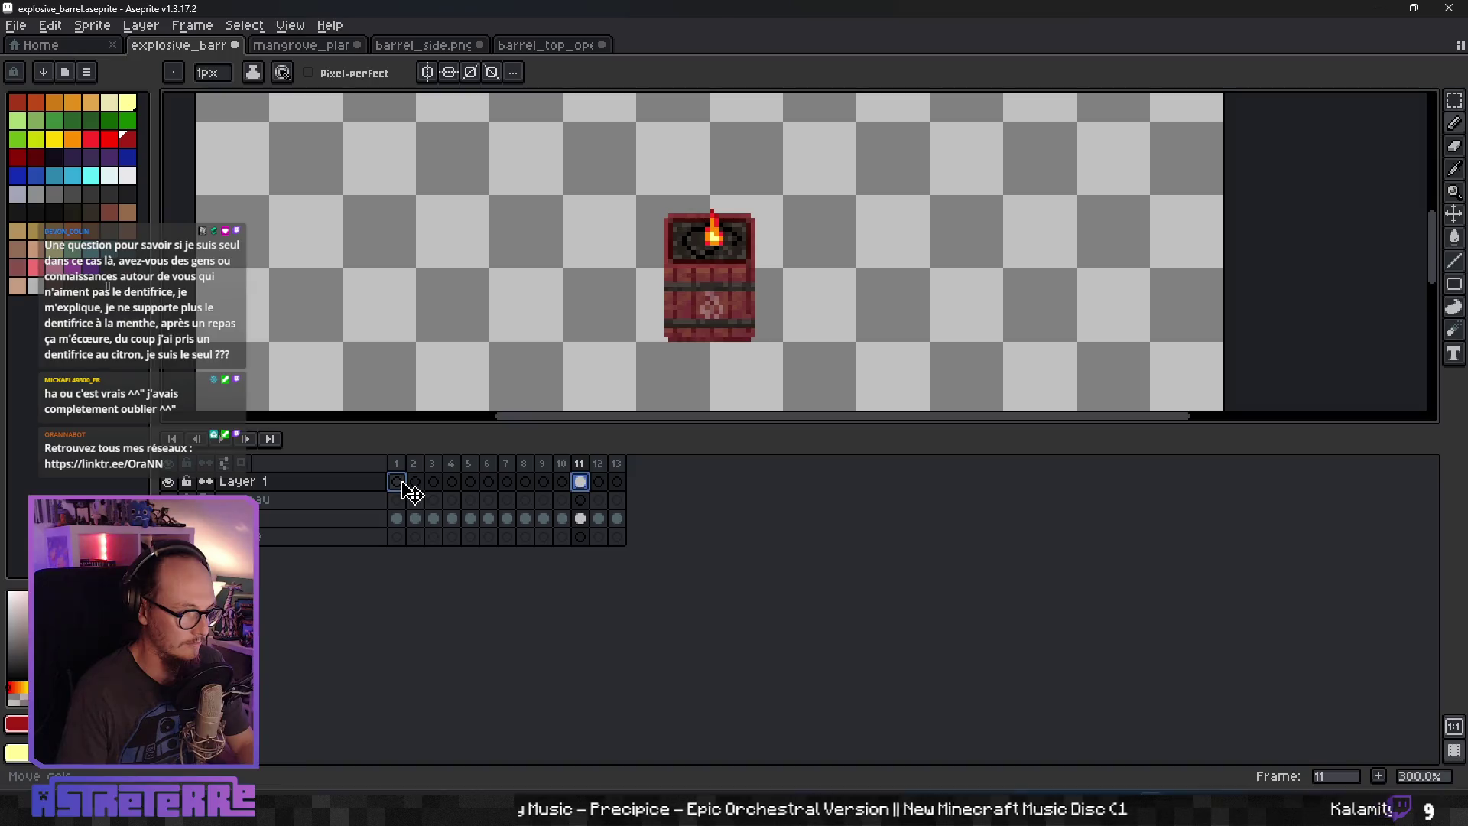
Move the burning-fuse barrel cel from frame 11 to frame 1 of Layer 1 and view it.
click(419, 487)
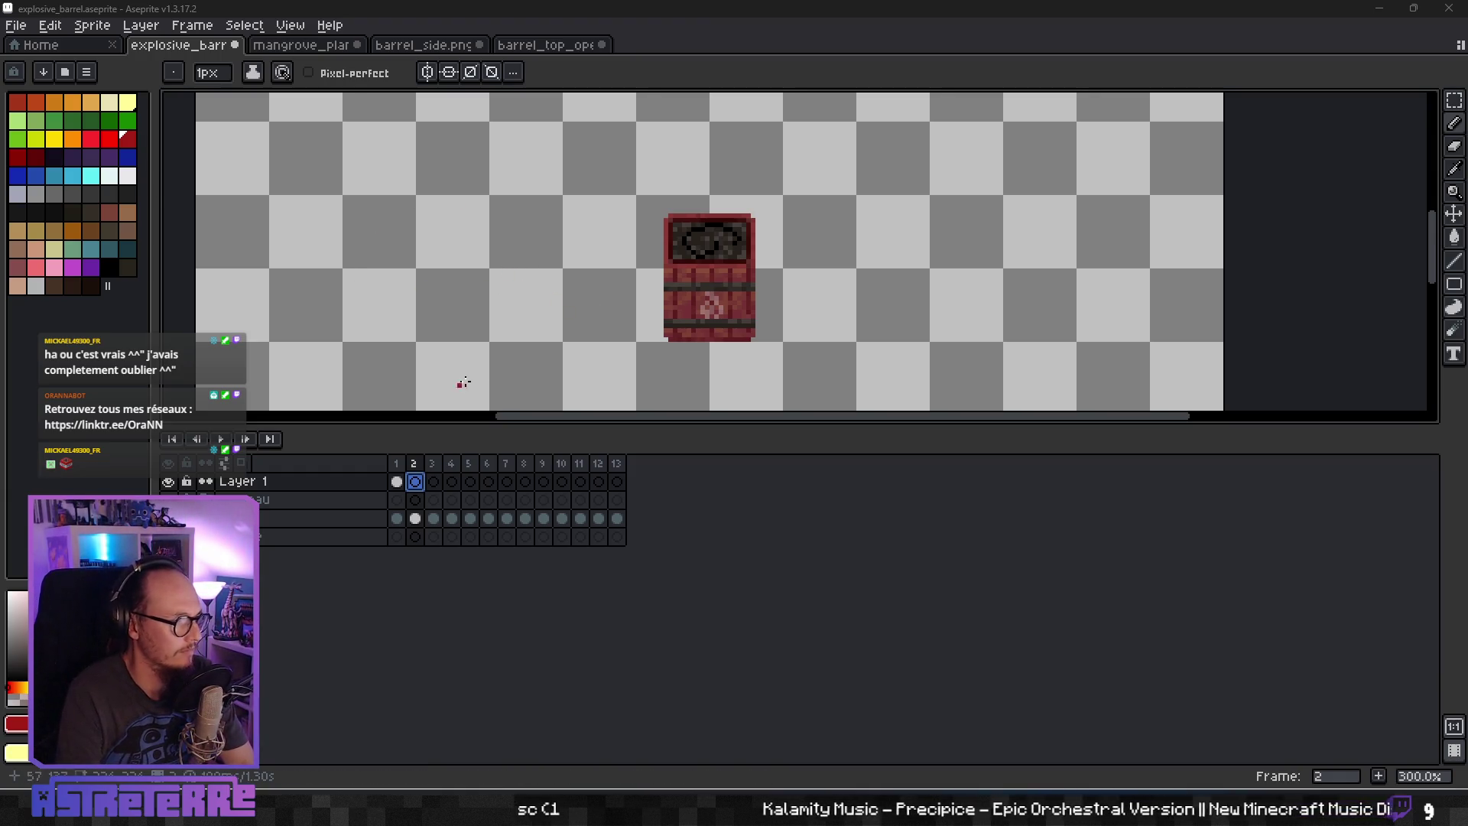
click(396, 481)
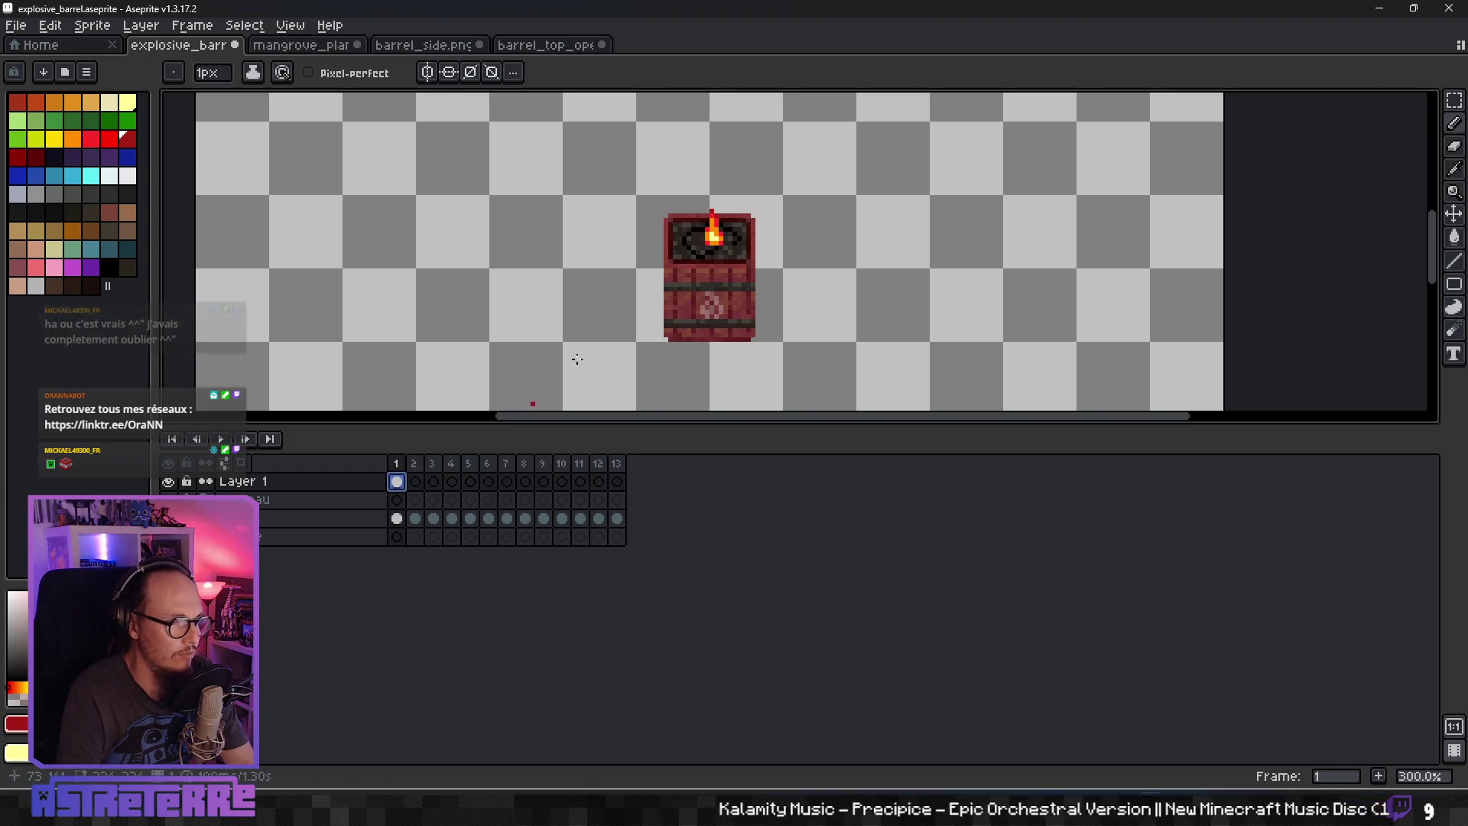
scroll(687, 311, up, 2)
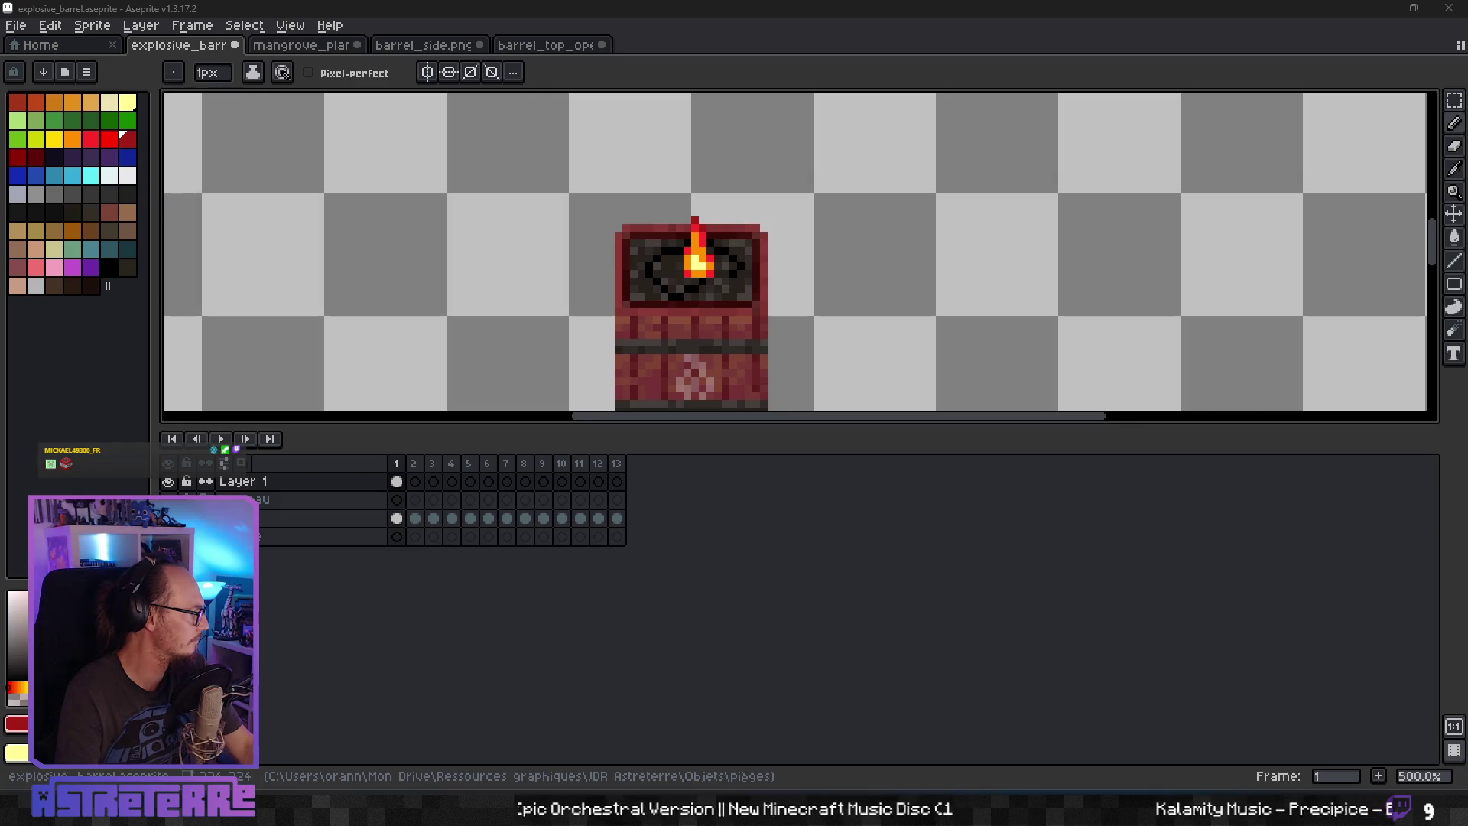
Copy the frame 1 barrel into frame 2 and shorten its fuse flame by one pixel.
scroll(646, 279, down, 5)
scroll(649, 281, up, 2)
scroll(660, 250, up, 3)
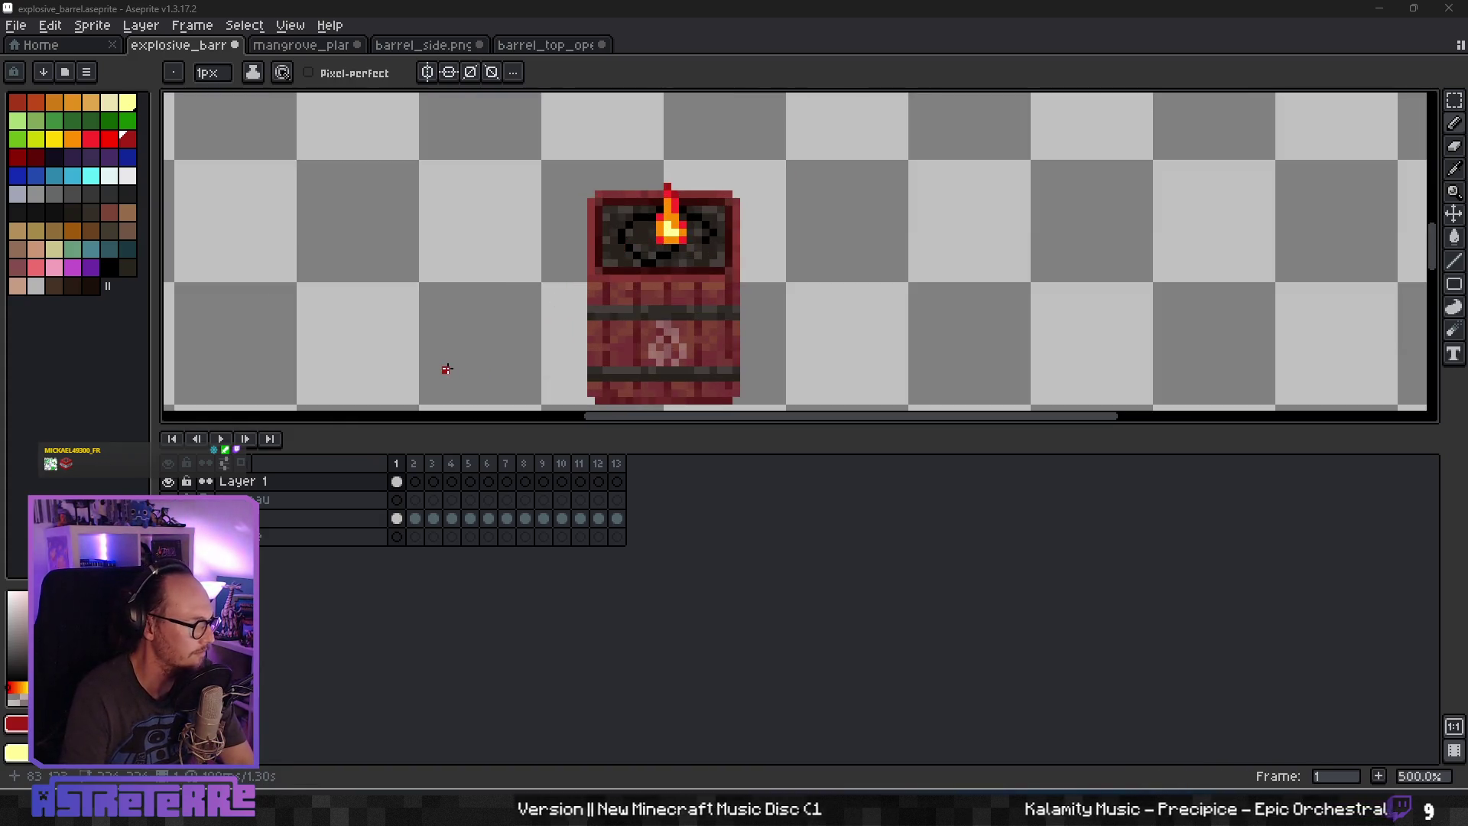
click(413, 482)
drag(401, 487, 415, 483)
key(m)
mouse_move(652, 184)
mouse_down()
mouse_move(690, 246)
mouse_move(693, 231)
mouse_up()
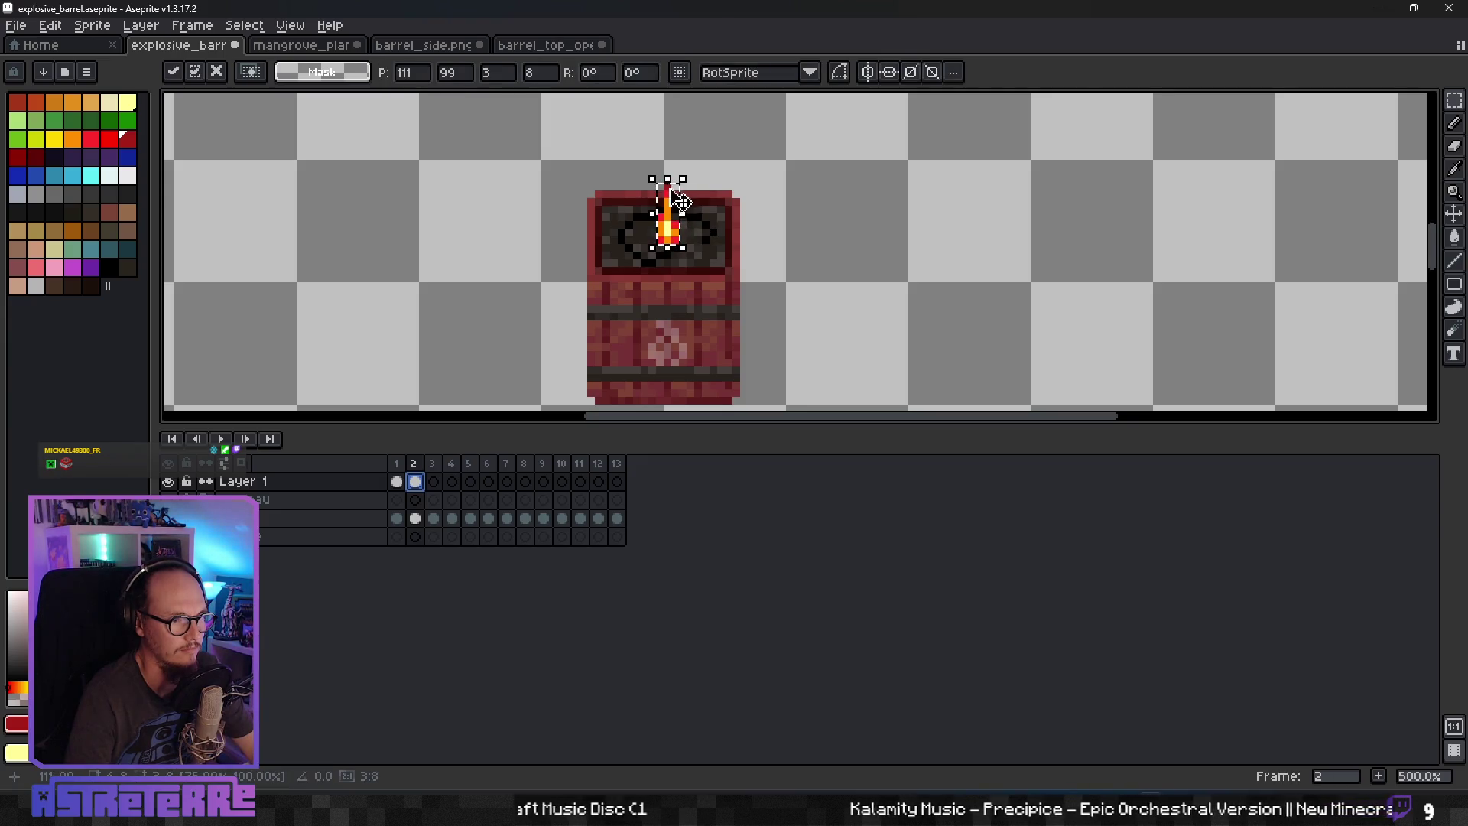
drag(666, 178, 668, 187)
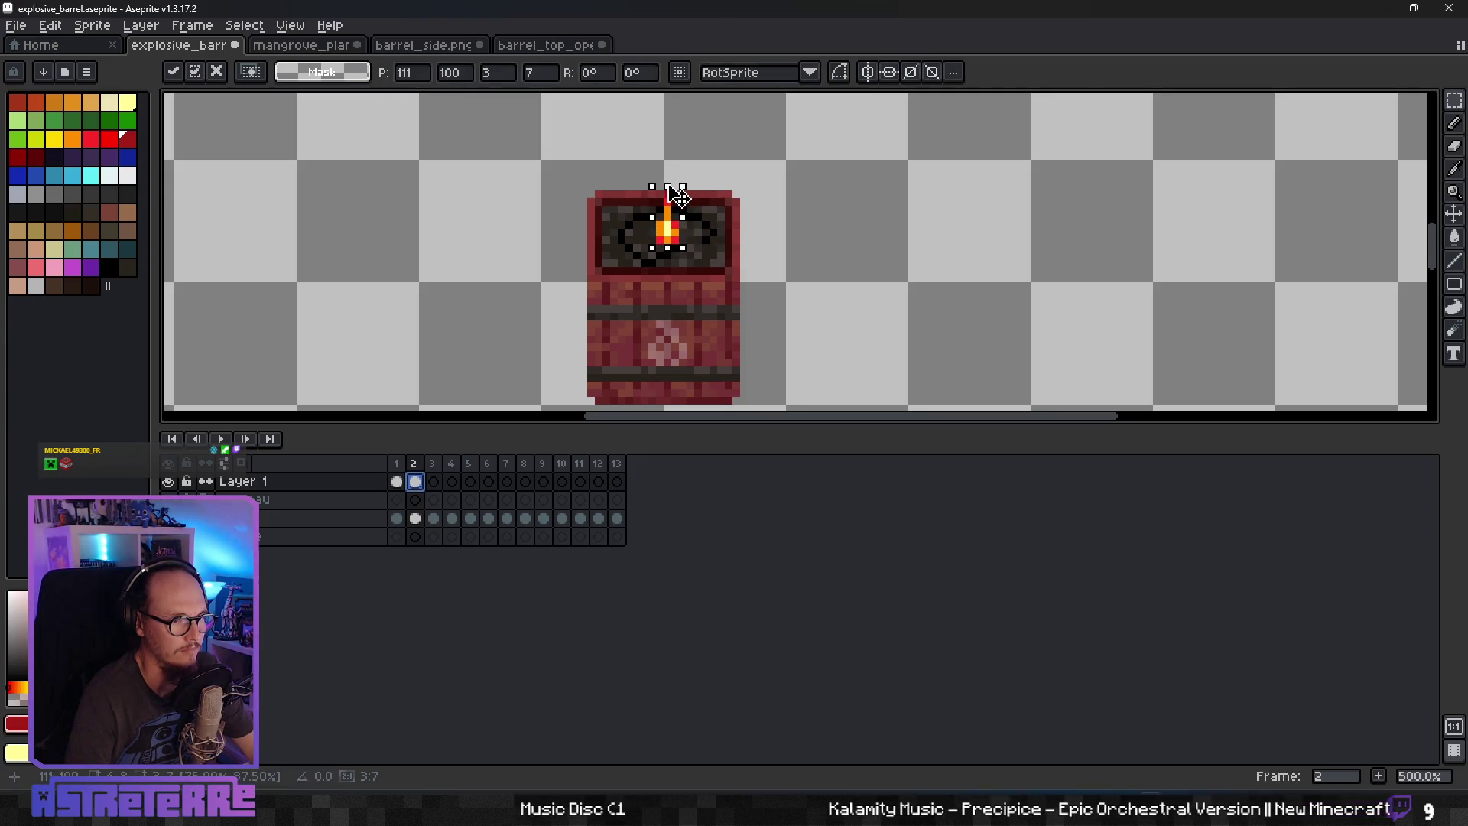
click(713, 201)
Shorten the fuse flame on frames 3 and 4, making frame 4's flame 4×6.
click(433, 481)
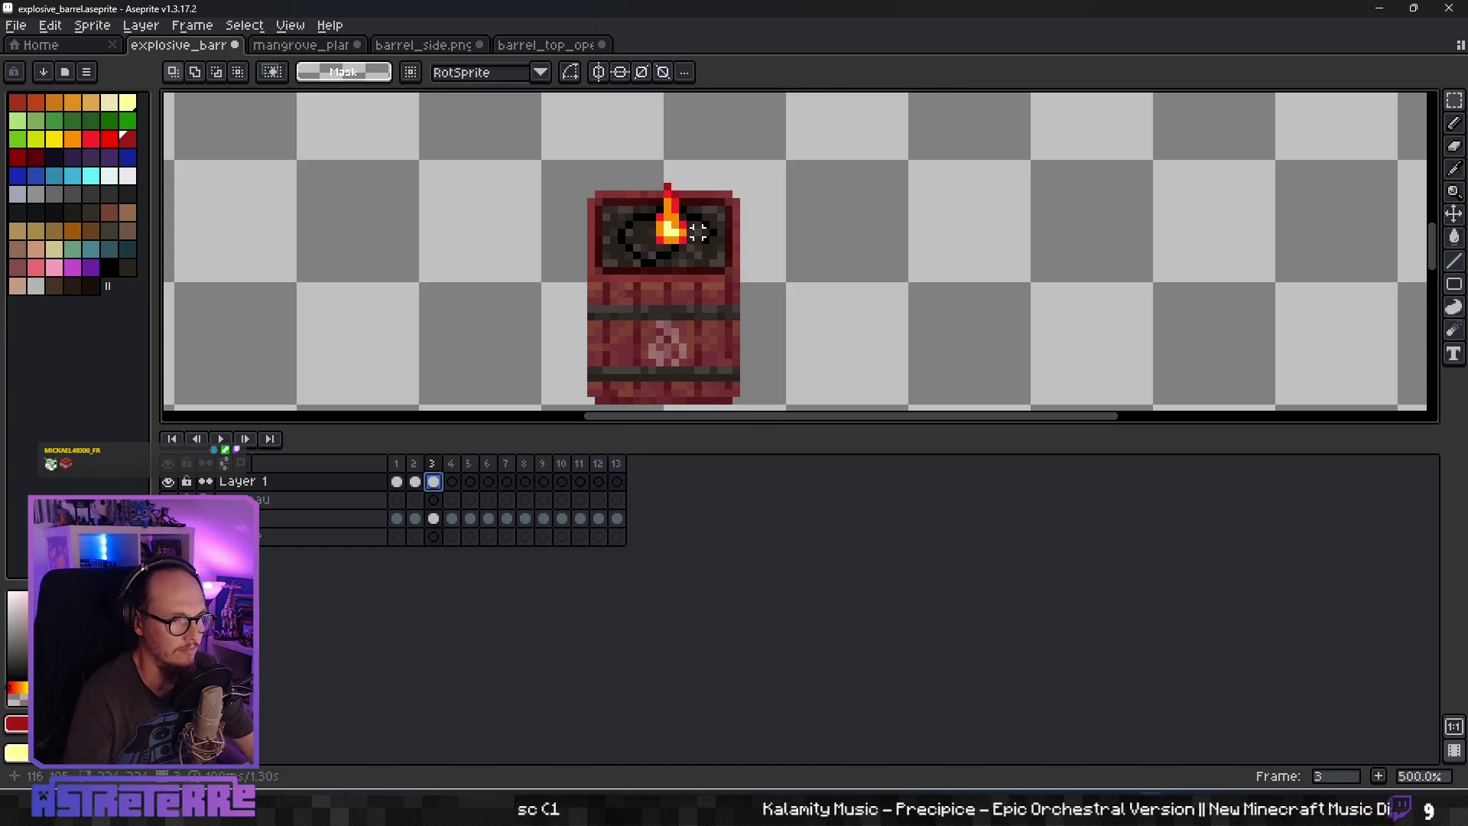
key(ctrl+z)
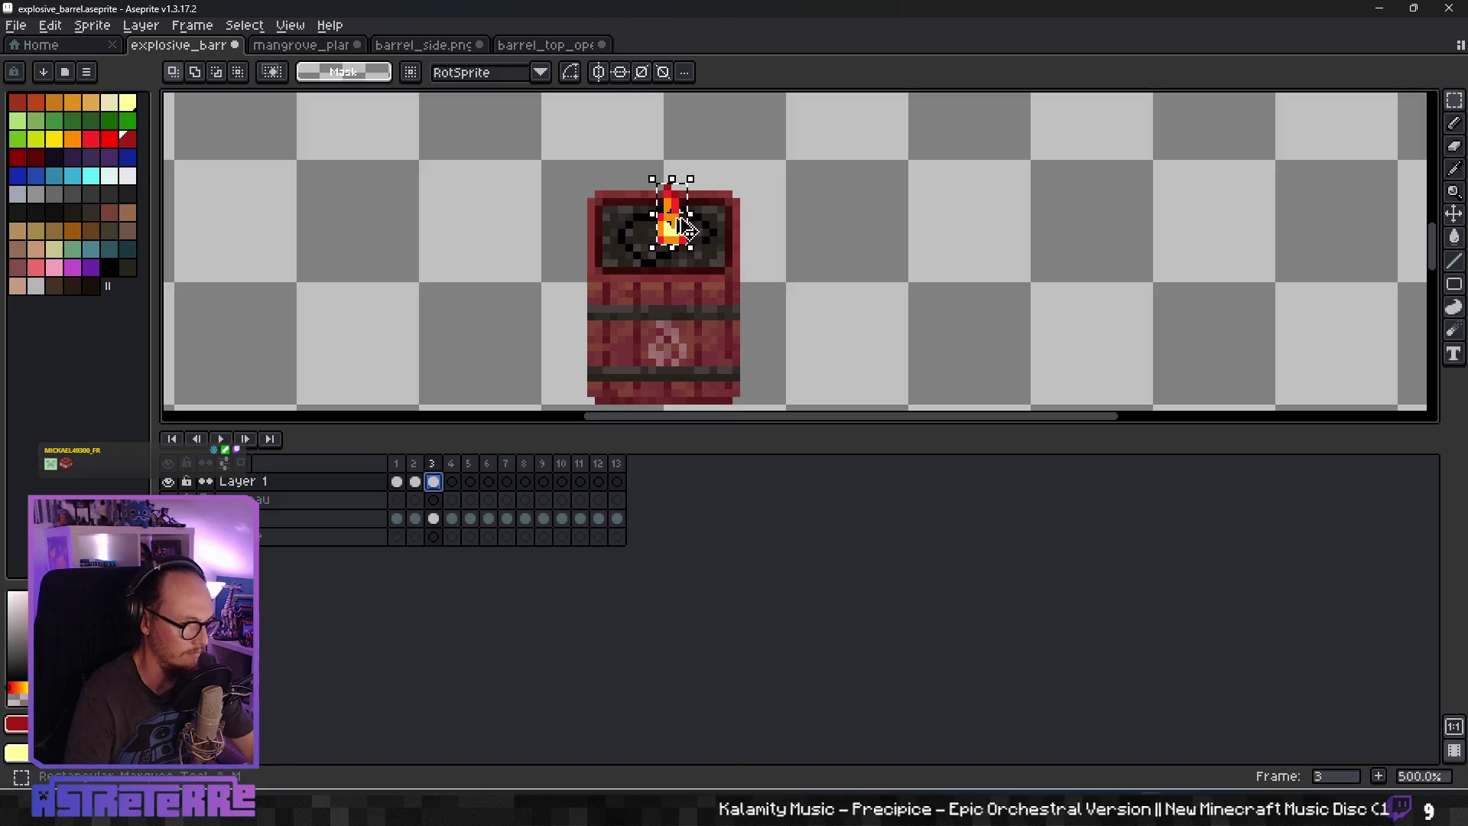
click(691, 228)
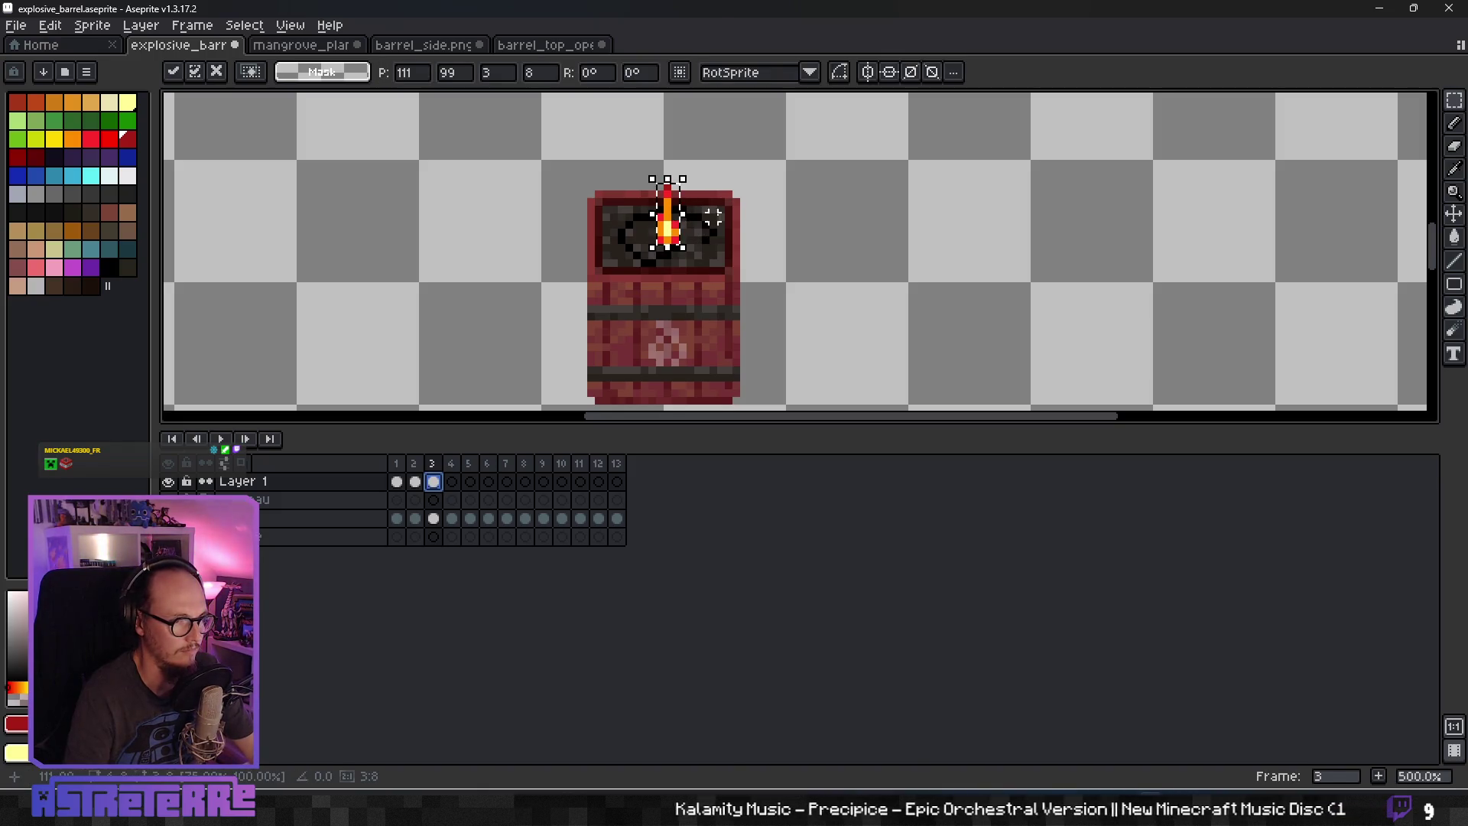
click(715, 216)
click(452, 481)
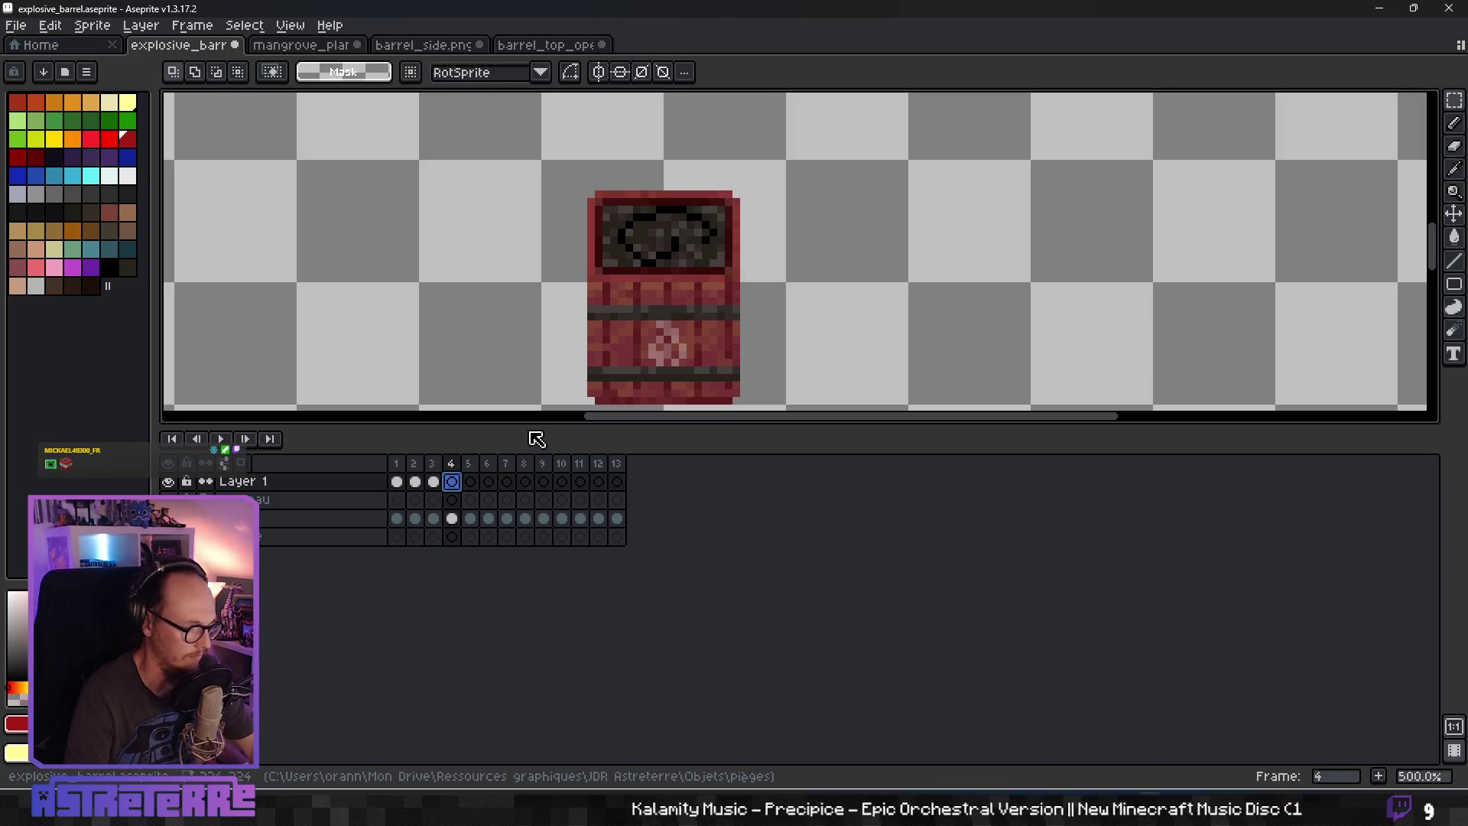
key(ctrl+v)
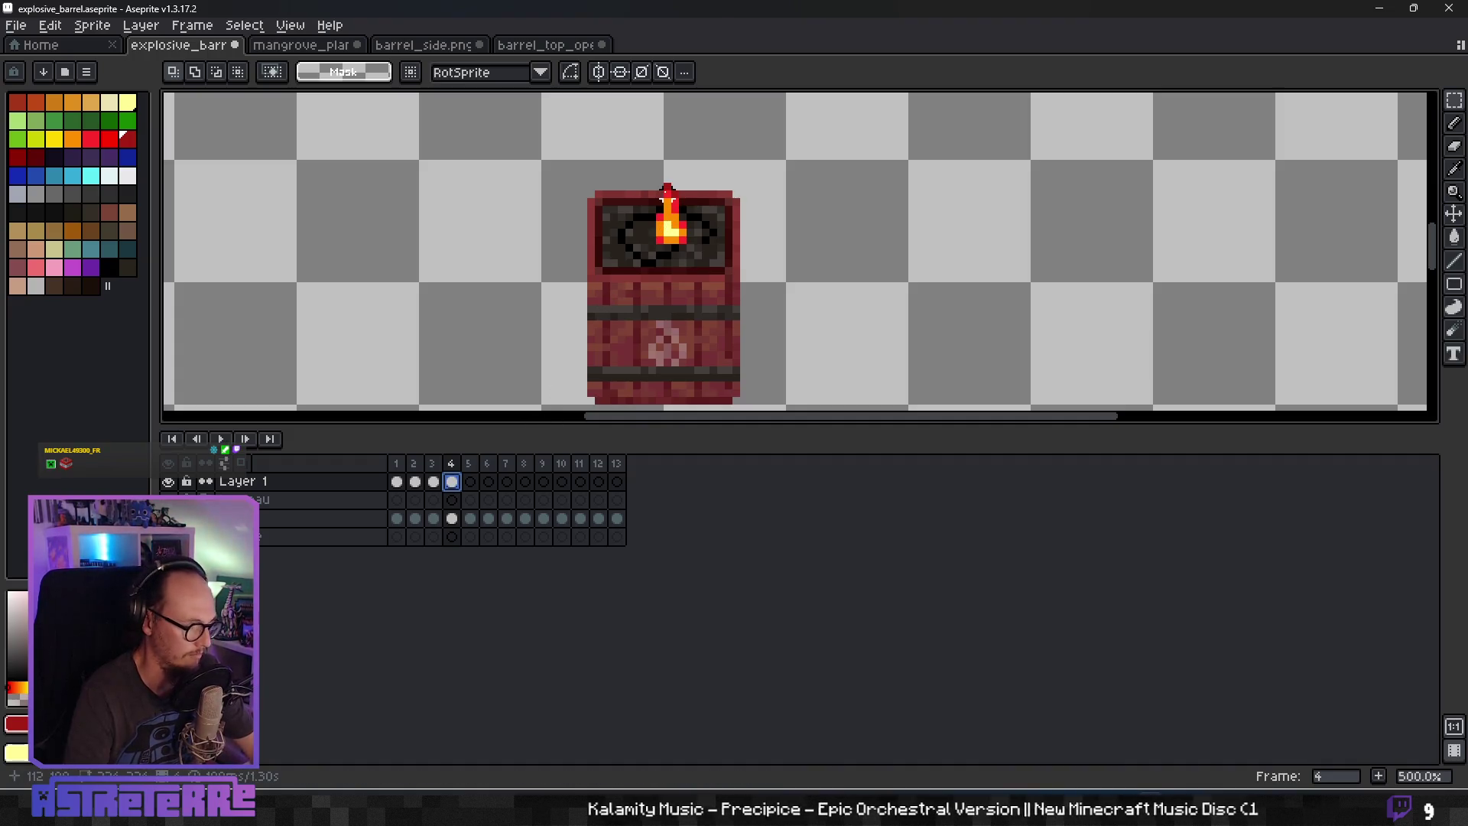
drag(655, 197, 655, 199)
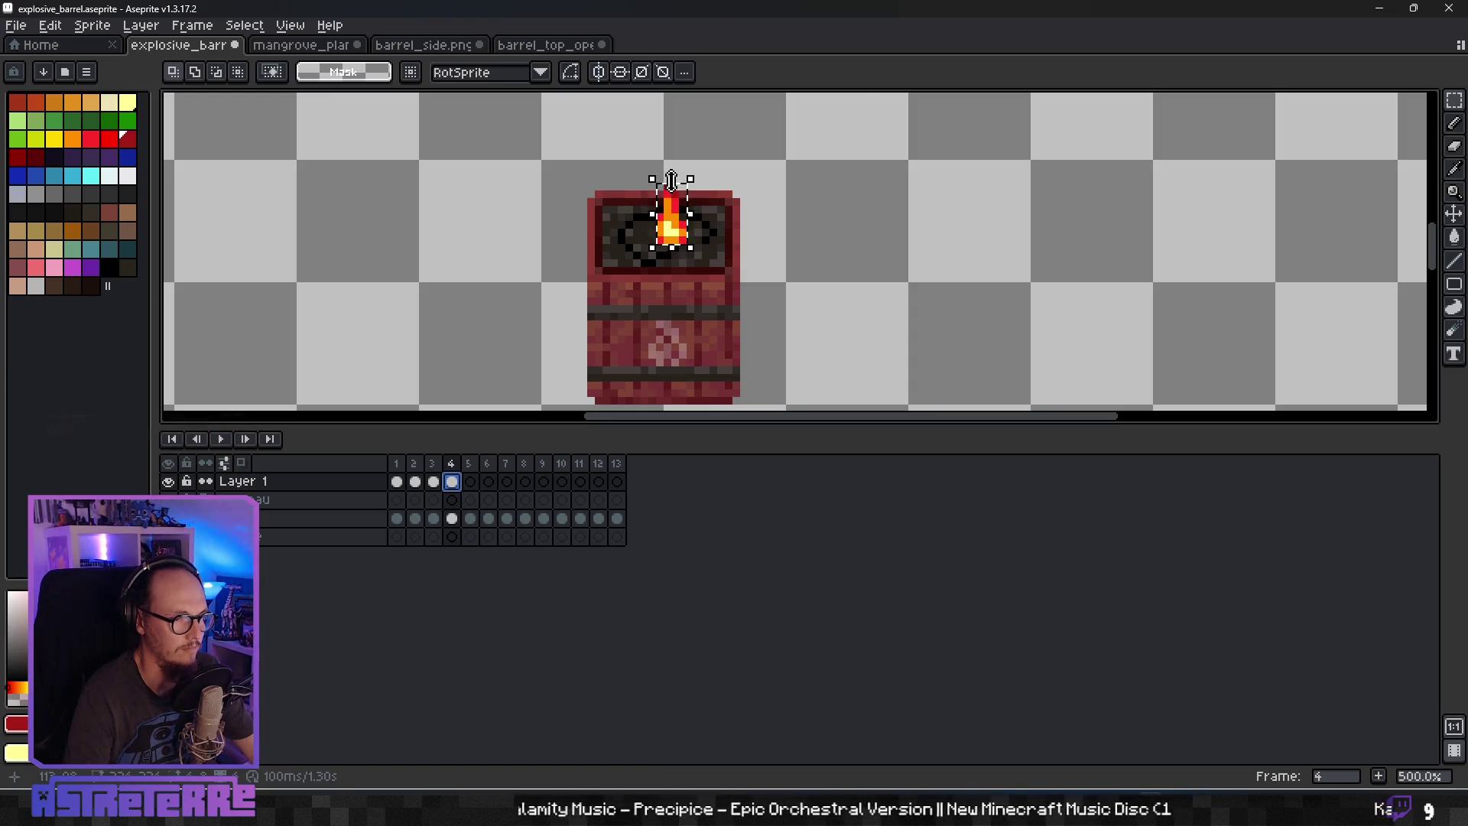
drag(673, 183, 672, 195)
key(Return)
Shorten the frame 5 fuse flame to 4×6 pixels and select frames 1–5.
click(471, 481)
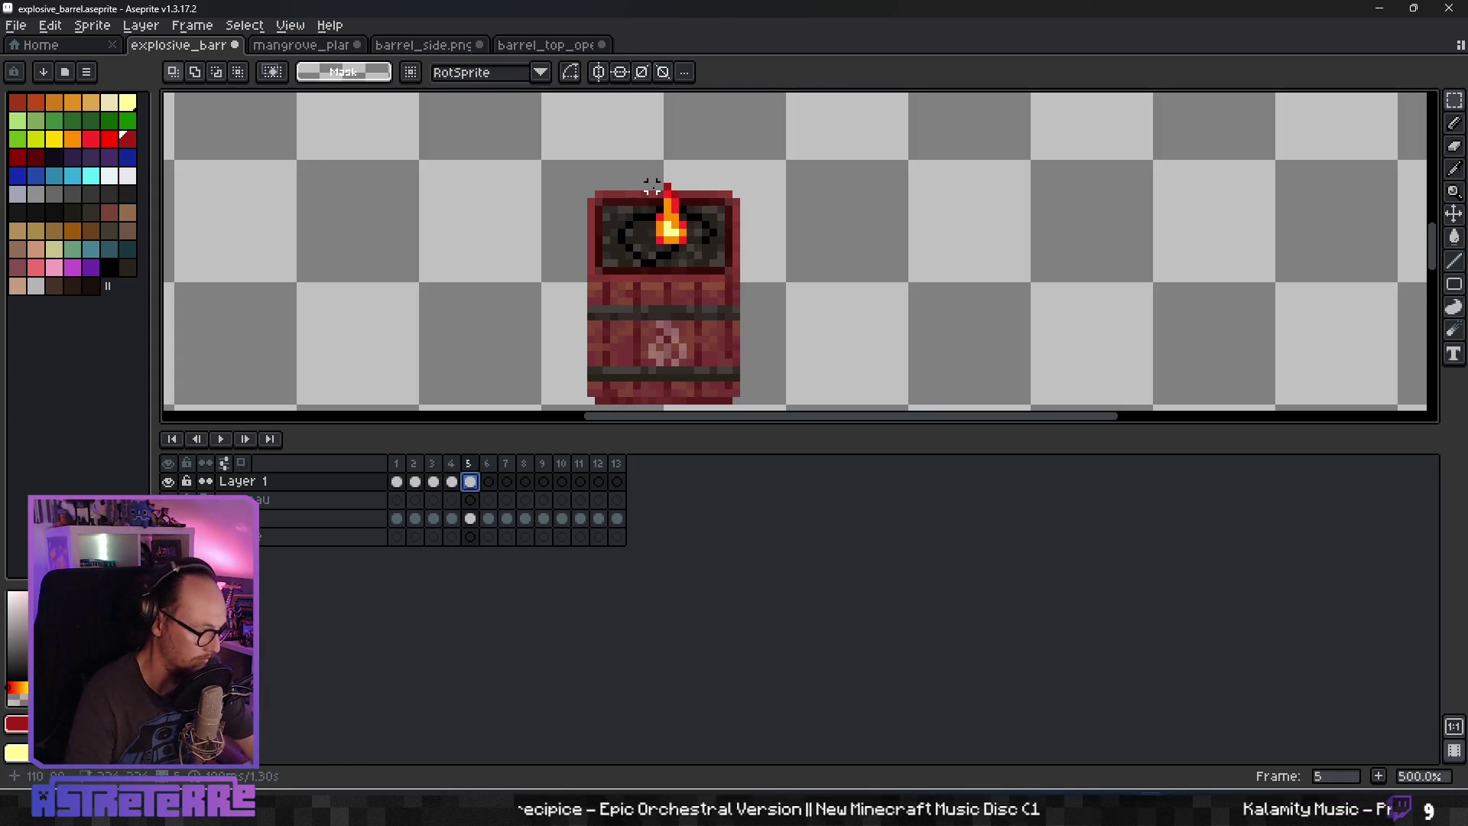
drag(651, 182, 691, 247)
click(685, 191)
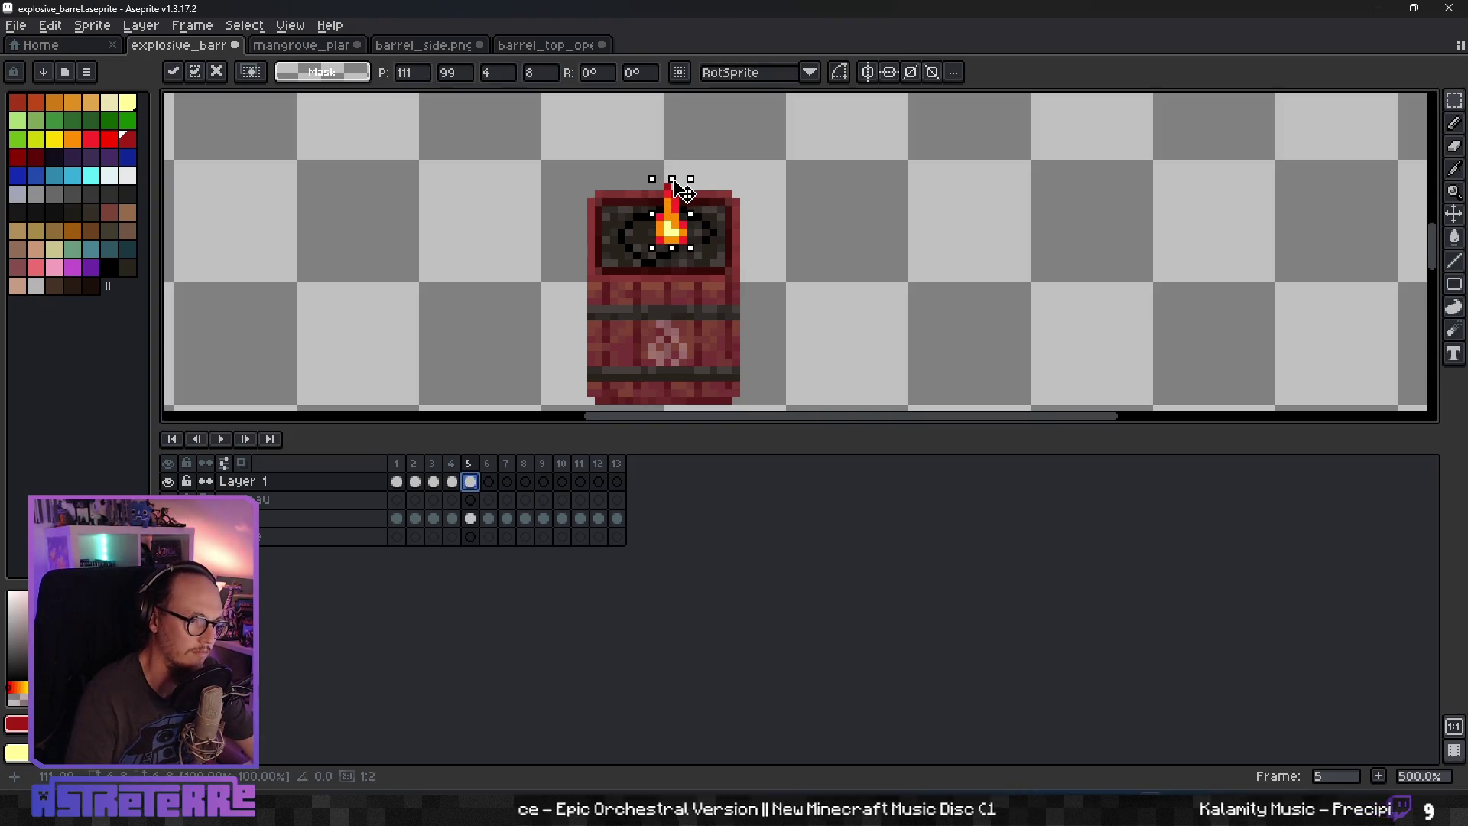
drag(683, 186, 683, 194)
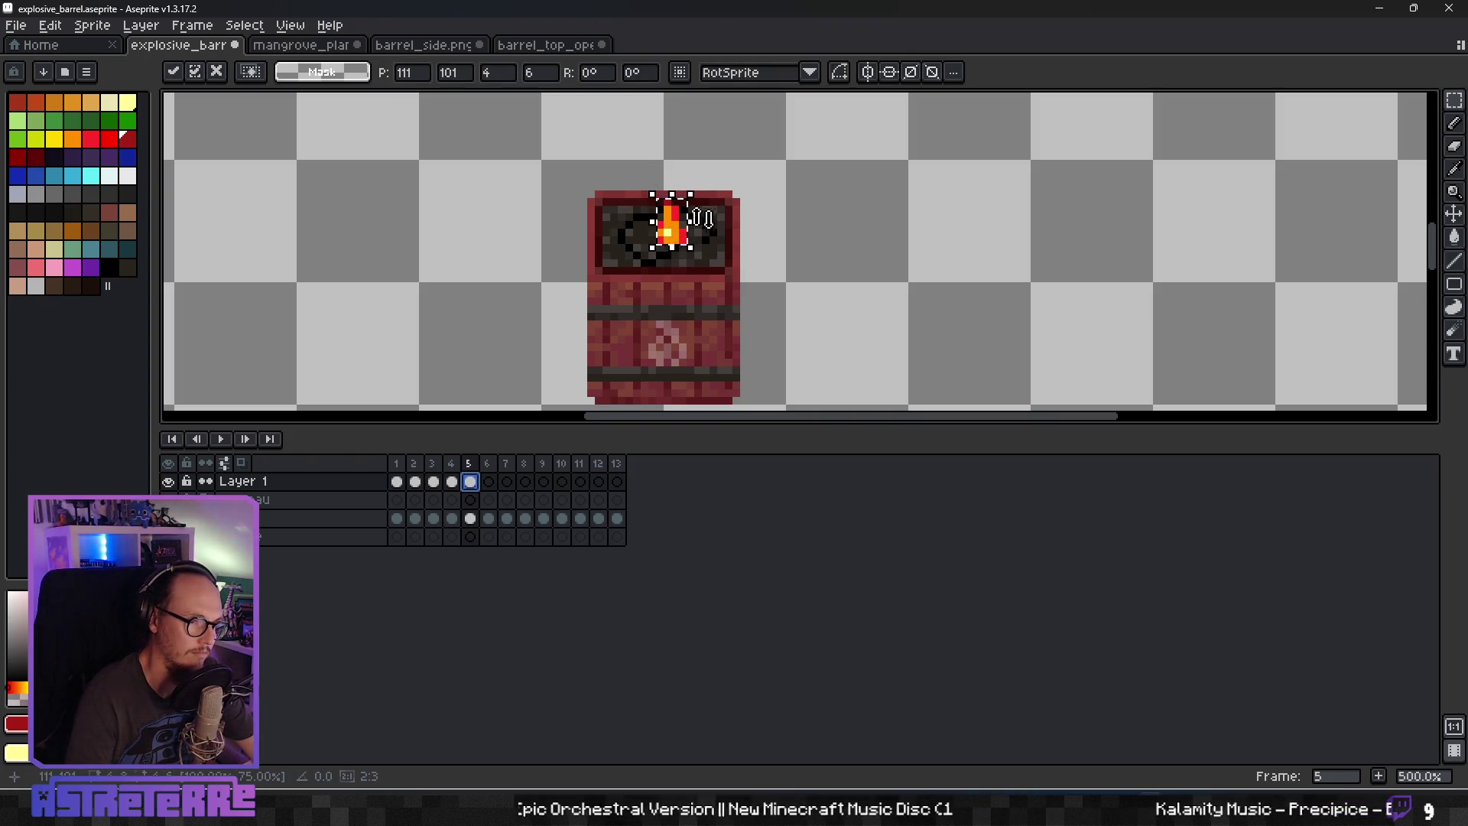
key(Return)
drag(468, 464, 396, 463)
right_click(443, 463)
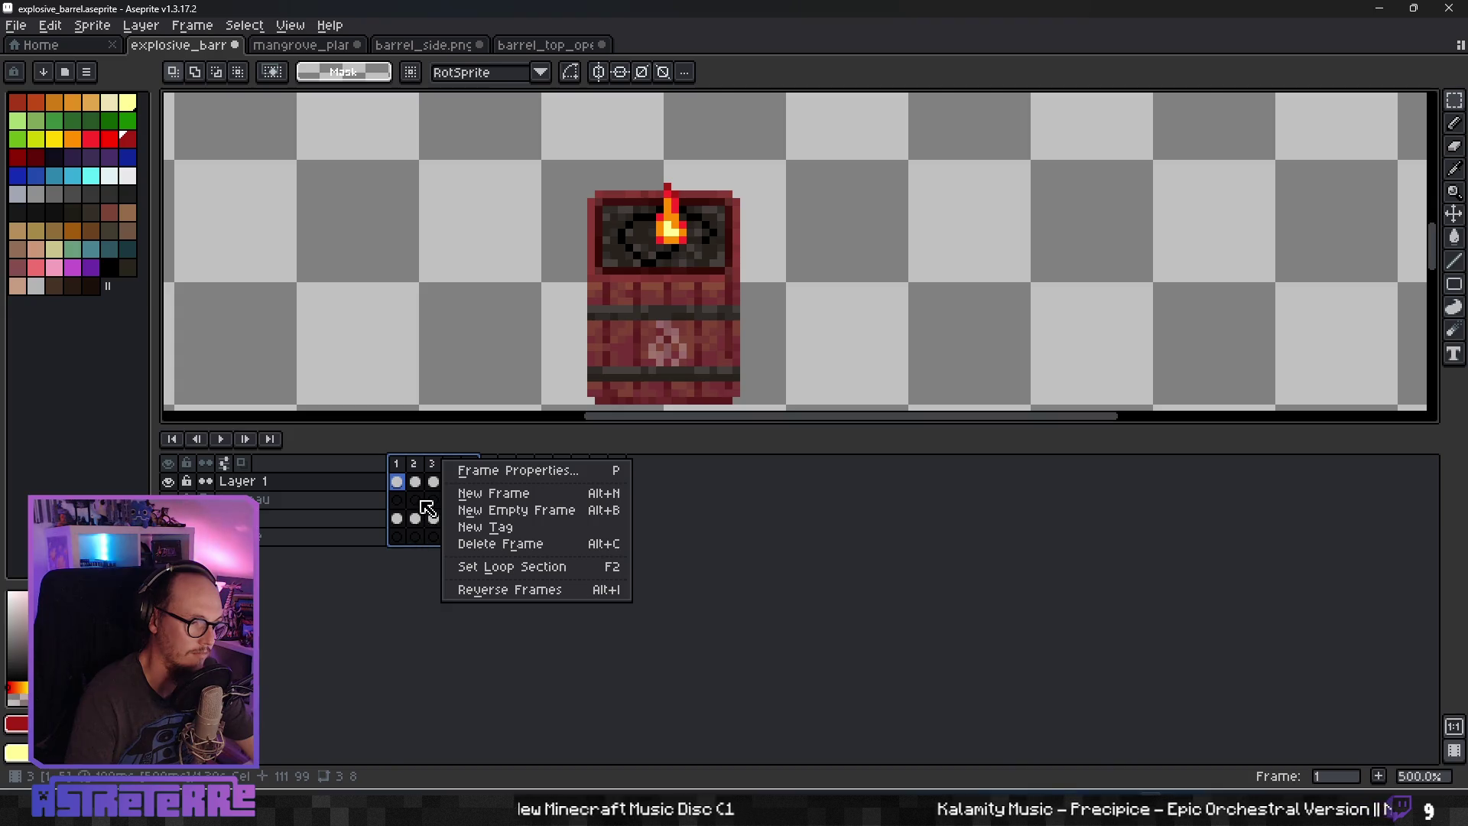
Set frames 1–5 as the Loop section and play the fuse animation.
click(514, 567)
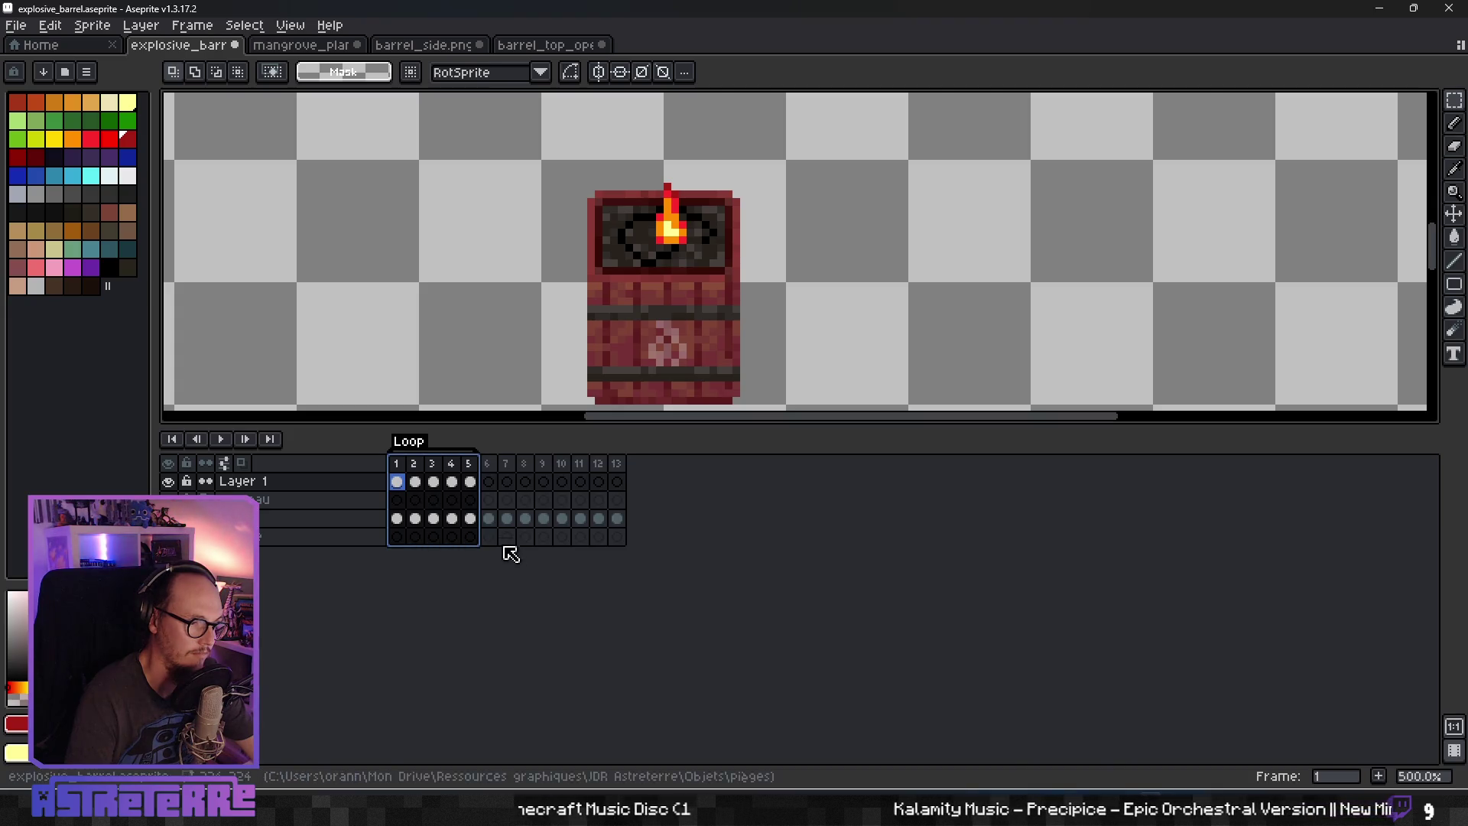
click(221, 443)
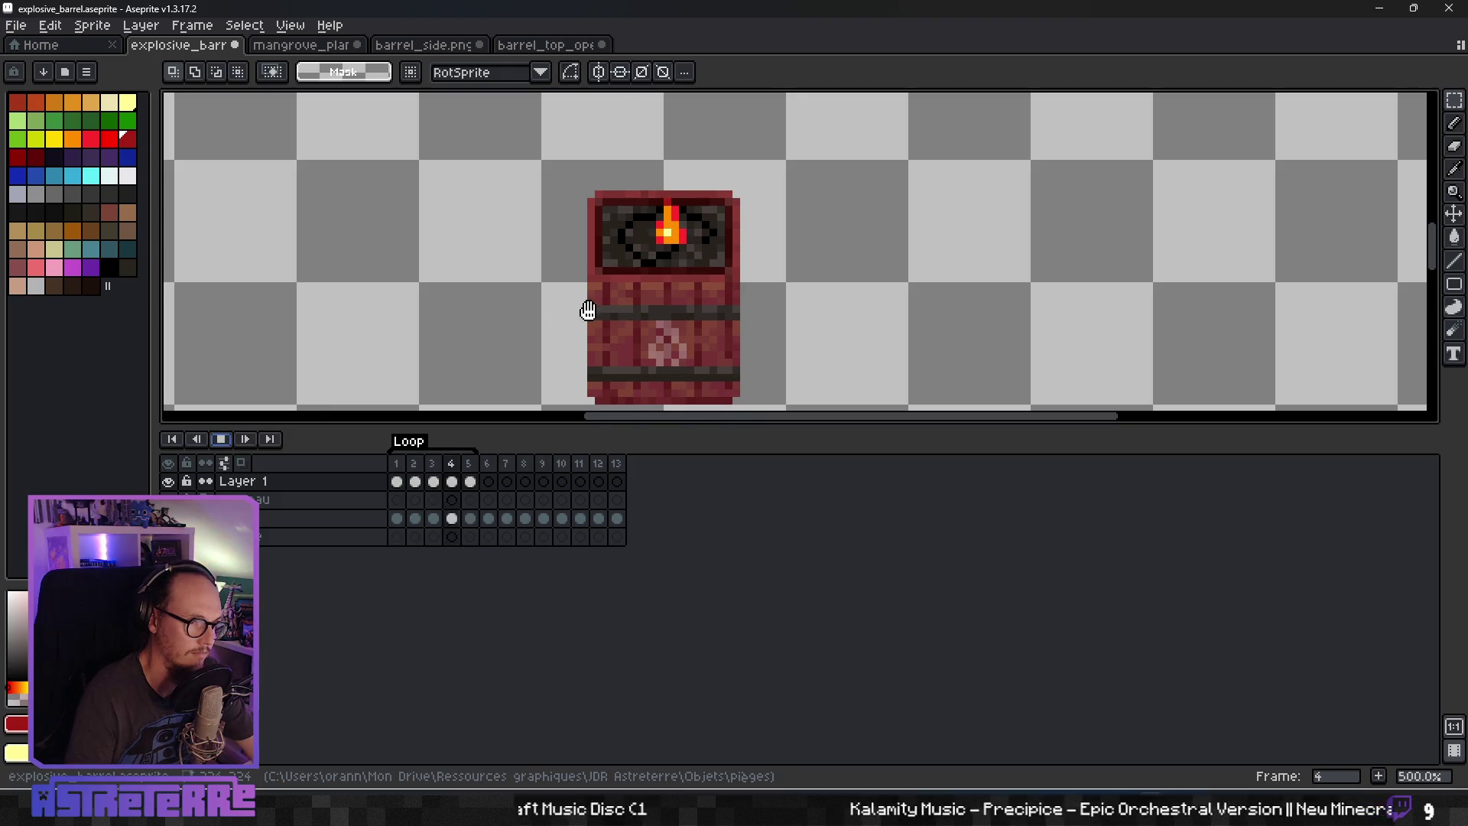
scroll(685, 291, down, 4)
scroll(736, 283, up, 1)
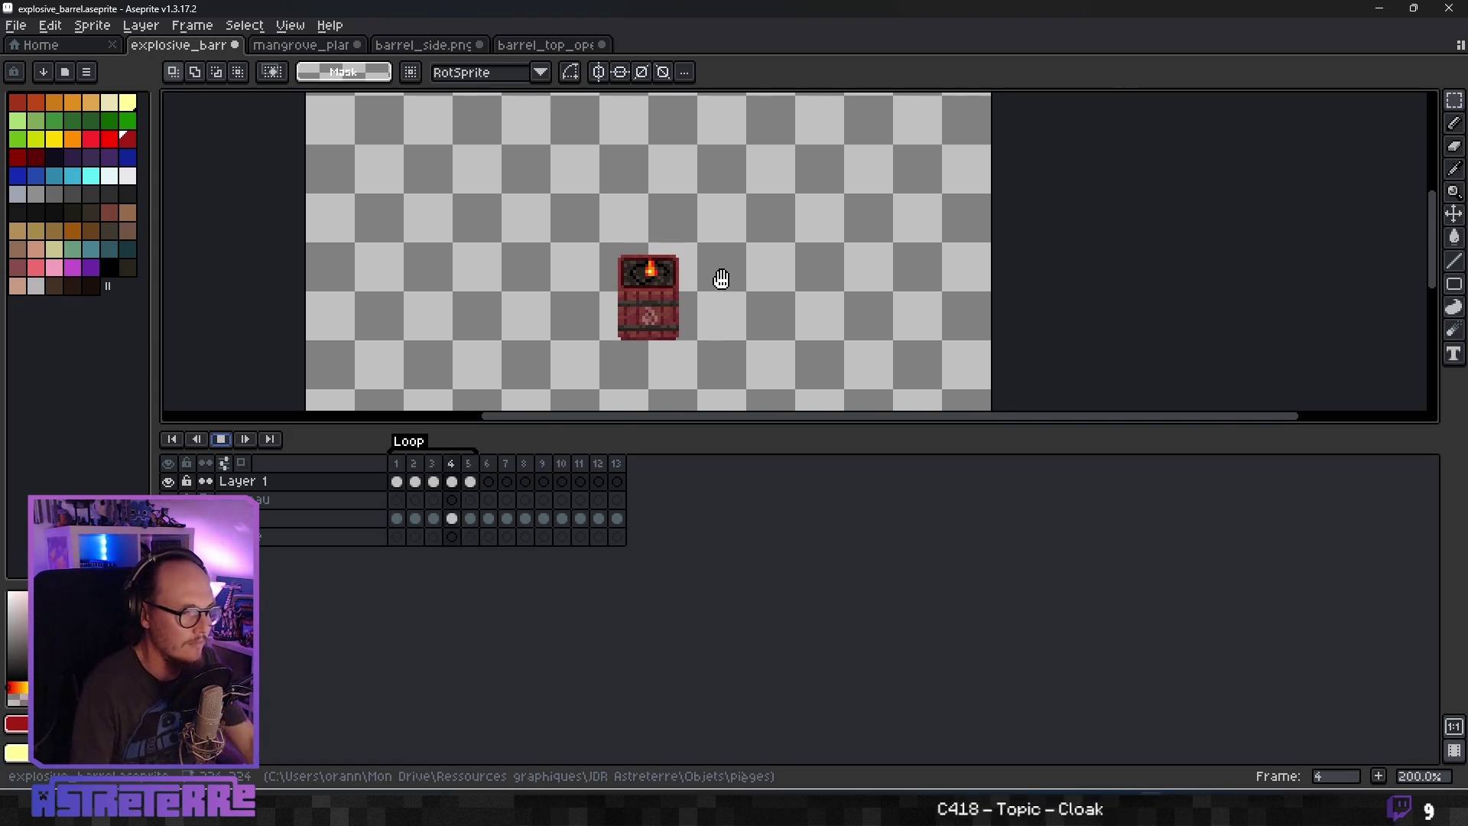
Nudge the frame 2 fuse flame one pixel to the left.
scroll(721, 278, up, 4)
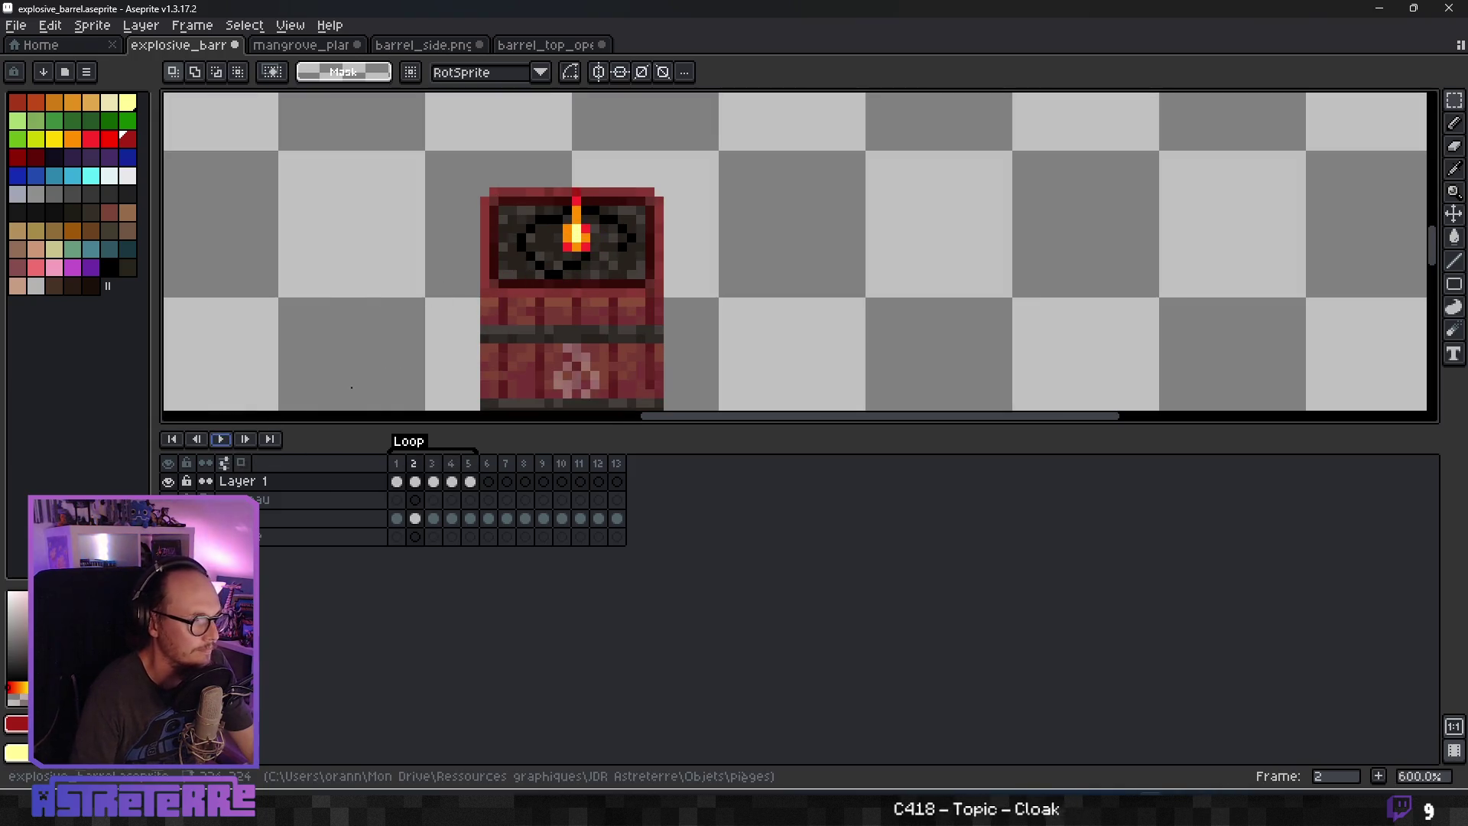
scroll(535, 241, up, 2)
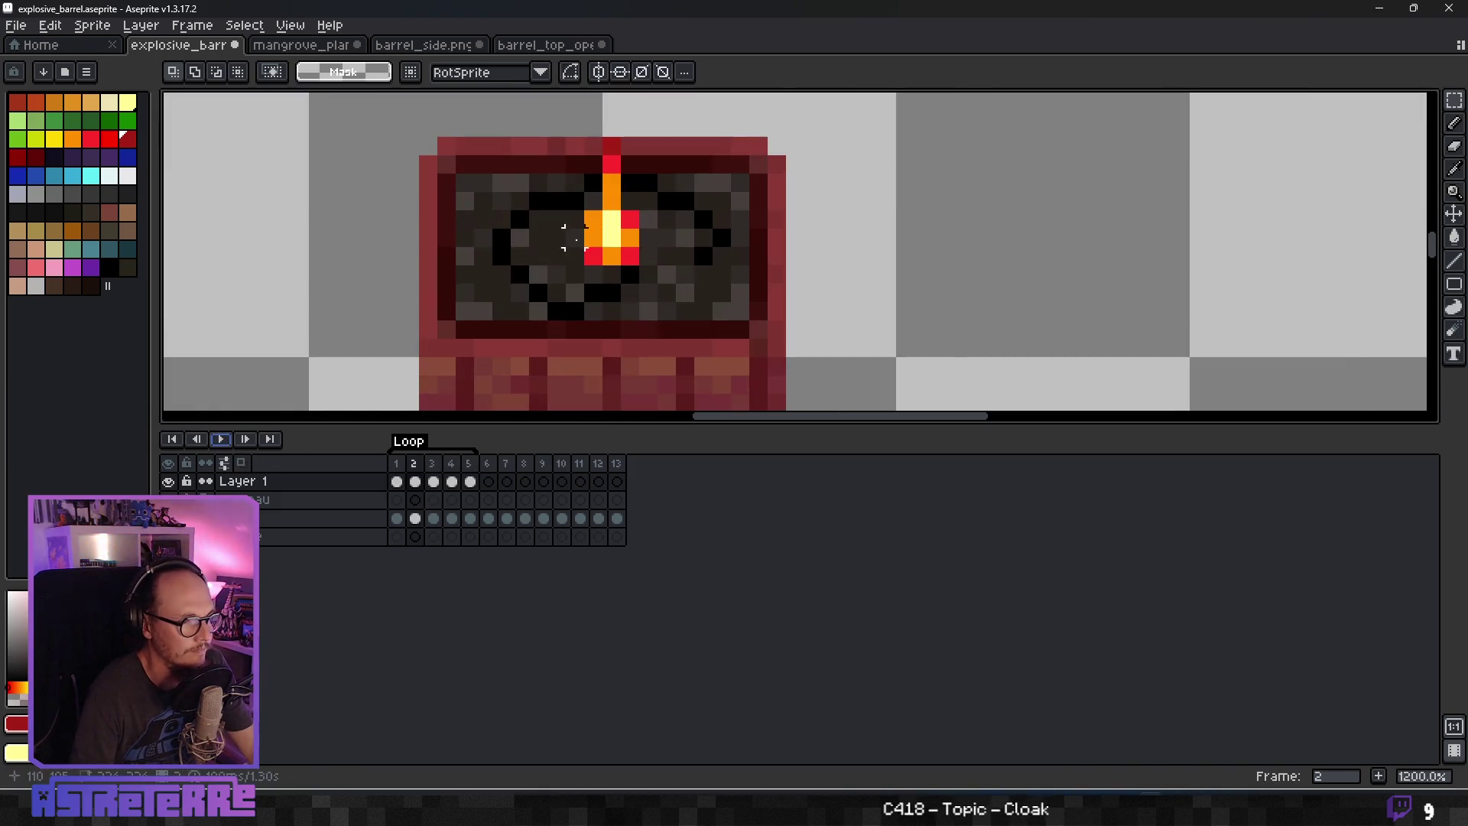
click(434, 483)
click(415, 482)
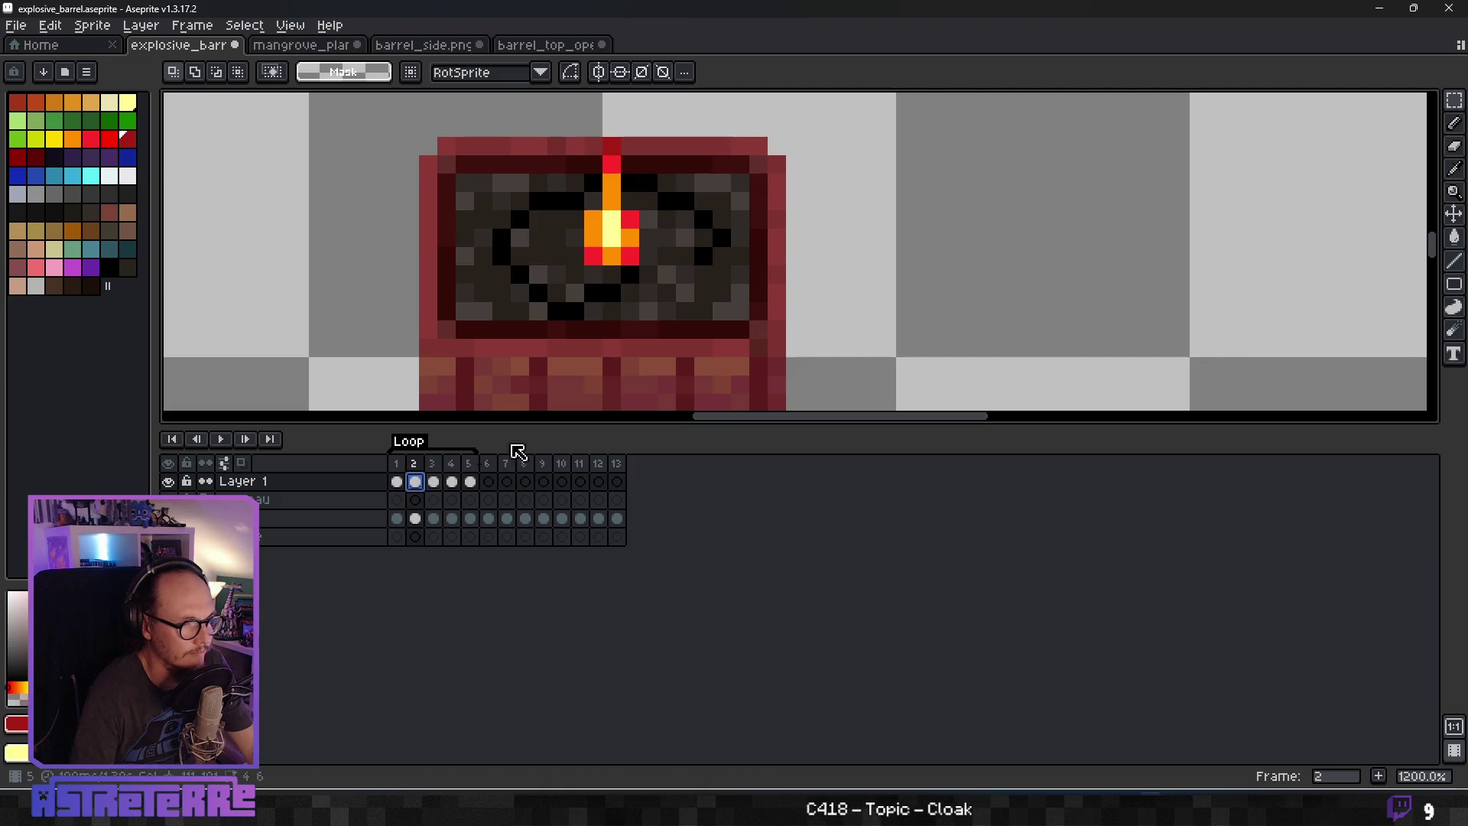
click(1457, 218)
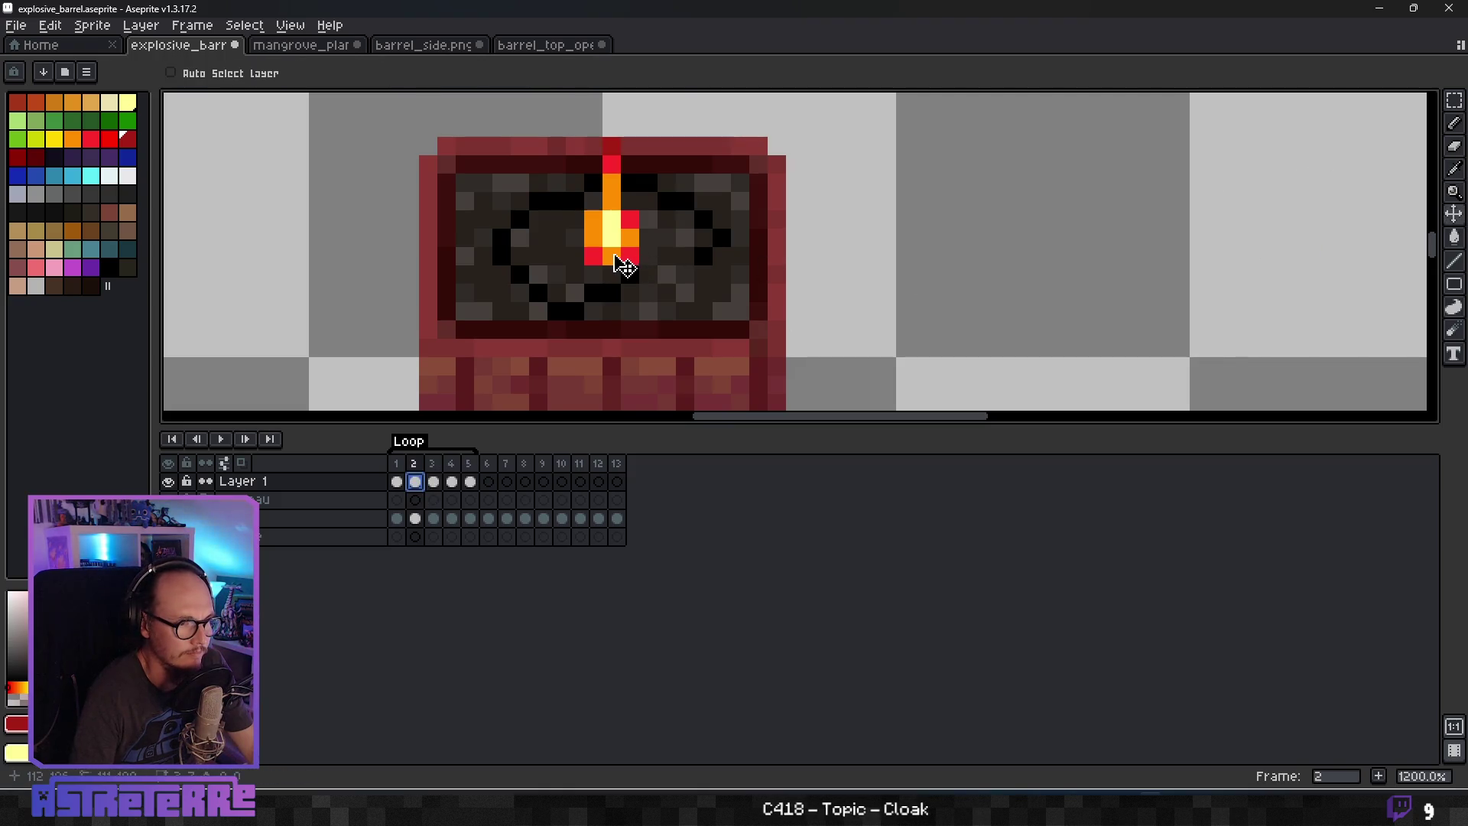
drag(621, 261, 610, 262)
Check frames 3 and 4, then play and stop the animation.
key(period)
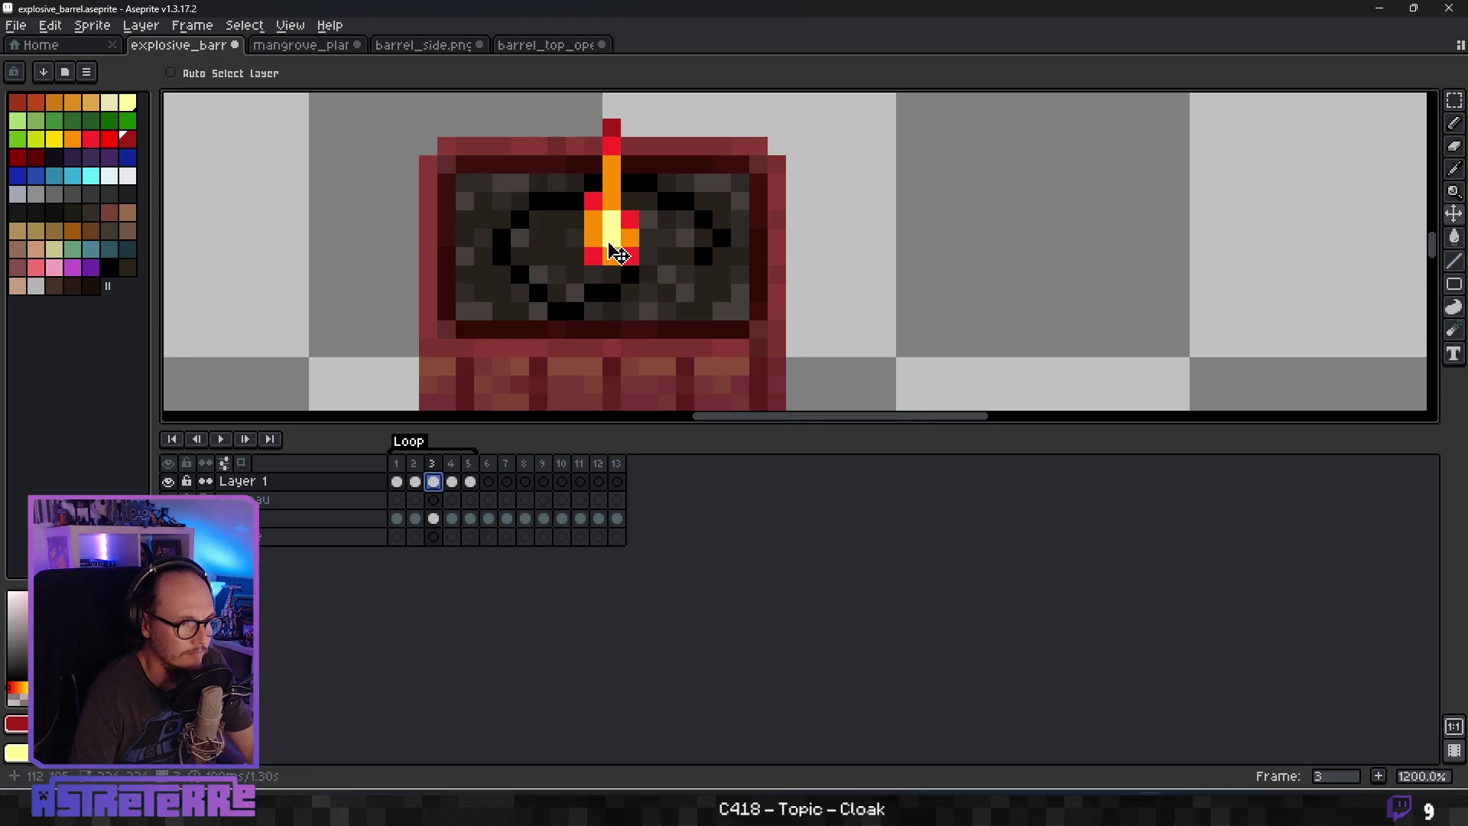
click(452, 482)
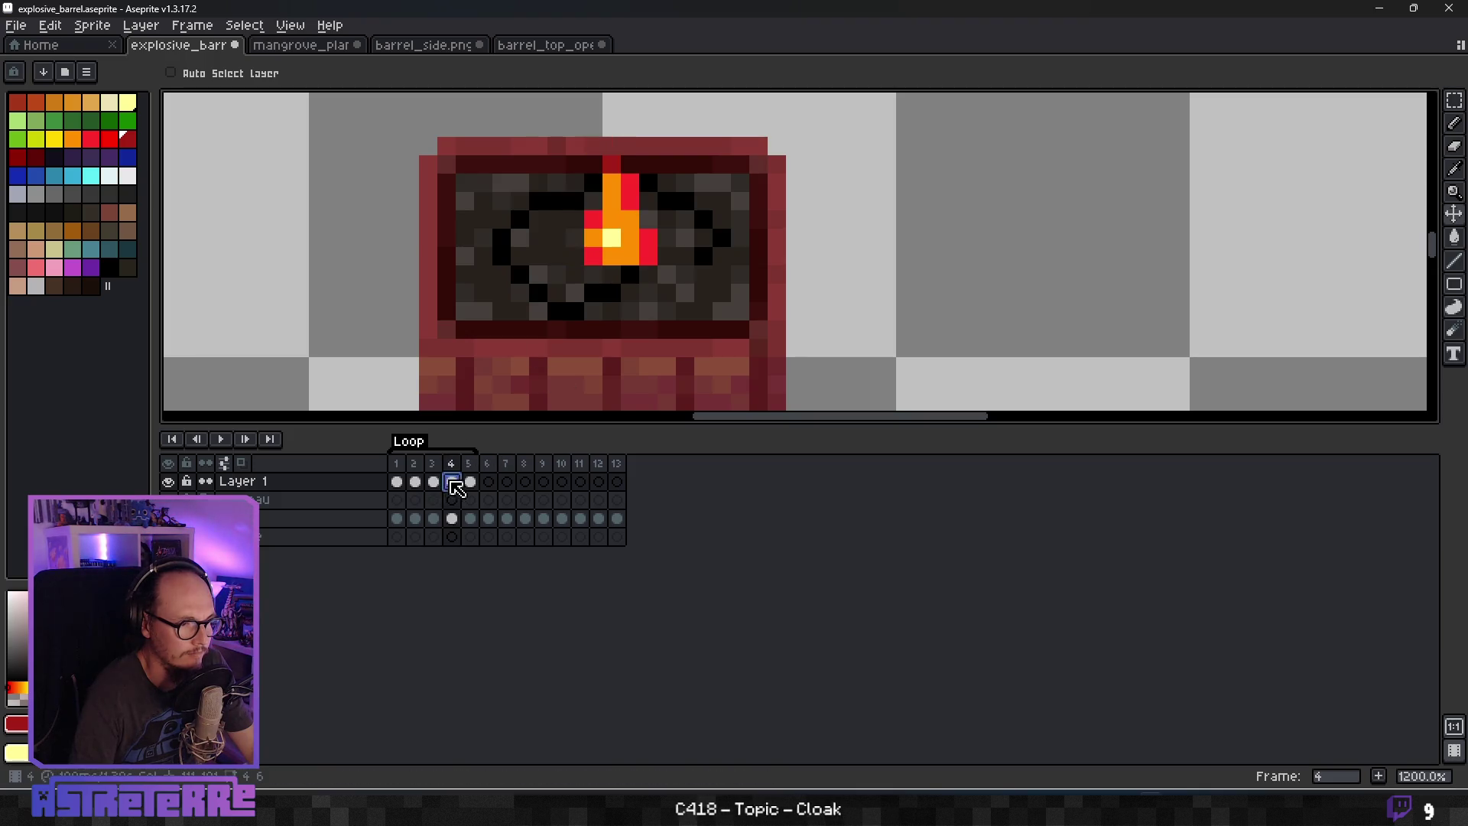
click(221, 438)
scroll(535, 344, down, 6)
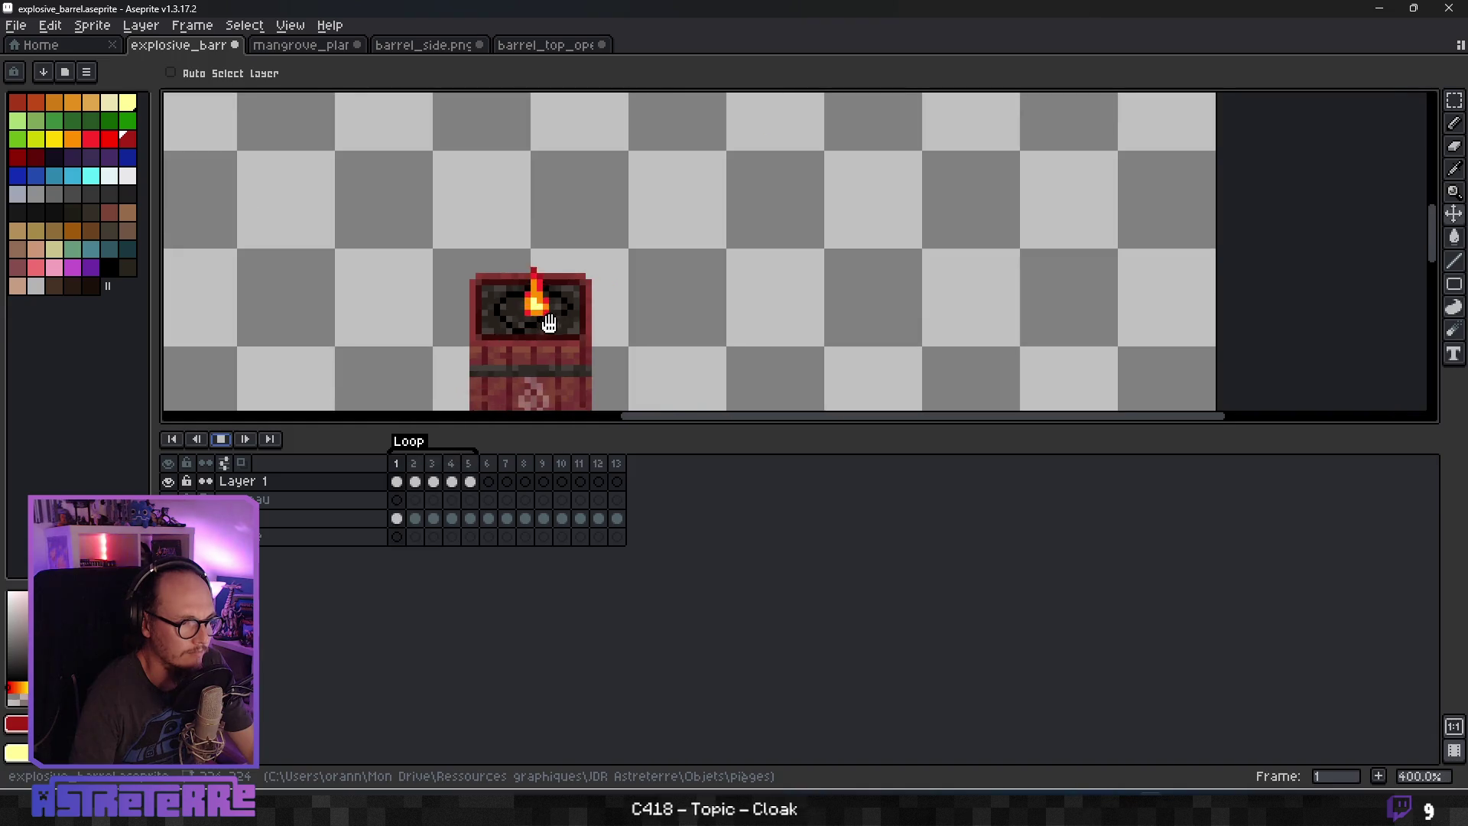
scroll(623, 300, down, 2)
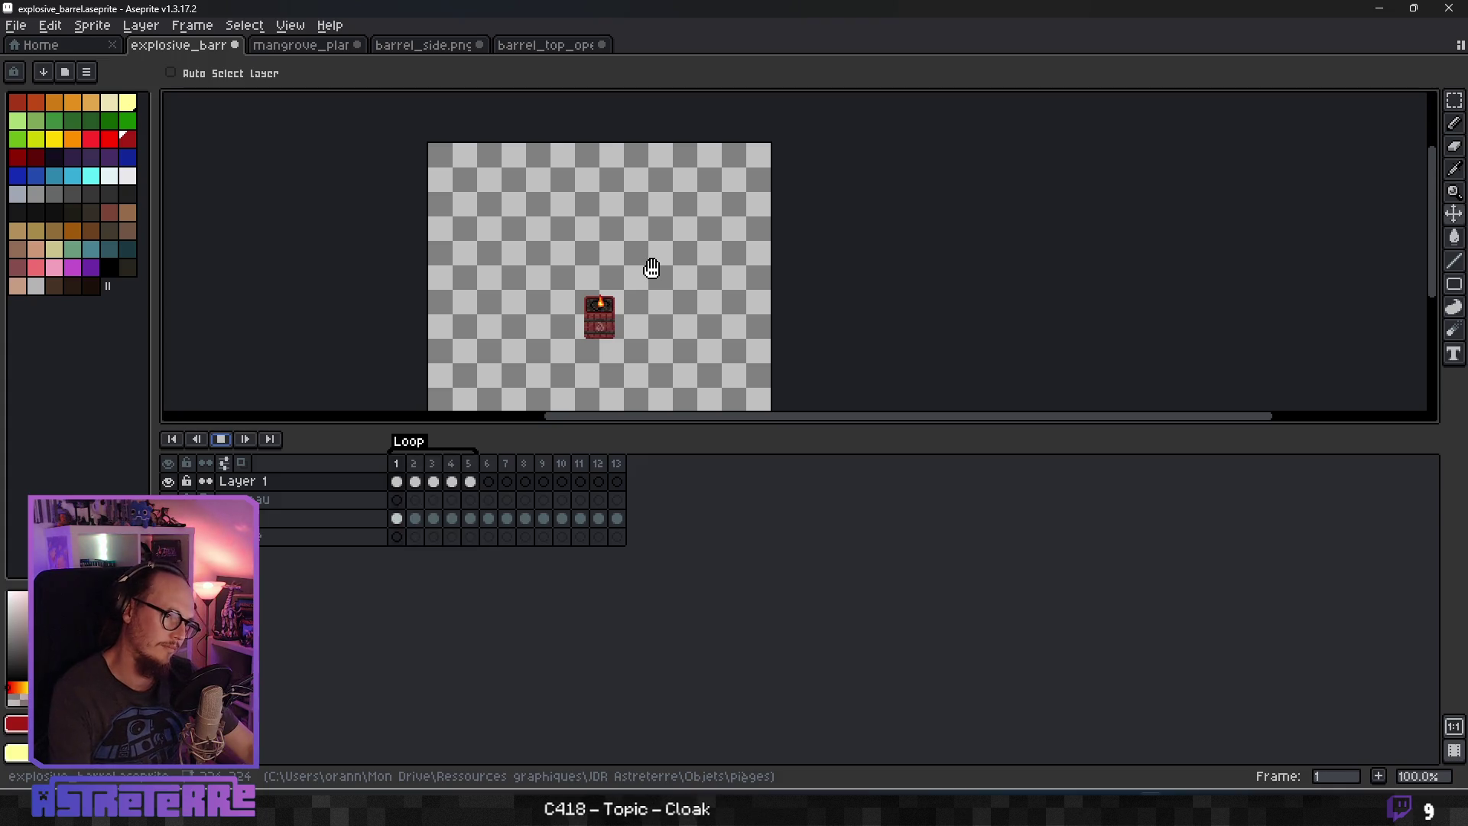
scroll(649, 266, up, 6)
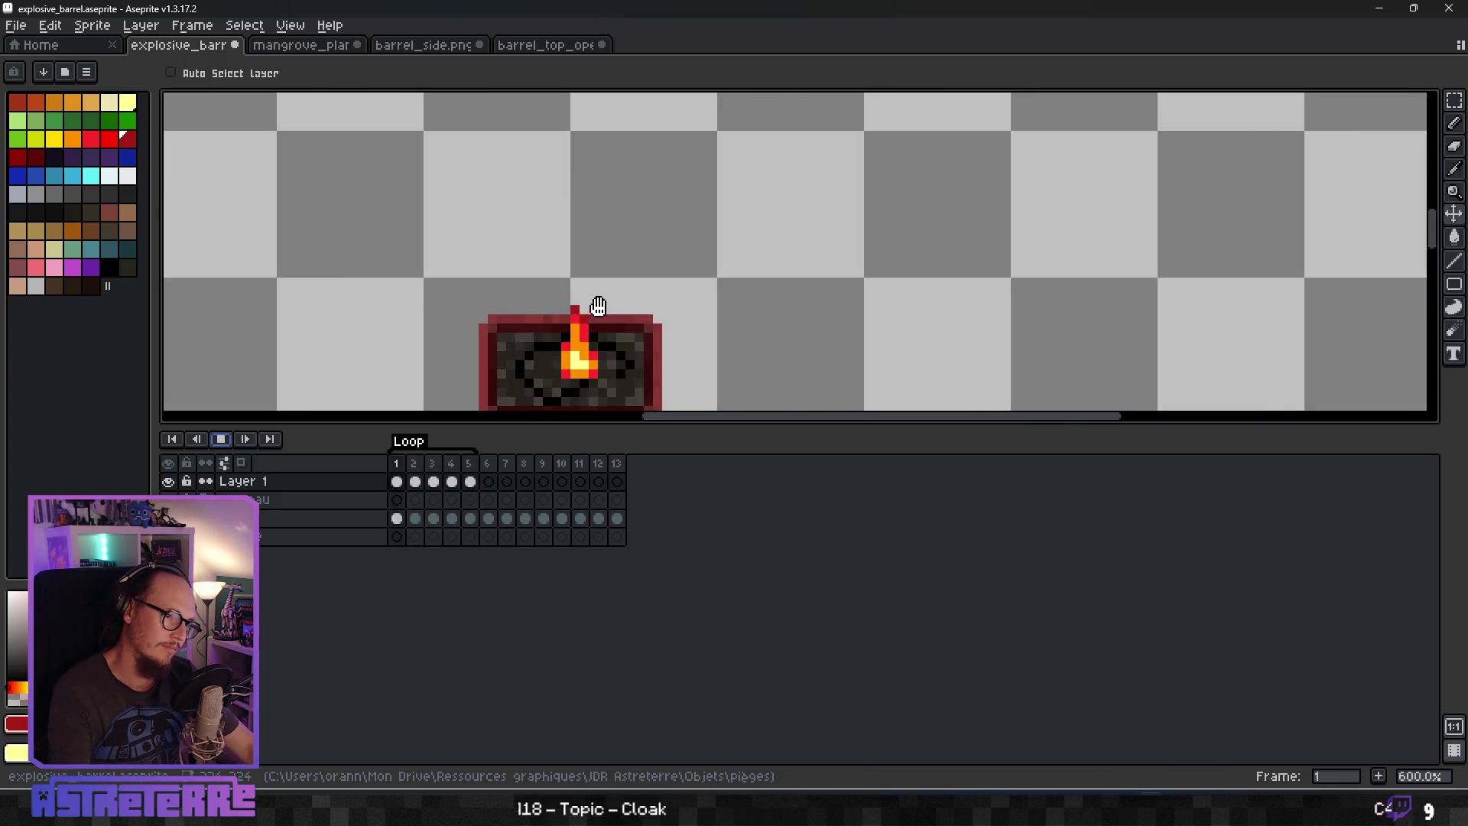
click(221, 439)
Flip back and forth between frames 1 and 2 to compare the flame shapes.
key(Right)
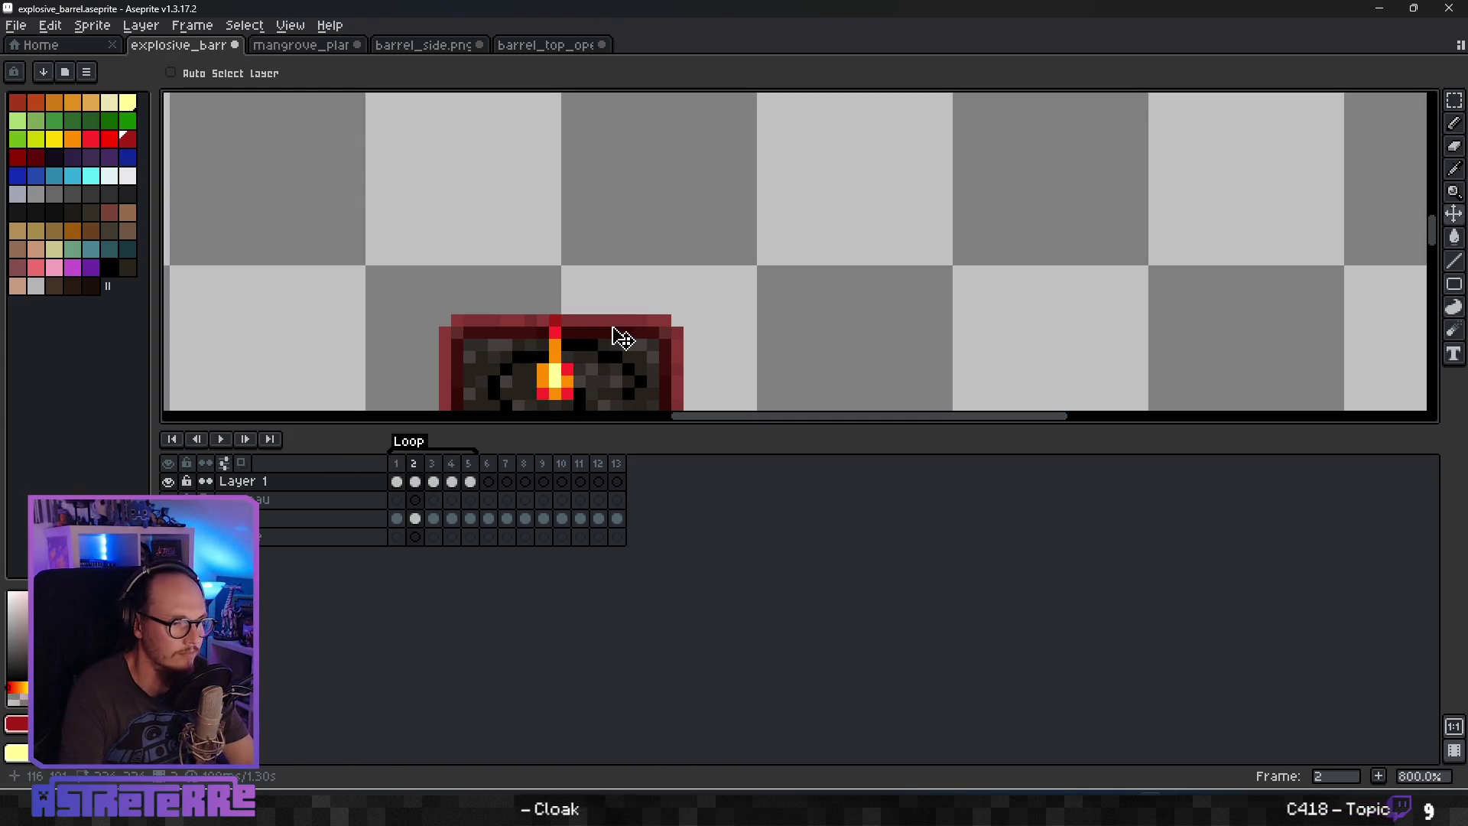
key(Left)
key(Right)
key(Left)
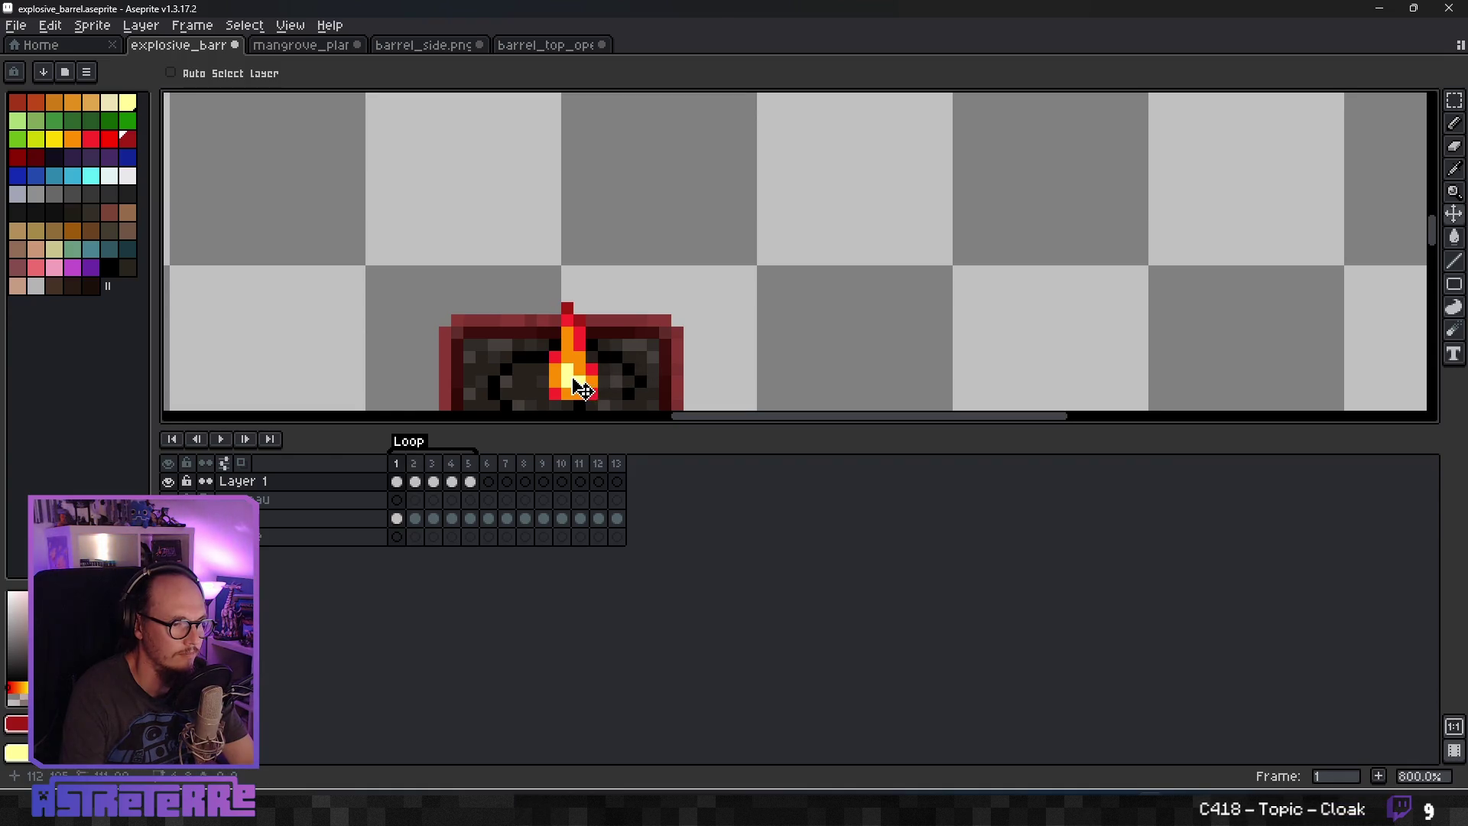
key(Right)
key(Left)
key(Right)
key(Left)
key(Right)
key(Left)
key(Right)
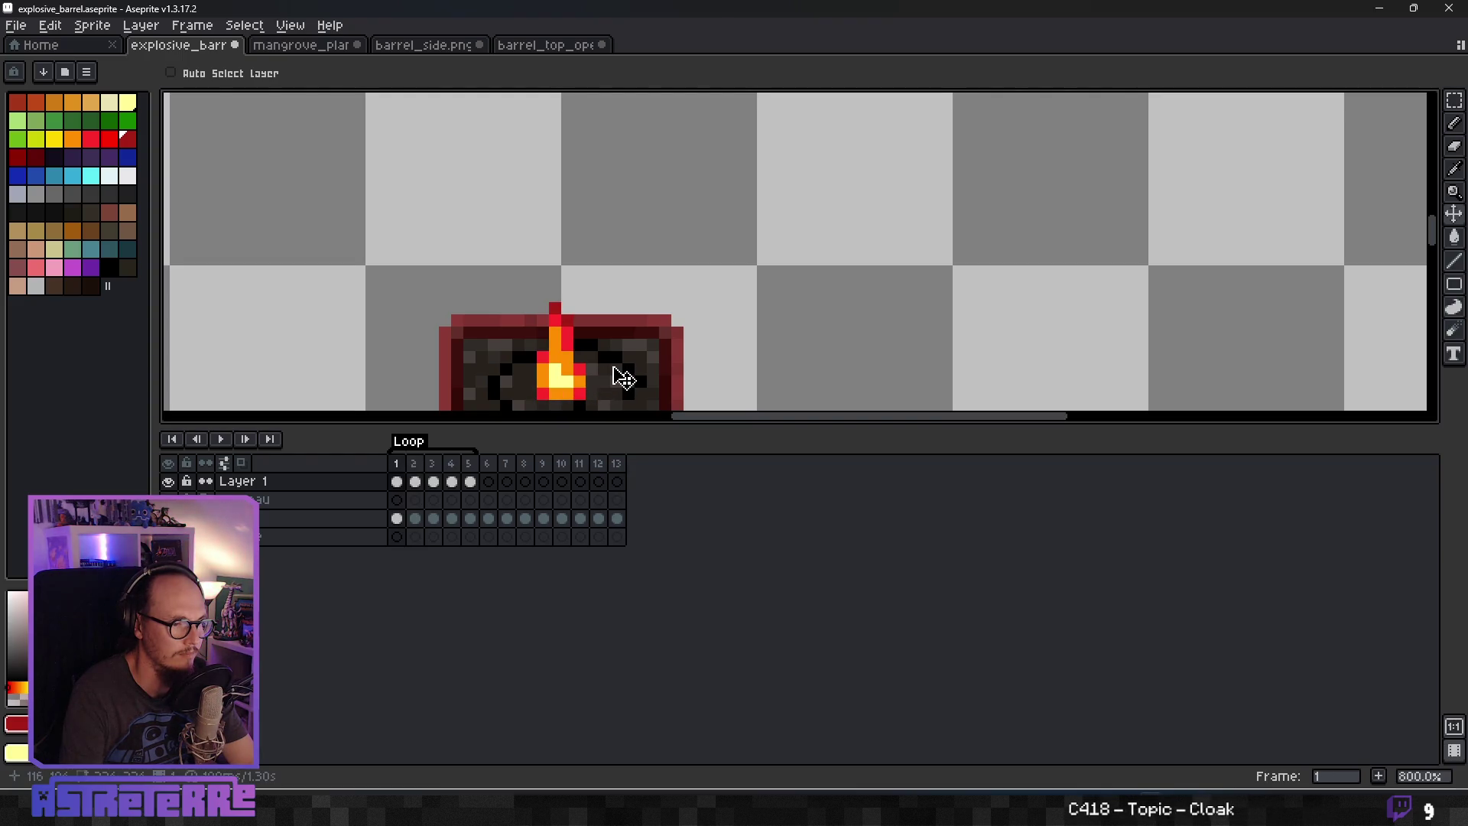
Step through frames 3–5 back to frame 1, then play the flame animation.
key(Right)
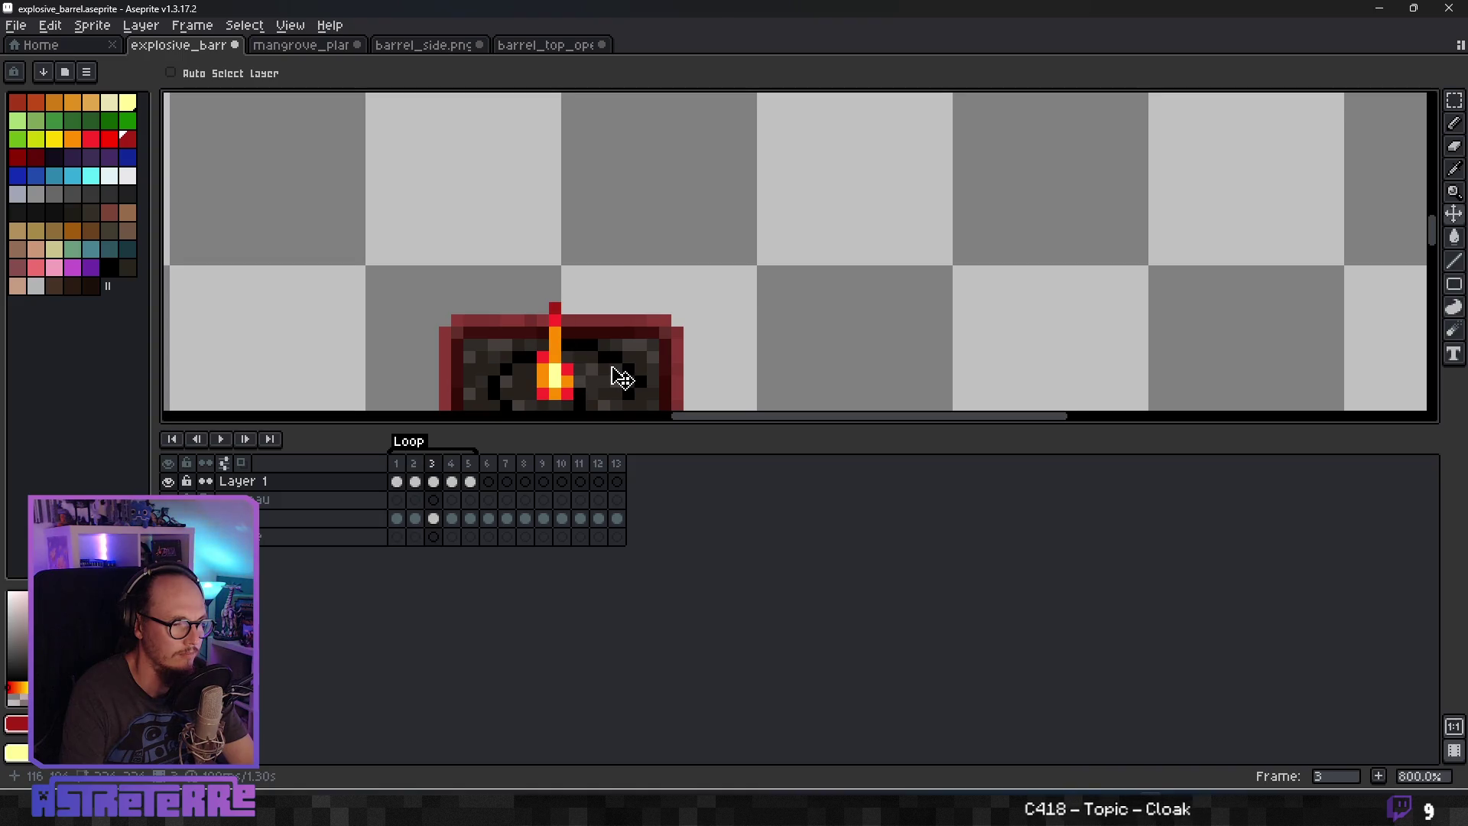
key(Right)
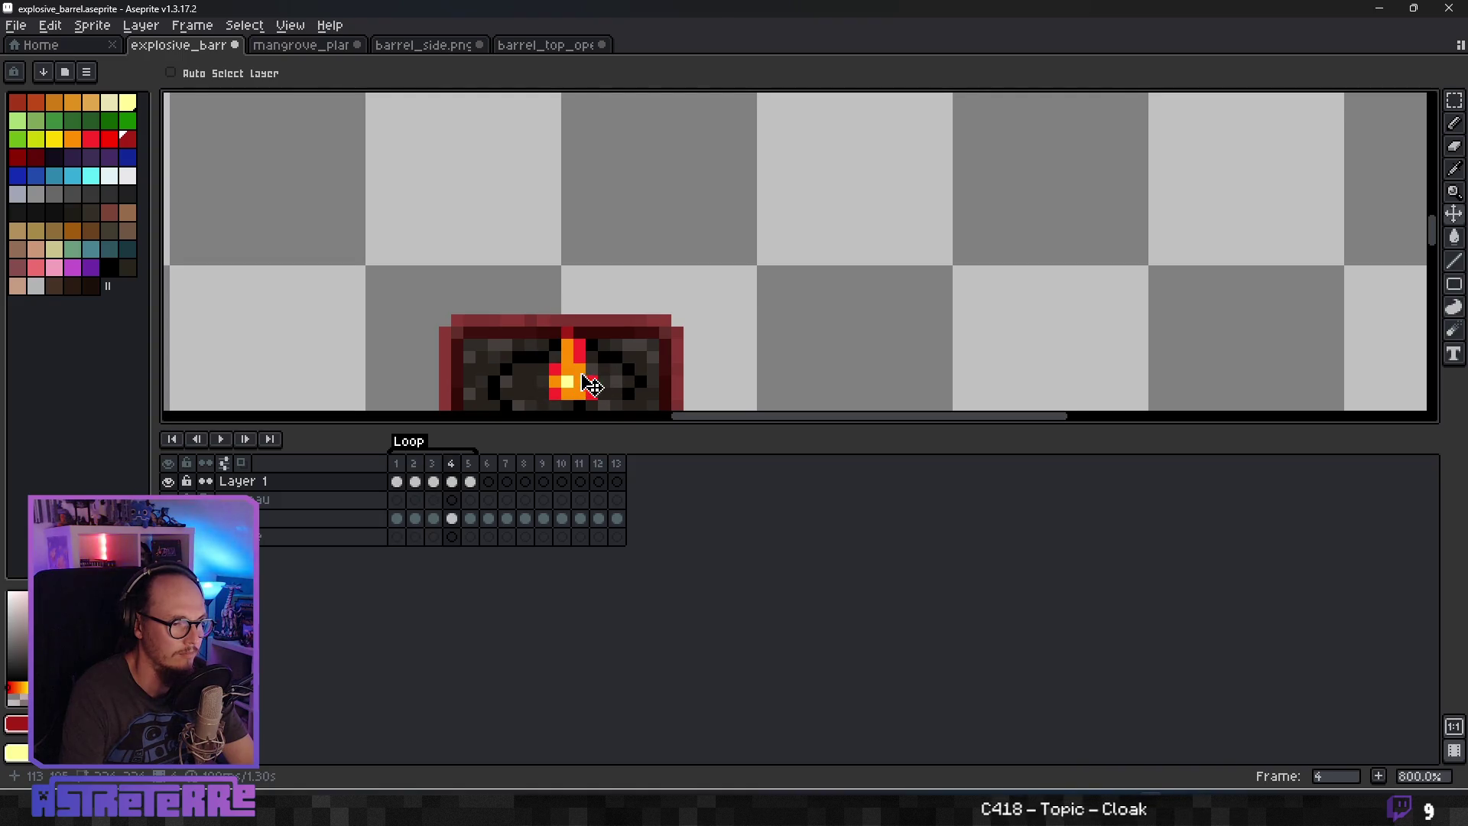
key(Right)
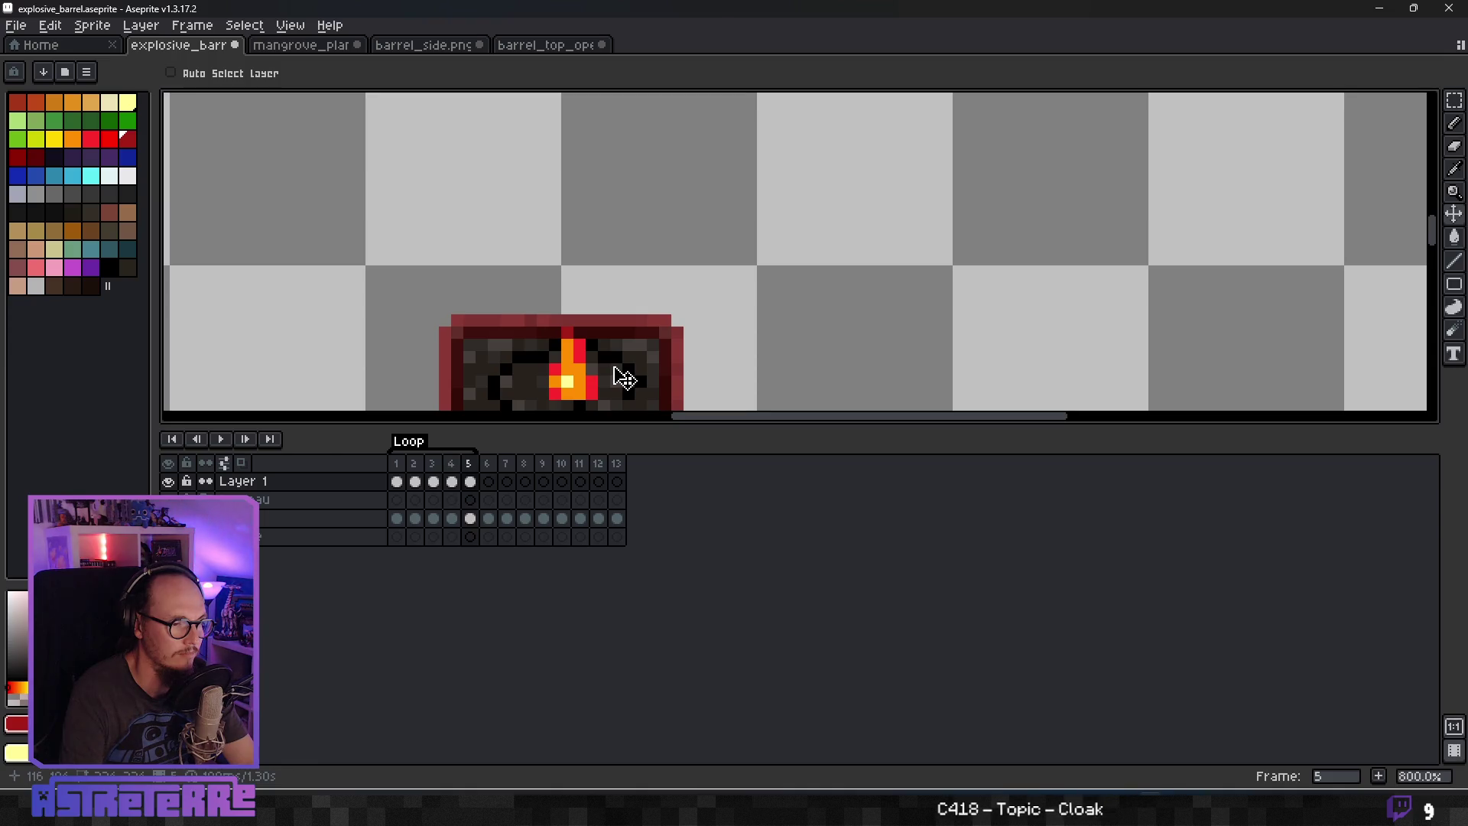
key(Return)
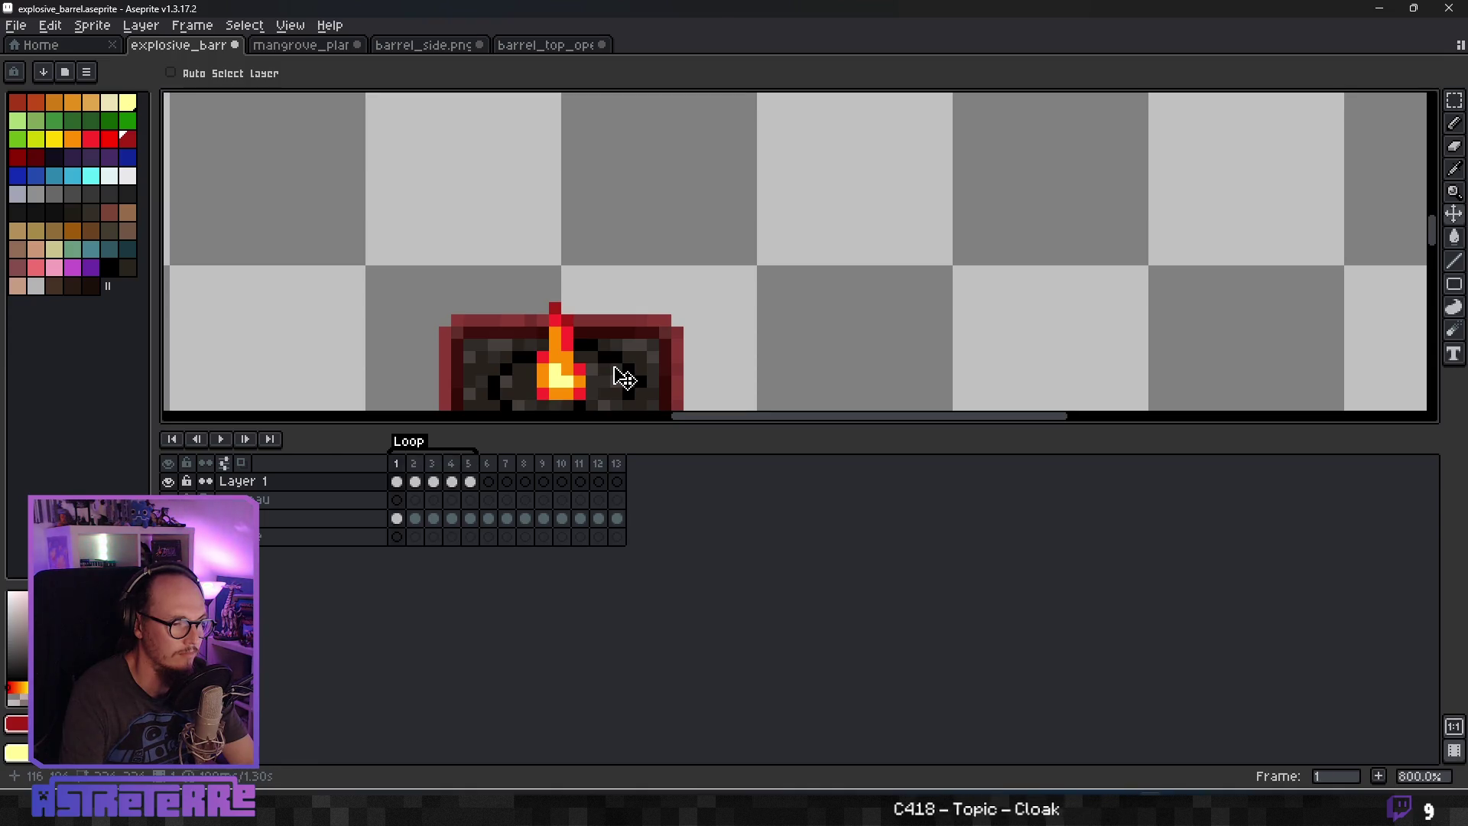
click(226, 438)
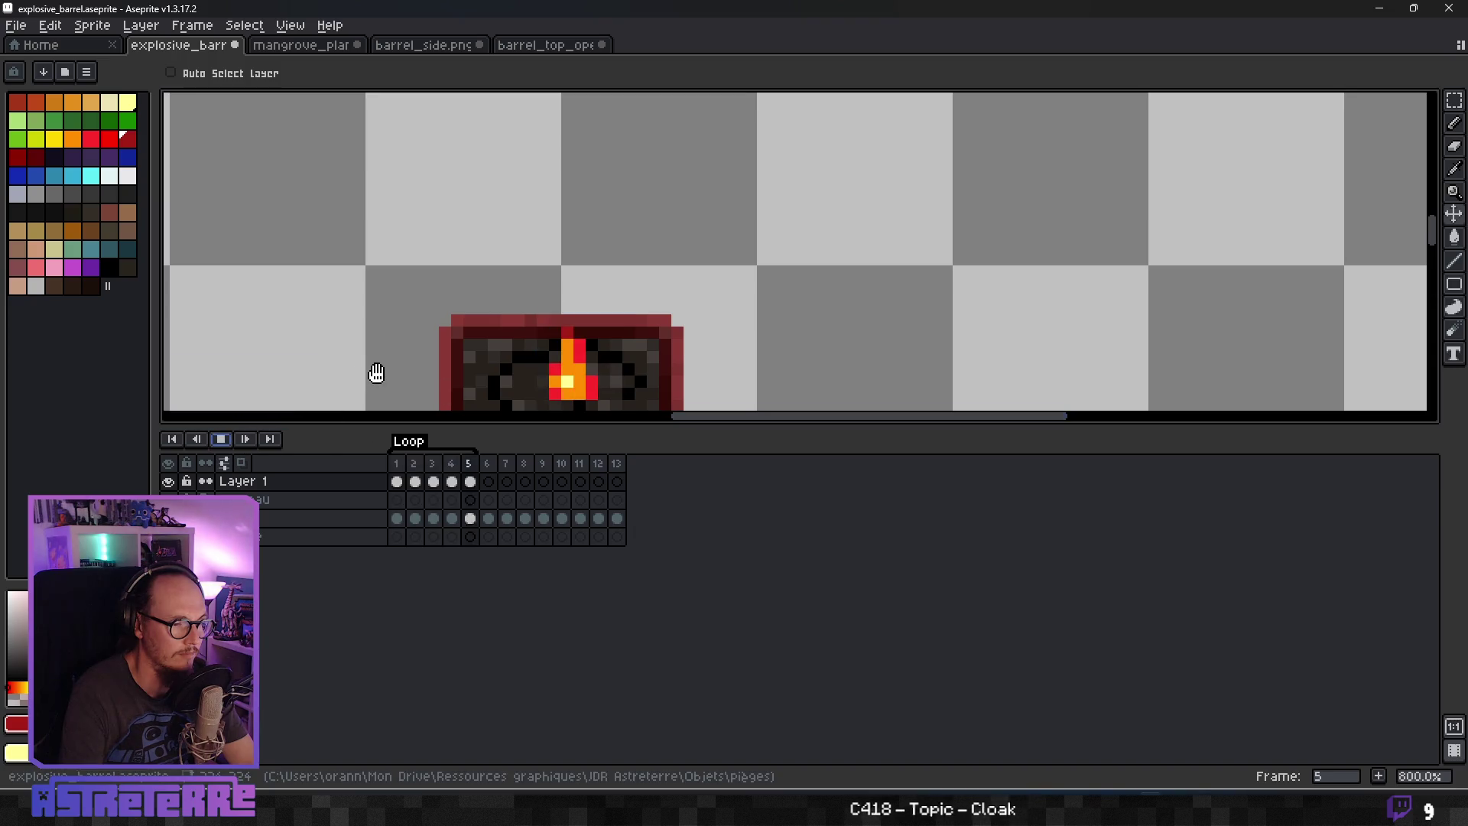
Centre the barrel sprite in the view and return to frame 1.
scroll(379, 370, down, 6)
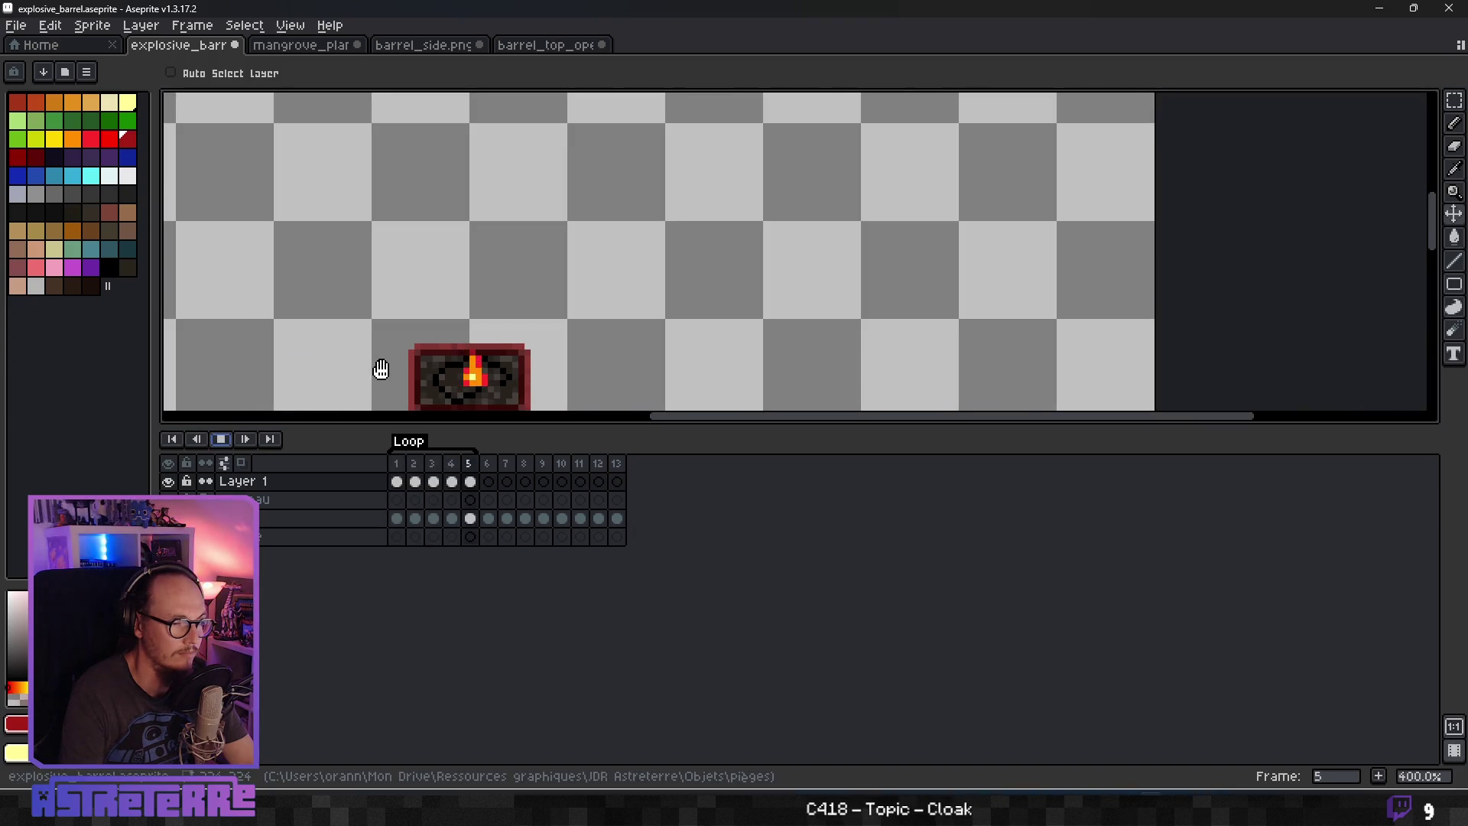
scroll(410, 367, up, 1)
scroll(550, 344, down, 1)
drag(544, 341, 727, 242)
scroll(715, 273, up, 1)
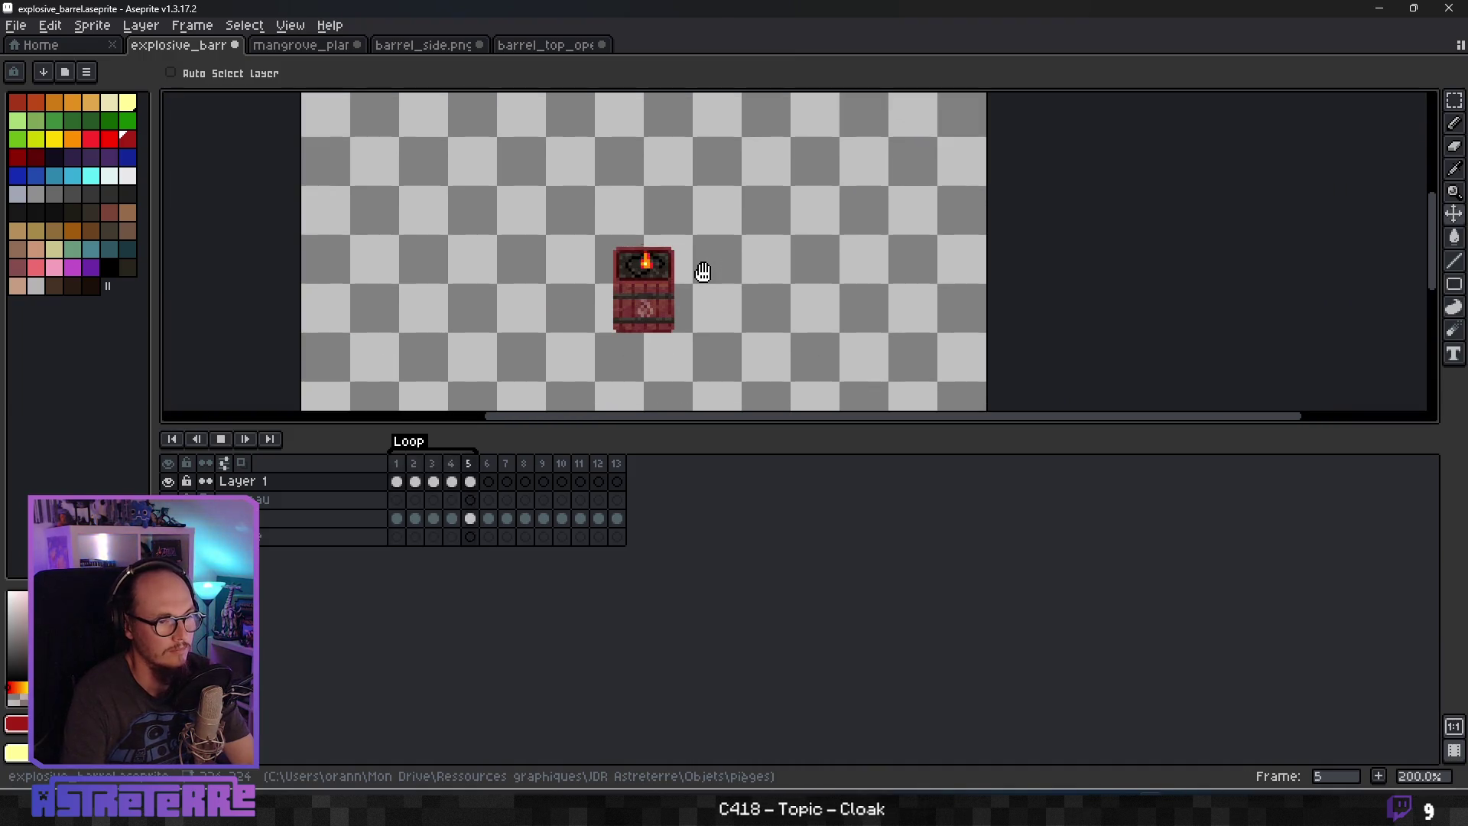
scroll(715, 273, down, 2)
scroll(716, 272, up, 2)
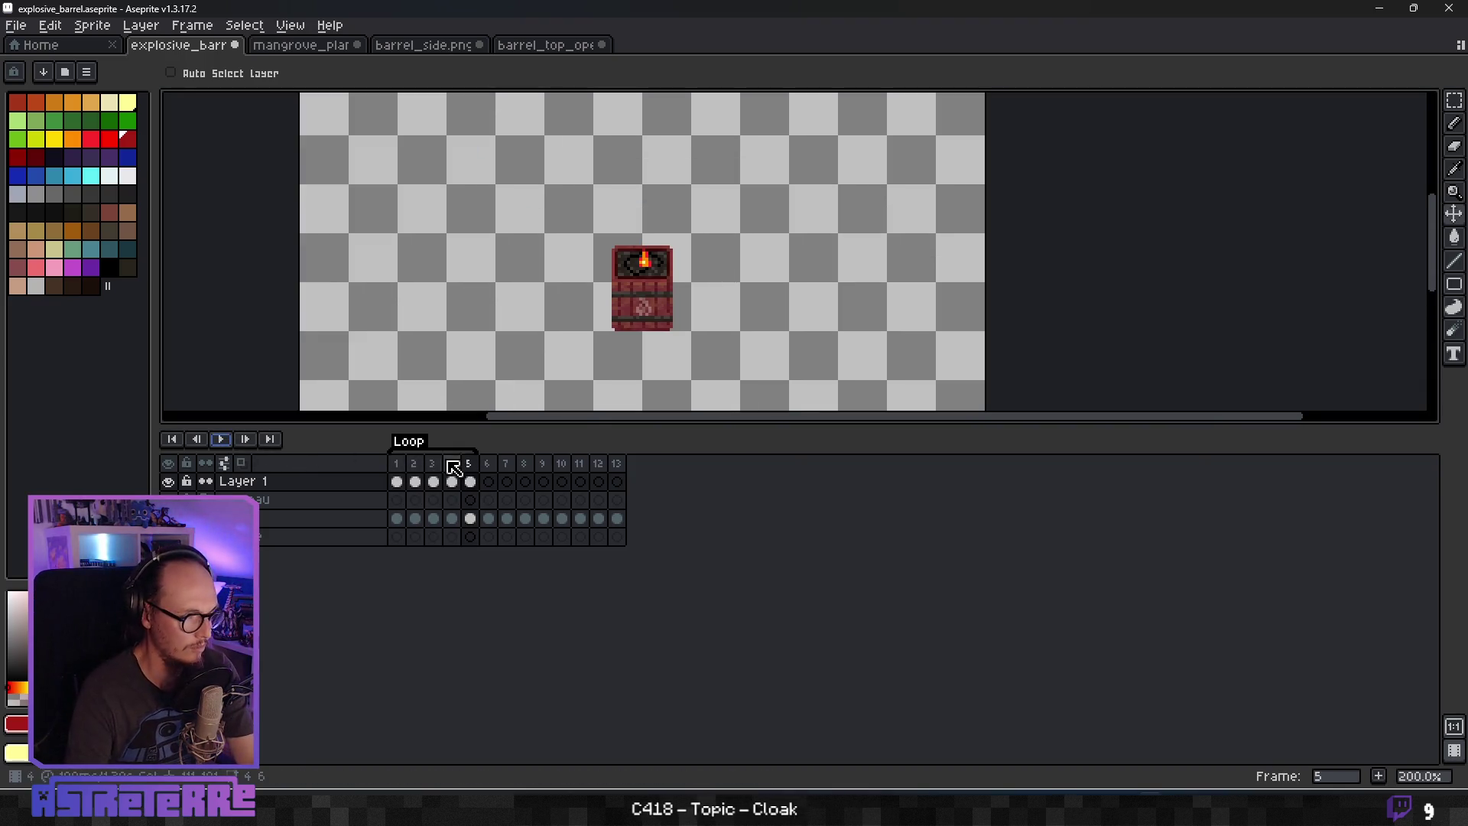
click(396, 481)
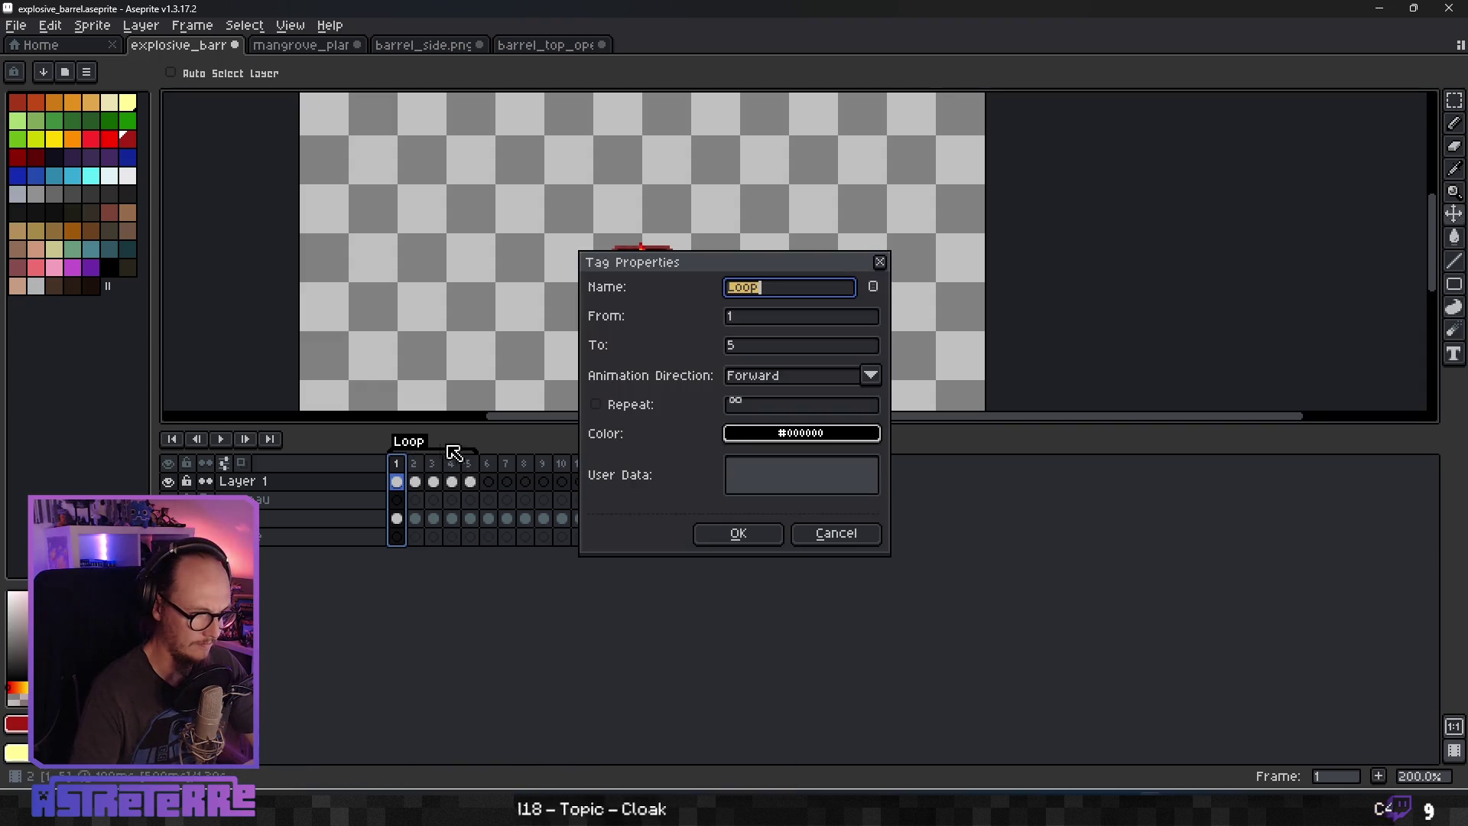
Rename the Loop tag to 'waiting' in Tag Properties.
double_click(413, 442)
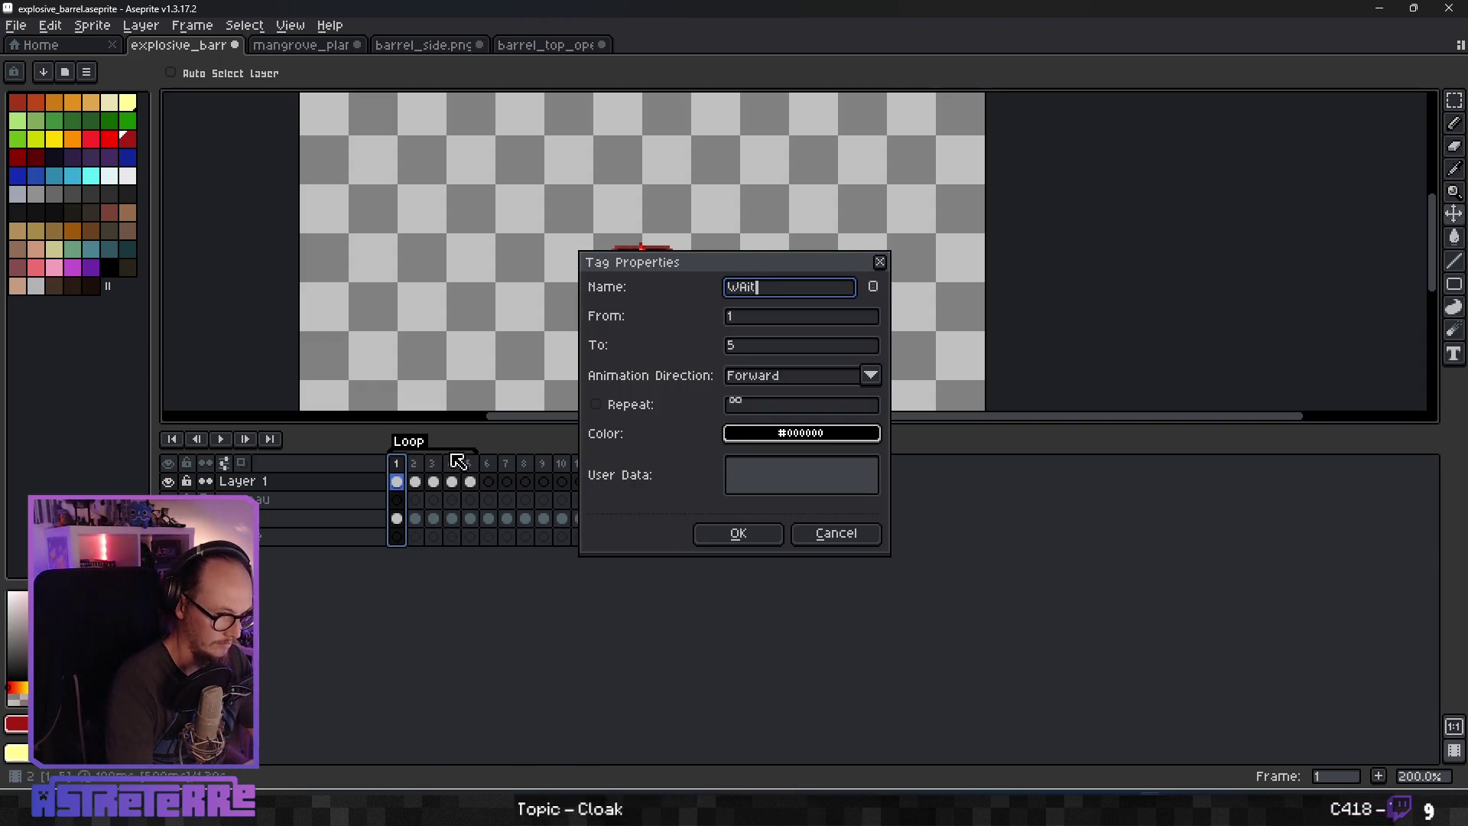
text(WAITIG)
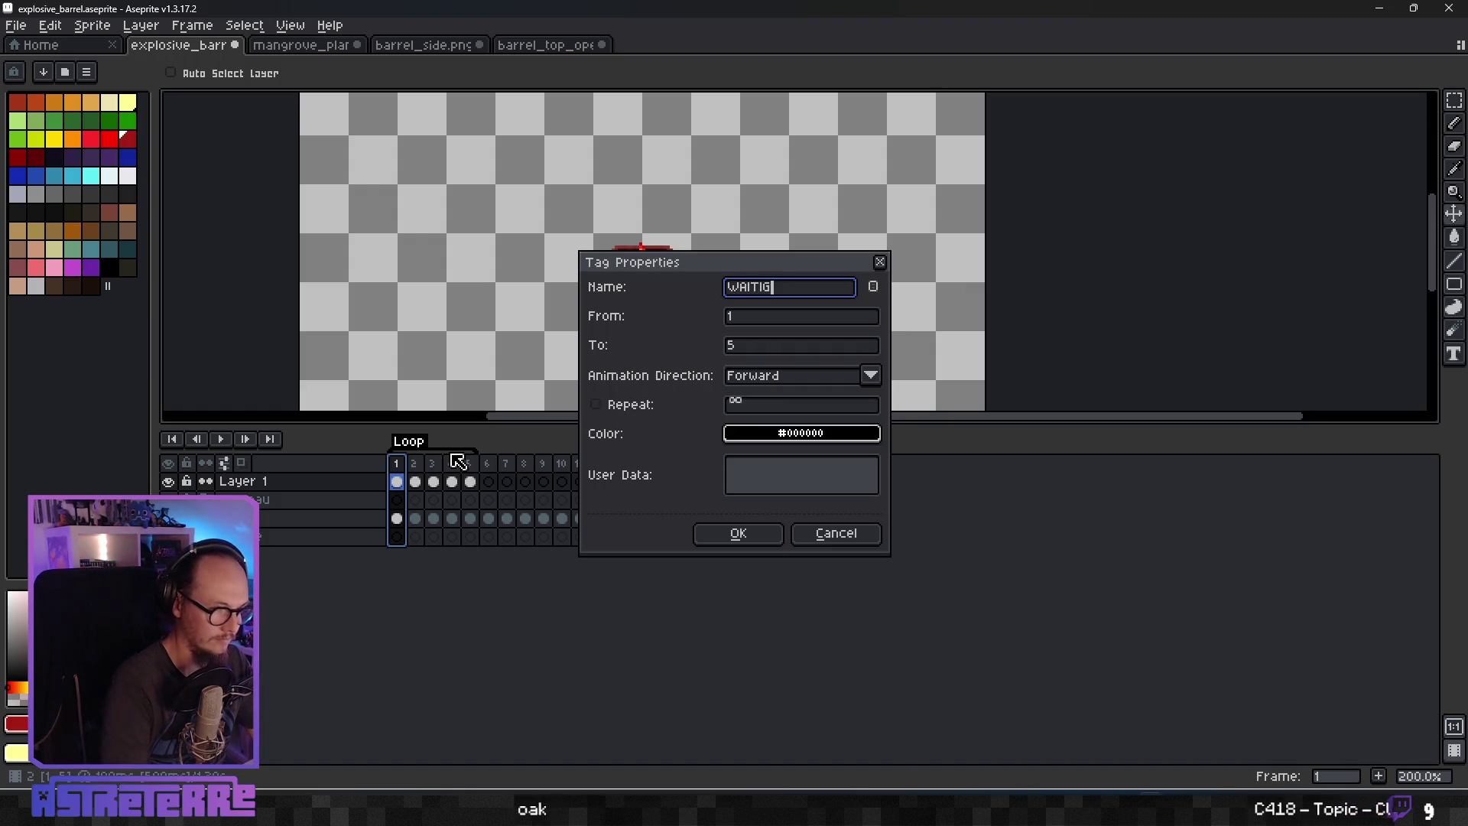
key(Return)
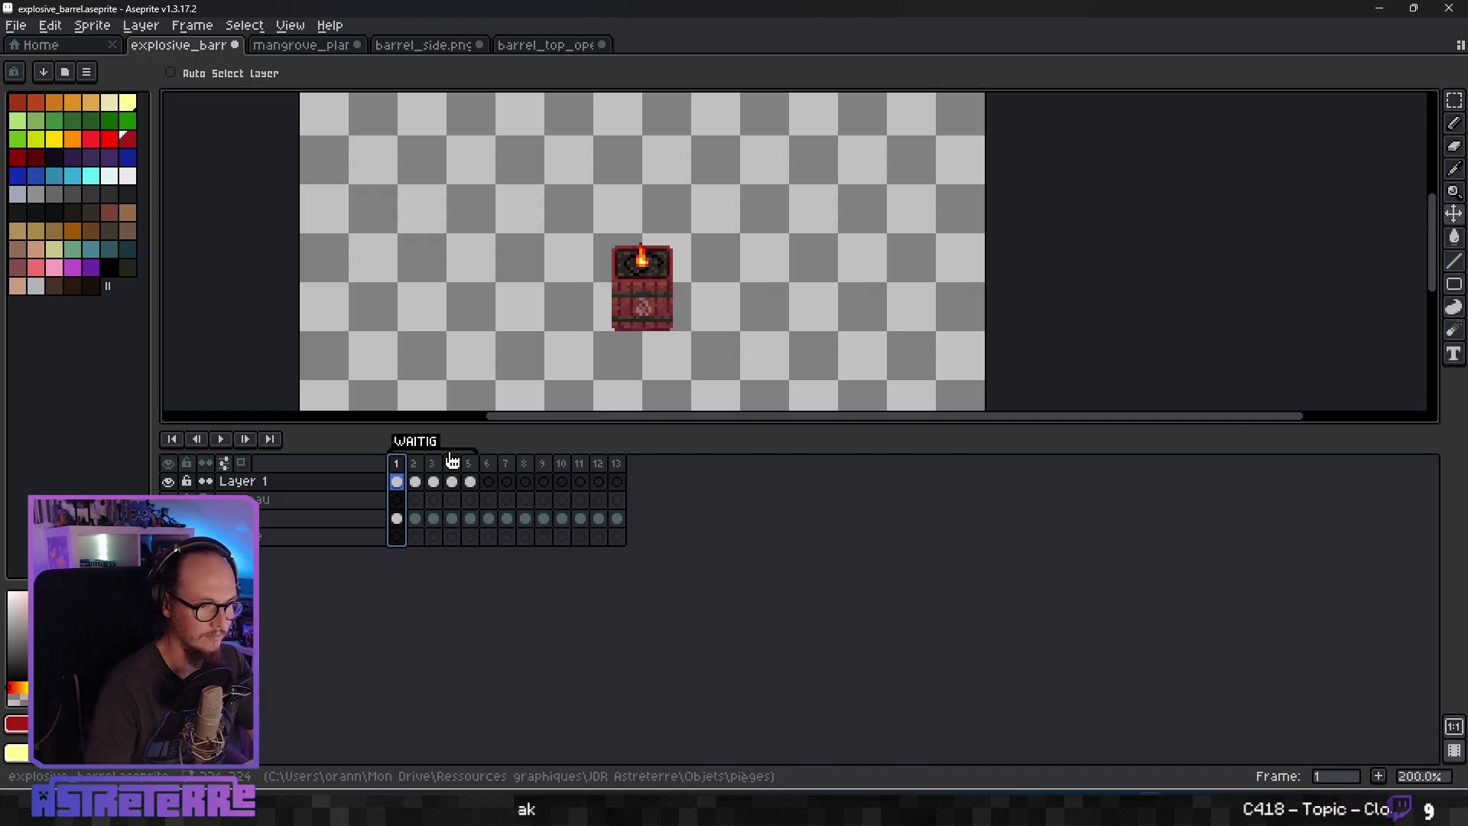
double_click(422, 443)
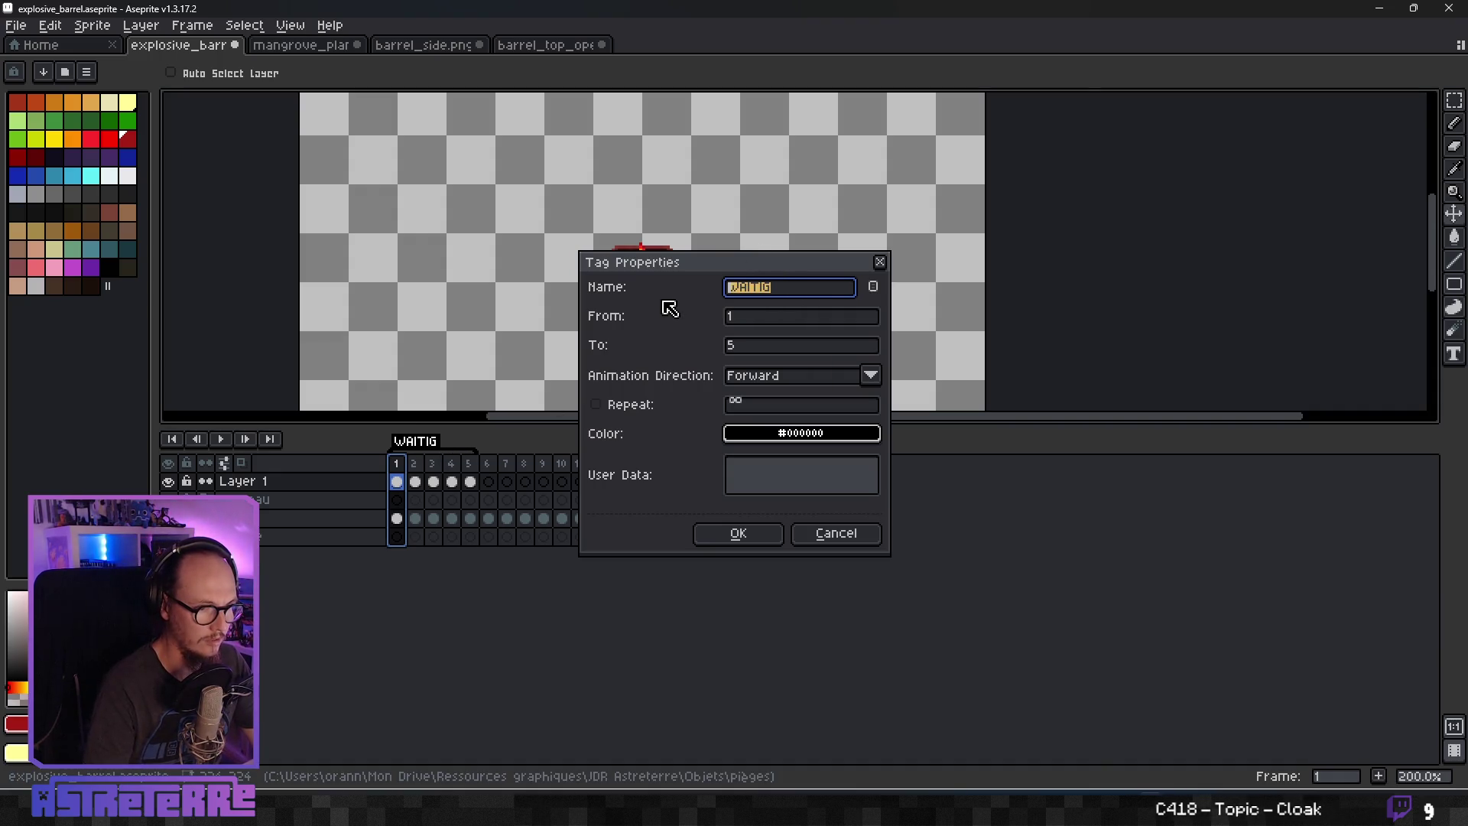
text(waiting)
key(Return)
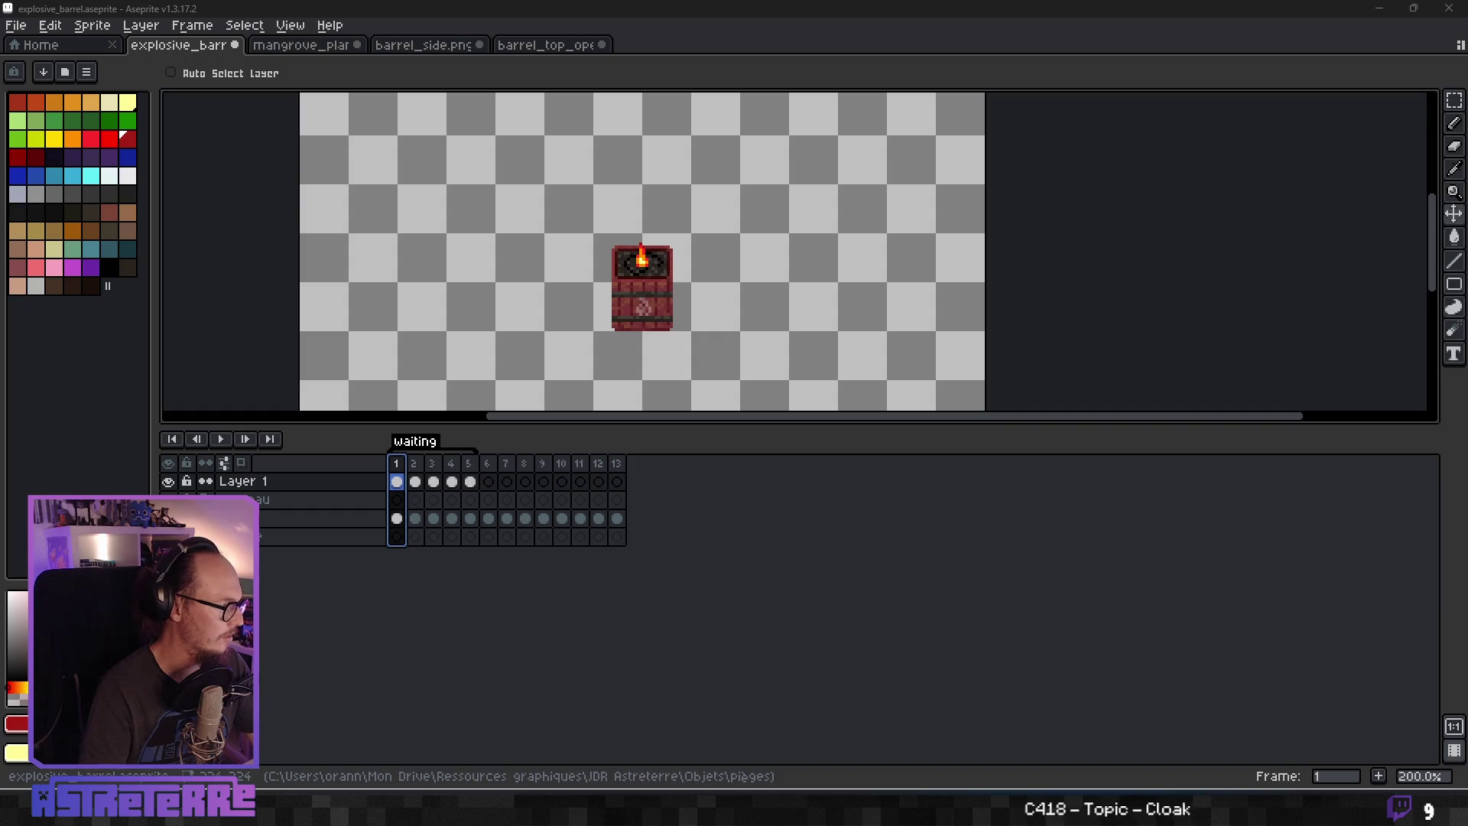
mouse_move(717, 282)
mouse_down()
mouse_move(786, 372)
mouse_move(695, 239)
mouse_move(788, 236)
mouse_up()
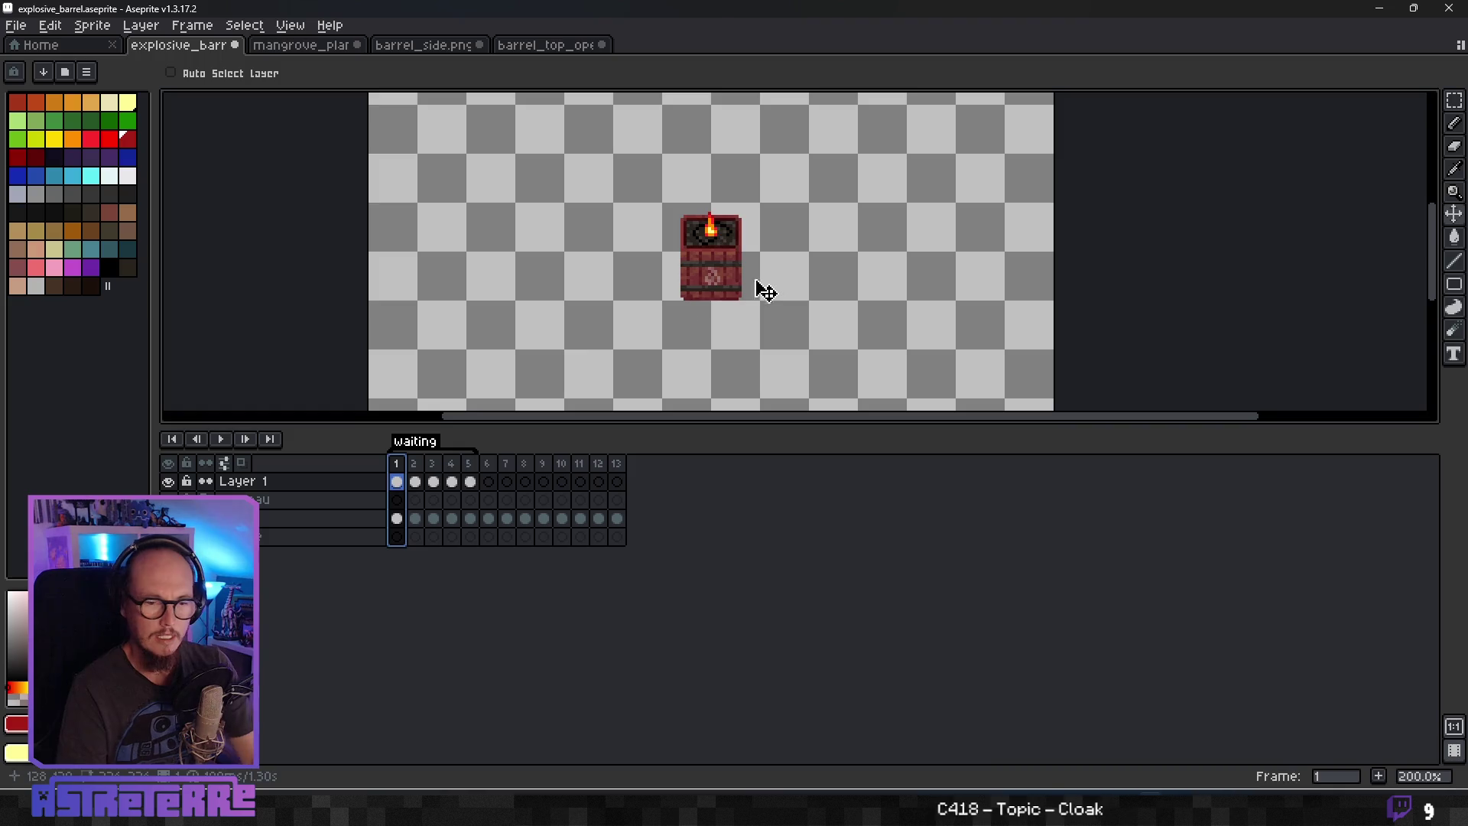
key(Return)
scroll(549, 339, down, 2)
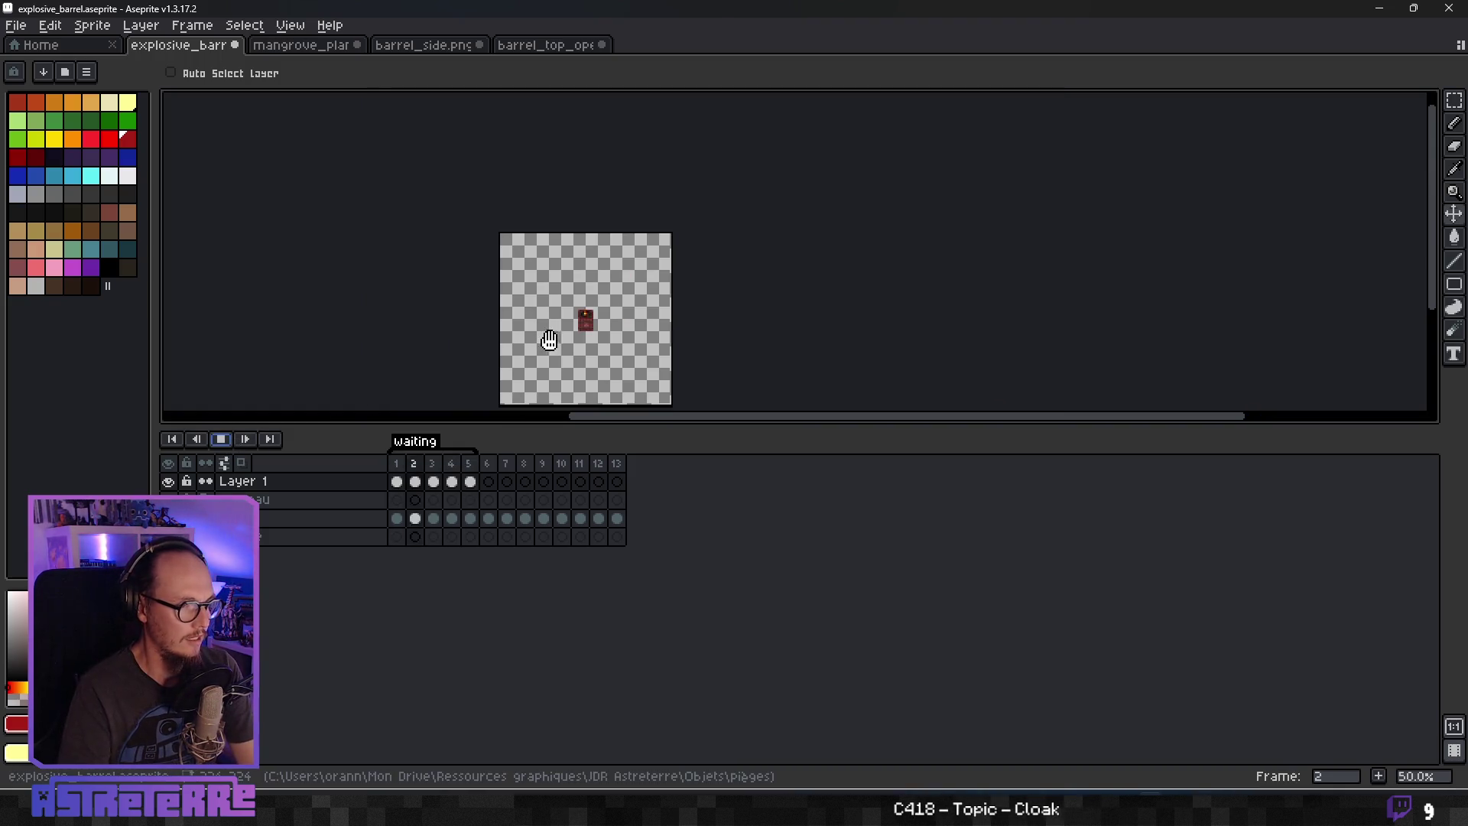
scroll(572, 358, up, 1)
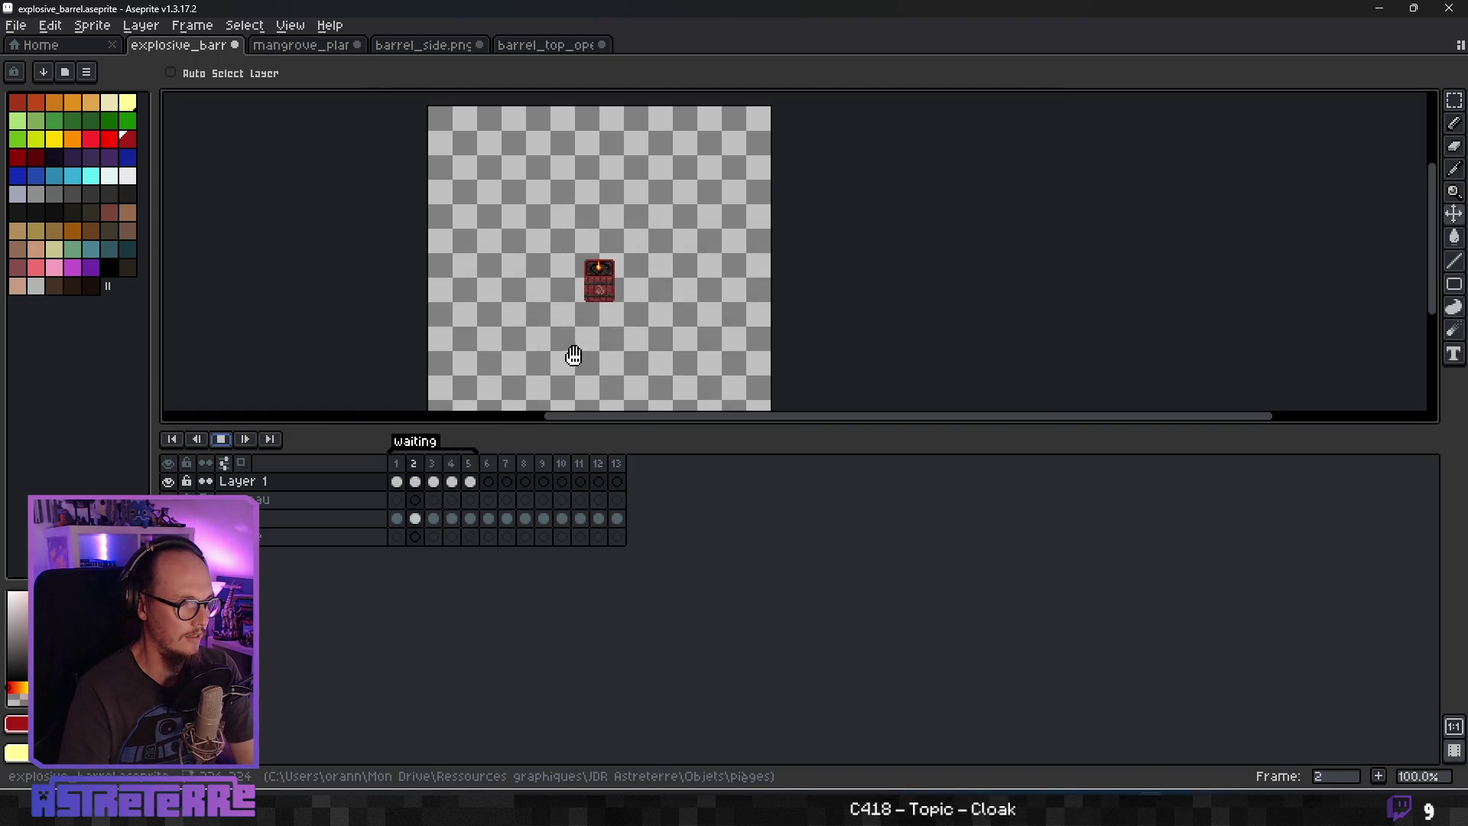
scroll(574, 350, up, 2)
scroll(600, 331, down, 1)
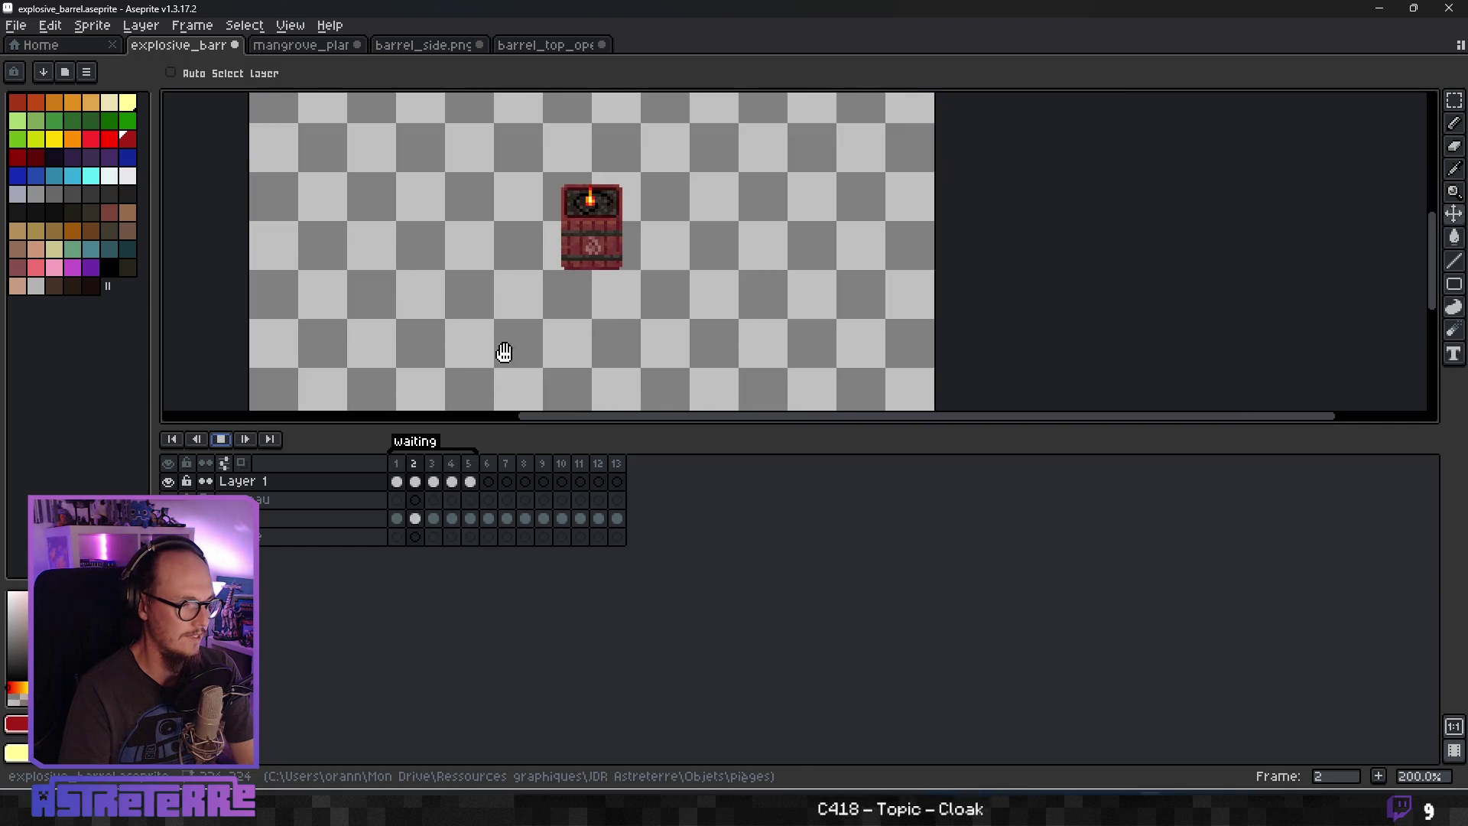
click(222, 439)
scroll(593, 274, up, 1)
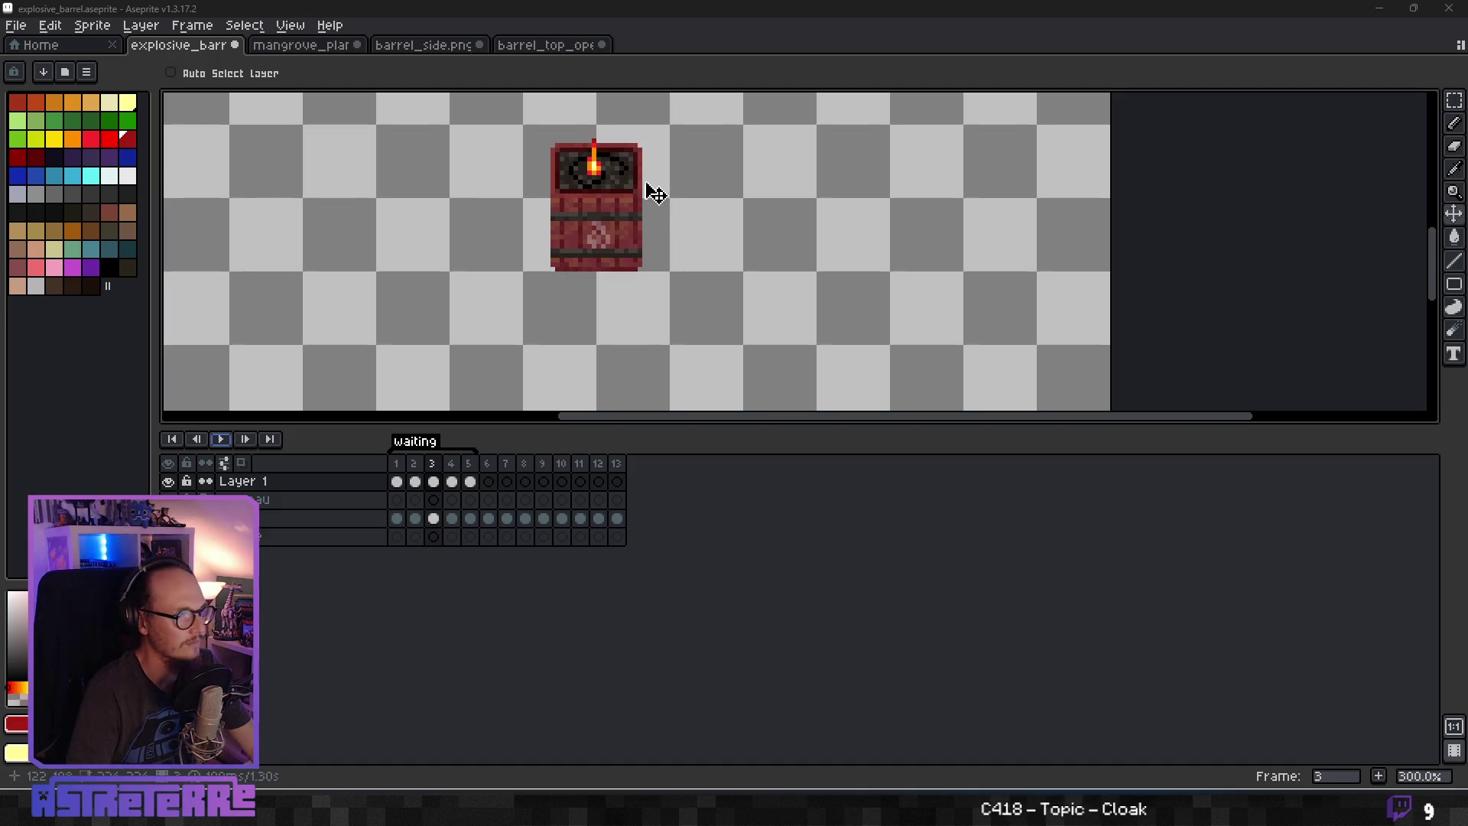
scroll(652, 218, up, 1)
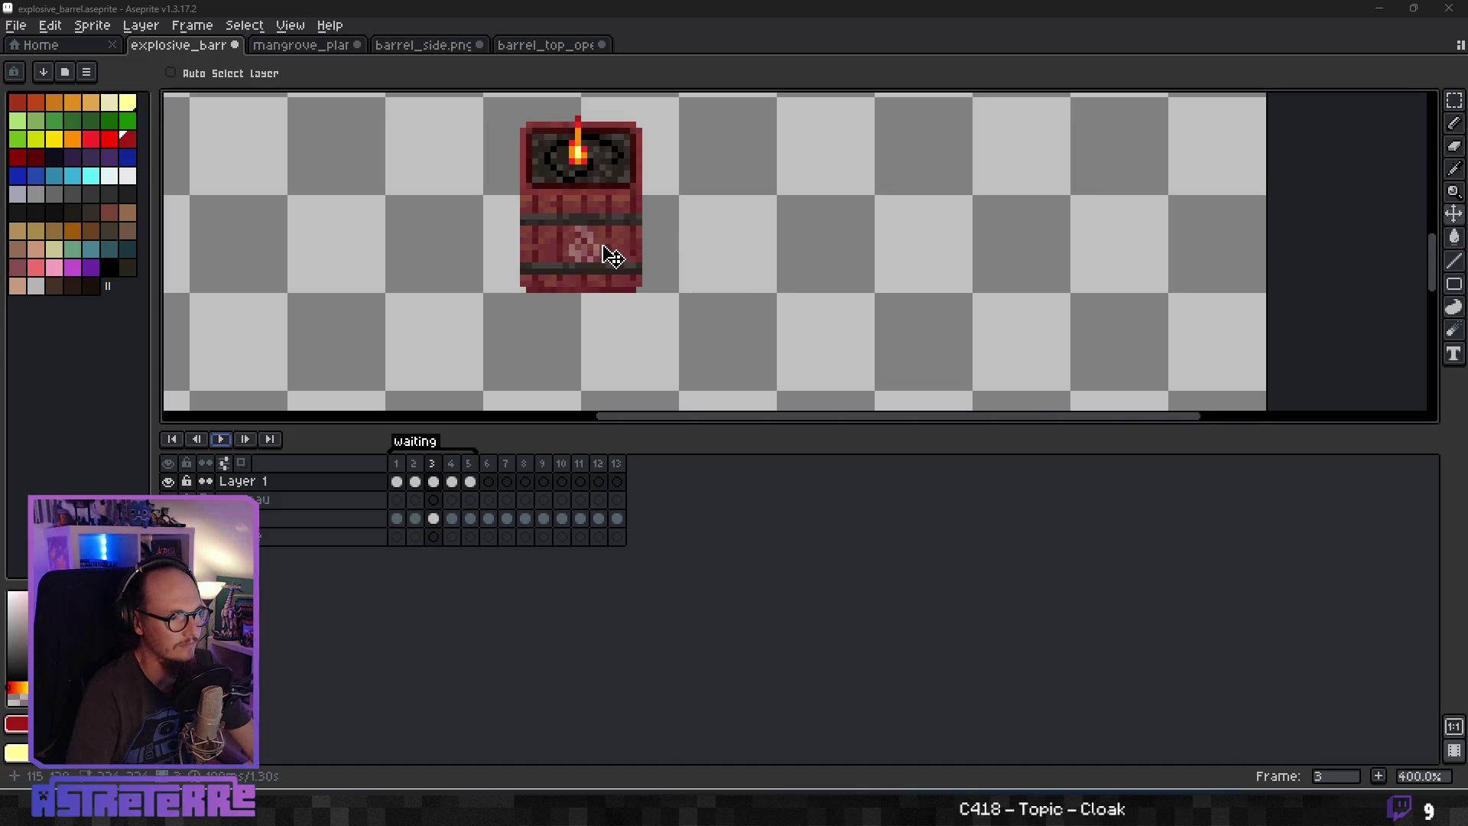
Expand the tonneau group and delete all its layers' cels in frames 6–13.
click(291, 503)
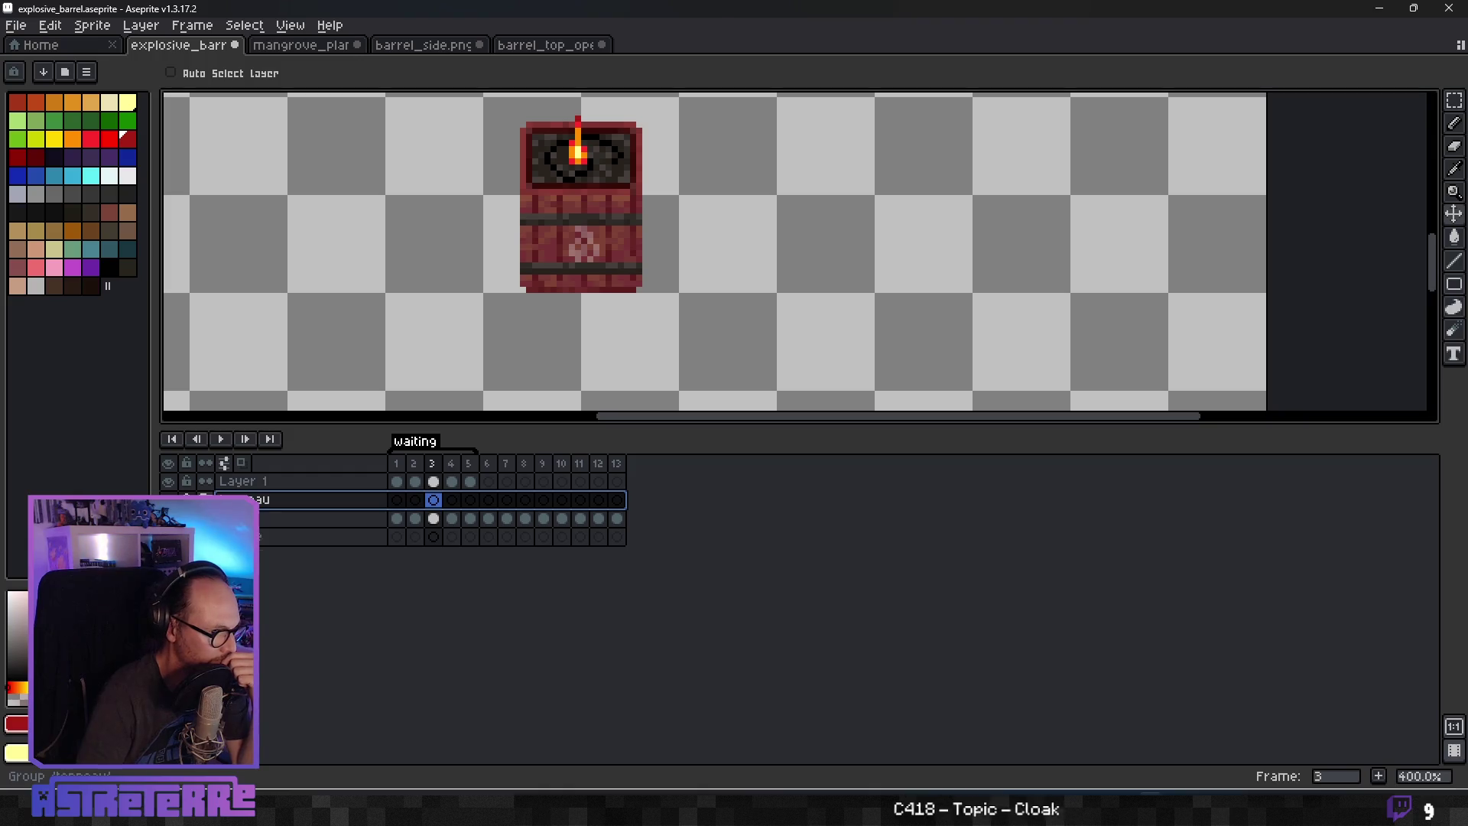
click(215, 499)
click(422, 519)
click(396, 518)
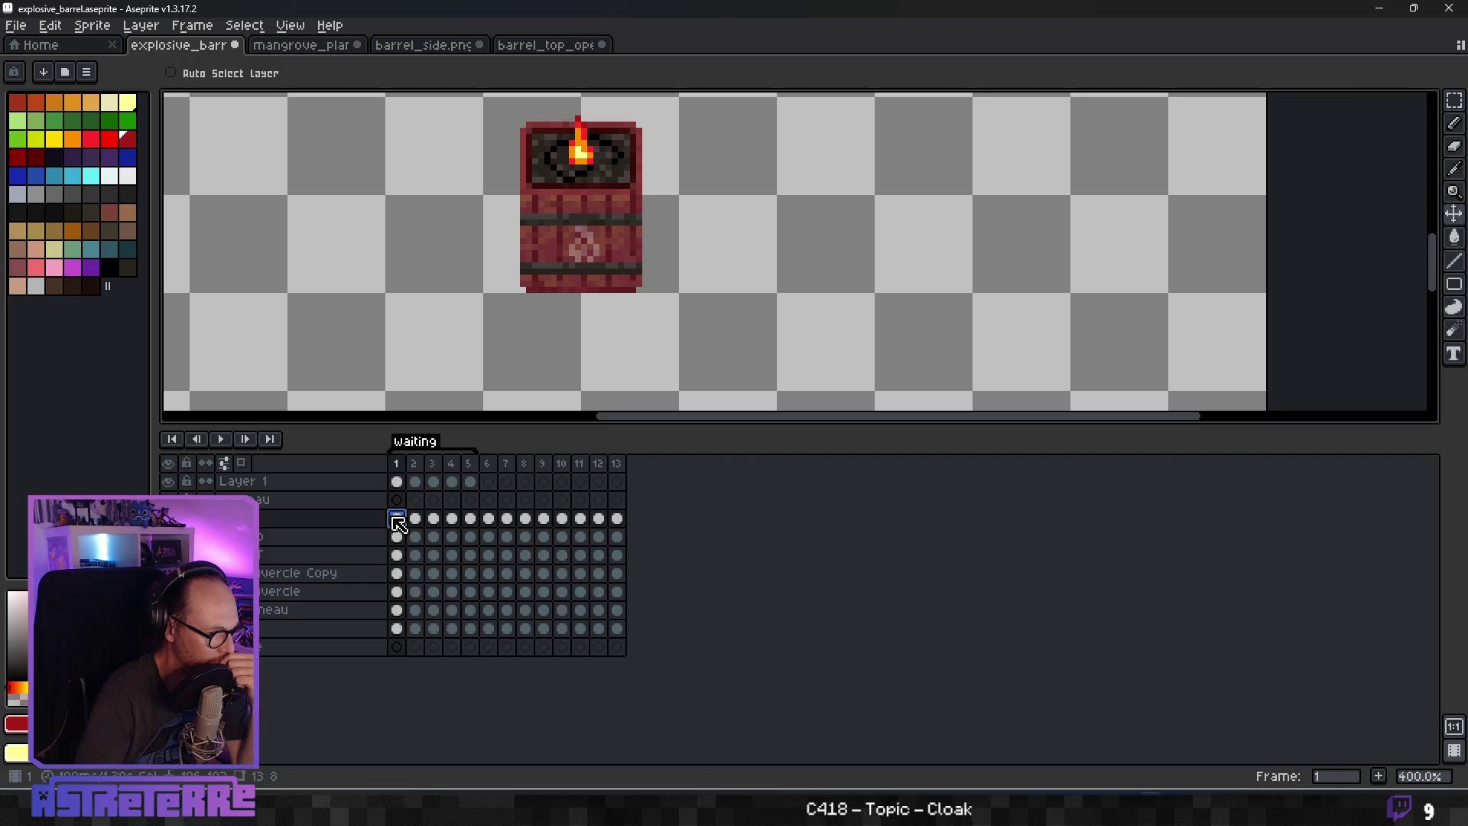
click(458, 519)
click(469, 519)
click(488, 520)
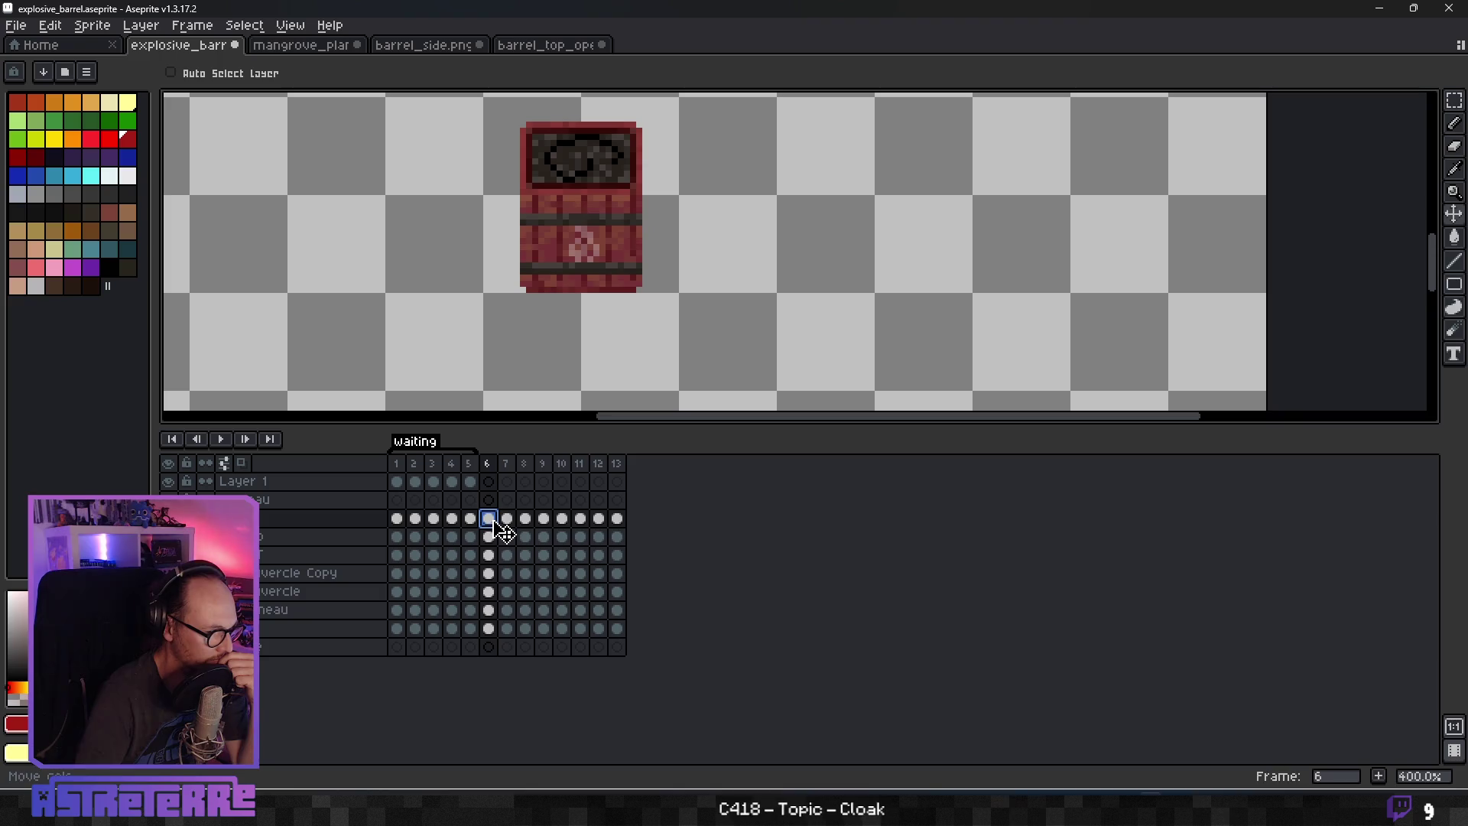
mouse_move(489, 518)
mouse_down()
mouse_move(609, 599)
mouse_move(619, 628)
mouse_up()
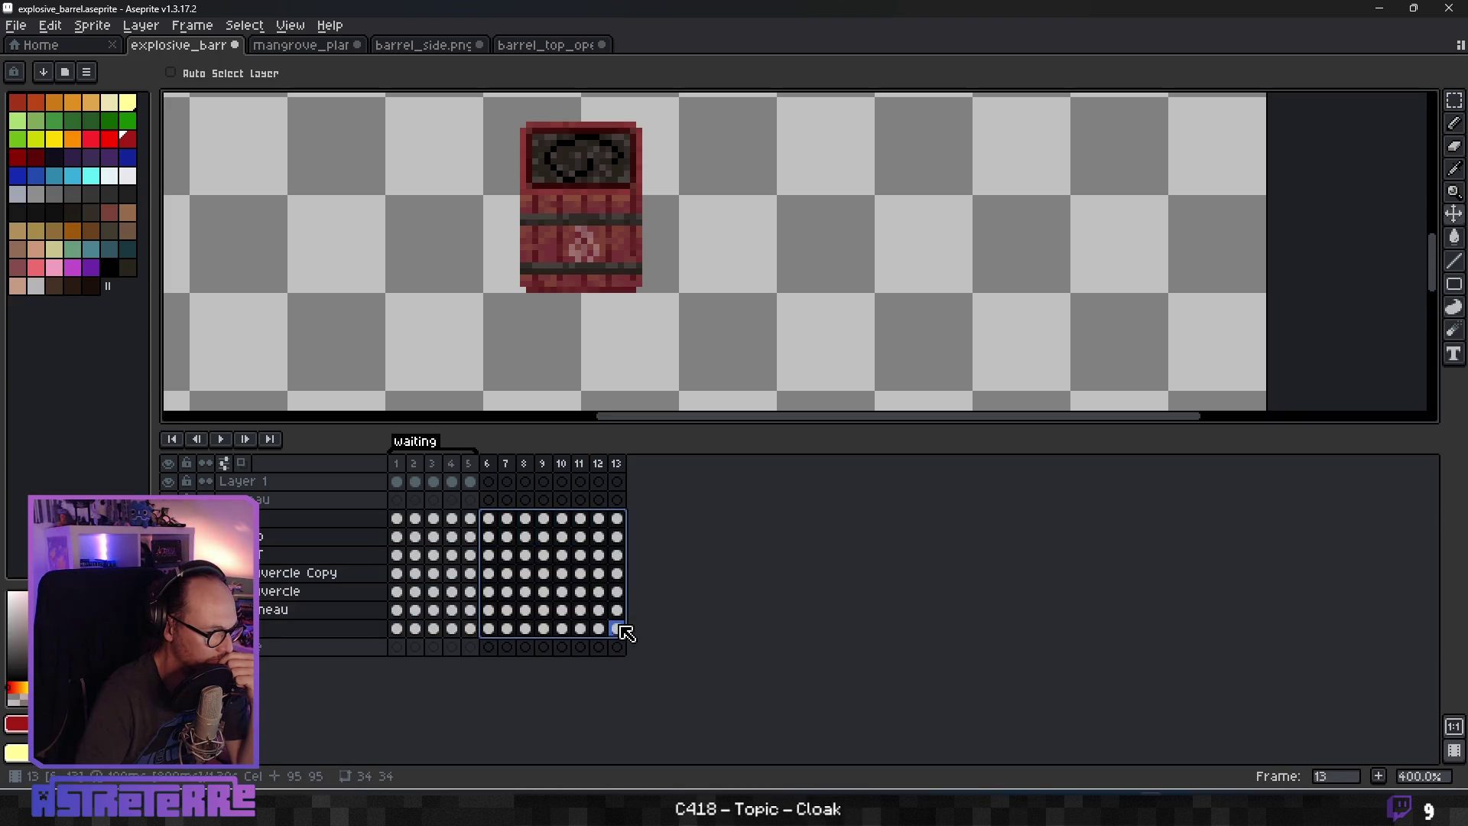
key(Delete)
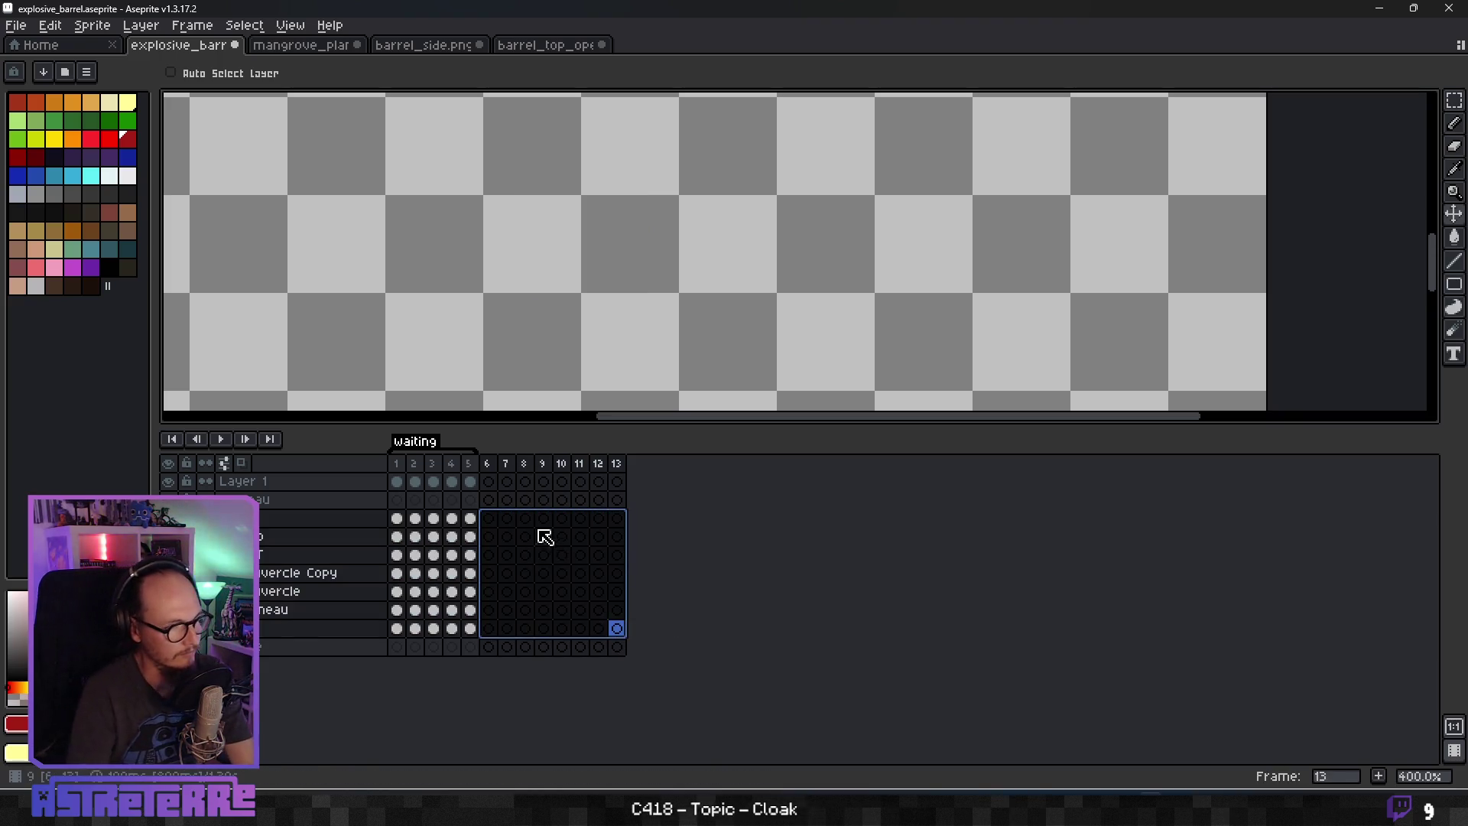
Link the first tonneau layer's cels in frames 1–5, undoing an accidental duplicate.
drag(397, 519, 471, 519)
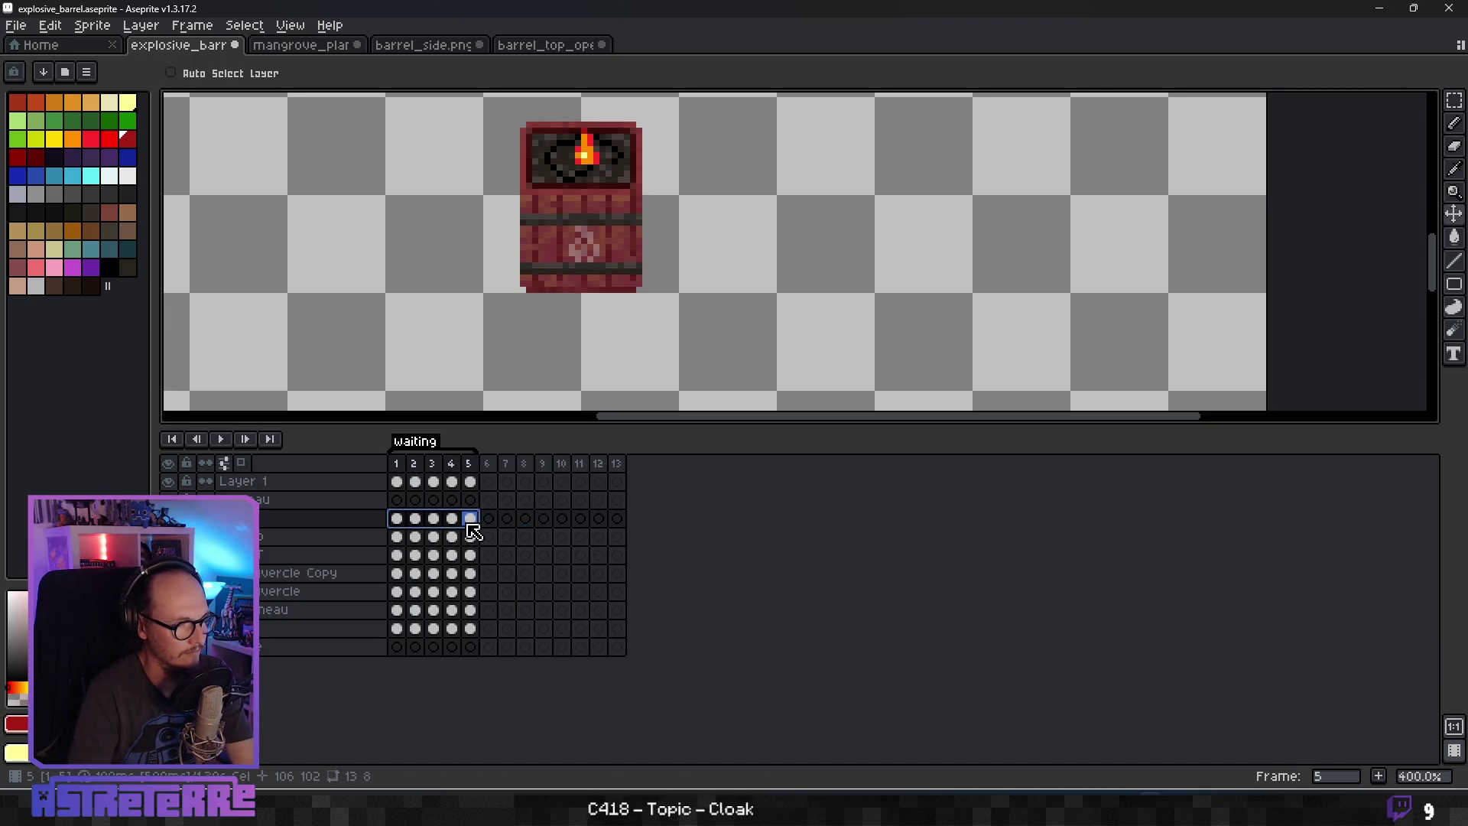
right_click(474, 533)
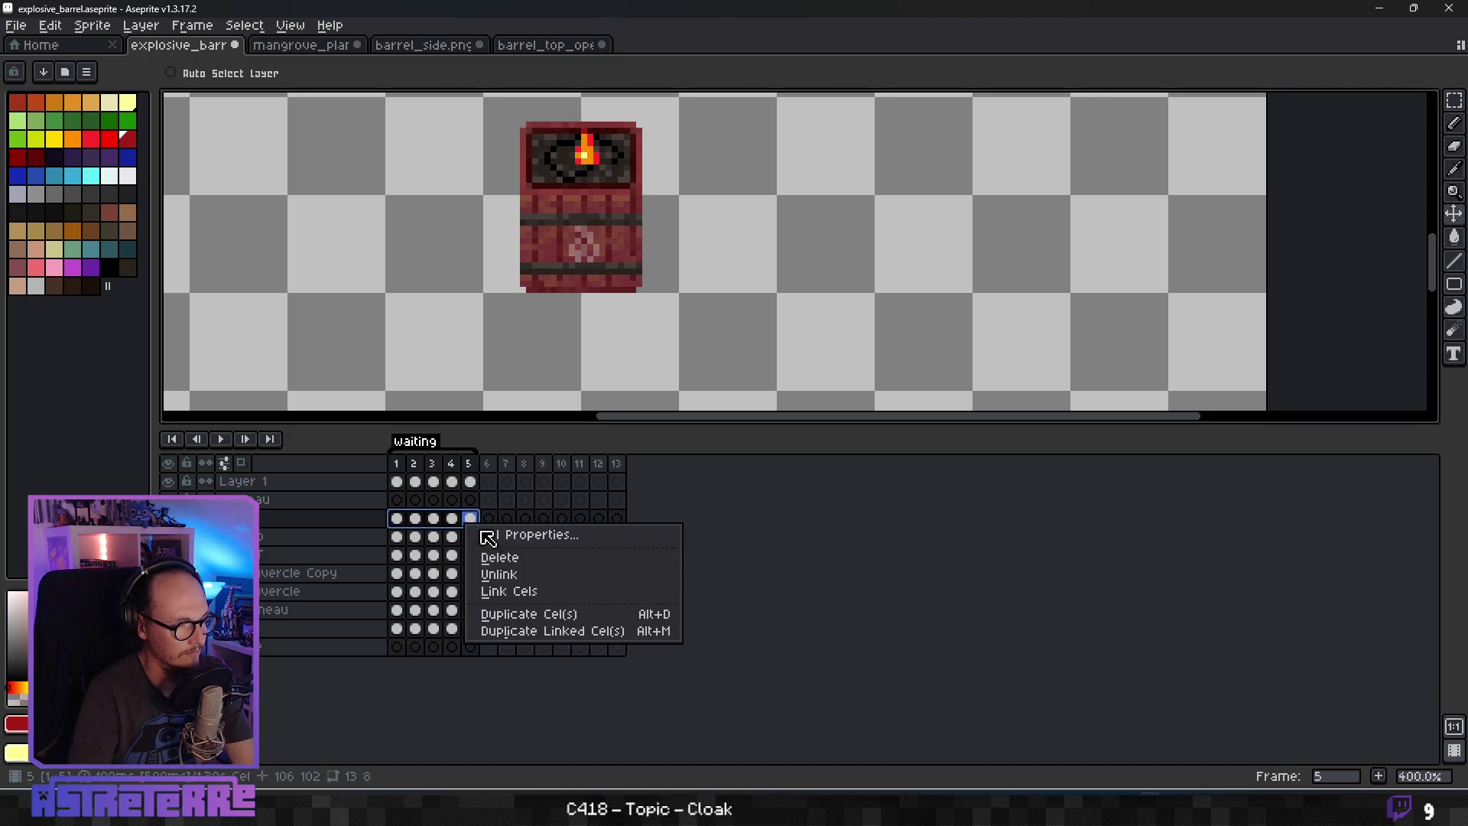
click(528, 632)
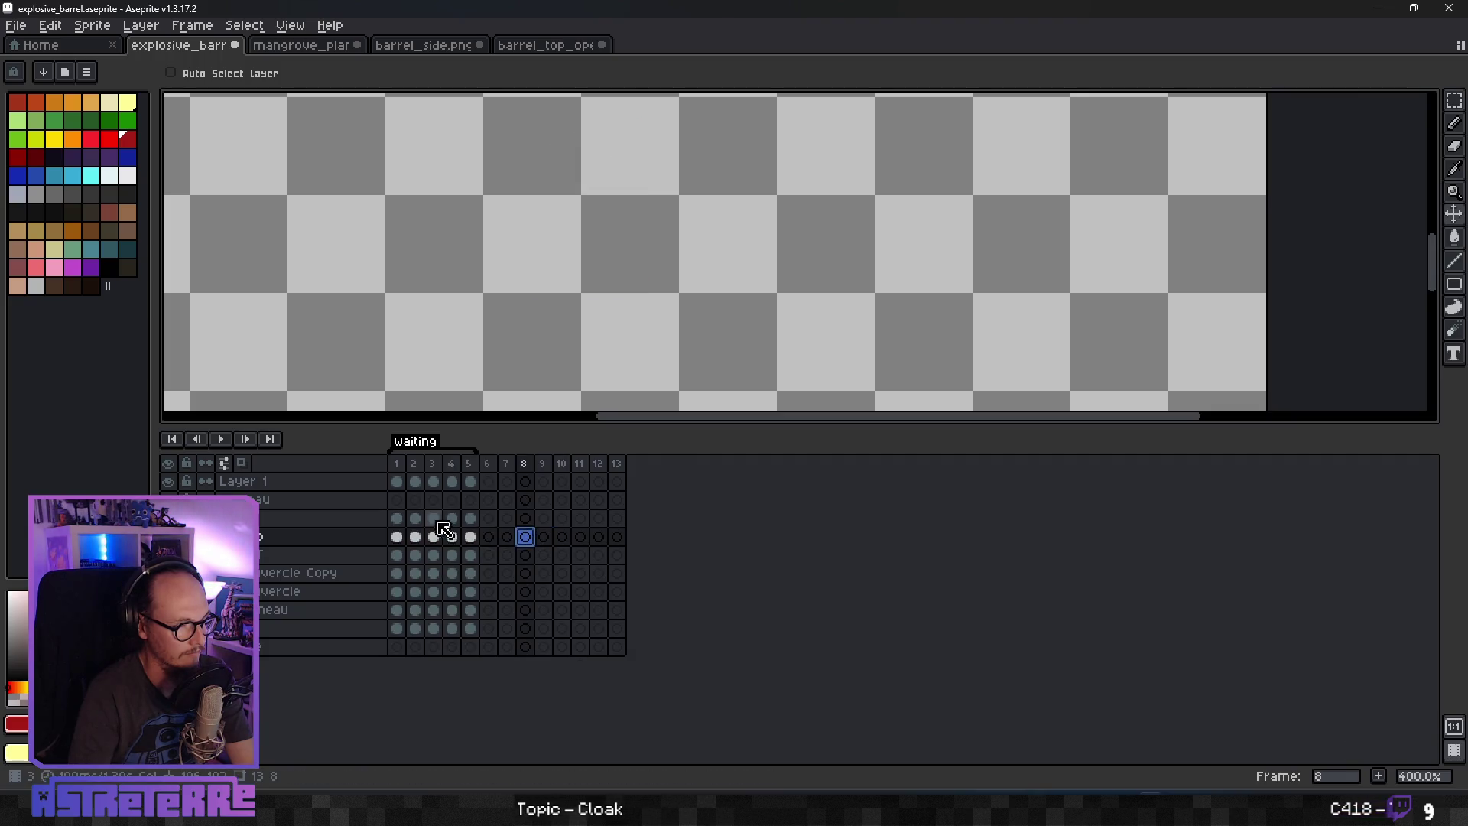
key(ctrl+z)
drag(396, 519, 478, 526)
right_click(477, 526)
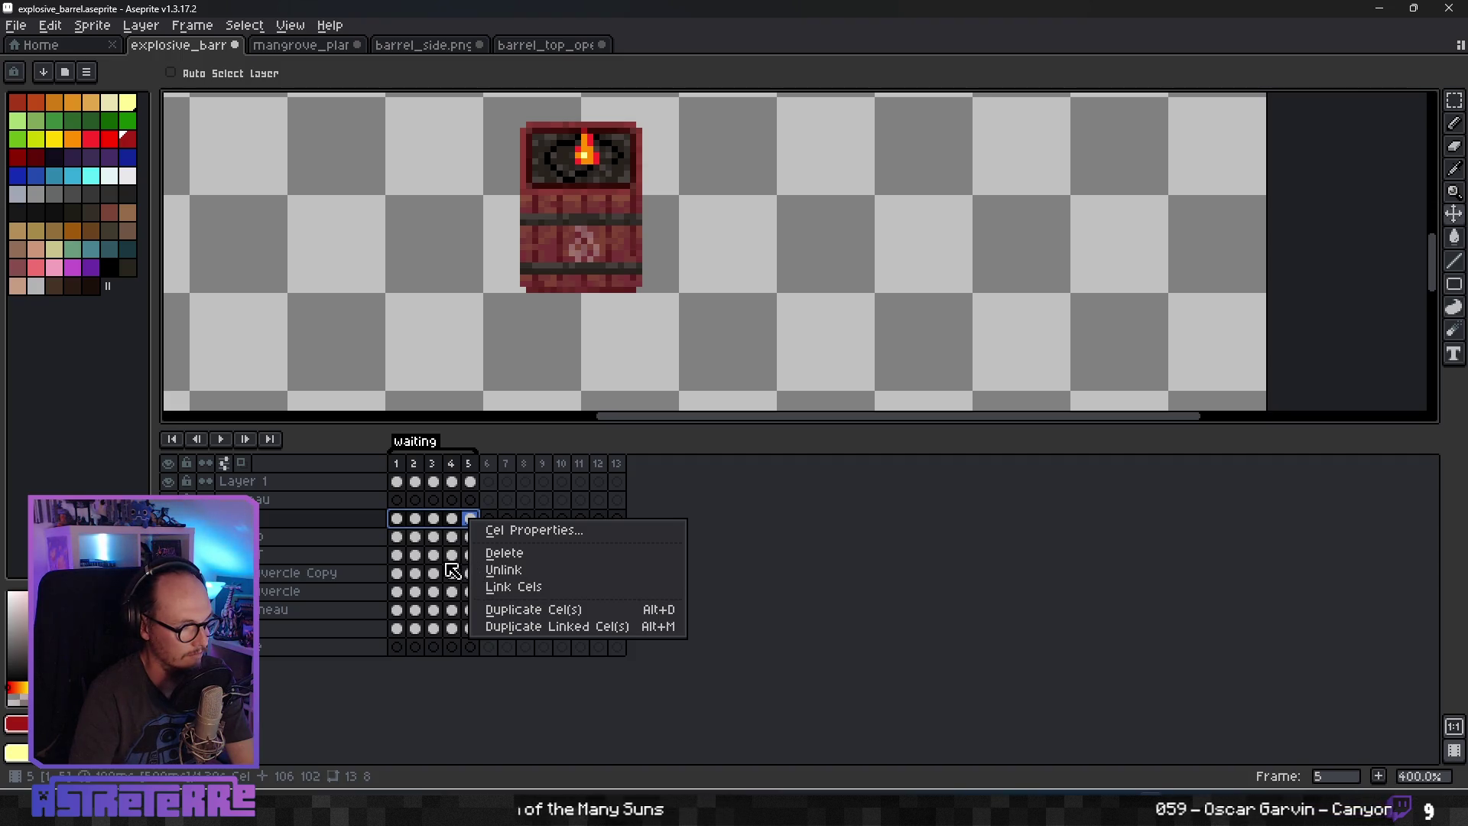
click(673, 570)
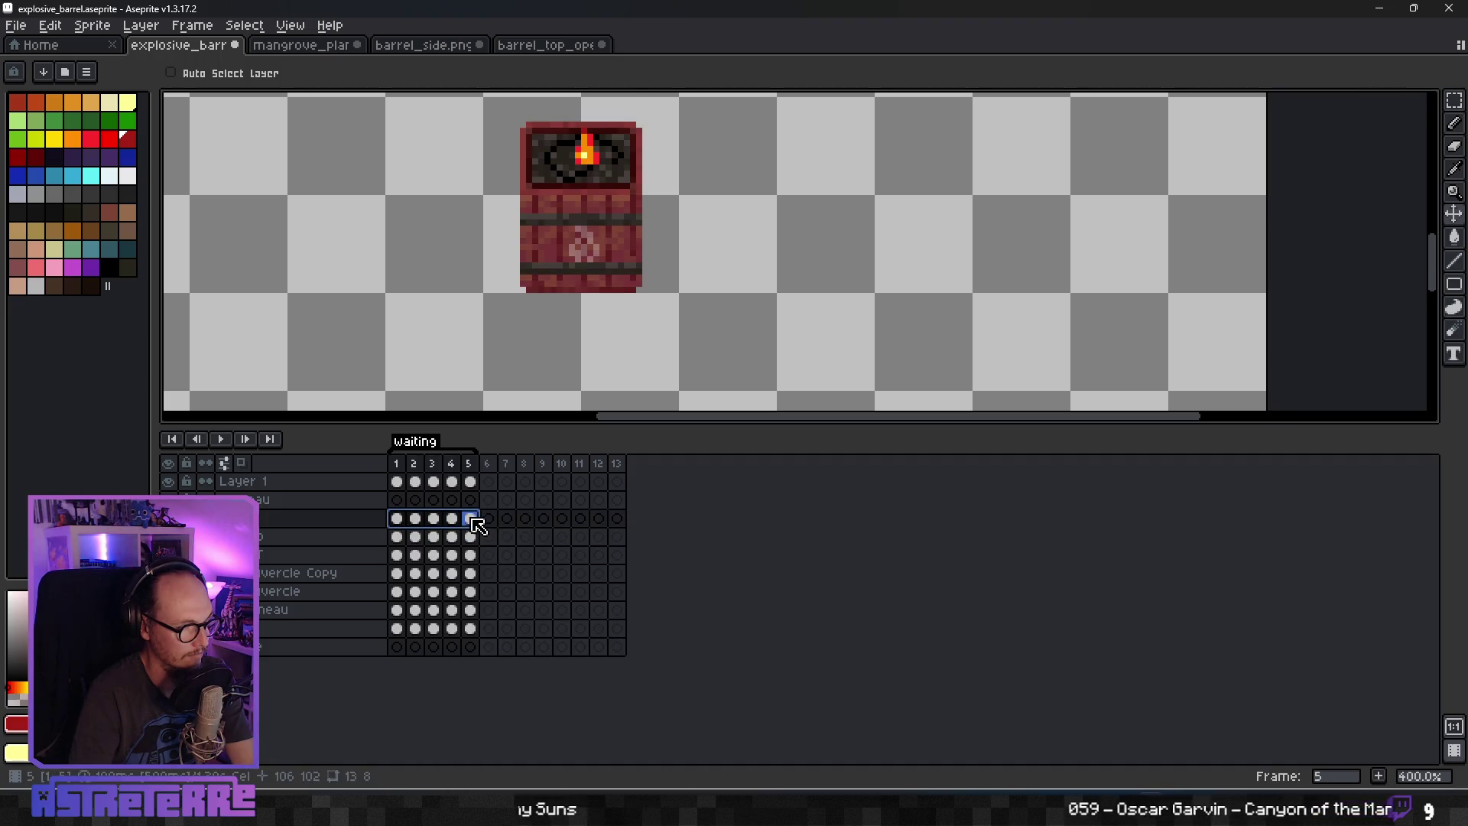
right_click(470, 518)
click(534, 589)
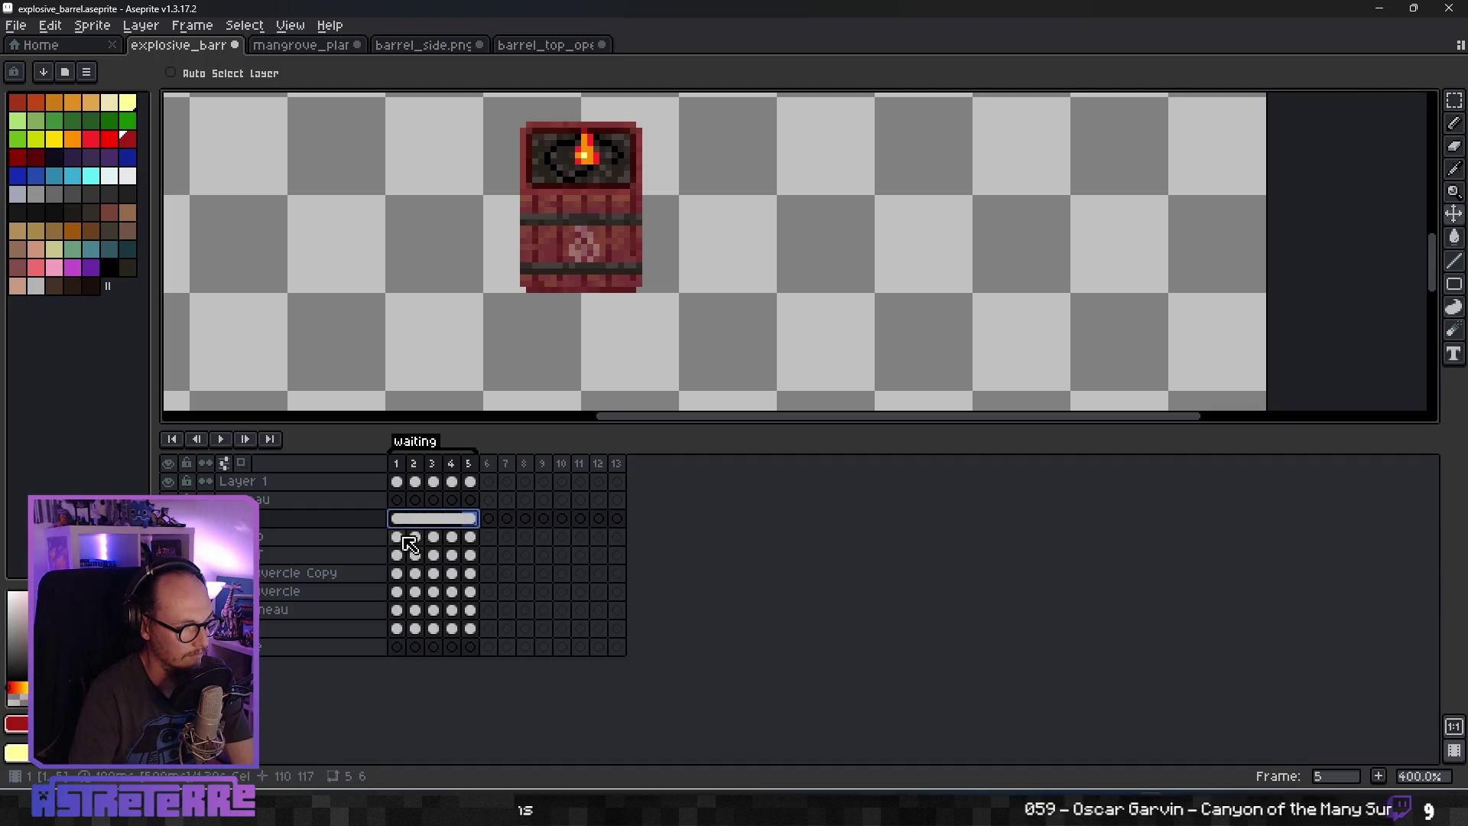
Link the frames 1–5 cels on the next layers, including vercle Copy.
drag(410, 543, 468, 538)
right_click(470, 537)
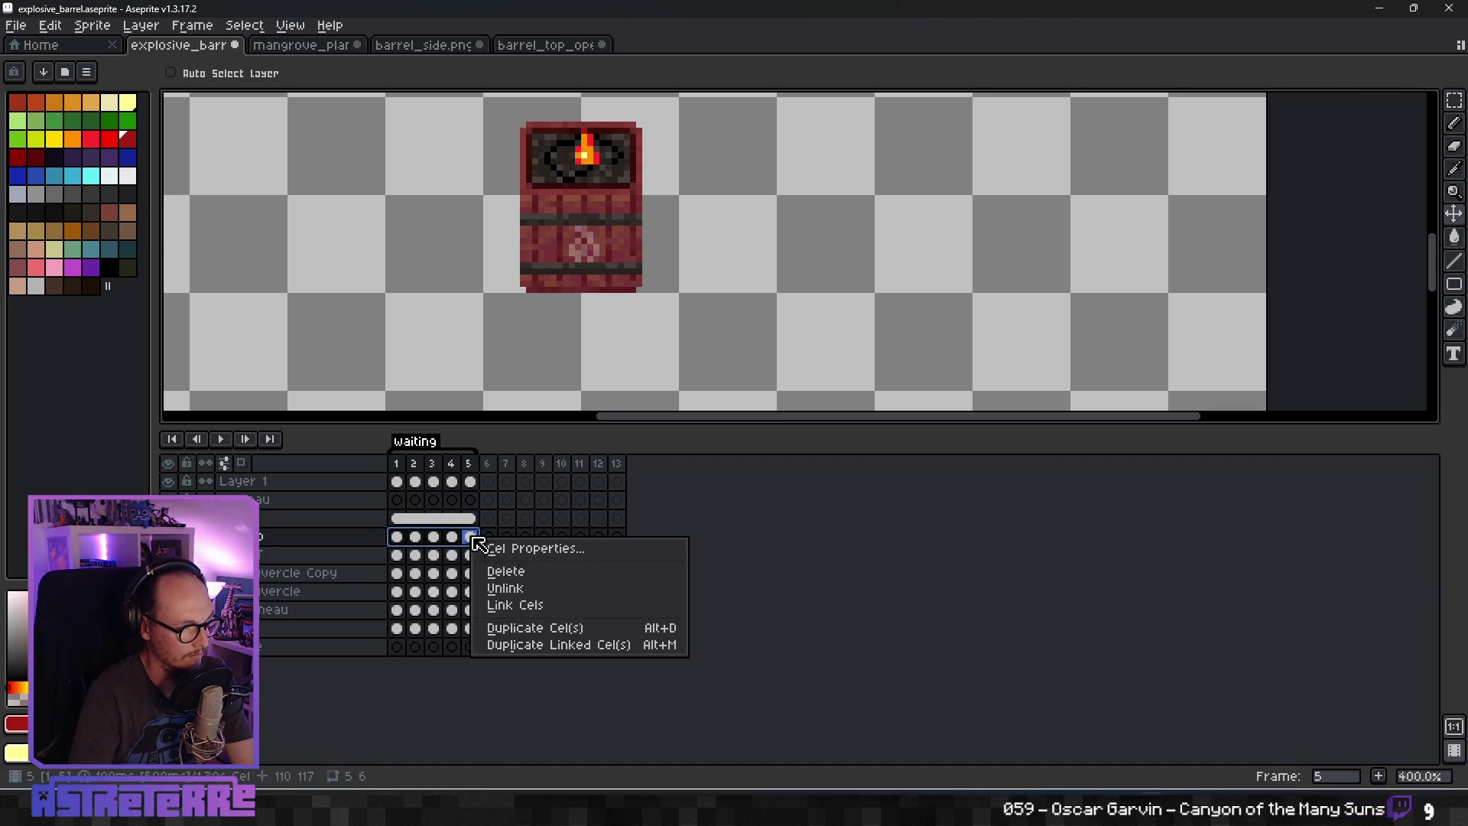
click(505, 608)
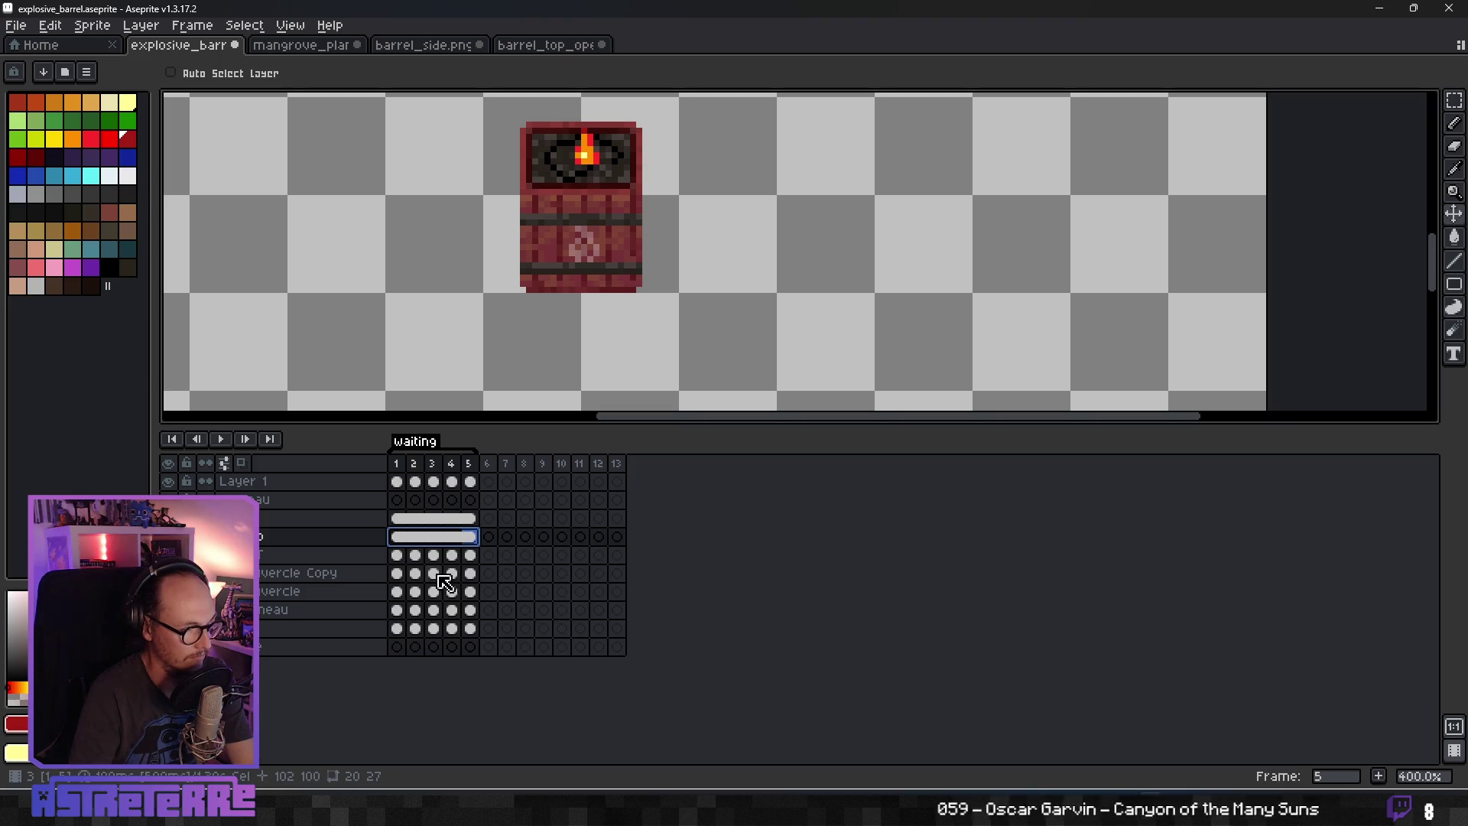
mouse_move(396, 555)
mouse_down()
mouse_move(469, 555)
mouse_move(469, 573)
mouse_up()
right_click(470, 555)
click(504, 623)
right_click(474, 573)
click(502, 644)
Link the frames 1–5 cels on the vercle and neau layers.
click(469, 591)
right_click(487, 591)
click(442, 623)
drag(397, 591, 470, 592)
right_click(472, 592)
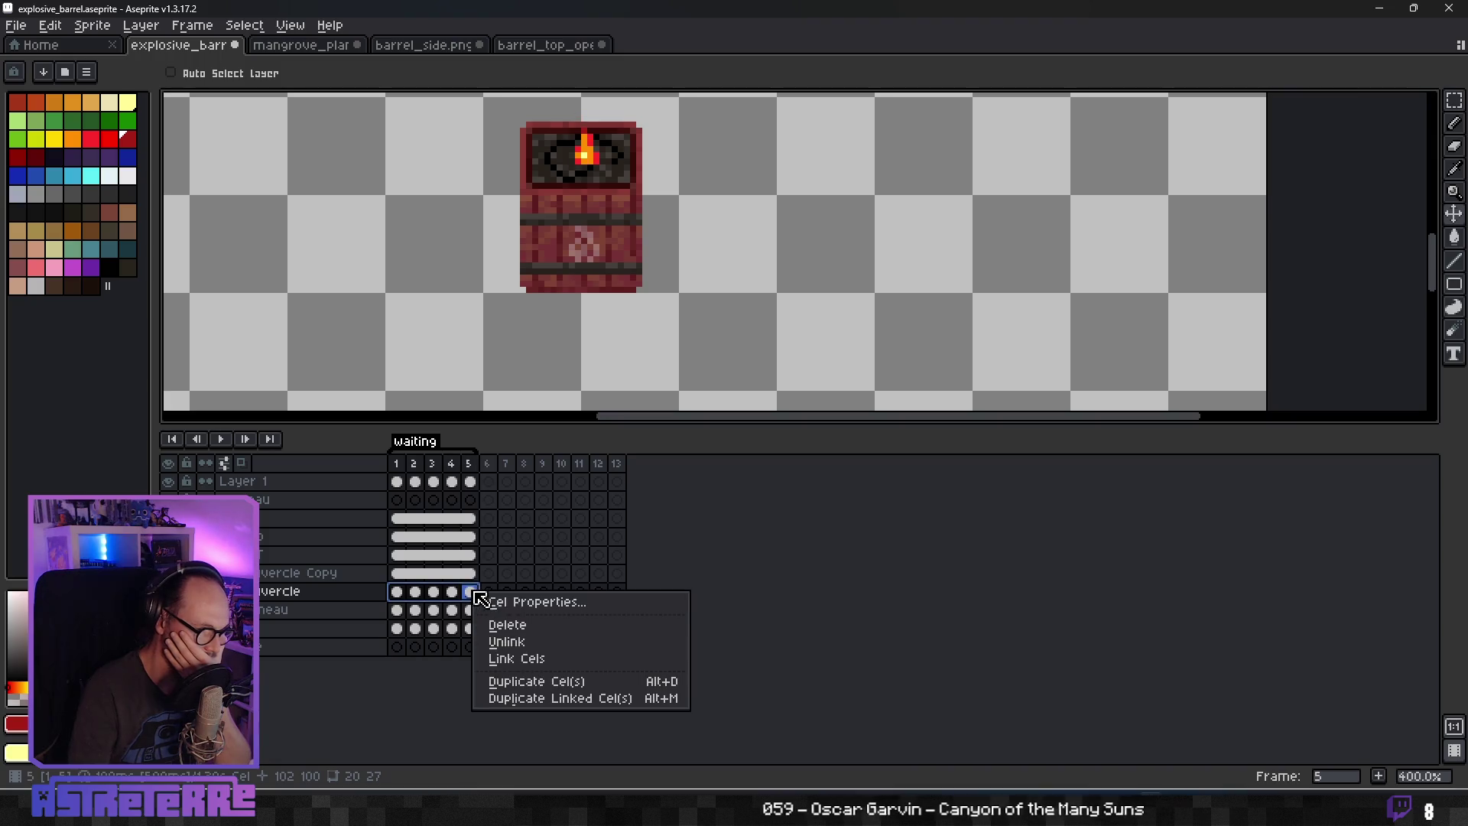
click(497, 659)
mouse_move(397, 610)
mouse_down()
mouse_move(472, 611)
mouse_move(469, 630)
mouse_move(623, 632)
mouse_up()
right_click(474, 614)
click(497, 680)
Link the bottom row's cels across frames 1–13.
right_click(623, 638)
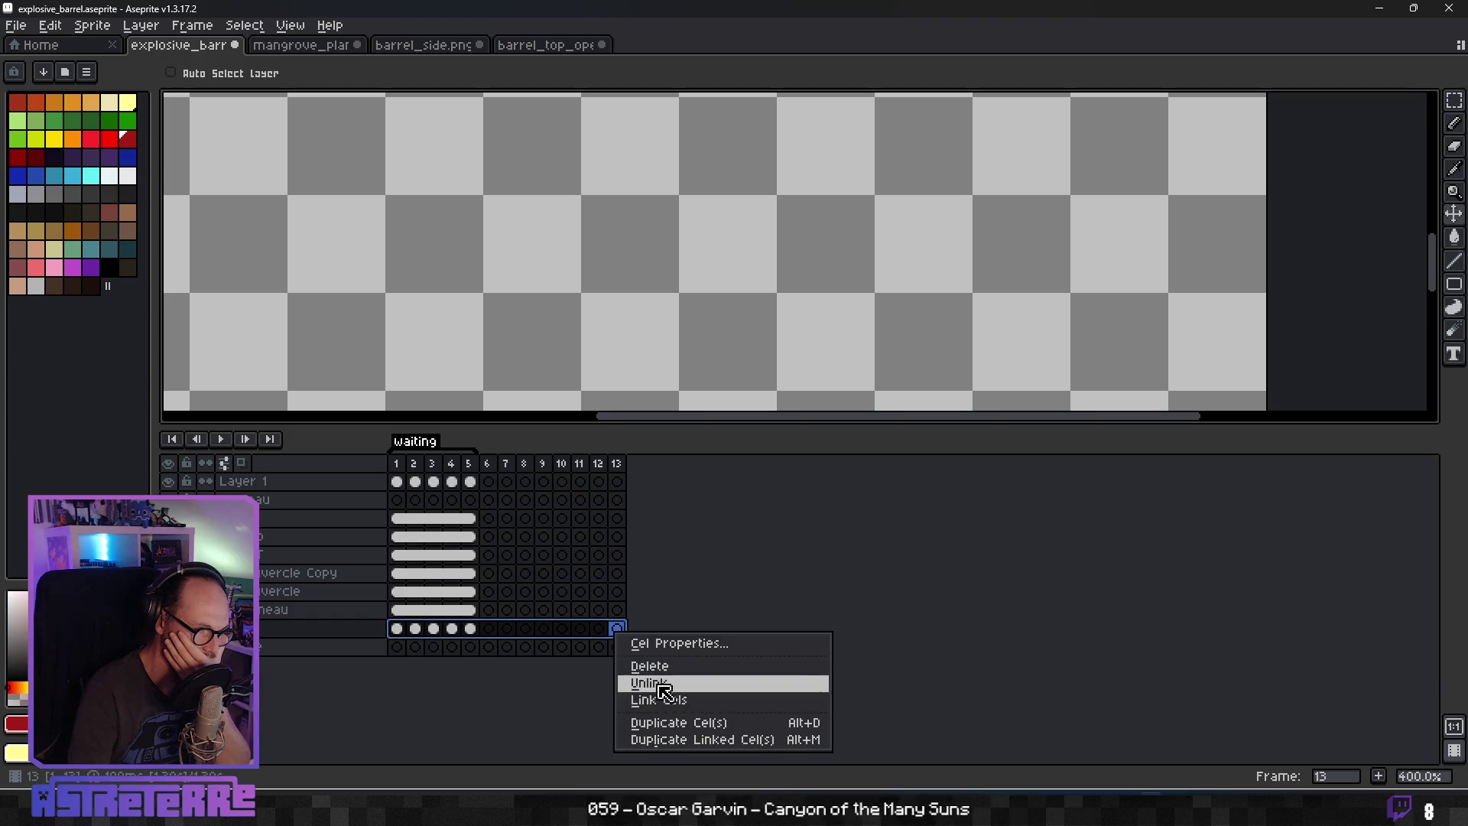
click(634, 704)
click(525, 573)
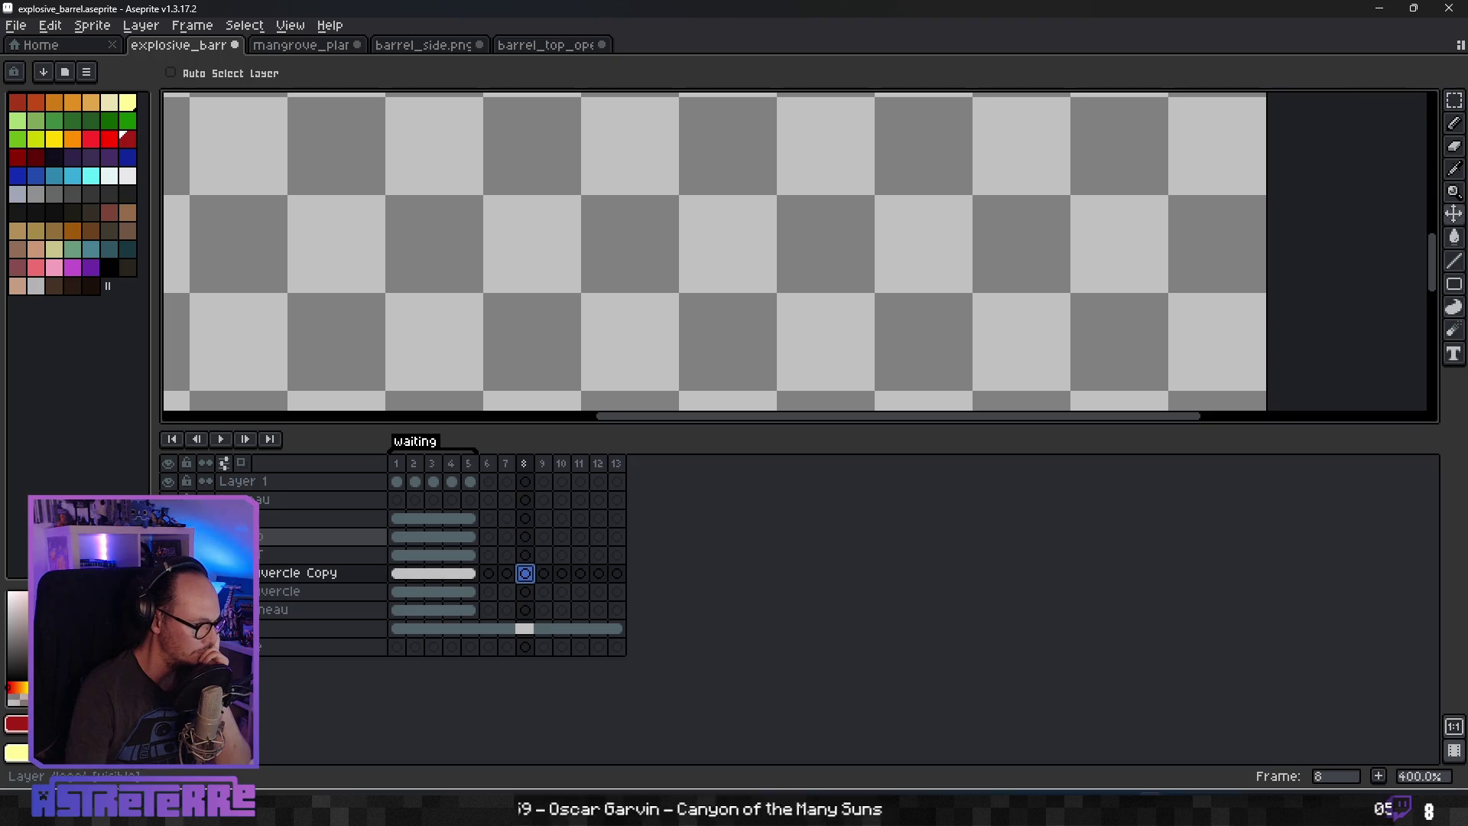
Duplicate the tonneau layer.
click(237, 519)
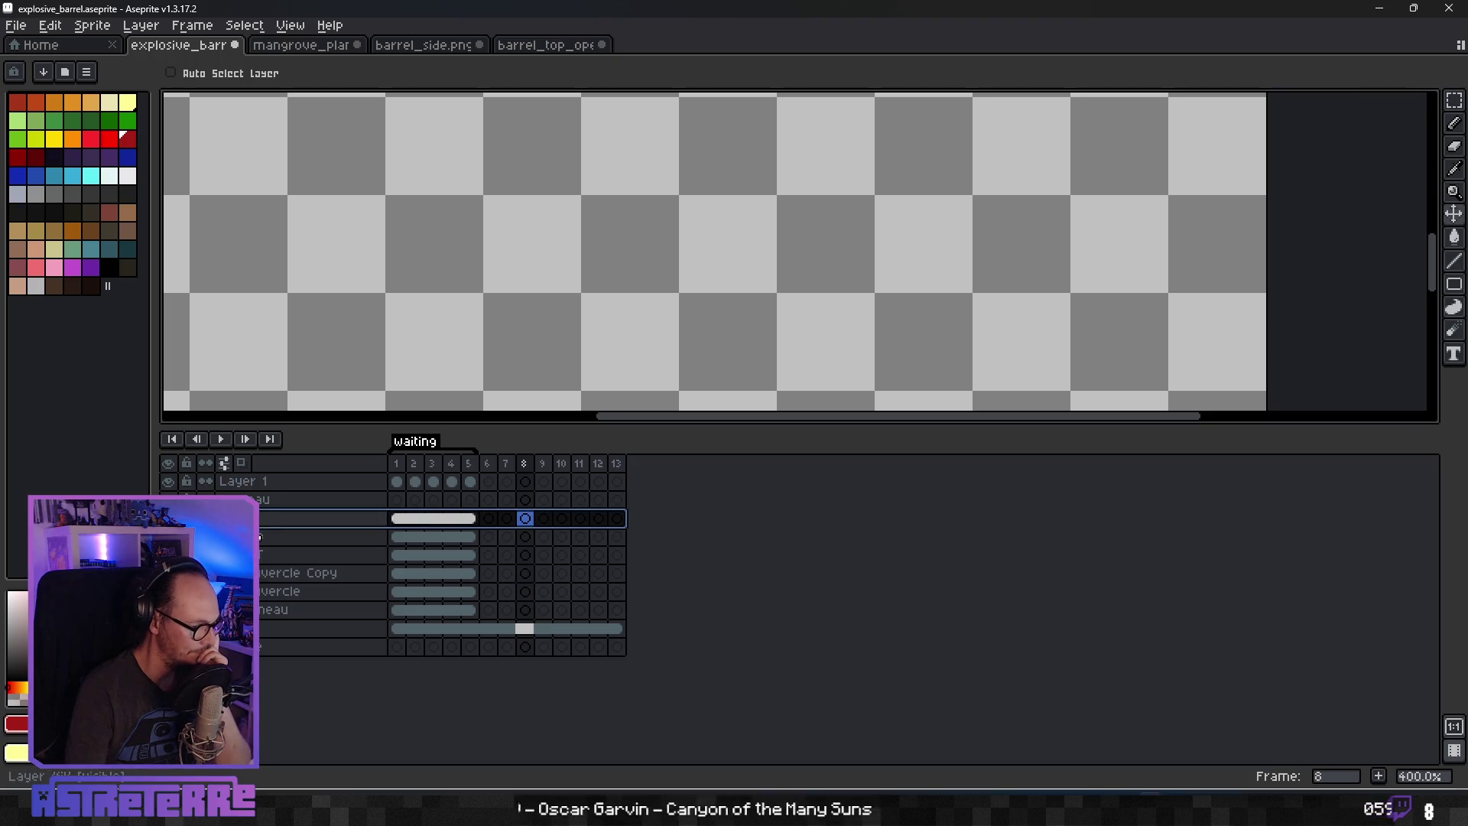
right_click(260, 500)
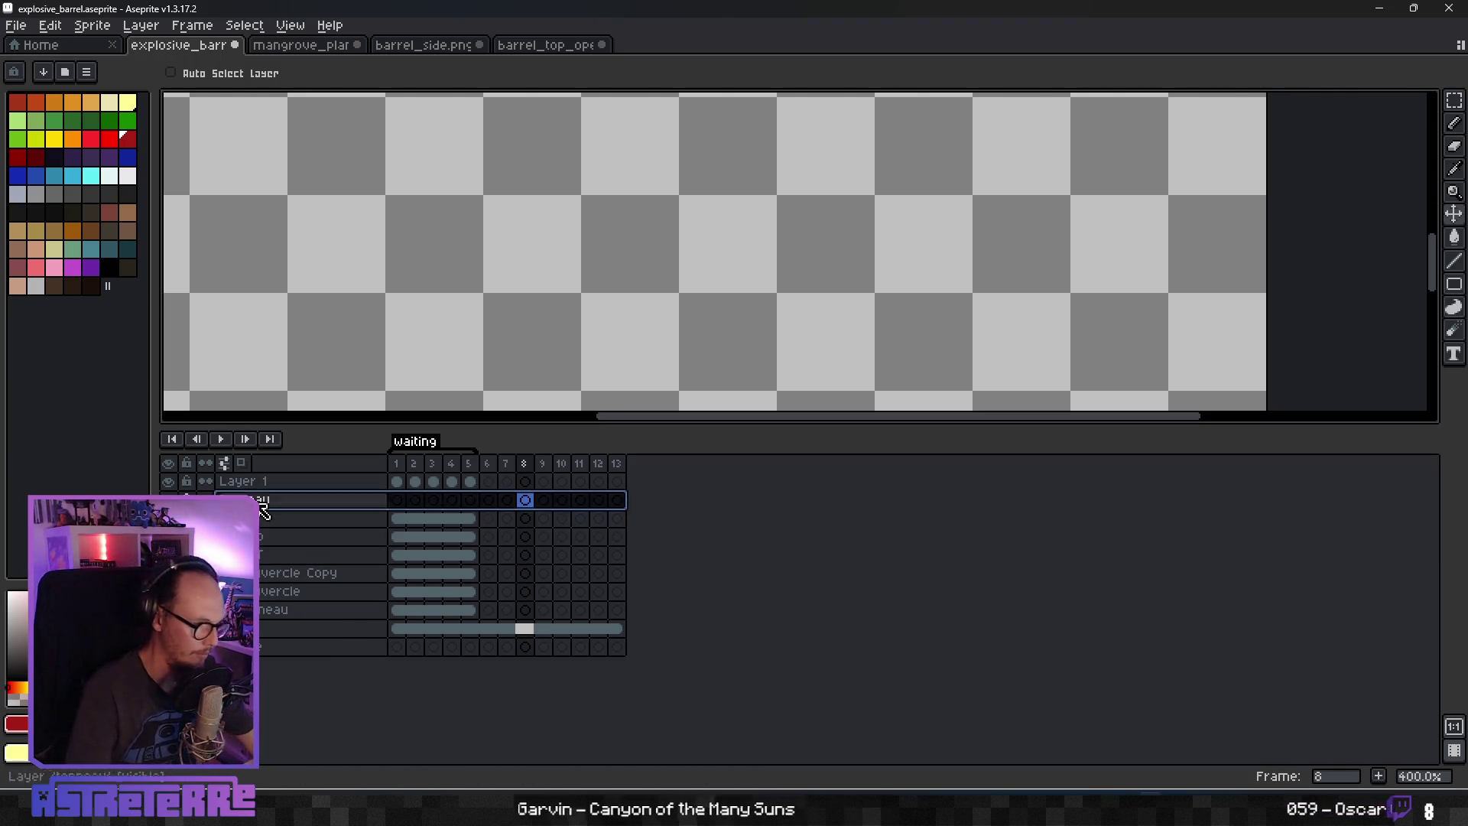
click(308, 602)
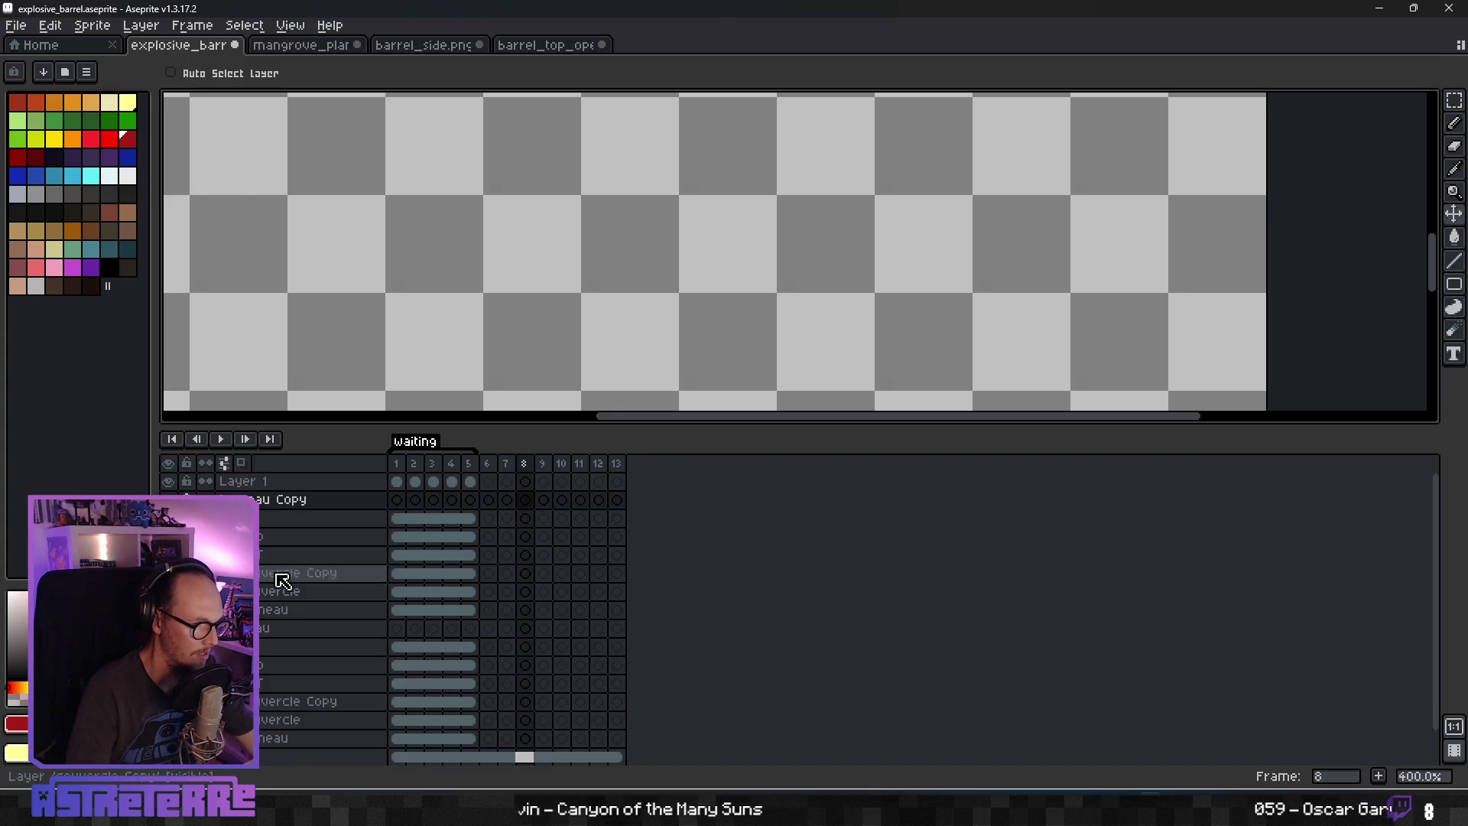
Flatten the selected range of barrel-part layers into a single layer.
click(272, 522)
shift+click(276, 605)
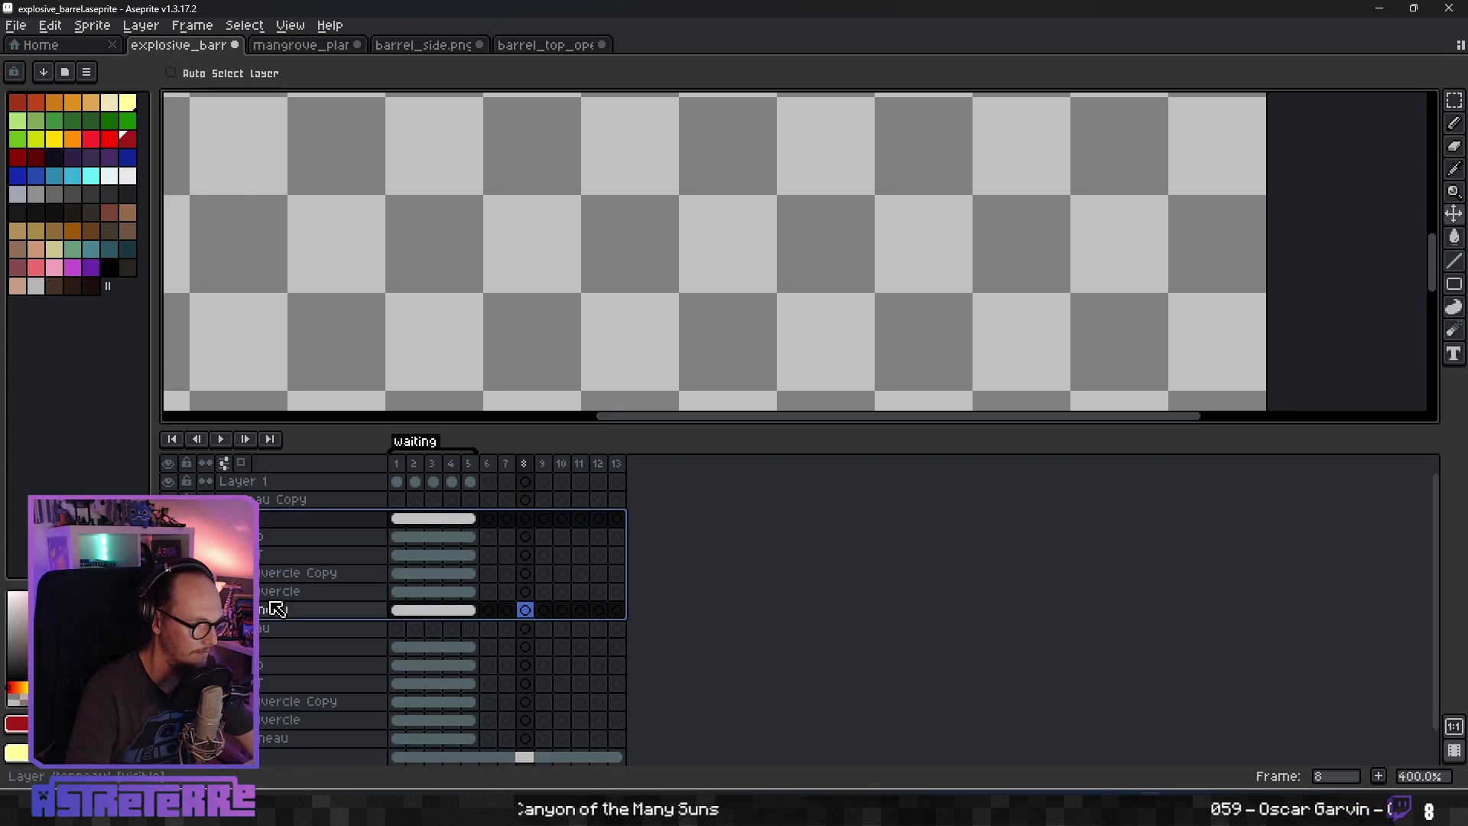
right_click(276, 528)
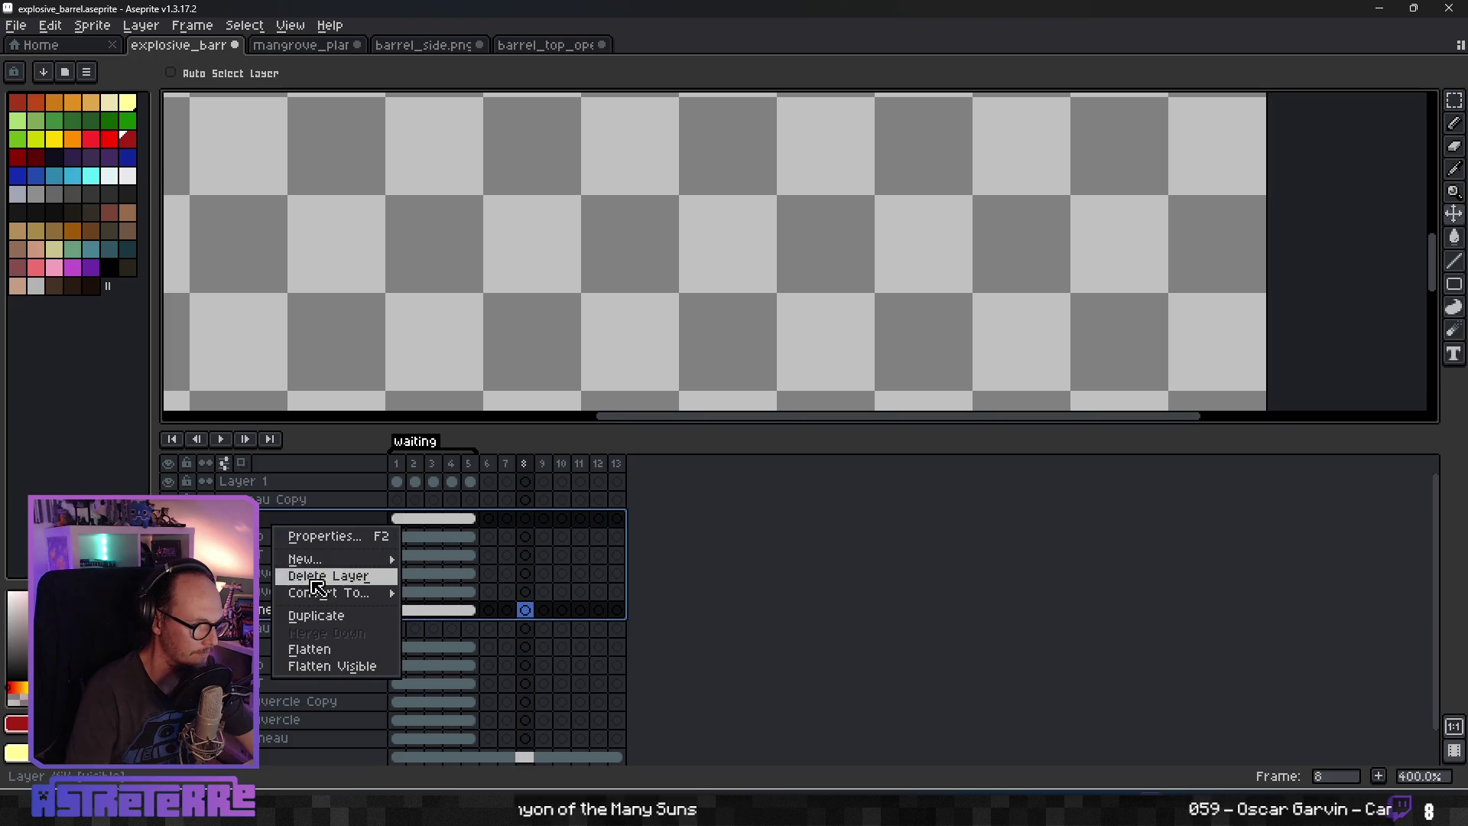
click(330, 656)
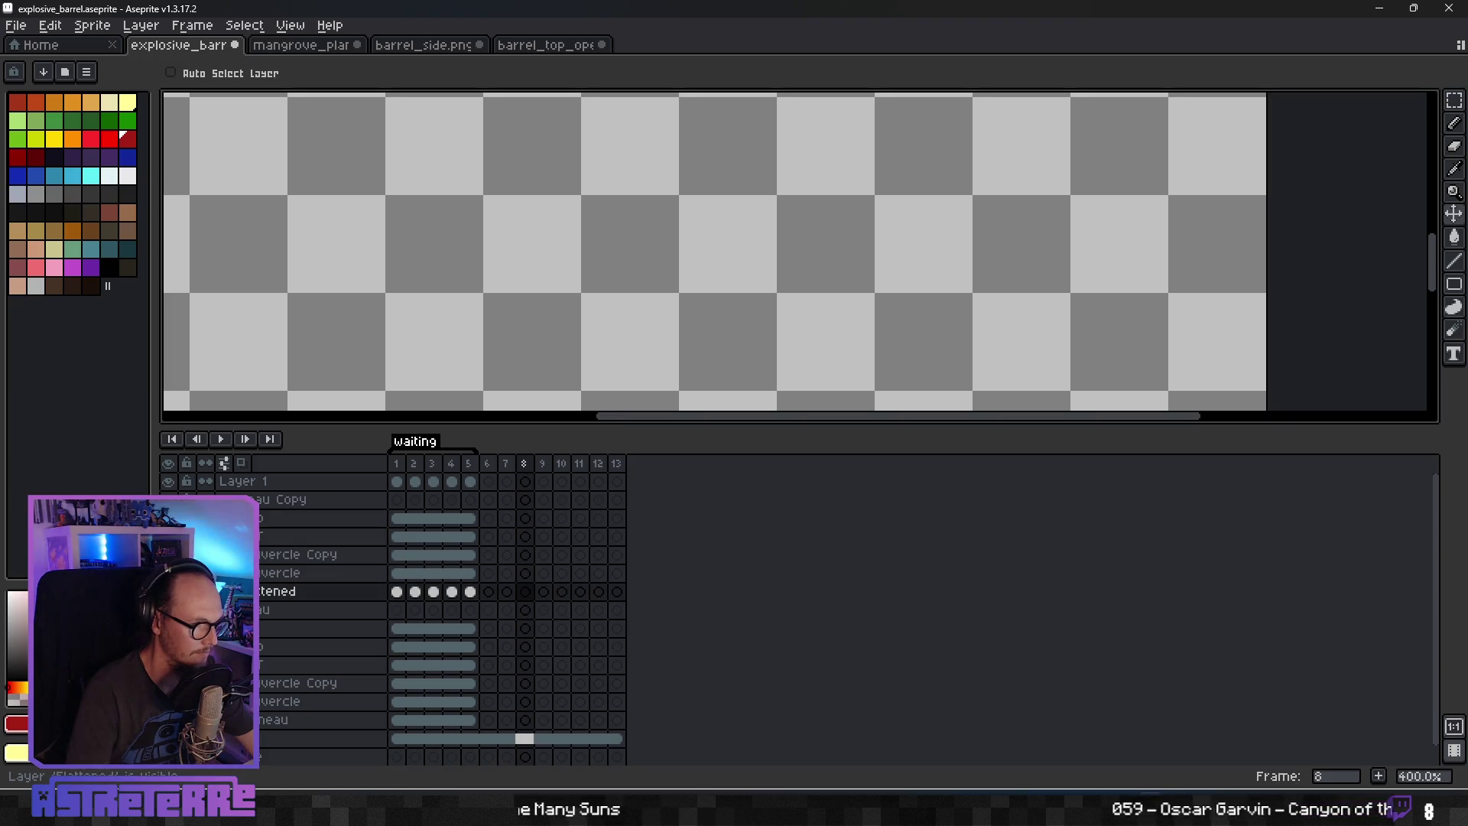
scroll(534, 233, down, 4)
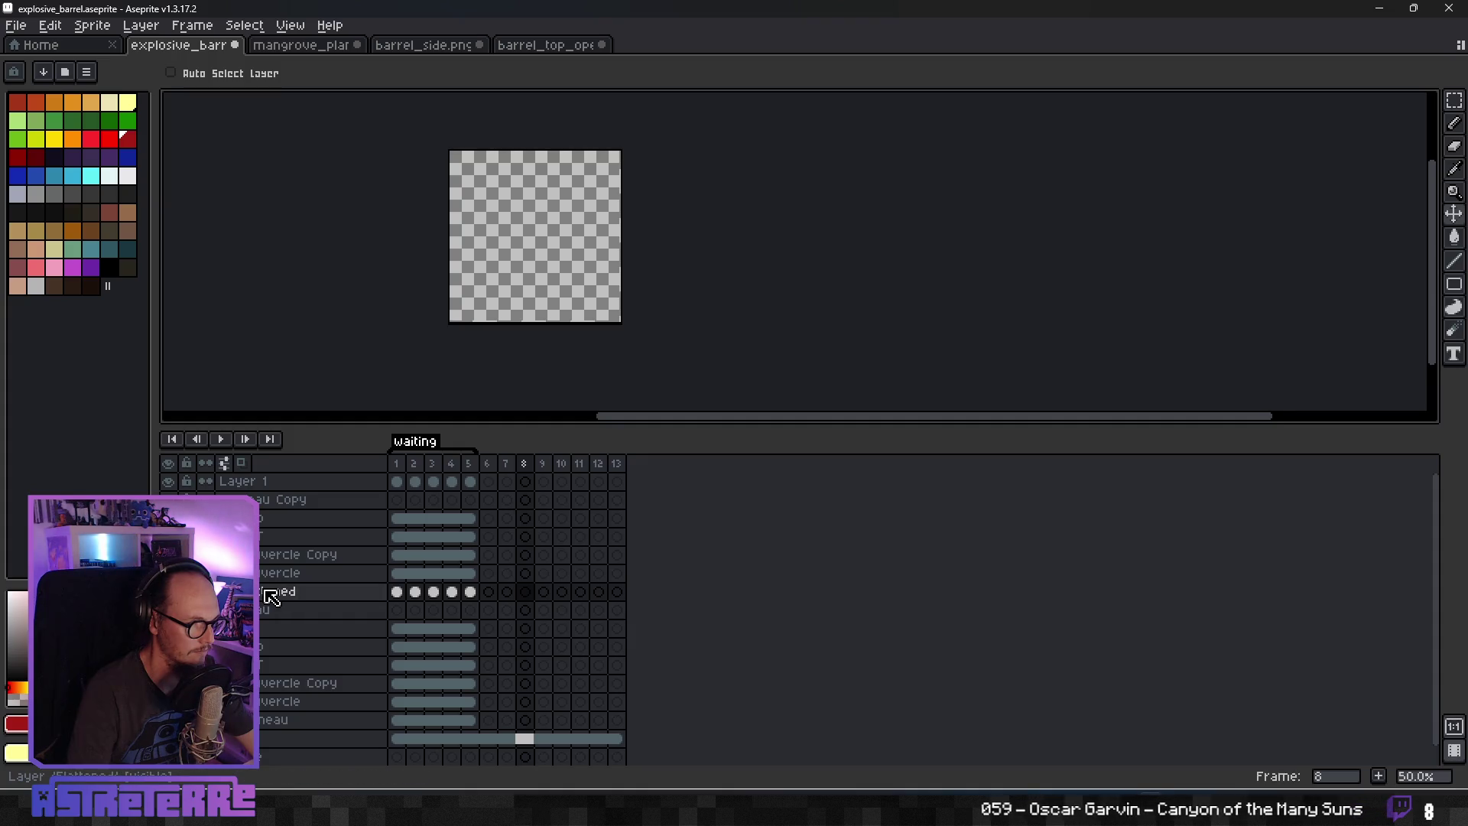
Move the flattened layer up and merge the barrel layers down into a single layer.
drag(274, 593, 275, 519)
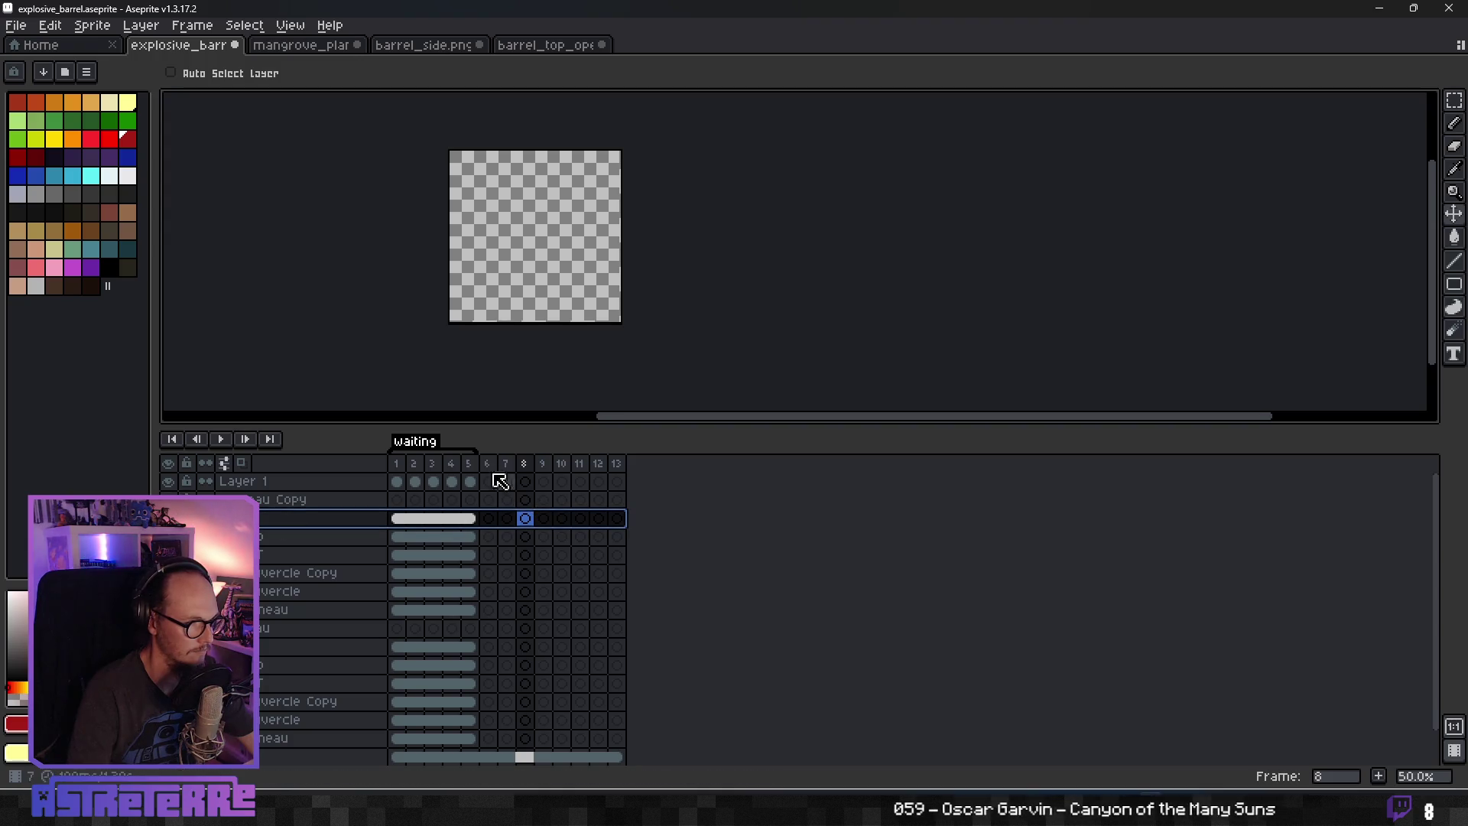
click(451, 463)
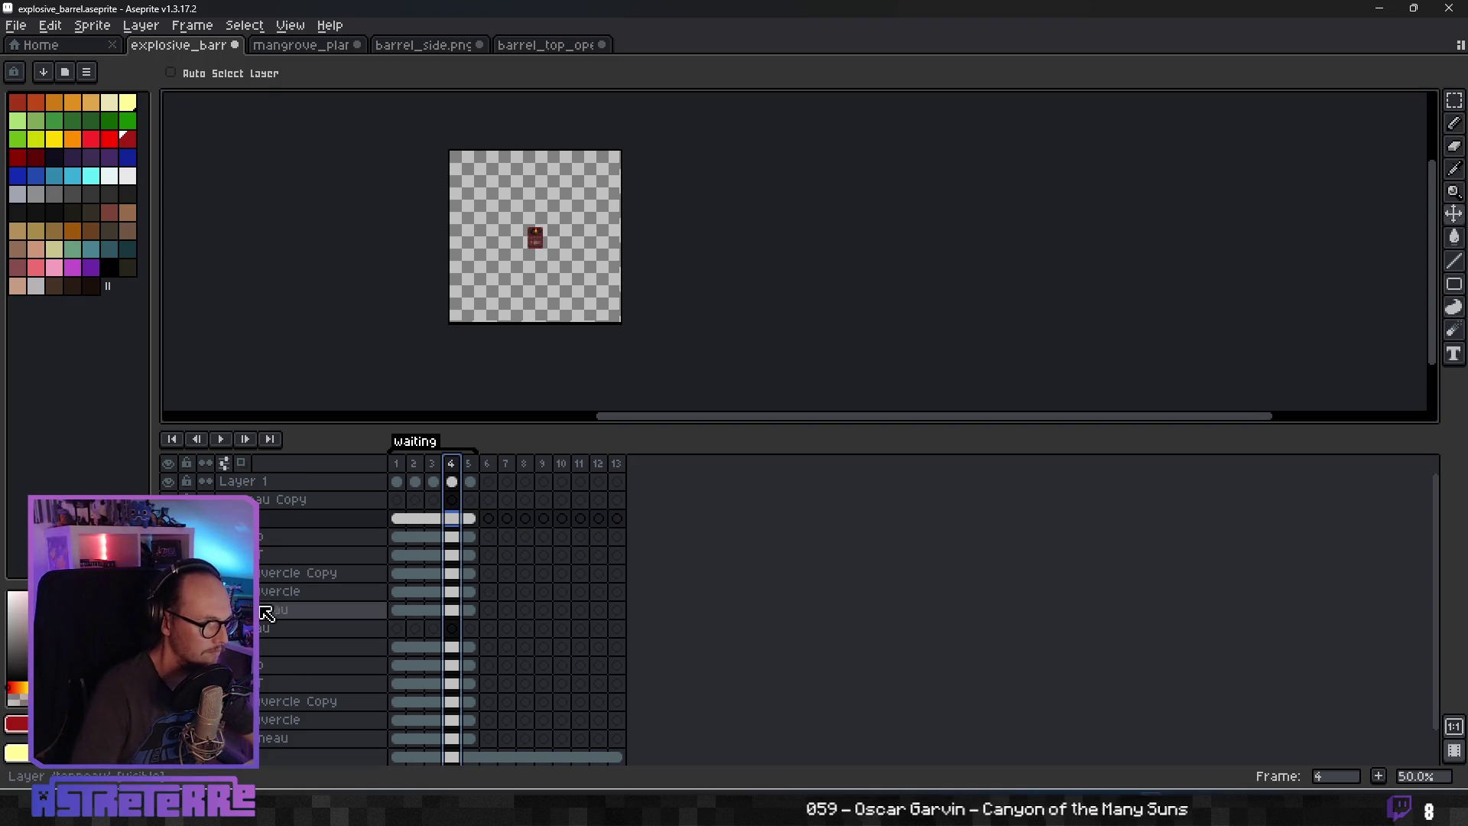
drag(266, 616, 272, 524)
right_click(272, 525)
click(262, 539)
click(262, 525)
right_click(262, 525)
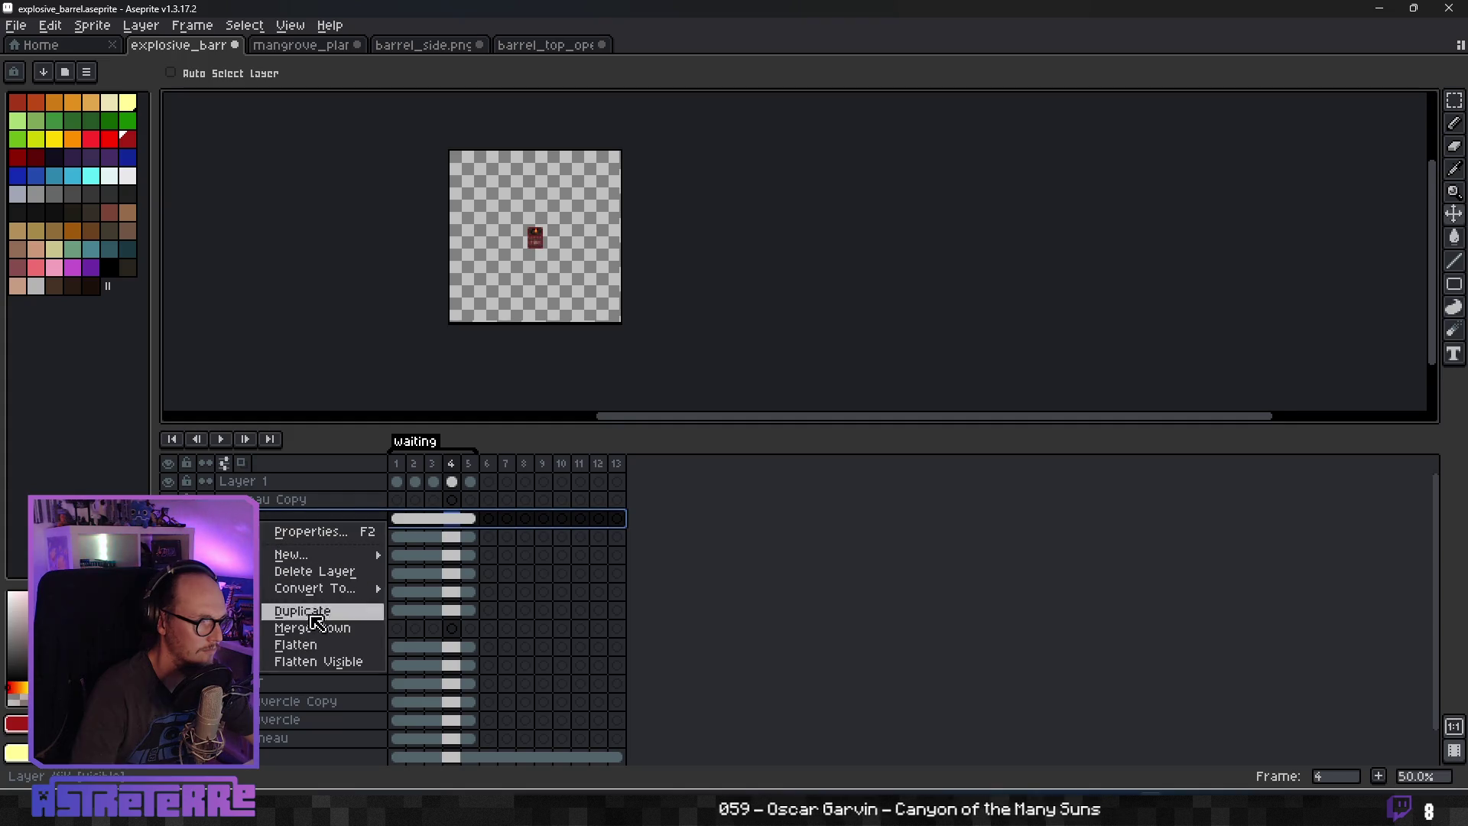
click(324, 631)
right_click(285, 525)
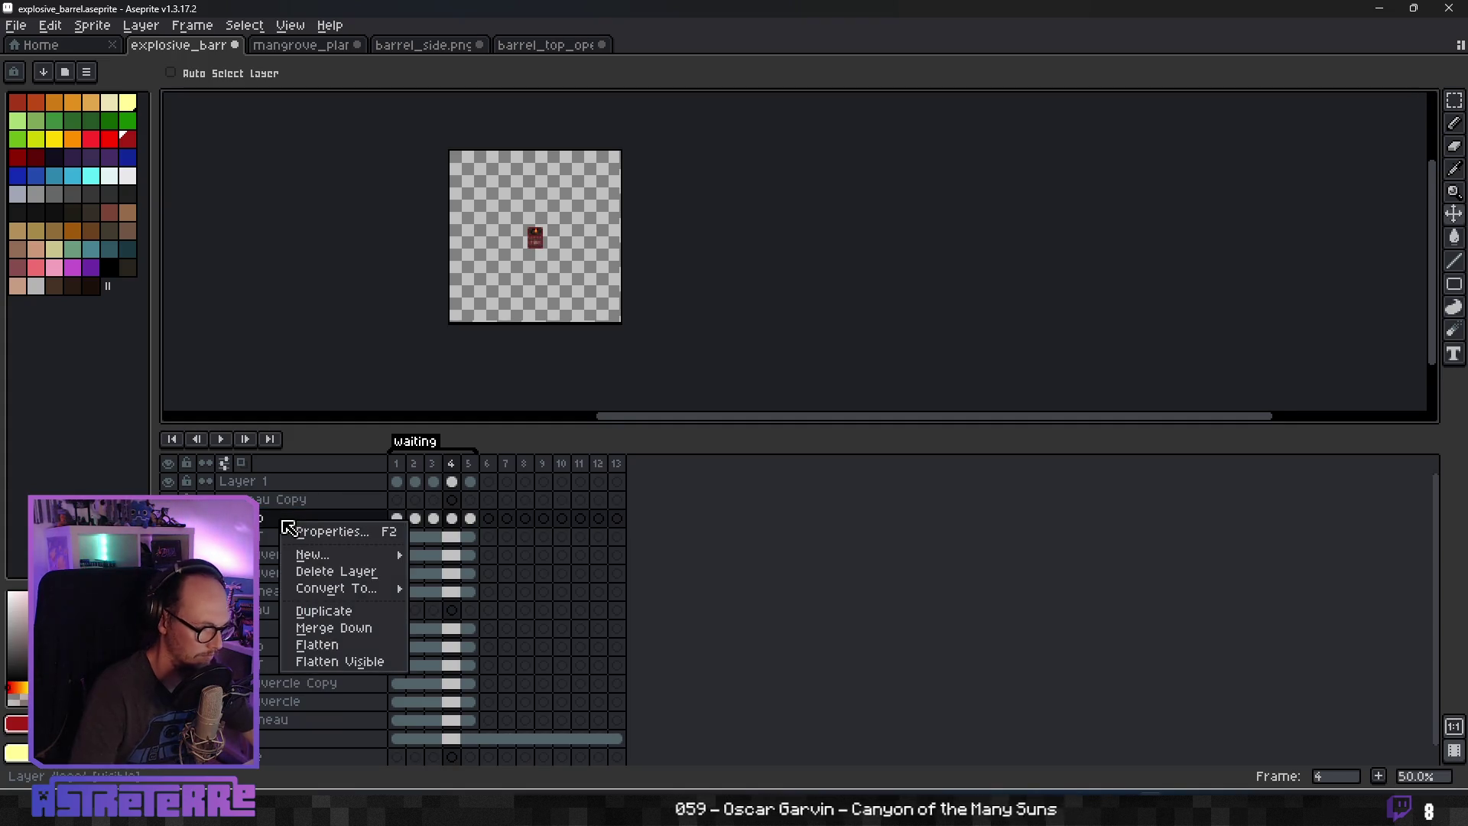
click(314, 628)
key(ctrl+e)
key(ctrl+e)
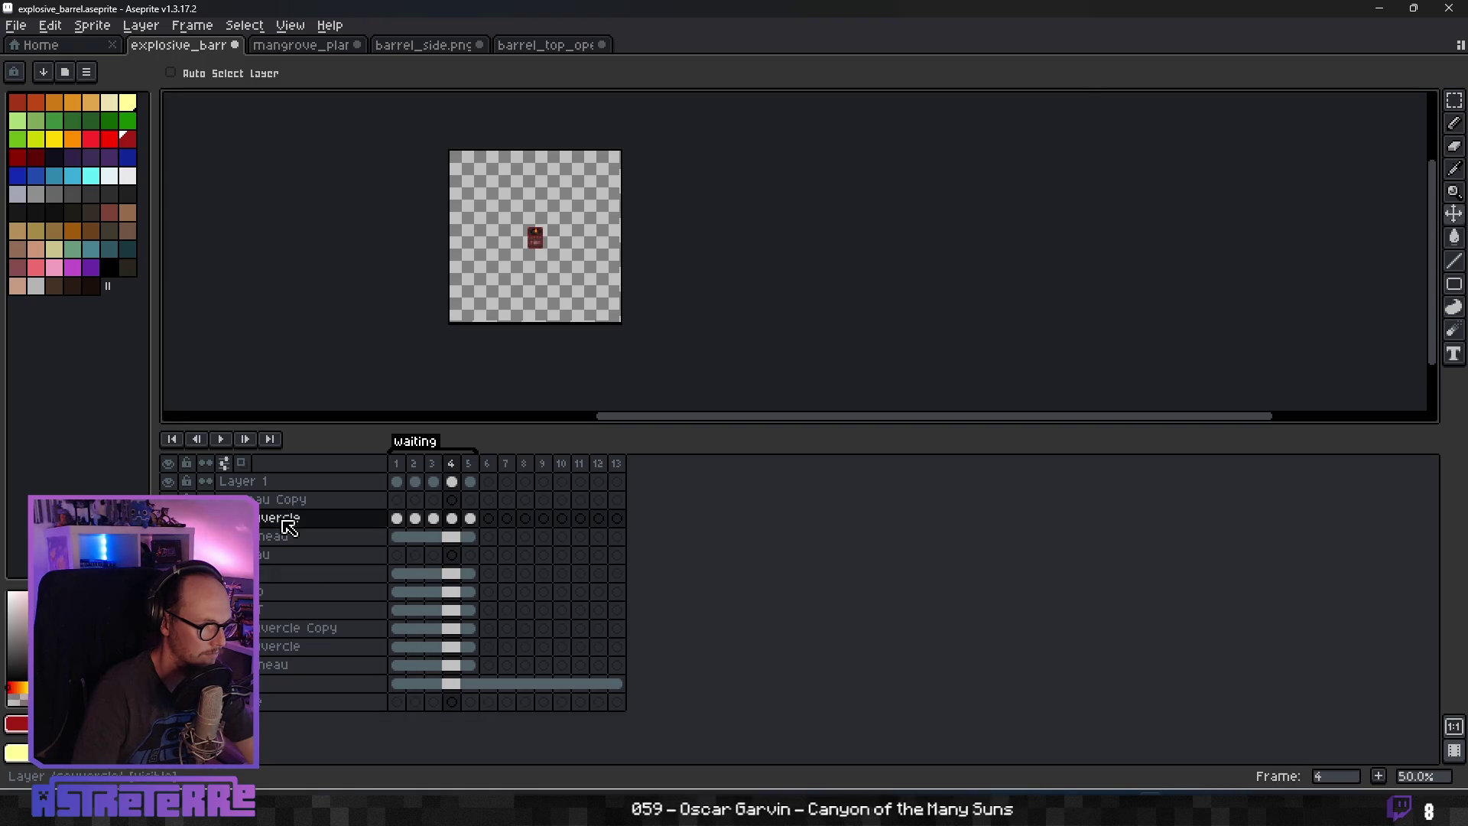
key(ctrl+e)
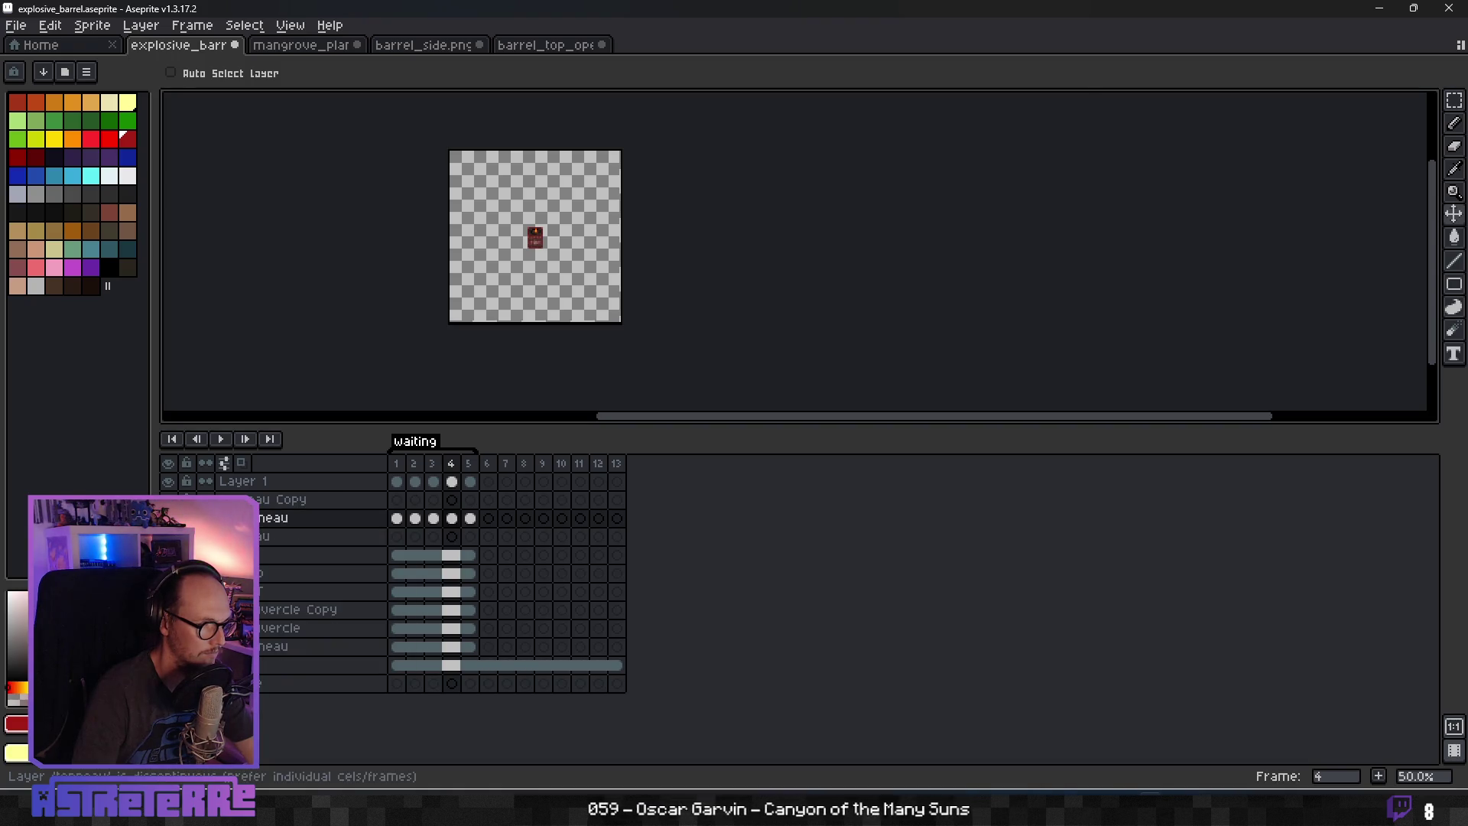
Rename the merged layer 'tonneau entier' and delete the leftover copy layer.
double_click(284, 521)
text(entier)
key(Return)
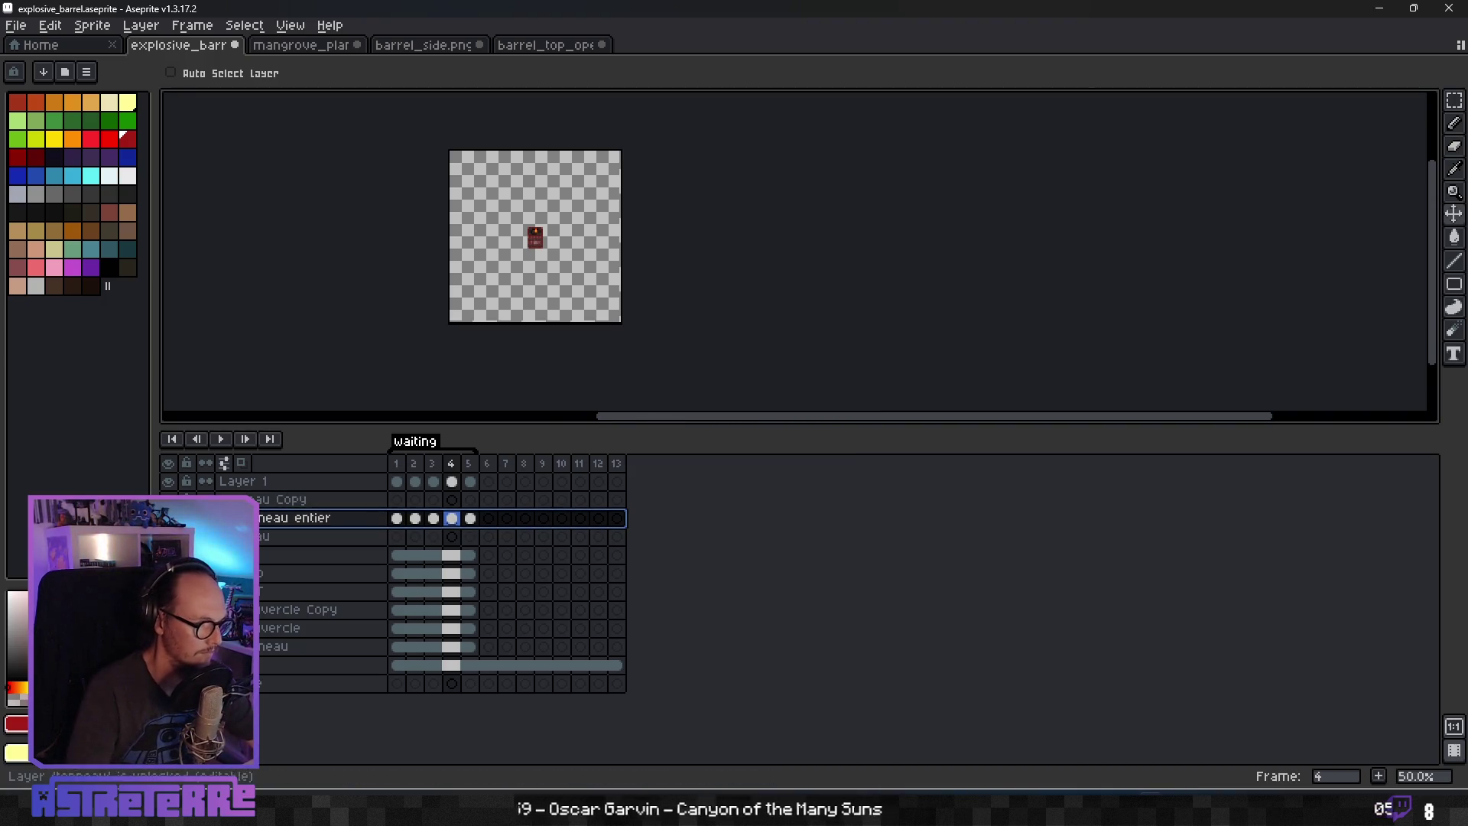
drag(291, 515, 262, 506)
click(268, 518)
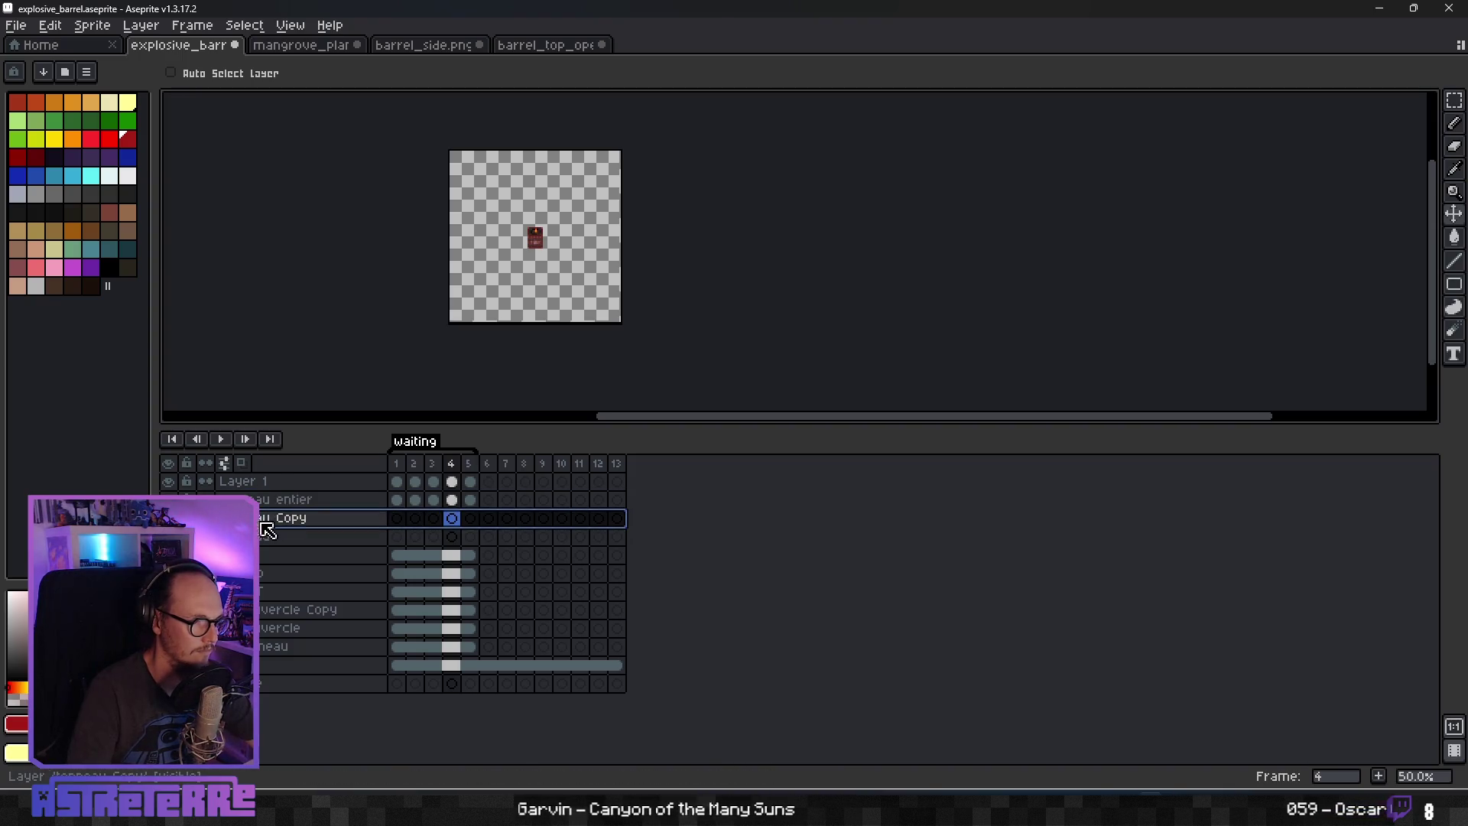
key(Delete)
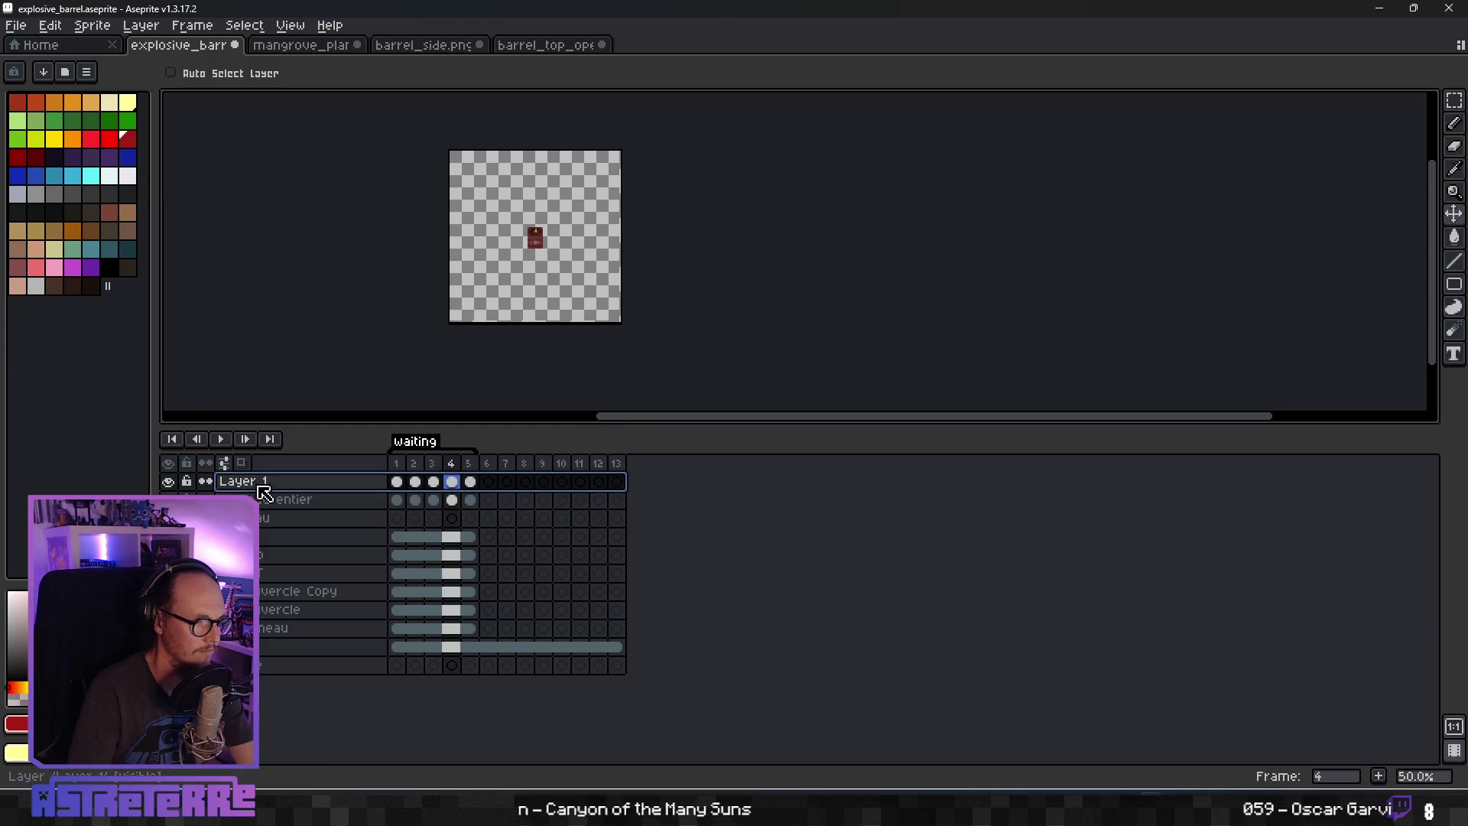
Rename Layer 1 to 'flamme'.
double_click(254, 481)
text(flamm)
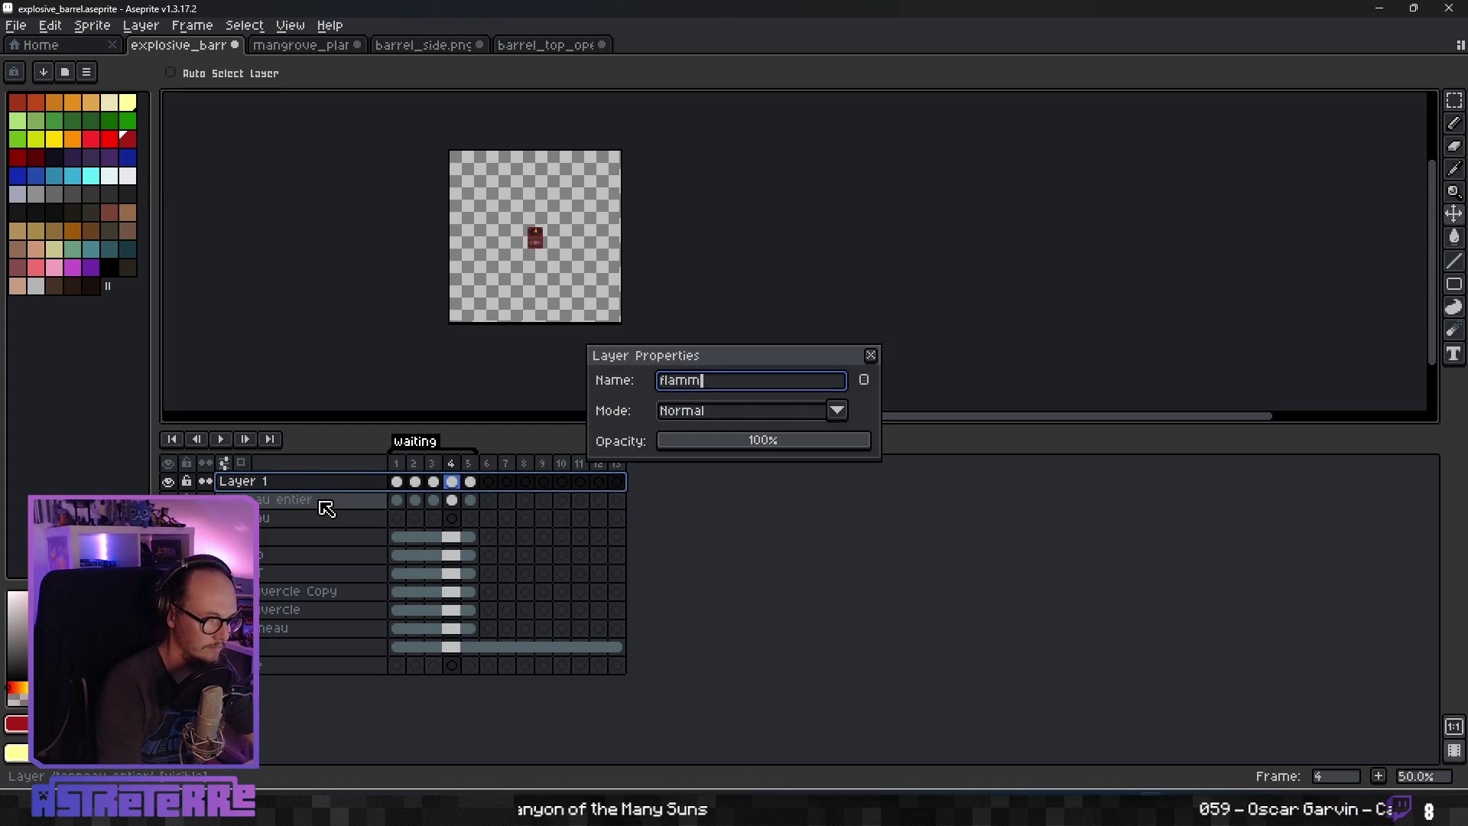
text(e)
key(Return)
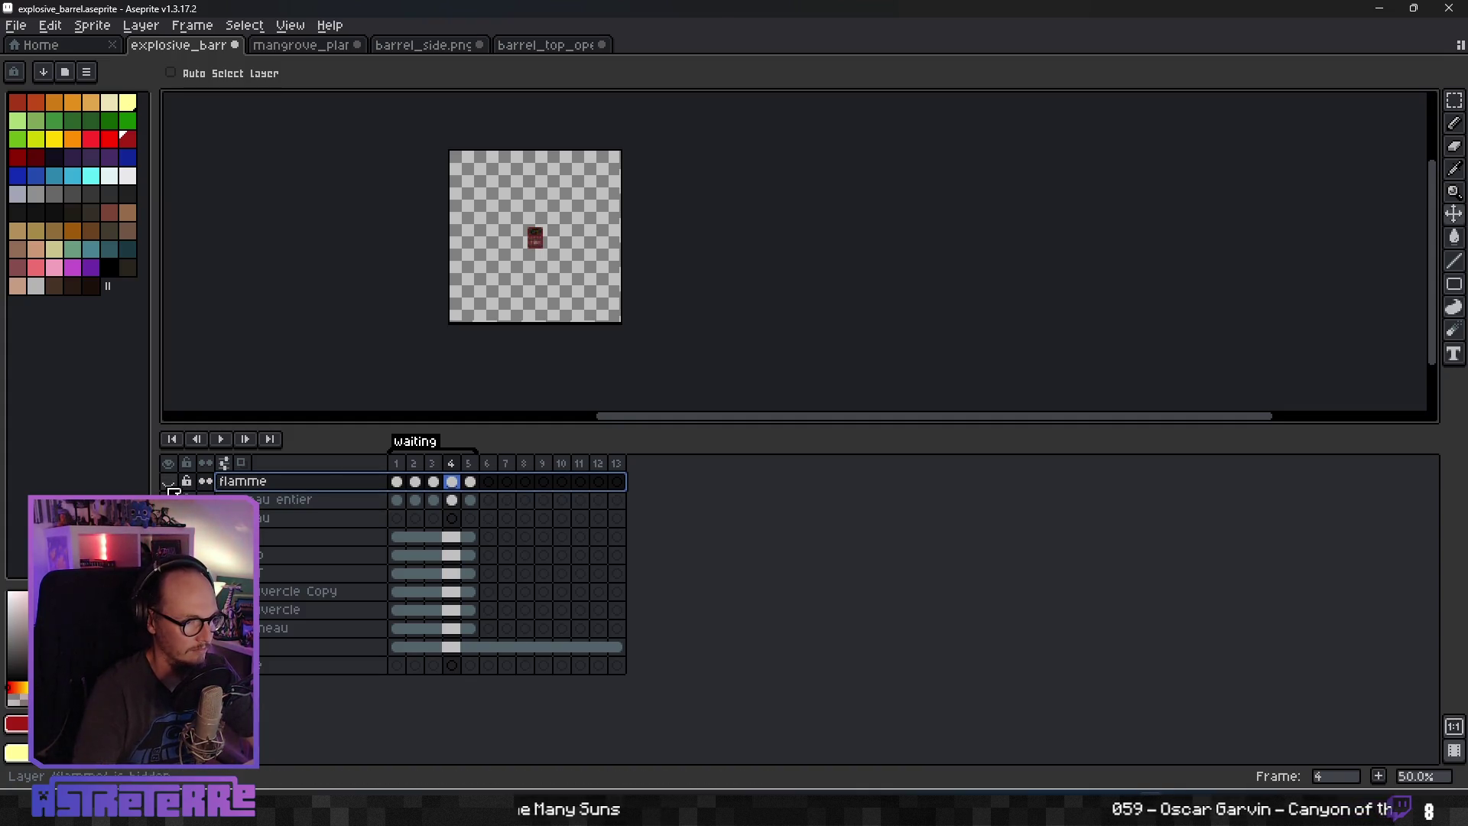
Move the last barrel cel to frame 6, clear frames 1–4, and zoom in on the barrel.
click(397, 500)
mouse_move(406, 511)
mouse_down()
mouse_move(490, 501)
mouse_move(372, 500)
mouse_up()
click(477, 503)
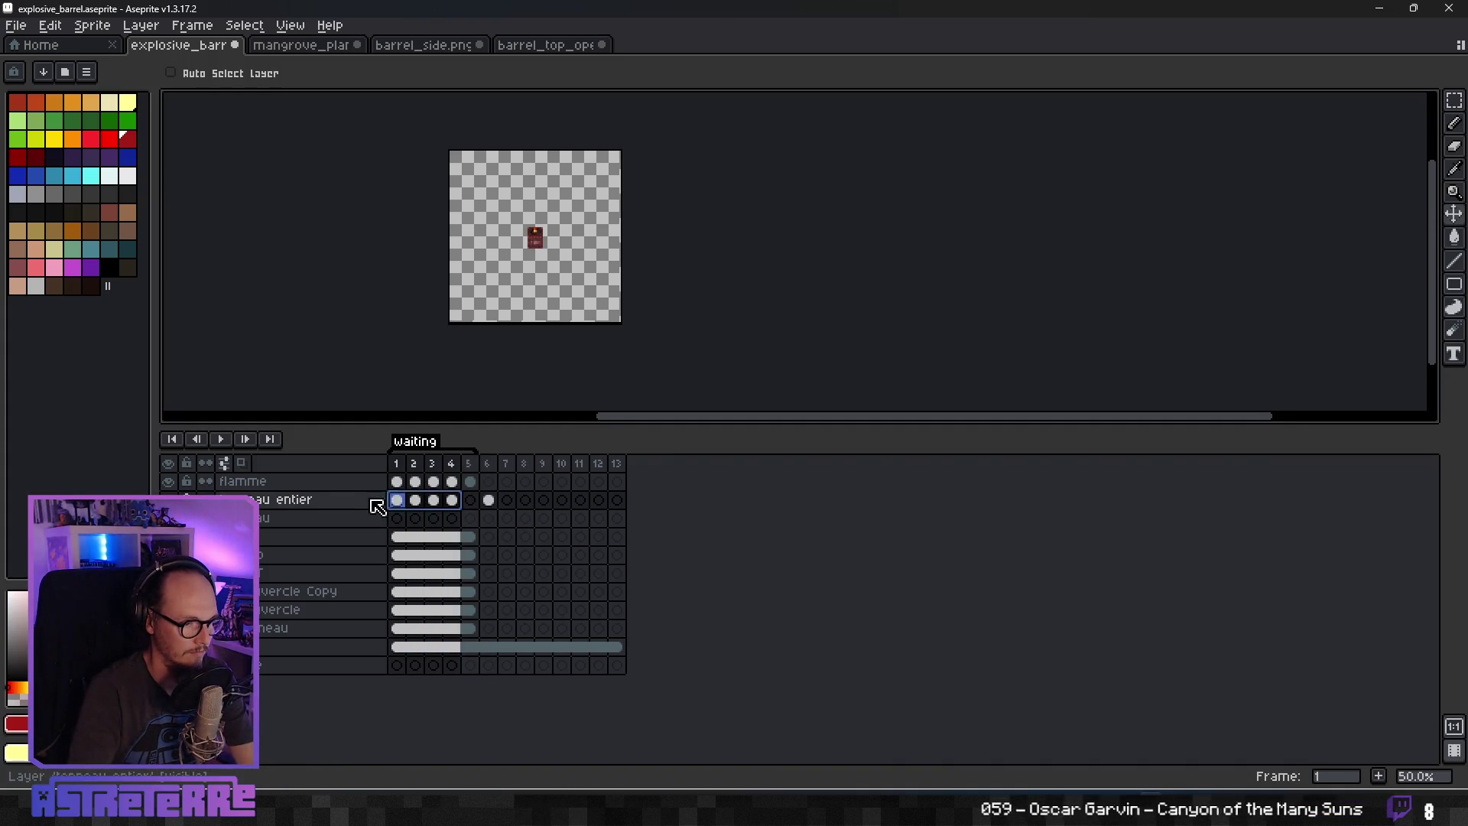
key(Delete)
click(489, 500)
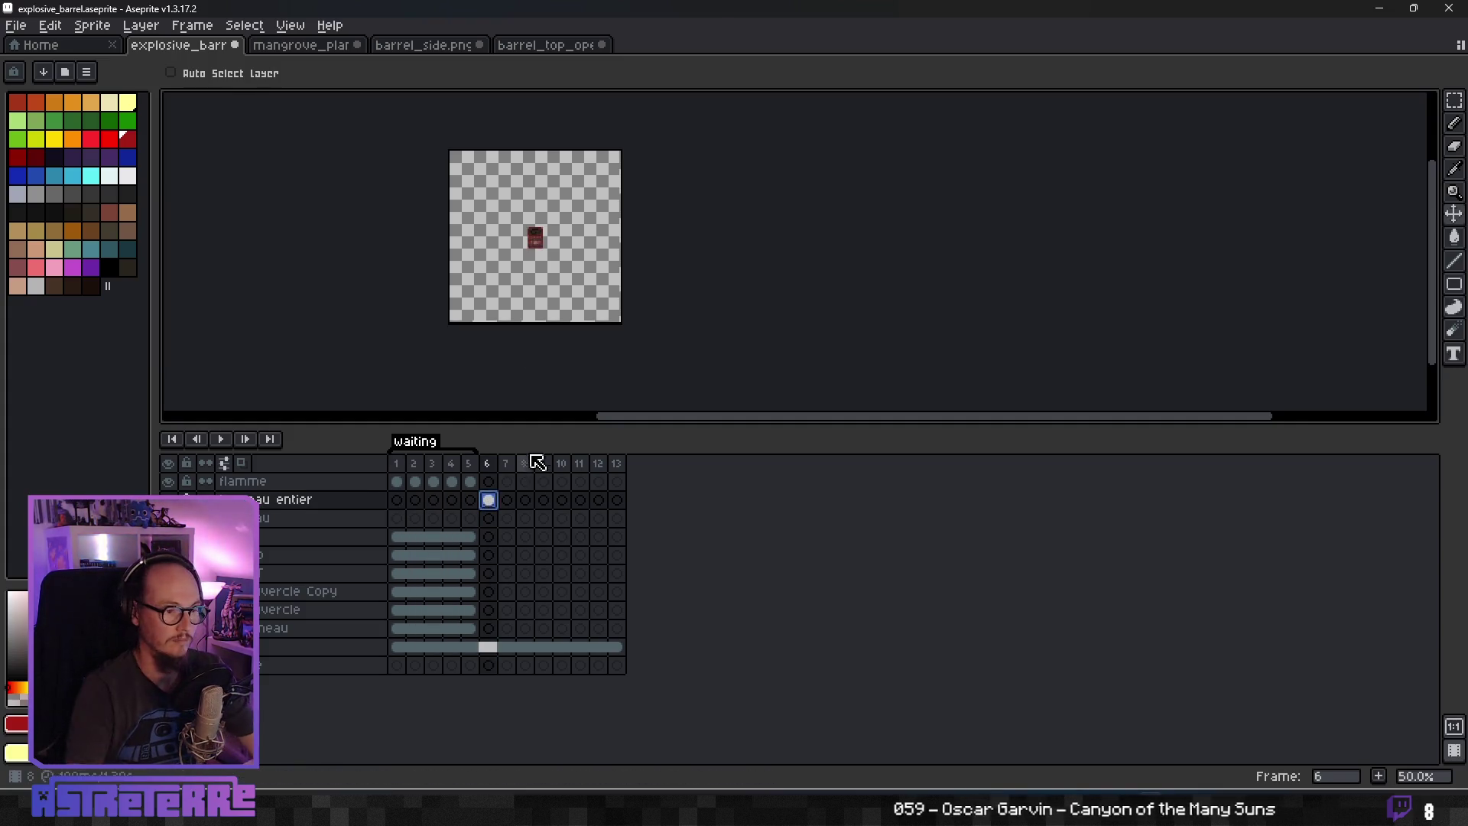
scroll(534, 229, up, 4)
scroll(597, 305, down, 2)
drag(744, 380, 737, 237)
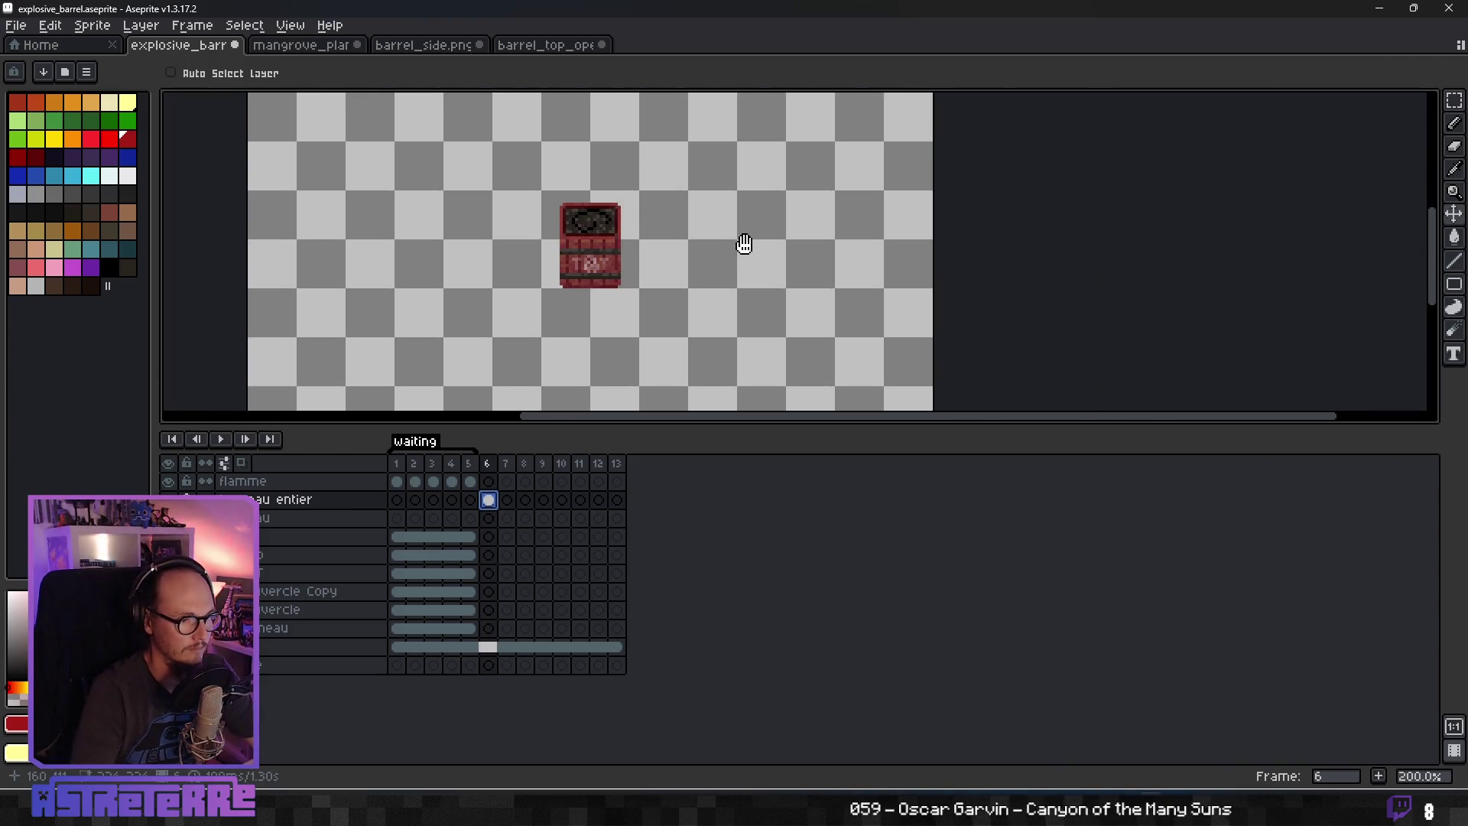
scroll(698, 295, up, 2)
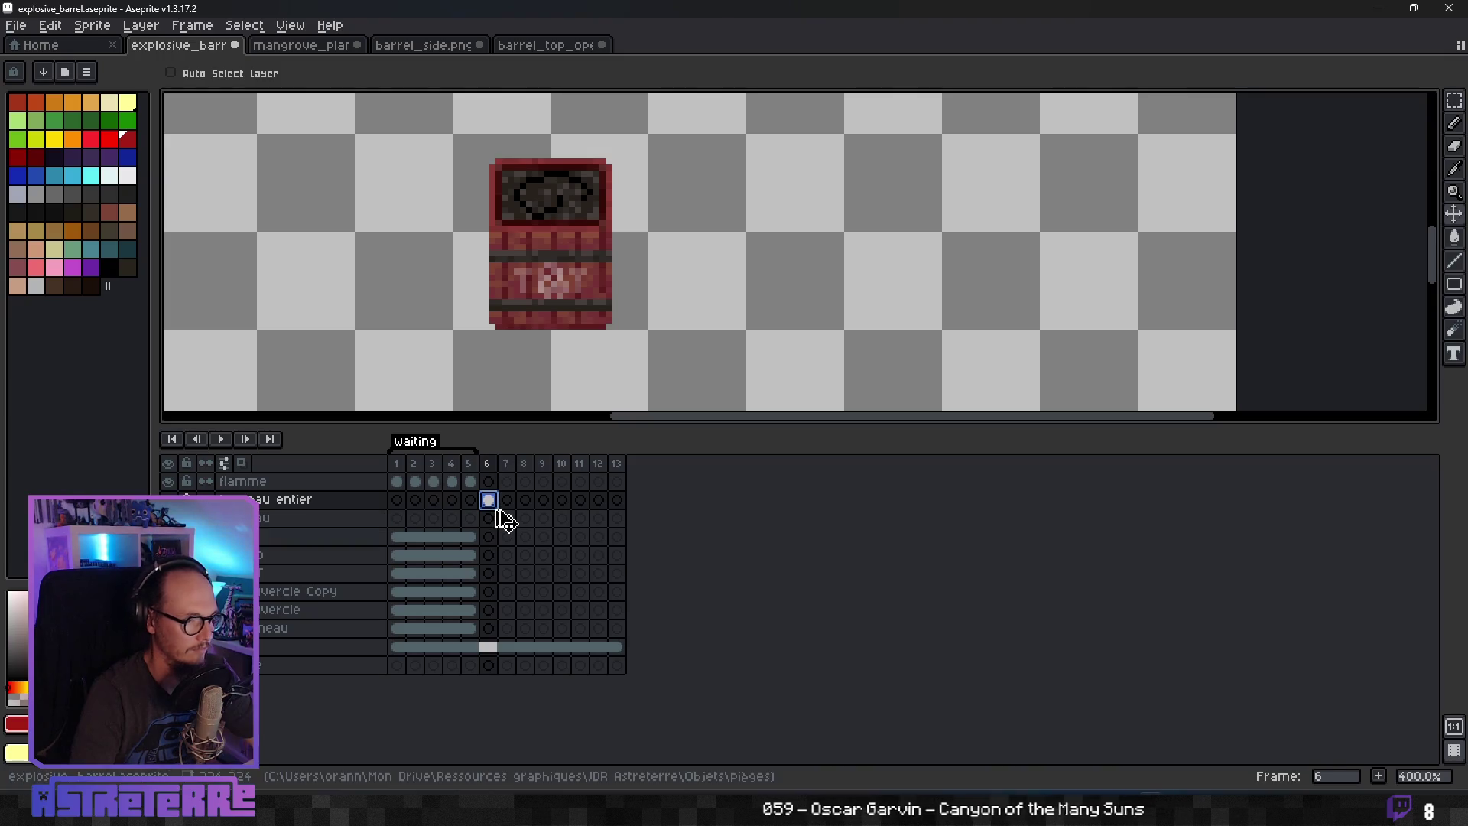
Undo the cel clearing and layer merges, then delete the TNT layer.
key(ctrl+z)
key(ctrl+z)
key(ctrl+z)
key(ctrl+z)
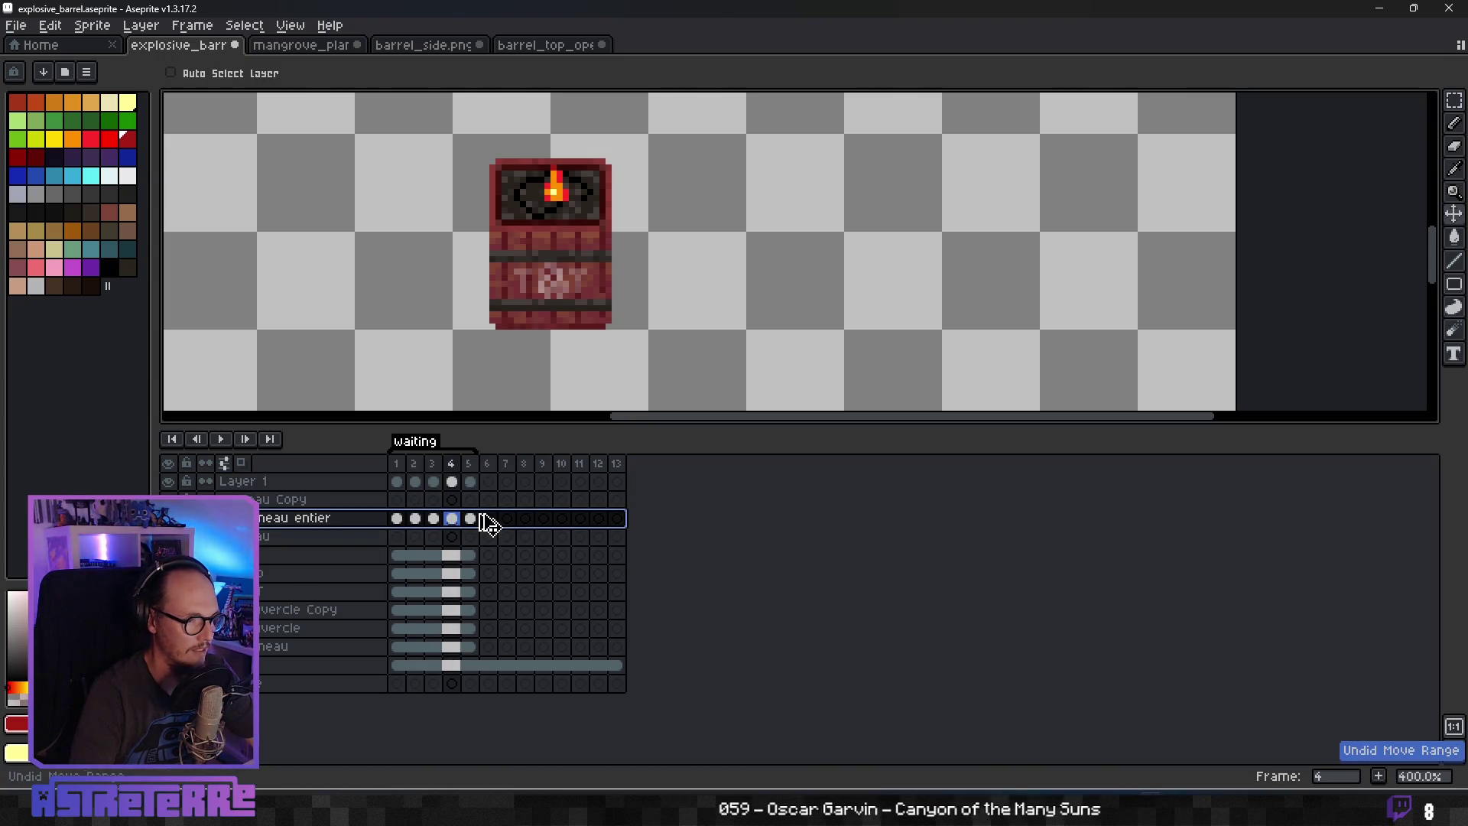
key(ctrl+z)
key(ctrl+z)
key(ctrl+z)
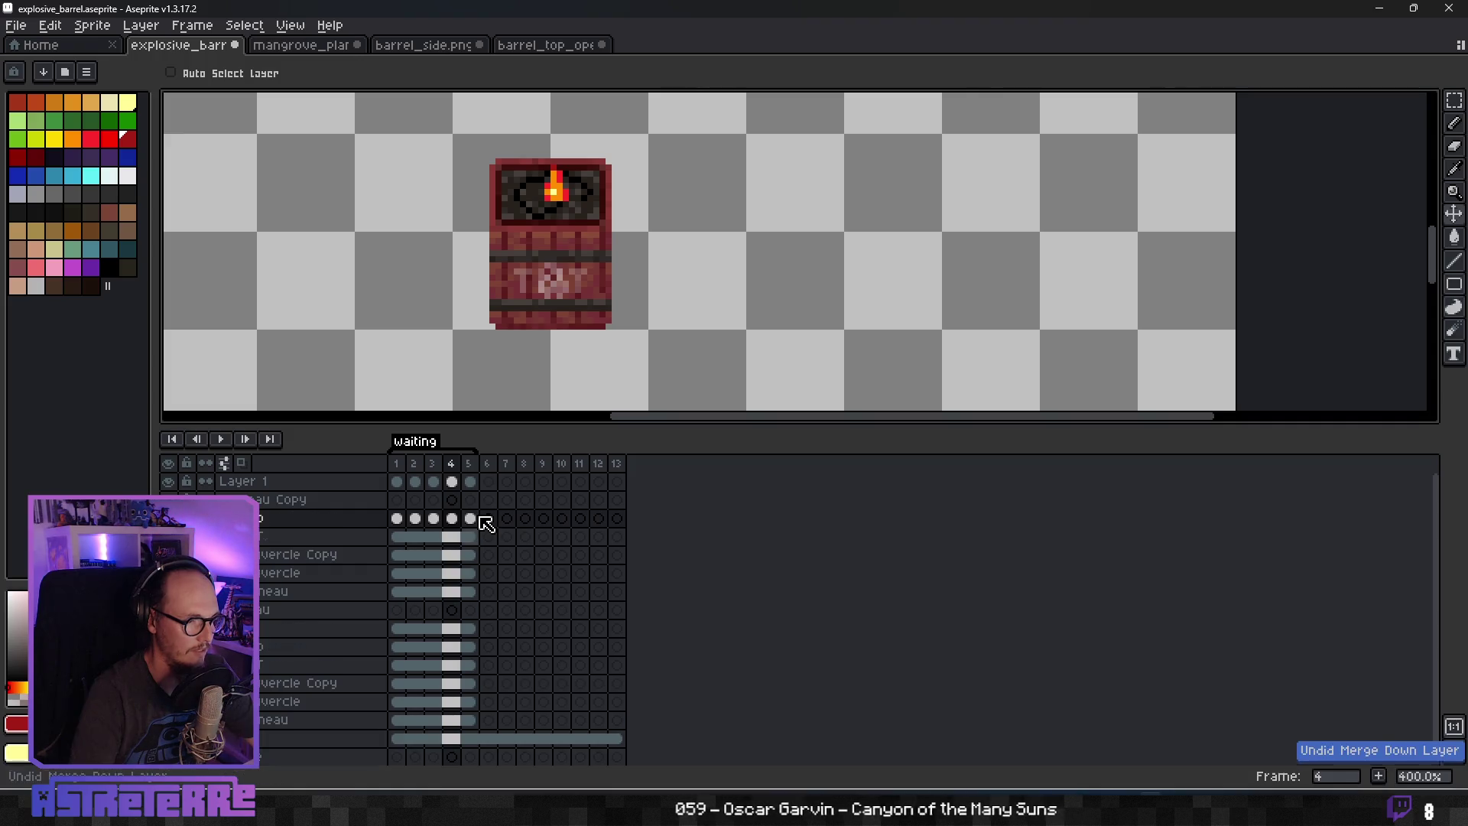
click(322, 536)
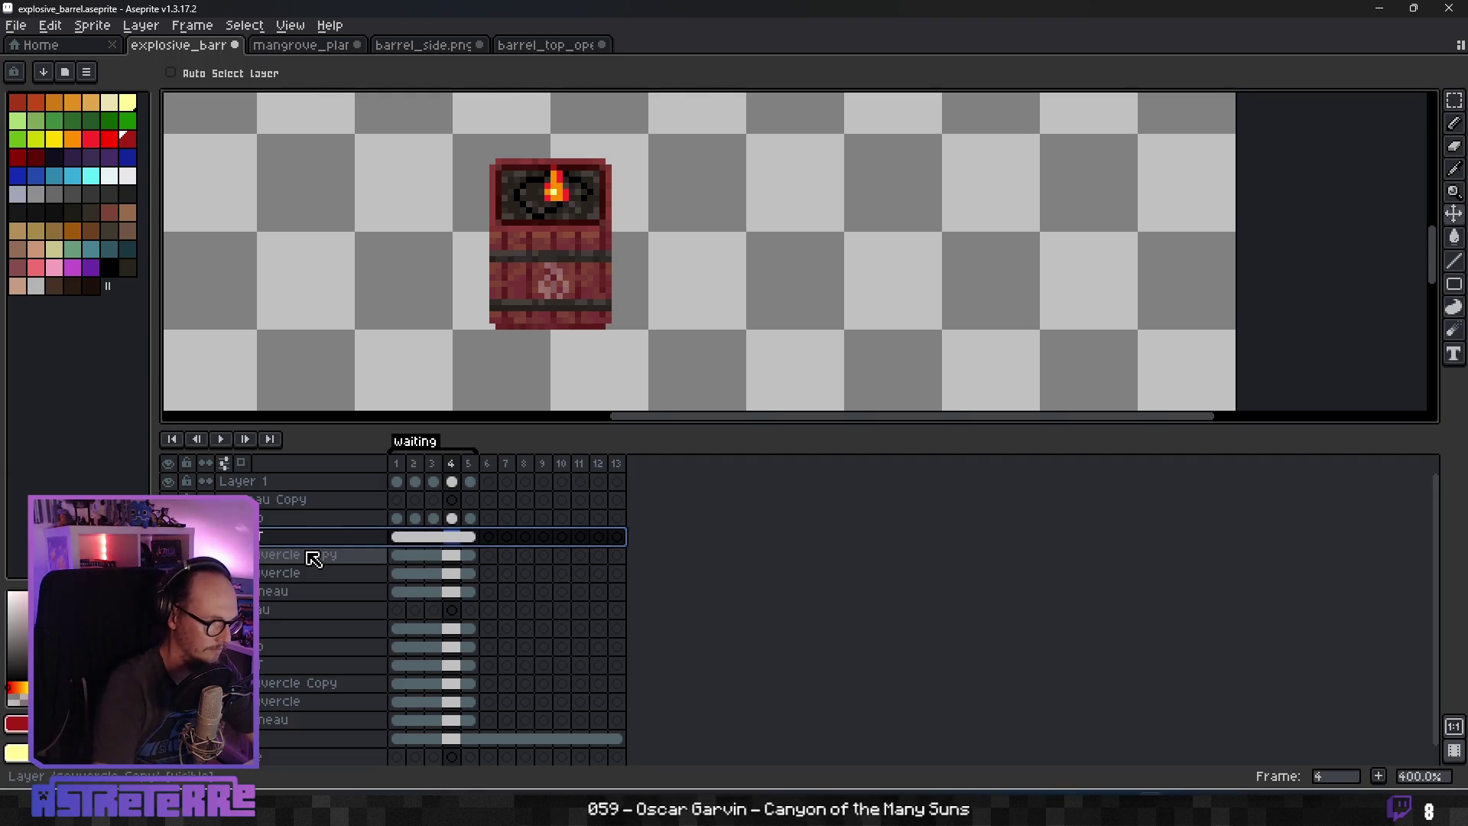
key(Delete)
Delete the duplicated Copy layers, keeping the barrel layer.
click(287, 520)
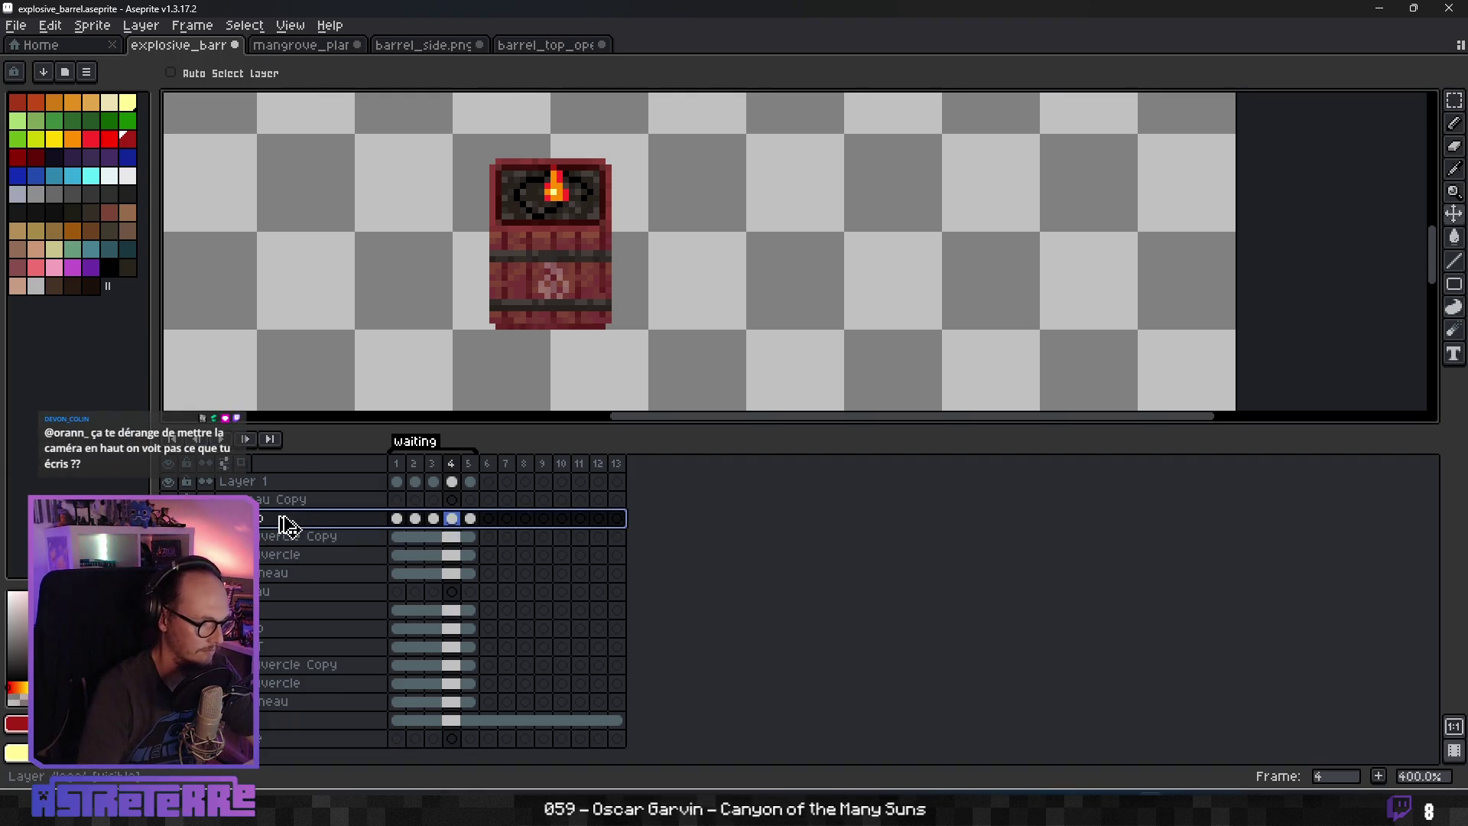
right_click(282, 520)
key(Delete)
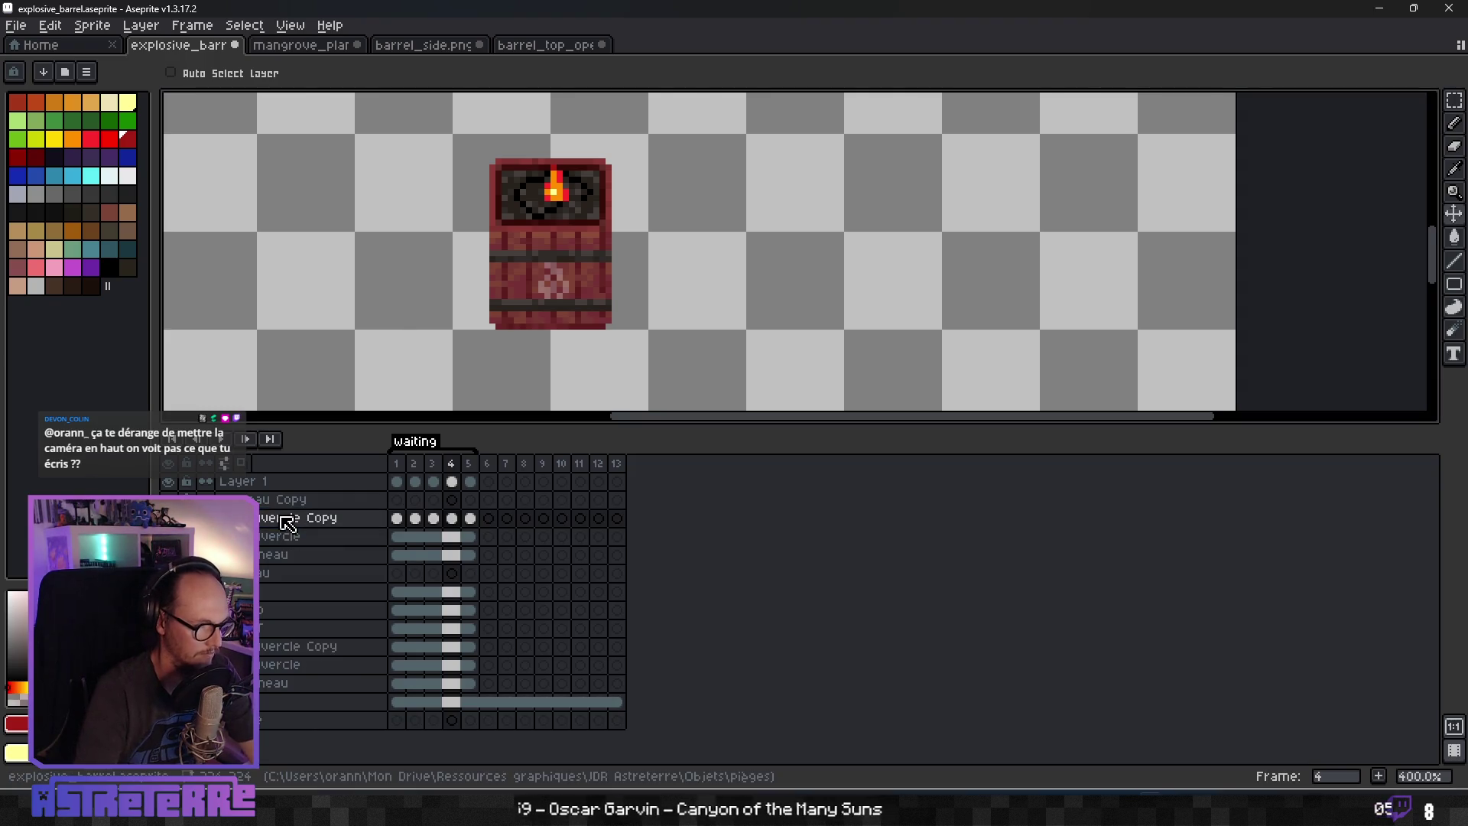
key(Delete)
key(Delete)
click(277, 518)
drag(265, 524, 264, 505)
Collapse the layer group and delete the empty copy layer.
click(226, 554)
click(226, 554)
click(226, 554)
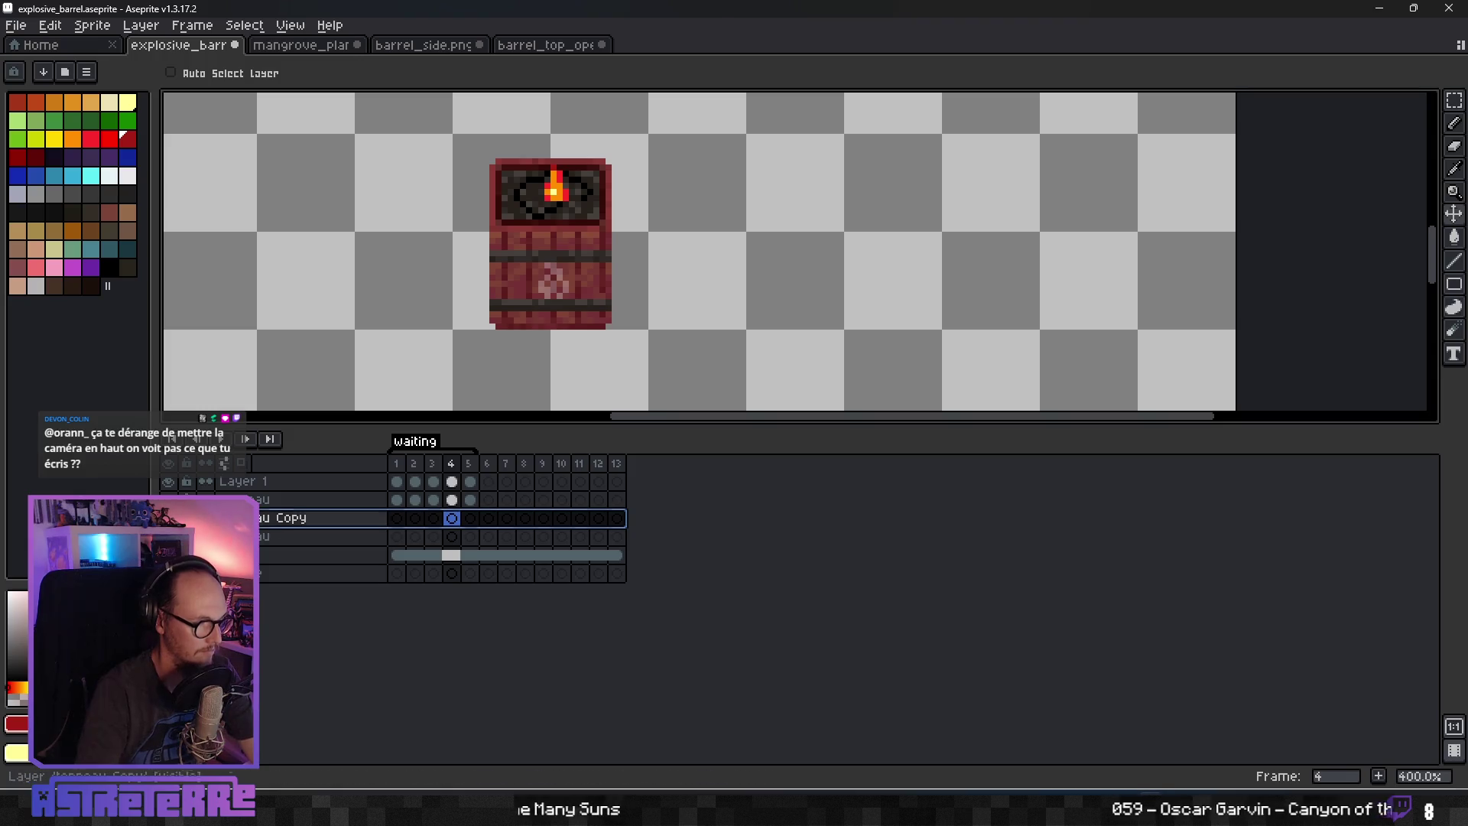
key(Delete)
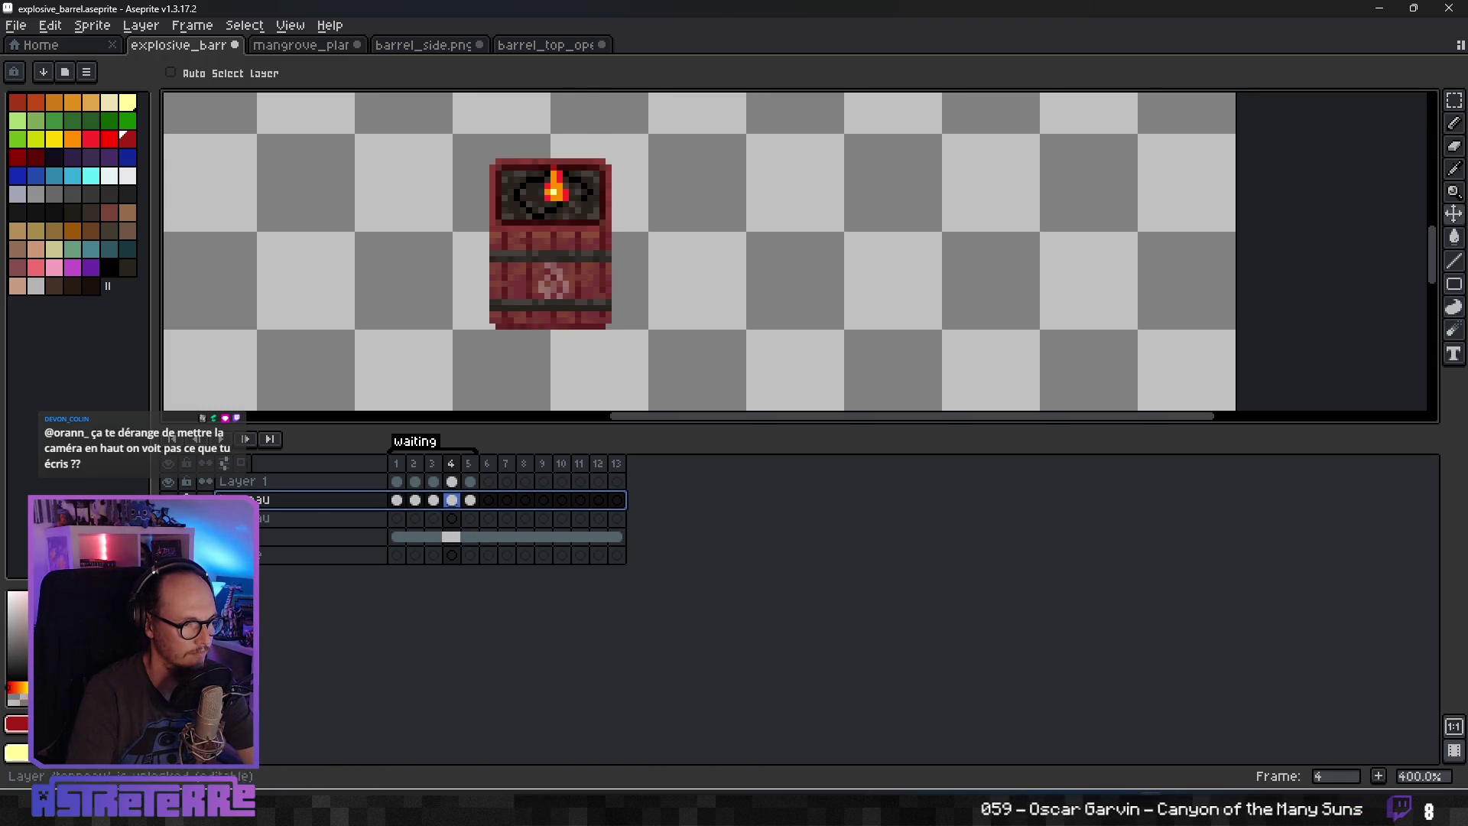
Rename the barrel layer to 'tonneau entier'.
double_click(305, 502)
click(714, 381)
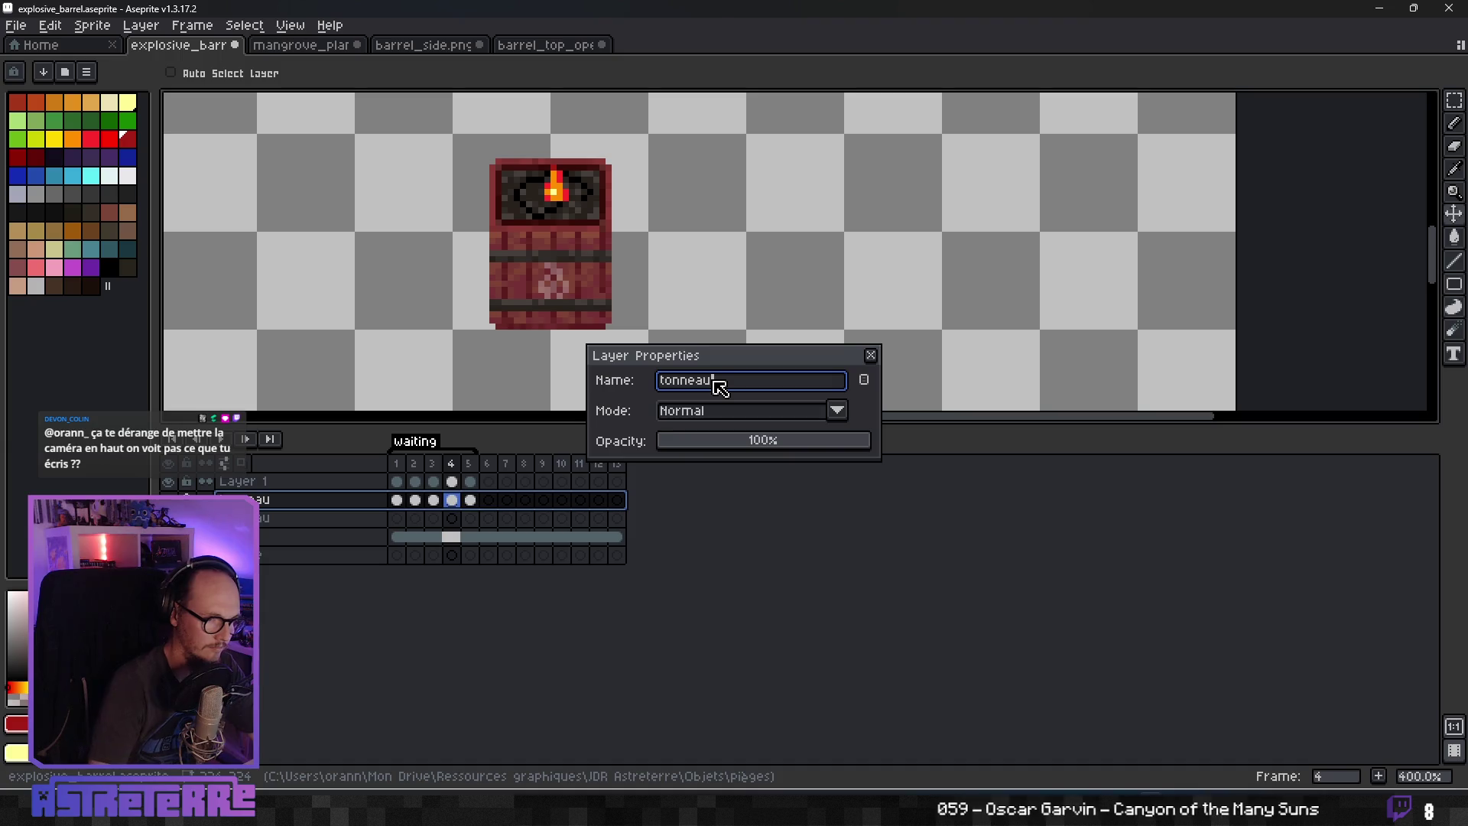
text(entier)
key(Return)
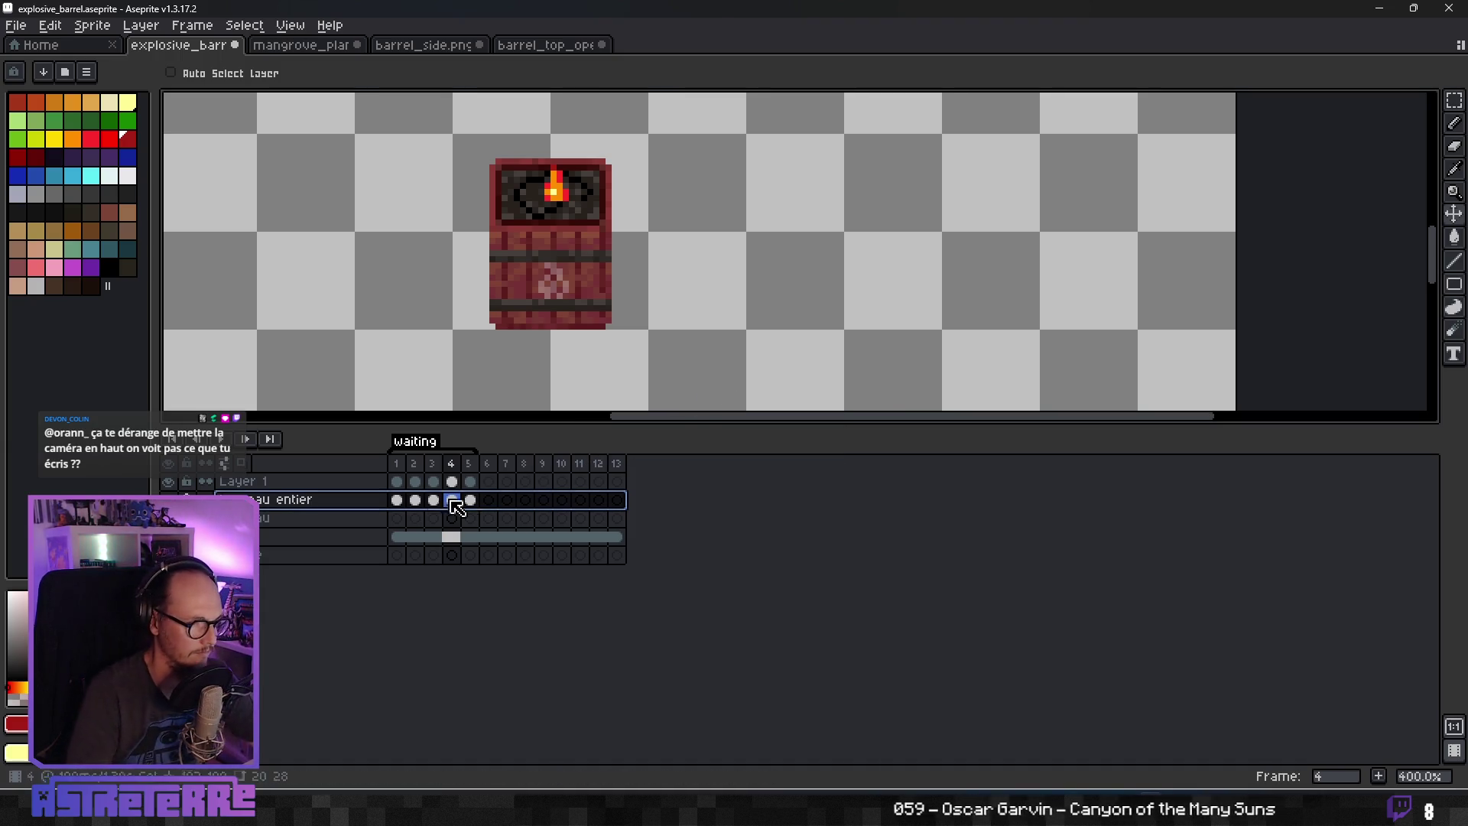
Move the barrel cels to frame 6, after the flame frames 1–5.
click(473, 501)
click(474, 502)
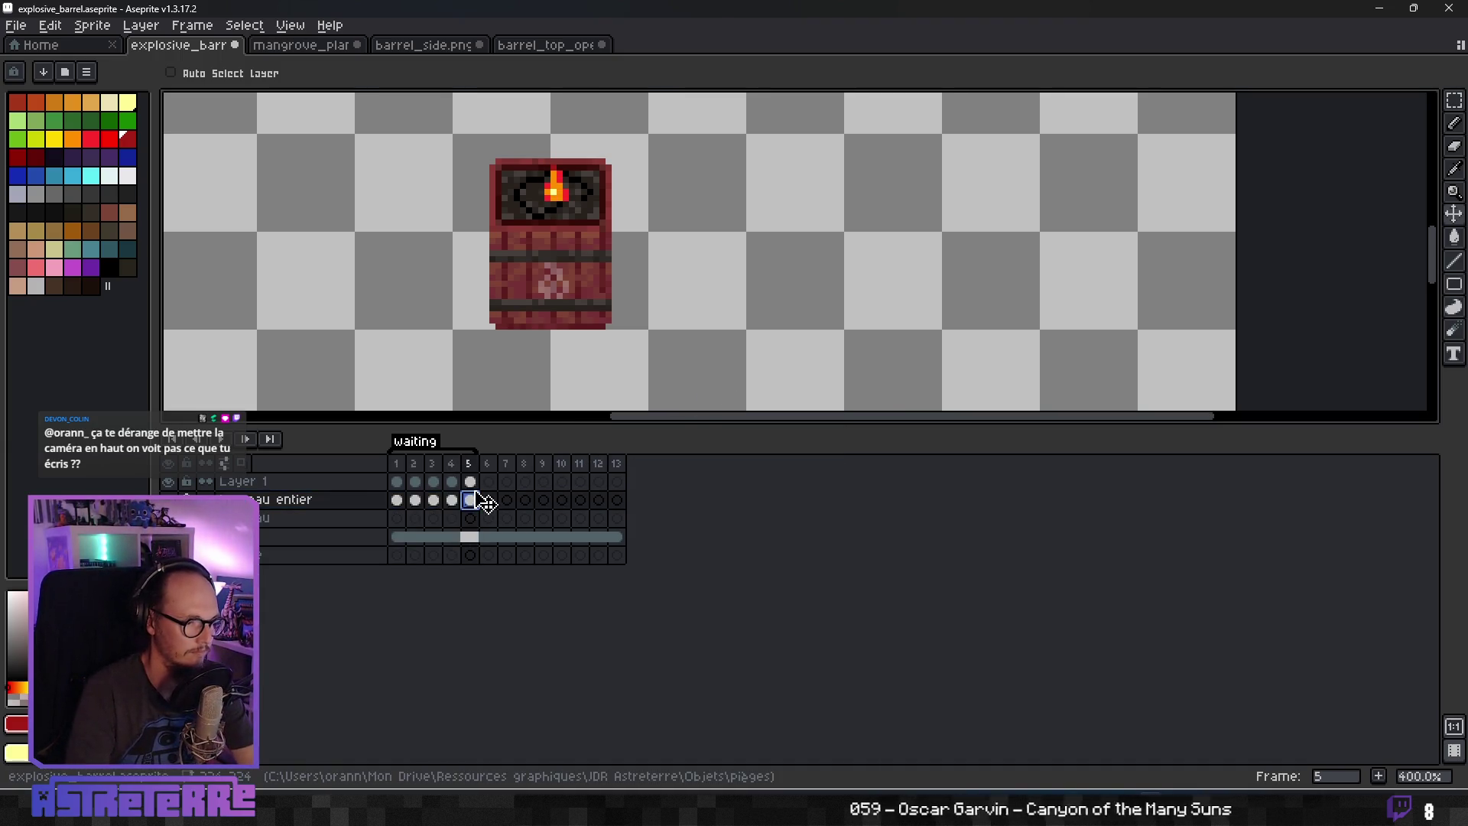
mouse_move(491, 507)
mouse_down()
mouse_move(377, 509)
mouse_move(514, 511)
mouse_move(504, 509)
mouse_up()
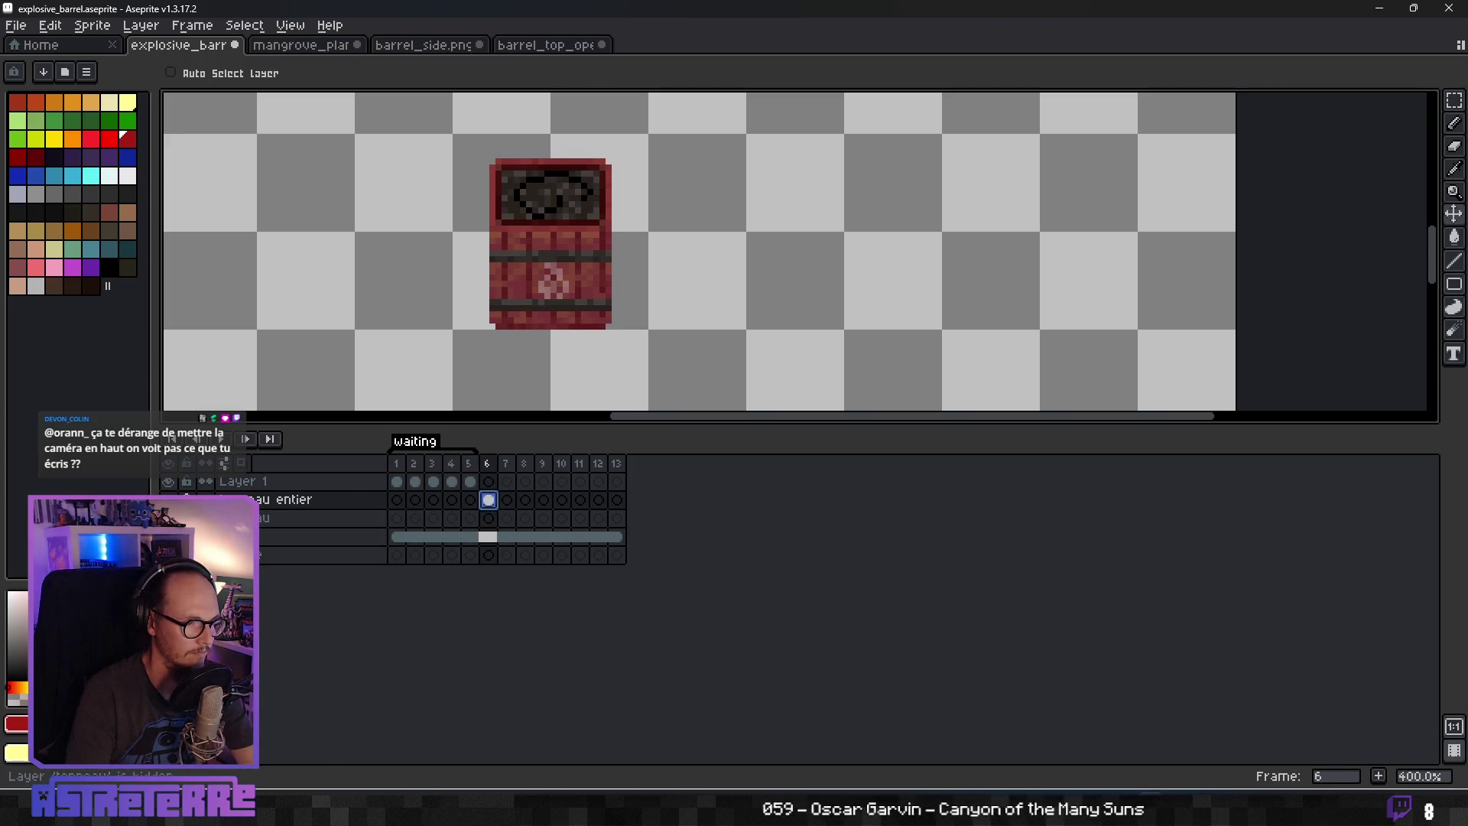
click(415, 483)
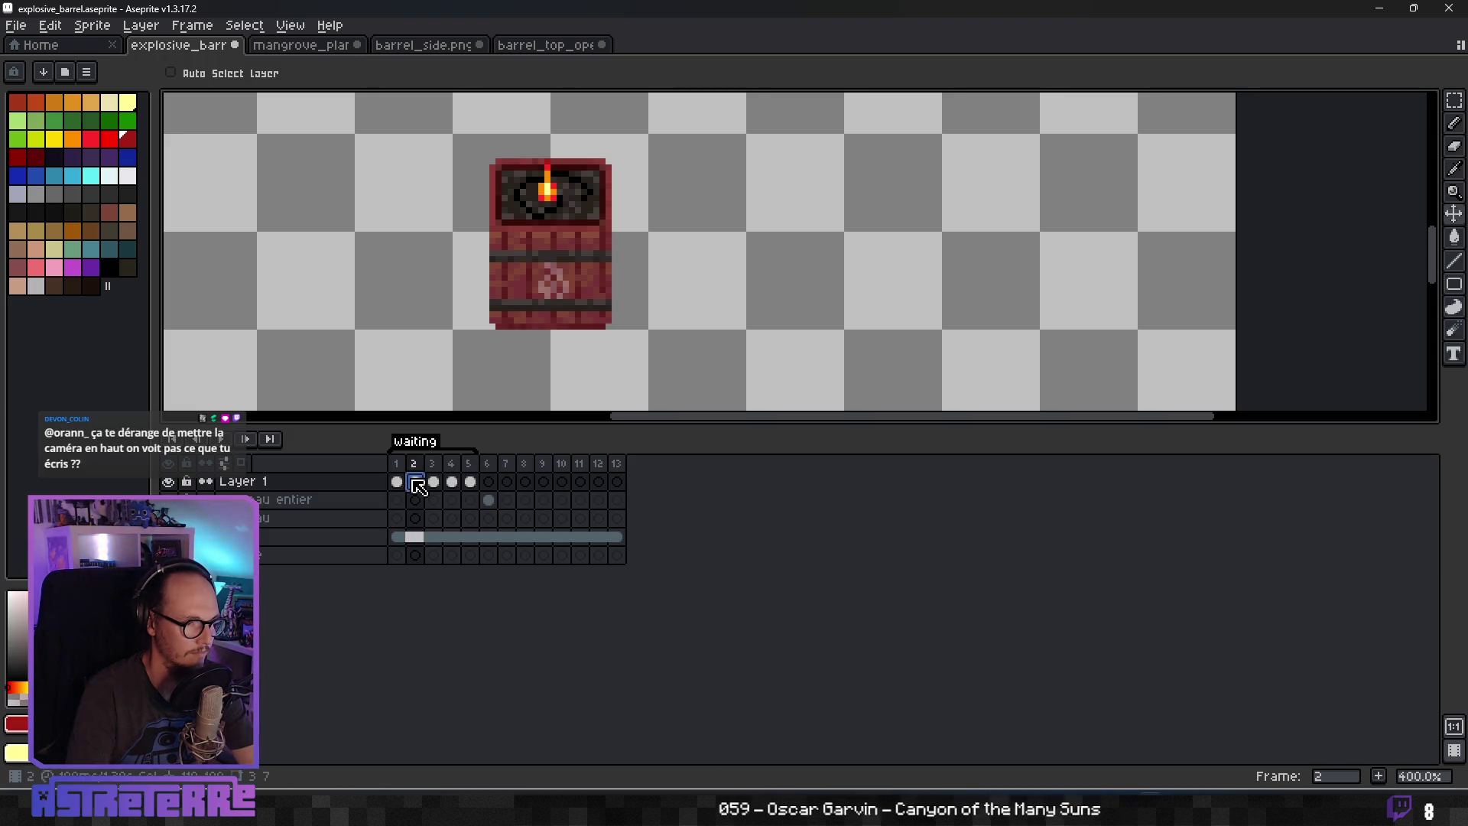
drag(416, 483, 491, 502)
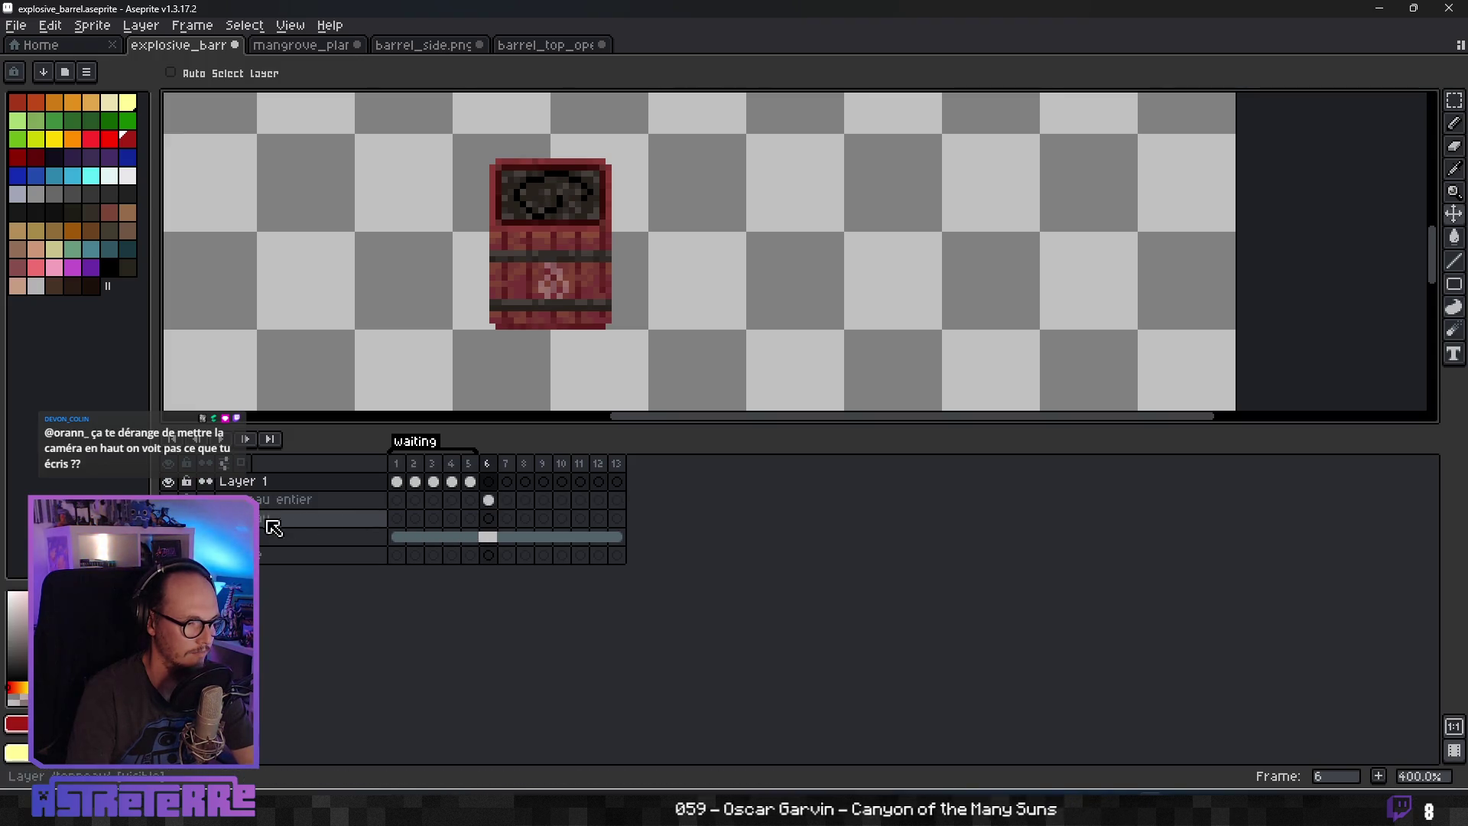
Compare frames 6 and 7, then paste the barrel cel onto frame 7 of tonneau entier.
click(509, 500)
click(490, 500)
key(Right)
key(Left)
key(Right)
key(Left)
key(Right)
key(ctrl+v)
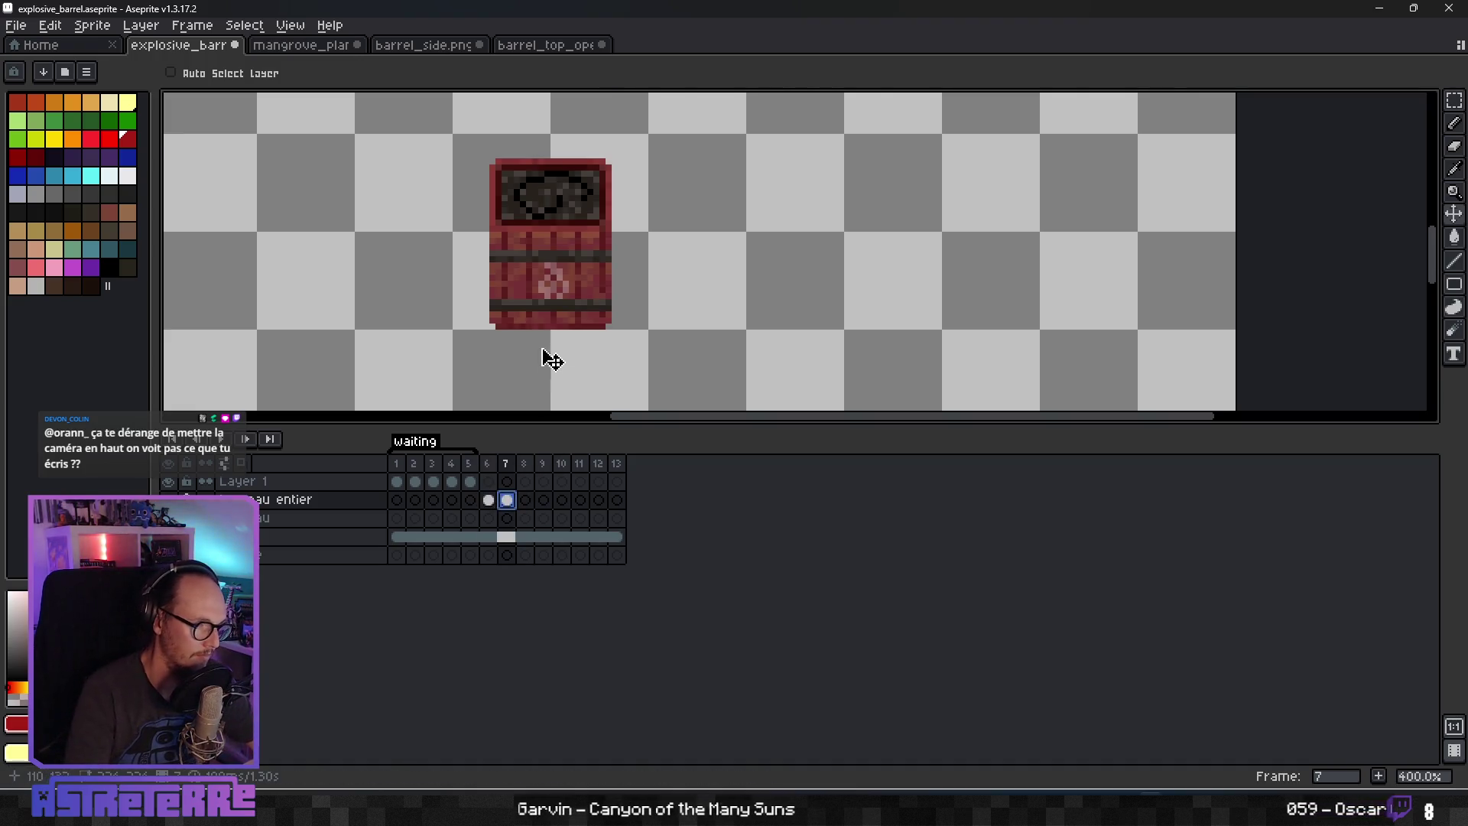
scroll(575, 220, up, 1)
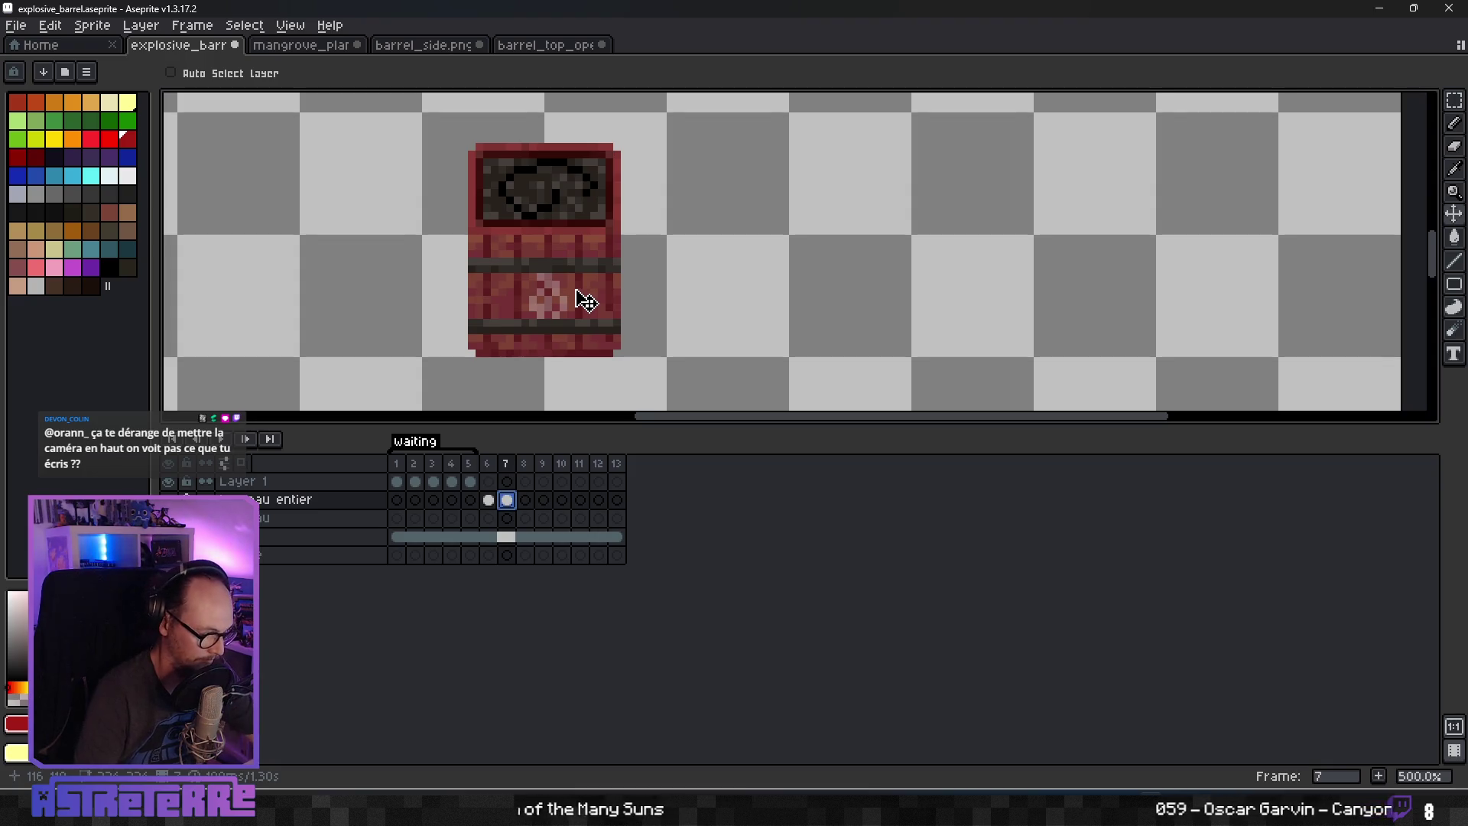
key(b)
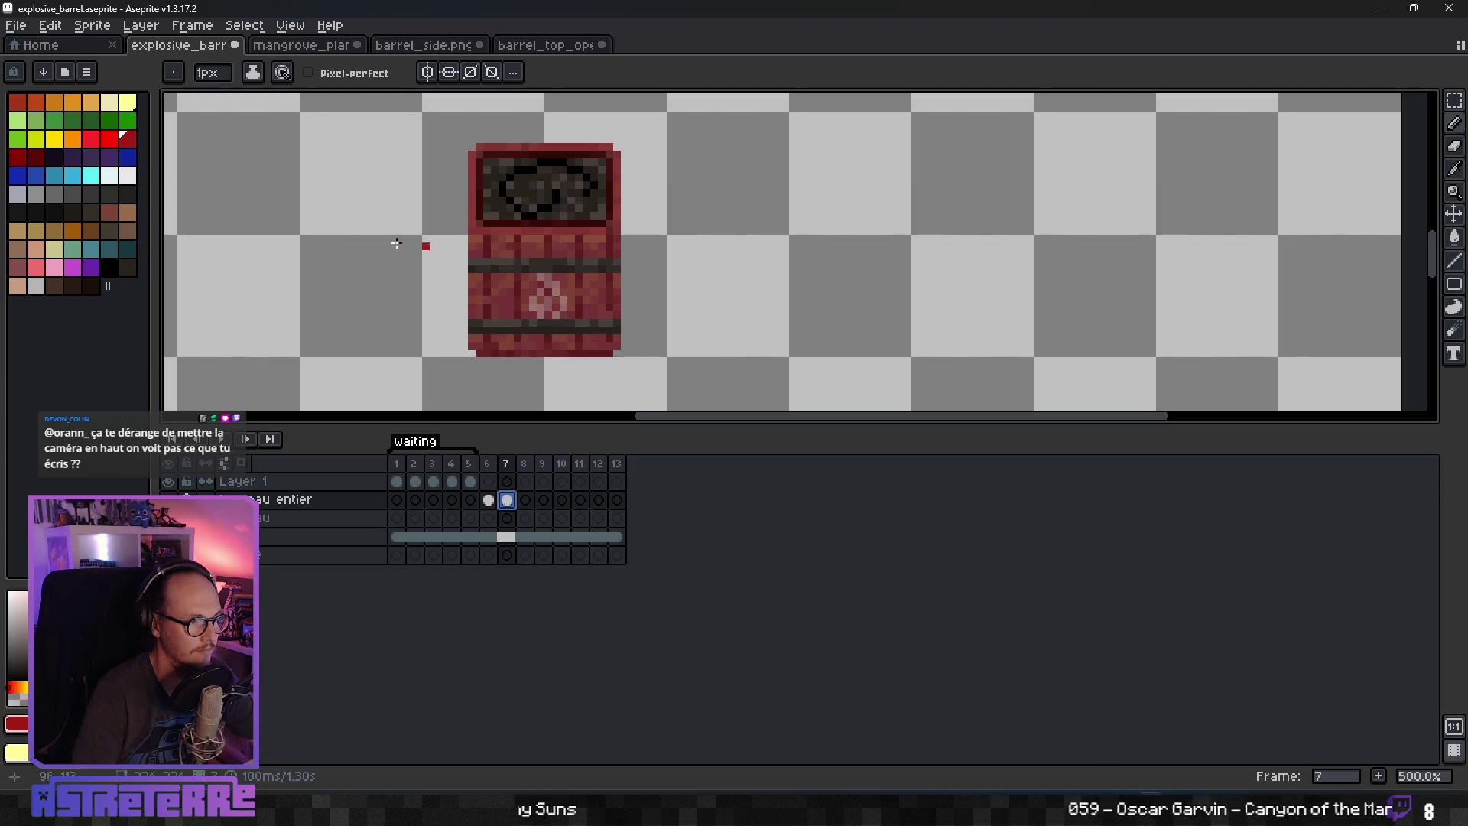
Paint bright red crack pixels across the barrel's body on frame 7.
key([)
click(513, 240)
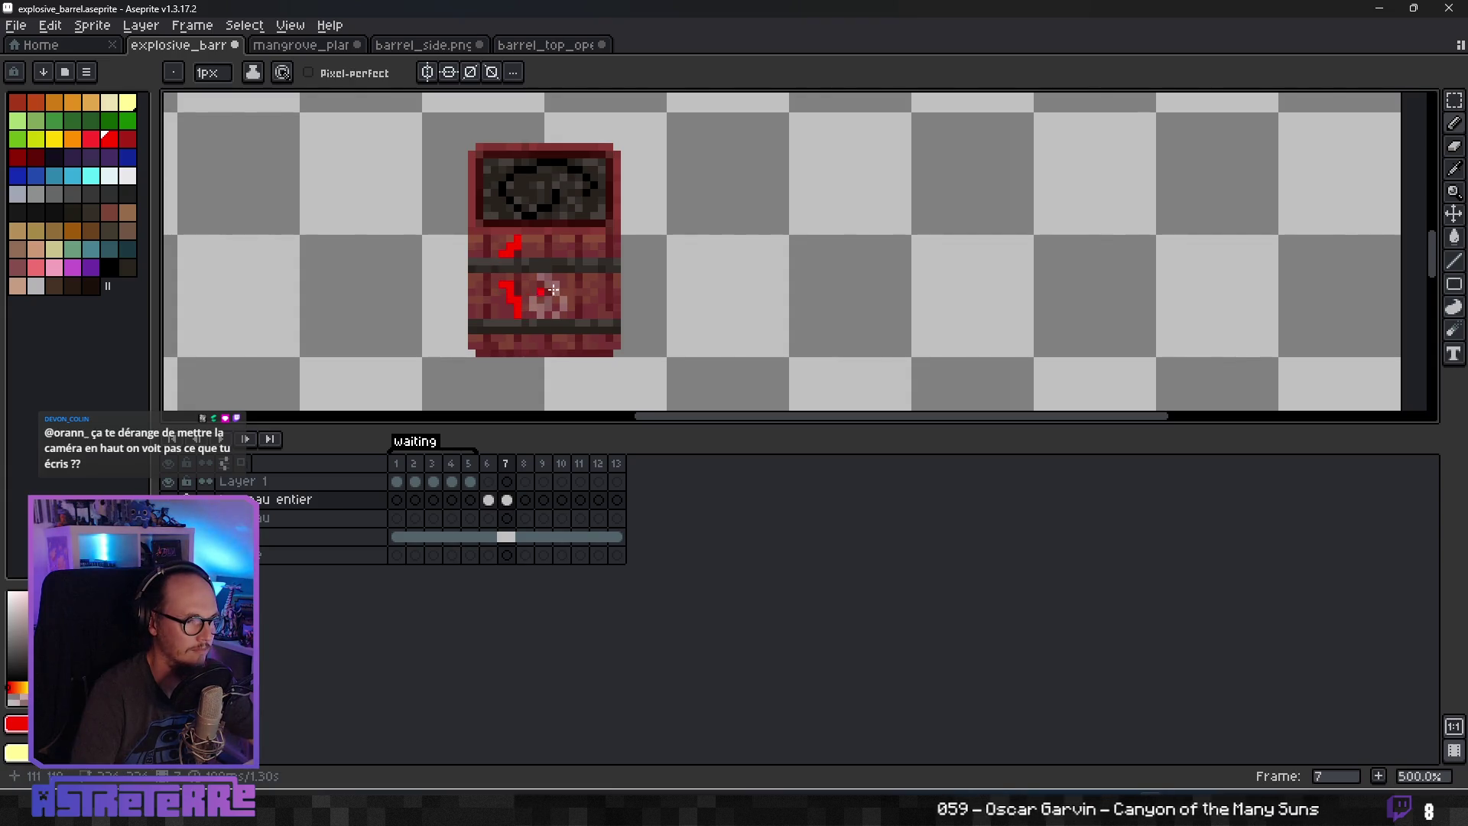
click(591, 311)
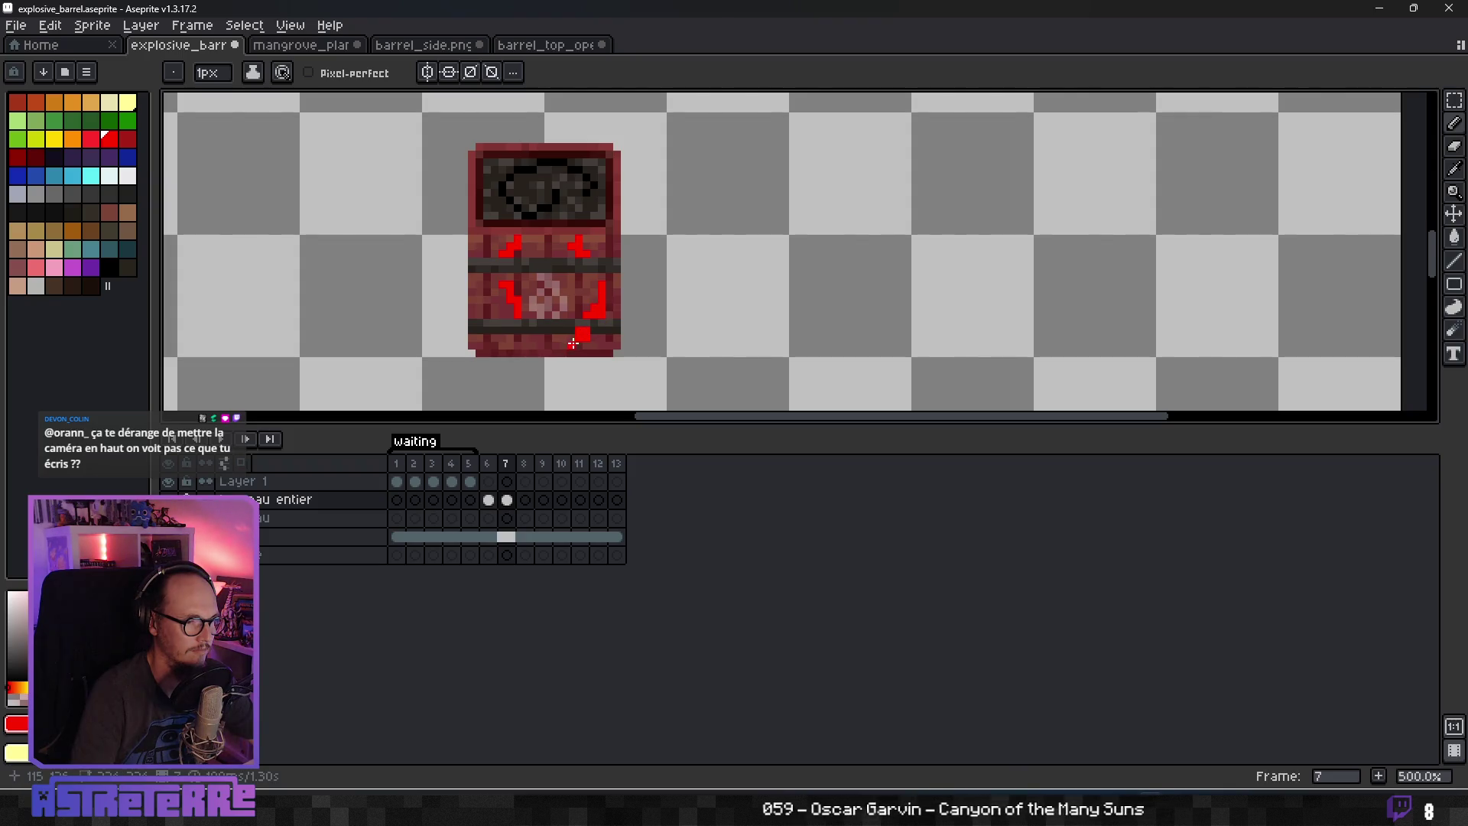
scroll(615, 336, down, 5)
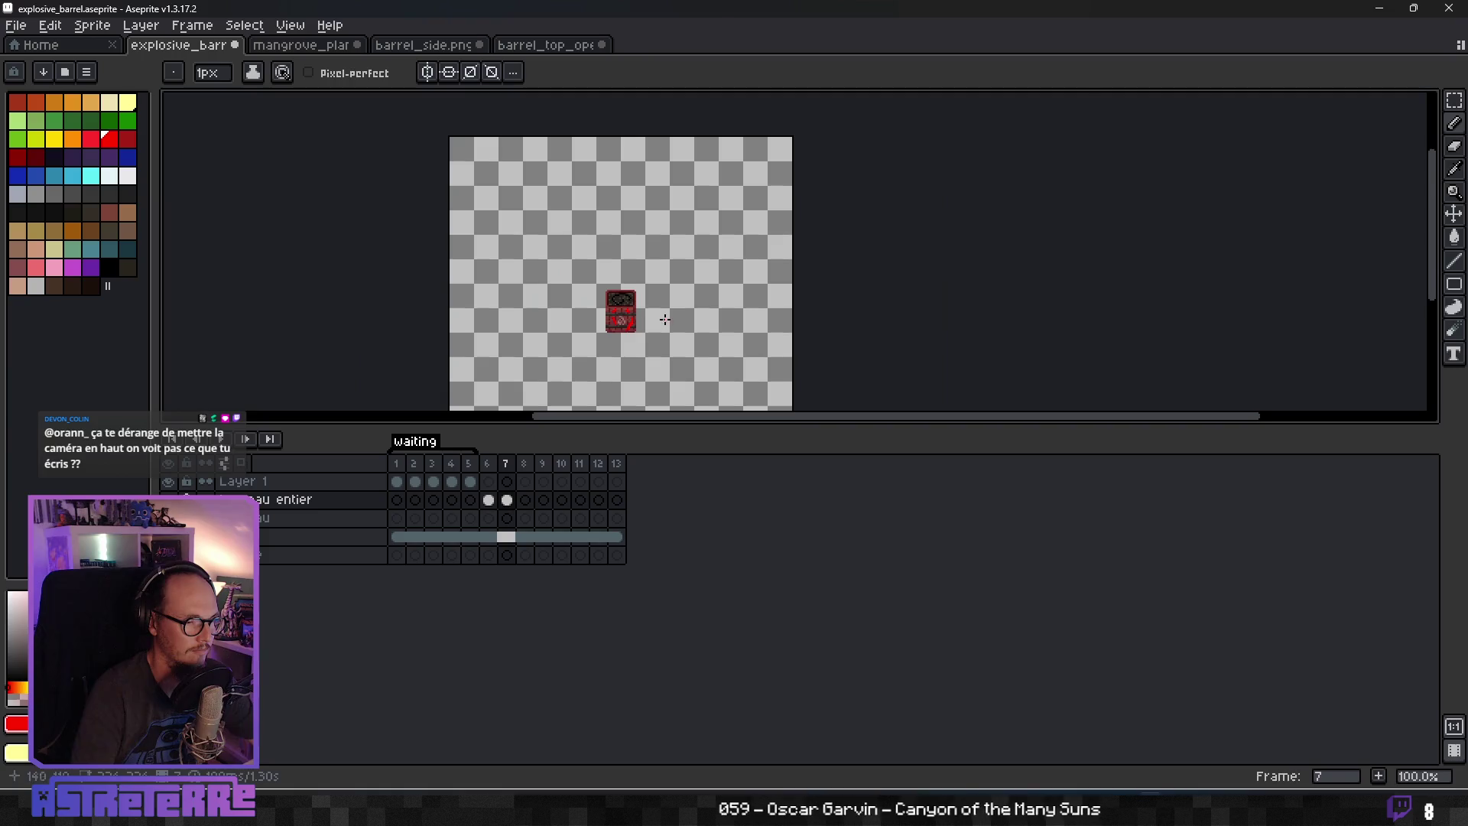
scroll(639, 328, up, 4)
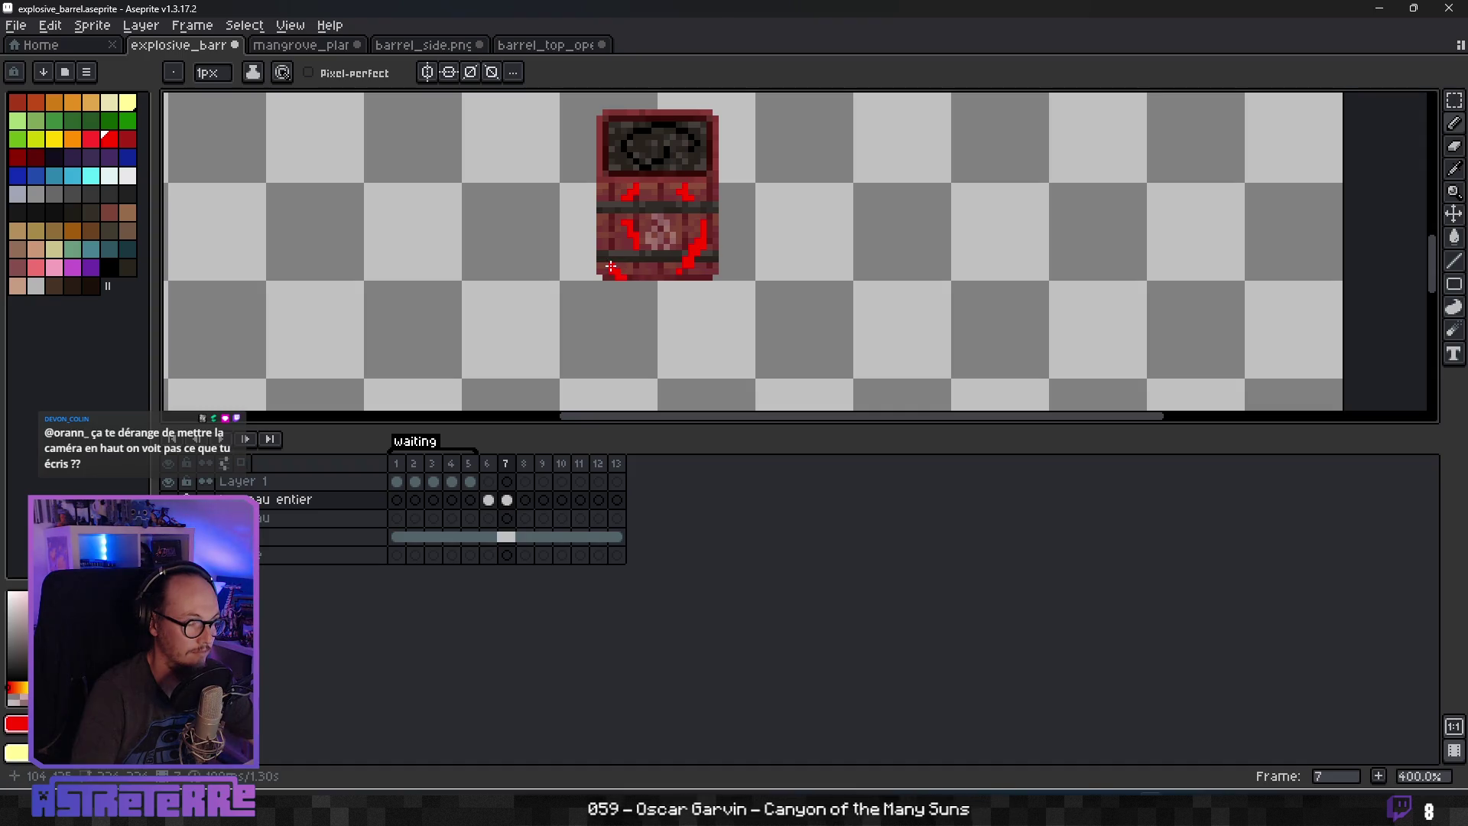
scroll(715, 248, down, 5)
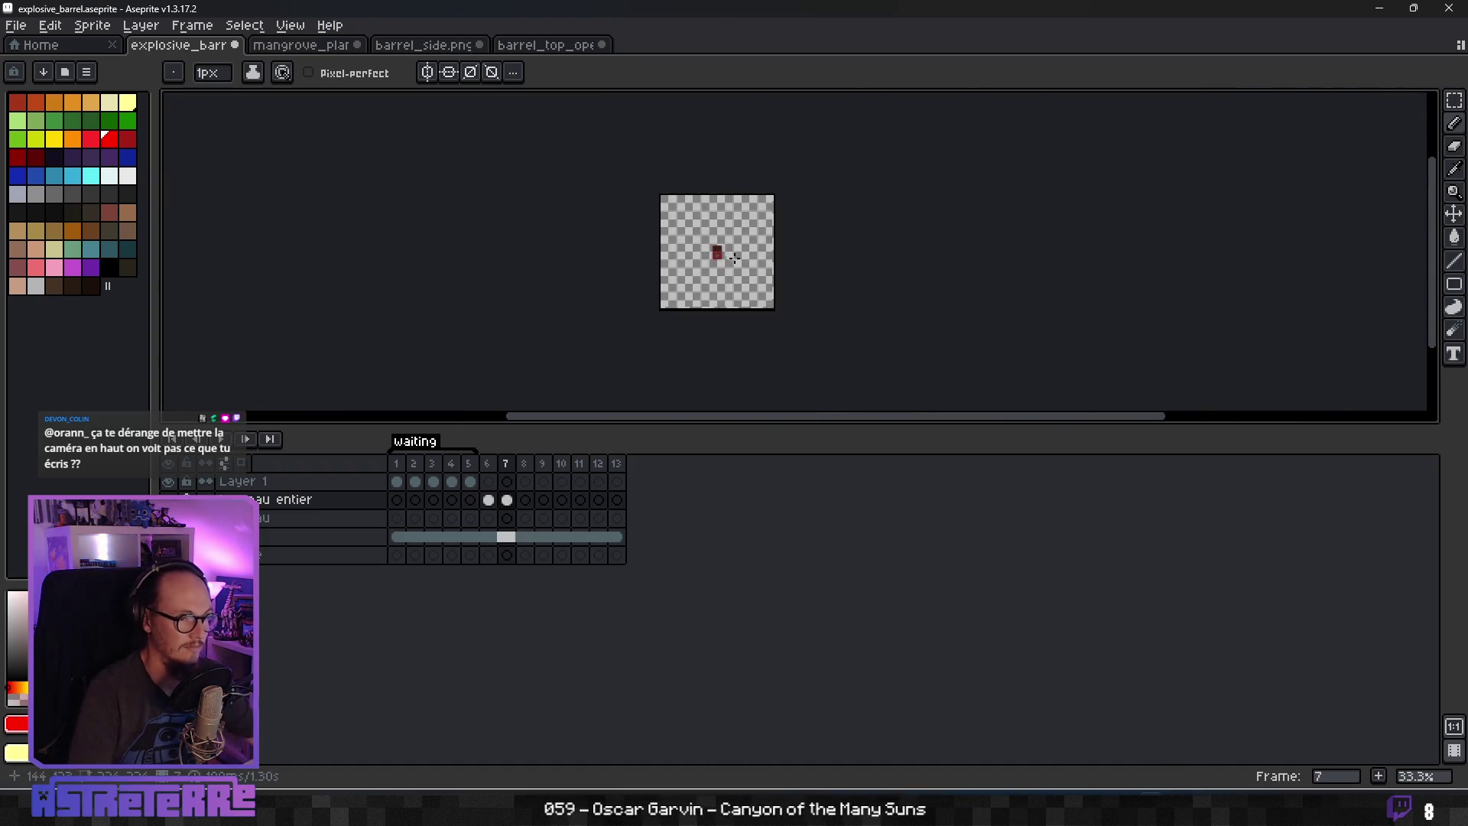
scroll(691, 247, up, 4)
scroll(691, 247, up, 3)
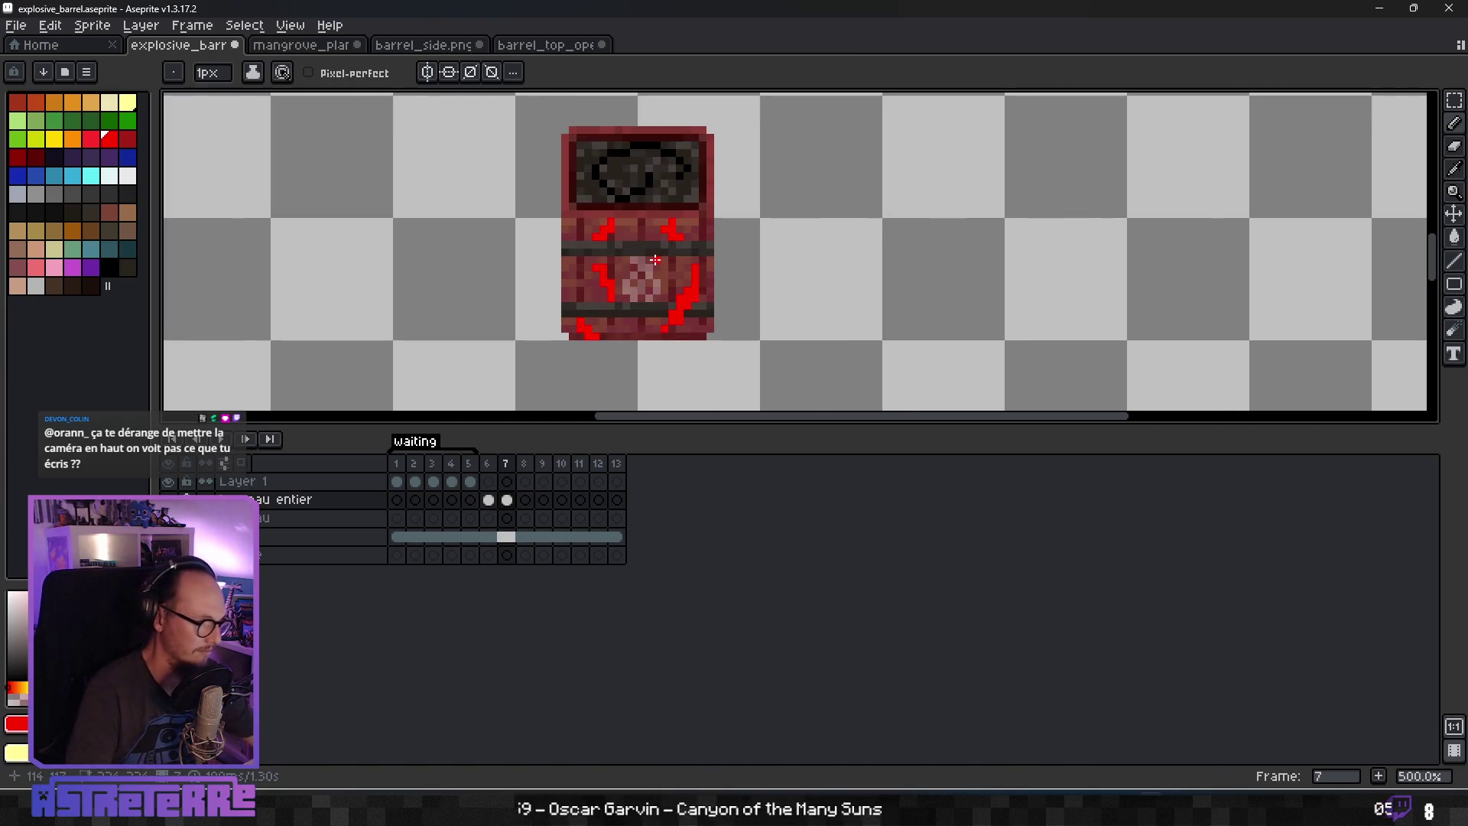
Extend the barrel's left edge with sampled colours and erase a stray pixel there.
alt+click(575, 253)
scroll(568, 267, up, 2)
alt+click(553, 232)
click(551, 235)
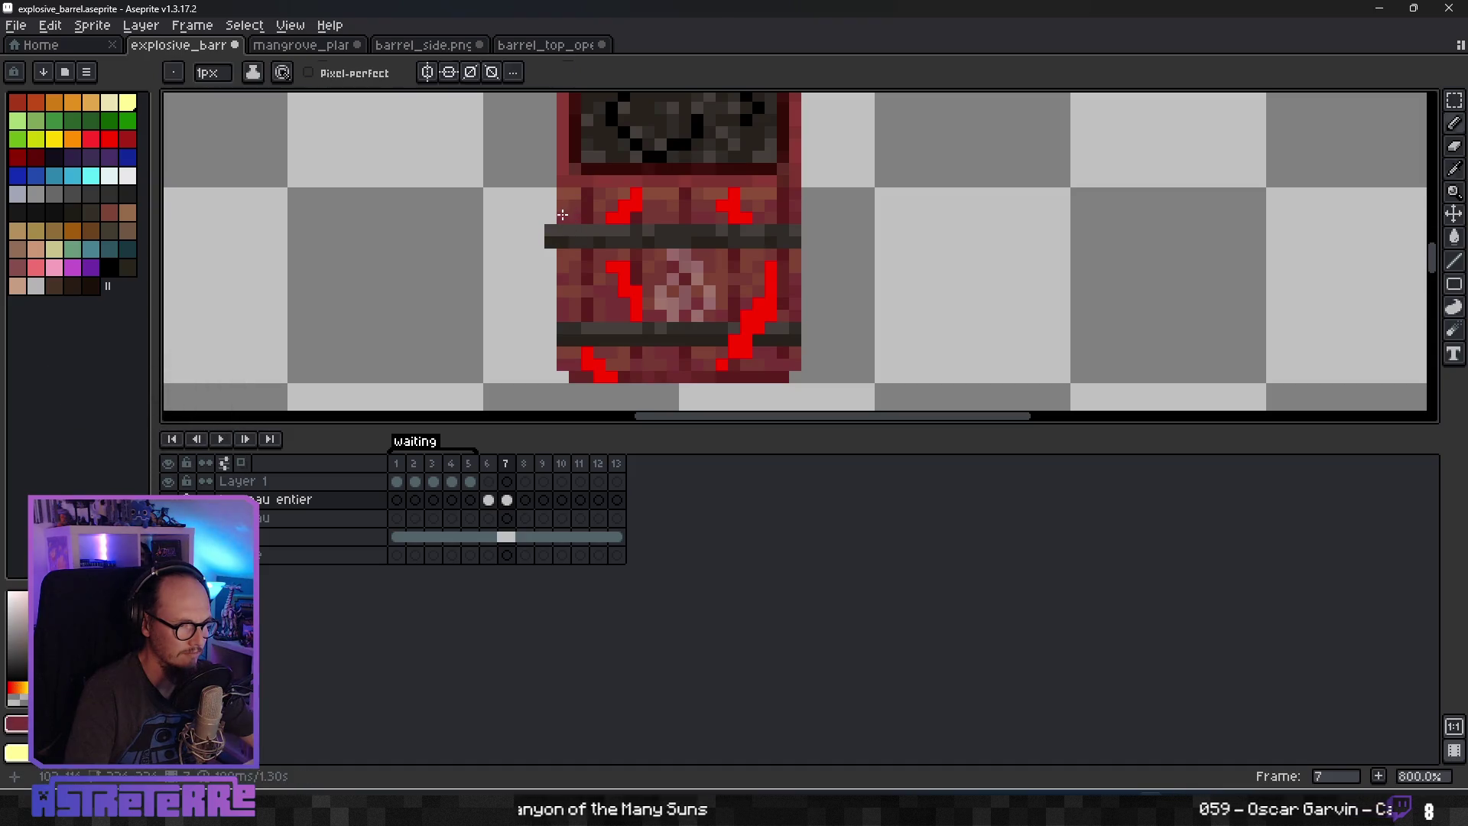
alt+click(570, 197)
drag(551, 218, 550, 284)
alt+click(573, 263)
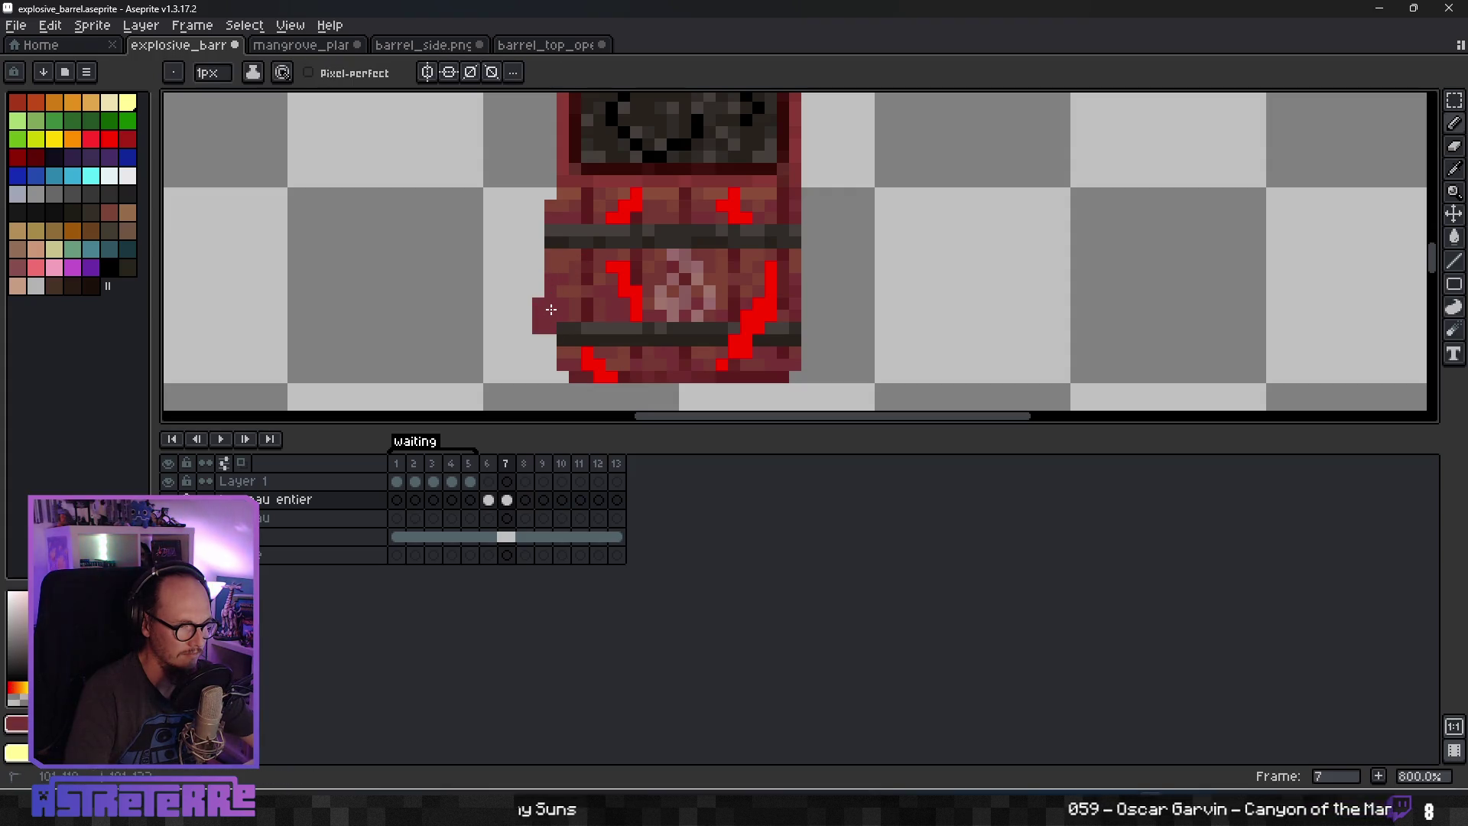
key(alt)
alt+click(600, 301)
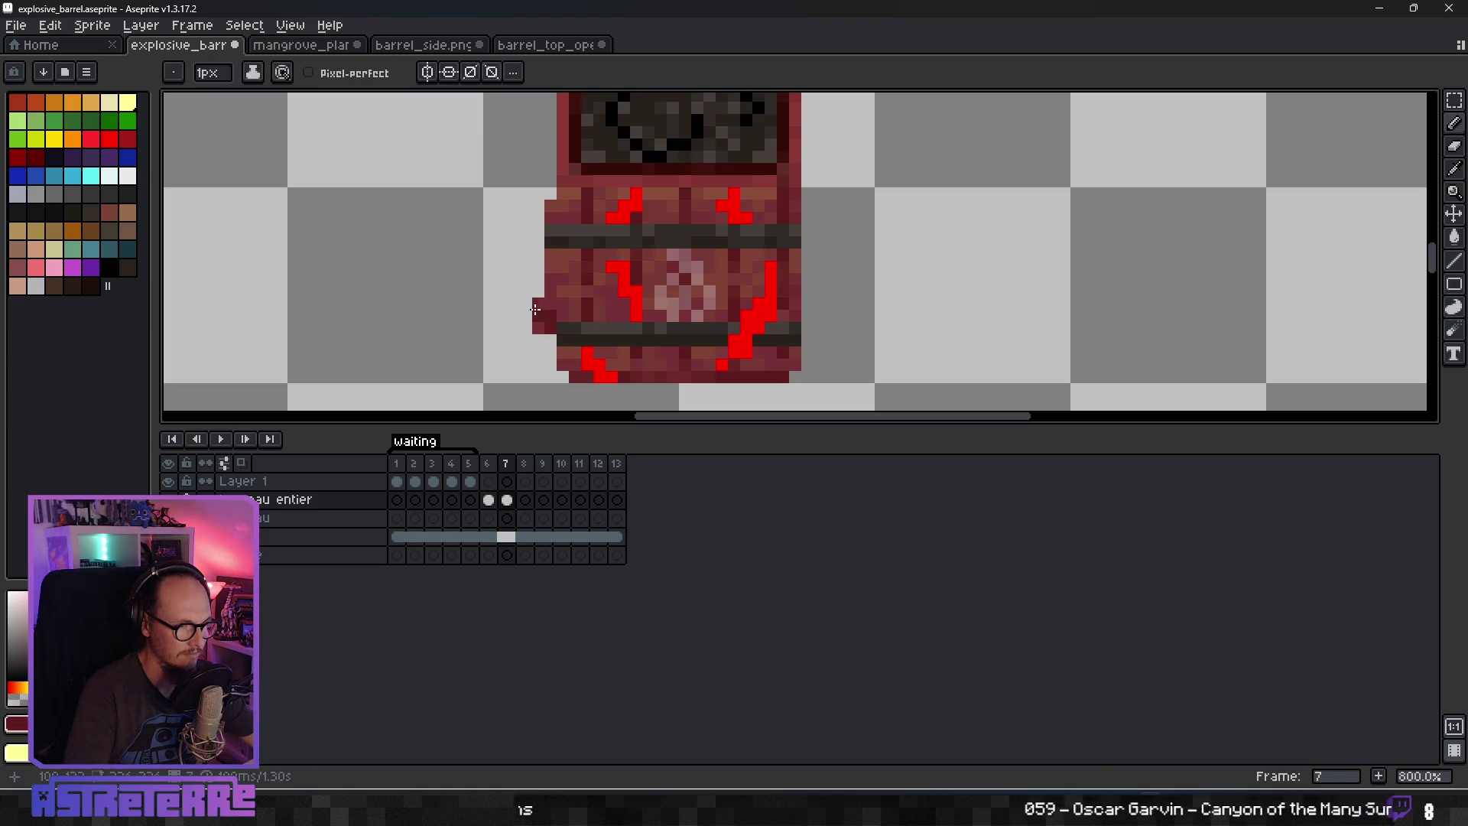
key(e)
click(538, 316)
scroll(562, 341, down, 1)
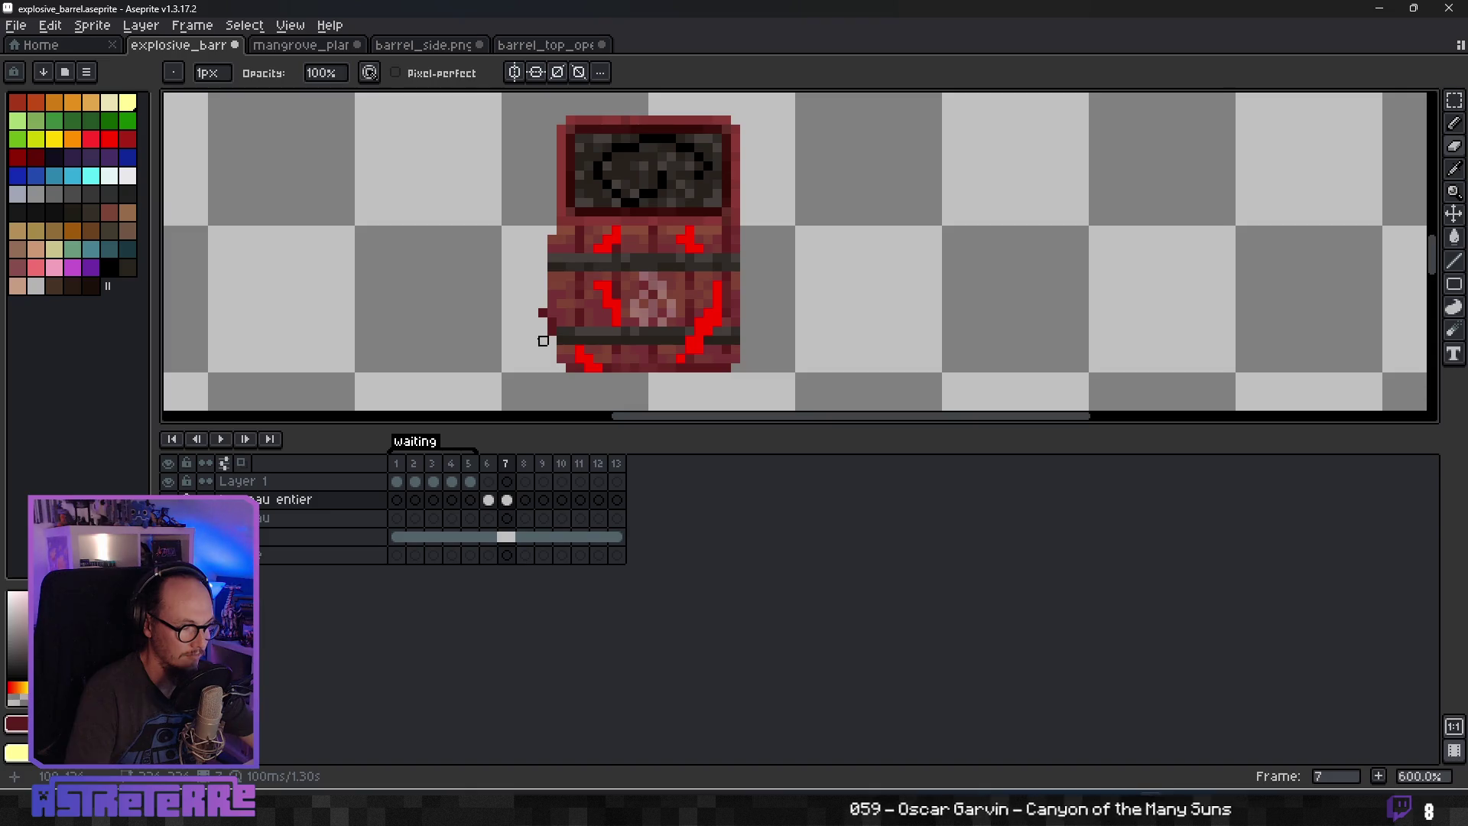
Undo the last erase on the barrel band and widen the colour palette panel.
scroll(561, 295, down, 4)
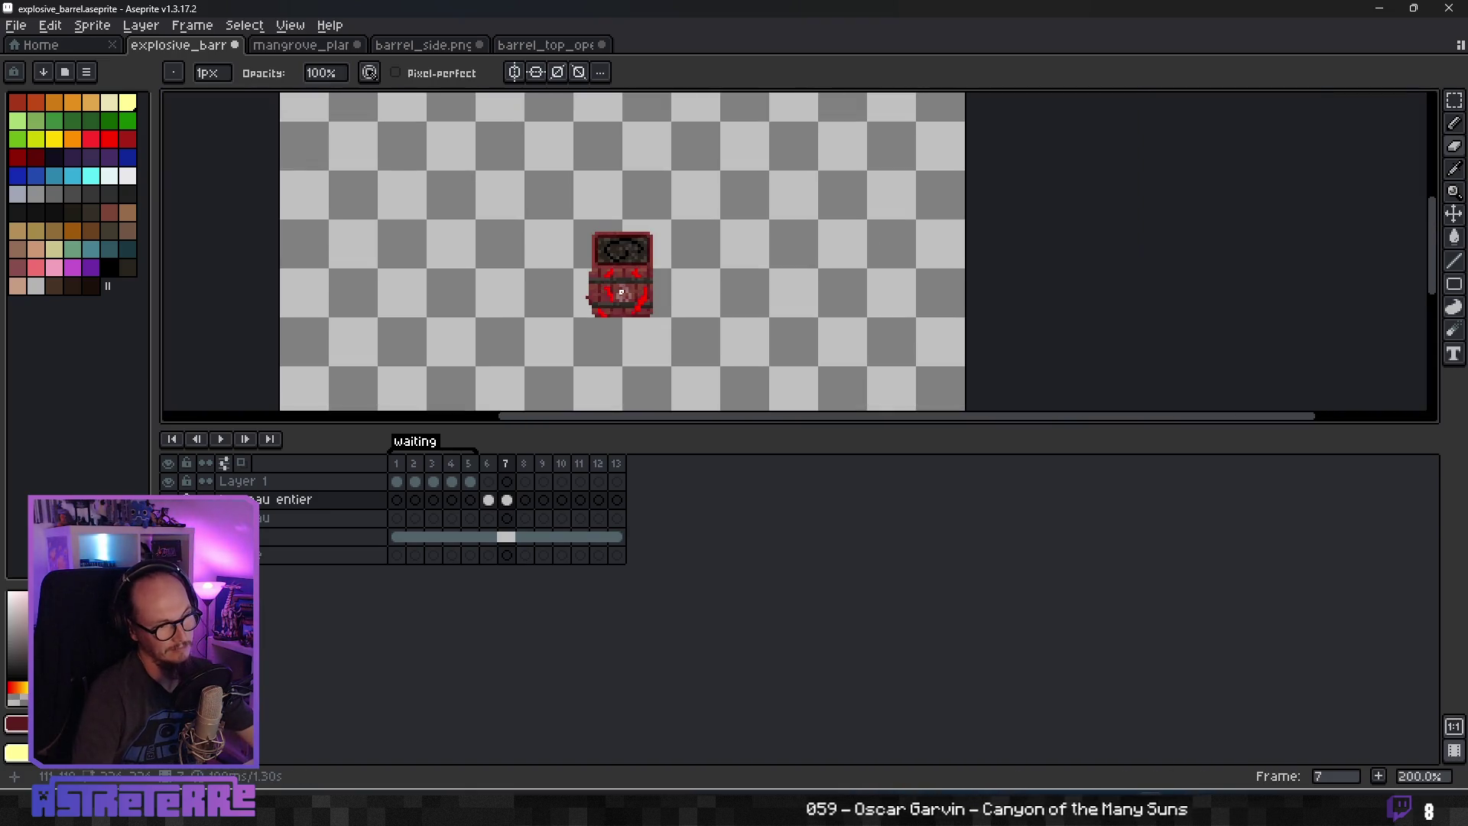
scroll(624, 296, up, 3)
scroll(658, 317, up, 2)
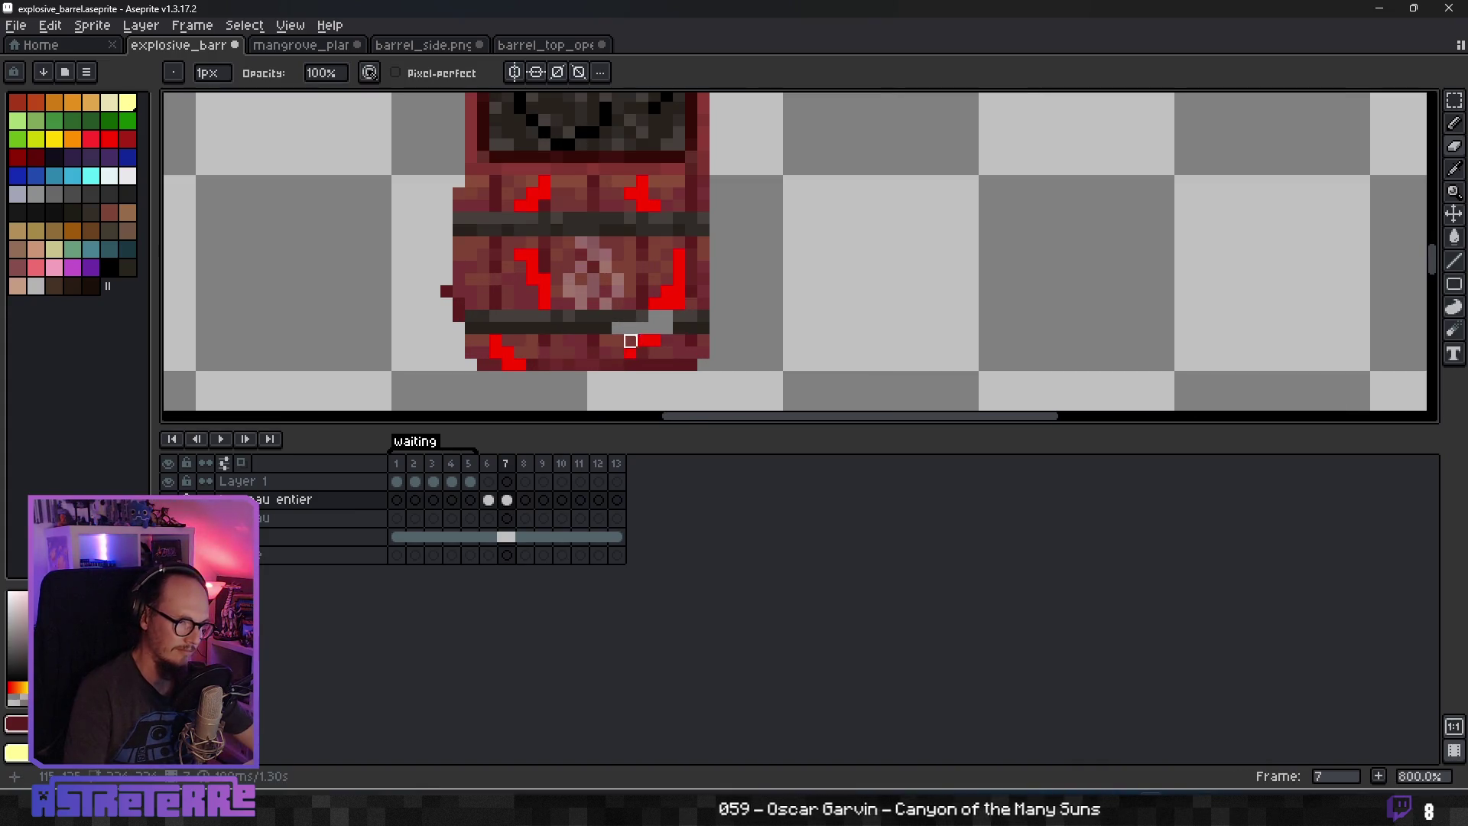
scroll(630, 329, down, 2)
scroll(699, 341, up, 3)
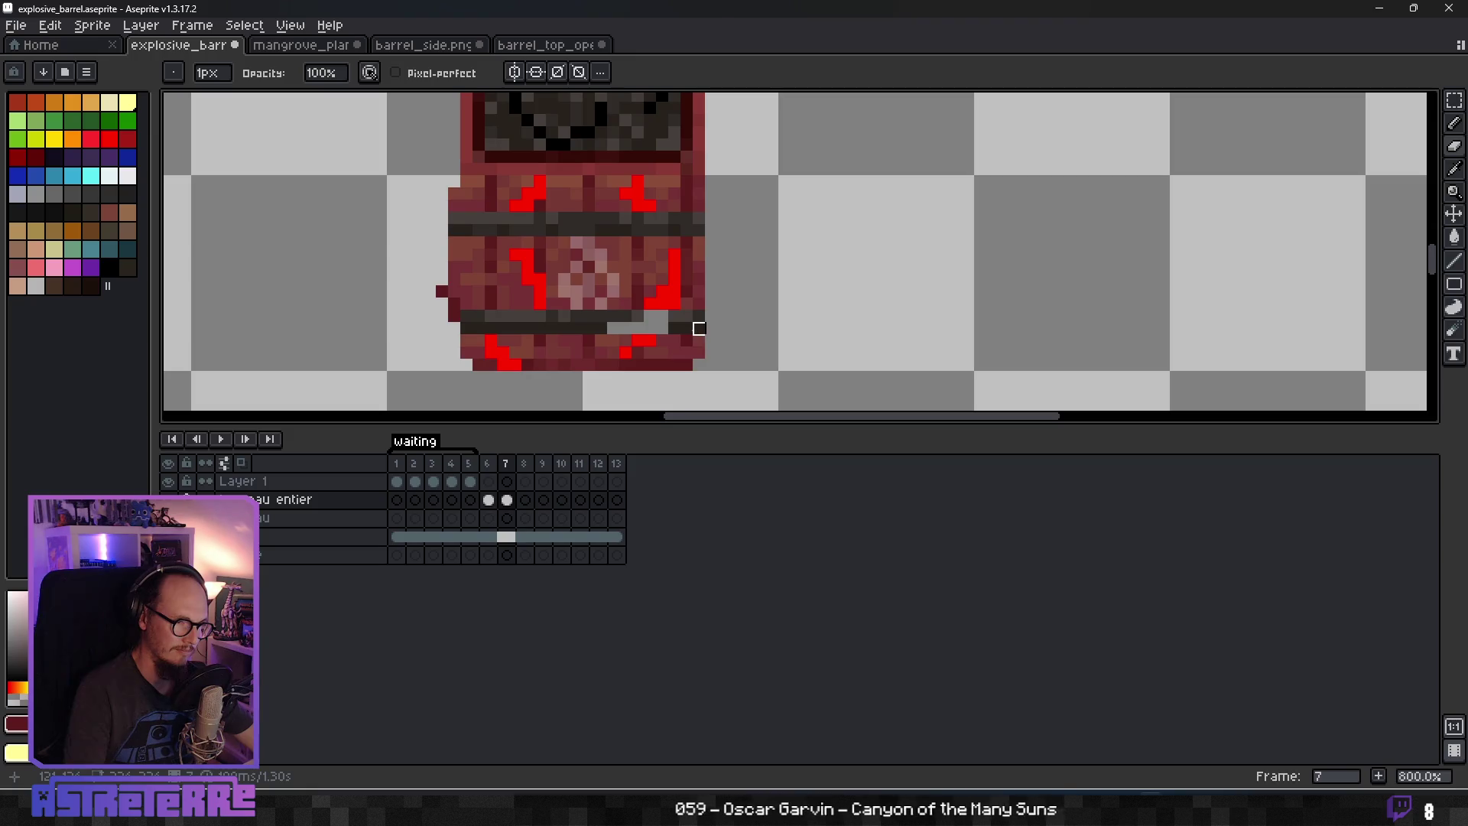
key(ctrl+z)
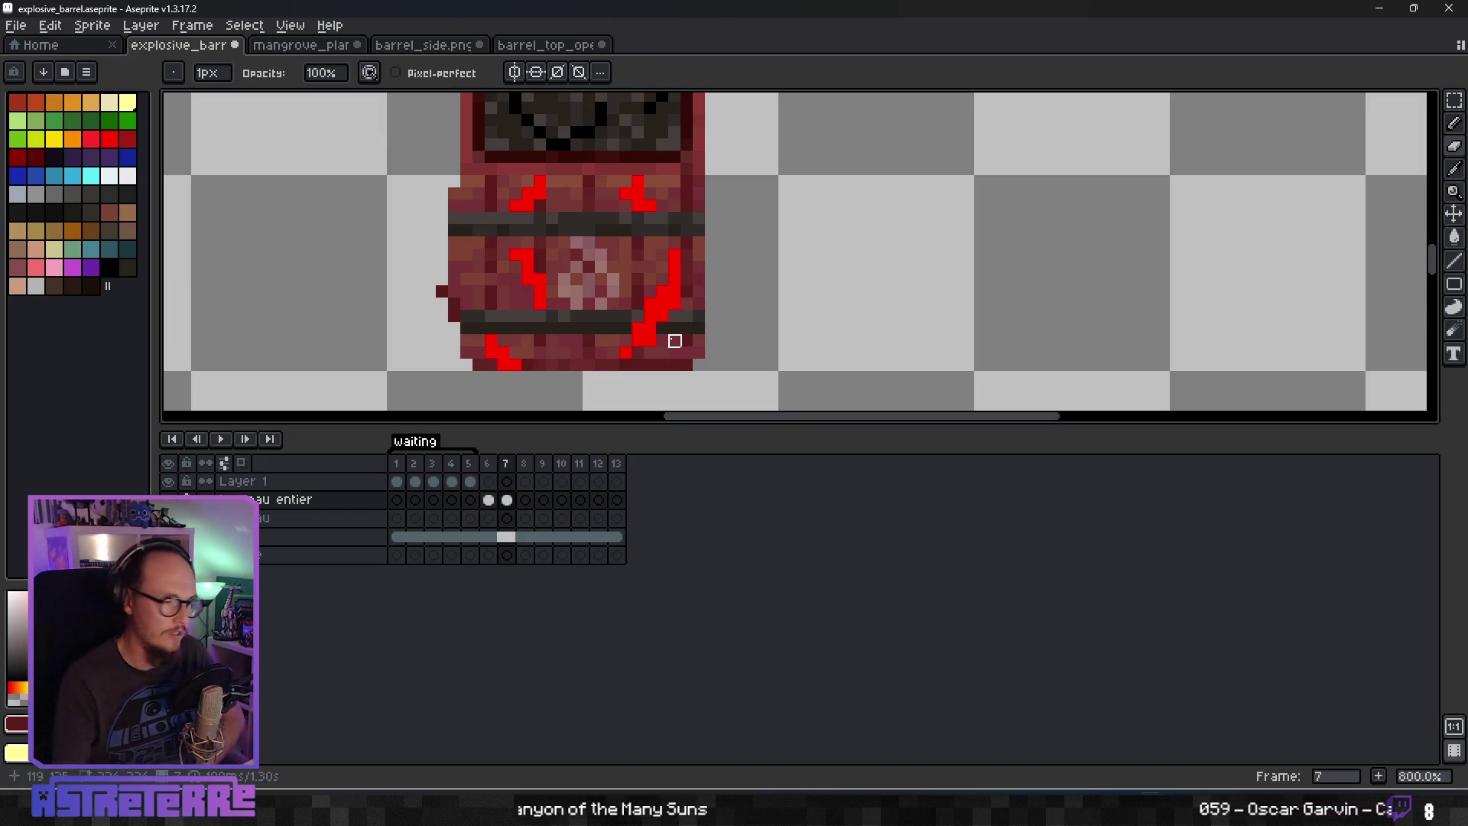
scroll(509, 306, up, 2)
drag(153, 462, 266, 462)
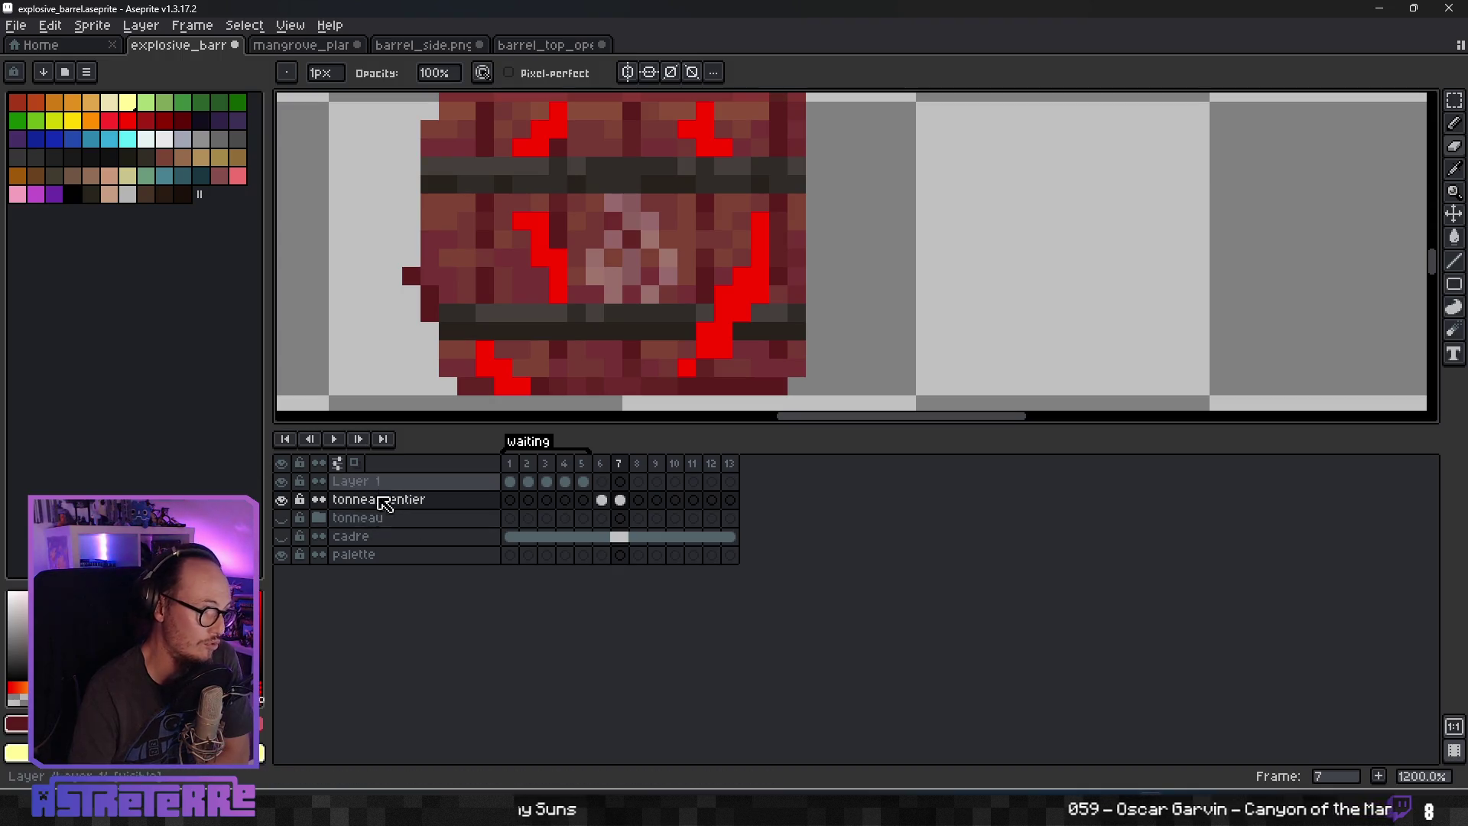
scroll(780, 306, left, 4)
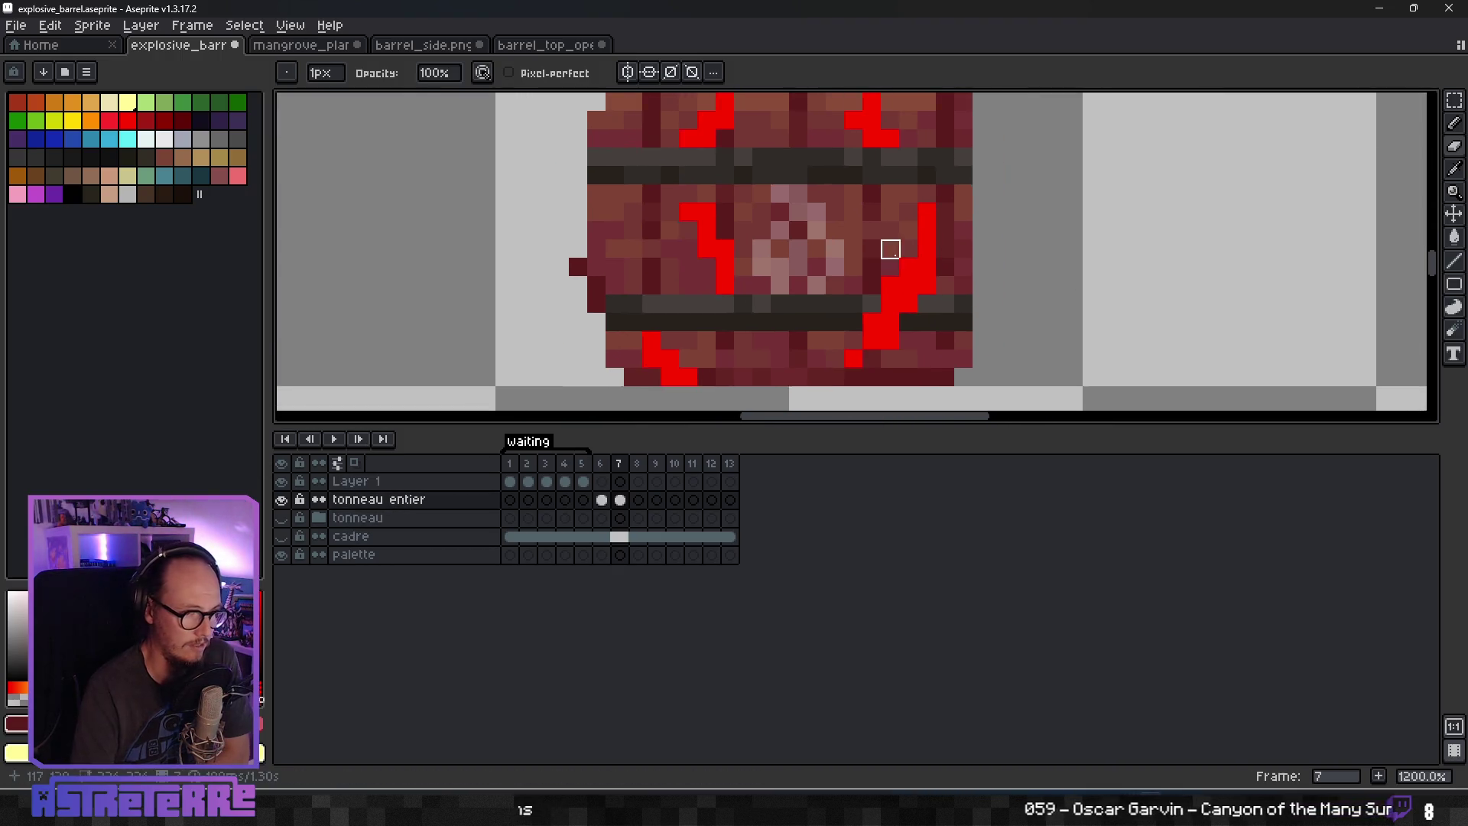
scroll(891, 250, down, 3)
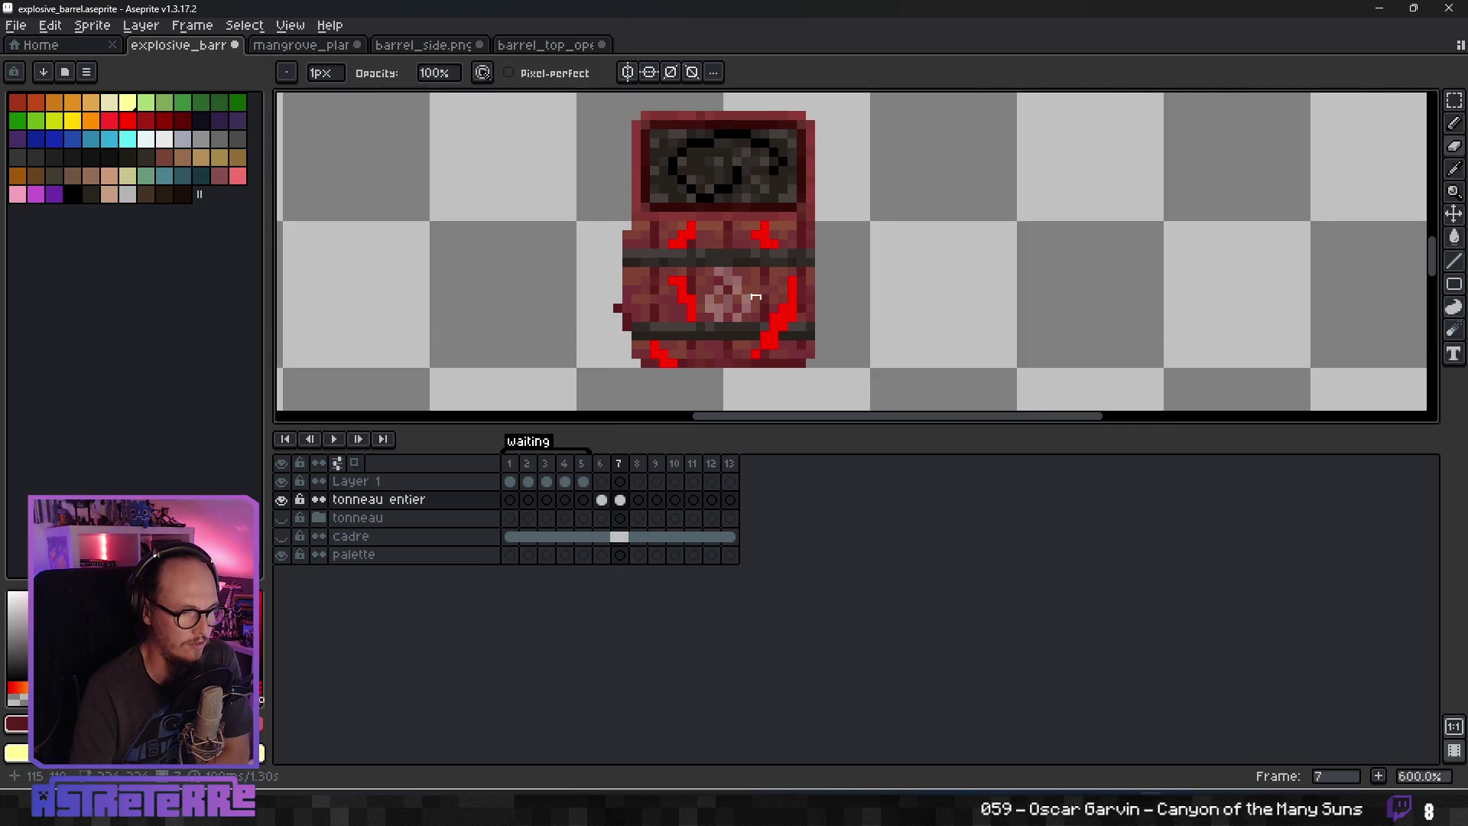
scroll(746, 318, up, 1)
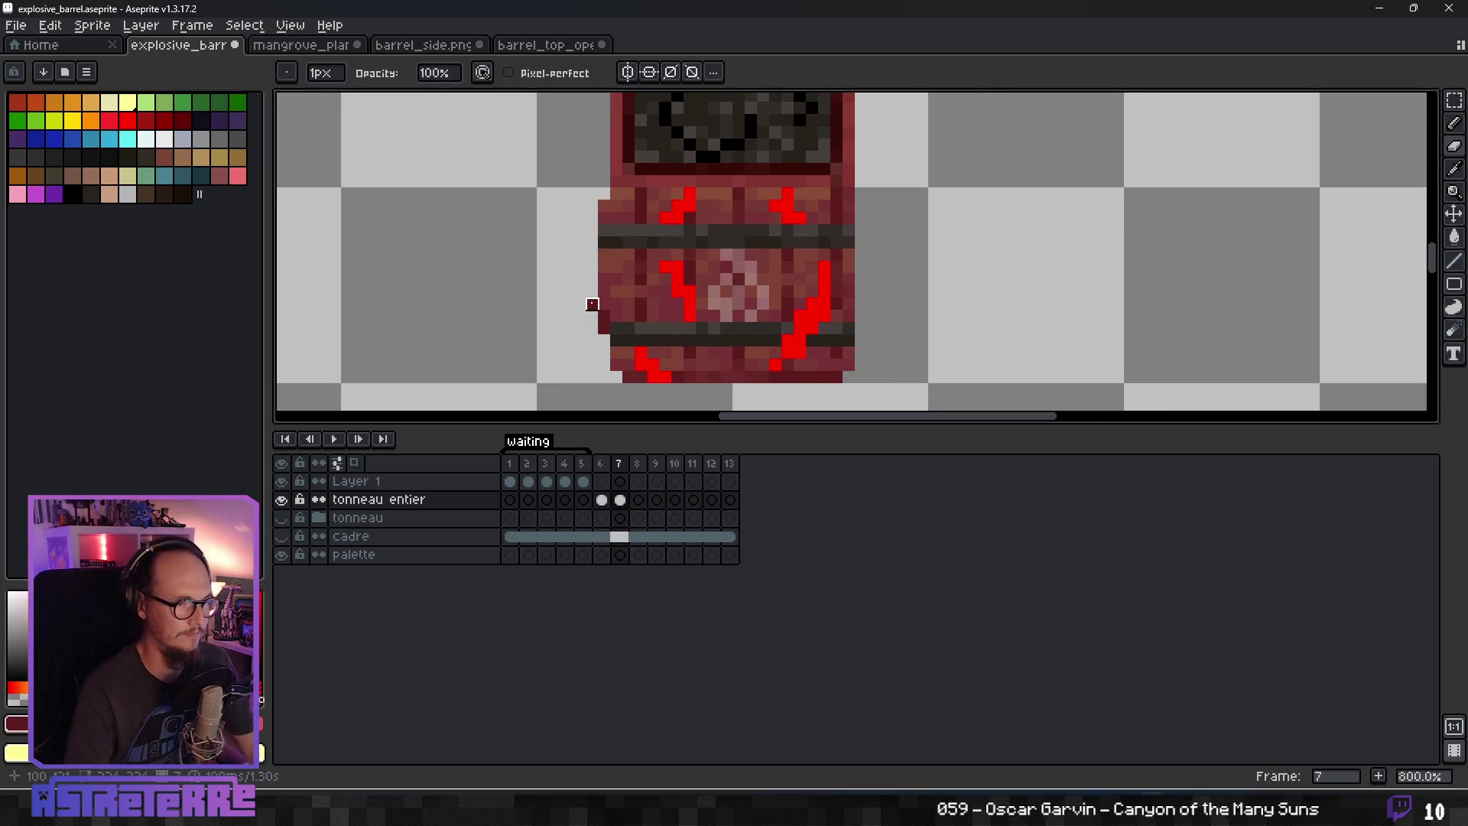
Touch up the left-edge pixels and extend the lower hoop past the barrel's right side.
key(b)
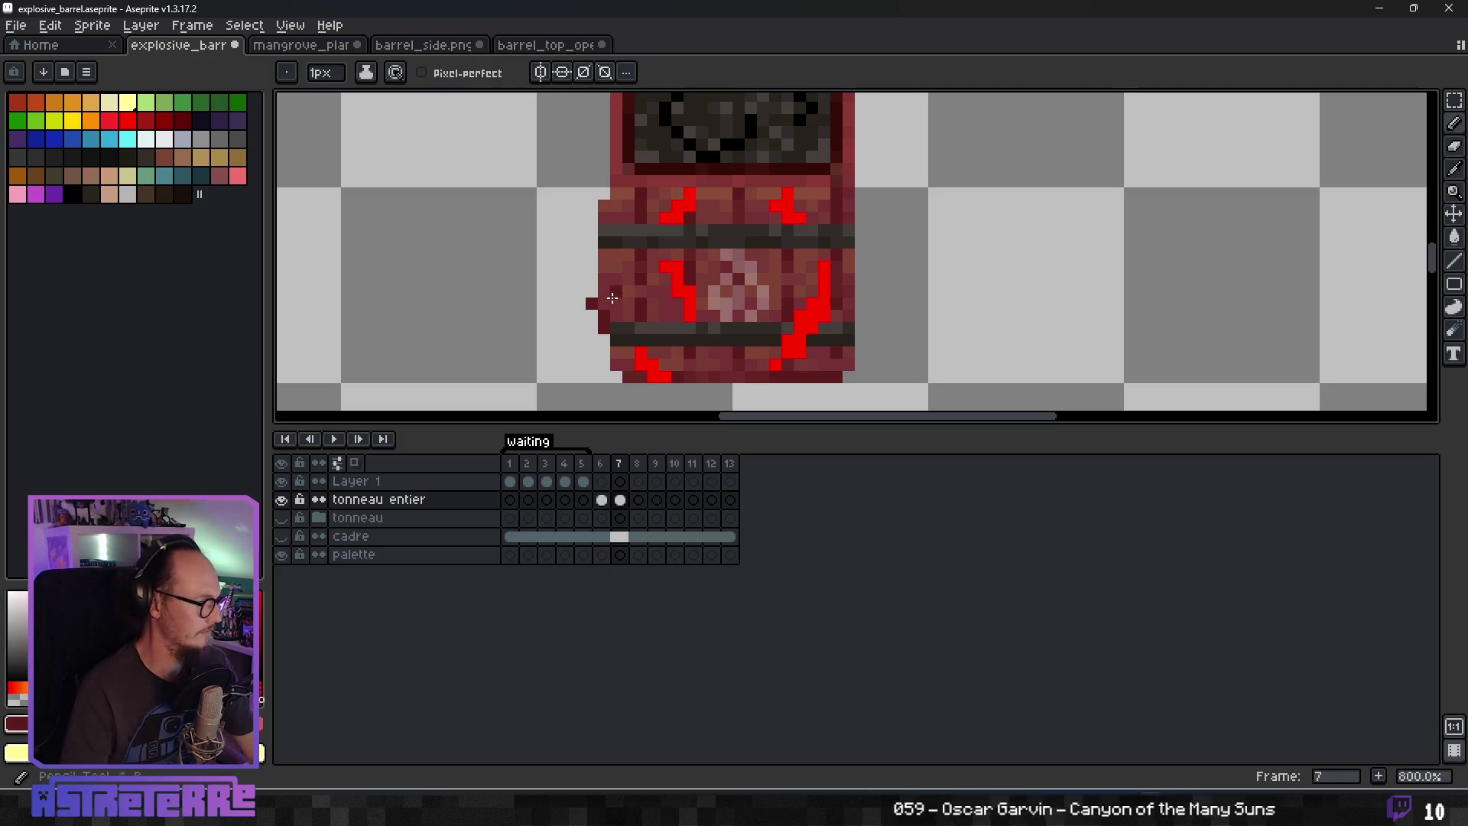
key(e)
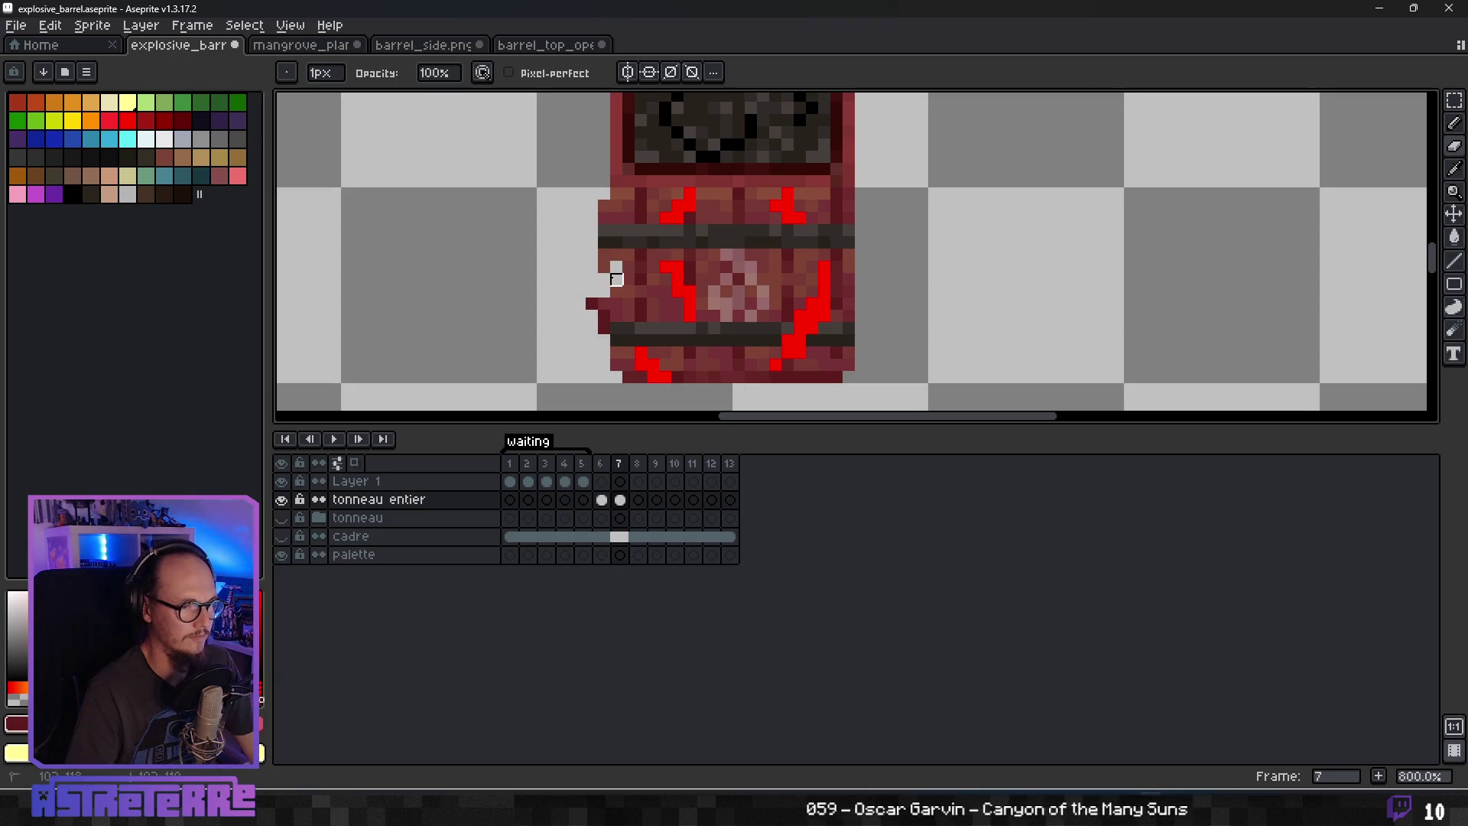
scroll(604, 279, down, 4)
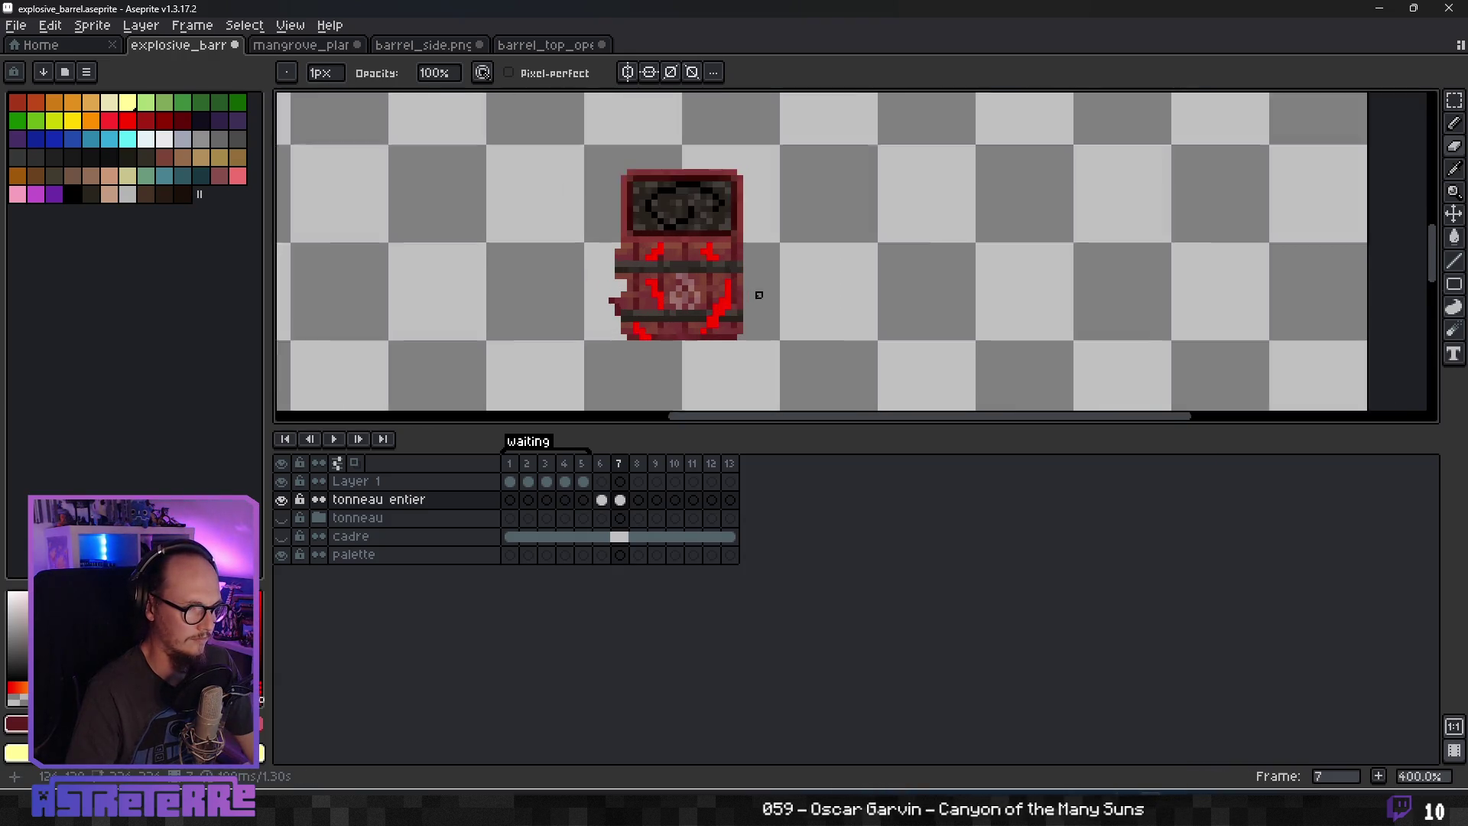
scroll(606, 267, up, 3)
key(b)
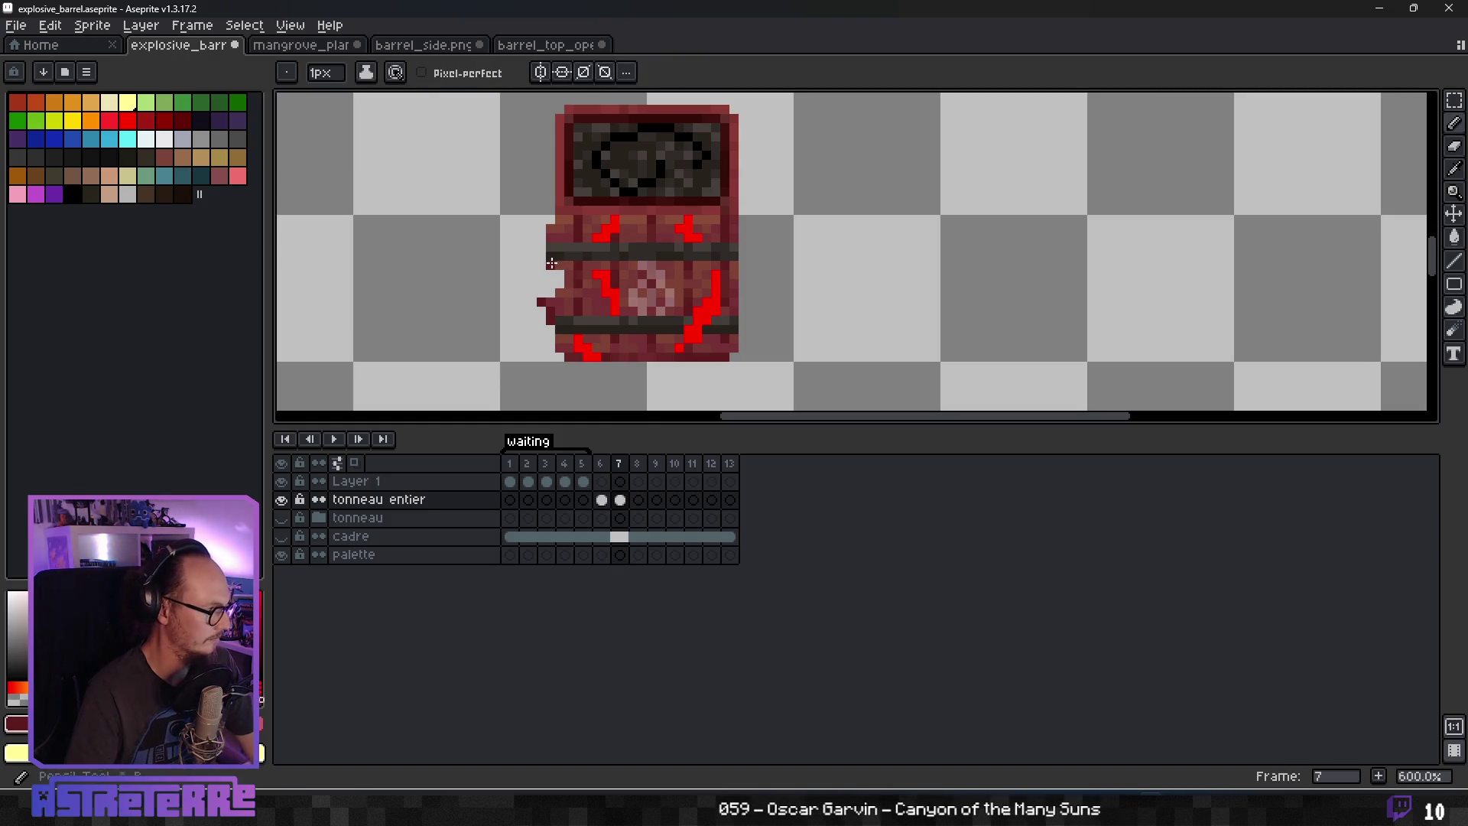
scroll(551, 264, up, 1)
key(alt)
click(536, 245)
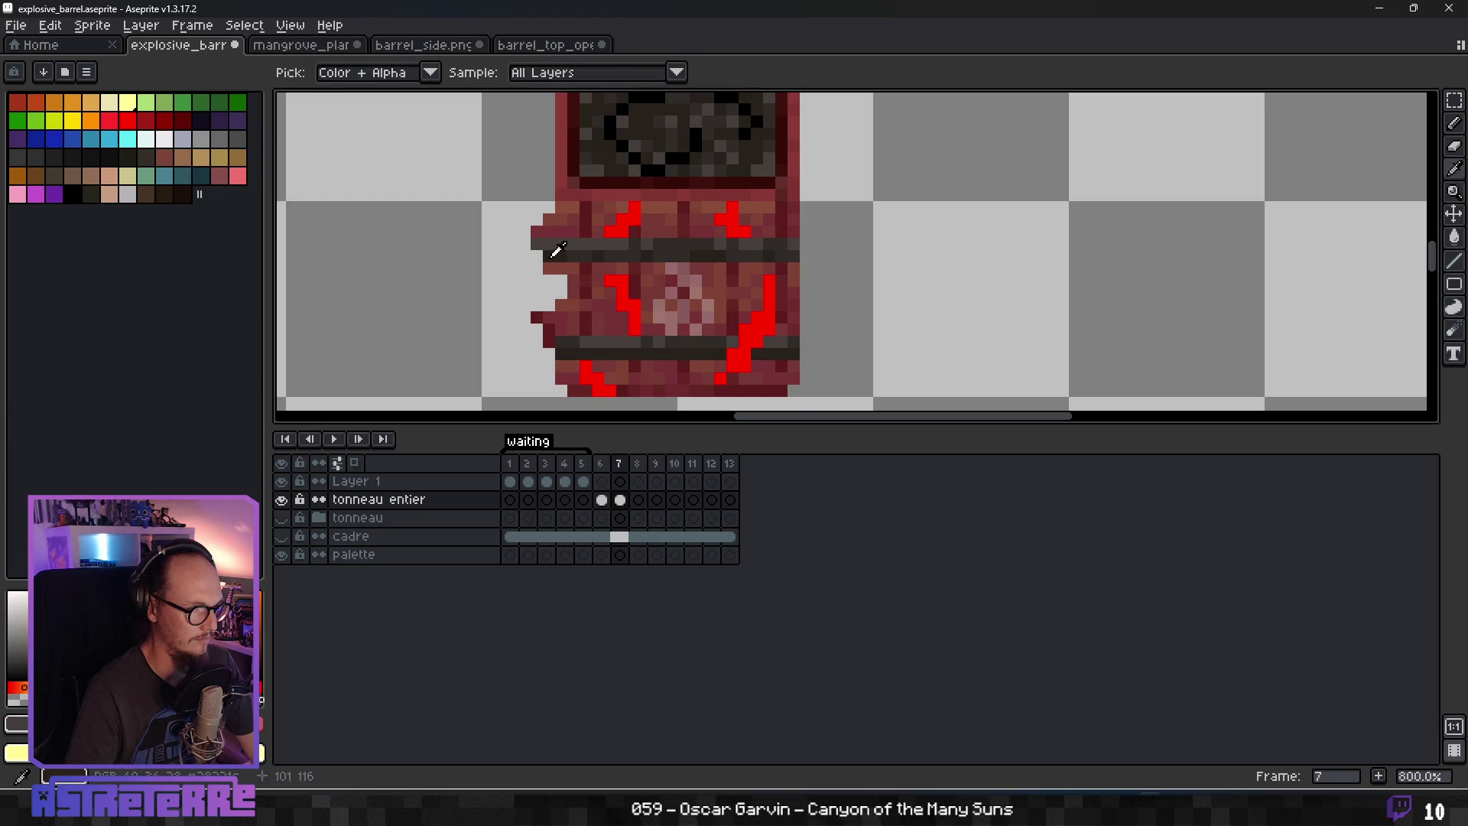
scroll(709, 281, down, 5)
scroll(738, 285, up, 2)
scroll(748, 288, up, 1)
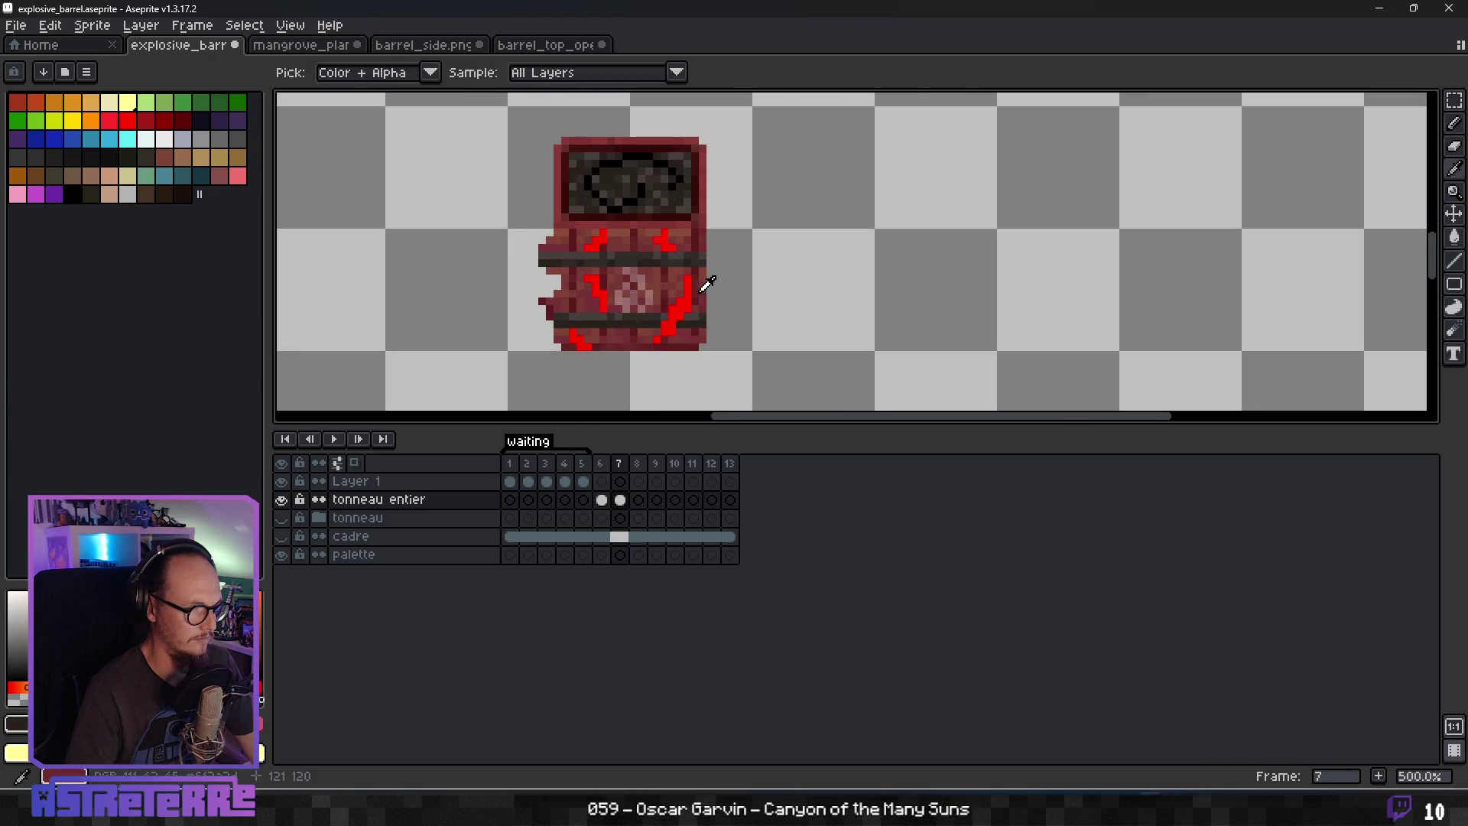
alt+click(587, 277)
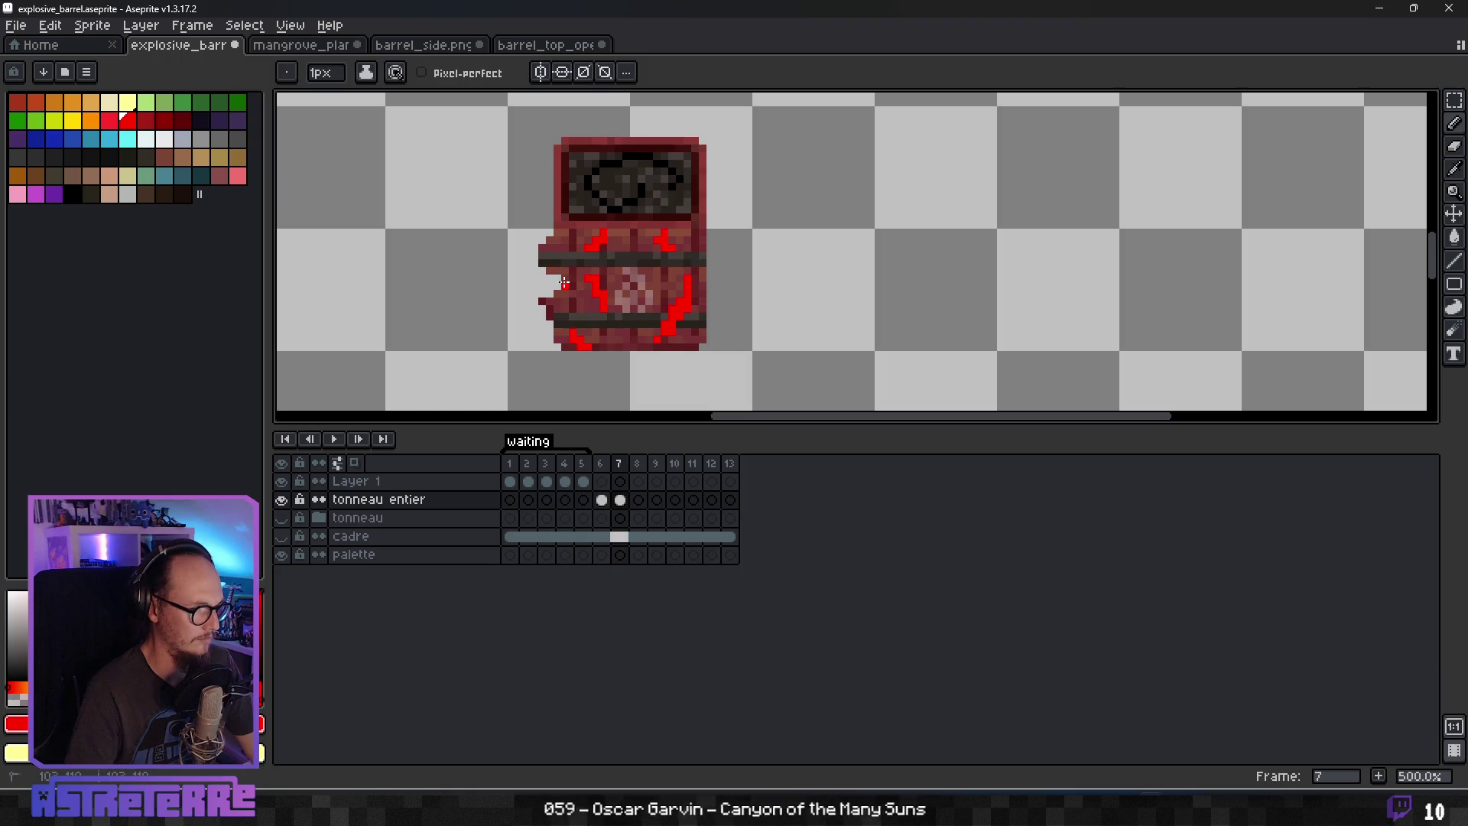
scroll(649, 323, down, 4)
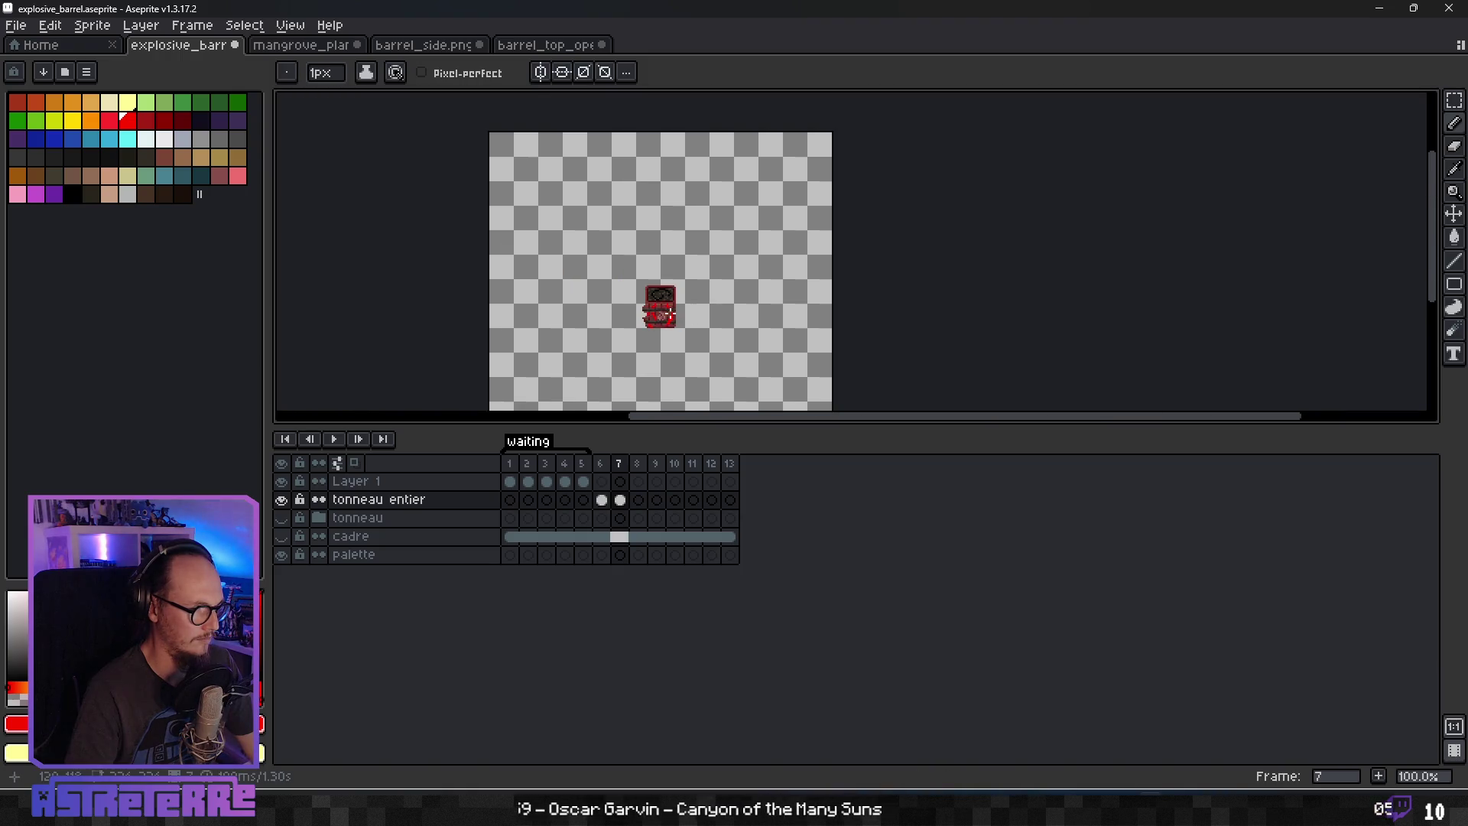
scroll(649, 323, up, 3)
scroll(649, 324, up, 1)
alt+click(770, 344)
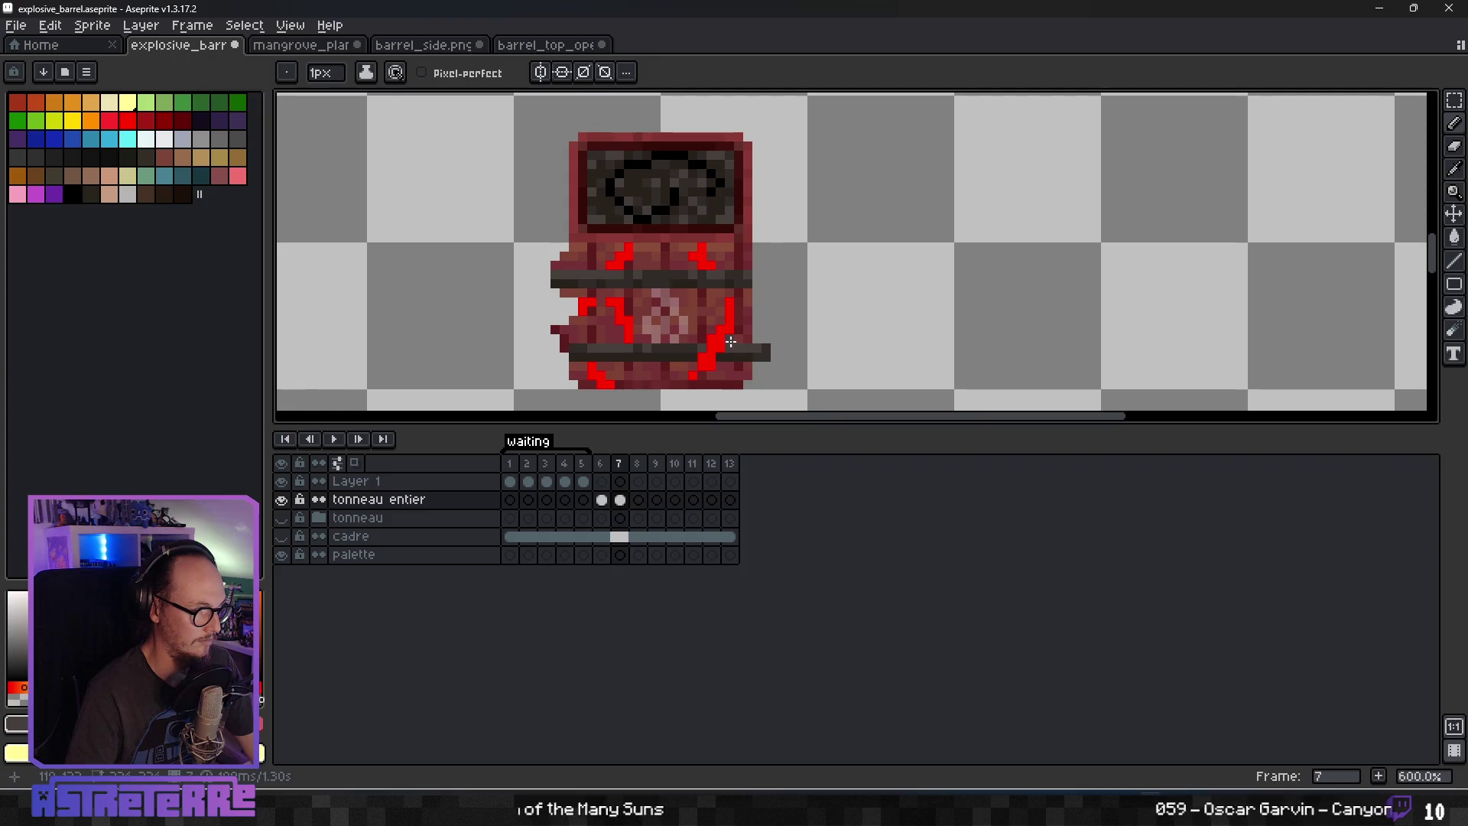
Extend the hoops and chip the right edge using red-brown colours sampled from the barrel.
key(e)
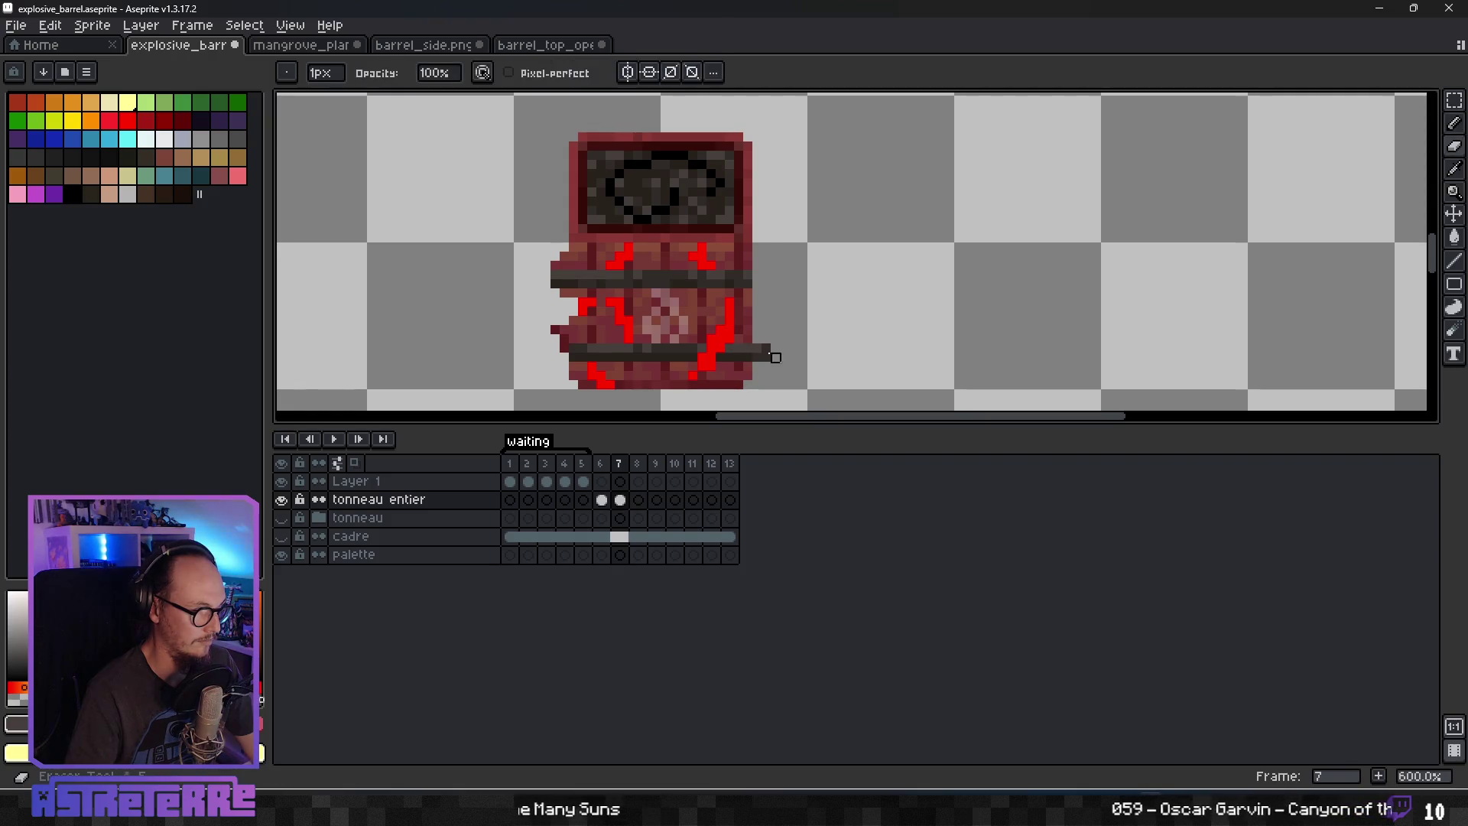
scroll(795, 341, down, 2)
scroll(770, 324, up, 3)
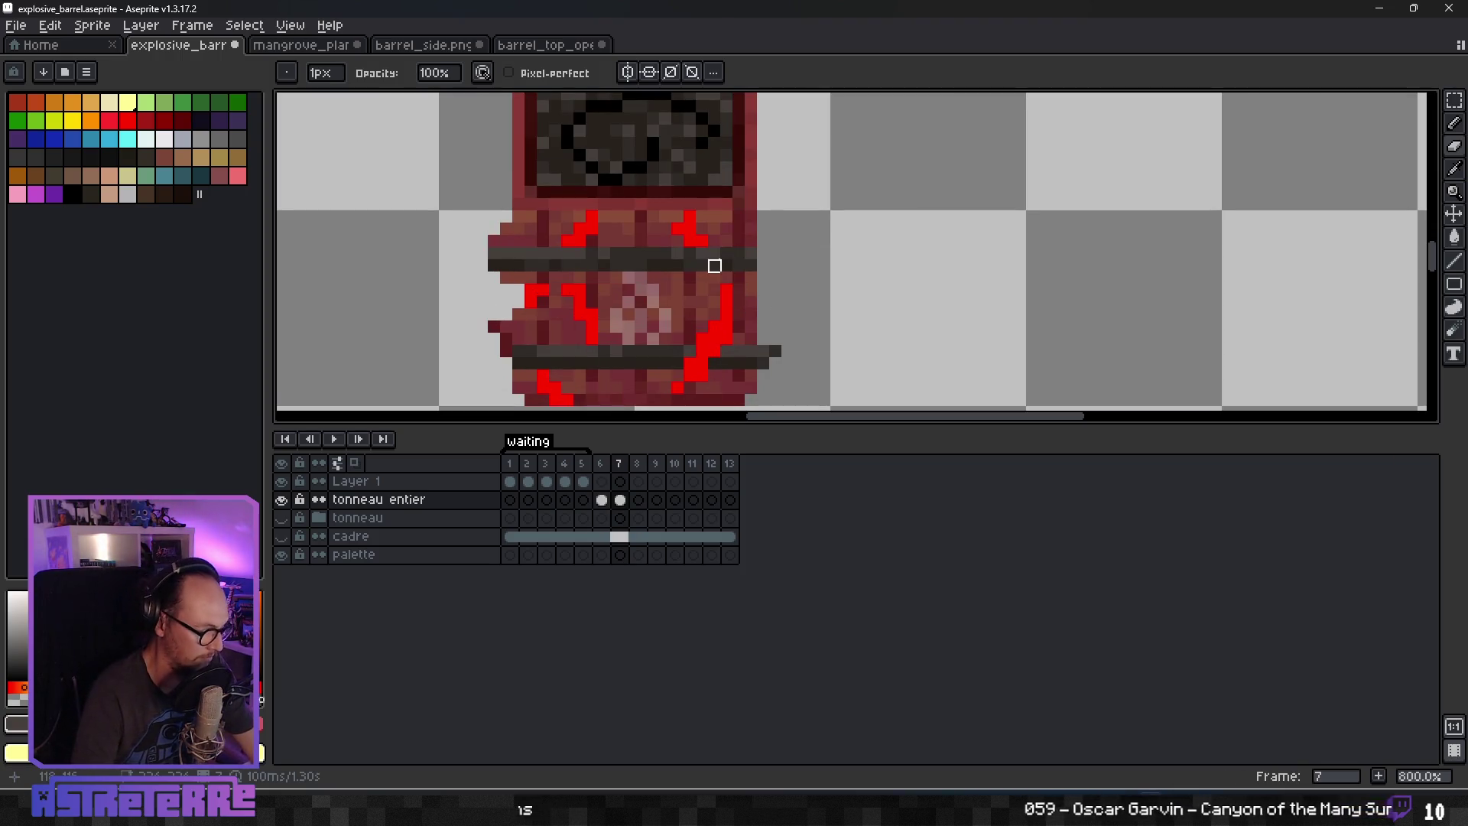
key(i)
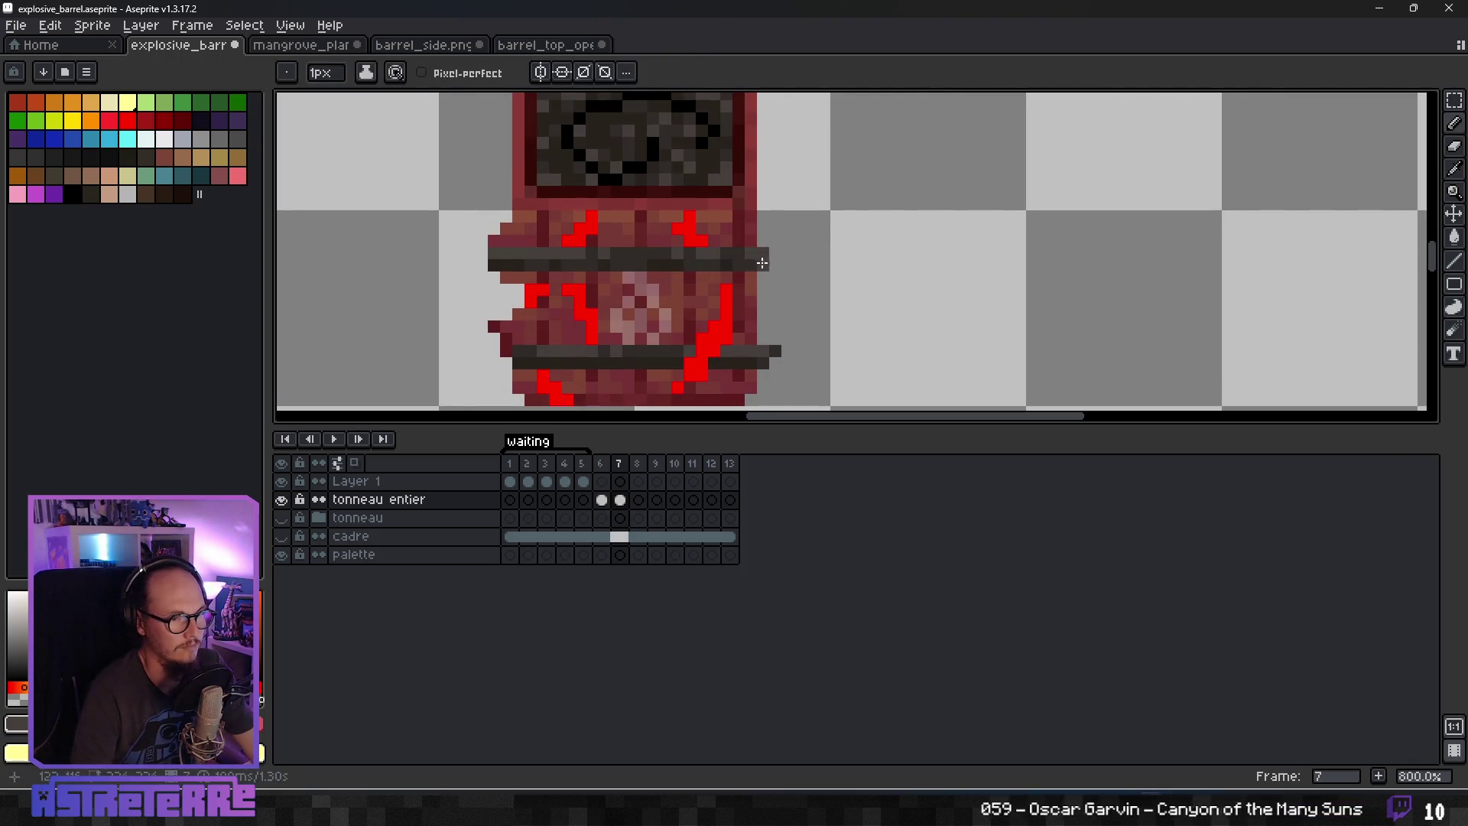
scroll(795, 314, down, 3)
scroll(791, 307, up, 2)
key(alt)
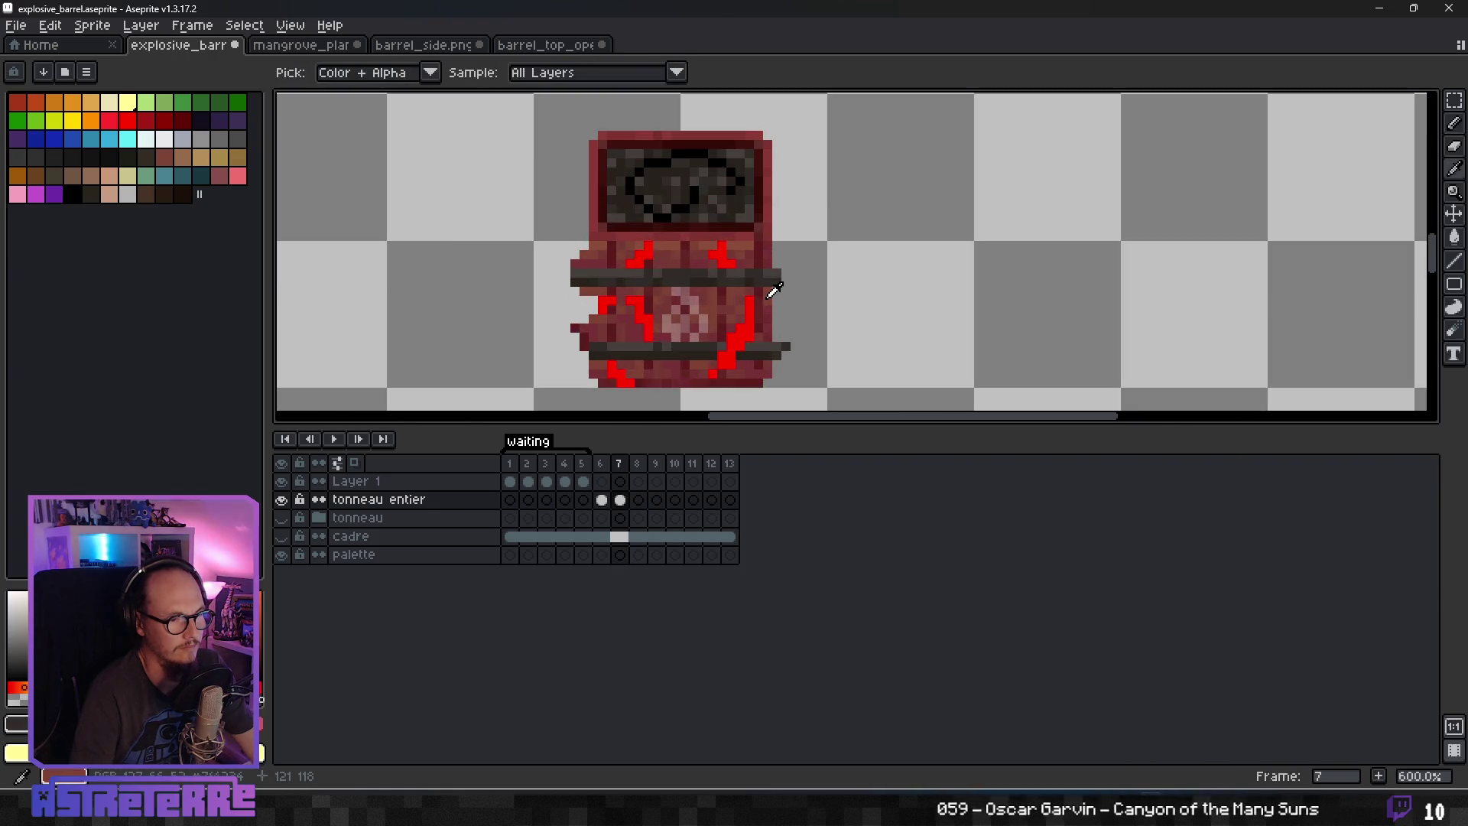
alt+click(772, 298)
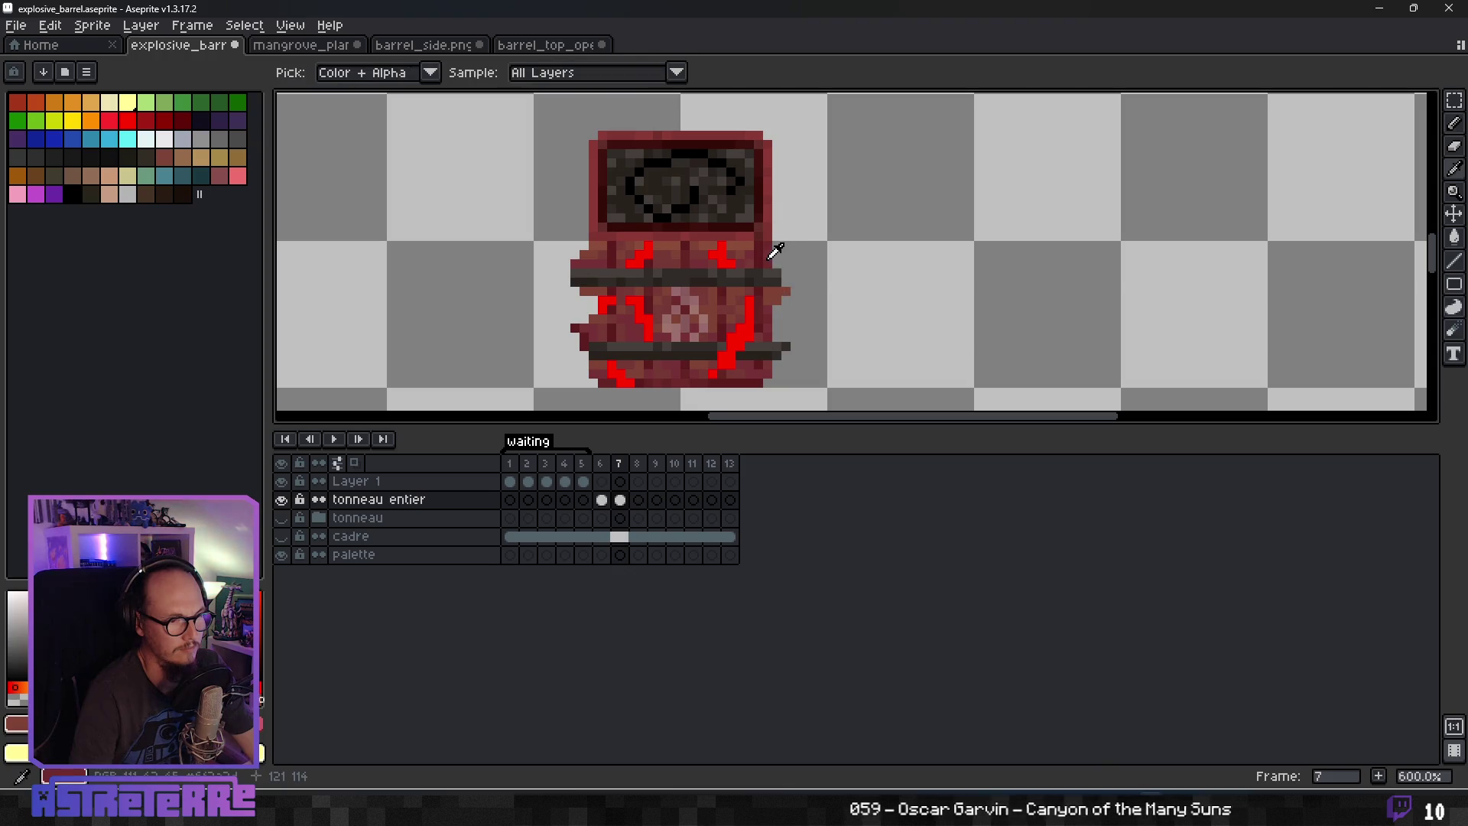
alt+click(775, 258)
alt+click(775, 267)
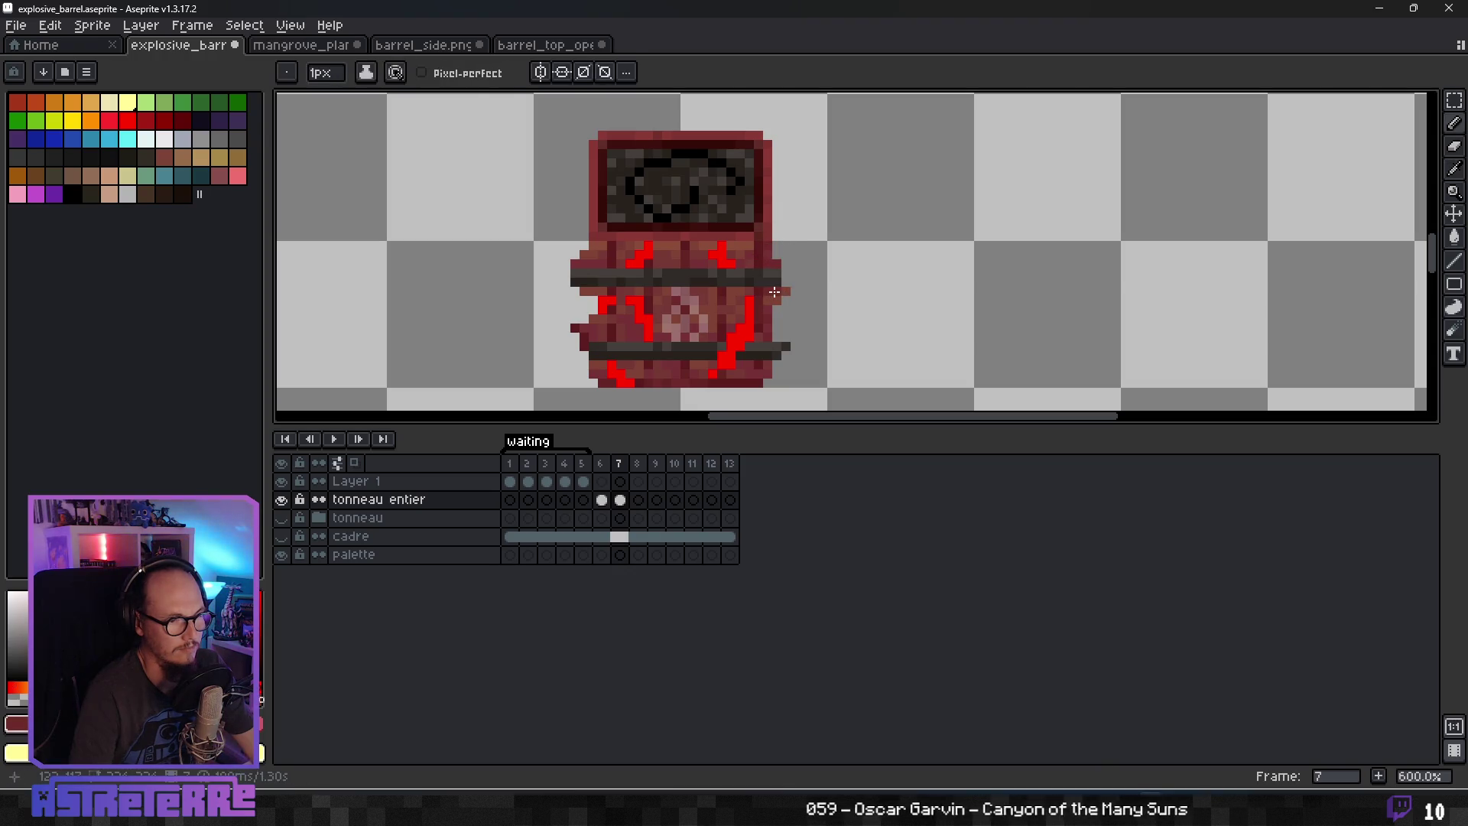
alt+click(763, 248)
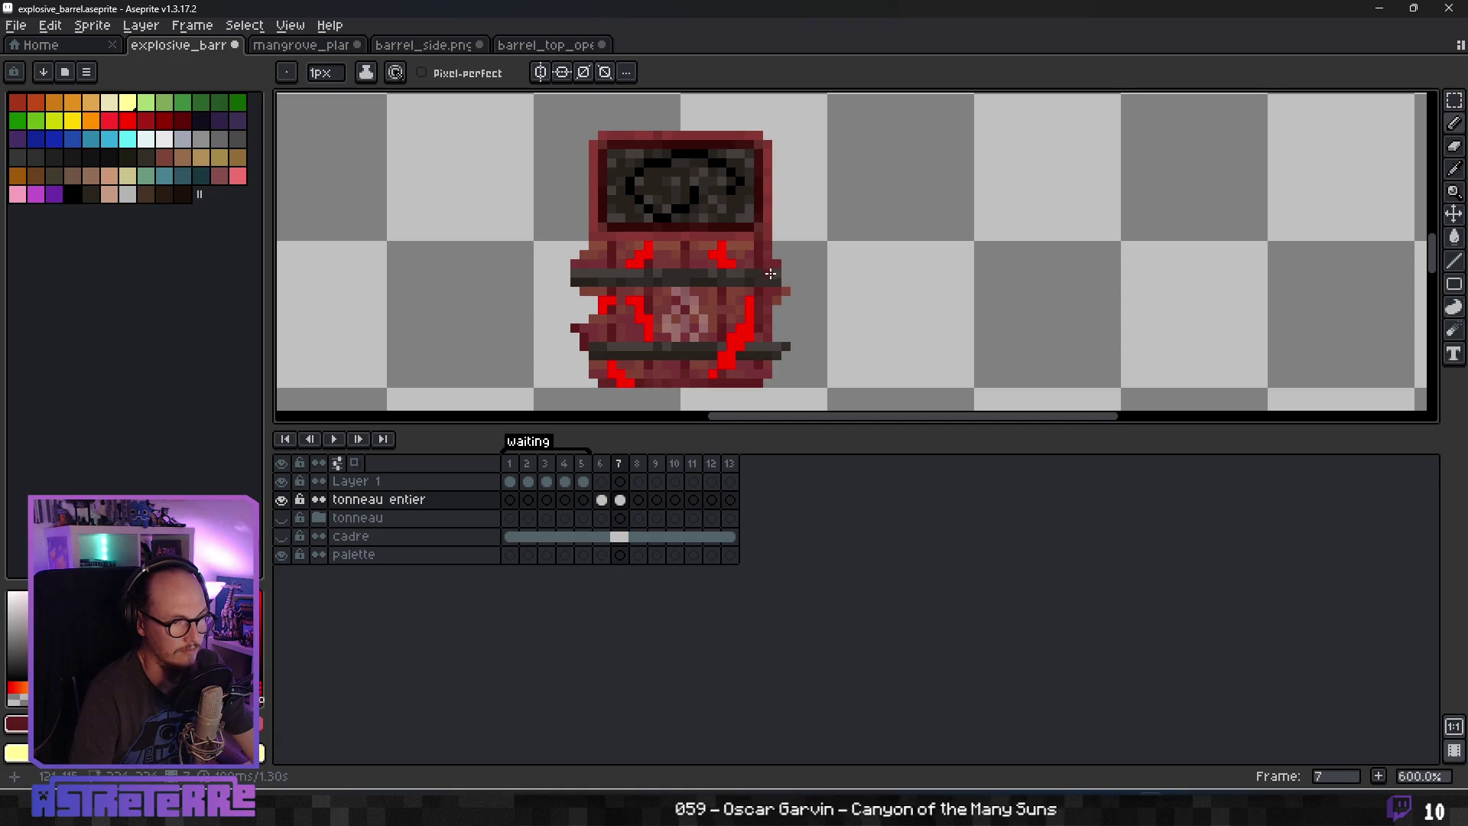
scroll(769, 271, down, 5)
scroll(765, 279, up, 4)
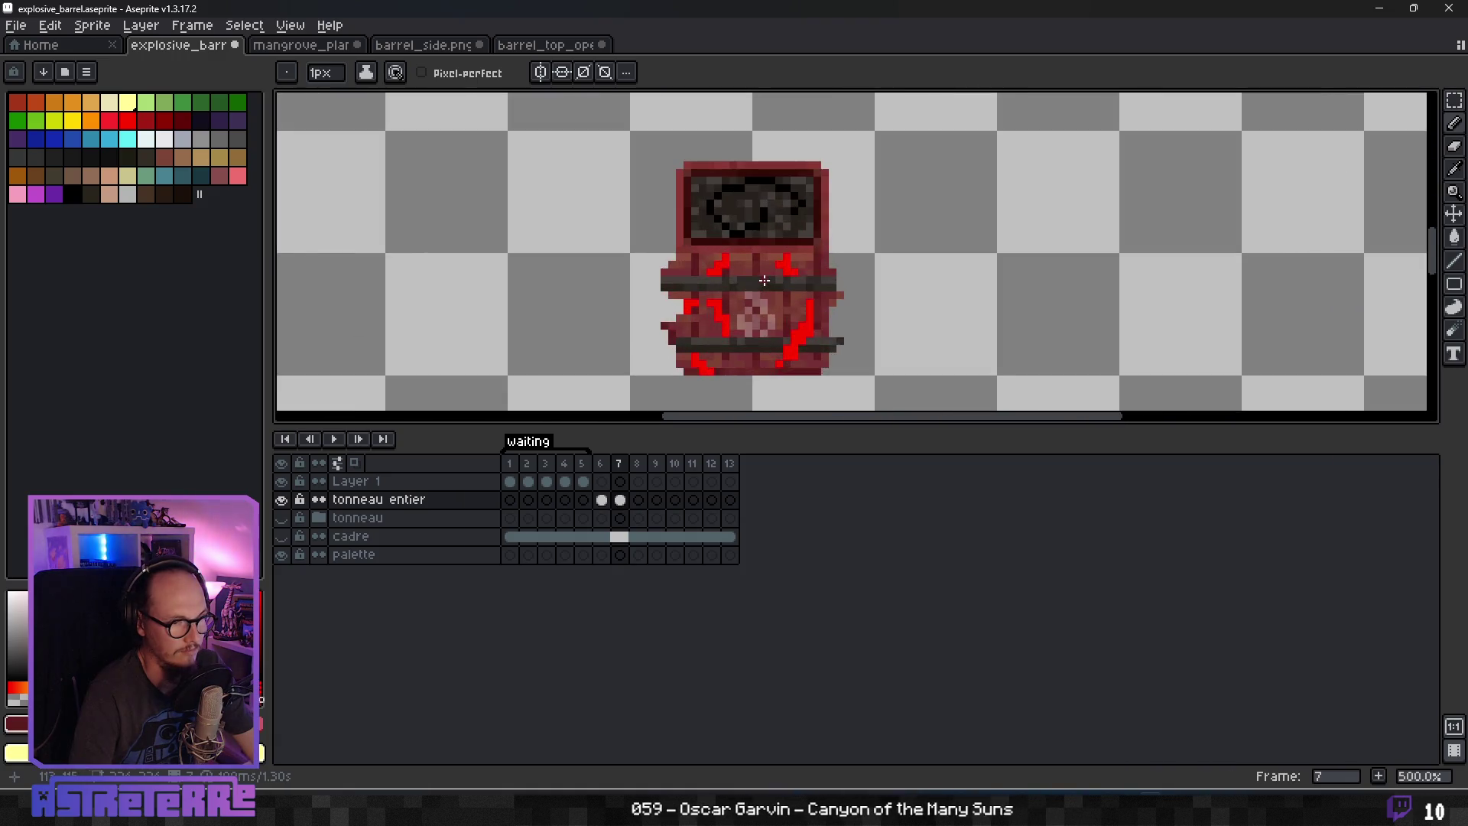
scroll(765, 281, up, 2)
Repaint a red crack pixel on the hoop in the hoop's dark grey.
alt+click(869, 336)
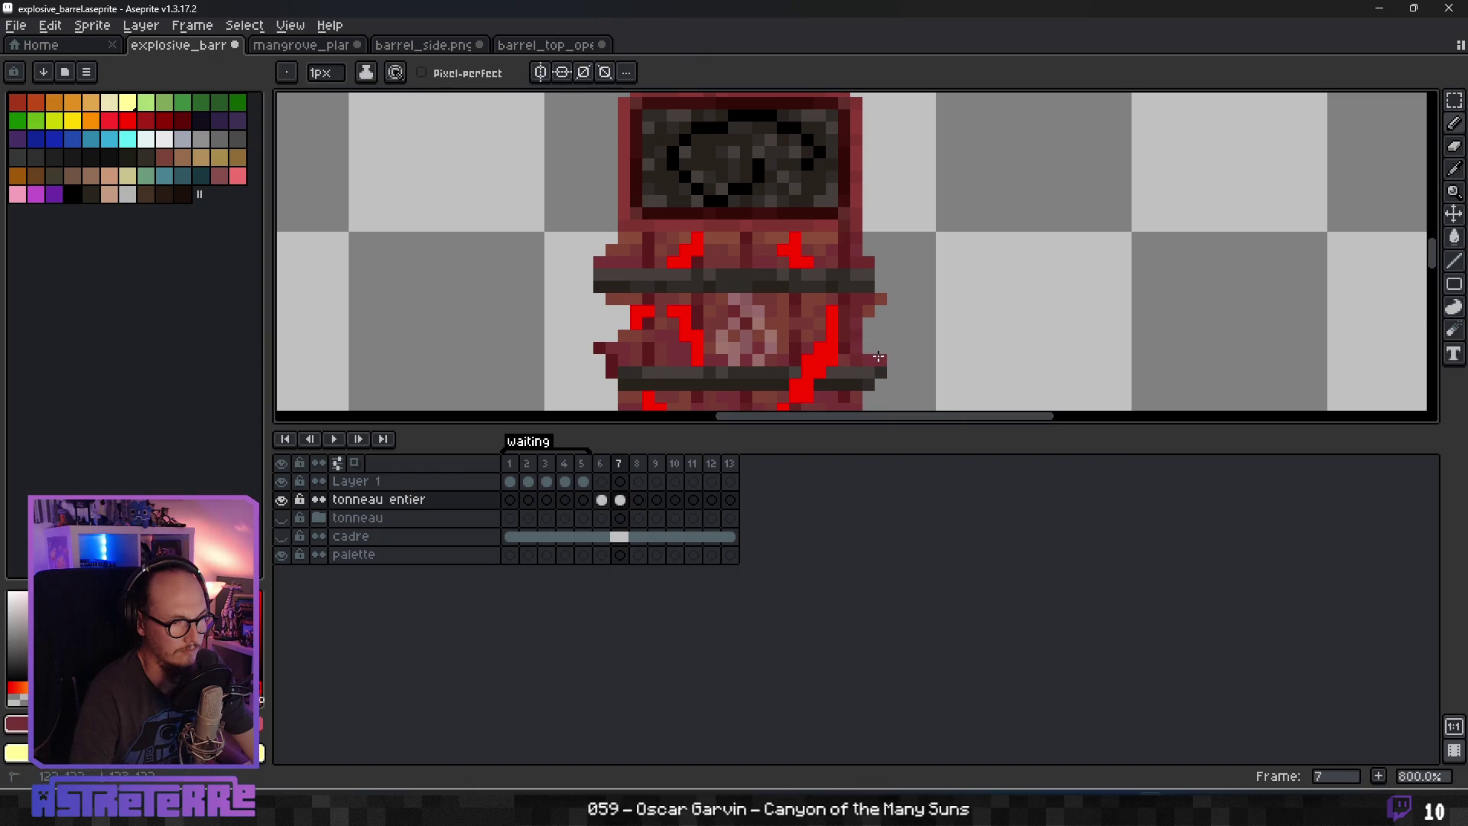
scroll(860, 343, down, 3)
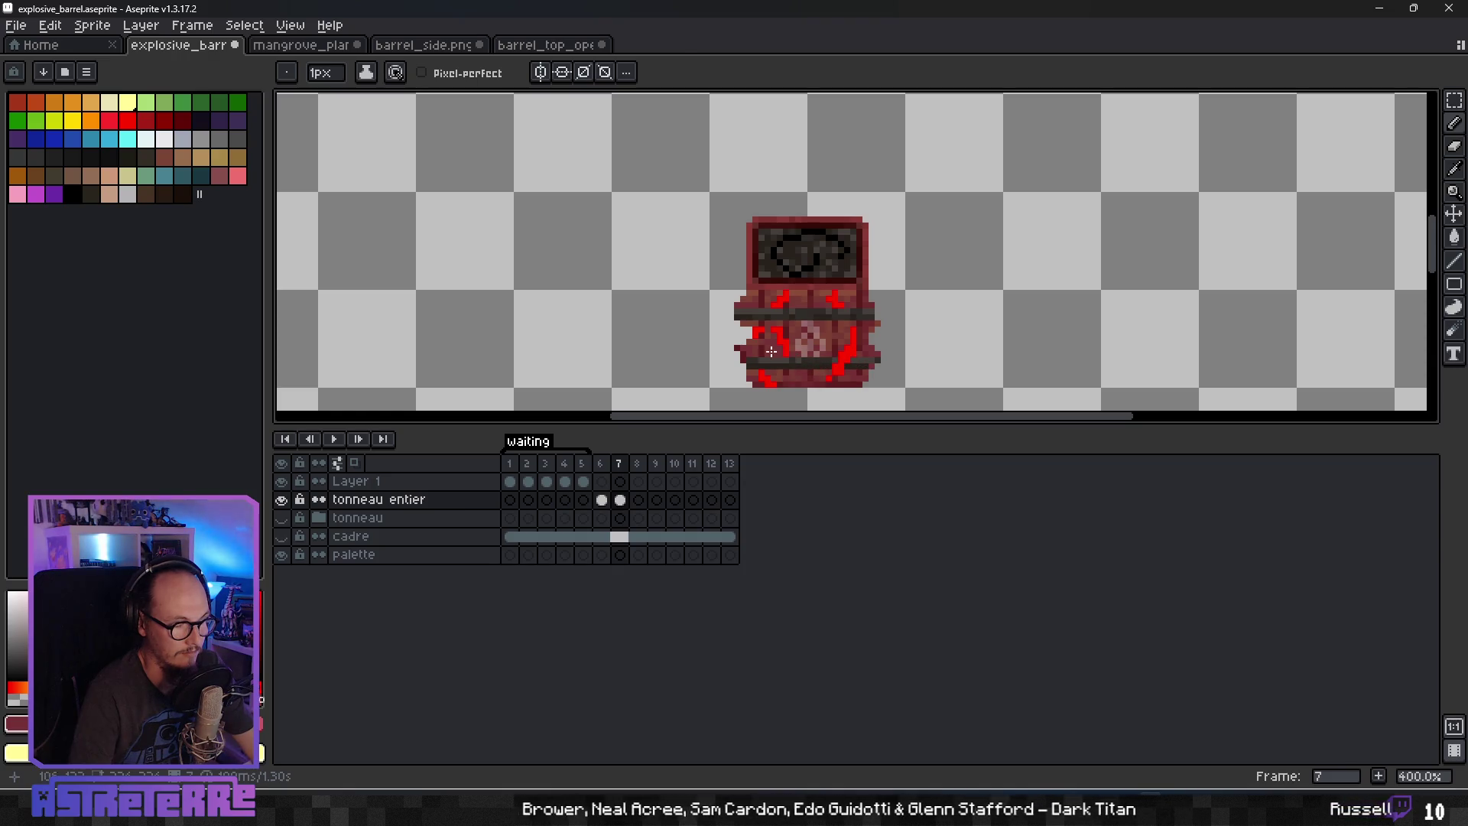
scroll(774, 351, down, 3)
scroll(874, 341, up, 3)
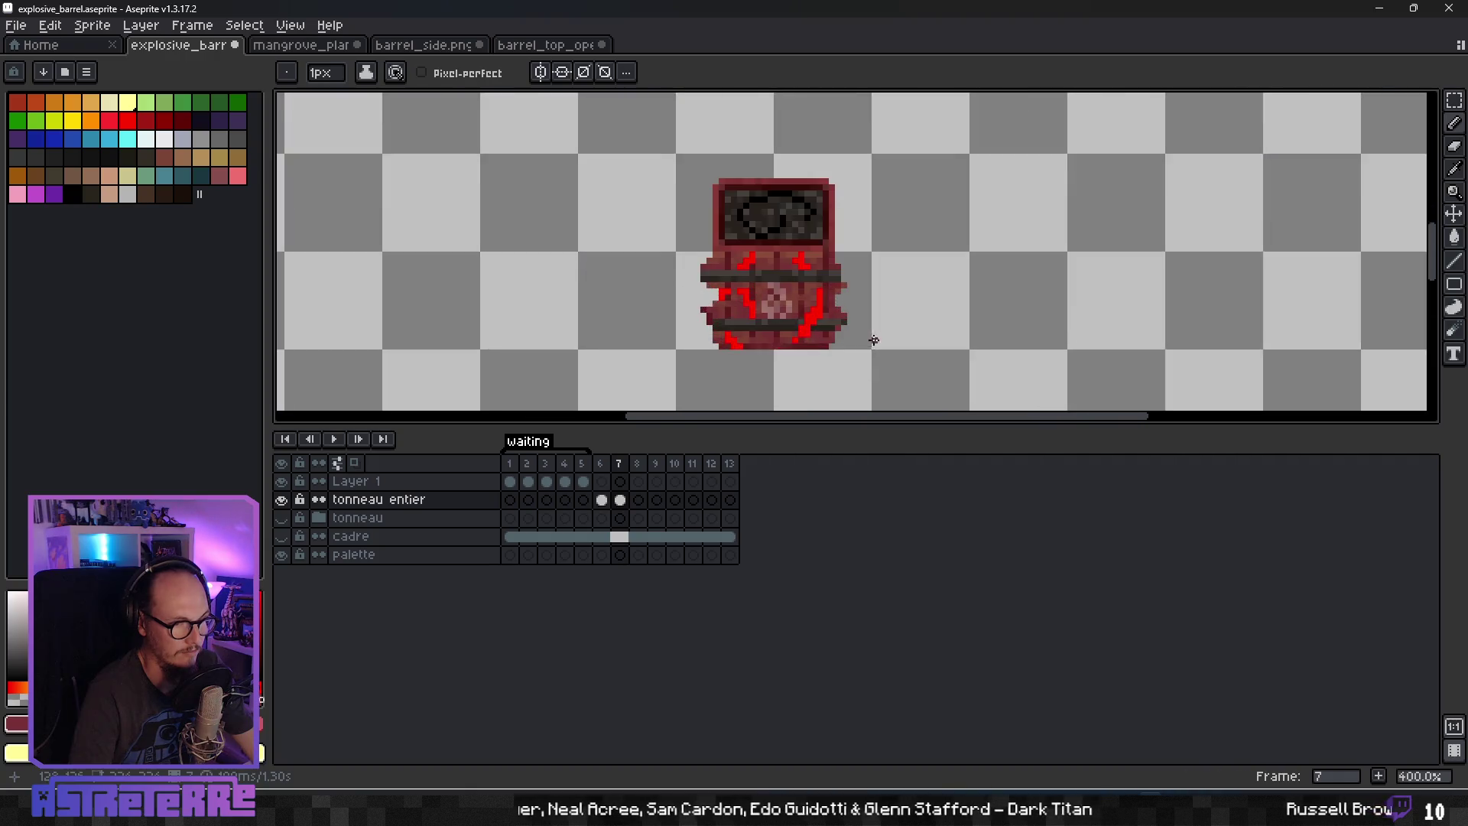
scroll(875, 341, up, 2)
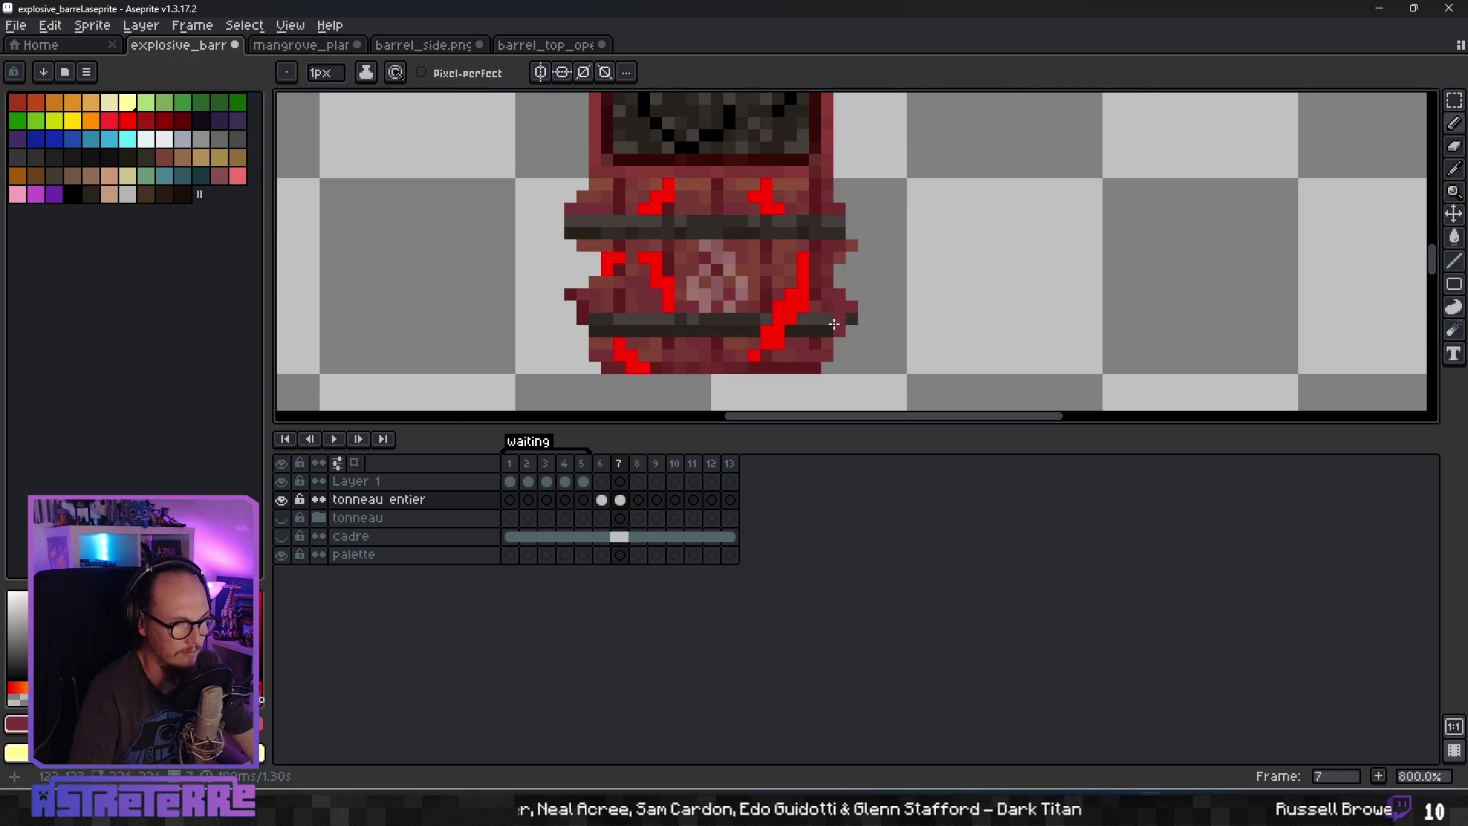
alt+click(790, 319)
click(775, 329)
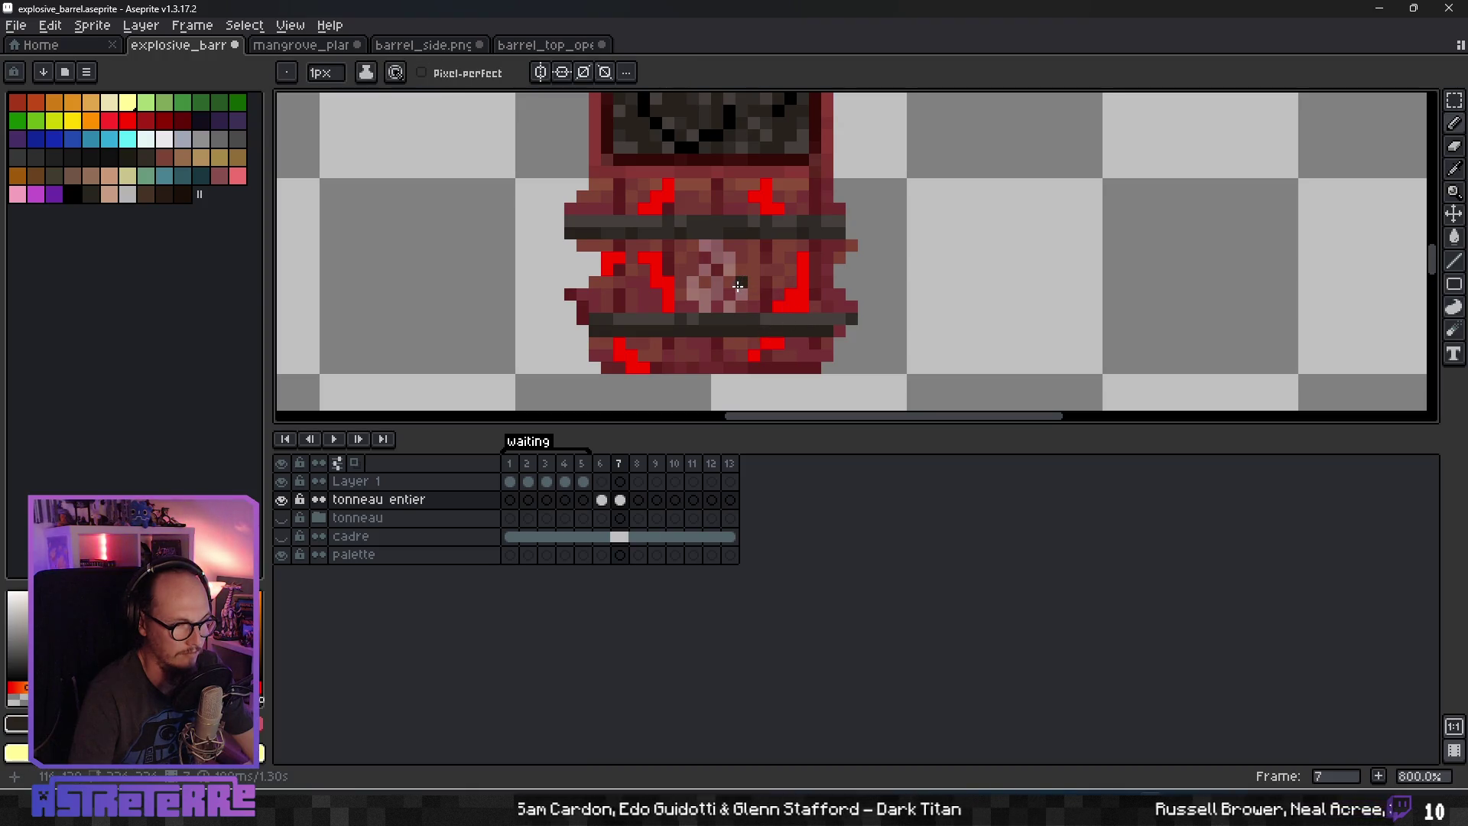
scroll(737, 286, down, 2)
drag(711, 313, 606, 255)
scroll(719, 290, down, 5)
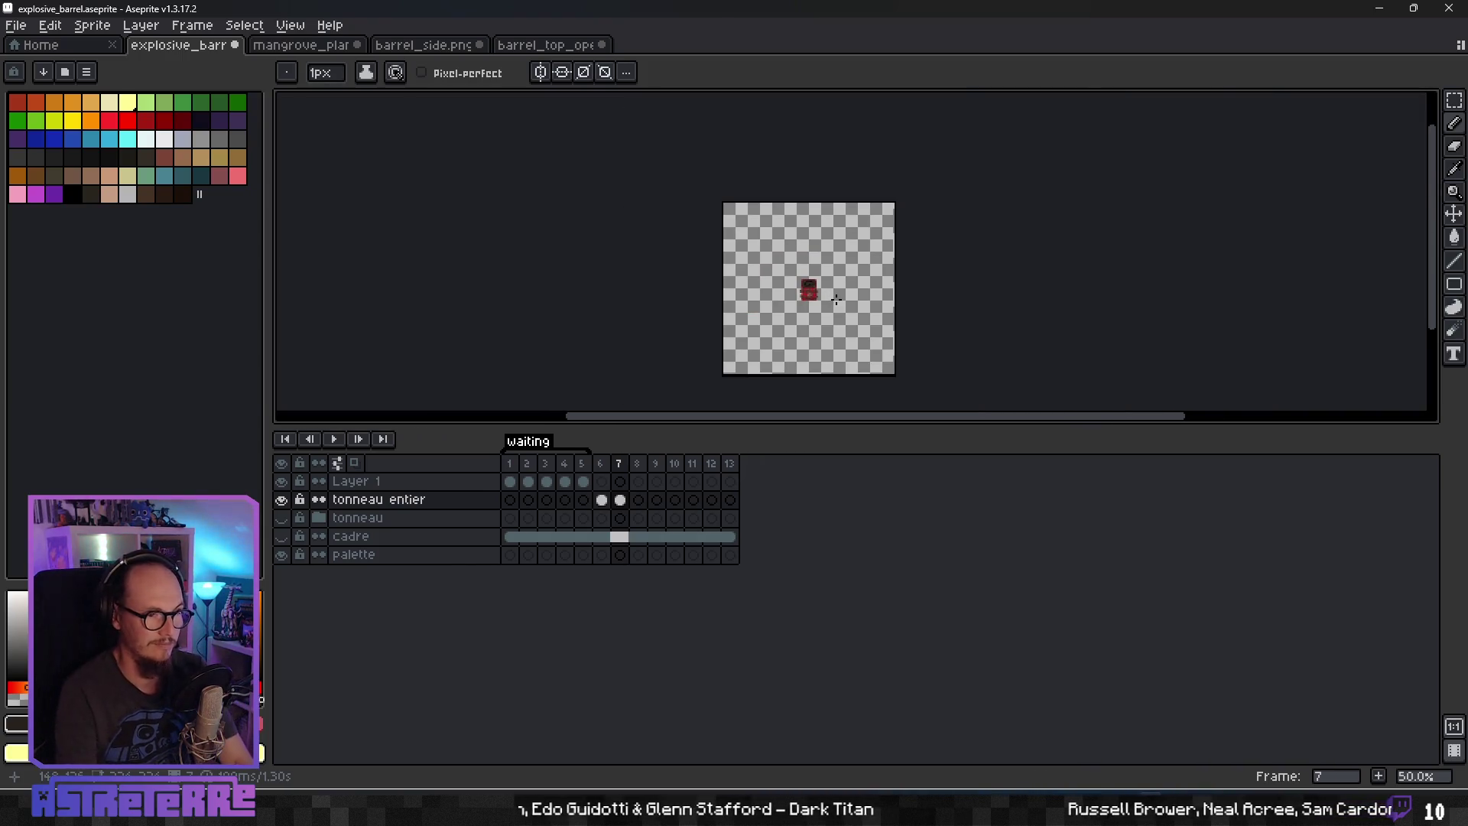
scroll(836, 299, up, 3)
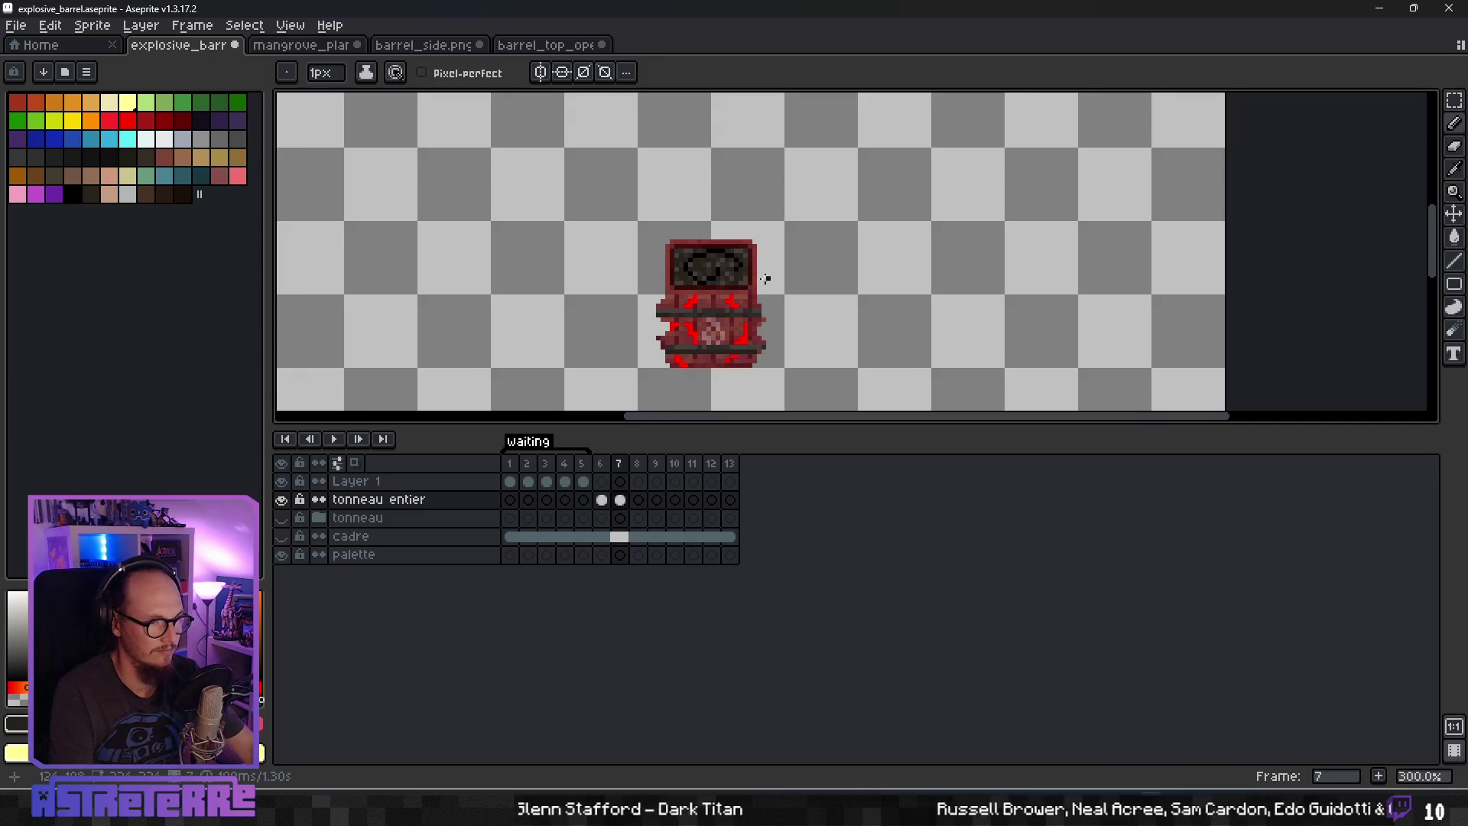
scroll(784, 281, up, 2)
key(i)
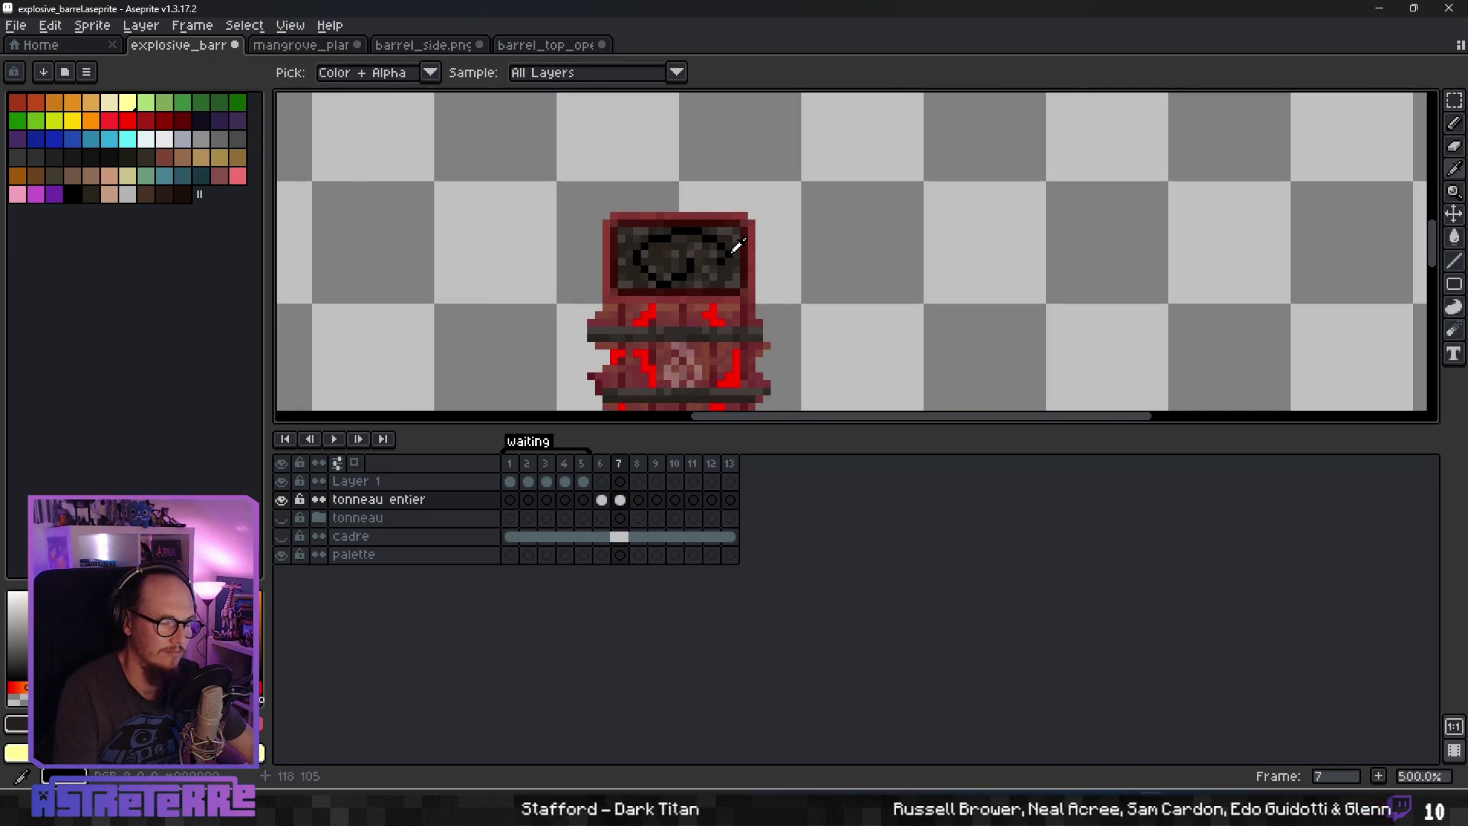
key(b)
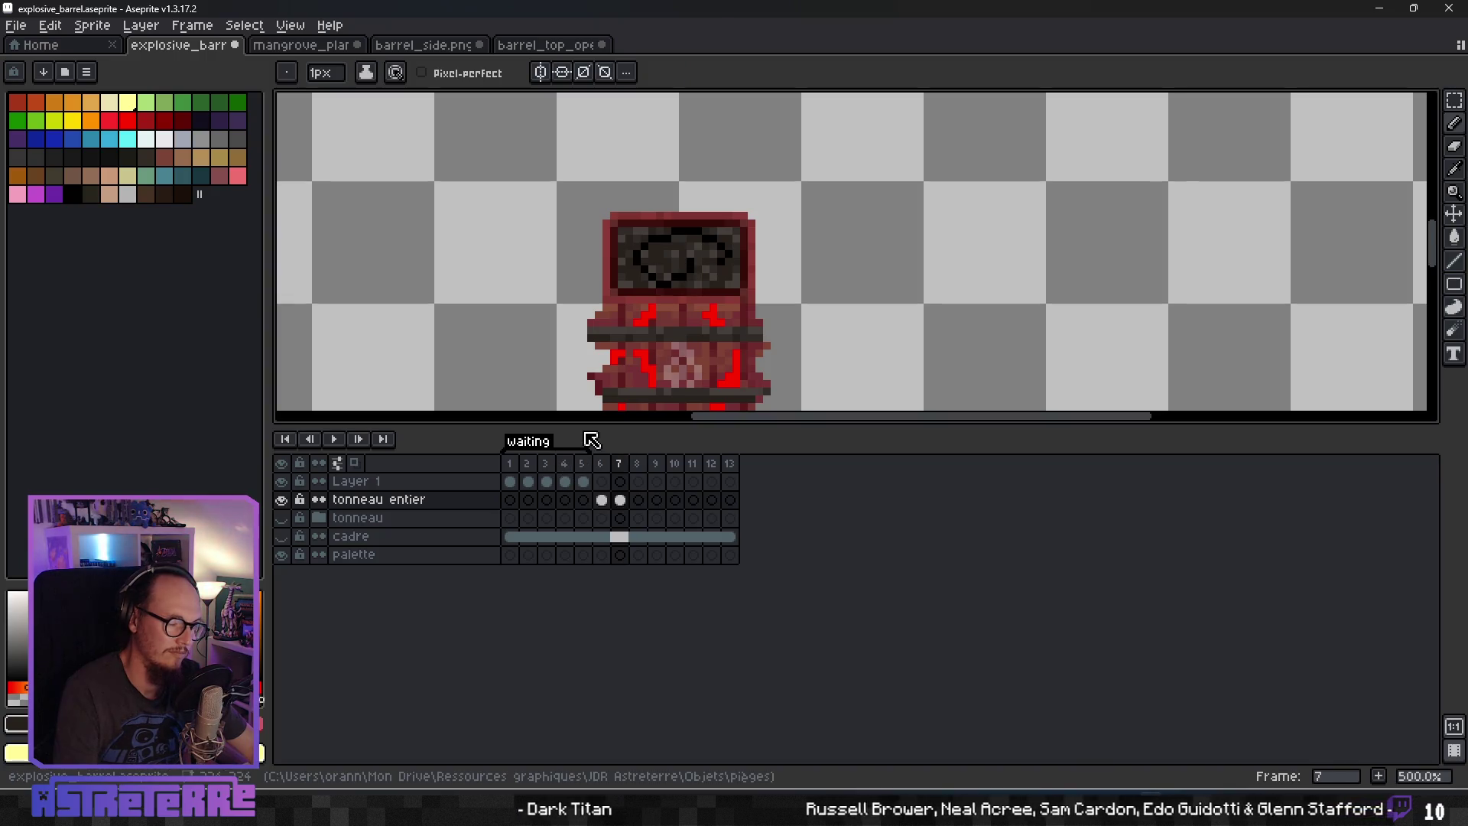
Pick light grey and add a new layer above tonneau entier on frame 7.
alt+click(637, 255)
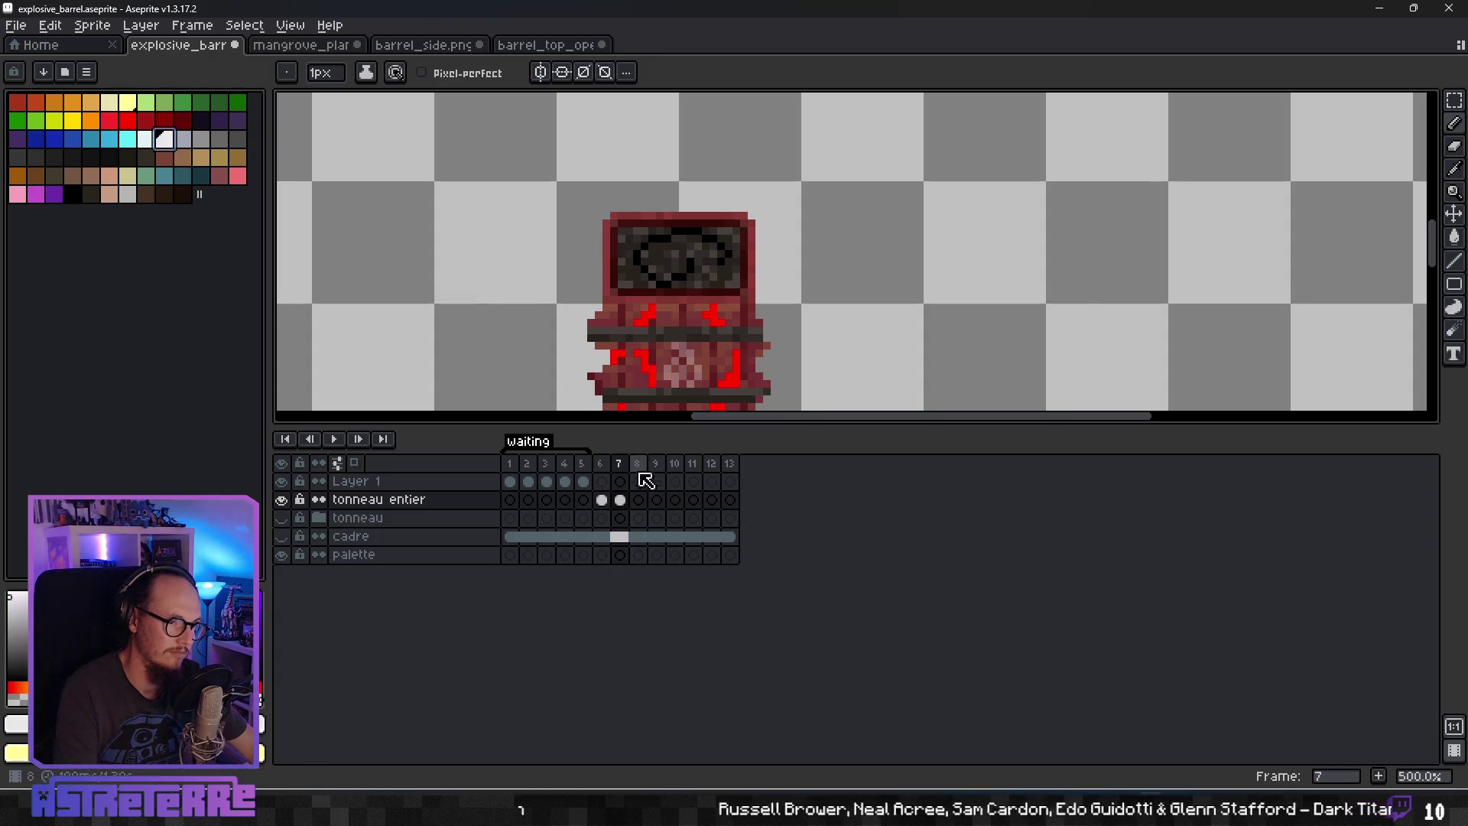
click(619, 499)
right_click(435, 510)
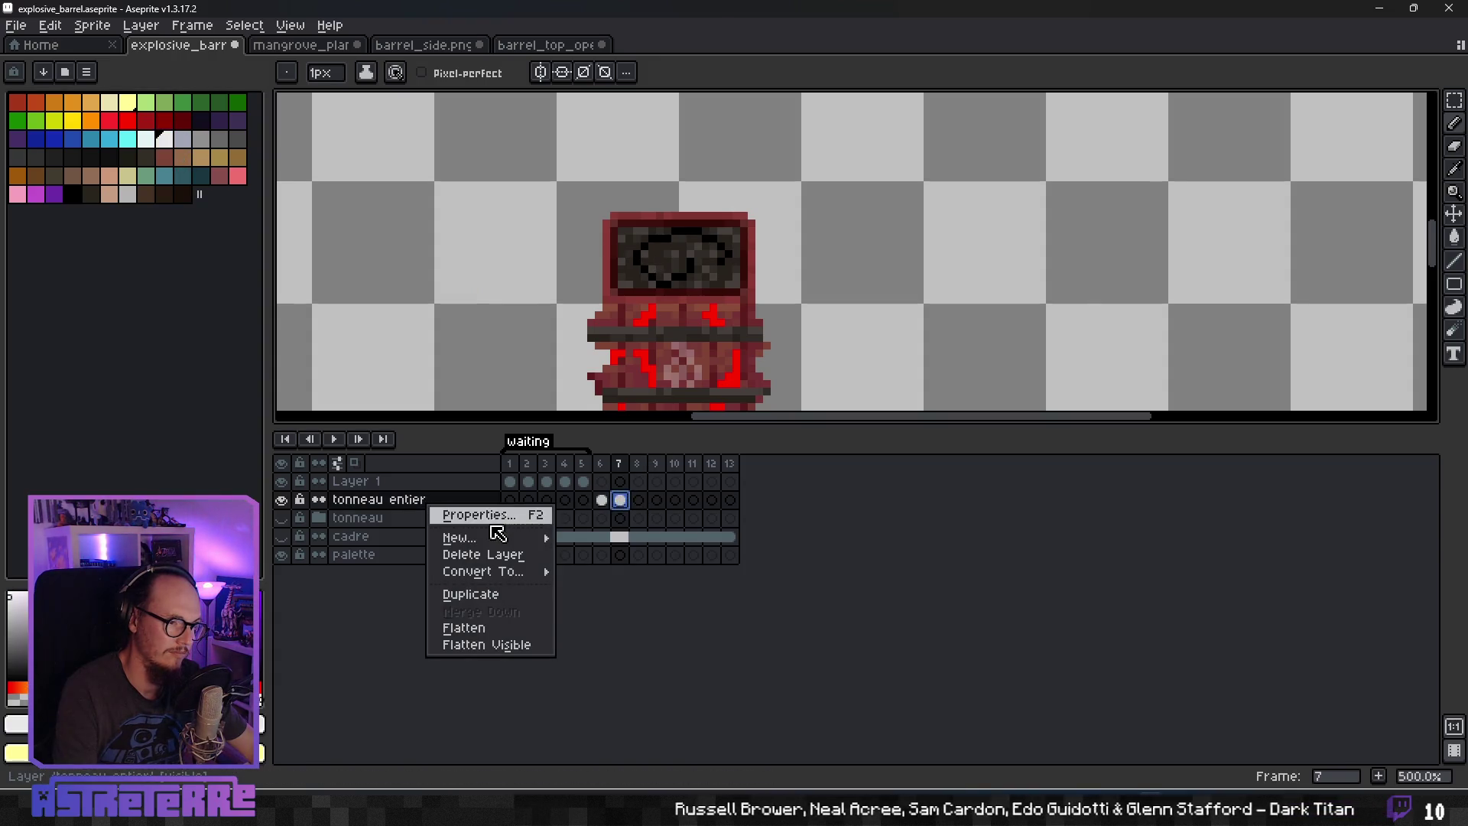
mouse_move(501, 535)
click(610, 534)
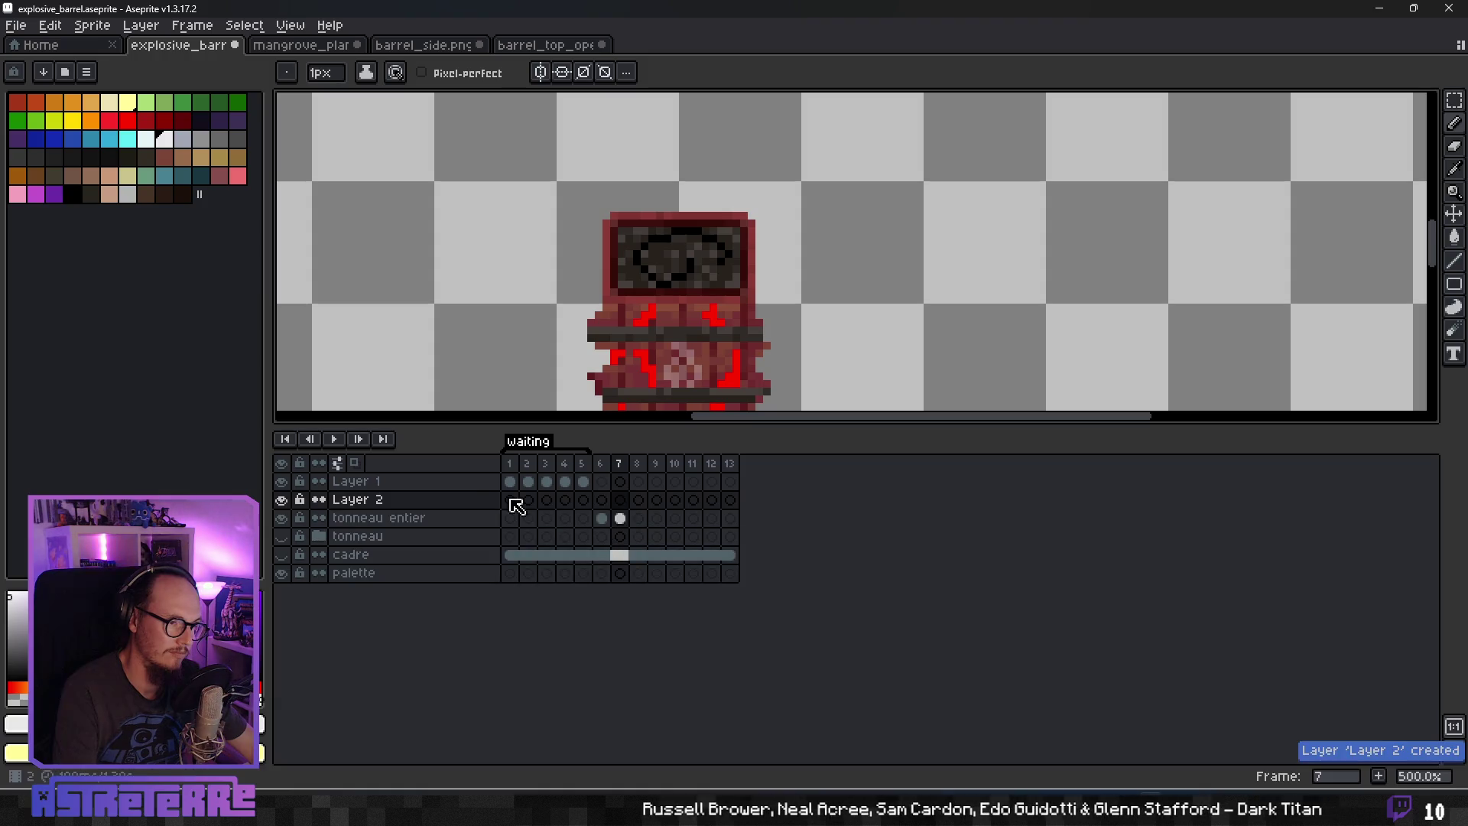
Rename the new layer to 'couvercle' and draw a first light pixel on the lid.
double_click(387, 503)
text(ci)
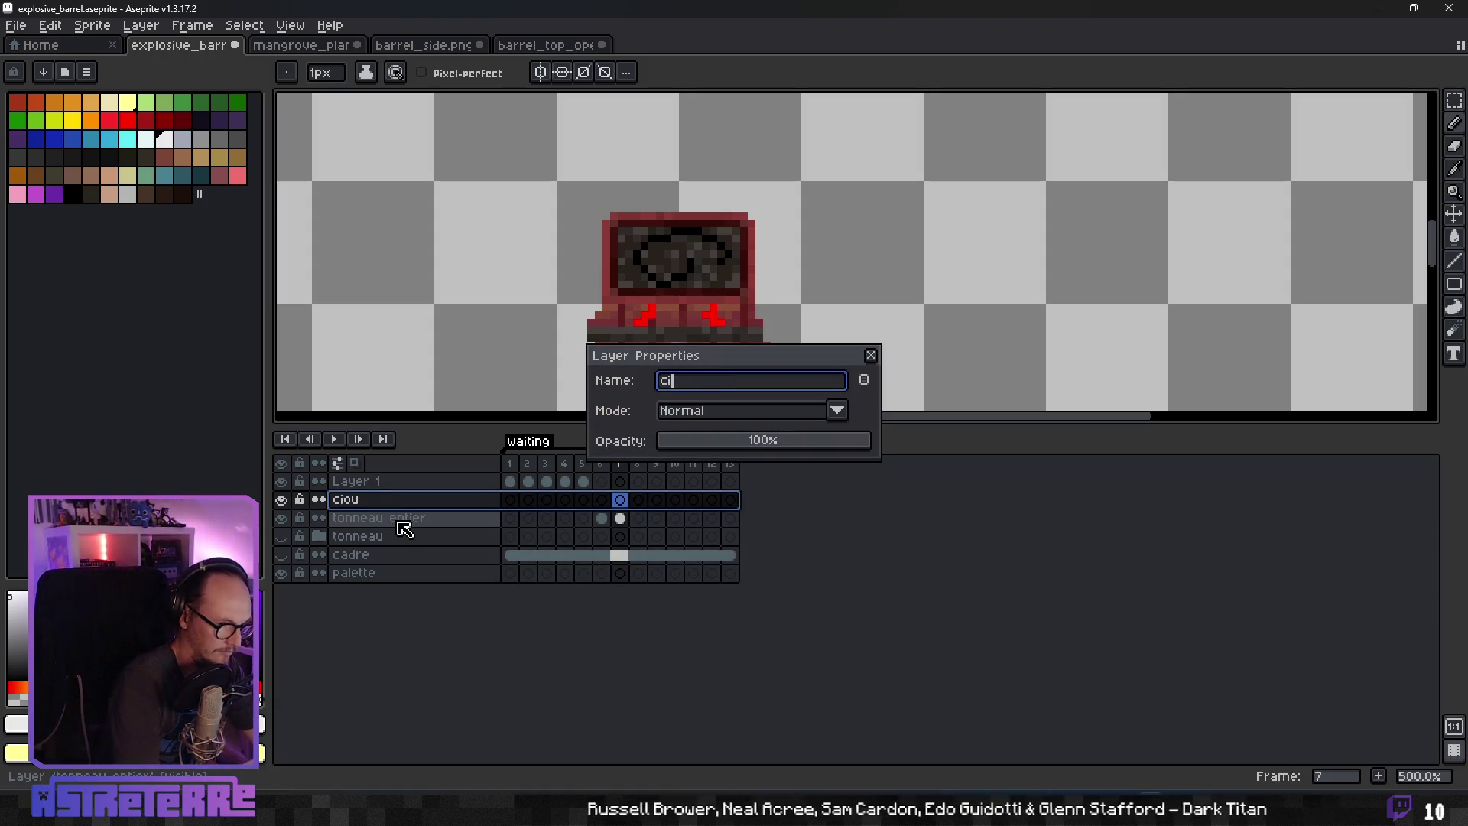
key(BackSpace)
key(BackSpace)
key(Return)
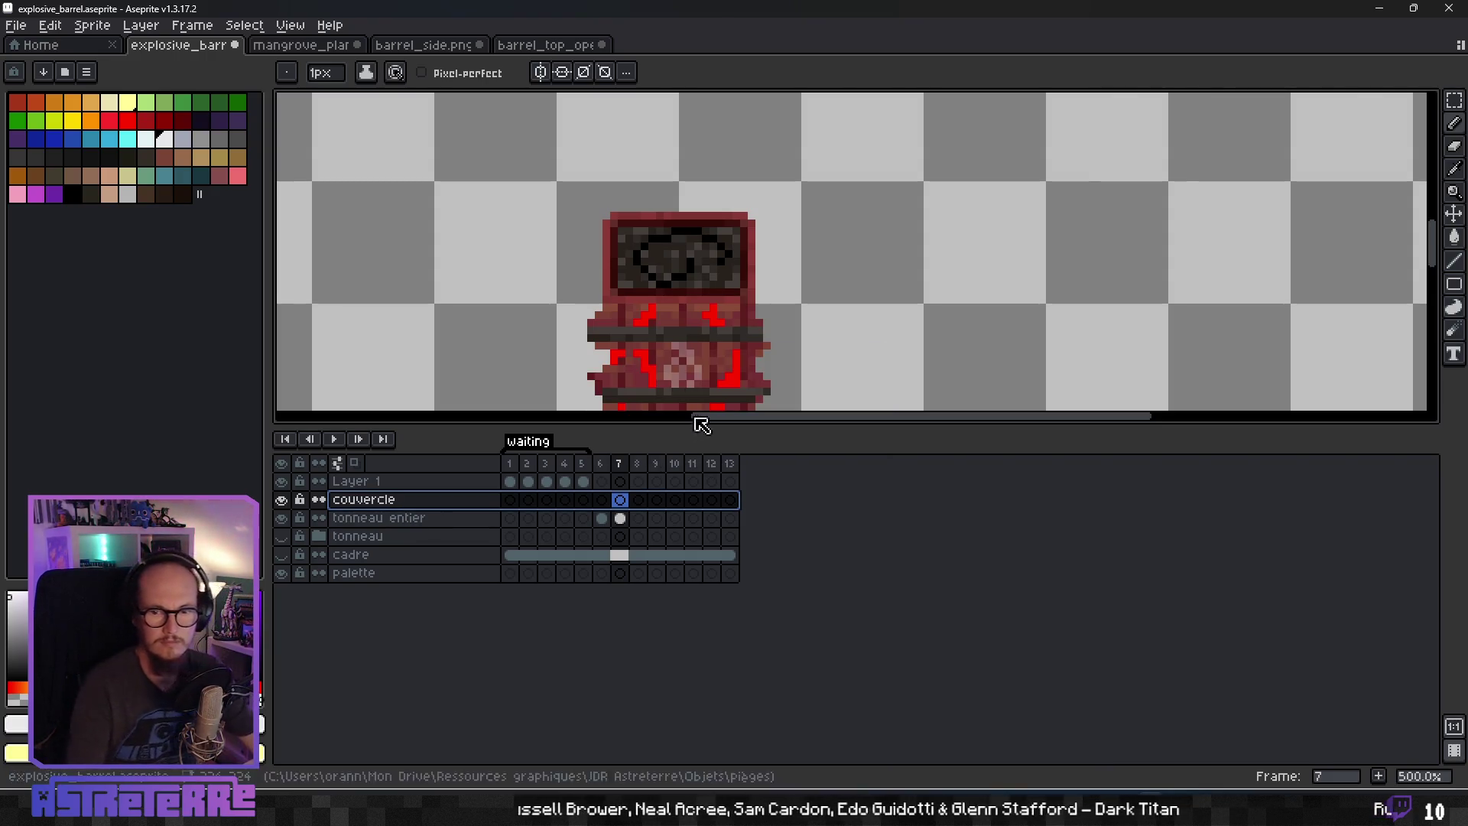
click(662, 259)
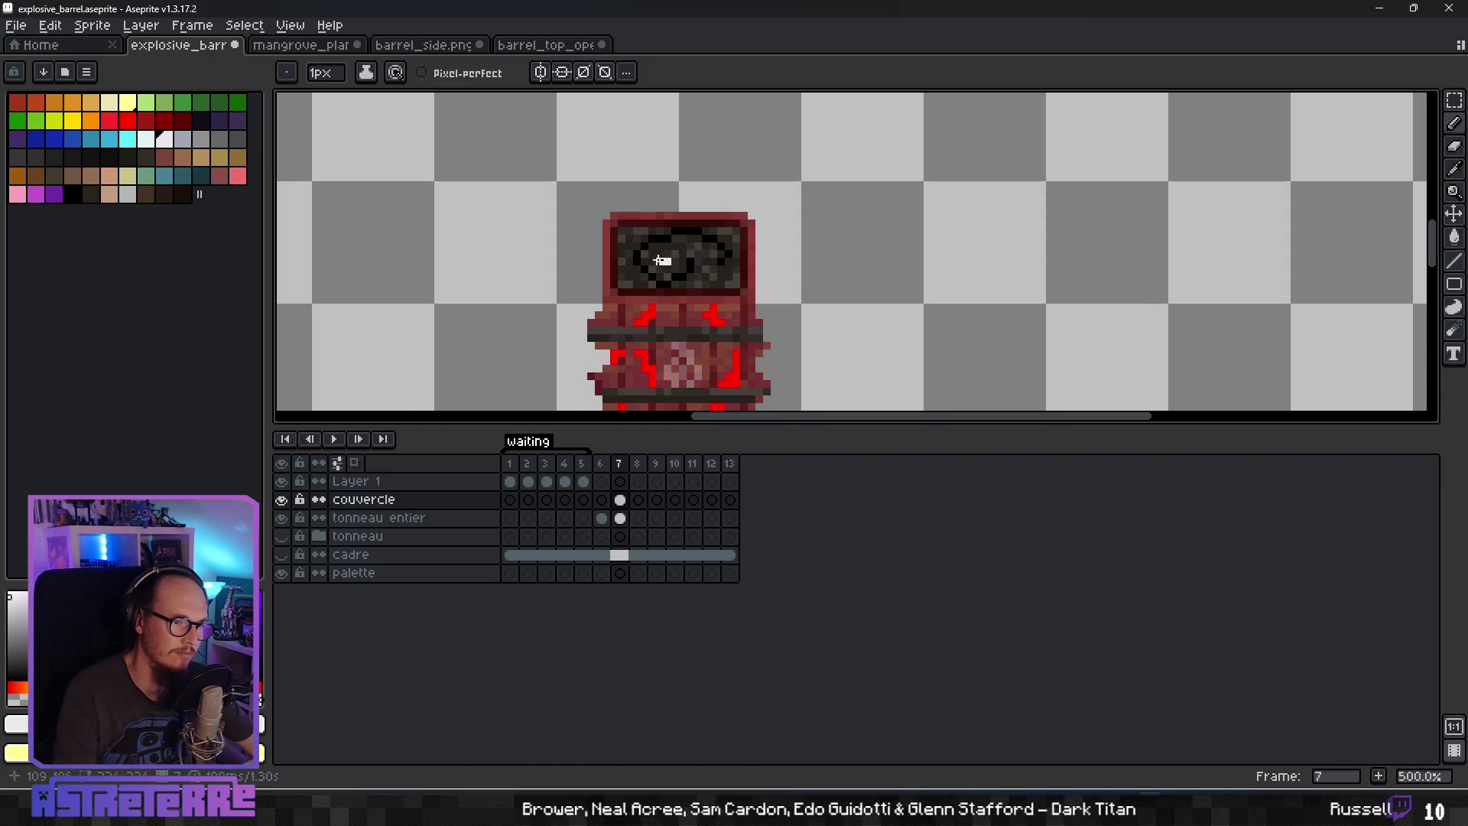
Scatter eight light and white specks across the top, left and right of the lid.
click(684, 246)
click(736, 231)
click(698, 285)
click(668, 292)
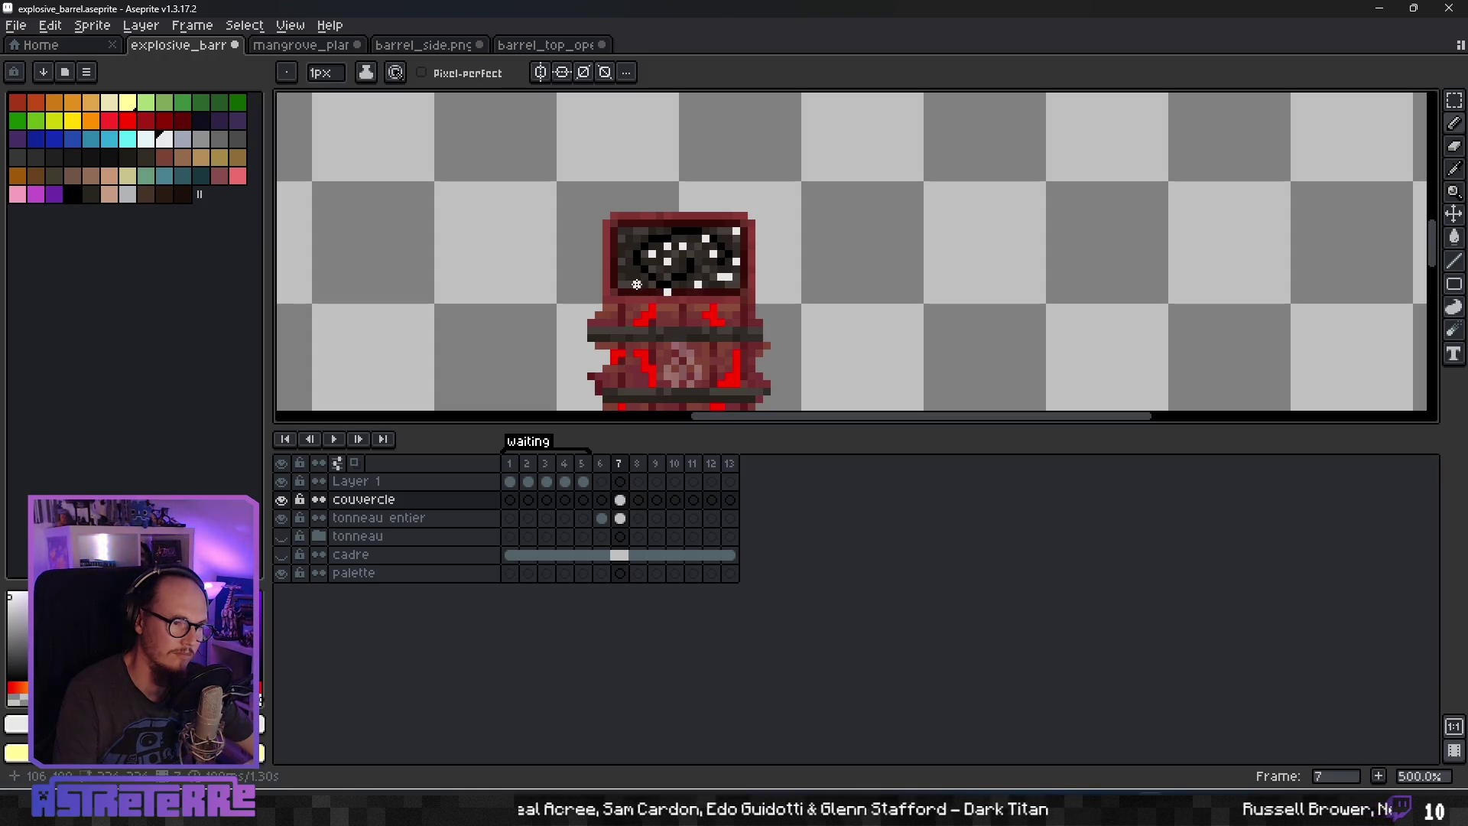
click(629, 231)
click(662, 244)
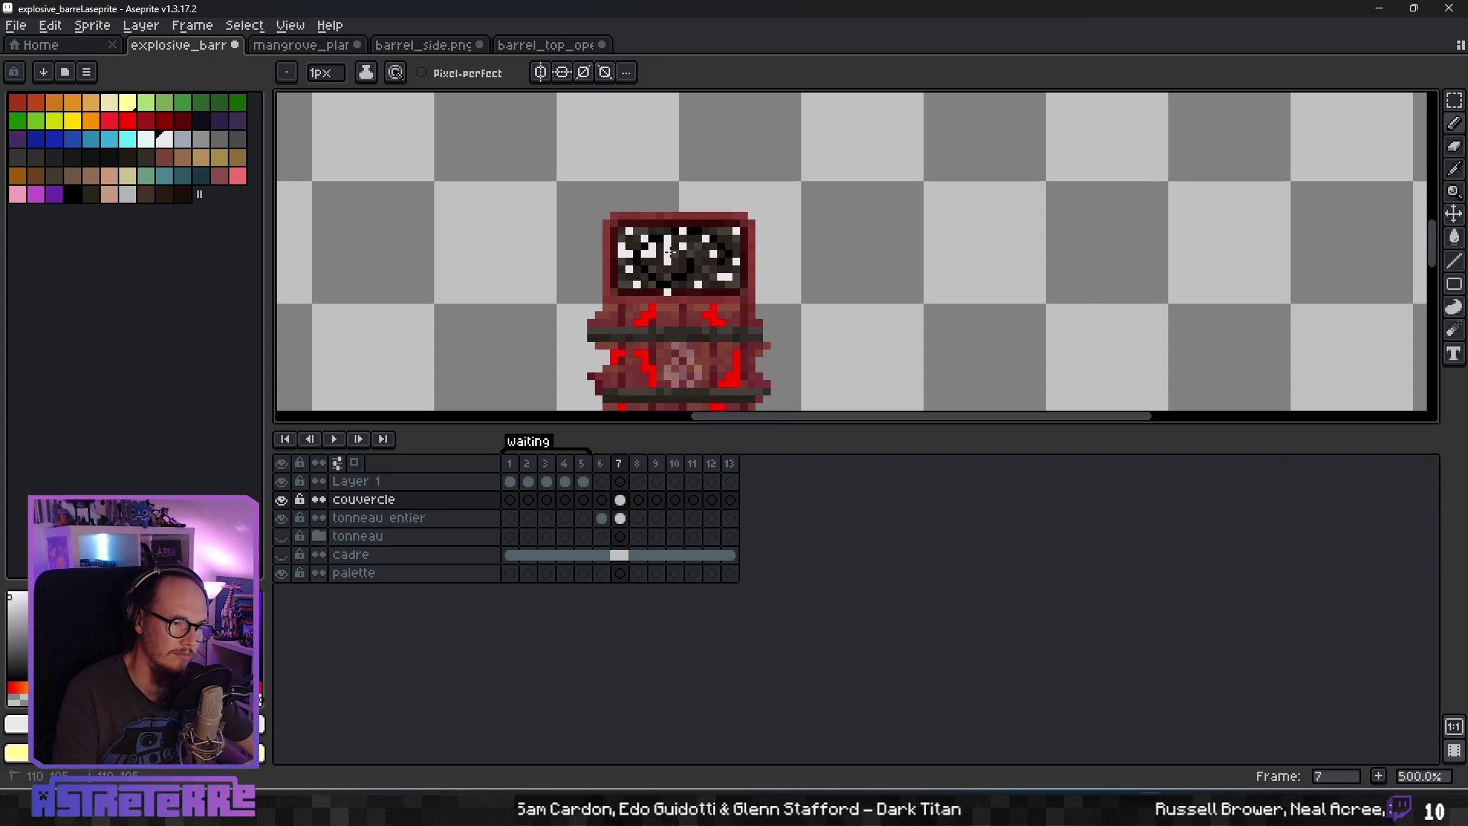
click(665, 261)
click(711, 260)
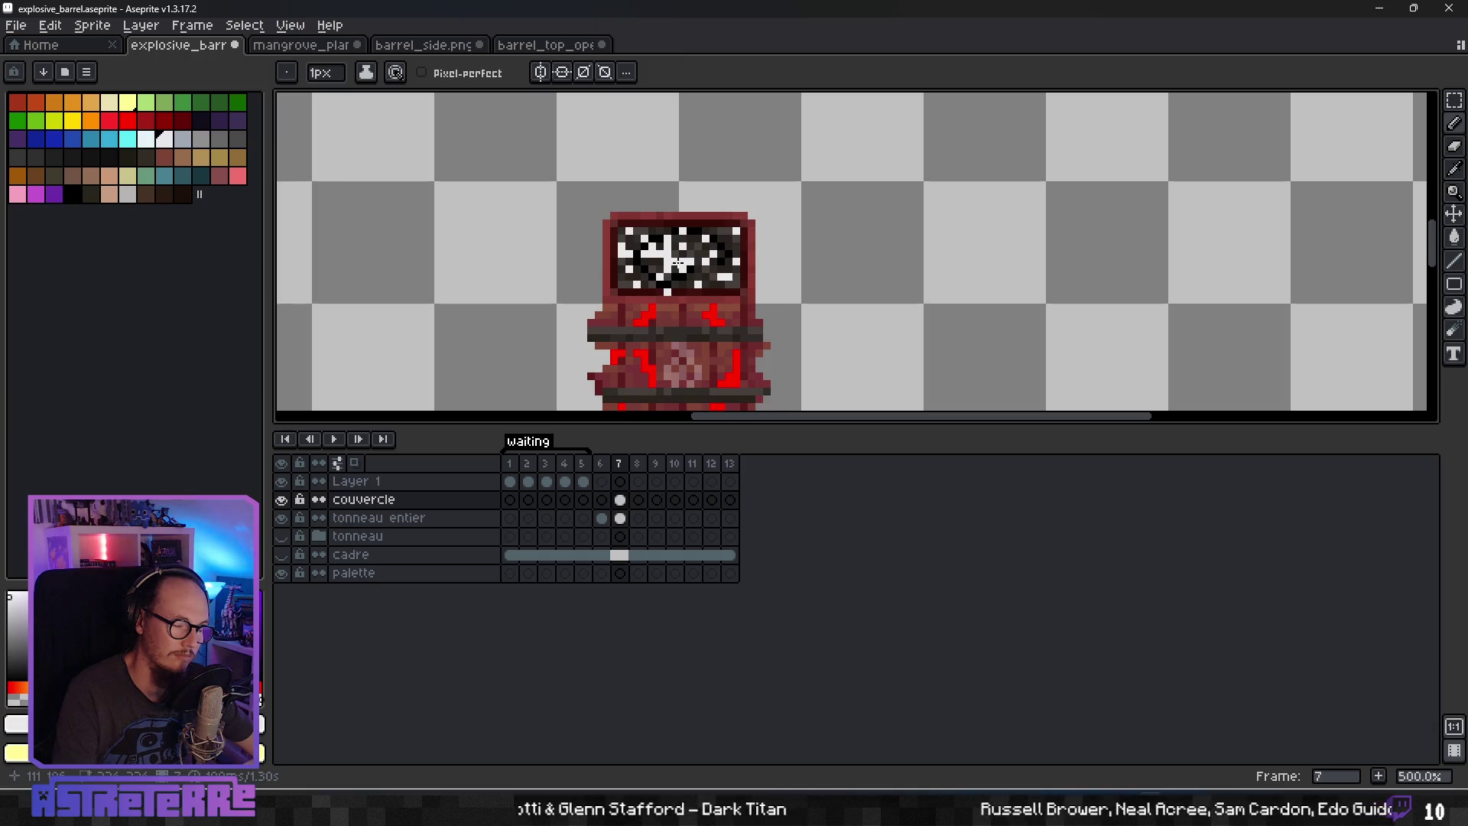
scroll(710, 254, down, 6)
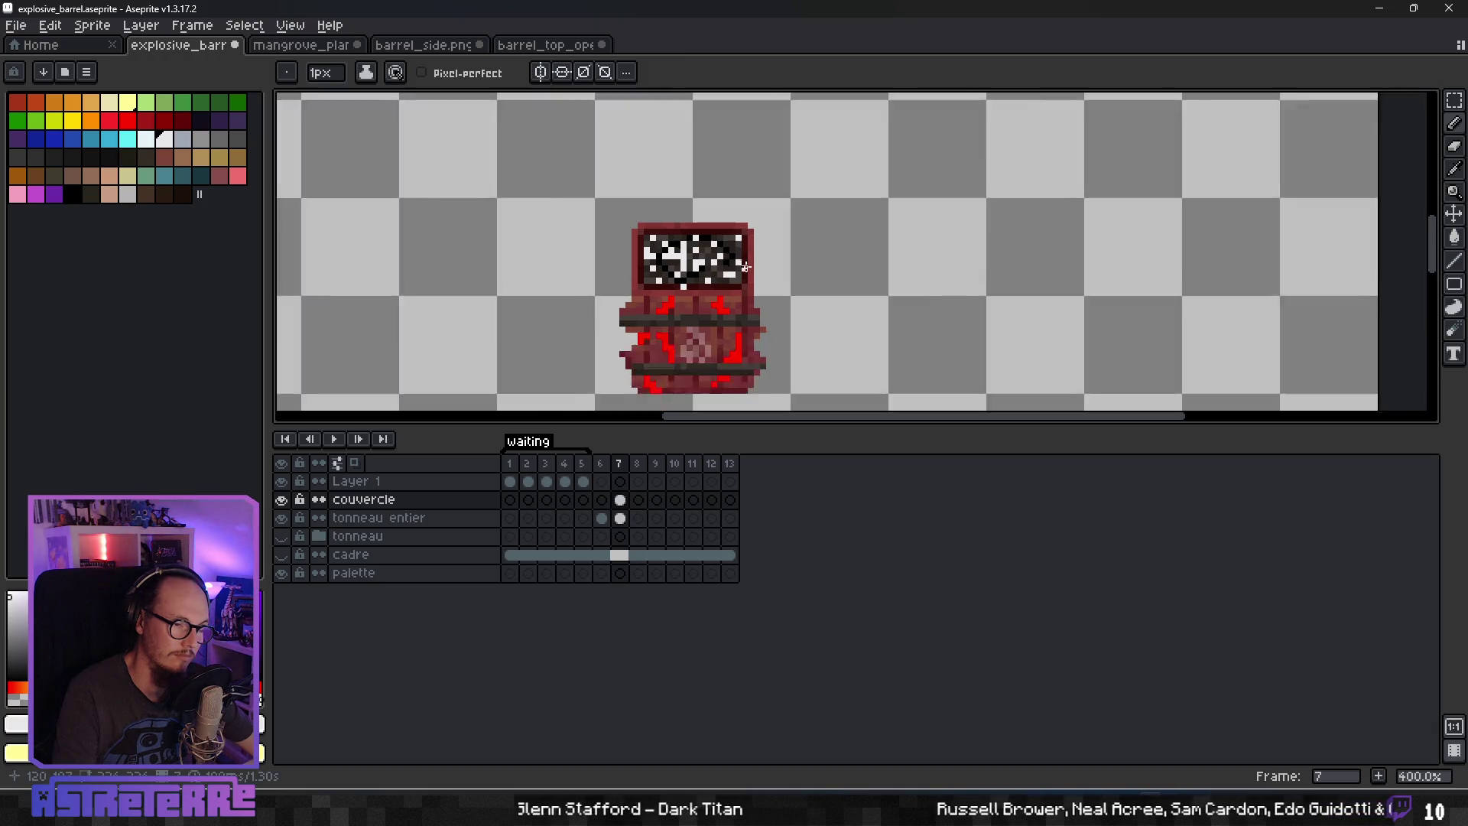
Zoom in and flip between frames 6 and 7 to compare the lid.
scroll(821, 257, up, 4)
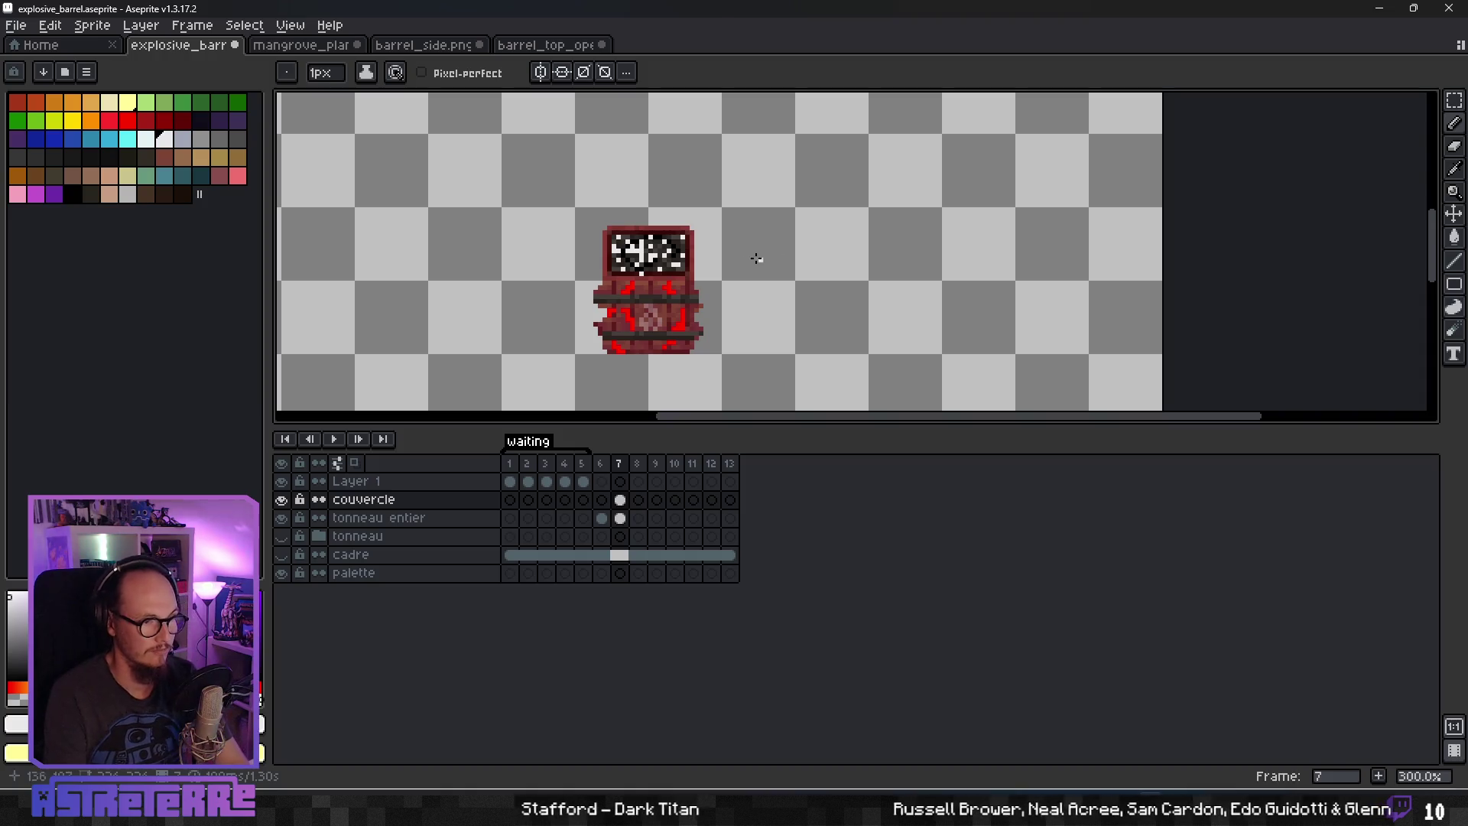
scroll(759, 252, up, 3)
scroll(765, 250, down, 4)
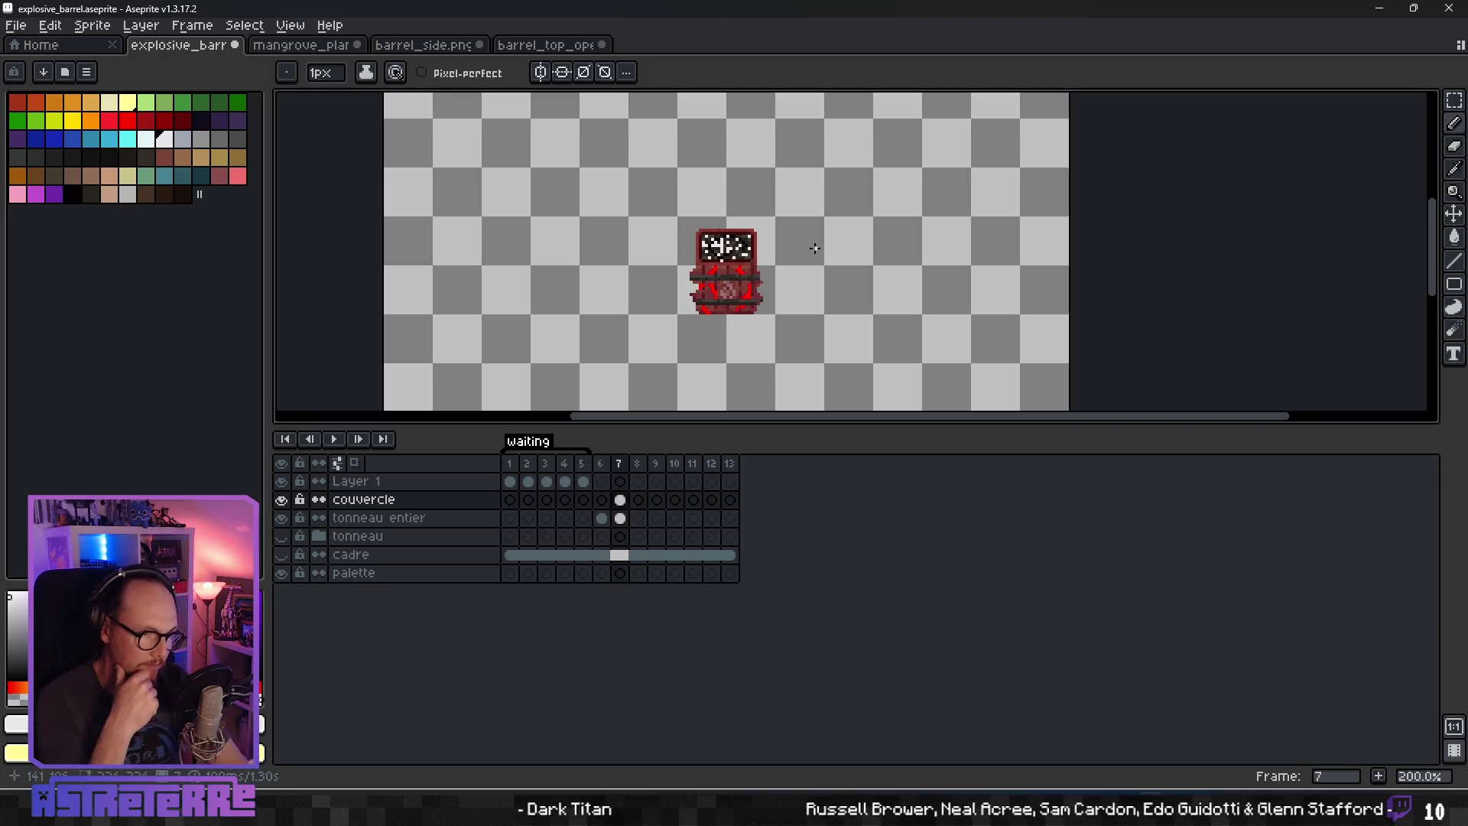
key(Left)
key(Right)
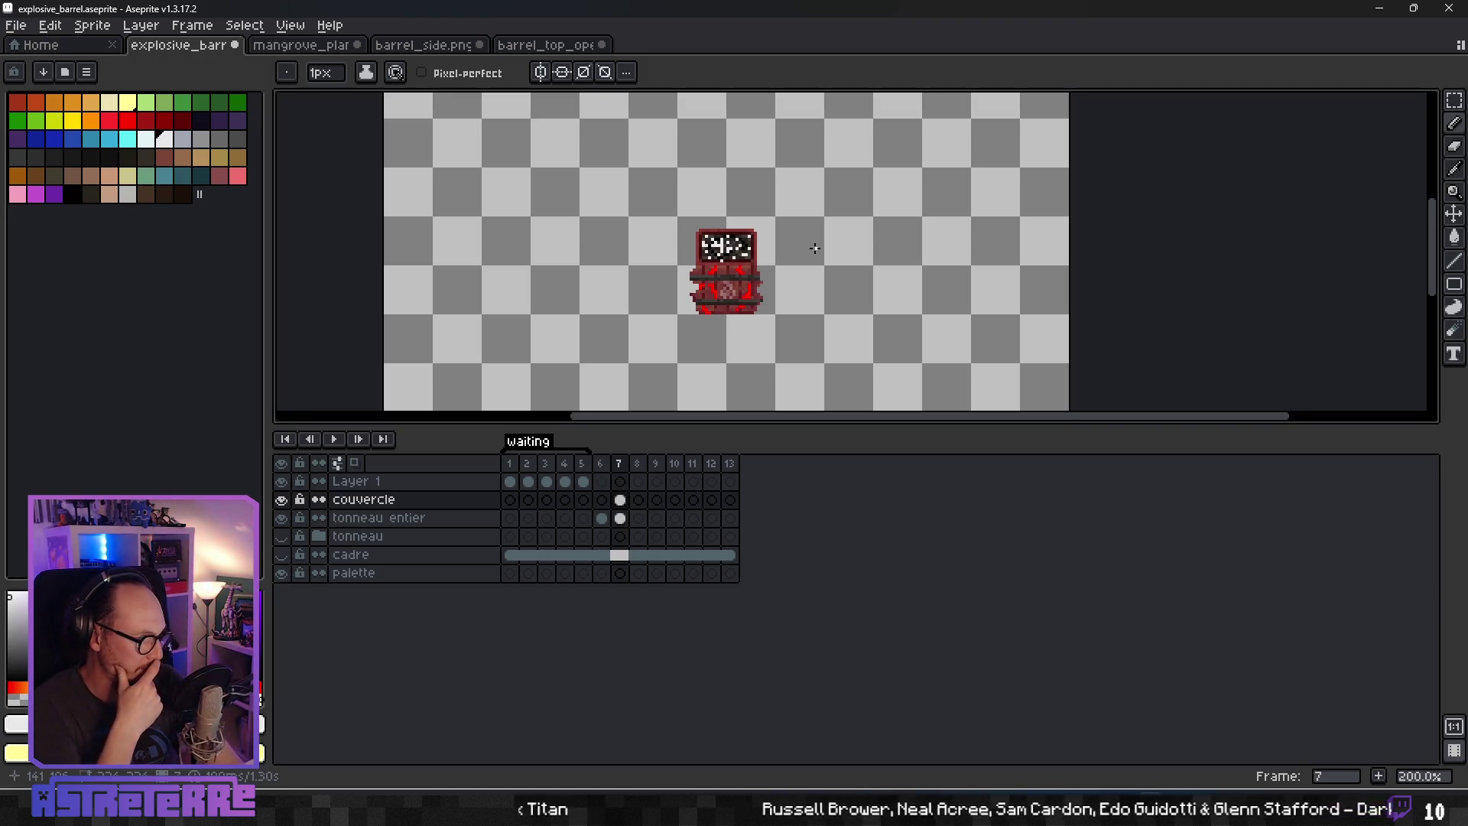
scroll(810, 247, up, 3)
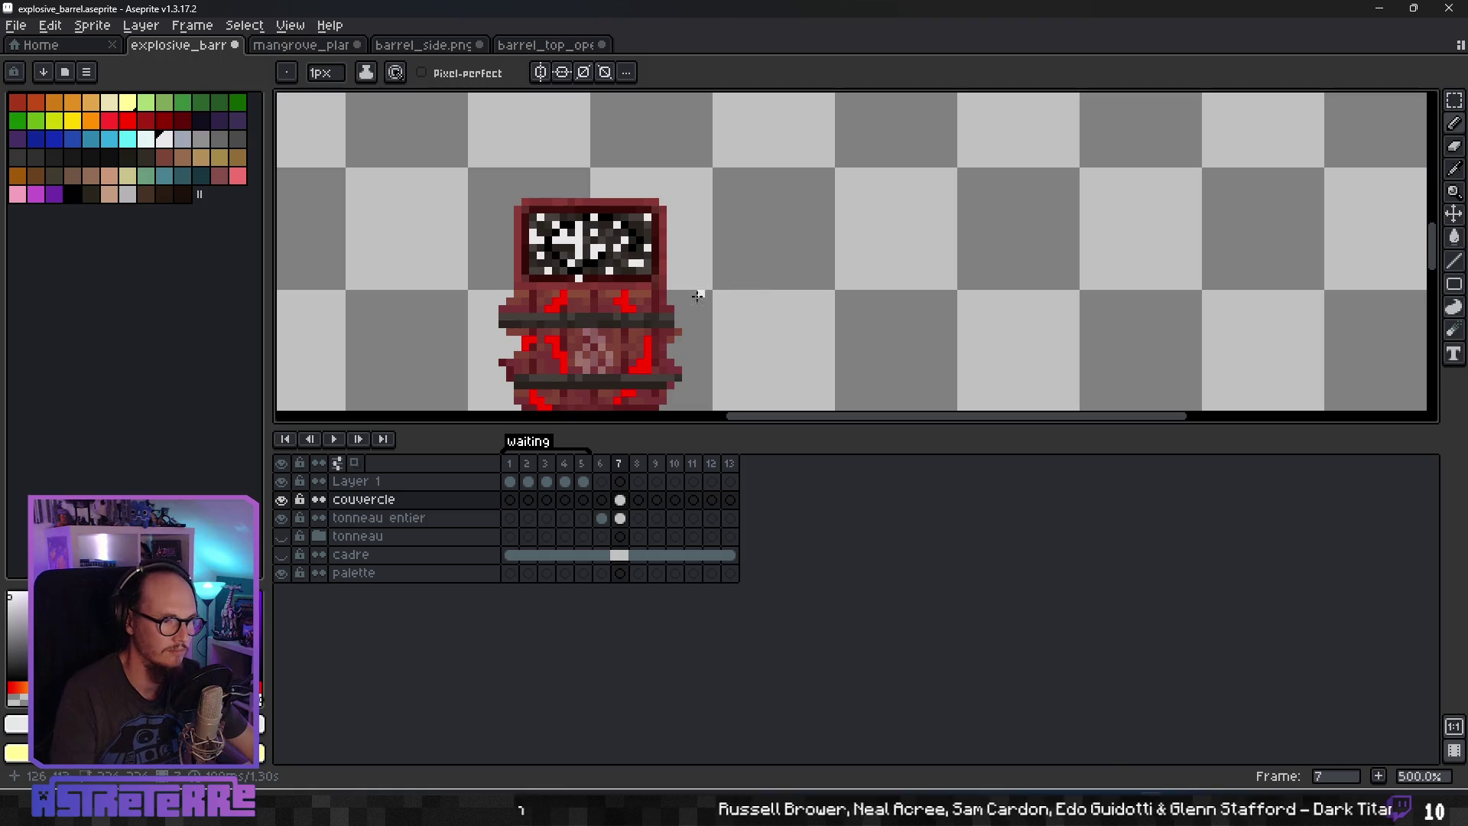
scroll(774, 246, up, 1)
Eyedrop a muted red, then a darker red, from the barrel body for the pencil.
key(alt)
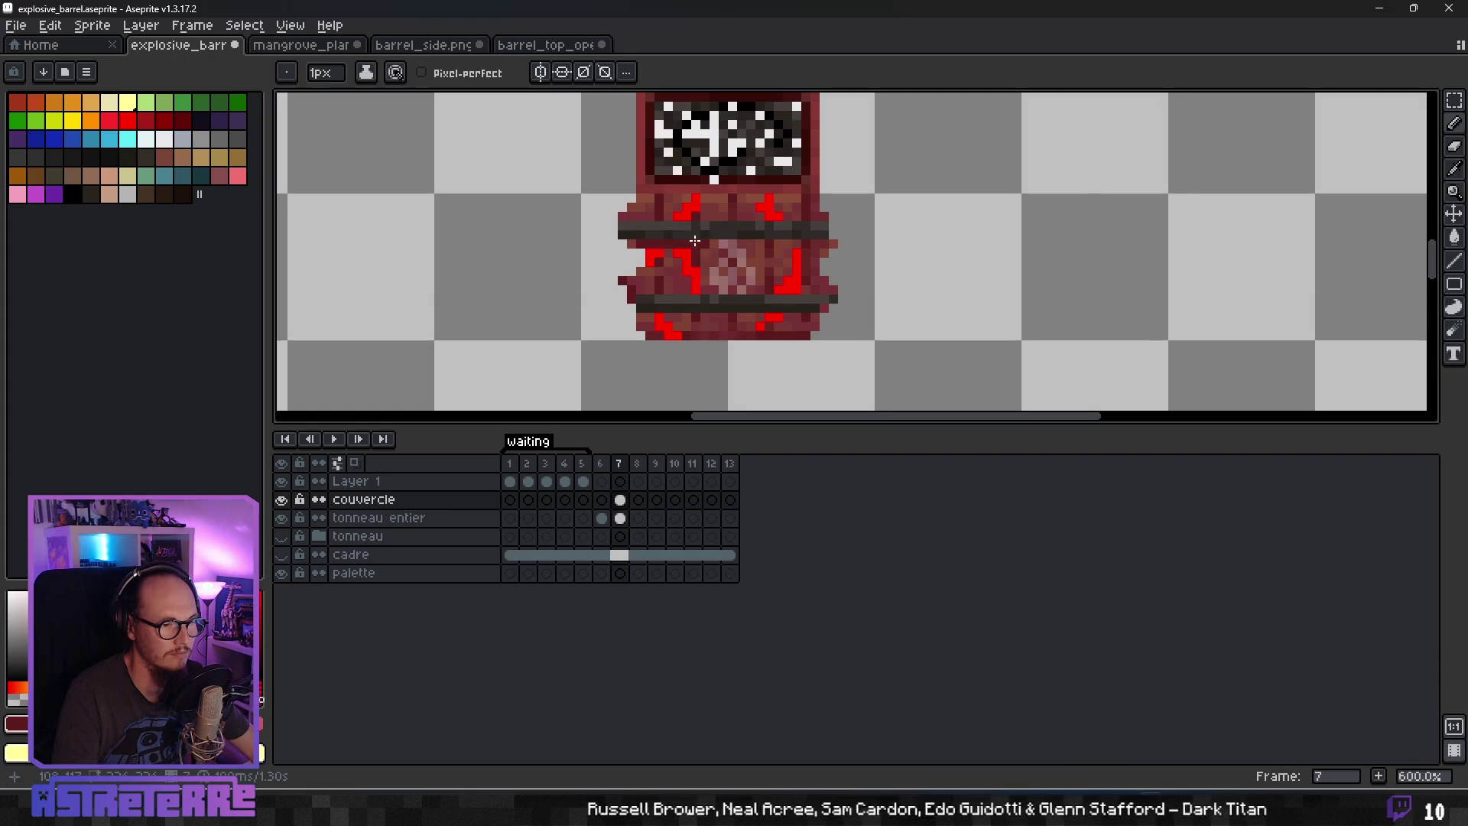
scroll(760, 266, up, 3)
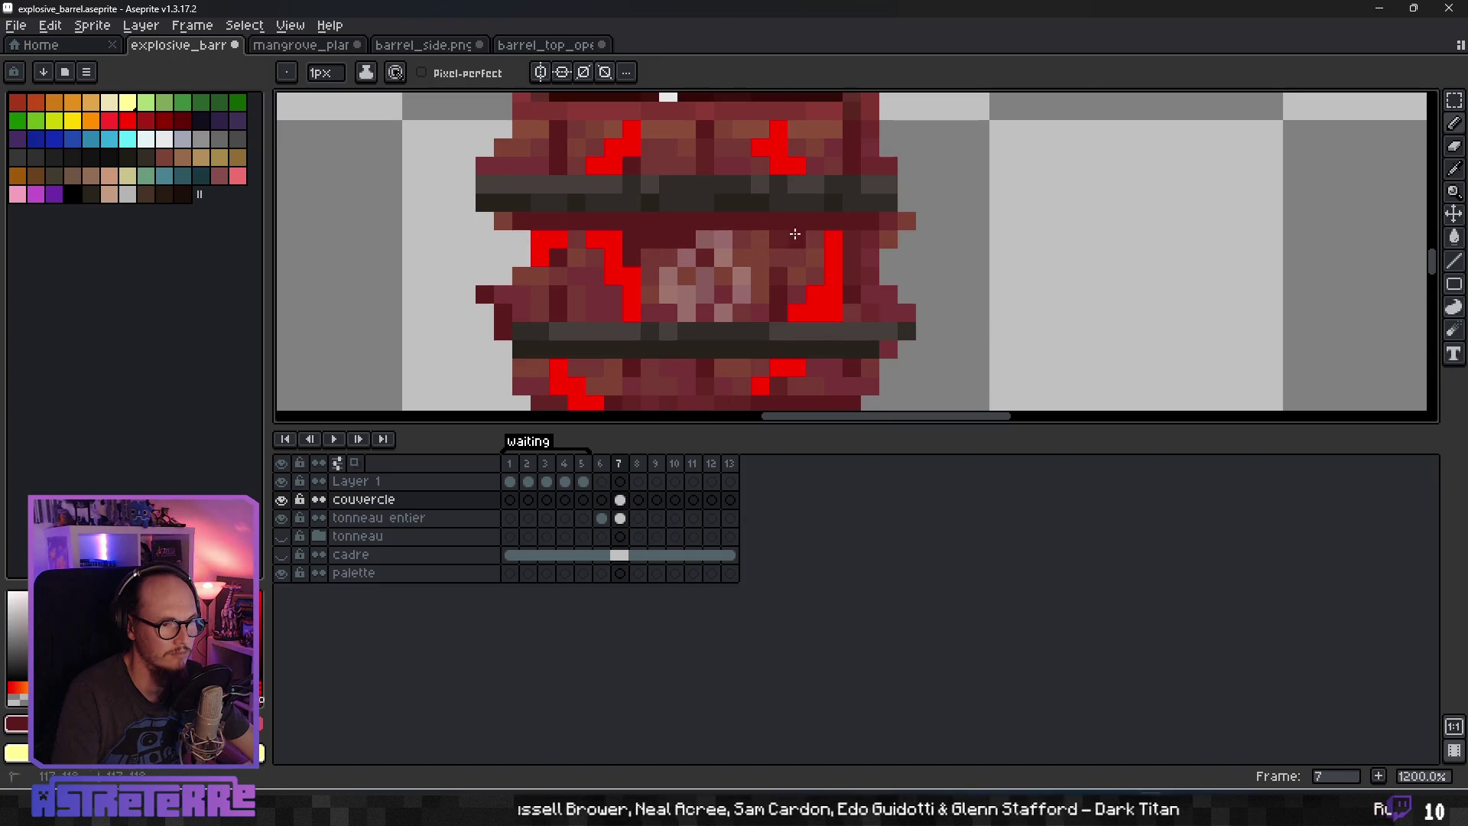
scroll(772, 252, down, 4)
scroll(755, 284, up, 3)
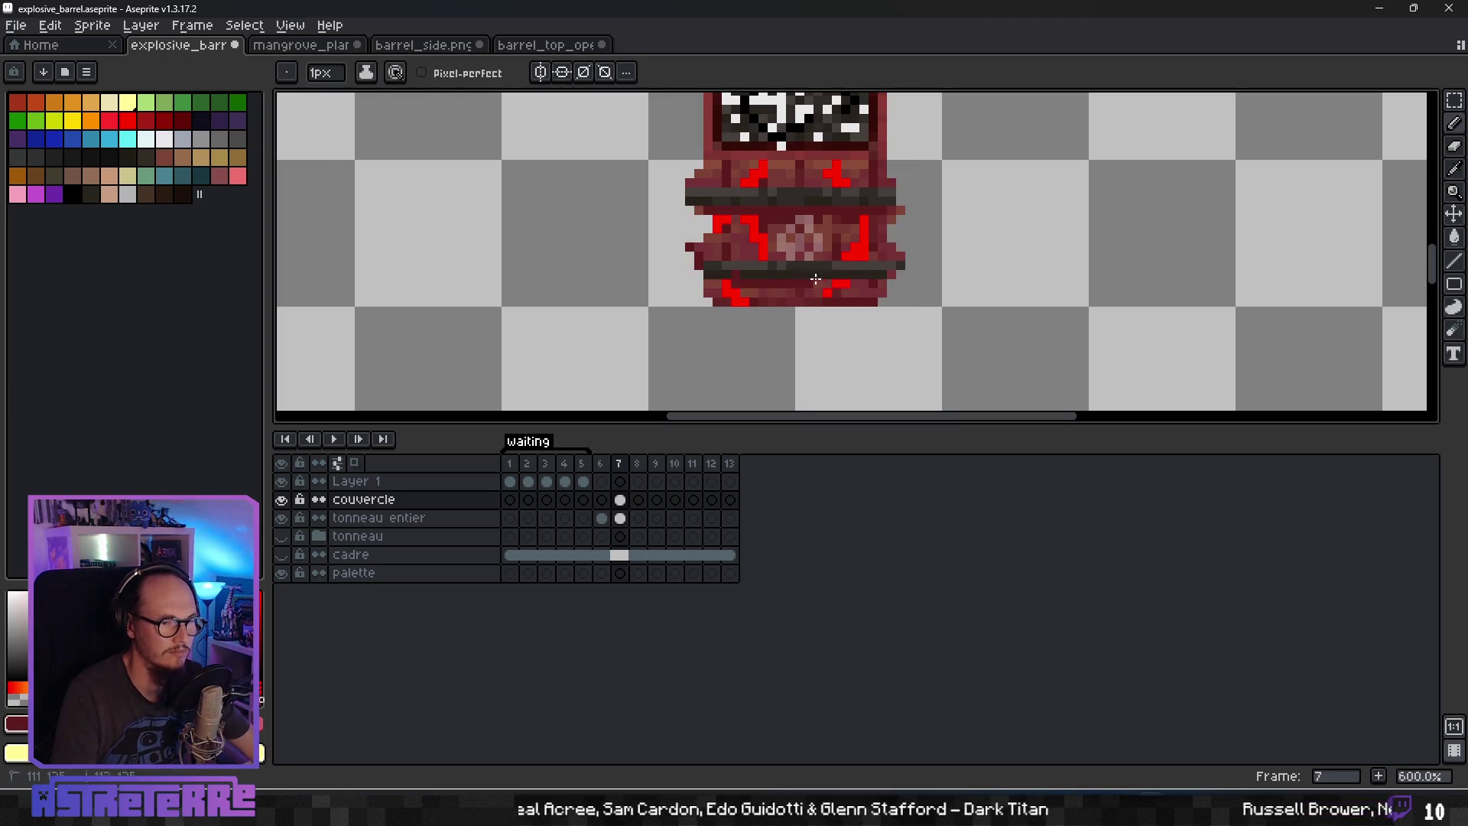
scroll(799, 252, up, 3)
key(i)
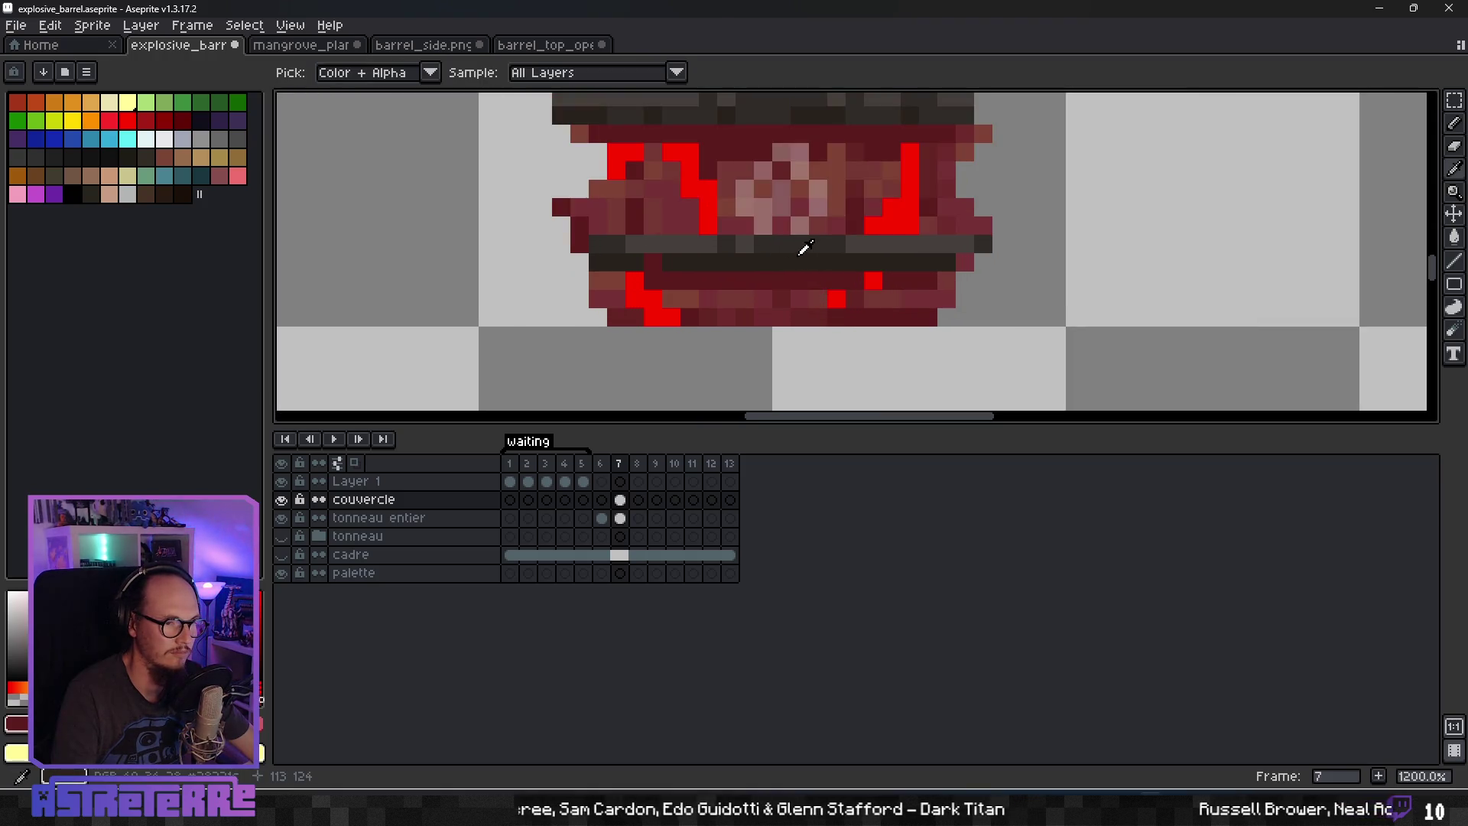
scroll(795, 256, down, 6)
scroll(835, 196, up, 4)
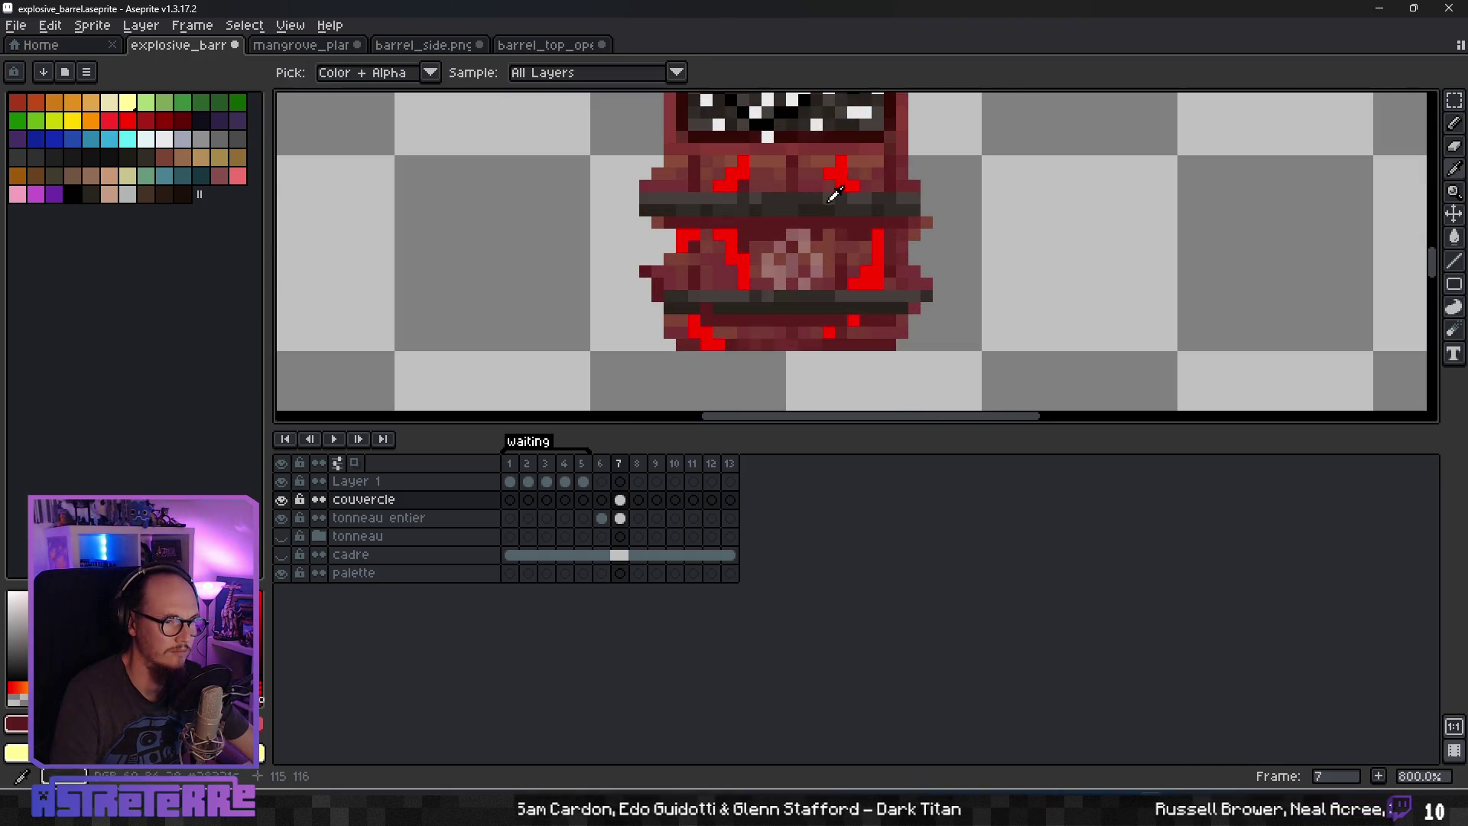
key(b)
alt+click(787, 184)
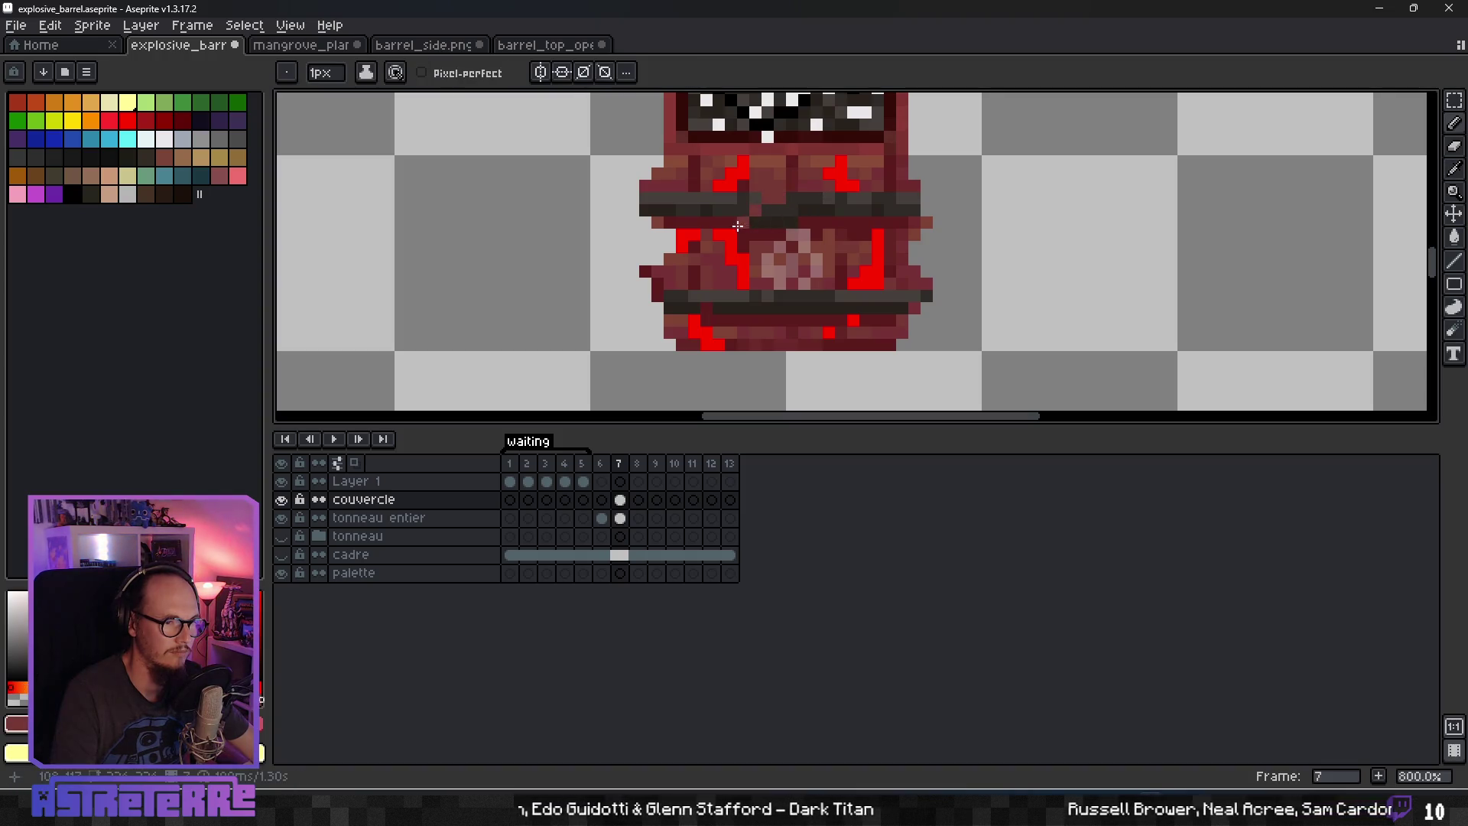
alt+click(763, 223)
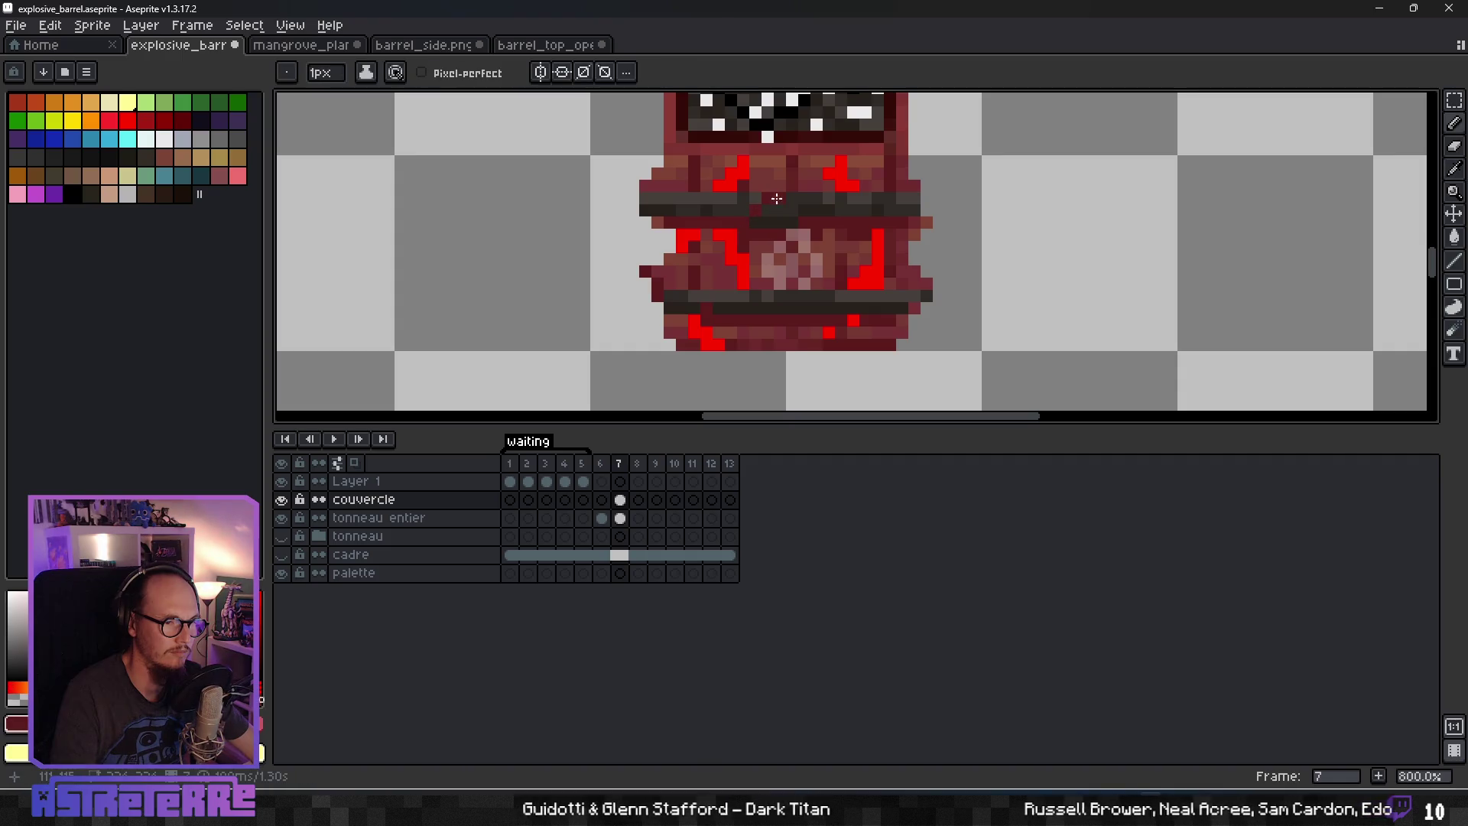
scroll(786, 202, down, 4)
scroll(852, 218, up, 3)
scroll(852, 218, up, 3)
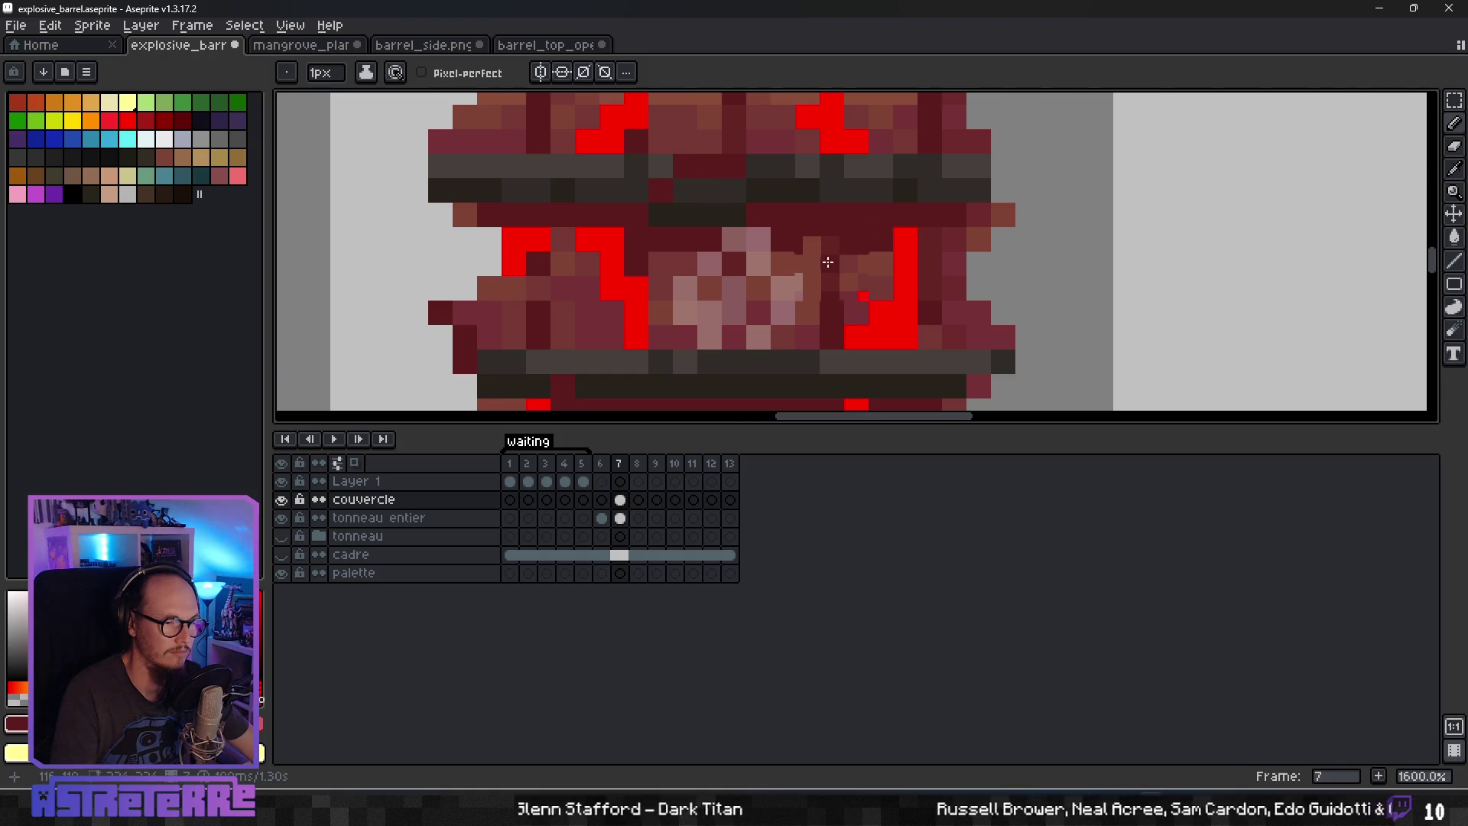
scroll(820, 262, down, 4)
scroll(805, 252, up, 3)
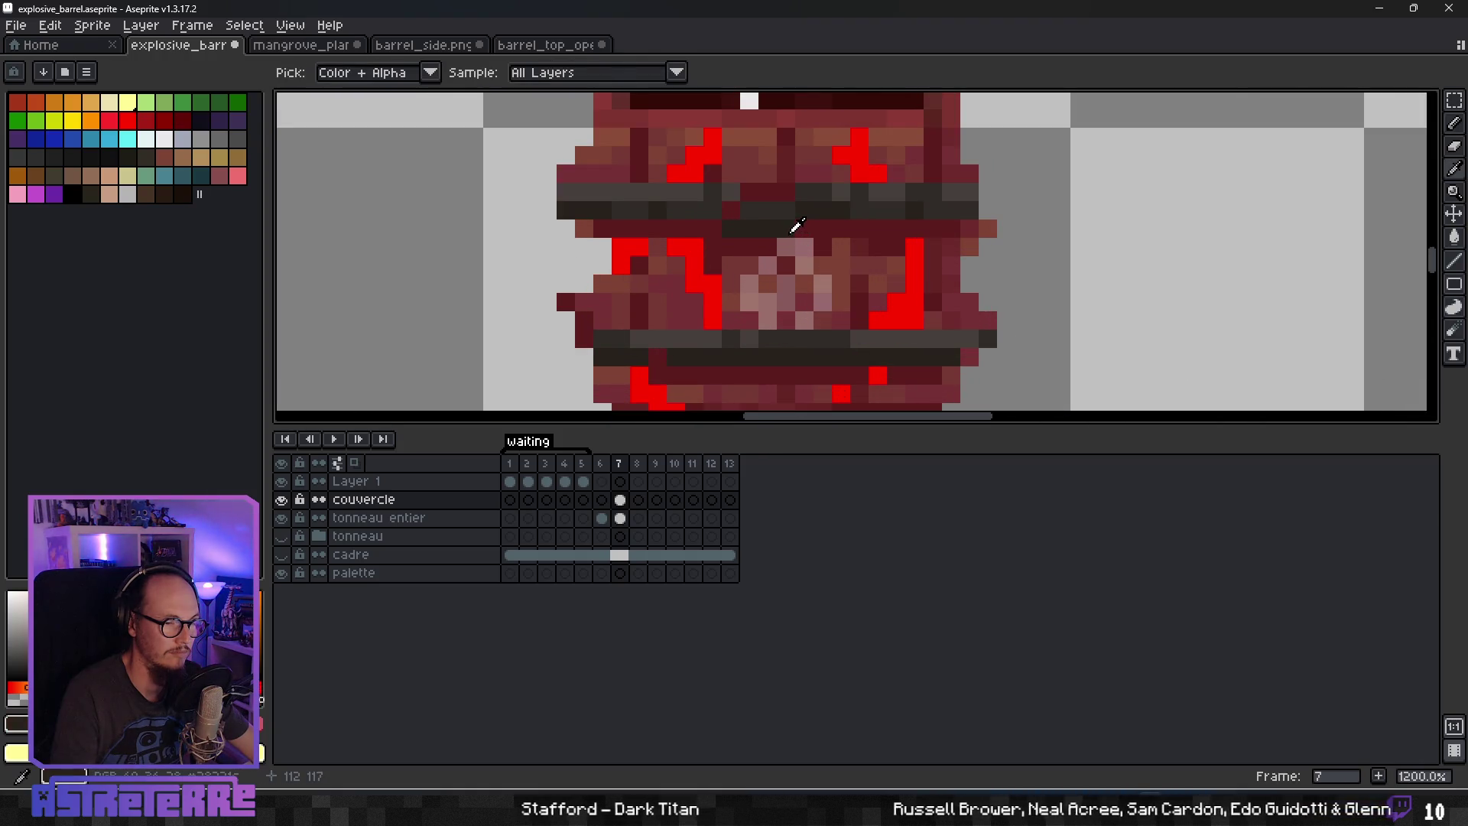
key(b)
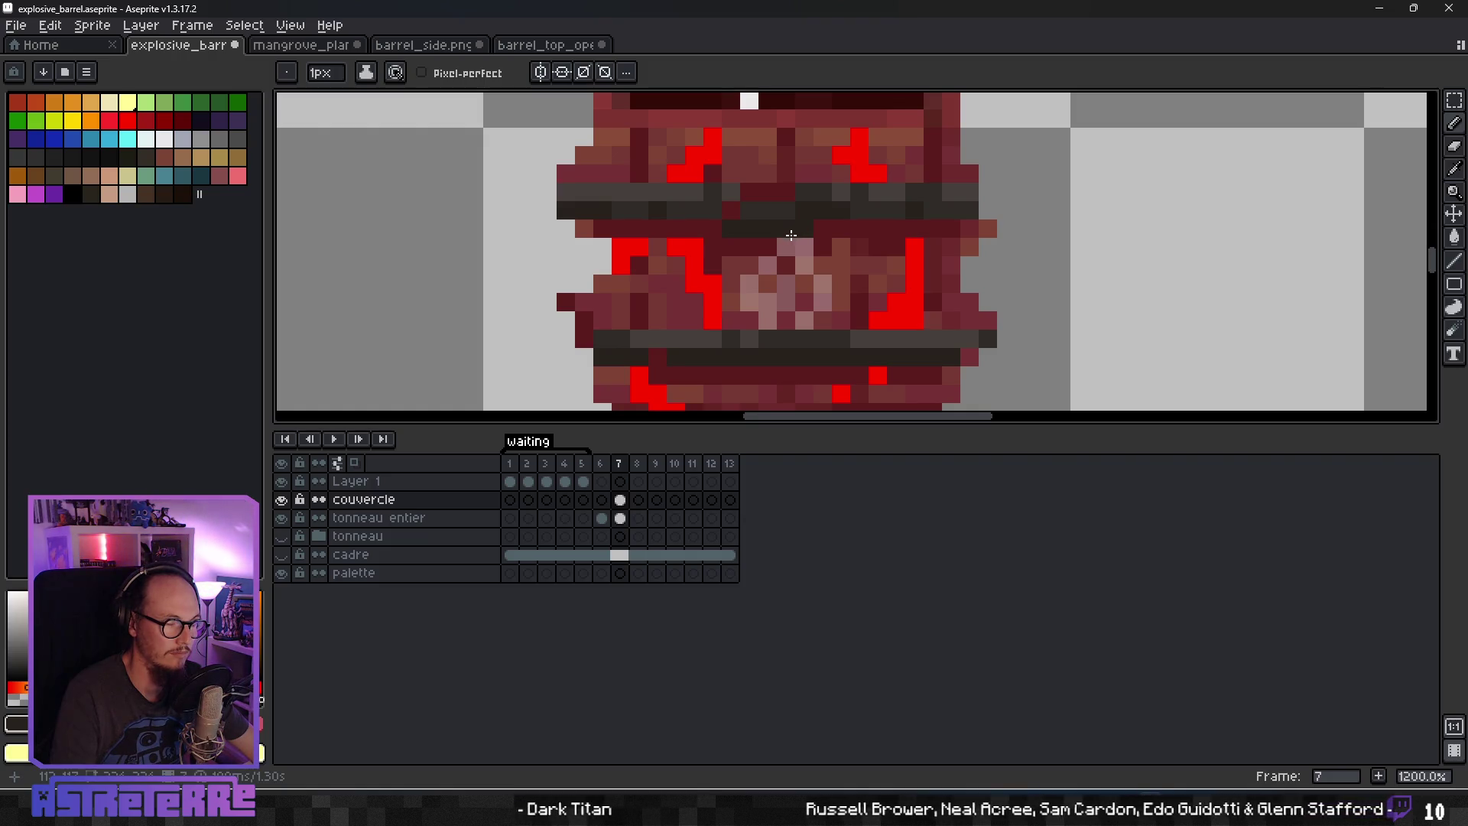
scroll(760, 246, down, 7)
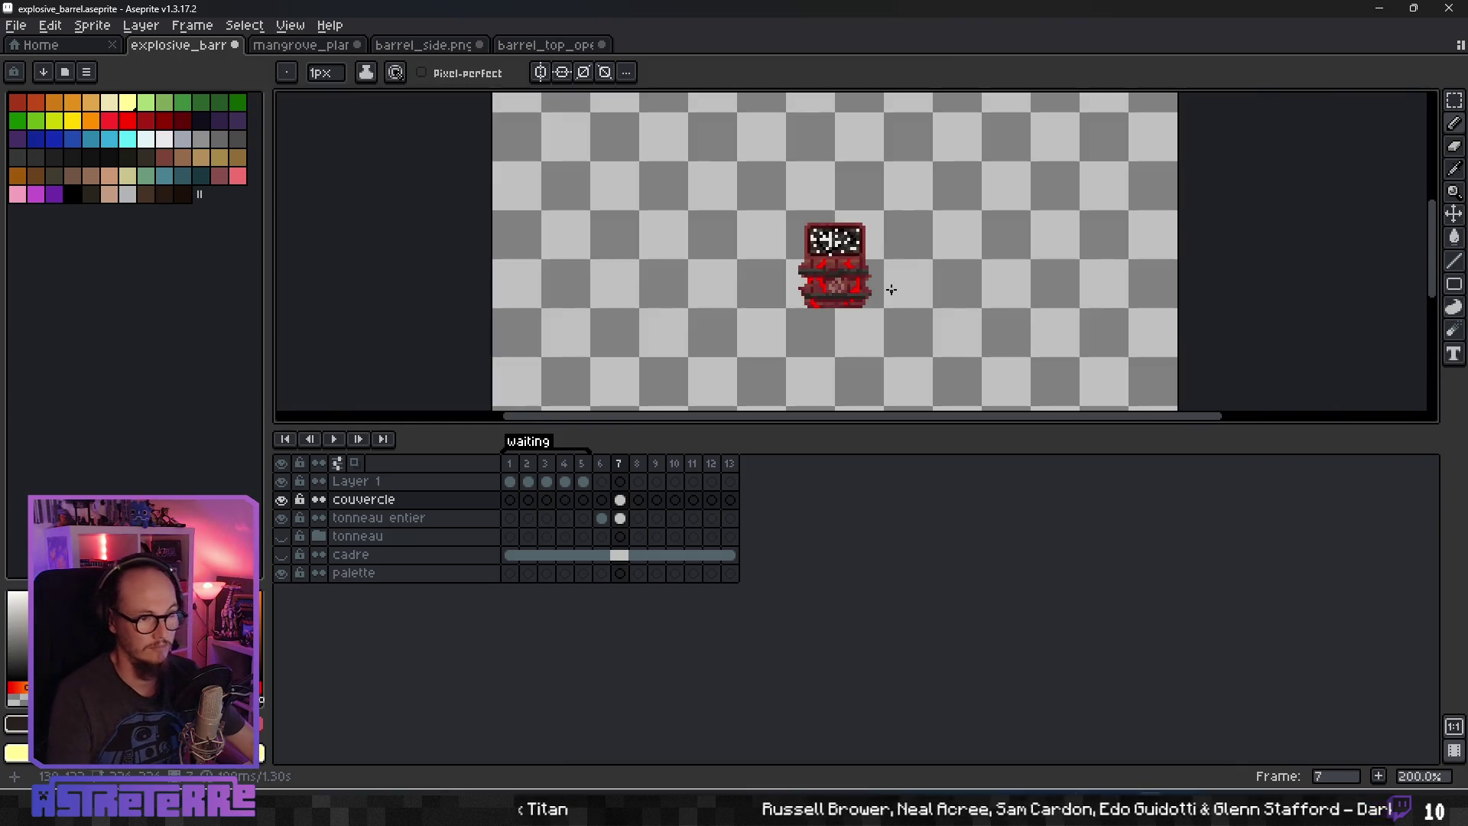
Flip repeatedly between frames 6 and 7 to compare the lid states.
key(Left)
key(Right)
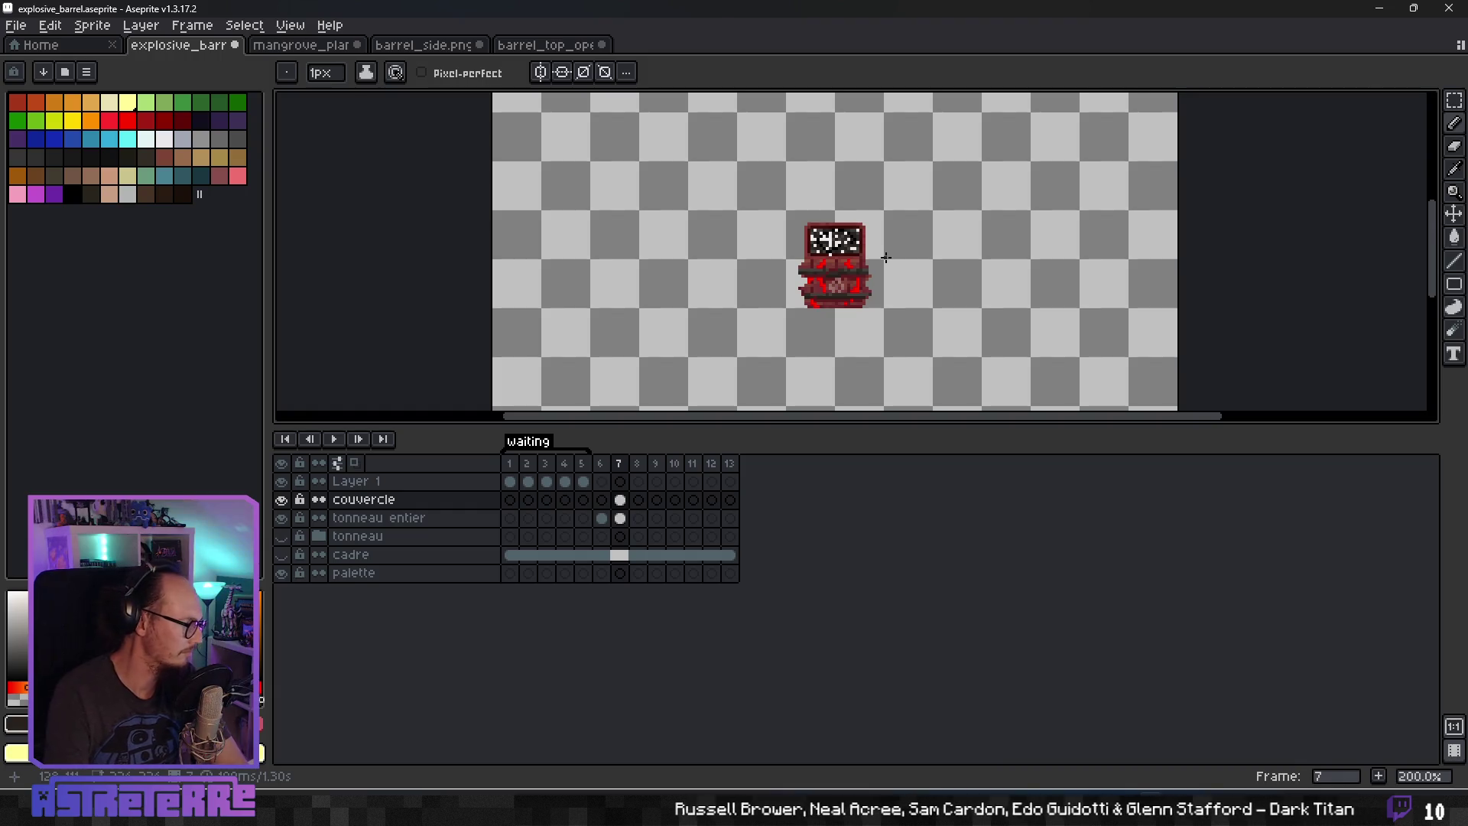
scroll(893, 267, up, 2)
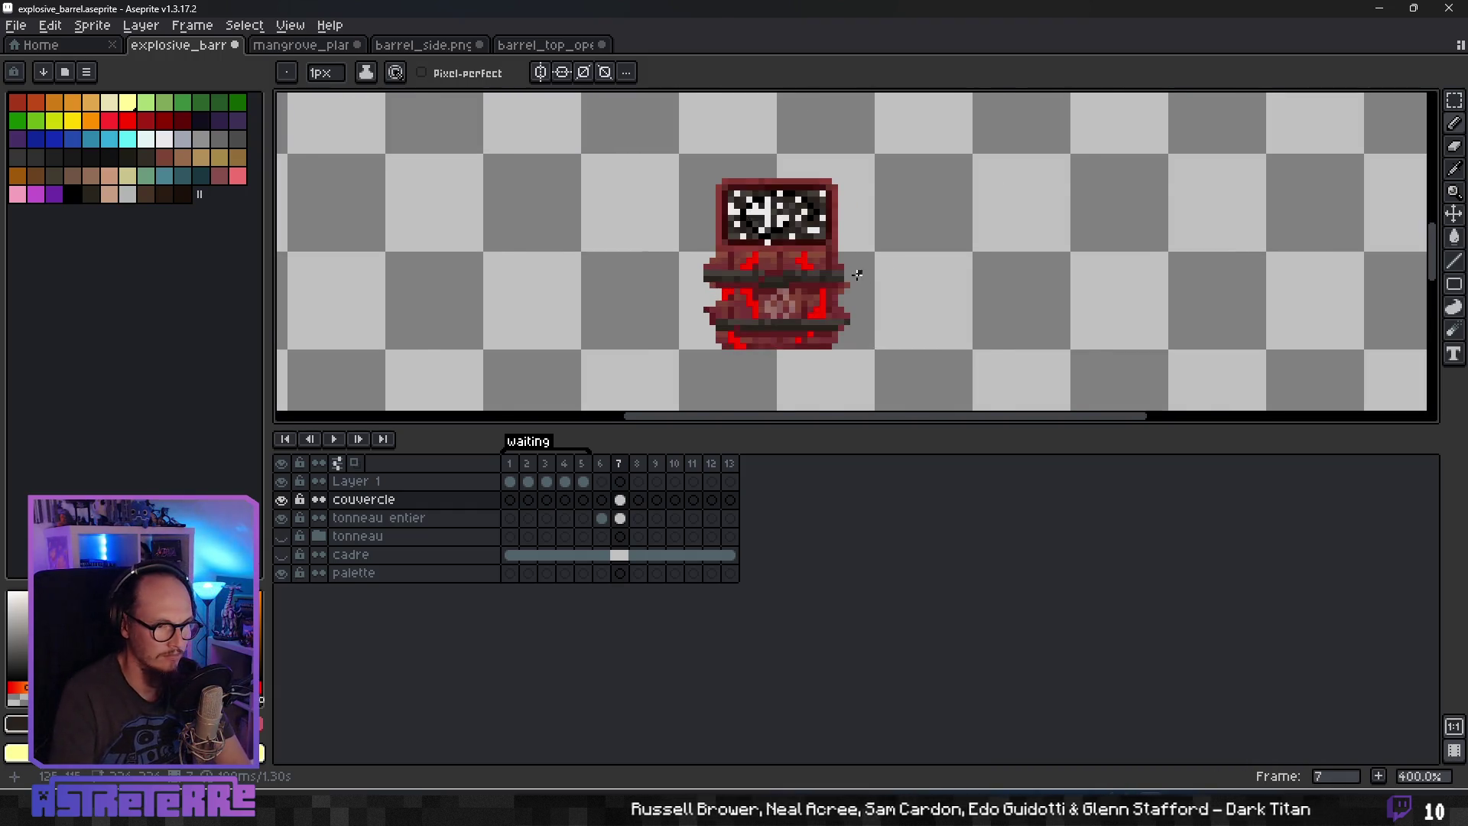
key(Left)
key(Right)
key(Left)
key(Right)
key(Left)
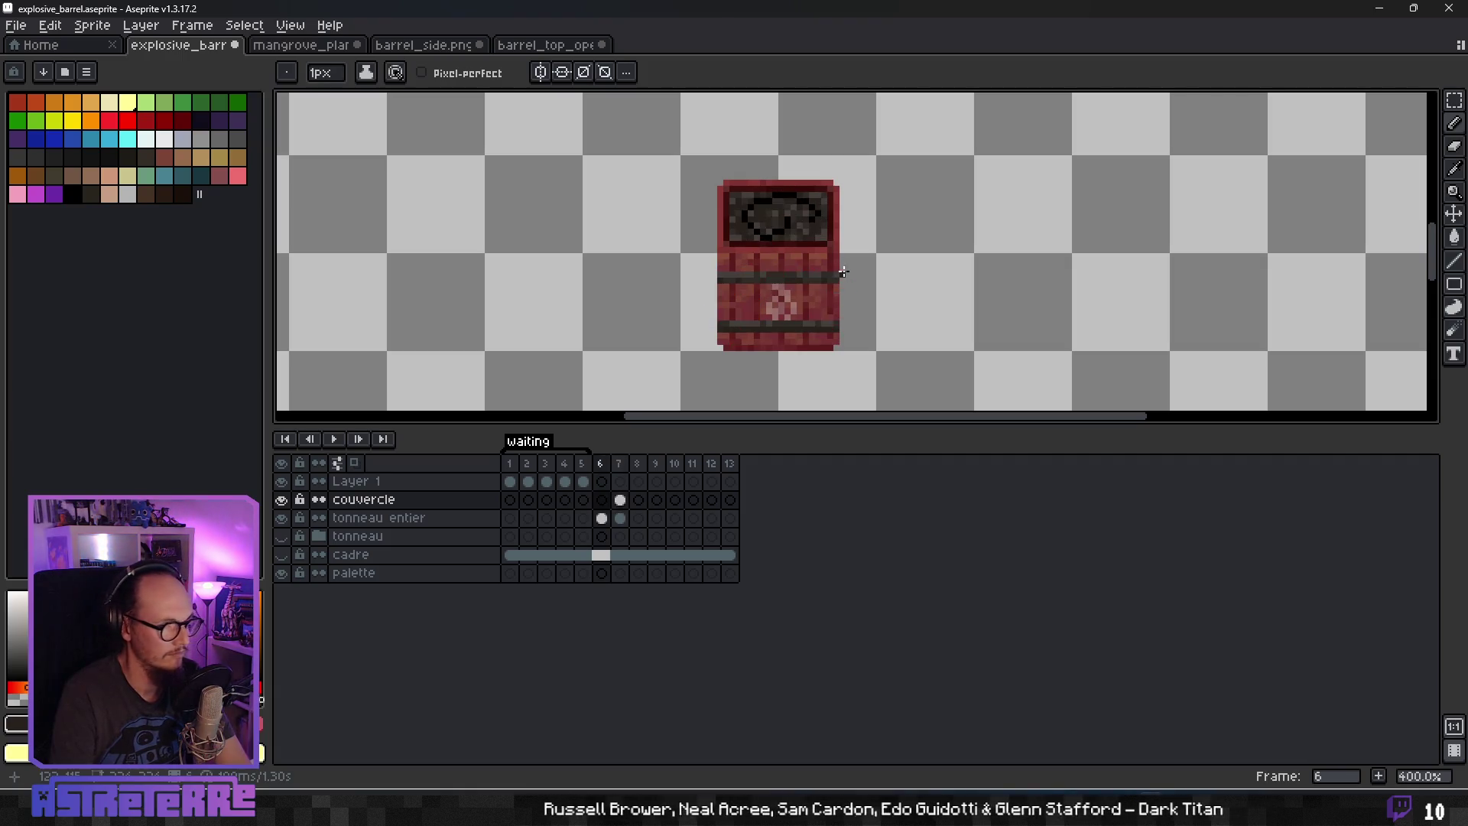
key(Right)
scroll(799, 269, up, 3)
Sample black and white from the lid and paint them along its bottom edge.
key(alt)
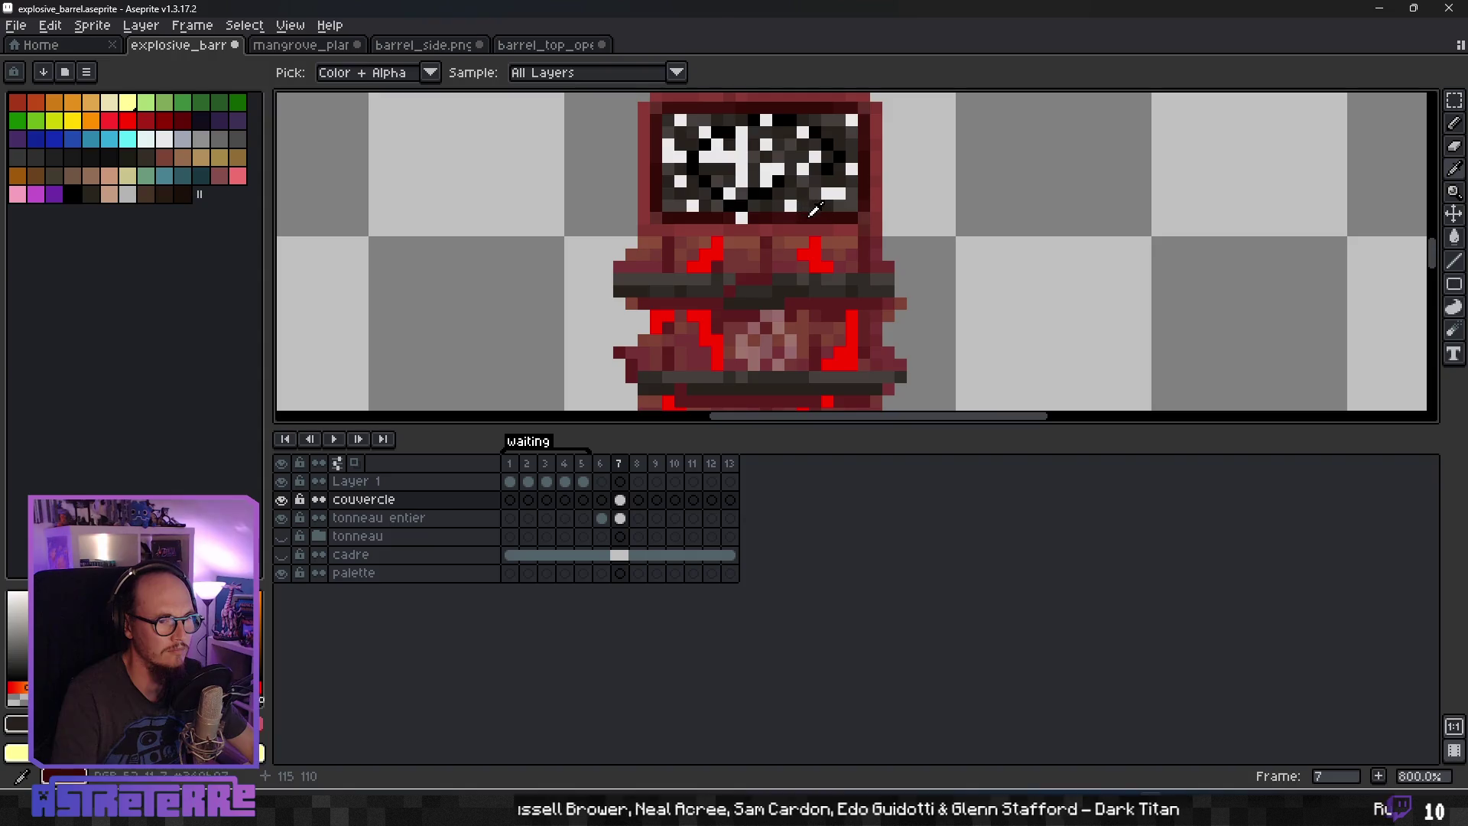
alt+click(793, 223)
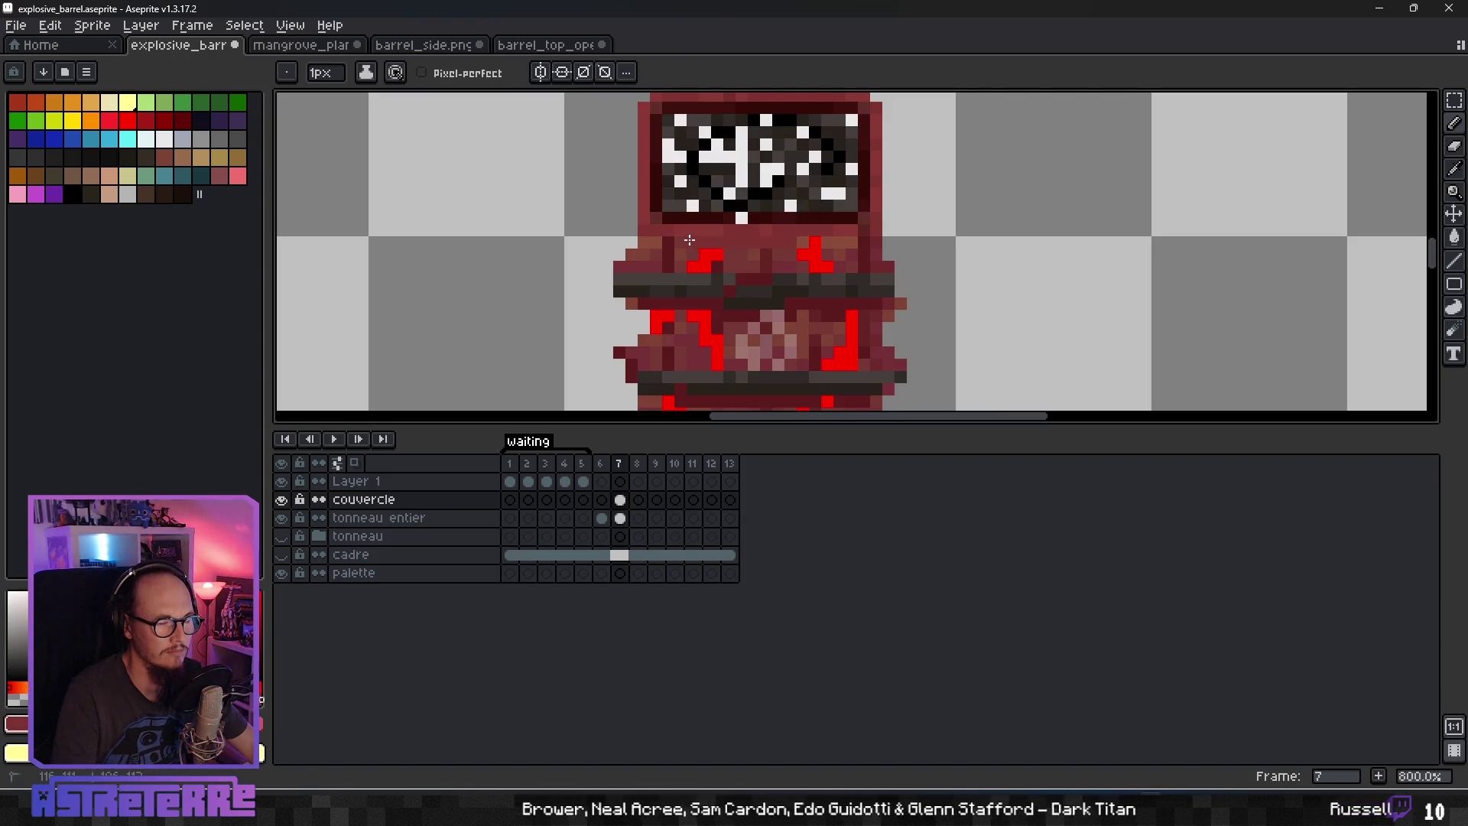
alt+click(783, 227)
alt+click(726, 197)
click(716, 217)
alt+click(741, 218)
click(795, 218)
Paint a dark red rim along the lid's underside, then sample black again.
alt+click(690, 227)
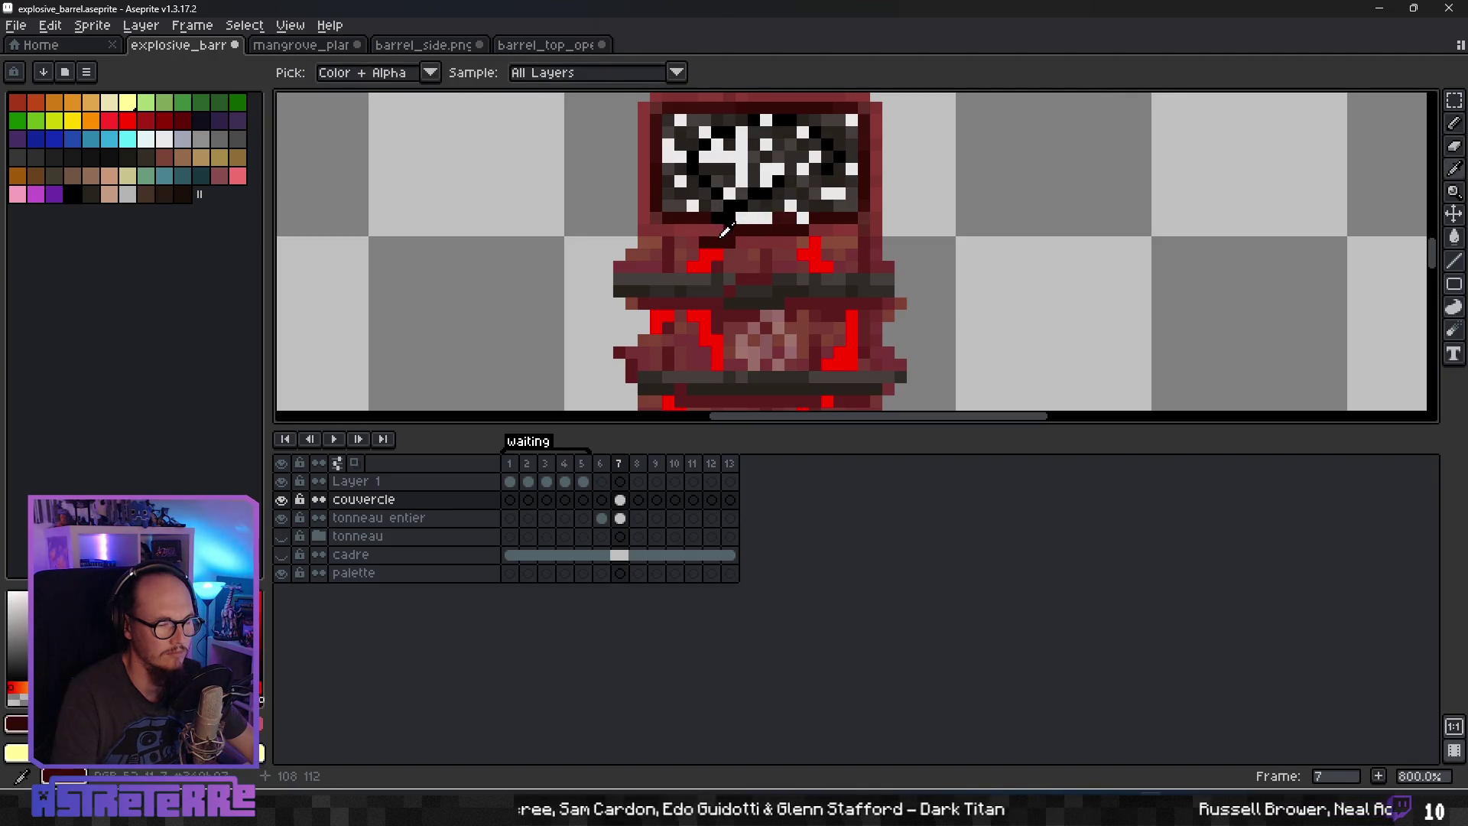
click(692, 232)
click(716, 229)
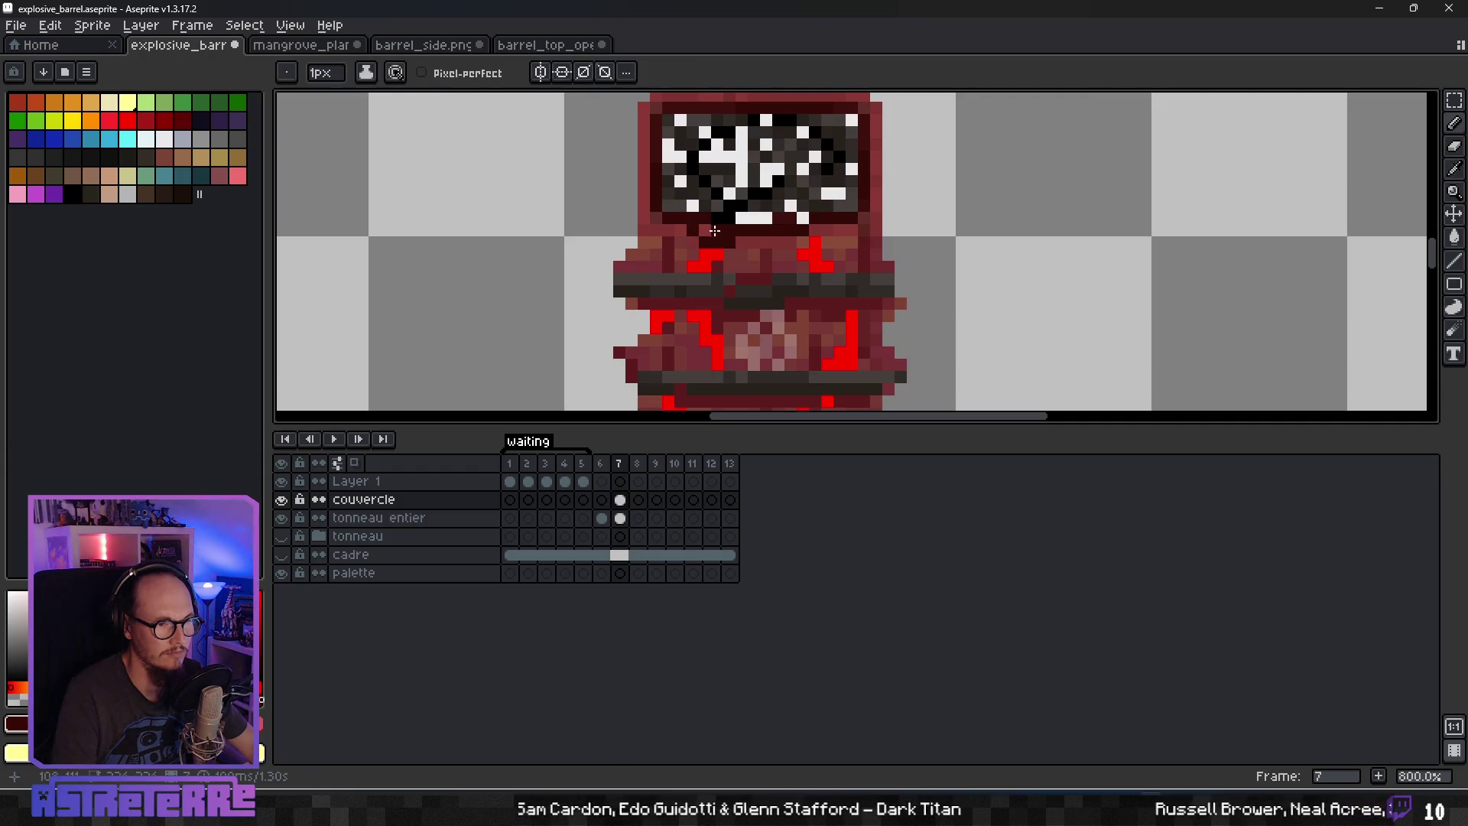
click(788, 257)
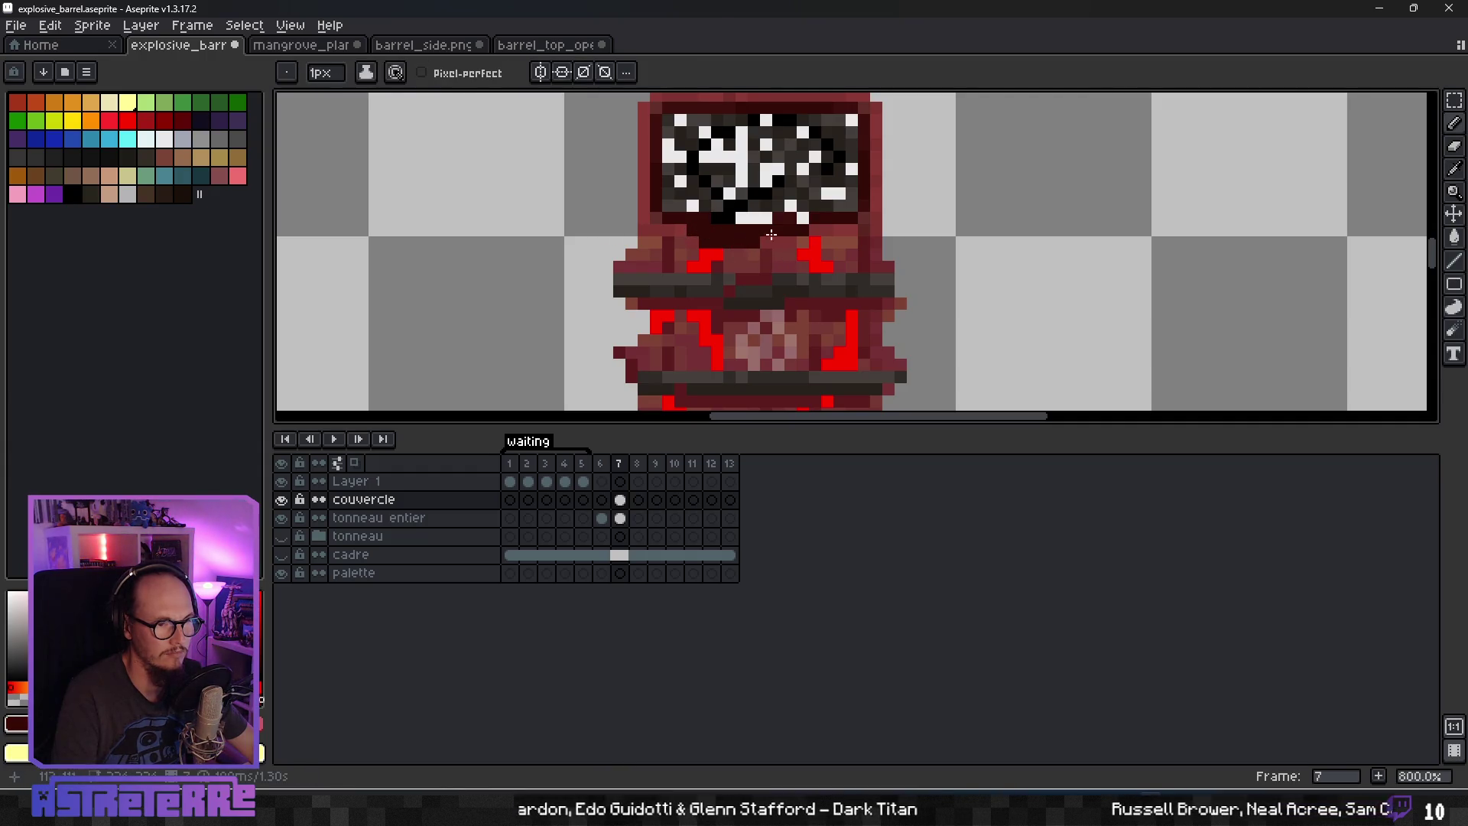
alt+click(824, 207)
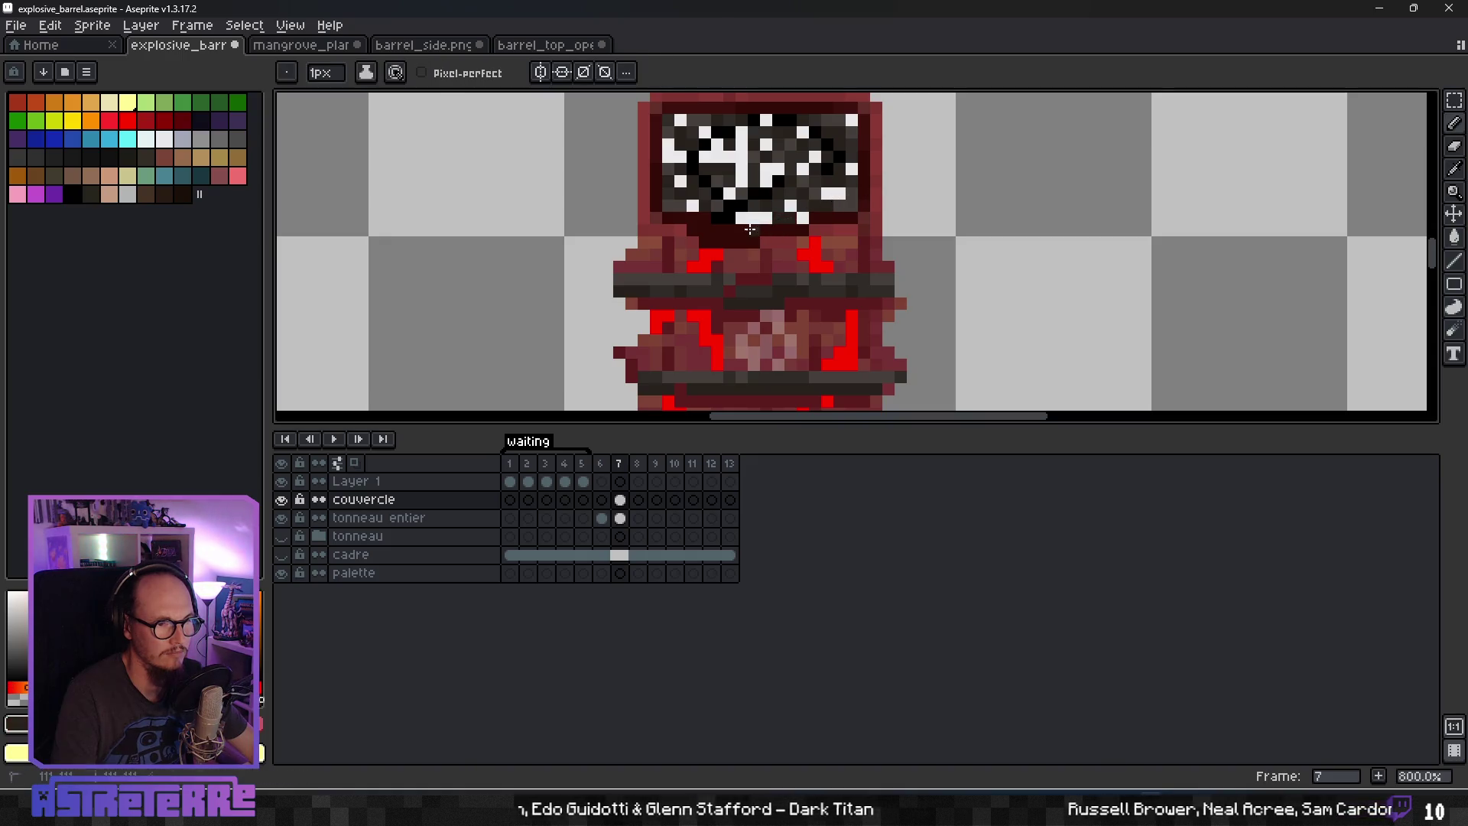
alt+click(730, 221)
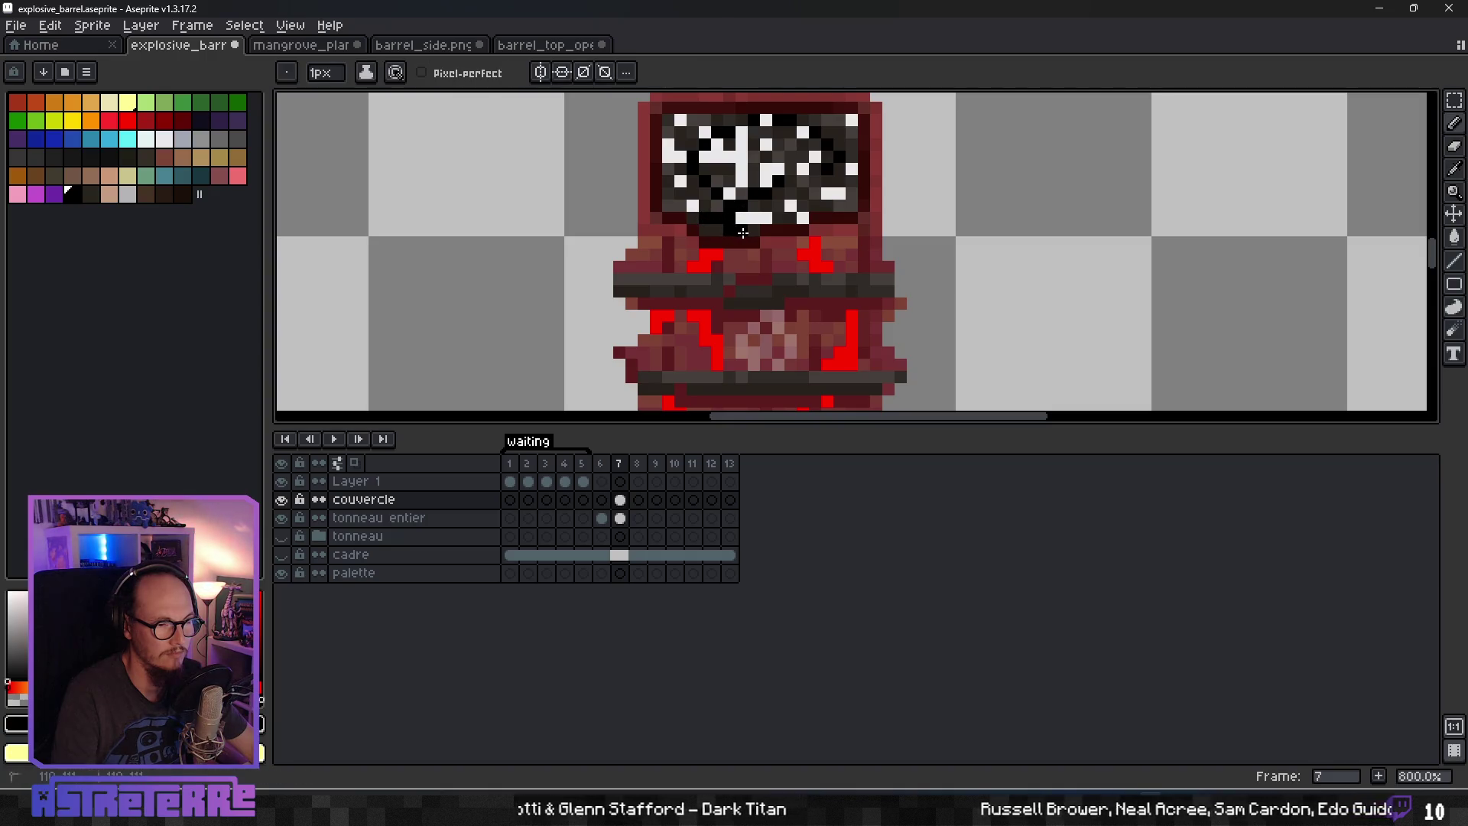
scroll(859, 245, down, 4)
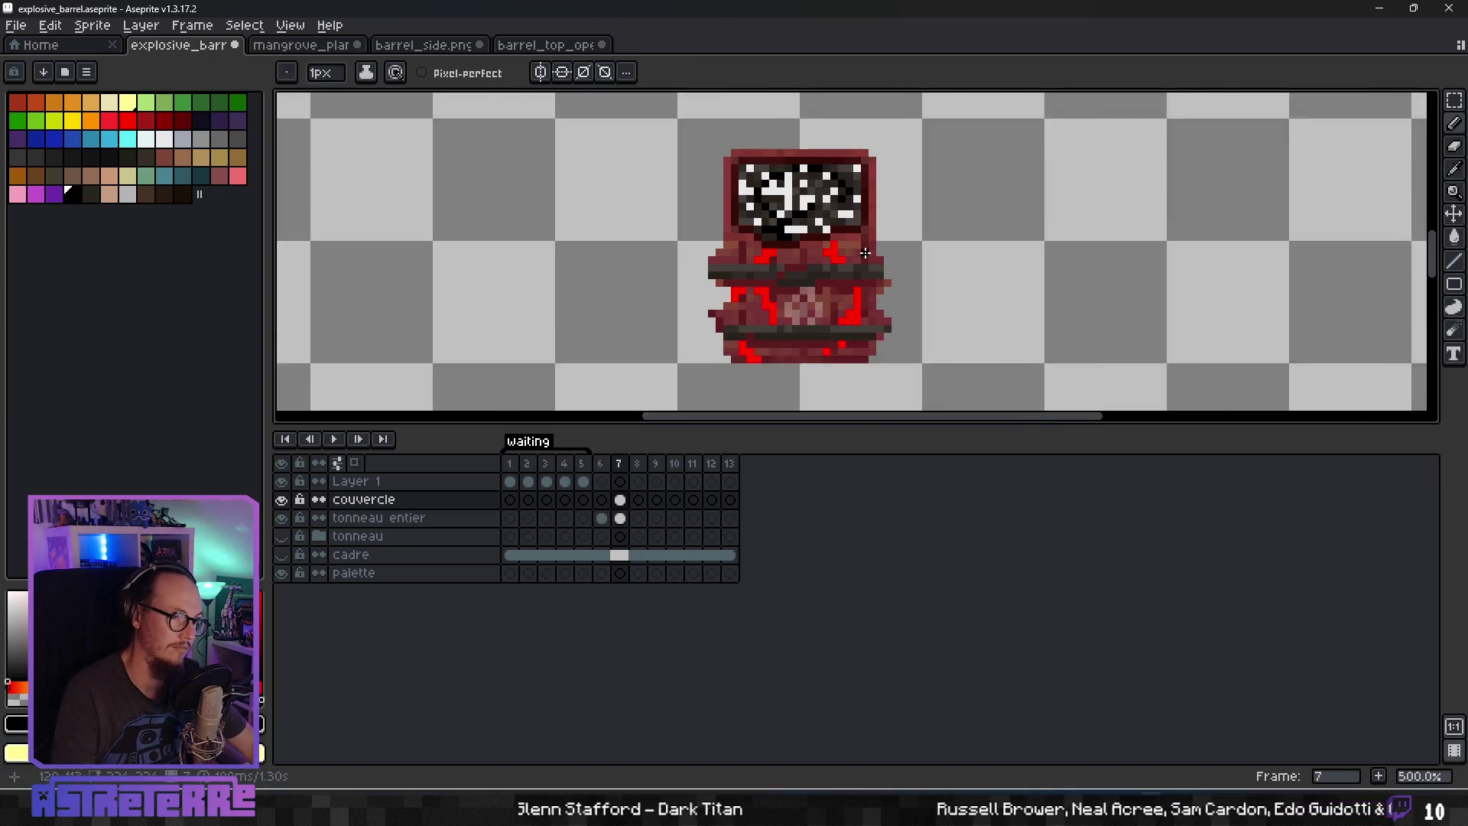
scroll(859, 245, up, 3)
scroll(859, 245, up, 4)
key(alt)
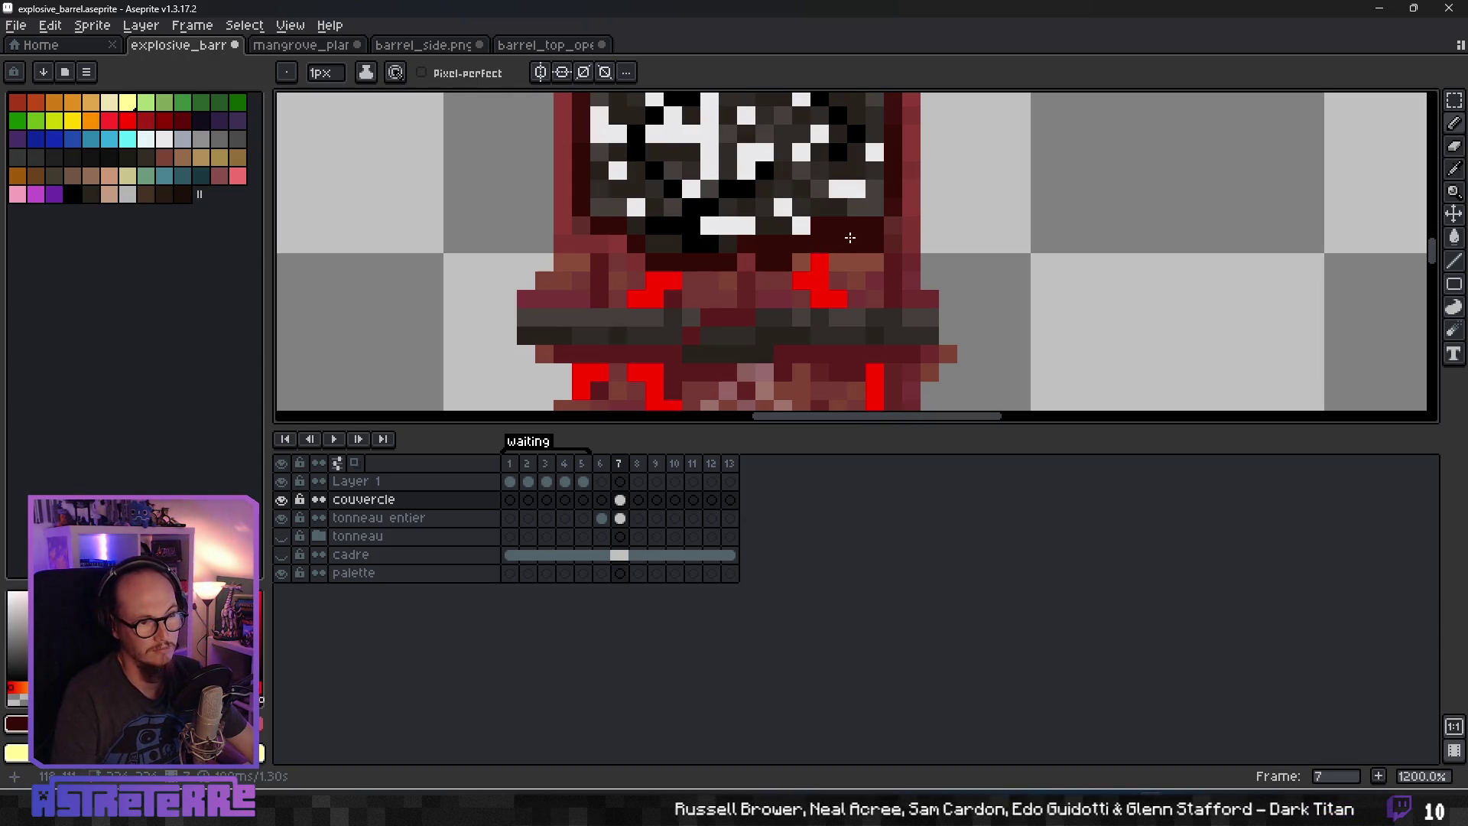
Sample a dark red from the lid rim and add dark pixels along it.
alt+click(842, 212)
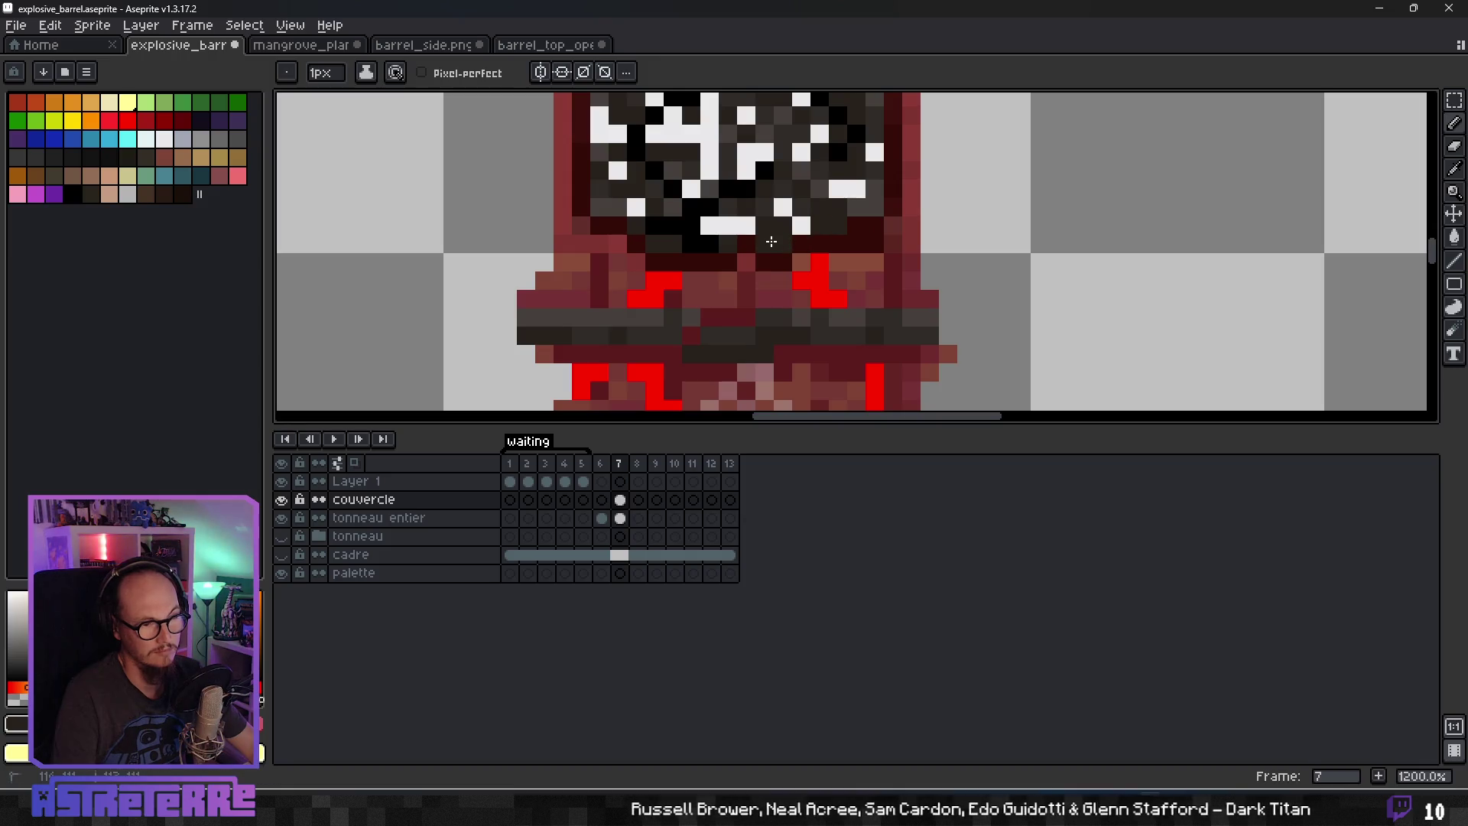
alt+click(767, 242)
click(745, 262)
alt+click(789, 238)
alt+click(844, 214)
scroll(834, 240, down, 6)
scroll(878, 196, up, 7)
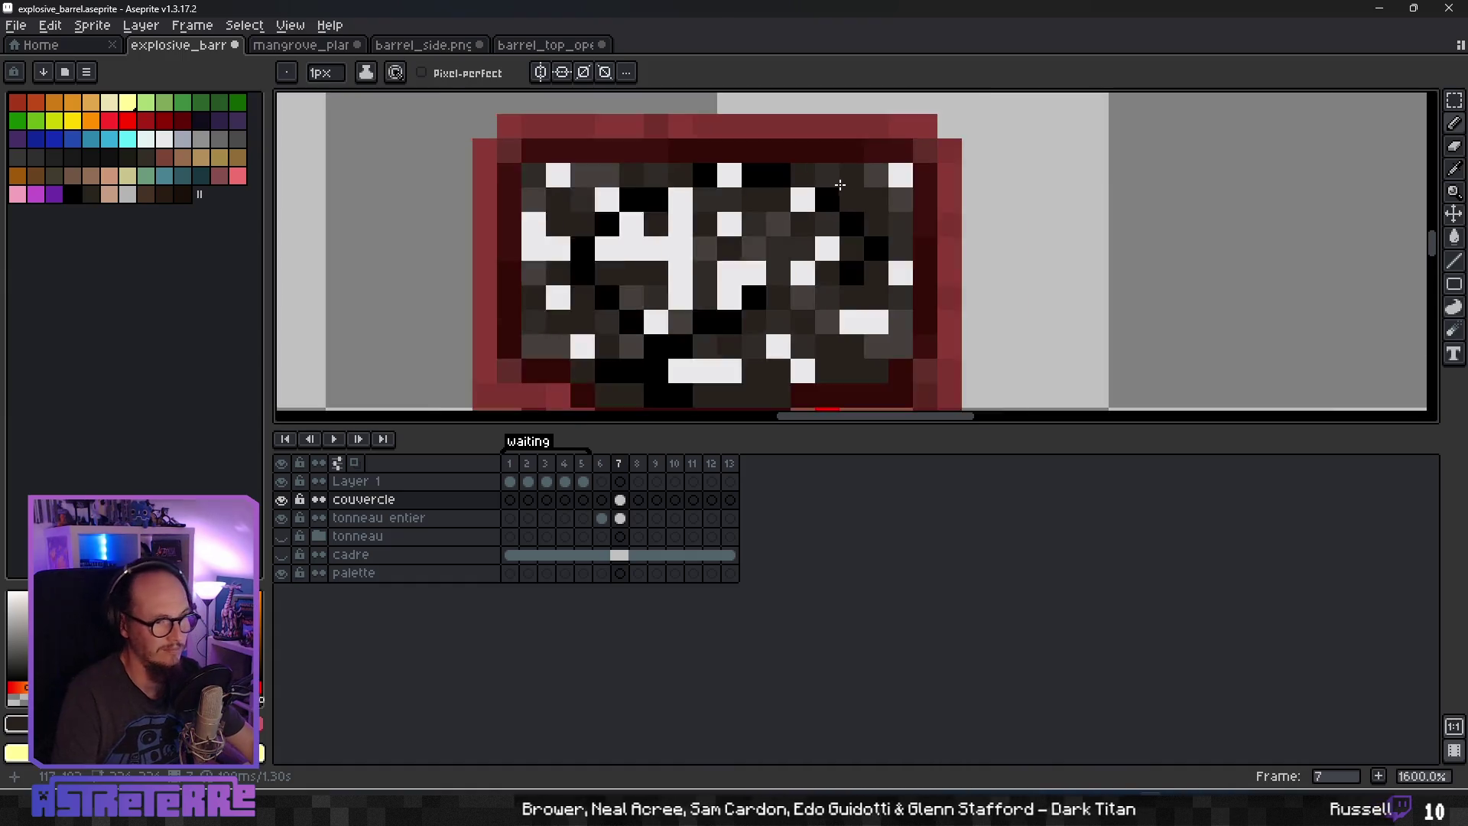
scroll(872, 188, down, 4)
scroll(879, 195, up, 2)
Thicken the lid's right edge with a dark-red column of pixels.
key(i)
alt+click(865, 217)
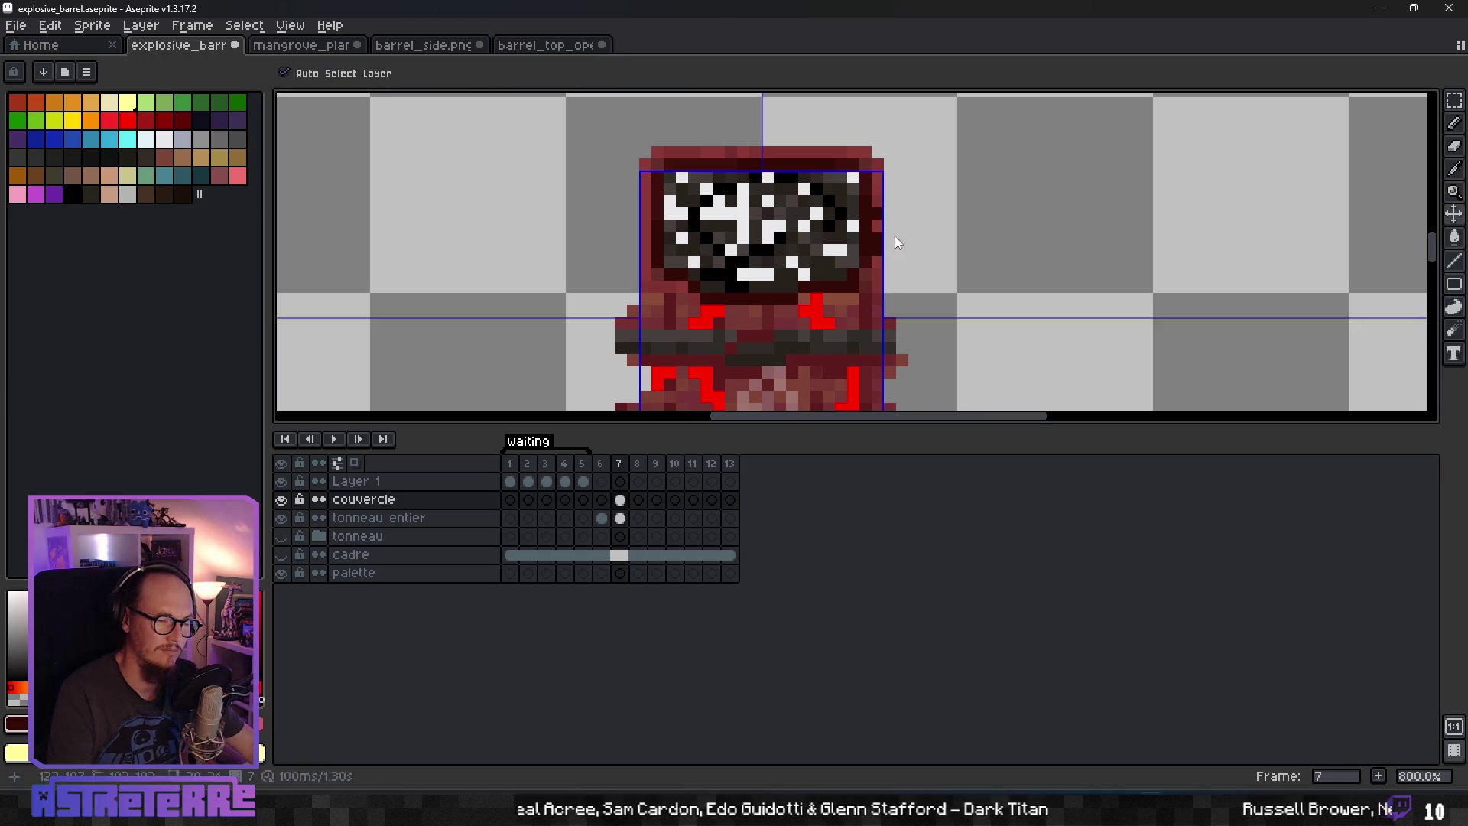
key(ctrl+z)
alt+click(876, 215)
click(876, 217)
alt+click(883, 199)
drag(887, 227, 885, 263)
scroll(886, 263, down, 5)
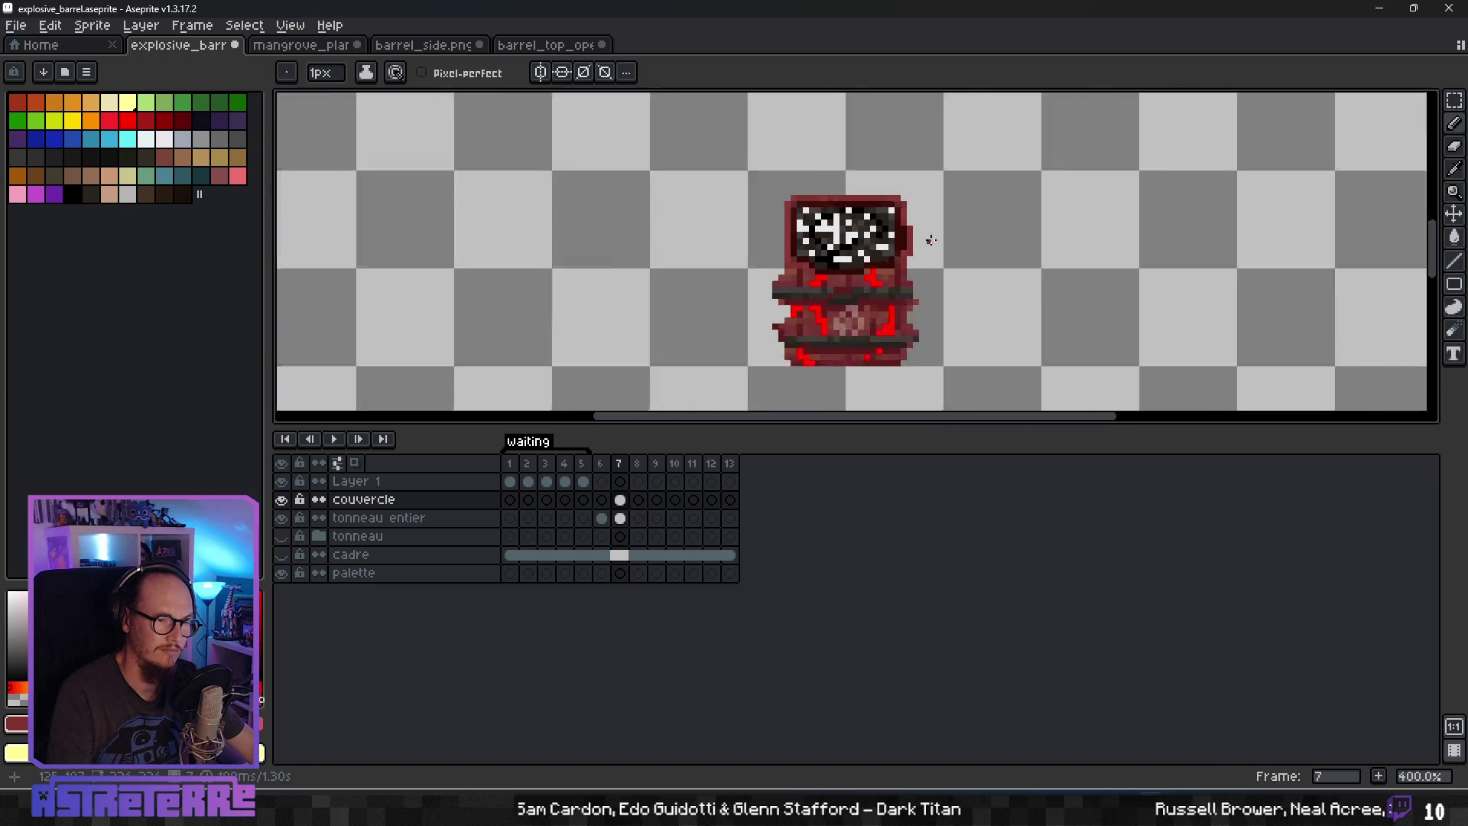
scroll(893, 215, up, 7)
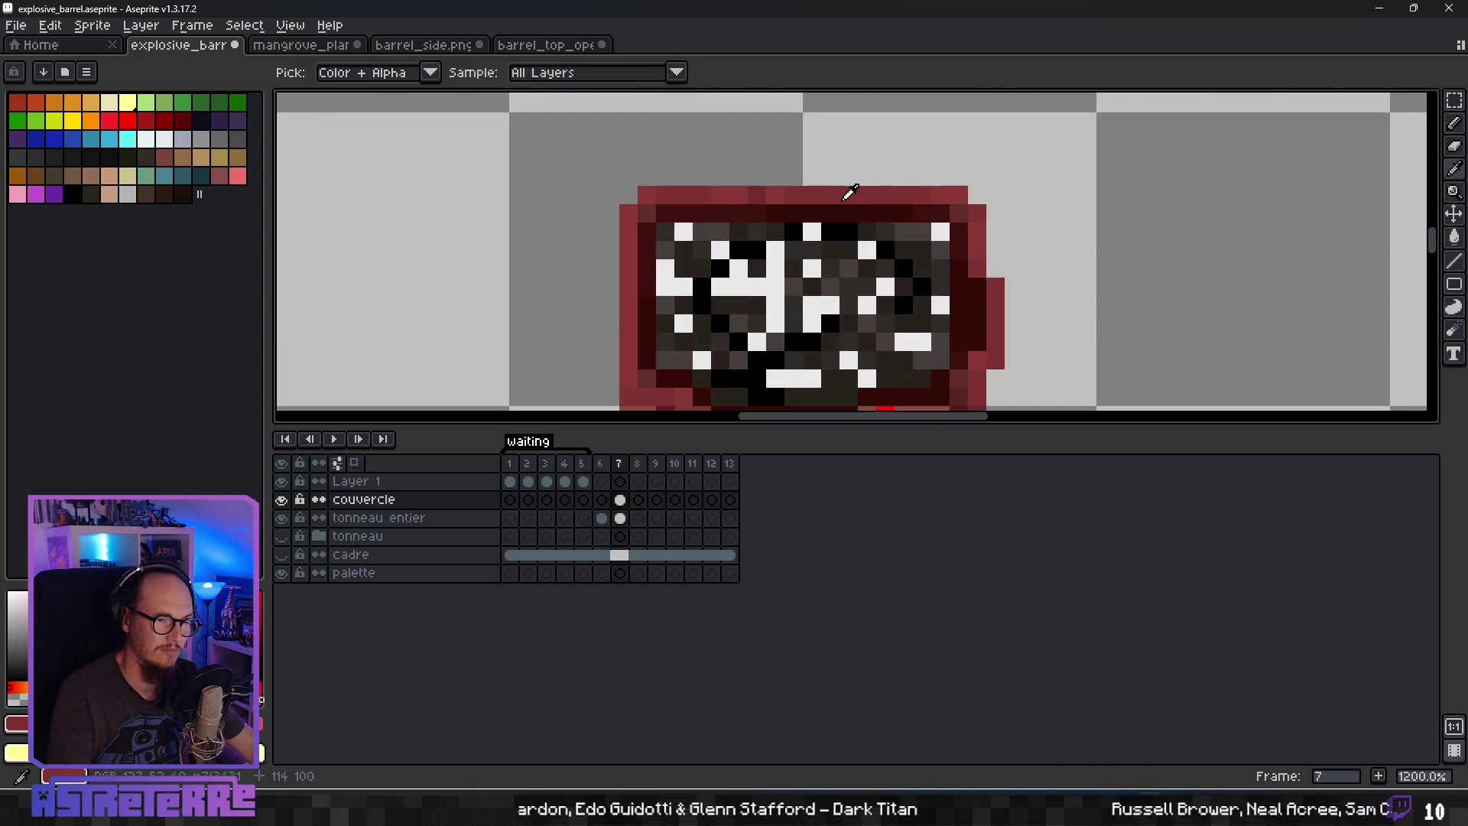
Build a raised red block on the lid's top-right rim with light and dark reds.
alt+click(880, 200)
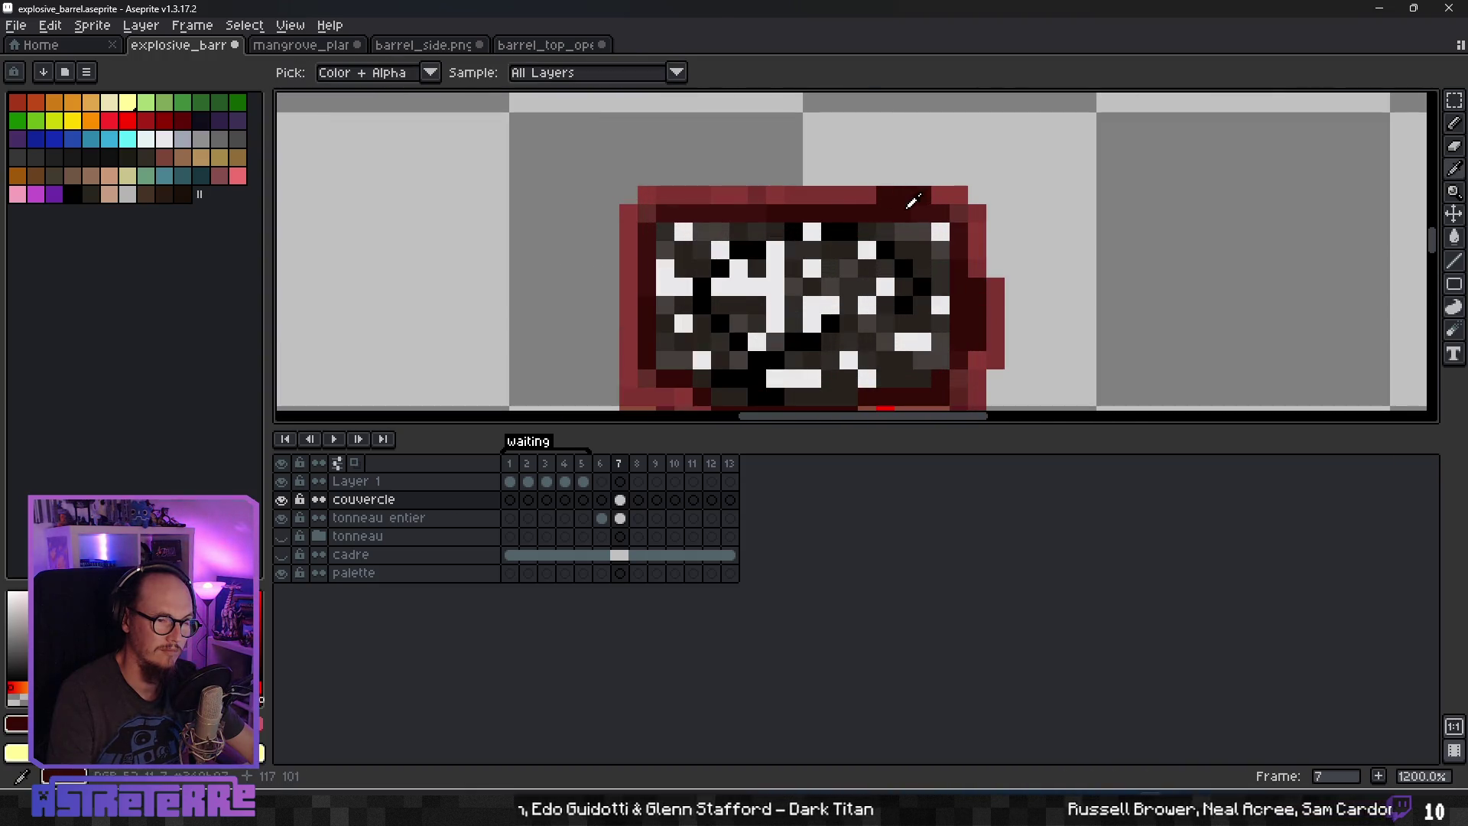
alt+click(864, 191)
mouse_move(886, 176)
mouse_down()
mouse_move(951, 179)
mouse_move(886, 195)
mouse_up()
alt+click(922, 195)
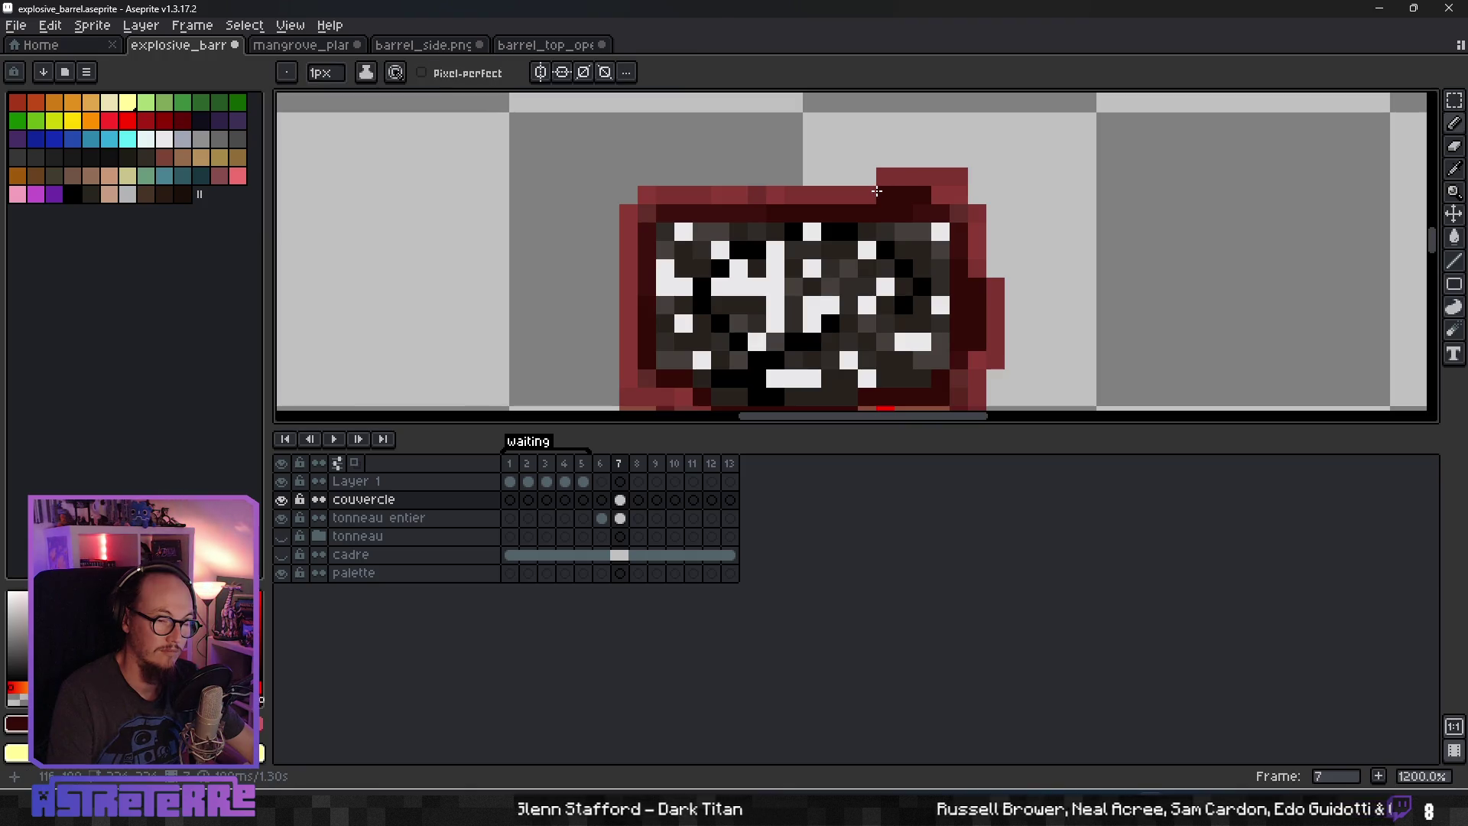
alt+click(886, 176)
click(867, 177)
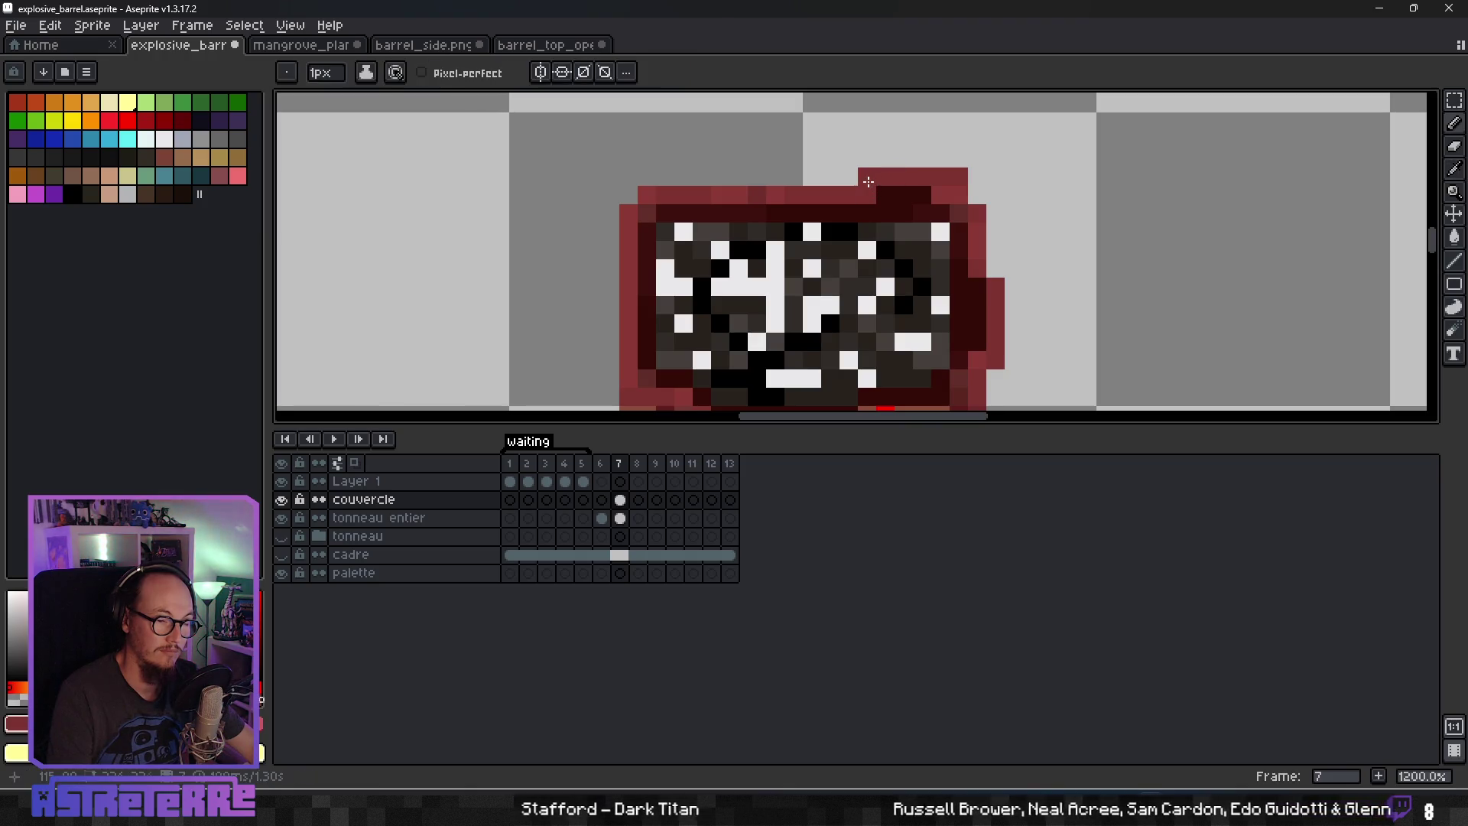
alt+click(889, 193)
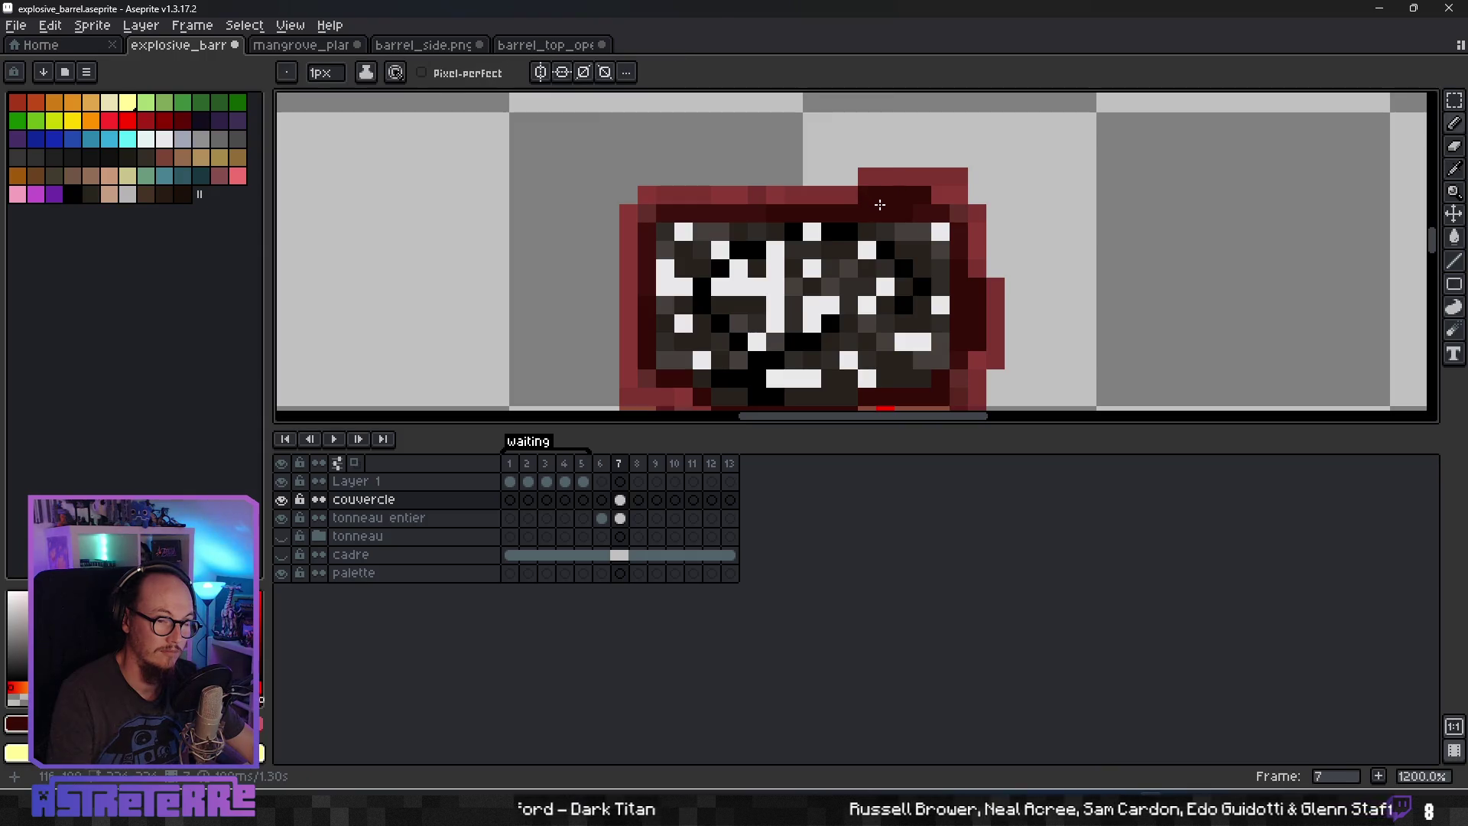
scroll(879, 203, down, 8)
scroll(870, 230, up, 2)
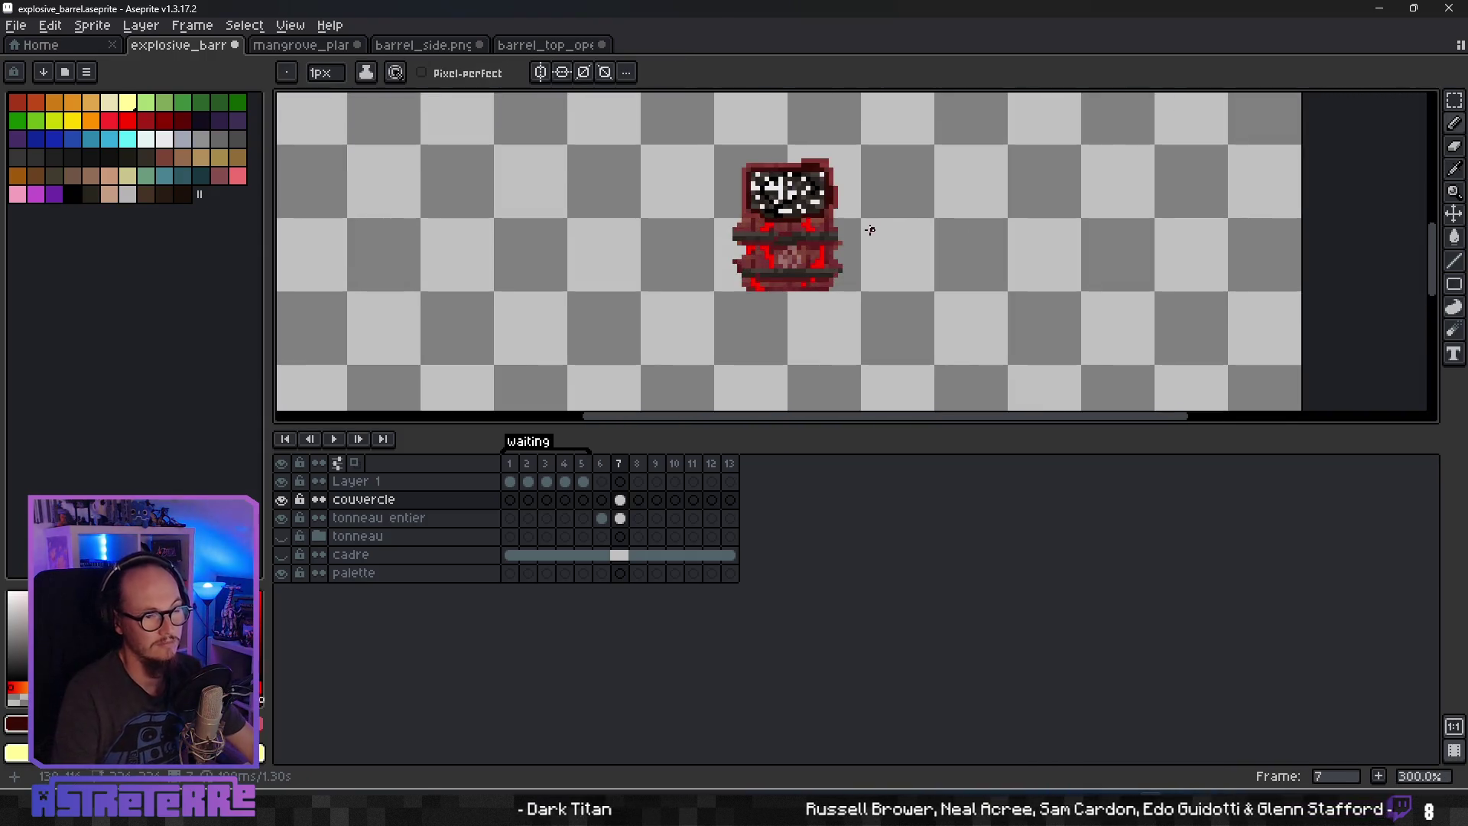
key(Left)
key(Right)
key(Left)
key(Right)
key(Left)
key(Right)
key(Left)
key(Right)
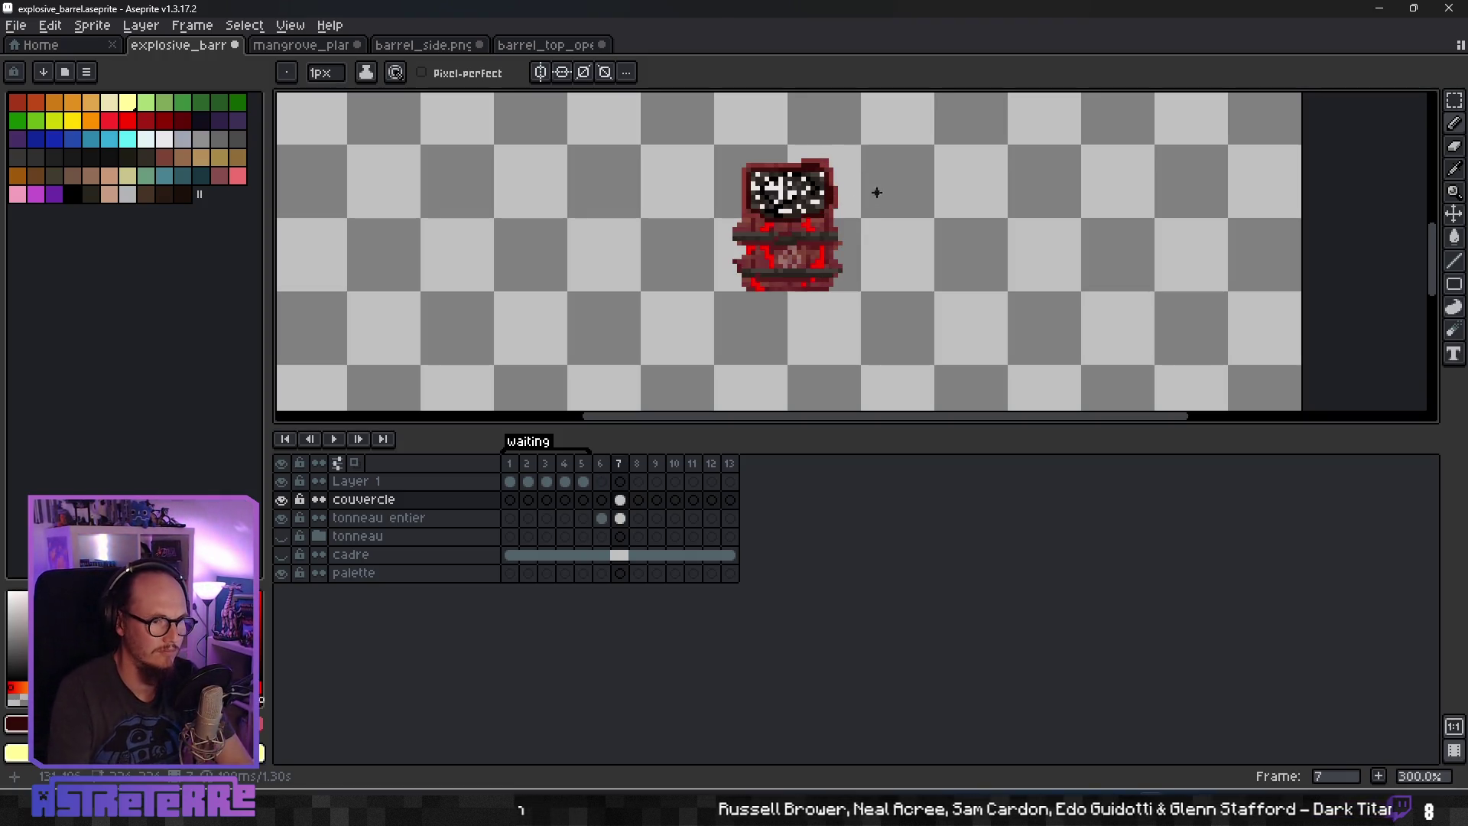
scroll(791, 214, up, 3)
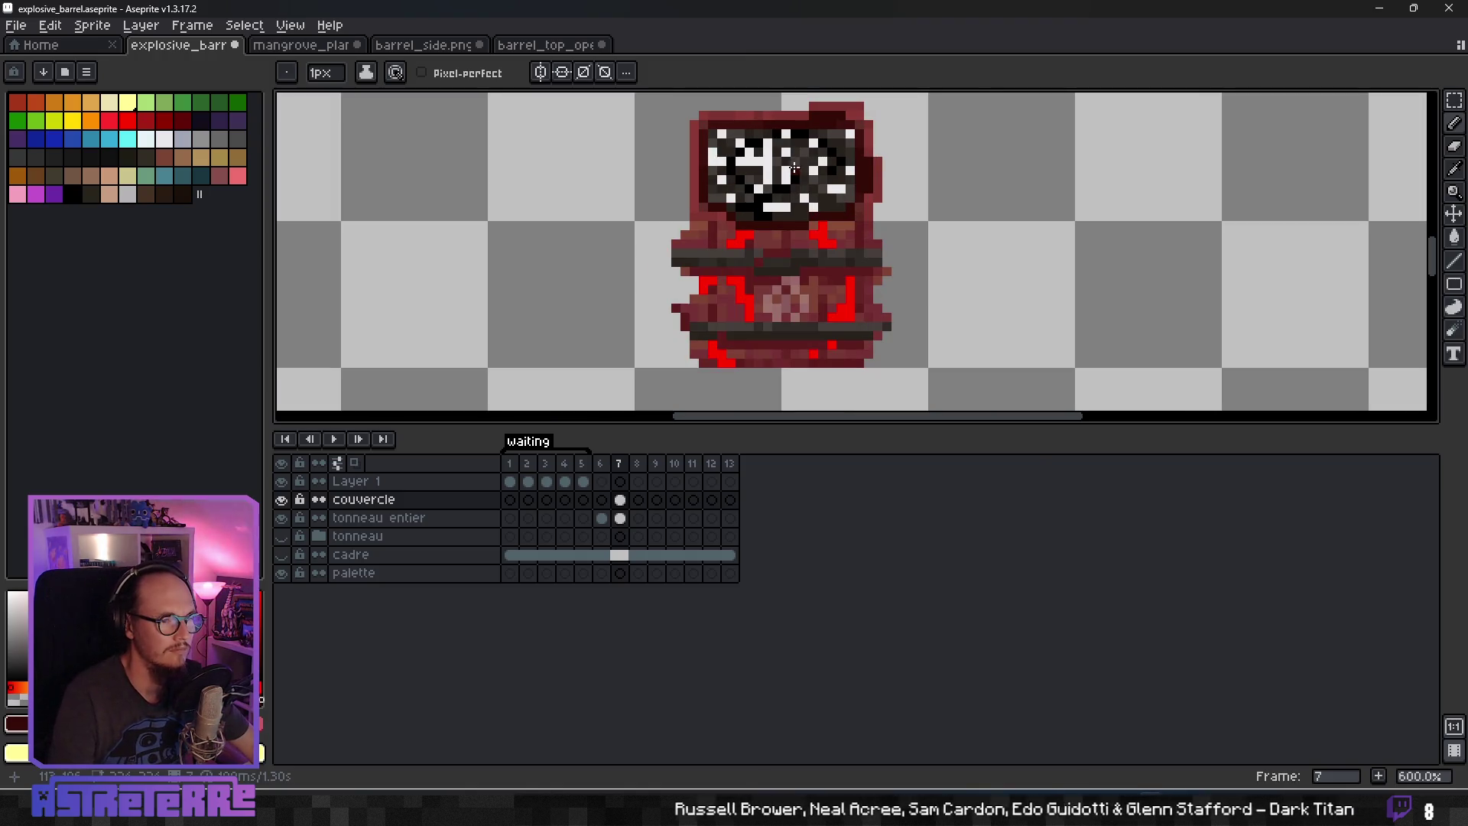
drag(856, 162, 849, 237)
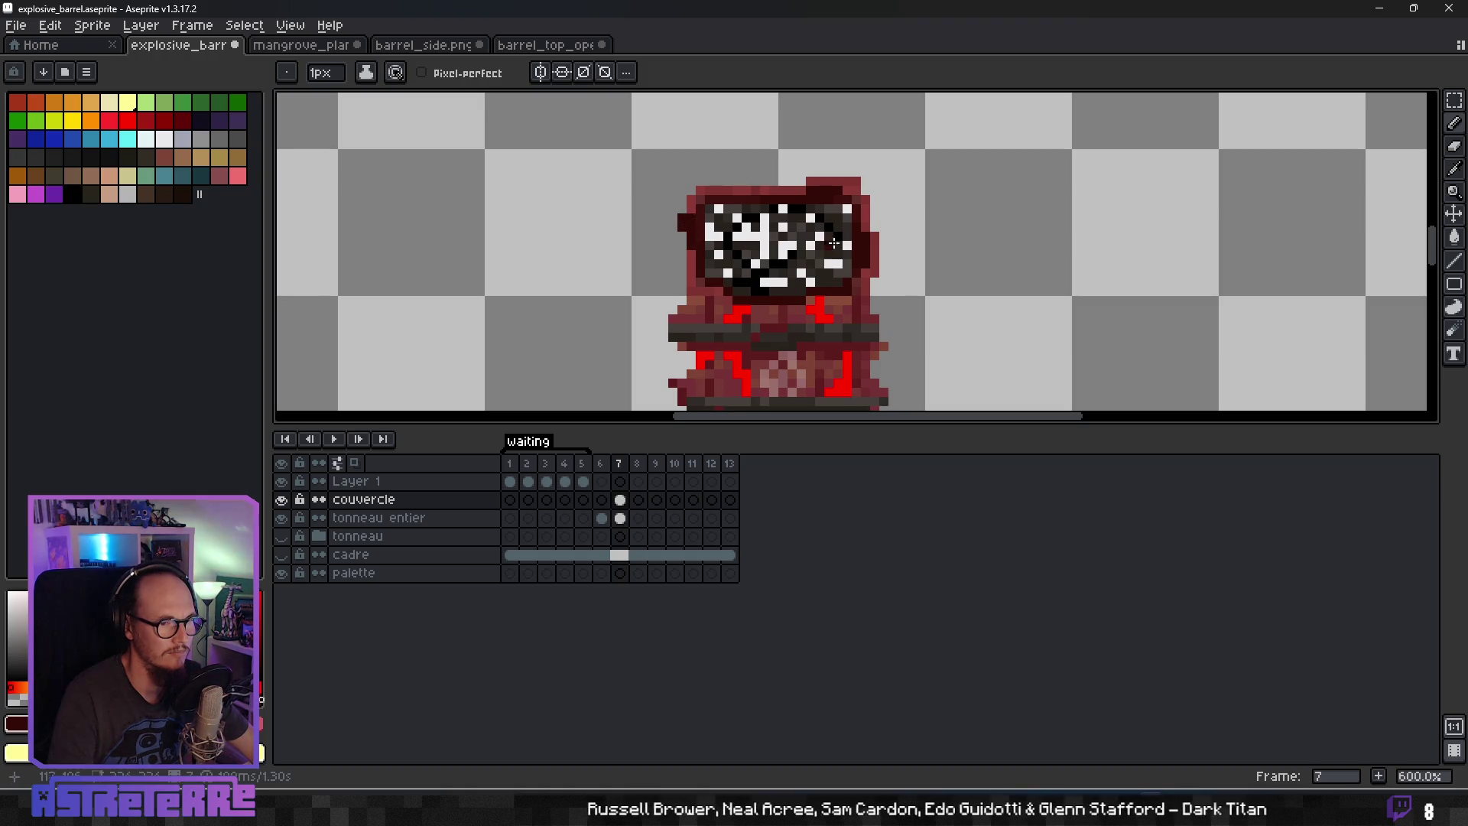
alt+click(879, 237)
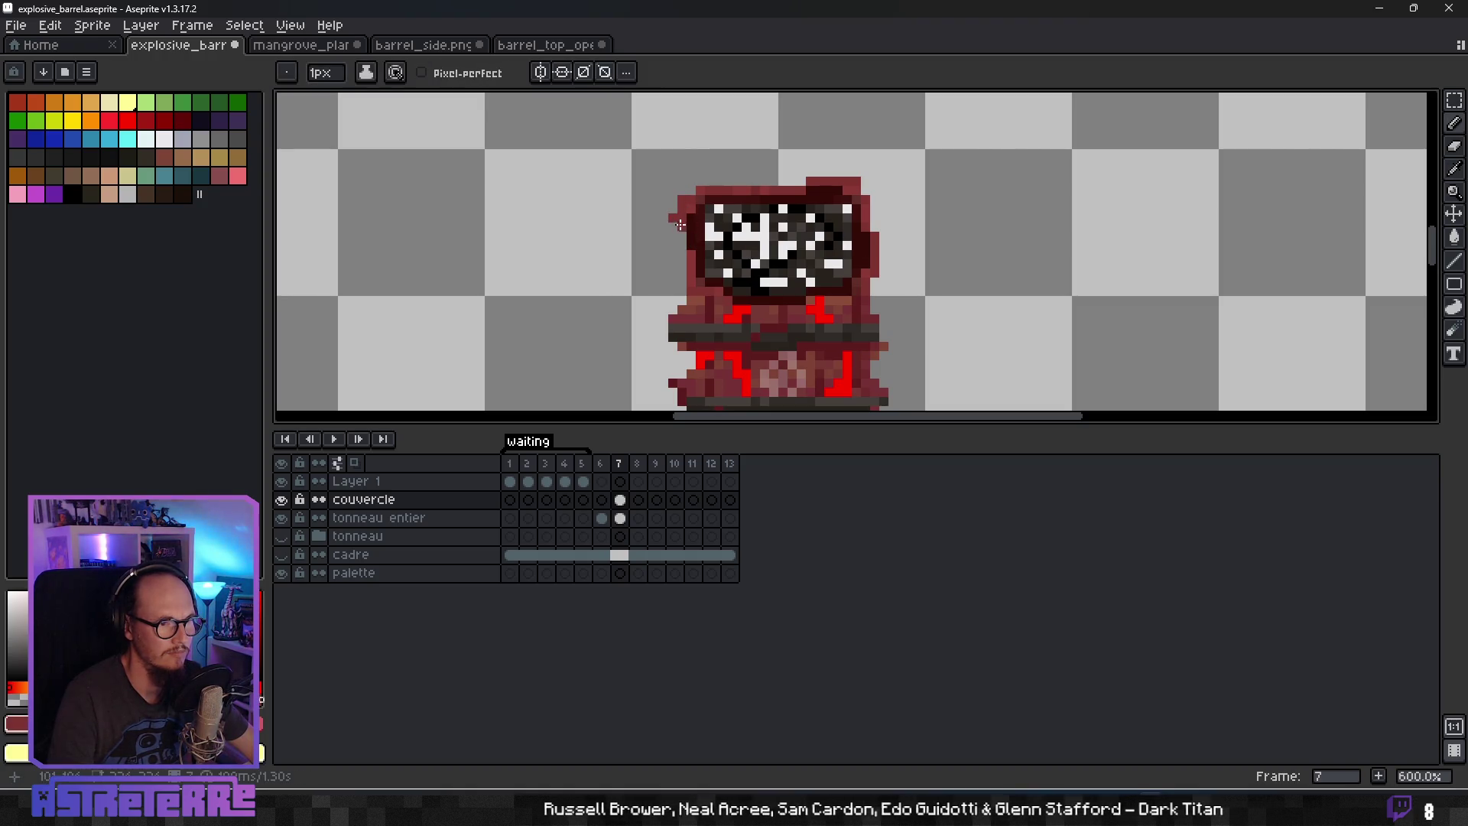
alt+click(678, 230)
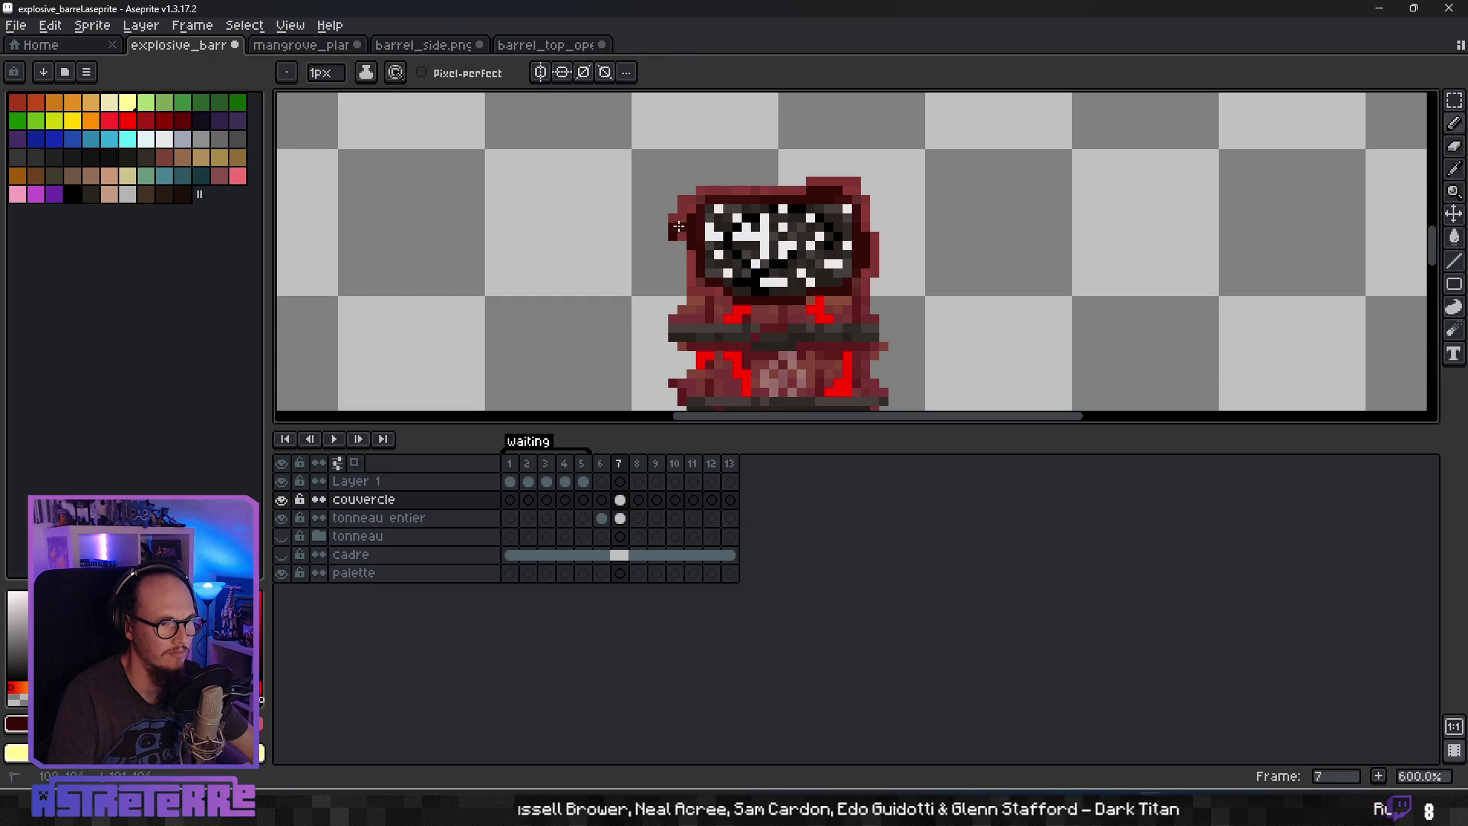
scroll(708, 232, up, 4)
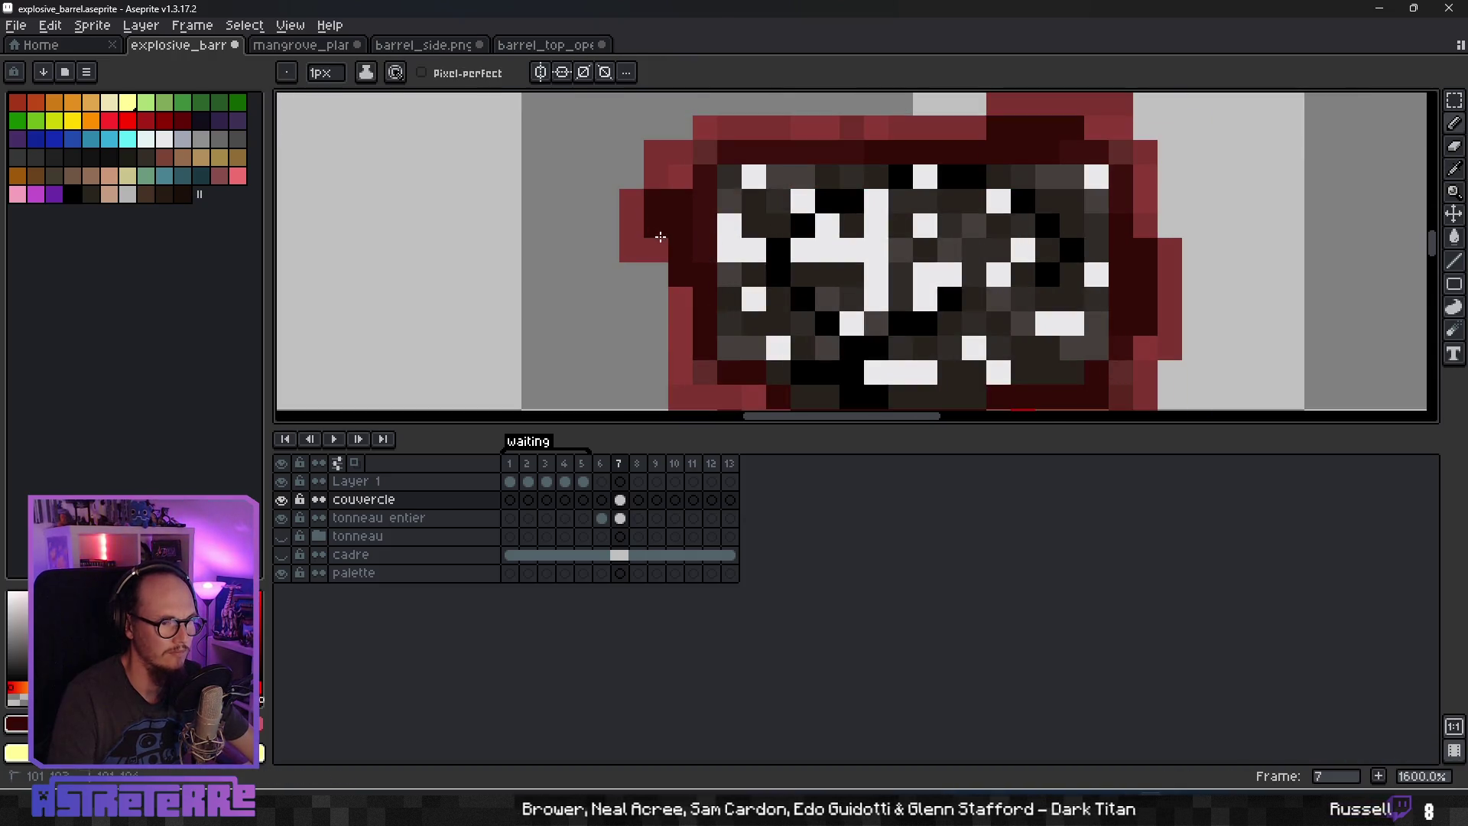
scroll(661, 241, down, 5)
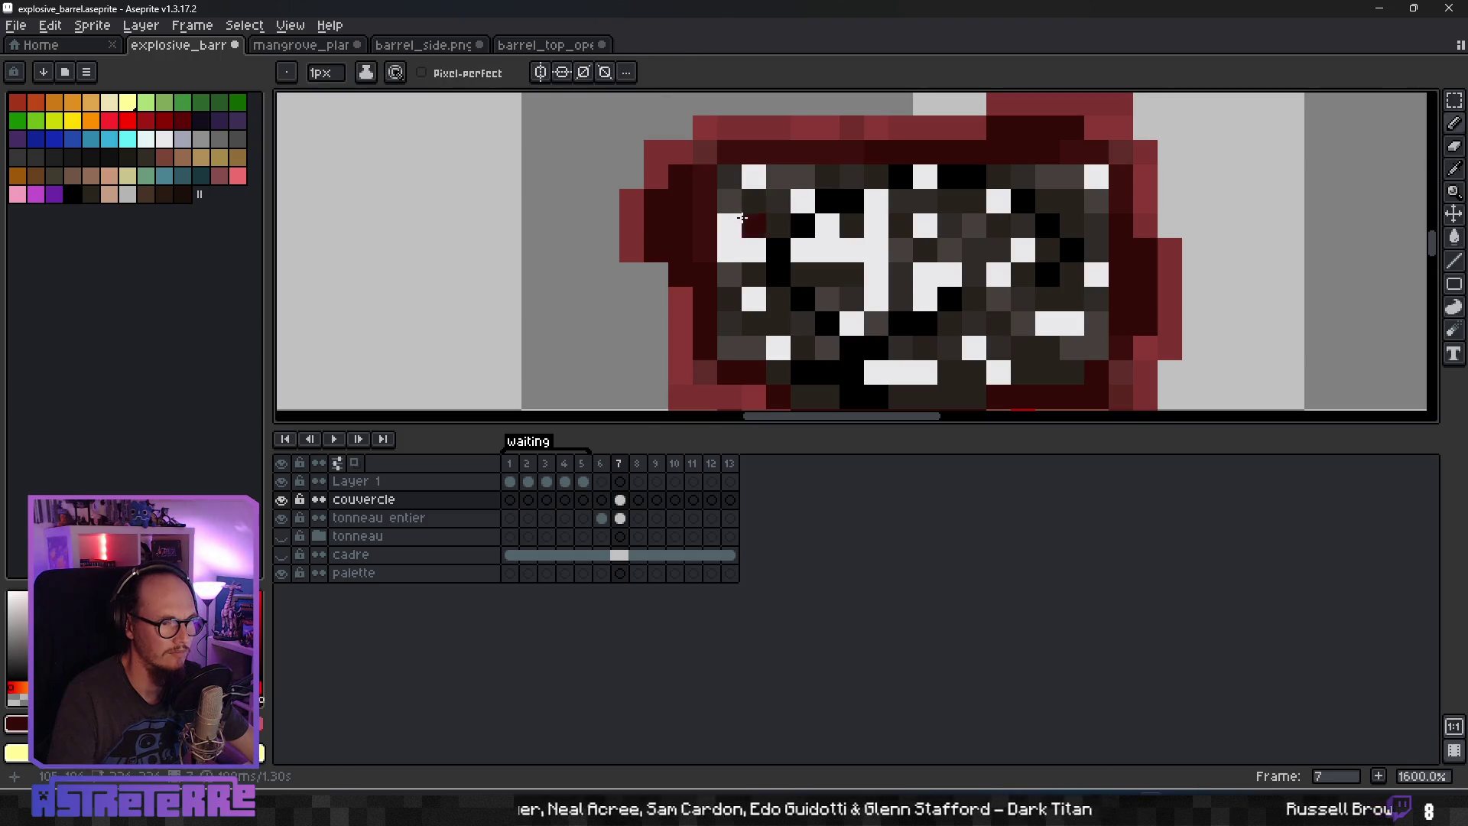
scroll(722, 238, up, 3)
alt+click(720, 242)
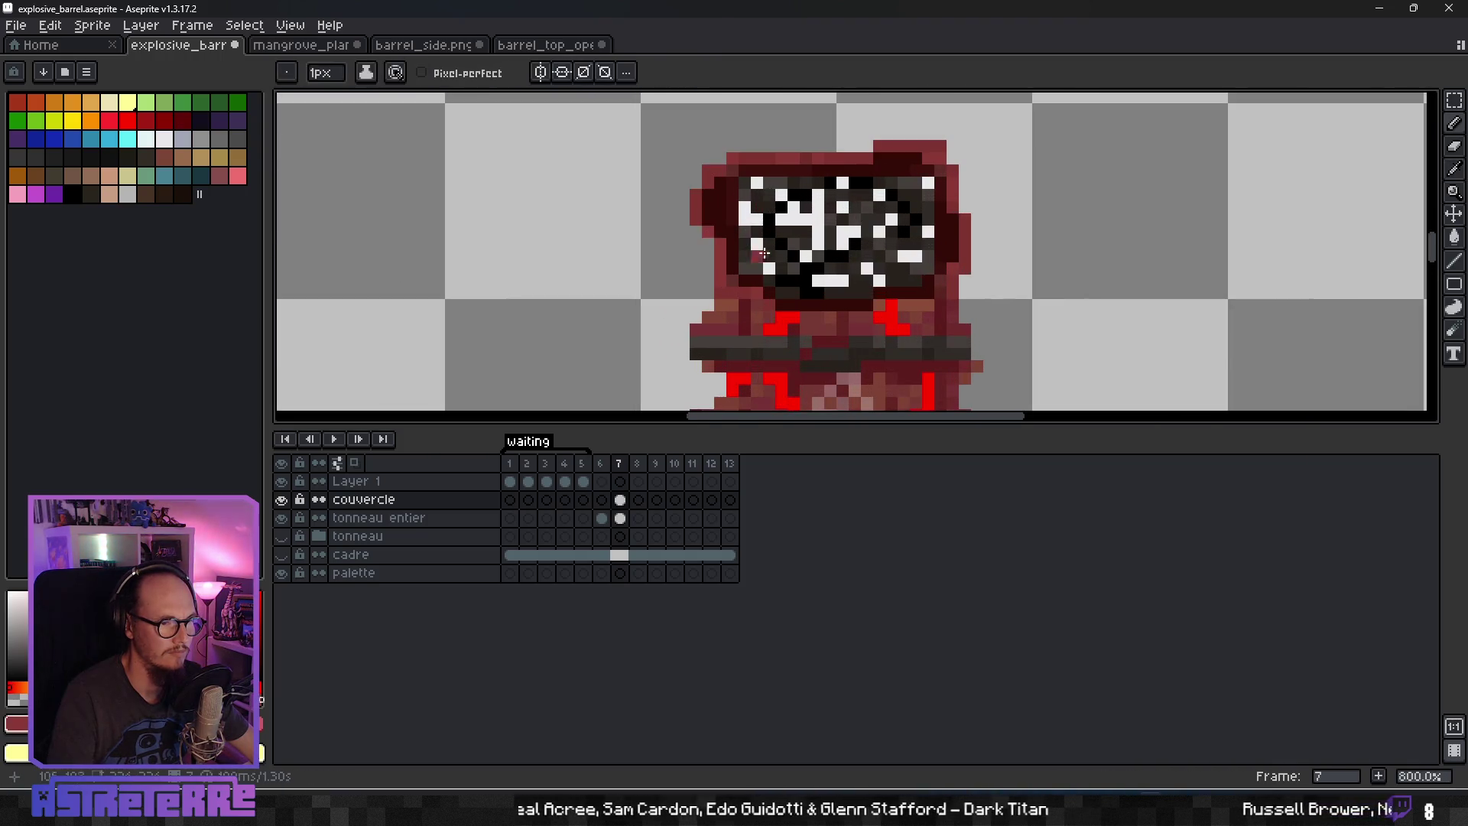
scroll(841, 252, down, 6)
scroll(917, 259, up, 1)
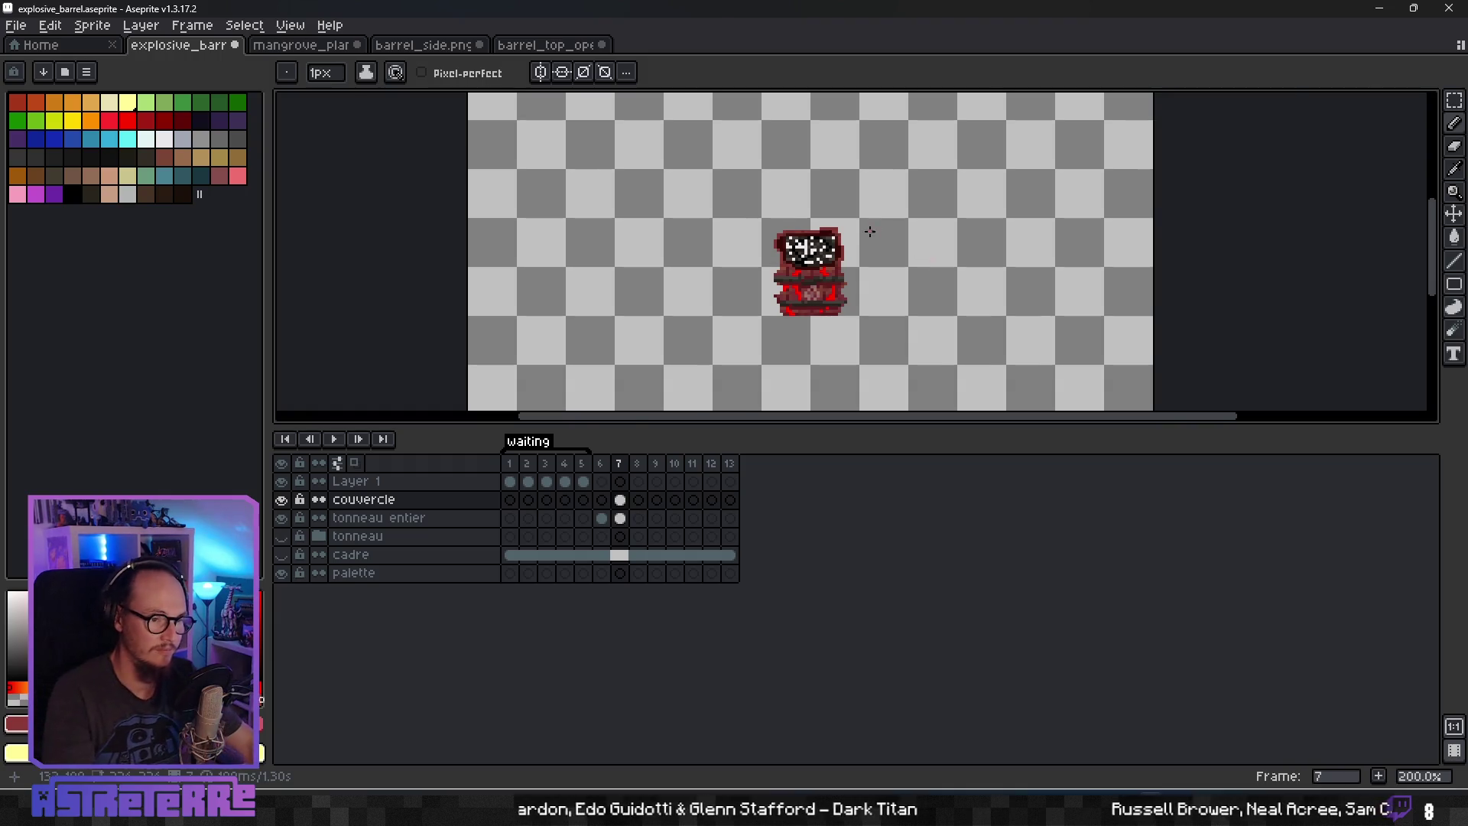
scroll(866, 249, up, 3)
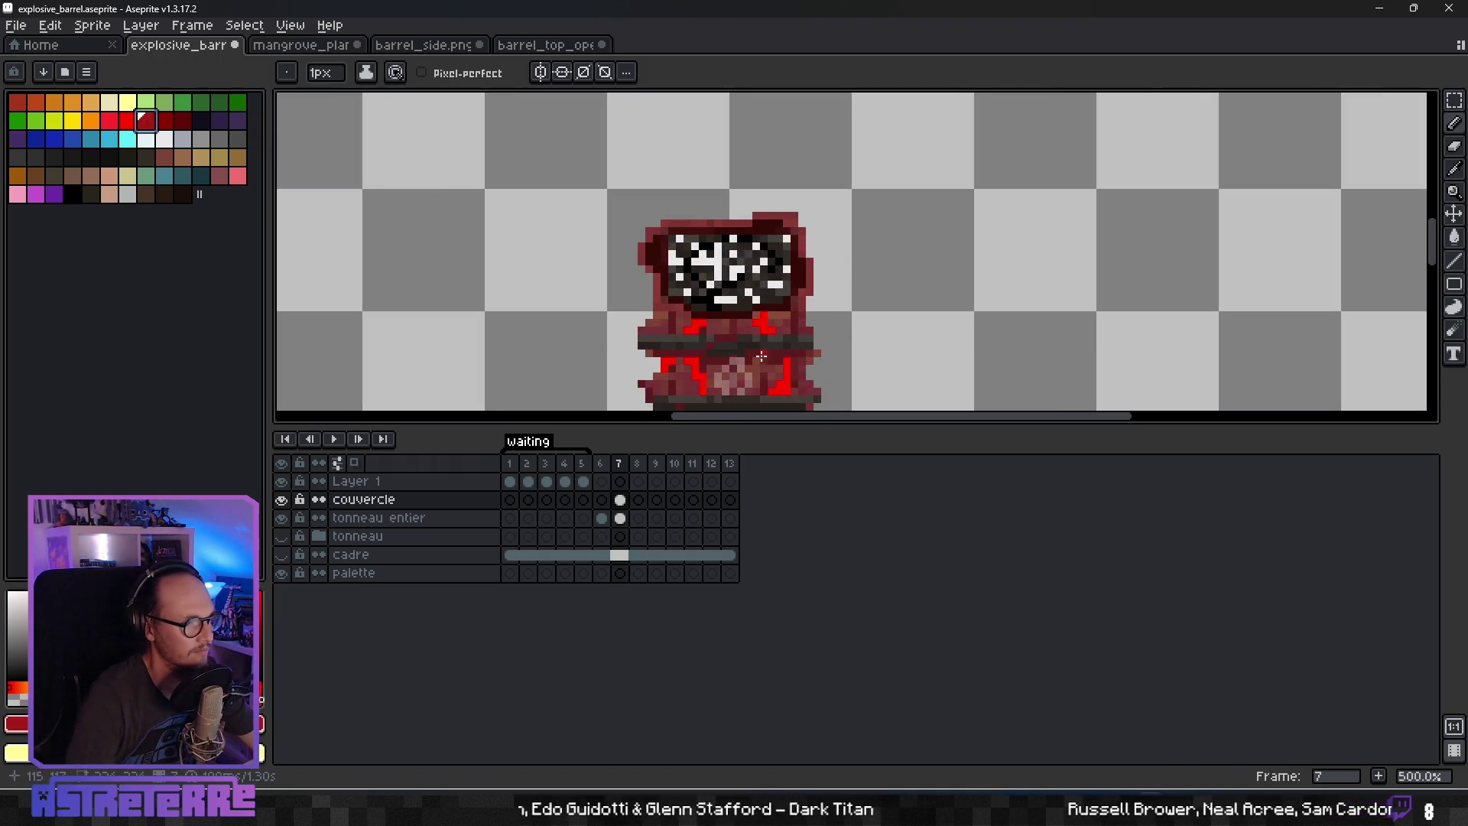
scroll(711, 325, down, 3)
scroll(698, 321, up, 5)
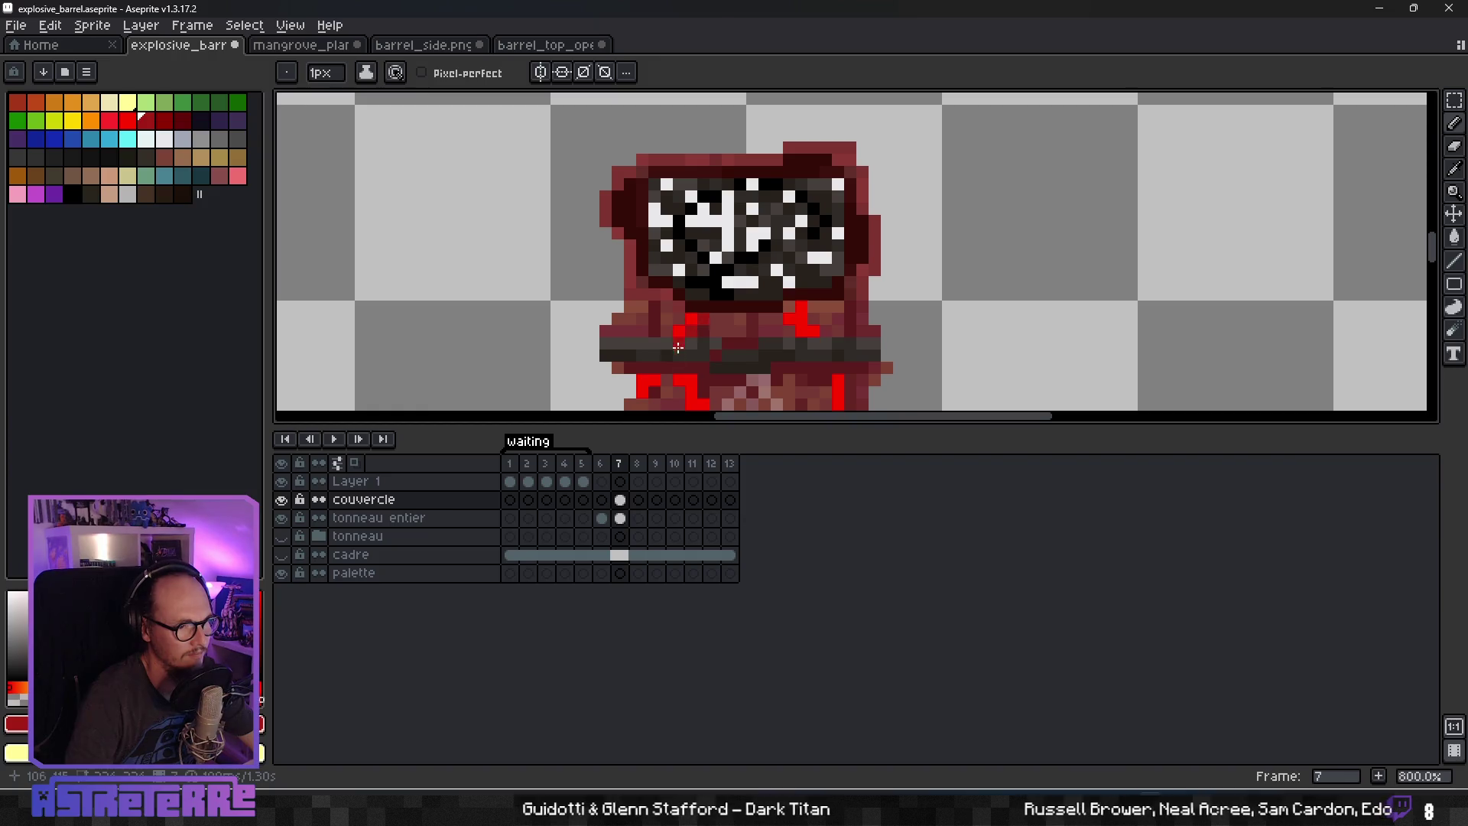
scroll(679, 342, down, 4)
scroll(685, 377, up, 2)
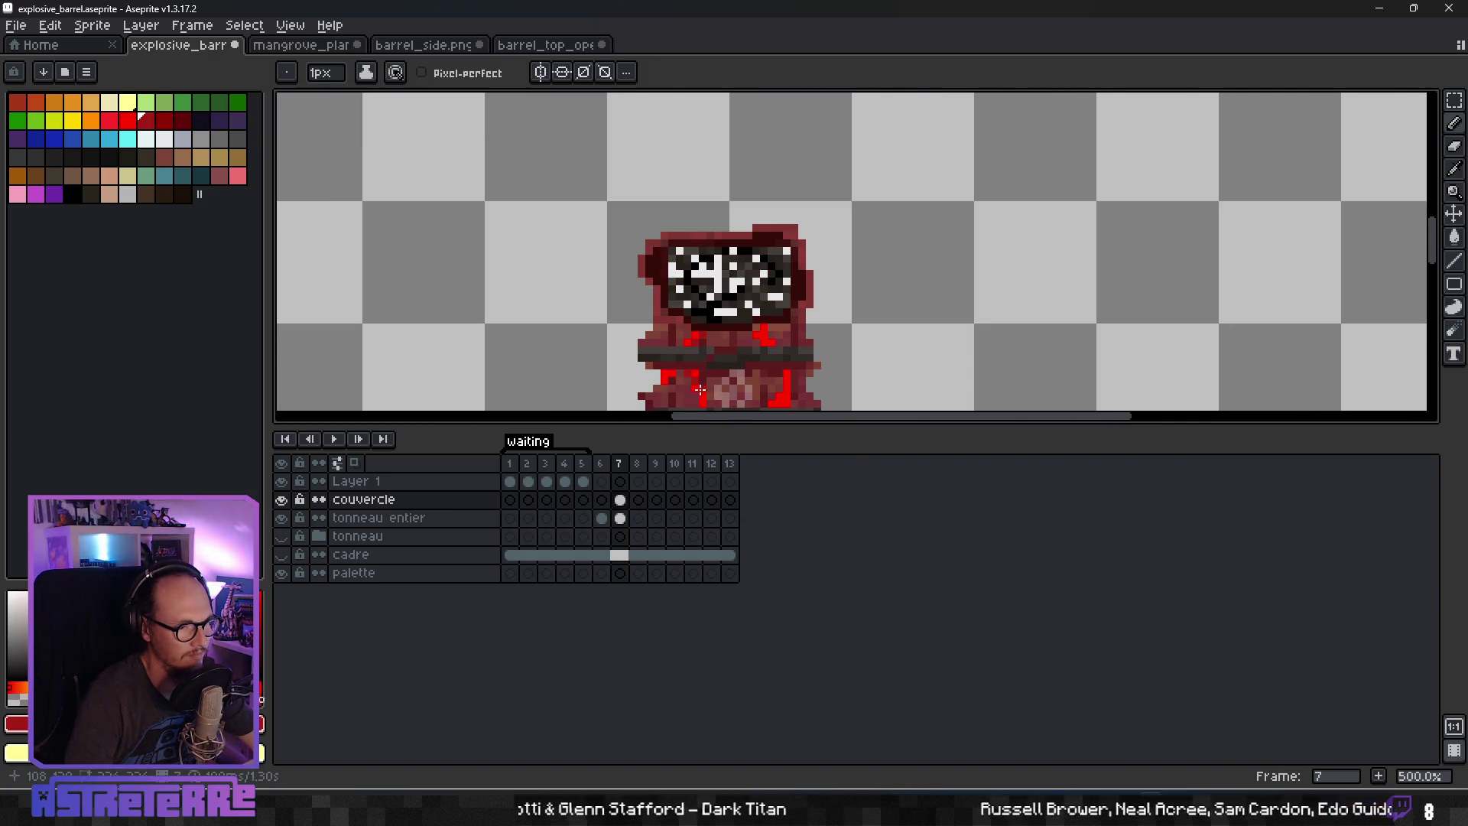
scroll(664, 378, down, 3)
scroll(757, 386, up, 5)
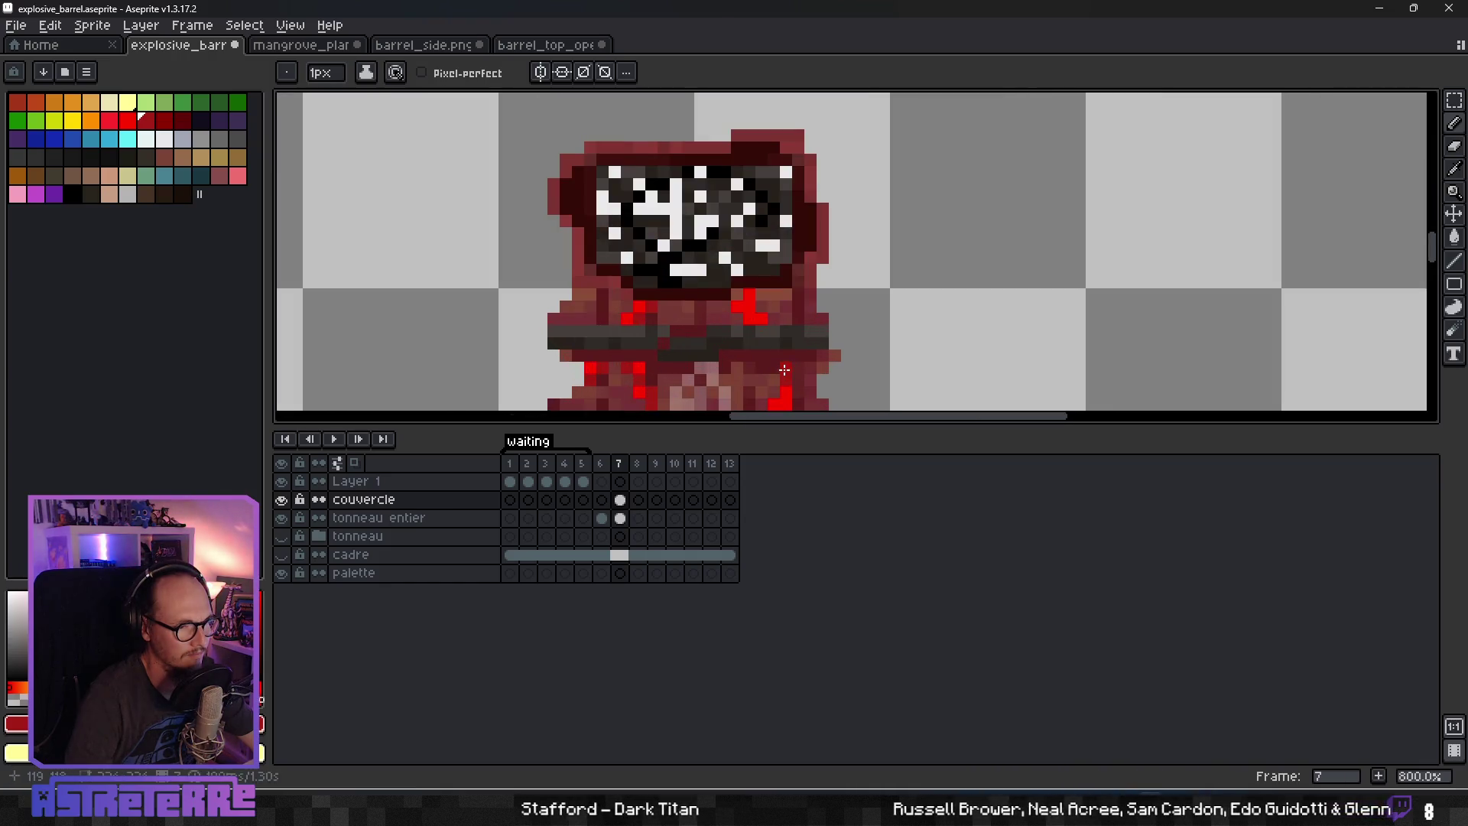
scroll(807, 364, down, 3)
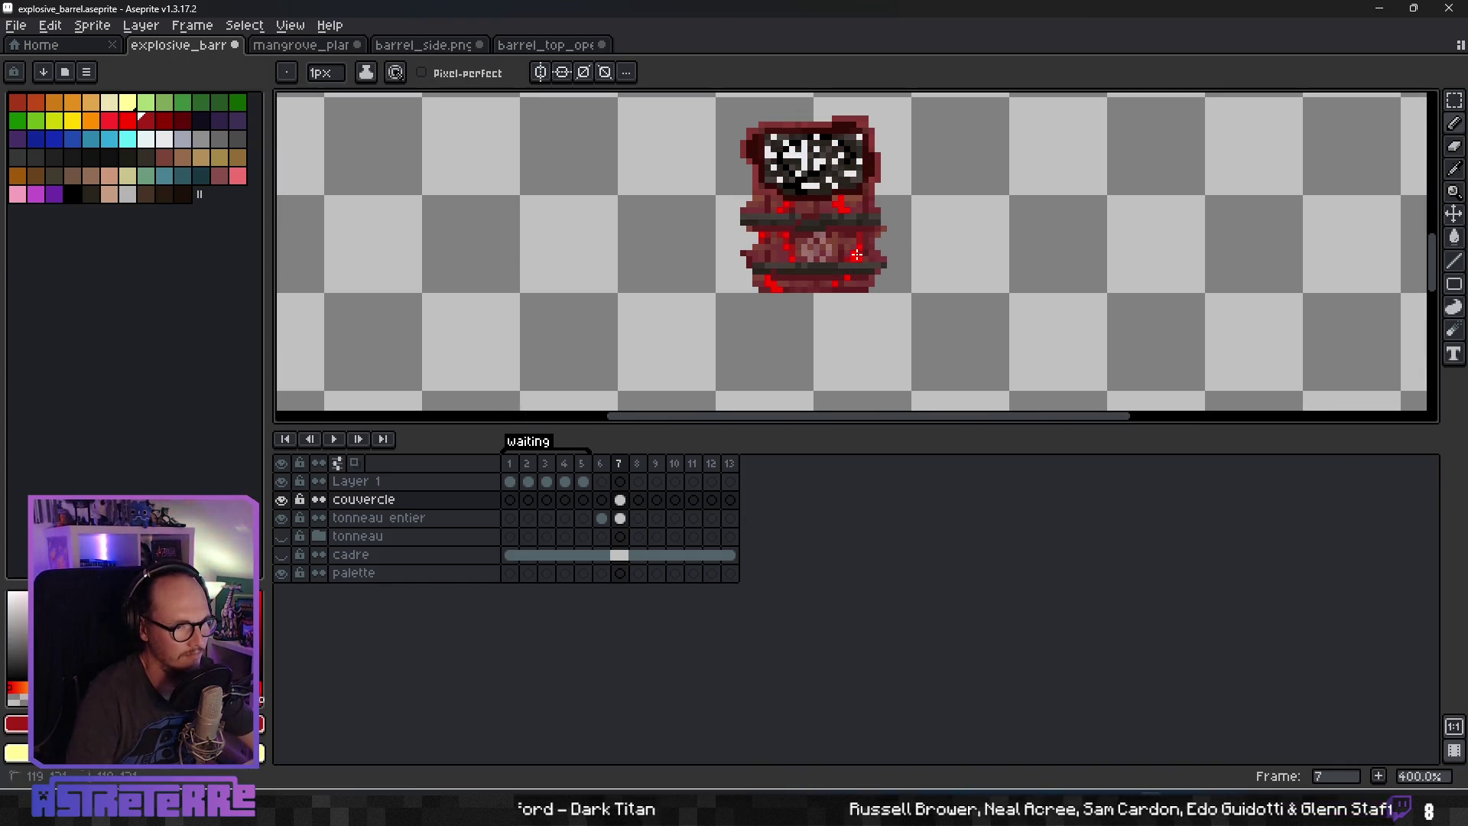
scroll(862, 277, up, 5)
alt+click(837, 249)
alt+click(834, 264)
click(824, 264)
click(804, 318)
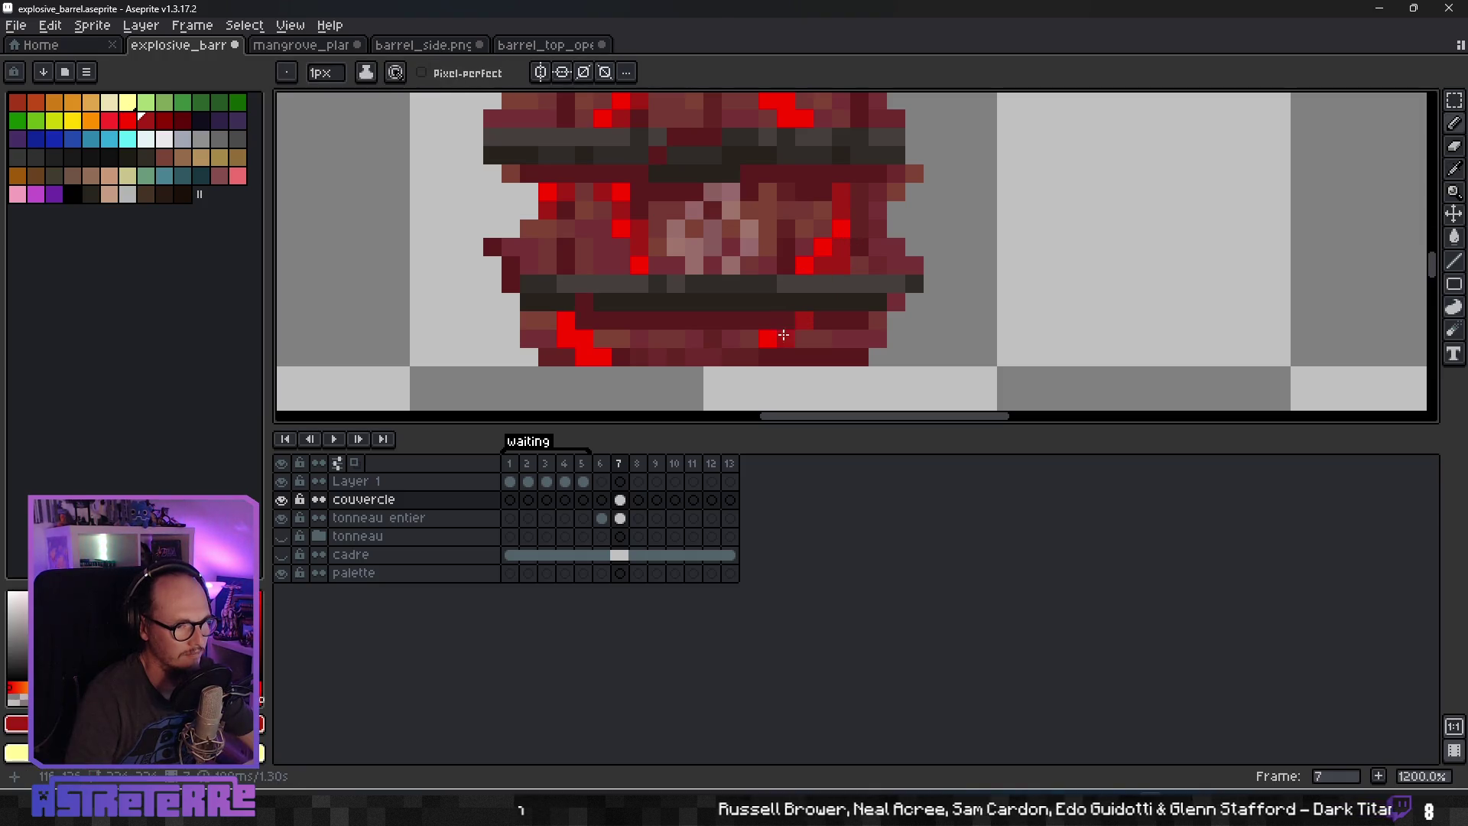
scroll(619, 343, down, 4)
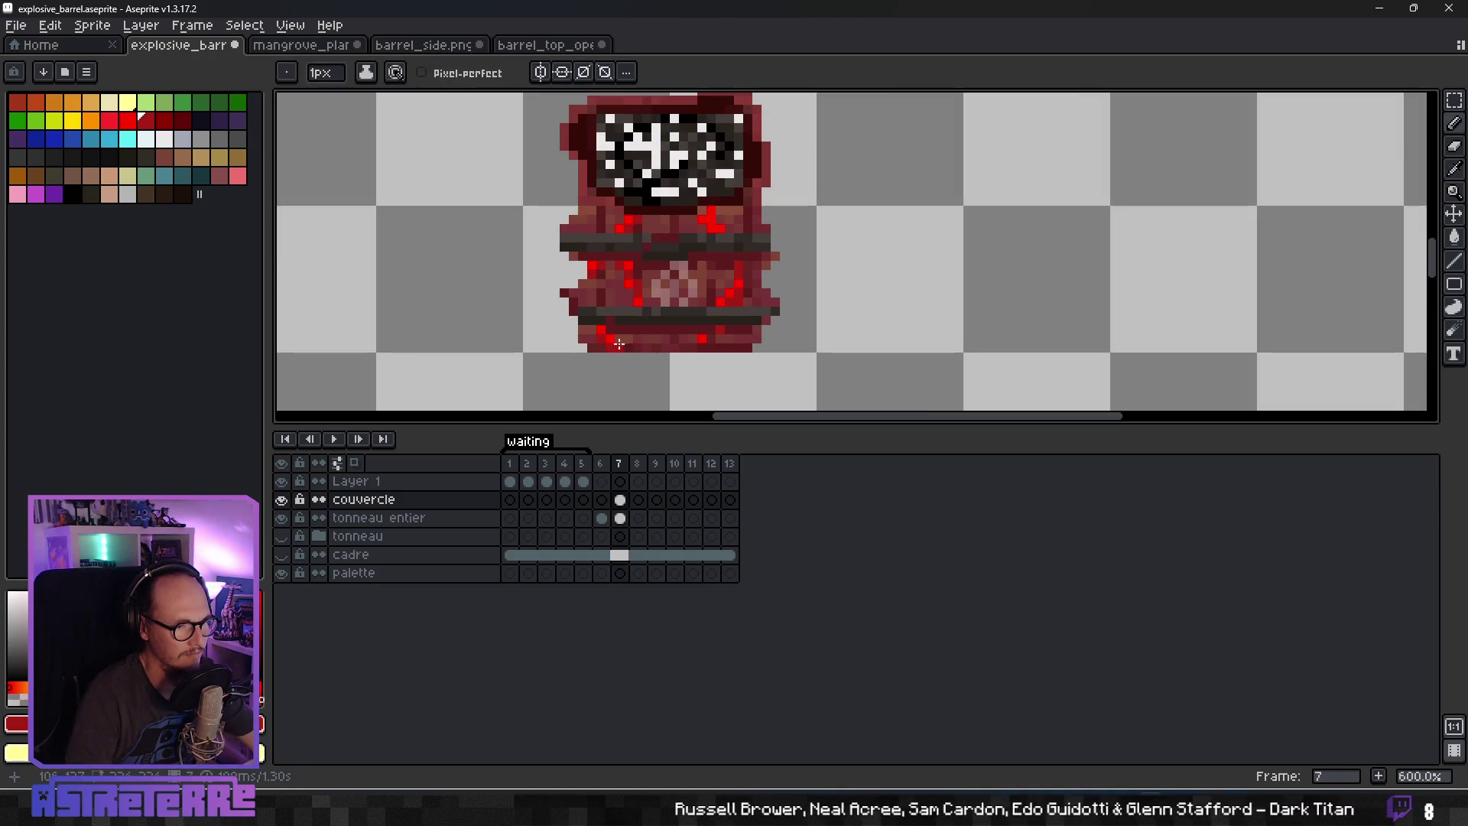
scroll(817, 314, down, 4)
scroll(821, 279, down, 1)
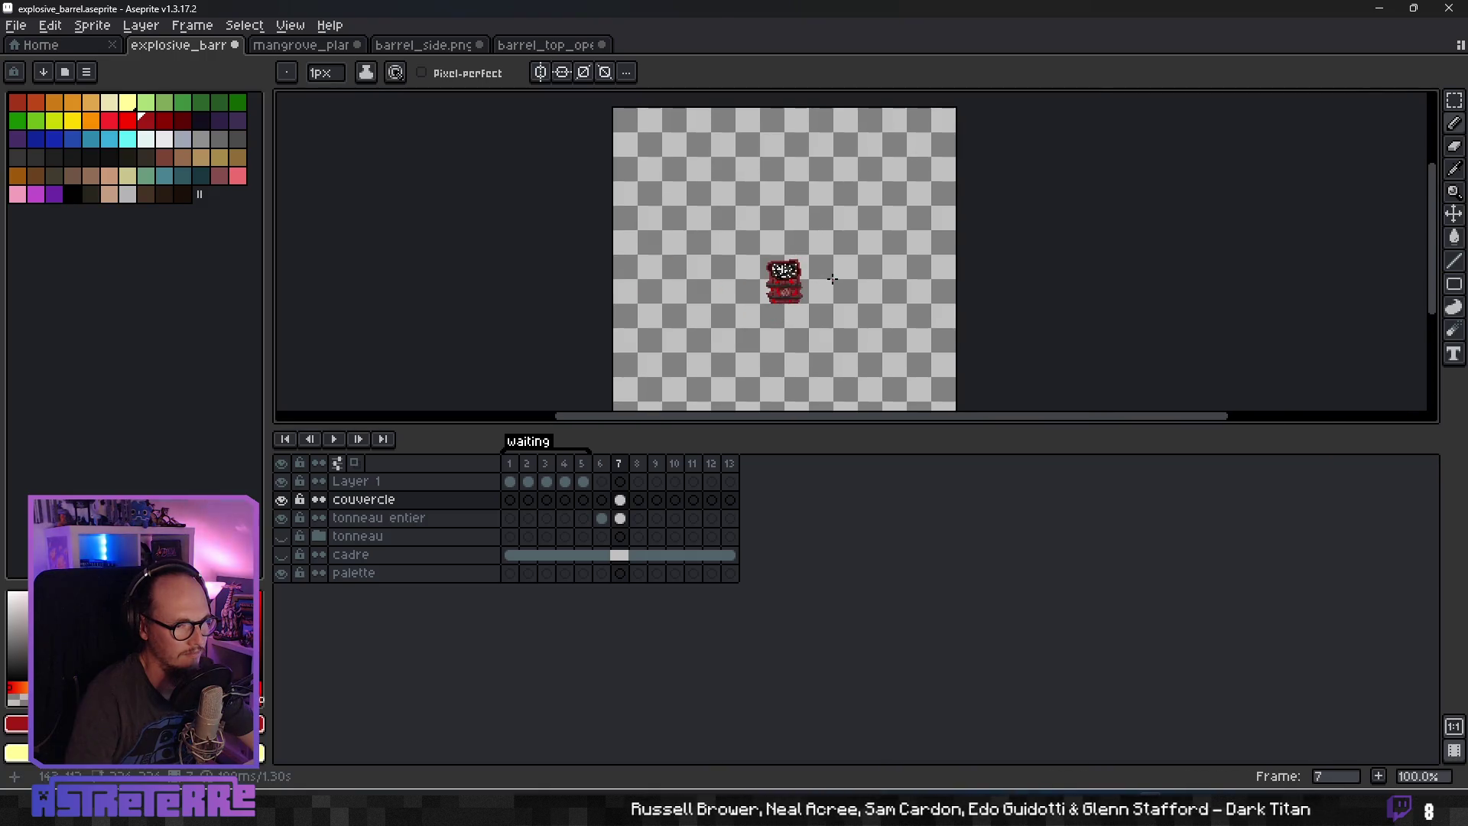
scroll(806, 275, up, 3)
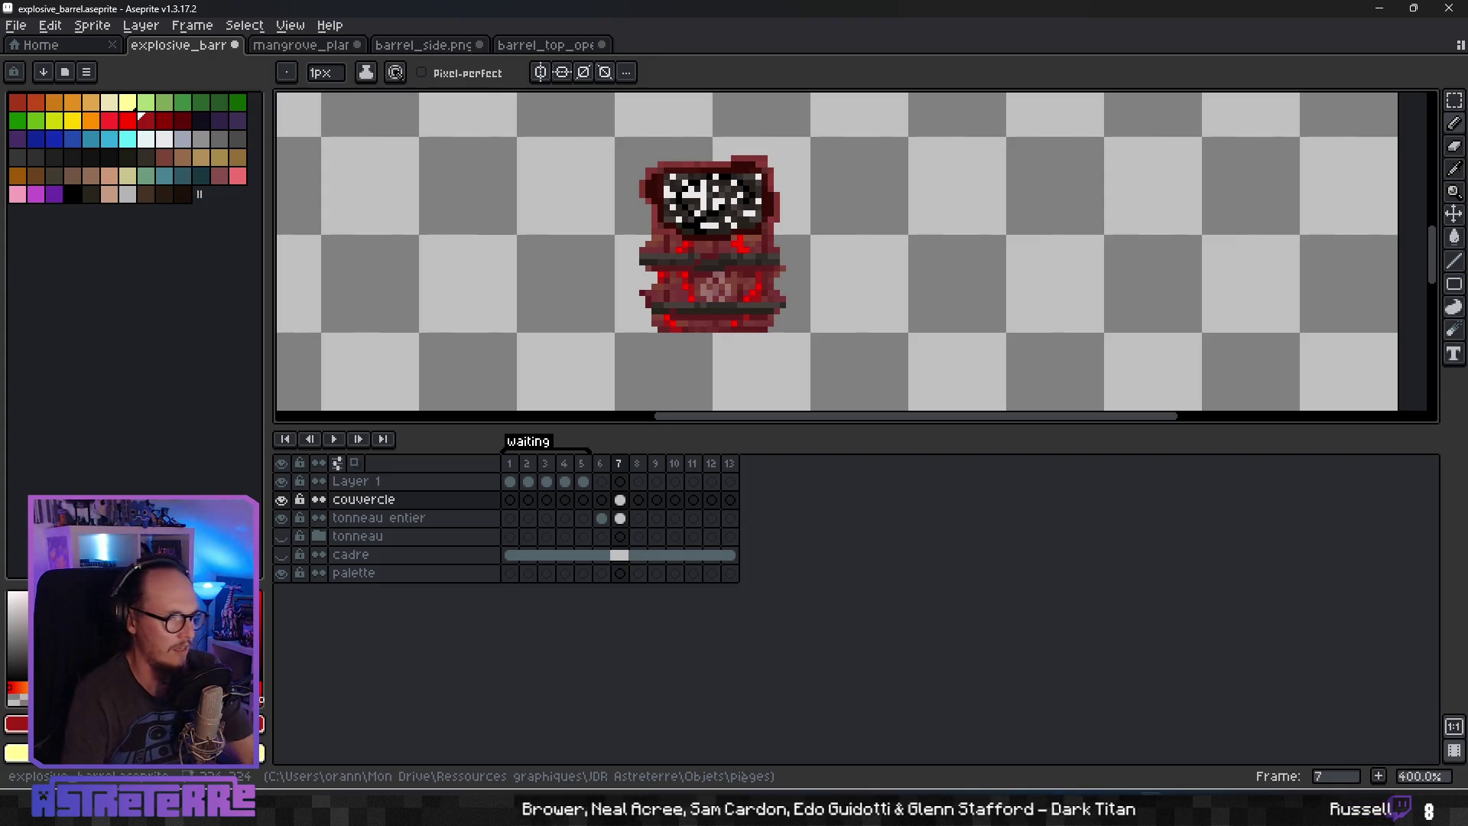
scroll(734, 265, up, 2)
scroll(734, 265, down, 4)
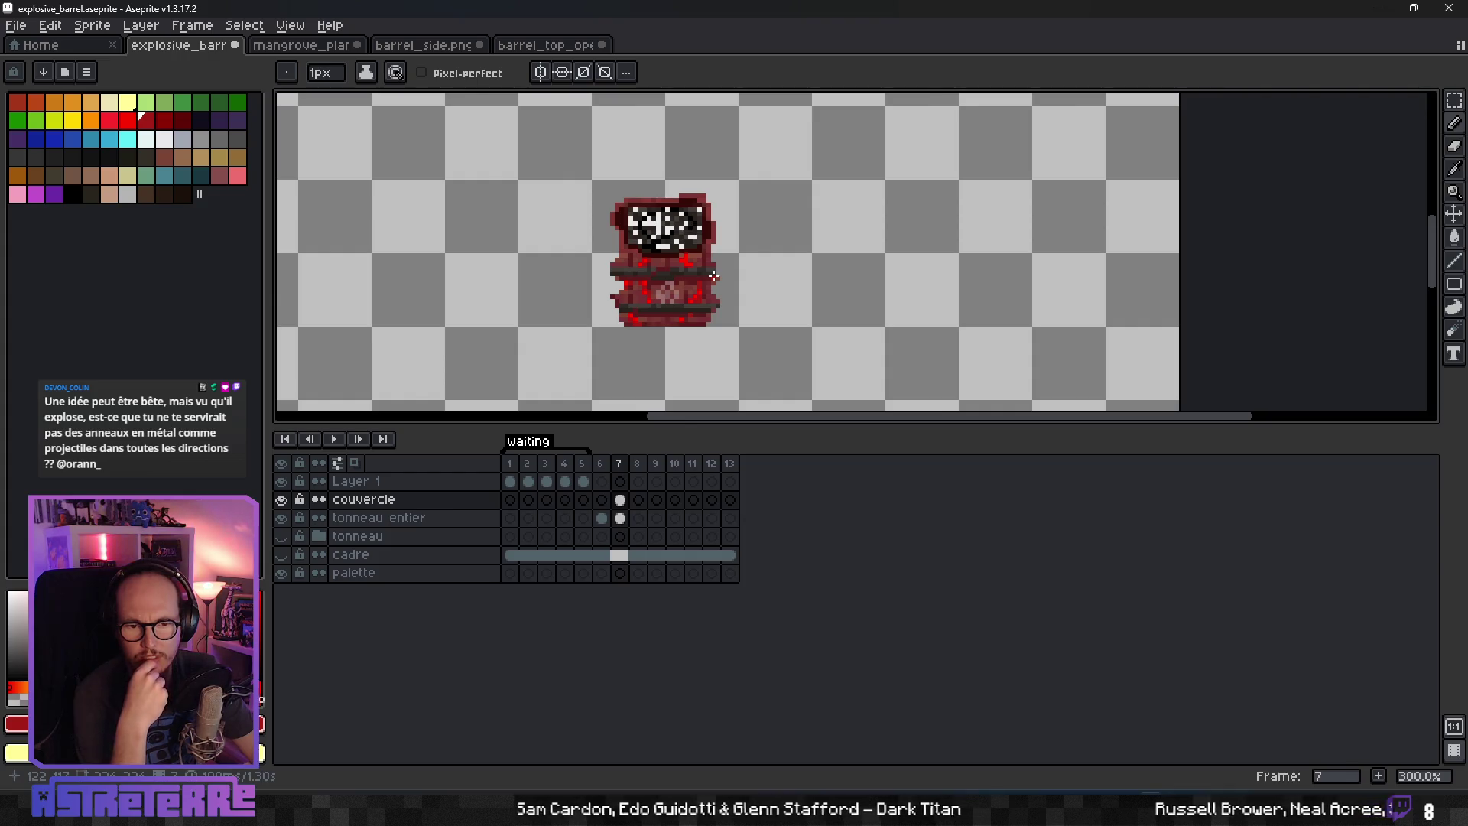
scroll(711, 277, up, 4)
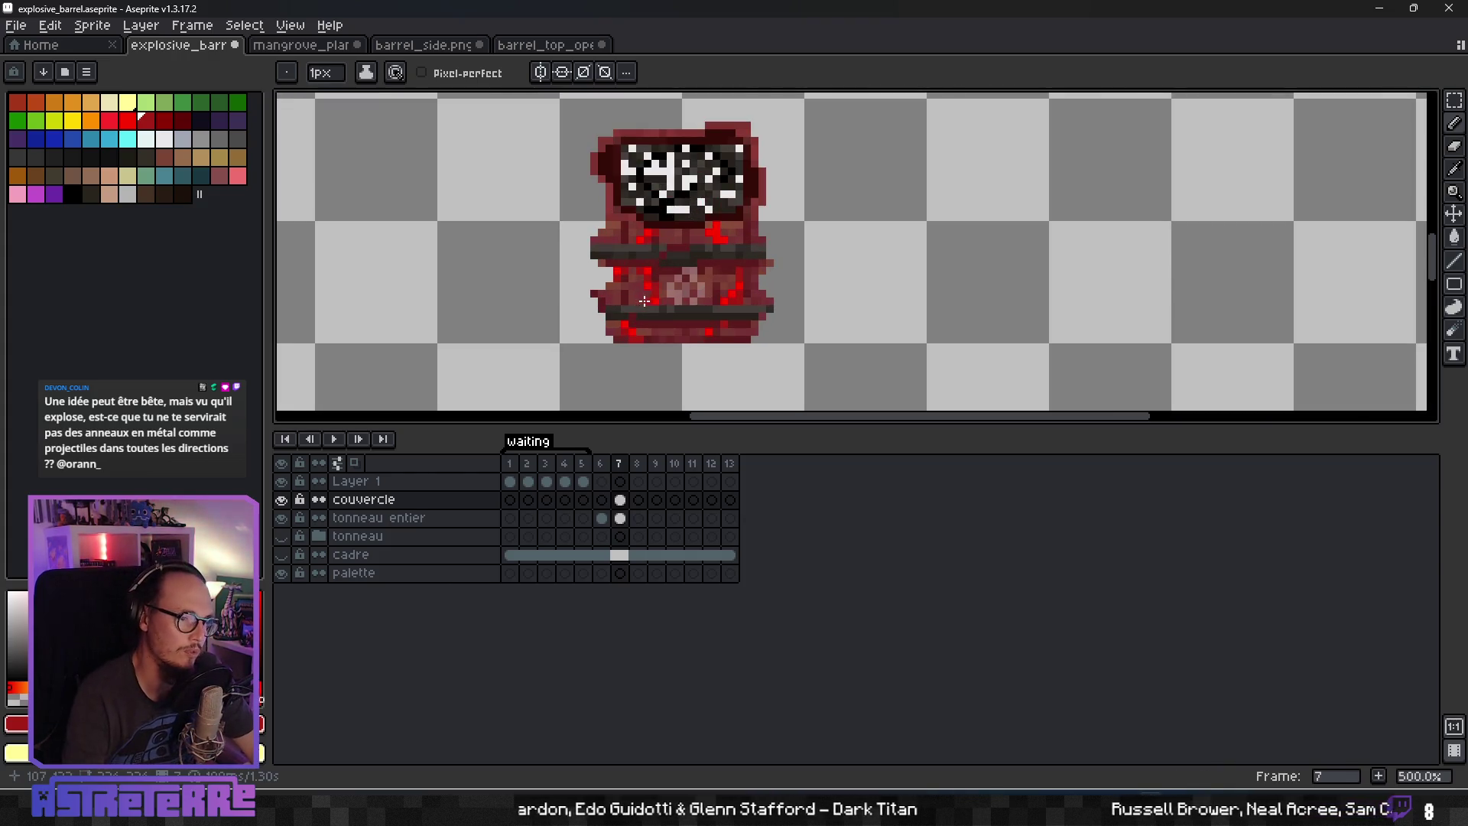
key(alt)
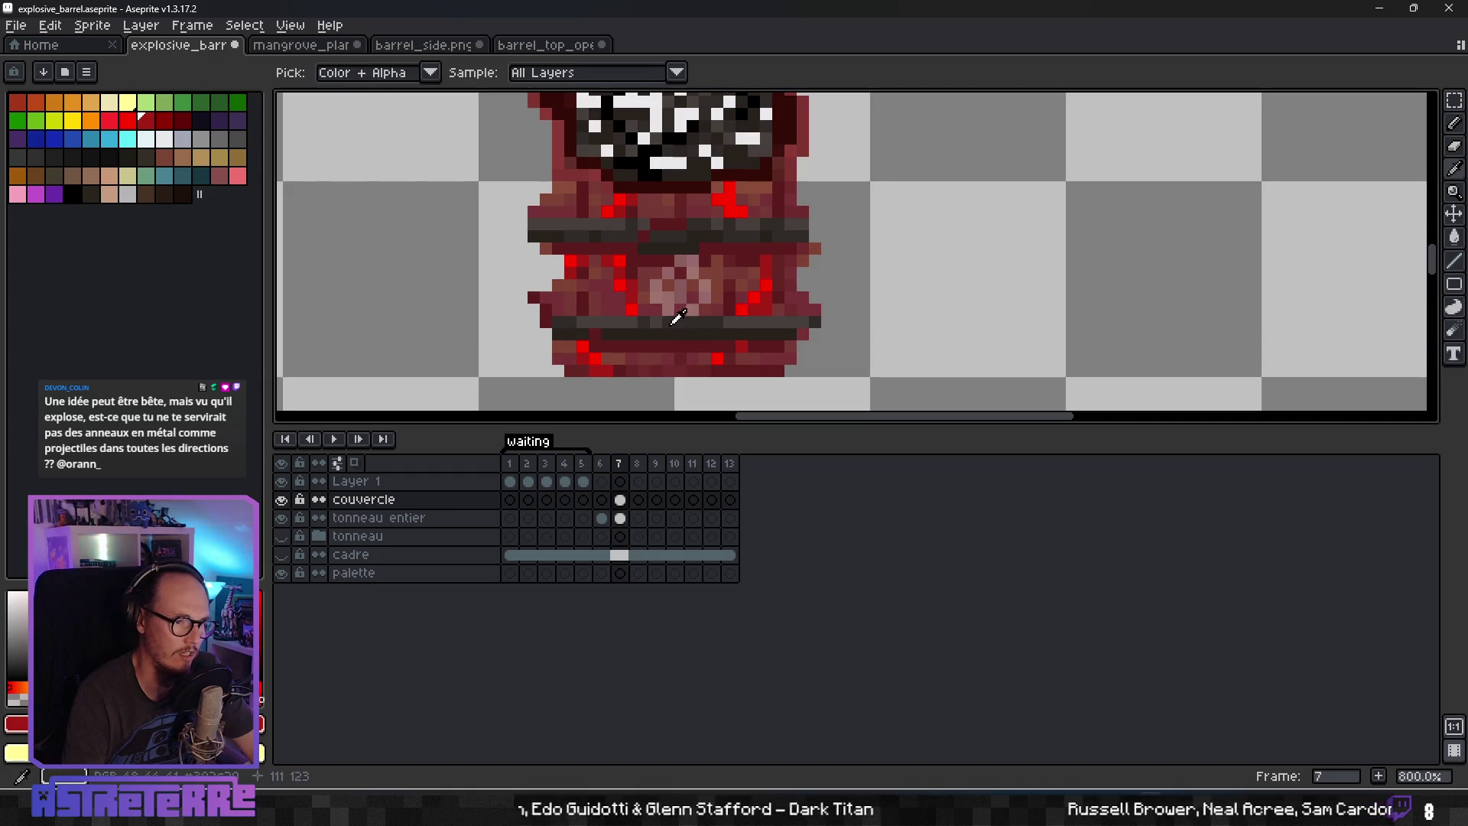
alt+click(677, 328)
alt+click(714, 298)
alt+click(689, 337)
alt+click(665, 317)
scroll(745, 360, down, 4)
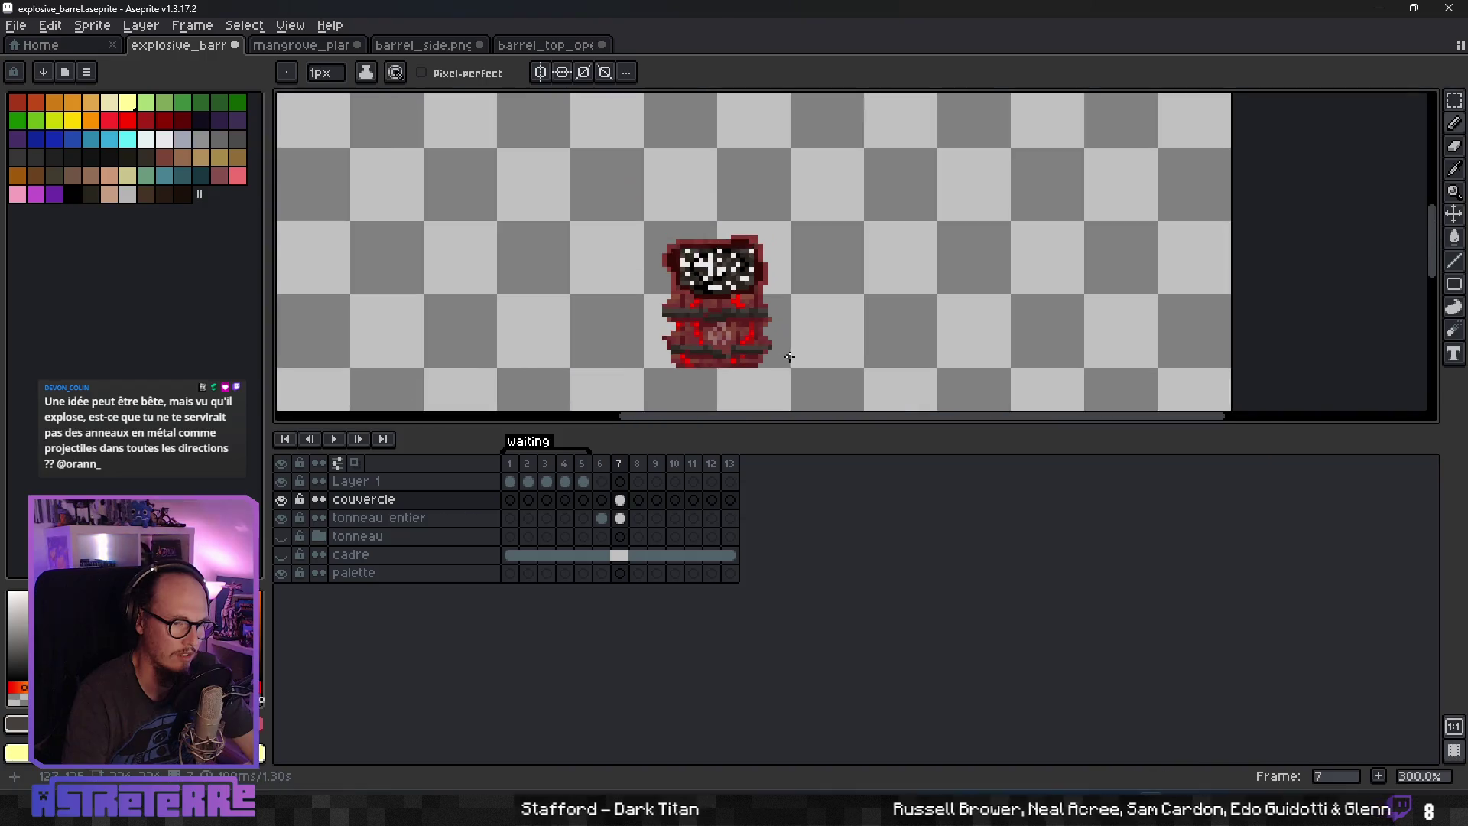
scroll(790, 356, down, 2)
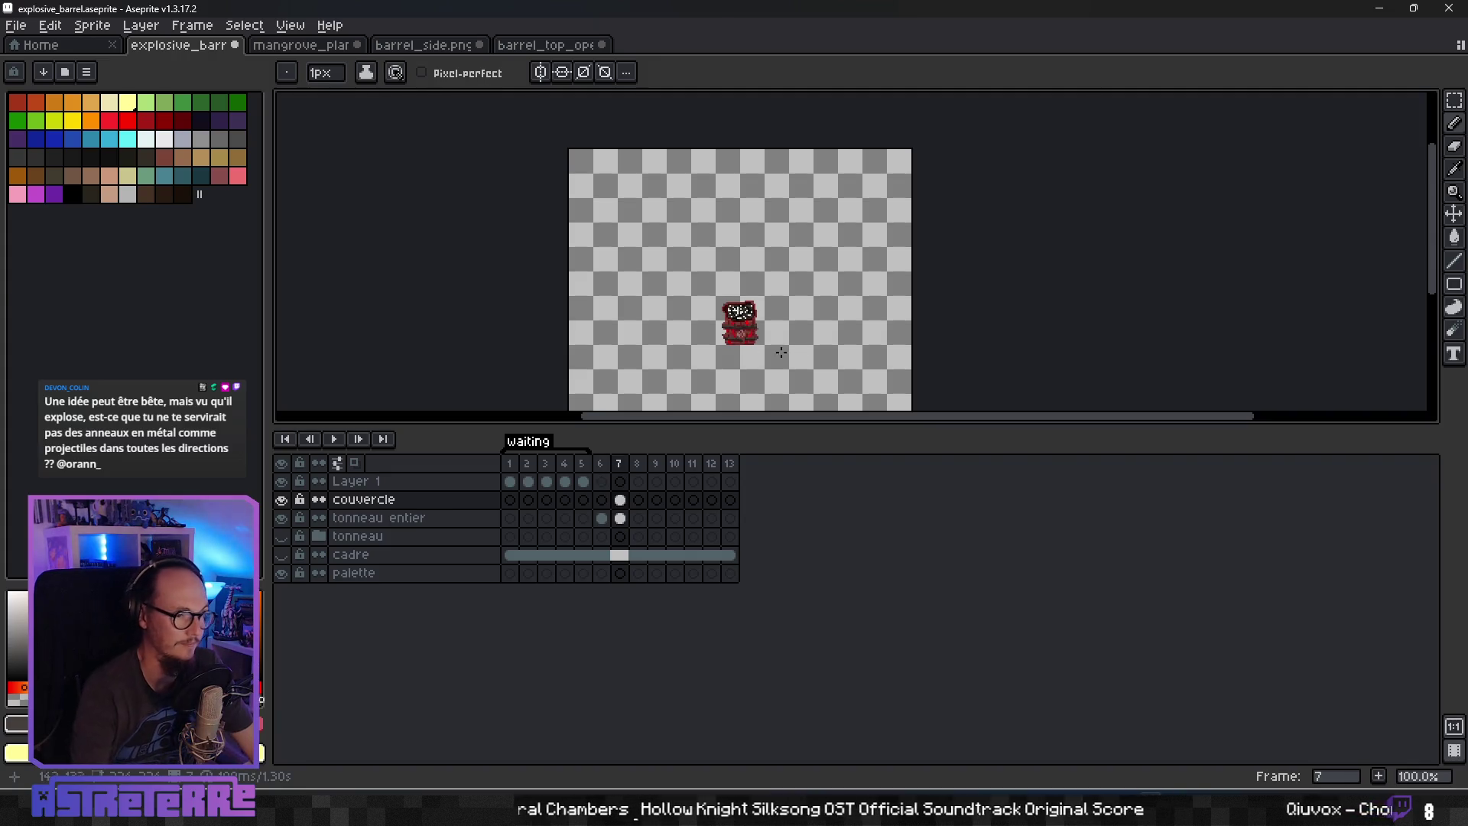
scroll(772, 357, up, 3)
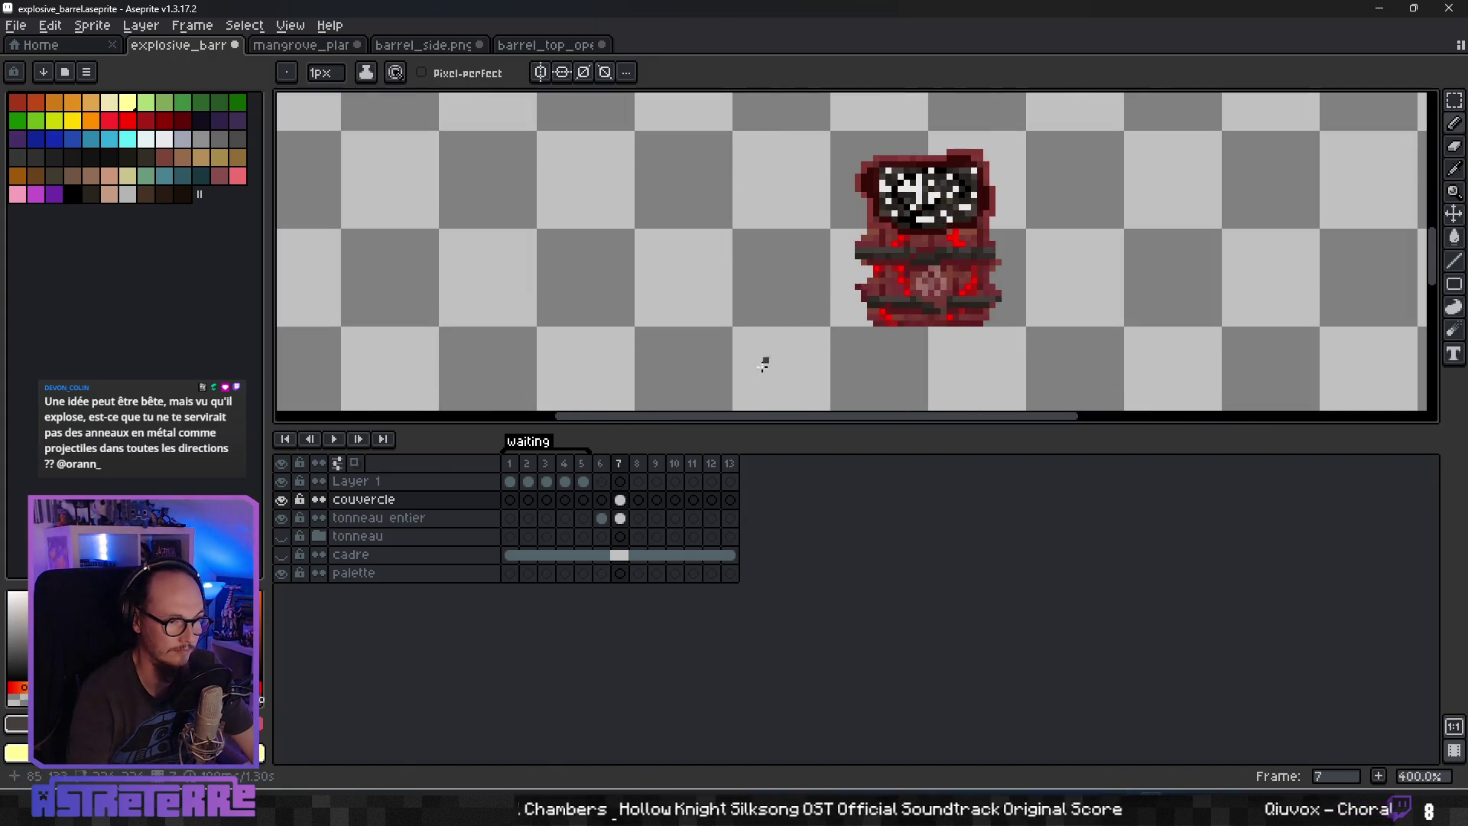
Step to frame 7 of Layer 1, centre the barrel and check the cel properties.
click(582, 482)
click(601, 481)
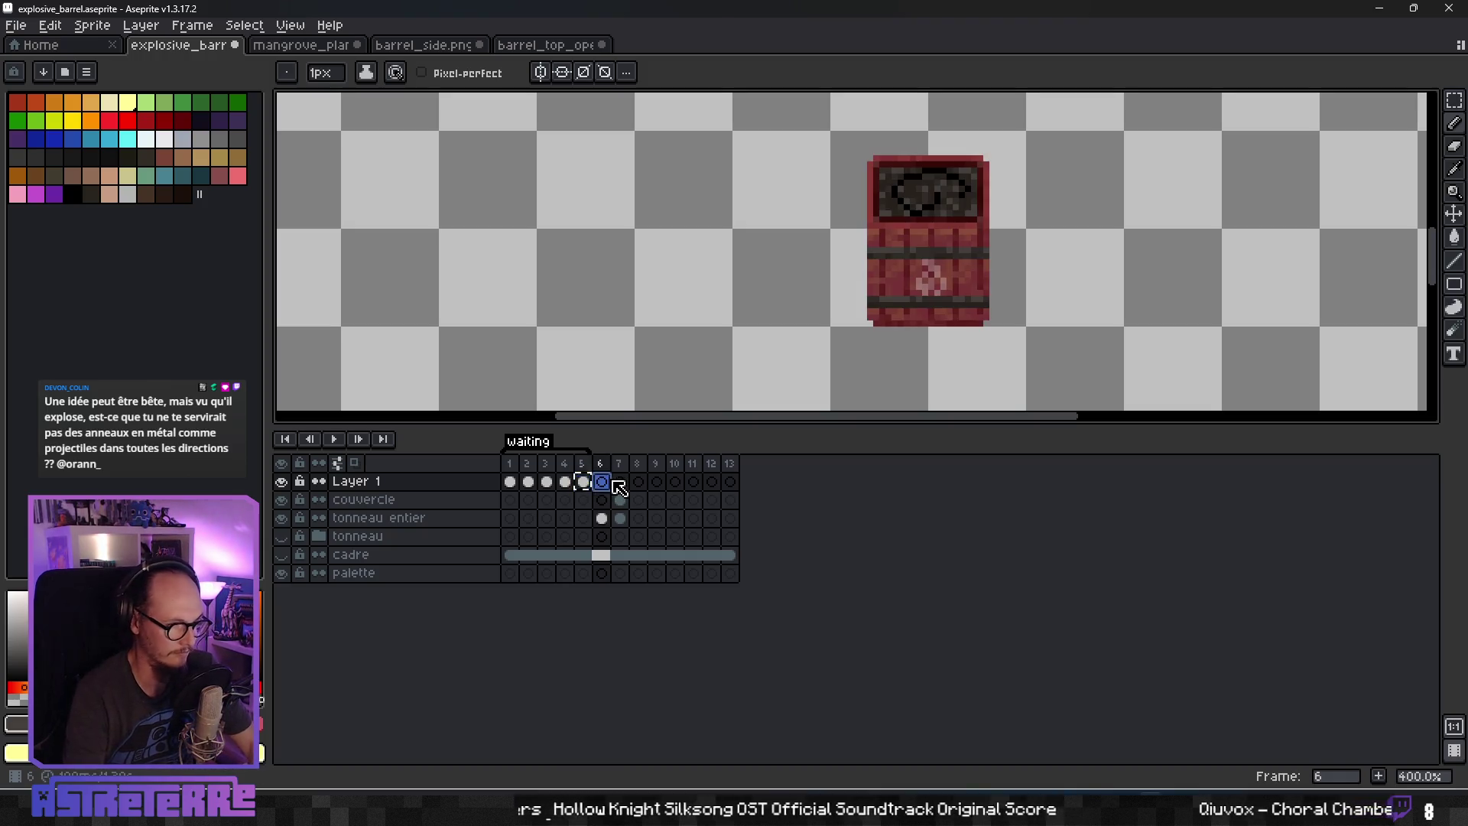
click(620, 482)
drag(1022, 162, 870, 227)
double_click(617, 485)
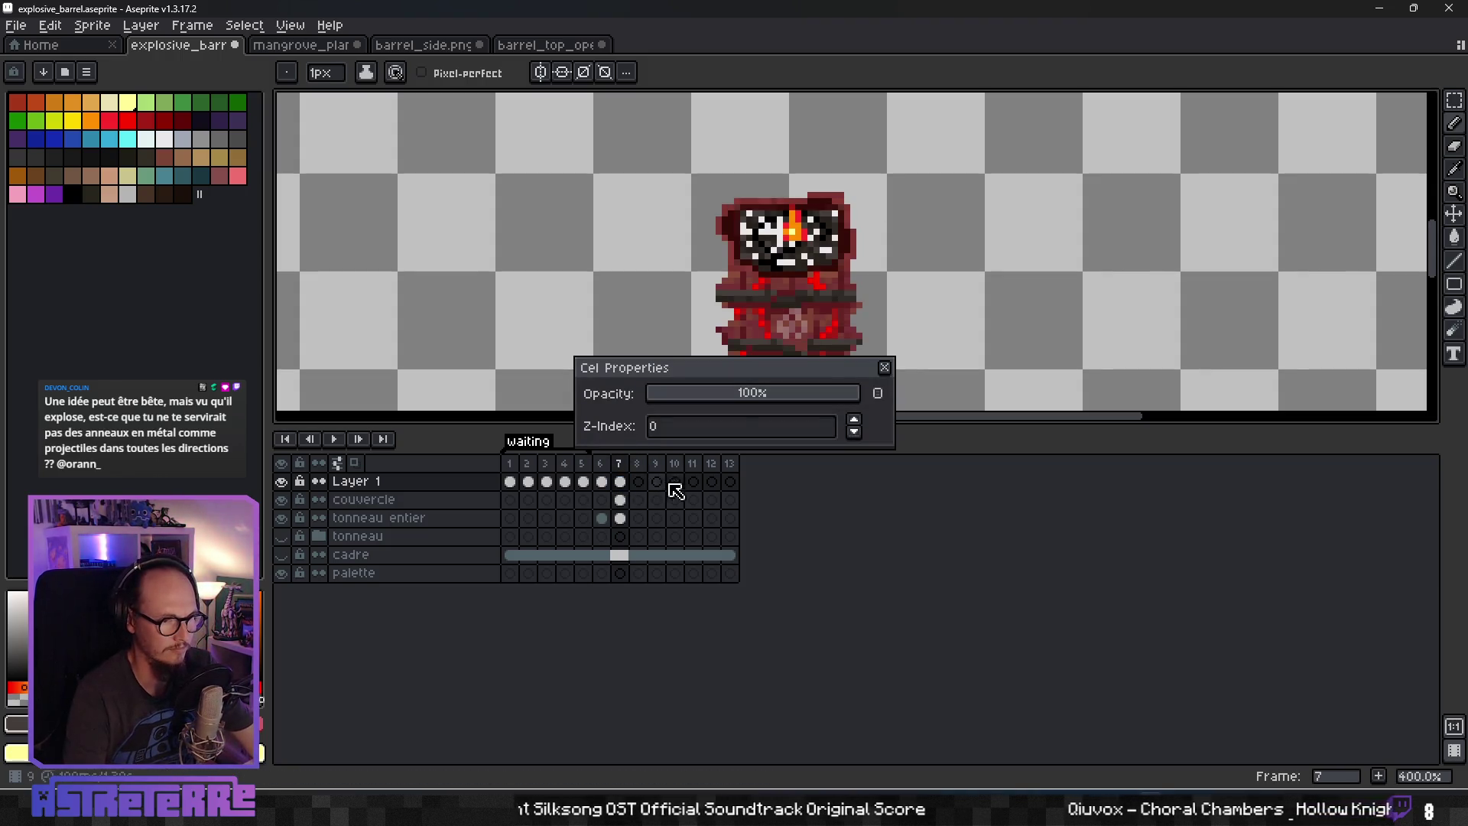
click(885, 368)
Scale the flame from 4x6 up to 5x7 with Ctrl+T and commit it.
click(621, 482)
key(ctrl)
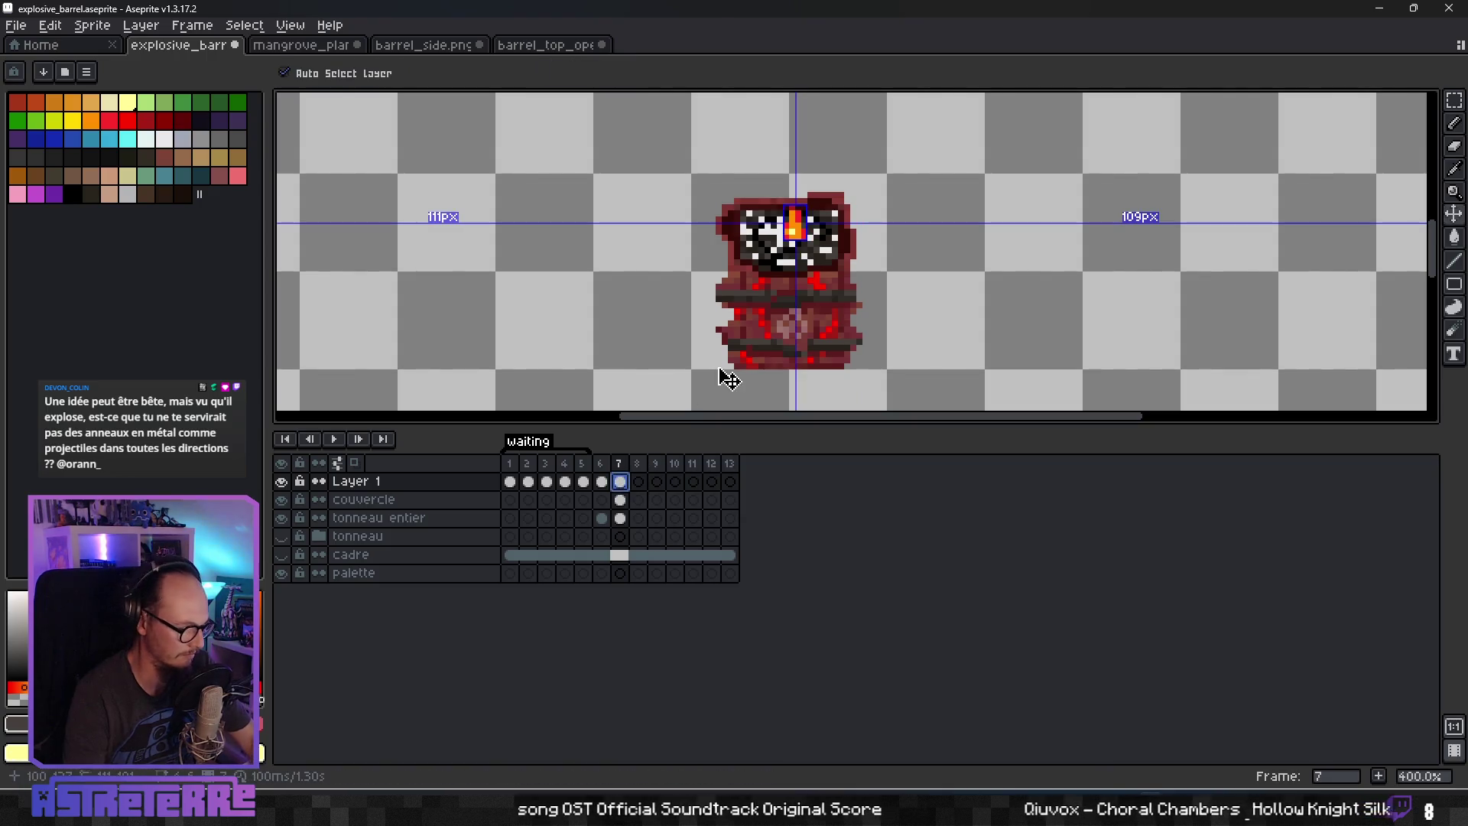
key(ctrl+t)
scroll(819, 228, up, 2)
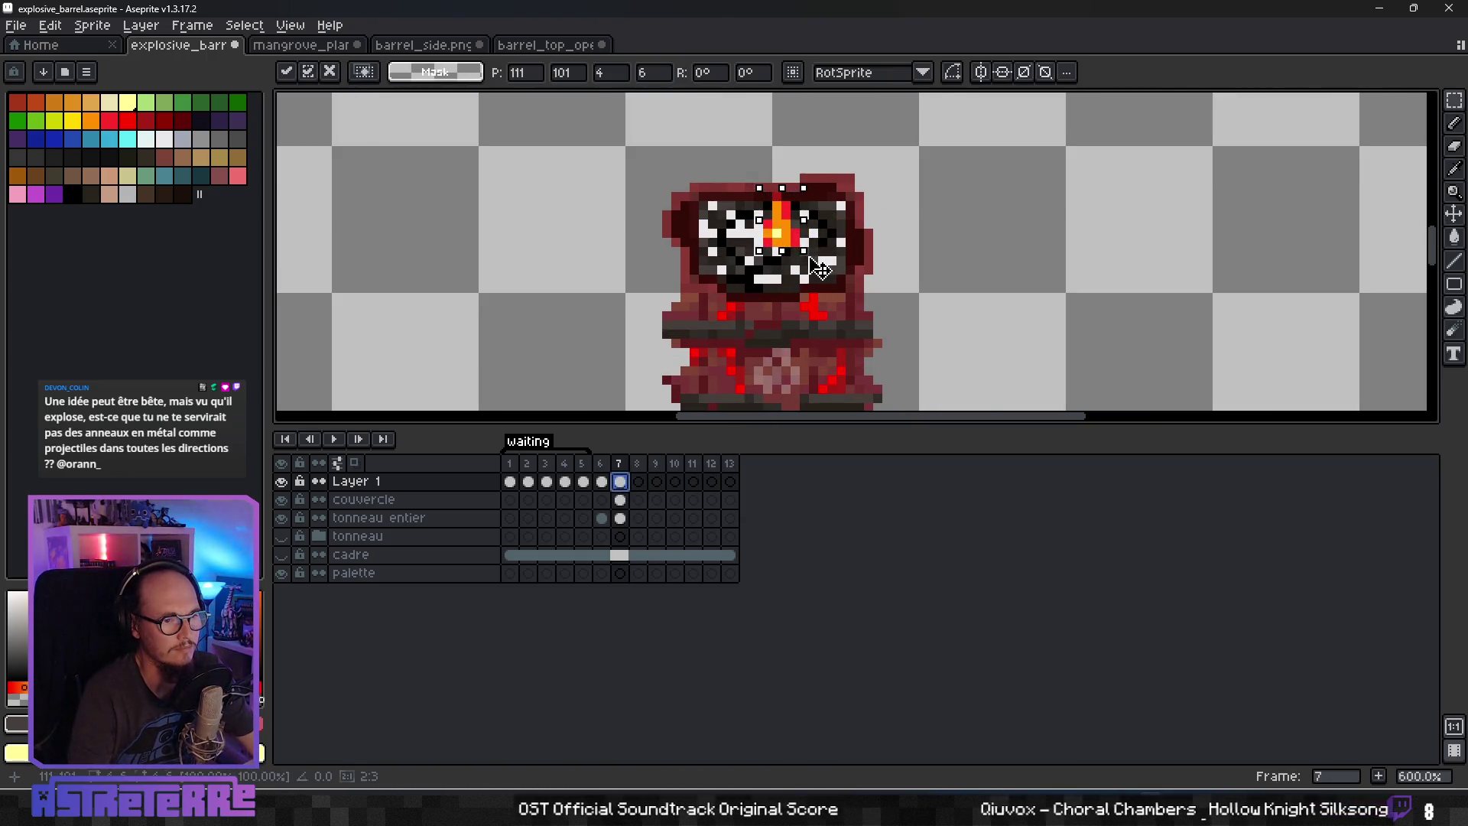
drag(819, 268, 833, 283)
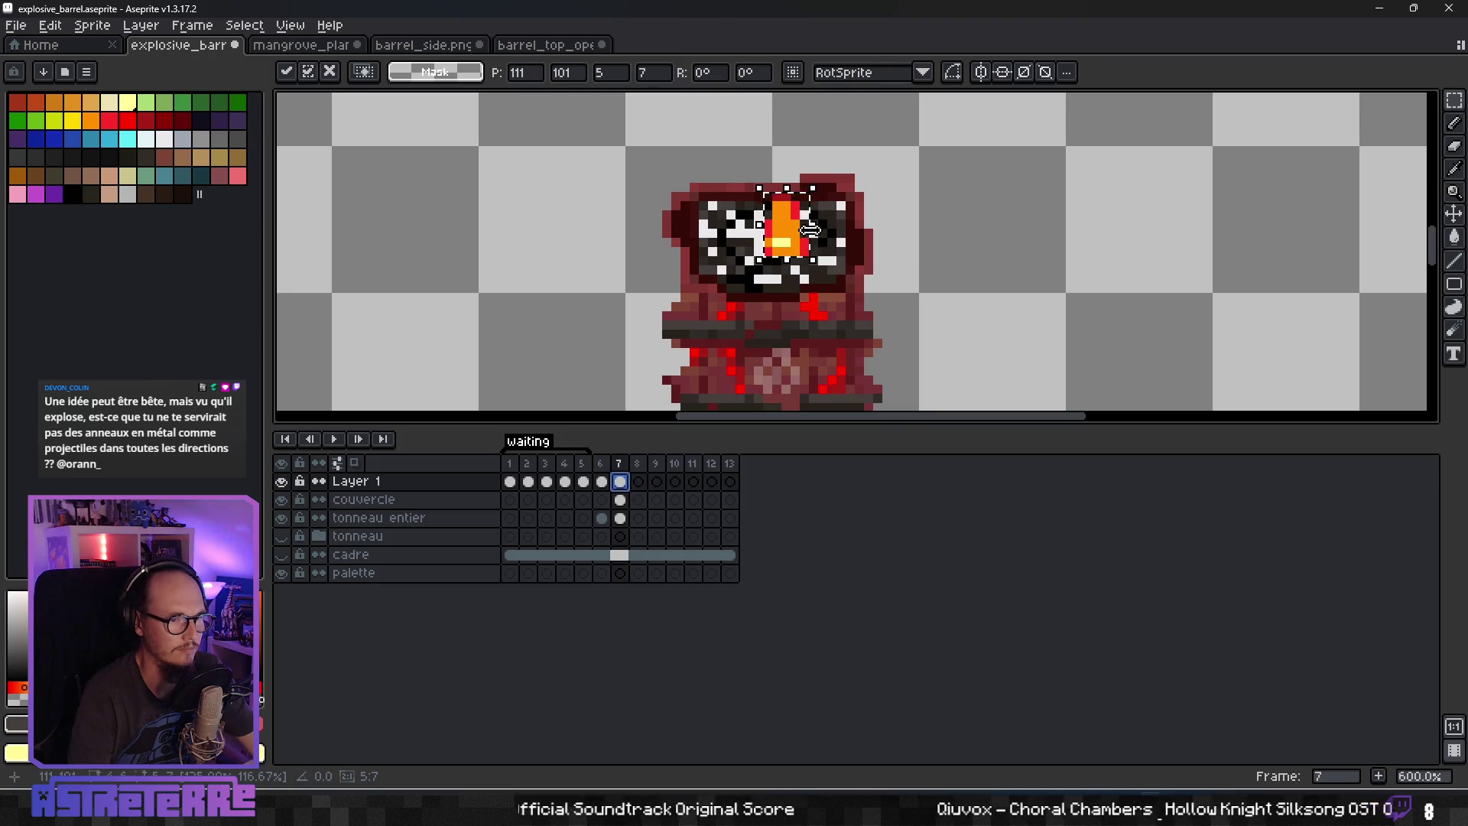
click(850, 224)
Select the flame and paste copies along the lid to form a wide fire.
click(620, 481)
drag(766, 200, 781, 243)
mouse_move(759, 187)
mouse_down()
mouse_move(803, 260)
mouse_move(783, 236)
mouse_move(761, 249)
mouse_move(832, 238)
mouse_move(806, 218)
mouse_move(802, 272)
mouse_up()
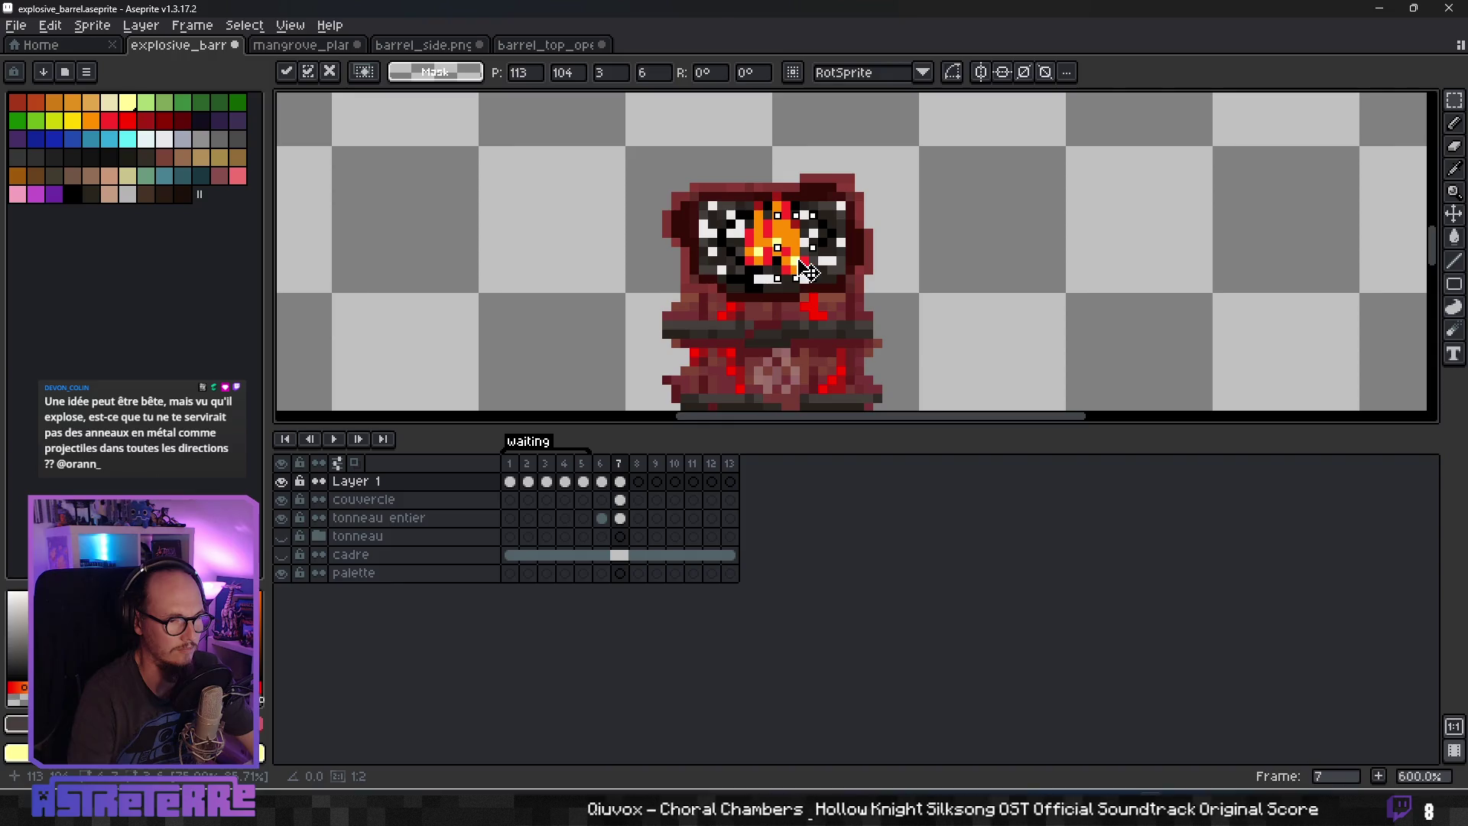
click(853, 260)
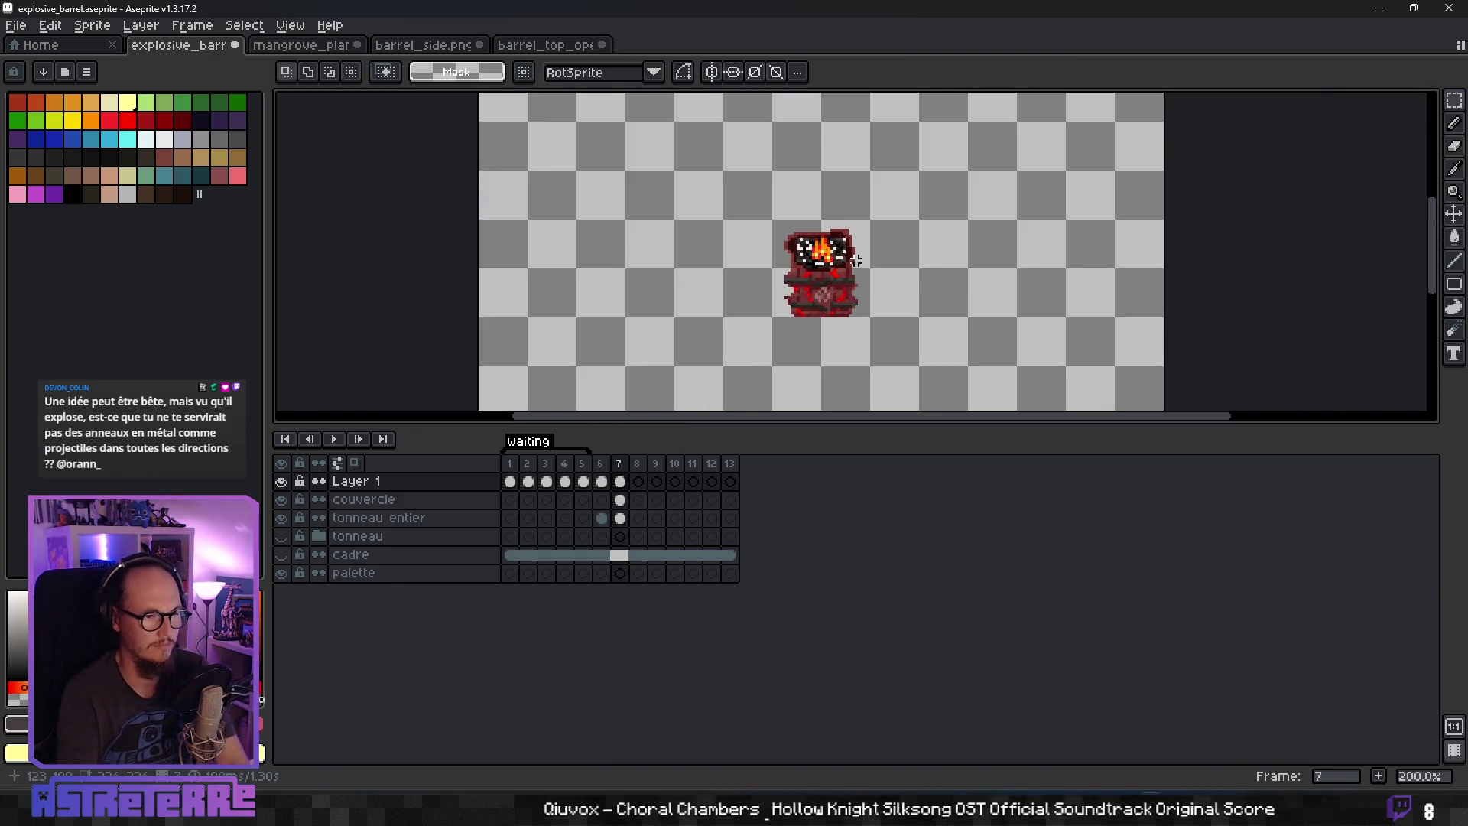
key(ctrl+v)
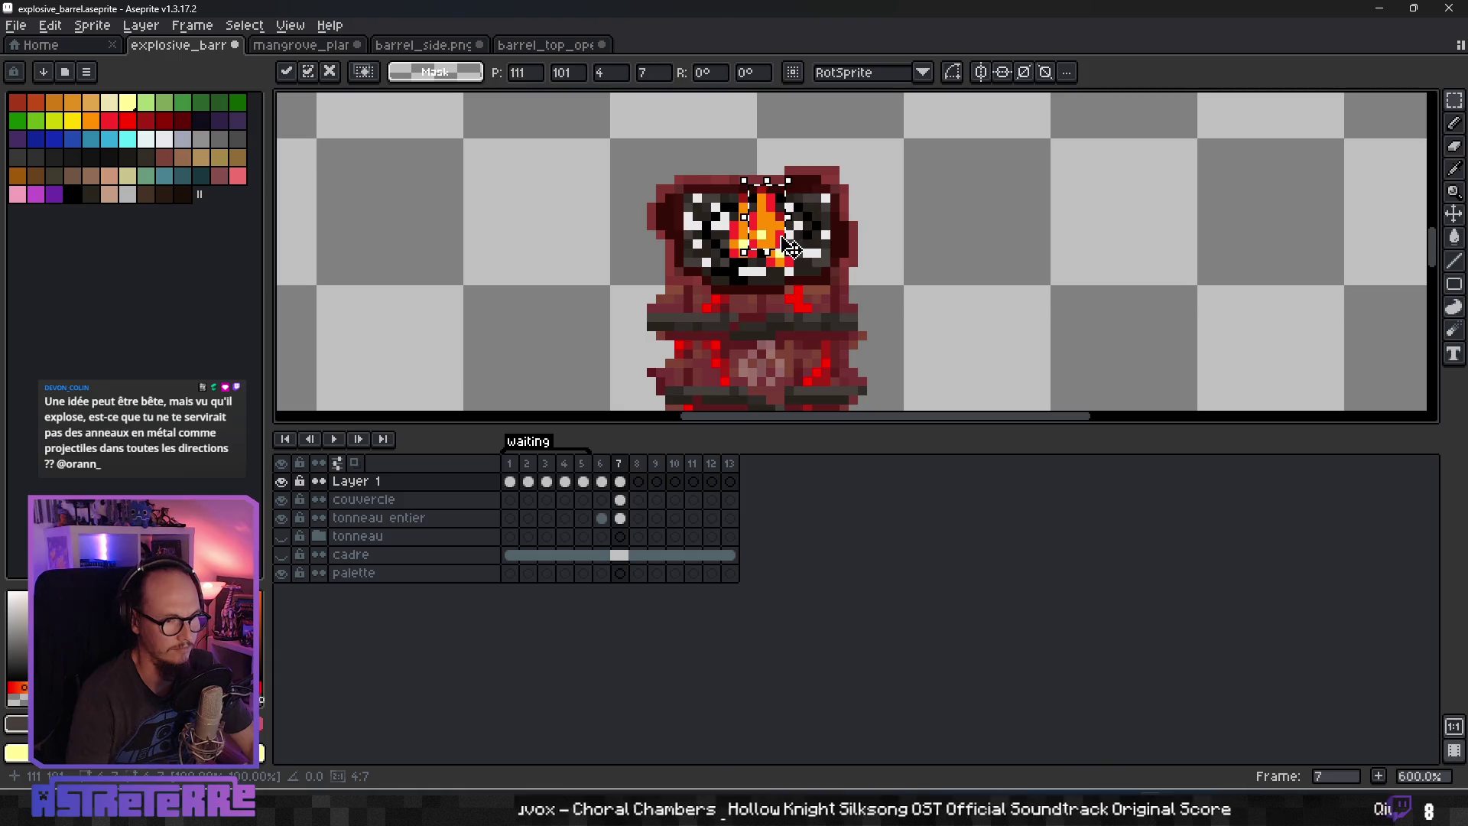
drag(833, 257, 725, 249)
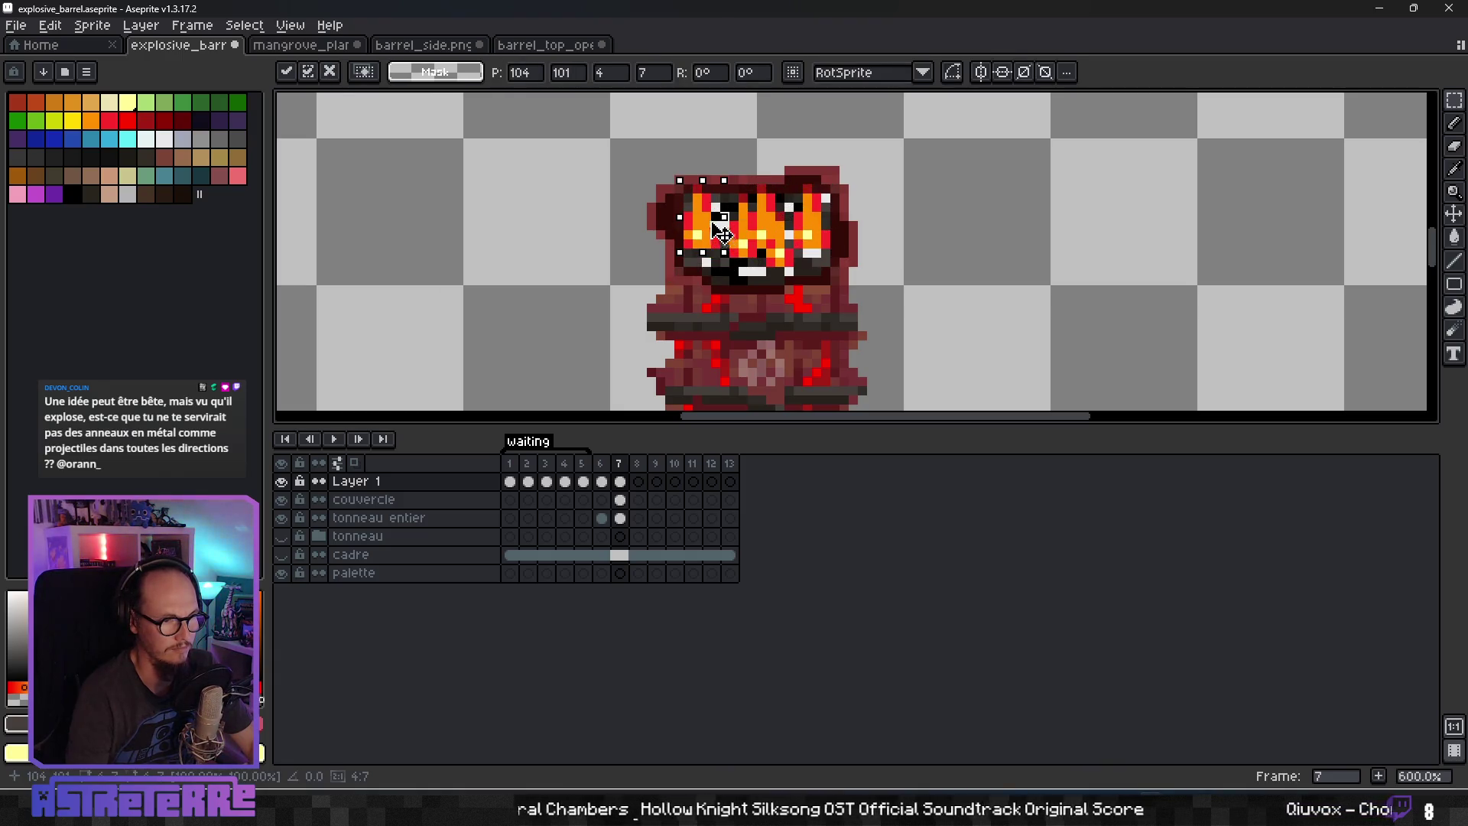
scroll(734, 249, down, 3)
key(Return)
scroll(789, 255, down, 4)
scroll(770, 272, up, 2)
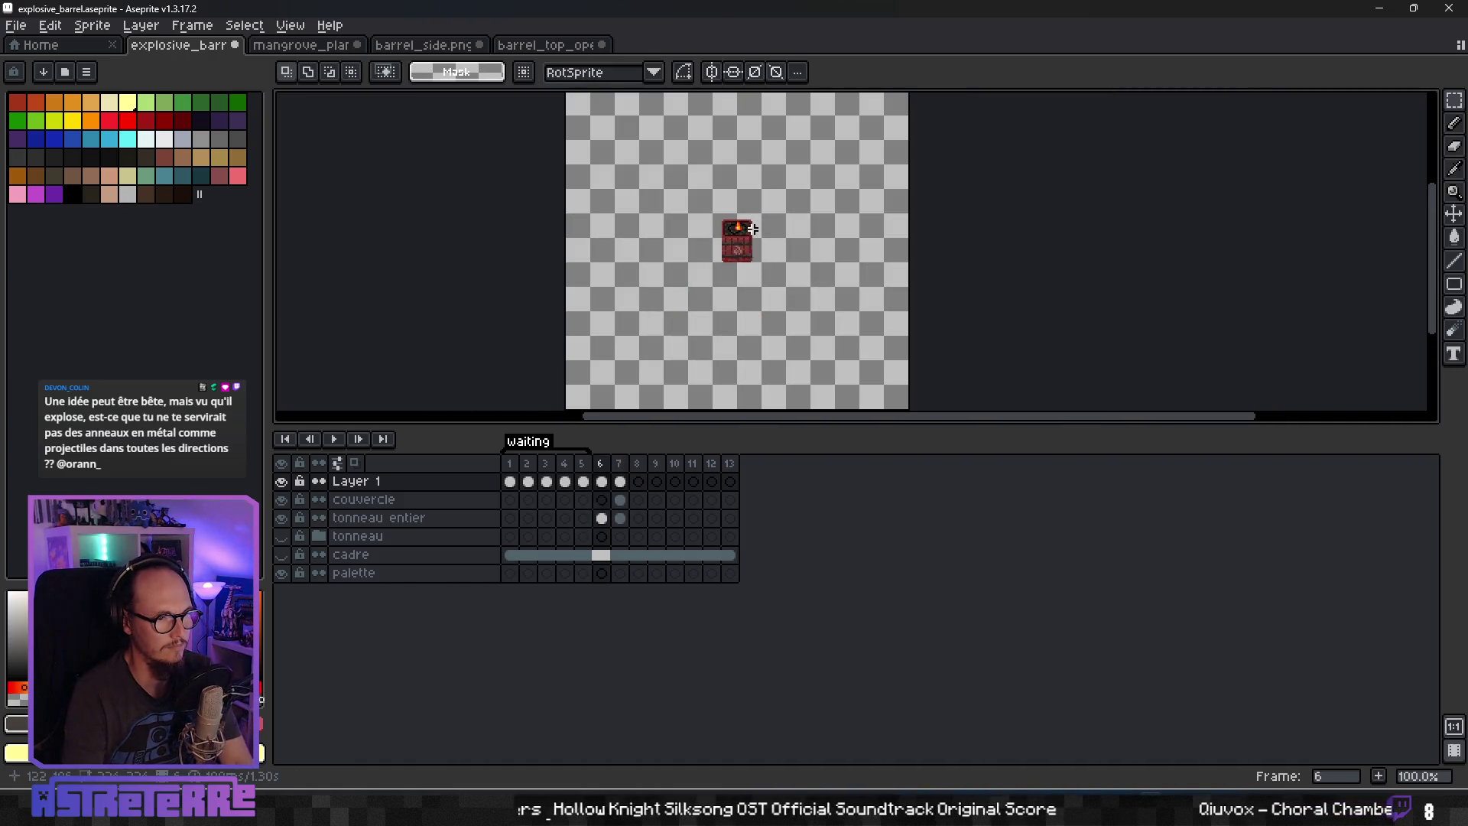
Shift the fire 3 pixels left, deselect, then undo the stray paste and moves.
scroll(755, 227, up, 3)
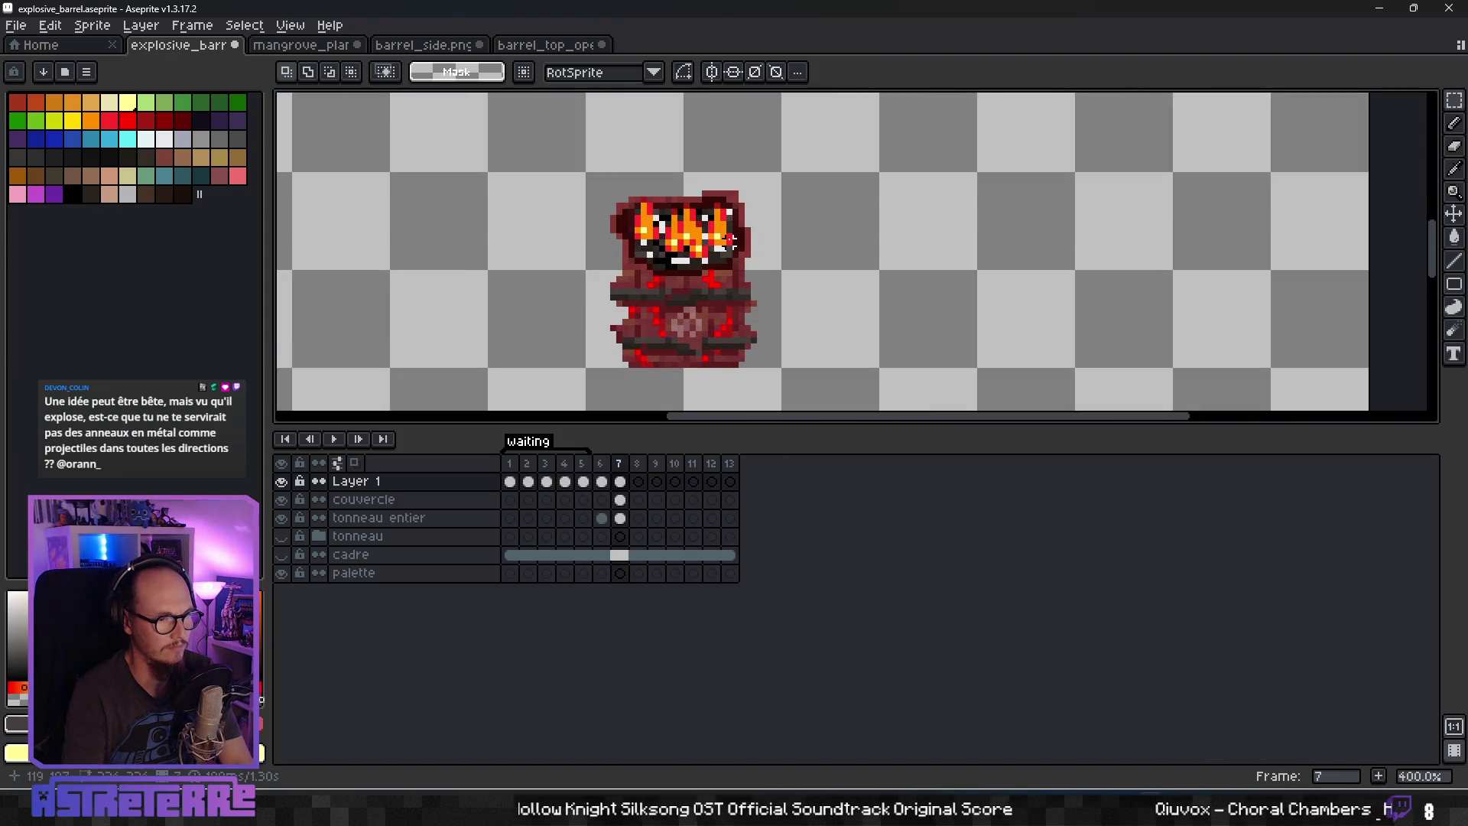
scroll(715, 260, down, 5)
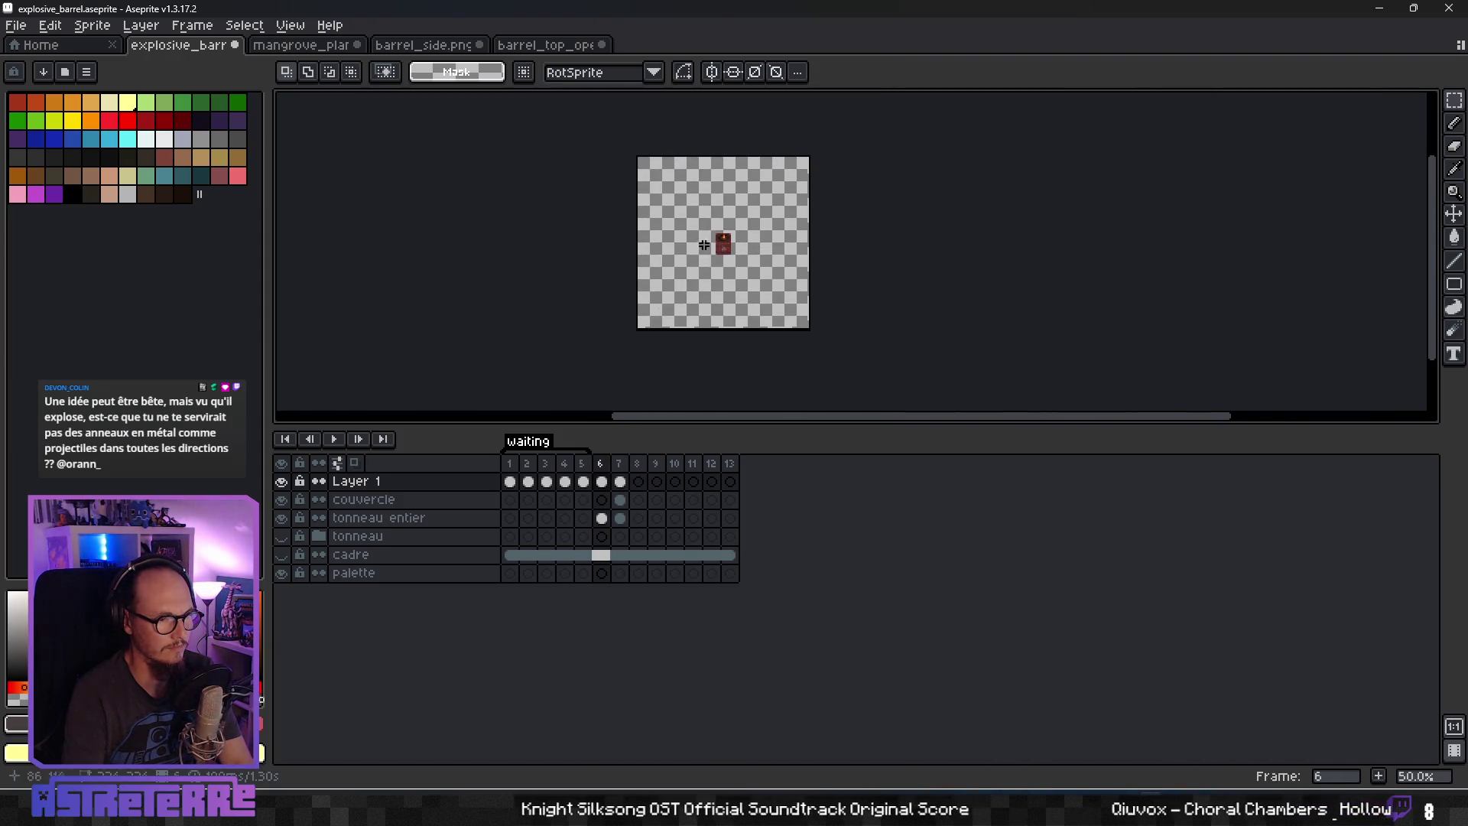
scroll(703, 246, up, 5)
click(826, 230)
mouse_move(826, 230)
mouse_down()
mouse_move(808, 230)
mouse_move(818, 218)
mouse_move(795, 197)
mouse_up()
key(Return)
click(805, 189)
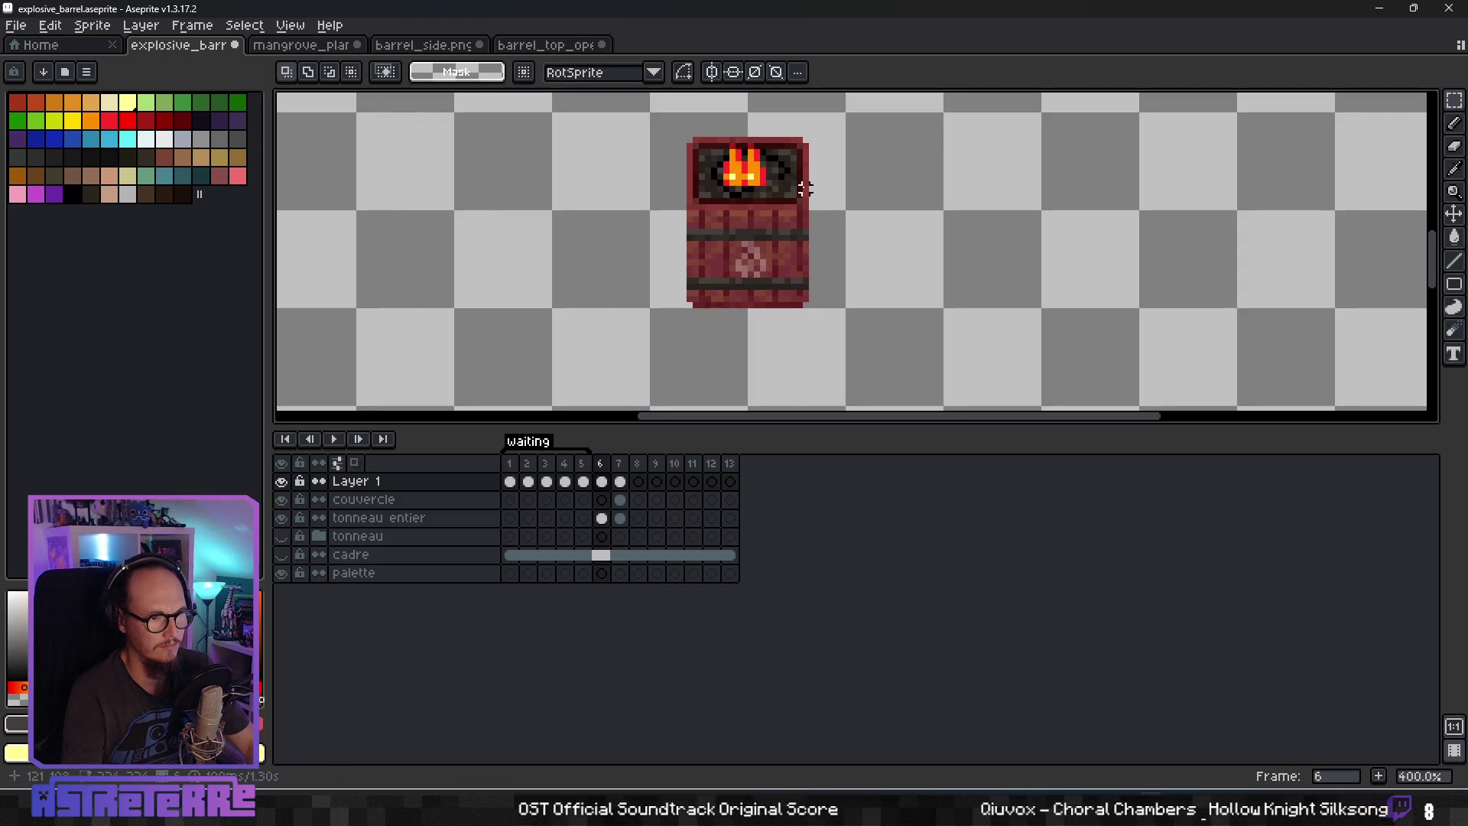
key(ctrl+z)
key(ctrl+z)
key(ctrl+z)
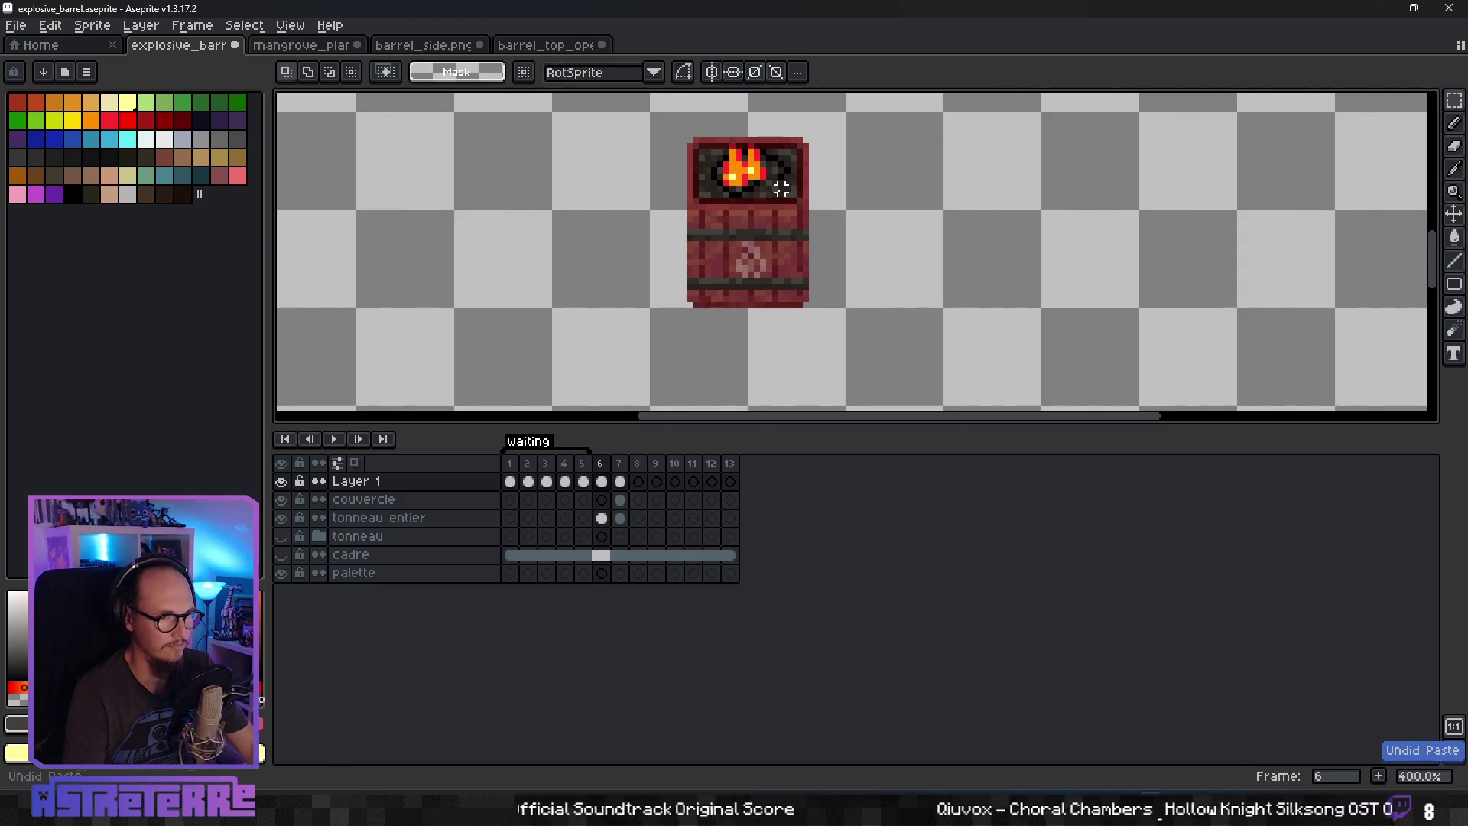
Paste the fire onto frame 6's barrel, preview the animation, and return to frame 1.
key(ctrl+v)
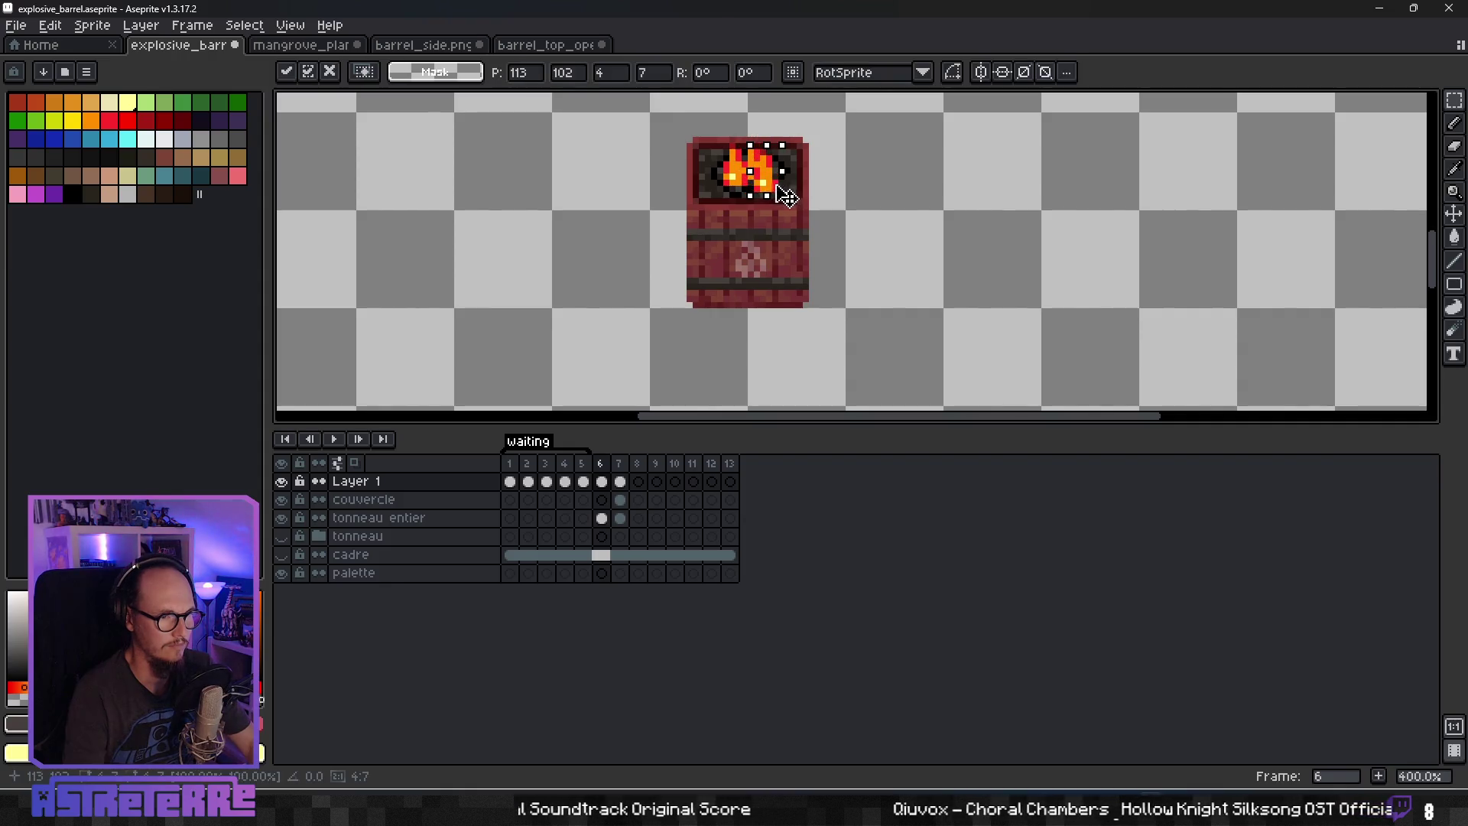
click(837, 194)
scroll(842, 316, down, 2)
scroll(842, 316, up, 1)
drag(842, 316, 887, 320)
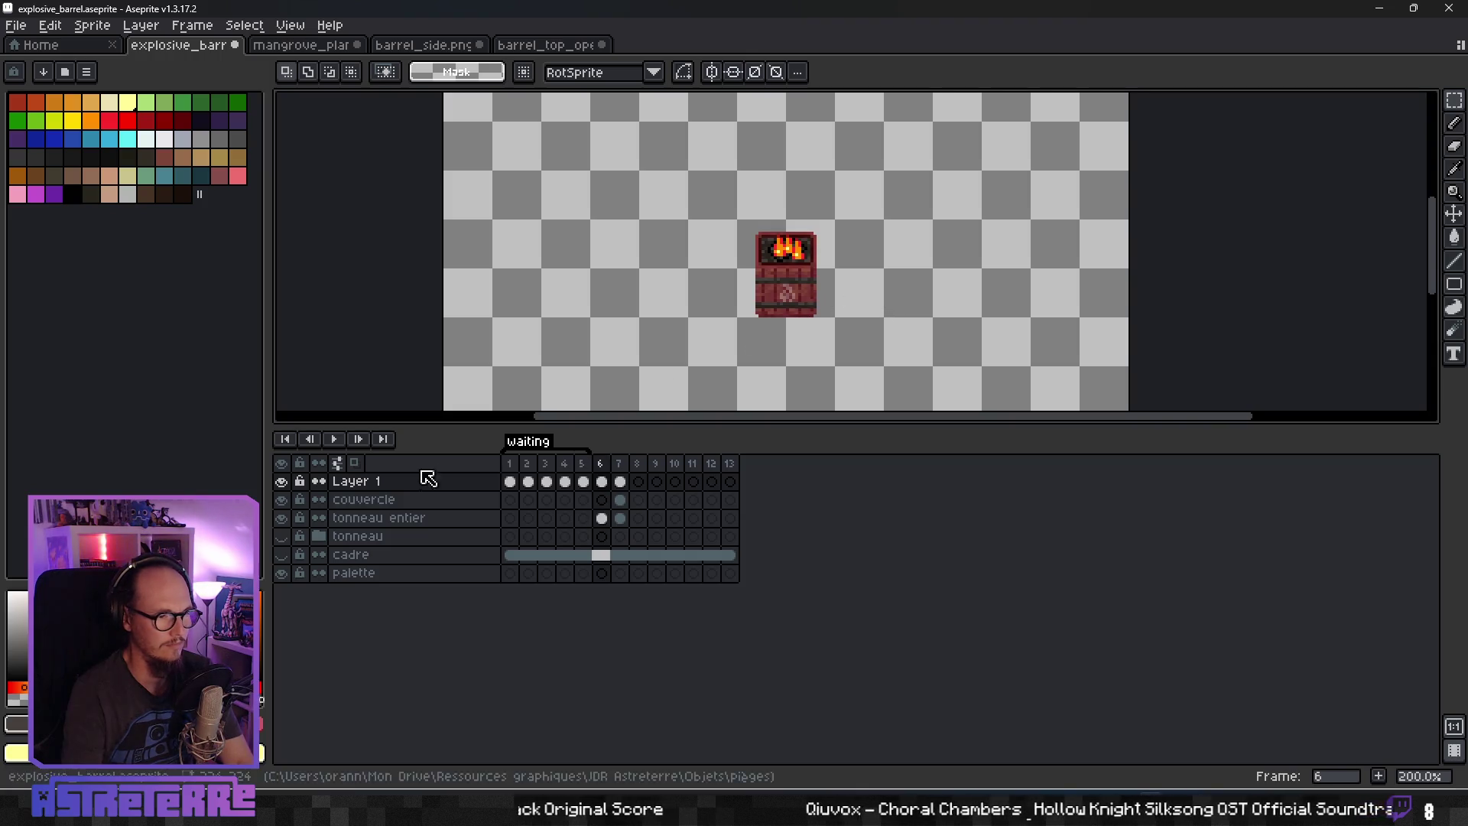
click(337, 439)
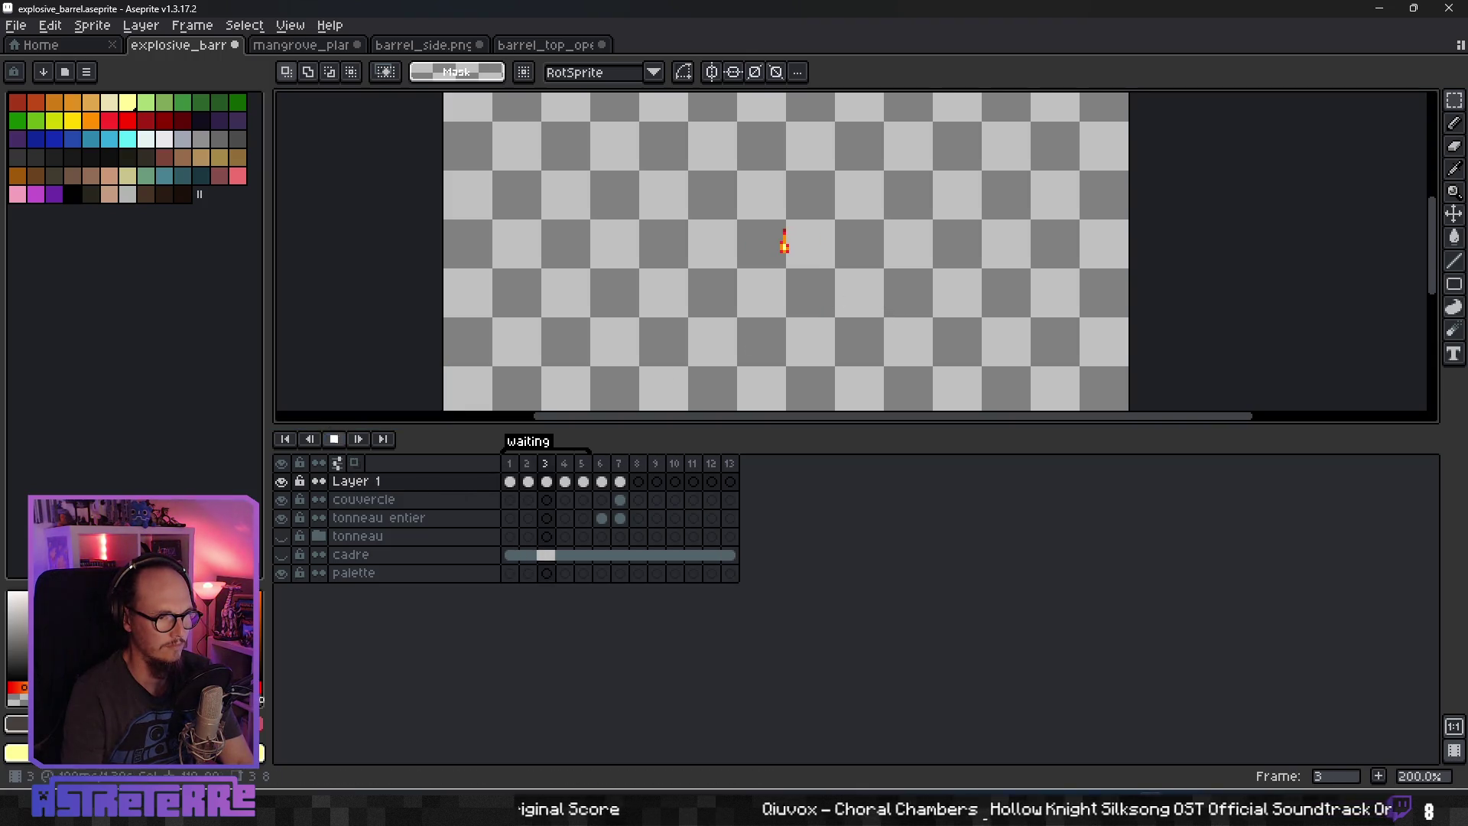
click(509, 464)
click(283, 537)
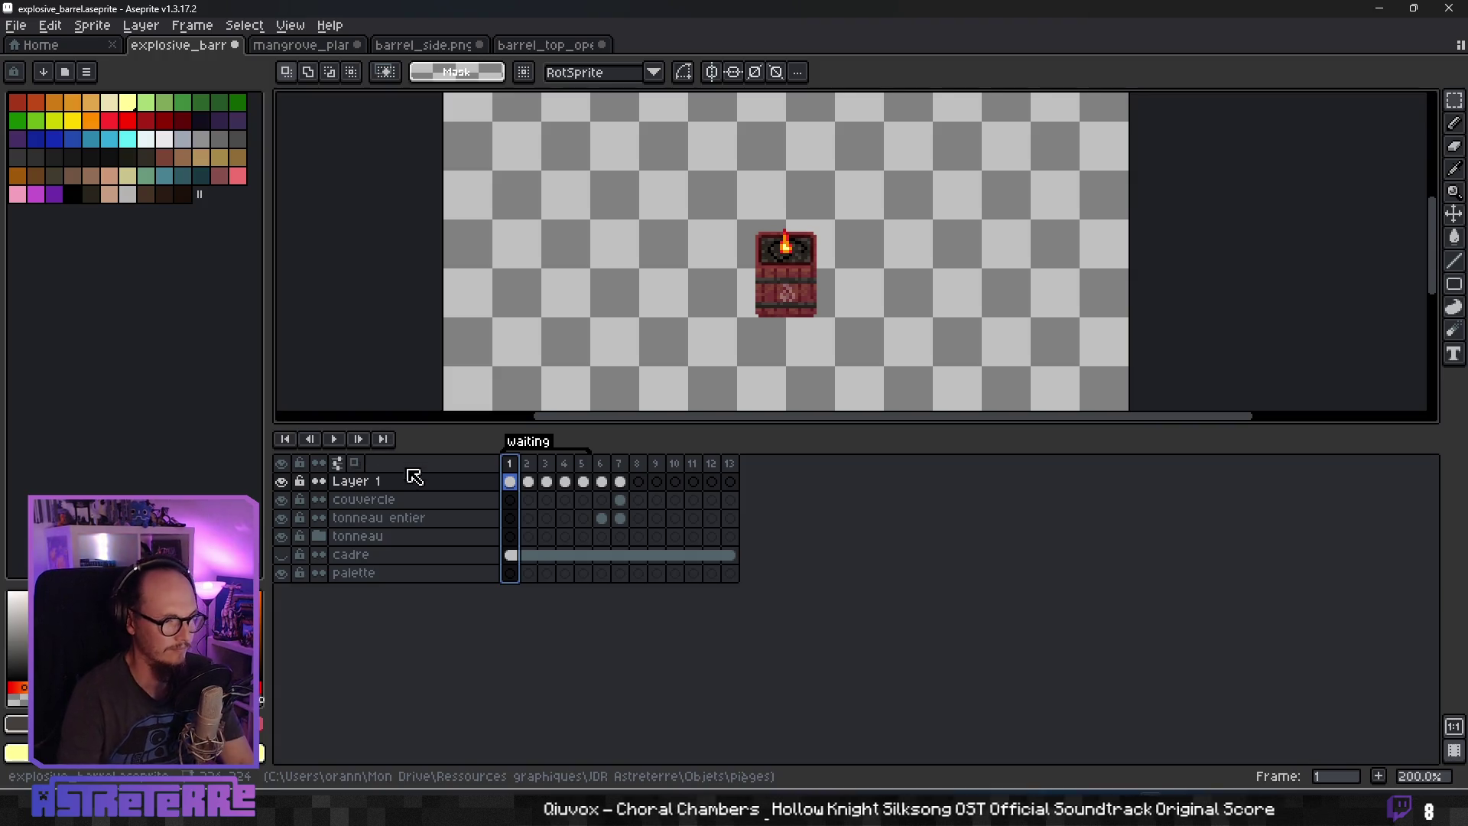
Rename Layer 1 to flammes and start playing the animation.
double_click(367, 482)
text(flammes)
key(Return)
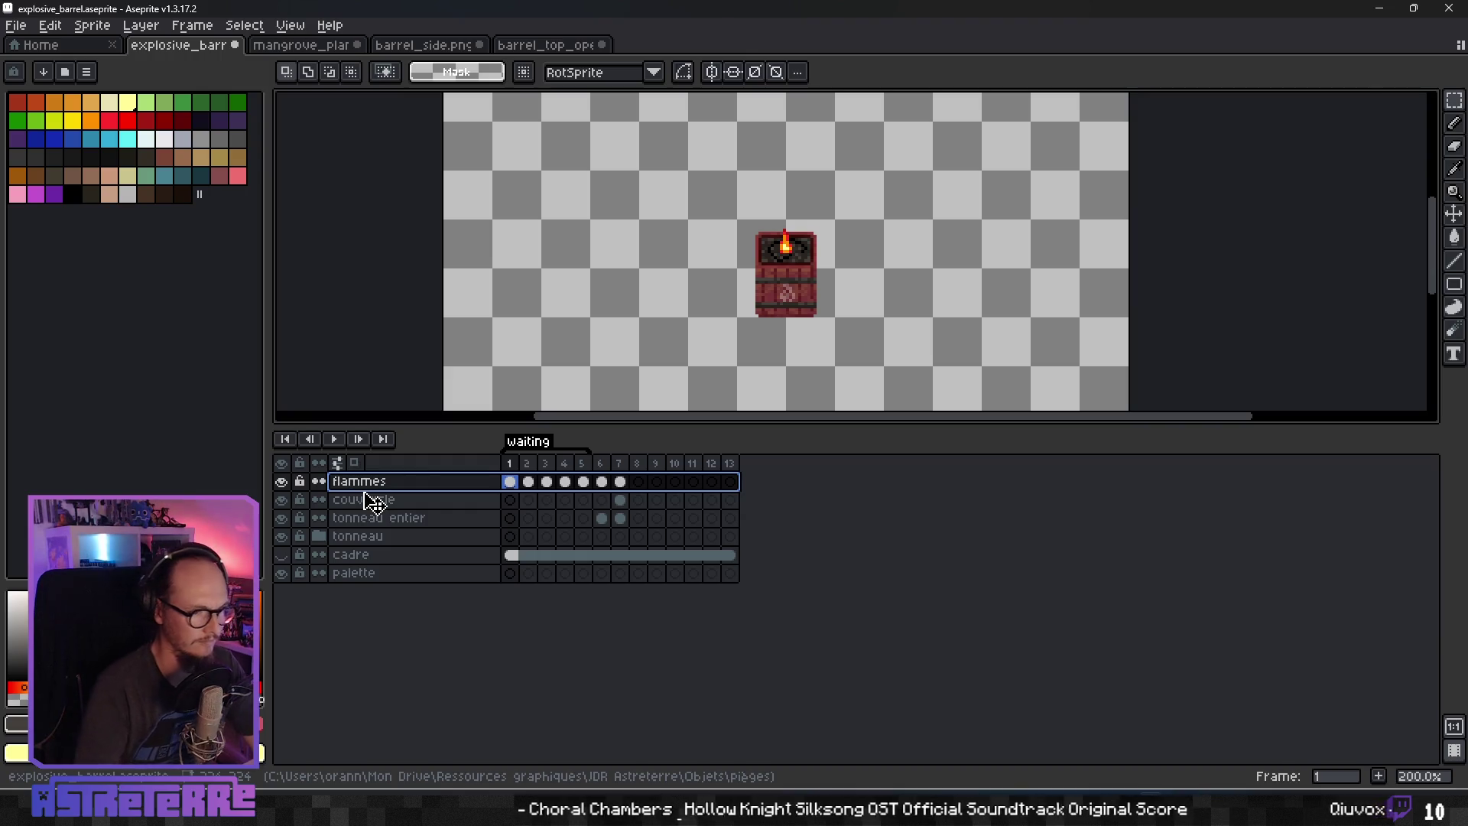
click(333, 438)
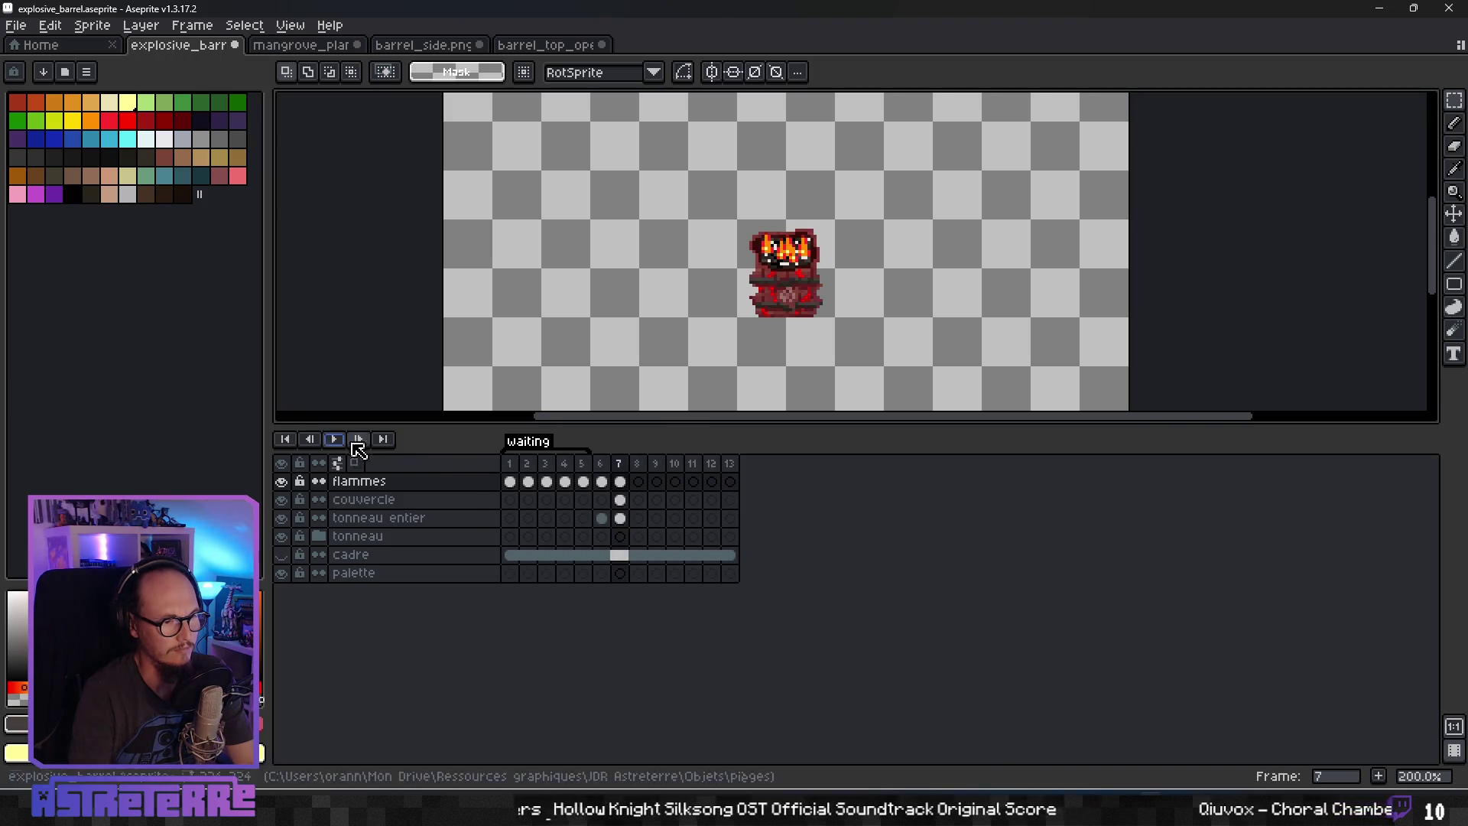
Make frames 6–13 a loop section and name its tag Activation.
drag(600, 464, 738, 474)
right_click(735, 474)
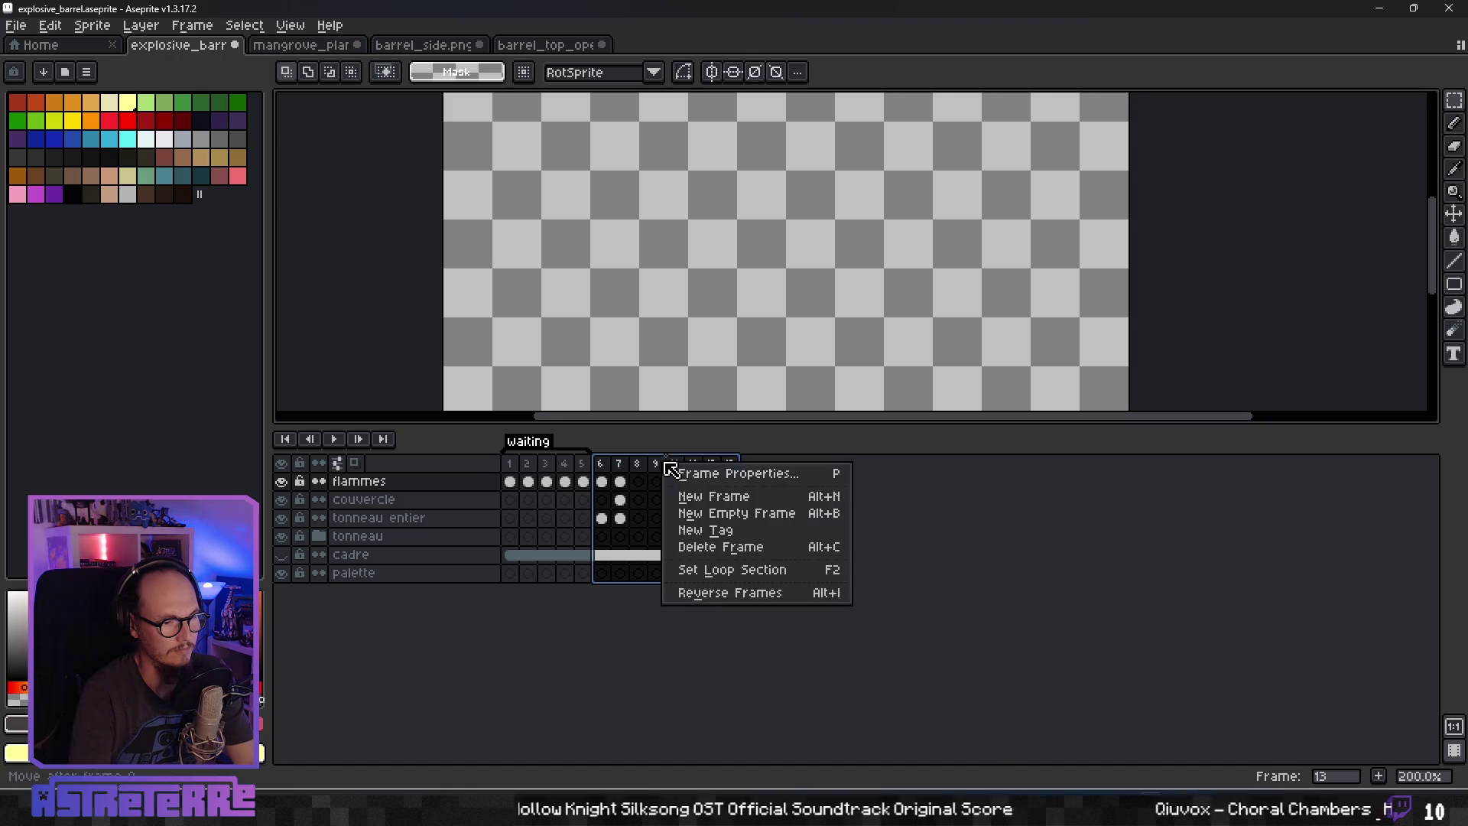
click(714, 567)
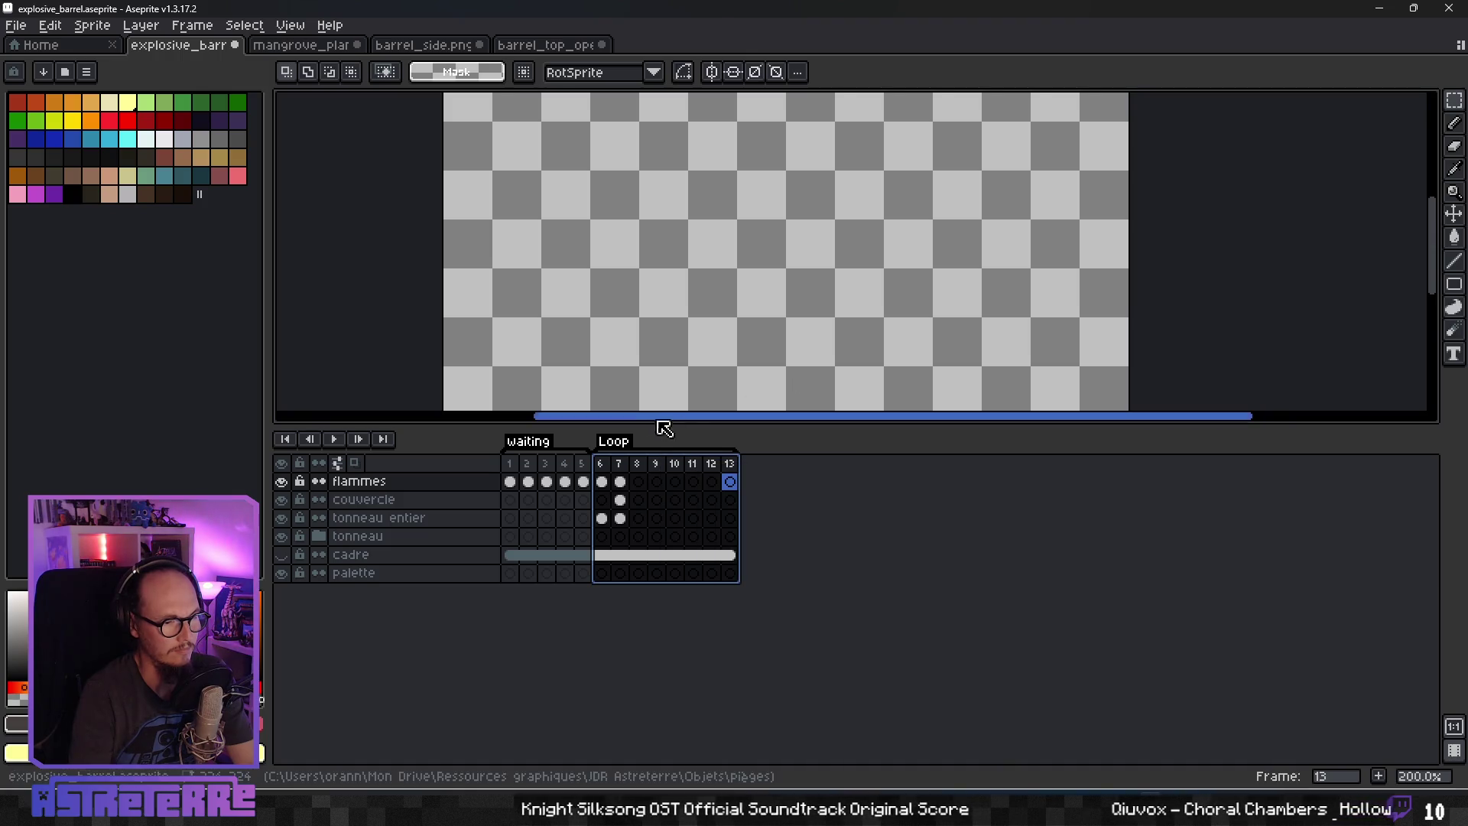
double_click(612, 441)
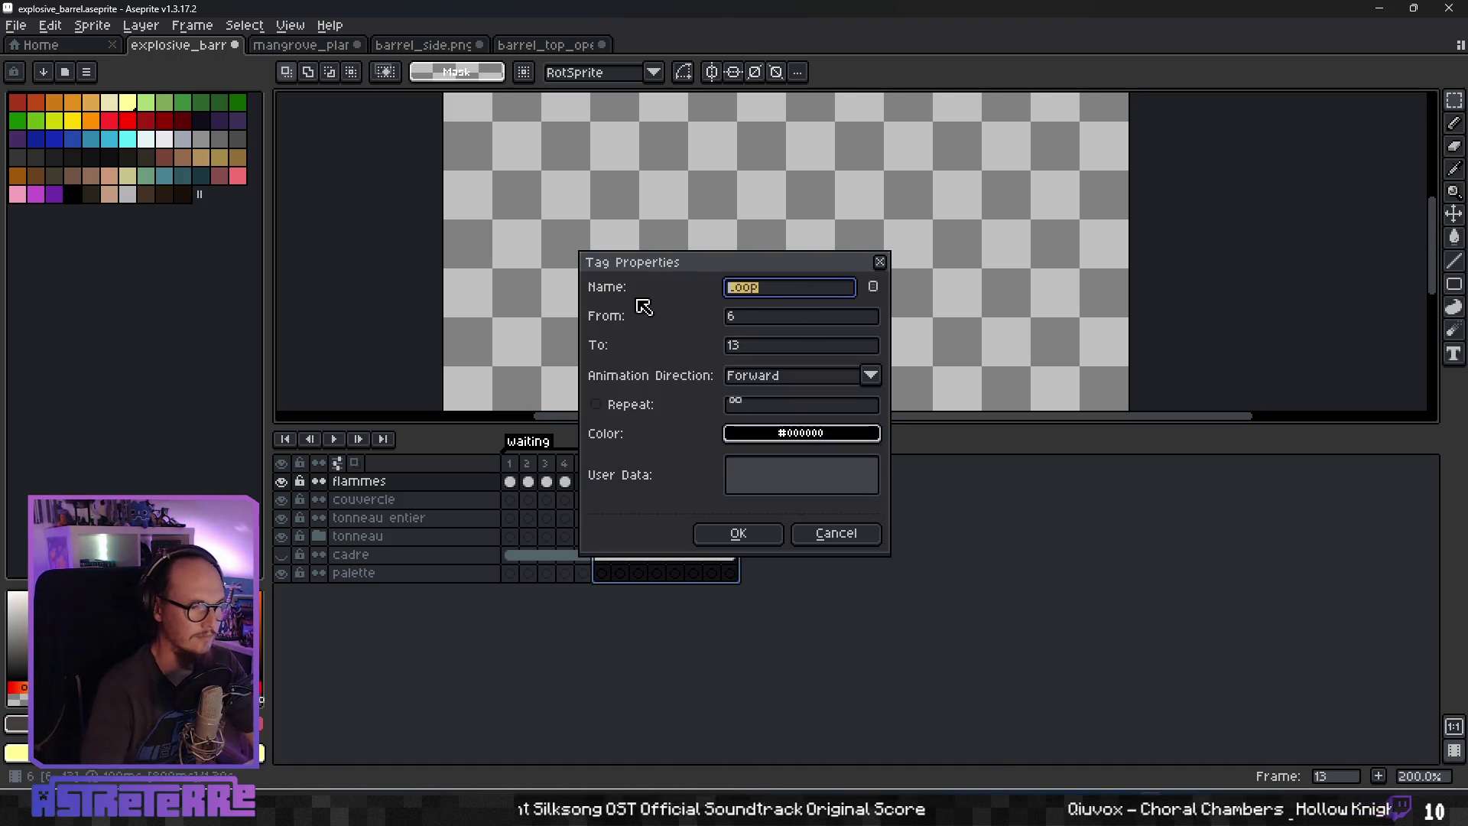
text(Activation)
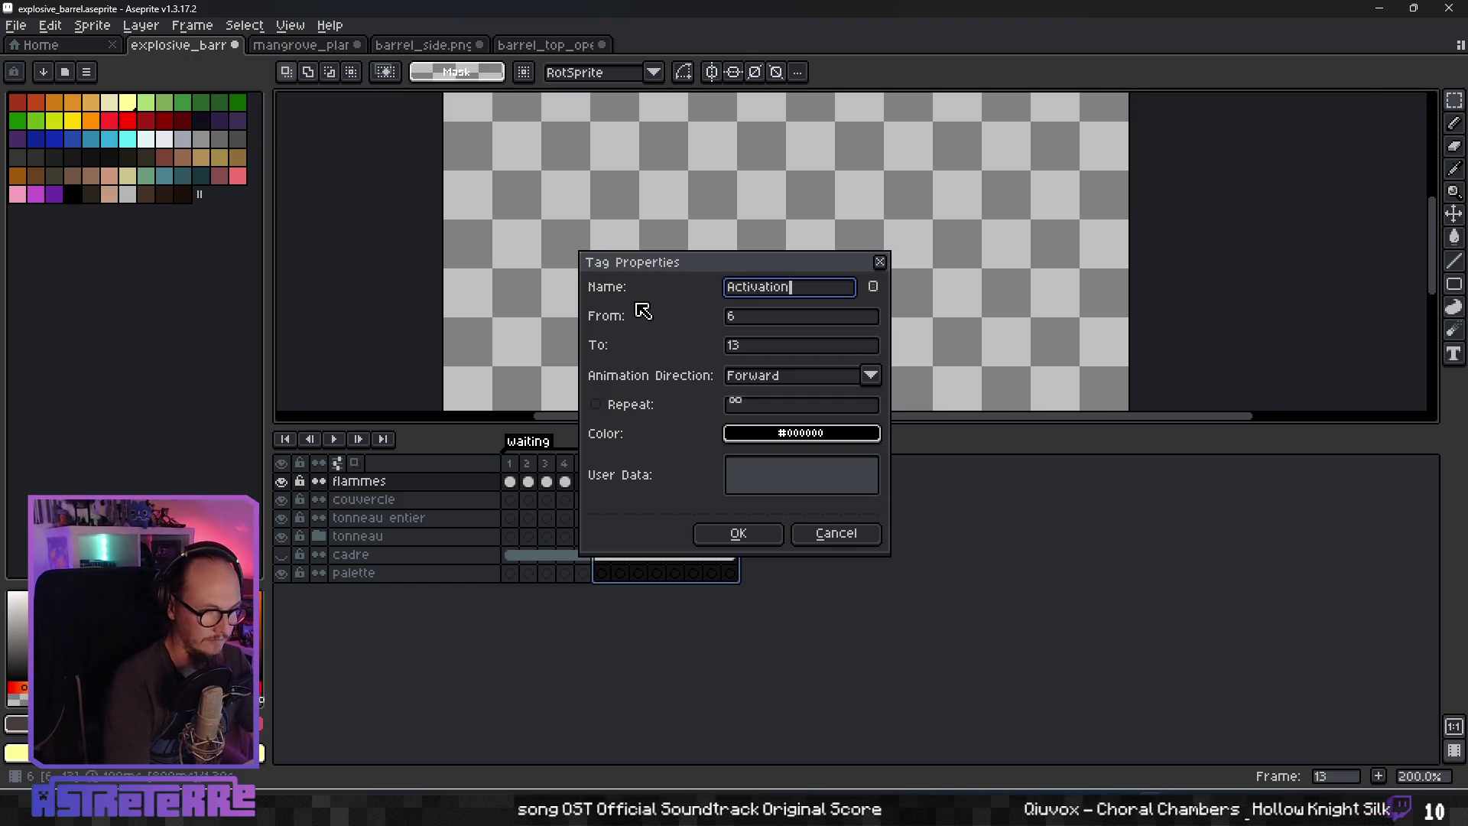
key(Return)
Play the animation from frame 6 to review the Activation tag, then stop.
click(601, 463)
click(334, 439)
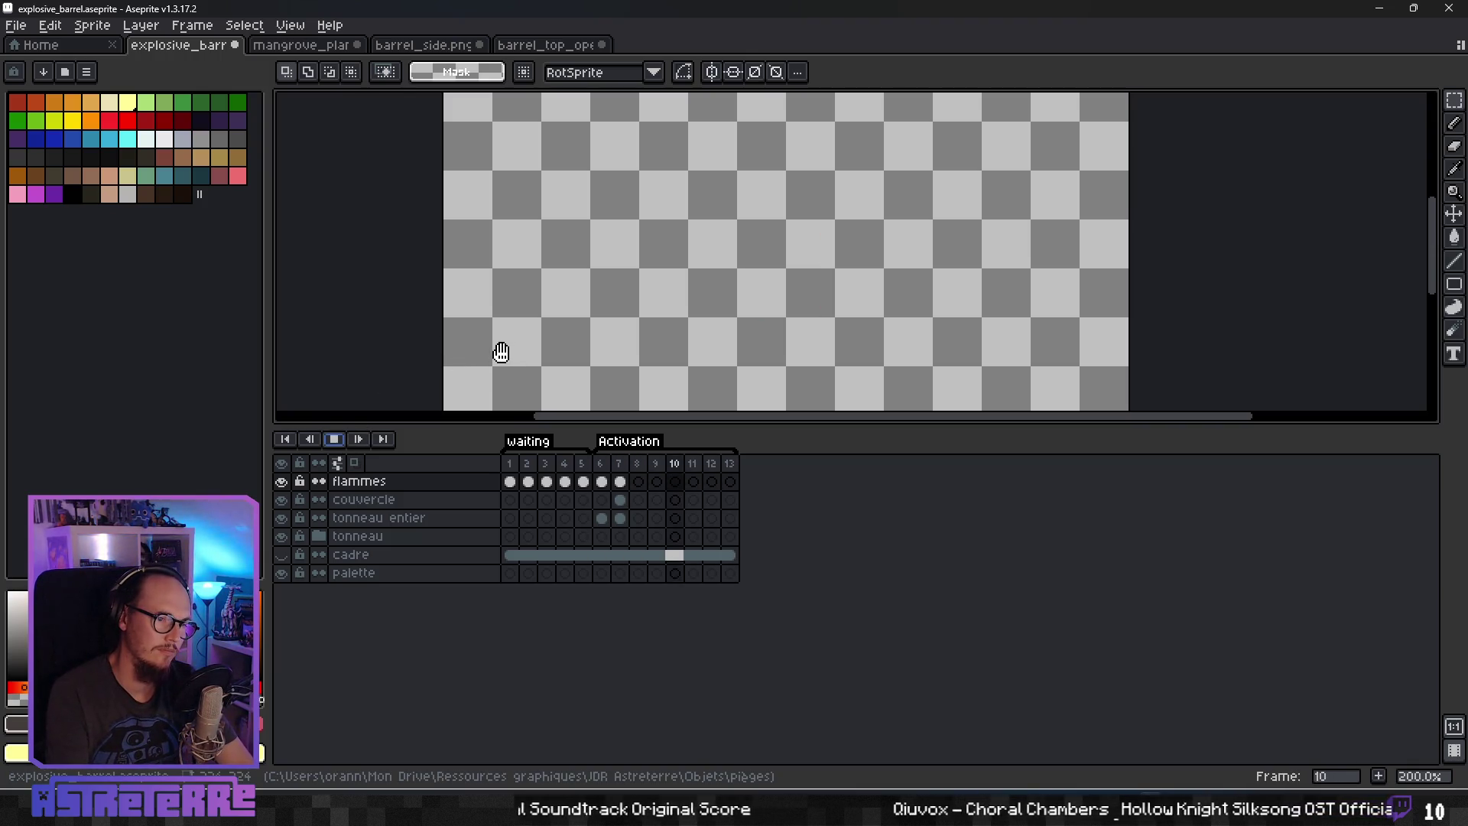
click(333, 439)
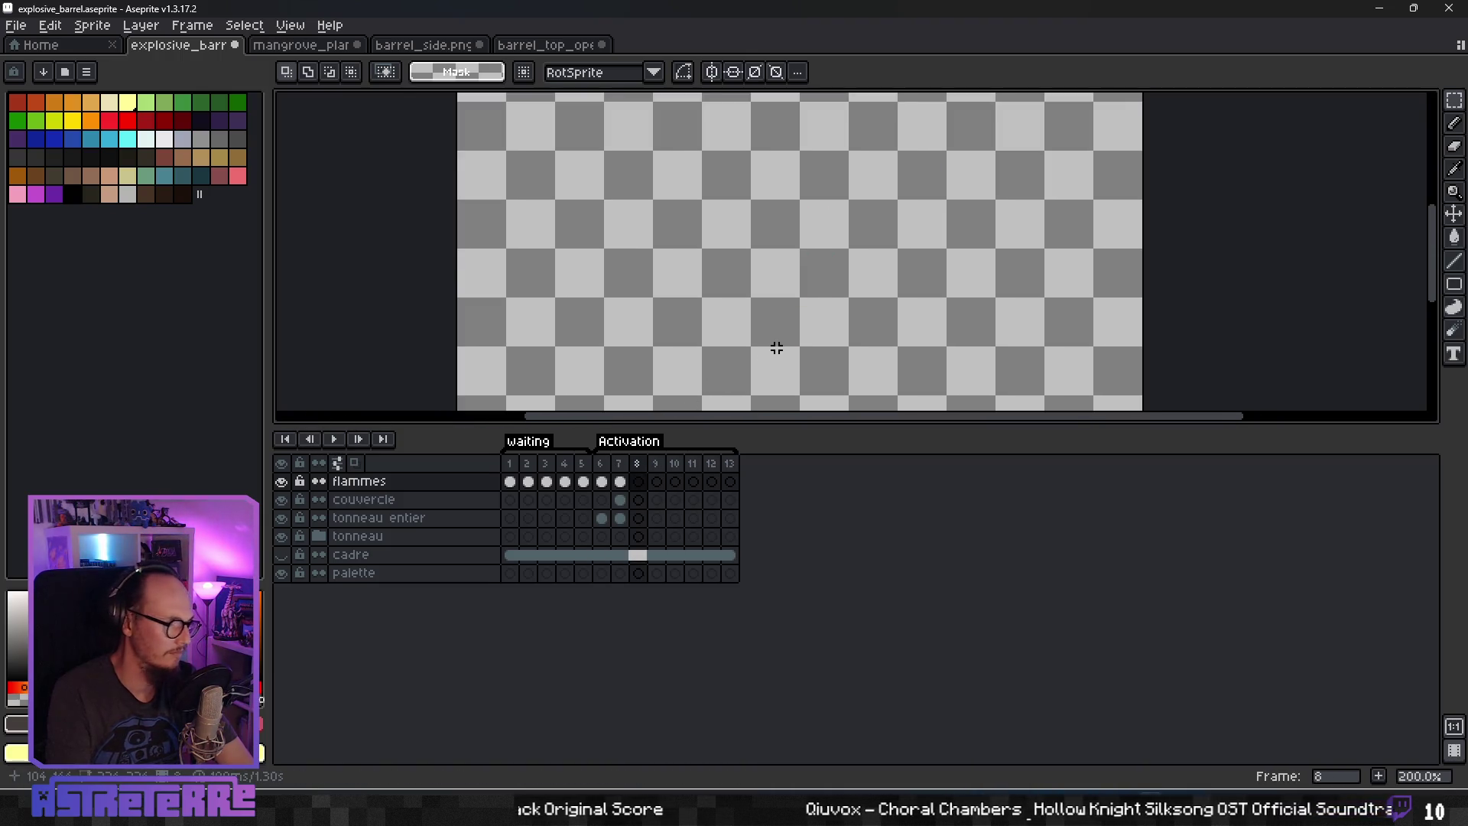
scroll(787, 344, up, 1)
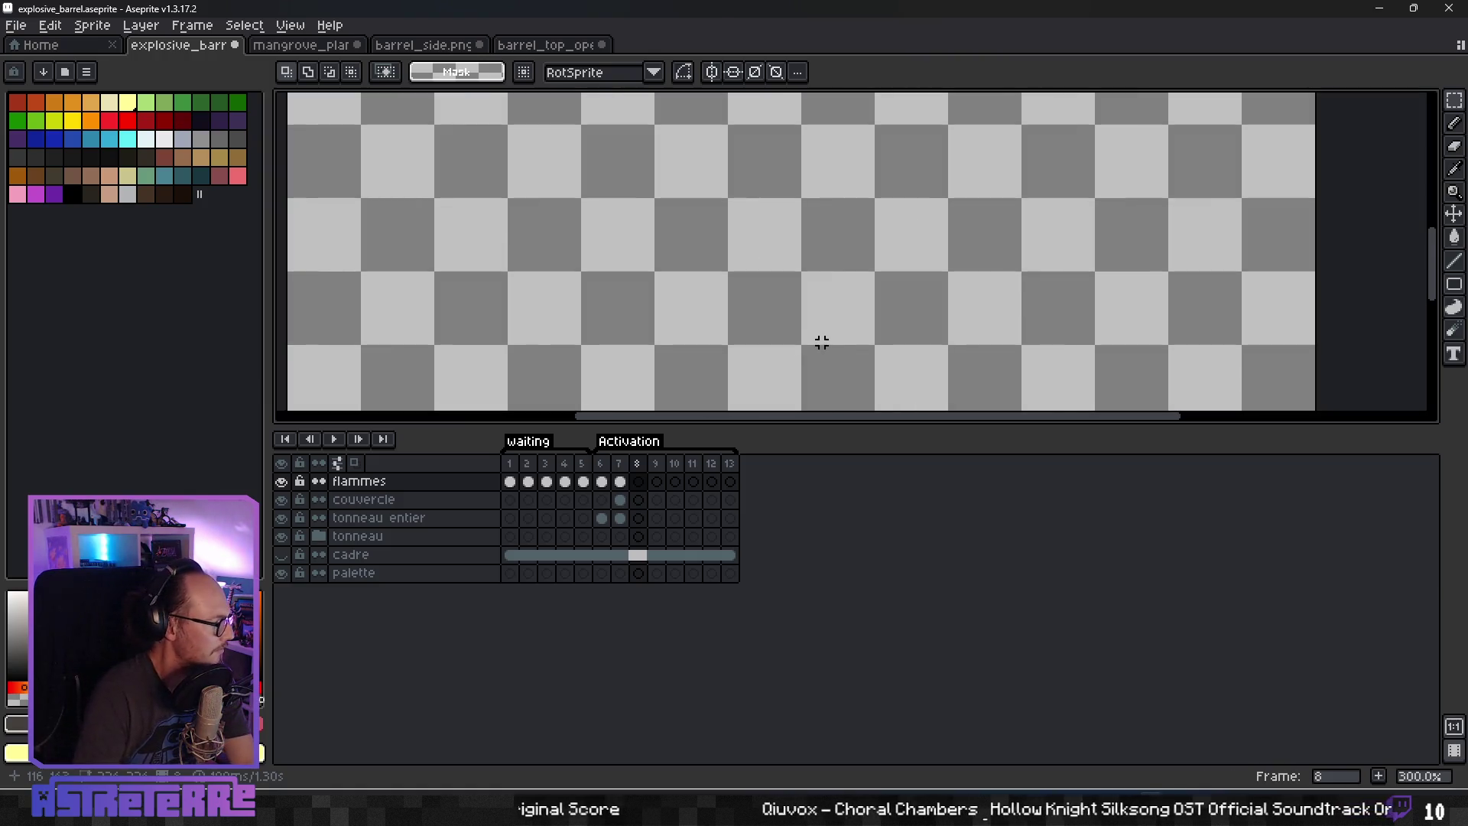
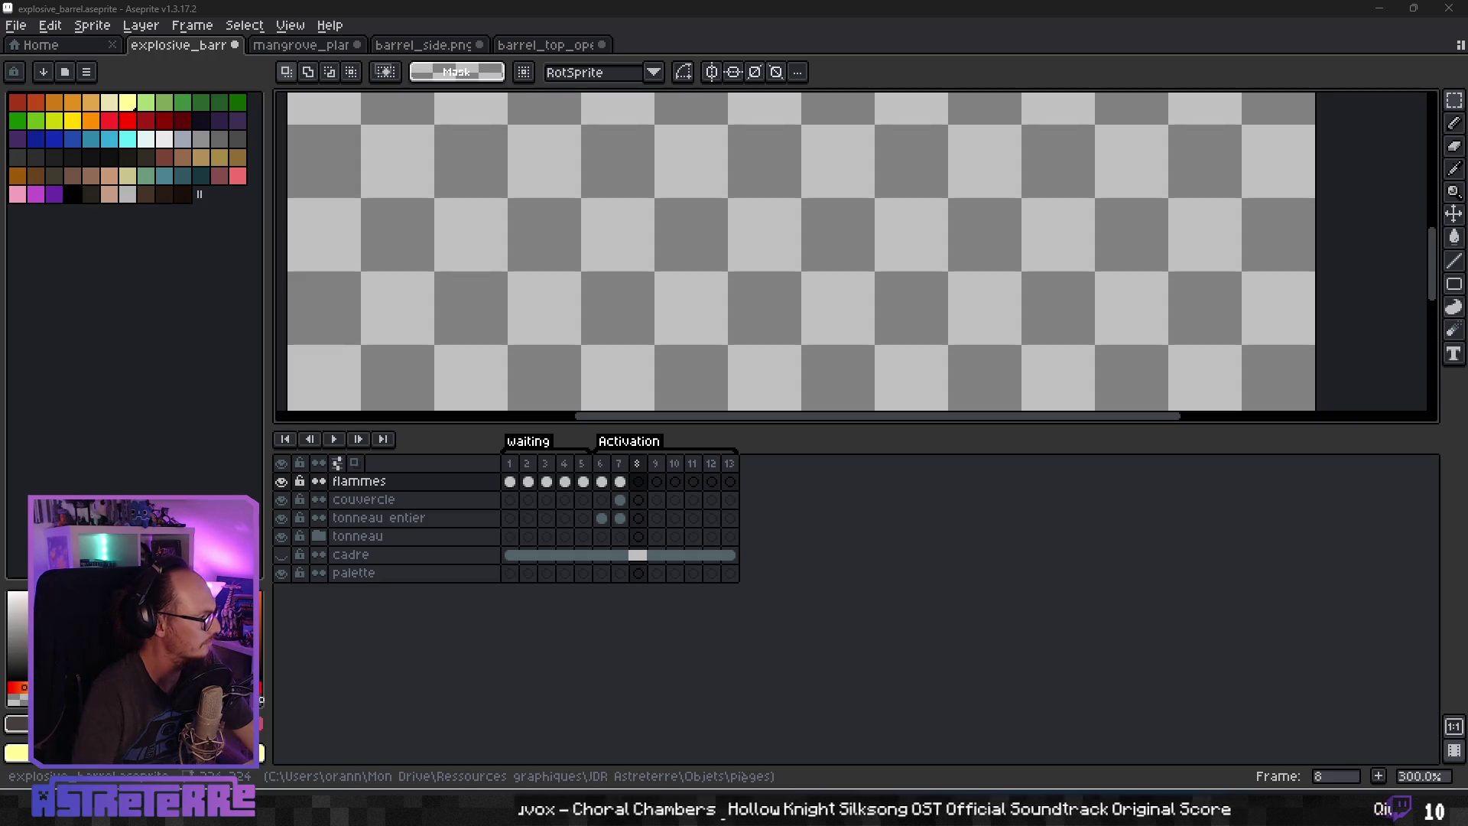
Add a new empty layer directly above the flammes layer.
scroll(757, 327, down, 3)
scroll(740, 294, up, 1)
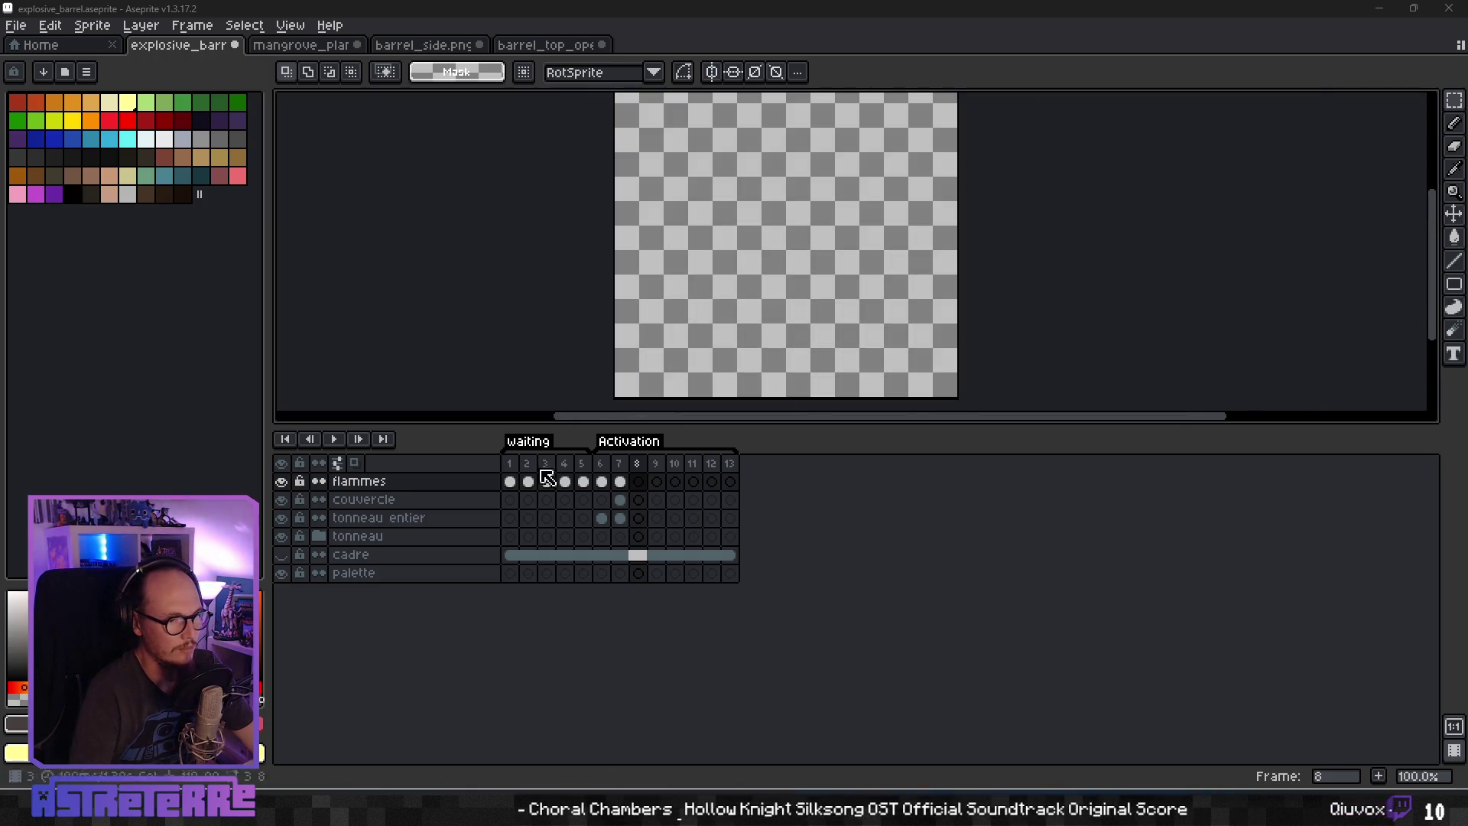
right_click(388, 487)
mouse_move(416, 515)
click(563, 514)
Name the new layer 'explosion', correcting the 'expositon' typo, and return to frame 8.
double_click(397, 481)
text(exp)
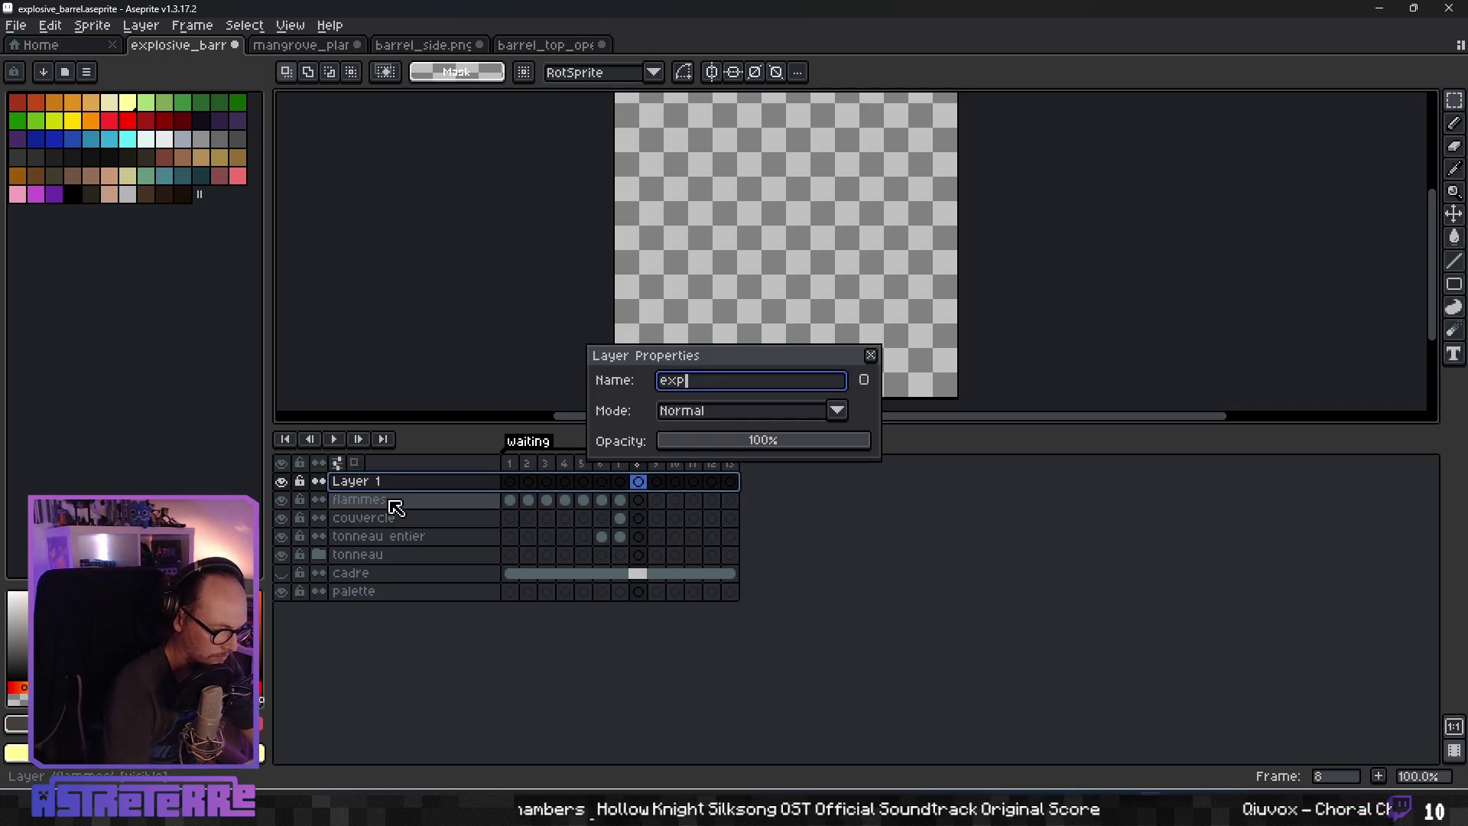
text(ositon)
key(Return)
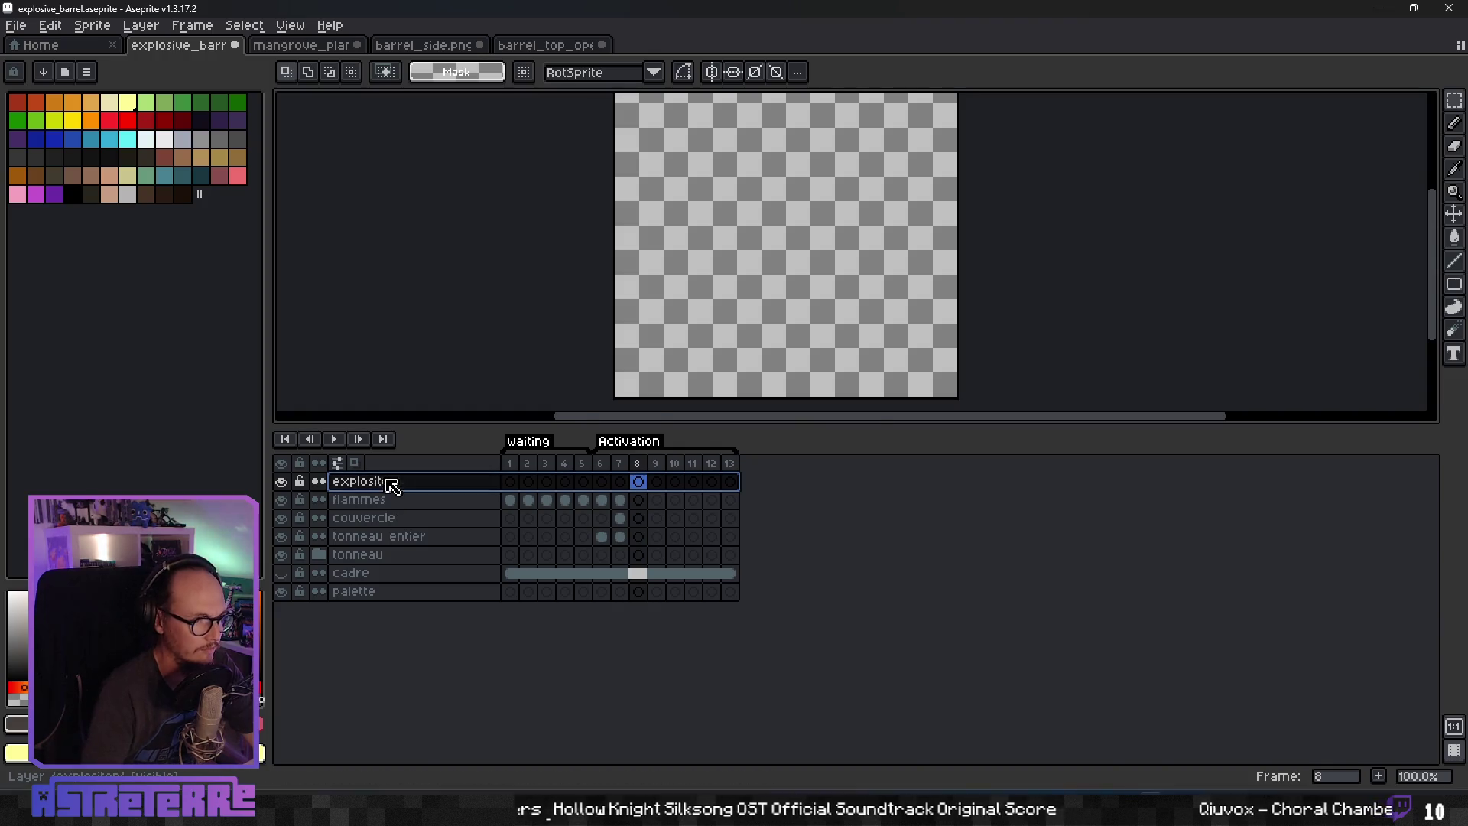
double_click(387, 481)
click(714, 380)
key(BackSpace)
key(Return)
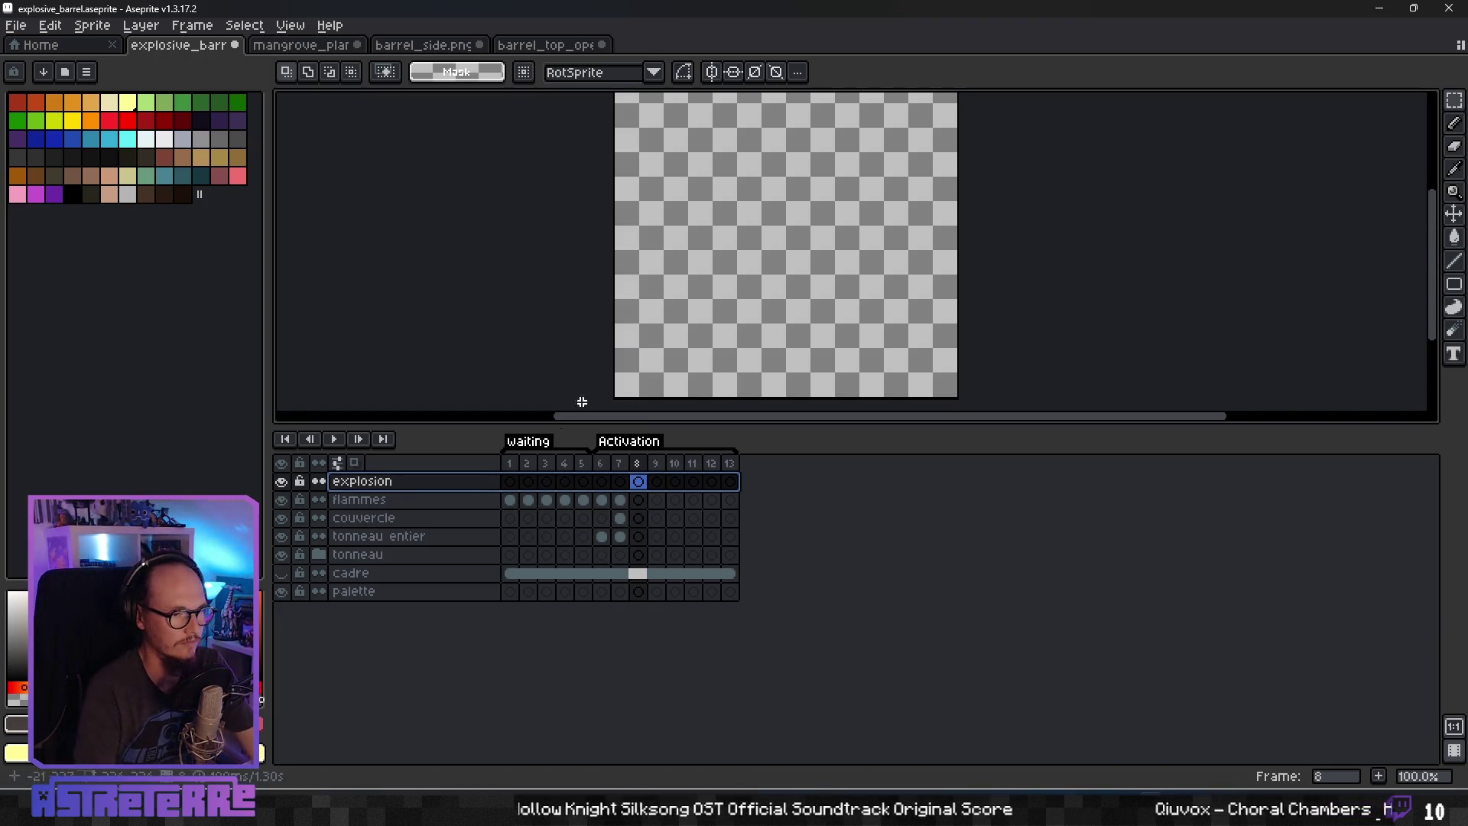
click(620, 481)
click(638, 481)
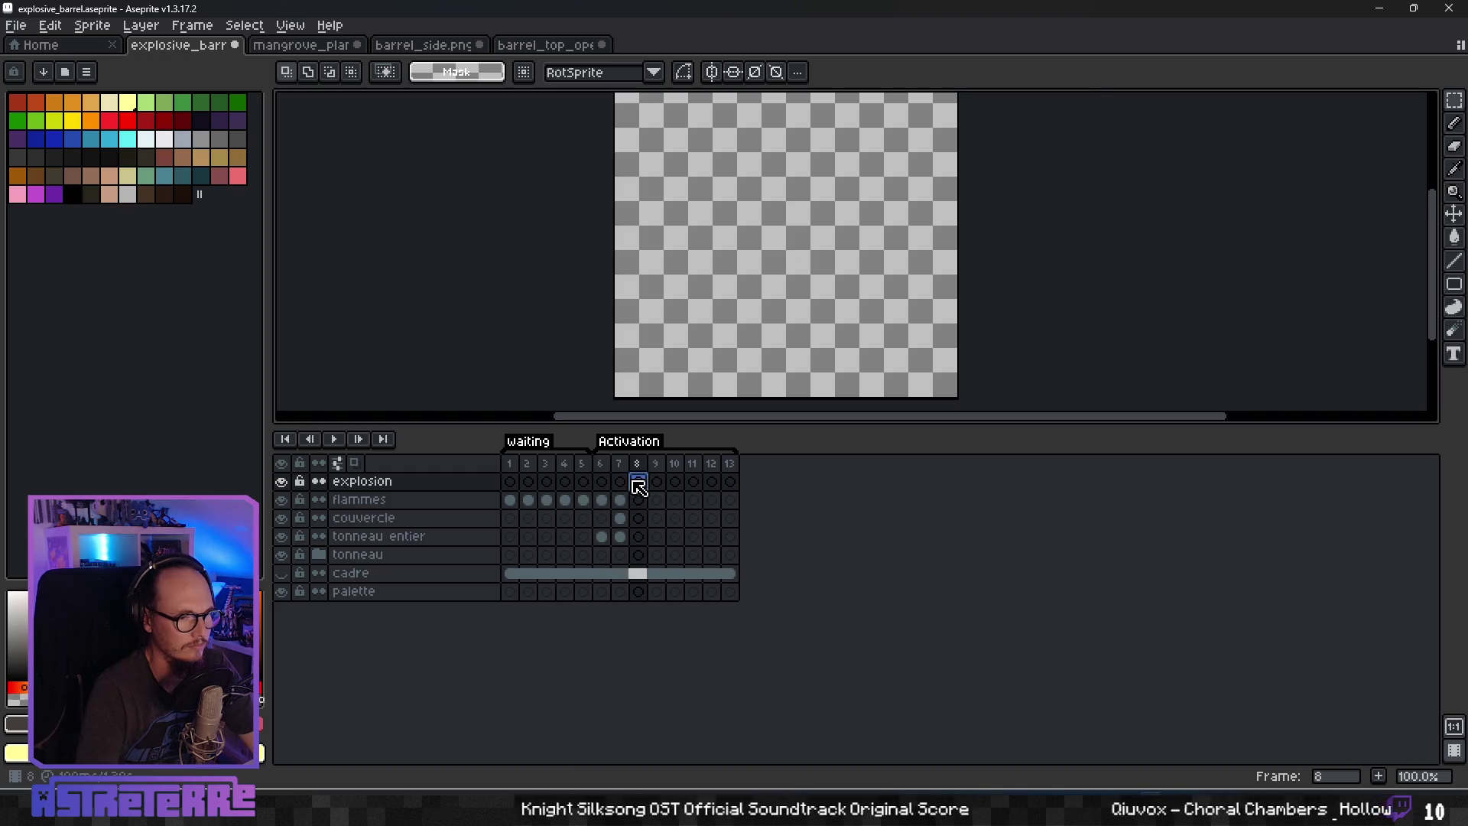
Link the couvercle cels of frames 7–13 into one shared cel.
scroll(810, 250, up, 3)
click(620, 499)
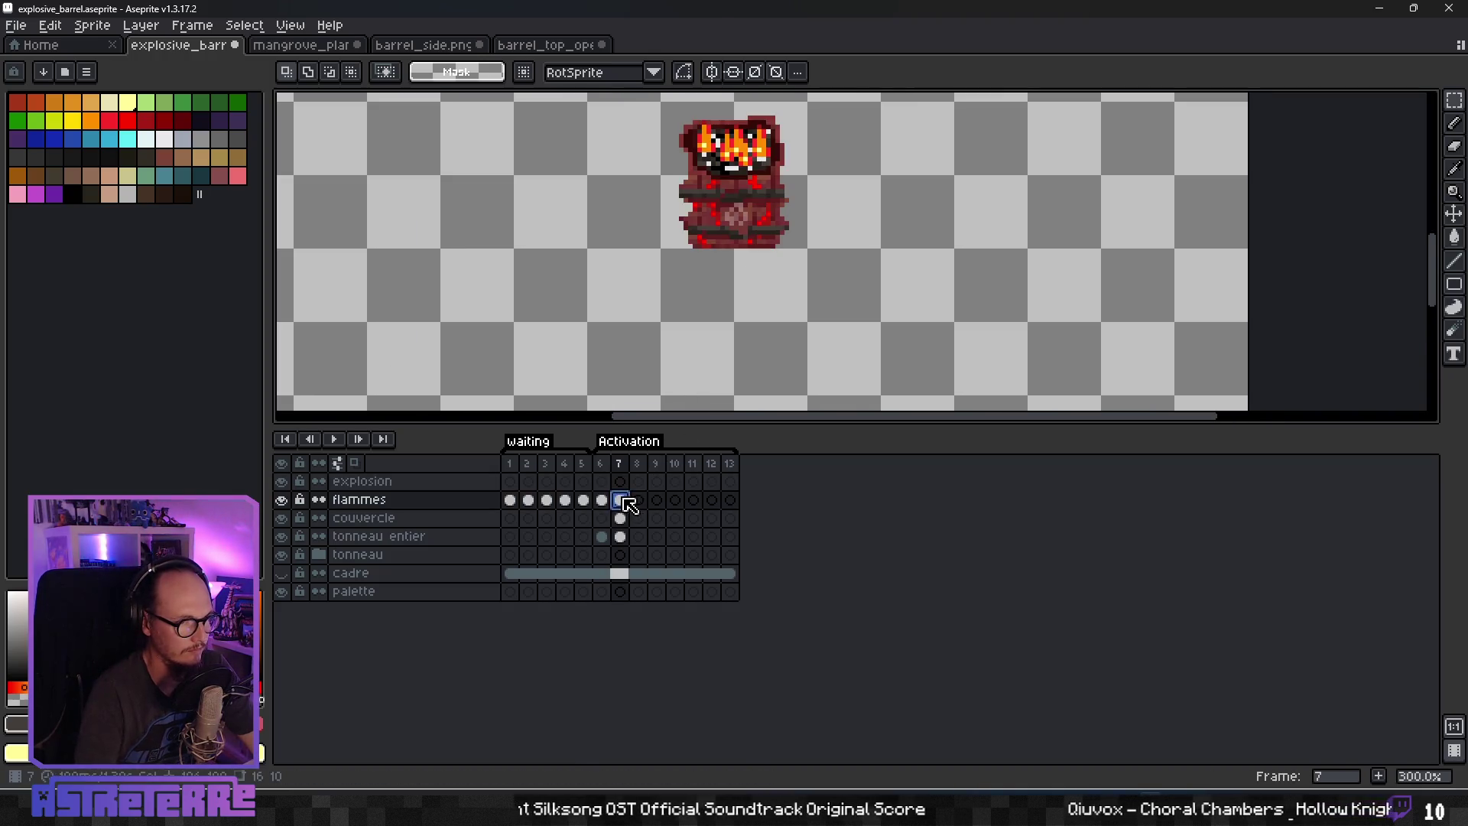
key(Return)
key(Return)
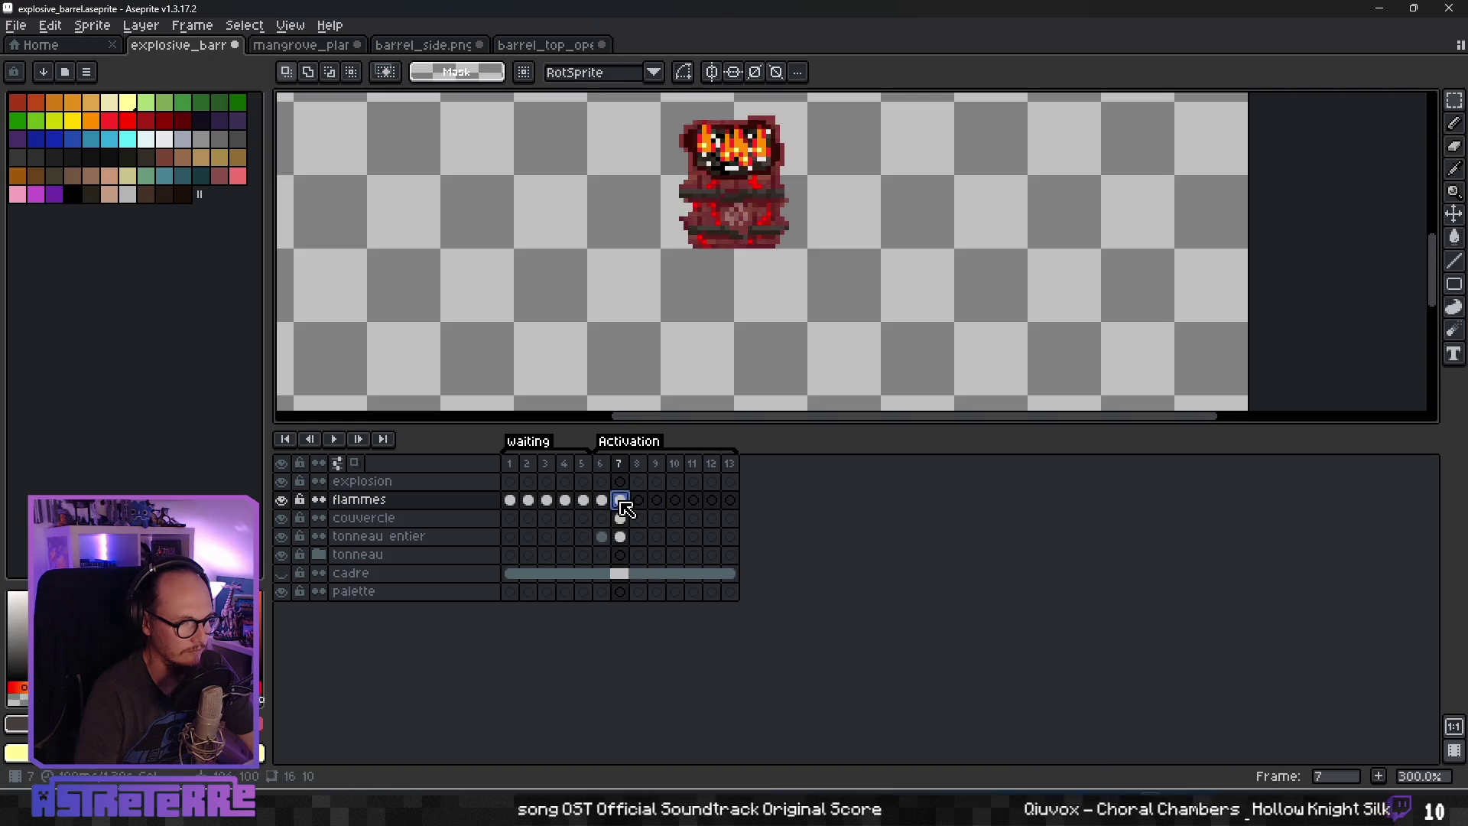
click(621, 519)
drag(627, 519, 729, 519)
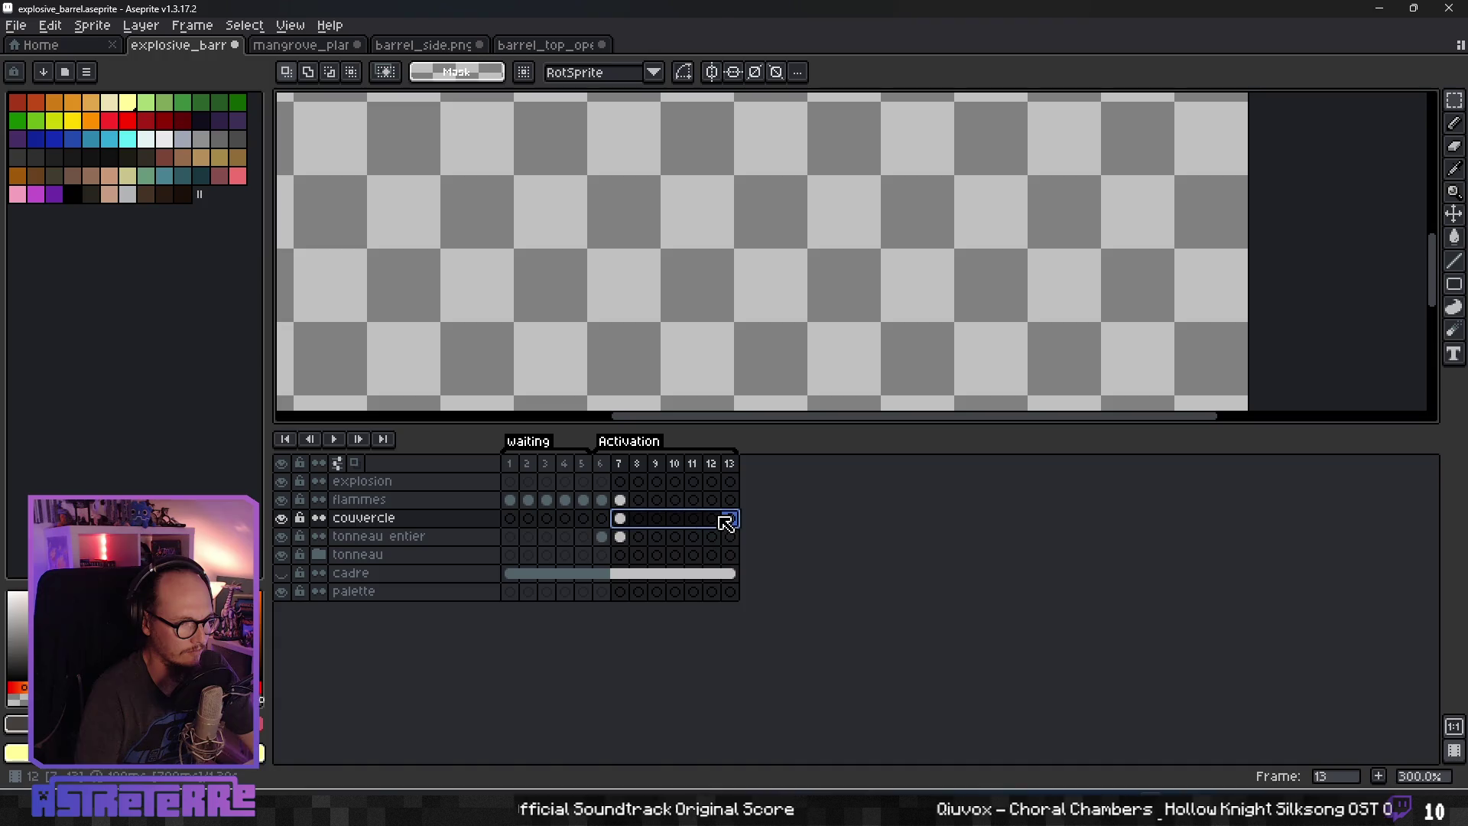
right_click(722, 518)
click(760, 584)
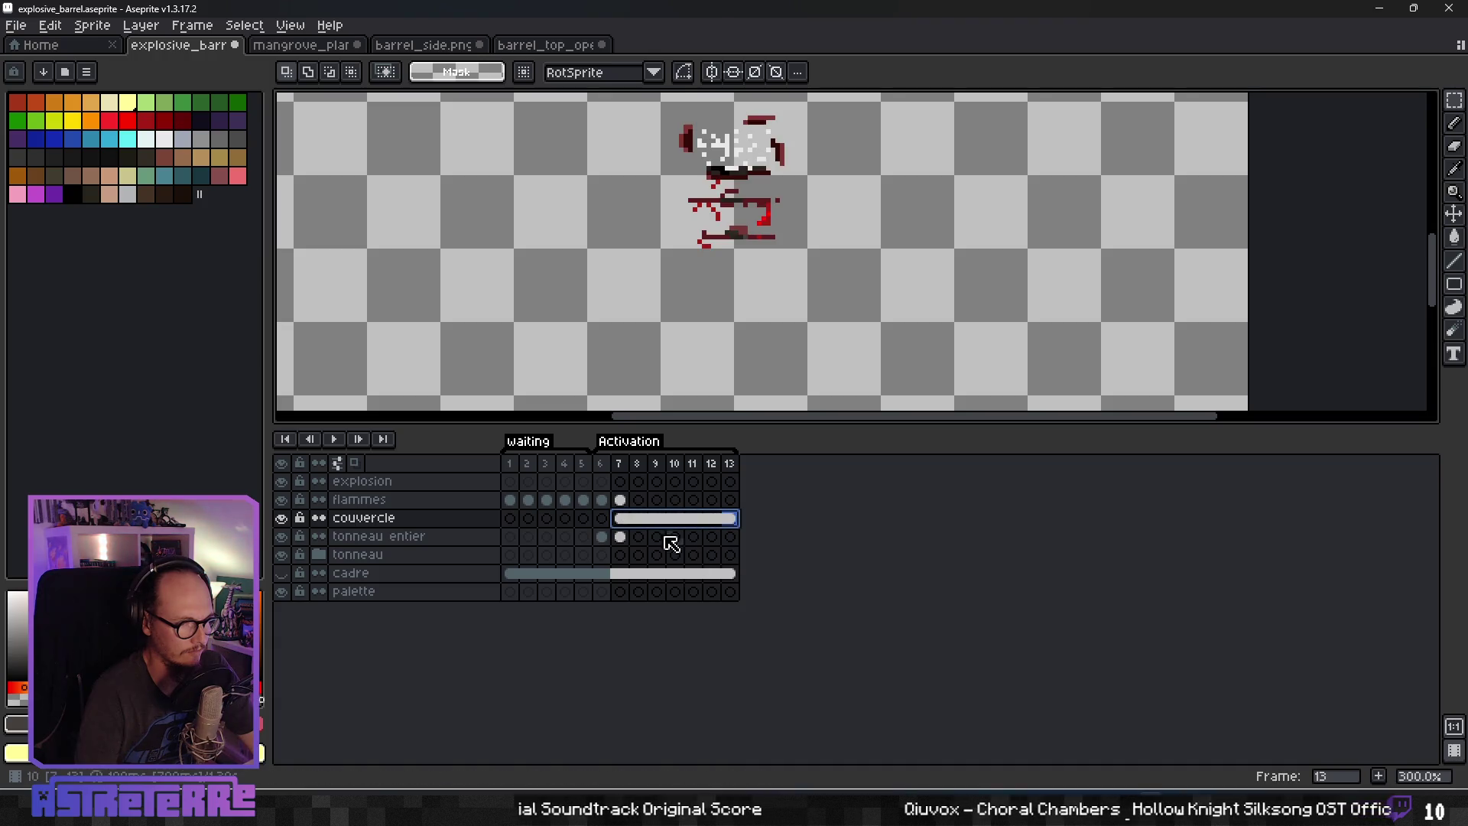
Link the tonneau entier cels of frames 7–13, then return to the flammes cel in frame 8.
click(621, 537)
shift+click(730, 536)
right_click(737, 539)
click(747, 599)
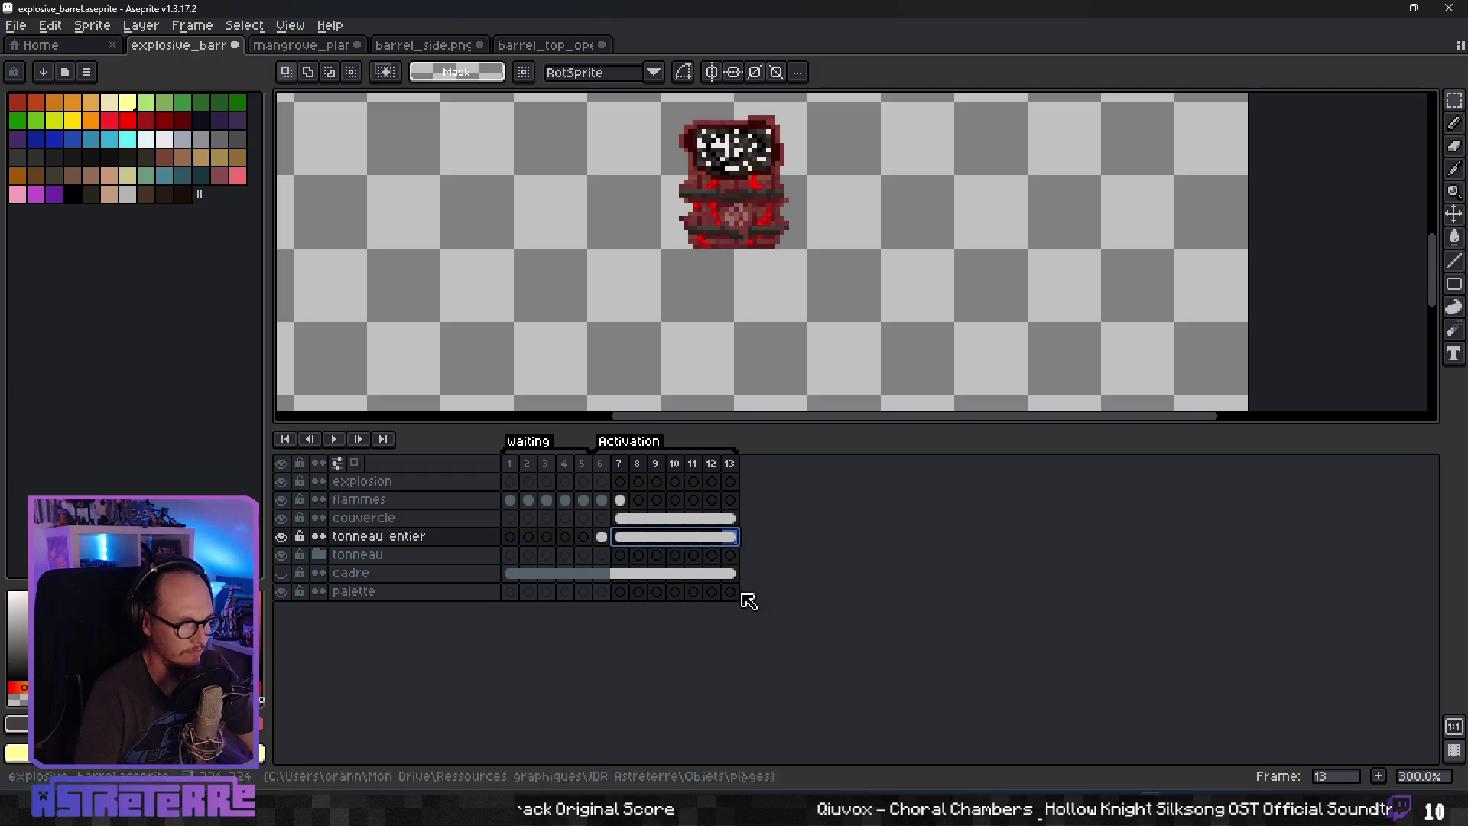
click(632, 522)
click(639, 501)
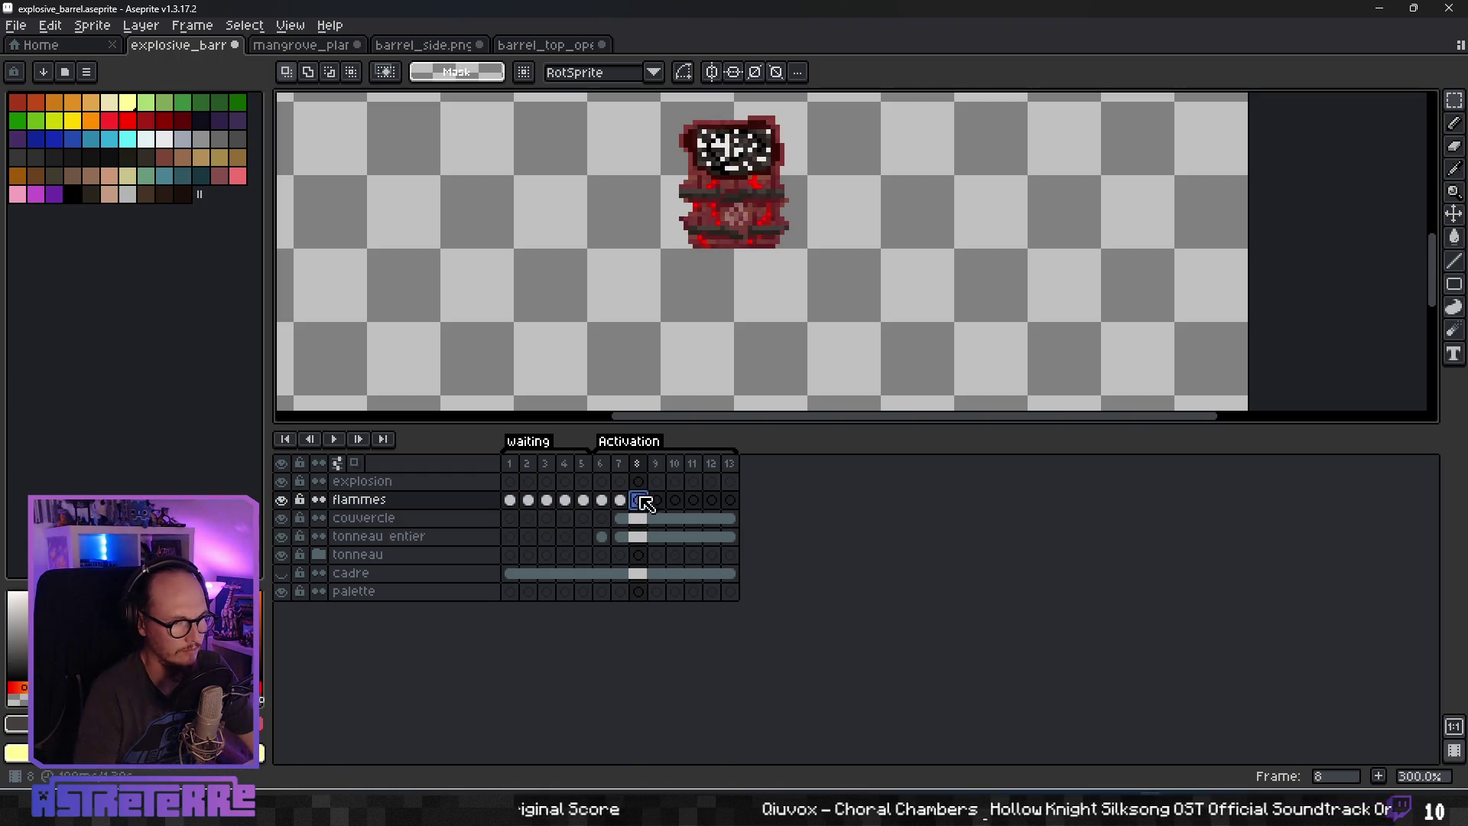
scroll(734, 229, down, 3)
scroll(711, 291, up, 2)
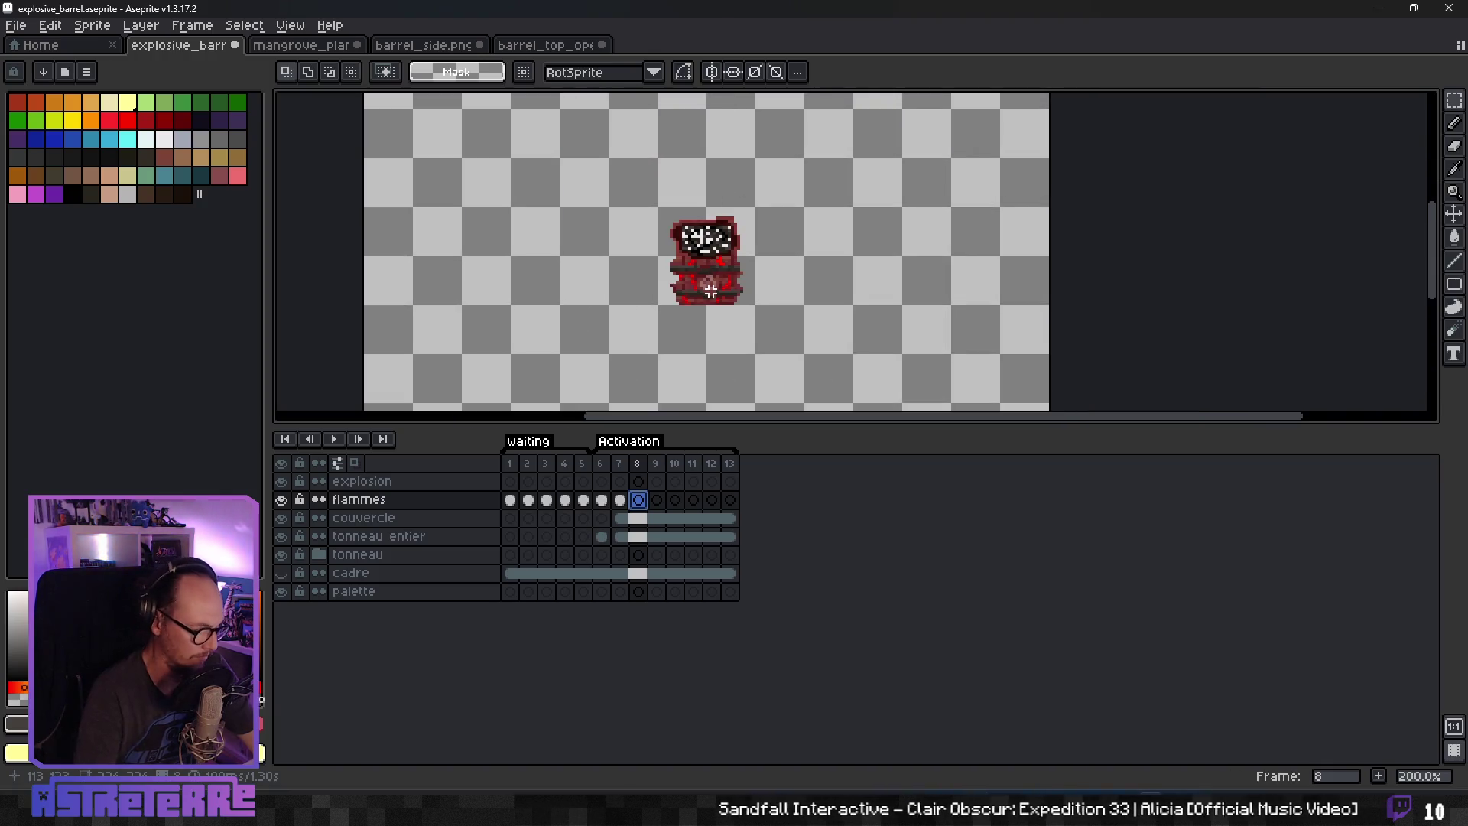
key(b)
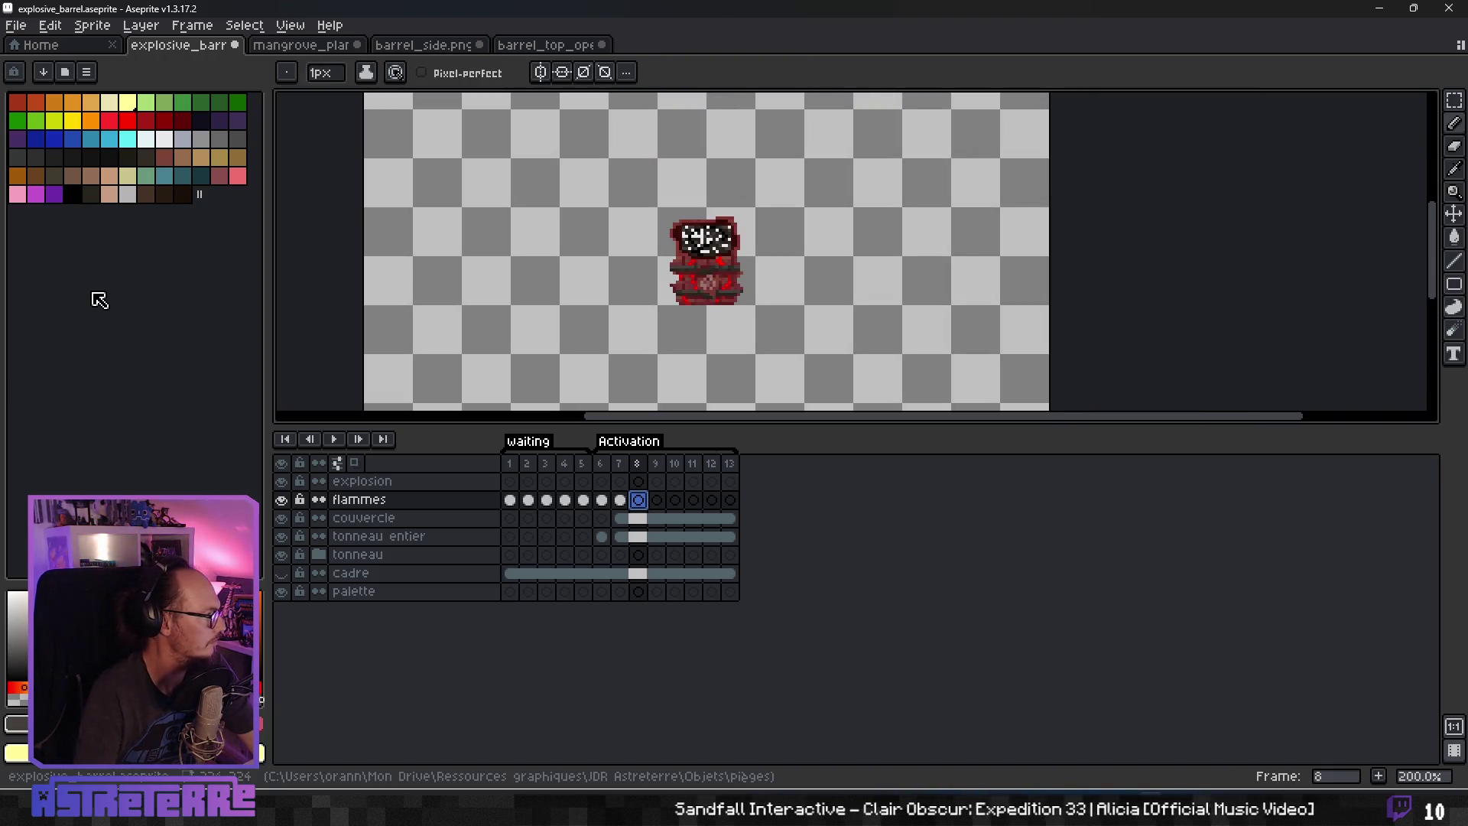
With a yellow 10px brush, paint a large blob covering most of the barrel in frame 8.
click(72, 121)
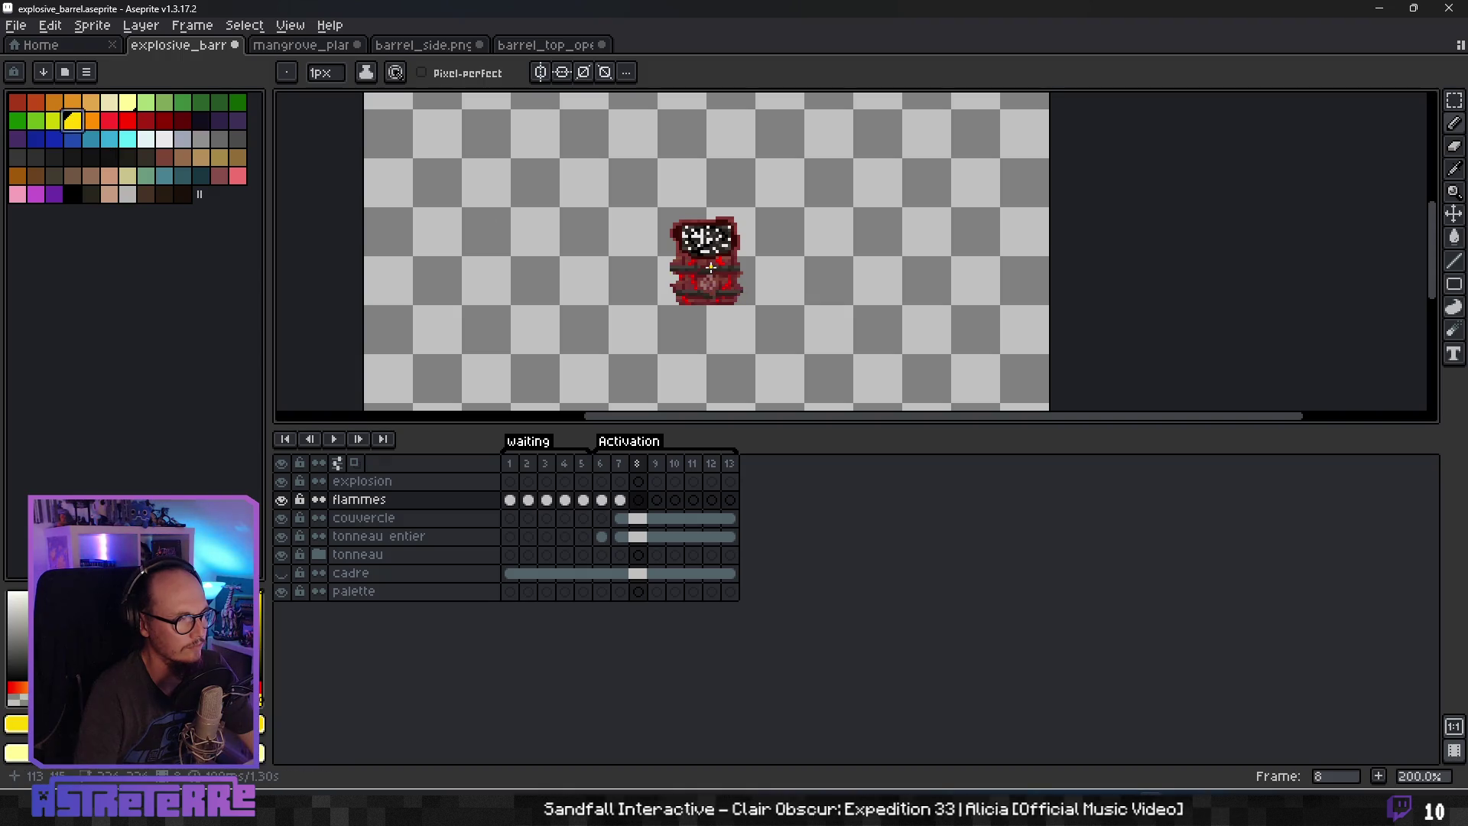
scroll(711, 266, up, 1)
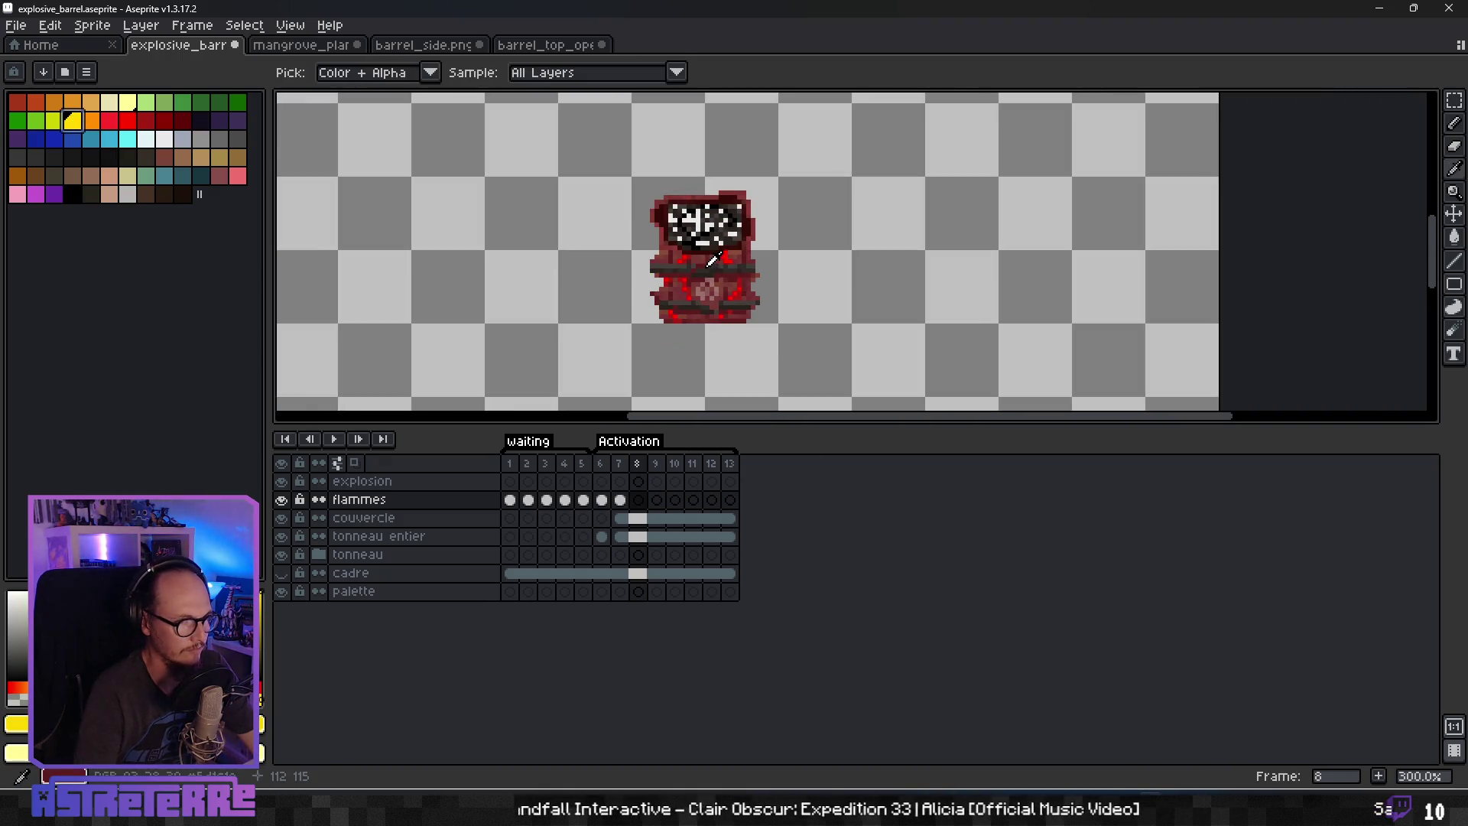
alt+click(711, 260)
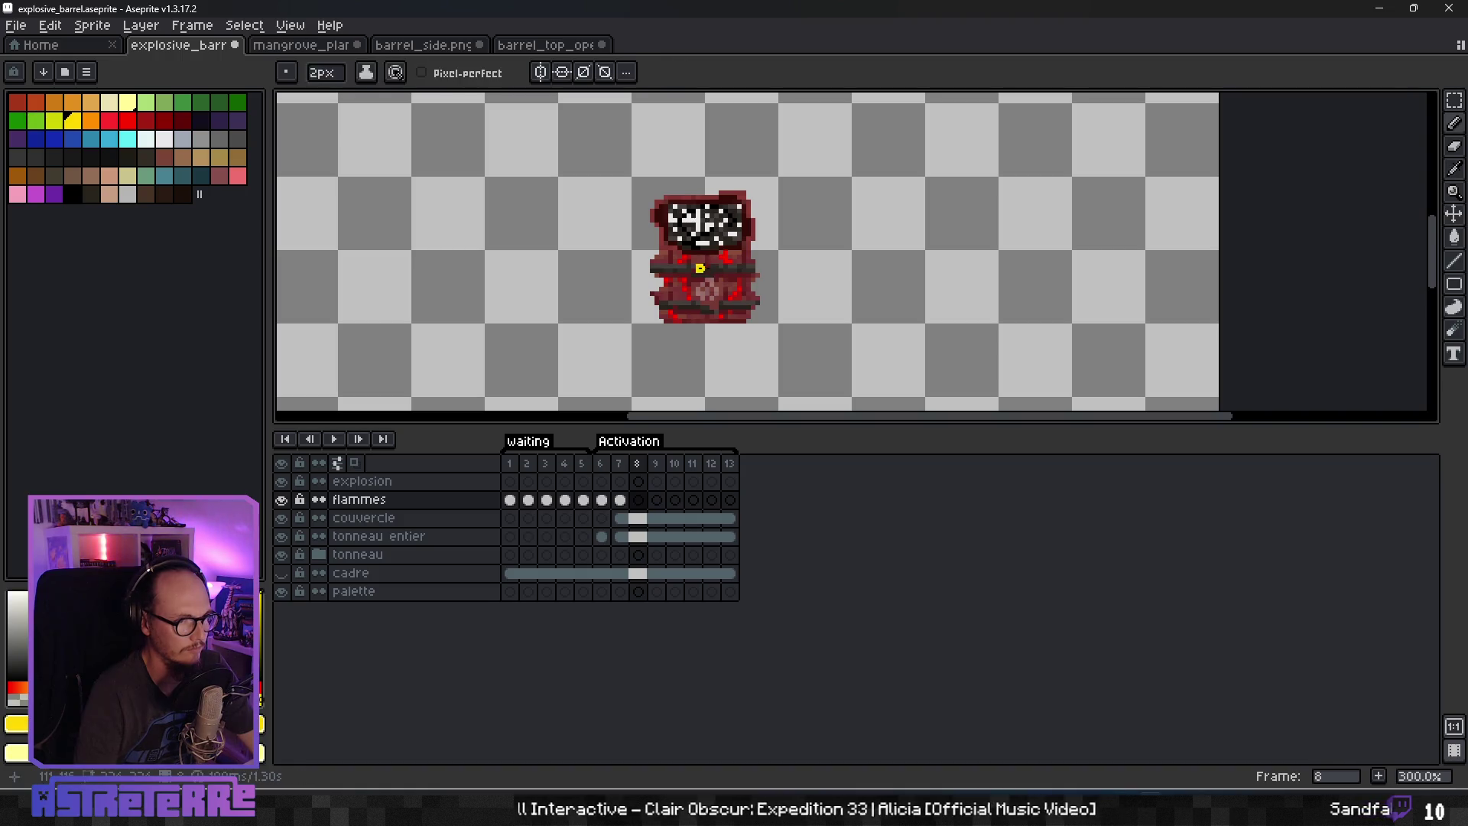
key(plus)
key(plus)
key(plus)
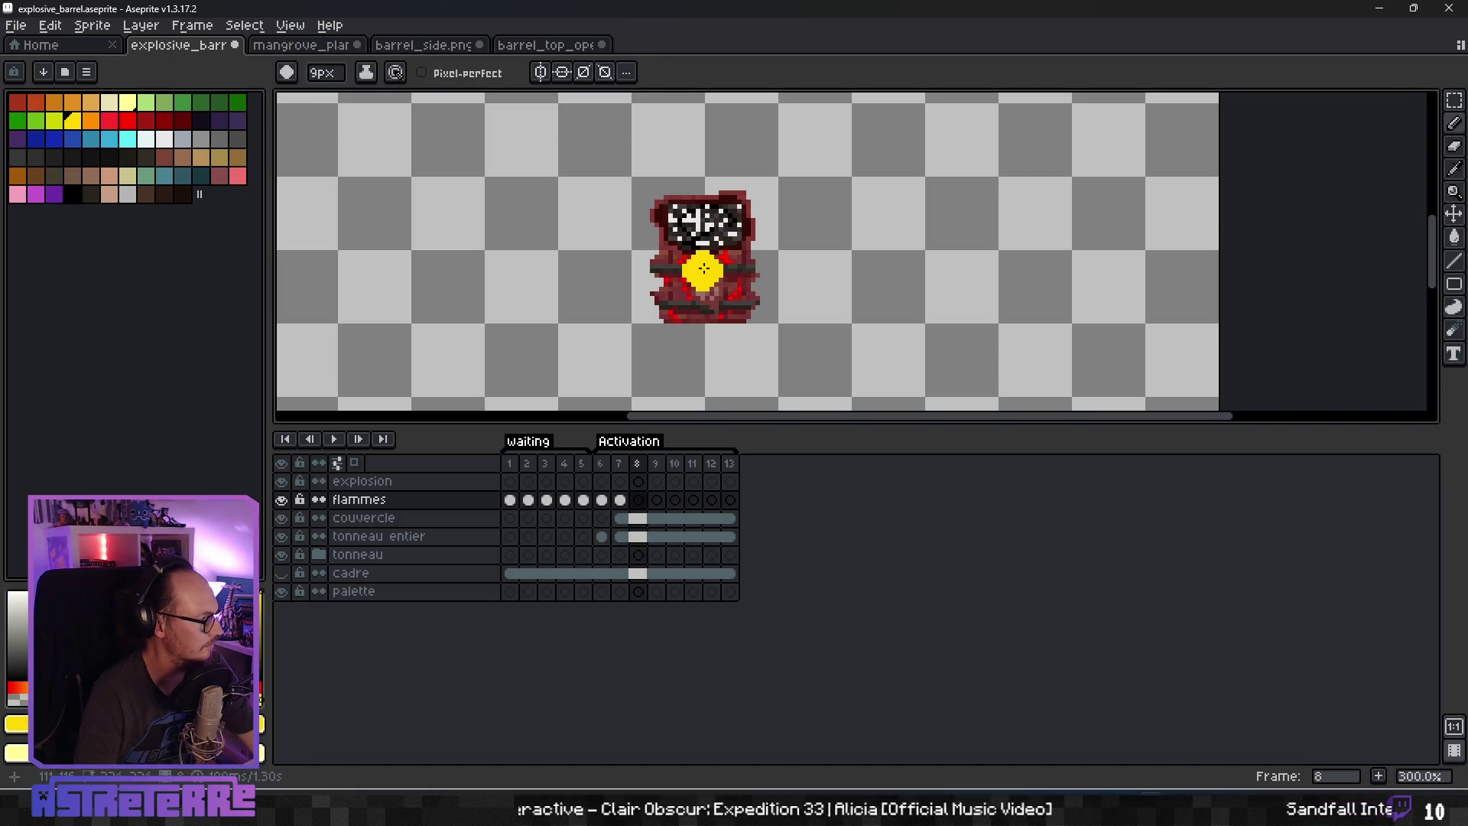
scroll(707, 263, down, 1)
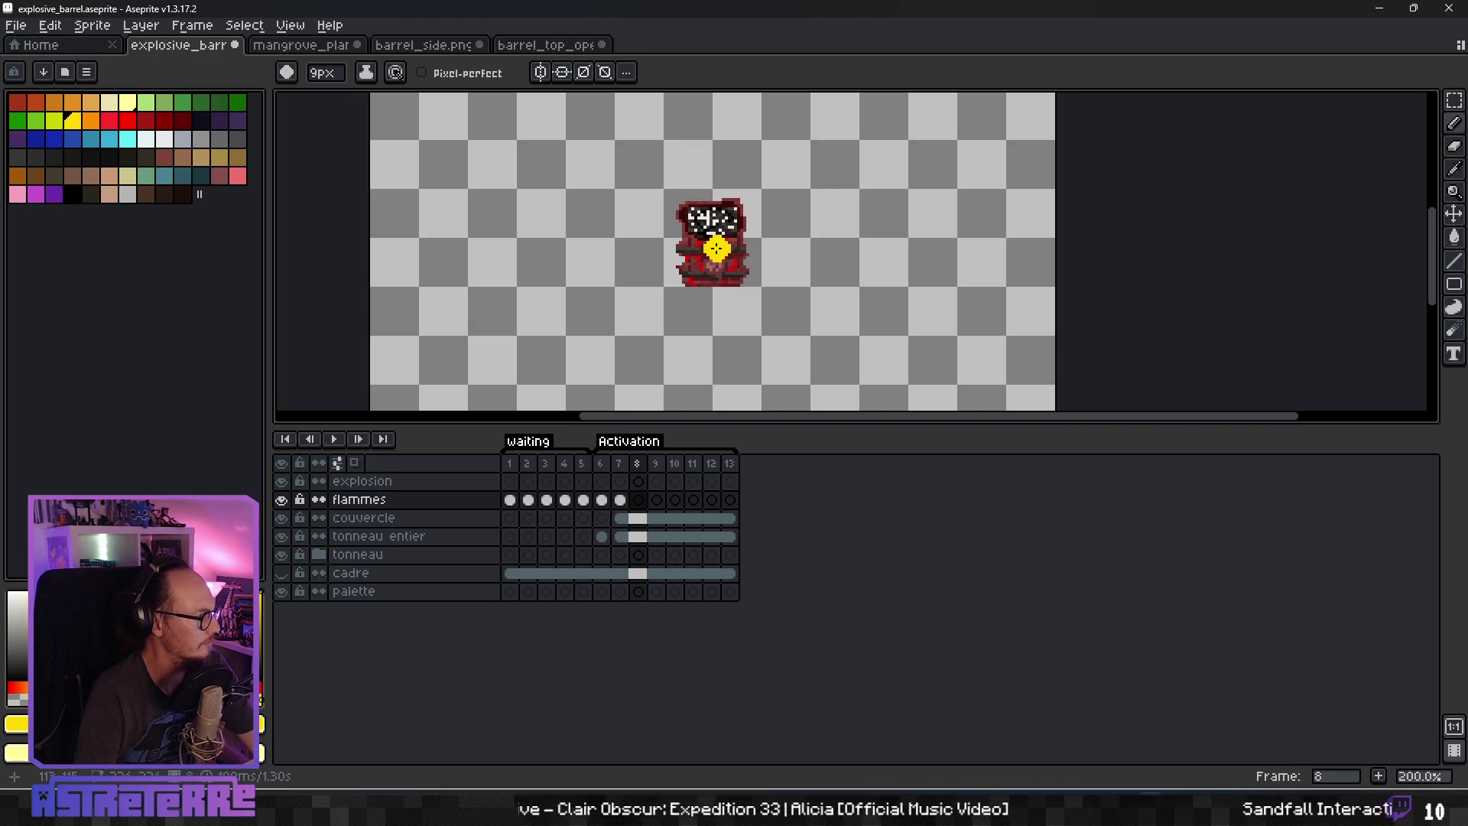
key(plus)
scroll(707, 261, up, 1)
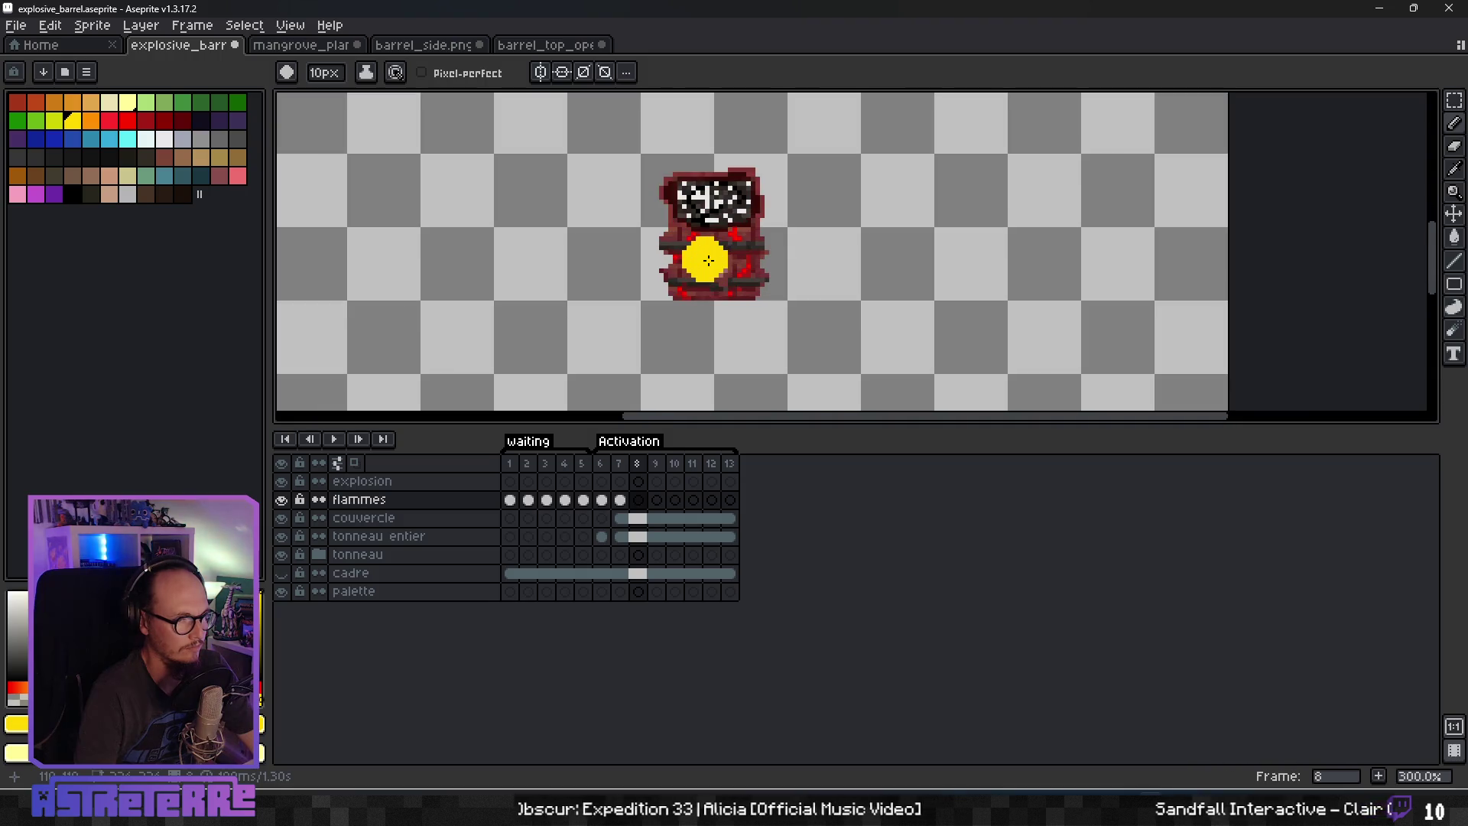
mouse_move(708, 260)
mouse_down()
mouse_move(739, 252)
mouse_move(725, 217)
mouse_move(677, 229)
mouse_move(669, 206)
mouse_move(712, 194)
mouse_move(767, 213)
mouse_move(773, 243)
mouse_up()
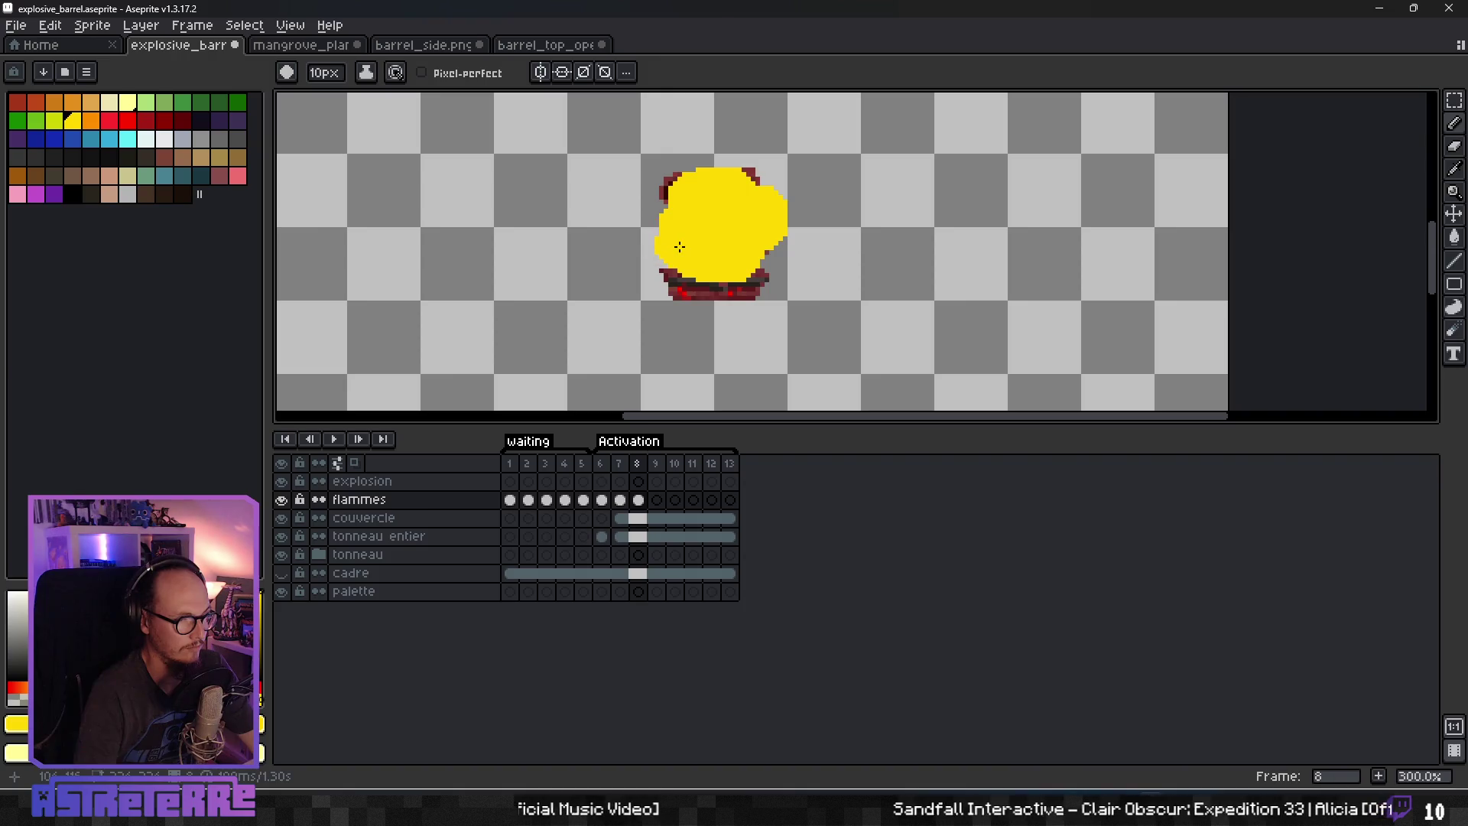
click(680, 254)
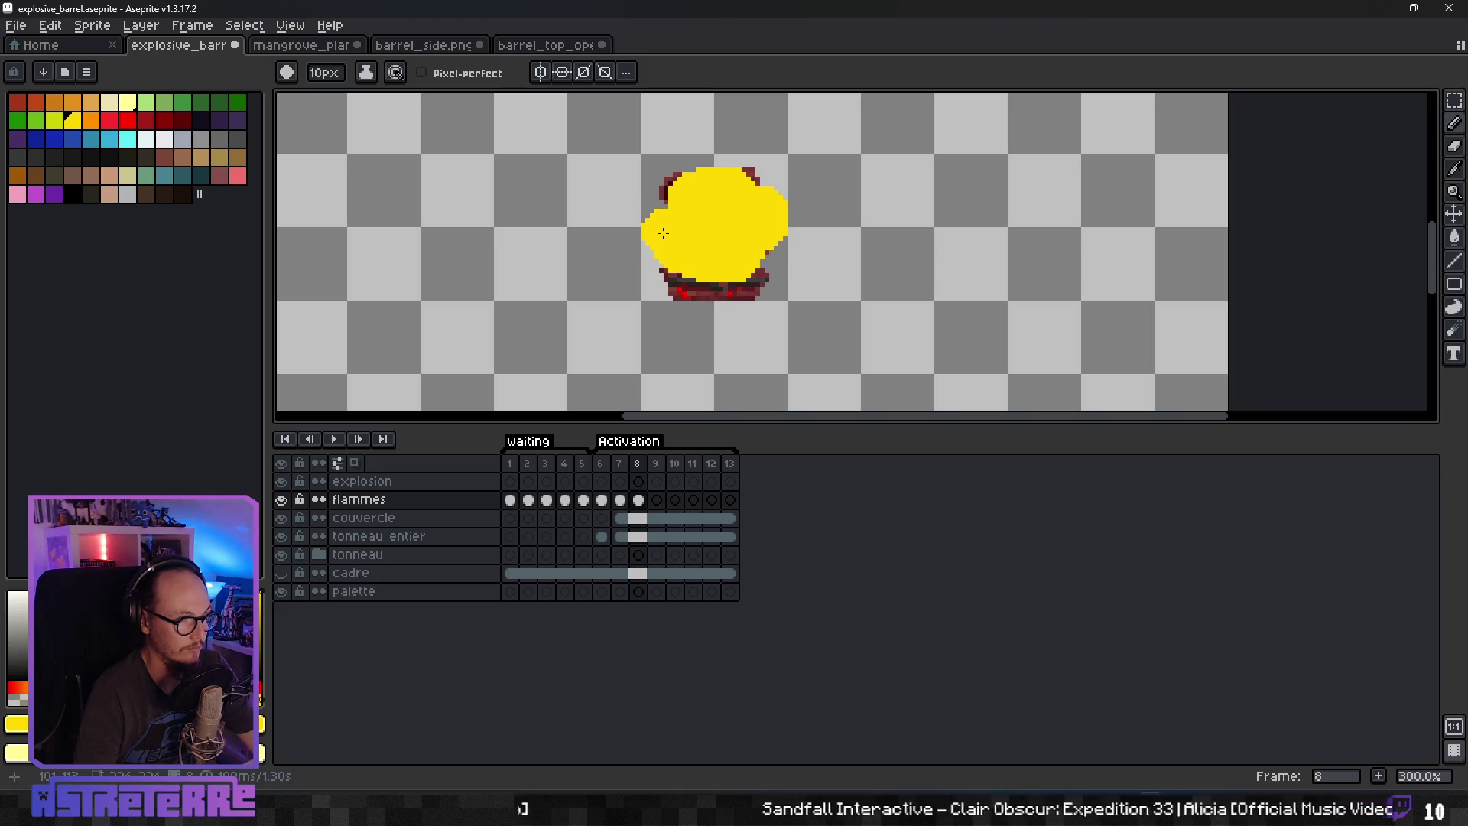
scroll(720, 249, up, 2)
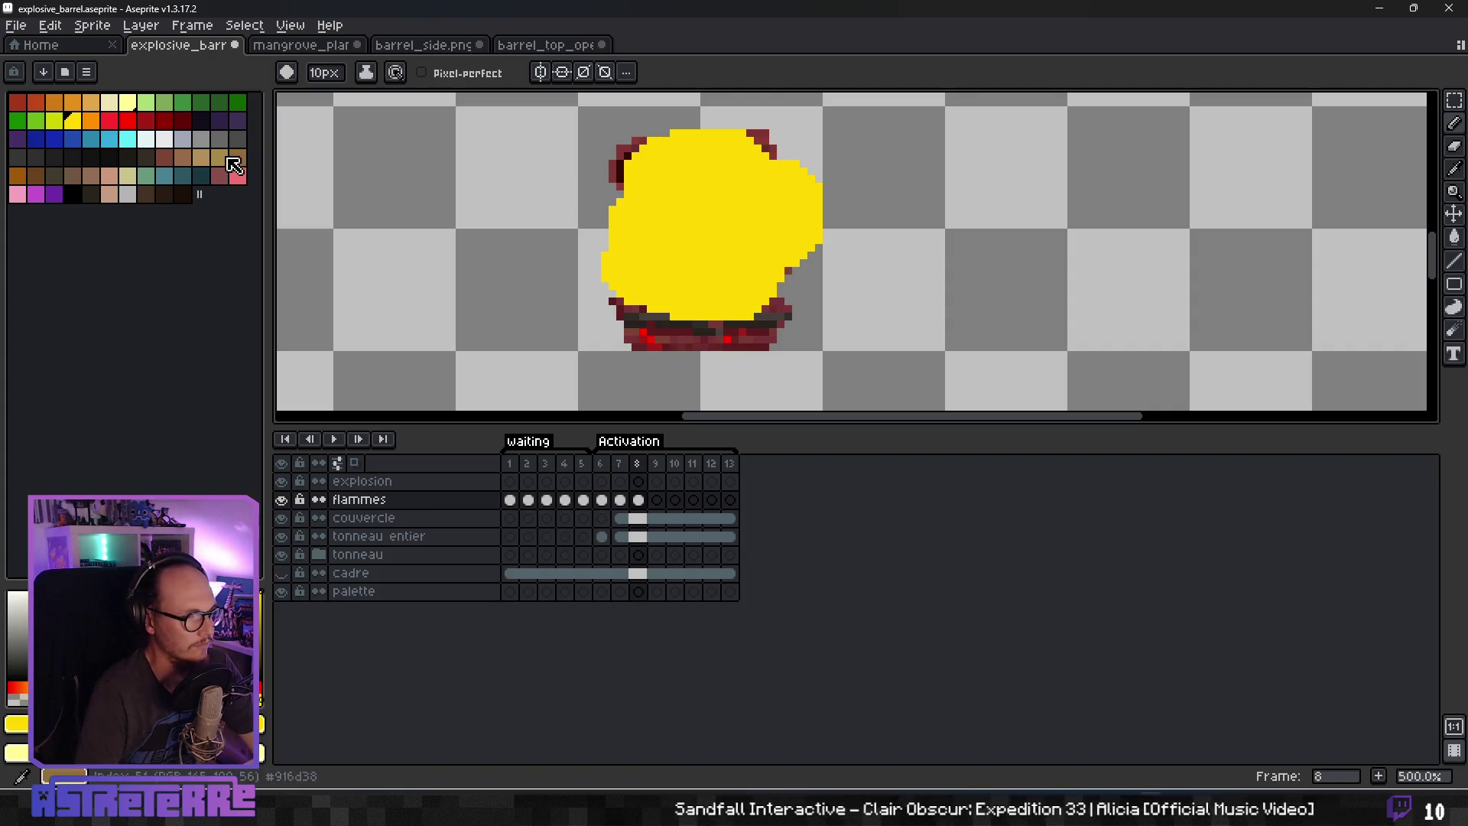
Paint pale cream swirls on the blob's lower-left, right side and top, then shrink the brush to 1px.
click(110, 102)
click(709, 226)
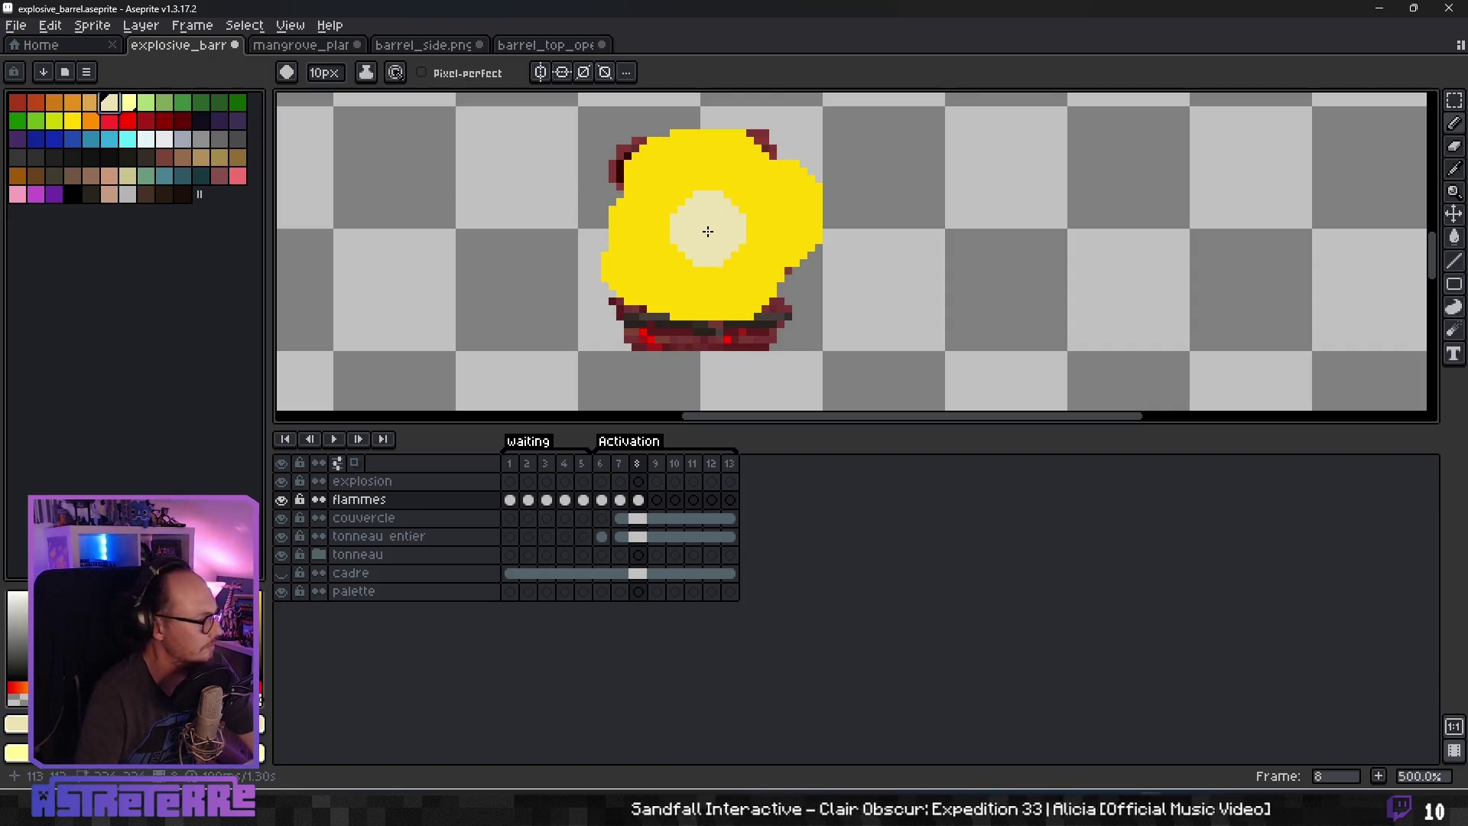
ctrl+scroll(710, 233, down, 4)
ctrl+scroll(663, 244, down, 1)
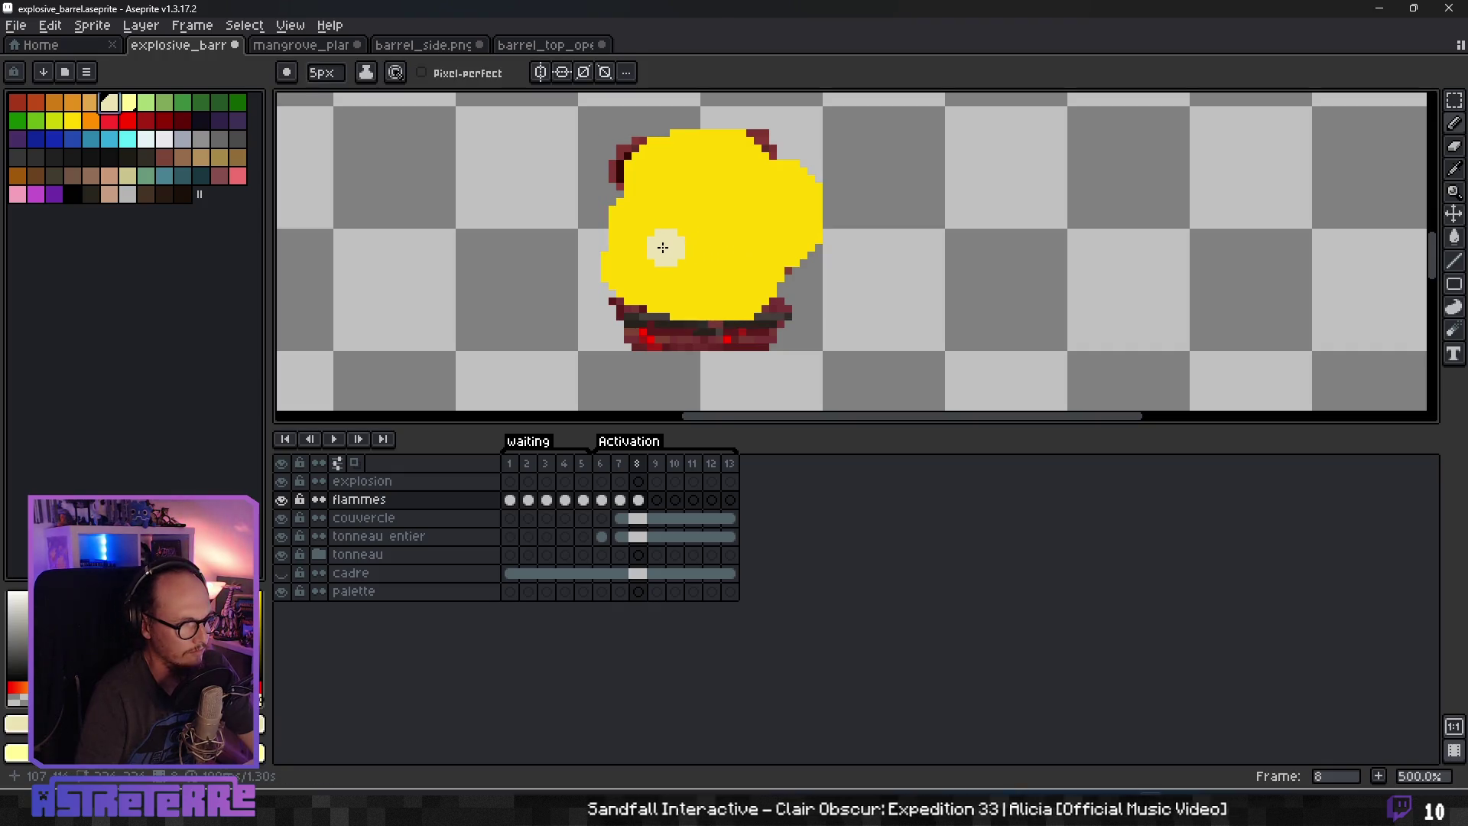
scroll(655, 256, up, 1)
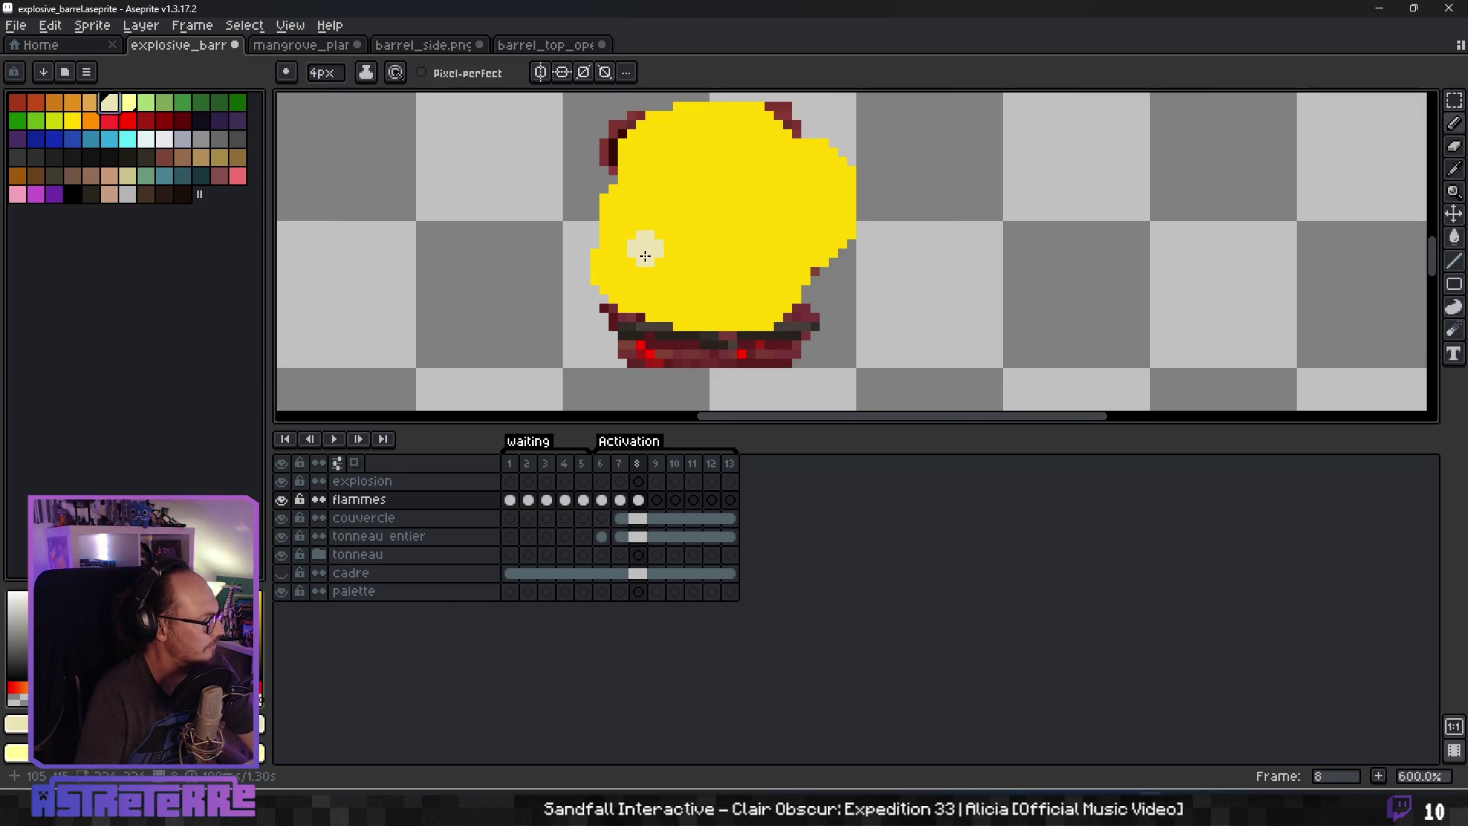
mouse_move(644, 259)
mouse_down()
mouse_move(691, 289)
mouse_move(747, 282)
mouse_up()
mouse_move(803, 213)
mouse_down()
mouse_move(777, 186)
mouse_move(822, 226)
mouse_up()
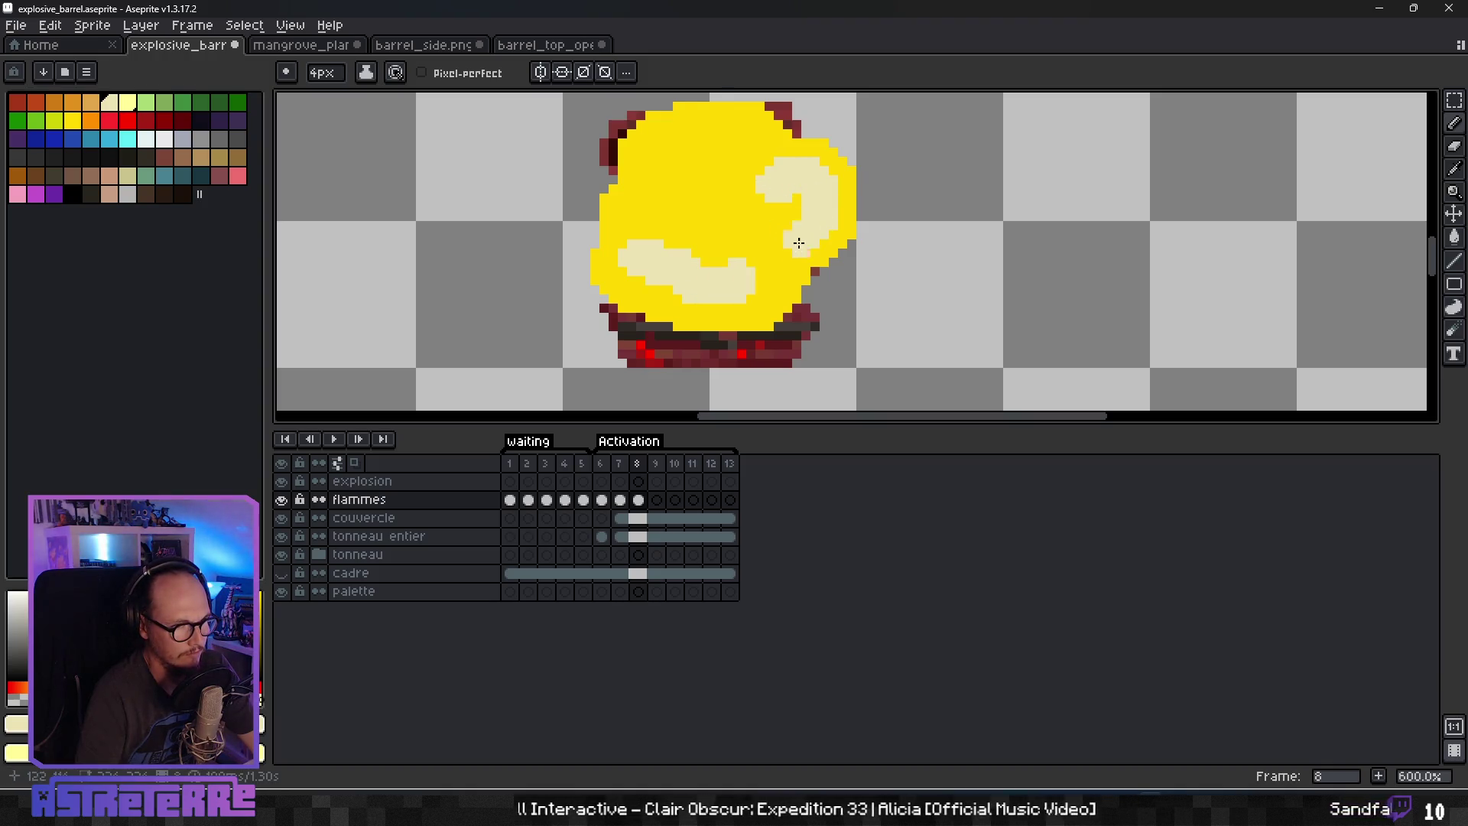
drag(738, 157, 702, 142)
scroll(688, 145, up, 3)
key(minus)
key(minus)
key(minus)
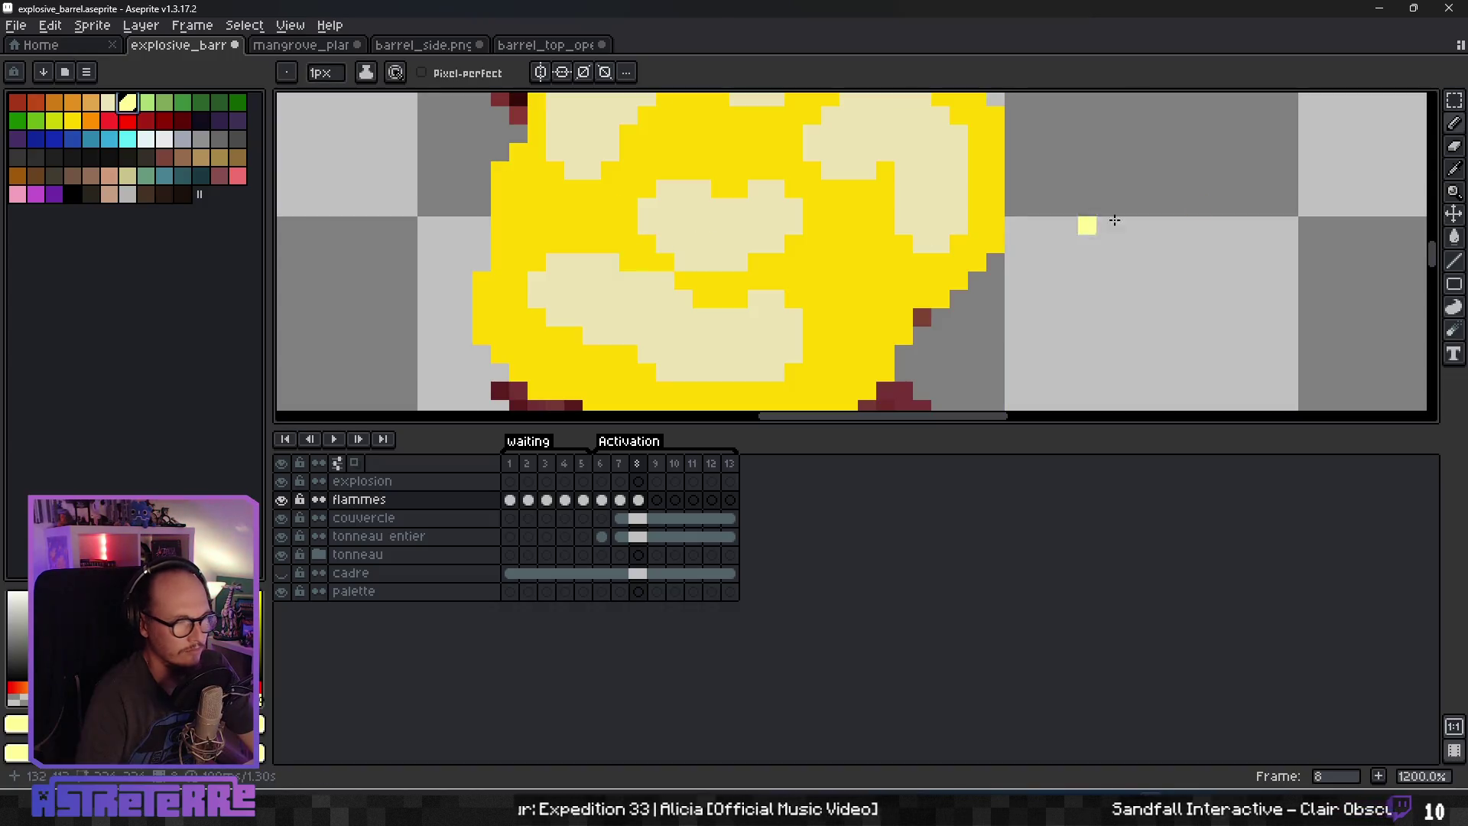
scroll(732, 244, down, 3)
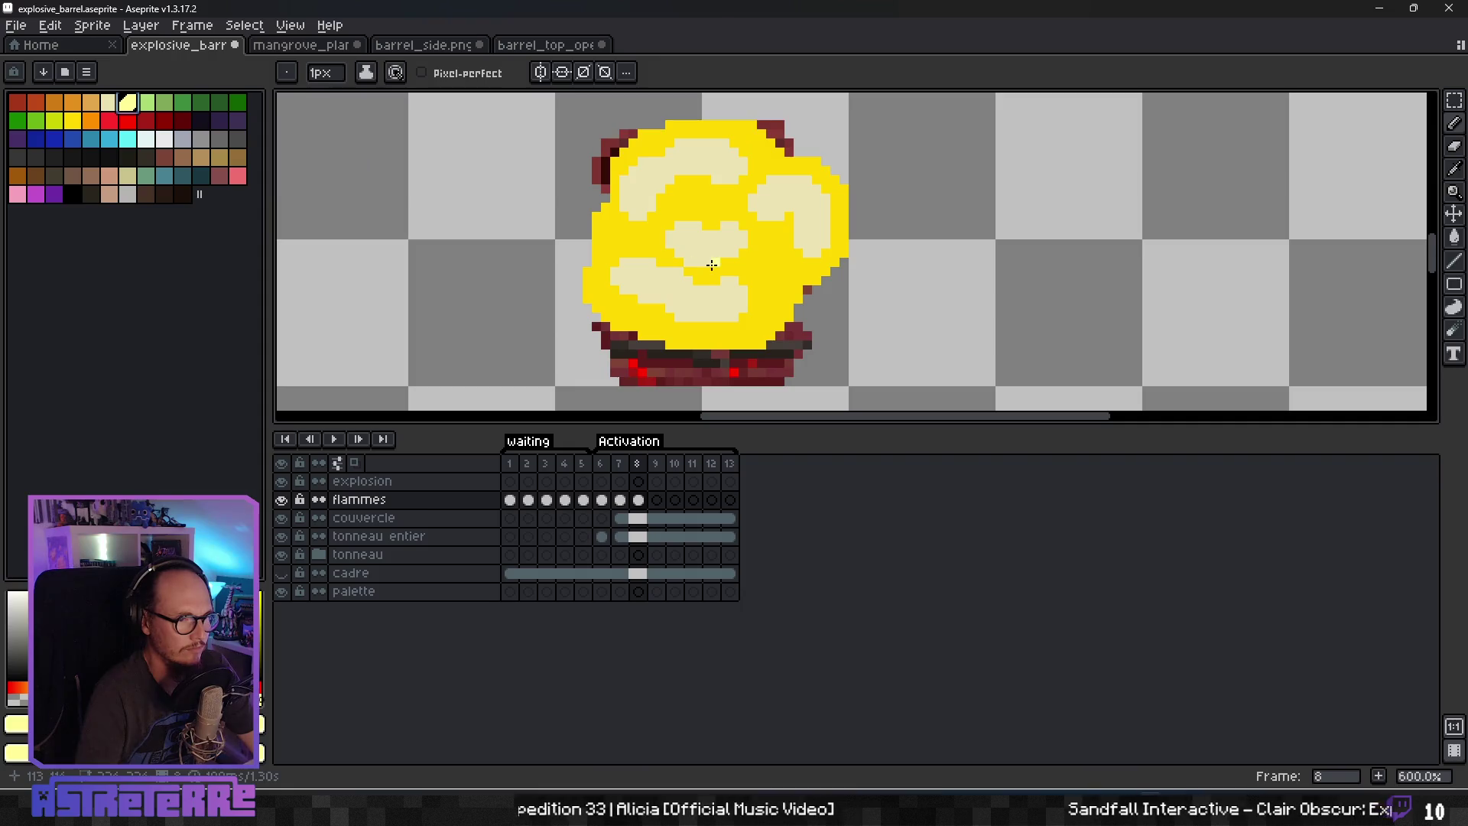
scroll(650, 203, up, 4)
scroll(599, 190, down, 3)
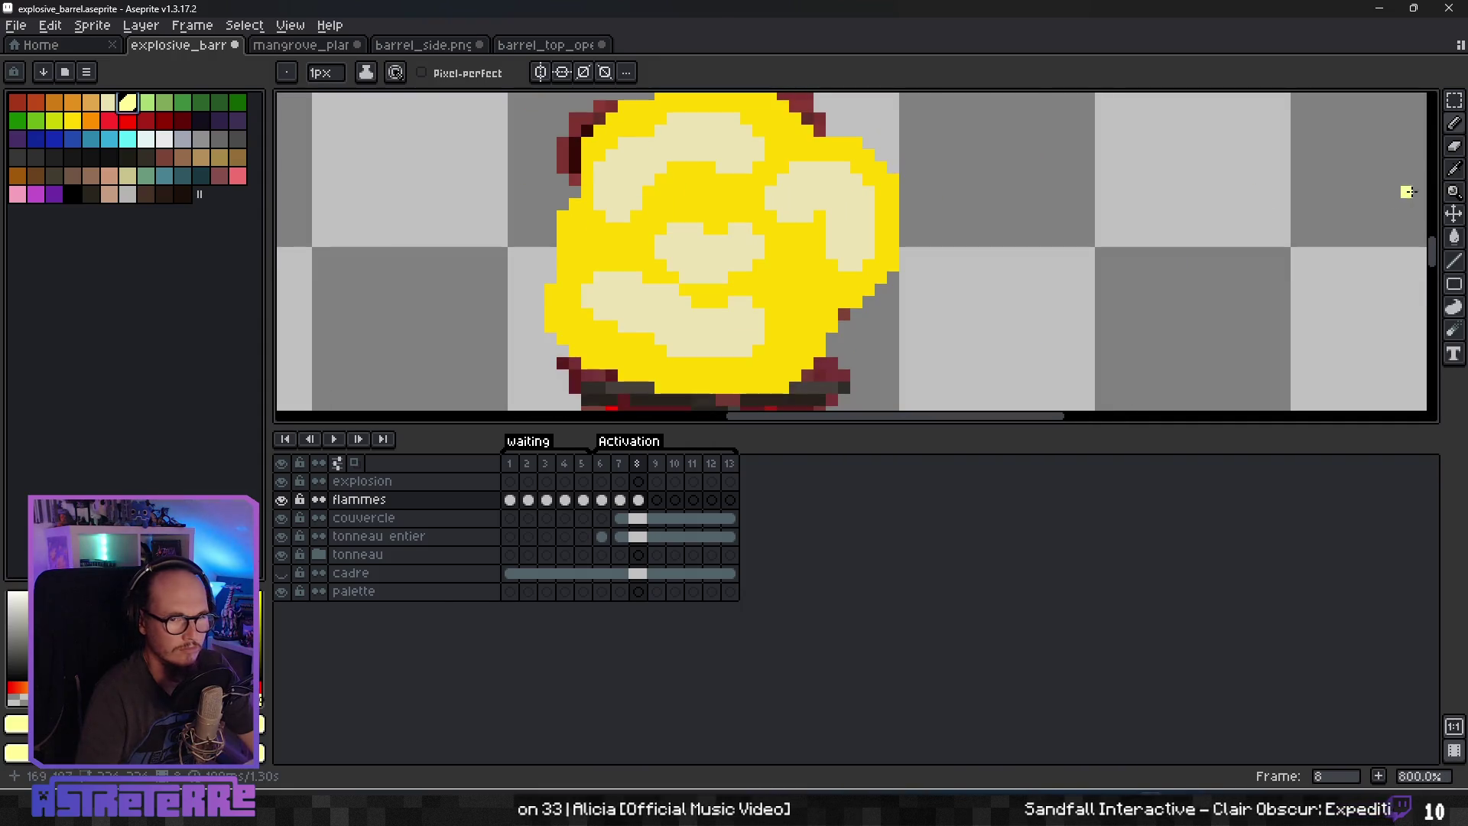
Select all the cream swirls at once with the Magic Wand.
key(w)
click(709, 155)
click(803, 73)
click(718, 147)
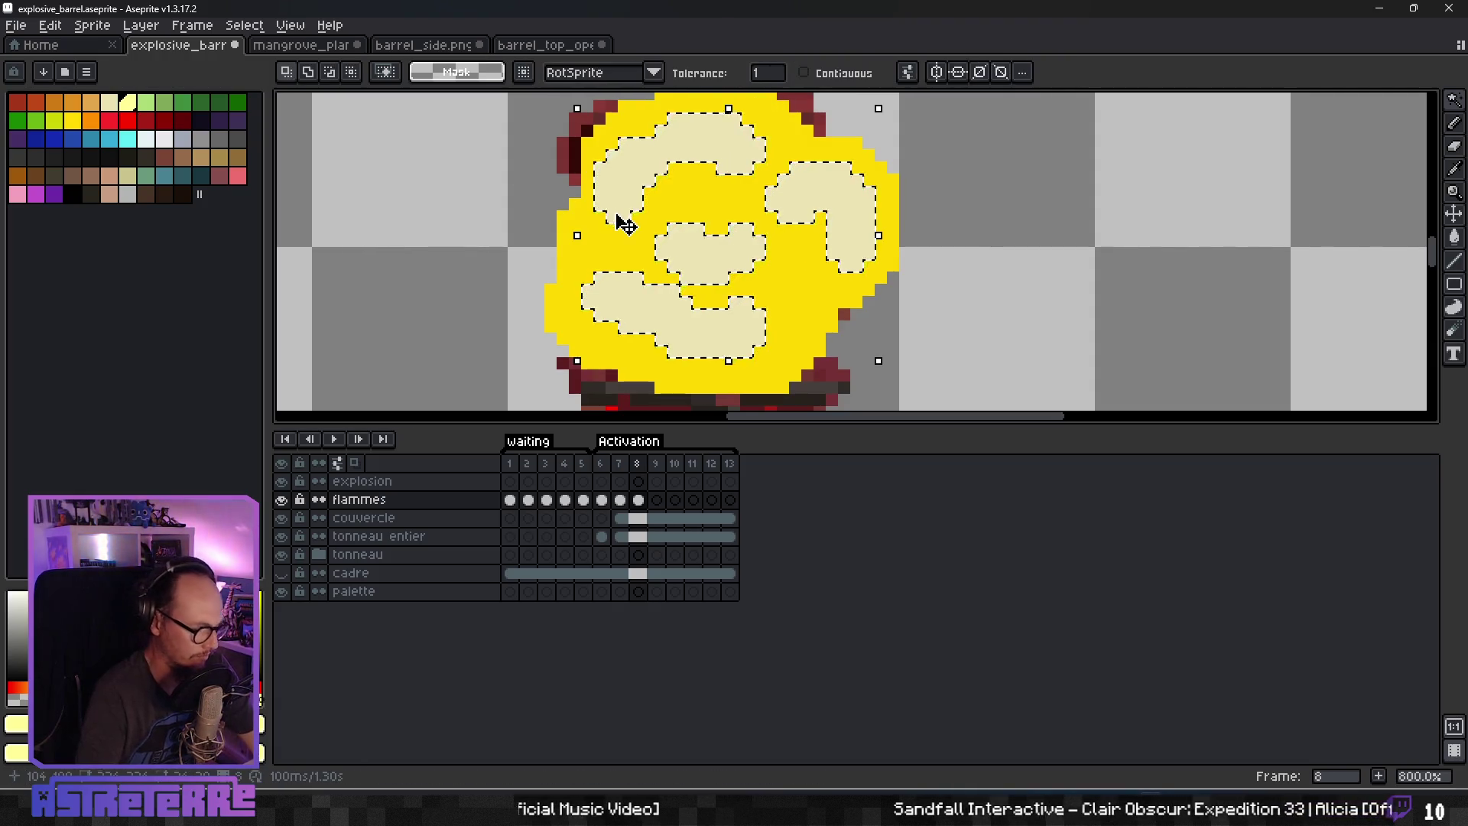
key(b)
Draw pale-yellow highlights along the edges of the top-left, middle and right swirls.
scroll(608, 210, up, 2)
scroll(600, 202, down, 2)
mouse_move(596, 201)
mouse_down()
mouse_move(592, 150)
mouse_move(650, 115)
mouse_move(723, 115)
mouse_move(750, 147)
mouse_move(688, 148)
mouse_up()
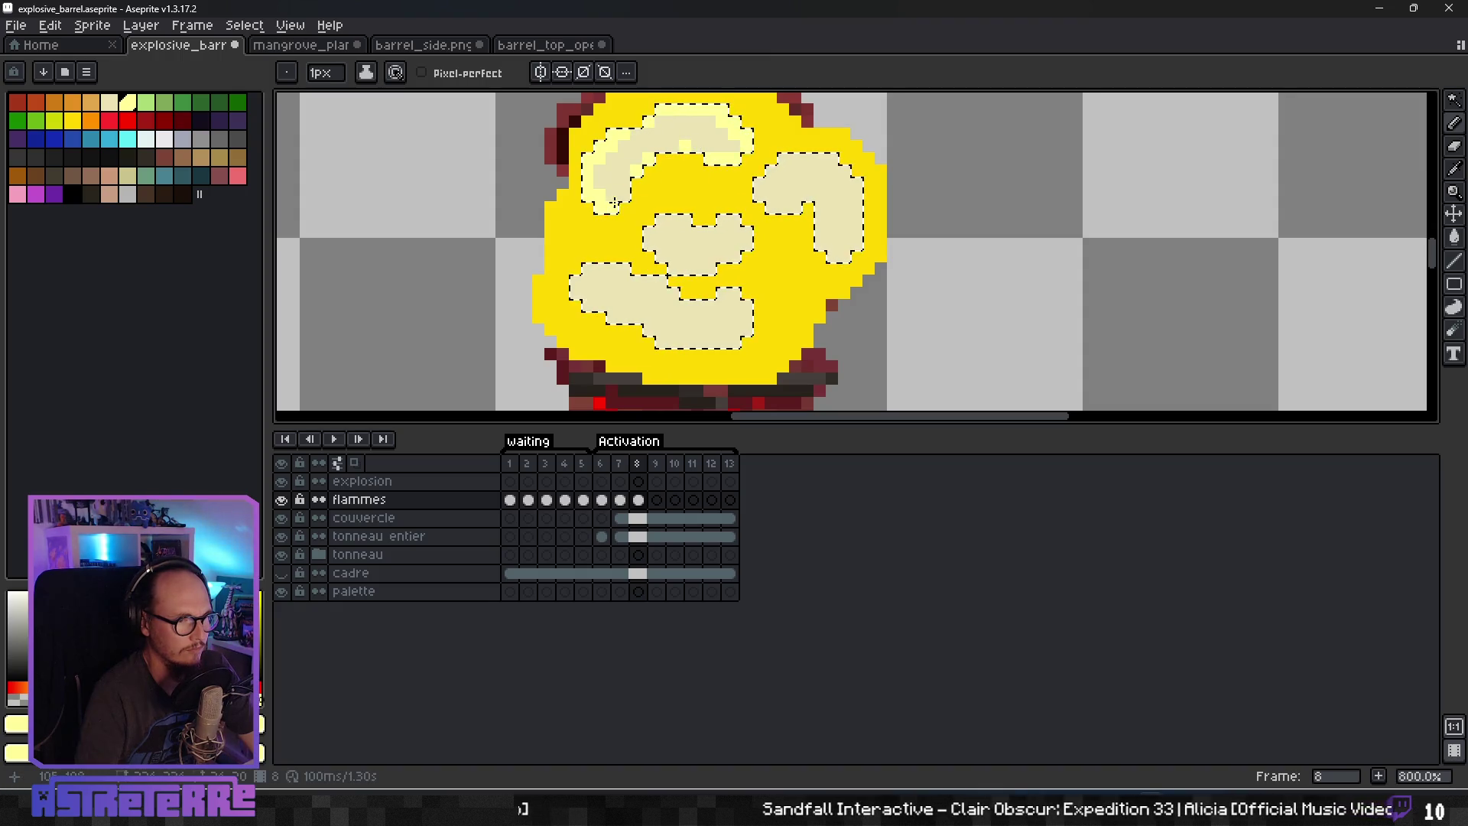
drag(657, 221, 733, 214)
drag(784, 161, 771, 211)
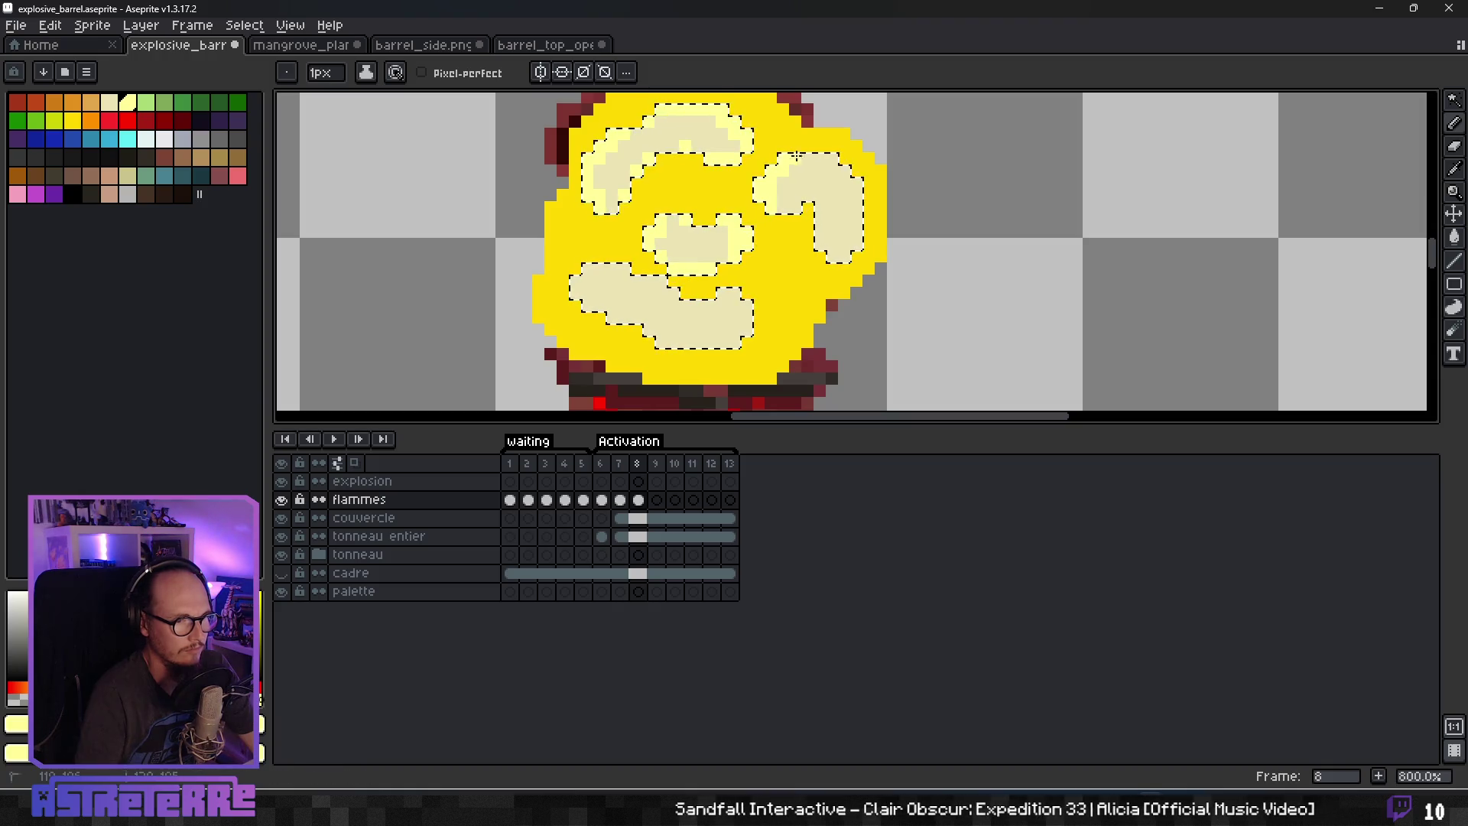
drag(847, 240, 819, 212)
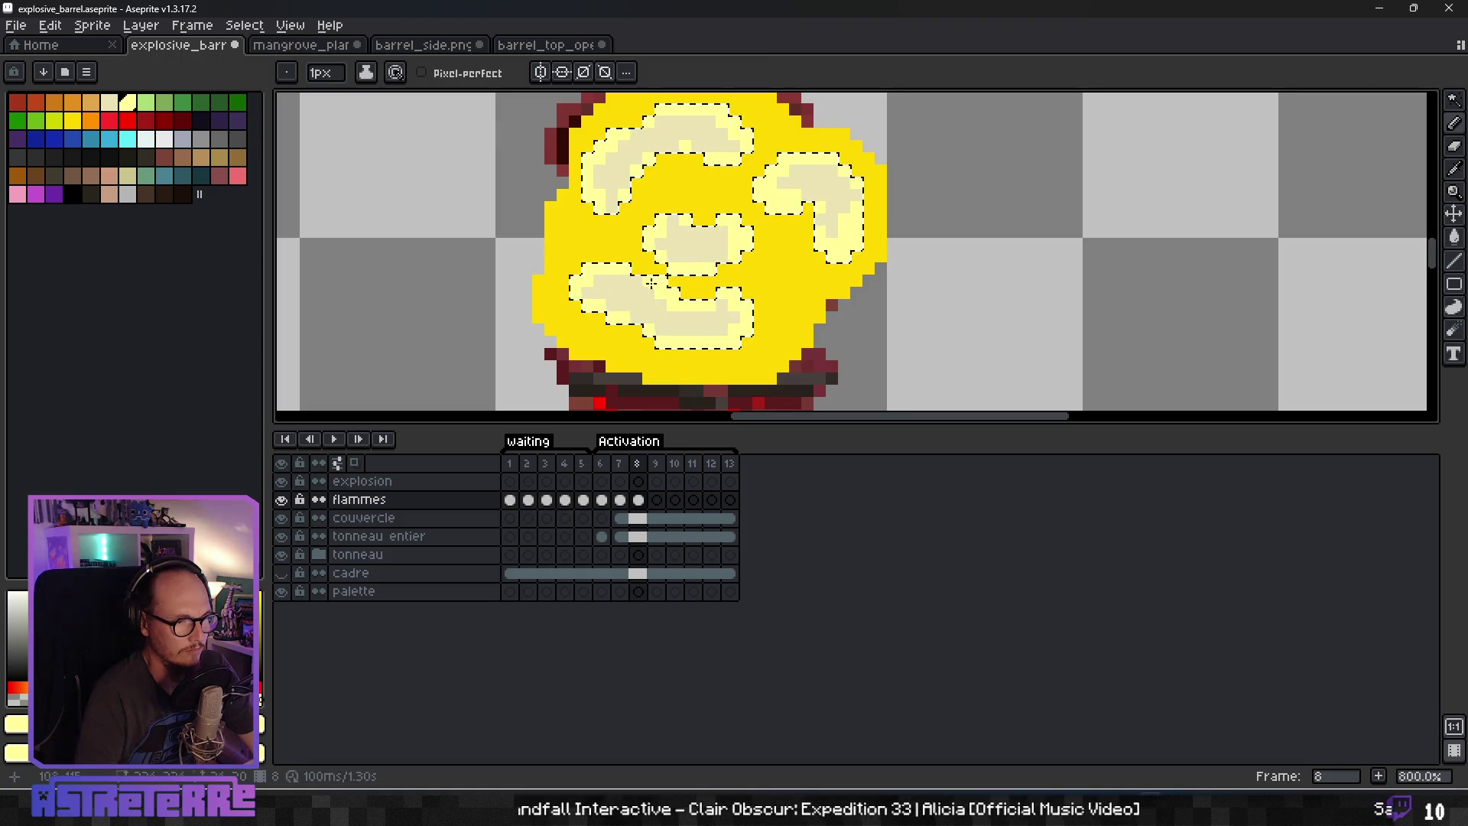
scroll(736, 315, down, 4)
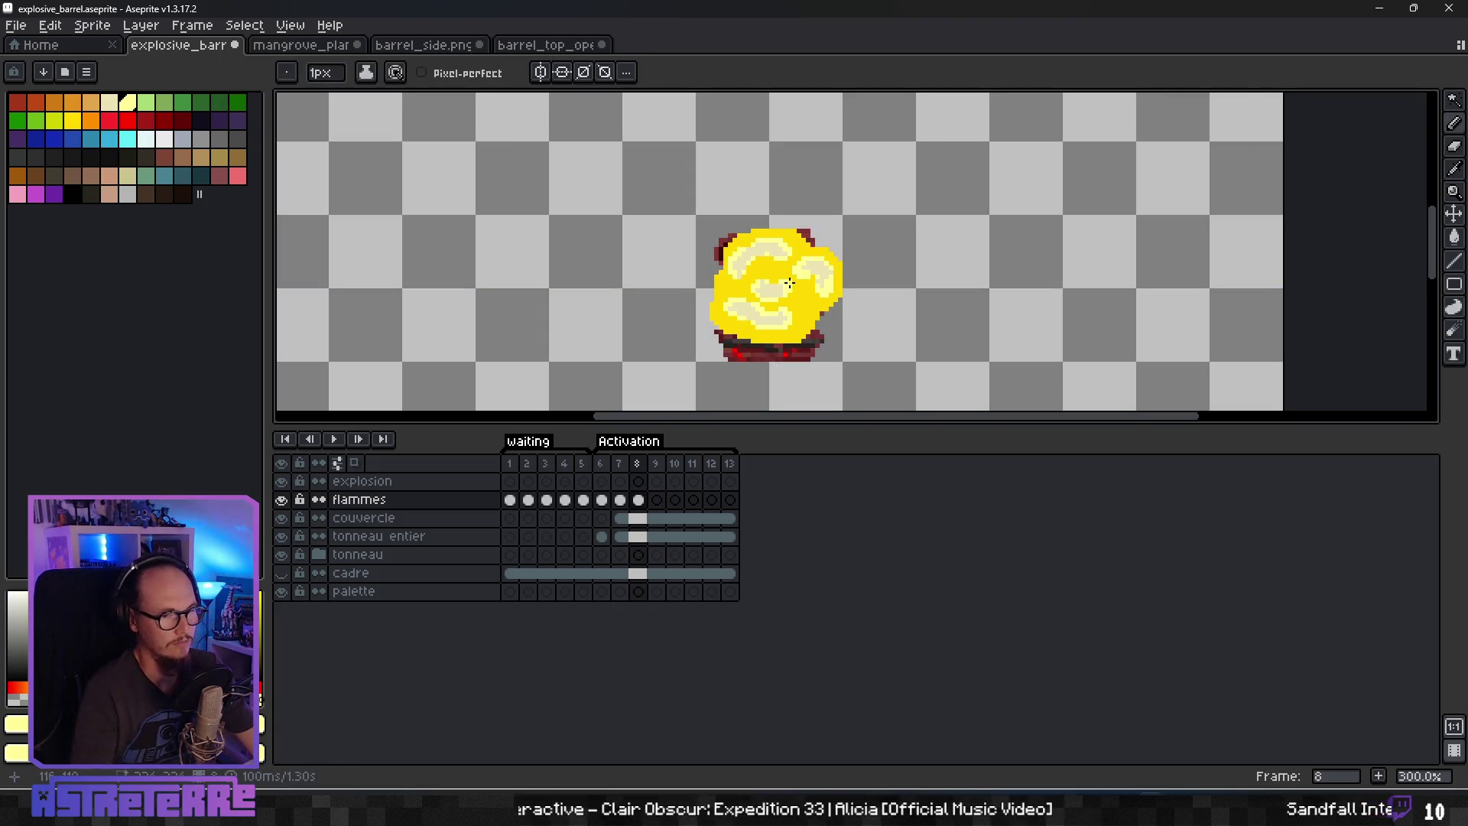
scroll(790, 283, up, 3)
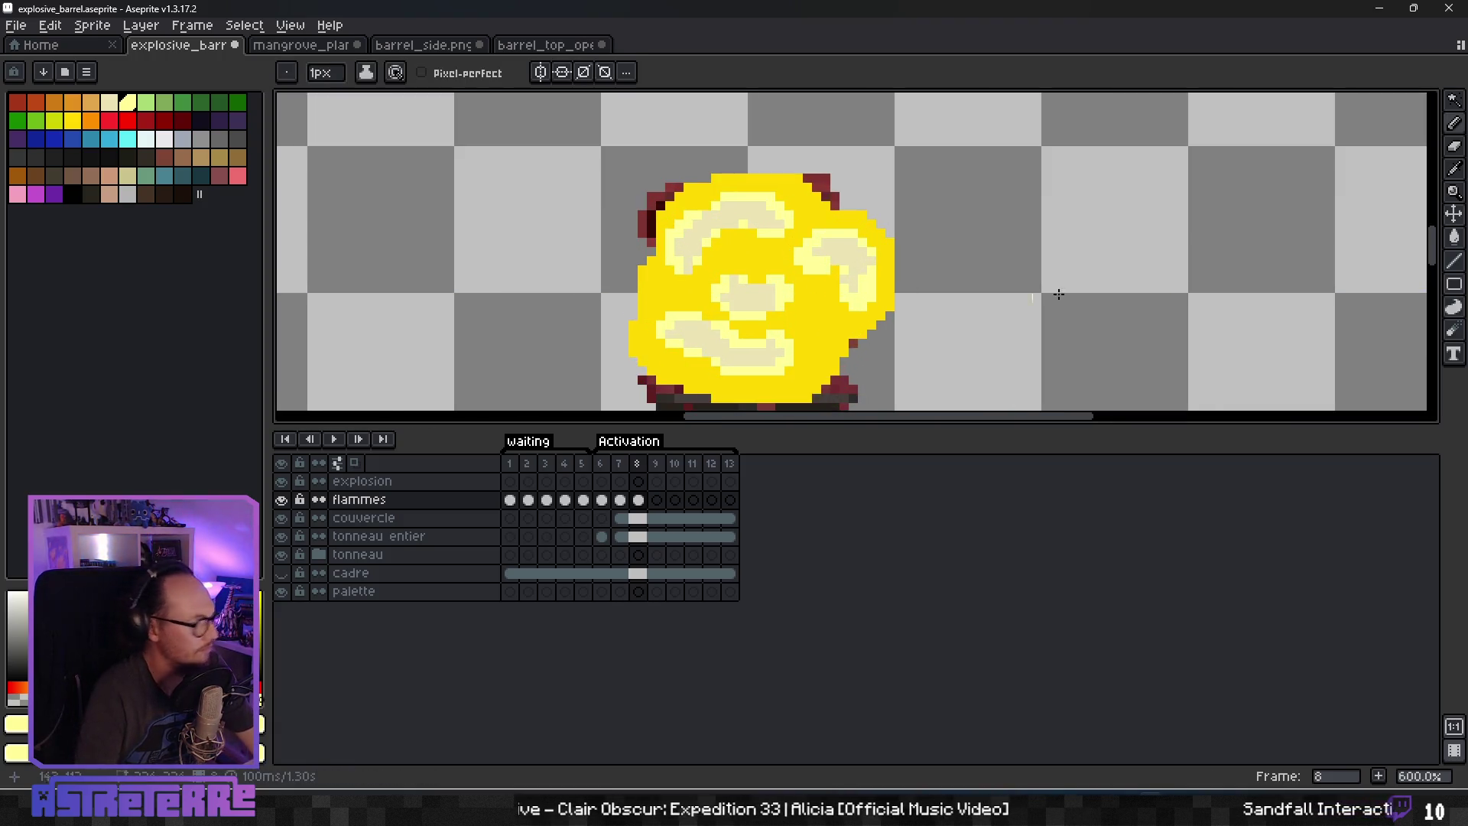
click(1454, 99)
Shade tan bands inside the yellow body's left and upper edges, with Pixel-perfect turned on.
click(828, 246)
key(b)
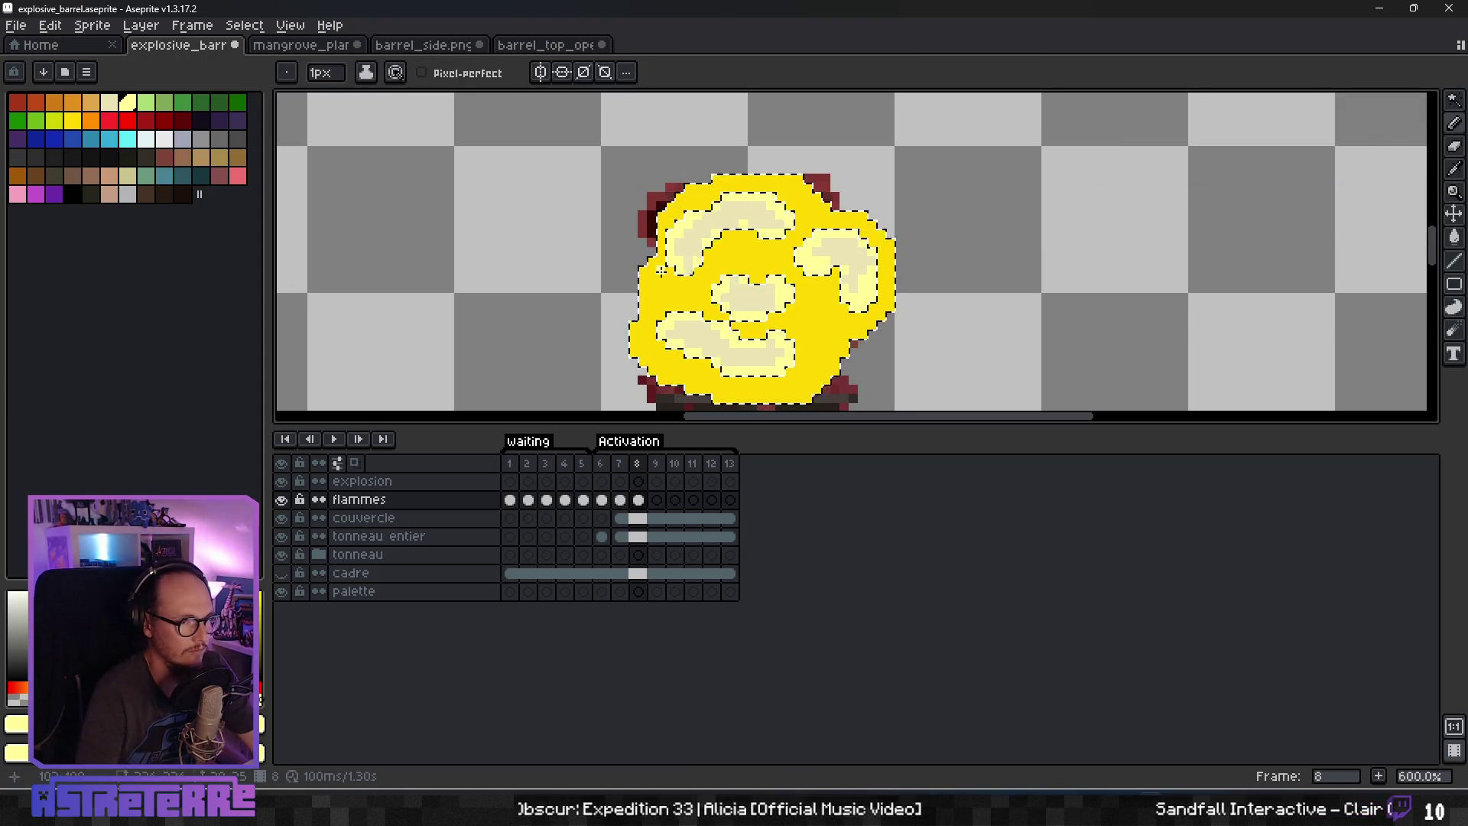
click(92, 108)
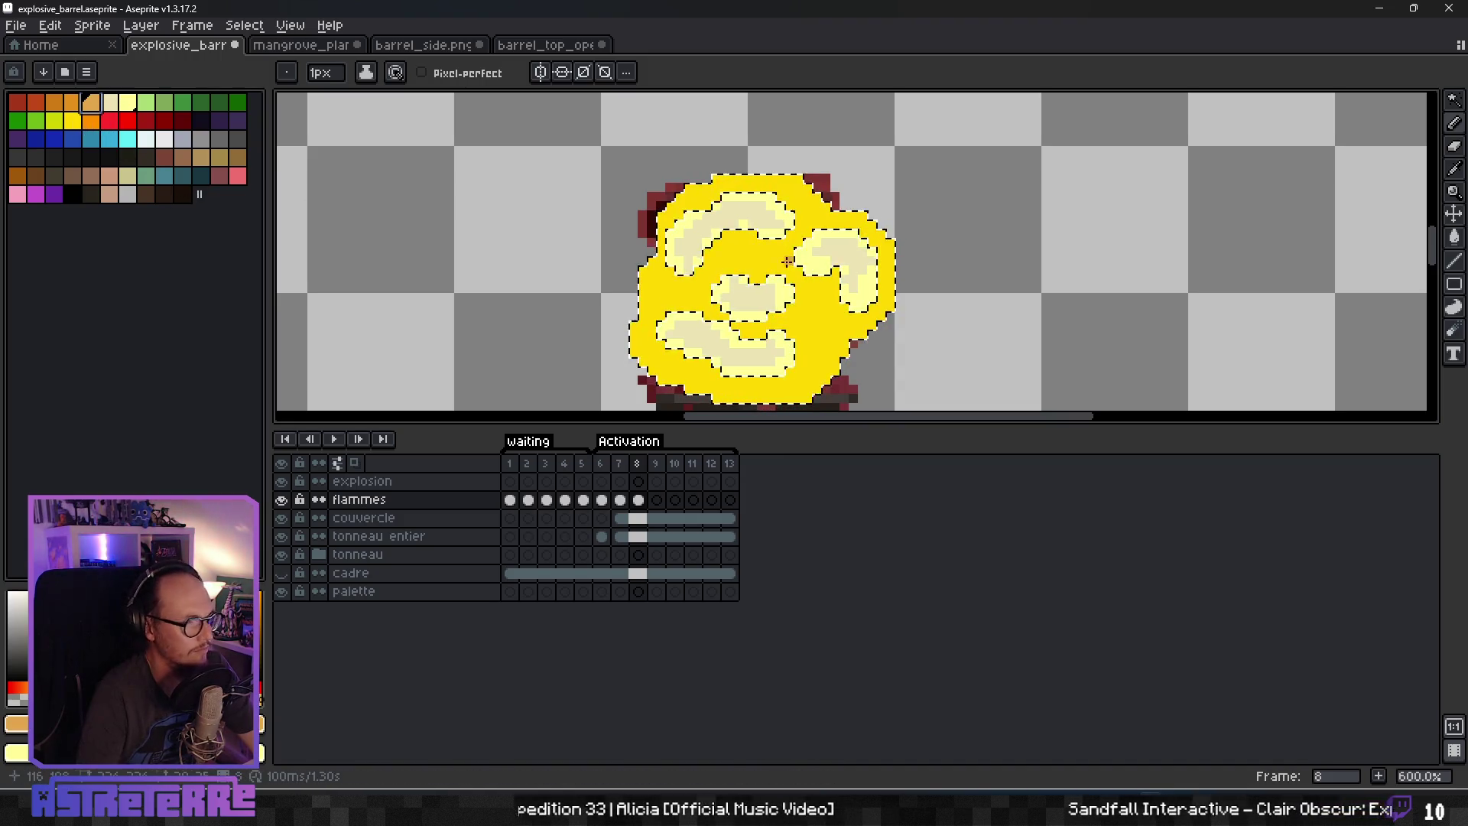
mouse_move(642, 279)
mouse_down()
mouse_move(639, 336)
mouse_move(662, 377)
mouse_up()
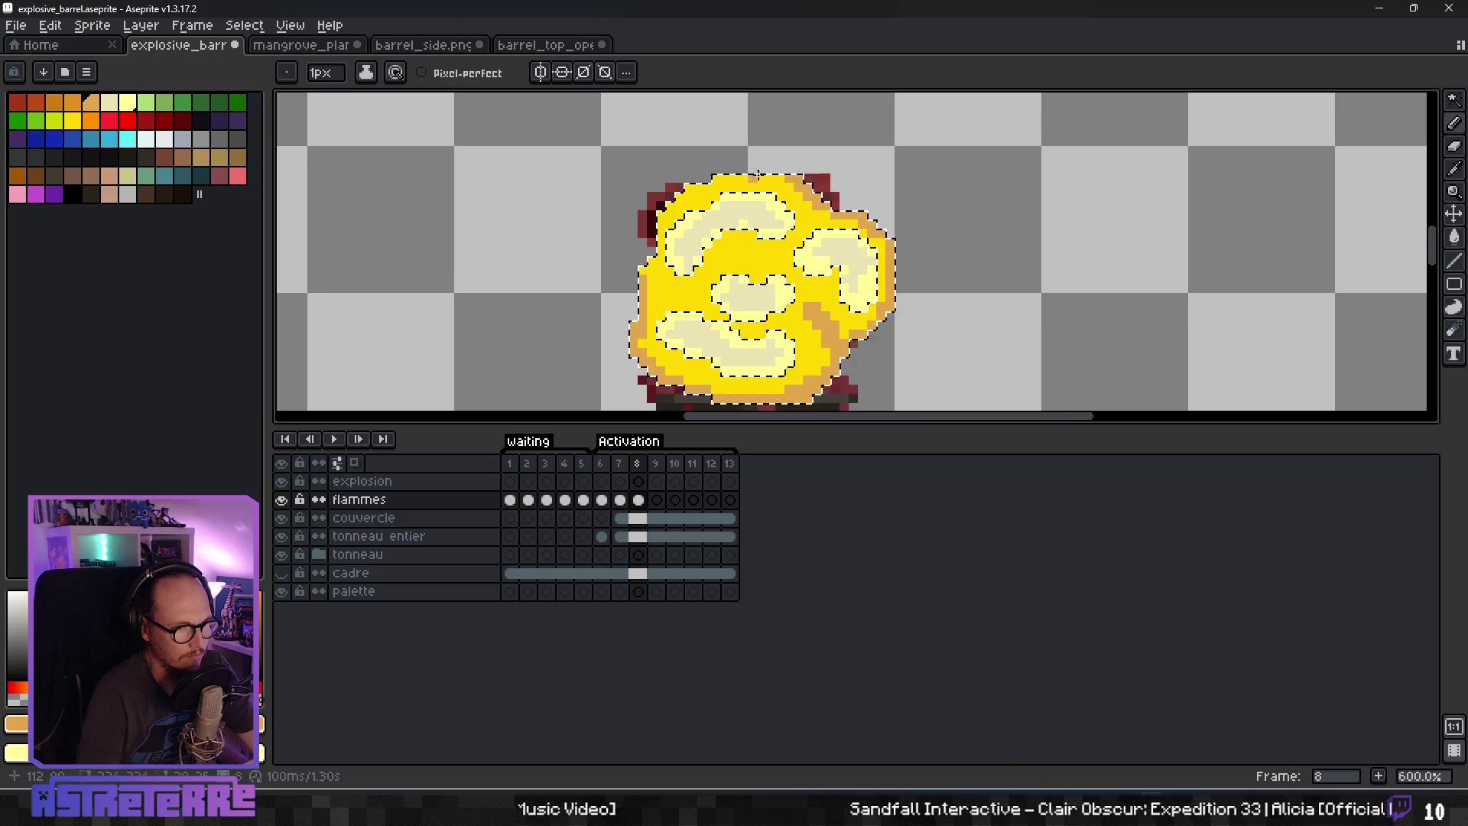
drag(708, 178, 659, 213)
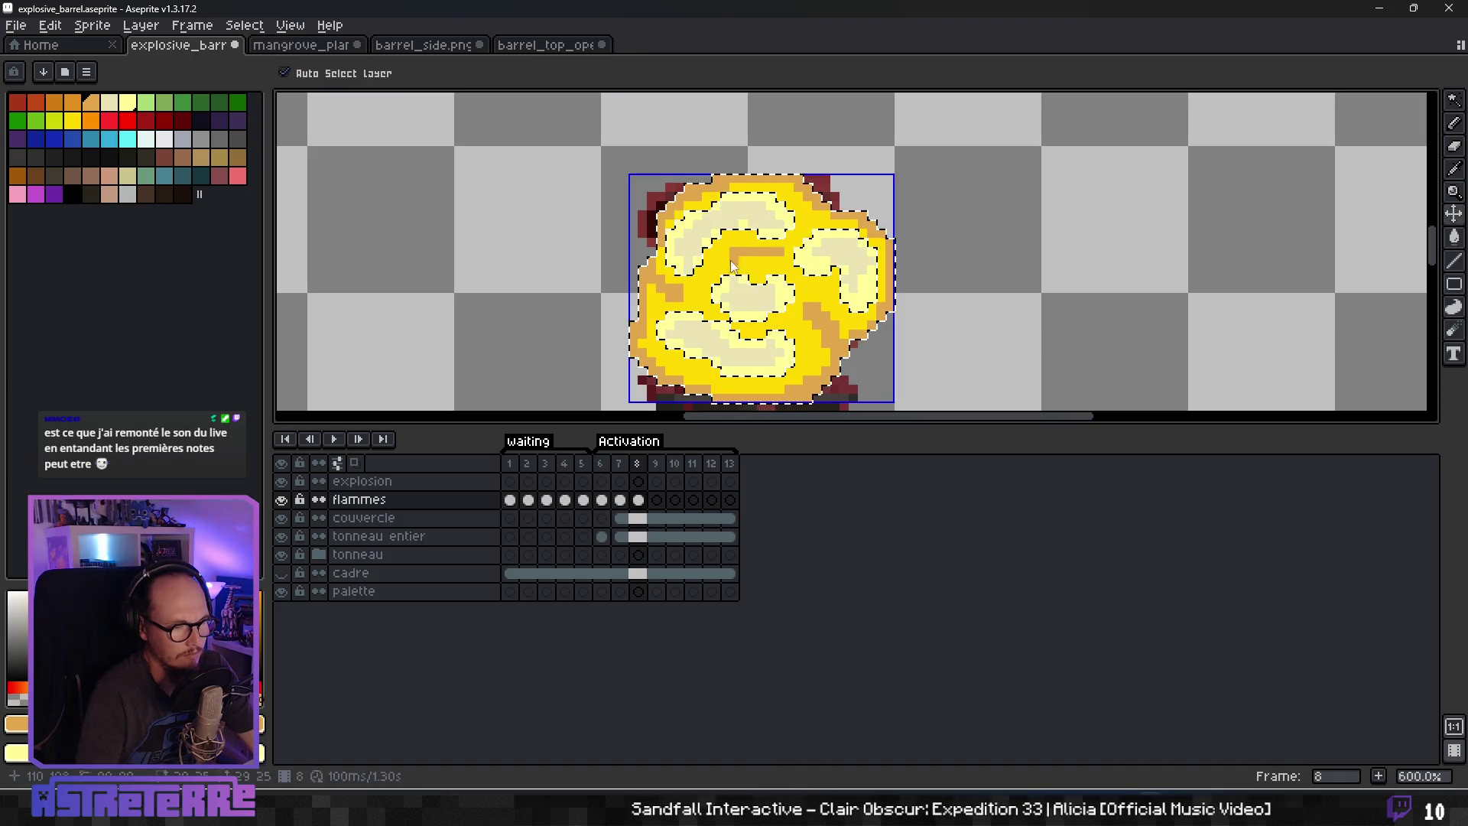
key(ctrl+z)
click(421, 73)
drag(723, 260, 796, 270)
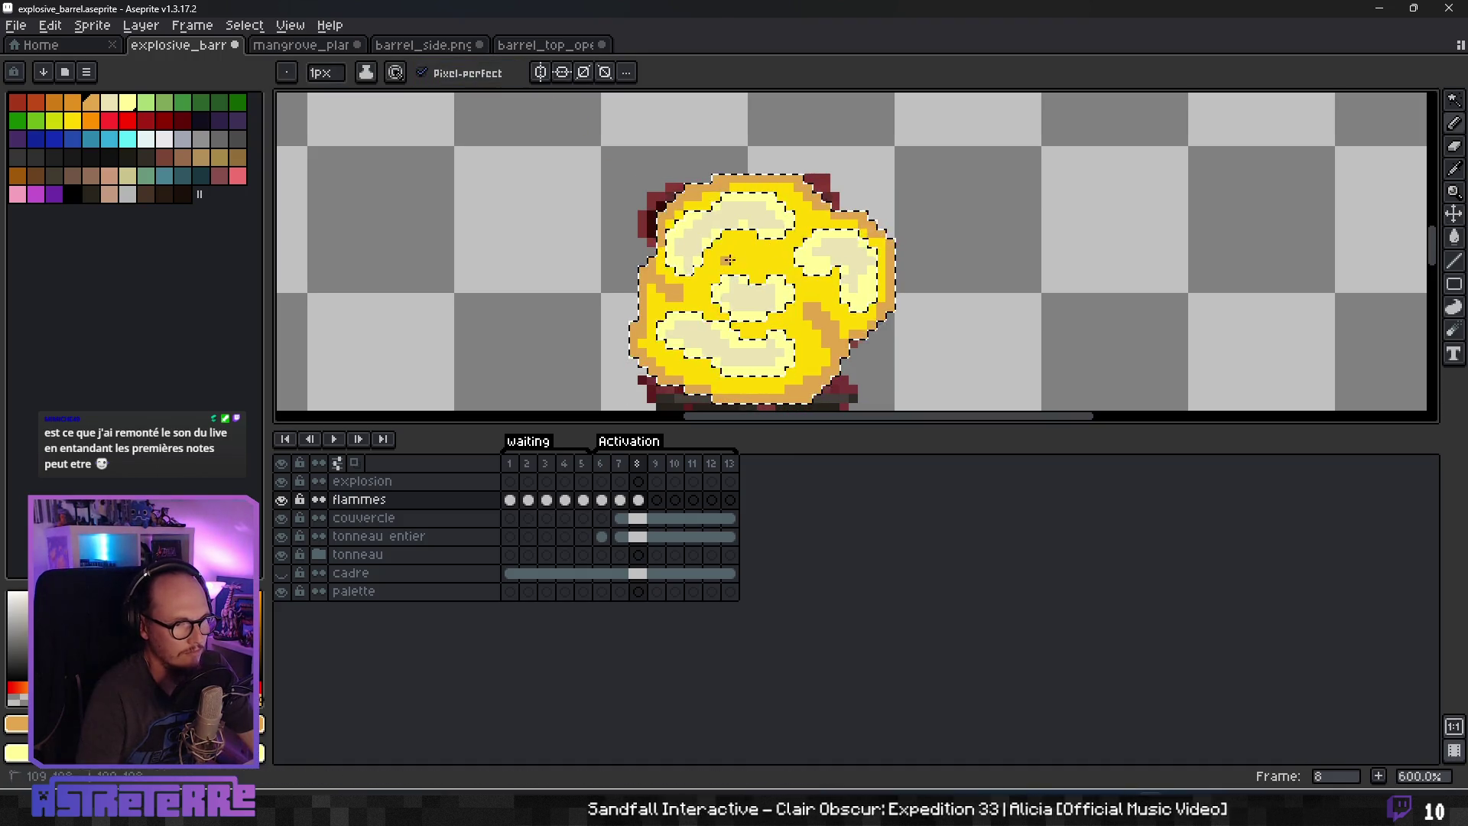
scroll(826, 310, down, 4)
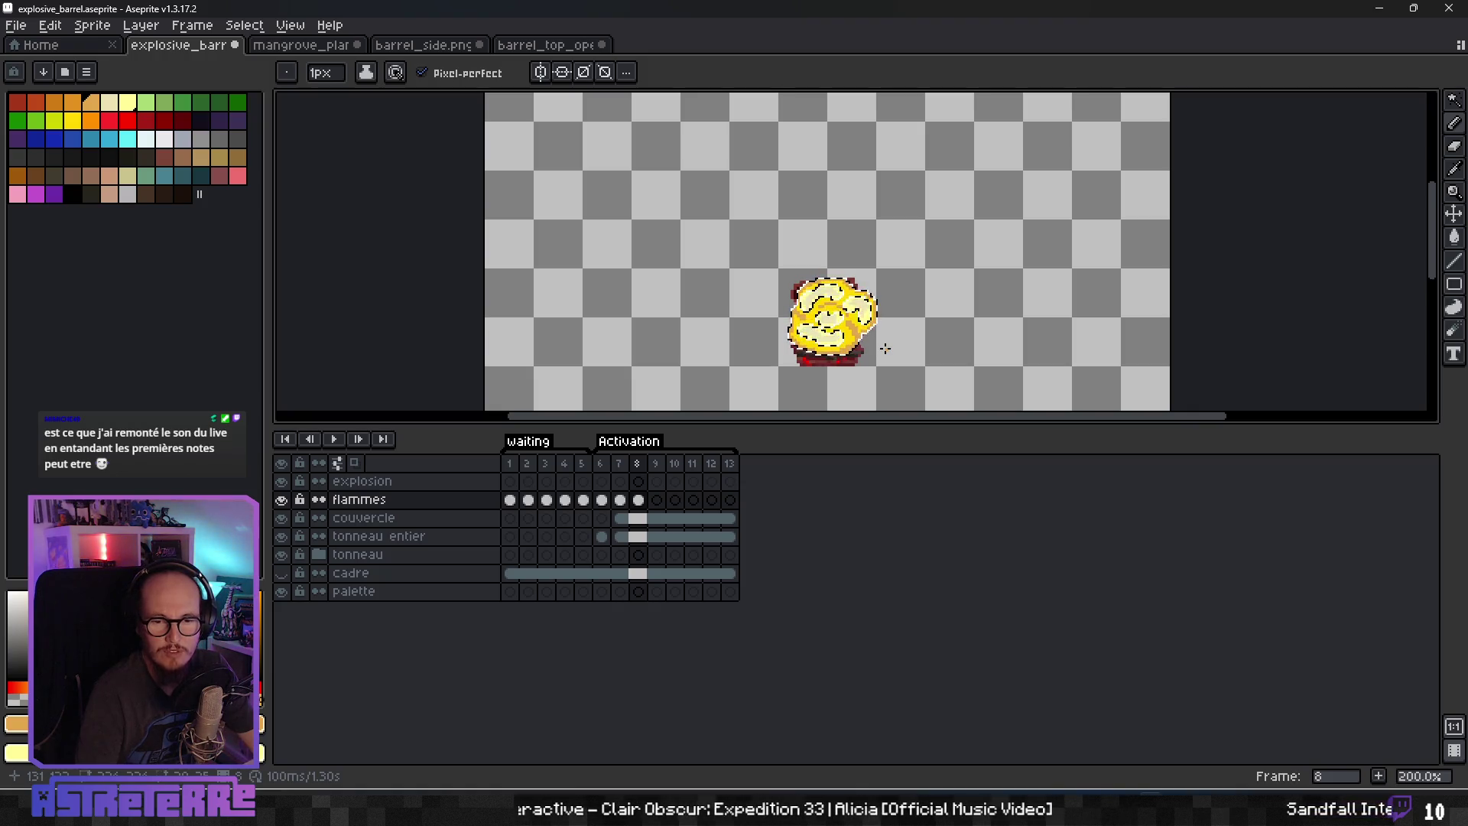
scroll(947, 385, up, 2)
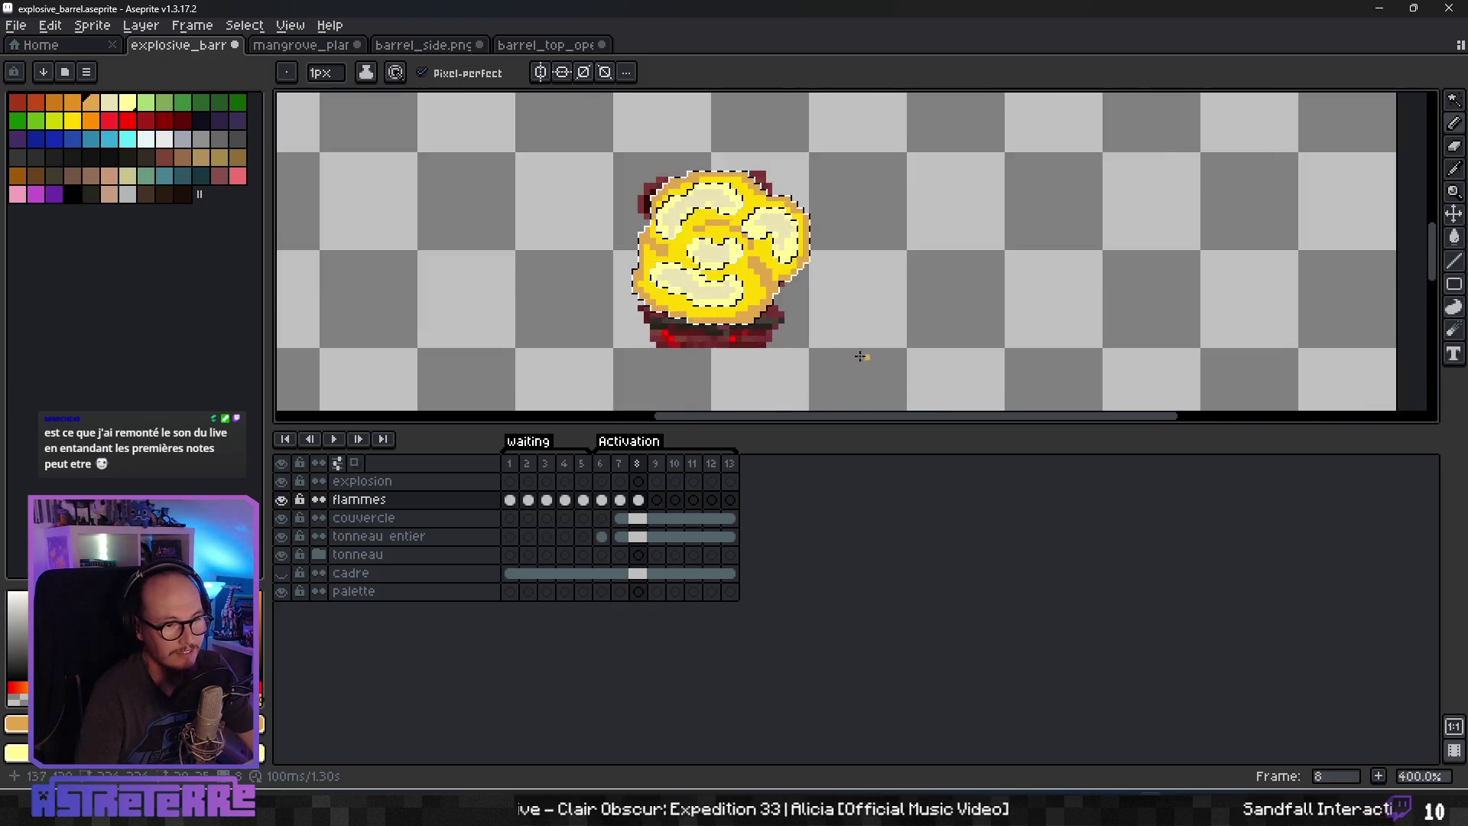
scroll(739, 317, up, 2)
key(ctrl+d)
scroll(948, 206, down, 4)
scroll(866, 184, up, 3)
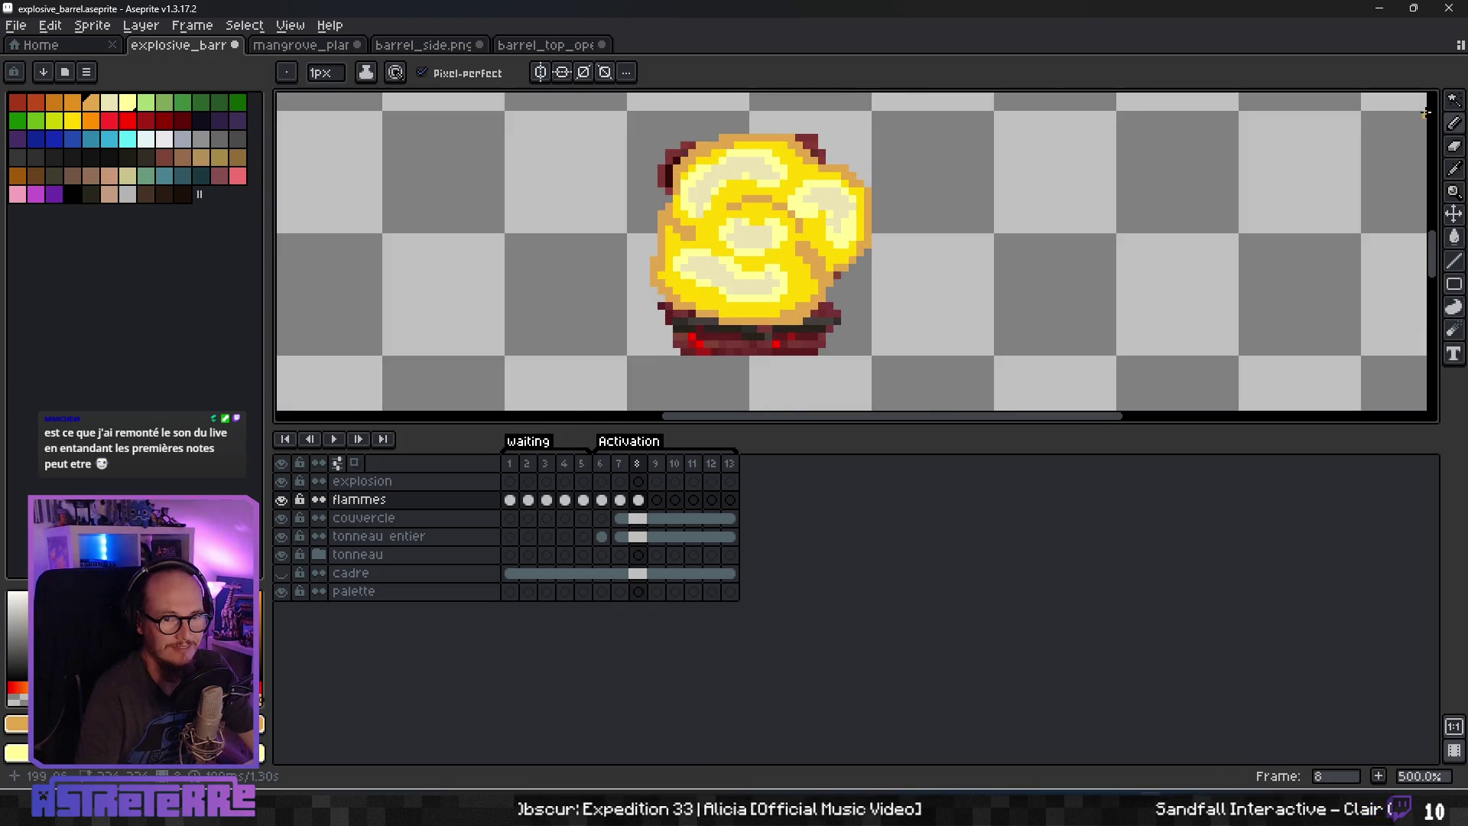
Draw an orange rim down the fireball's left and right edges, undoing the top-edge stroke.
click(1453, 99)
click(690, 337)
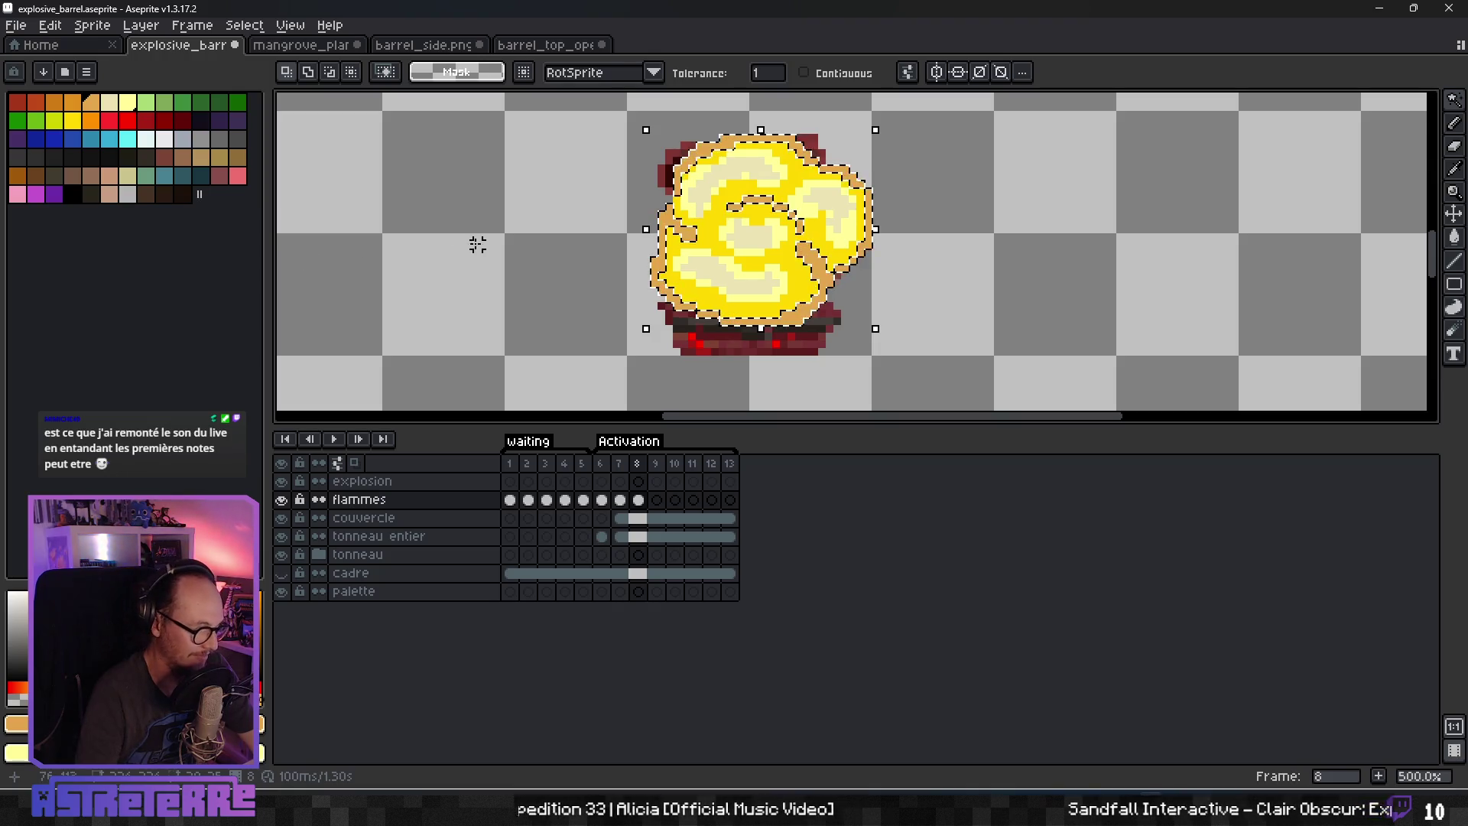
key(b)
scroll(390, 203, up, 2)
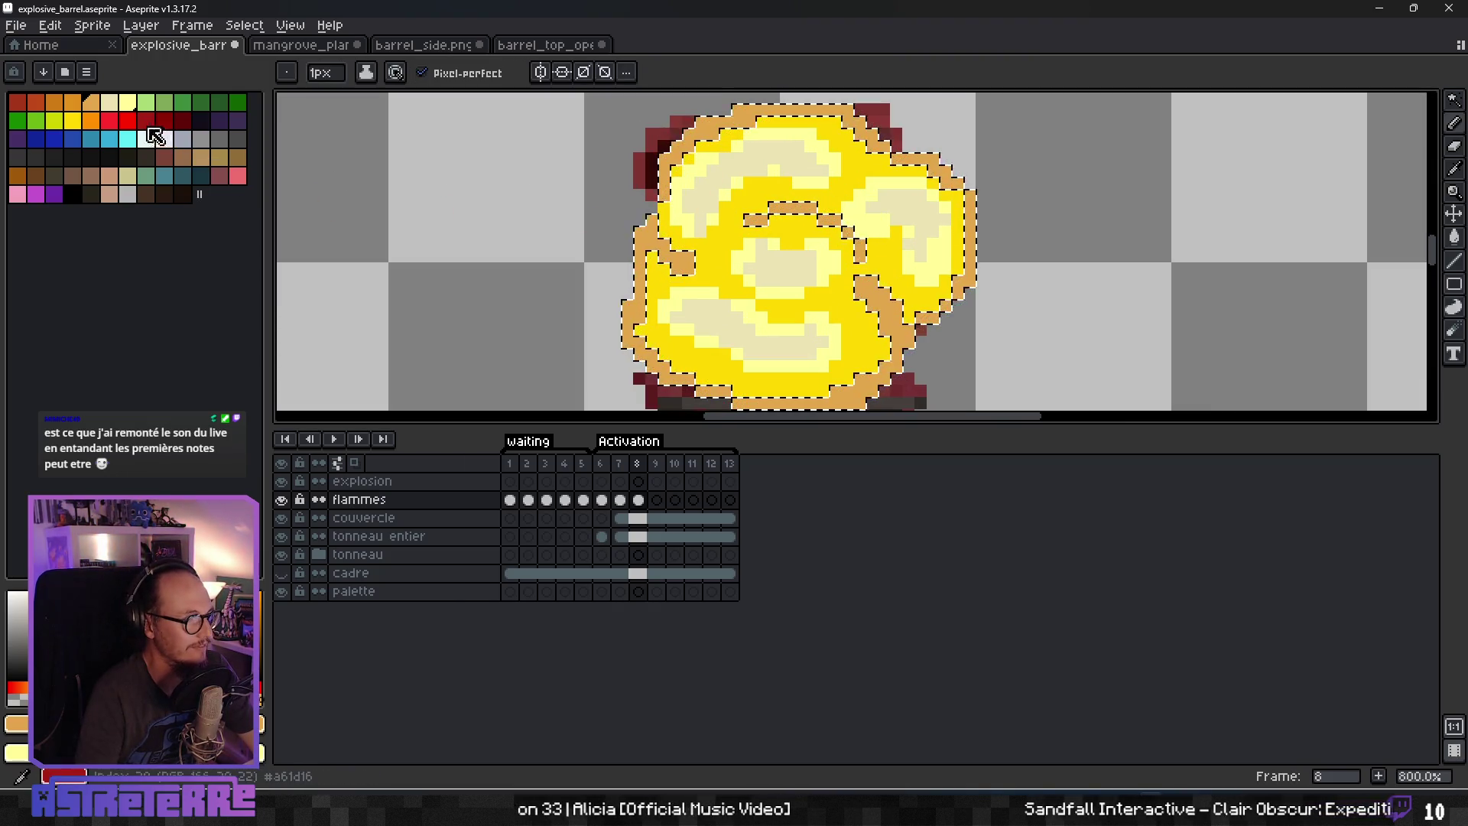
click(105, 124)
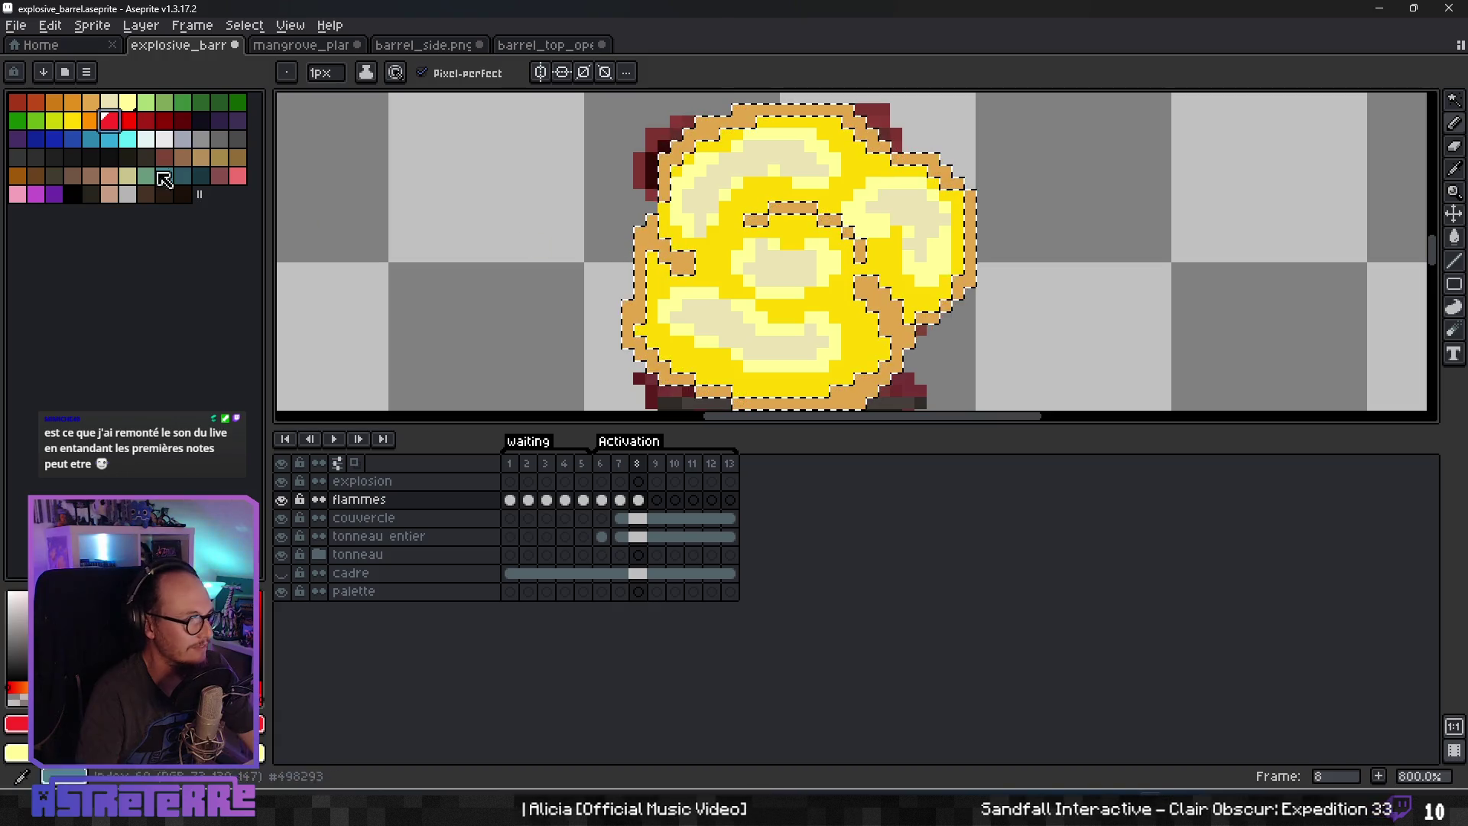
drag(641, 231, 639, 290)
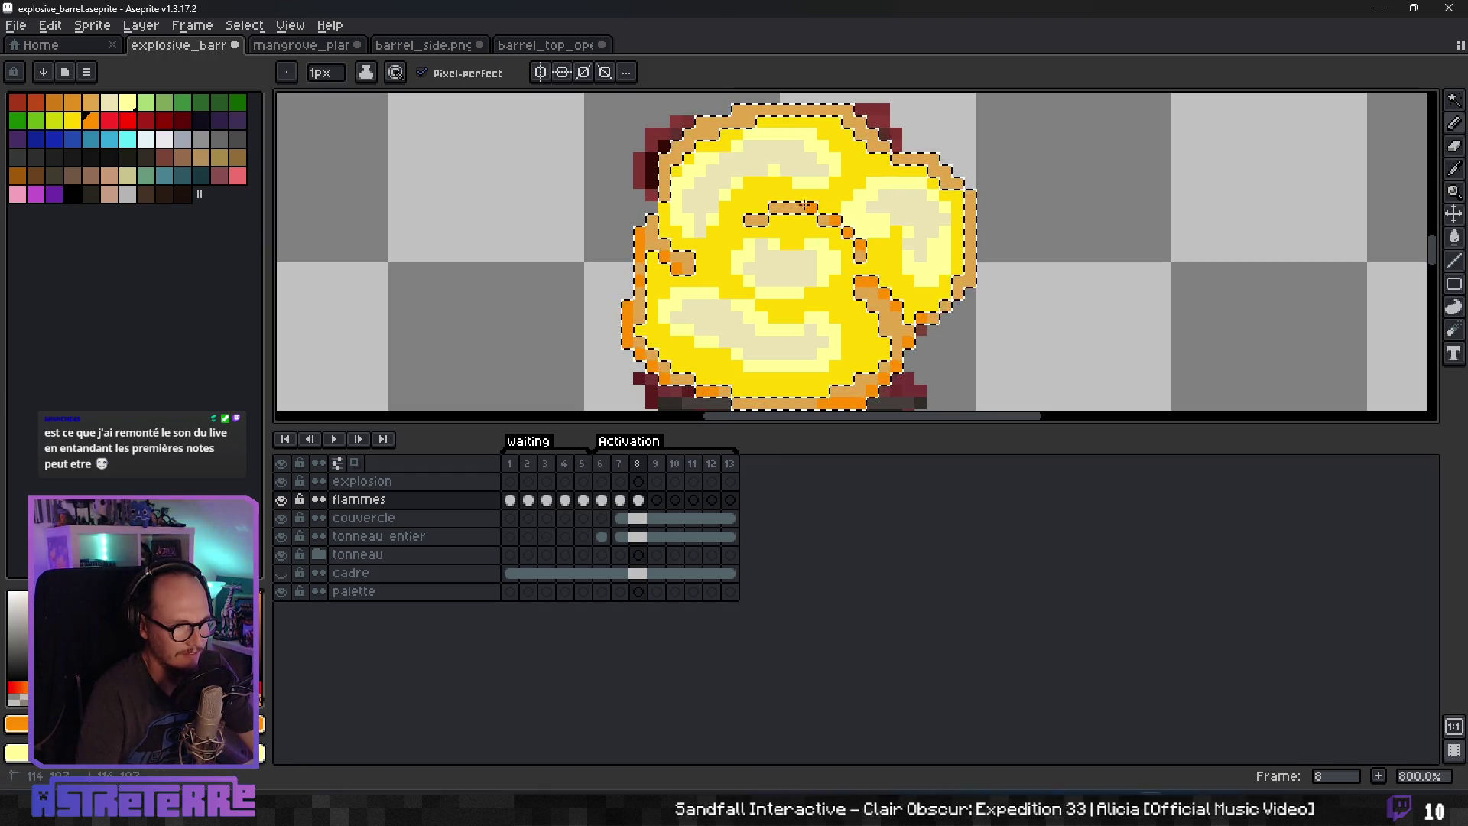
drag(920, 305, 967, 287)
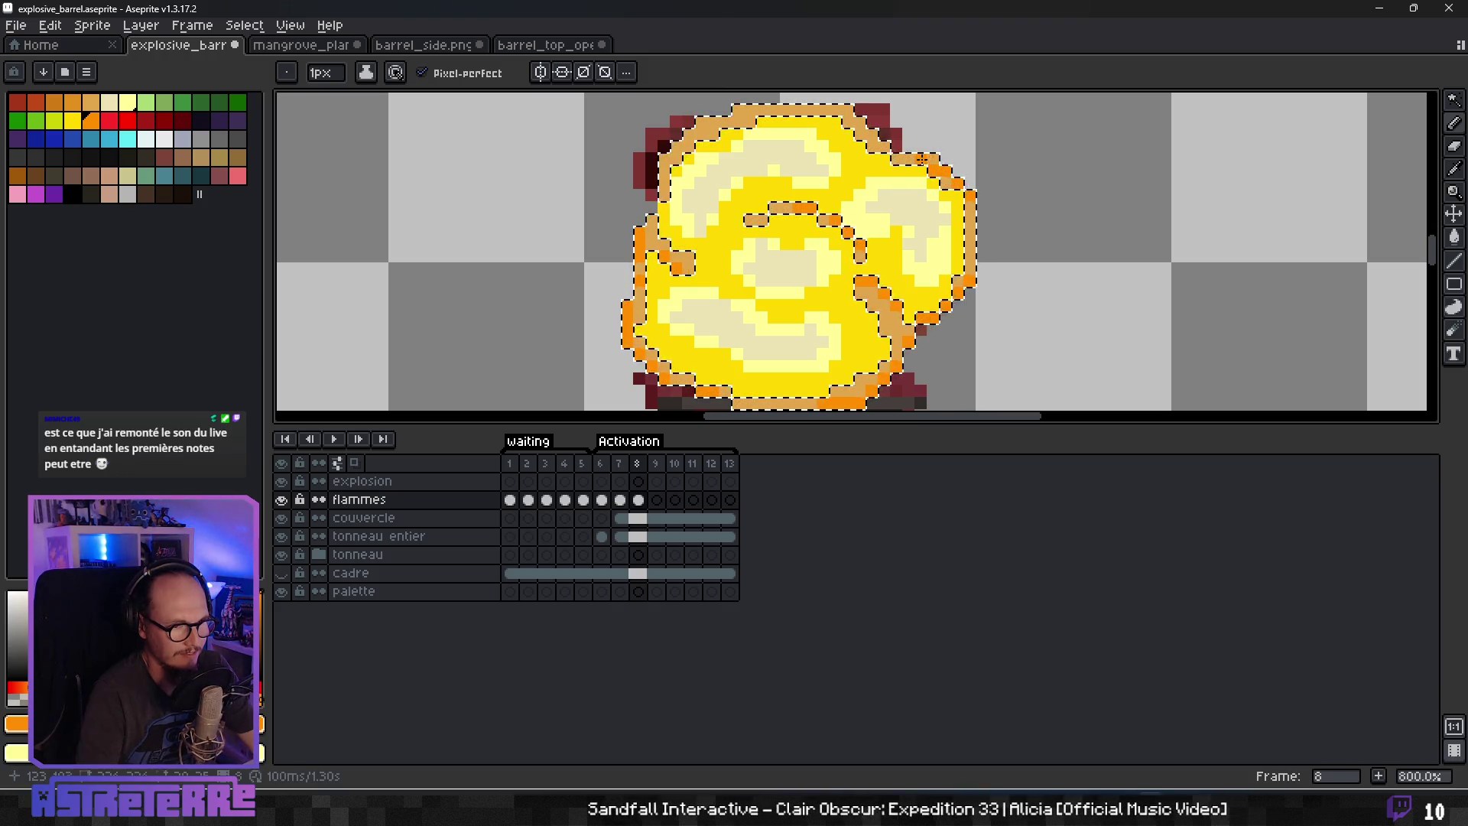
mouse_move(872, 139)
mouse_down()
mouse_move(850, 115)
mouse_move(807, 111)
mouse_move(688, 134)
mouse_up()
key(ctrl+z)
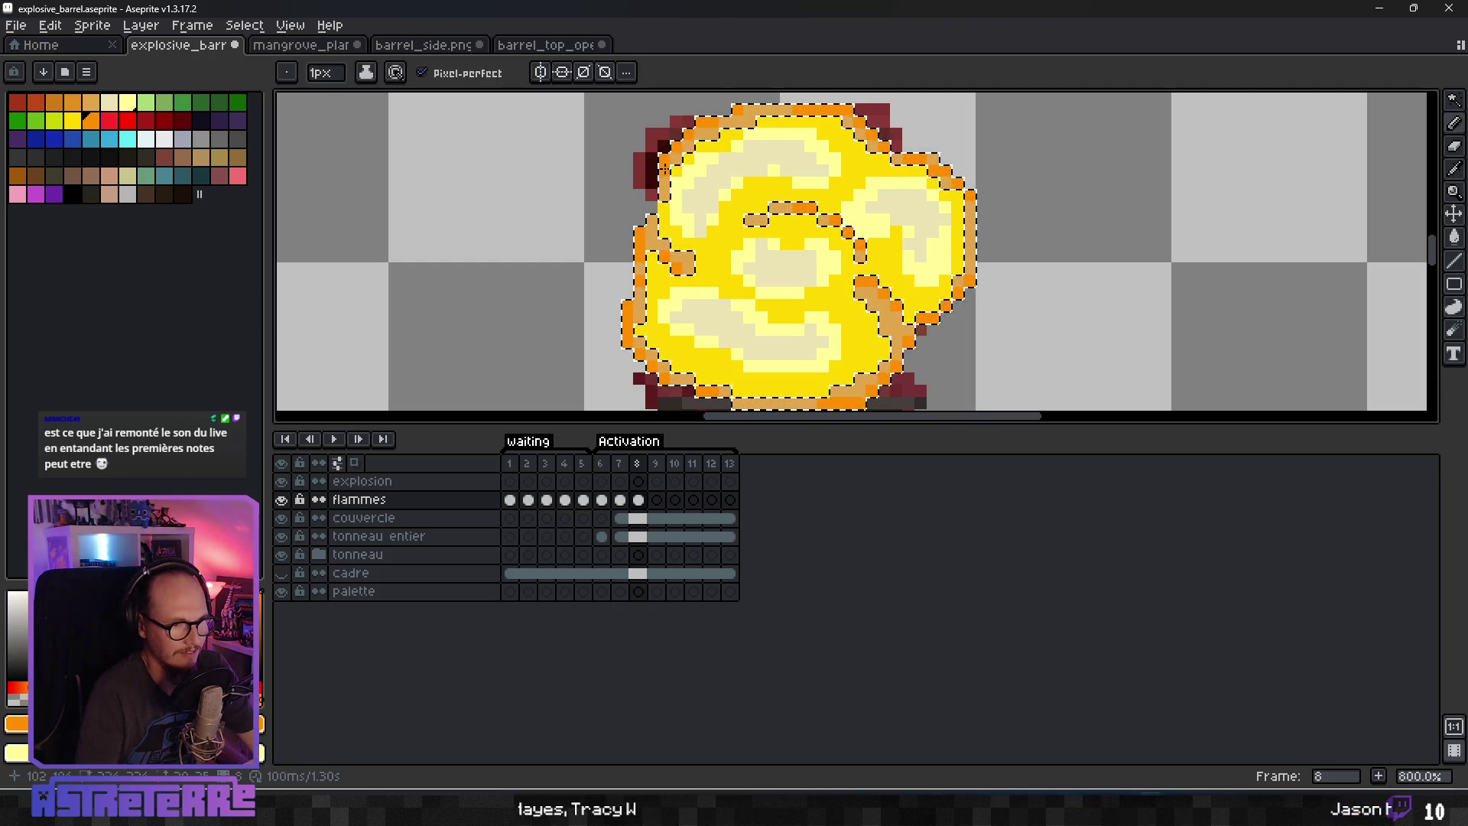
scroll(773, 245, down, 4)
key(v)
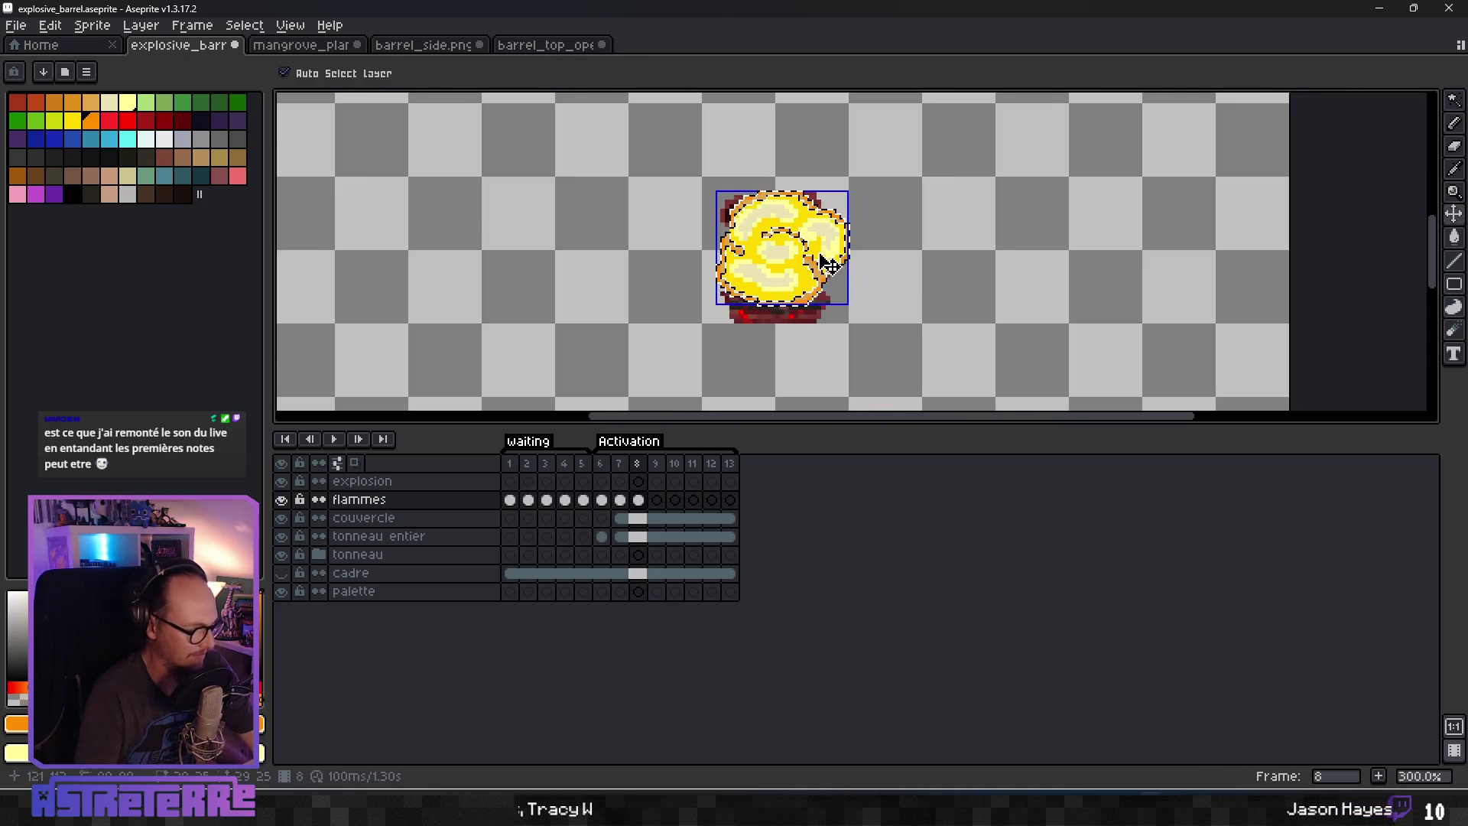
key(b)
scroll(825, 245, up, 5)
scroll(877, 280, down, 10)
scroll(877, 280, up, 5)
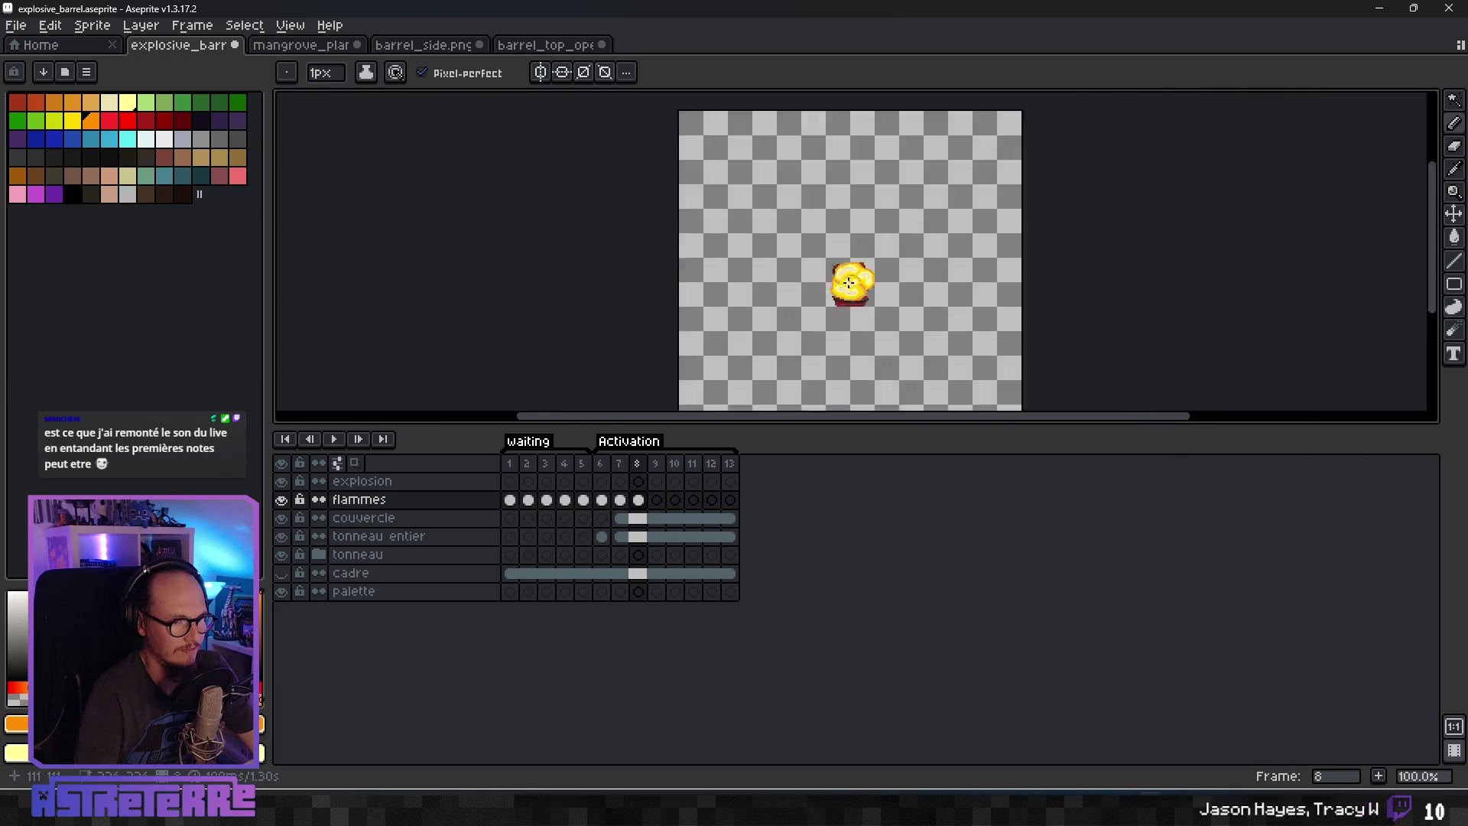
click(626, 499)
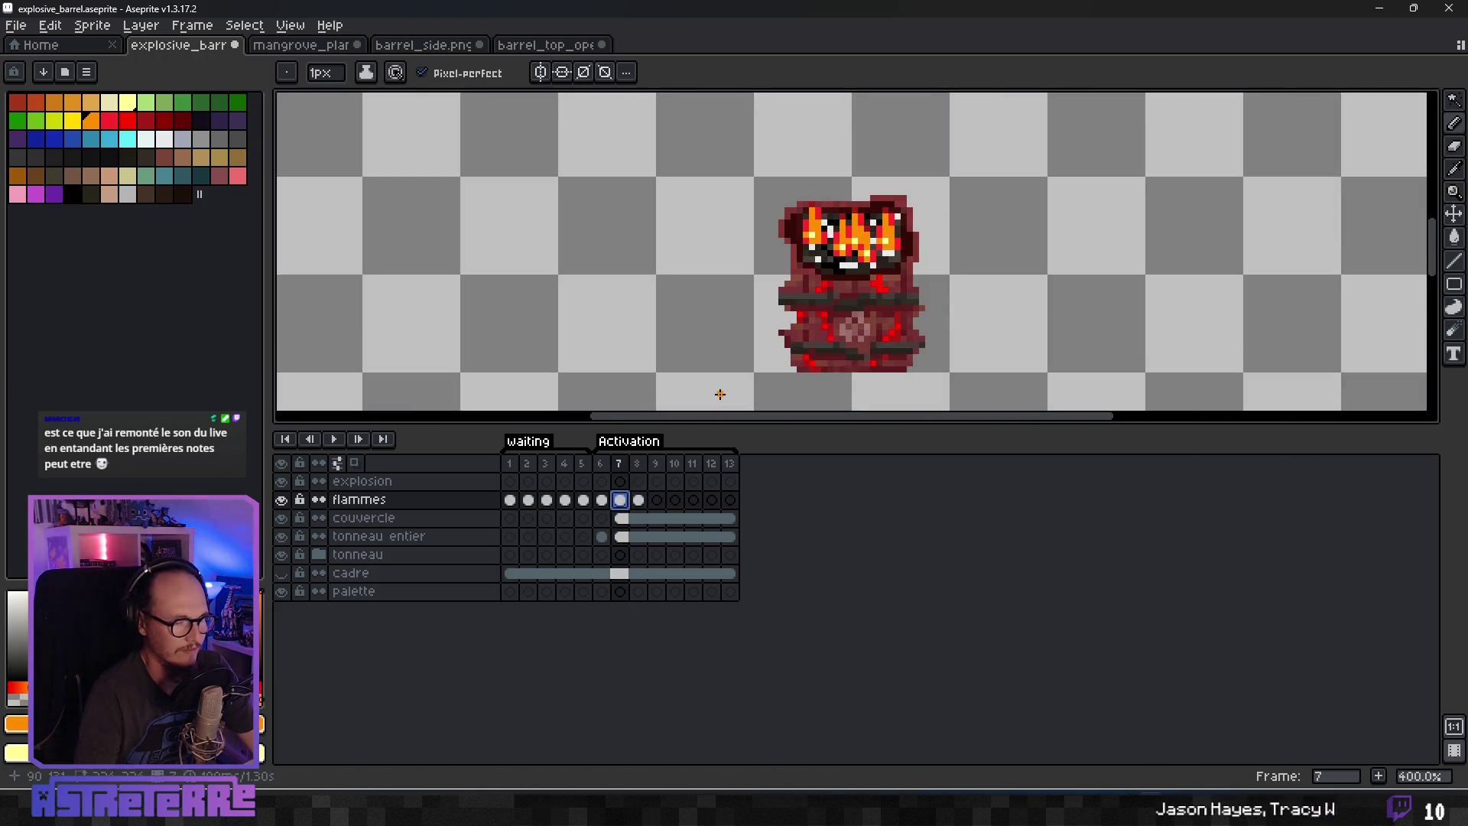
key(Right)
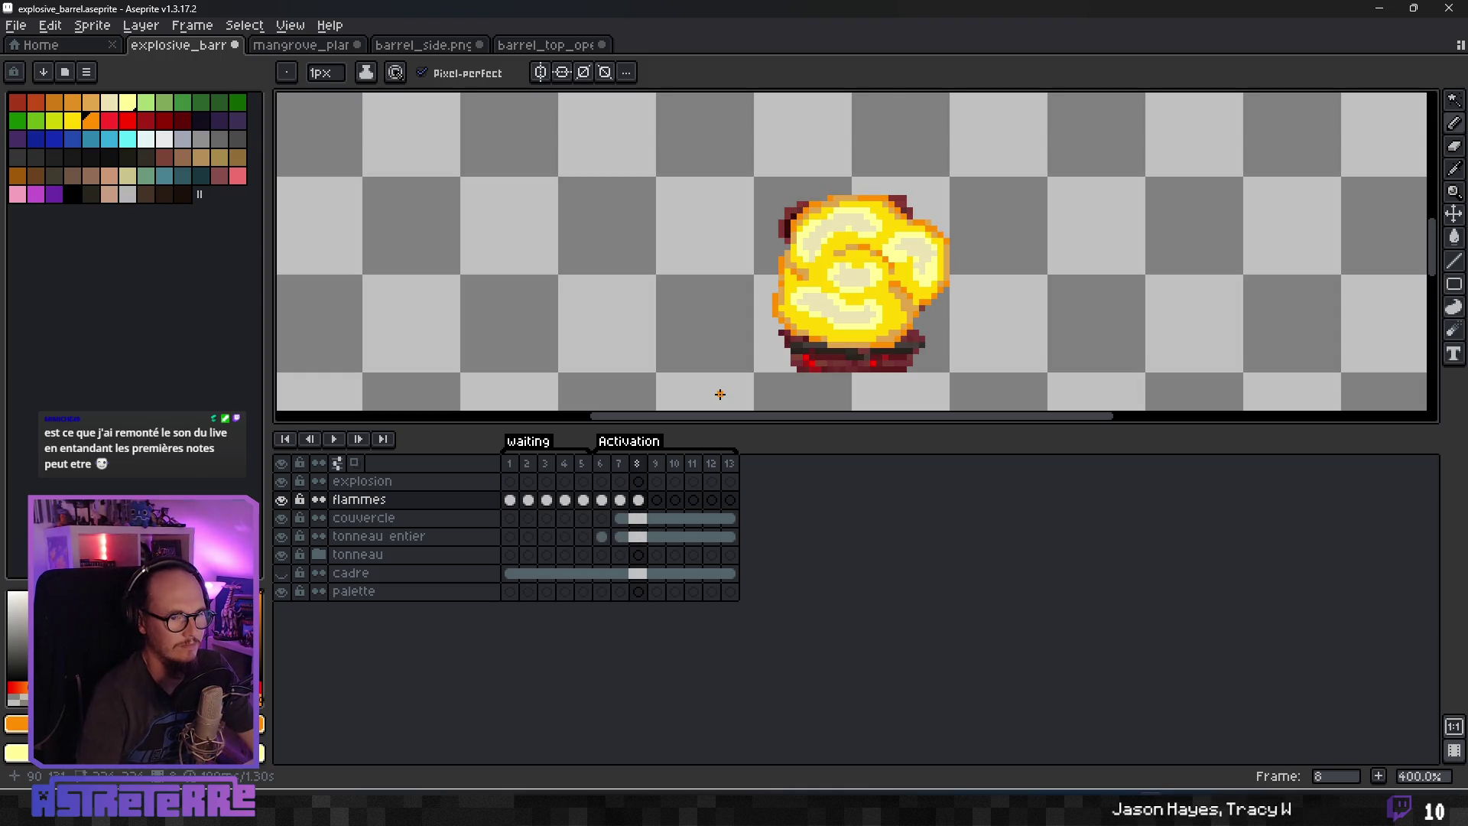
scroll(733, 392, down, 3)
scroll(793, 181, up, 4)
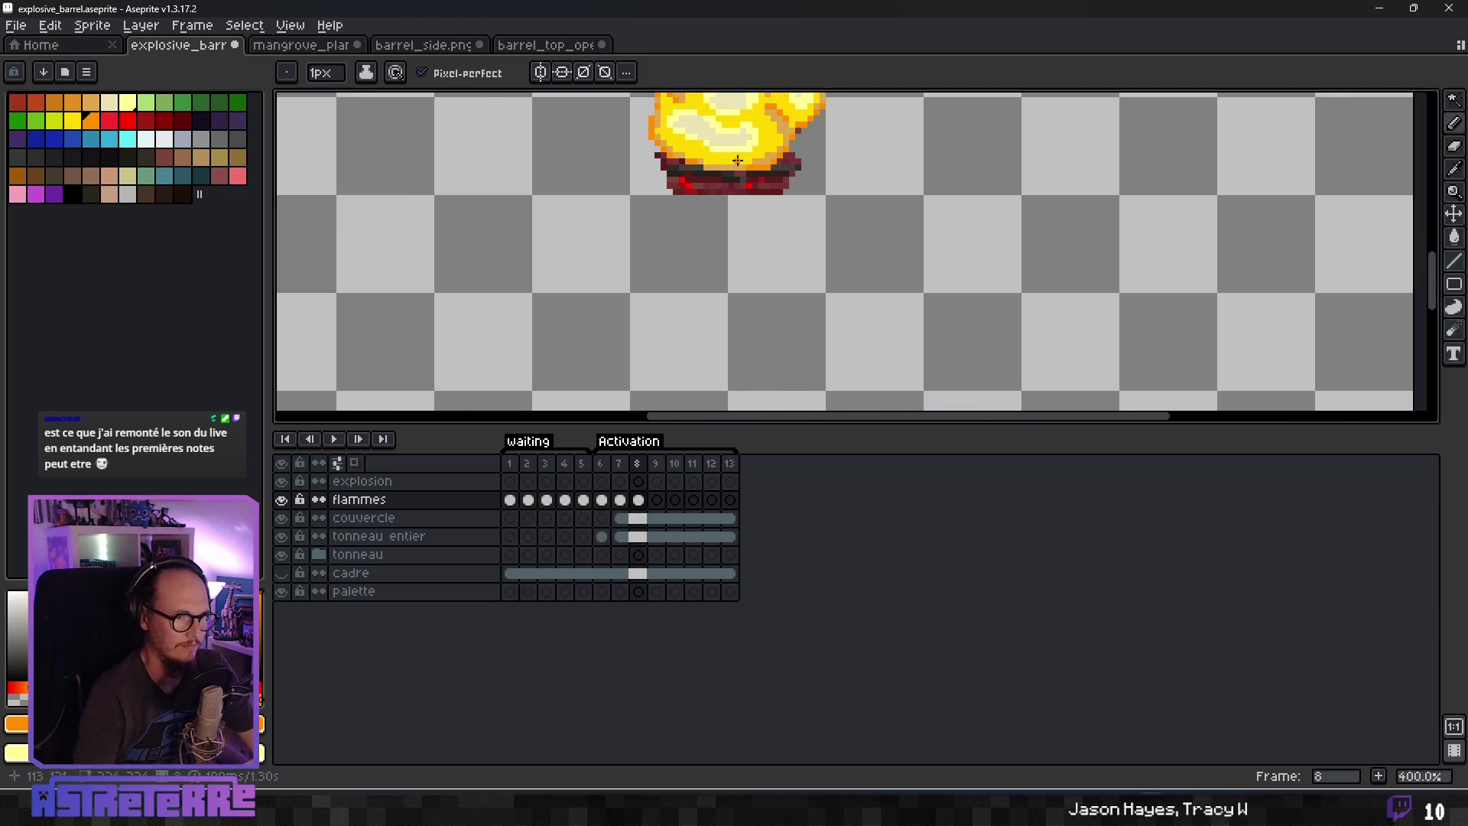
scroll(876, 156, down, 2)
scroll(892, 324, up, 2)
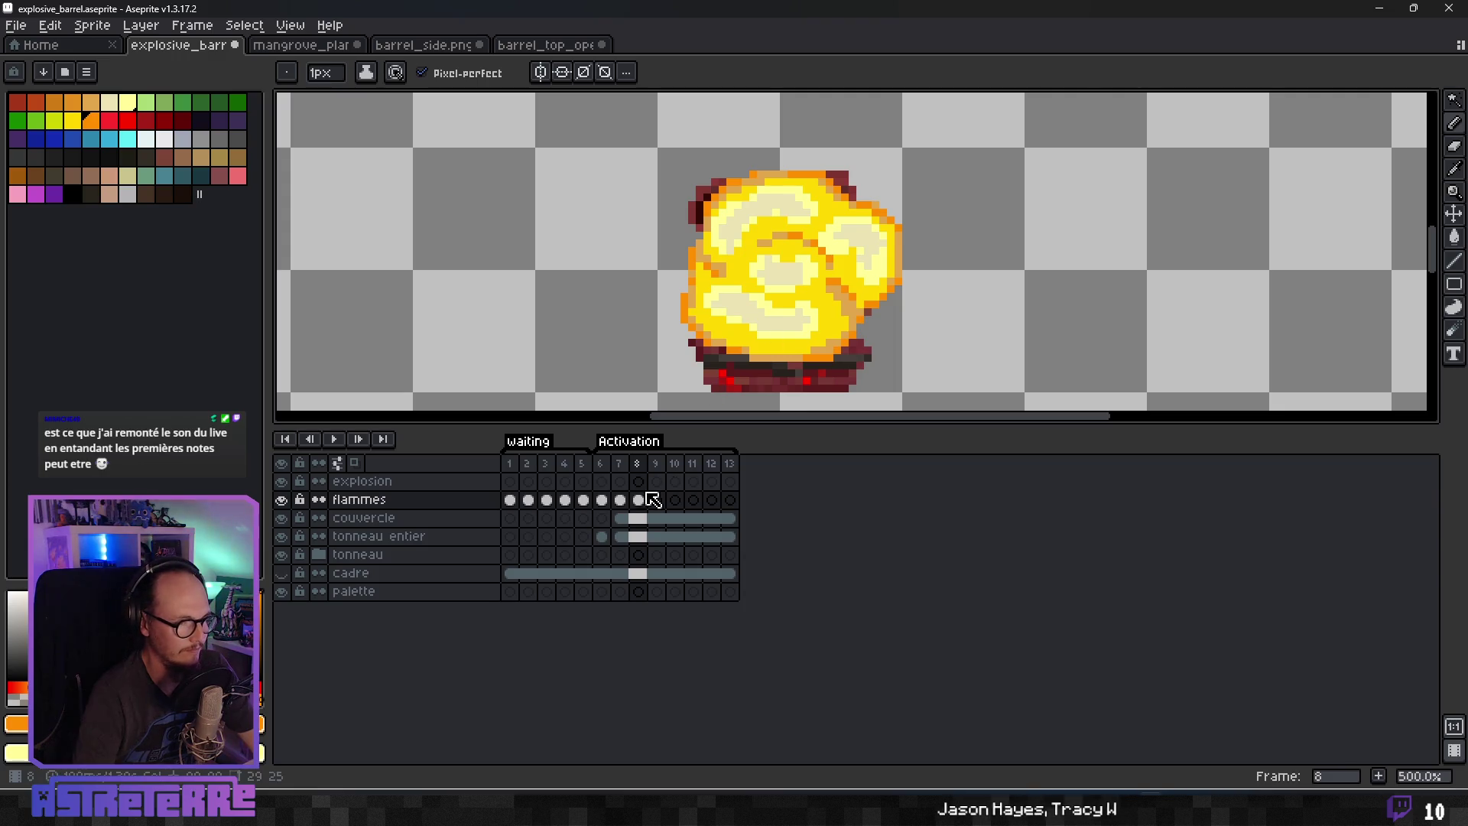
click(620, 499)
click(639, 499)
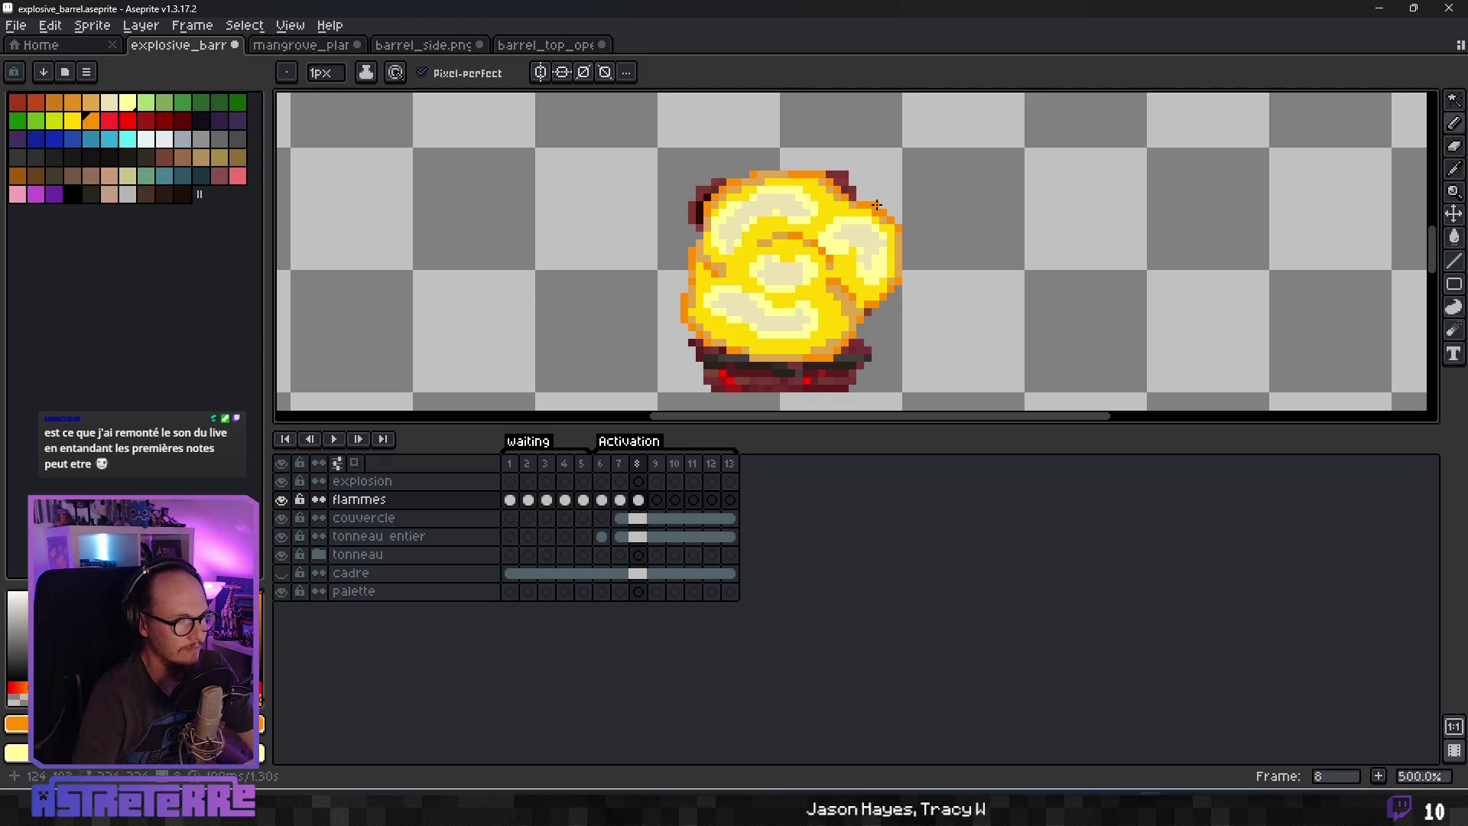
key(Escape)
click(135, 127)
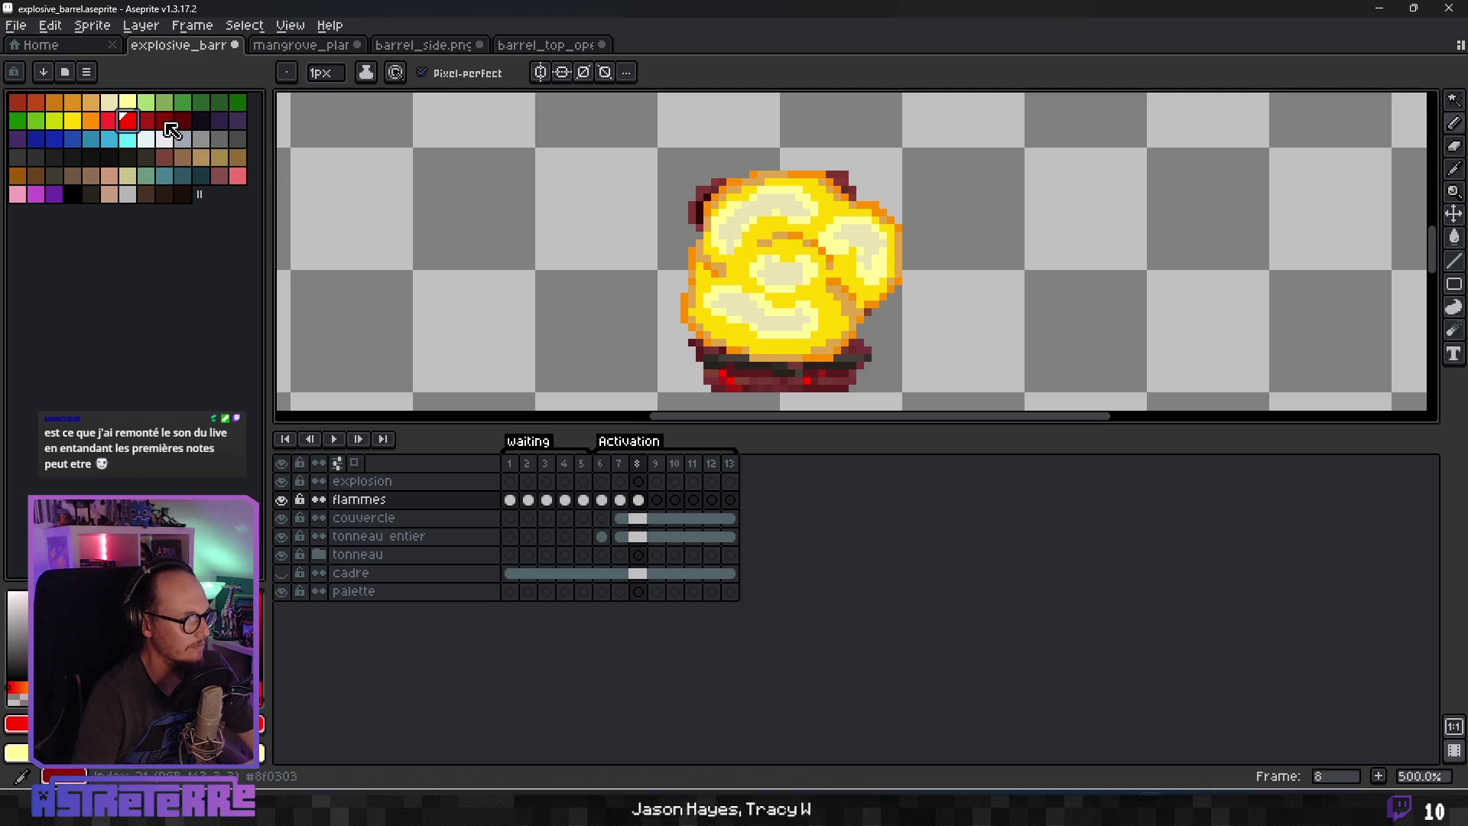
Place bright red pixels along the fireball's left and upper-left rim.
scroll(734, 246, up, 2)
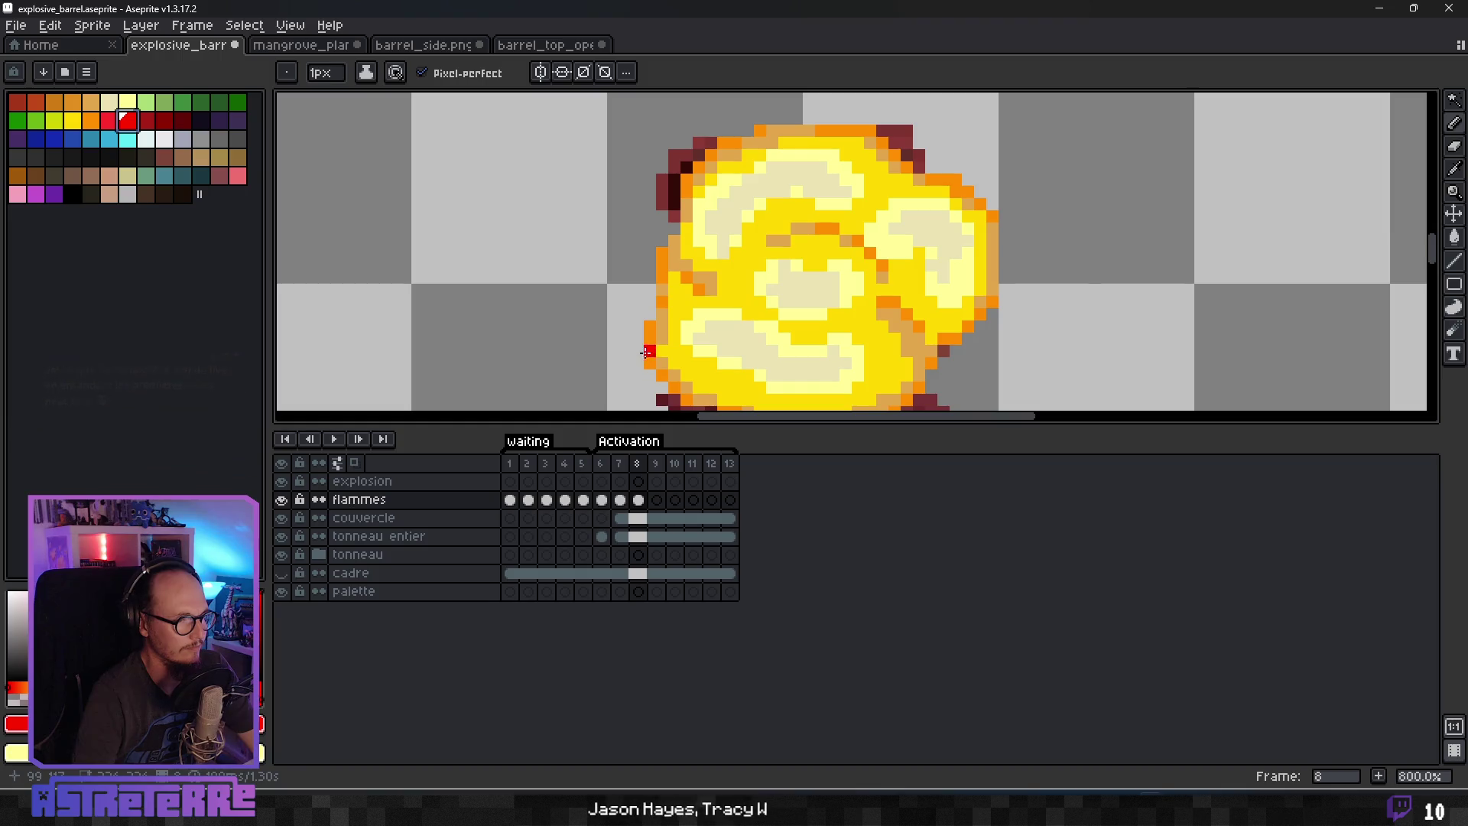
drag(638, 340, 638, 352)
scroll(638, 352, down, 1)
scroll(650, 328, up, 1)
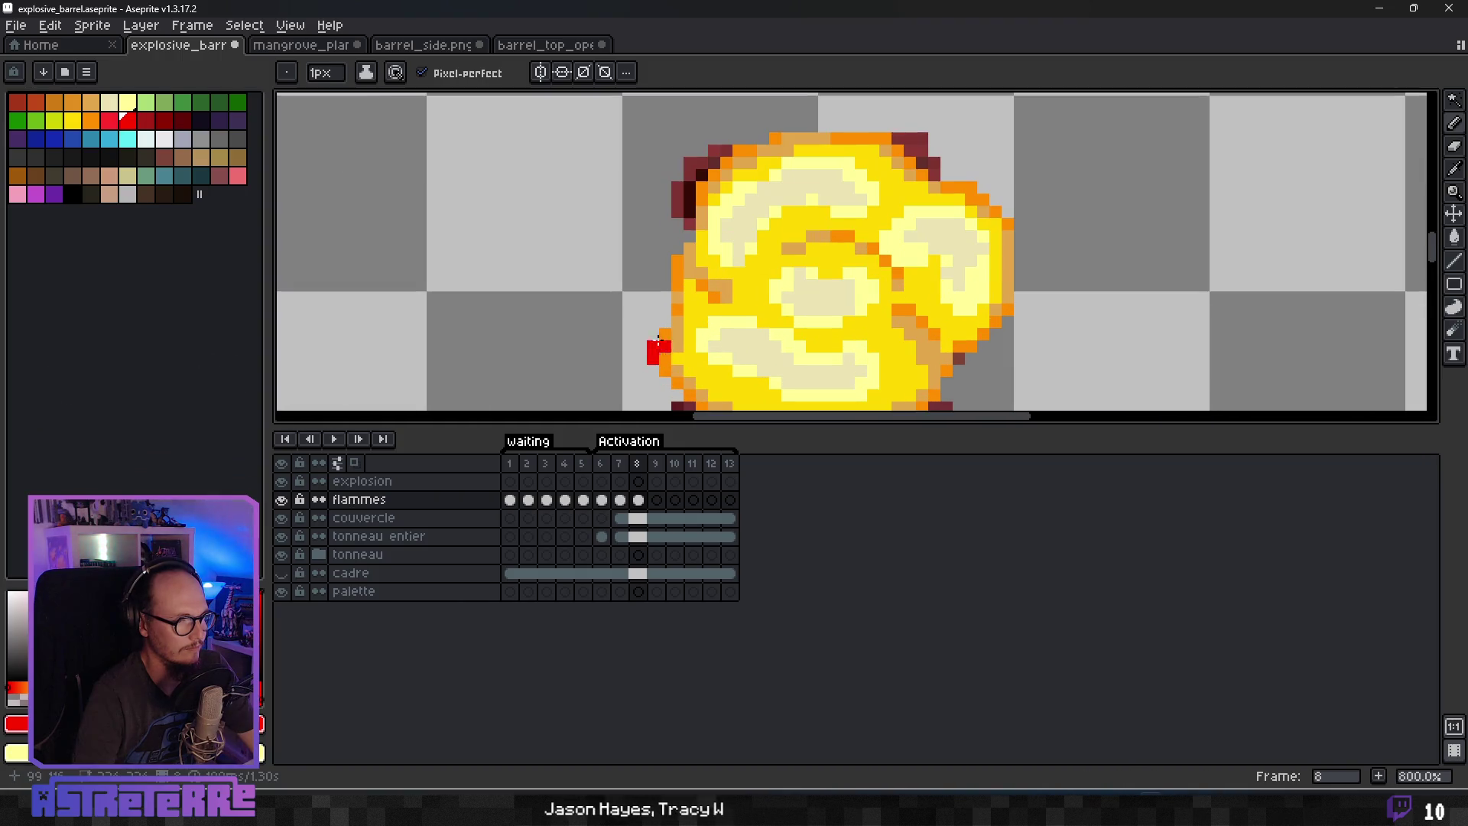
click(676, 259)
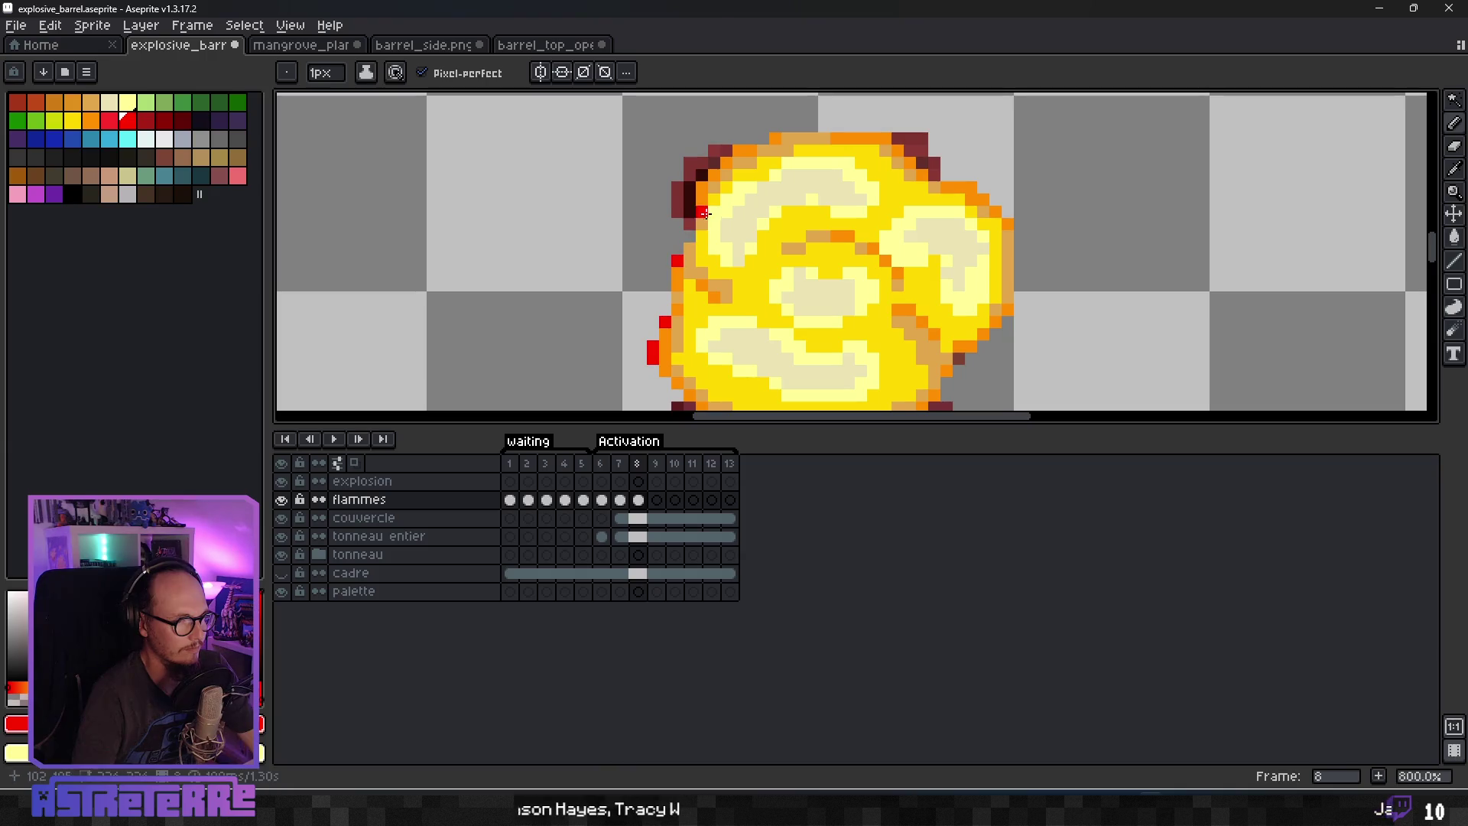
click(713, 174)
click(725, 162)
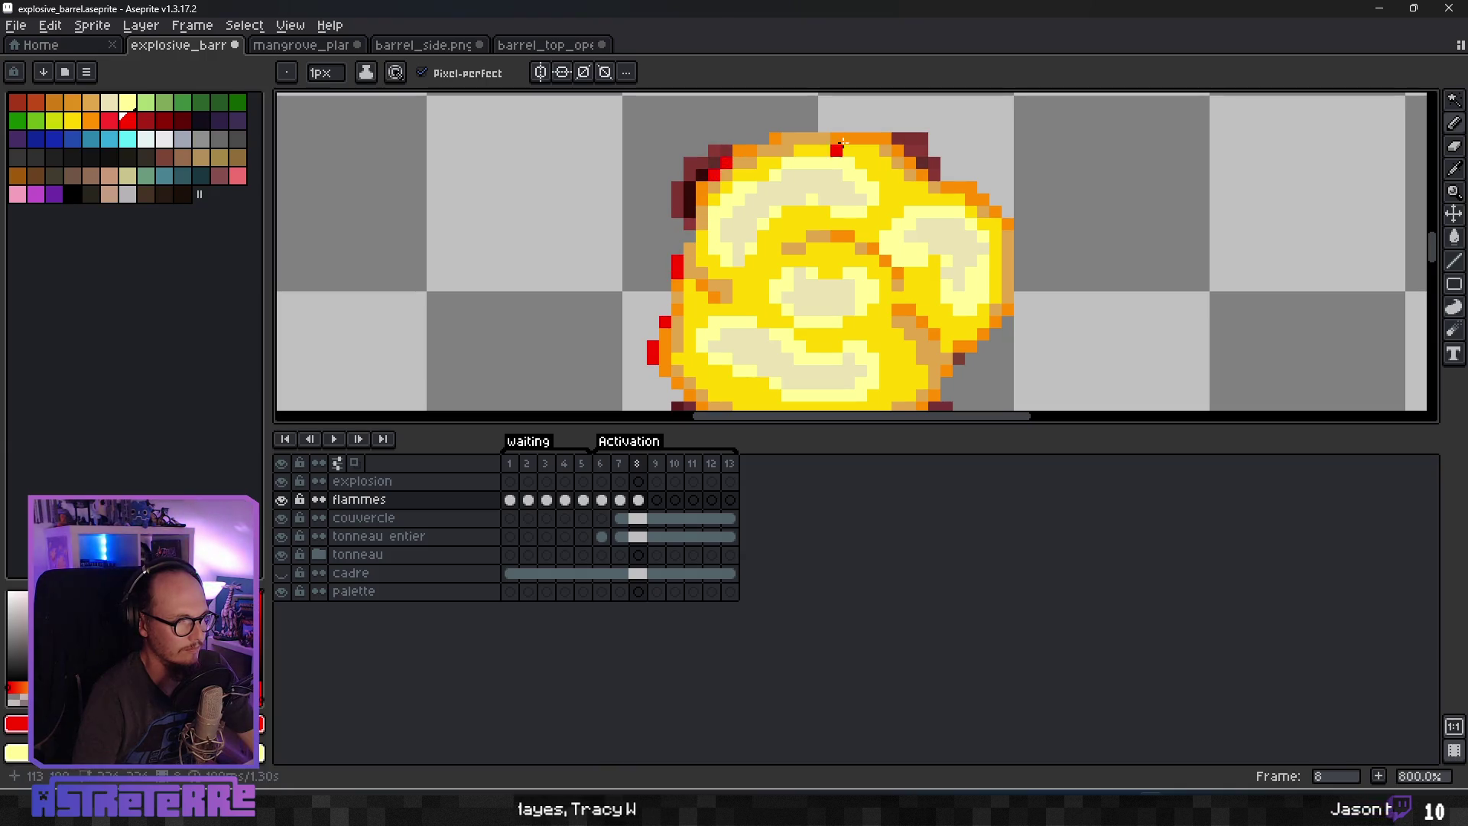
click(701, 174)
click(689, 195)
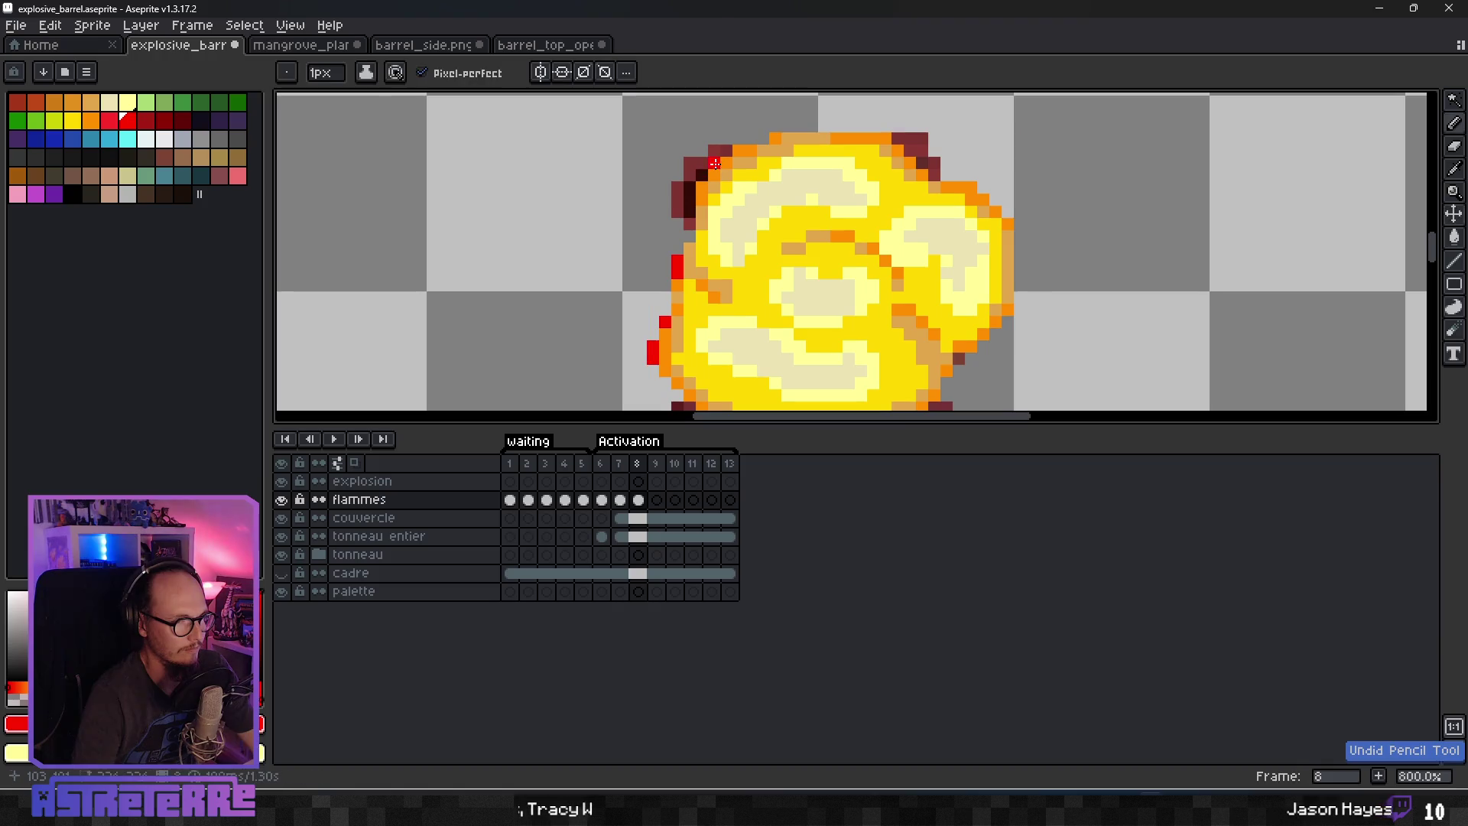
scroll(690, 205, down, 4)
scroll(853, 253, up, 3)
scroll(854, 252, up, 1)
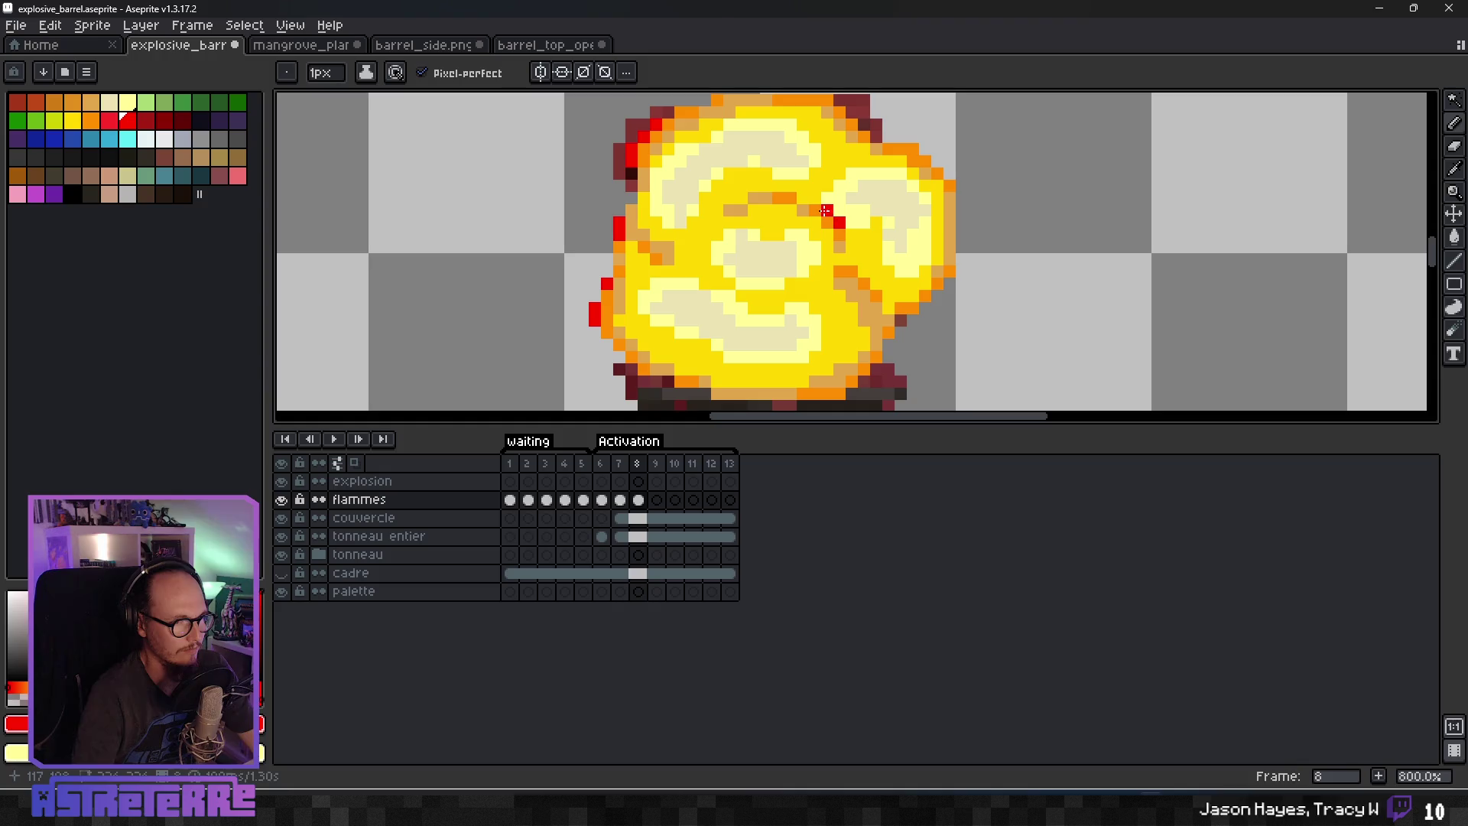
scroll(900, 271, down, 5)
scroll(891, 291, up, 4)
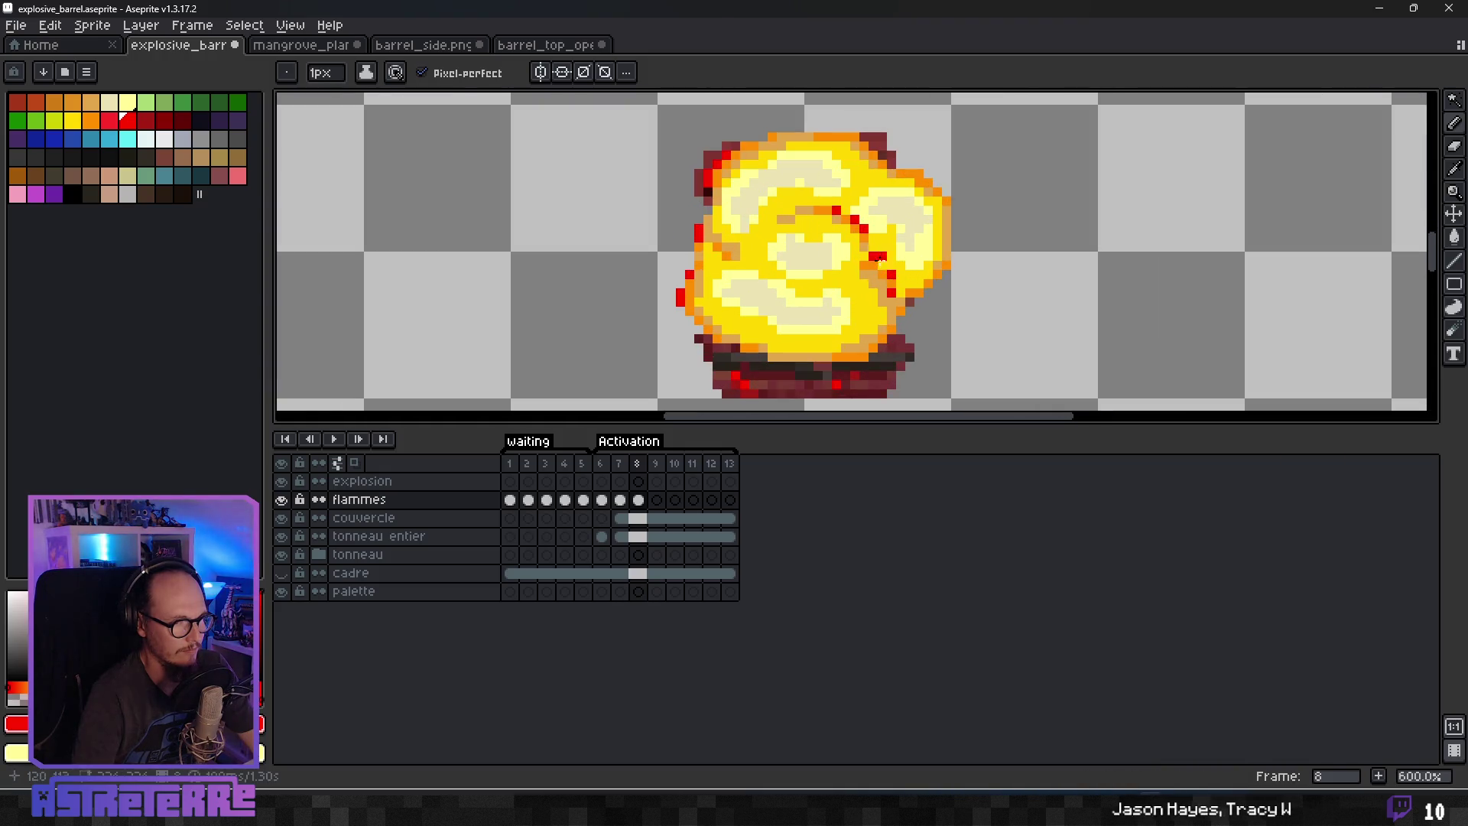
scroll(881, 265, up, 1)
Add red pixels in the right swirl seam and on the lower-right edge, eyedropping colours as needed.
alt+click(886, 284)
alt+click(887, 270)
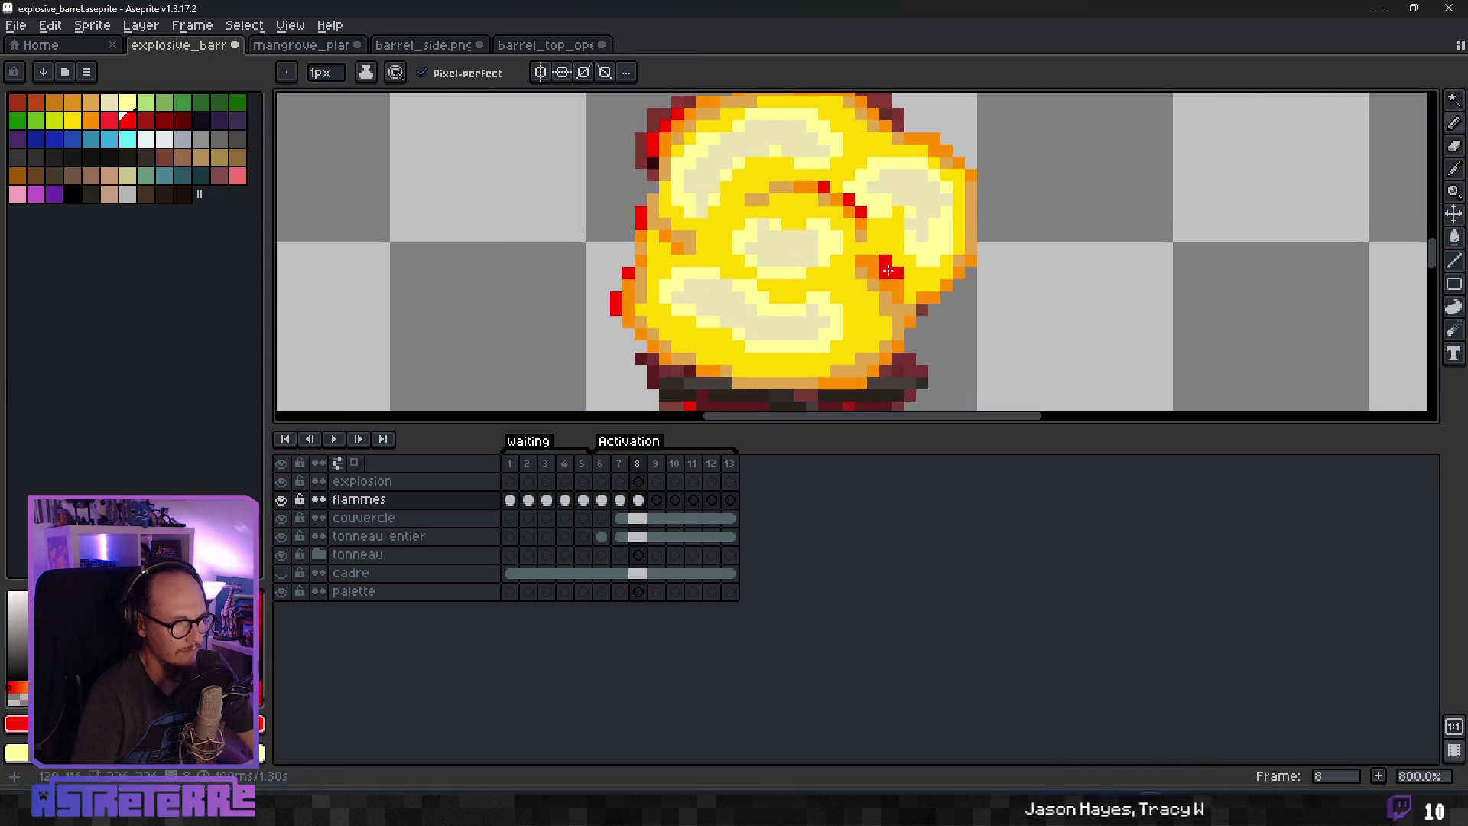
click(887, 272)
alt+click(894, 237)
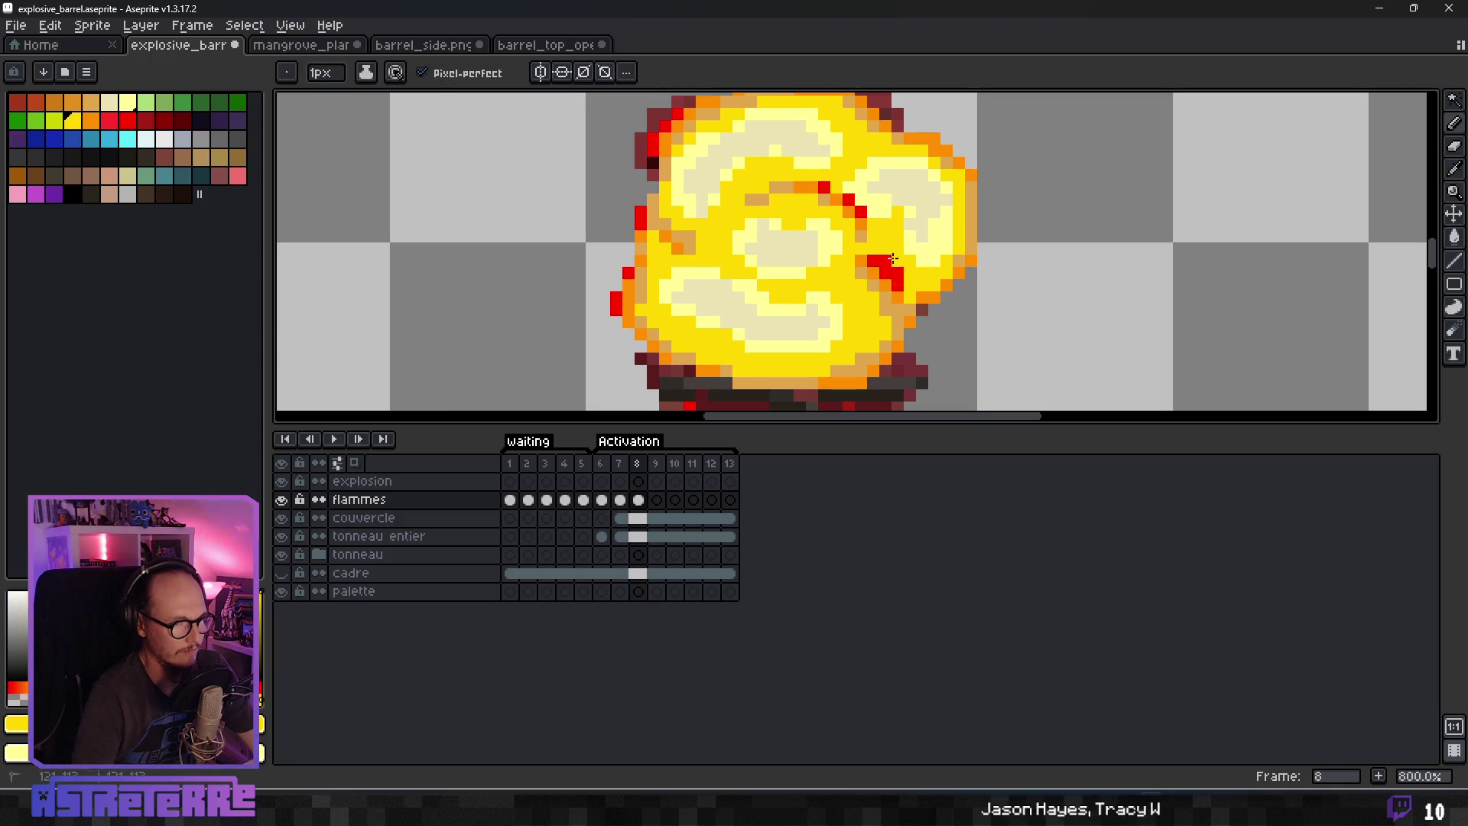
scroll(933, 286, down, 5)
scroll(933, 287, up, 8)
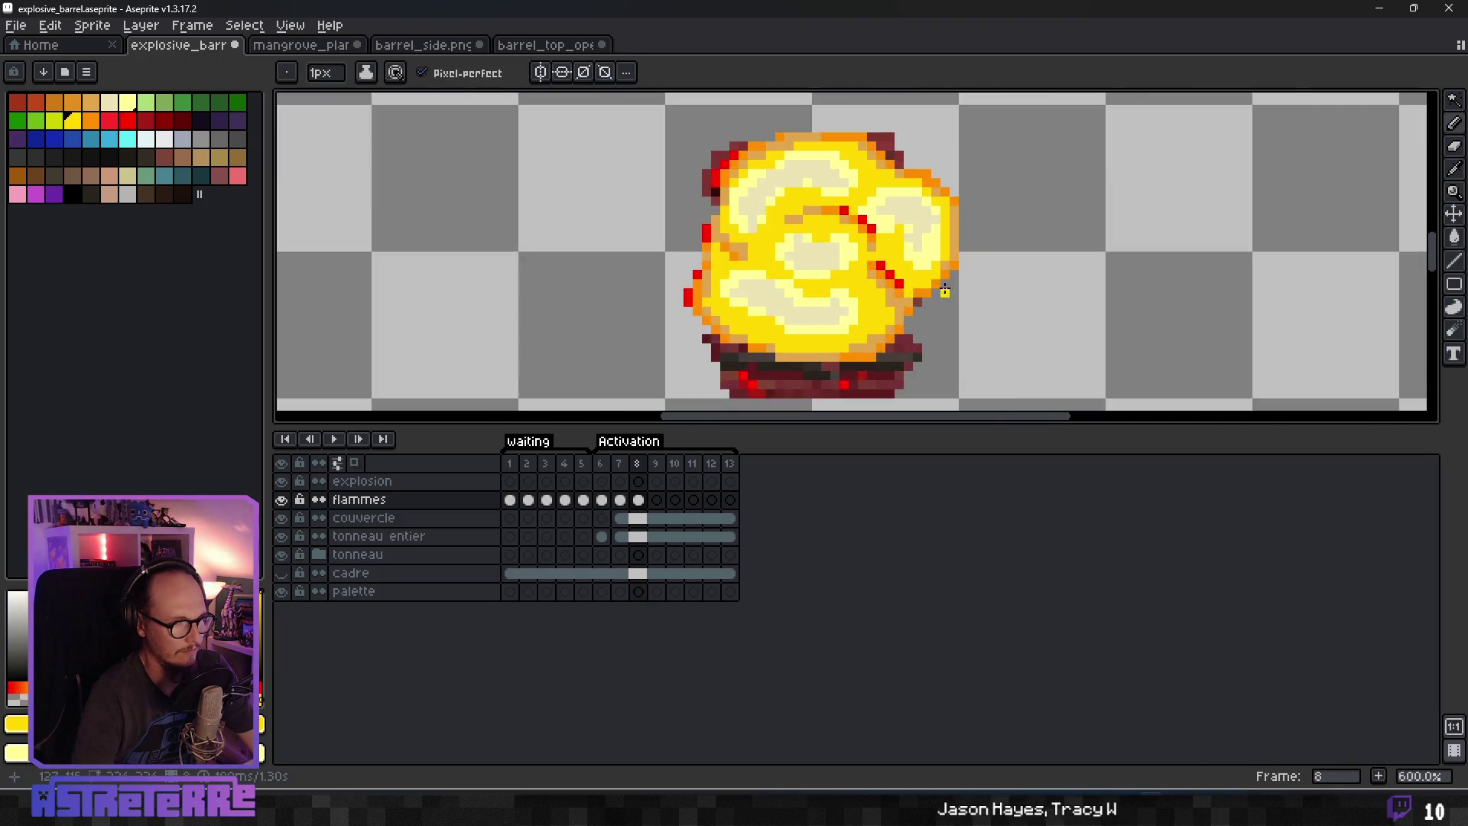
alt+click(891, 298)
scroll(891, 298, down, 4)
scroll(934, 327, up, 2)
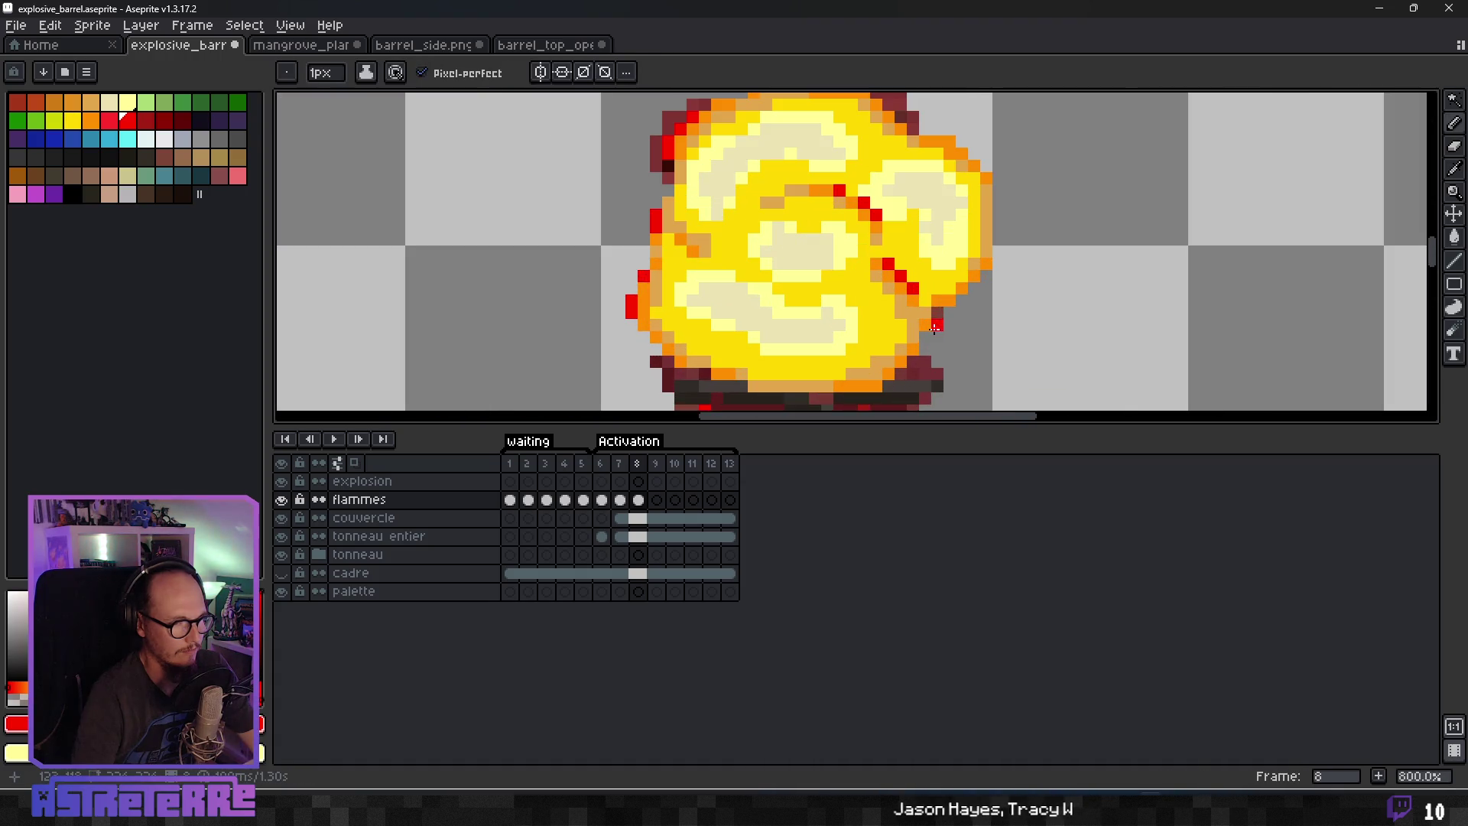
click(937, 314)
click(925, 336)
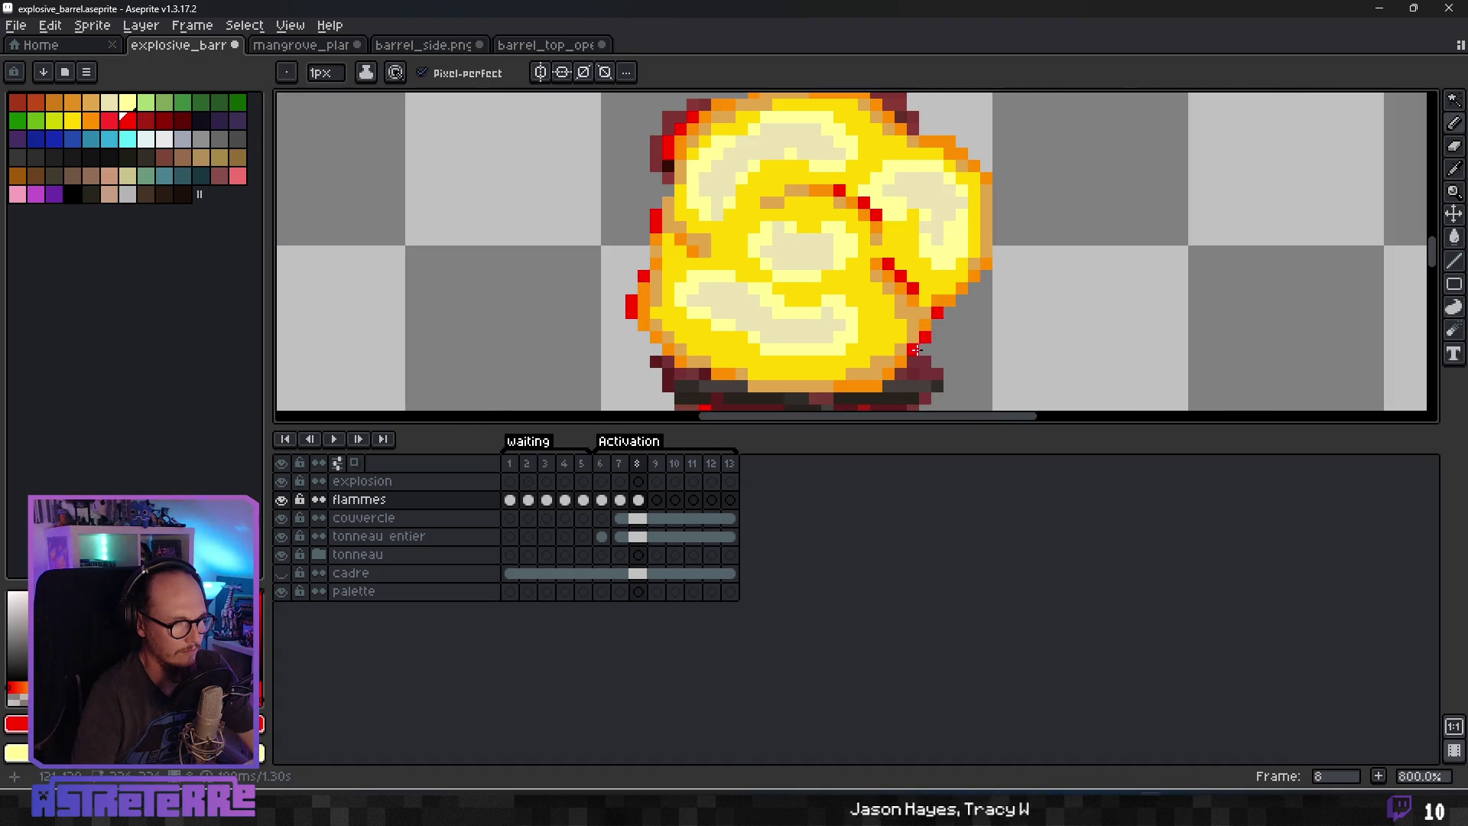
alt+click(901, 355)
alt+click(880, 349)
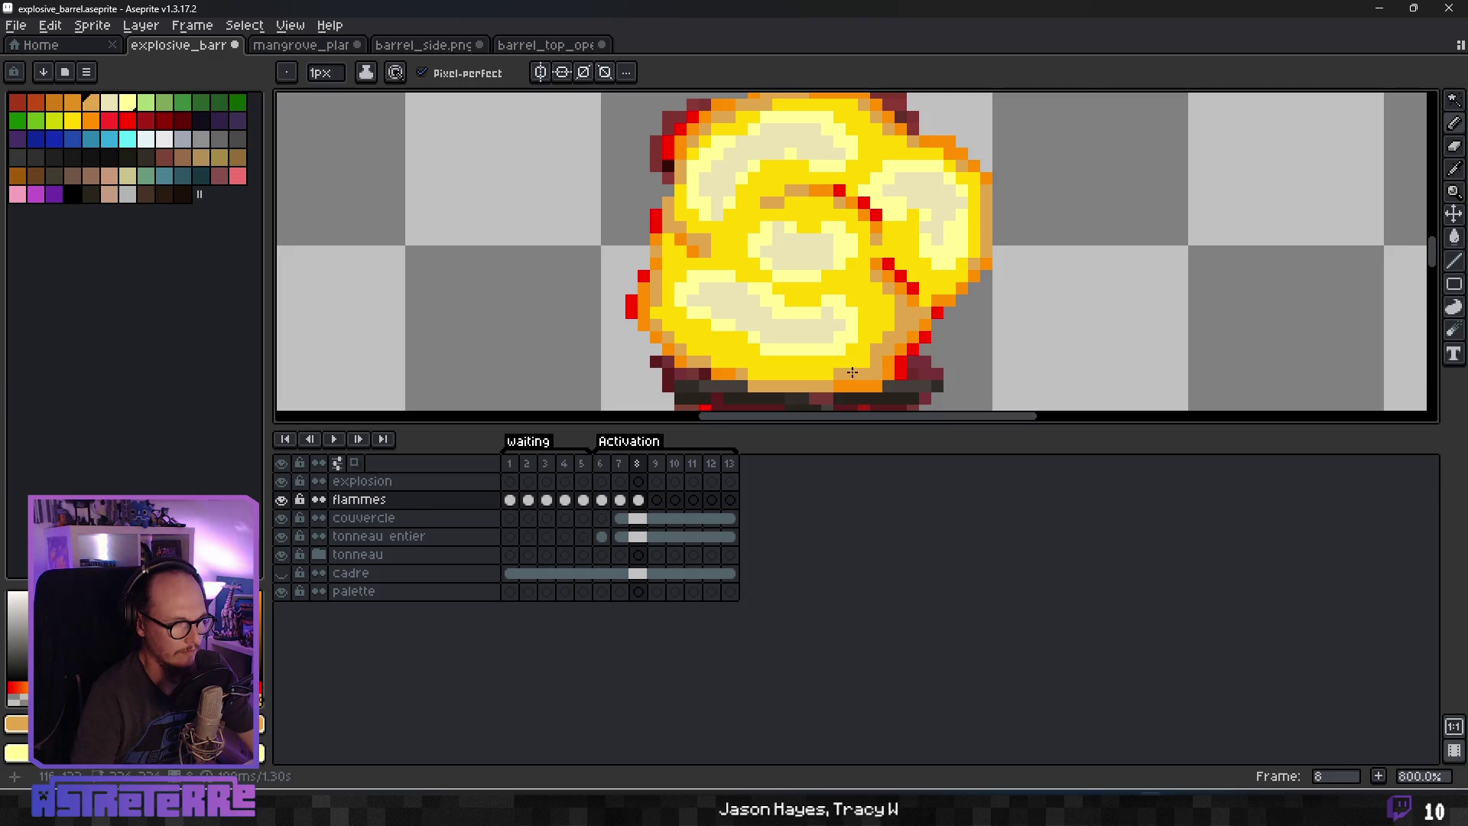
alt+click(902, 364)
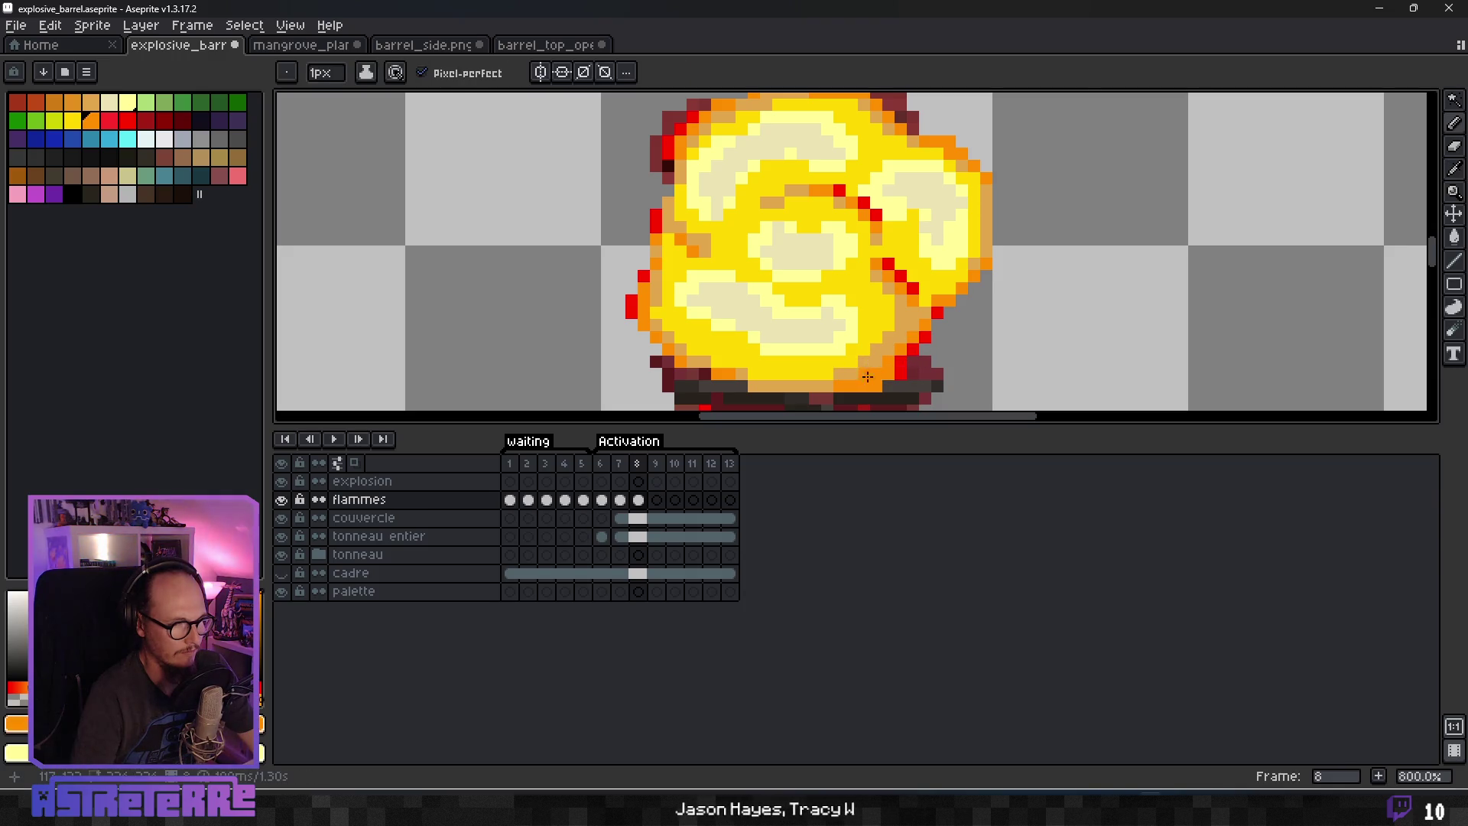
scroll(910, 359, down, 4)
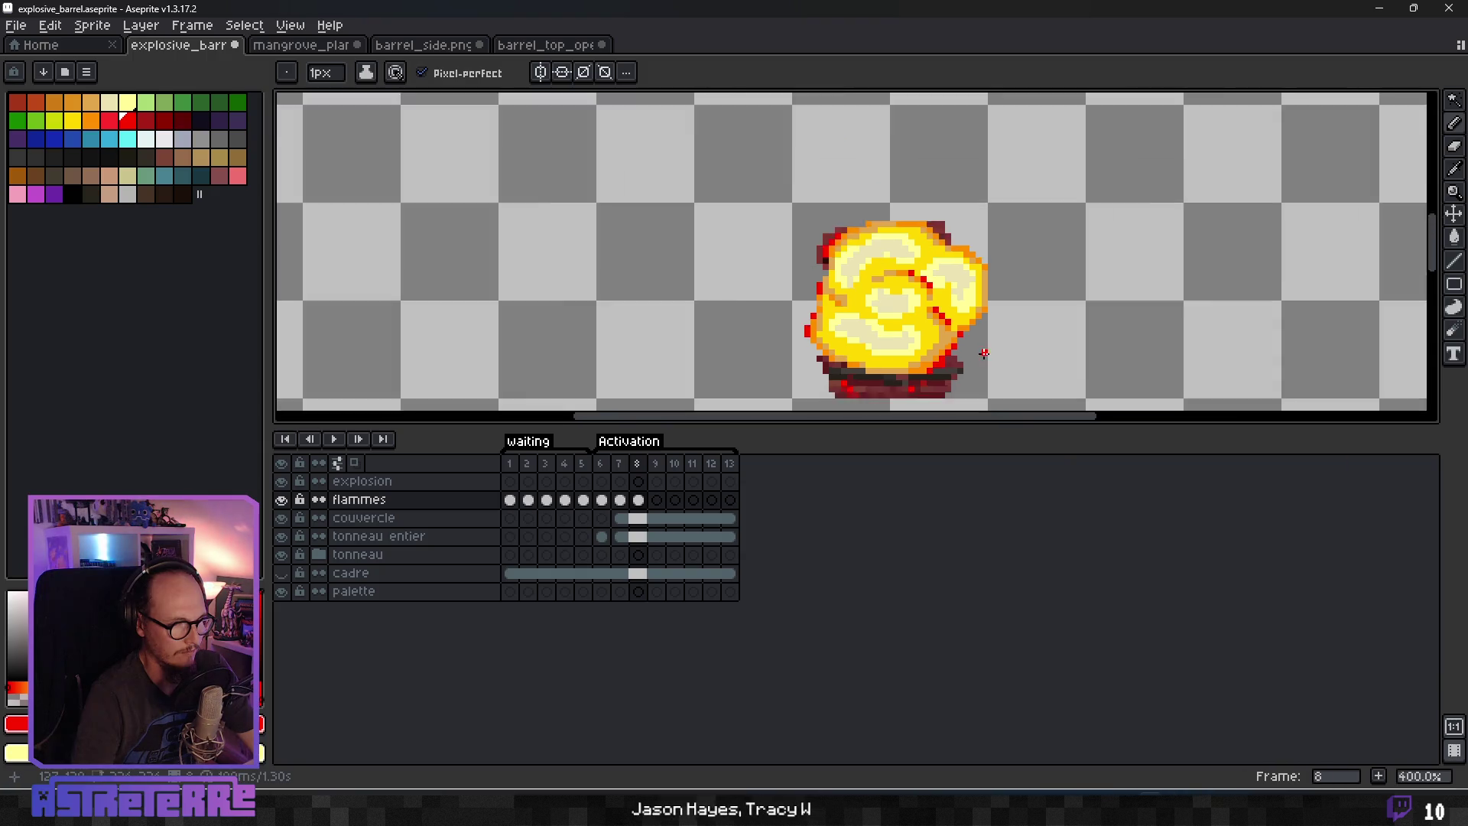
Add a short run of red pixels at the fireball's right edge.
scroll(984, 354, down, 1)
scroll(990, 348, up, 7)
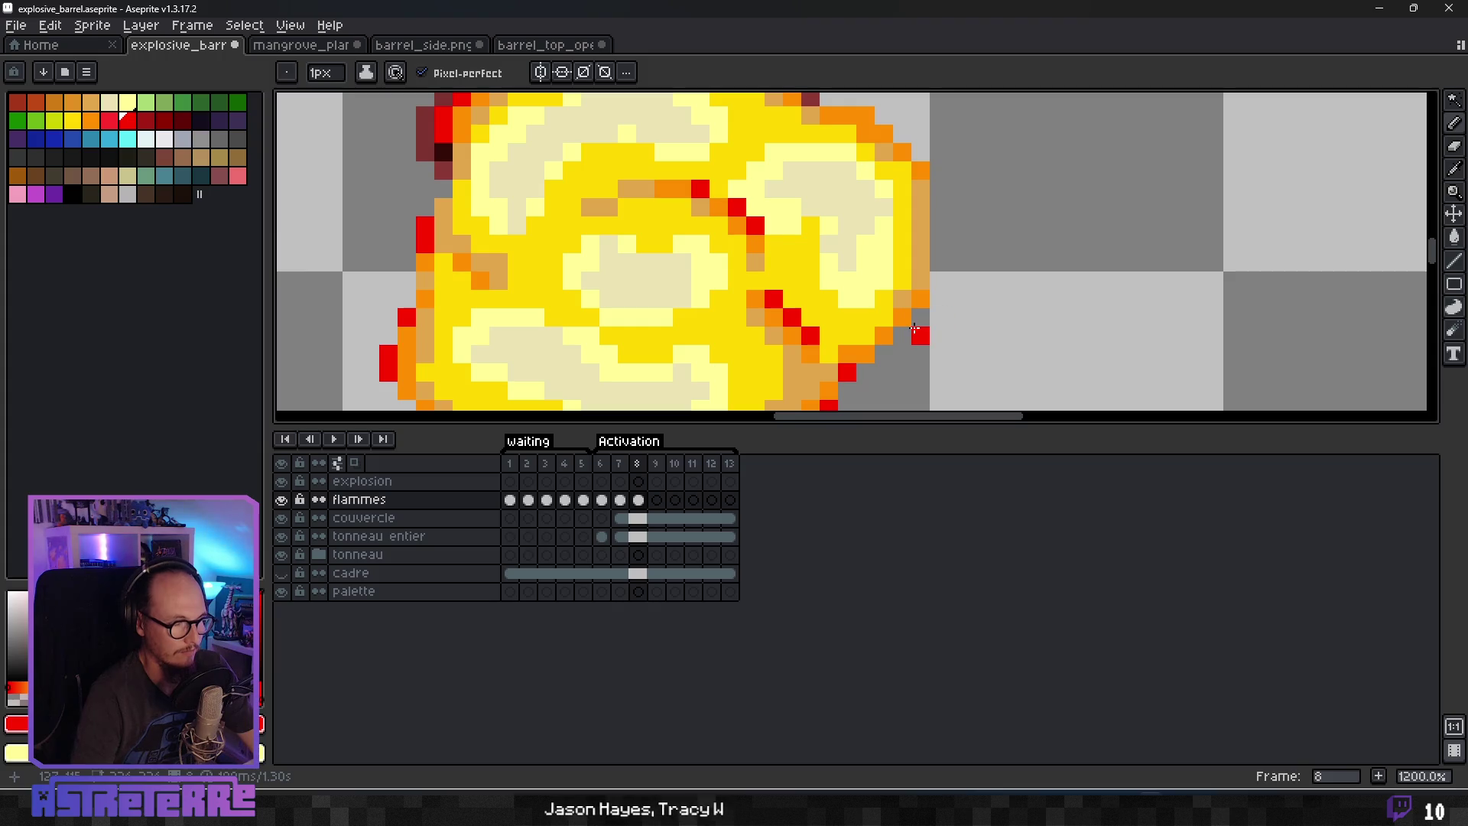
scroll(948, 314, up, 1)
scroll(925, 297, down, 2)
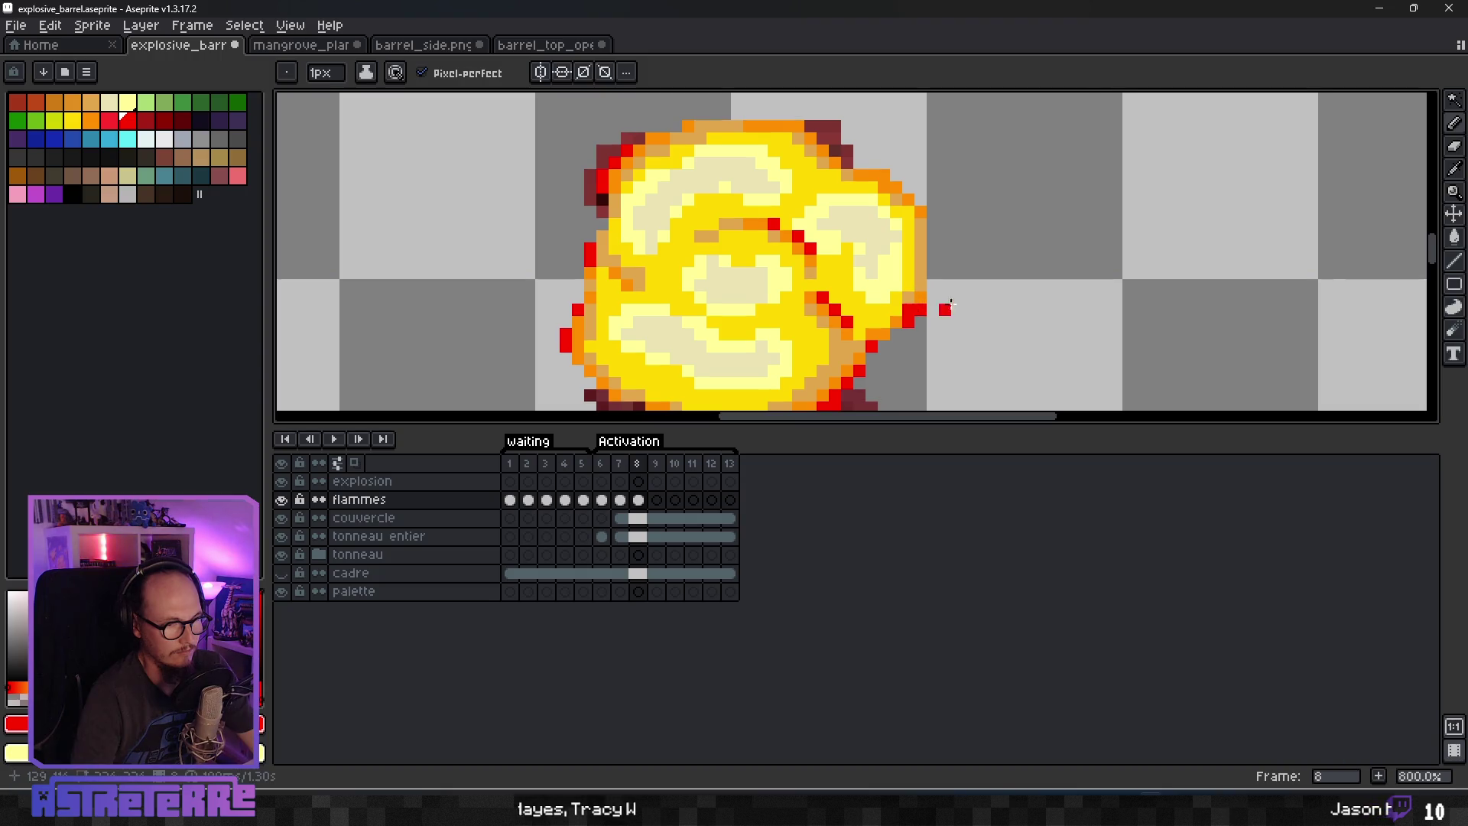
drag(907, 321, 920, 309)
scroll(956, 297, down, 4)
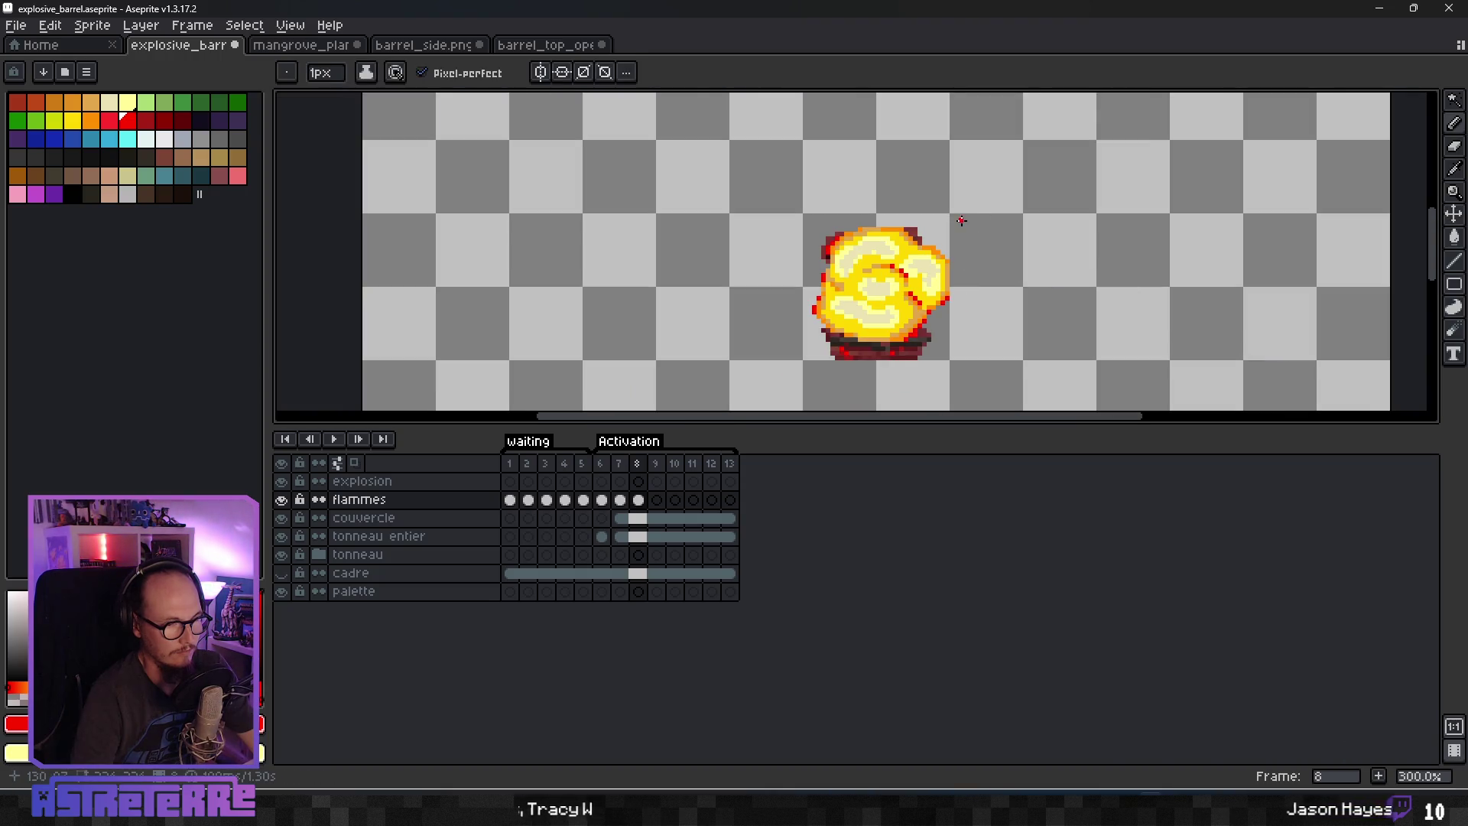
scroll(983, 305, up, 6)
Add an orange pixel on the right rim, then red pixels along the top edge.
key(alt)
alt+click(917, 256)
drag(923, 358, 942, 314)
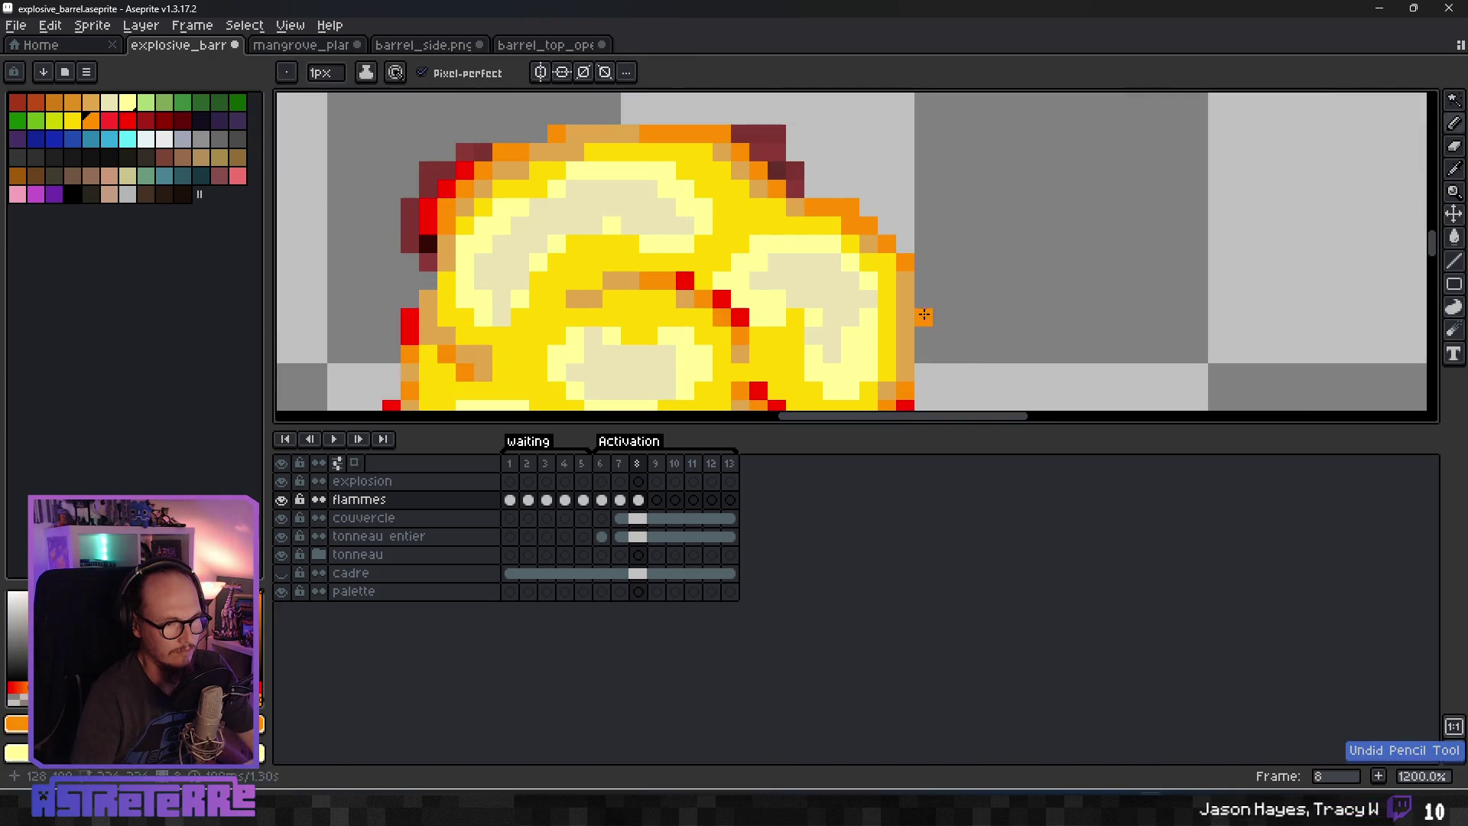
scroll(942, 310, down, 6)
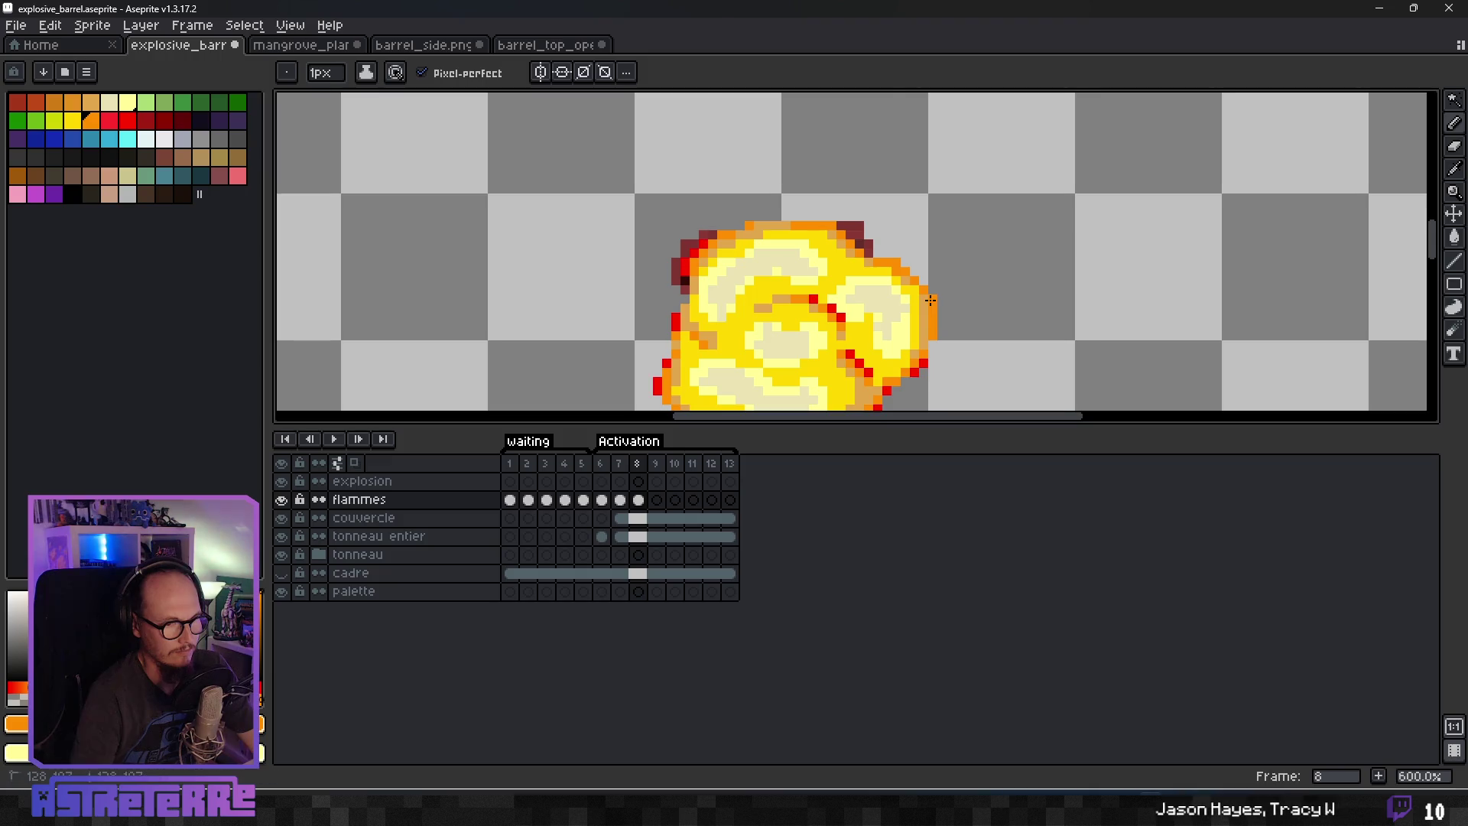
scroll(977, 325, down, 1)
scroll(958, 309, up, 3)
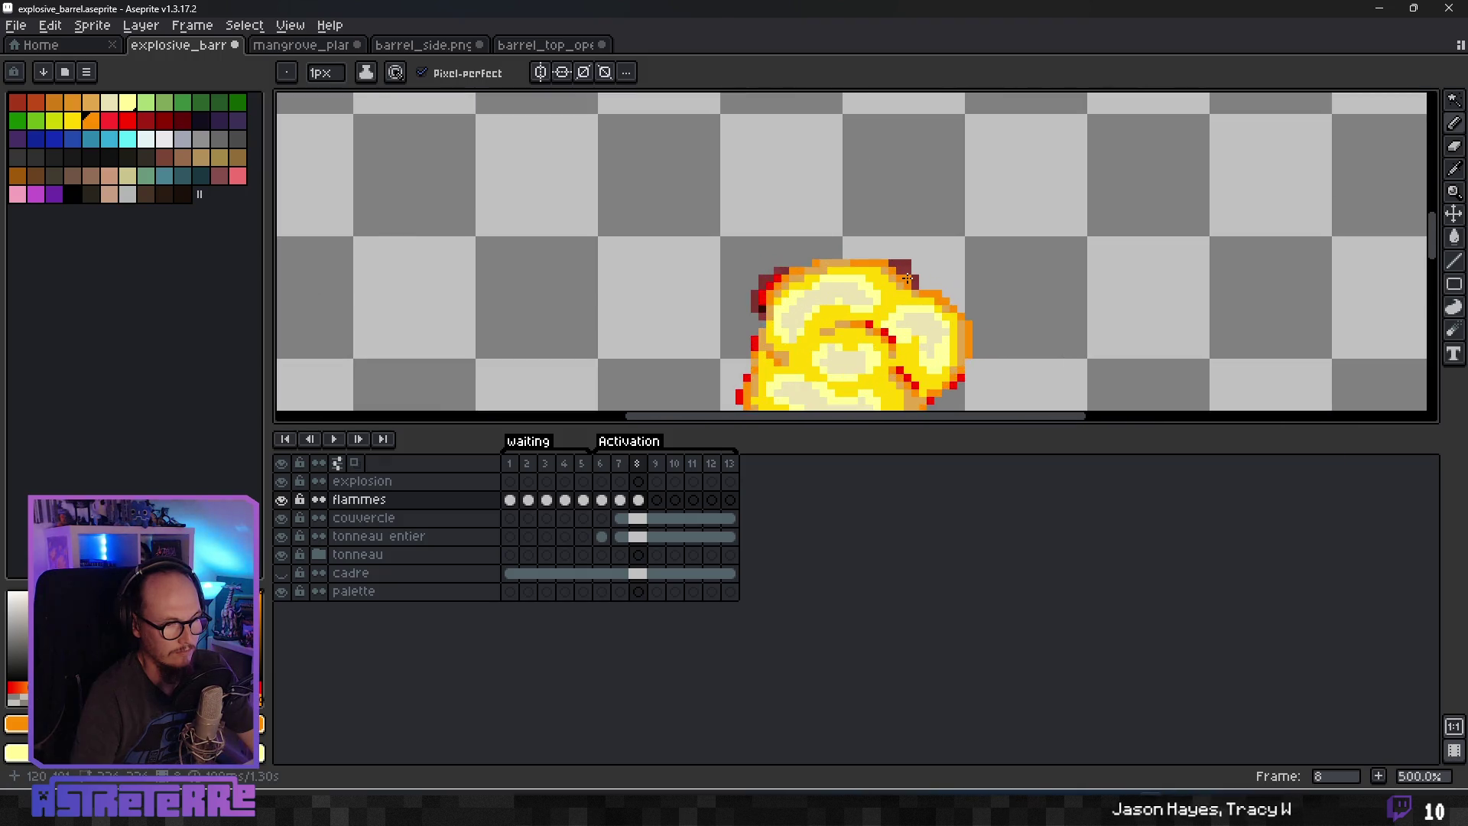
scroll(908, 279, up, 2)
alt+click(915, 289)
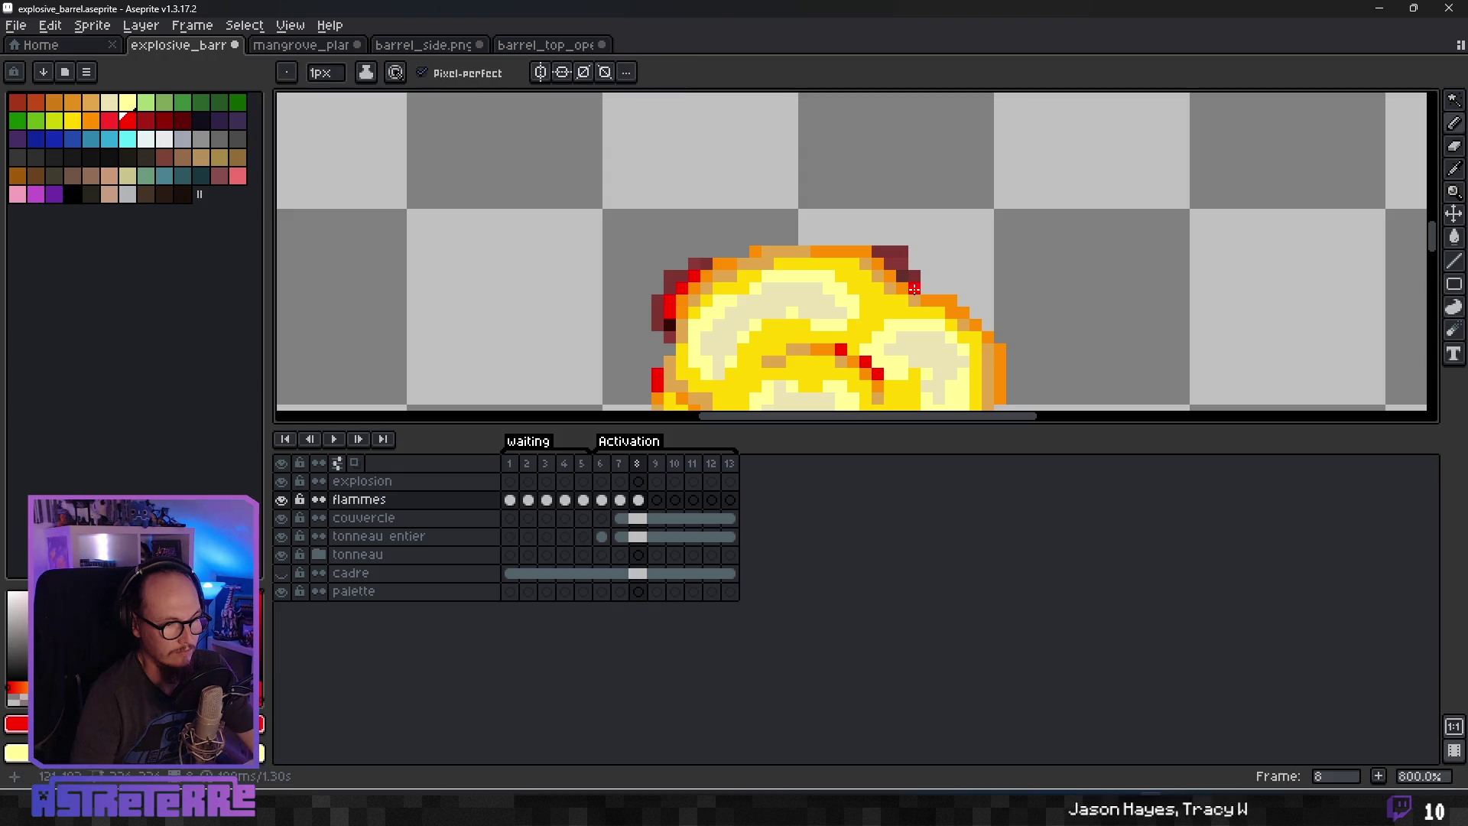
drag(902, 276, 877, 251)
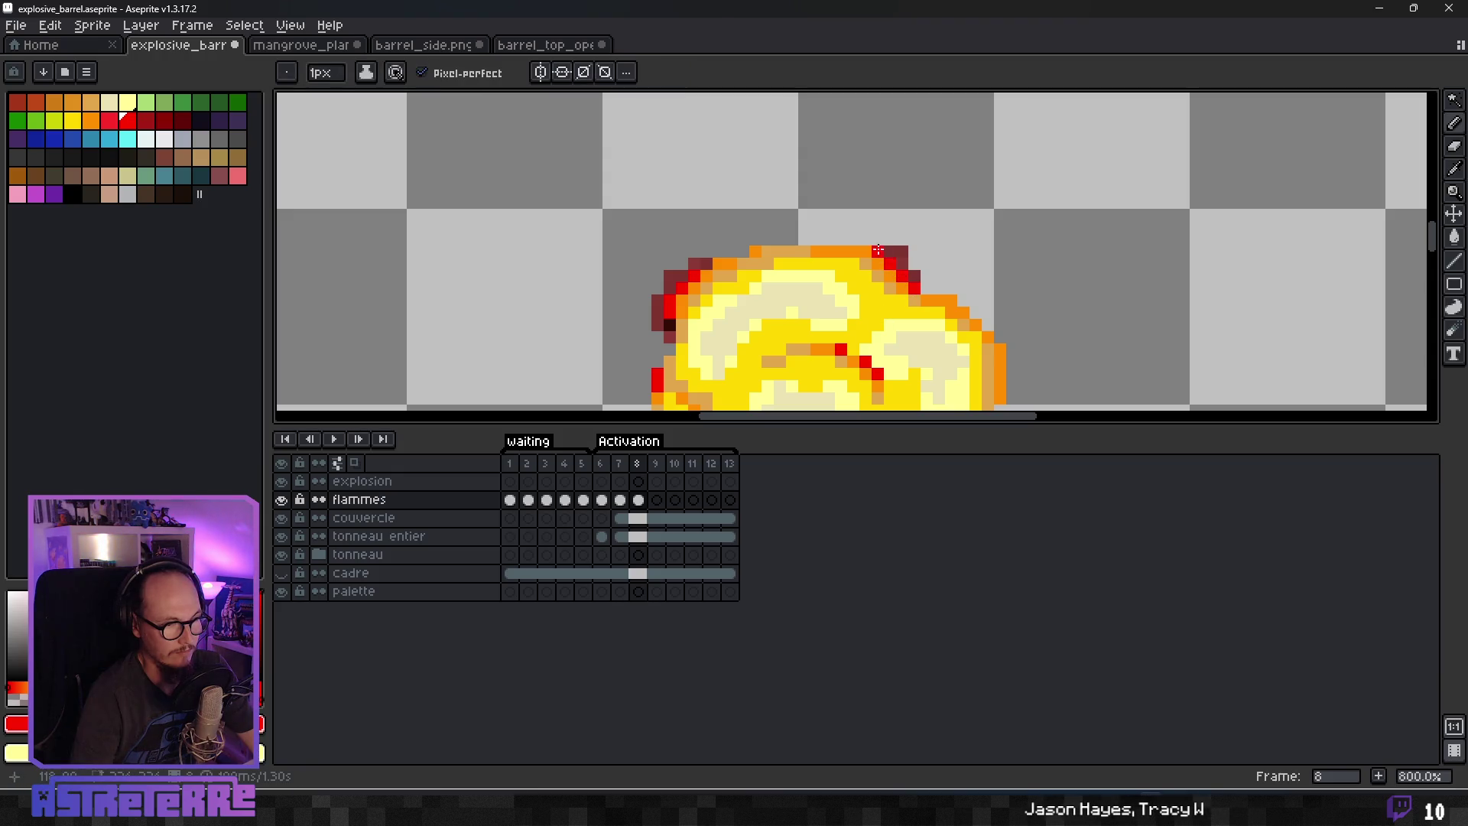
scroll(941, 277, down, 5)
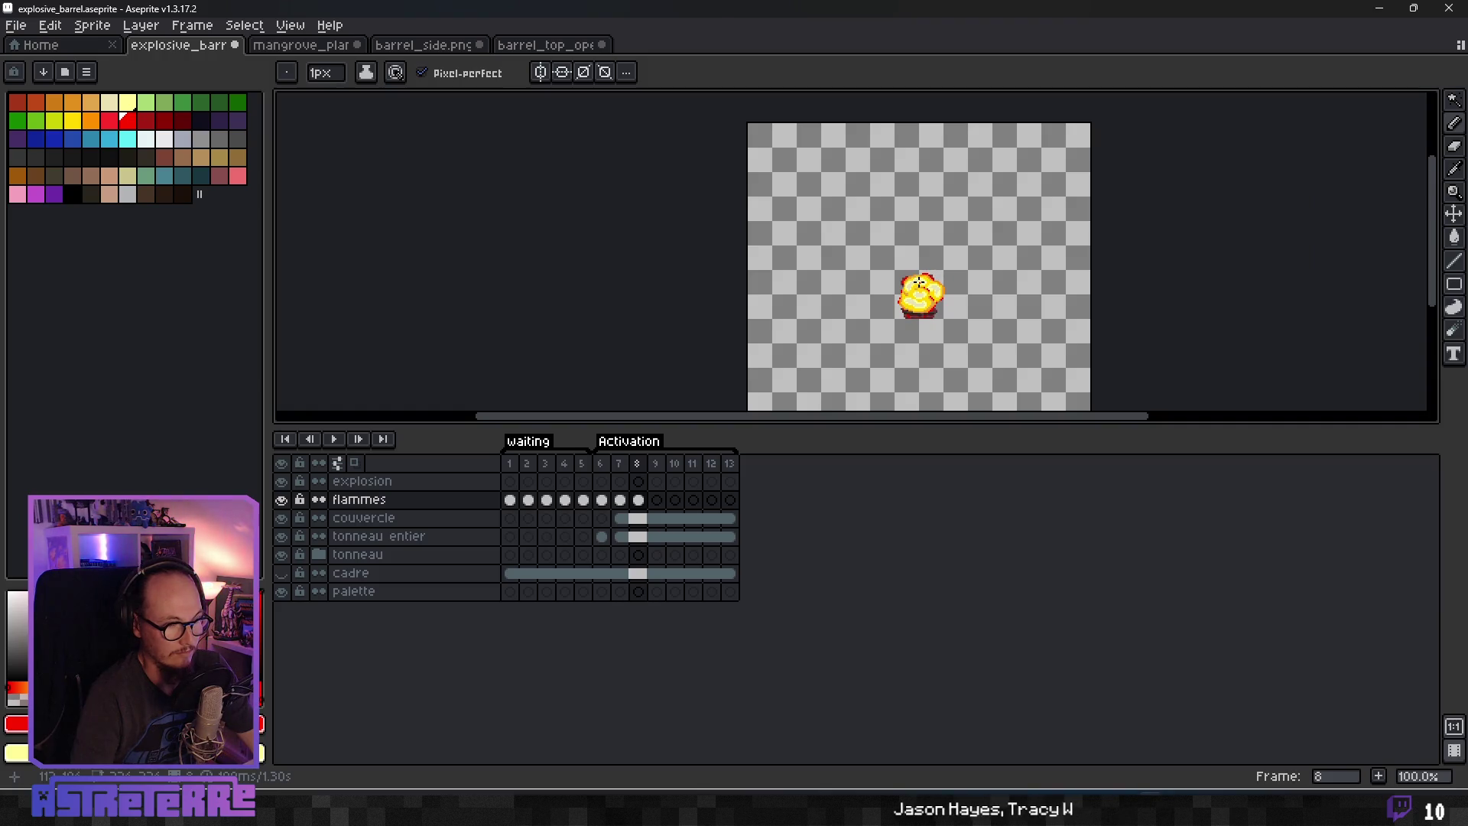
Unlink the couvercle layer's cels from frame 8 through frame 13.
scroll(1051, 277, down, 2)
scroll(1051, 278, up, 2)
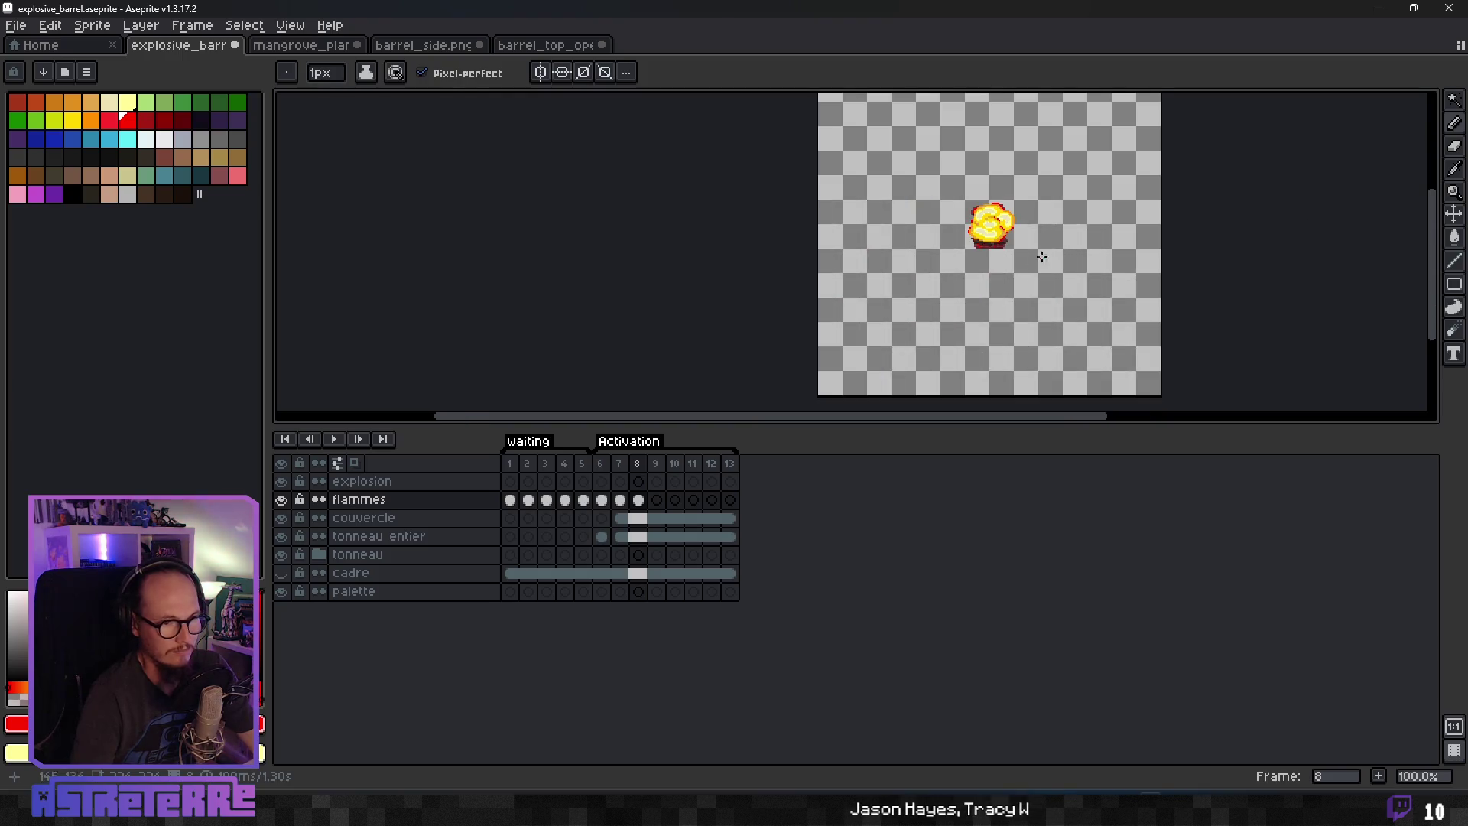
drag(908, 288, 892, 272)
scroll(841, 245, up, 1)
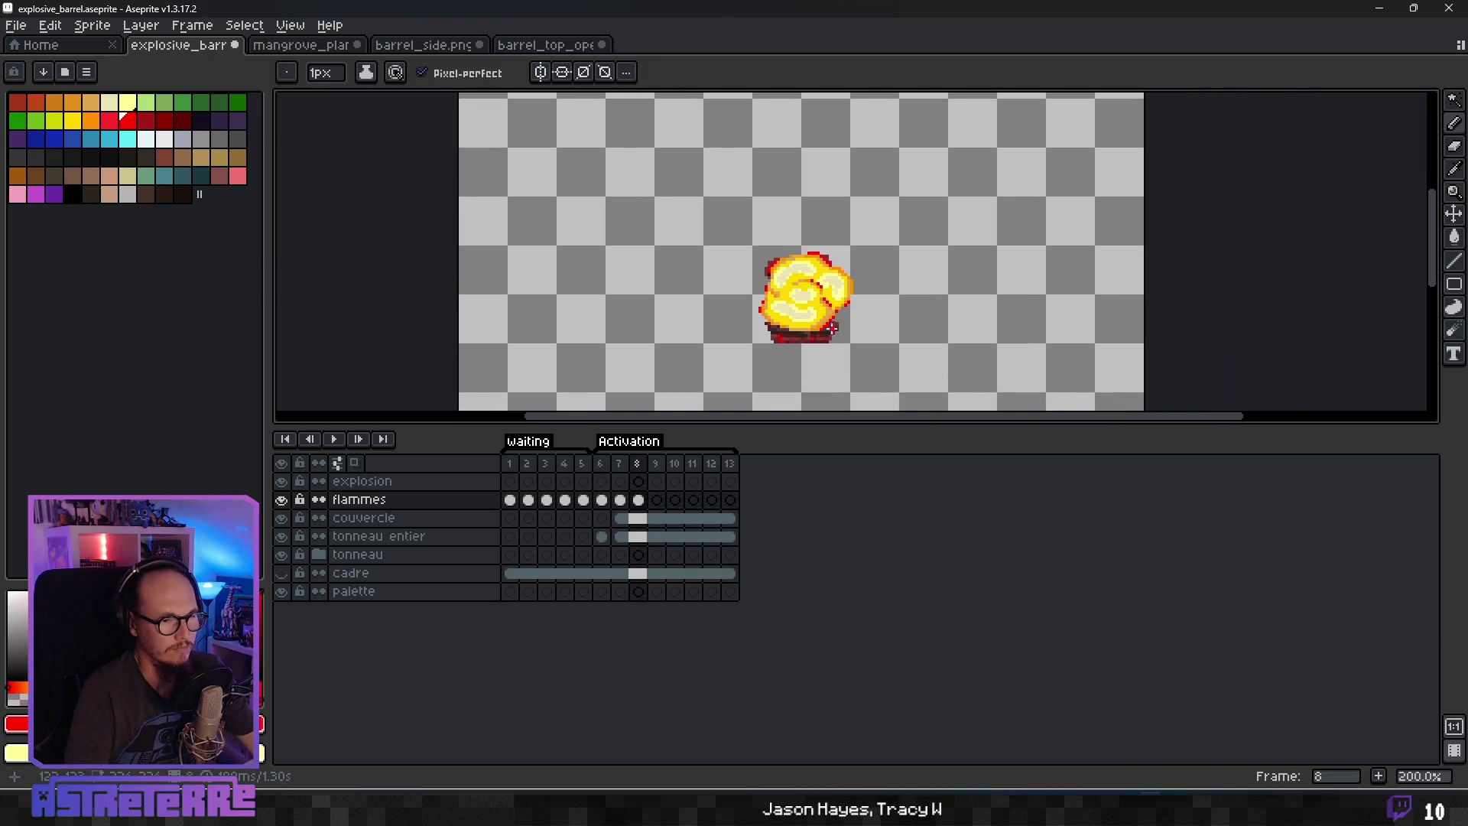
scroll(831, 327, up, 1)
click(627, 502)
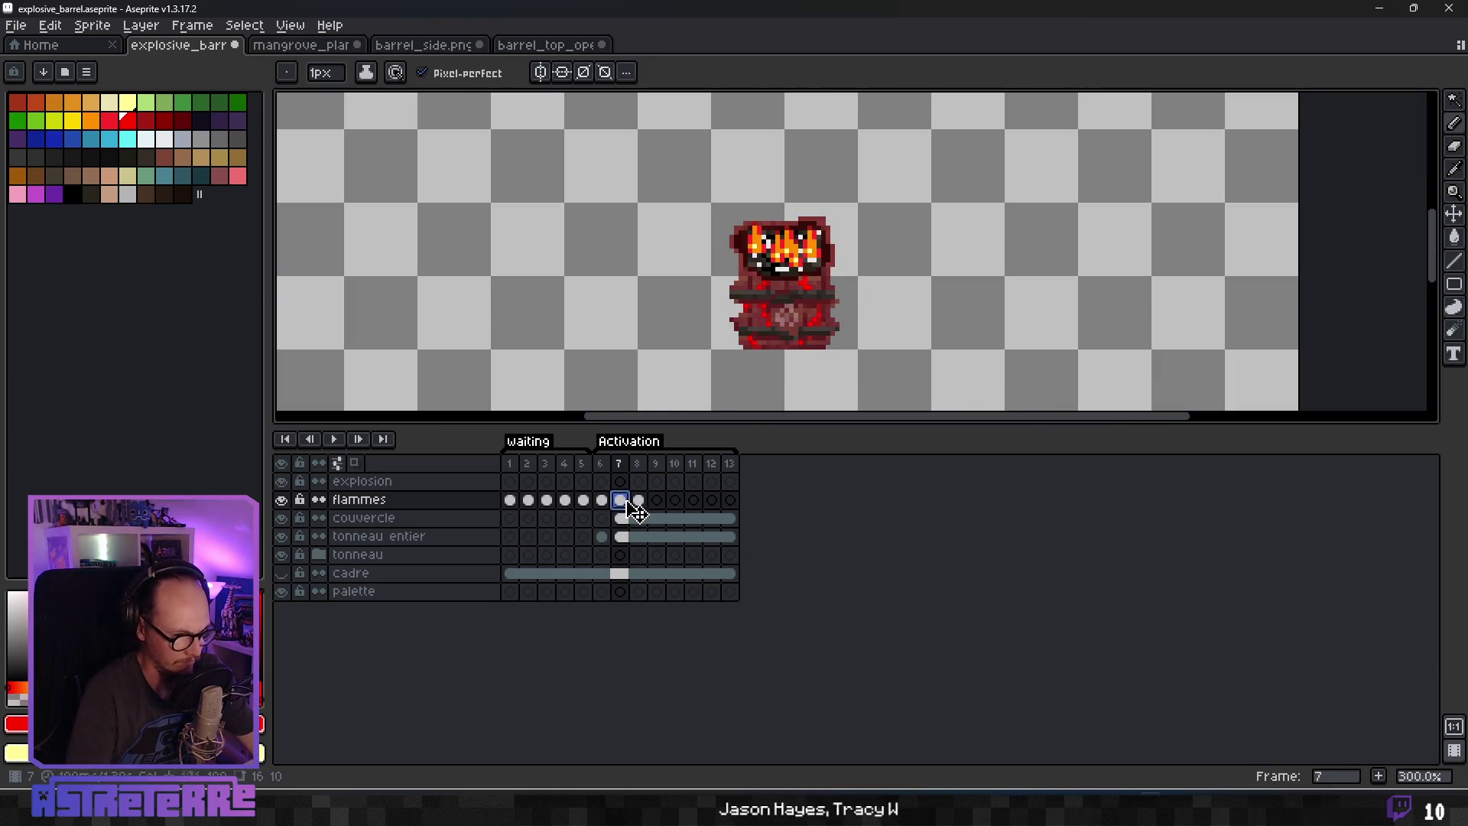
click(621, 519)
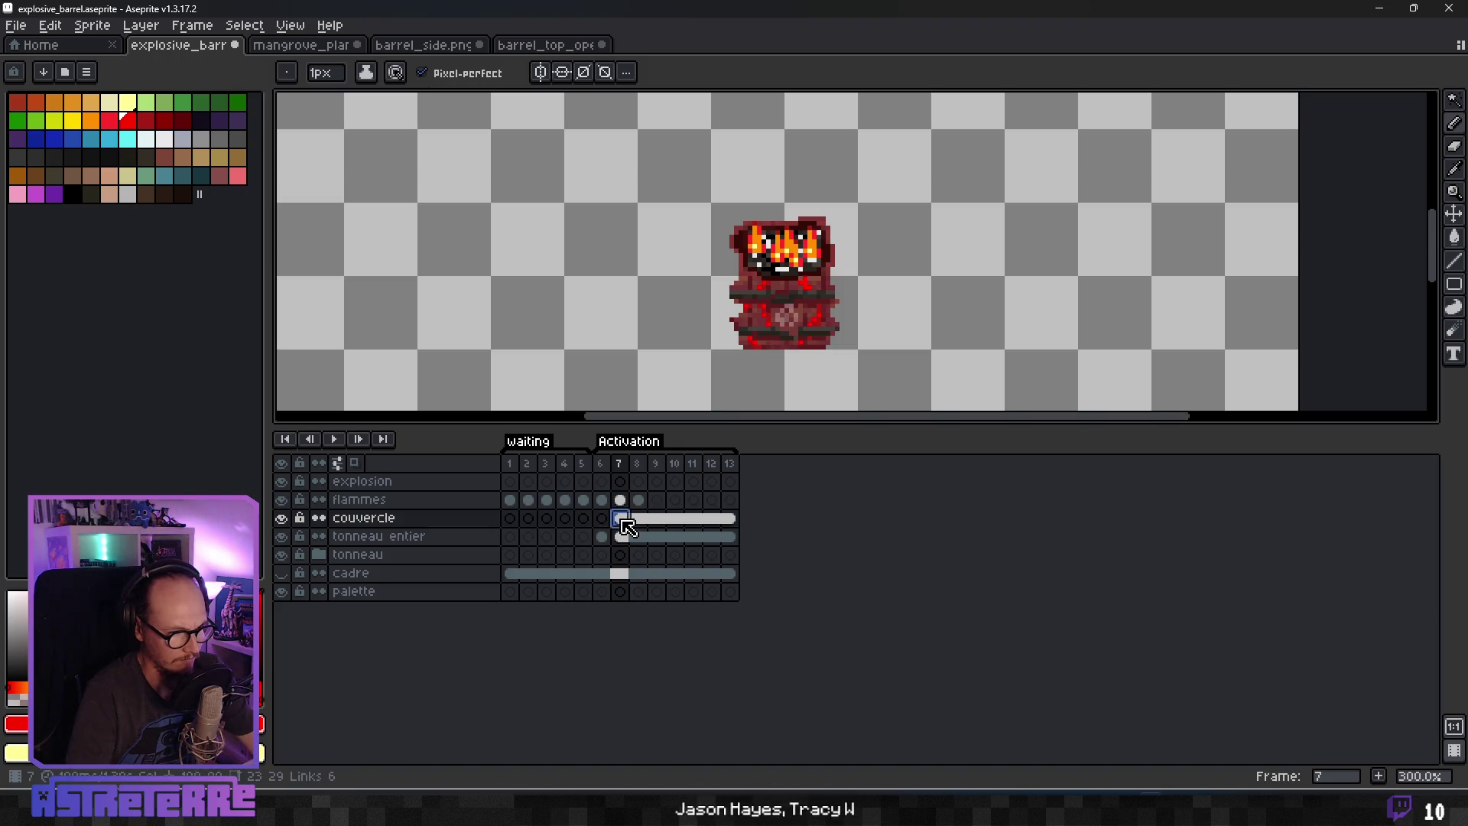
click(283, 519)
click(283, 519)
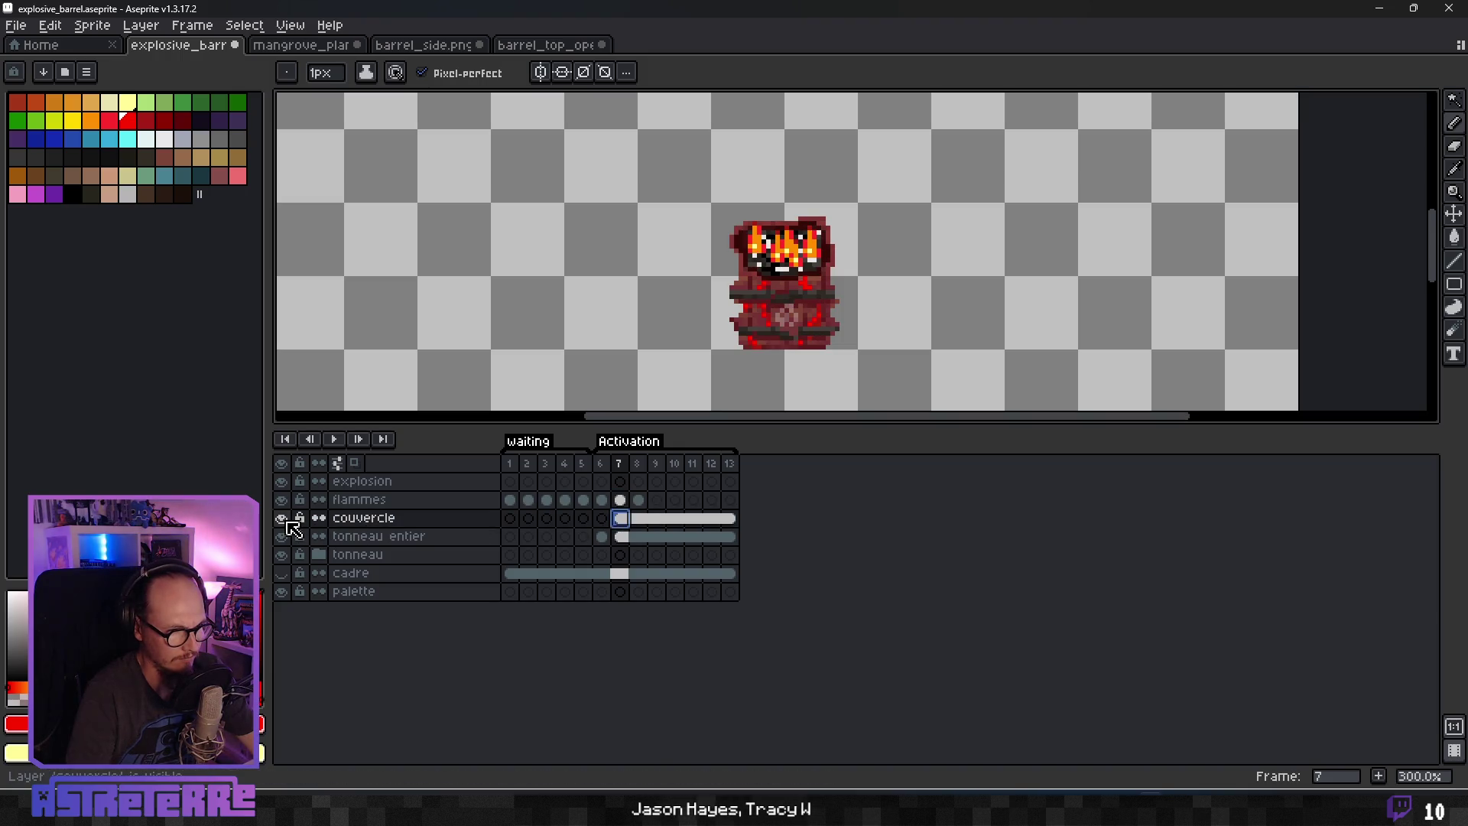
drag(638, 519, 737, 524)
right_click(737, 520)
click(765, 573)
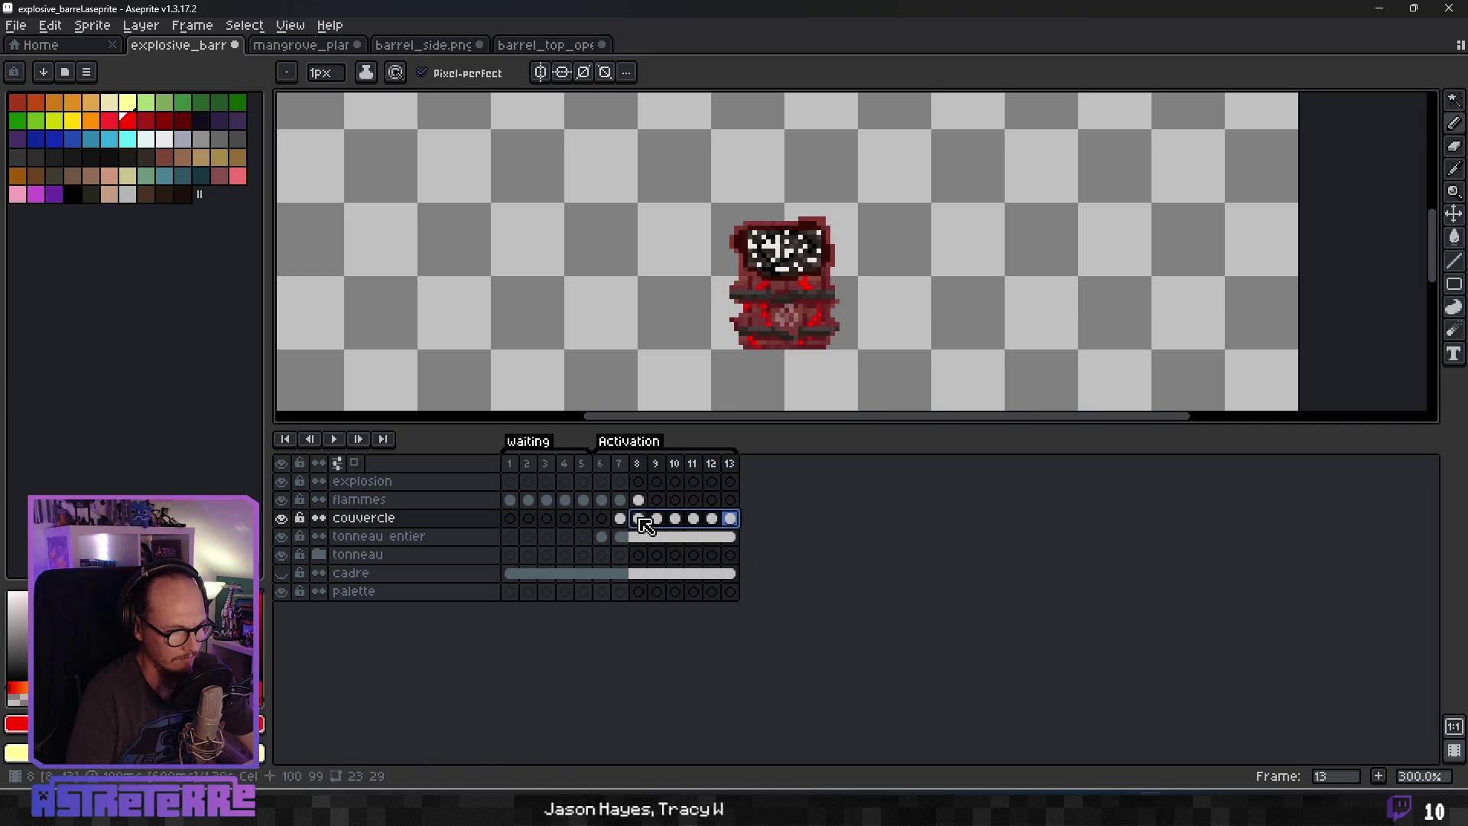
On frame 8, pencil a short dark grey line extending the lid's left edge beneath the fireball.
click(640, 520)
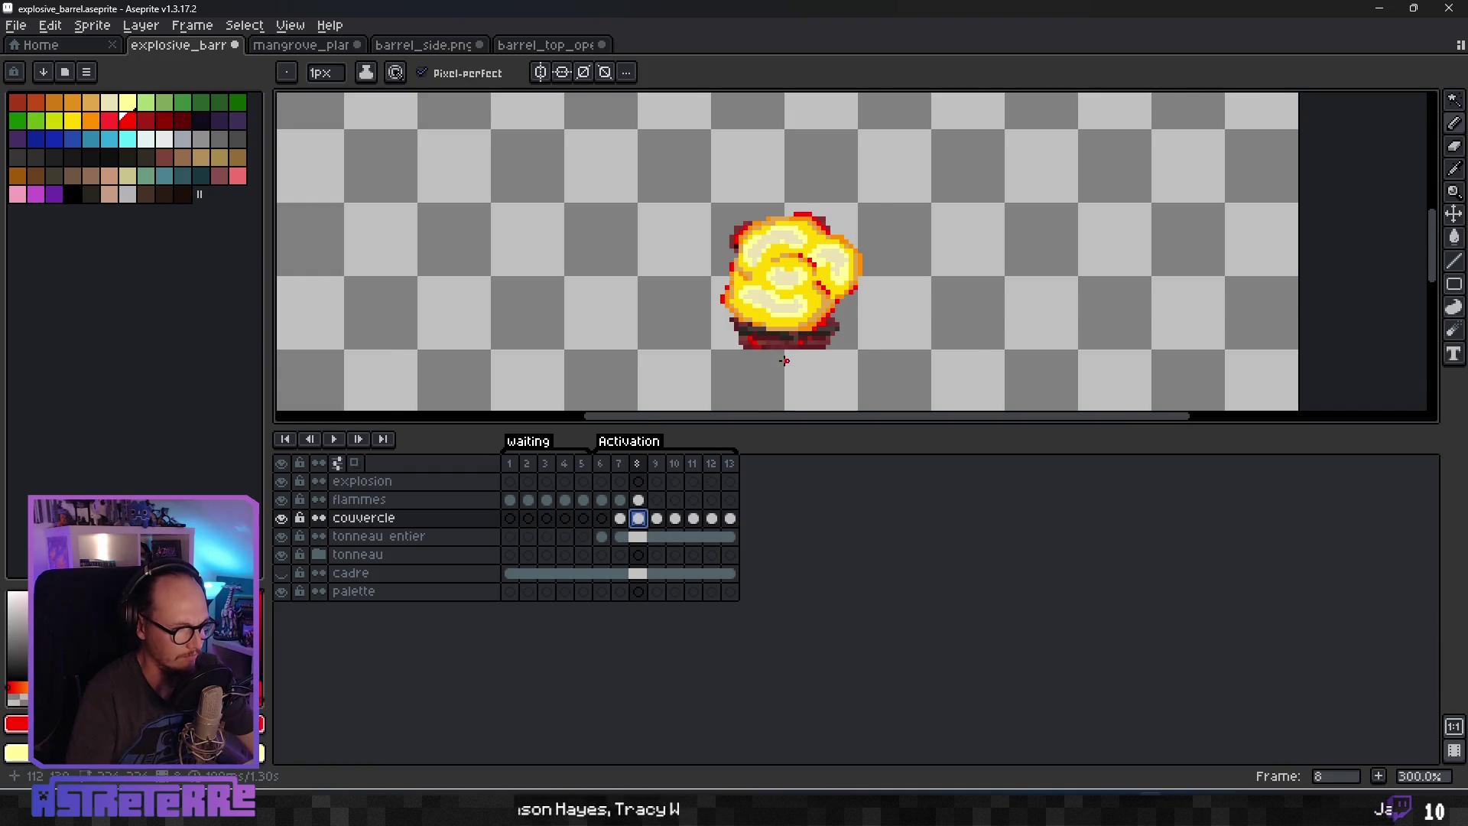
scroll(784, 361, up, 2)
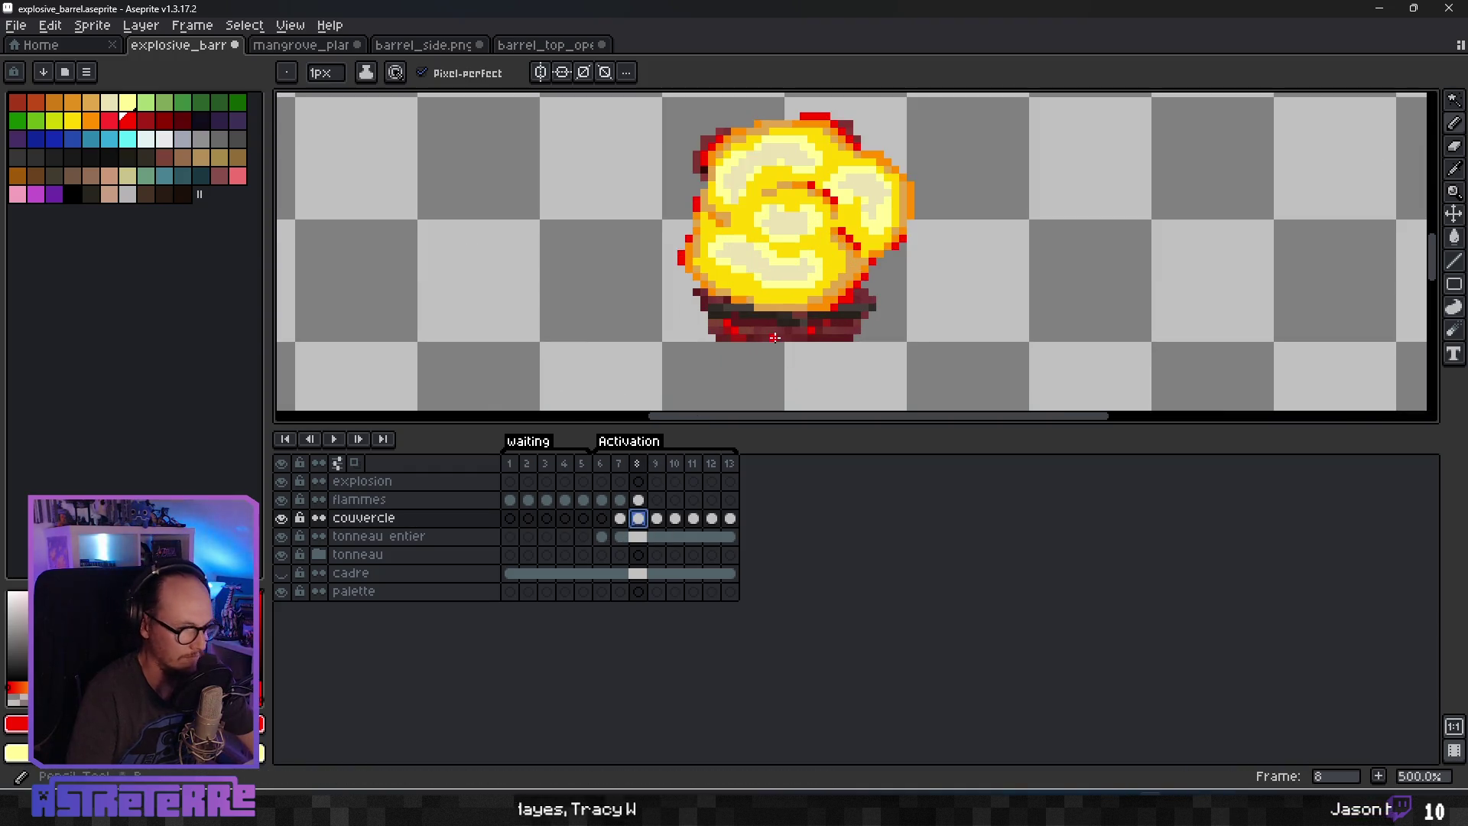
alt+click(734, 313)
drag(678, 291, 705, 291)
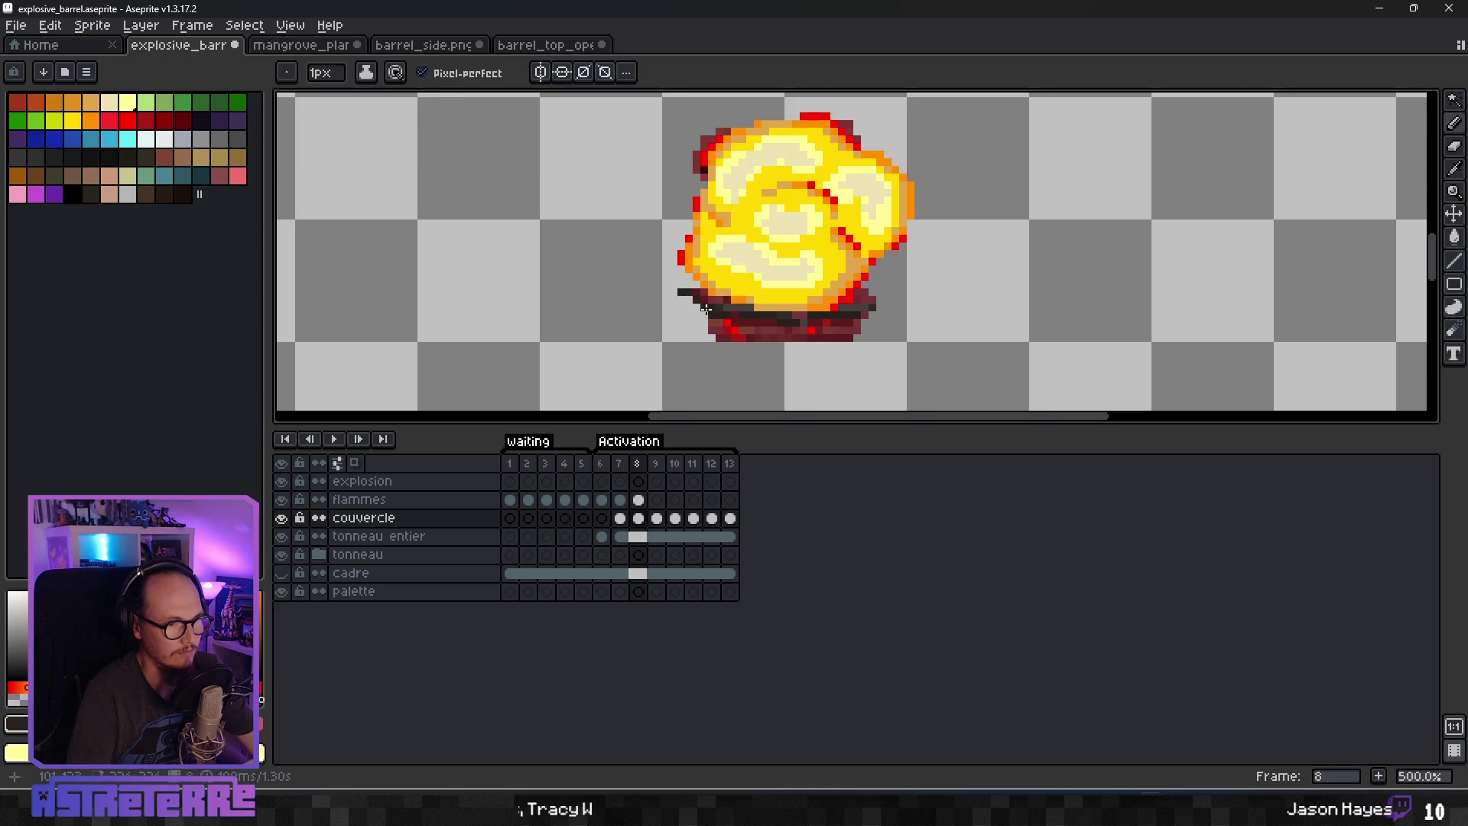
alt+click(754, 316)
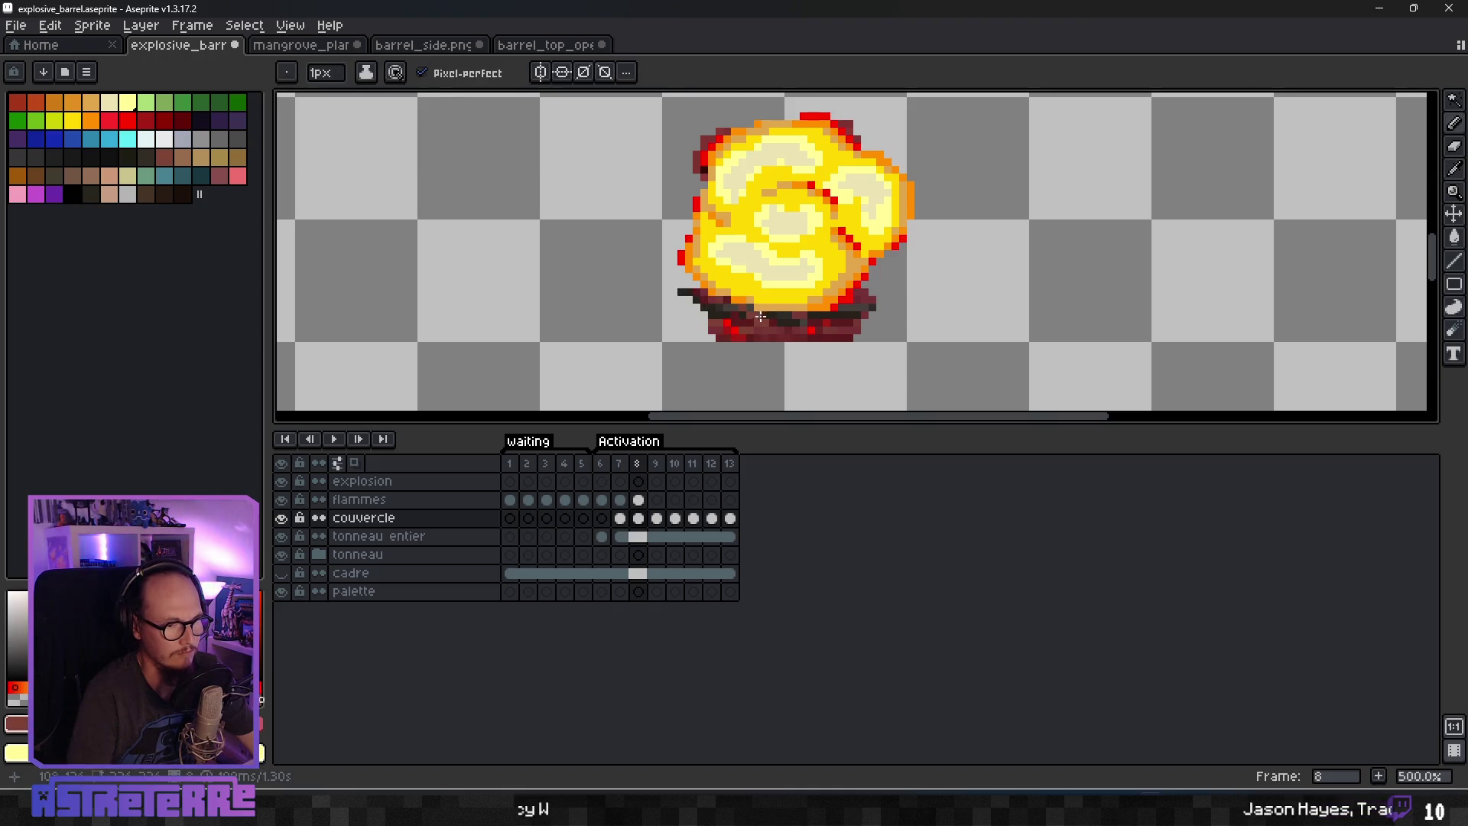
alt+click(763, 318)
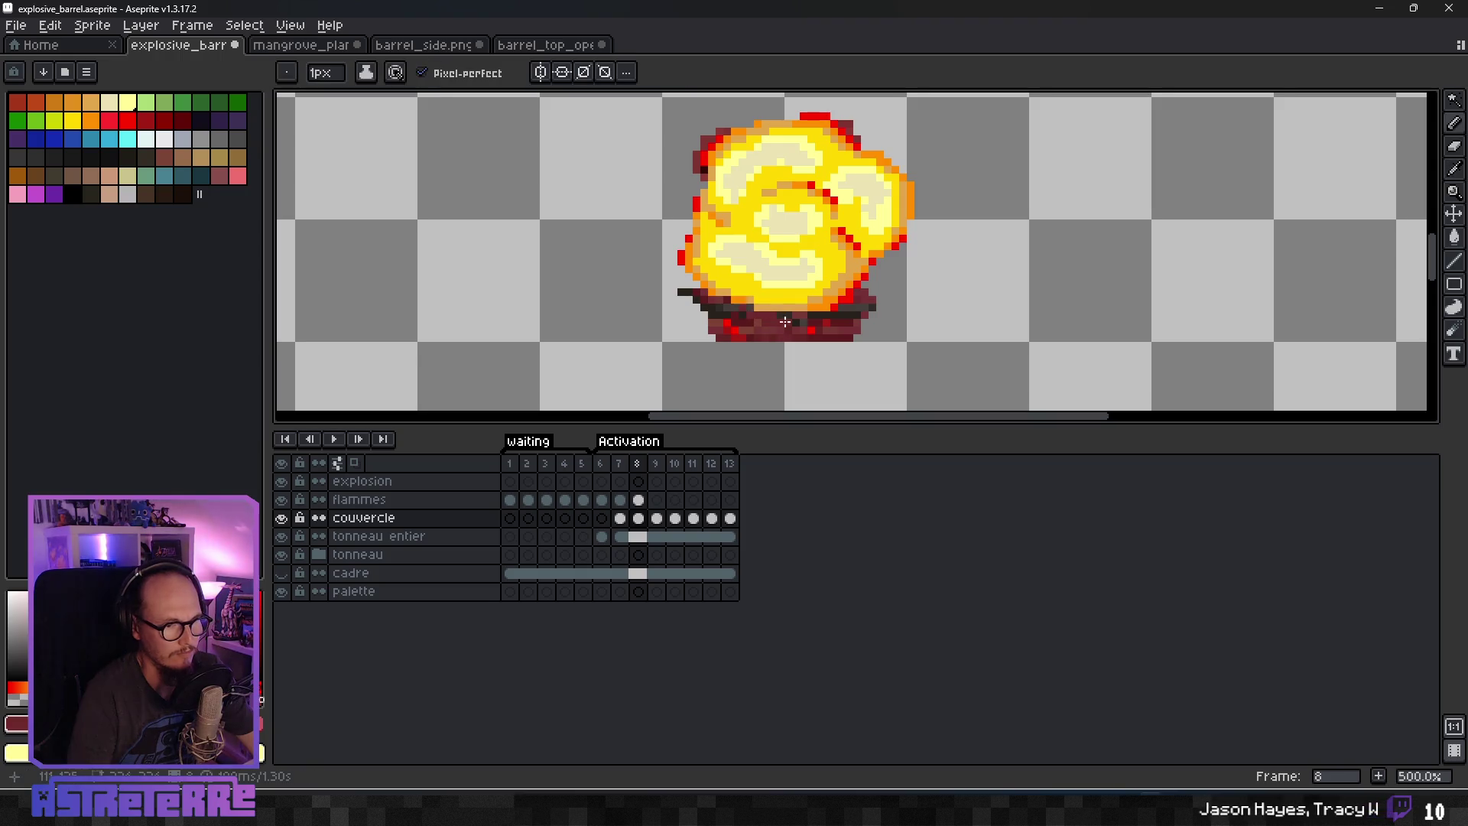
key(e)
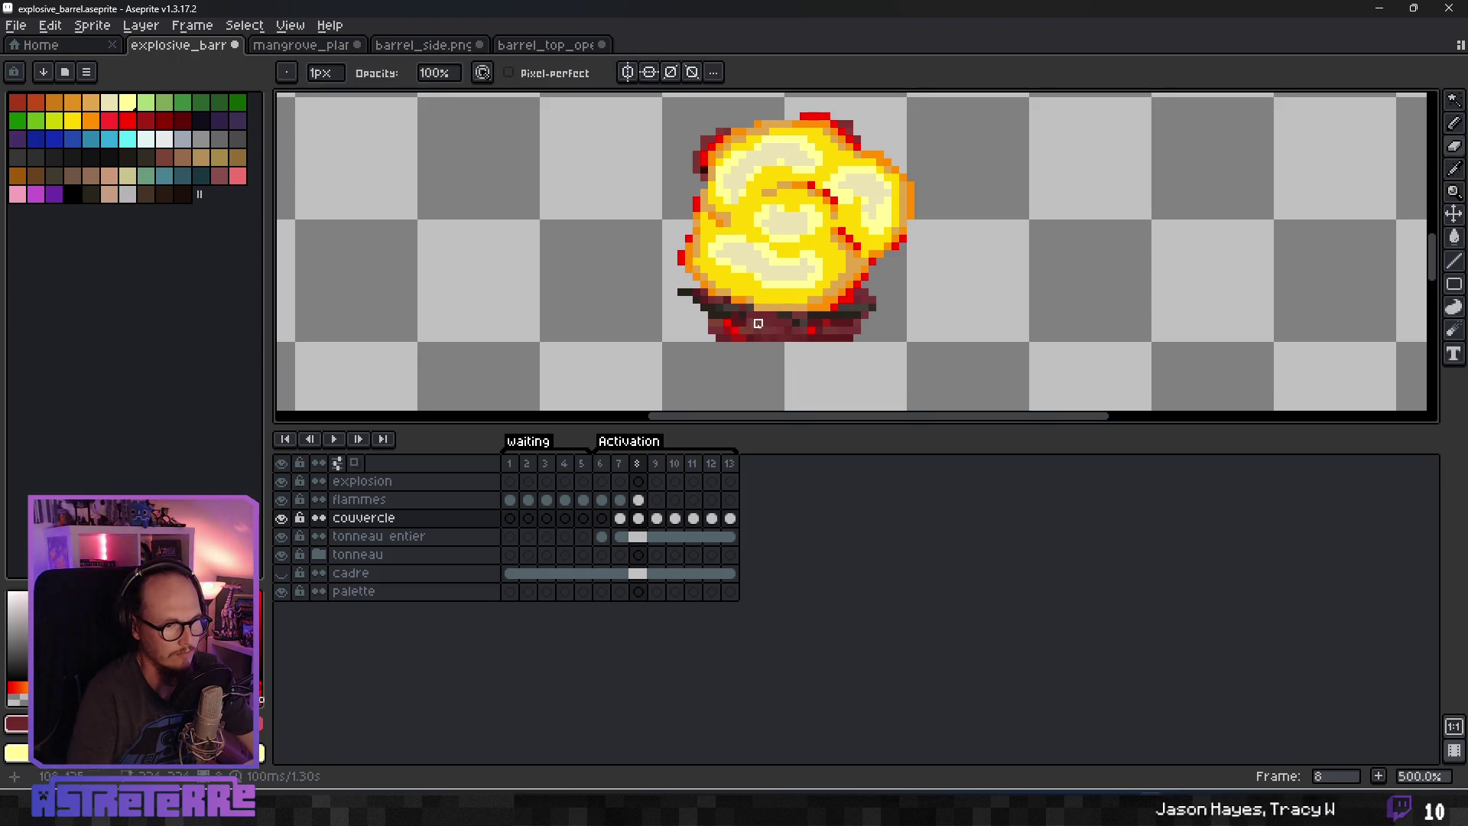
Unlink the tonneau entier cels at frame 9 and across frames 7–13.
click(410, 540)
right_click(656, 538)
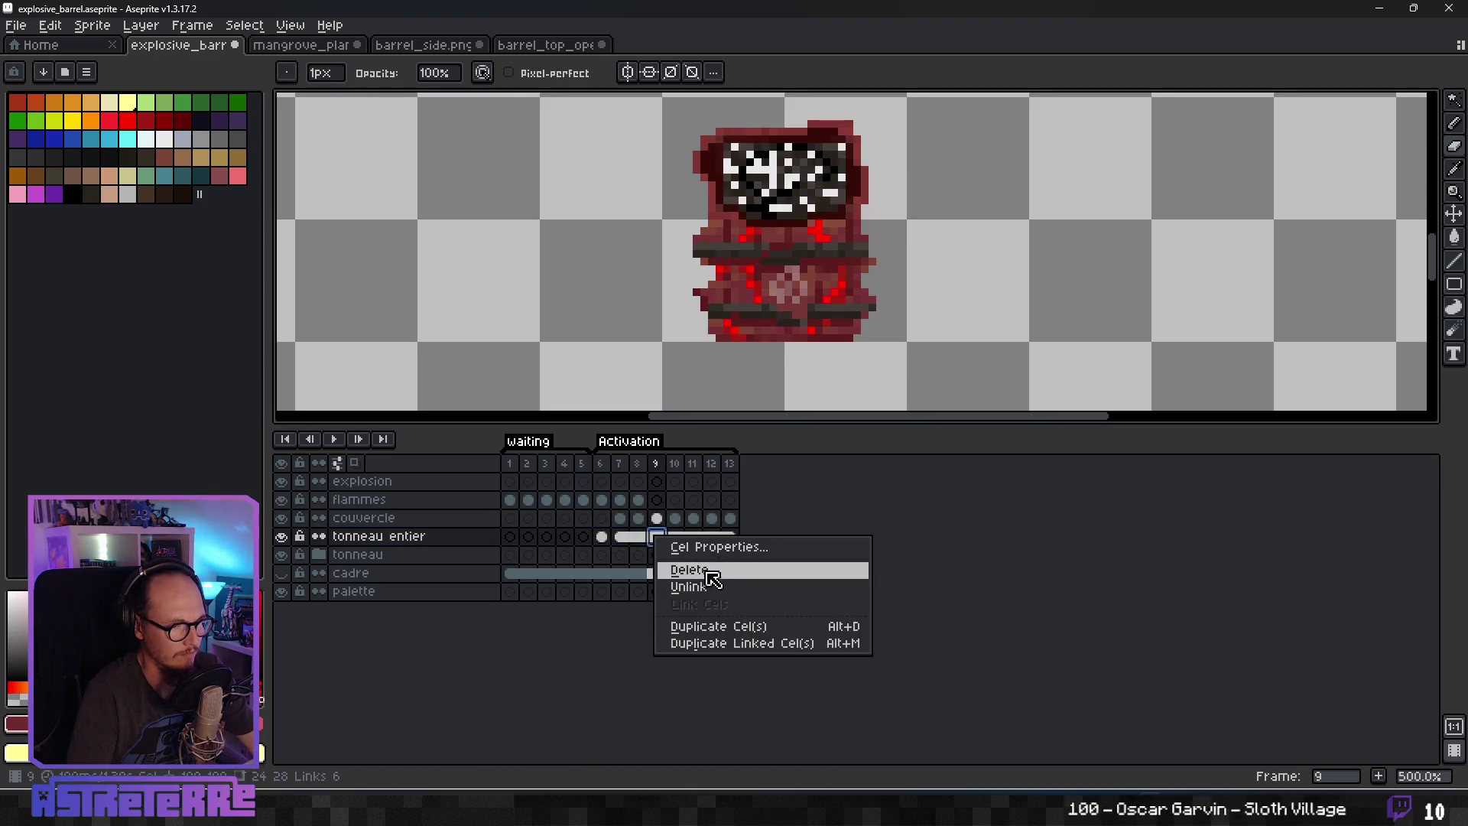
click(677, 587)
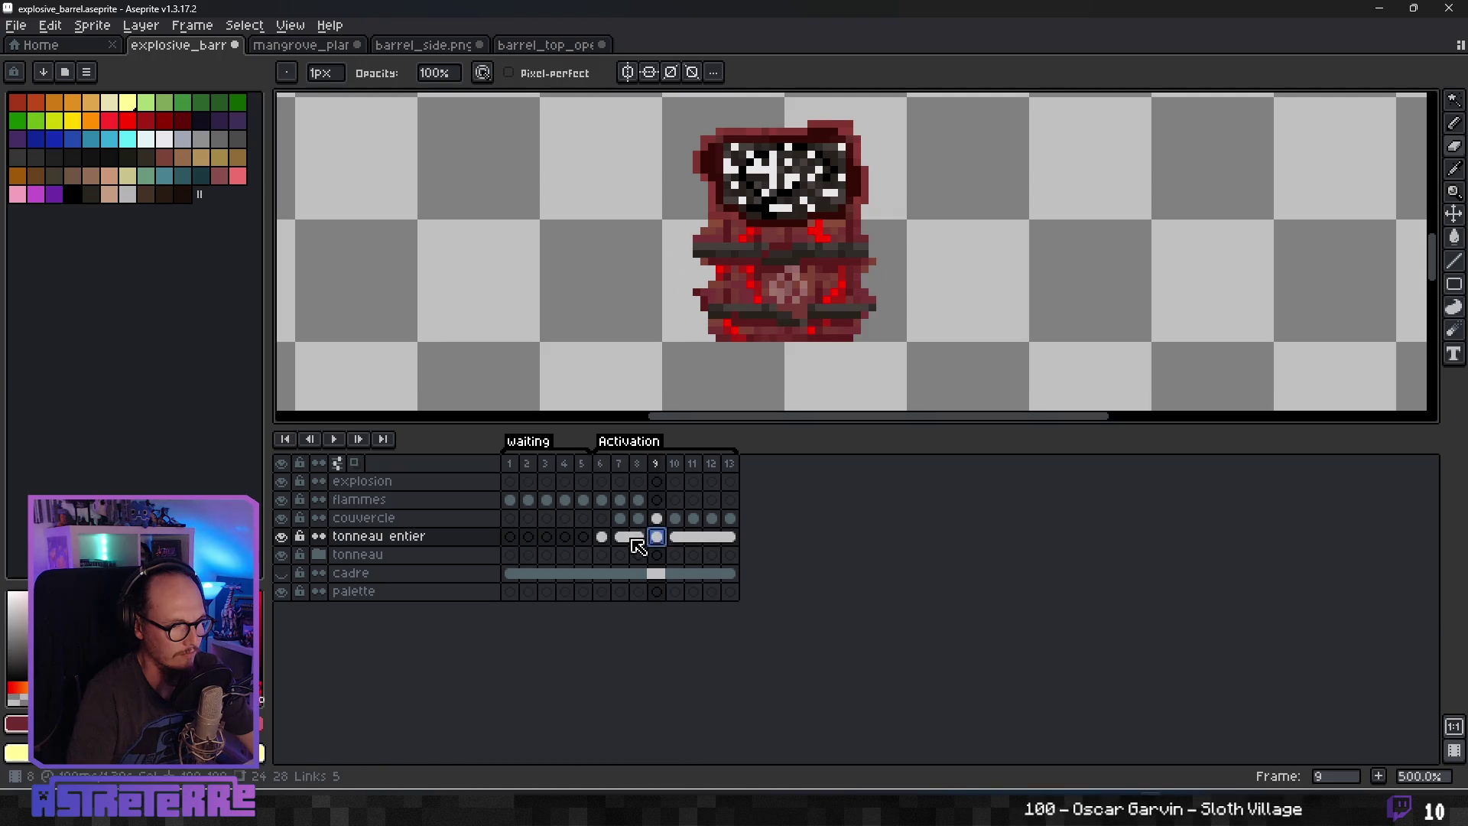
drag(632, 539, 731, 538)
right_click(730, 538)
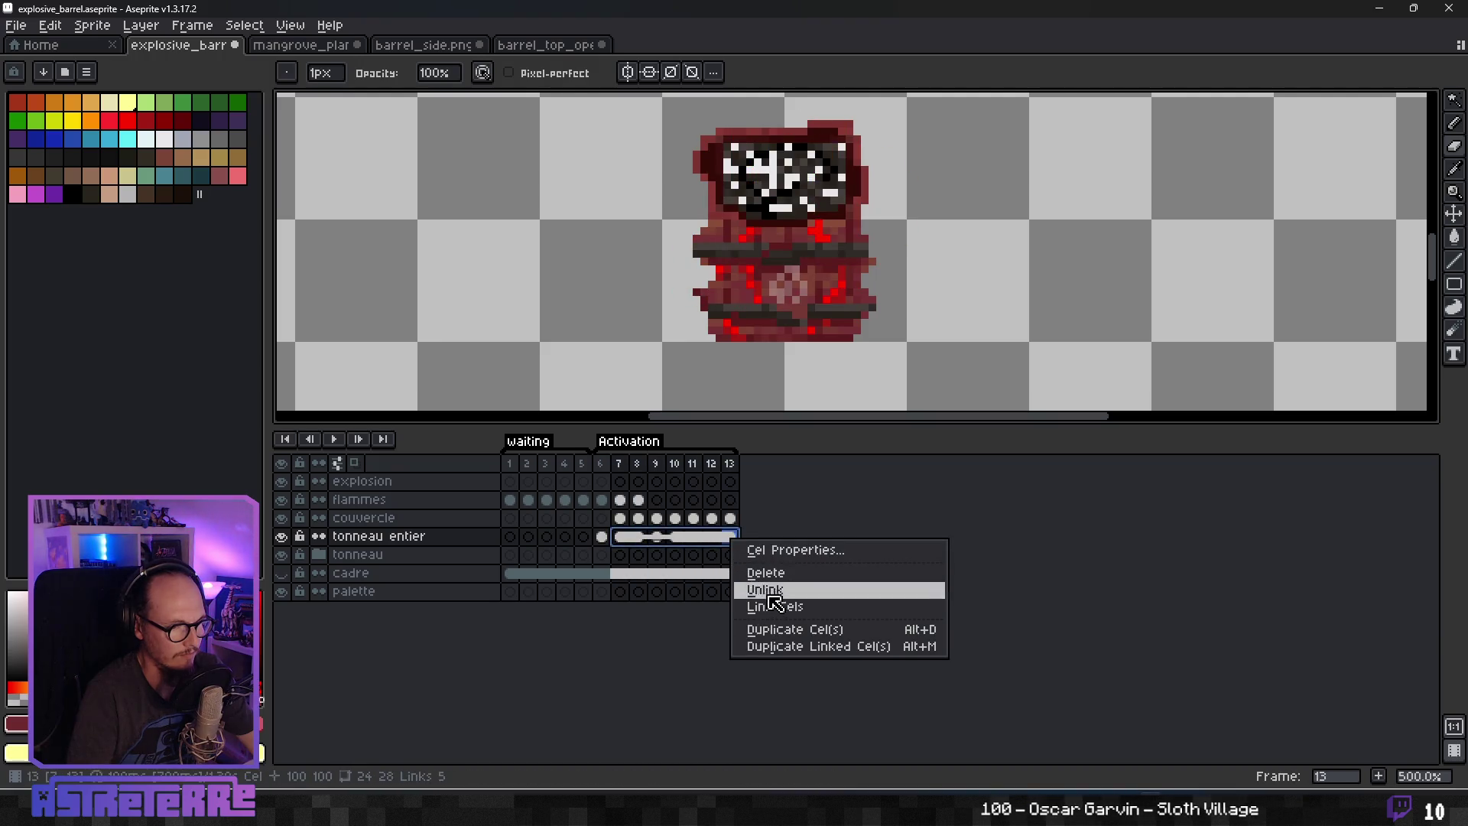
click(770, 591)
On frame 8, erase stray pixels below the barrel and pencil dark-red debris below and right of the fireball.
click(638, 536)
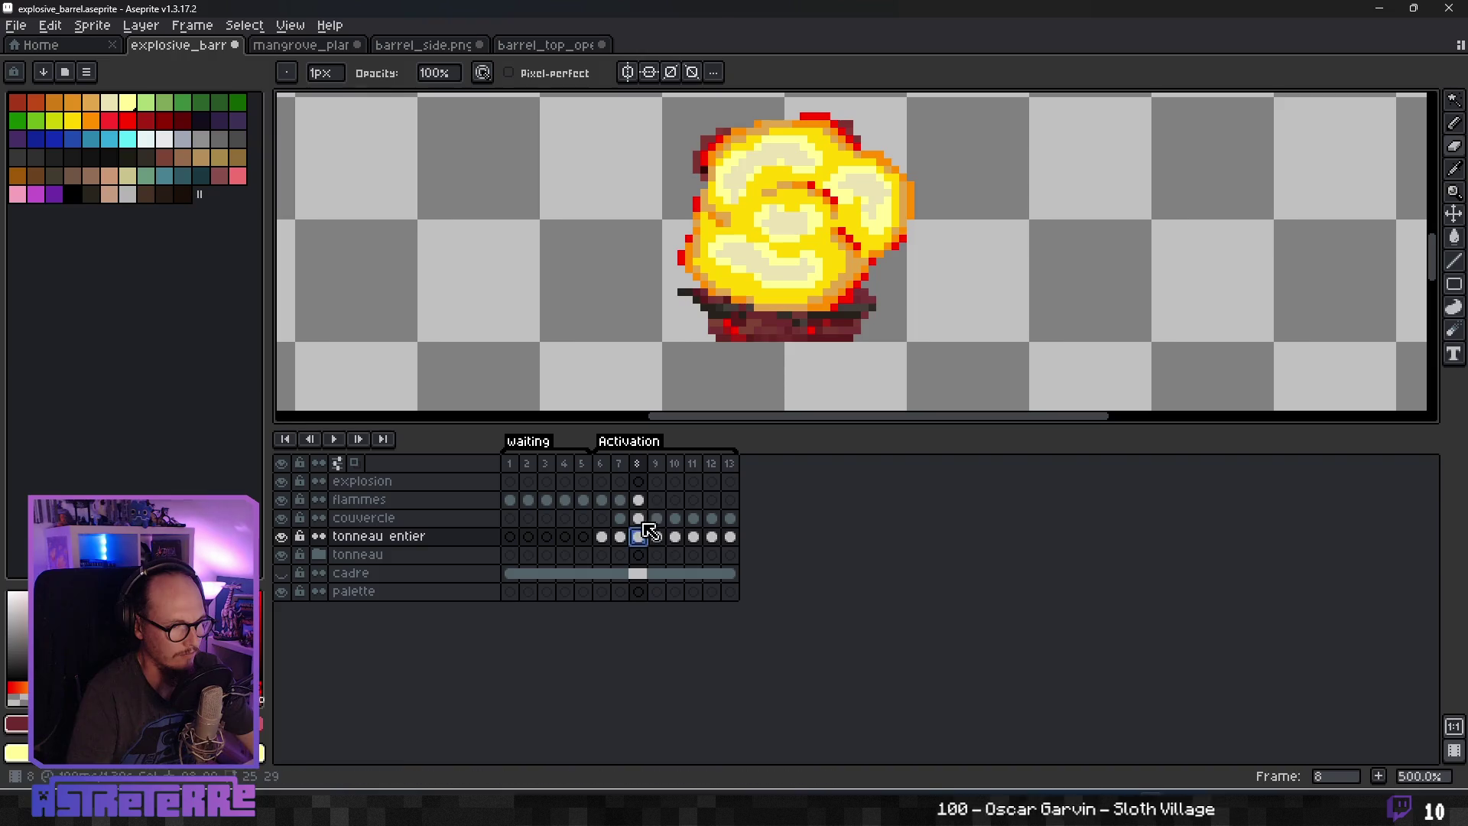
drag(757, 330, 787, 340)
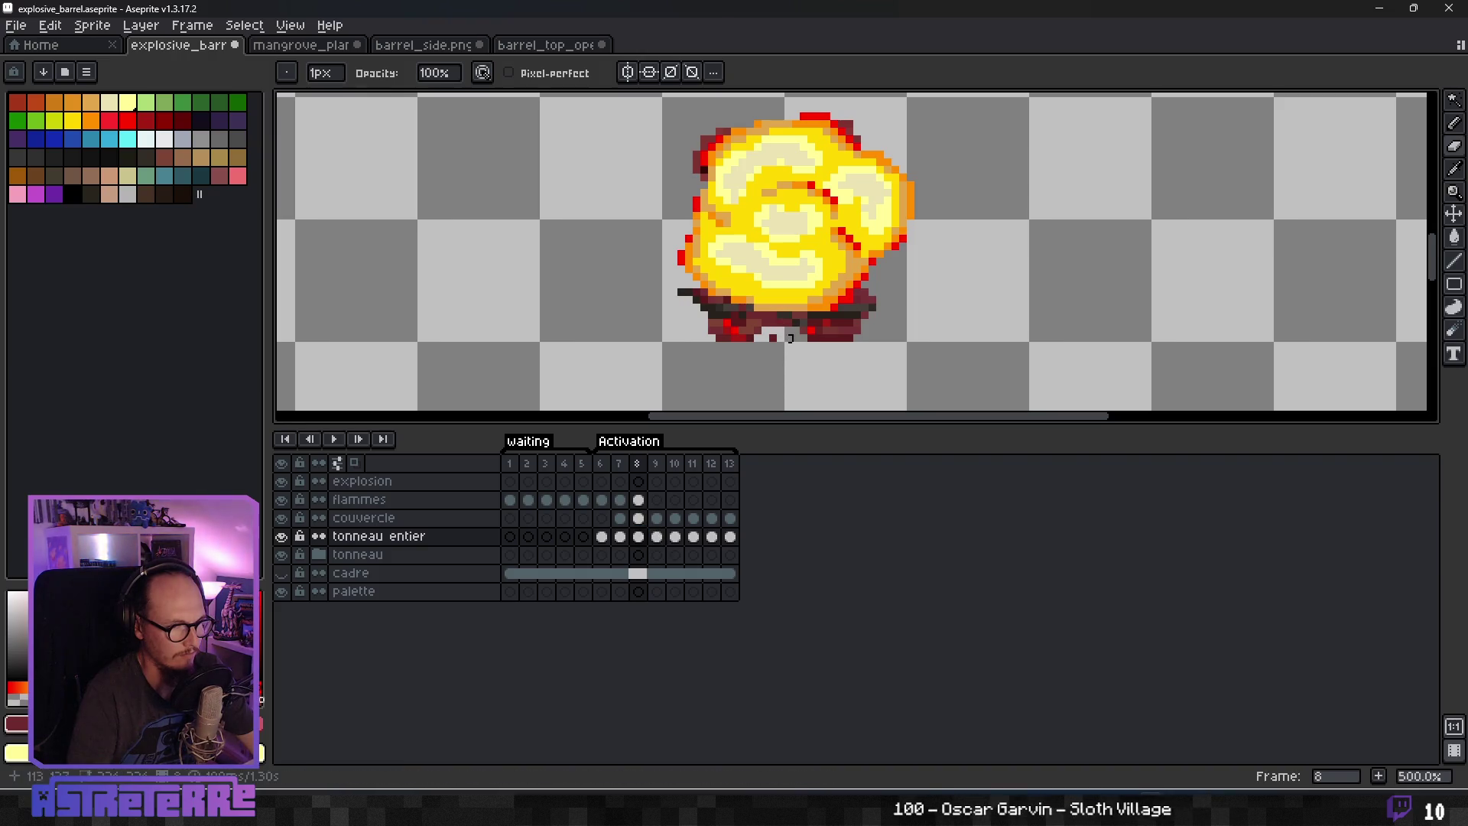
key(b)
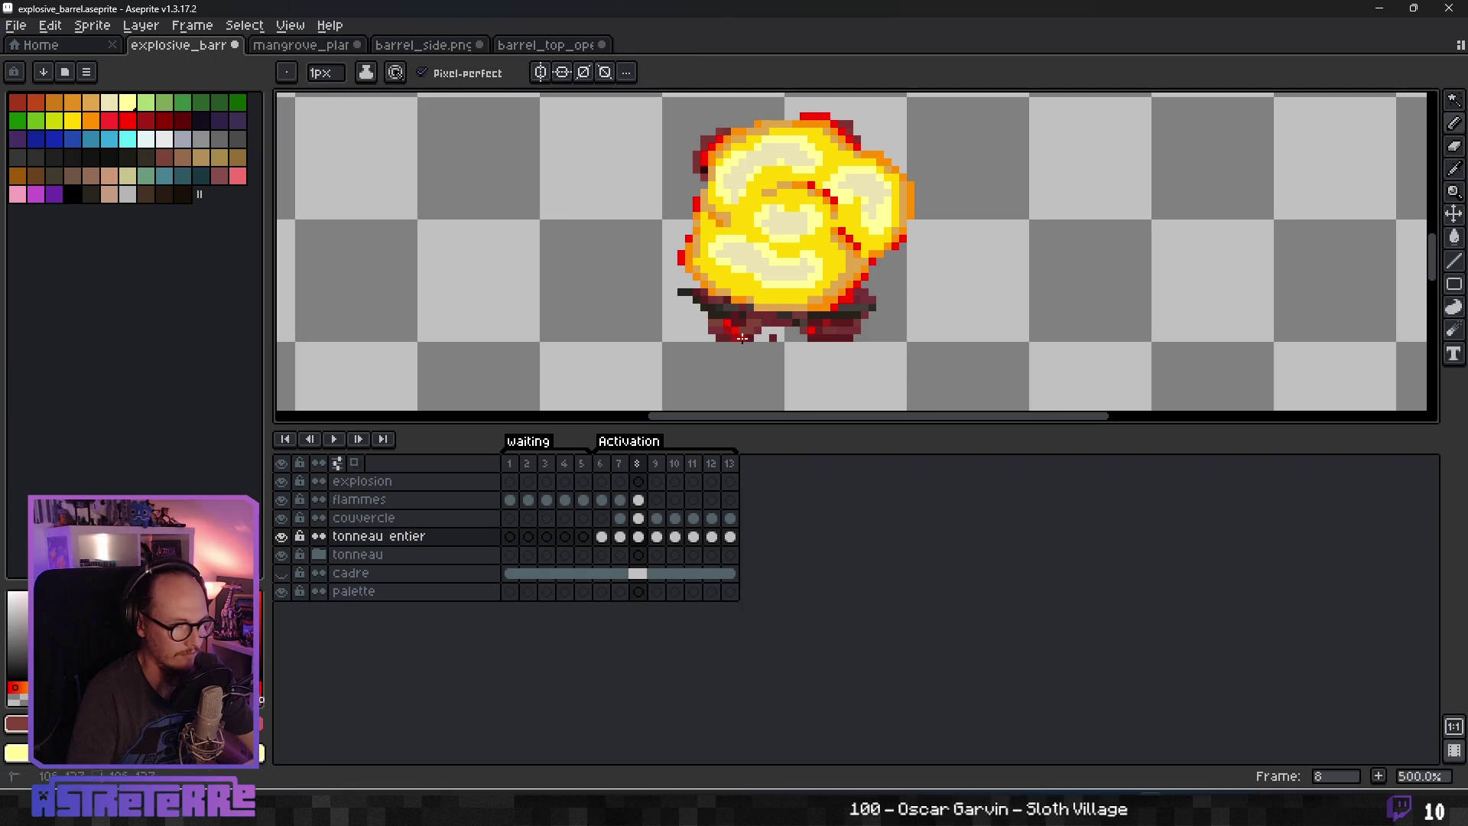
alt+click(726, 334)
drag(734, 341, 697, 359)
drag(818, 338, 855, 350)
drag(905, 261, 919, 229)
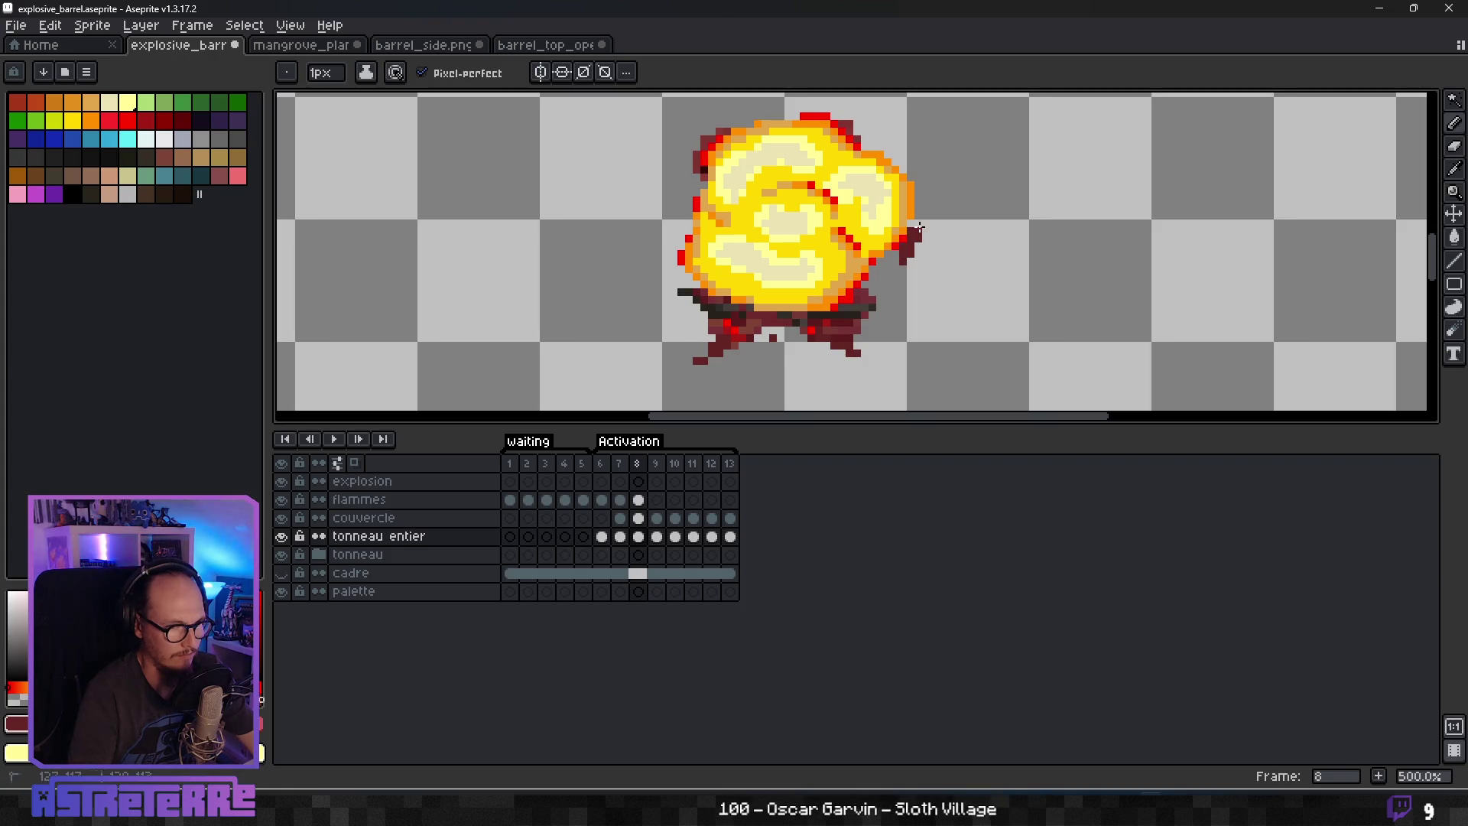
mouse_move(899, 160)
mouse_down()
mouse_move(879, 142)
mouse_move(895, 162)
mouse_up()
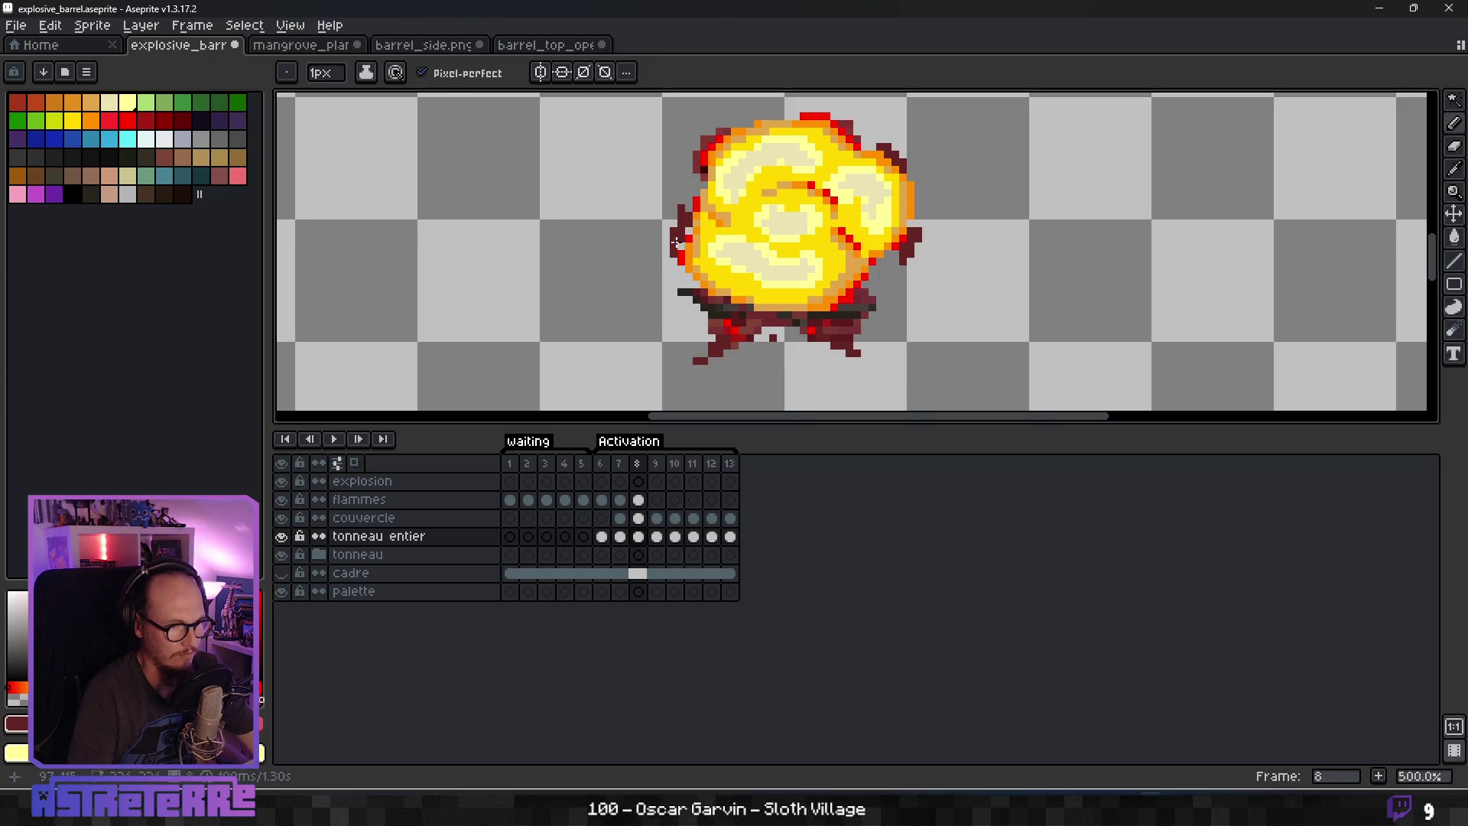
Select the couvercle cel on frame 8 and step back to frame 7 to compare.
scroll(859, 235, down, 3)
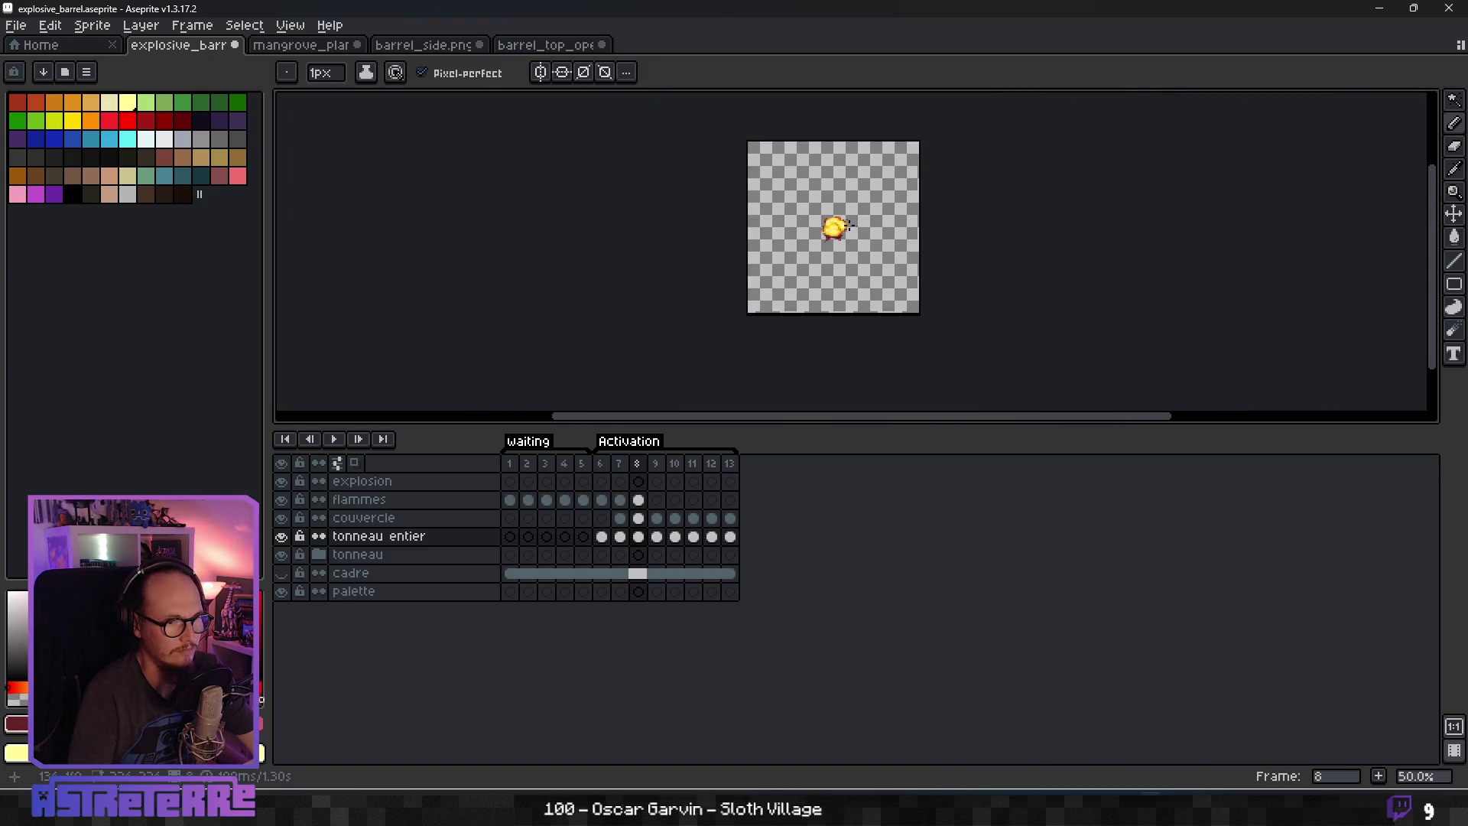
scroll(755, 309, up, 4)
key(e)
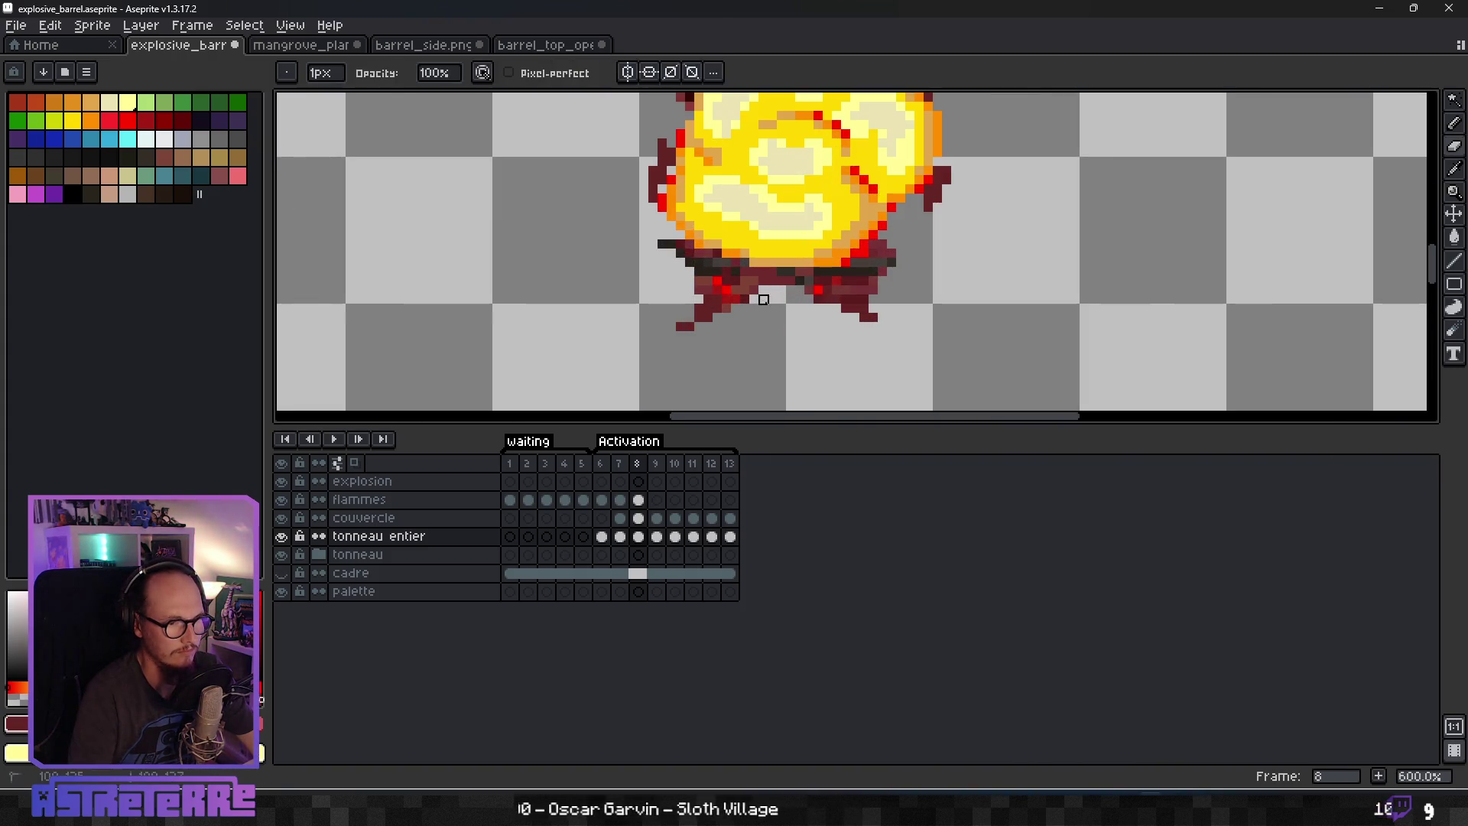
click(640, 518)
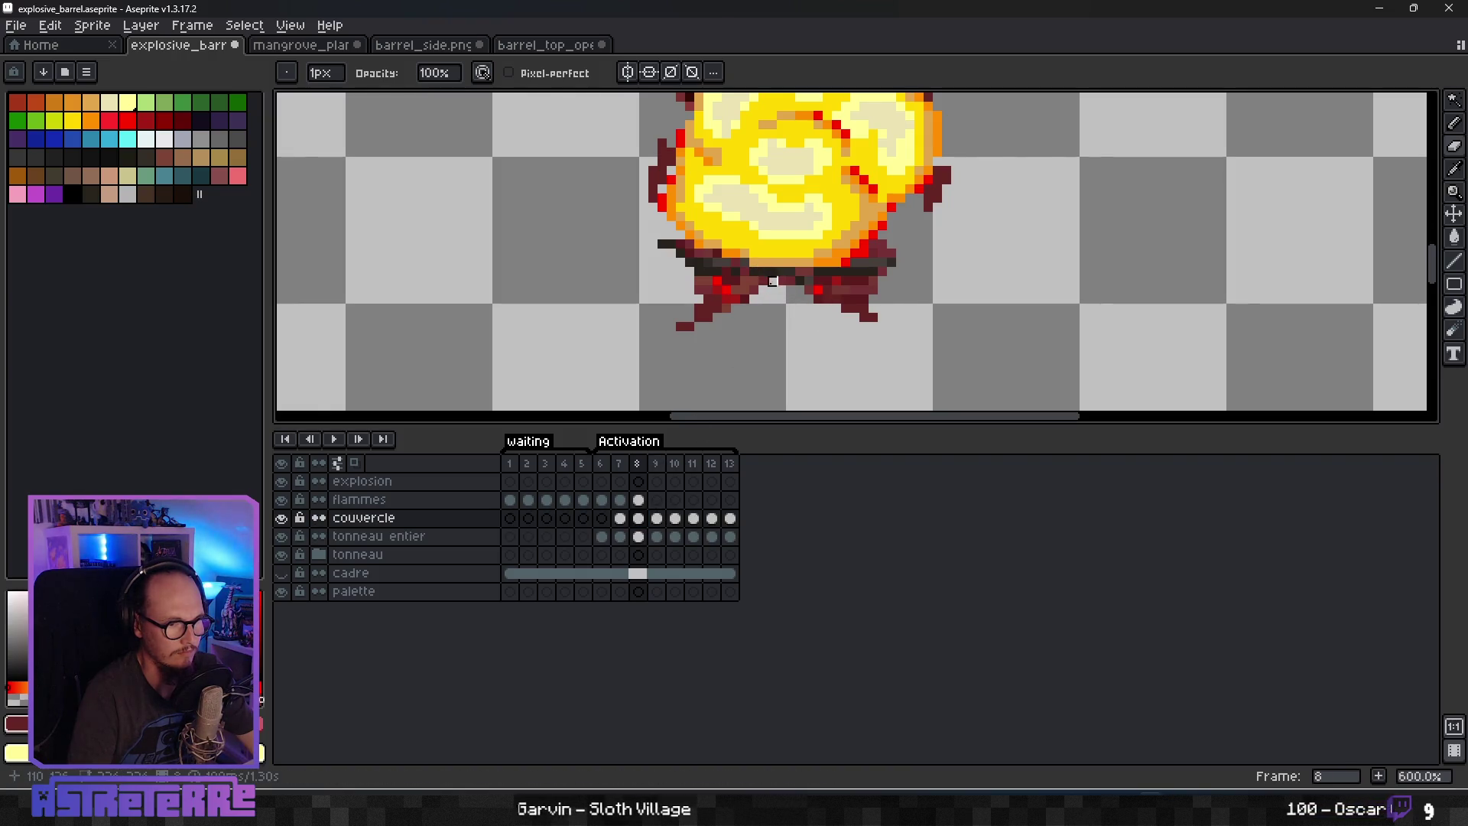
scroll(791, 263, down, 5)
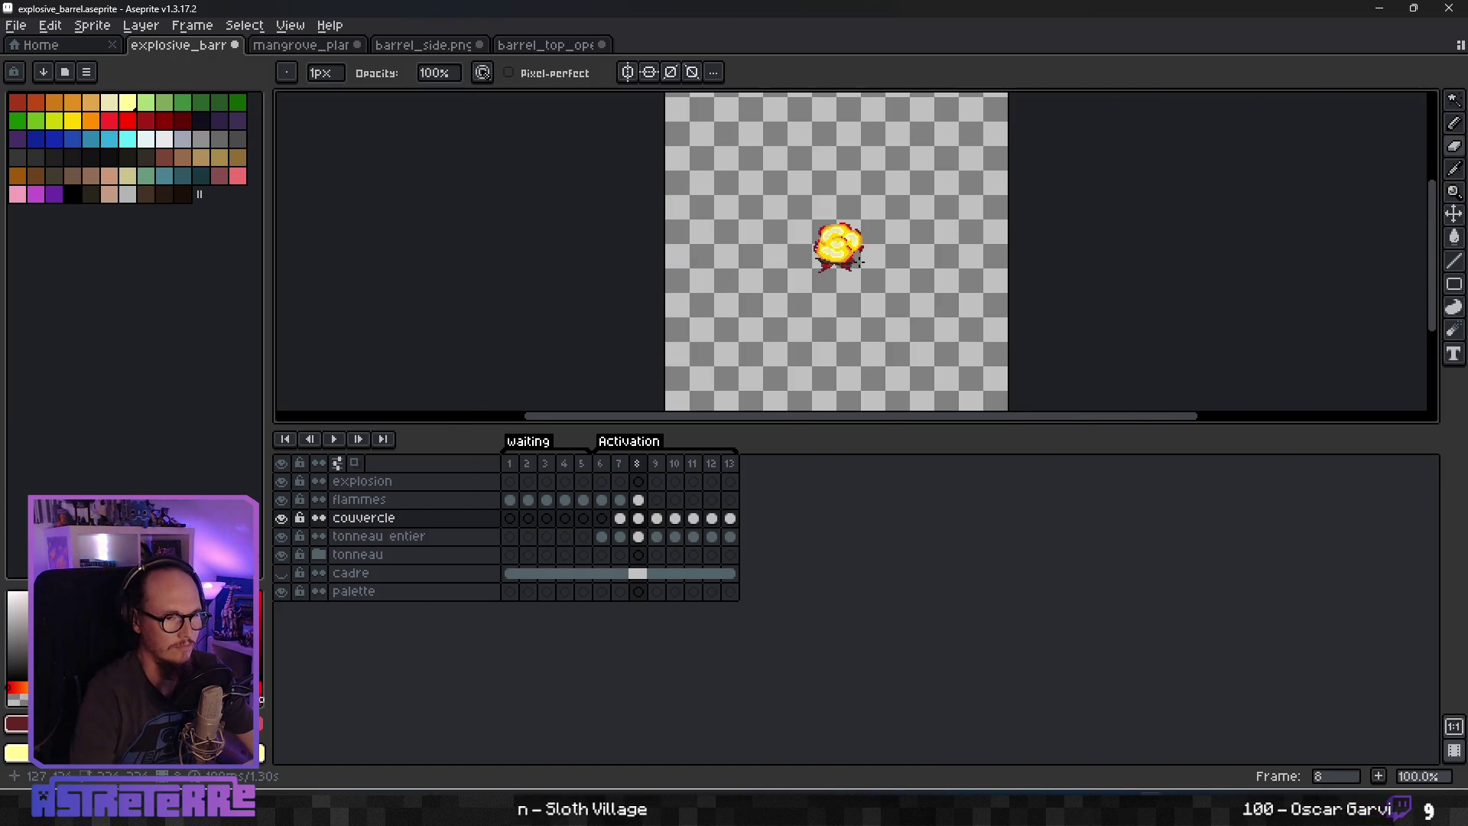
key(comma)
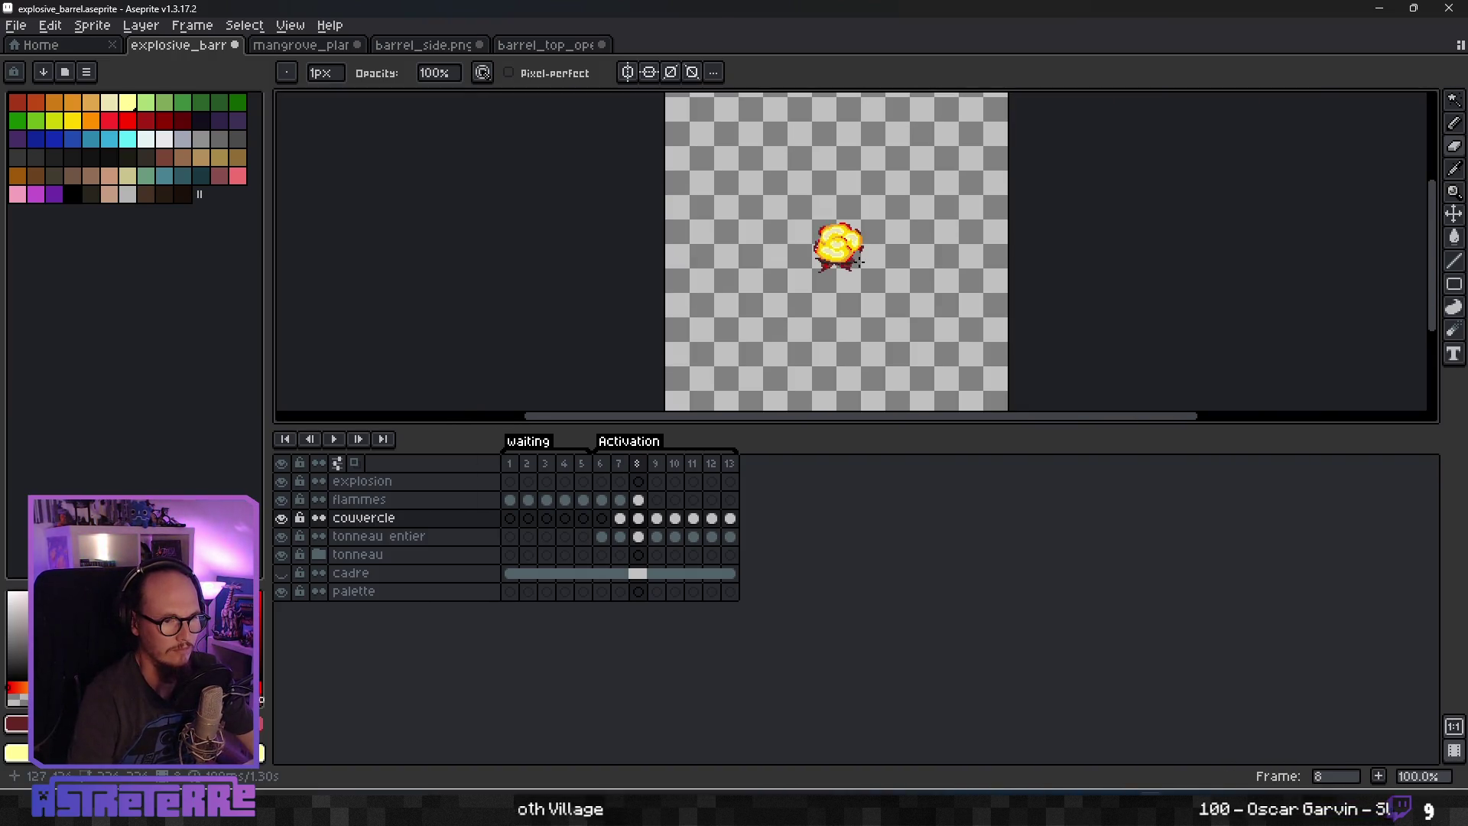
scroll(841, 257, up, 6)
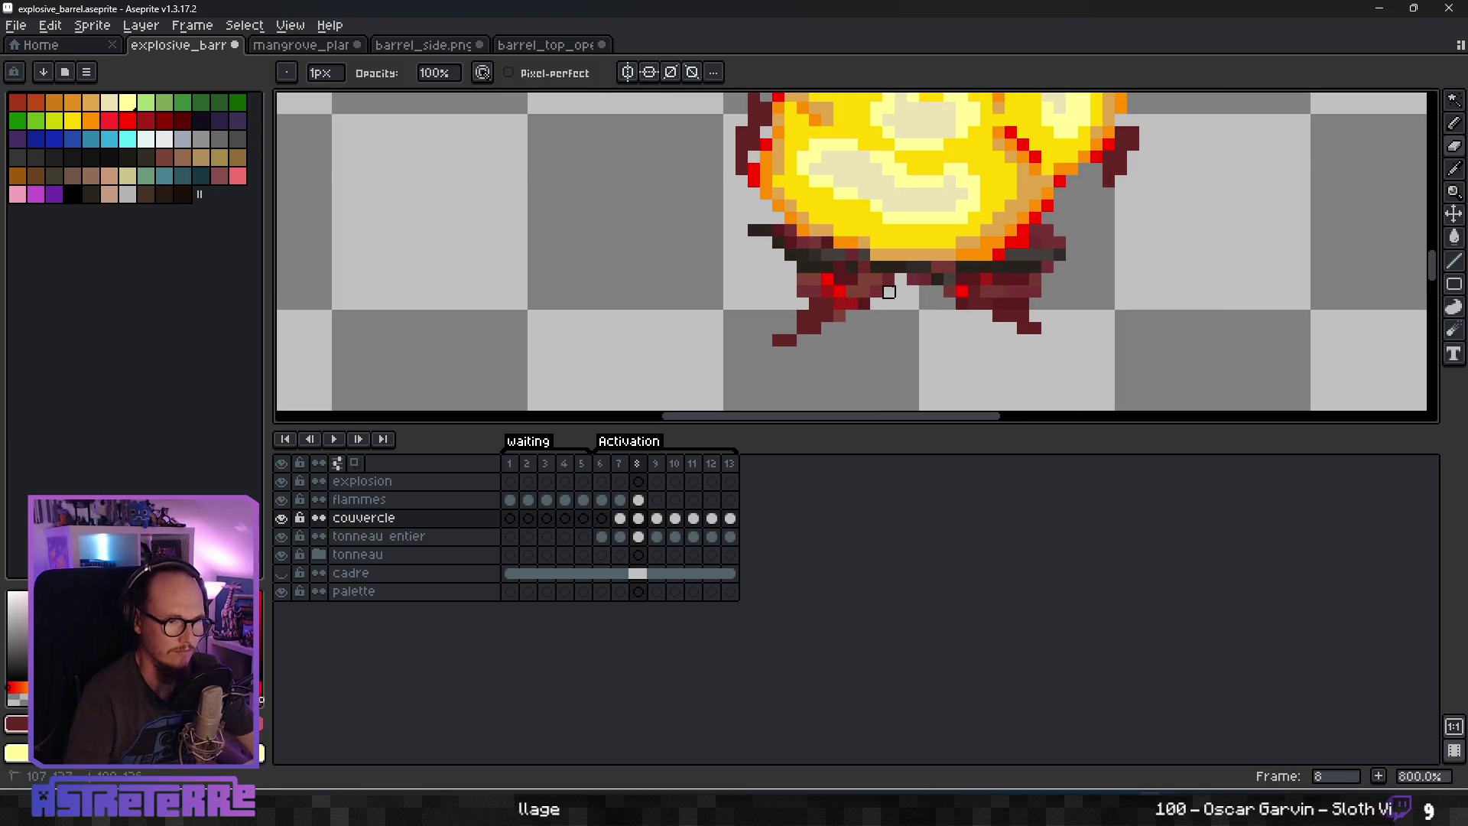
Merge the couvercle layer down into tonneau entier and verify the result.
click(420, 518)
right_click(420, 518)
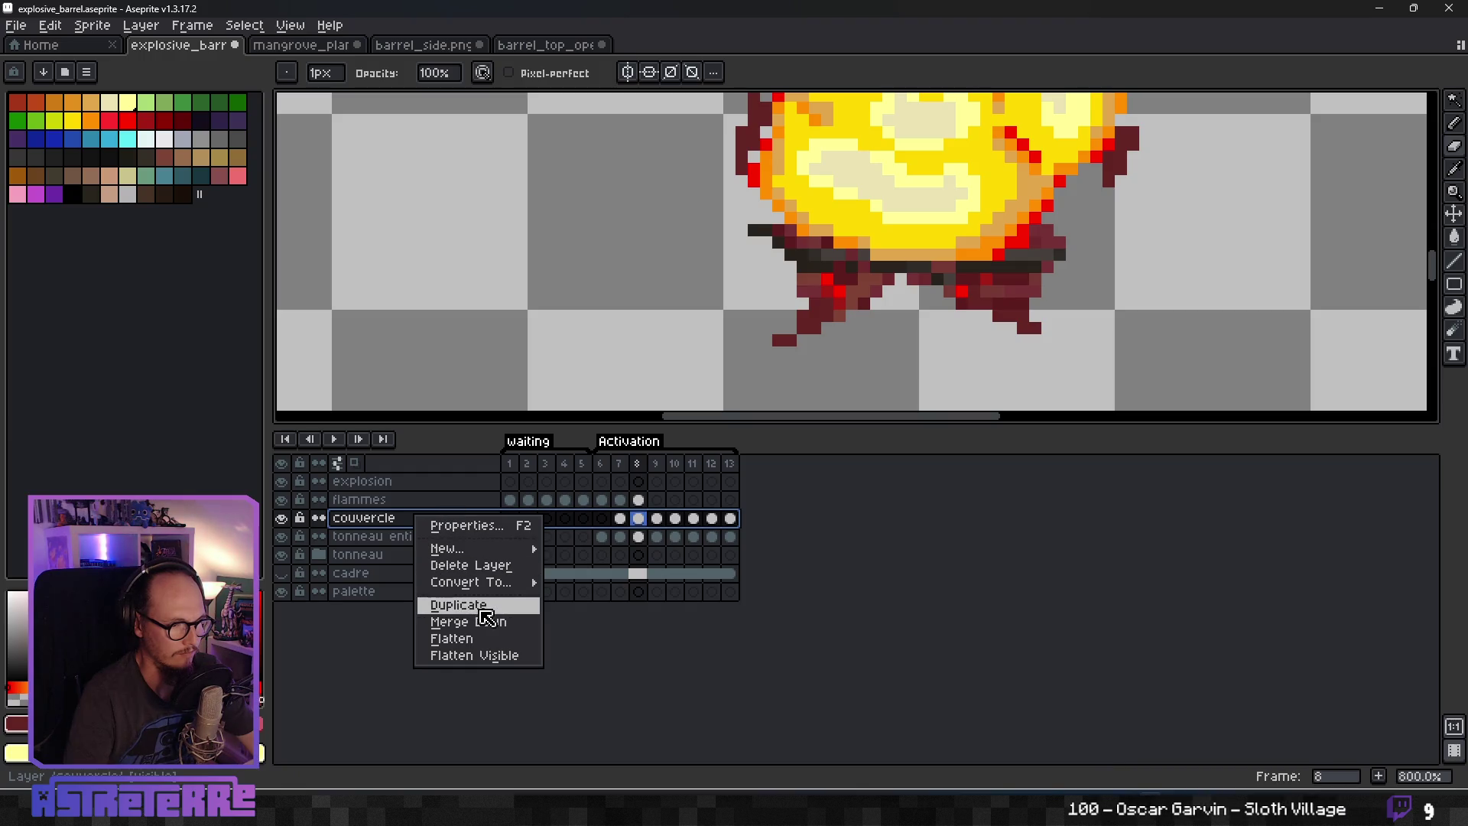
click(481, 622)
click(361, 524)
click(281, 518)
click(281, 517)
Recolour some red debris pixels under the fireball dark maroon.
click(864, 303)
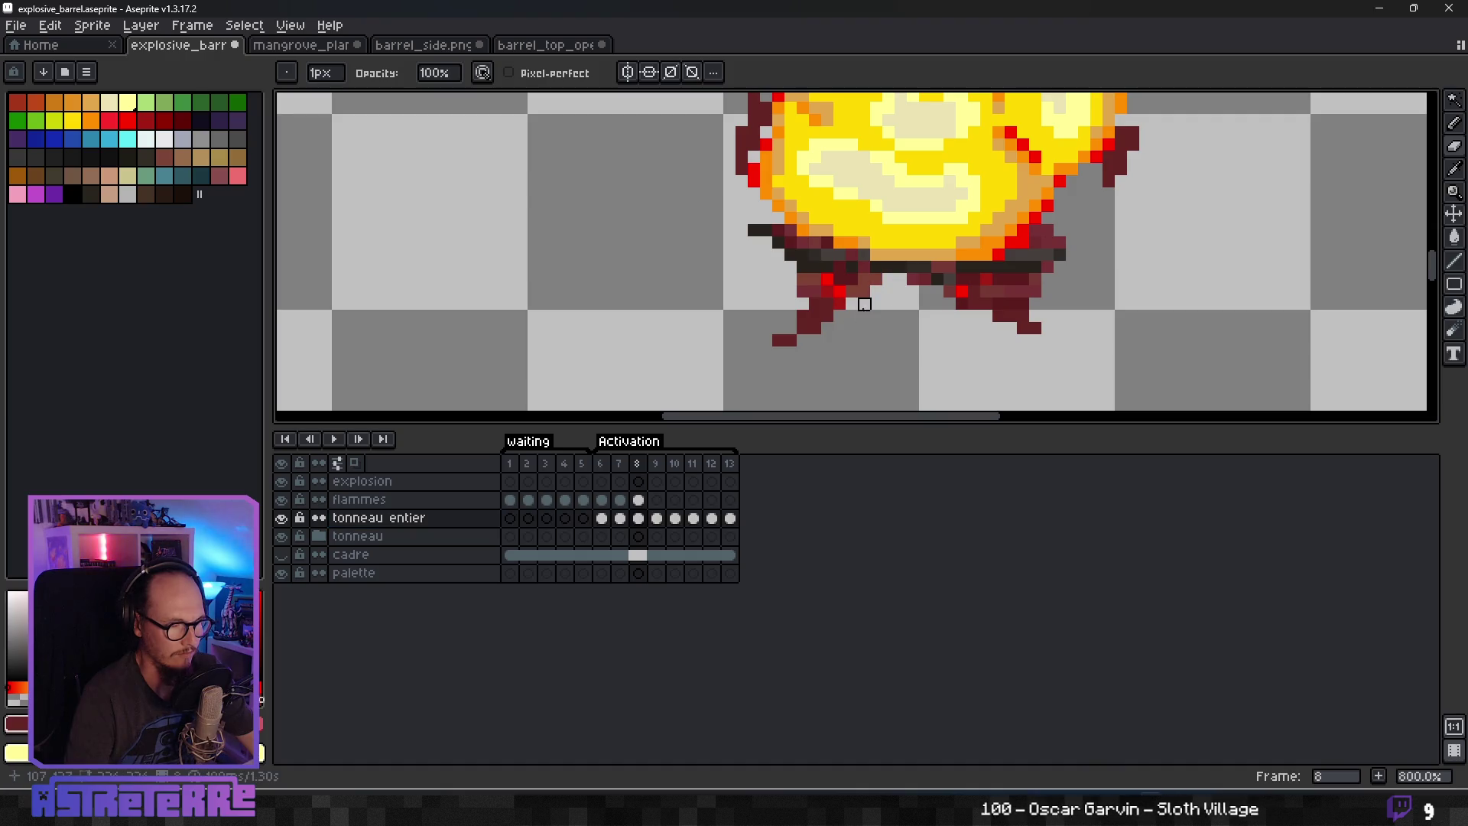
scroll(890, 328, down, 4)
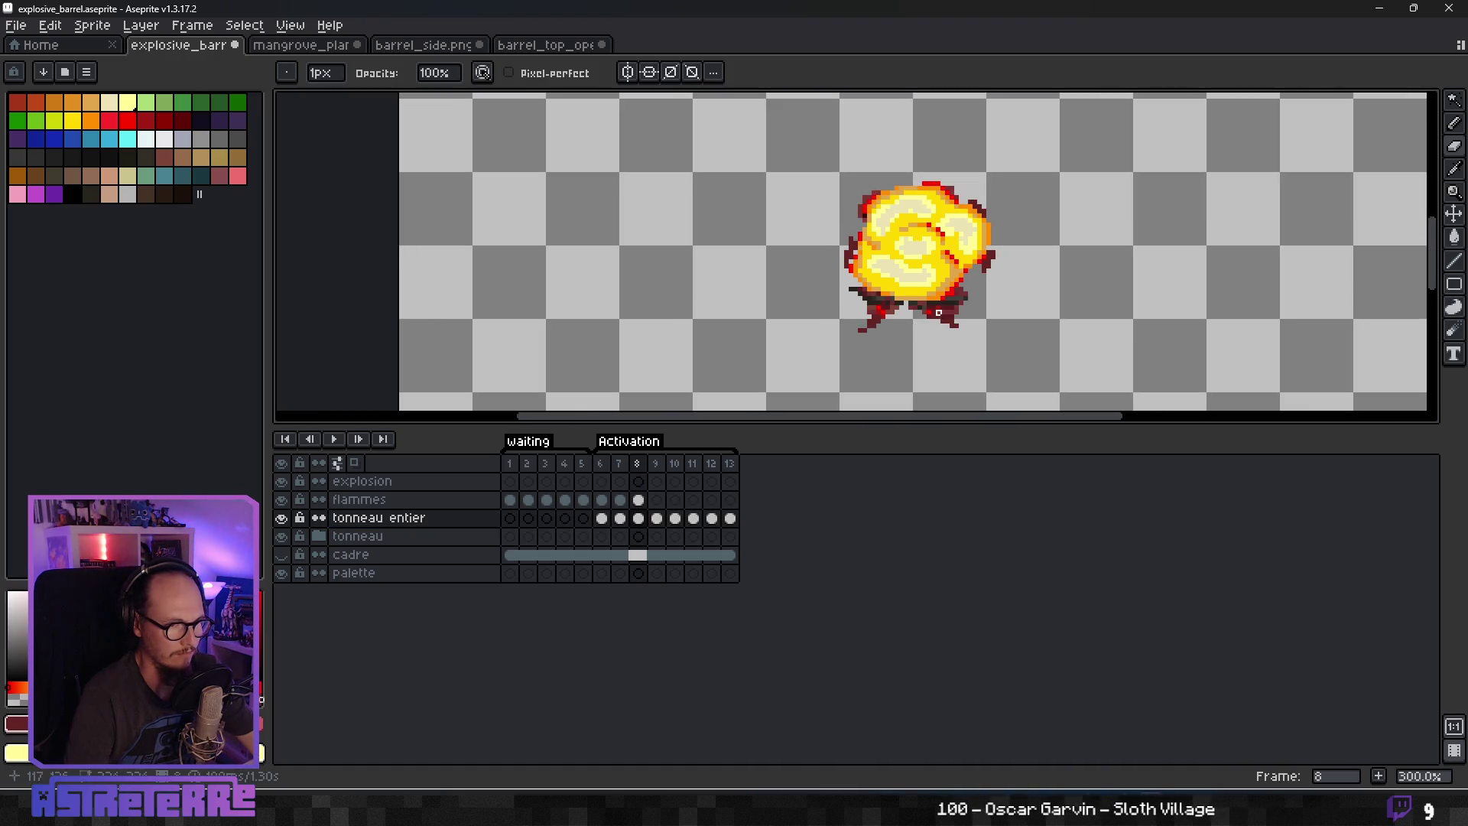
scroll(877, 319, up, 3)
scroll(877, 310, up, 3)
key(b)
drag(842, 267, 851, 286)
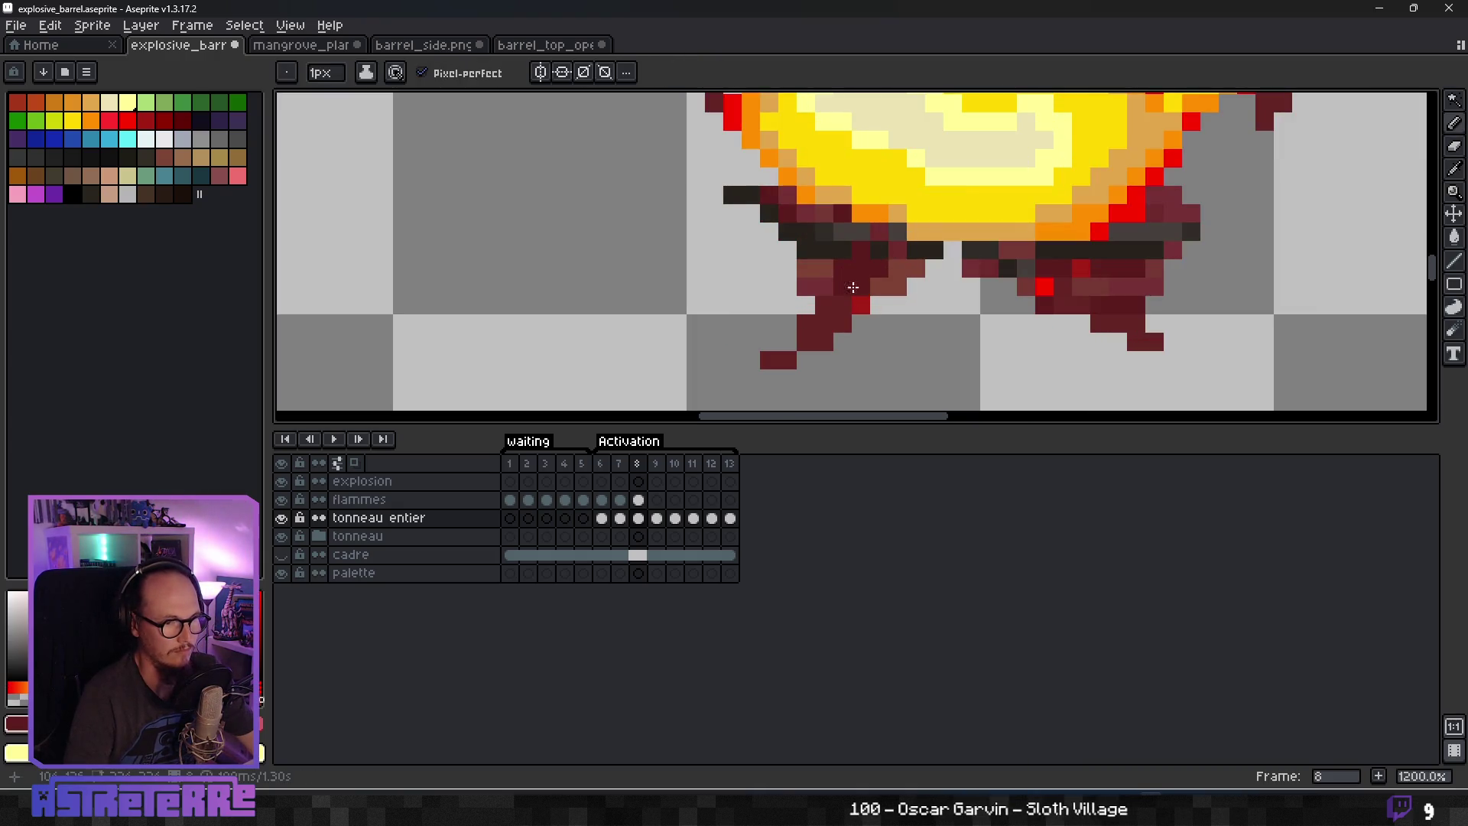
scroll(865, 301, down, 4)
scroll(973, 283, up, 2)
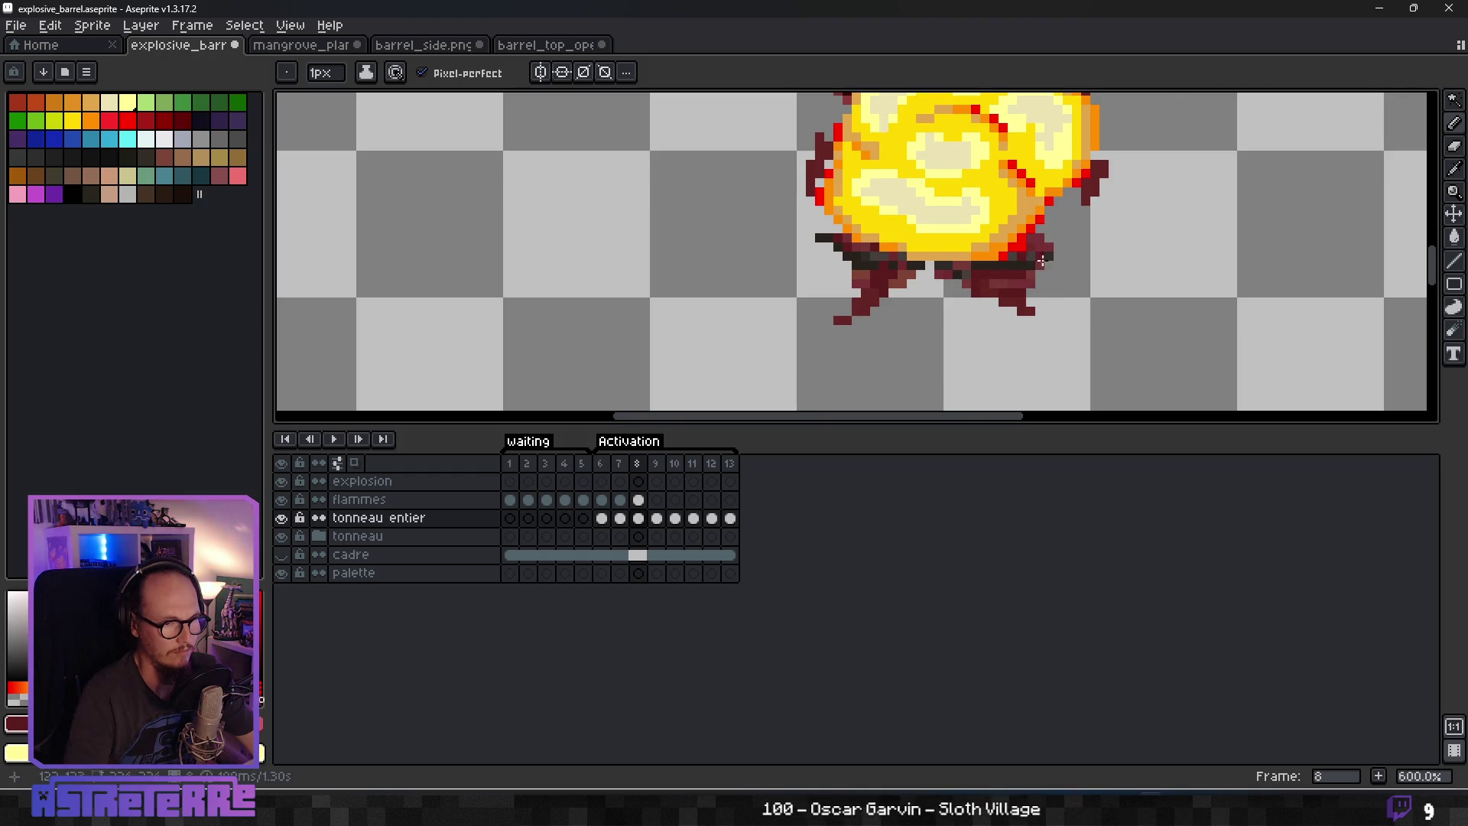
Flip between frames 6, 7 and 8 to review the explosion against the burning barrel.
scroll(1039, 256, down, 5)
key(Left)
key(Right)
scroll(1029, 305, up, 6)
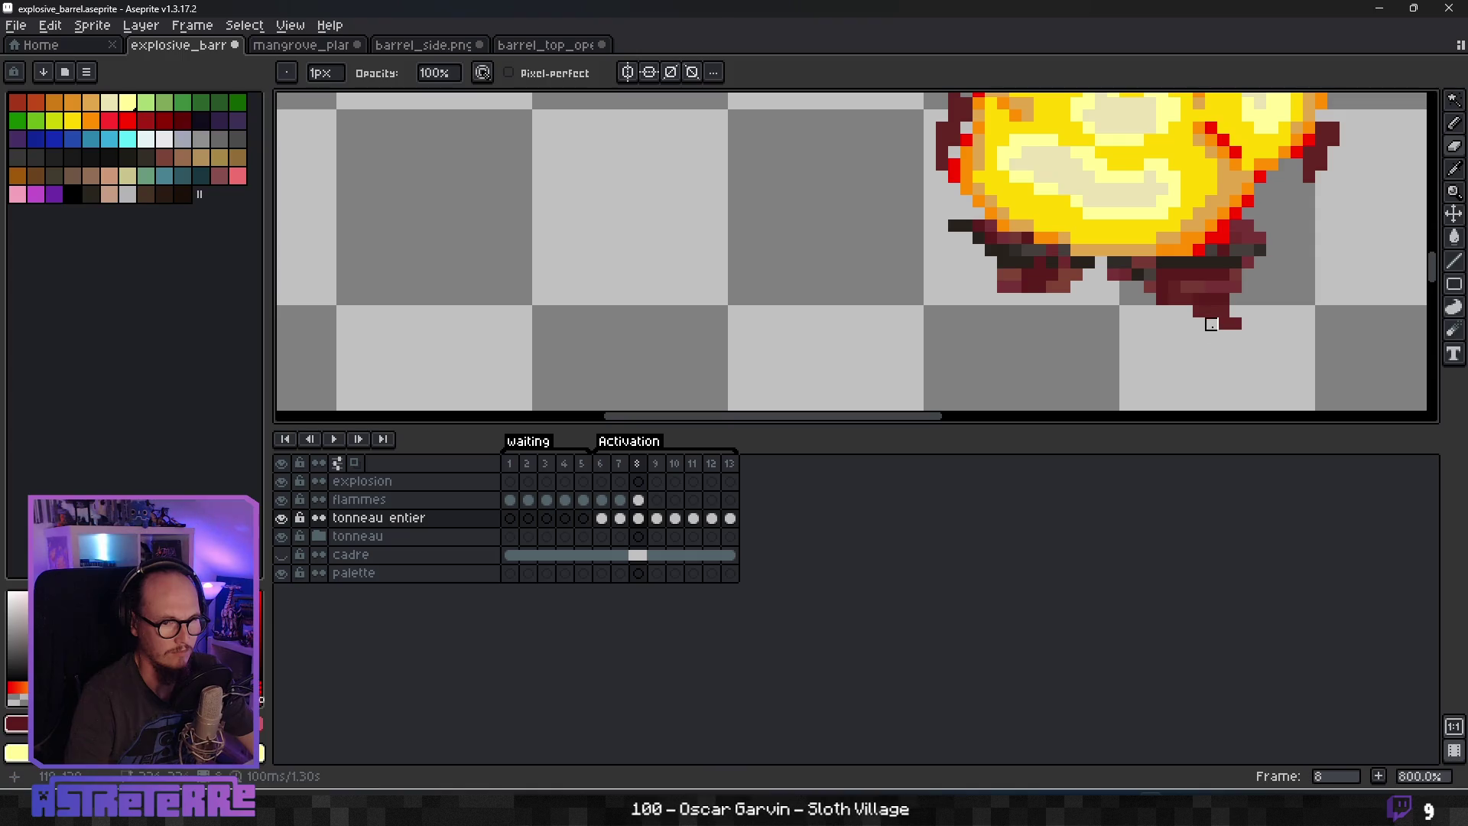
scroll(1108, 314, down, 6)
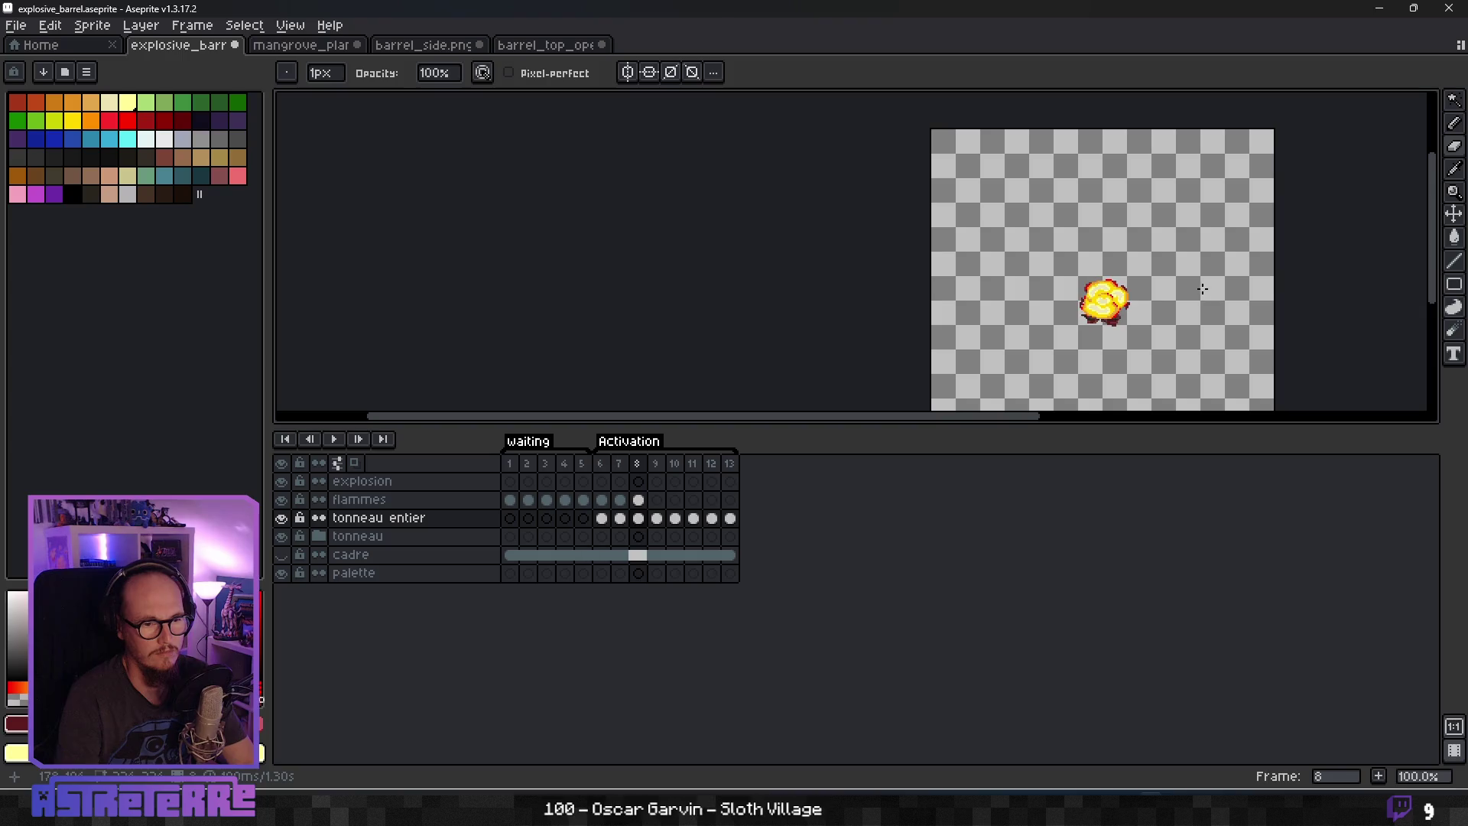
scroll(1193, 286, up, 4)
scroll(1017, 304, down, 3)
key(Left)
key(Right)
key(Left)
scroll(1017, 303, down, 2)
key(Left)
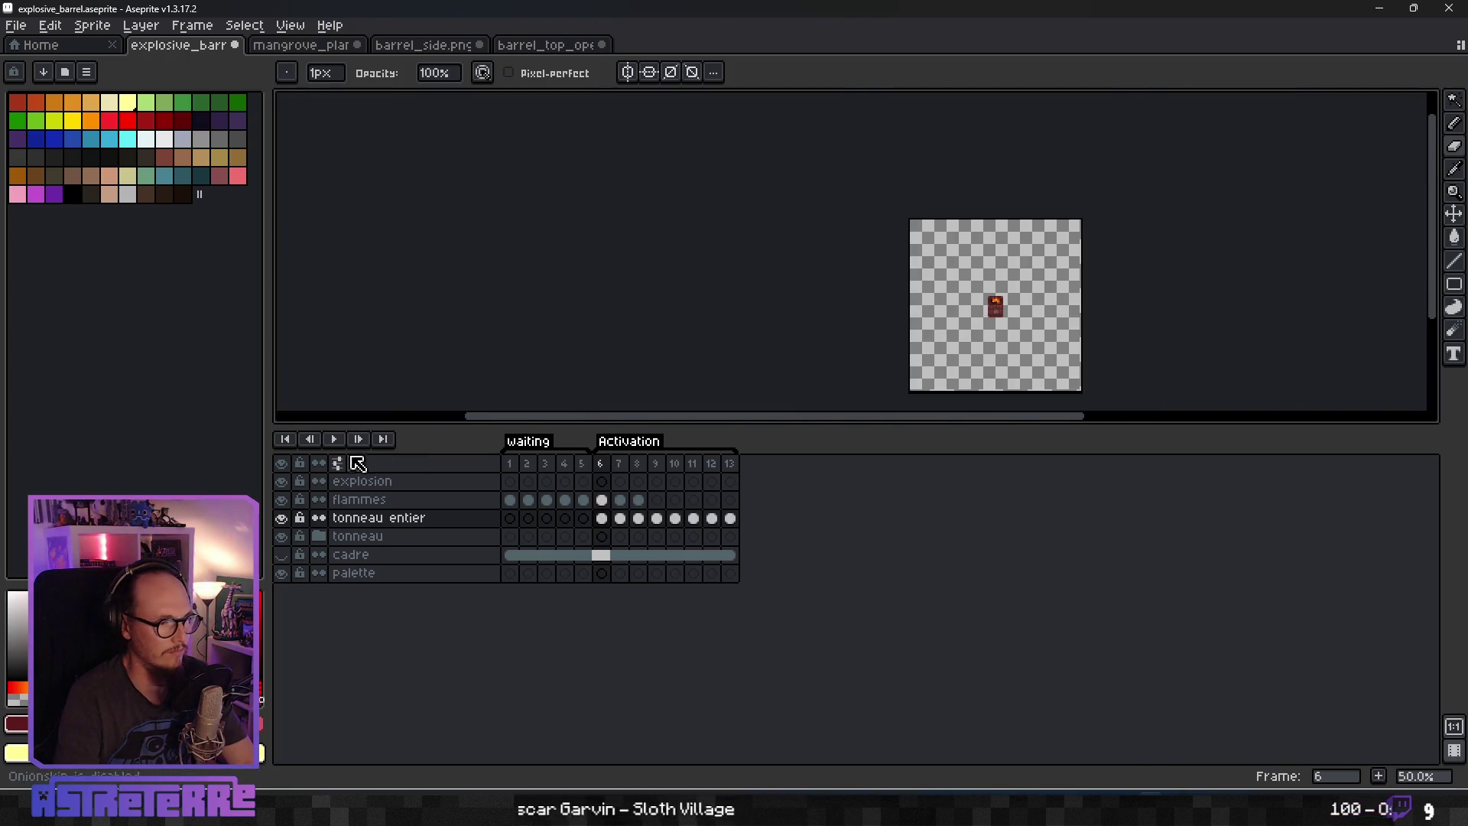
Clear the tonneau entier cels on frames 9 through 13.
click(334, 438)
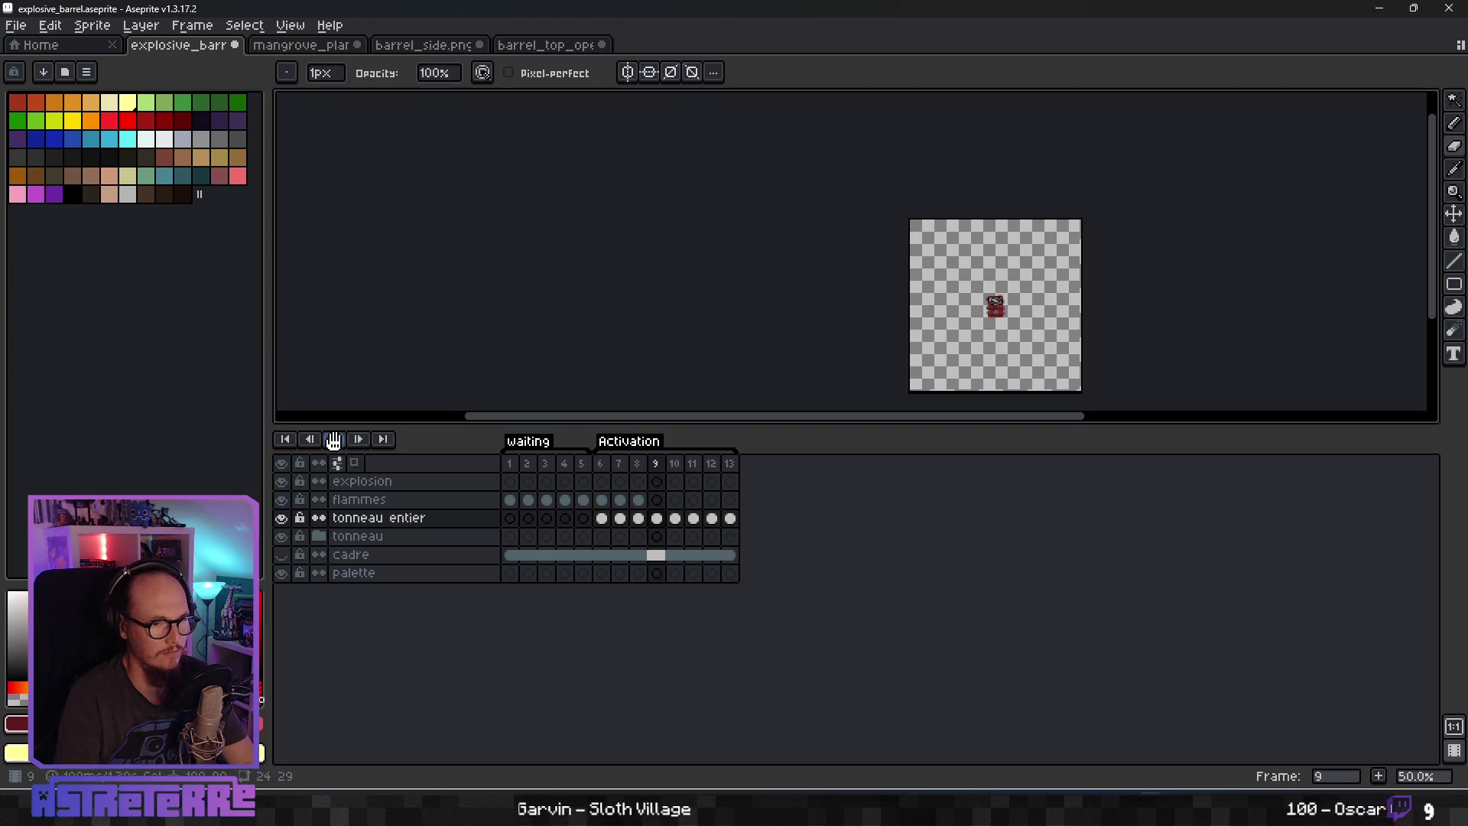
scroll(1087, 300, up, 4)
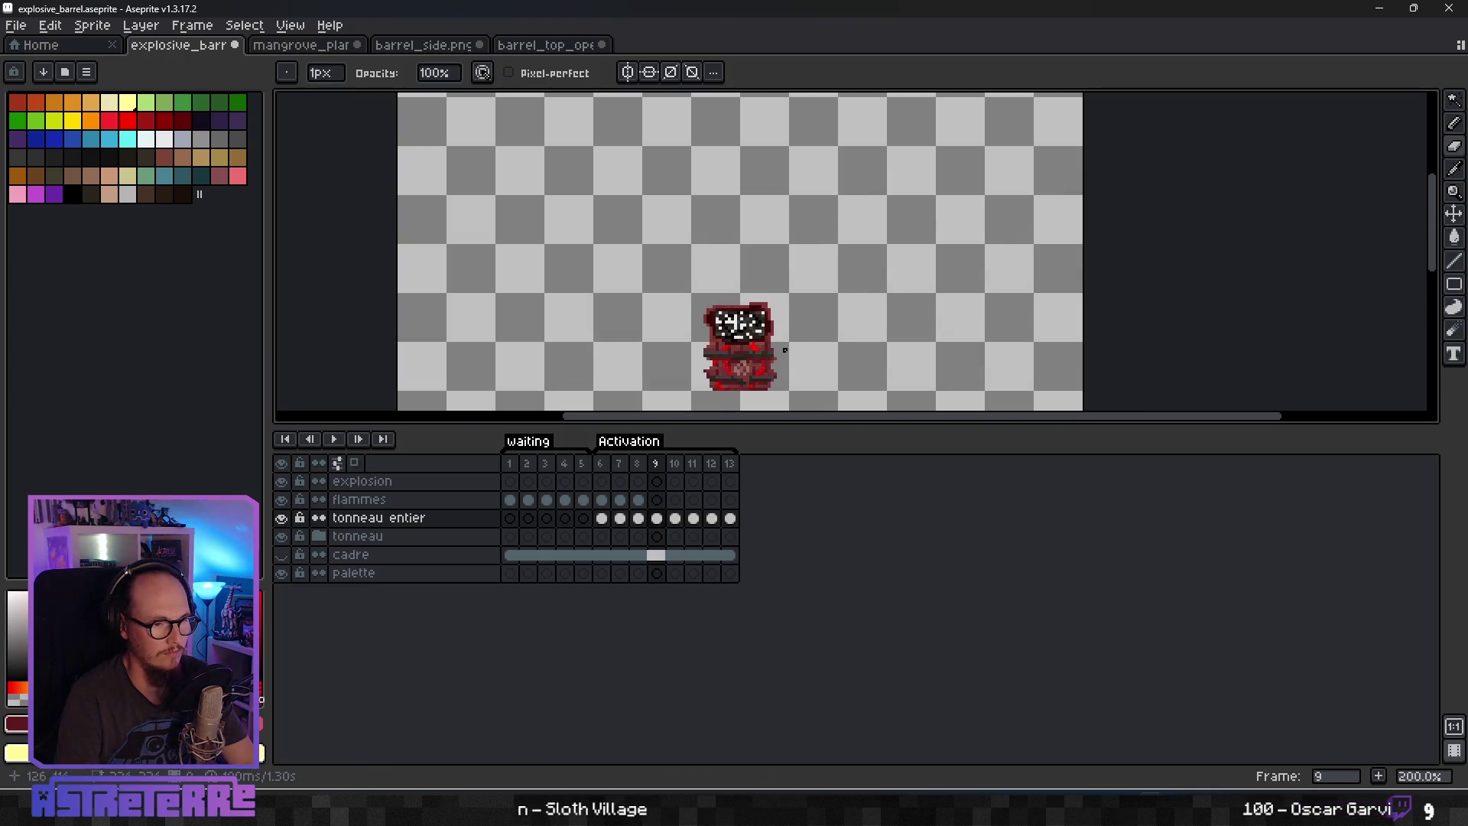
key(Return)
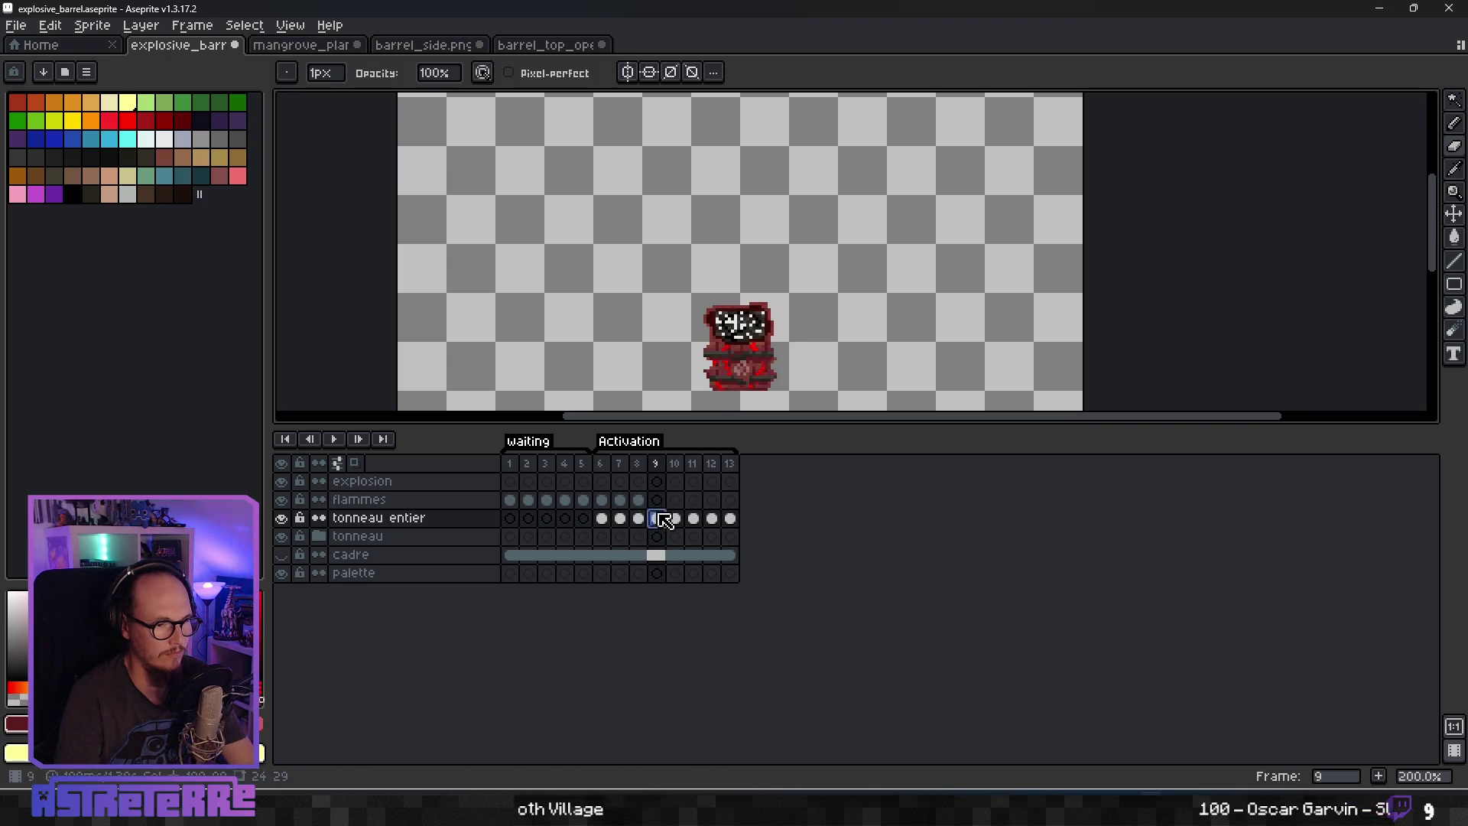
drag(655, 519, 747, 525)
key(Delete)
Replay the animation from frame 6, then return to the frame-8 explosion.
click(607, 519)
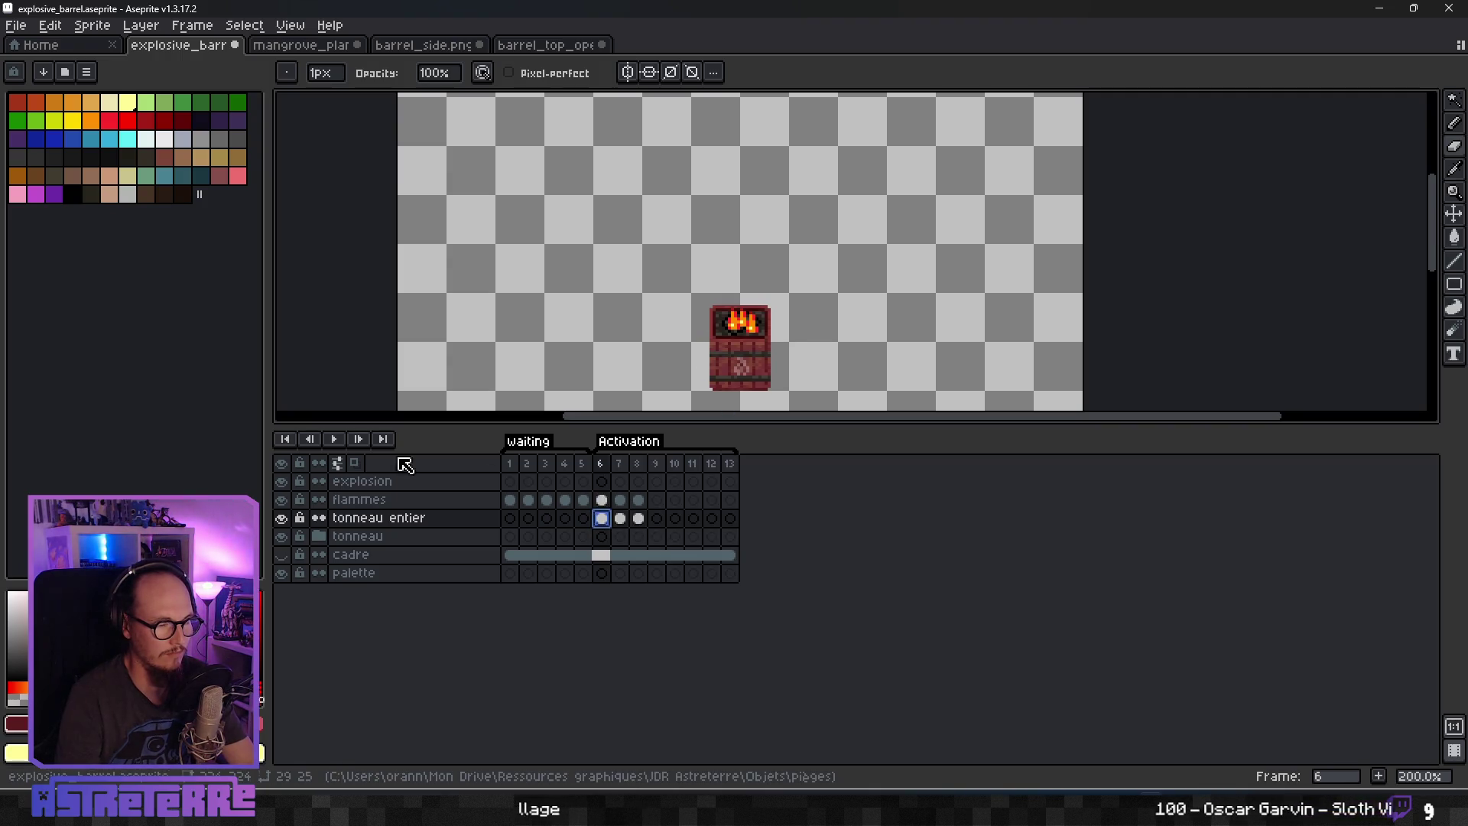
click(334, 438)
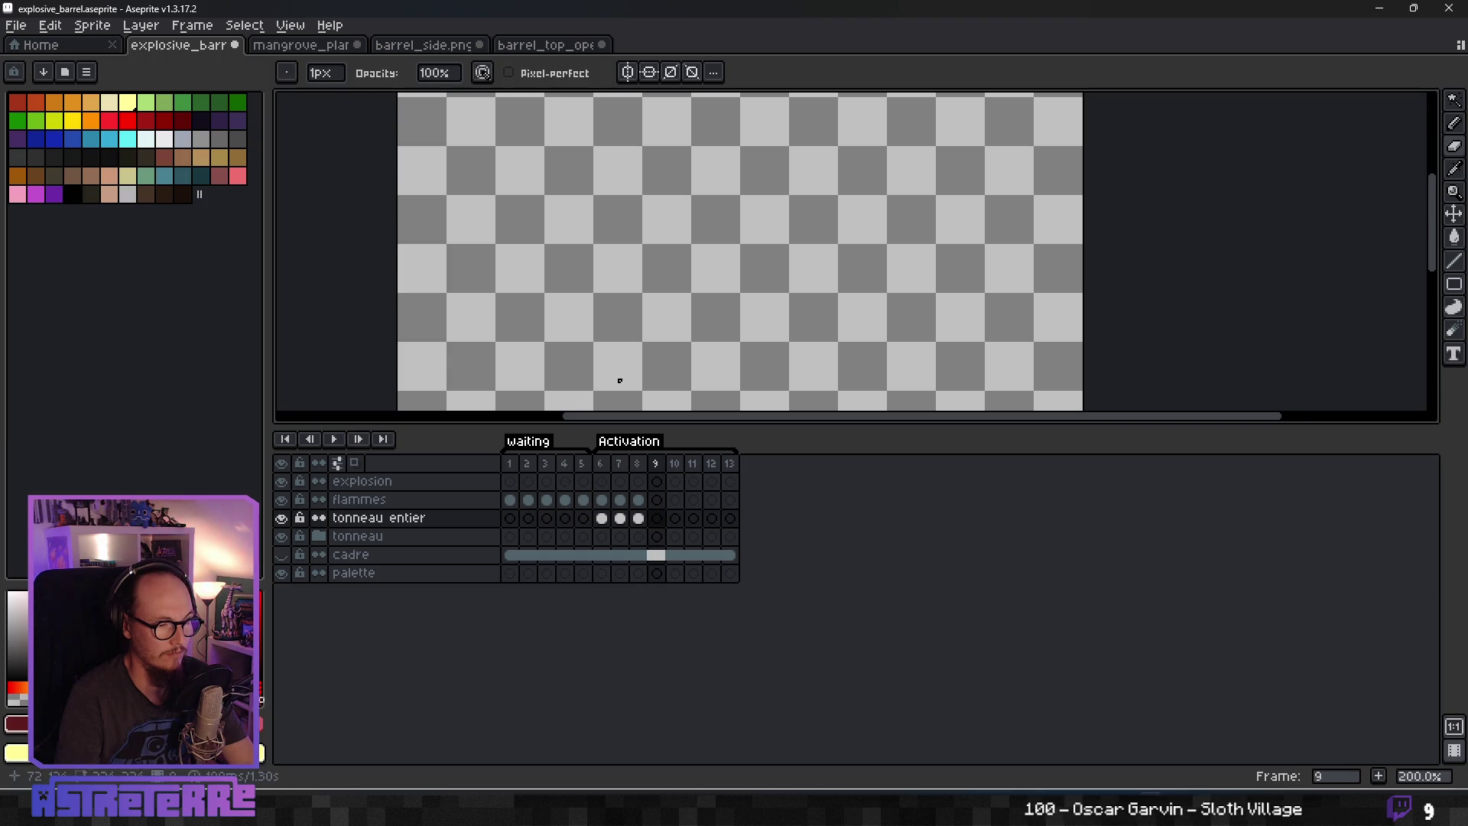
key(Return)
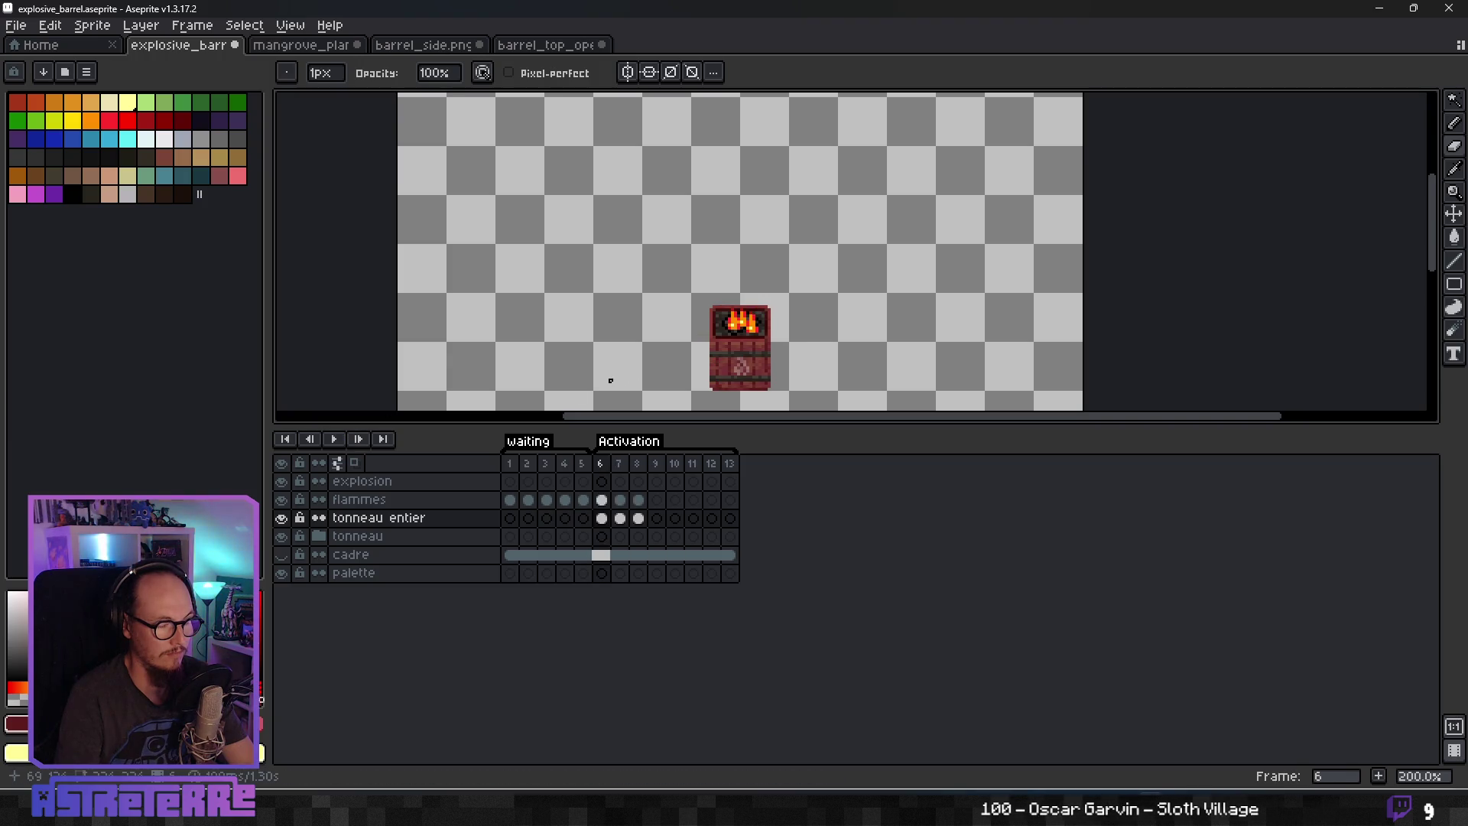
key(Left)
key(Right)
key(Right)
key(Right)
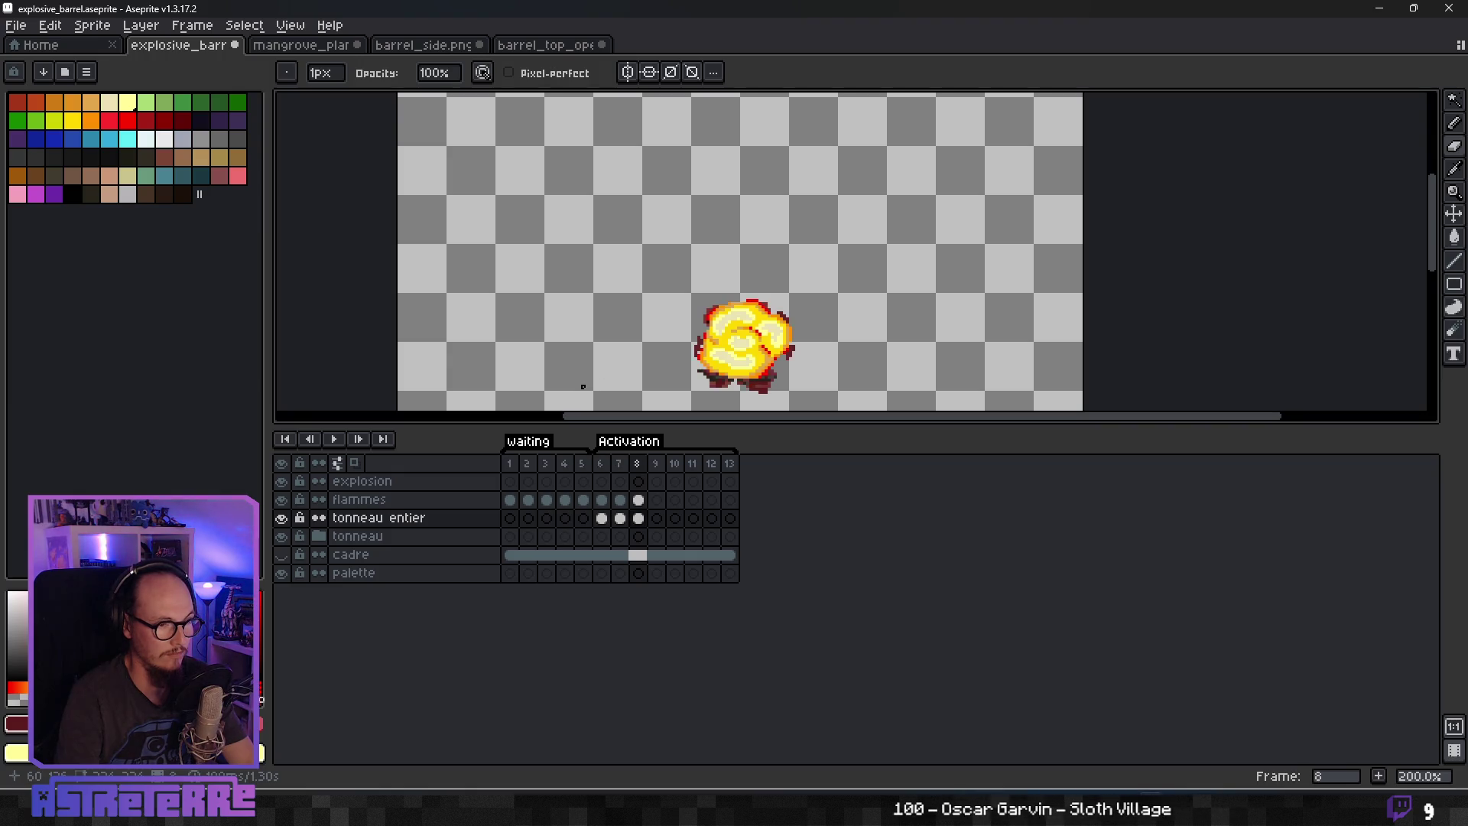
scroll(770, 230, down, 1)
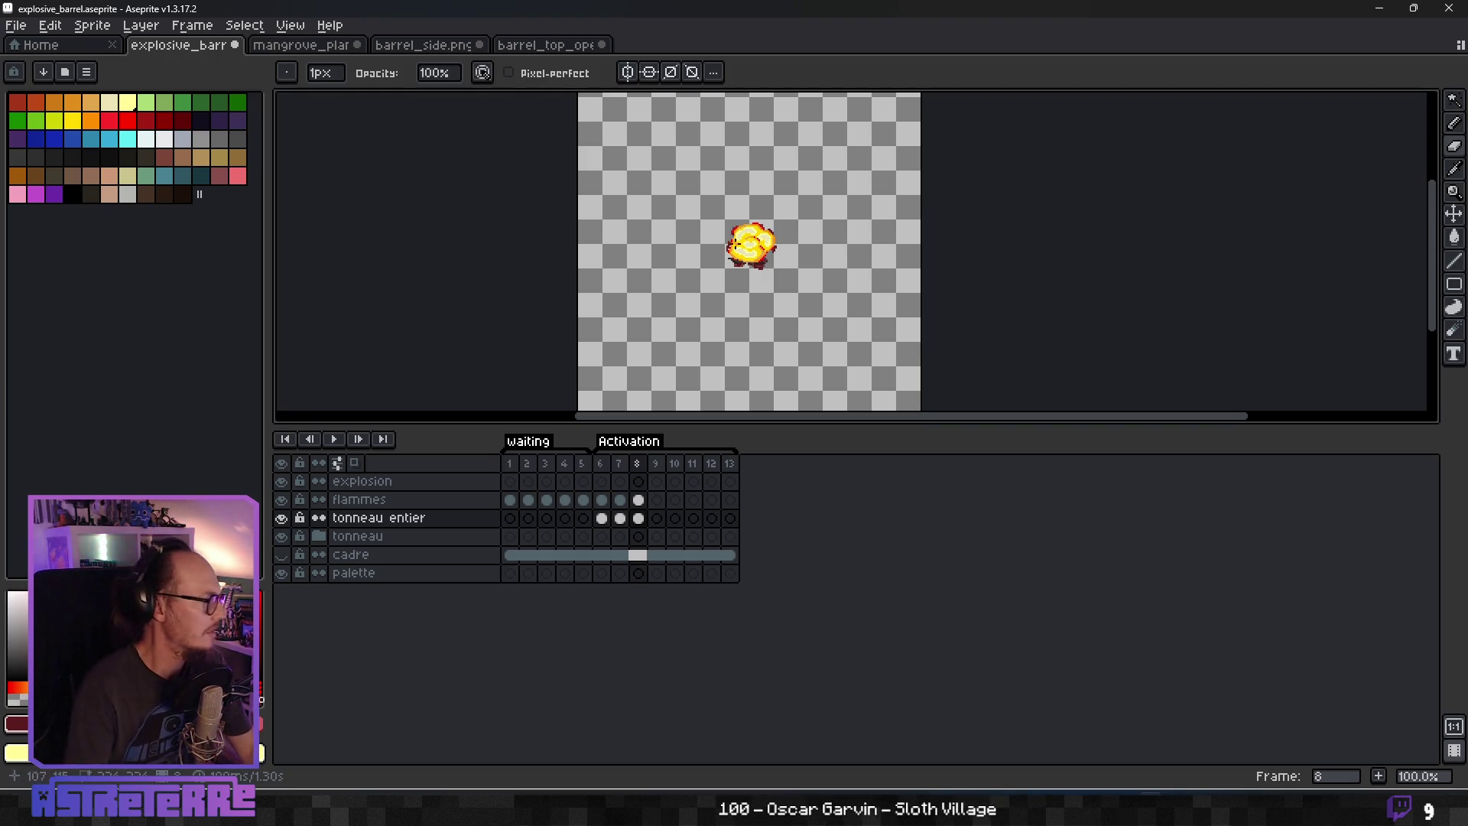
scroll(845, 272, up, 1)
scroll(844, 272, down, 1)
mouse_move(845, 273)
mouse_down()
mouse_move(742, 230)
mouse_move(819, 295)
mouse_move(796, 299)
mouse_up()
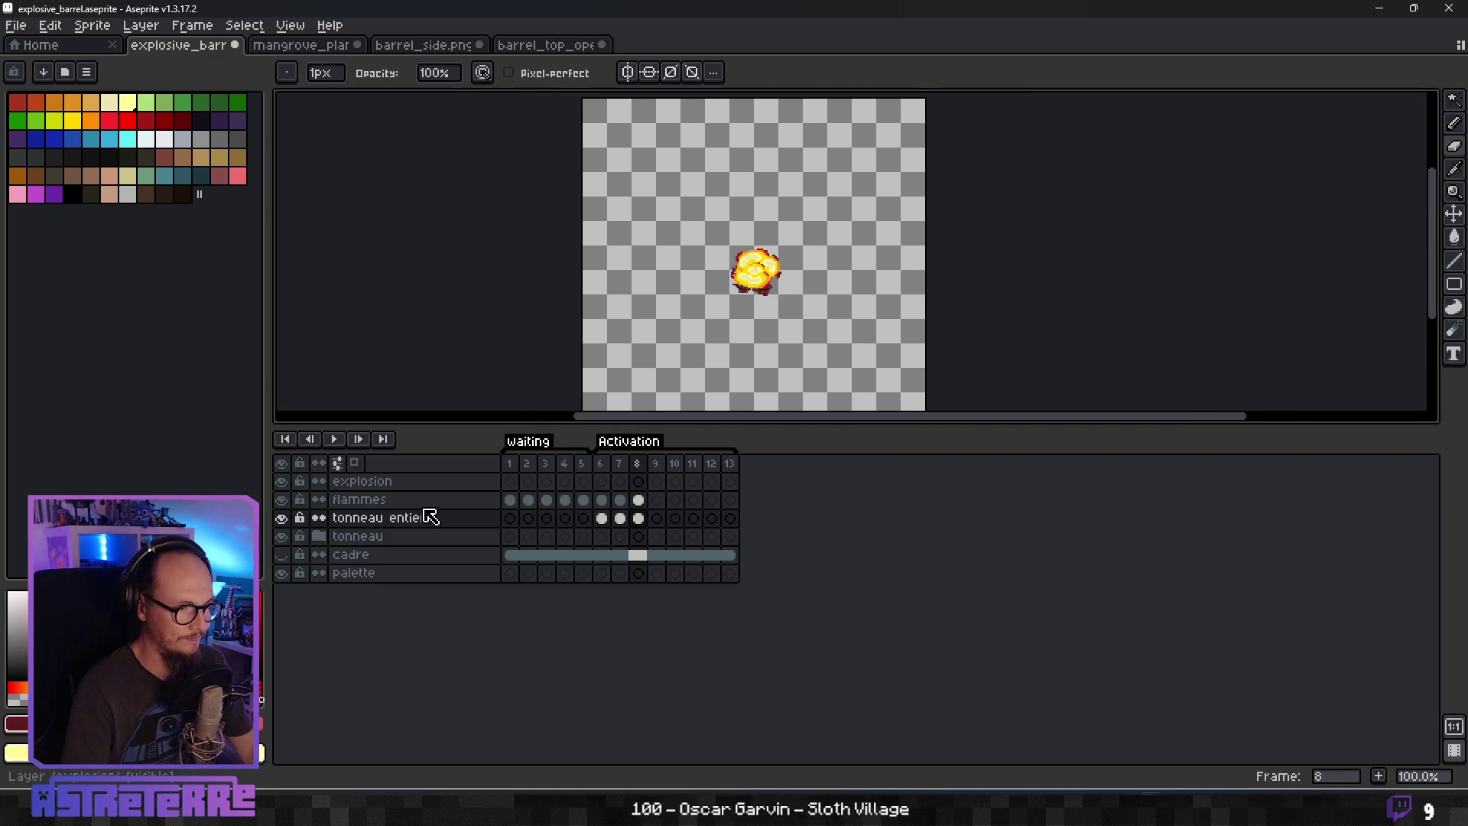
Lower the explosion layer's opacity to roughly 61% in Layer Properties.
click(382, 481)
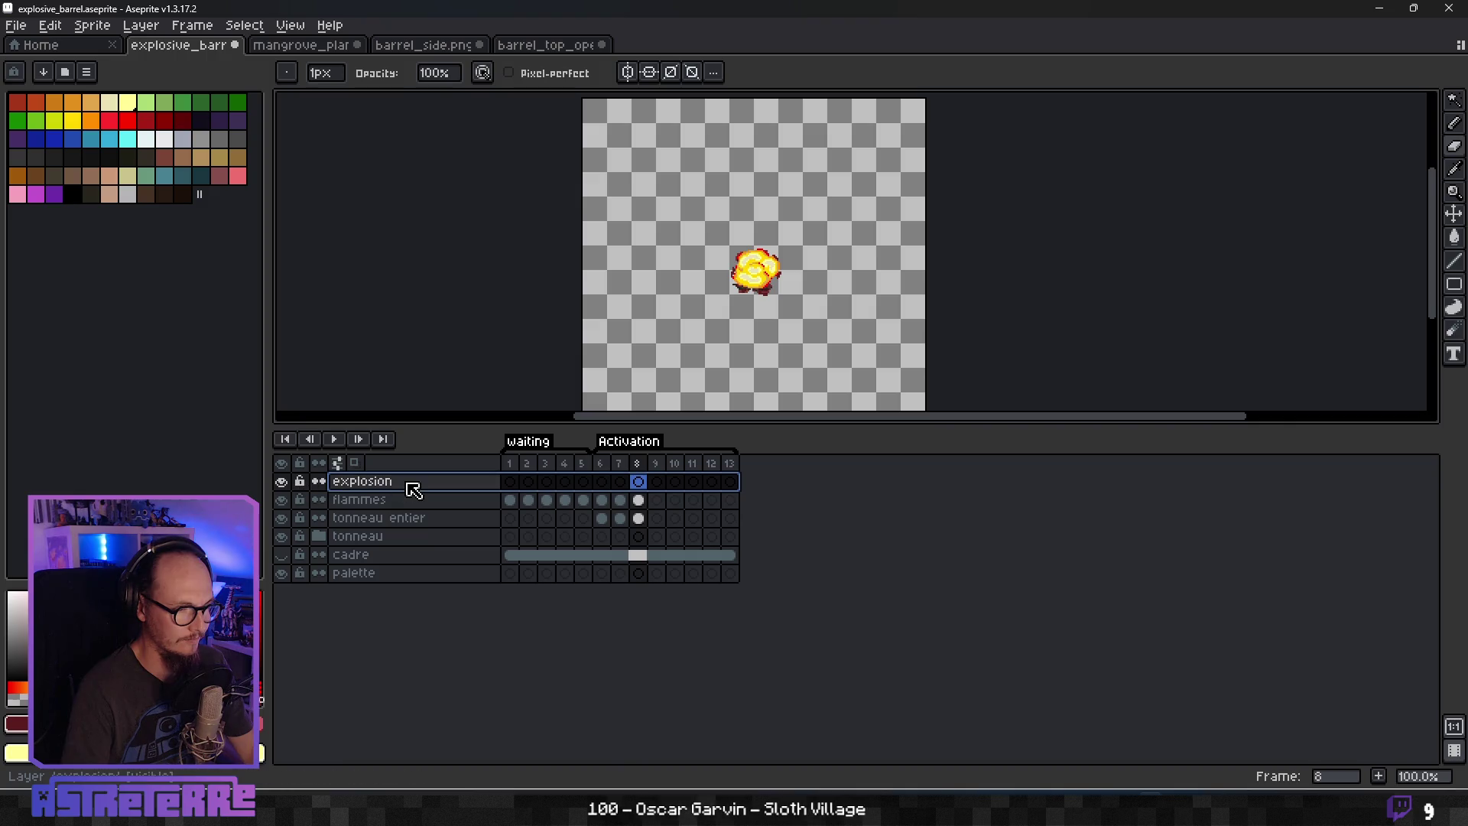
double_click(413, 489)
click(796, 445)
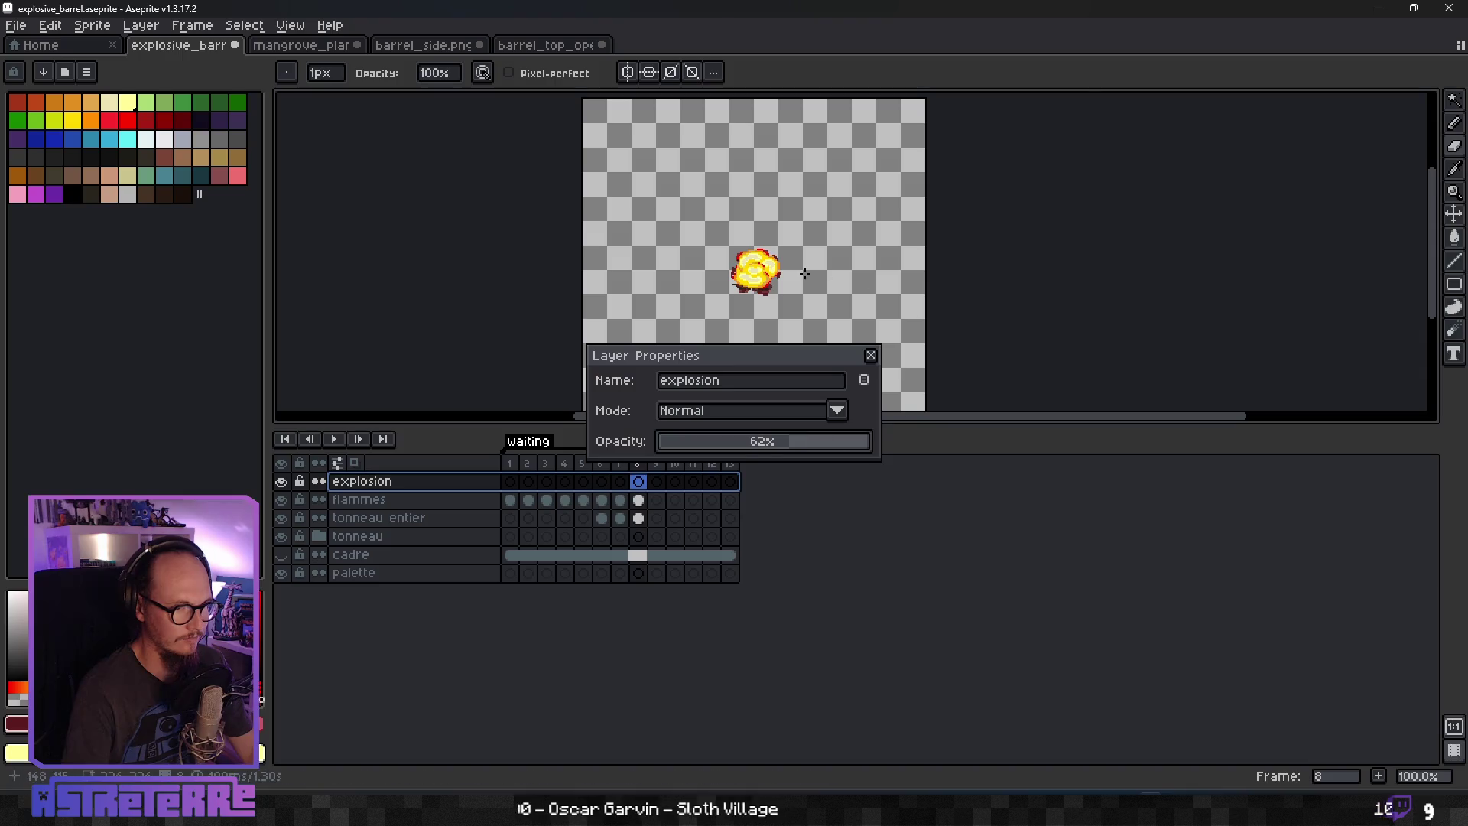
scroll(776, 317, up, 2)
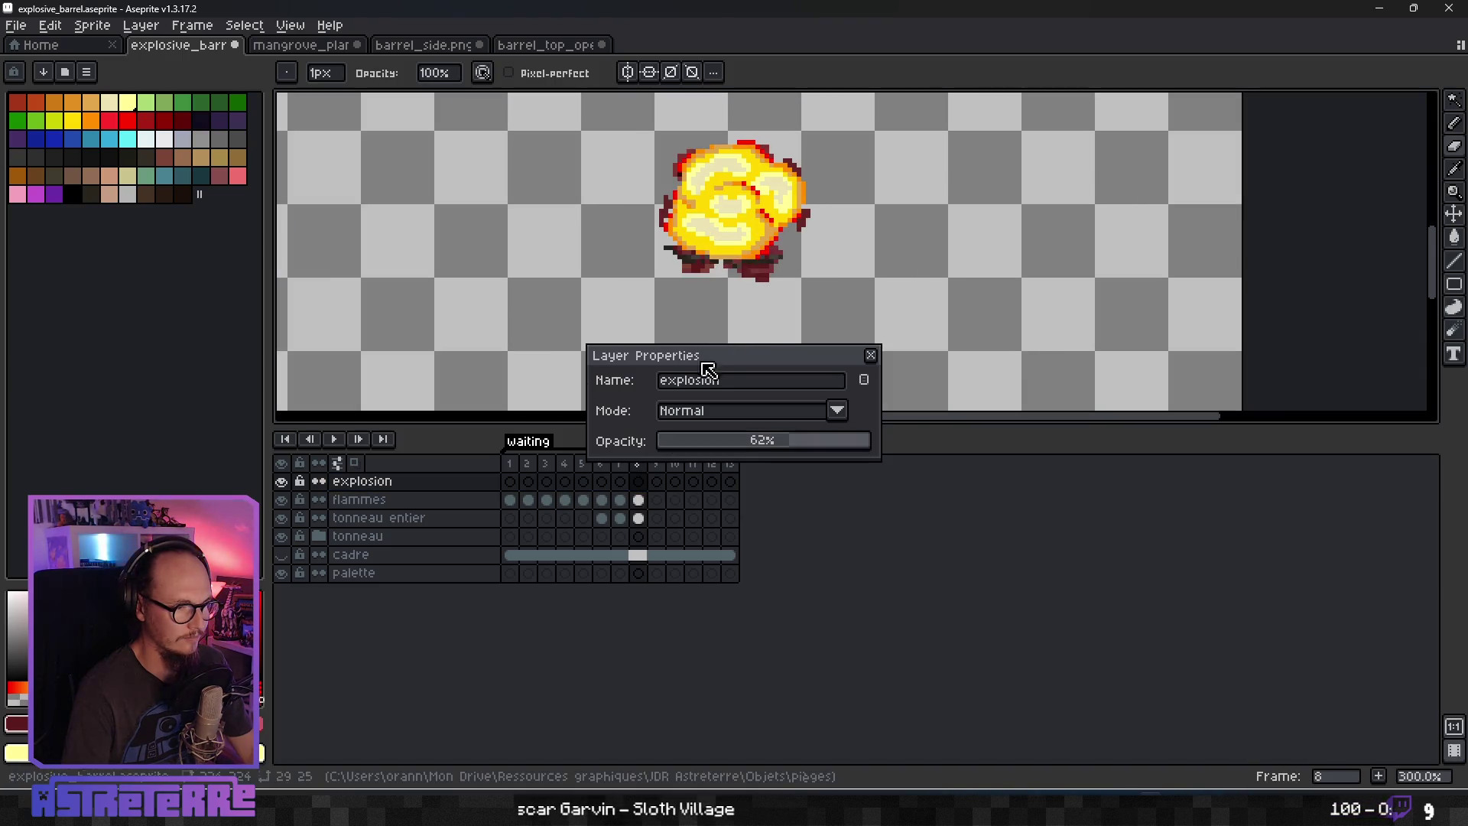
click(639, 499)
click(871, 356)
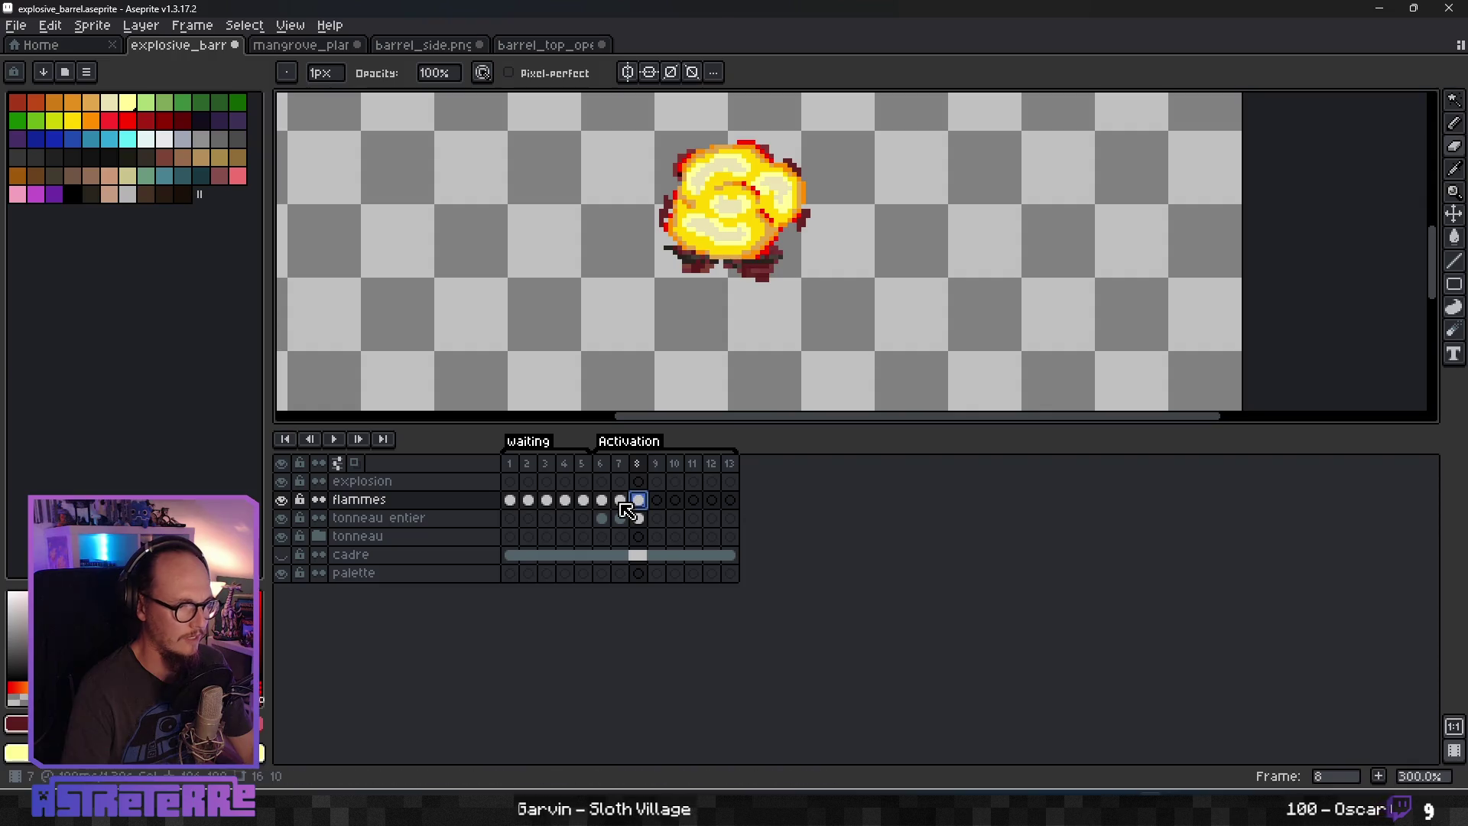
Compare the frame-8 explosion with frames 7 and 9 and with the flammes layer.
double_click(428, 481)
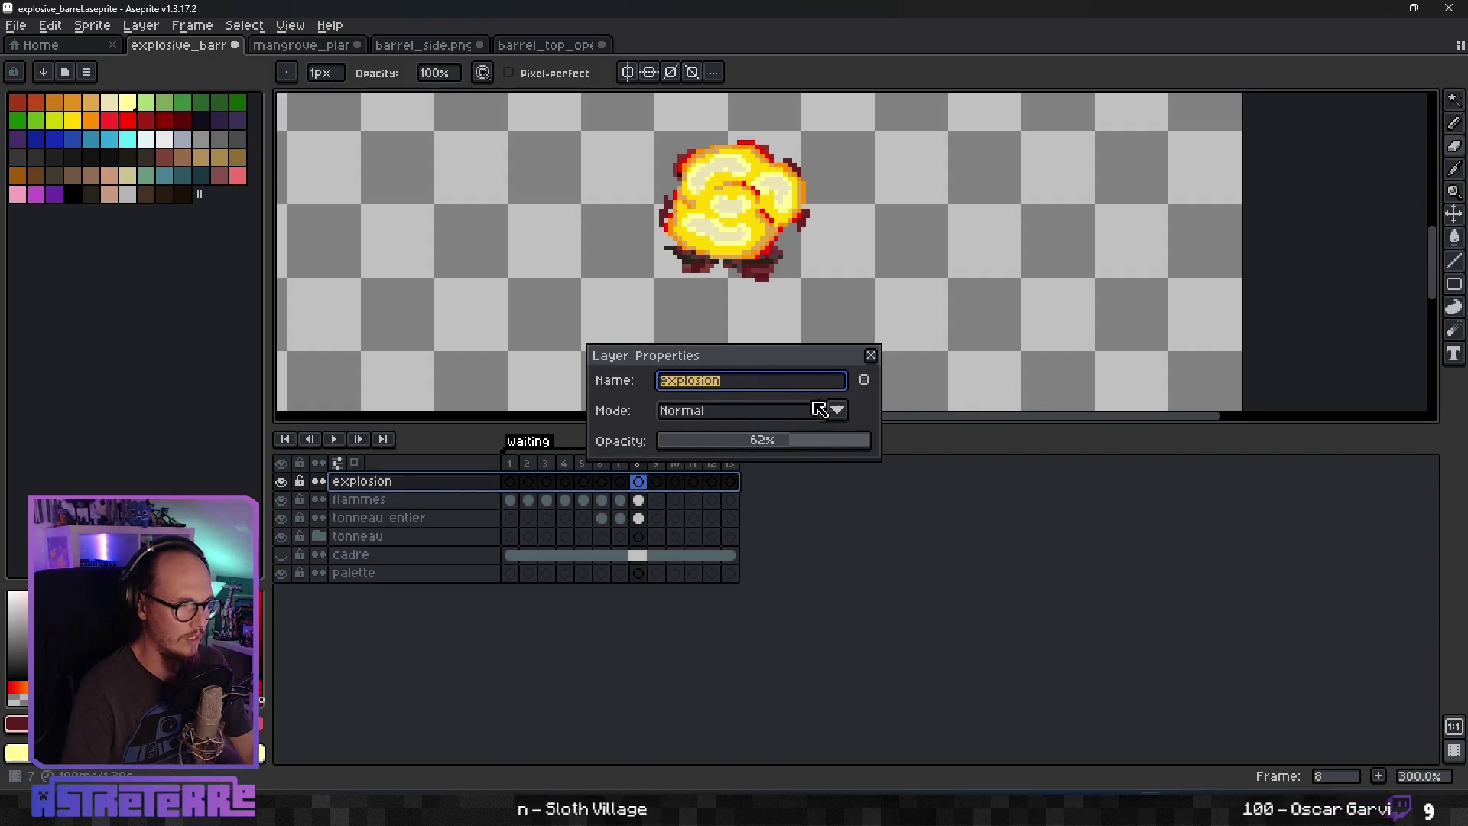
click(870, 355)
click(637, 501)
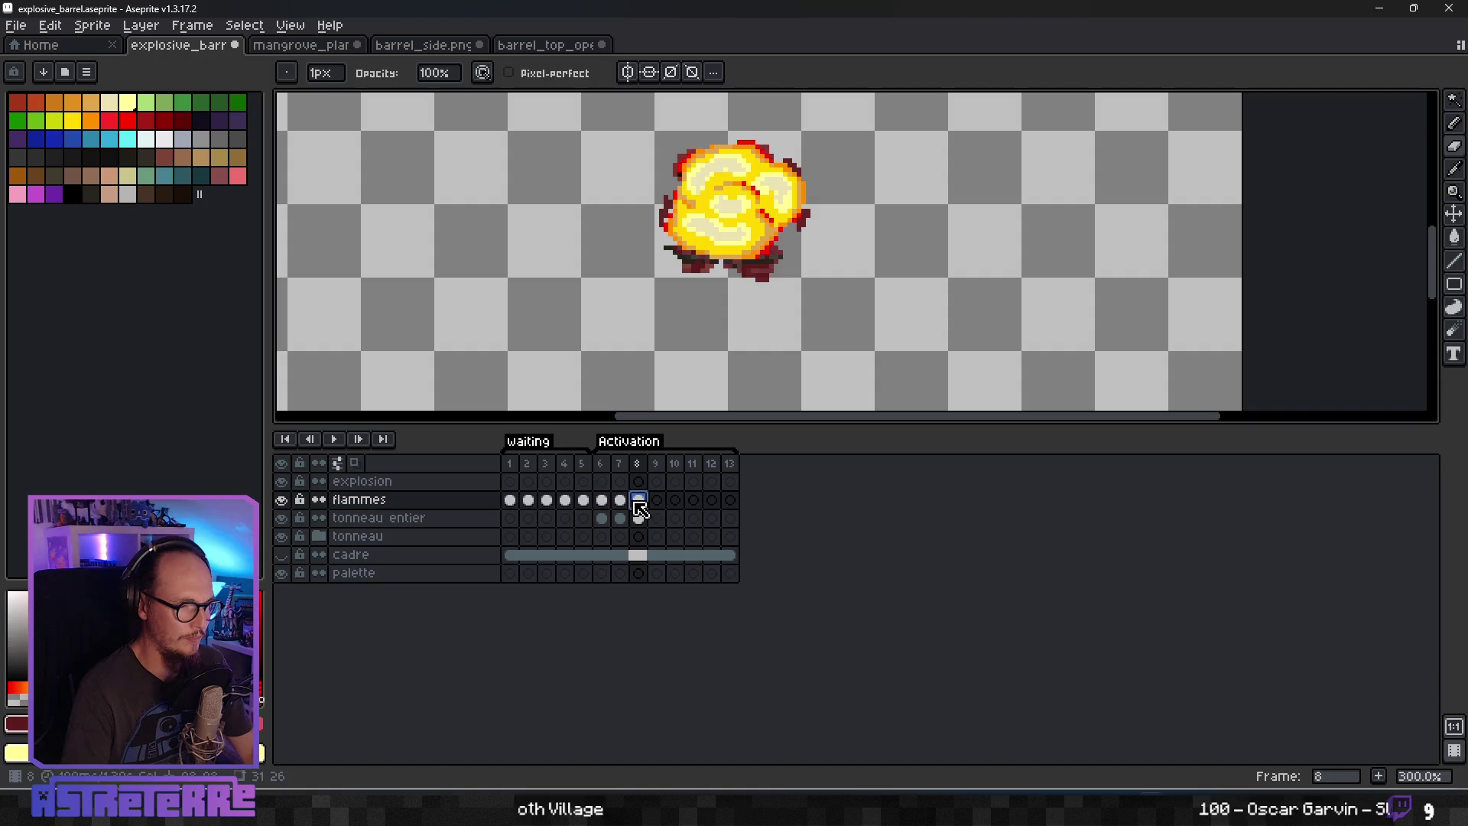
click(654, 507)
click(642, 507)
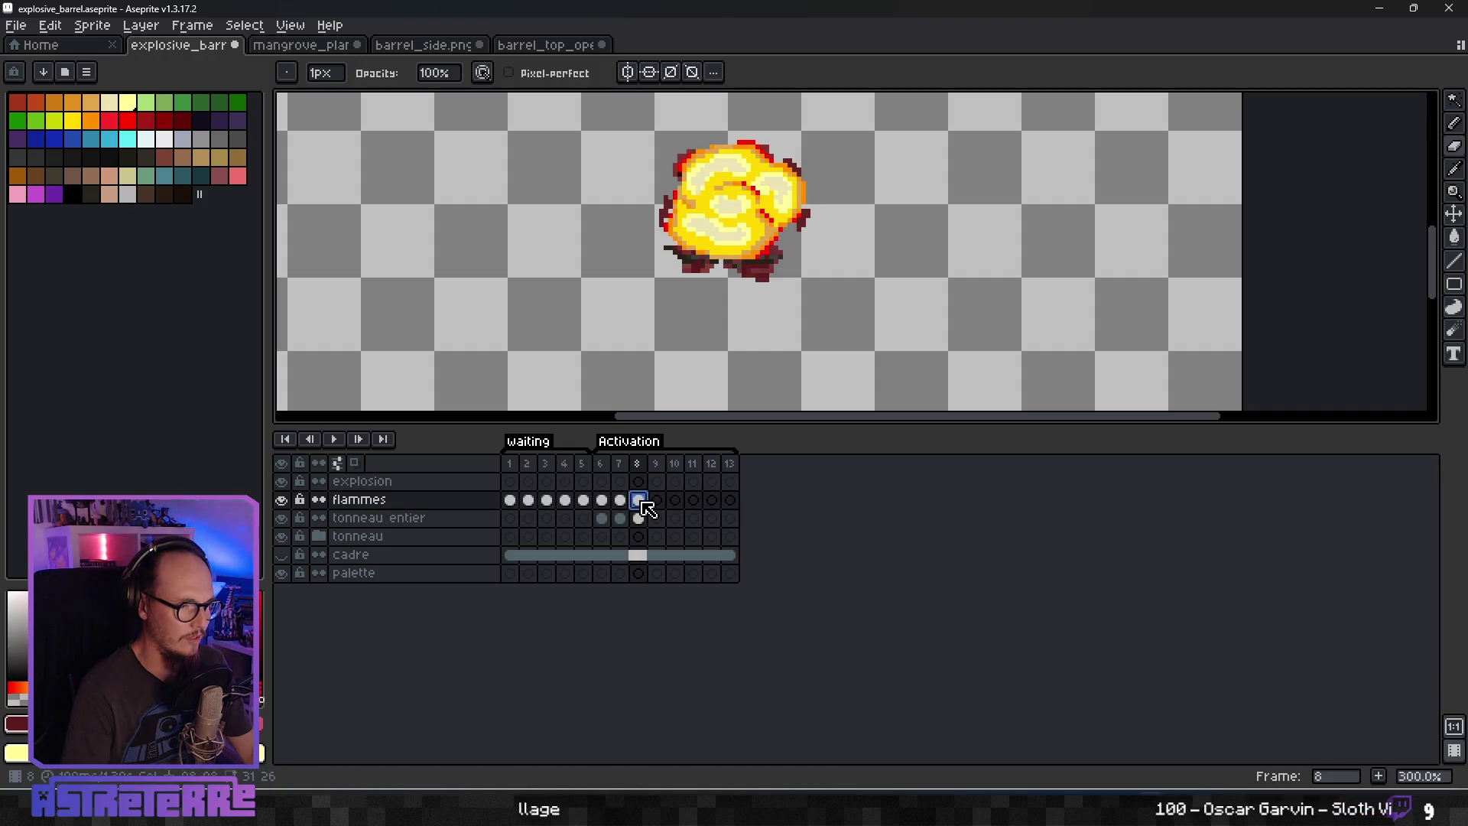
key(Up)
key(Down)
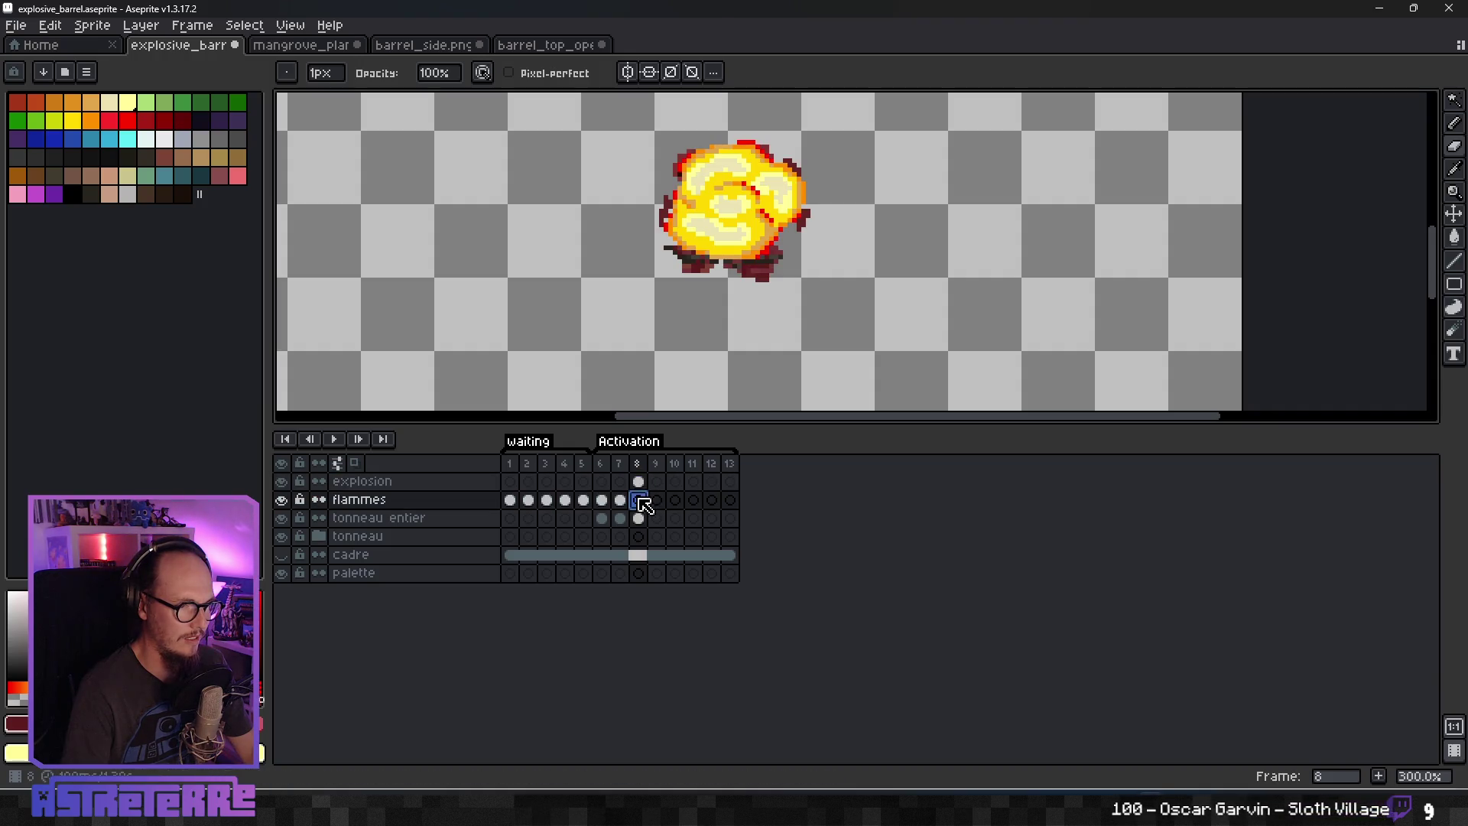
key(Left)
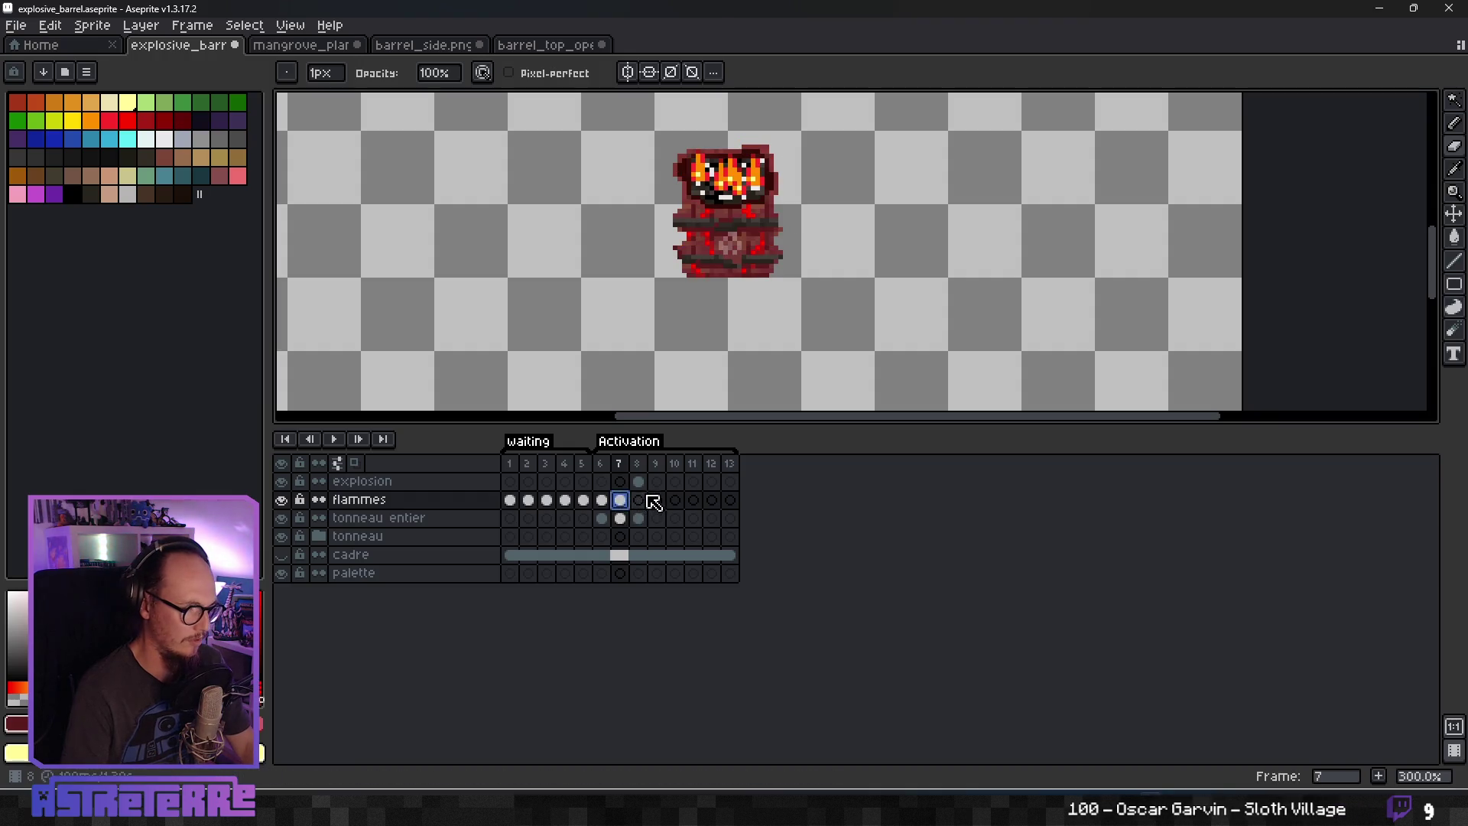
key(Right)
click(659, 501)
click(642, 501)
Raise the explosion layer's opacity to about 71%.
click(365, 484)
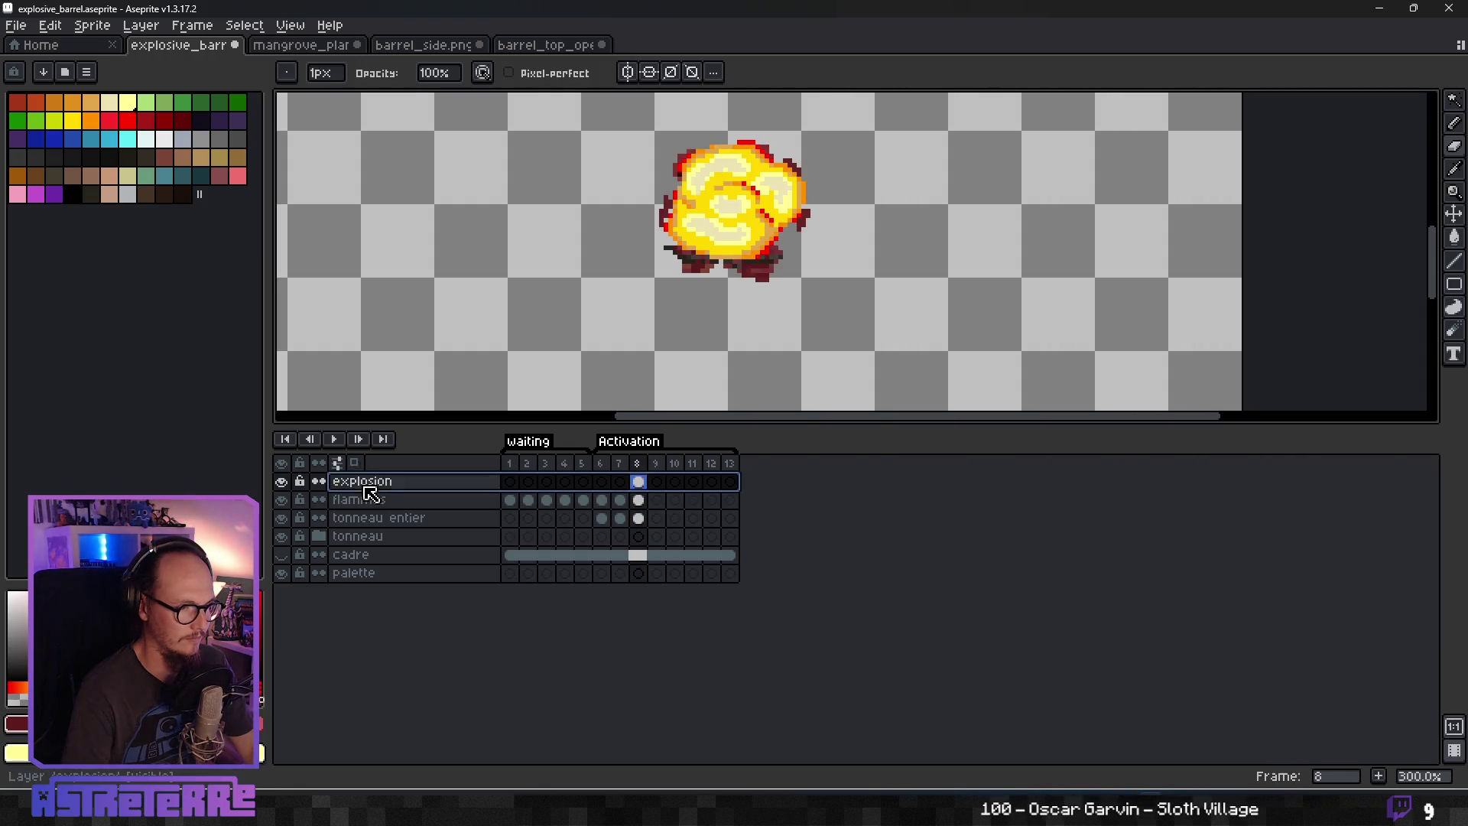
double_click(366, 488)
drag(786, 441, 851, 449)
scroll(776, 304, down, 2)
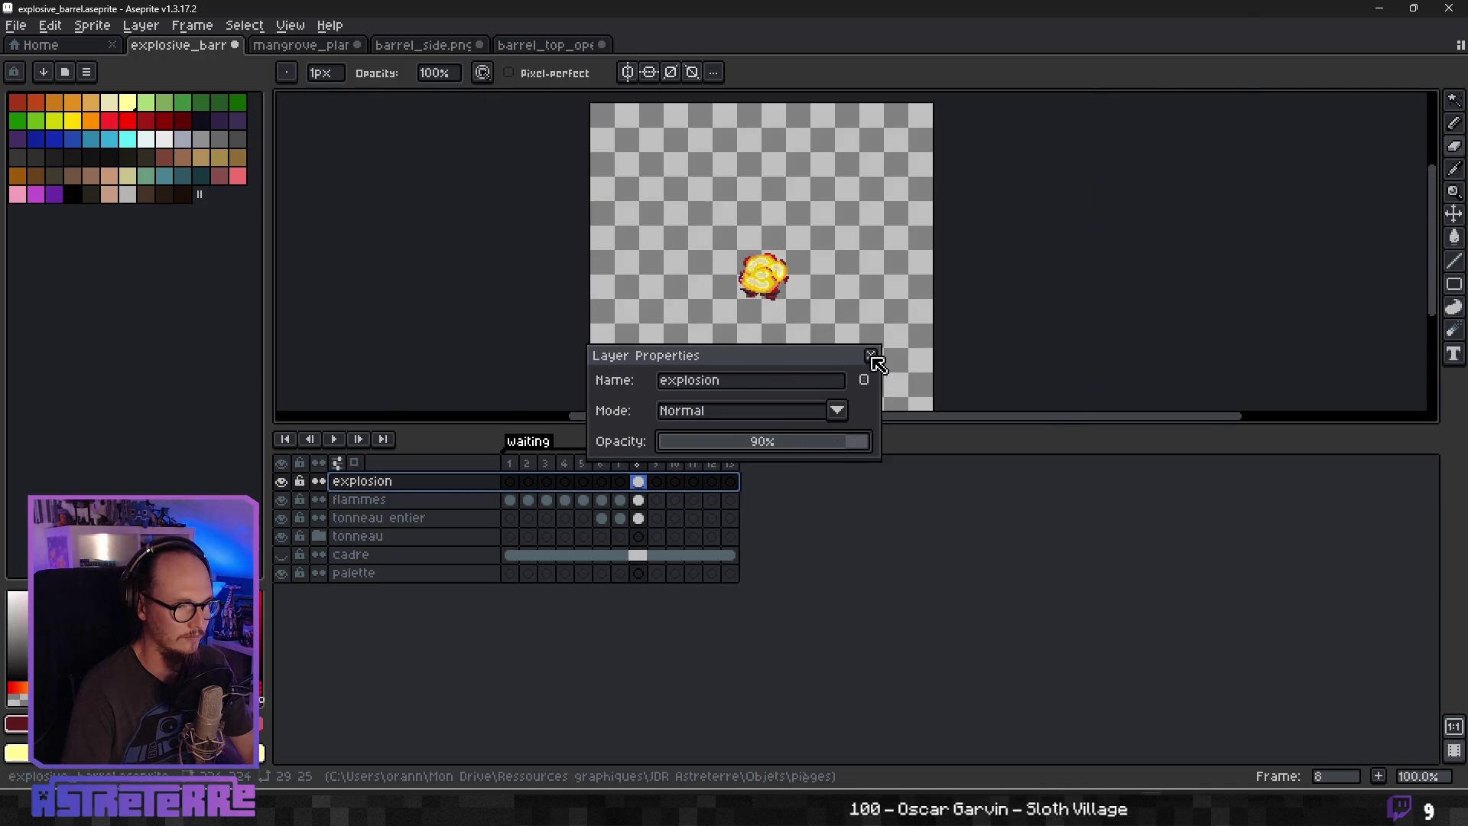
click(870, 355)
Settle the explosion layer's opacity at about 90% and confirm.
scroll(808, 324, down, 1)
scroll(807, 325, up, 2)
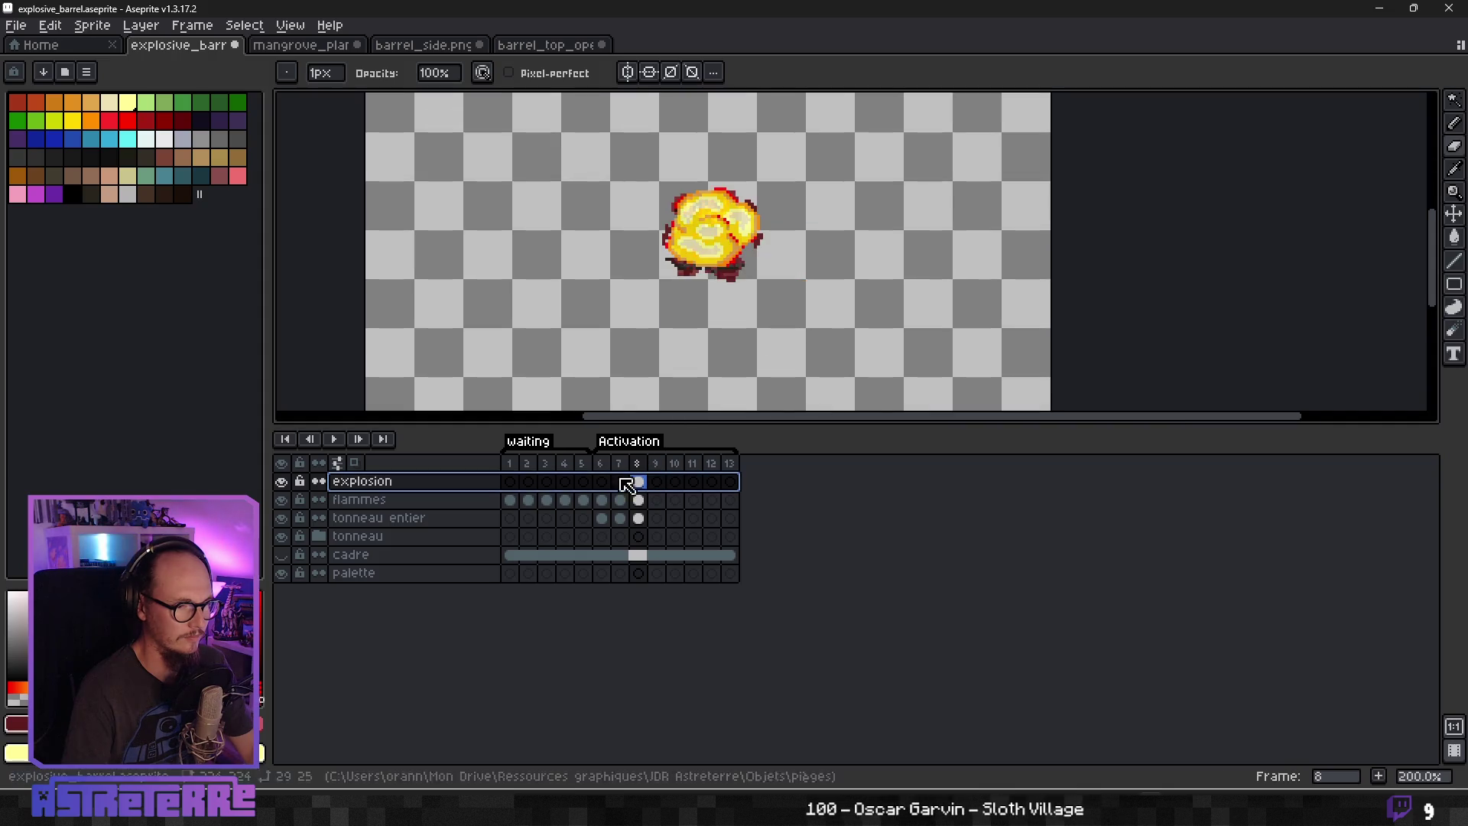
double_click(413, 488)
click(842, 446)
key(Return)
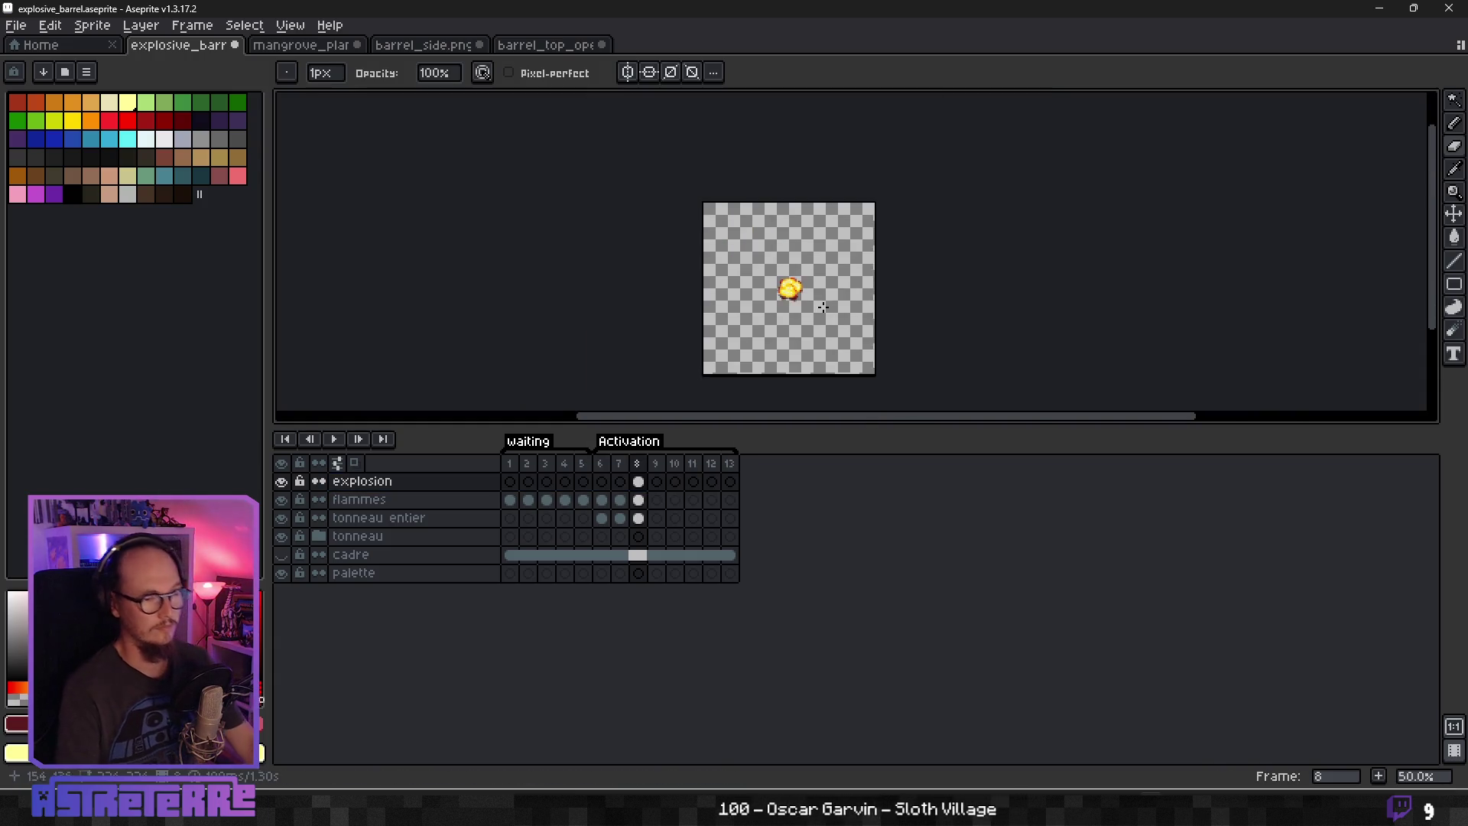
scroll(812, 317, down, 2)
scroll(812, 291, up, 1)
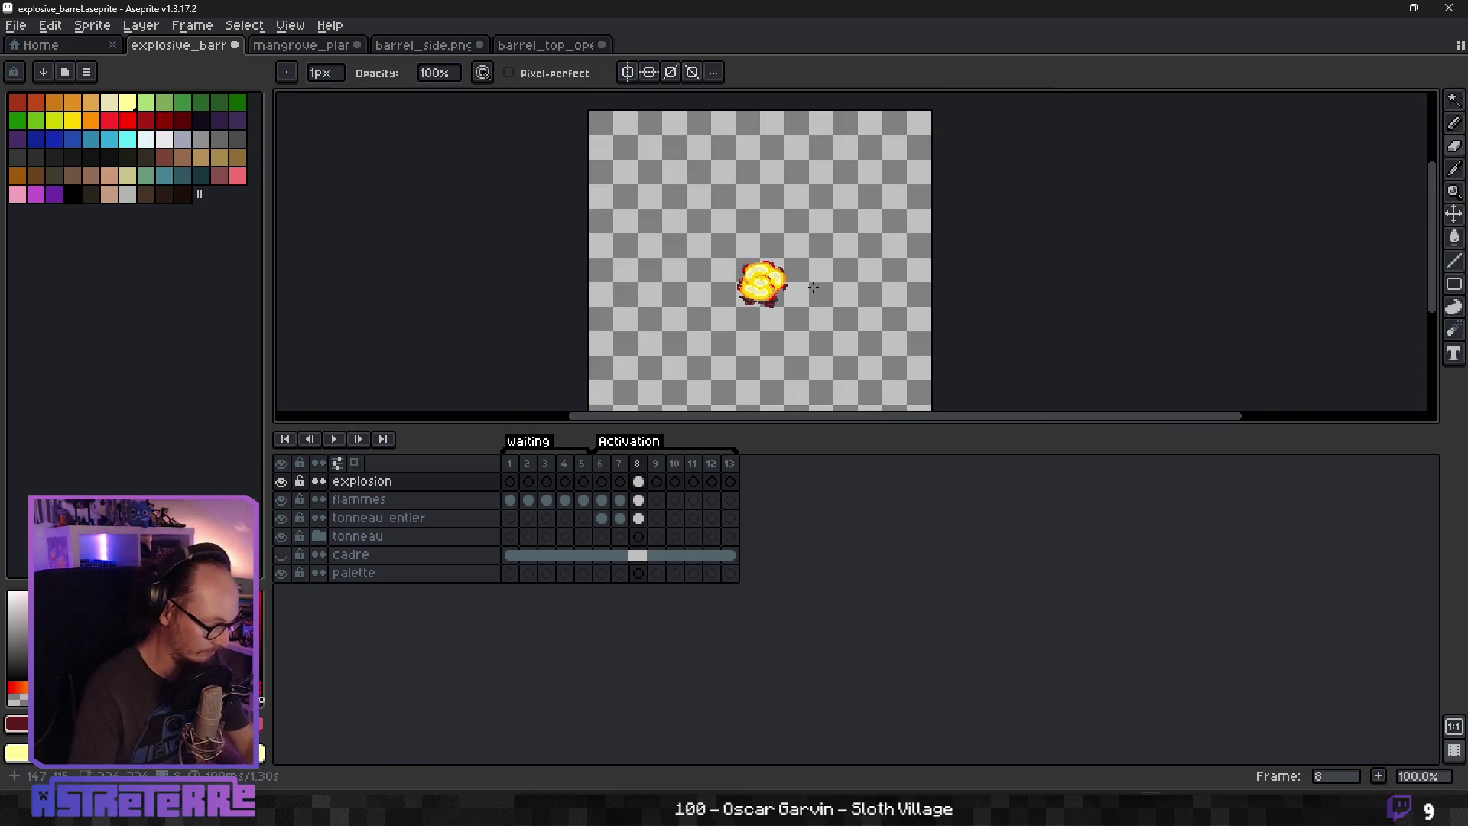
Sample the explosion's yellow from frame 8 as the pencil colour.
click(658, 483)
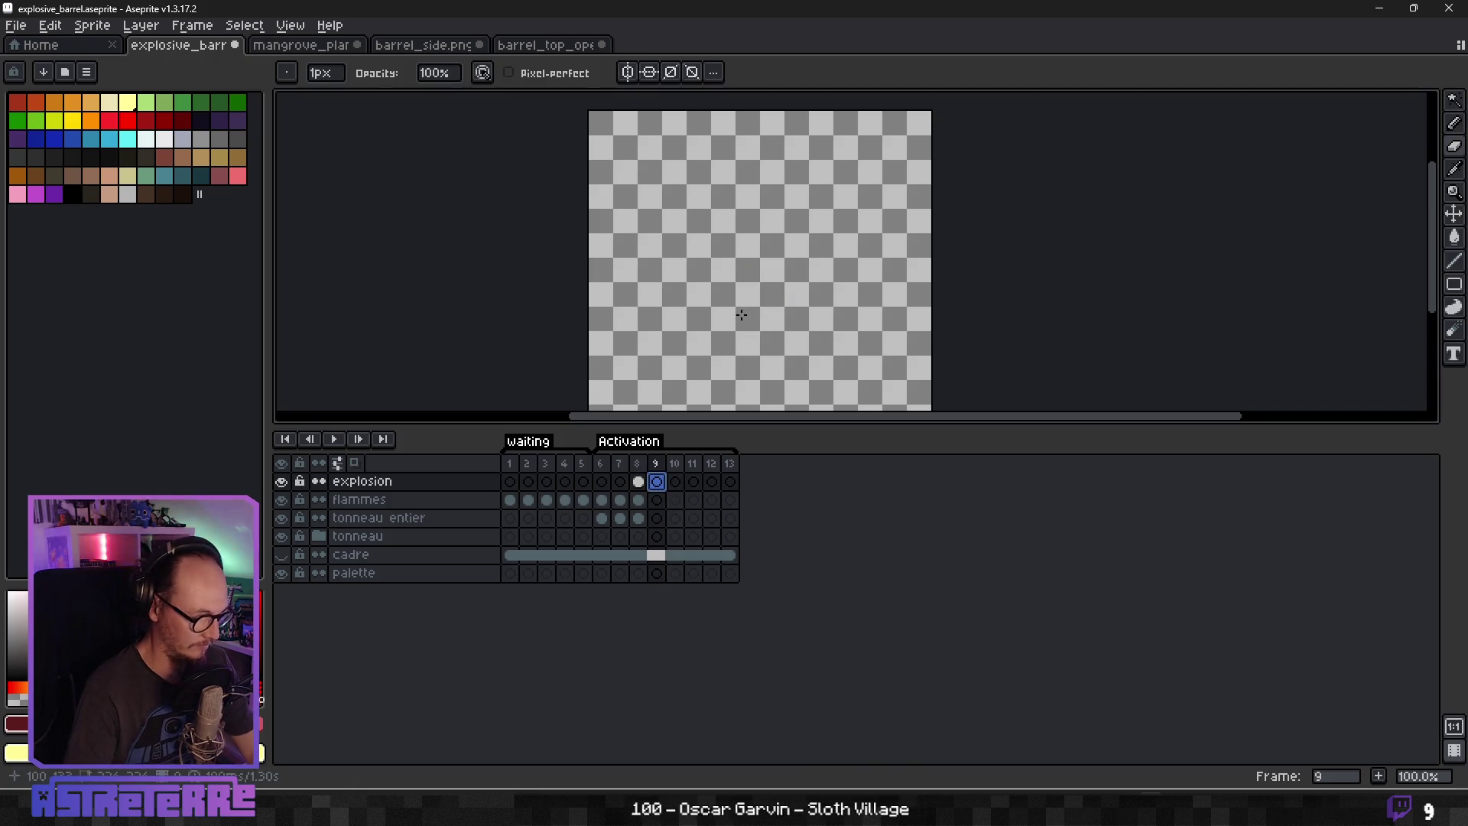
key(b)
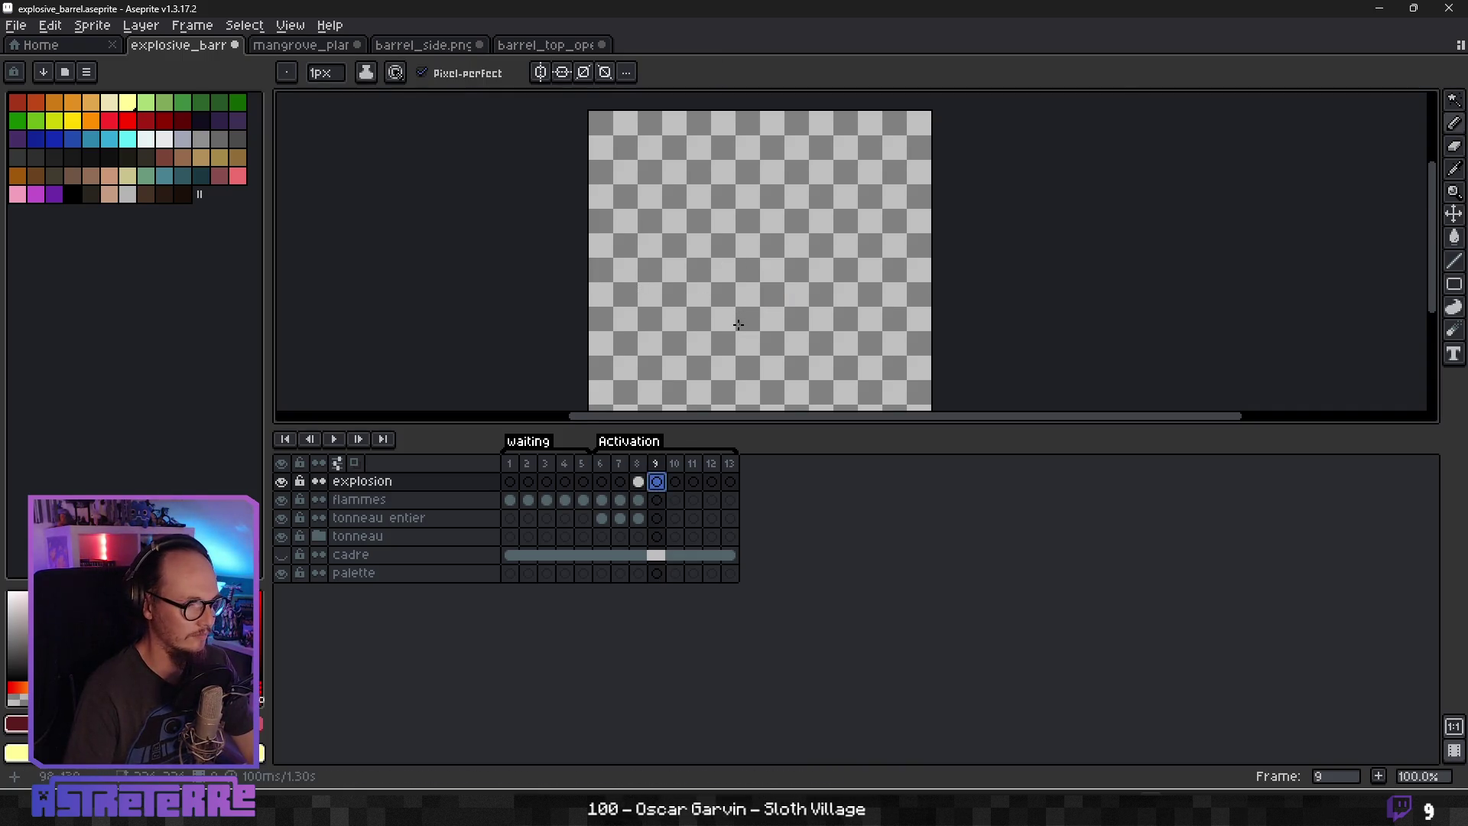
scroll(738, 325, up, 1)
click(638, 482)
key(i)
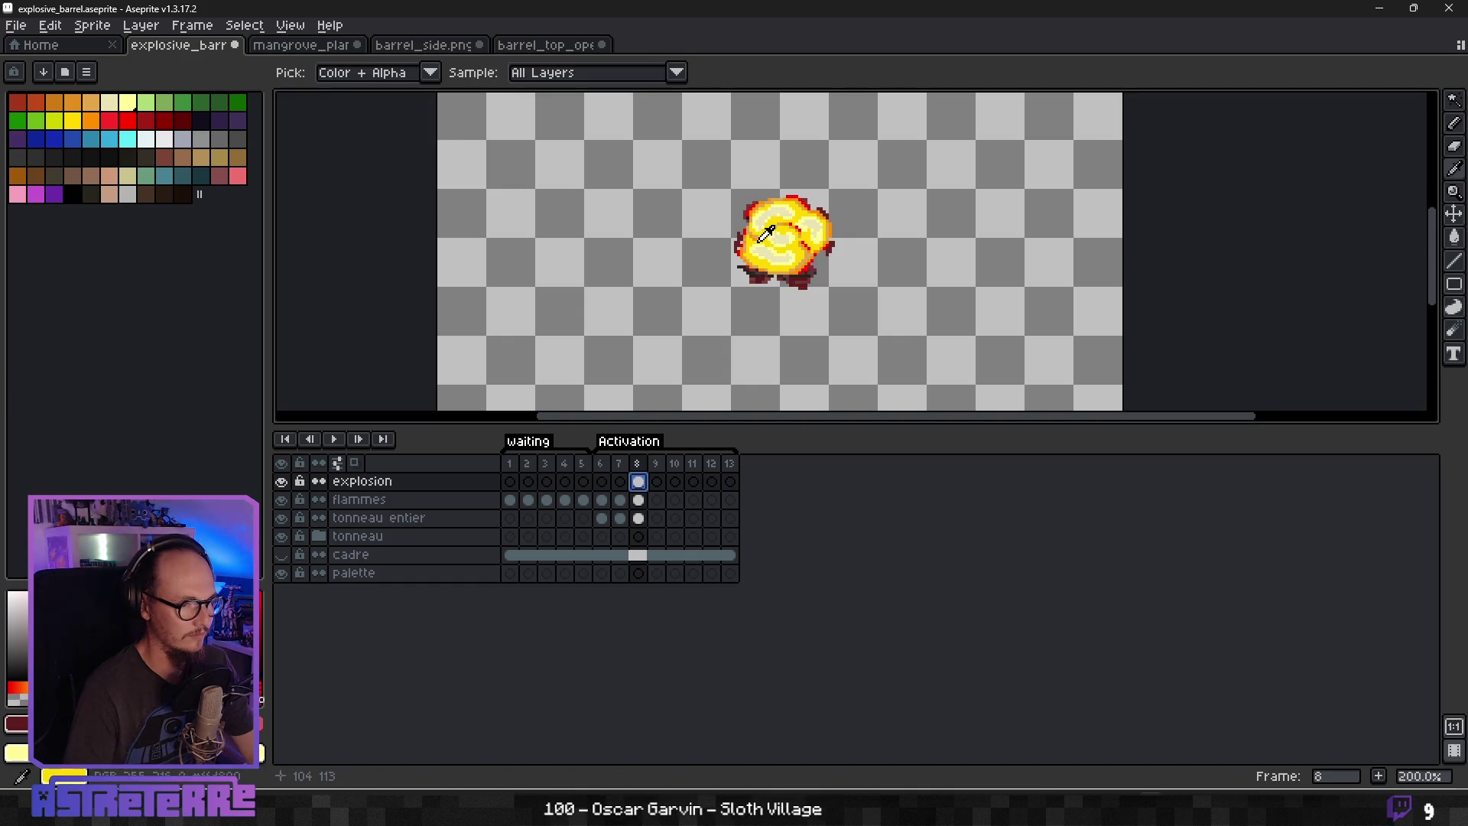
click(767, 237)
key(b)
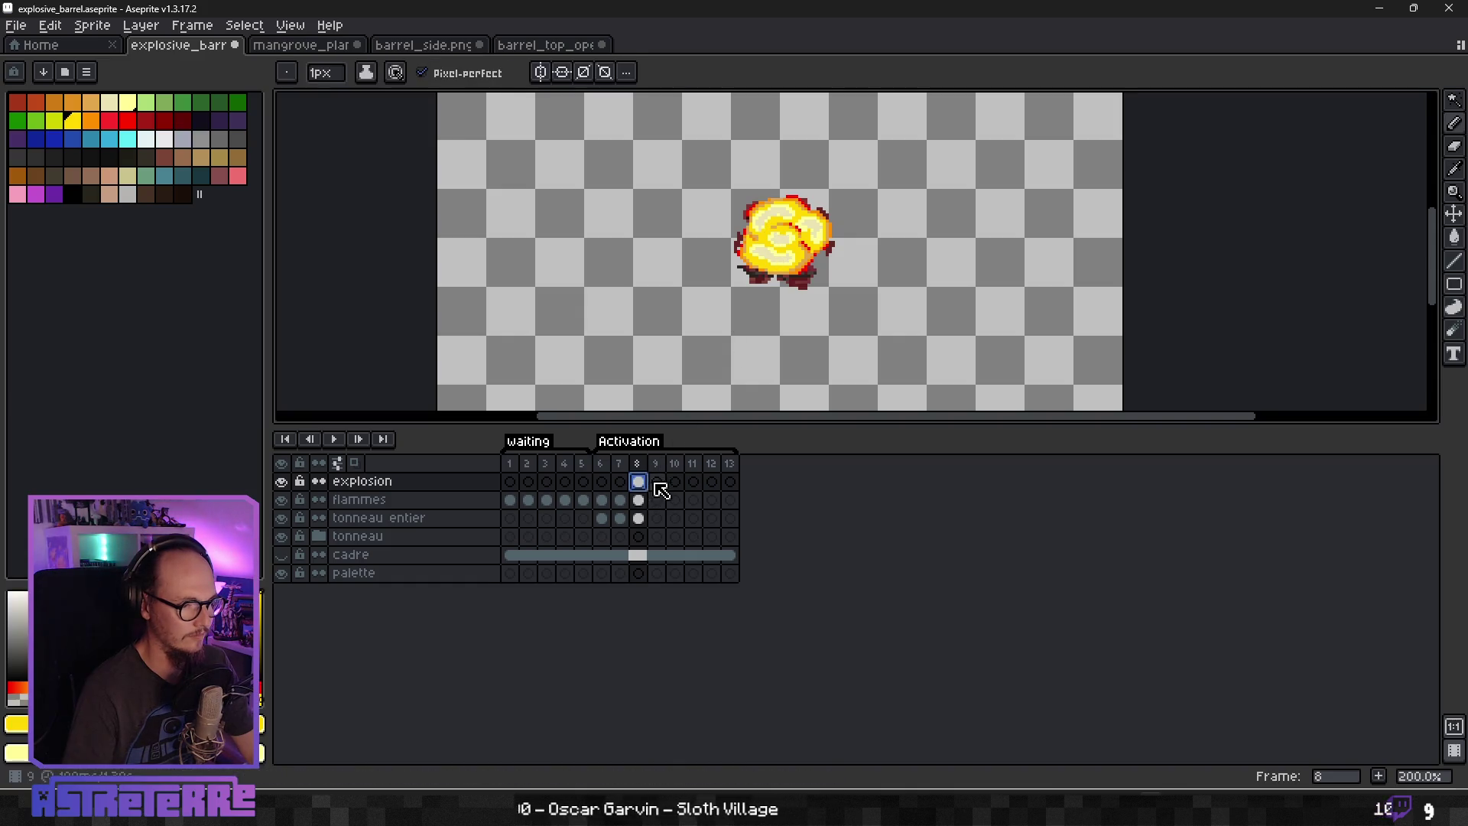
click(656, 482)
Inspect the barrel layer's frames 8 and 9, recentre the sprite, then show the explosion's frame 8.
click(640, 518)
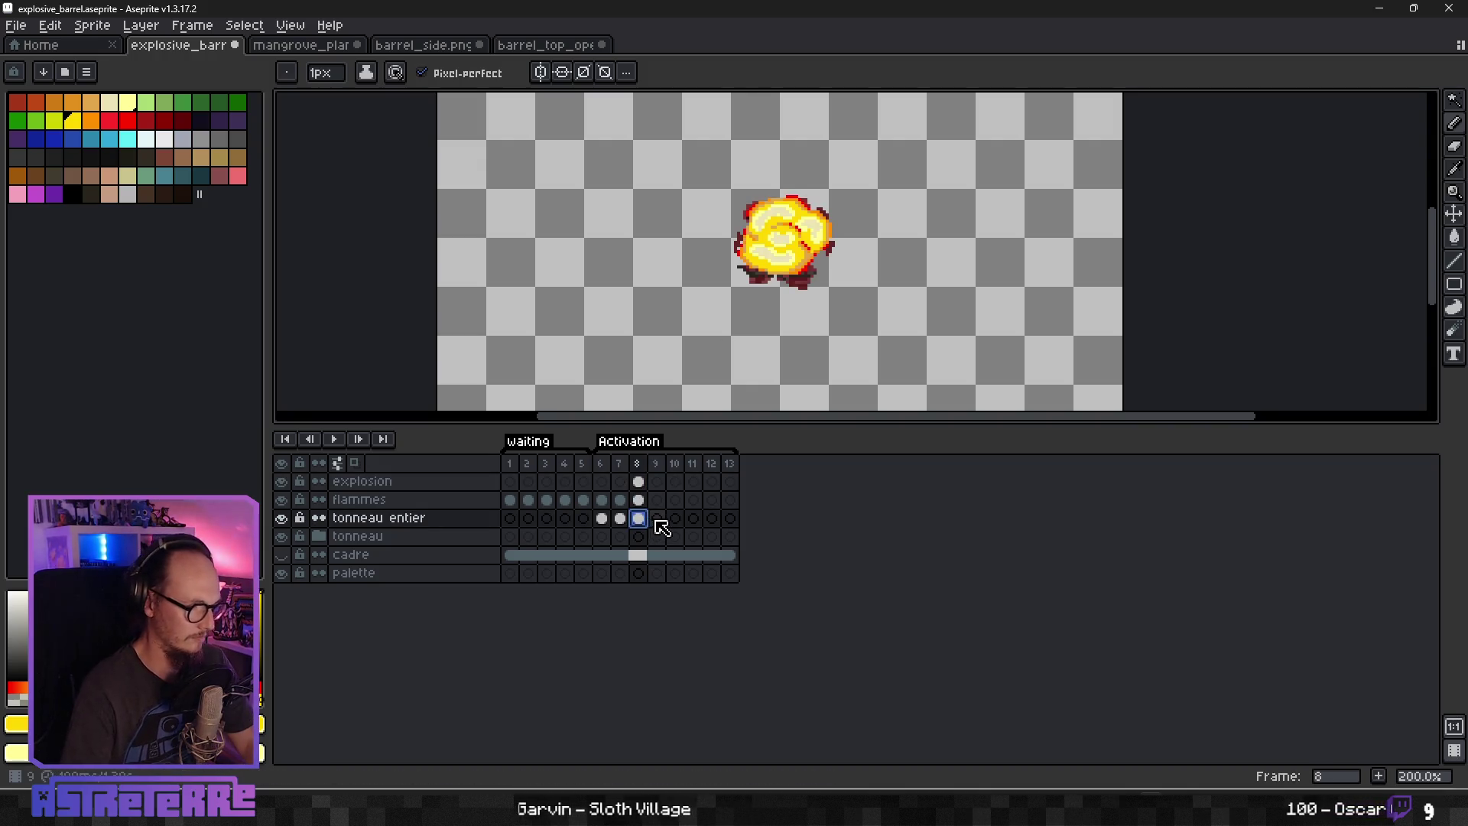
click(656, 518)
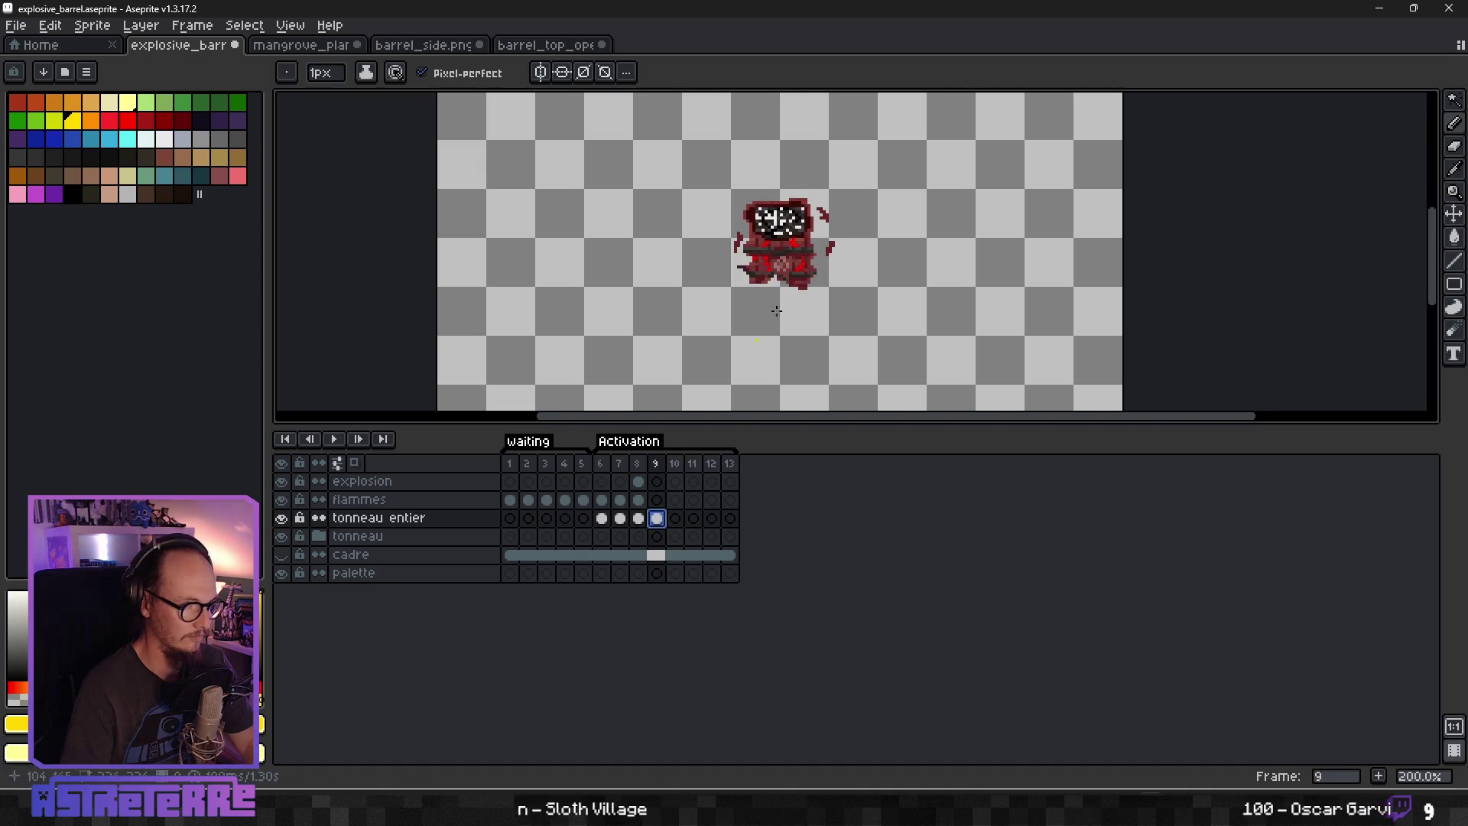
scroll(784, 237, down, 2)
scroll(806, 231, up, 1)
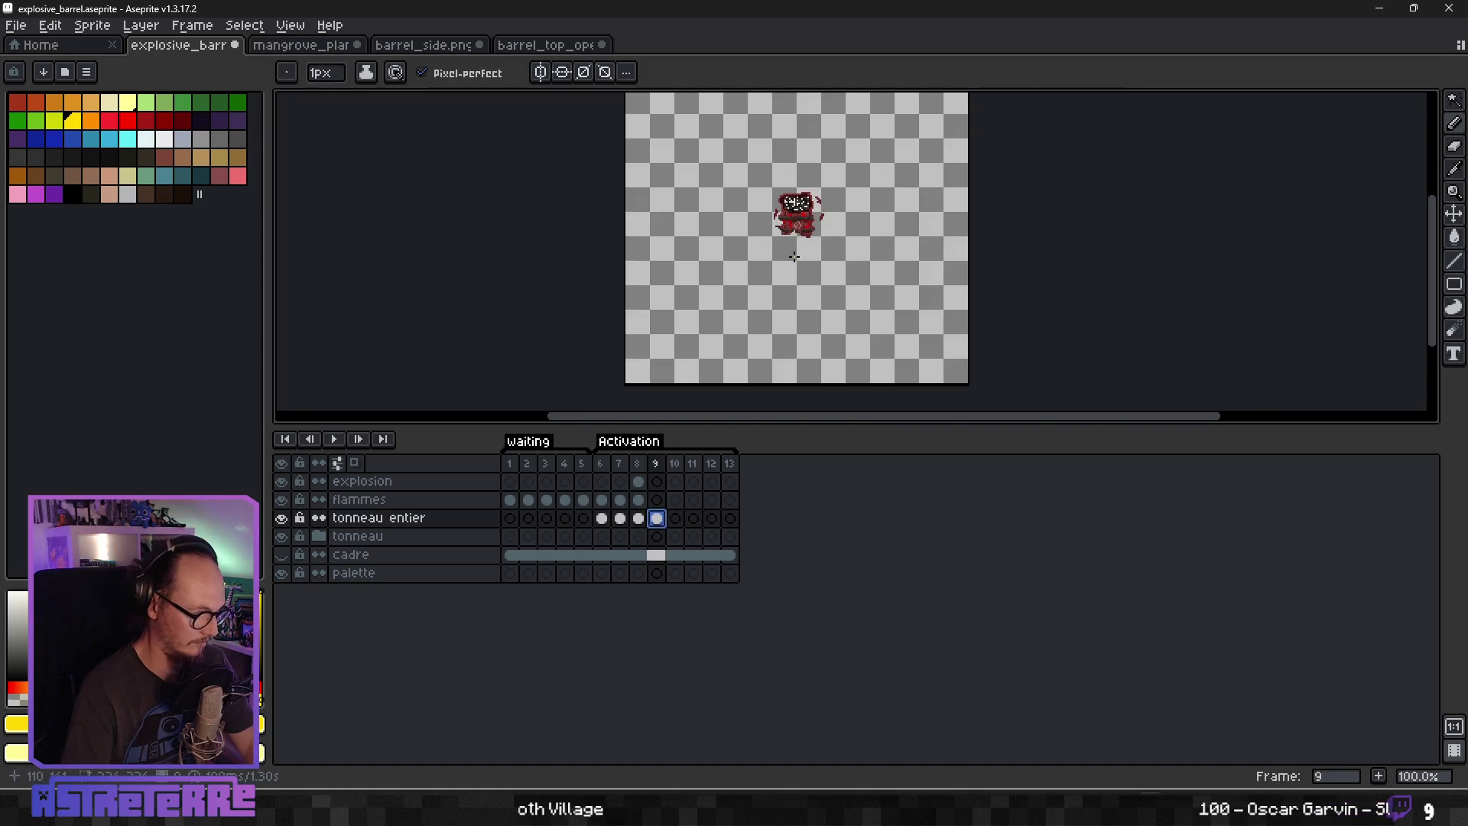
scroll(793, 256, up, 1)
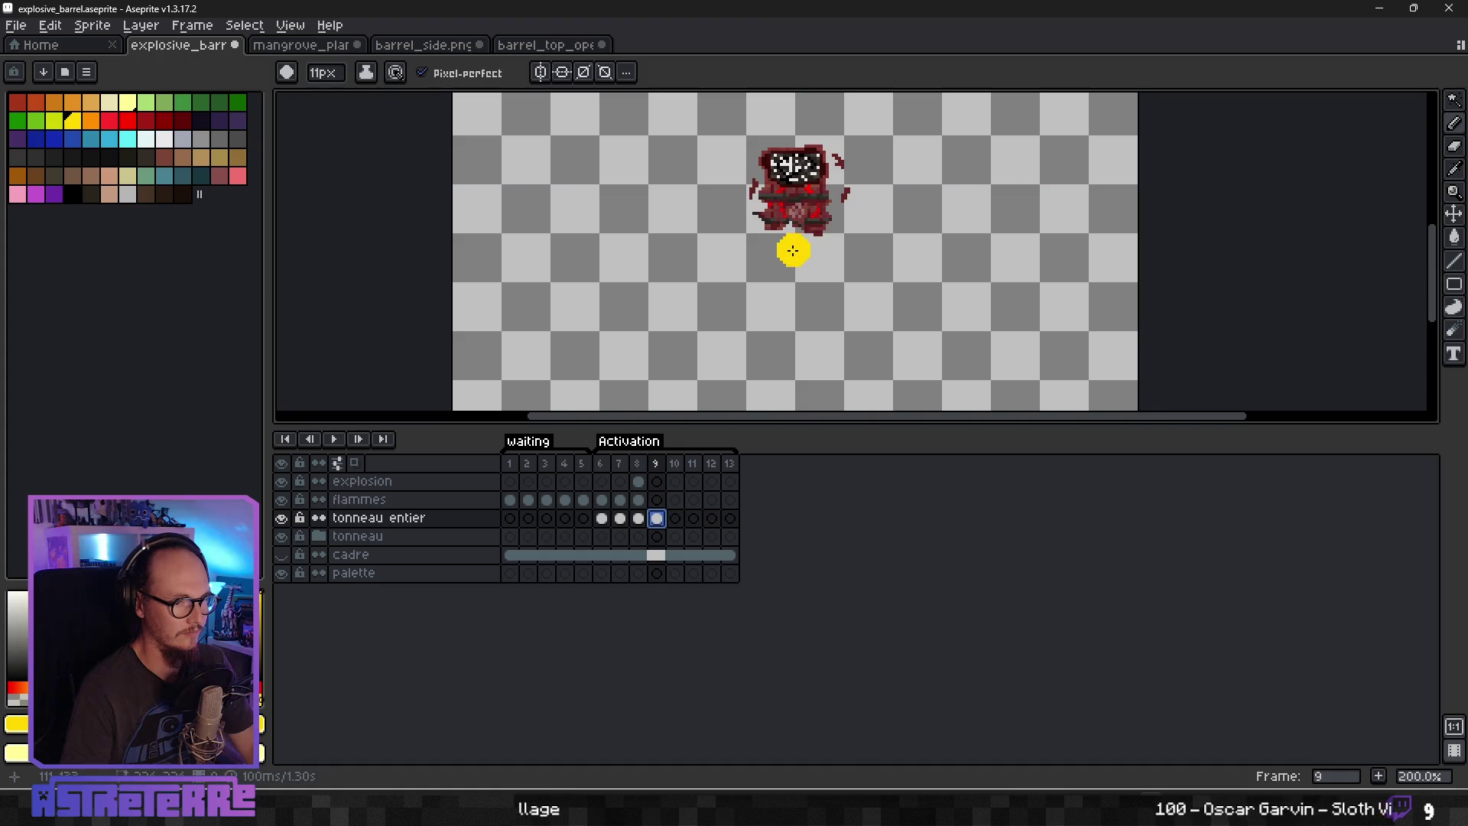
scroll(788, 248, down, 3)
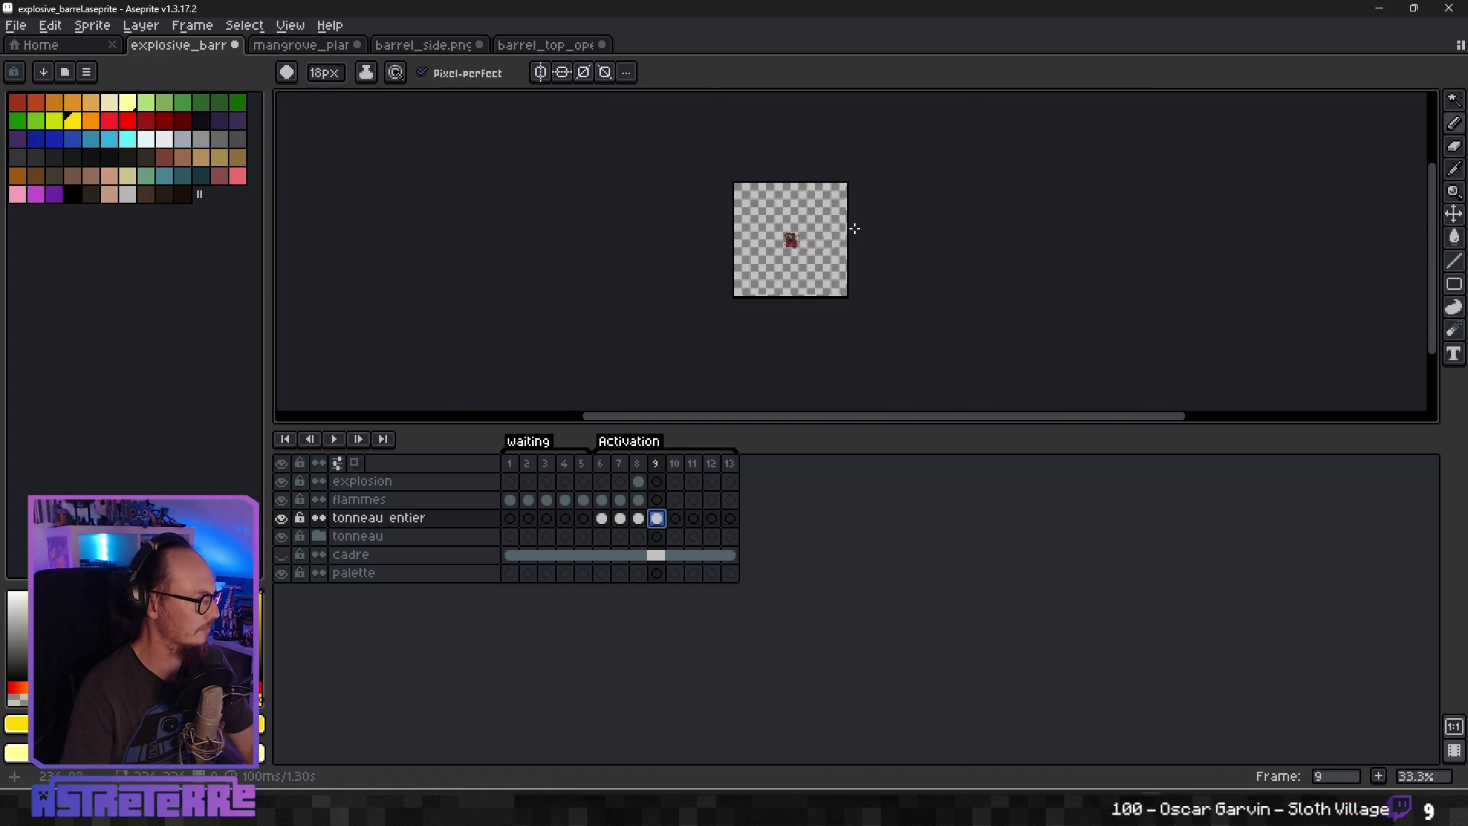
scroll(754, 250, up, 1)
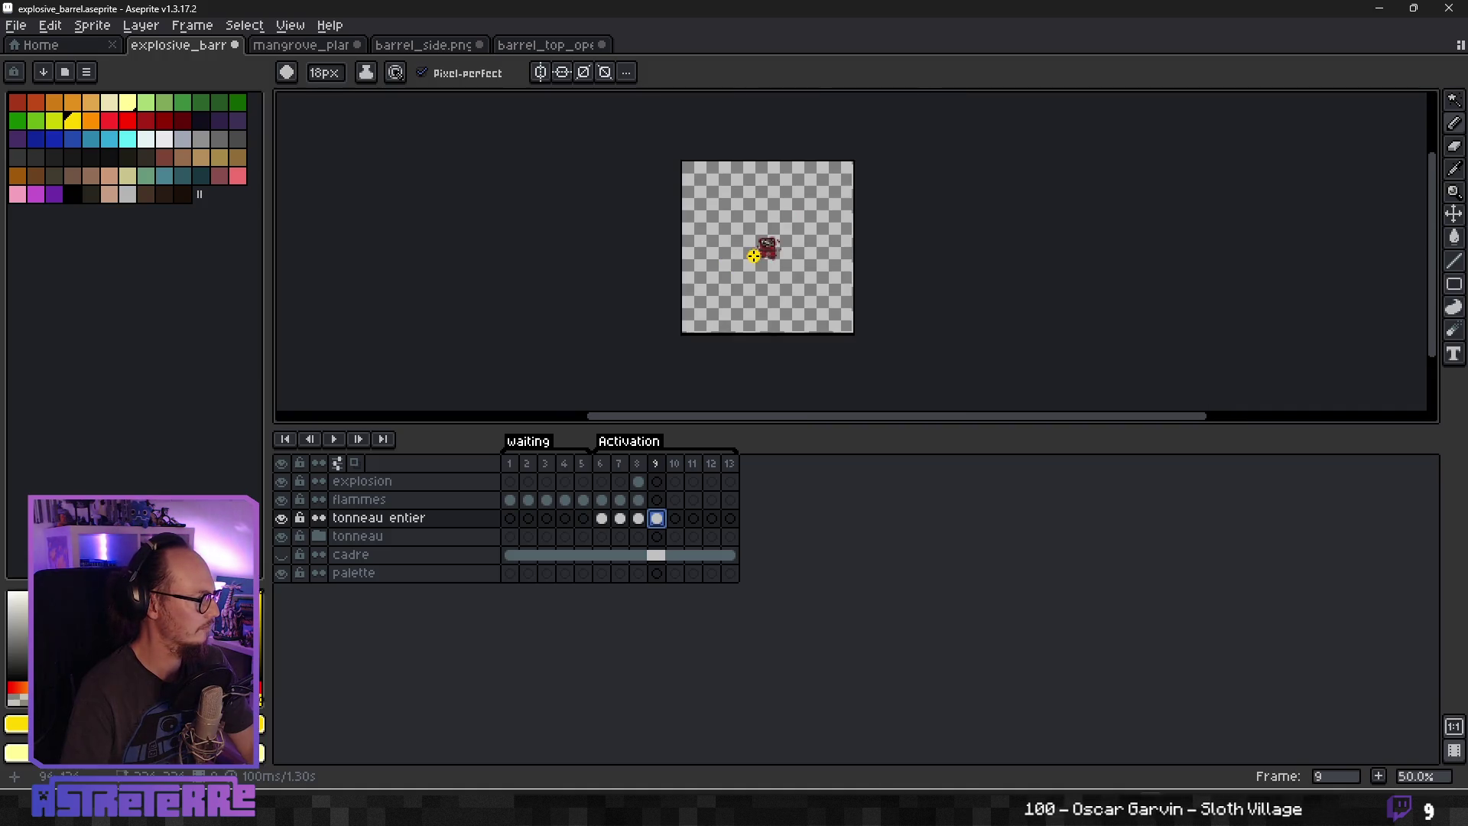
scroll(761, 253, down, 1)
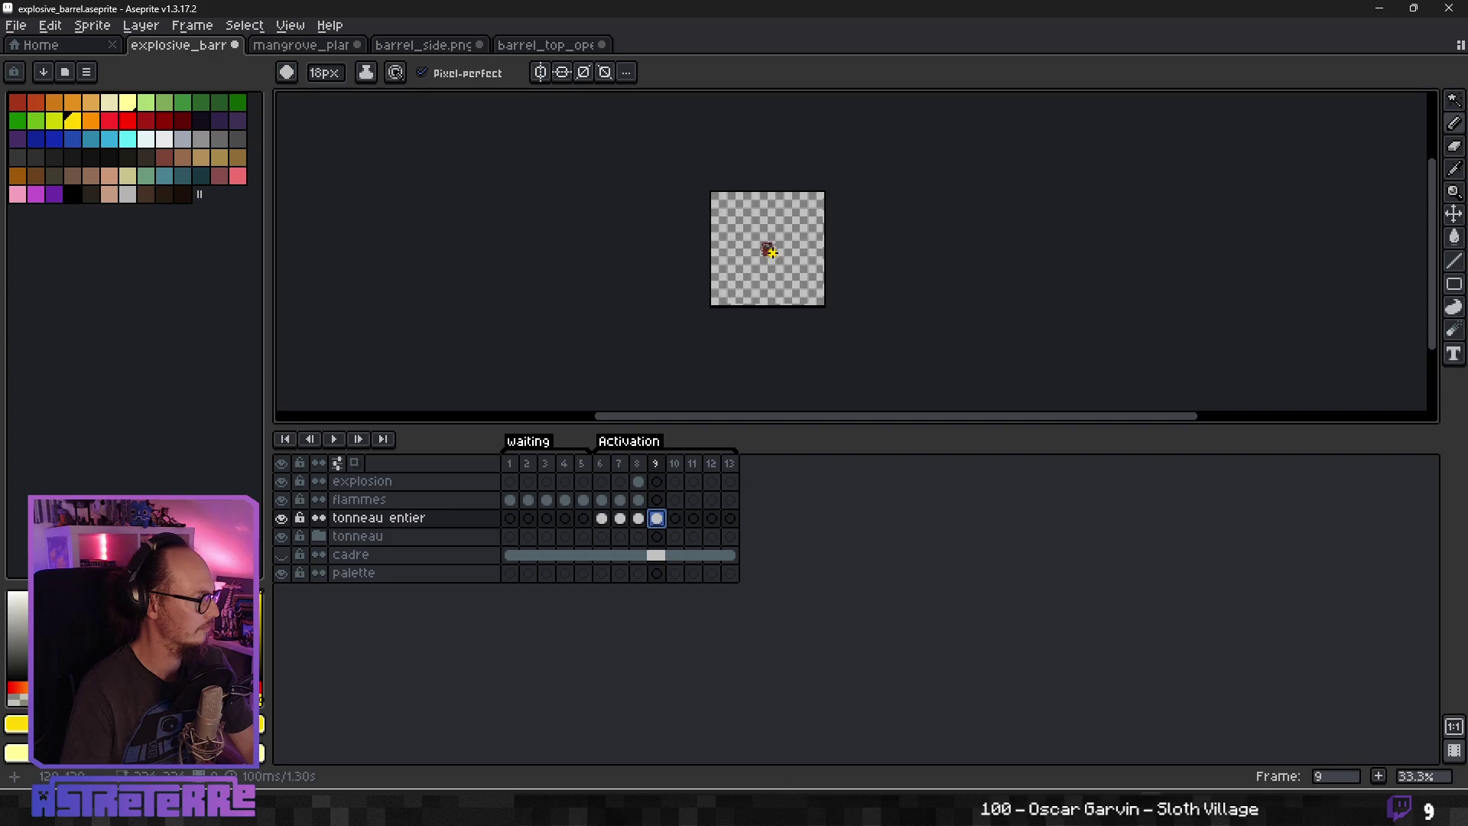
scroll(815, 237, up, 5)
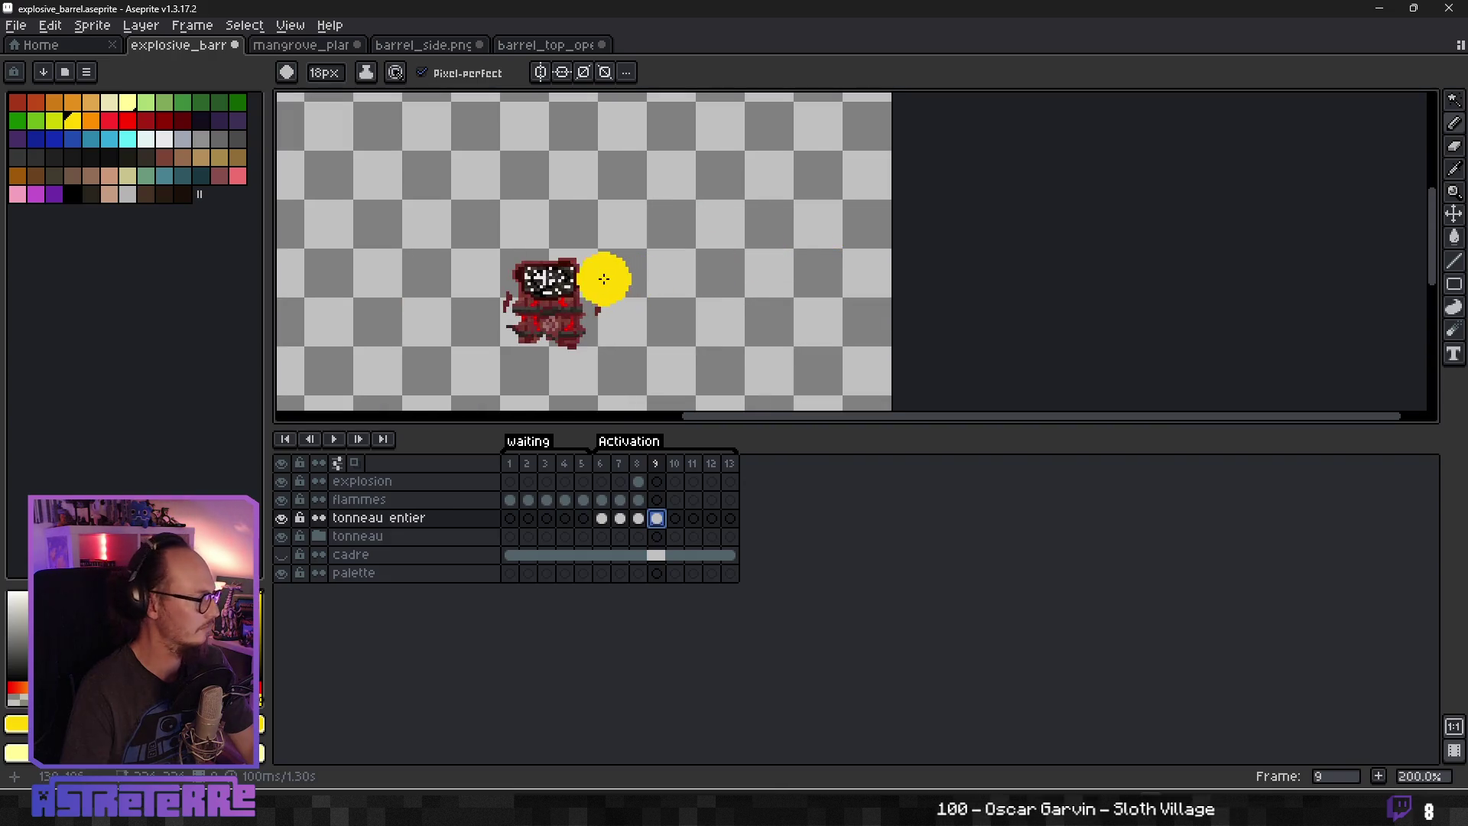
drag(611, 262, 682, 239)
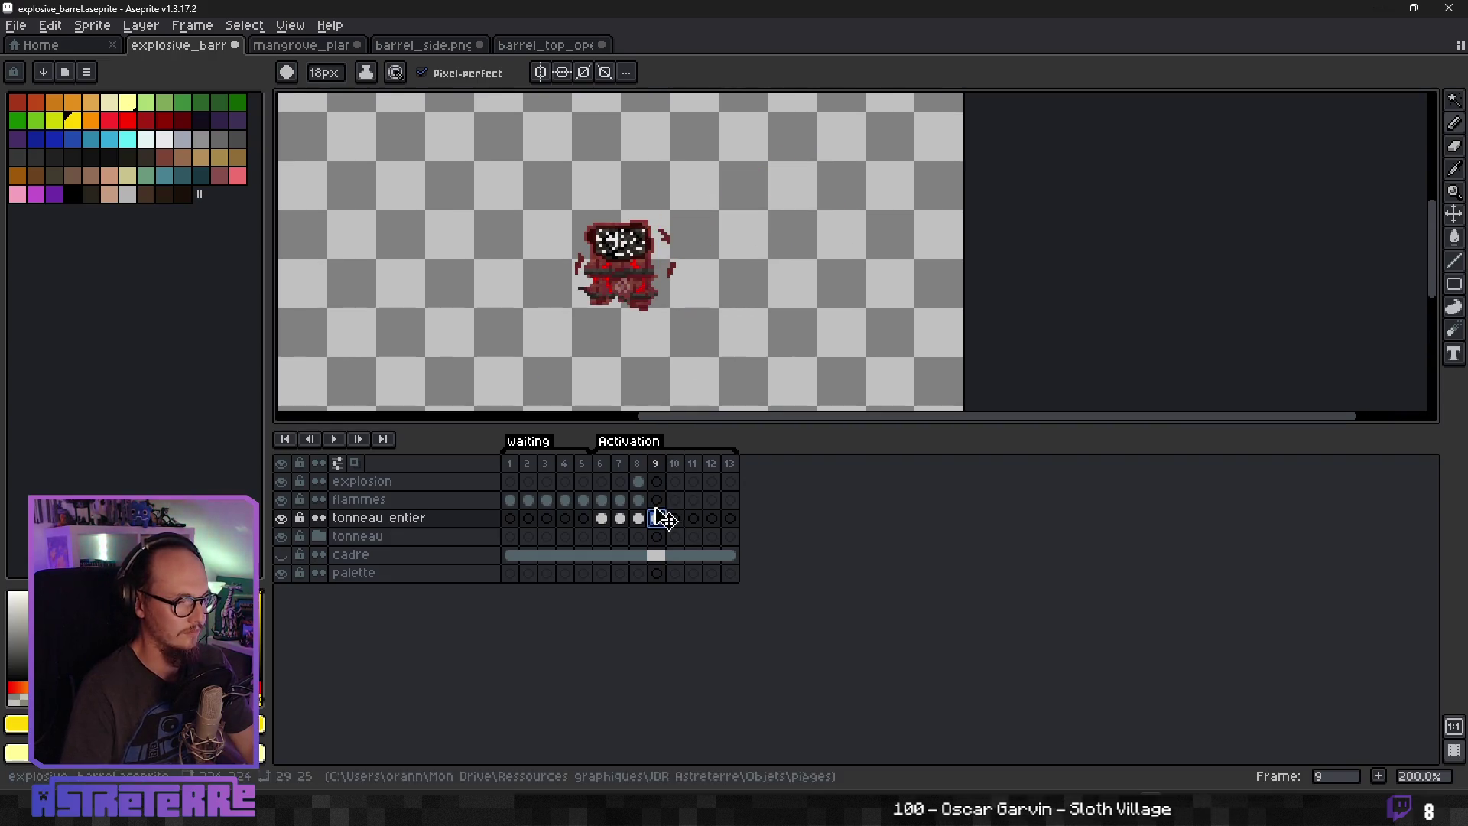
click(639, 483)
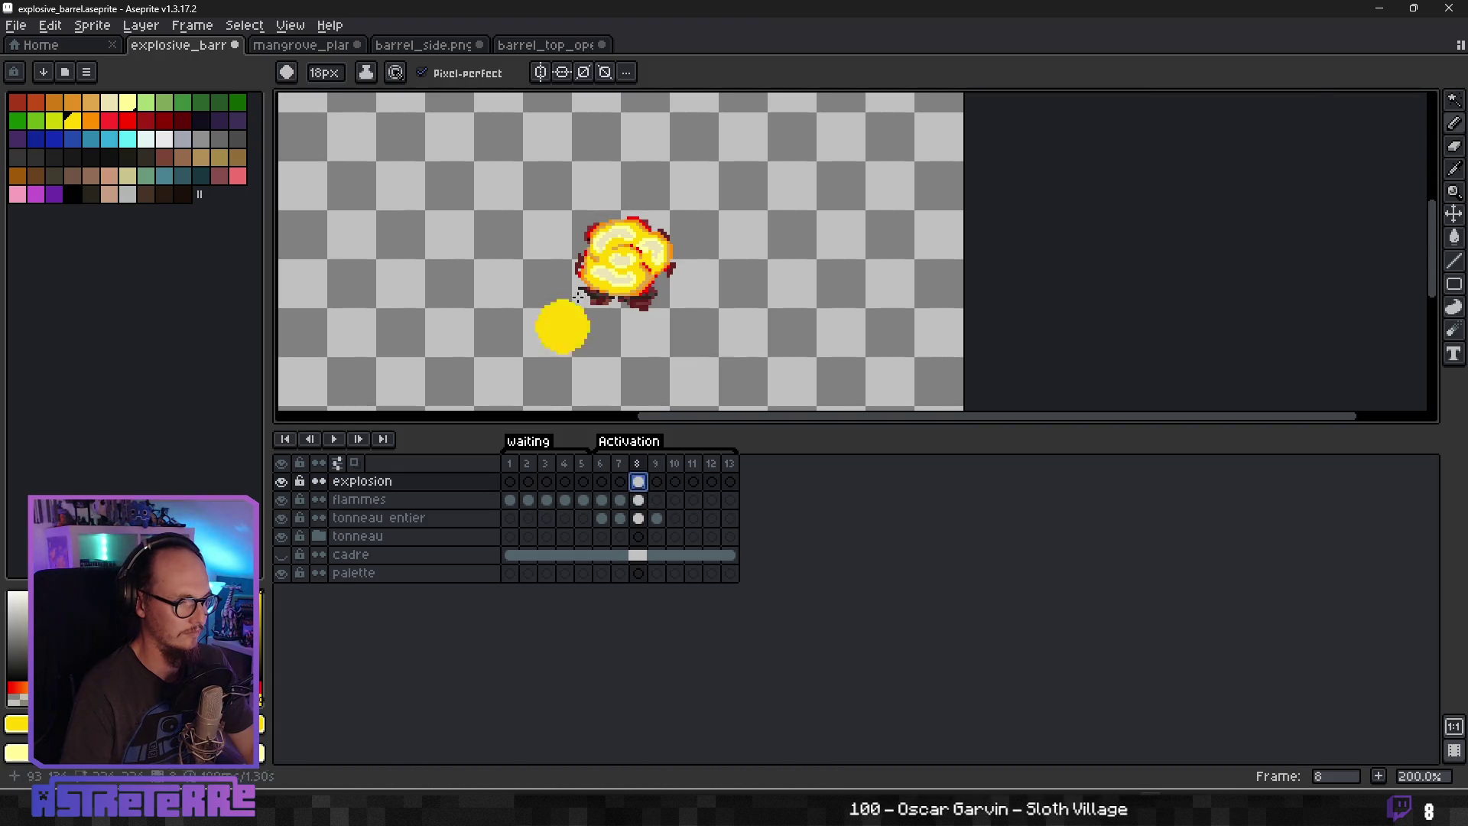
On the explosion layer, sample the fireball orange and paint an ember and a stray spark.
scroll(603, 237, up, 2)
click(377, 483)
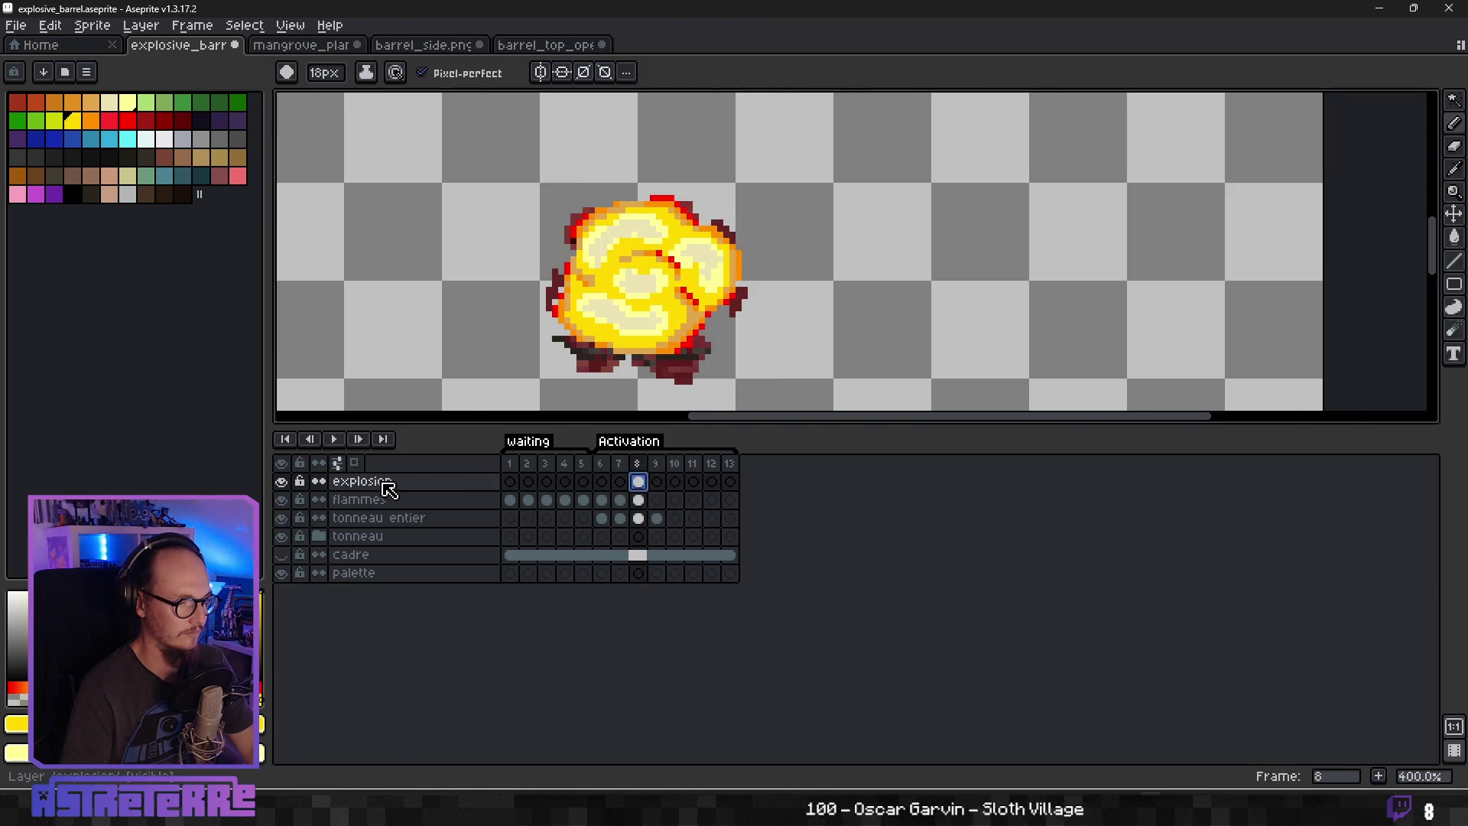
scroll(636, 179, down, 10)
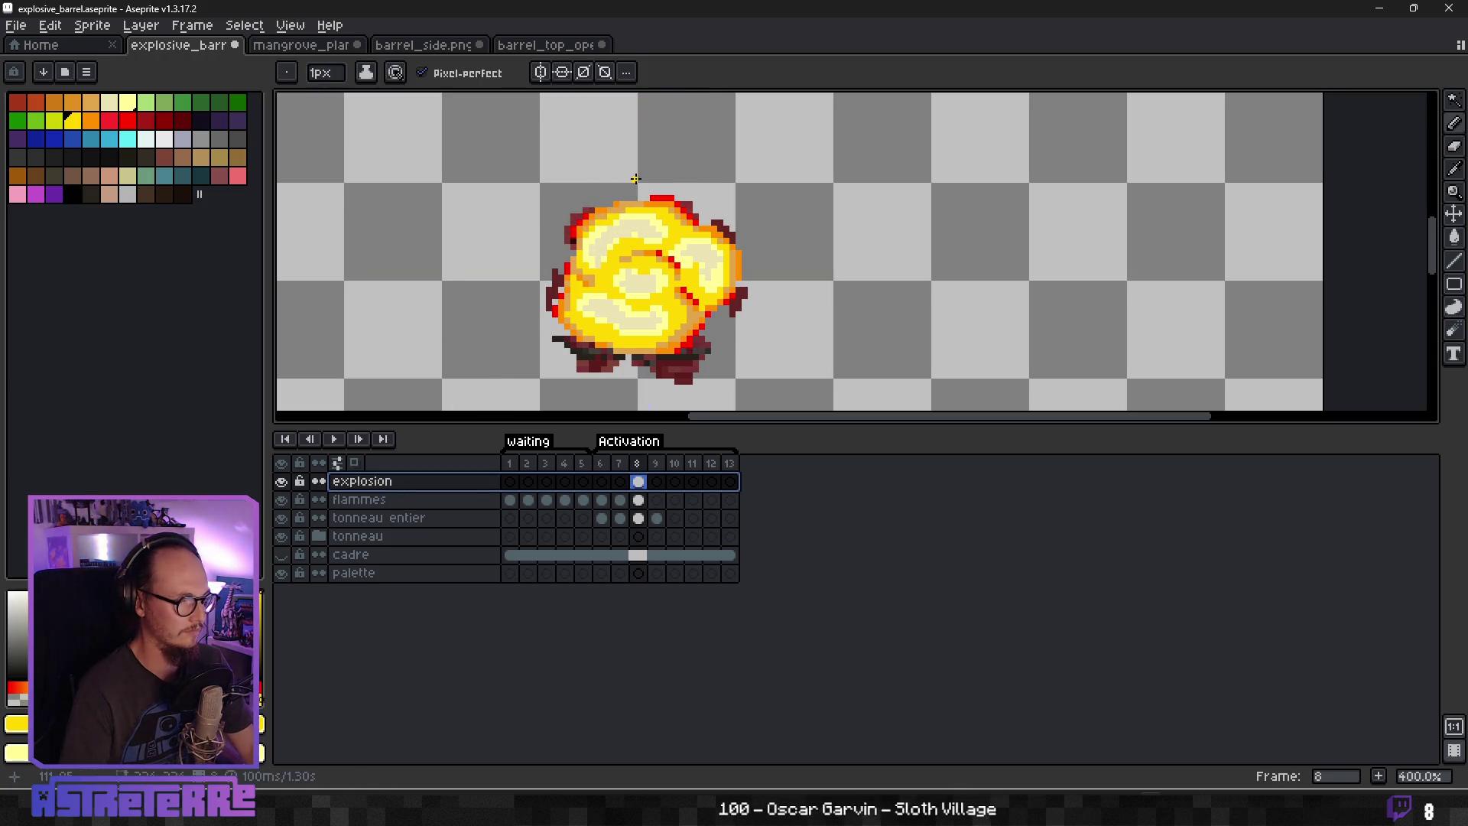
scroll(635, 179, up, 1)
scroll(635, 178, up, 2)
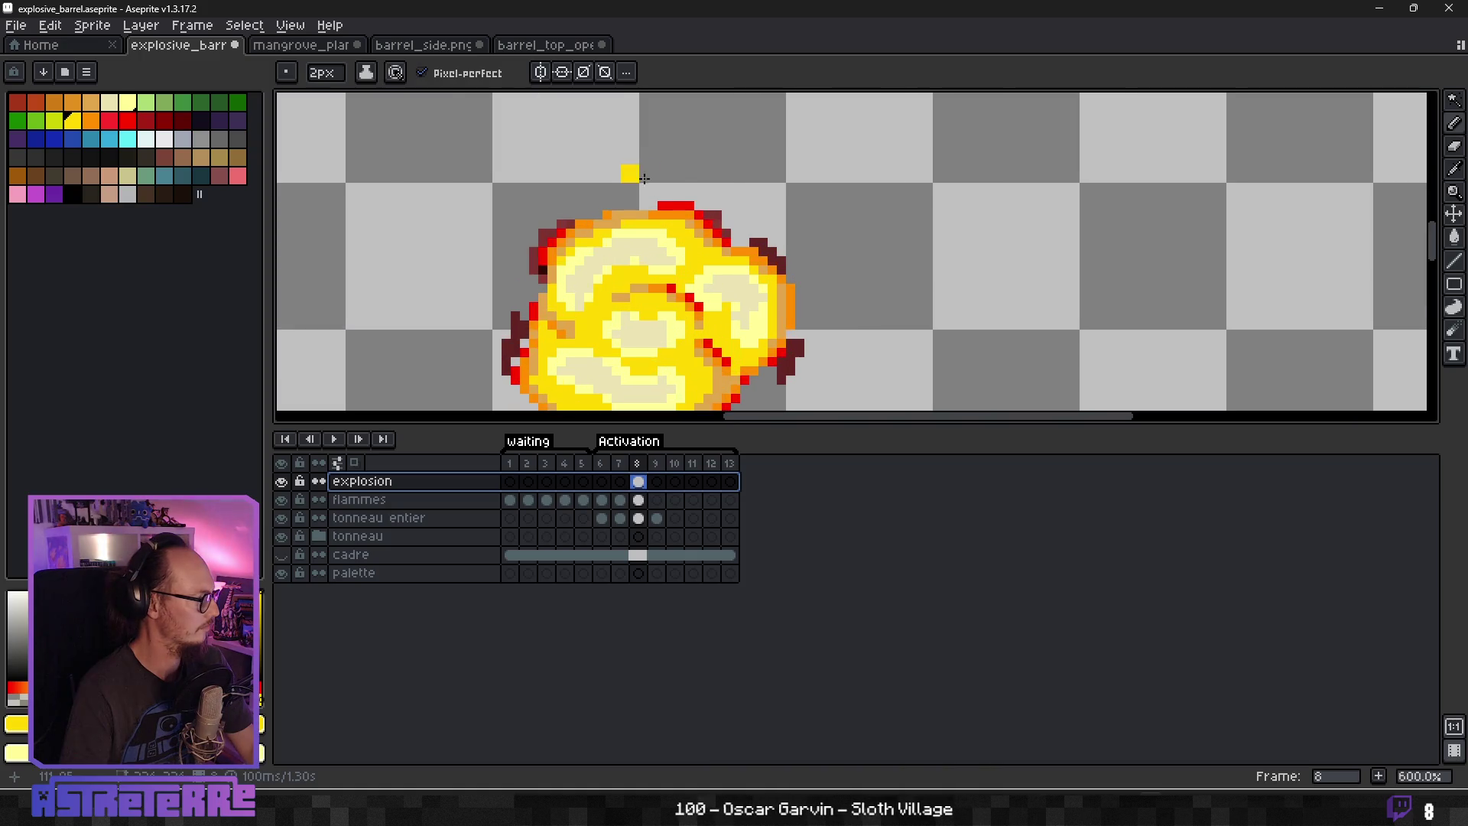
key(alt)
alt+click(645, 196)
drag(647, 143, 666, 159)
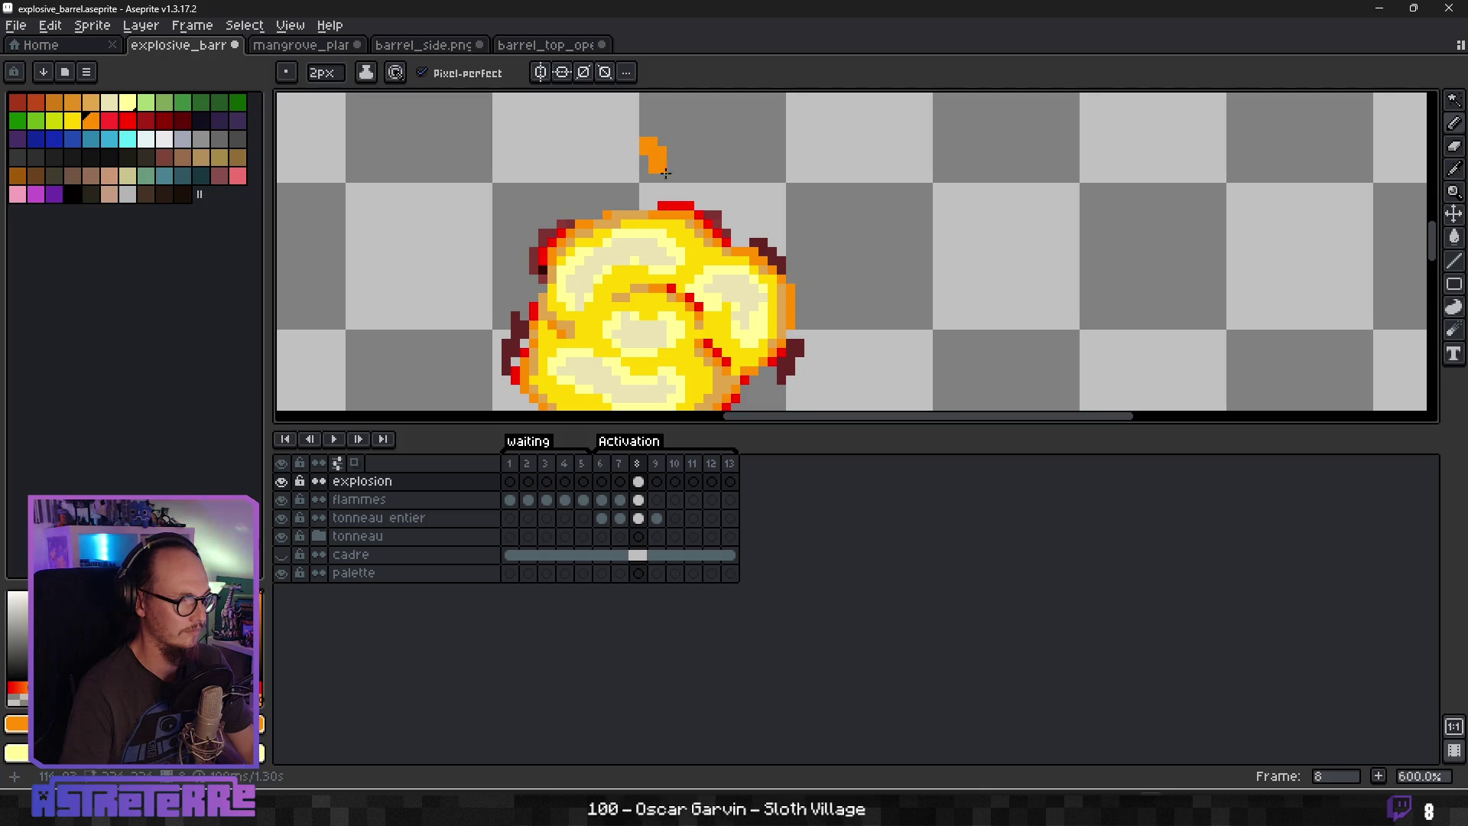
scroll(735, 213, down, 2)
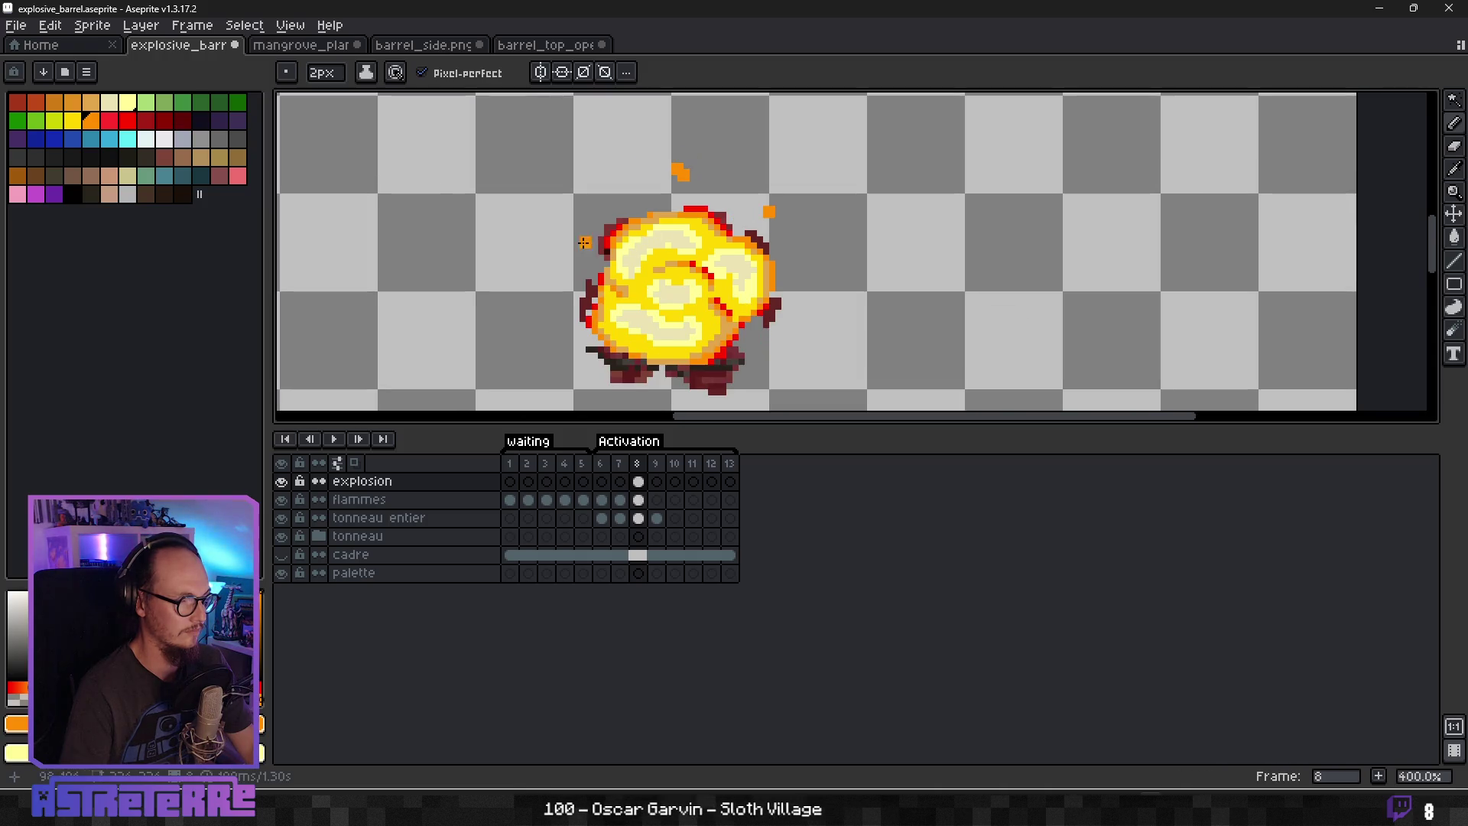
key(alt)
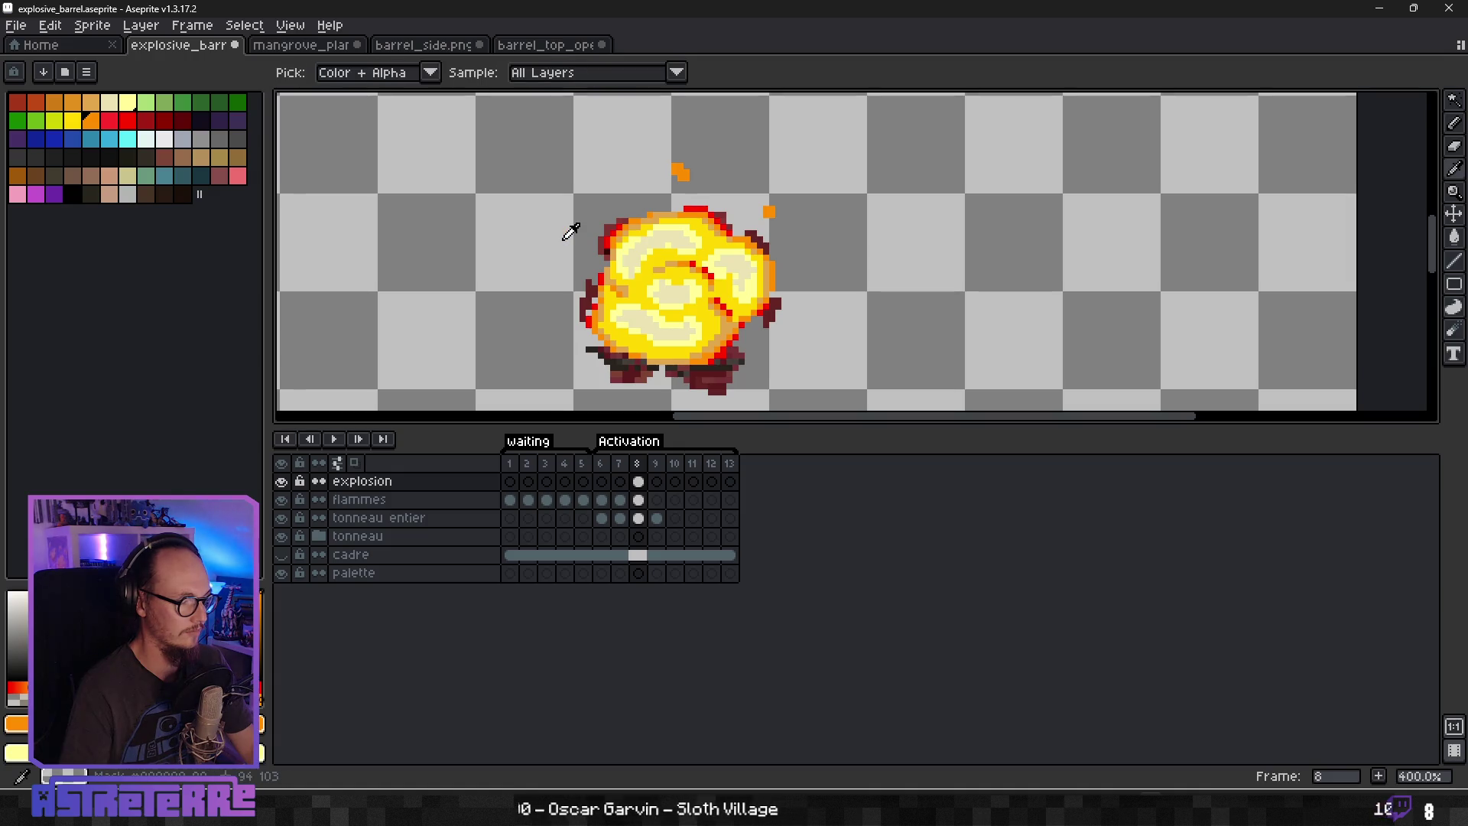
click(776, 341)
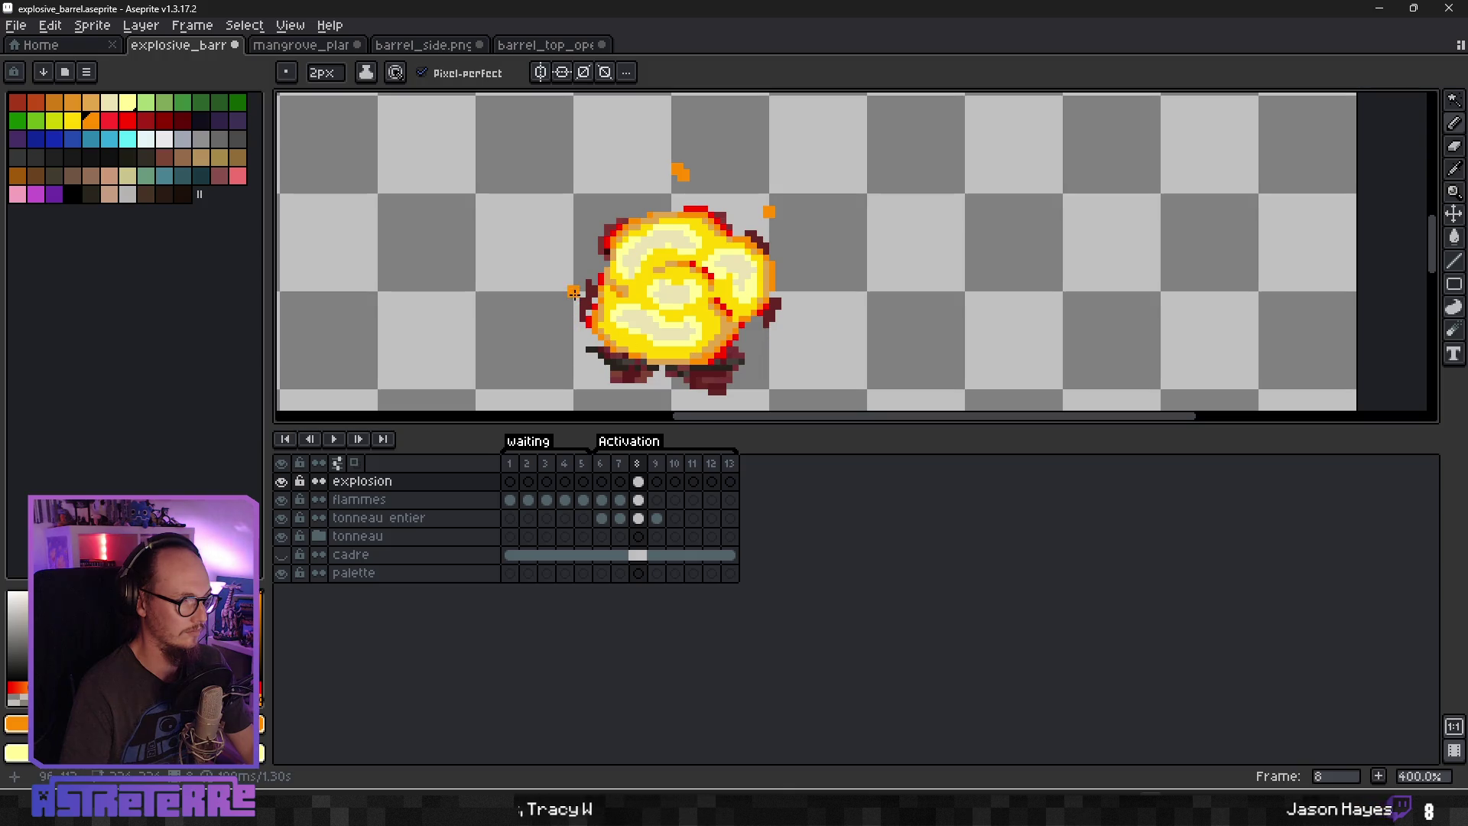
key(minus)
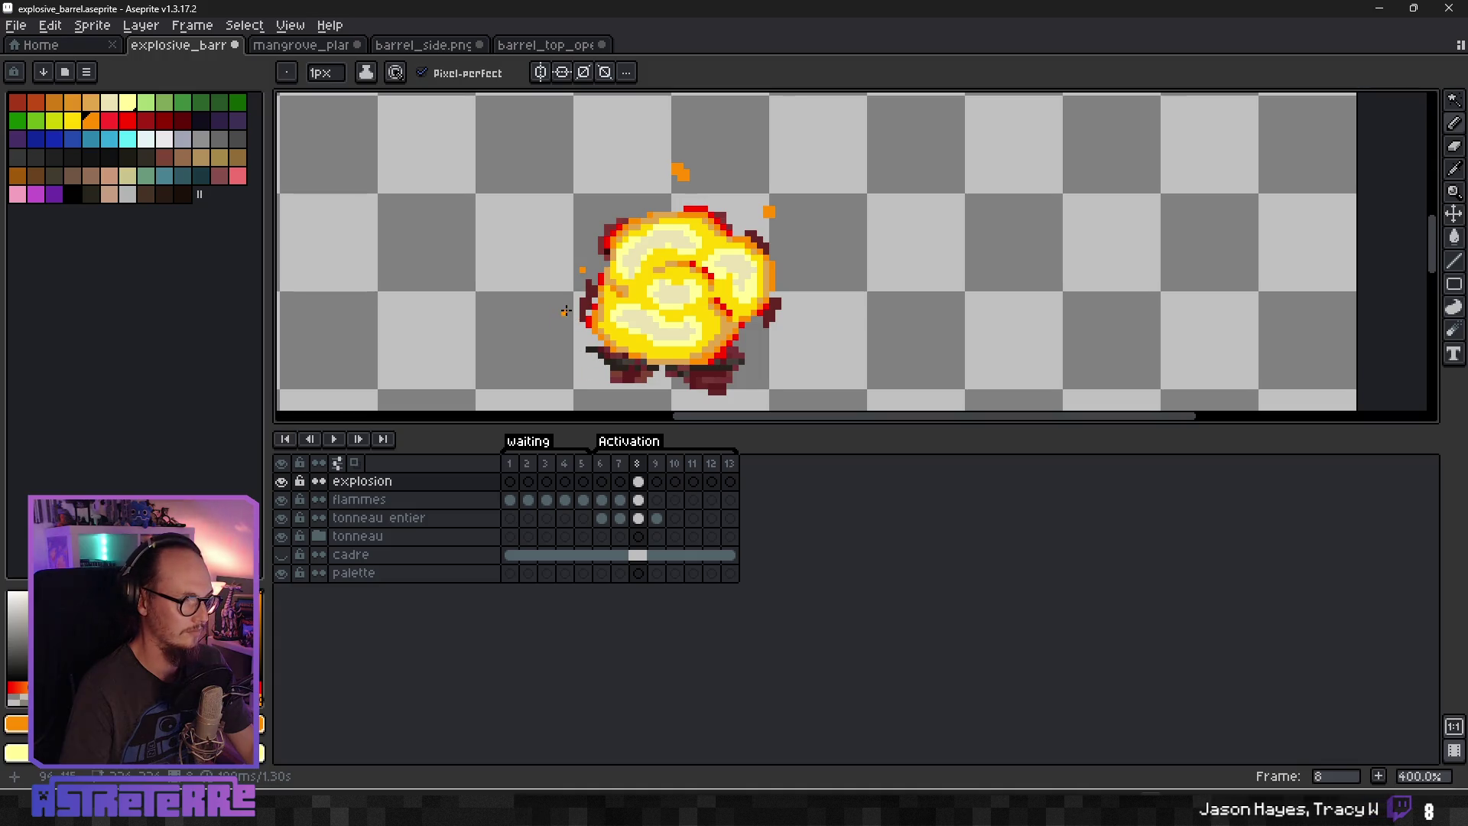
Paint another orange spark blob above the fireball, then resample the orange.
scroll(571, 301, down, 2)
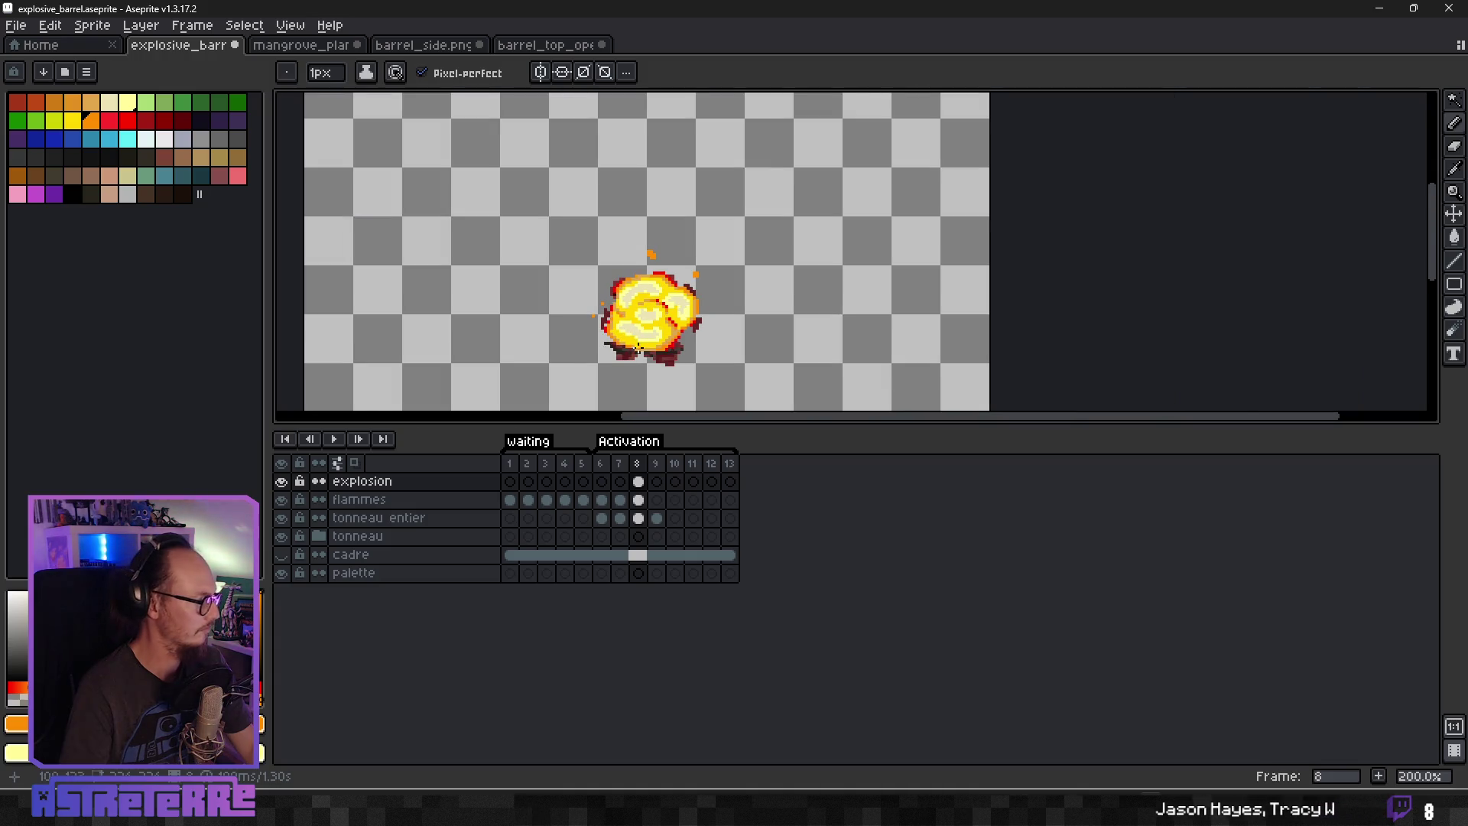
scroll(665, 344, up, 3)
key(v)
key(b)
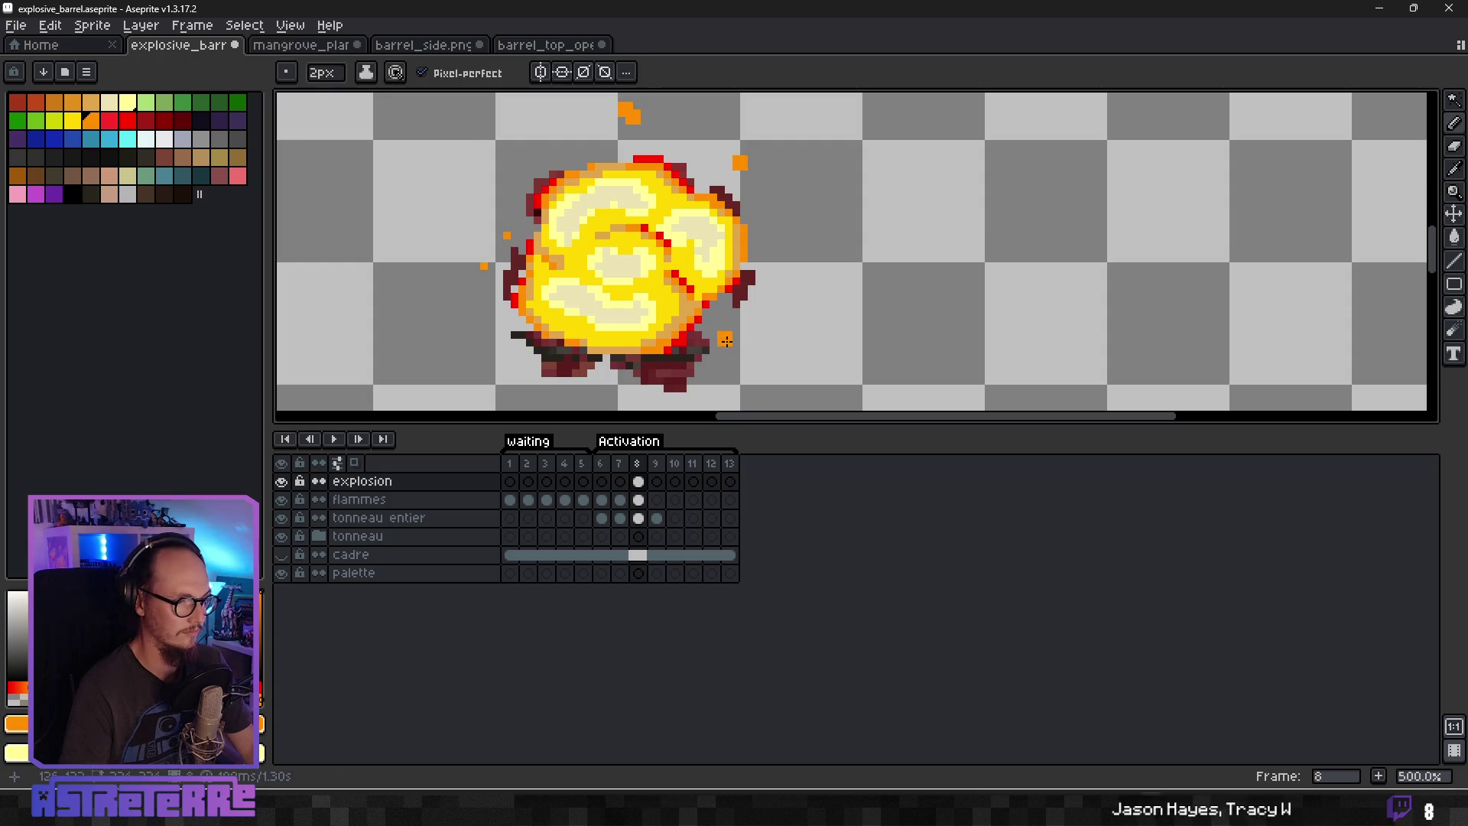
scroll(814, 378, down, 3)
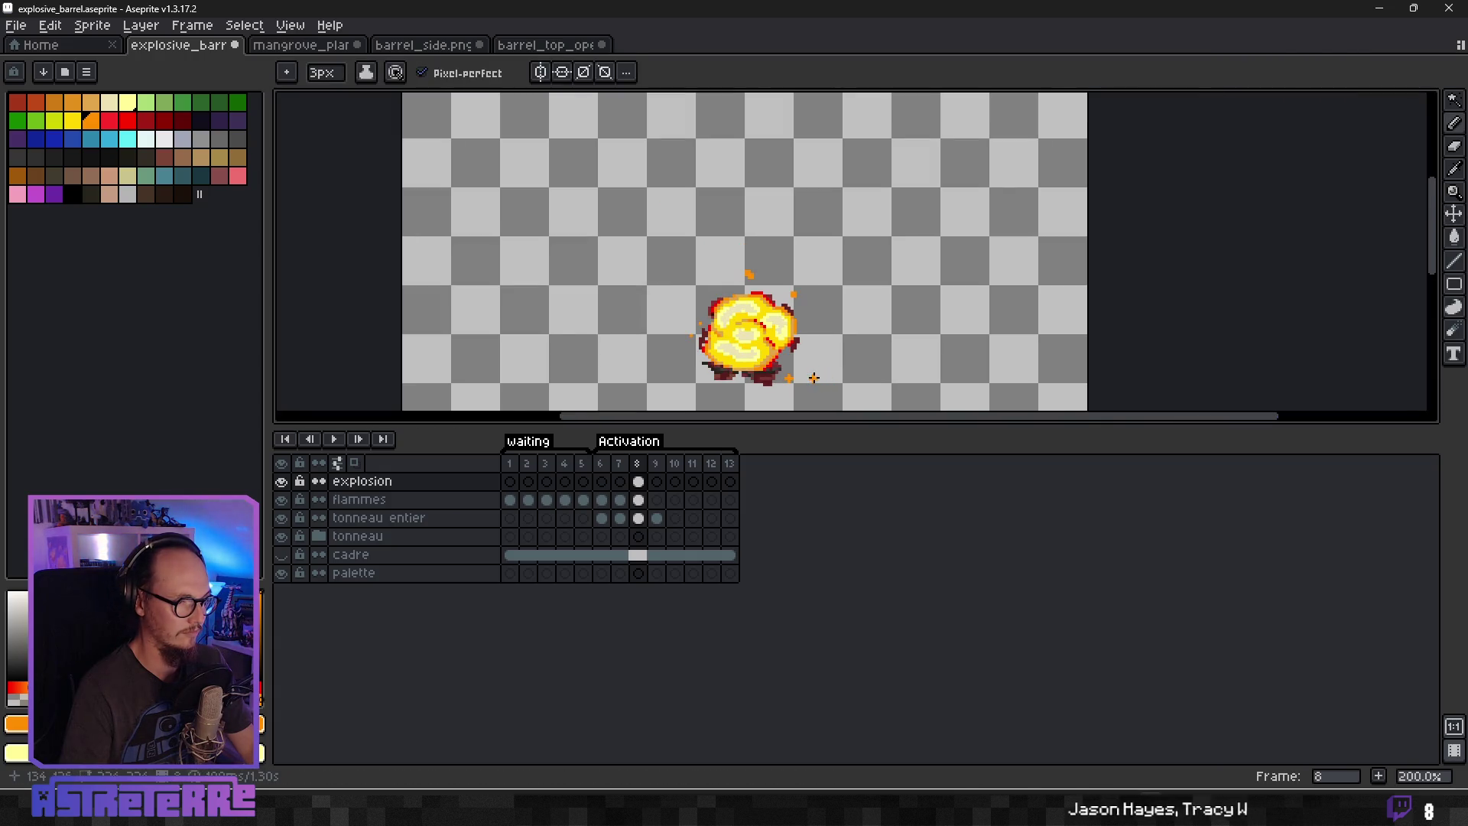
scroll(795, 336, up, 2)
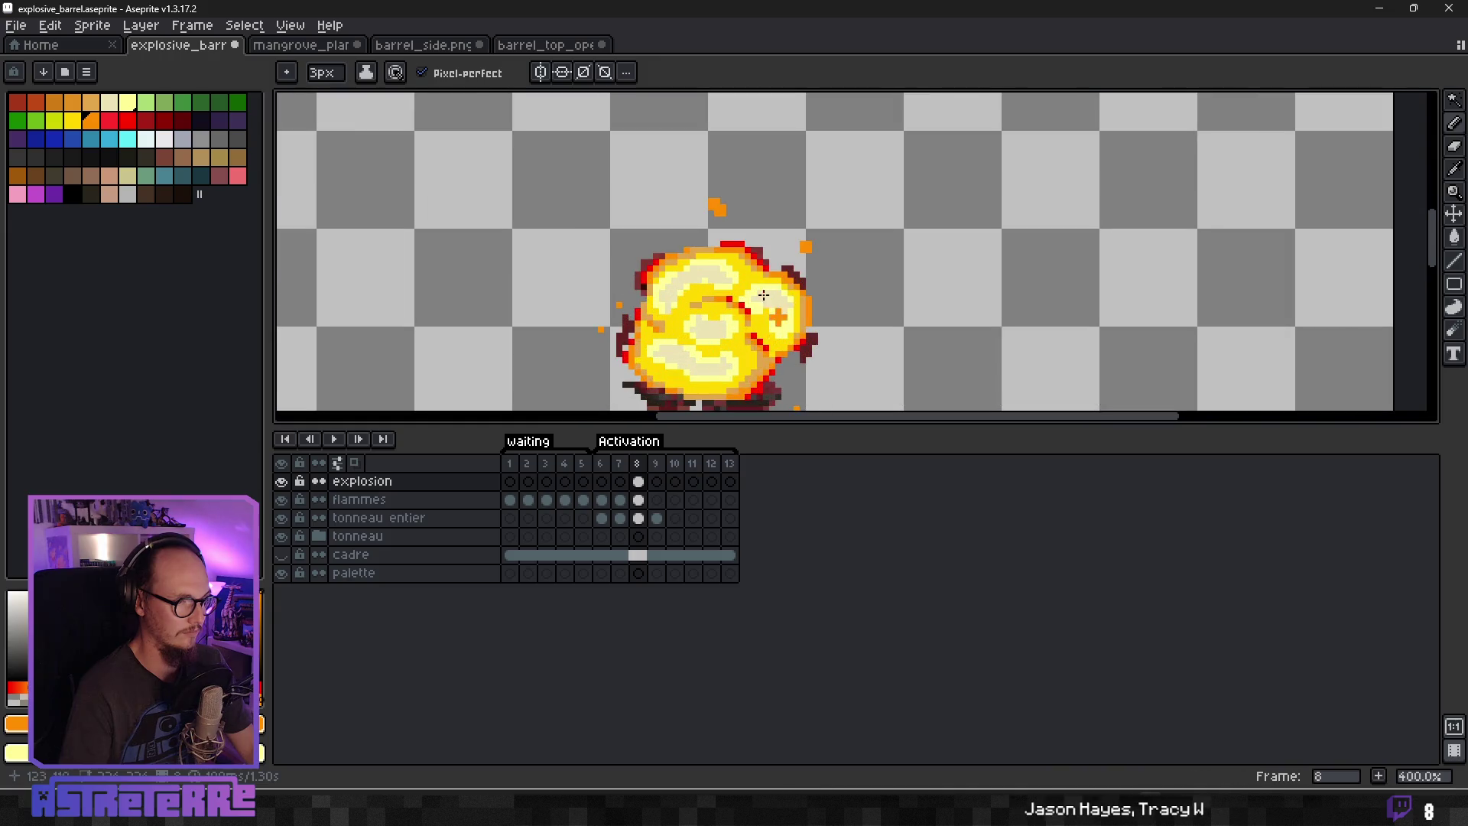
scroll(714, 246, up, 1)
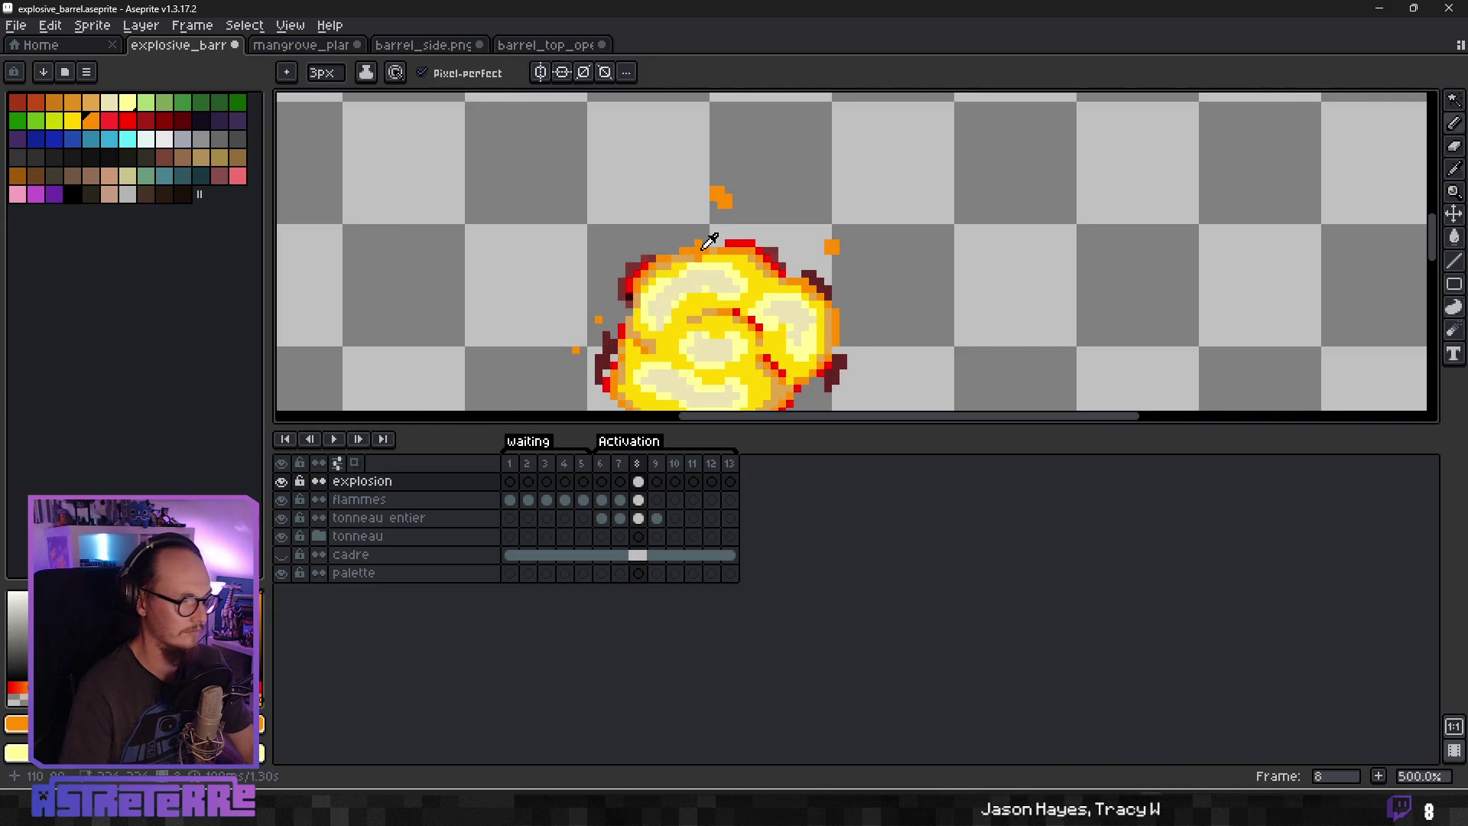
key(i)
key(b)
click(721, 202)
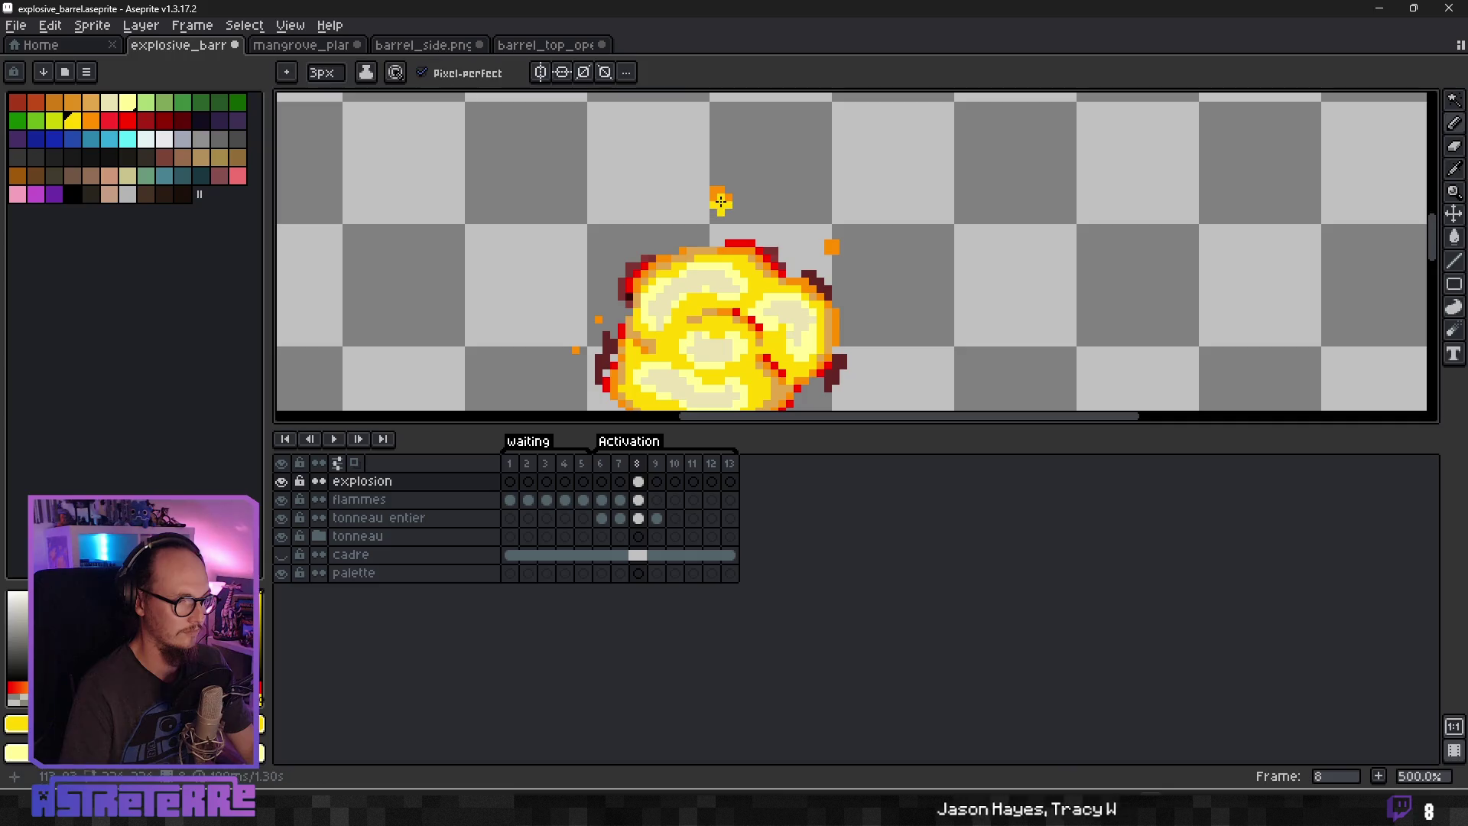
key(minus)
key(minus)
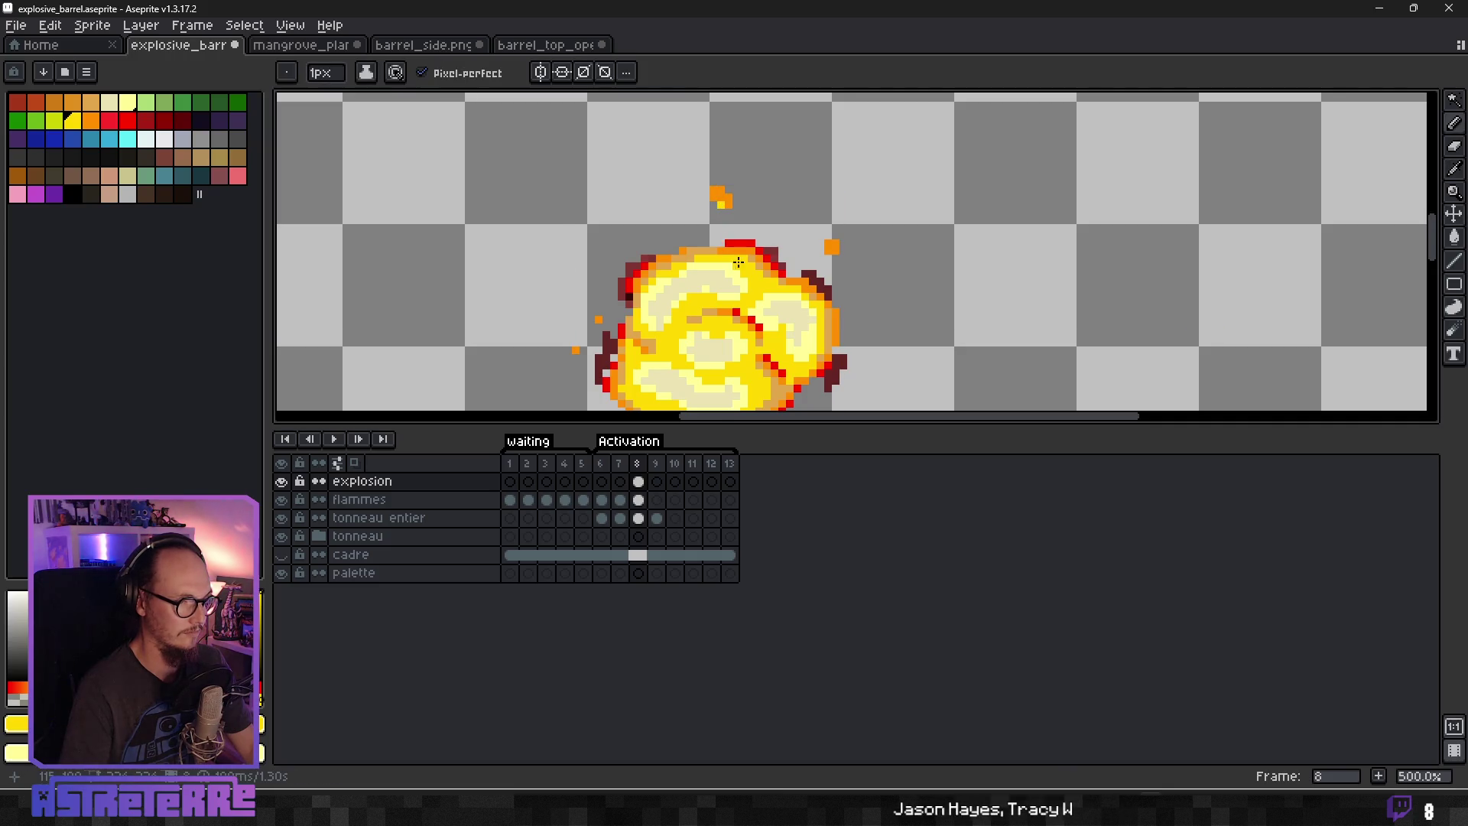
scroll(736, 260, down, 3)
scroll(762, 304, up, 2)
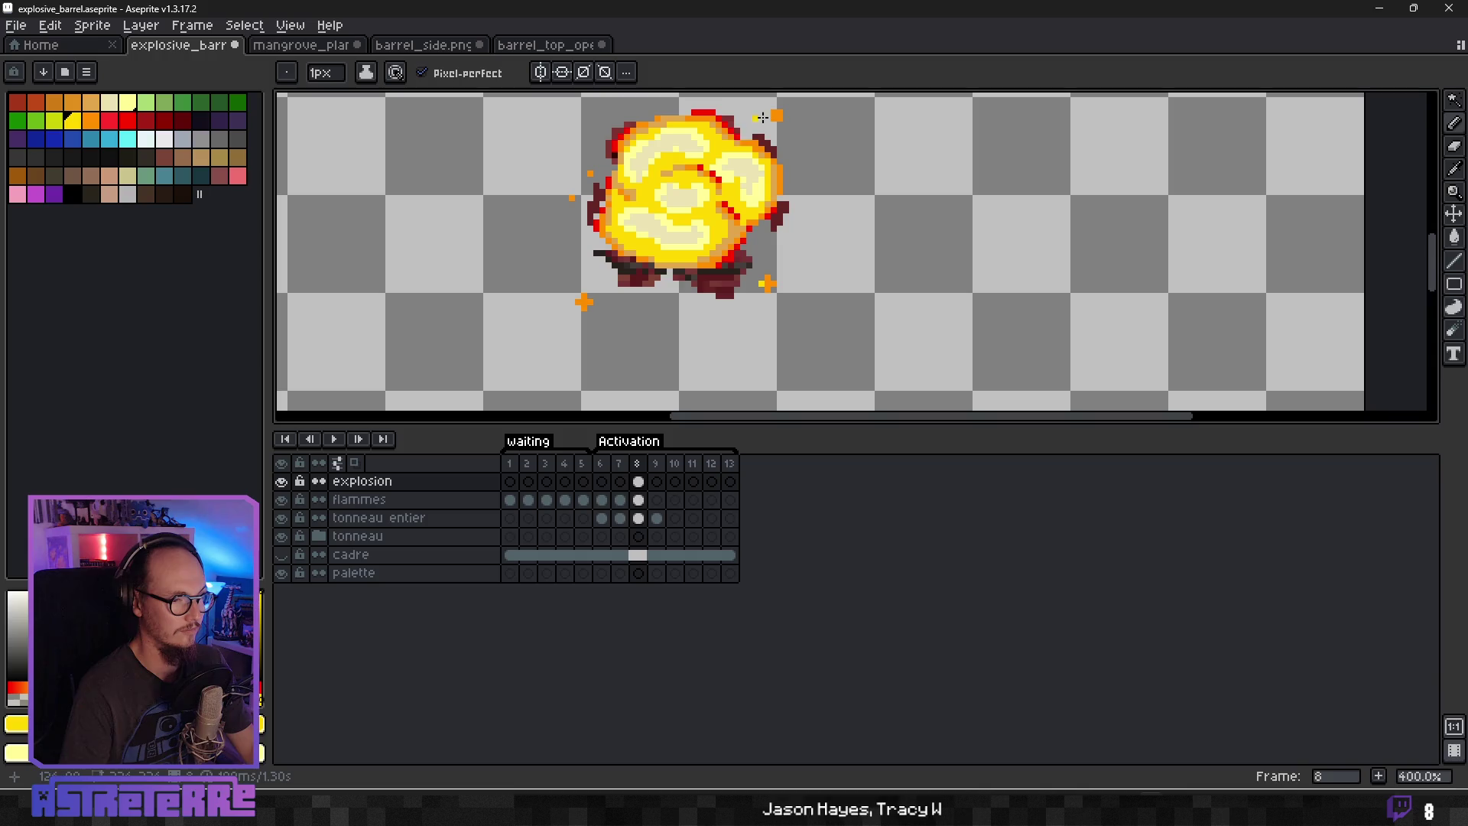
scroll(842, 220, down, 3)
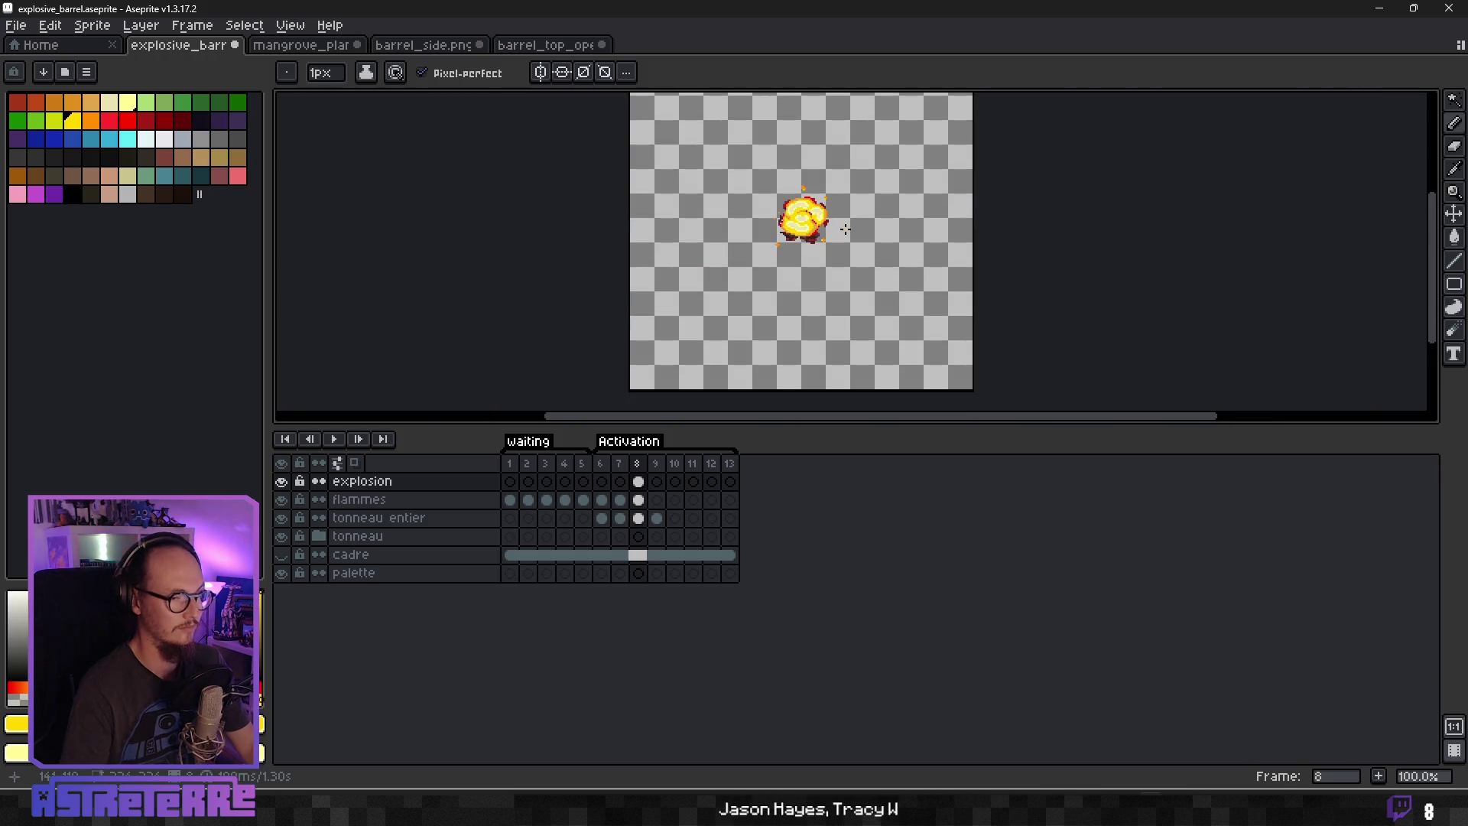
scroll(845, 229, up, 3)
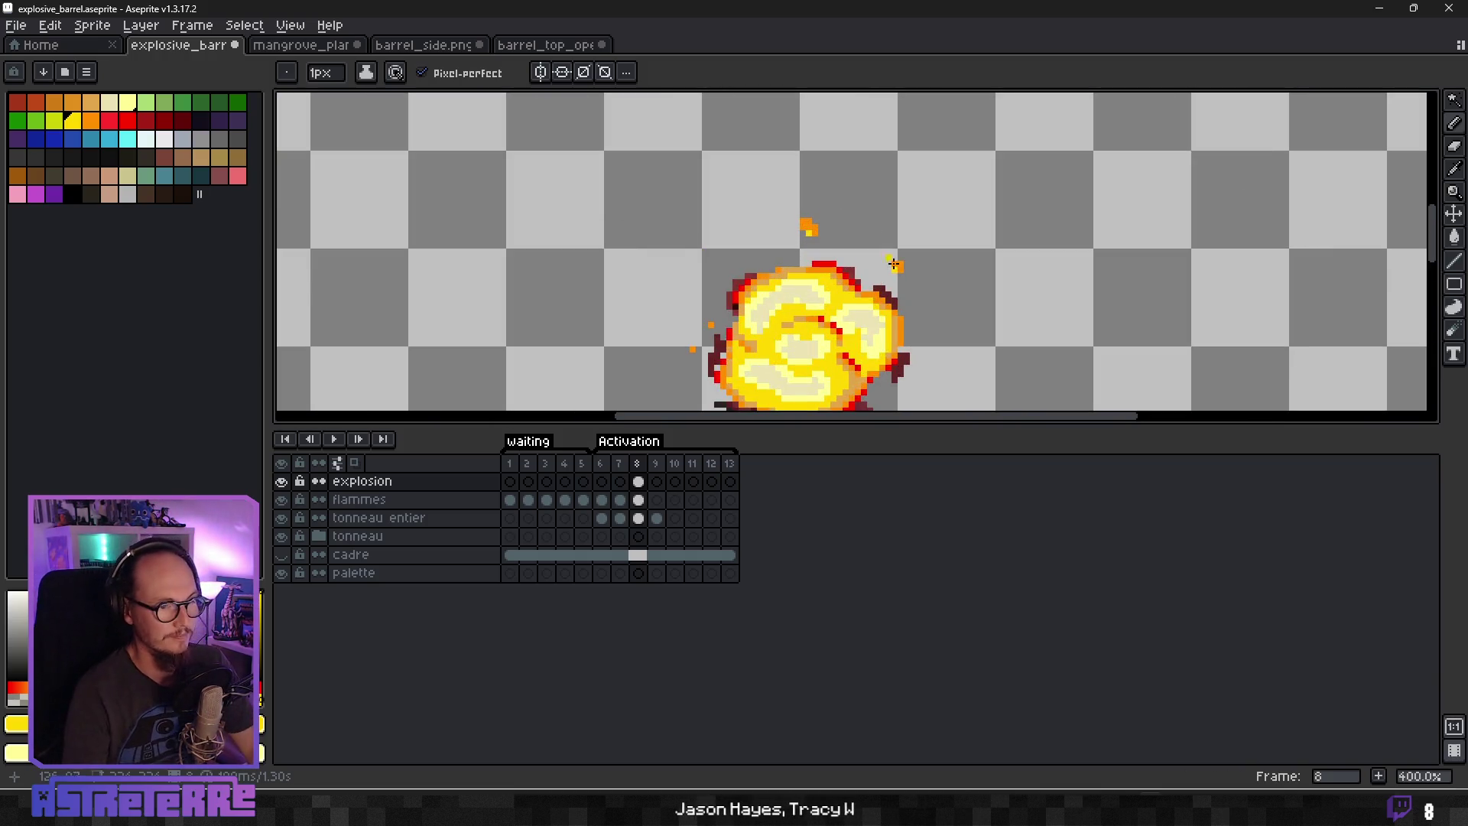
scroll(894, 276, down, 1)
scroll(932, 330, up, 1)
scroll(883, 208, down, 1)
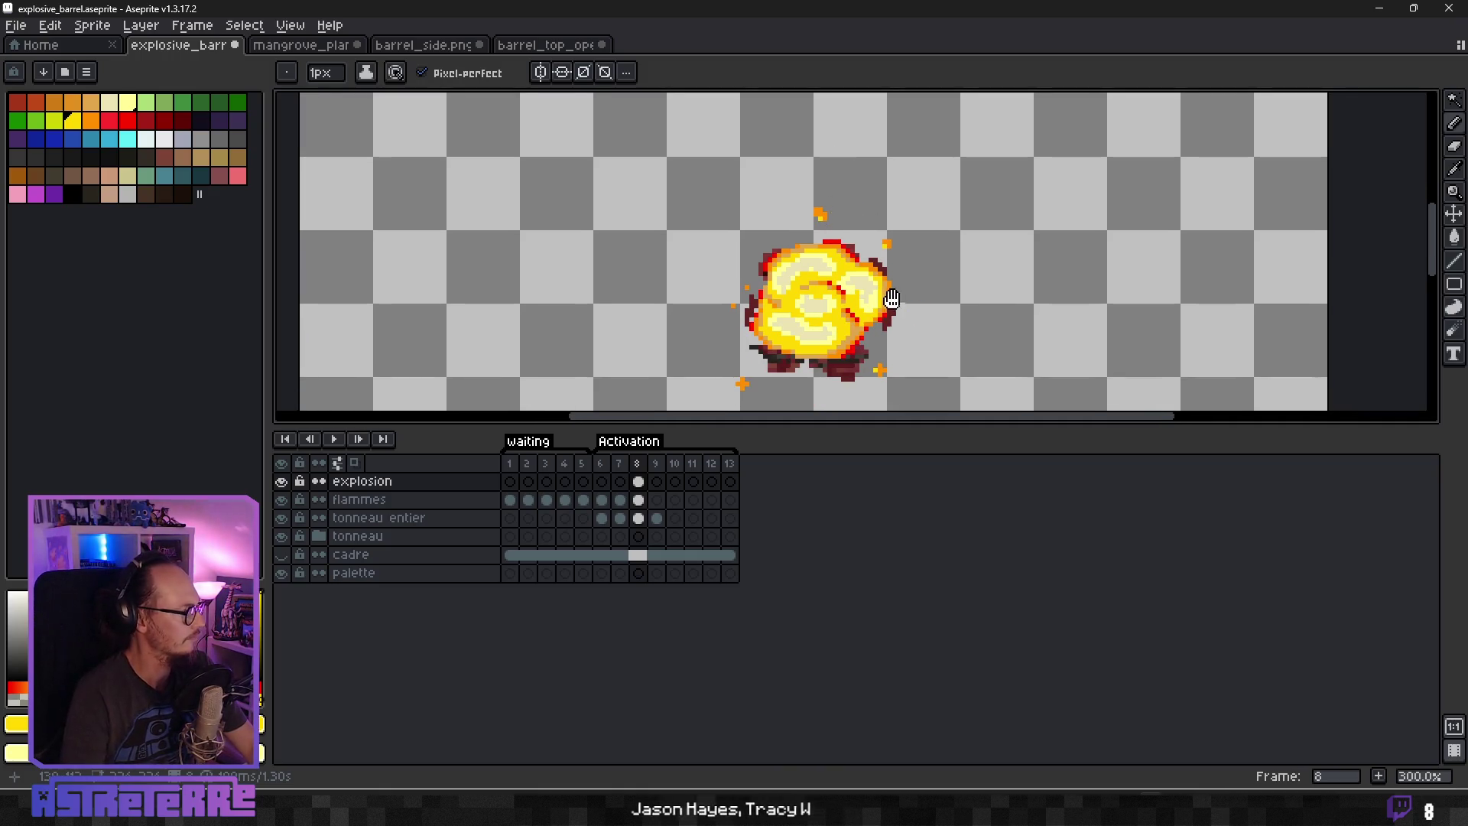
drag(894, 302, 846, 192)
scroll(778, 218, up, 2)
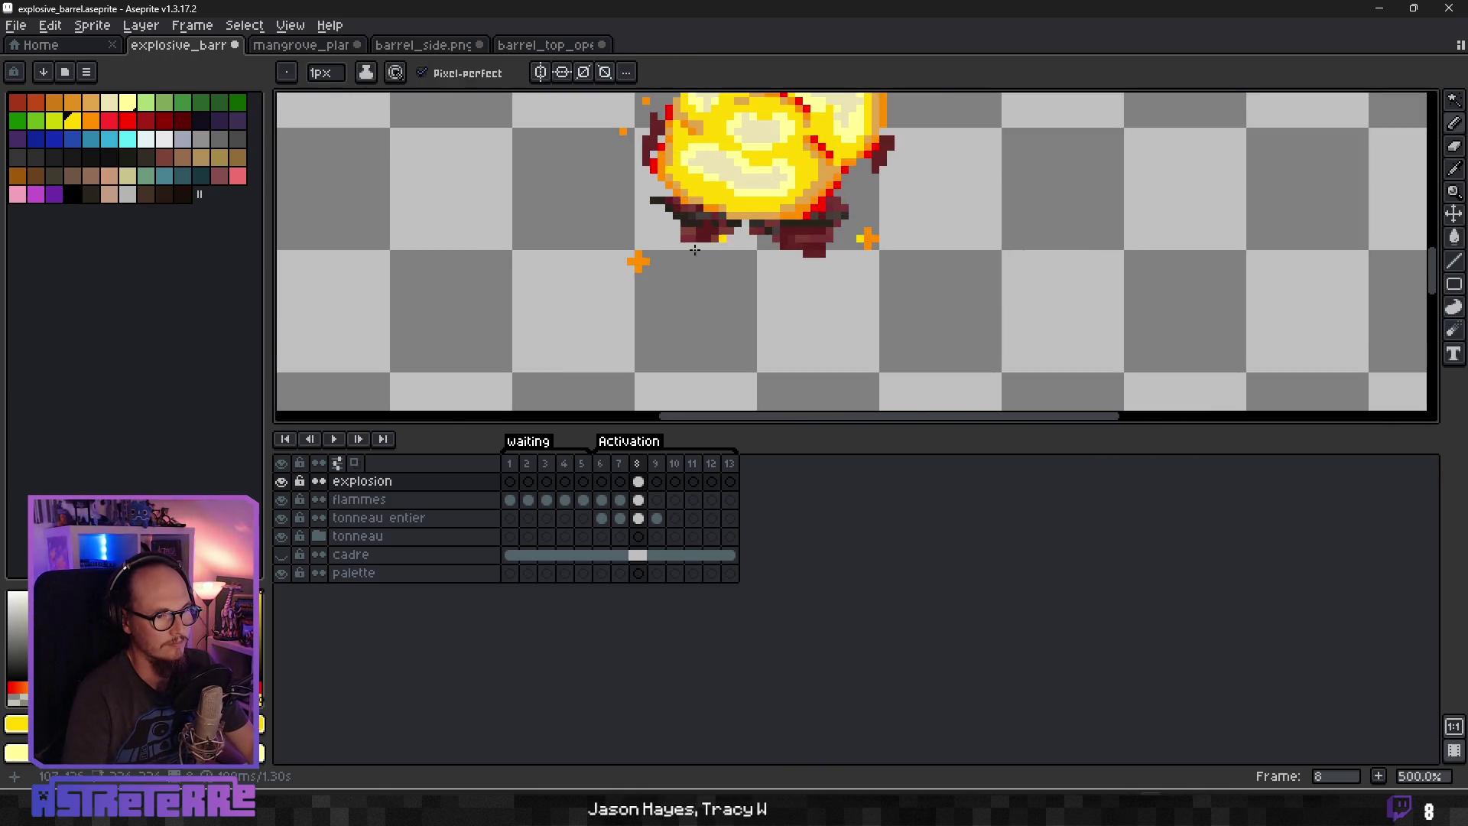
alt+click(863, 195)
scroll(936, 150, down, 3)
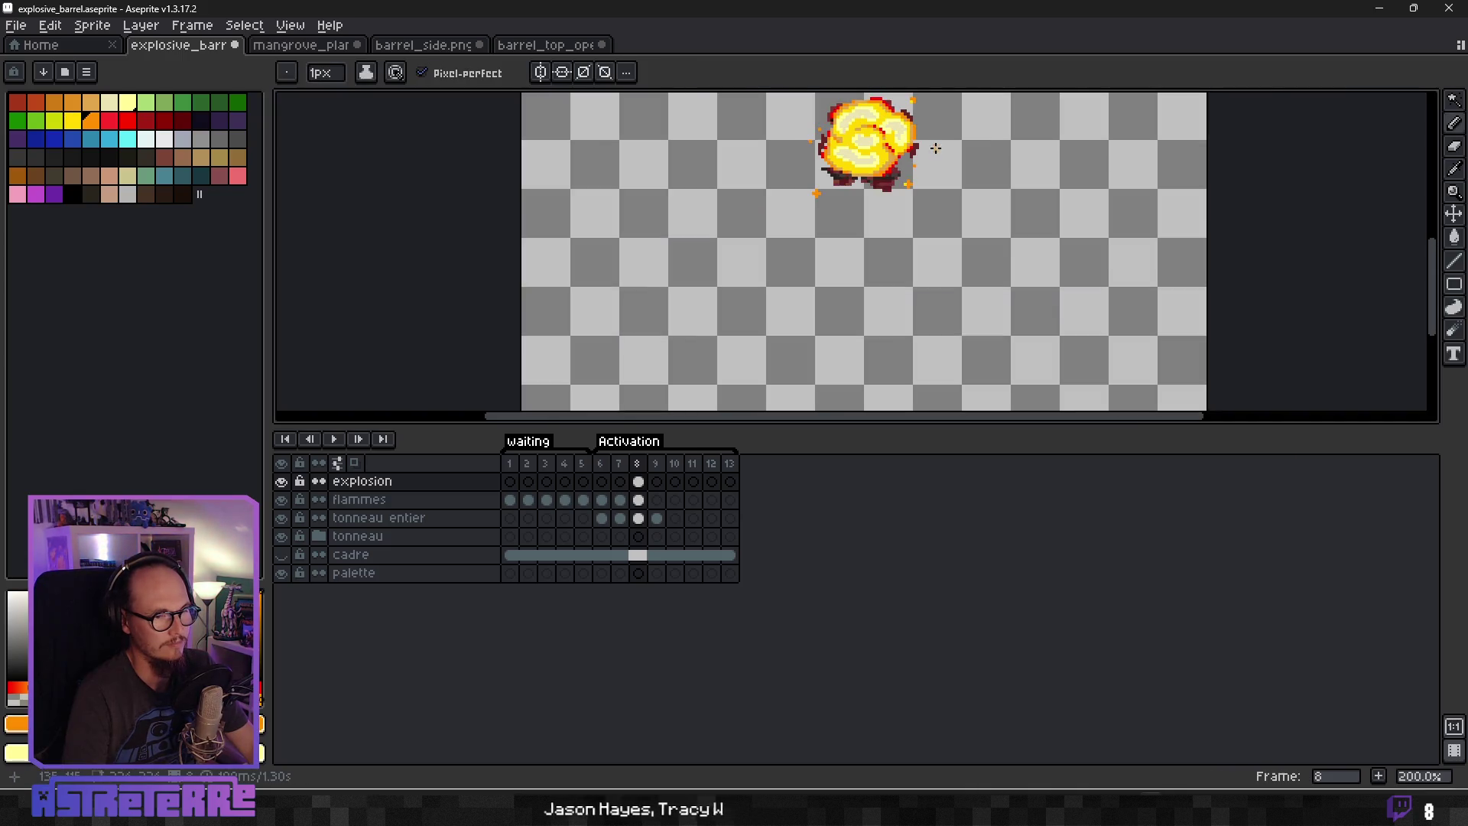
scroll(940, 152, down, 2)
scroll(926, 139, up, 3)
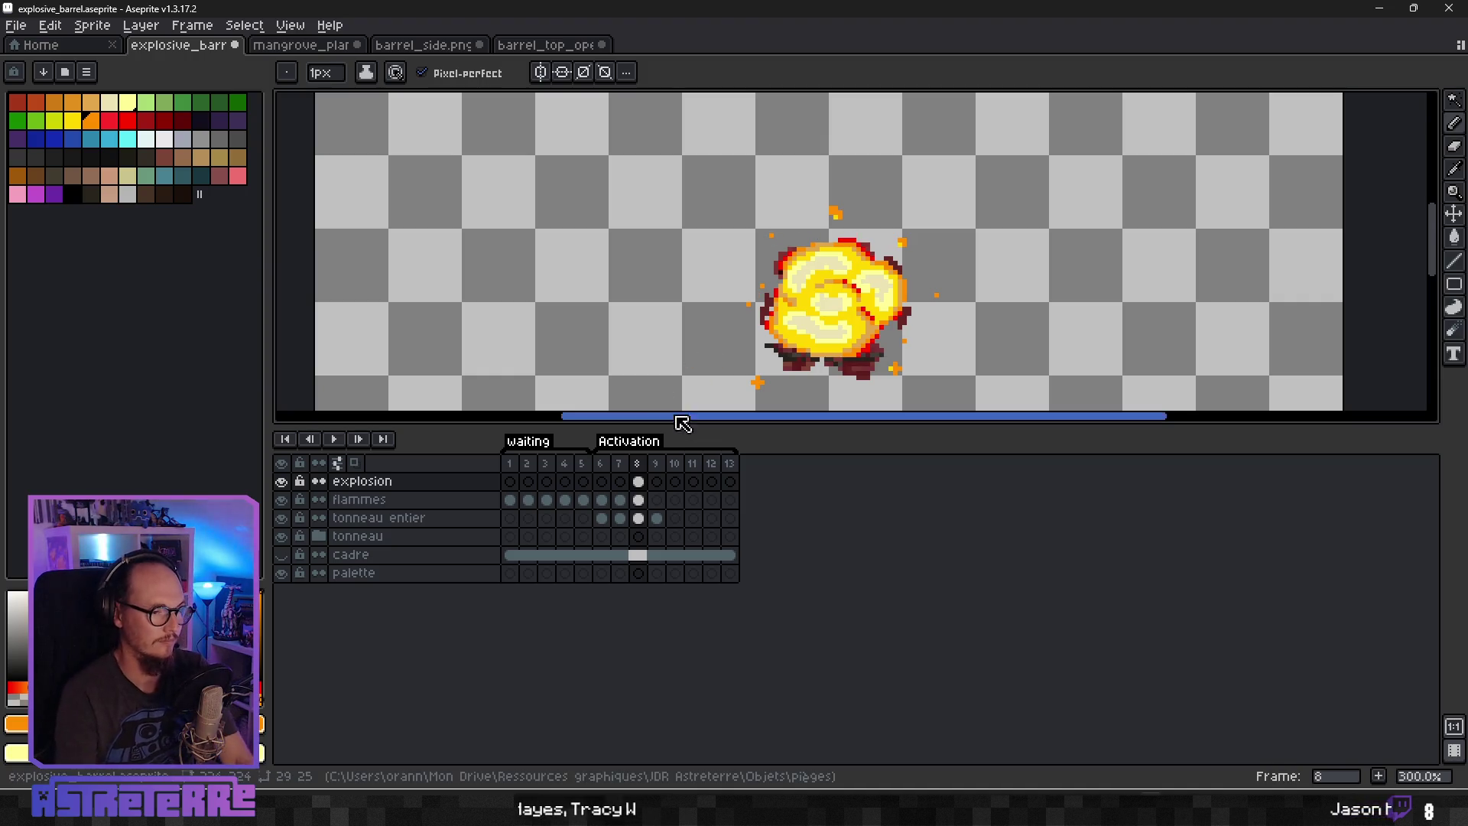
Step through the earlier frames and settle on frame 7 with the burning barrel.
key(Left)
key(Left)
key(Right)
key(Right)
key(Left)
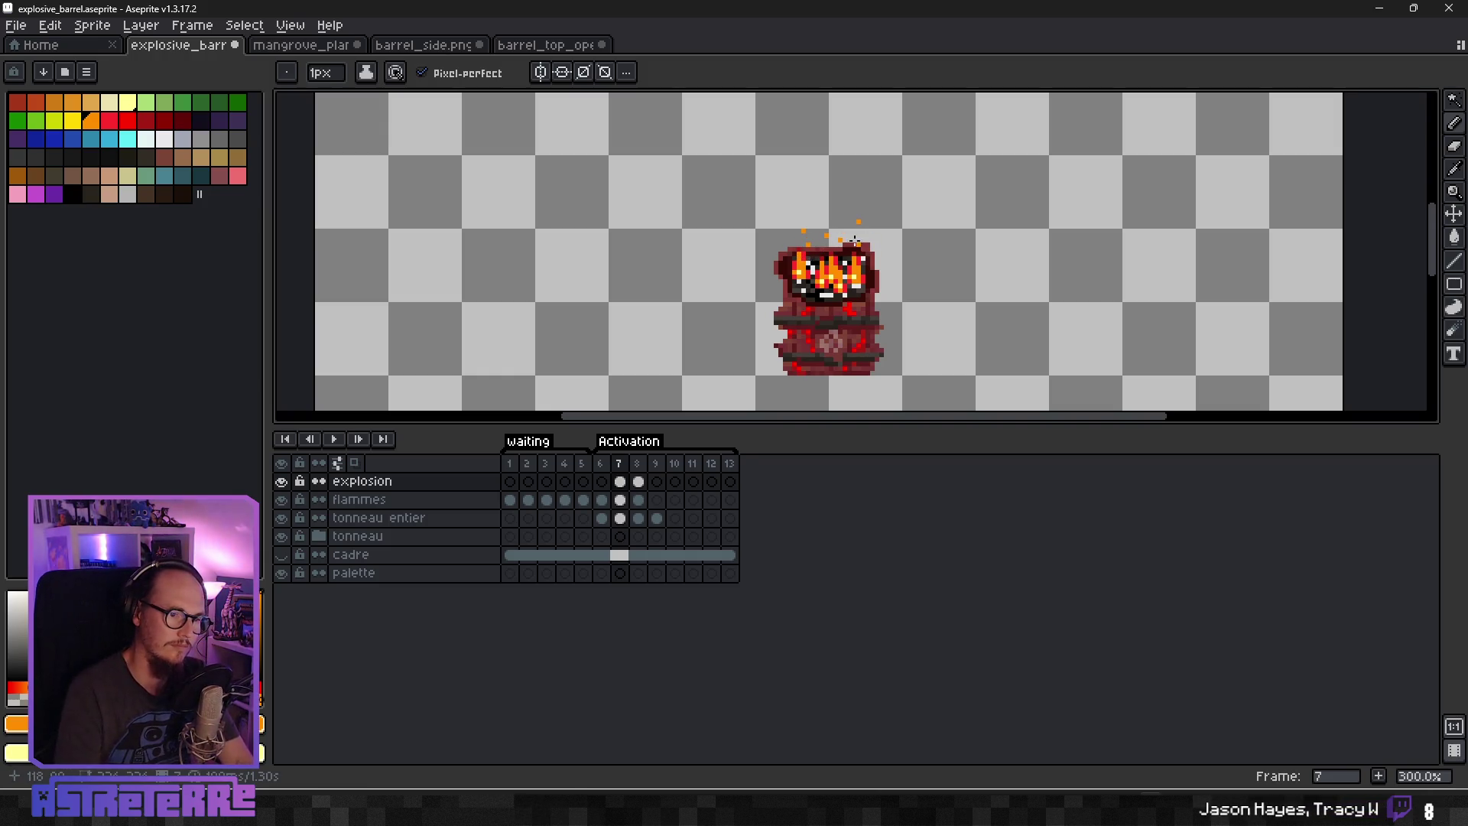
scroll(877, 287, down, 2)
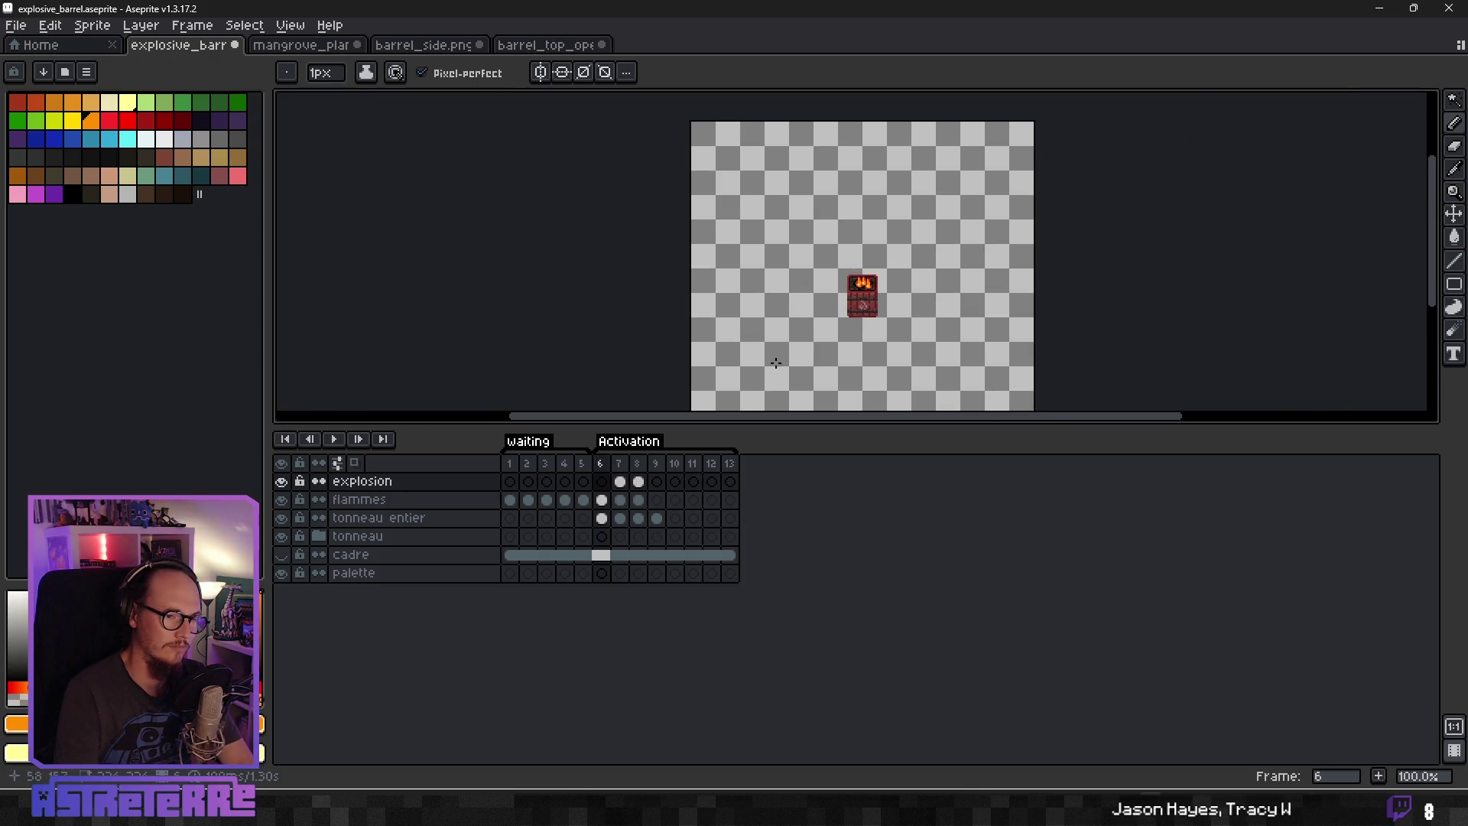
Play the animation, then stop the playback.
click(337, 442)
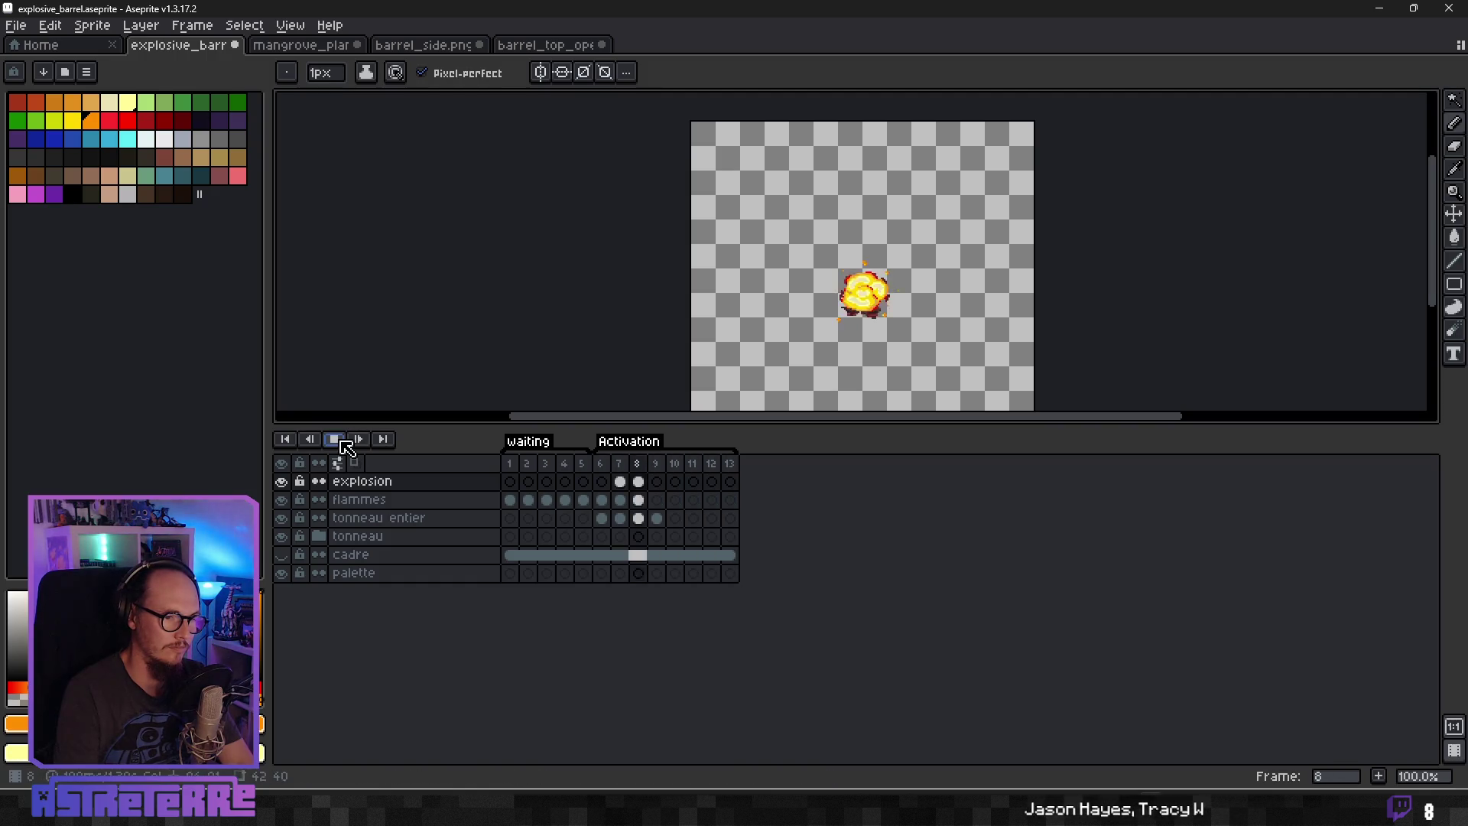
click(337, 441)
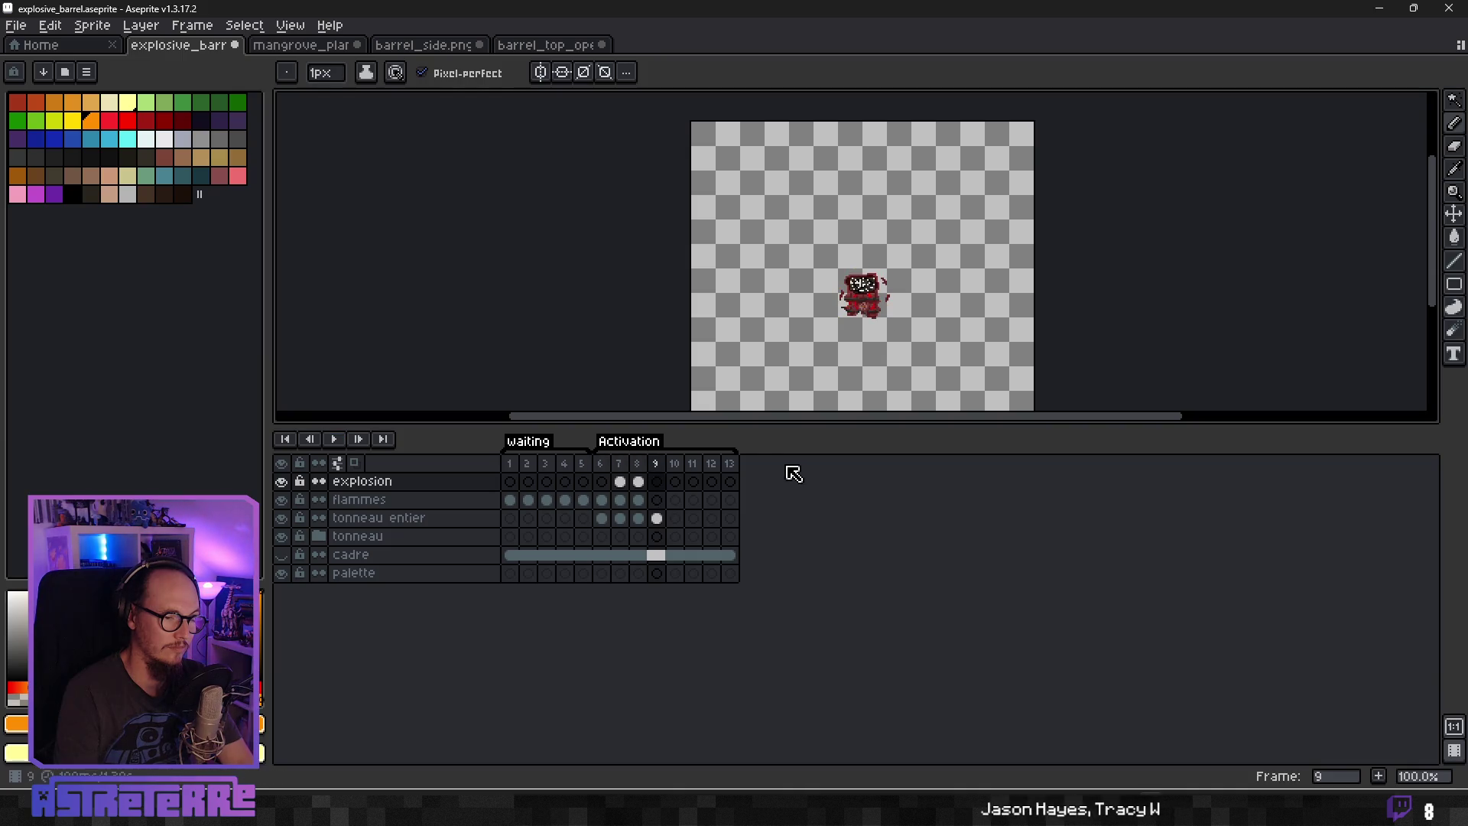
scroll(861, 343, down, 2)
scroll(849, 335, up, 3)
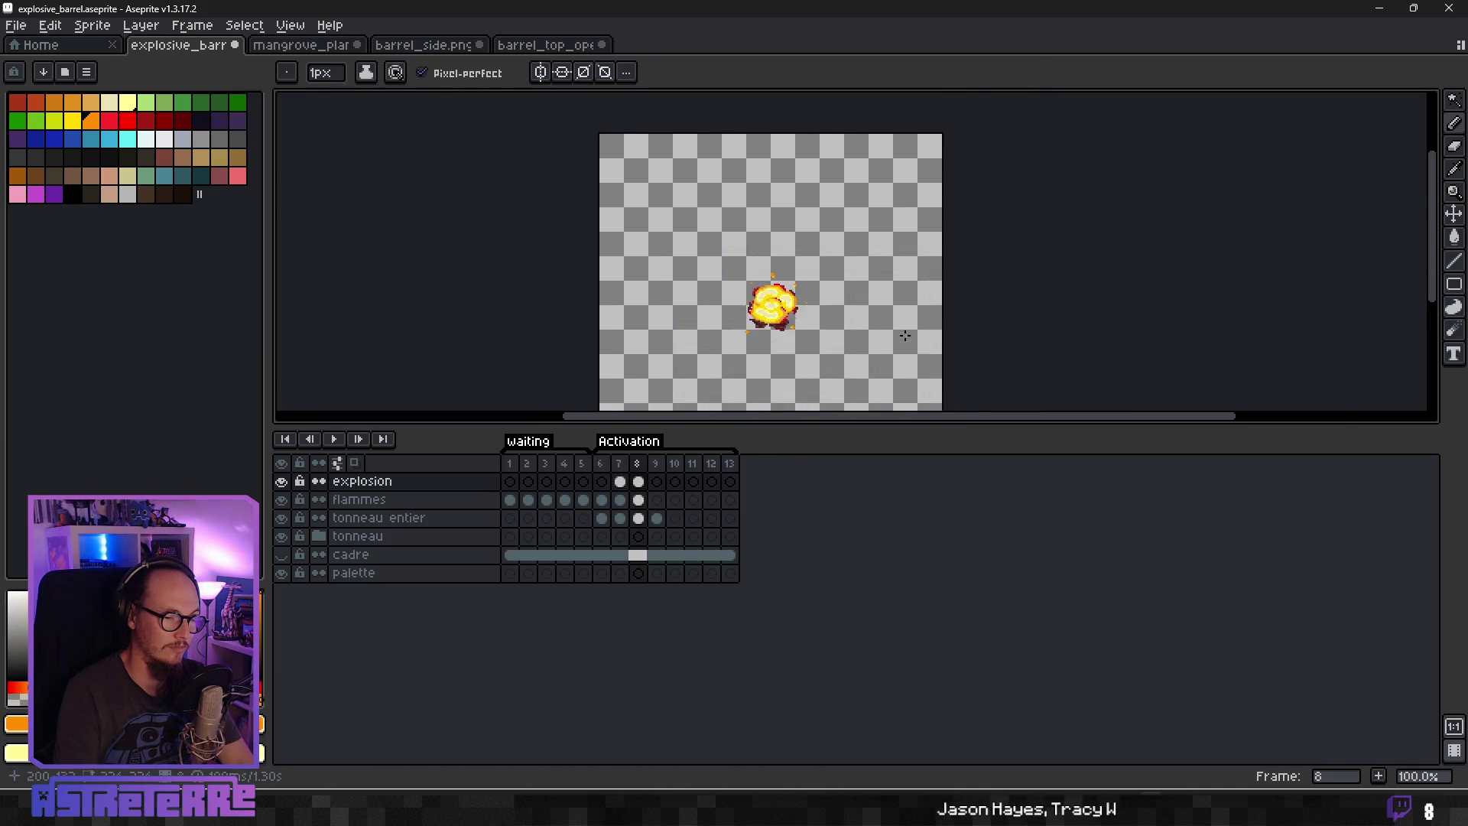
scroll(837, 333, down, 1)
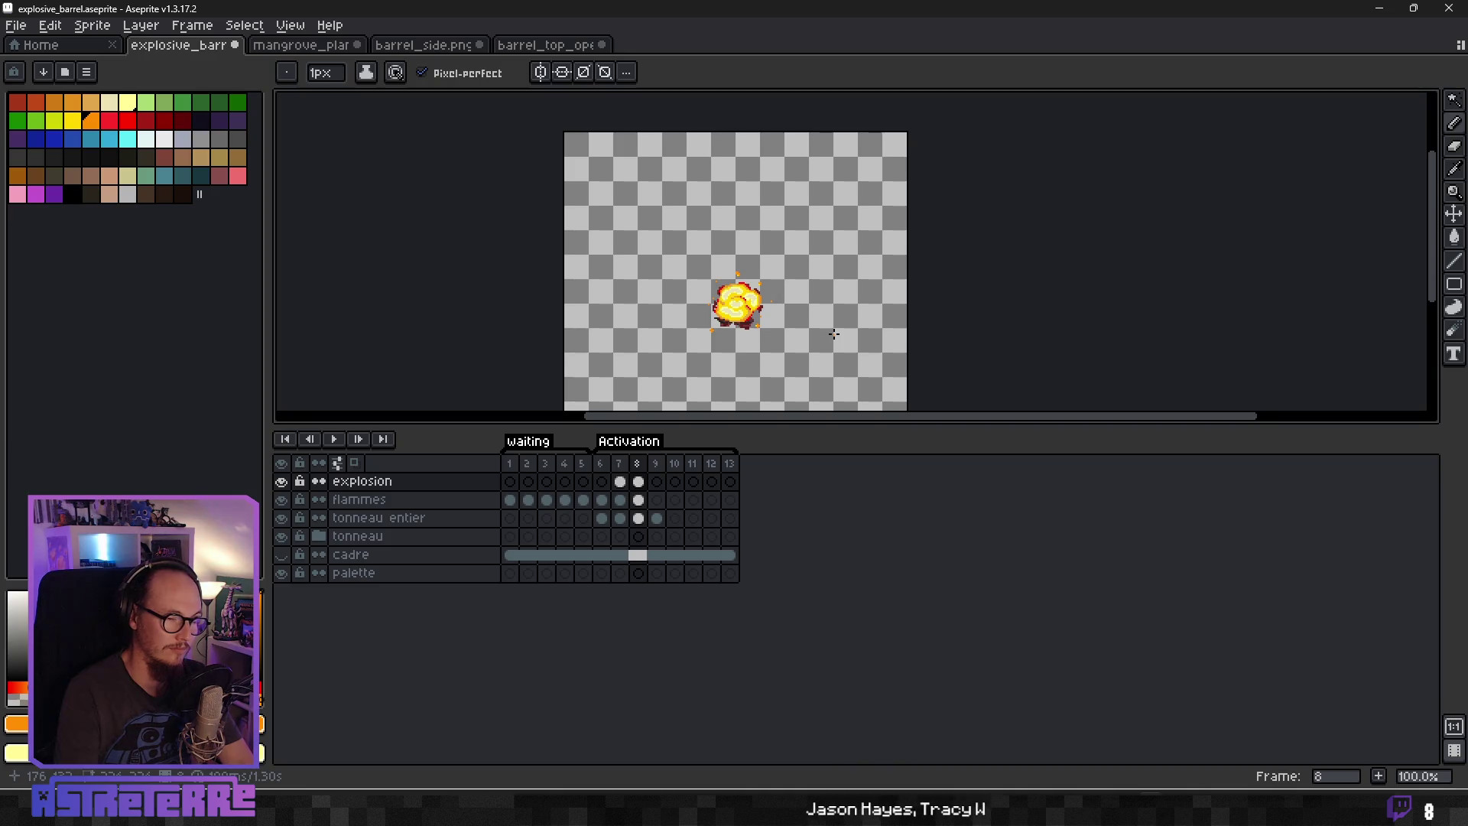
Go to frame 9, comparing it with frame 8, and enlarge the yellow brush to 18px.
key(Right)
key(Left)
key(Right)
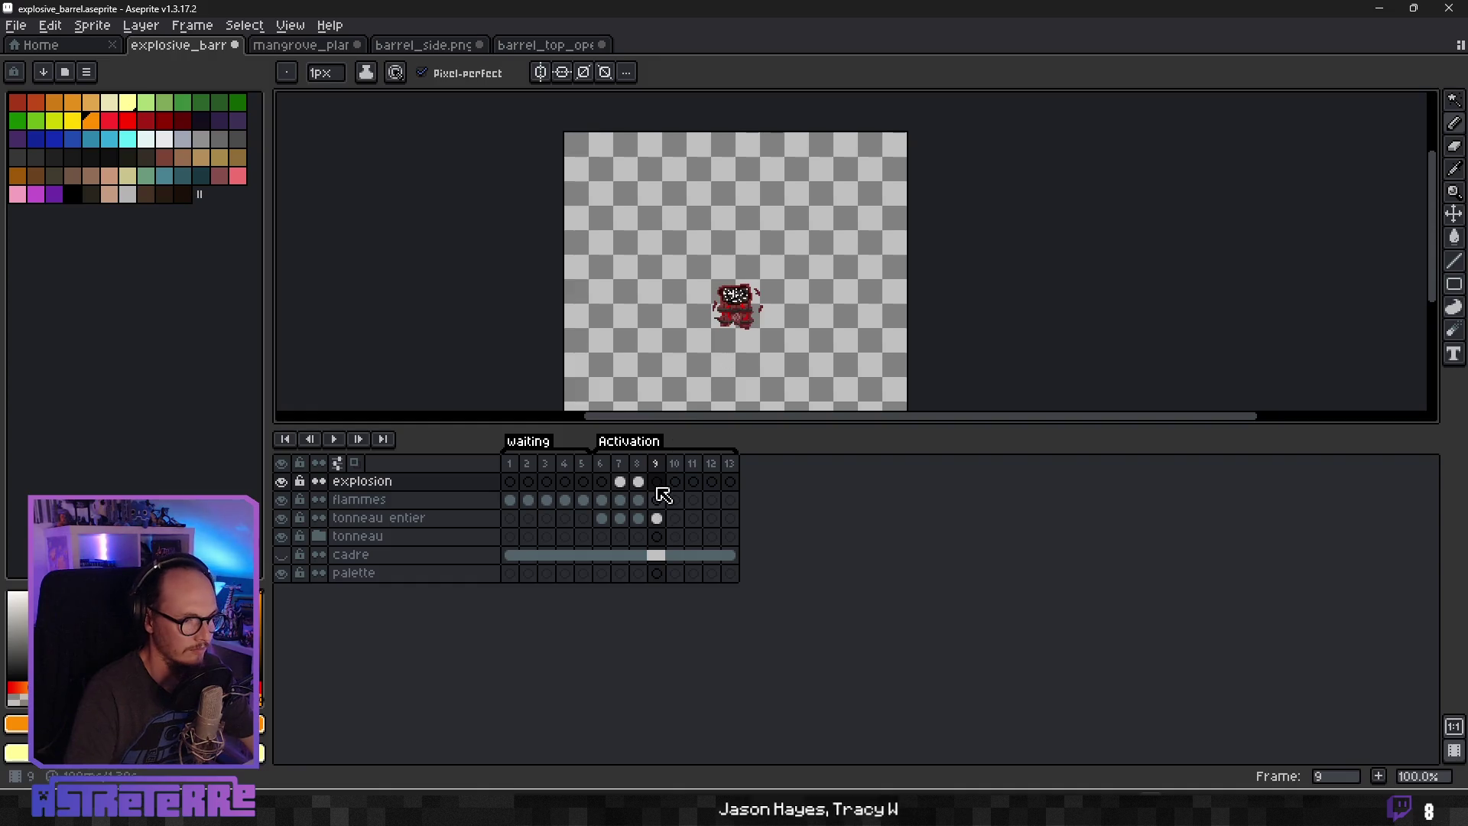
scroll(687, 315, up, 3)
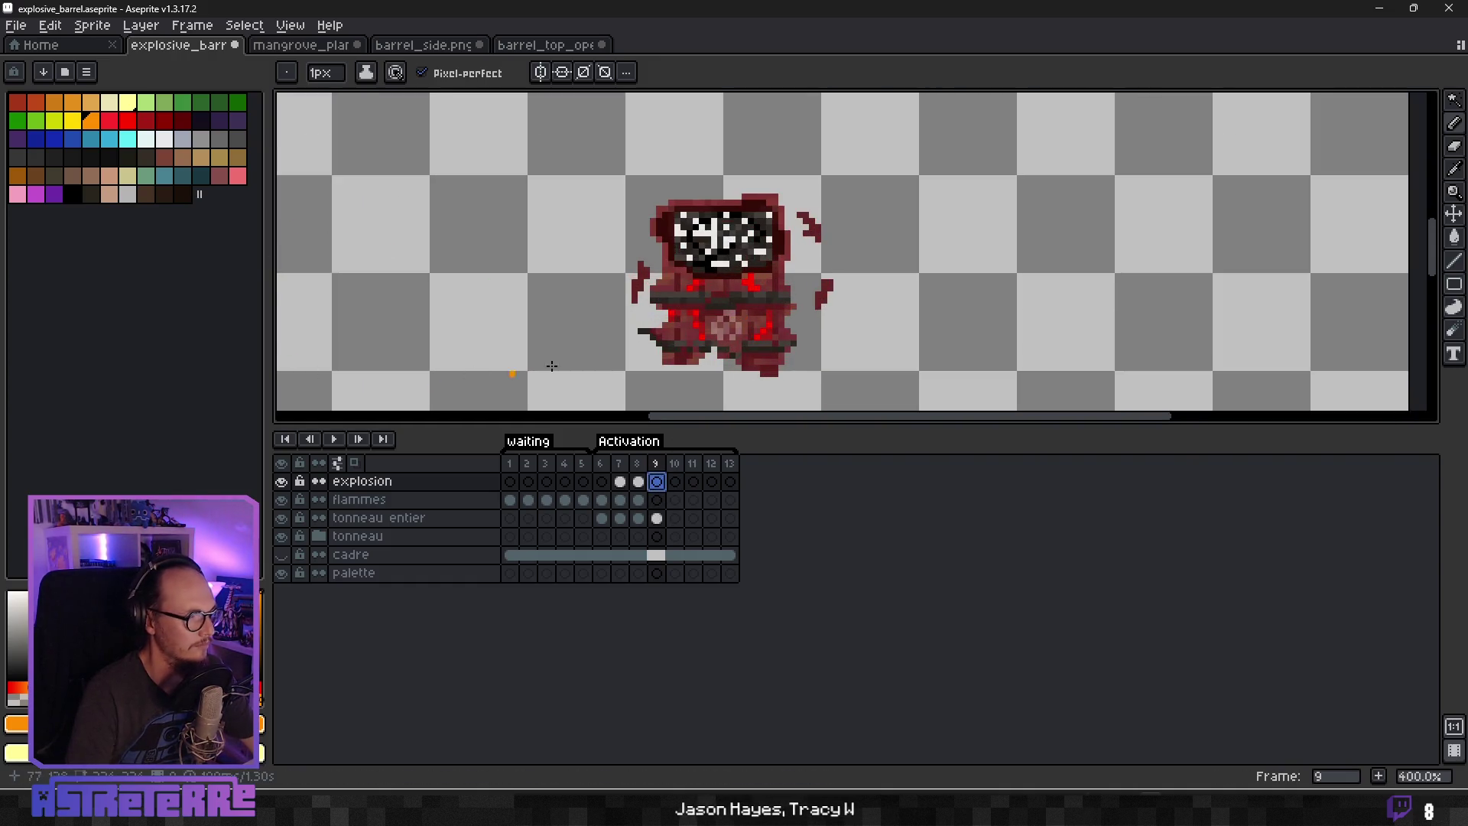
key(Left)
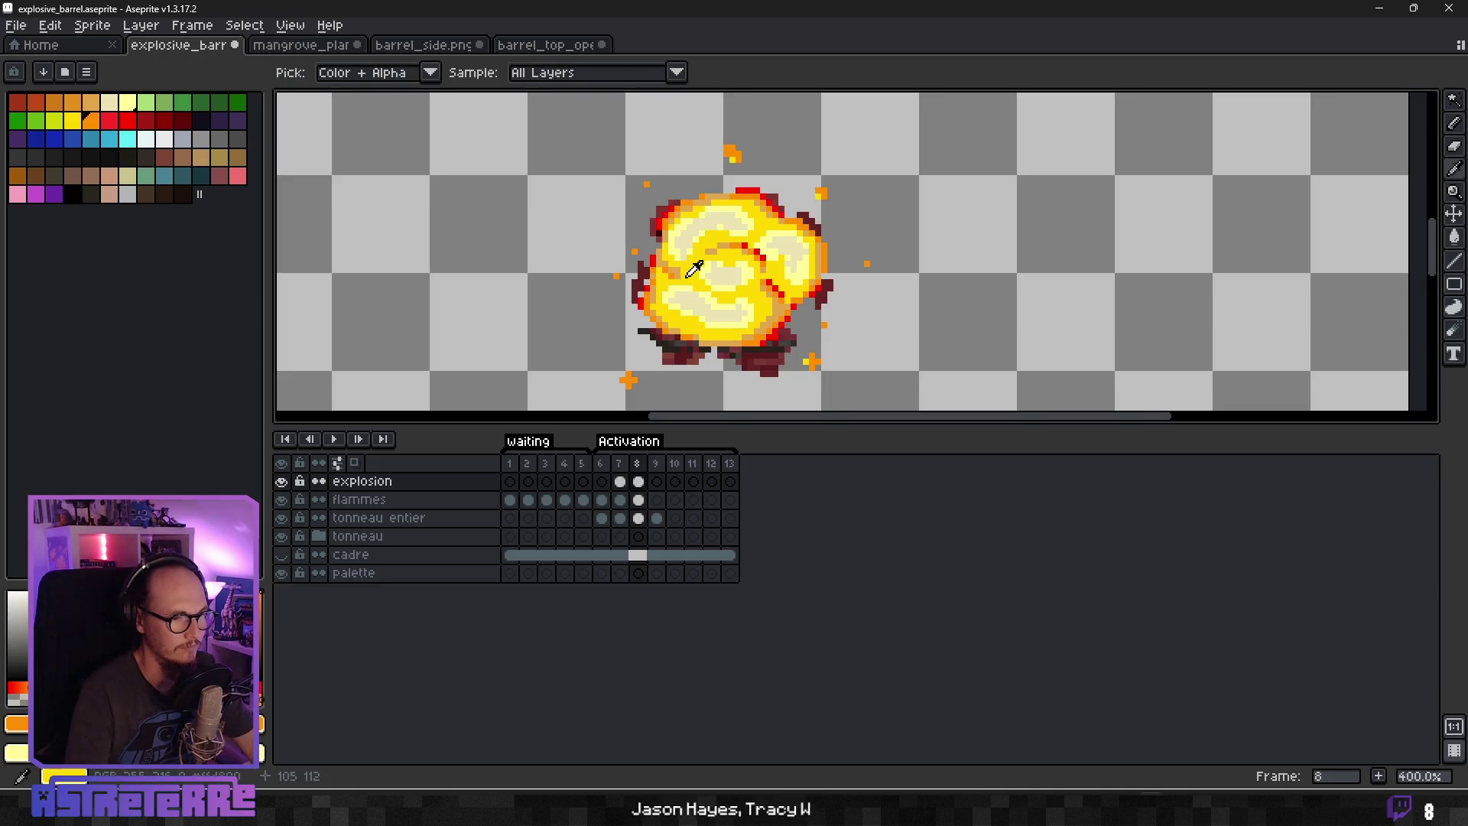
key(Right)
key(plus)
key(plus)
key(plus)
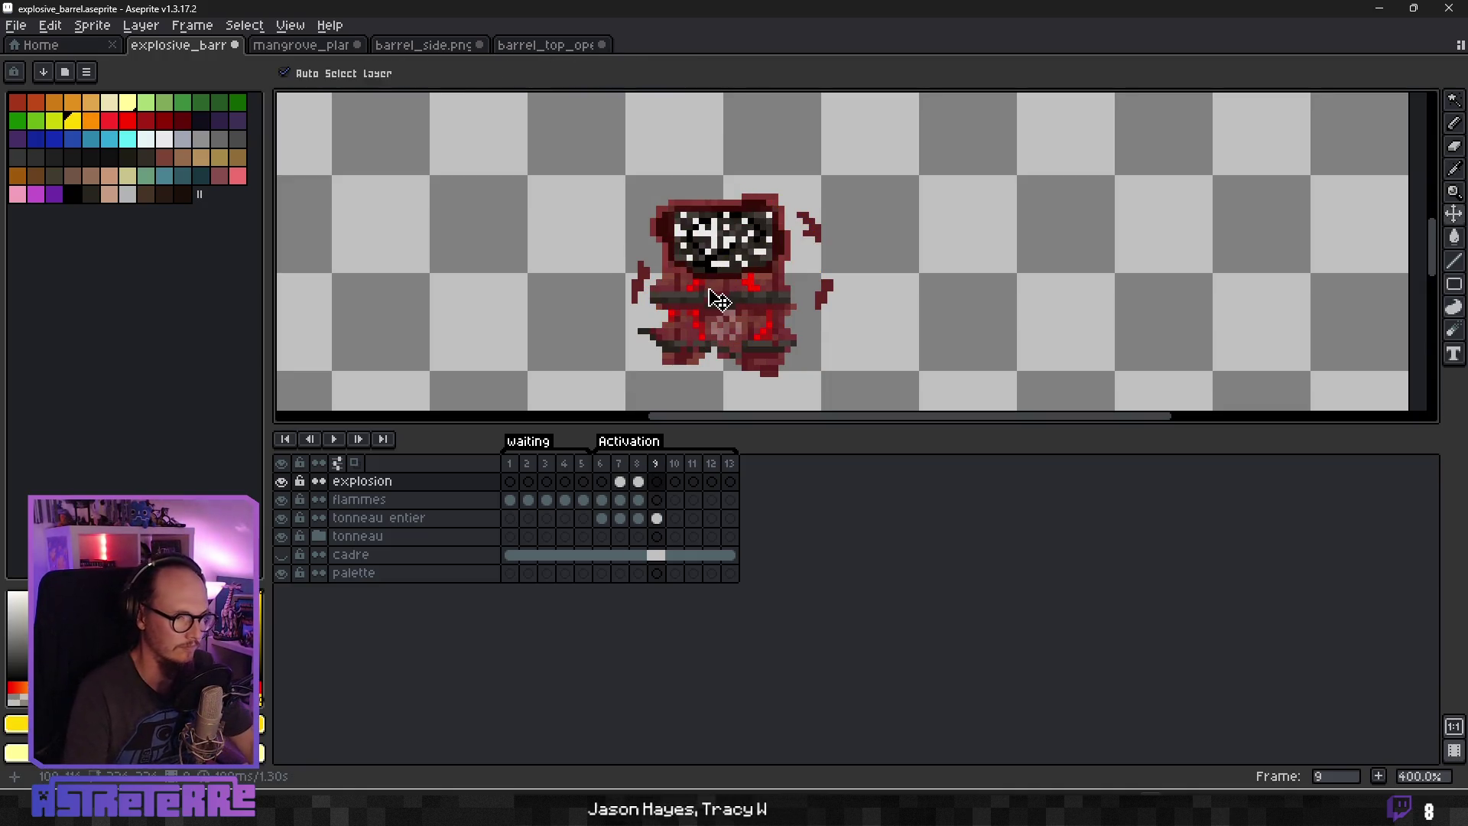
key(plus)
key(plus)
key(plus)
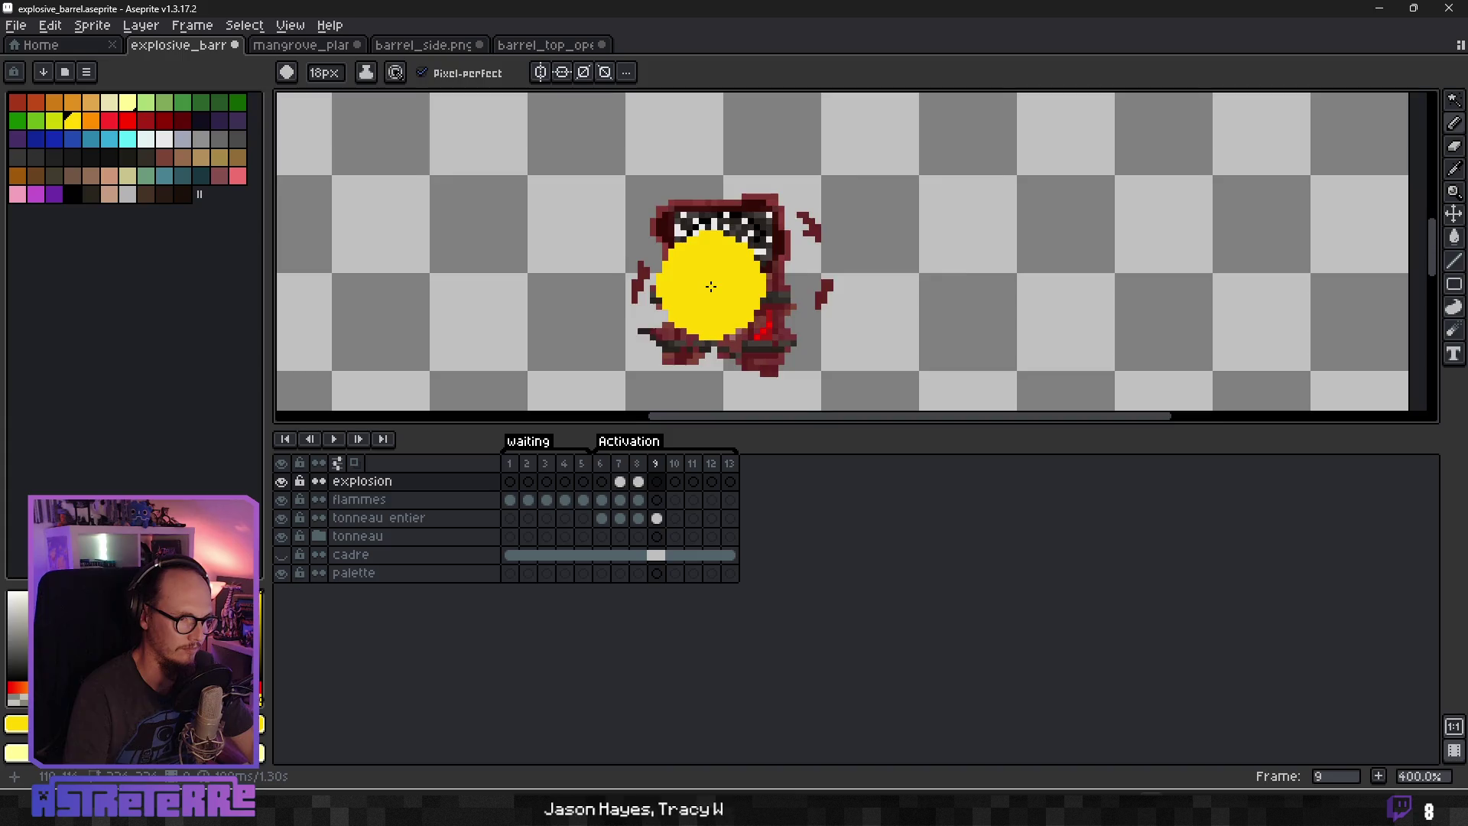
Paint three thick 18px yellow strokes into a lumpy blob that bulges at the upper right.
scroll(711, 291, down, 3)
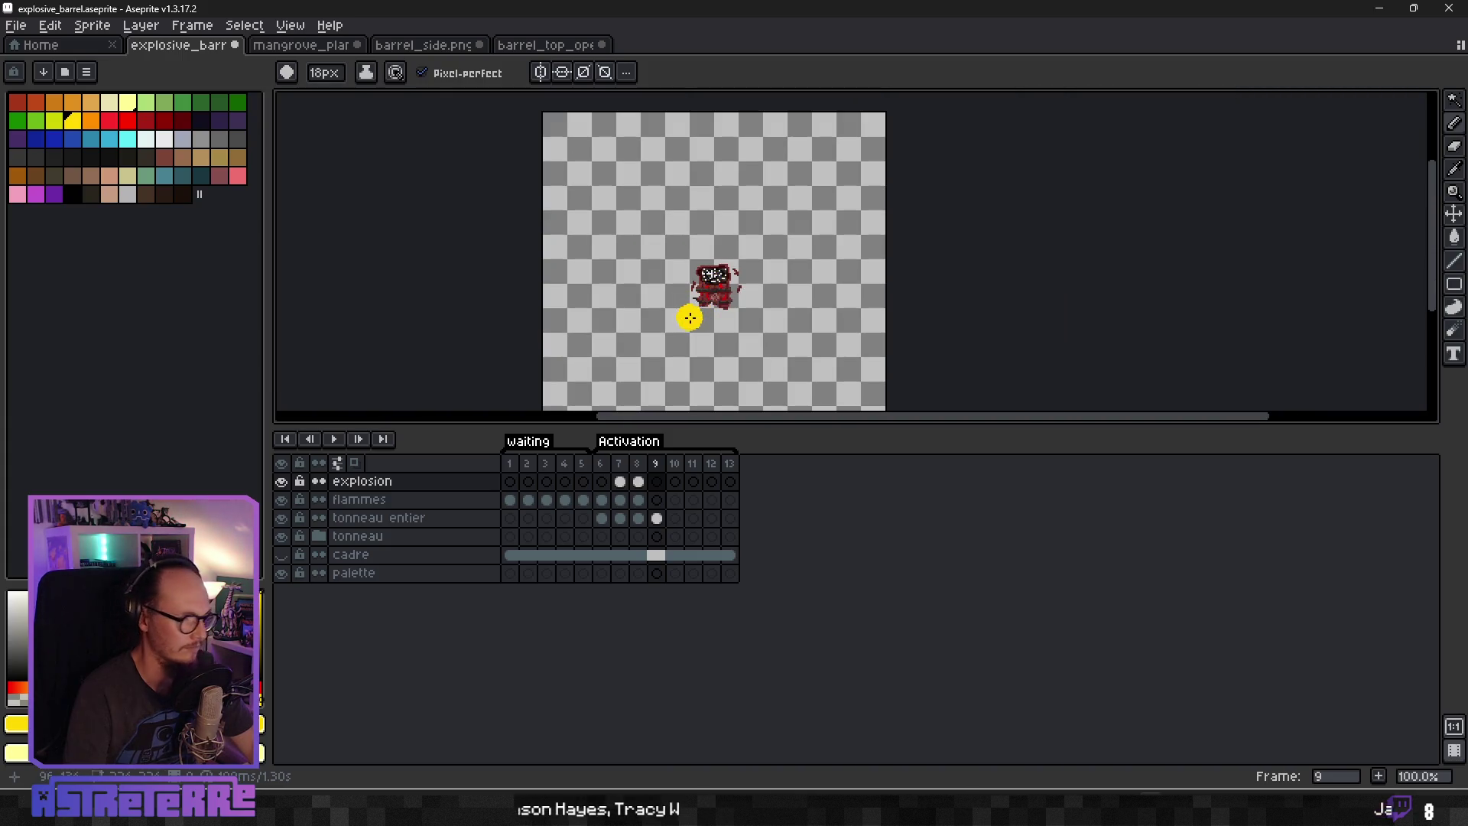
mouse_move(668, 324)
mouse_down()
mouse_move(695, 344)
mouse_move(720, 333)
mouse_move(631, 302)
mouse_move(650, 268)
mouse_move(694, 293)
mouse_move(711, 287)
mouse_move(726, 314)
mouse_move(764, 306)
mouse_move(736, 281)
mouse_move(757, 321)
mouse_move(795, 321)
mouse_move(791, 252)
mouse_move(699, 229)
mouse_move(719, 226)
mouse_move(690, 250)
mouse_up()
mouse_move(722, 203)
mouse_down()
mouse_move(738, 187)
mouse_move(807, 229)
mouse_move(787, 256)
mouse_move(736, 214)
mouse_move(805, 265)
mouse_move(787, 268)
mouse_up()
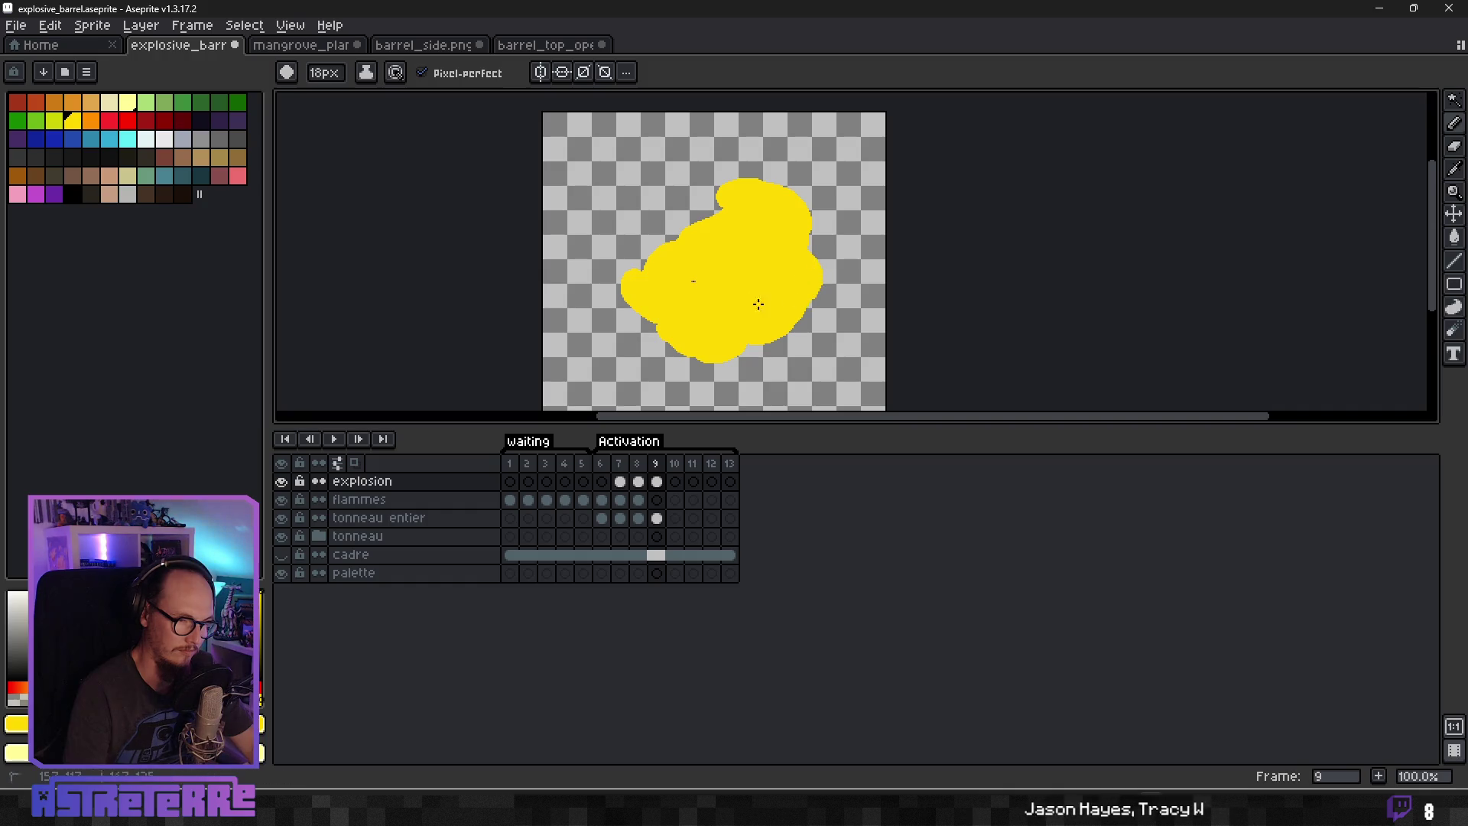
mouse_move(656, 284)
mouse_down()
mouse_move(658, 241)
mouse_move(642, 264)
mouse_up()
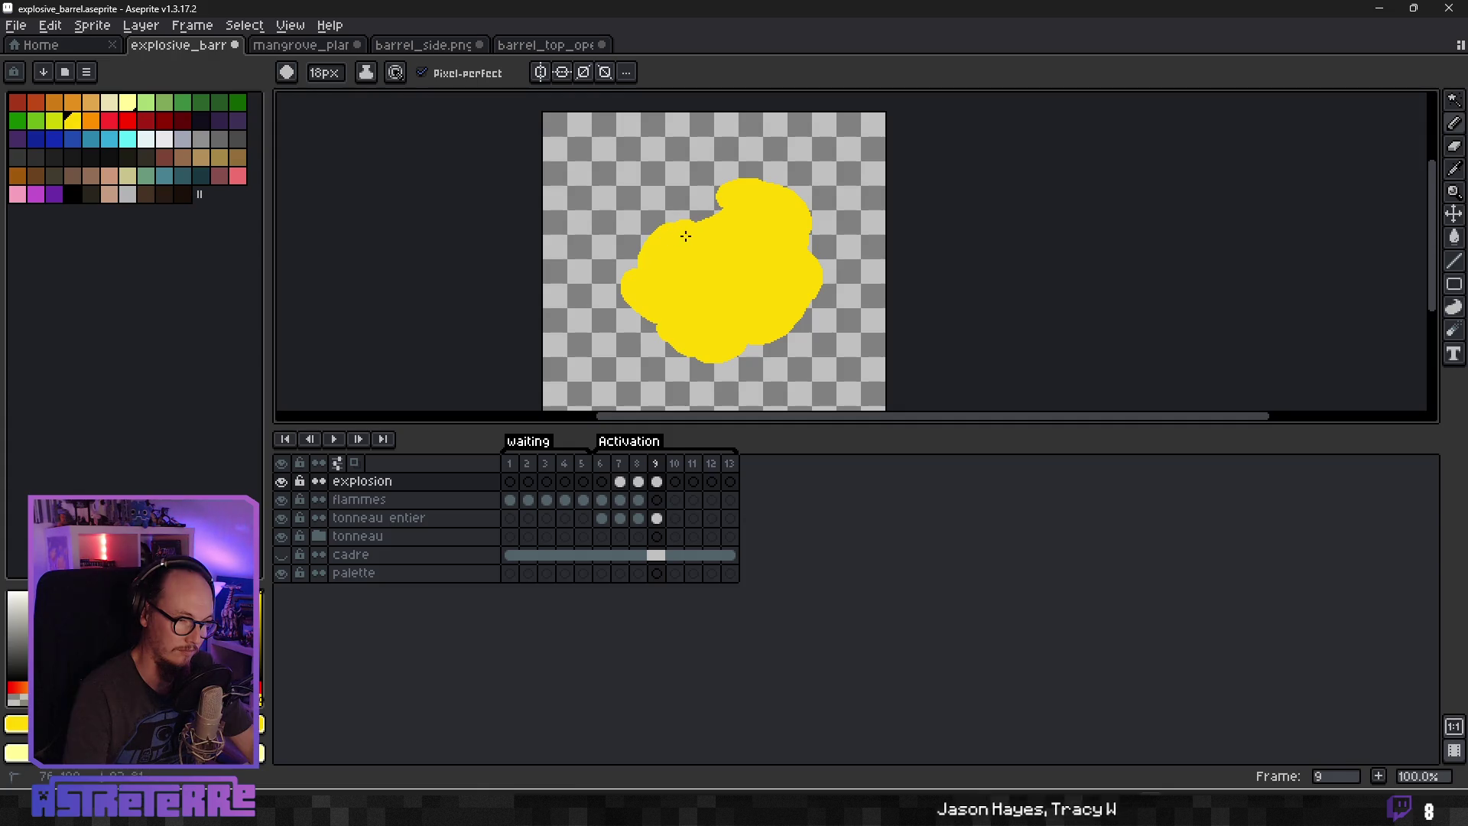
scroll(708, 250, down, 3)
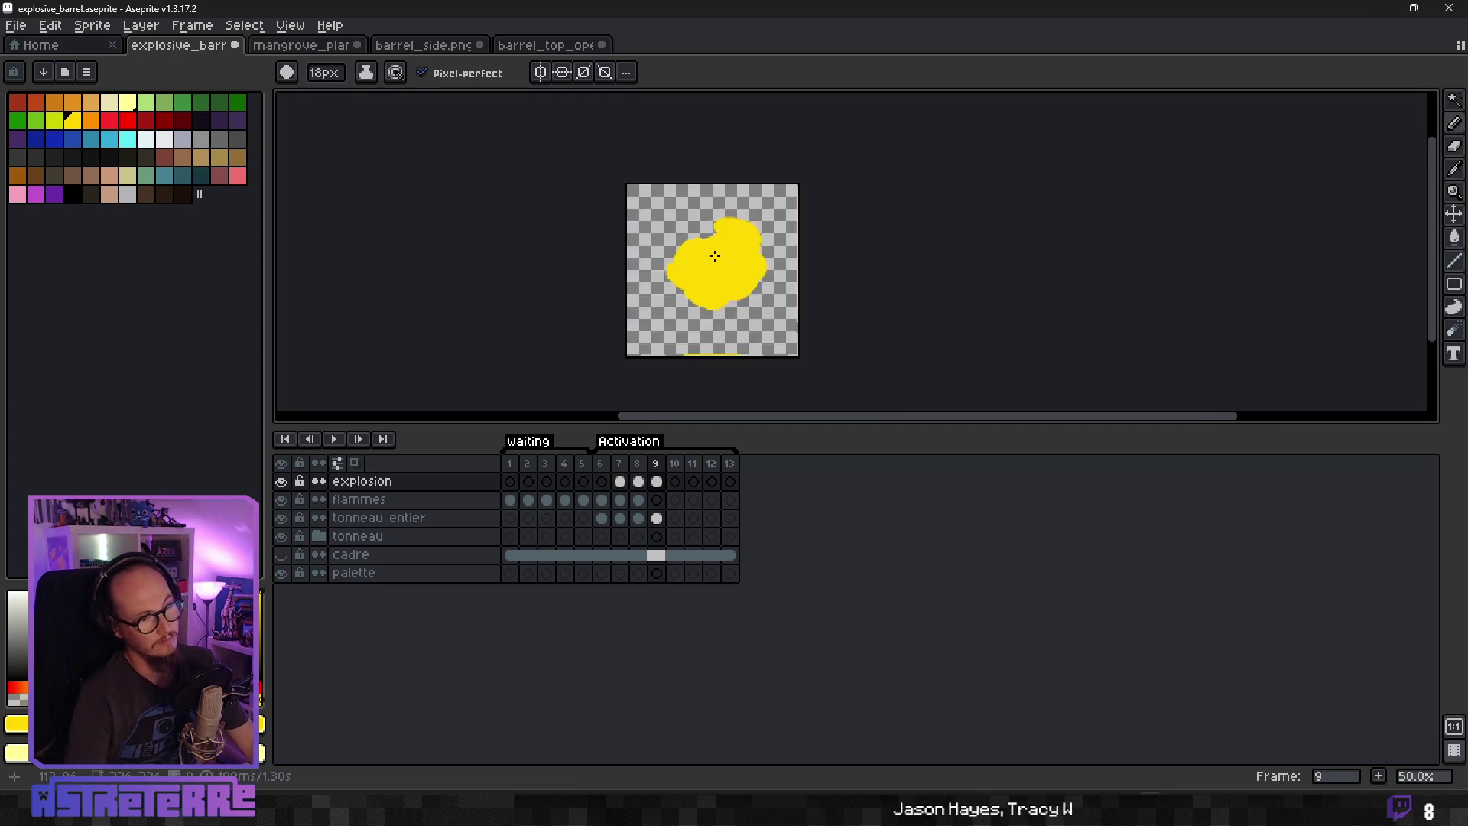
scroll(730, 266, up, 3)
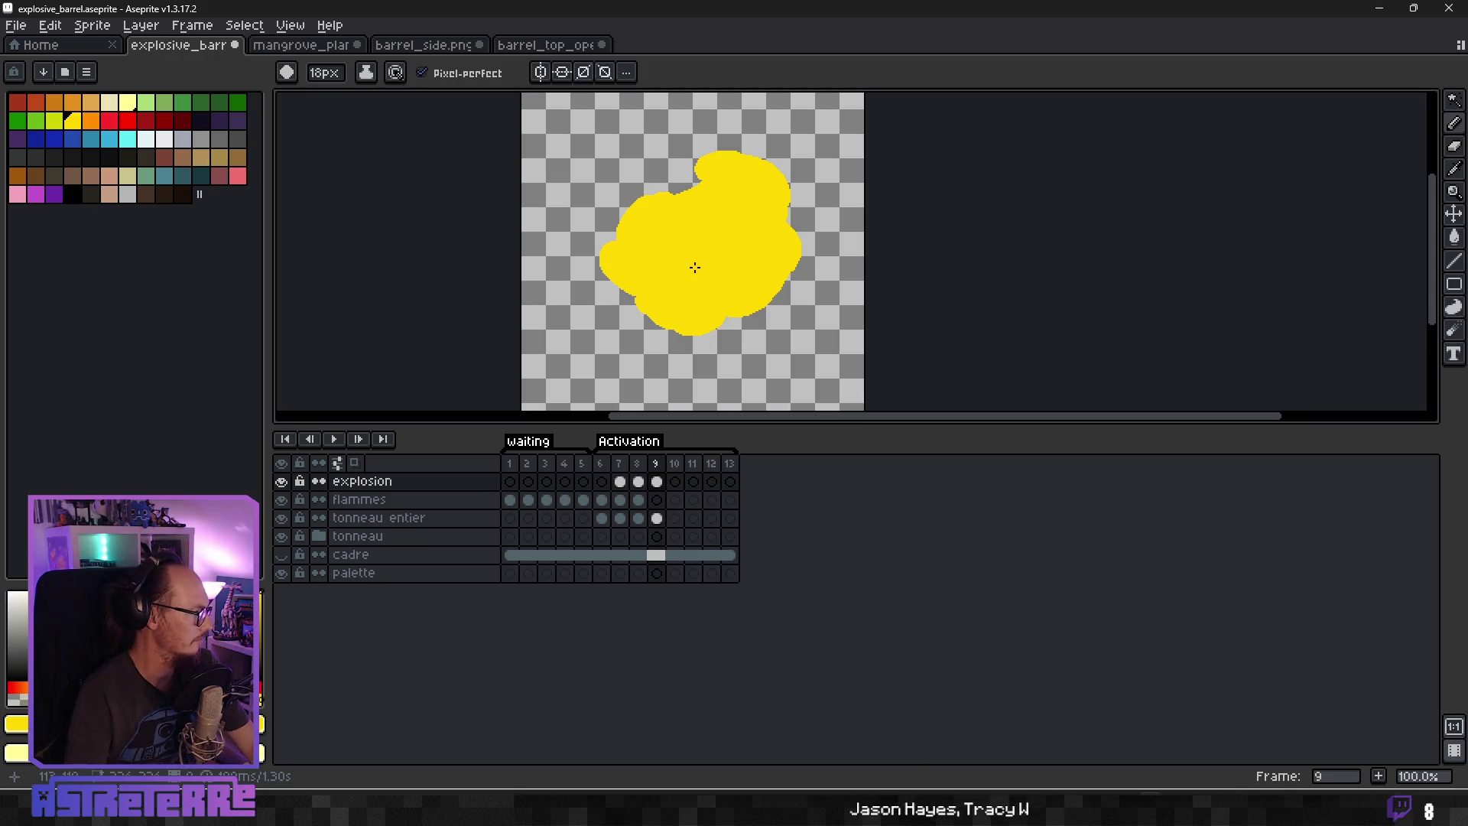
scroll(721, 220, up, 2)
scroll(741, 230, down, 2)
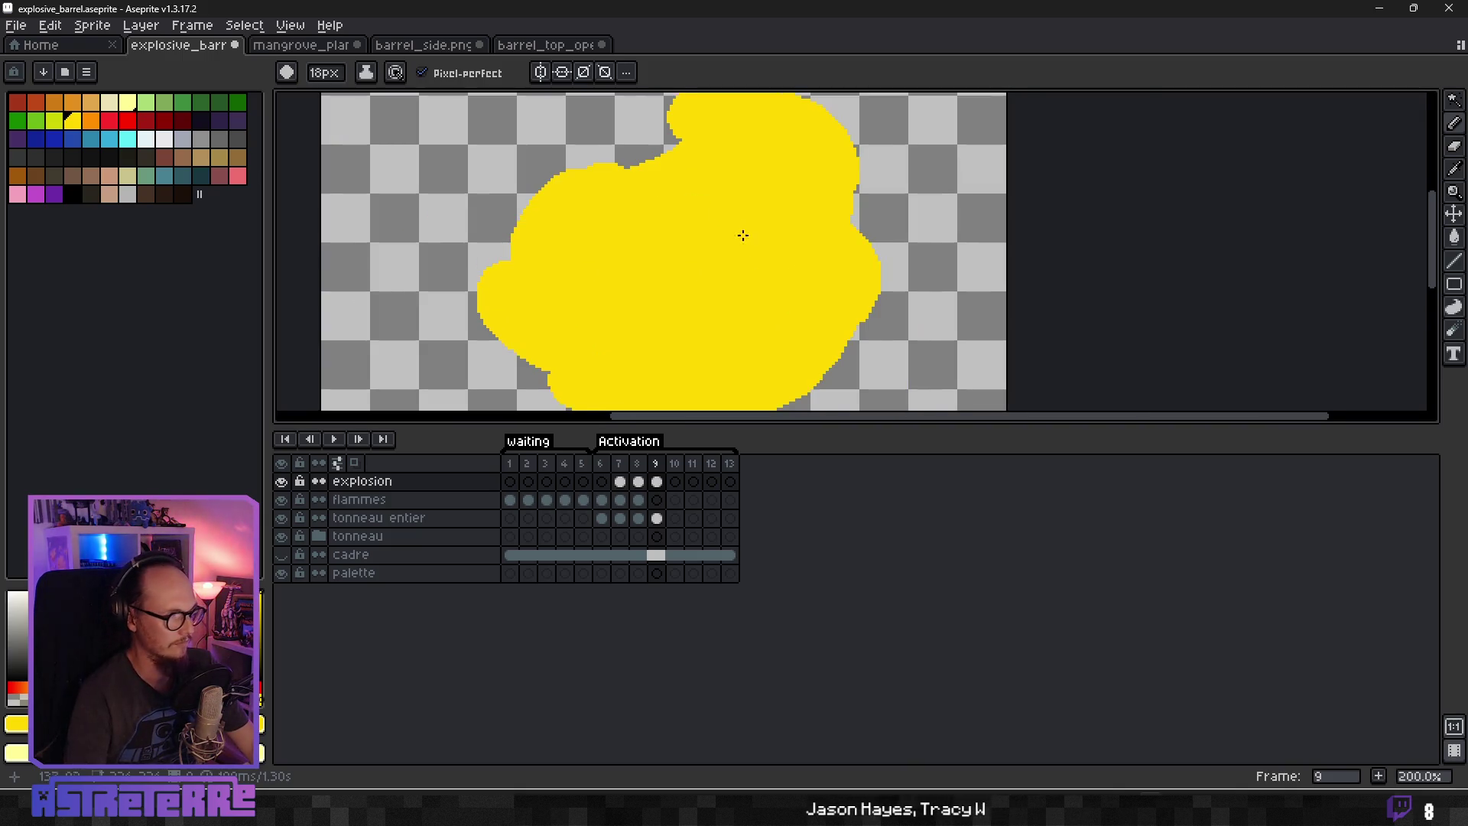
Sample the pale cream highlight from frame 8's explosion, then return to frame 9 with the brush.
click(109, 102)
click(131, 109)
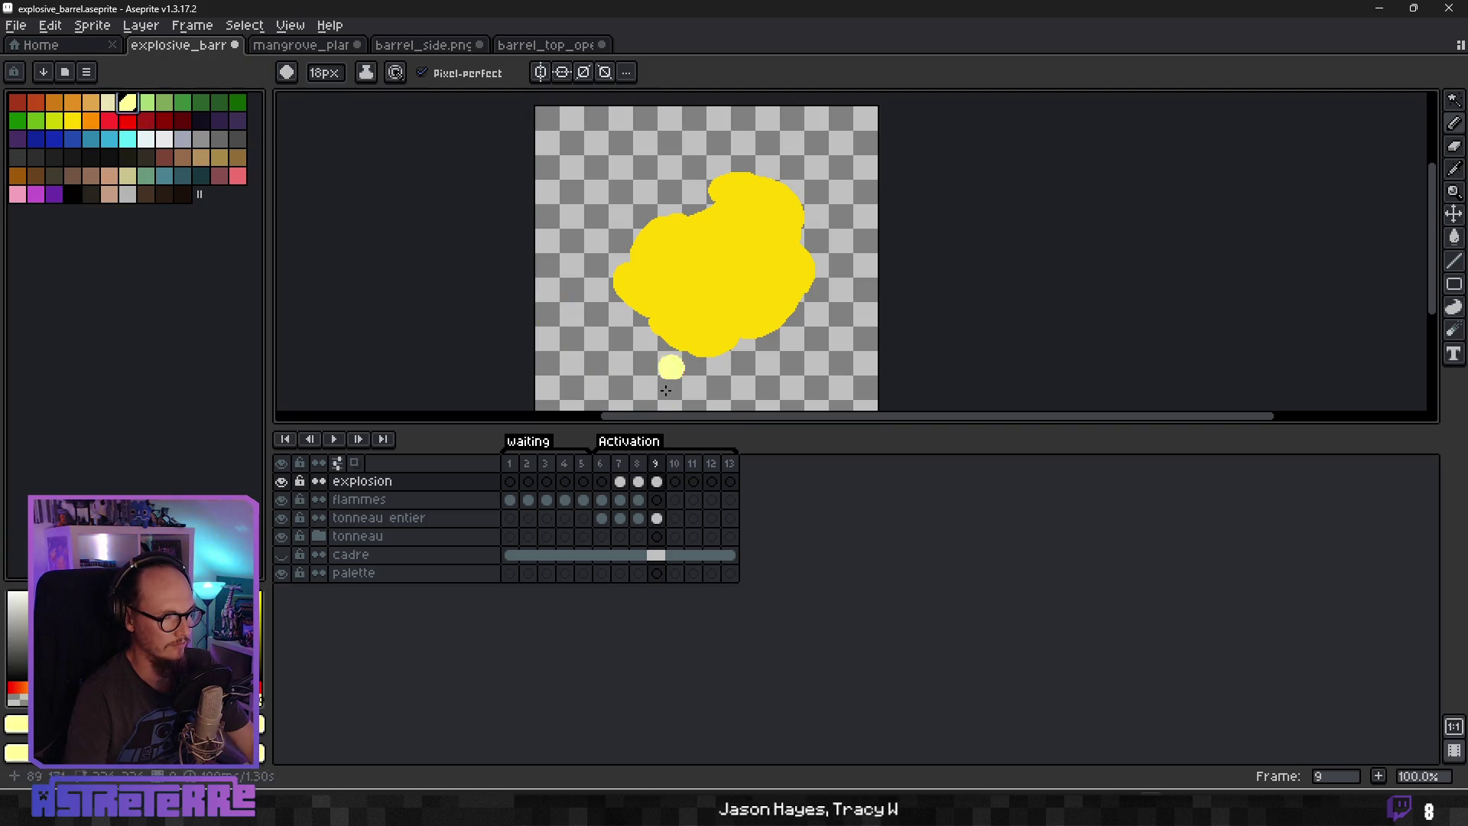
click(638, 482)
scroll(714, 301, up, 7)
key(i)
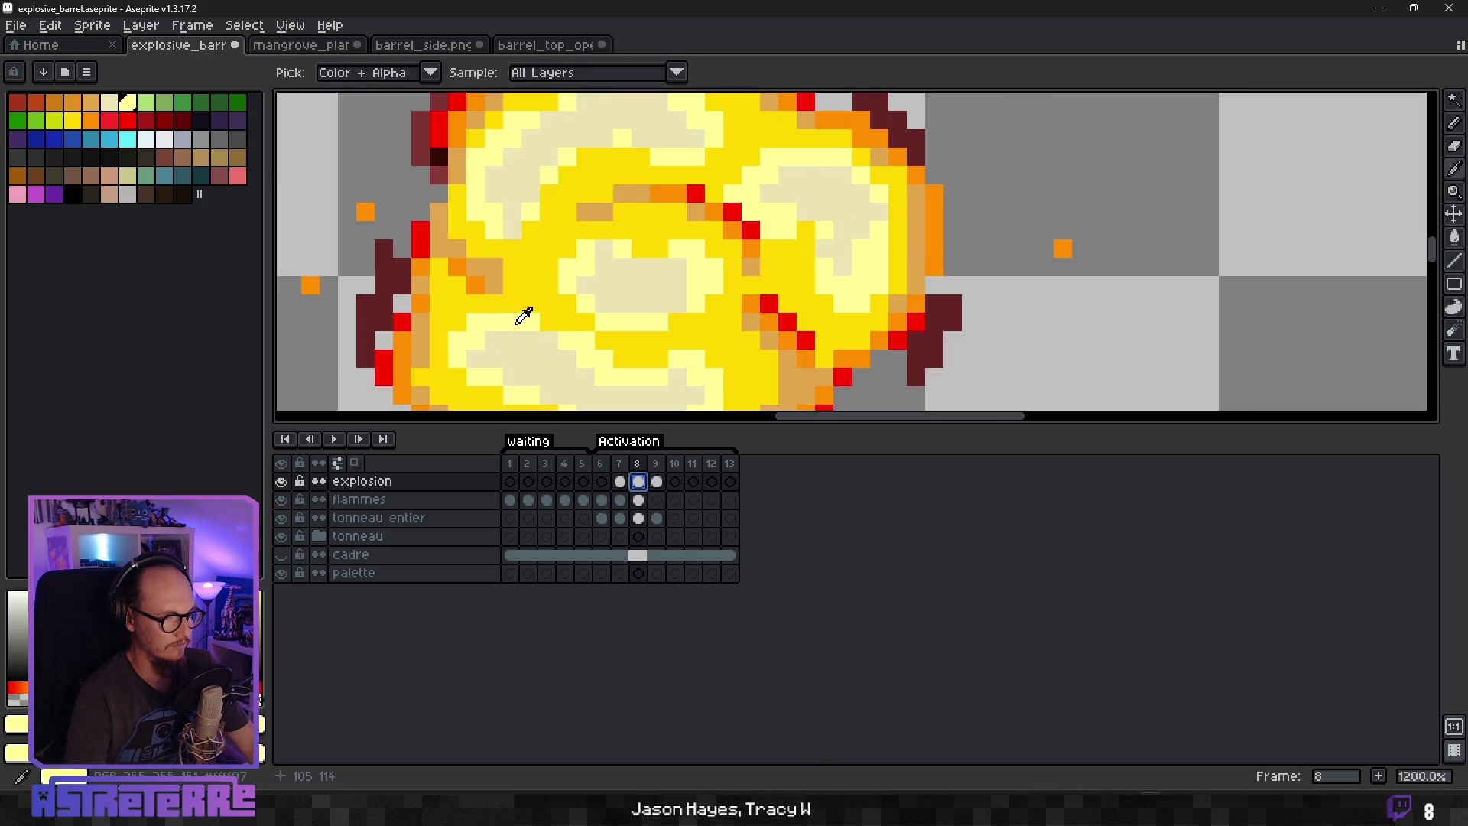
key(b)
click(657, 482)
scroll(678, 273, down, 5)
scroll(678, 272, down, 3)
scroll(685, 279, up, 3)
scroll(685, 282, down, 3)
scroll(685, 280, up, 1)
scroll(686, 284, down, 1)
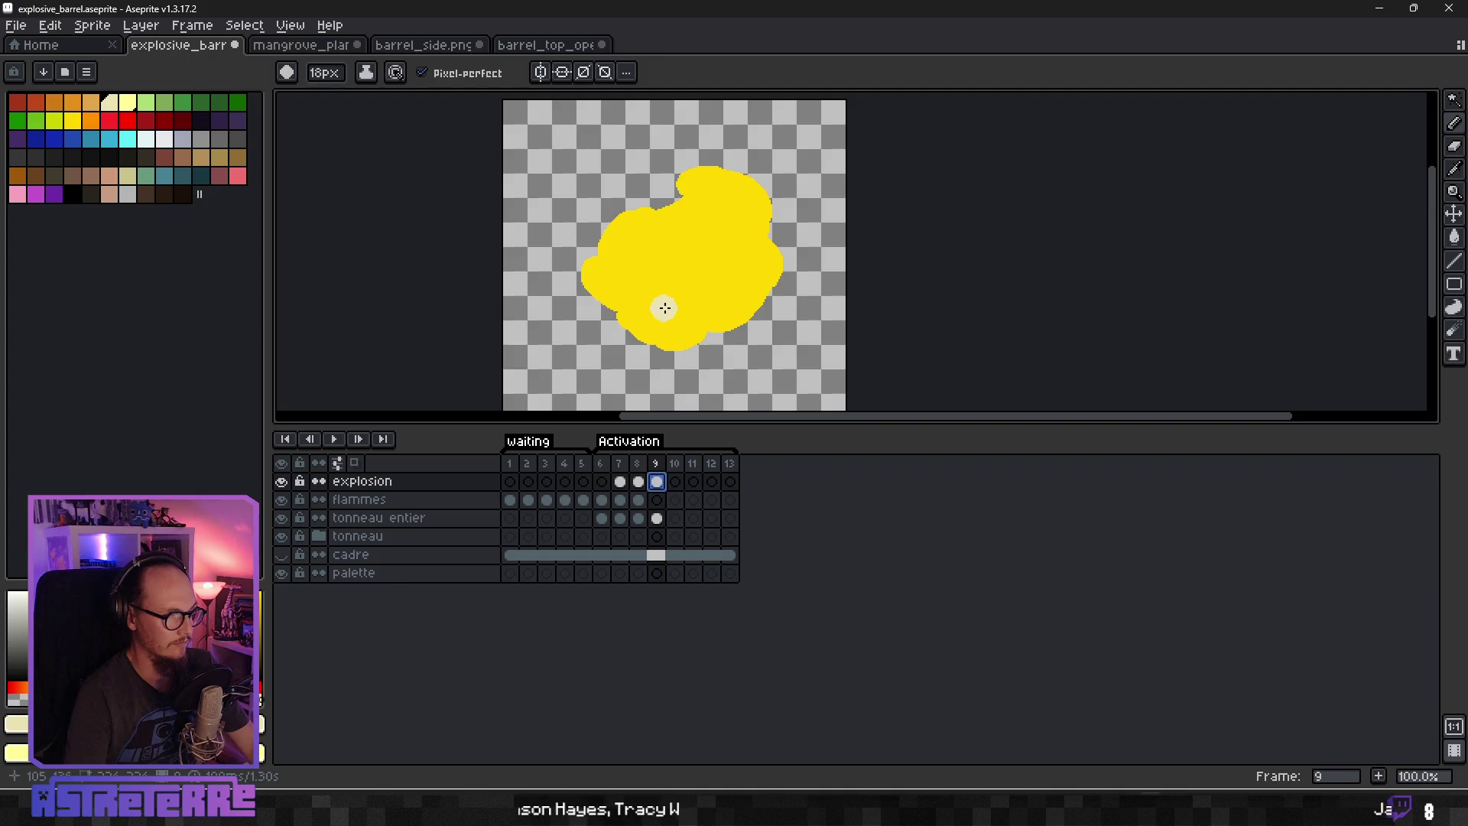
Paint cream highlight spots on the blob's right side, top and left, shrinking the brush slightly.
drag(727, 282, 714, 282)
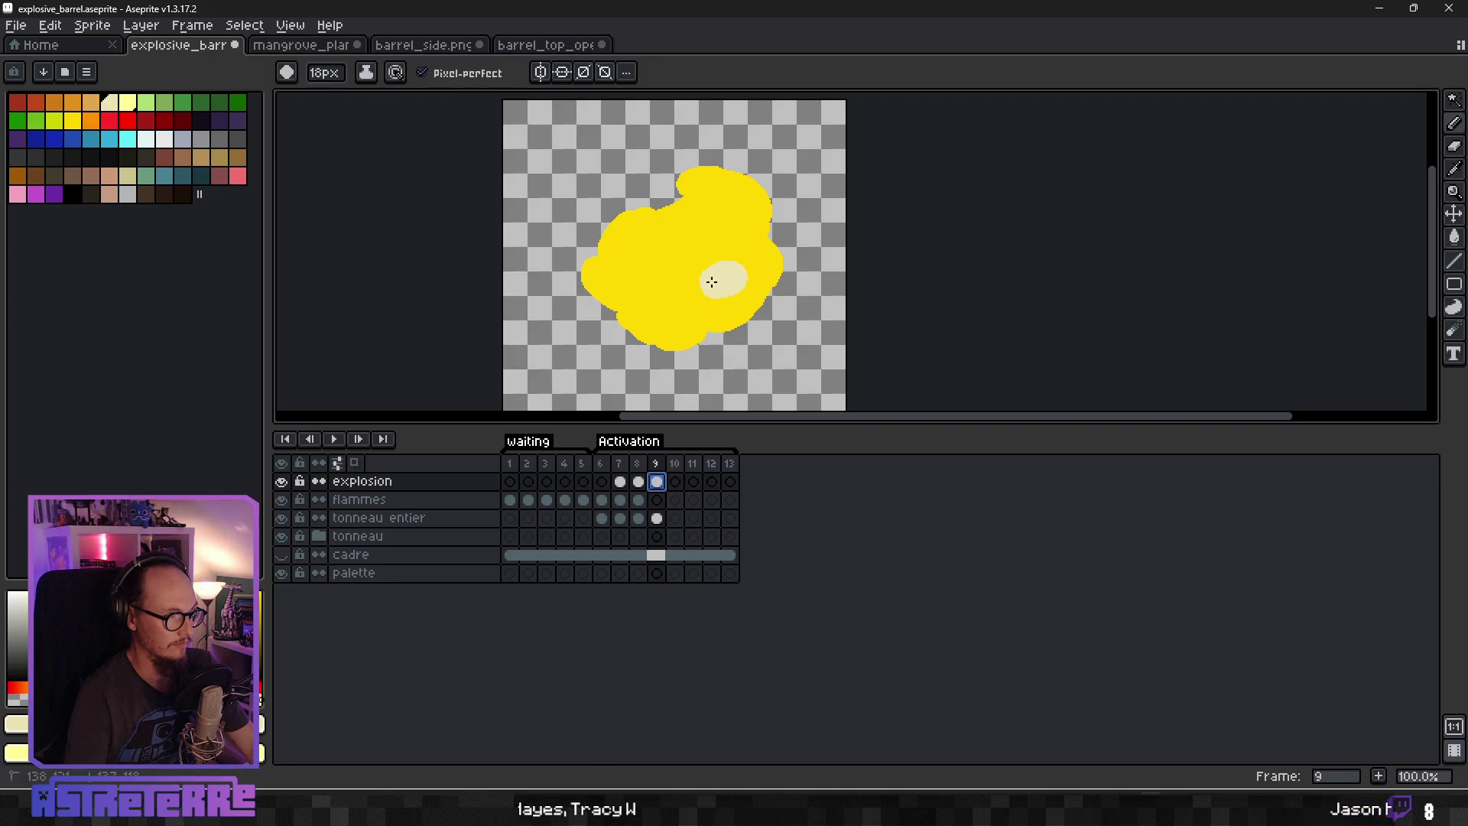
drag(723, 191, 711, 200)
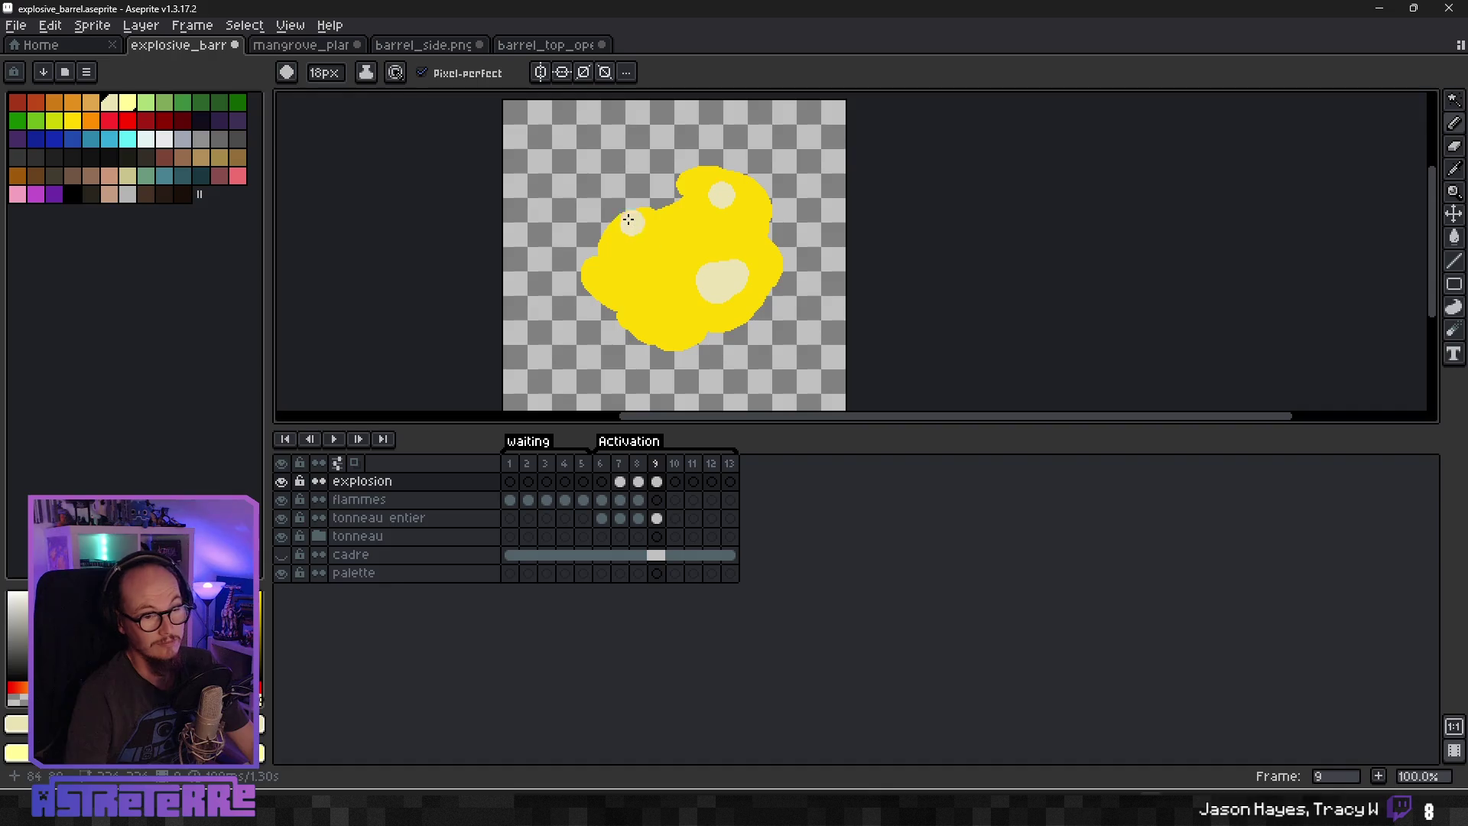
scroll(669, 205, up, 2)
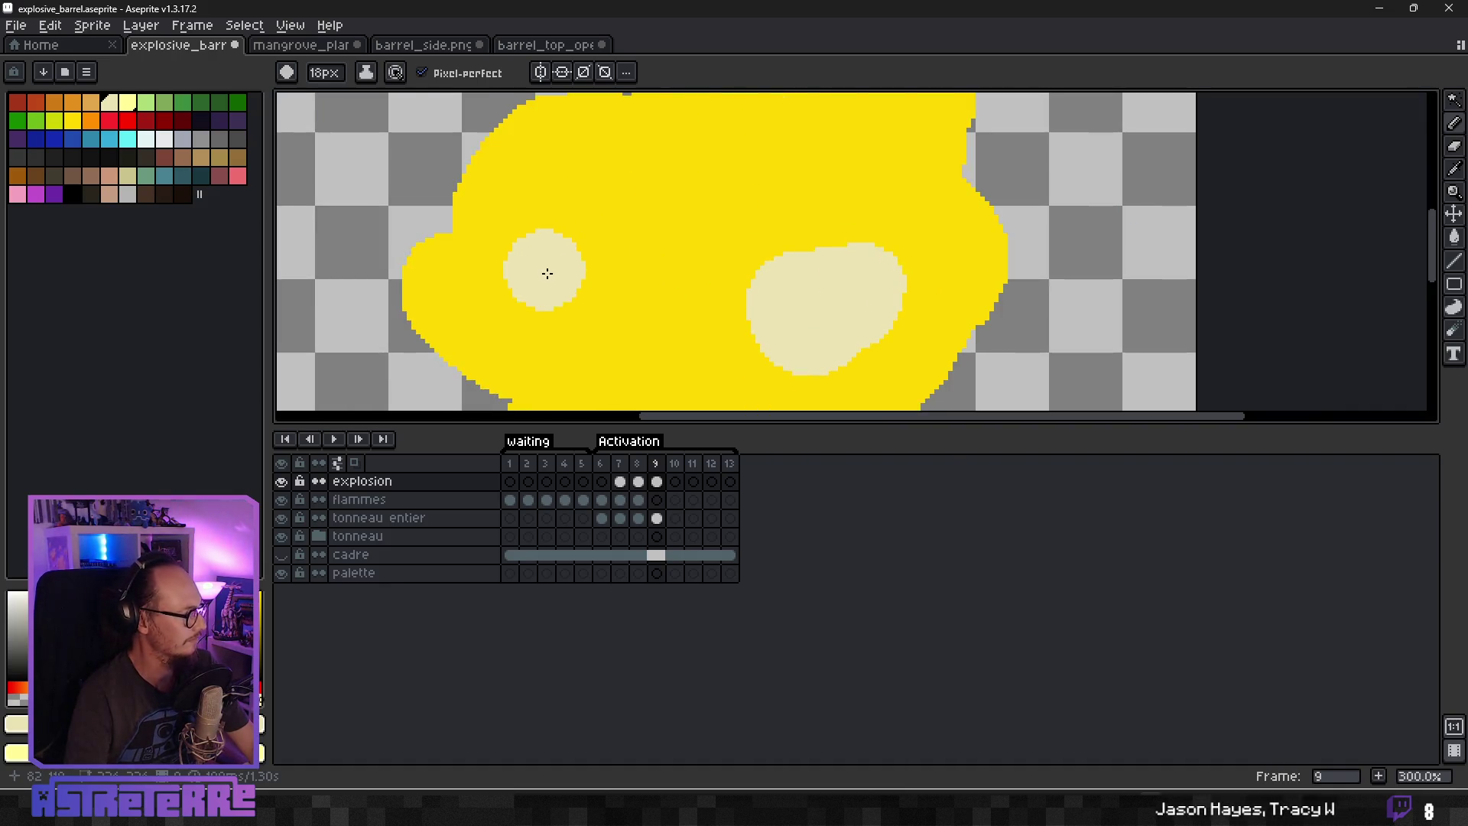
scroll(548, 271, down, 1)
key(minus)
key(minus)
key(minus)
key(minus)
key(minus)
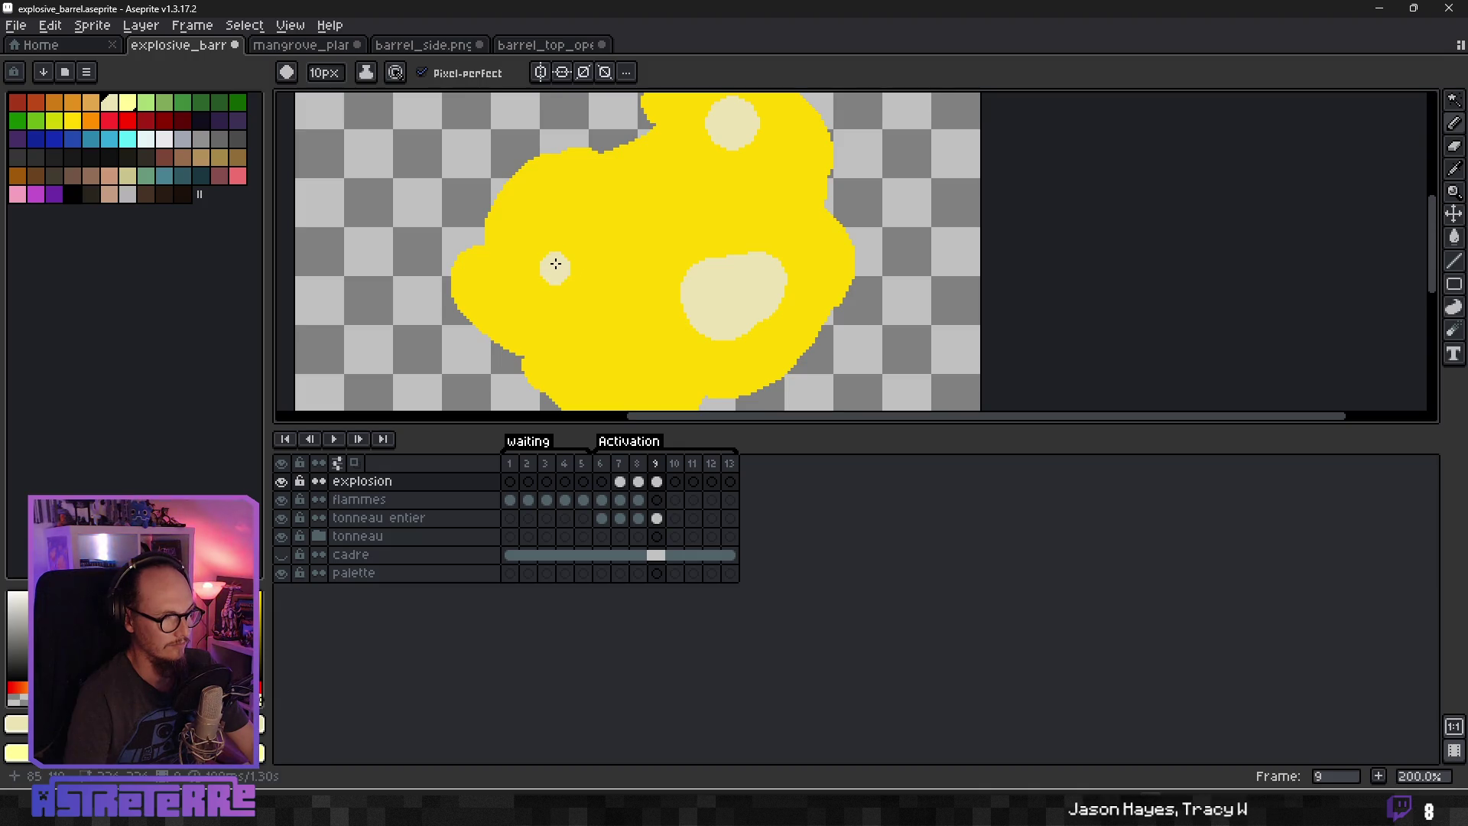
scroll(555, 267, down, 4)
scroll(692, 284, up, 8)
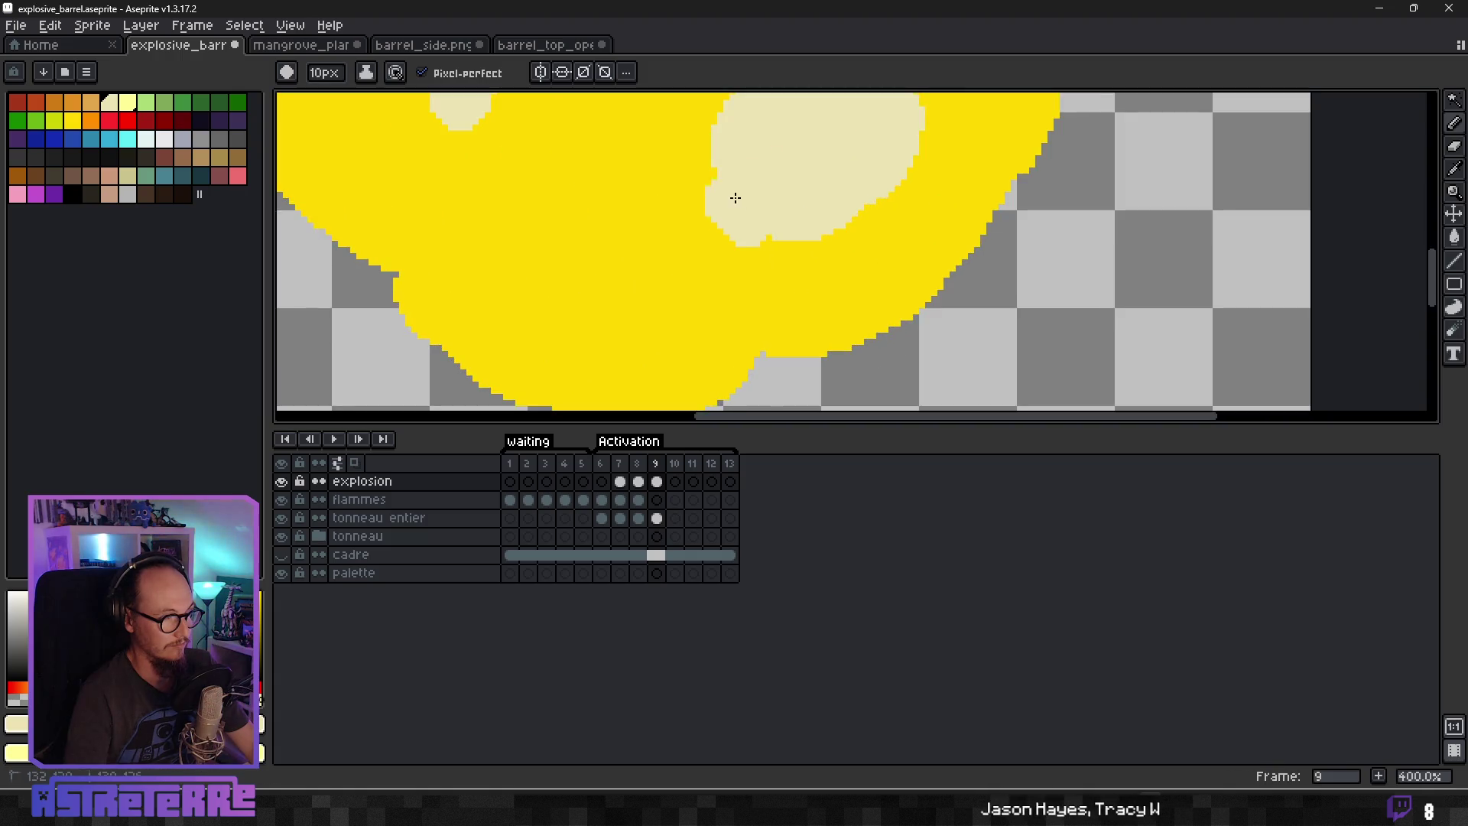
drag(714, 225, 785, 201)
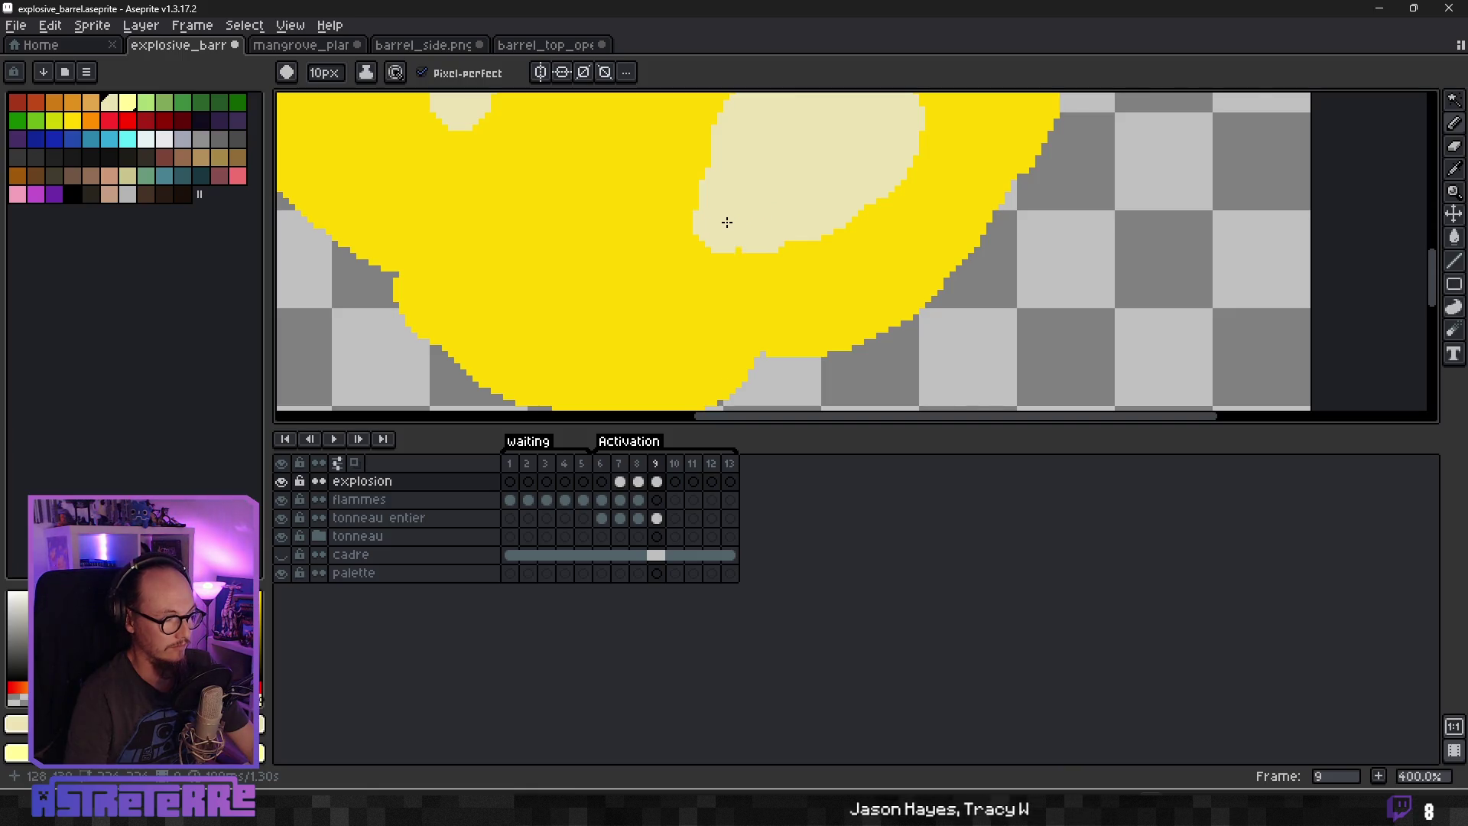
scroll(711, 222, down, 2)
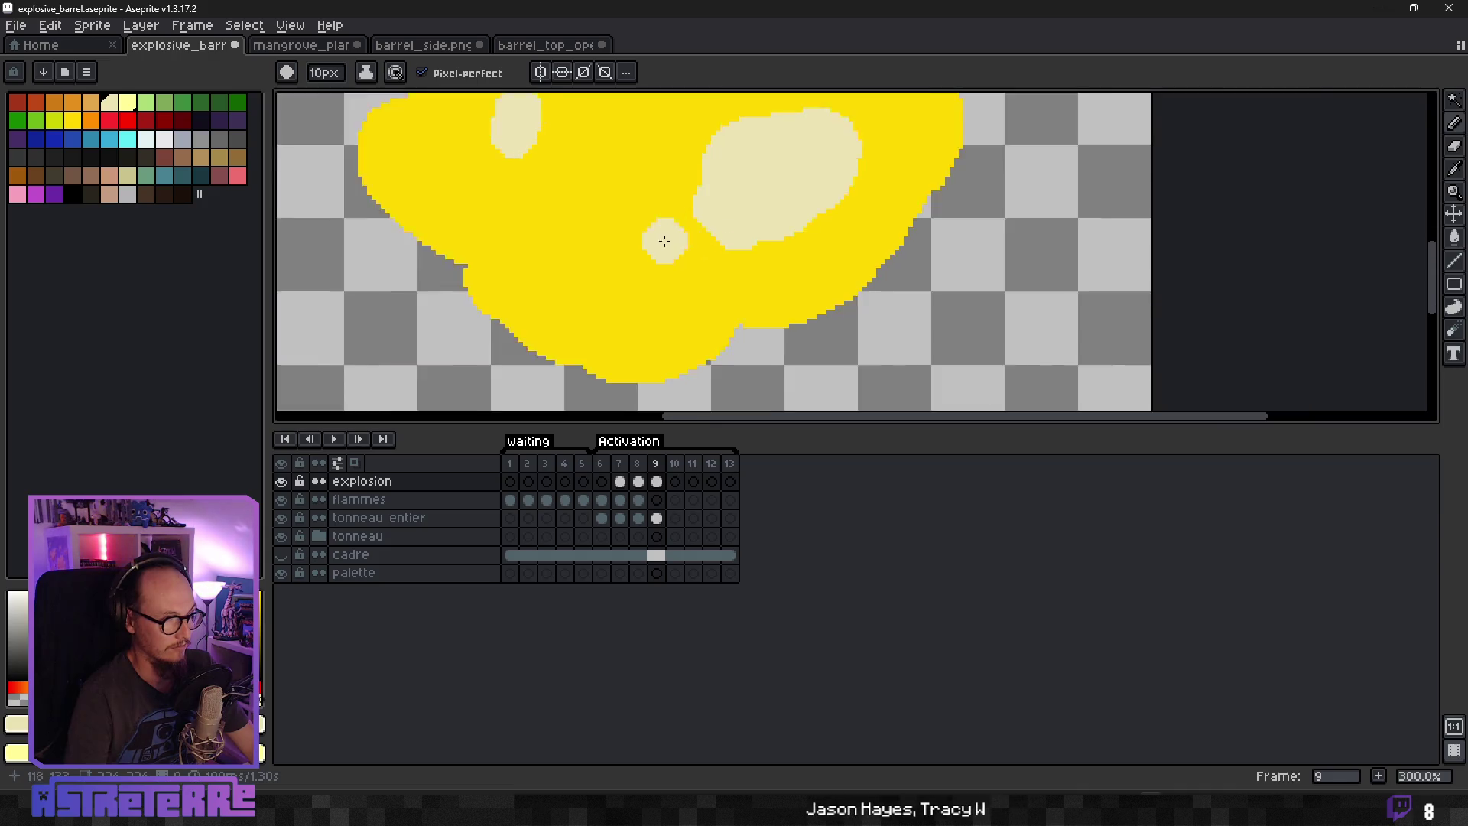
drag(700, 237, 639, 241)
key(v)
key(b)
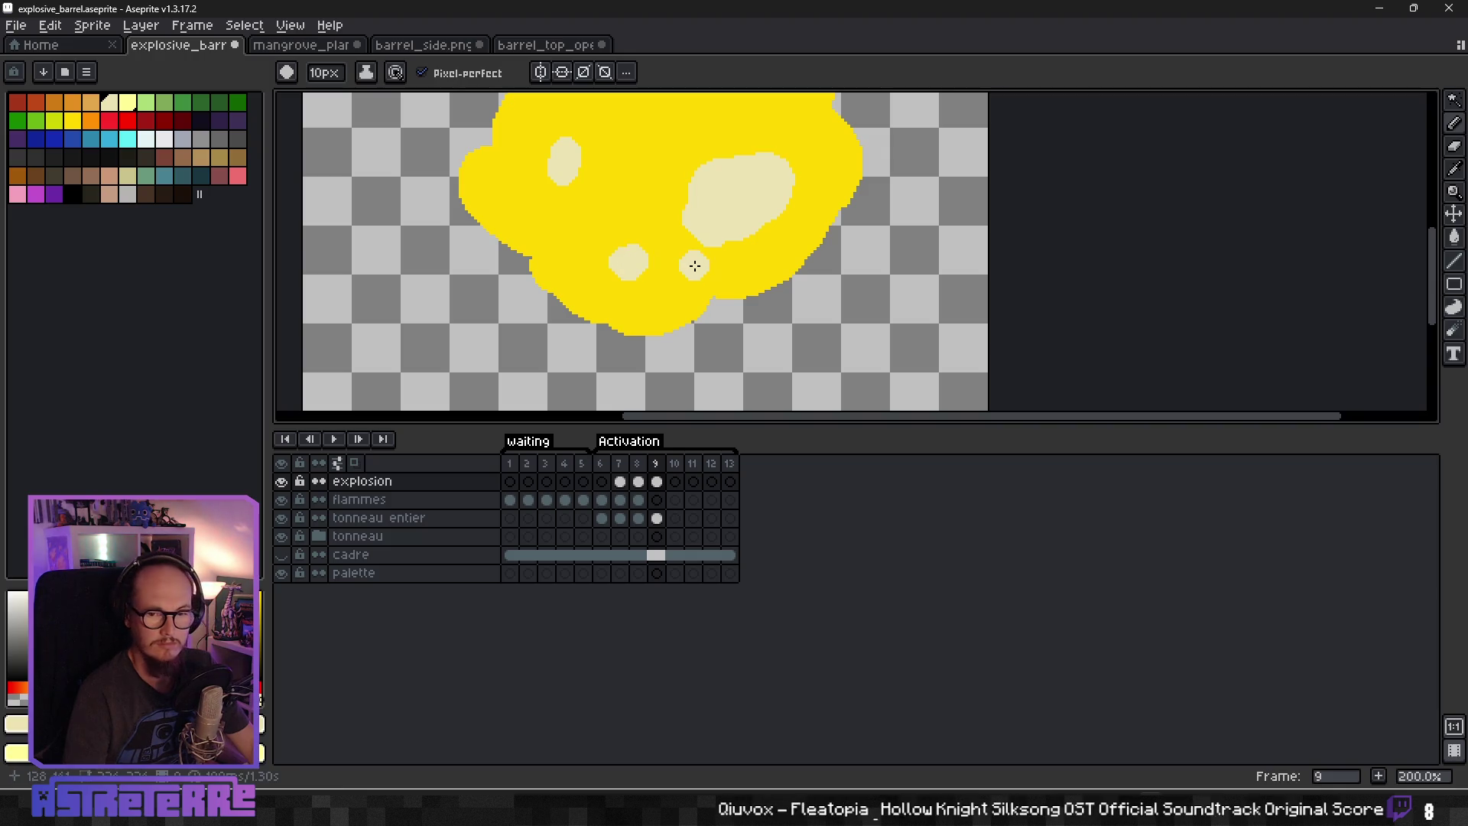
scroll(688, 264, down, 1)
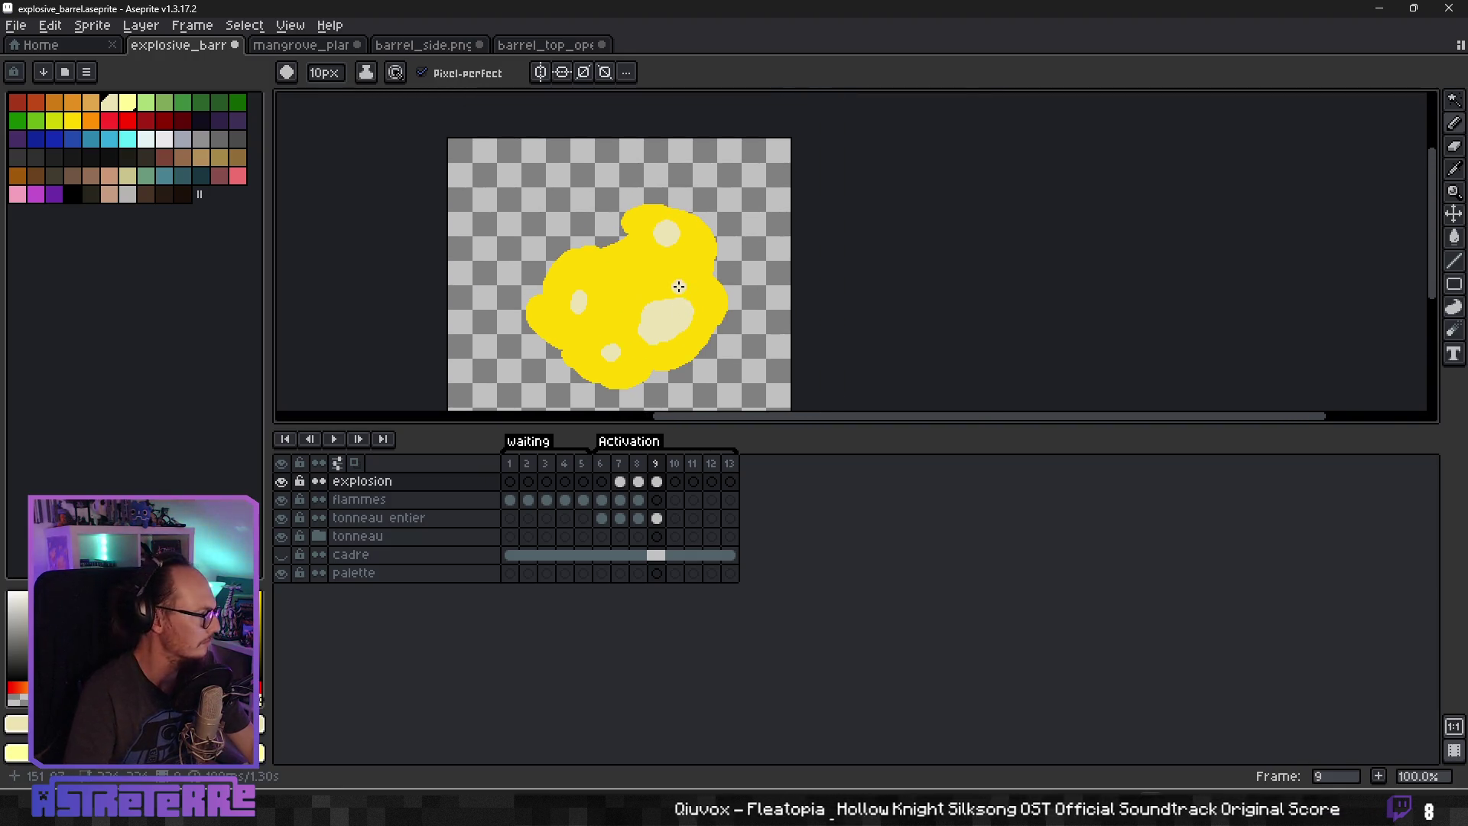
scroll(673, 294, up, 1)
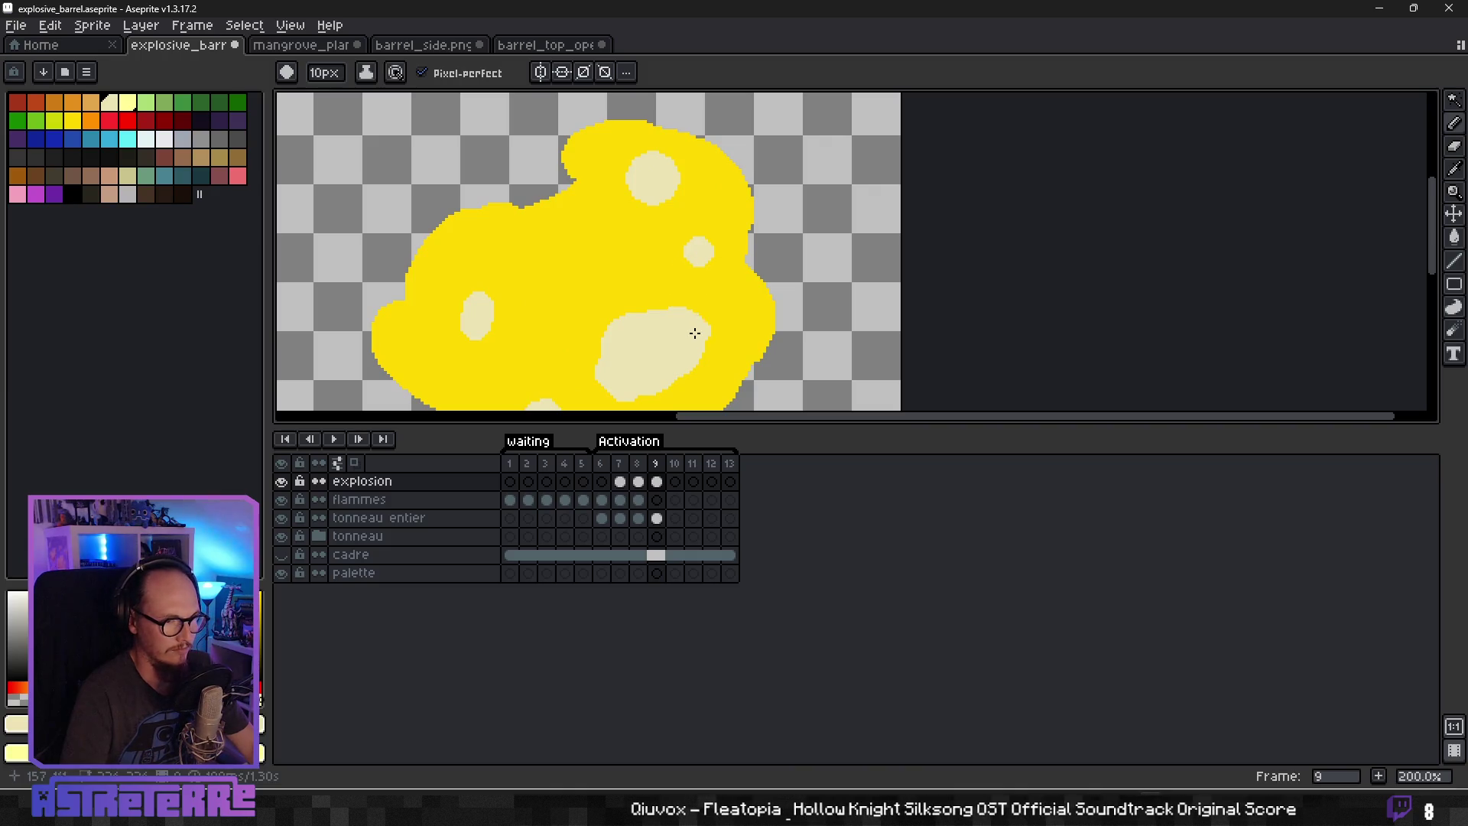
scroll(694, 333, down, 1)
Switch to pale yellow and dab it onto one of the cream spots.
click(127, 103)
scroll(643, 280, up, 1)
scroll(643, 280, up, 1)
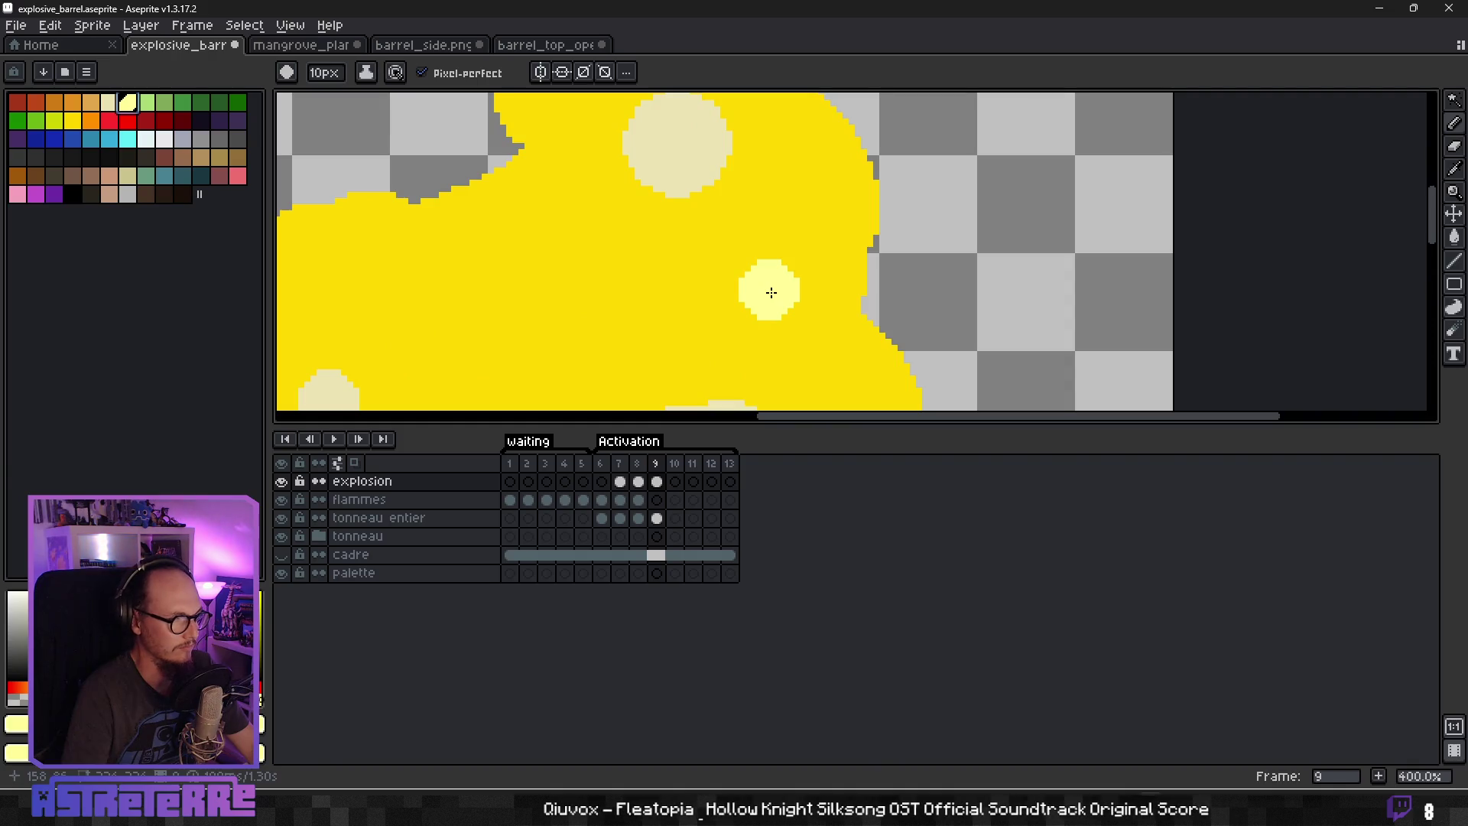
click(770, 292)
Outline the cream highlights with 2px pale-yellow rims, giving the upper-left one a curling tail.
key(b)
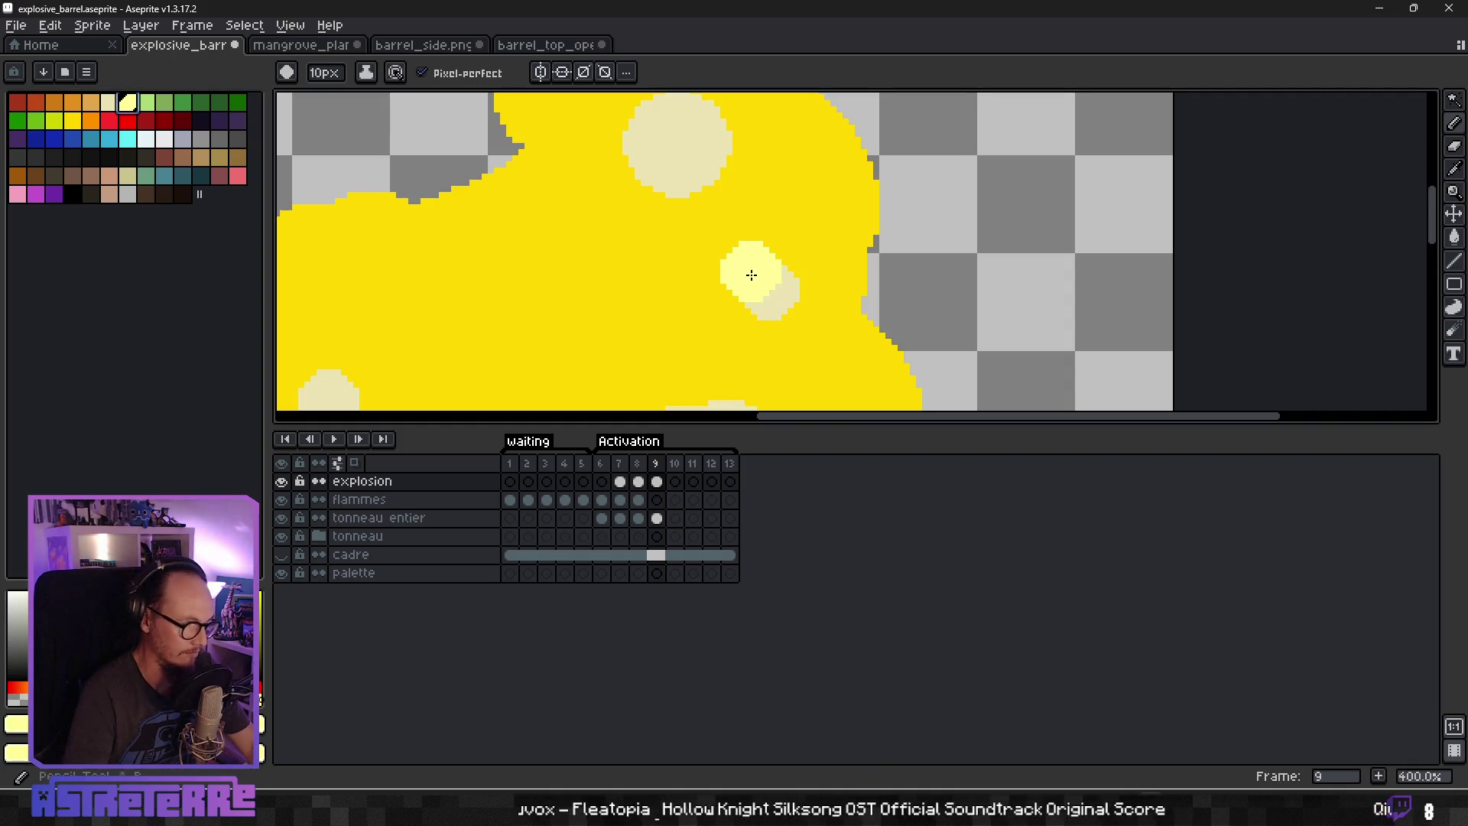
scroll(764, 274, down, 4)
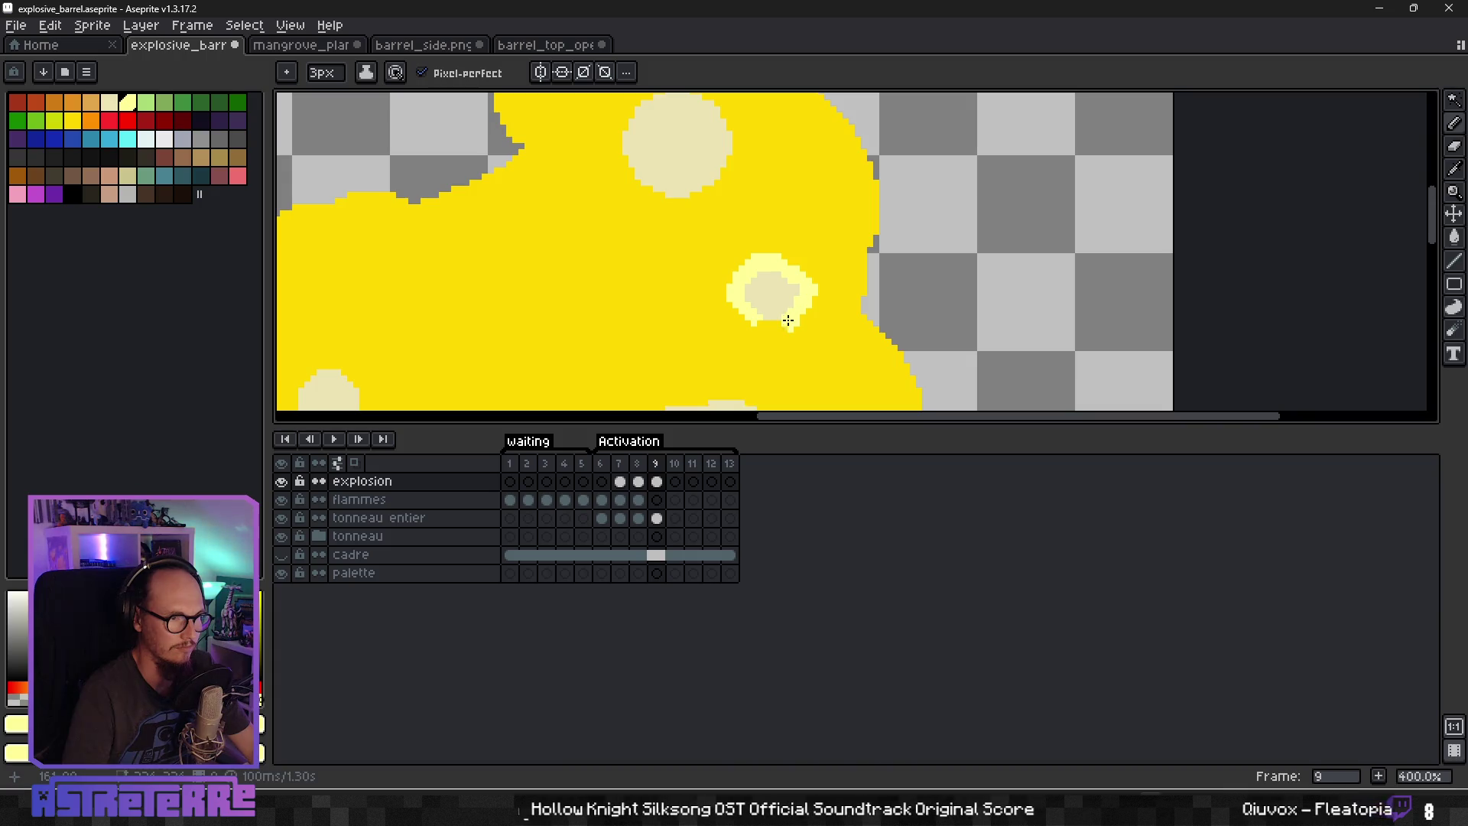
scroll(790, 320, down, 4)
scroll(791, 295, up, 4)
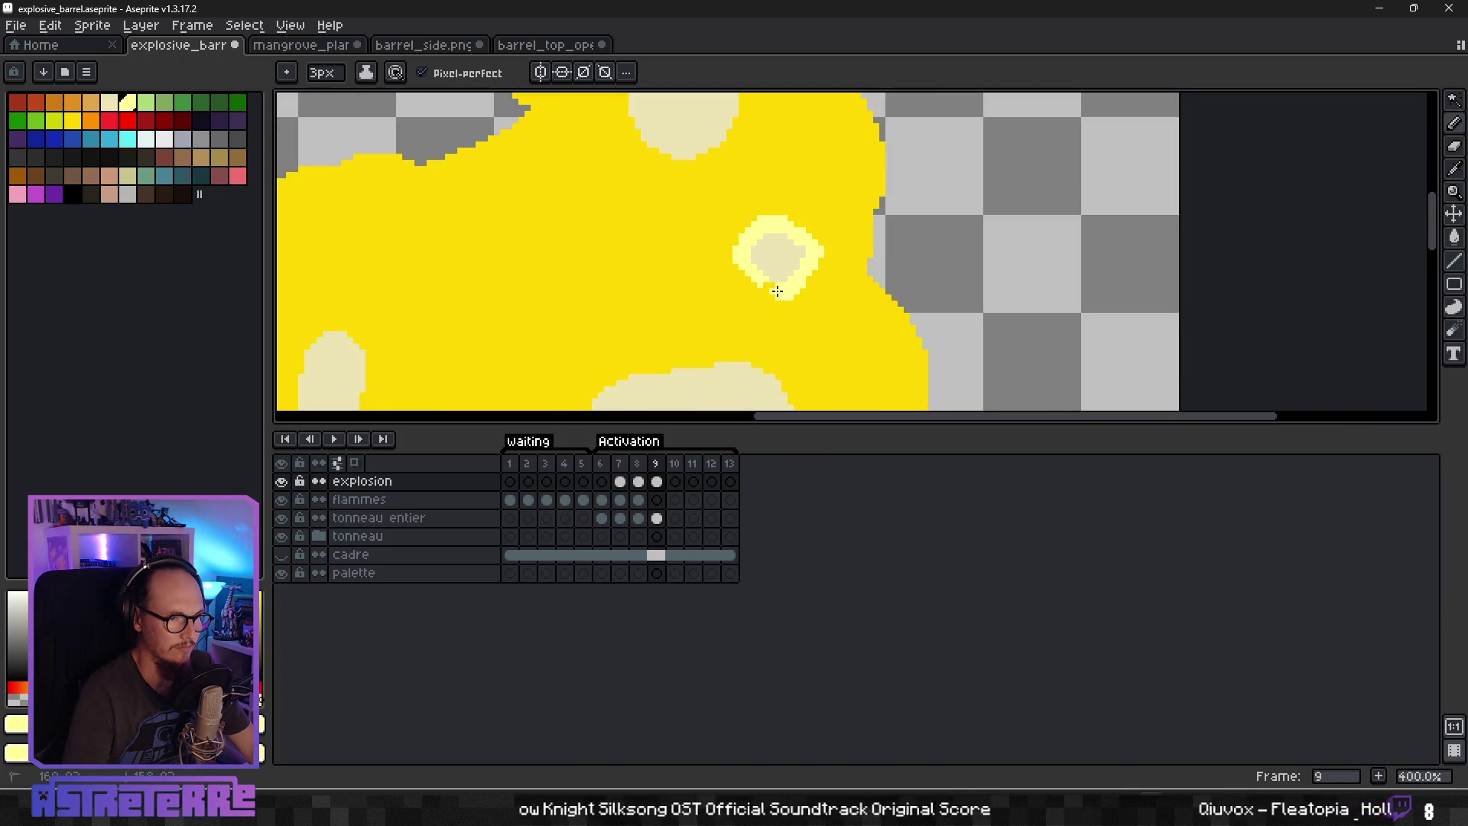
scroll(731, 342, down, 2)
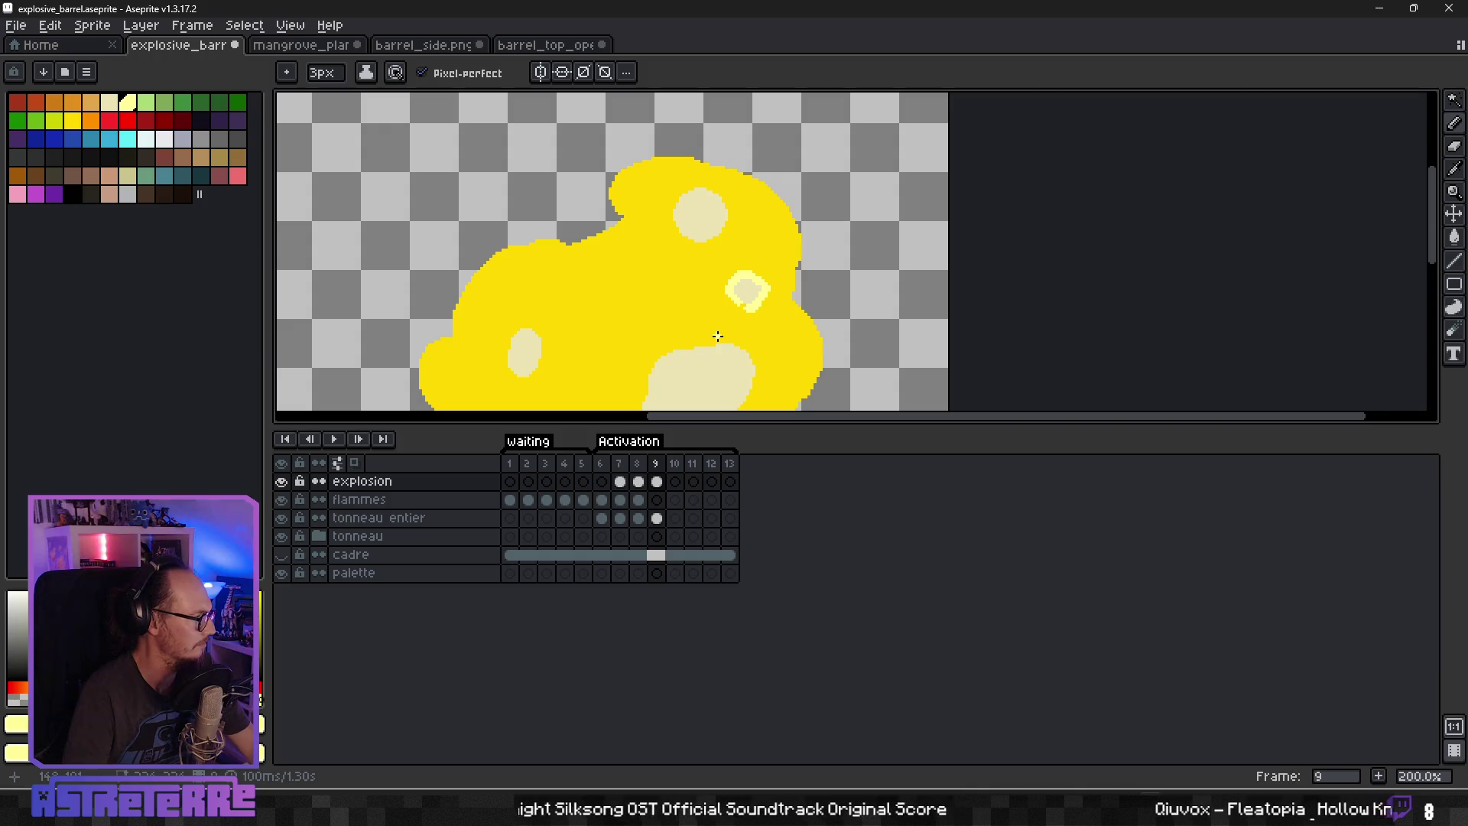
scroll(717, 336, down, 2)
scroll(741, 364, up, 3)
key(minus)
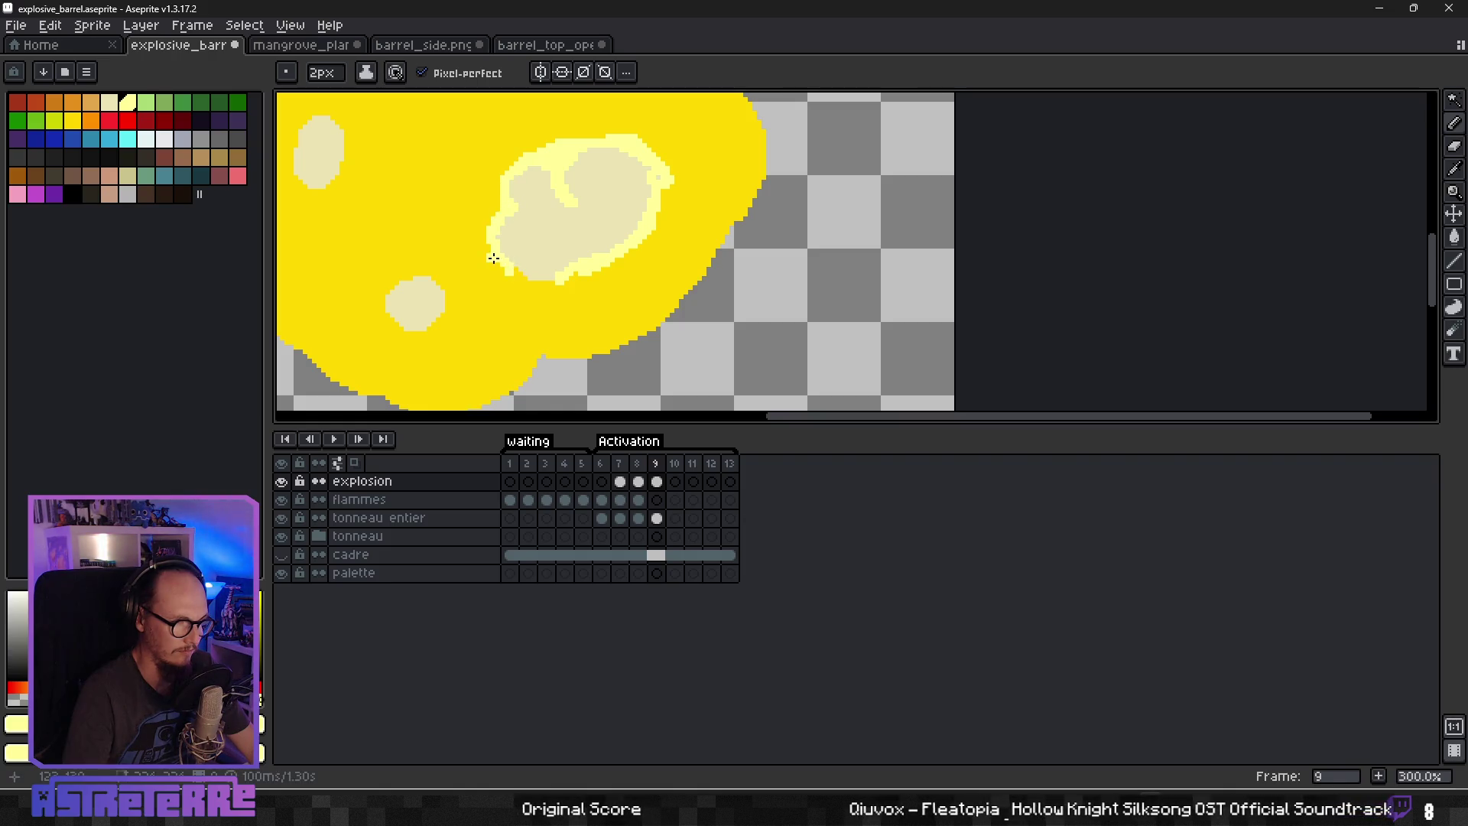
scroll(533, 284, down, 3)
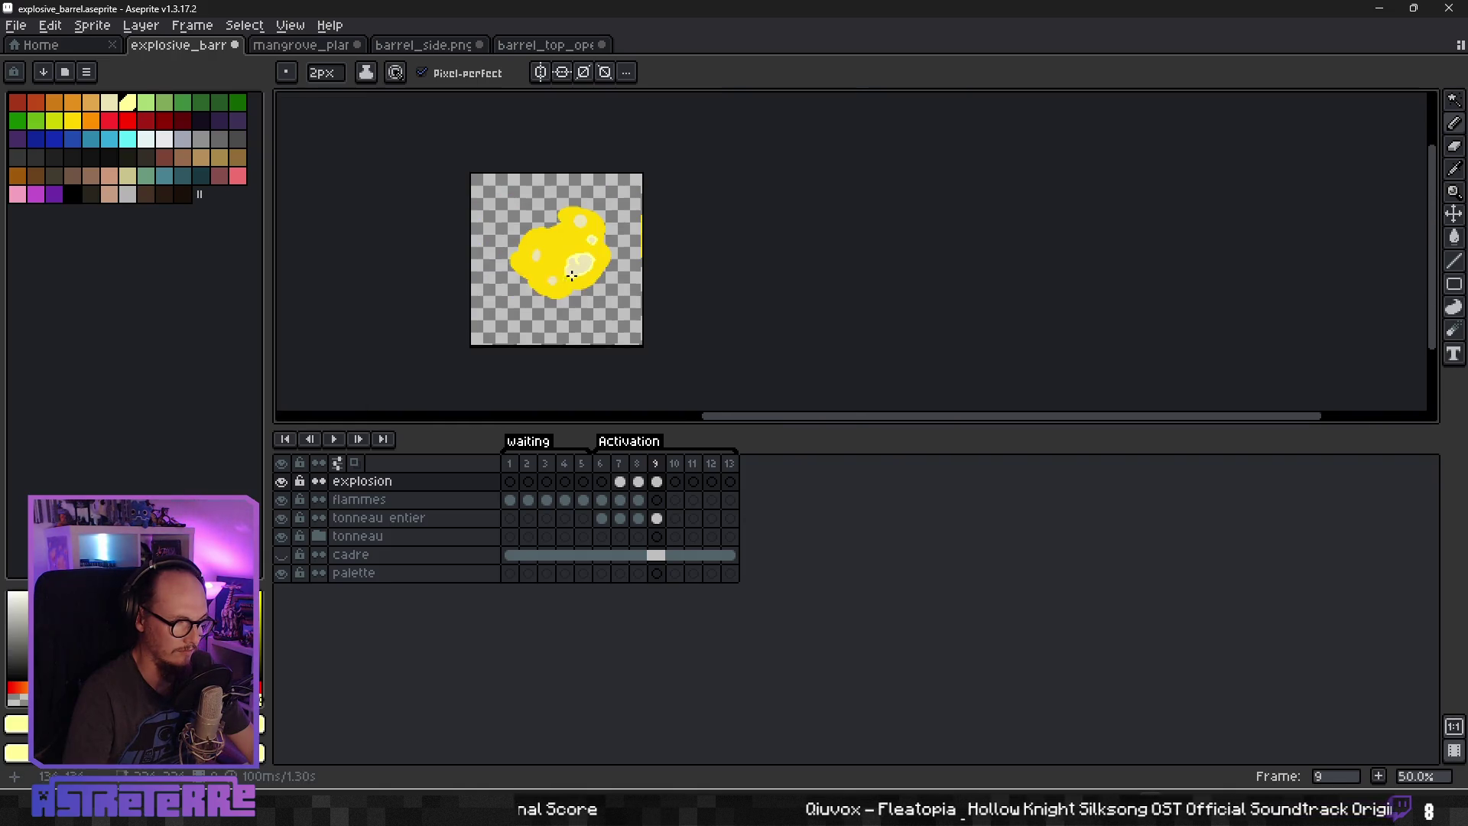
scroll(635, 279, up, 1)
scroll(635, 279, up, 1)
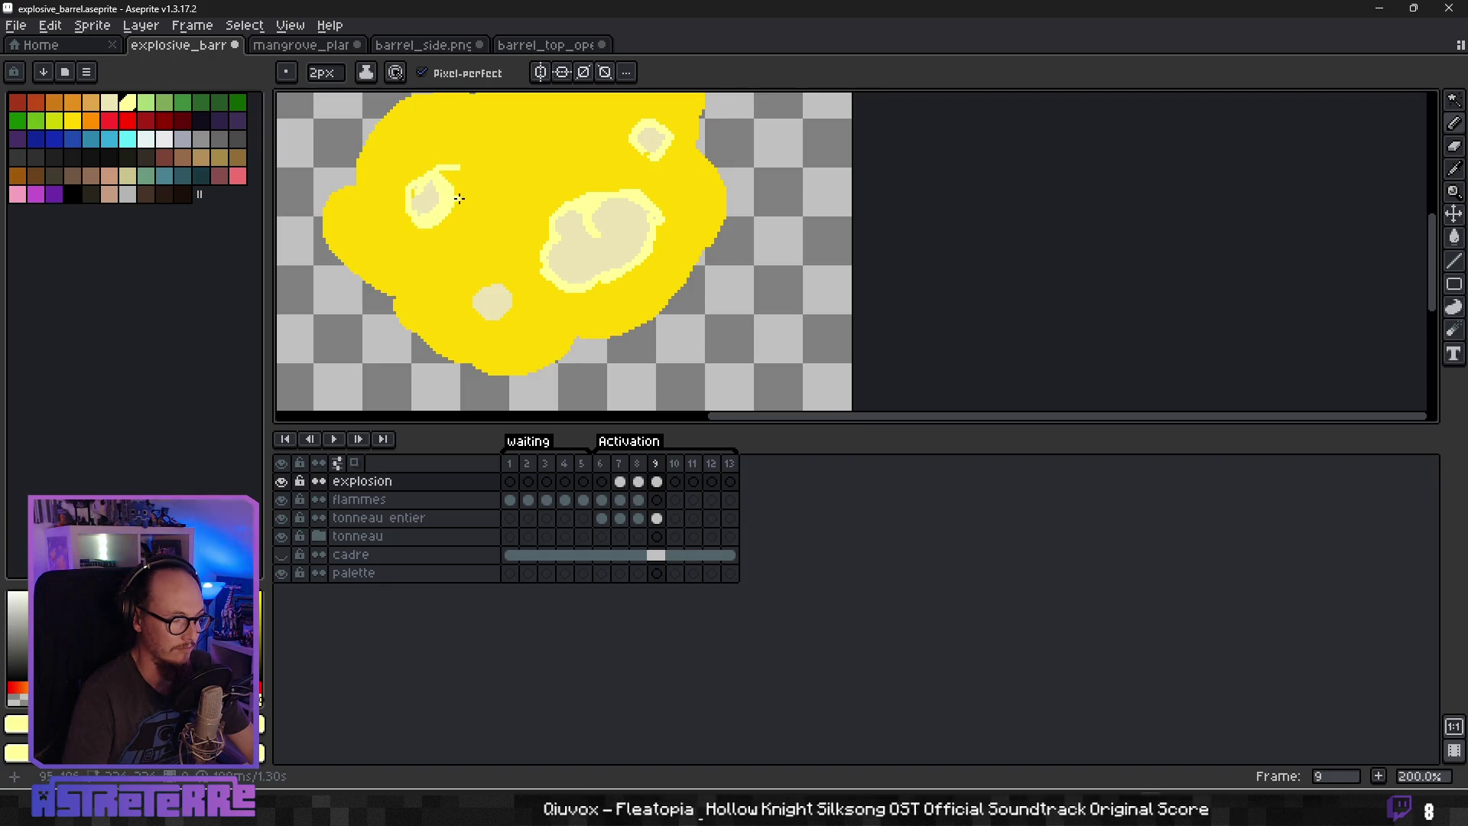
key(plus)
key(plus)
key(plus)
scroll(427, 201, up, 3)
key(minus)
key(minus)
key(minus)
key(minus)
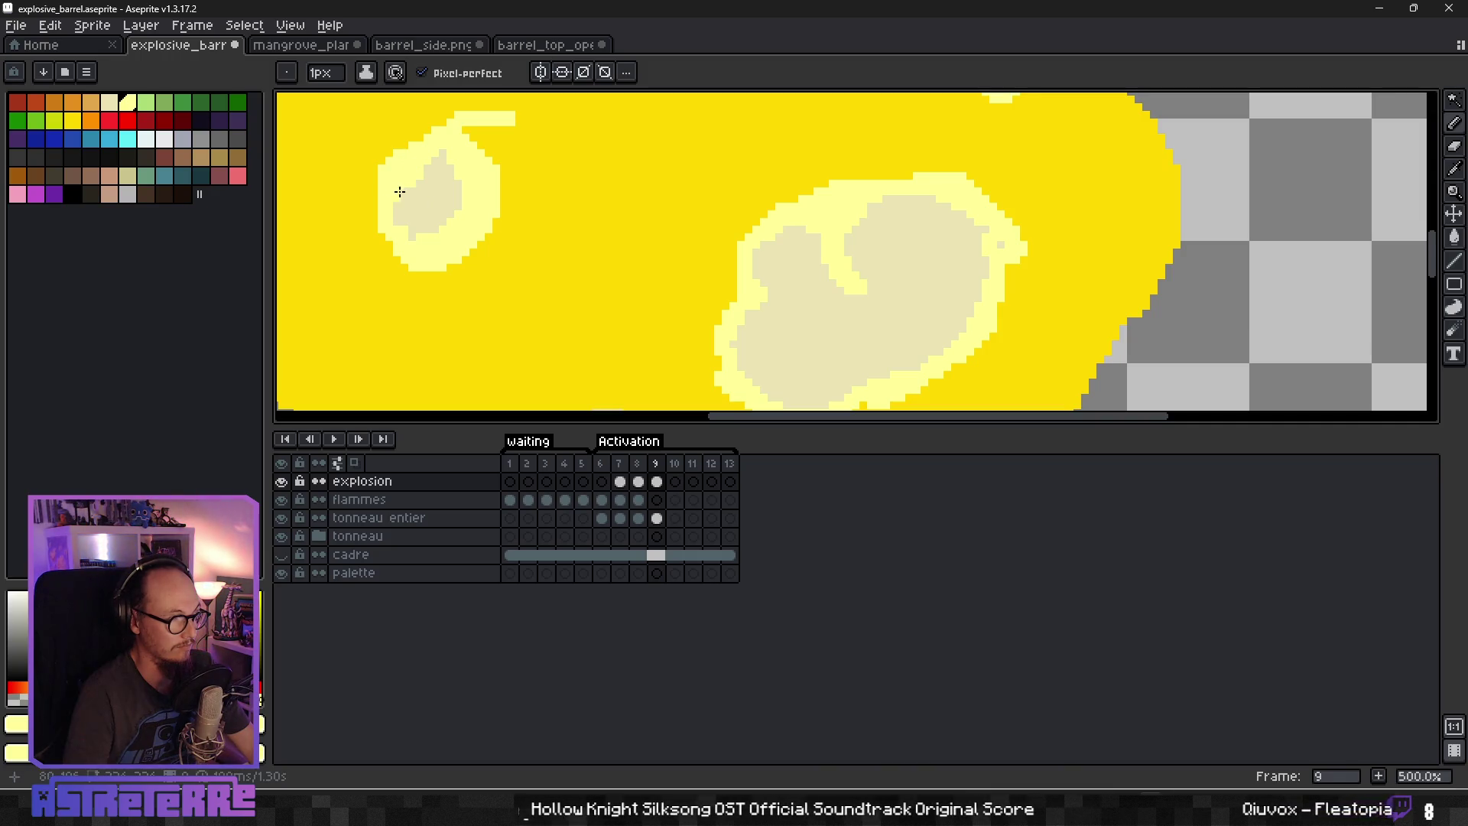
Turn off pixel-perfect and rim a small cream spot, alternating saturated and pale yellow.
key(e)
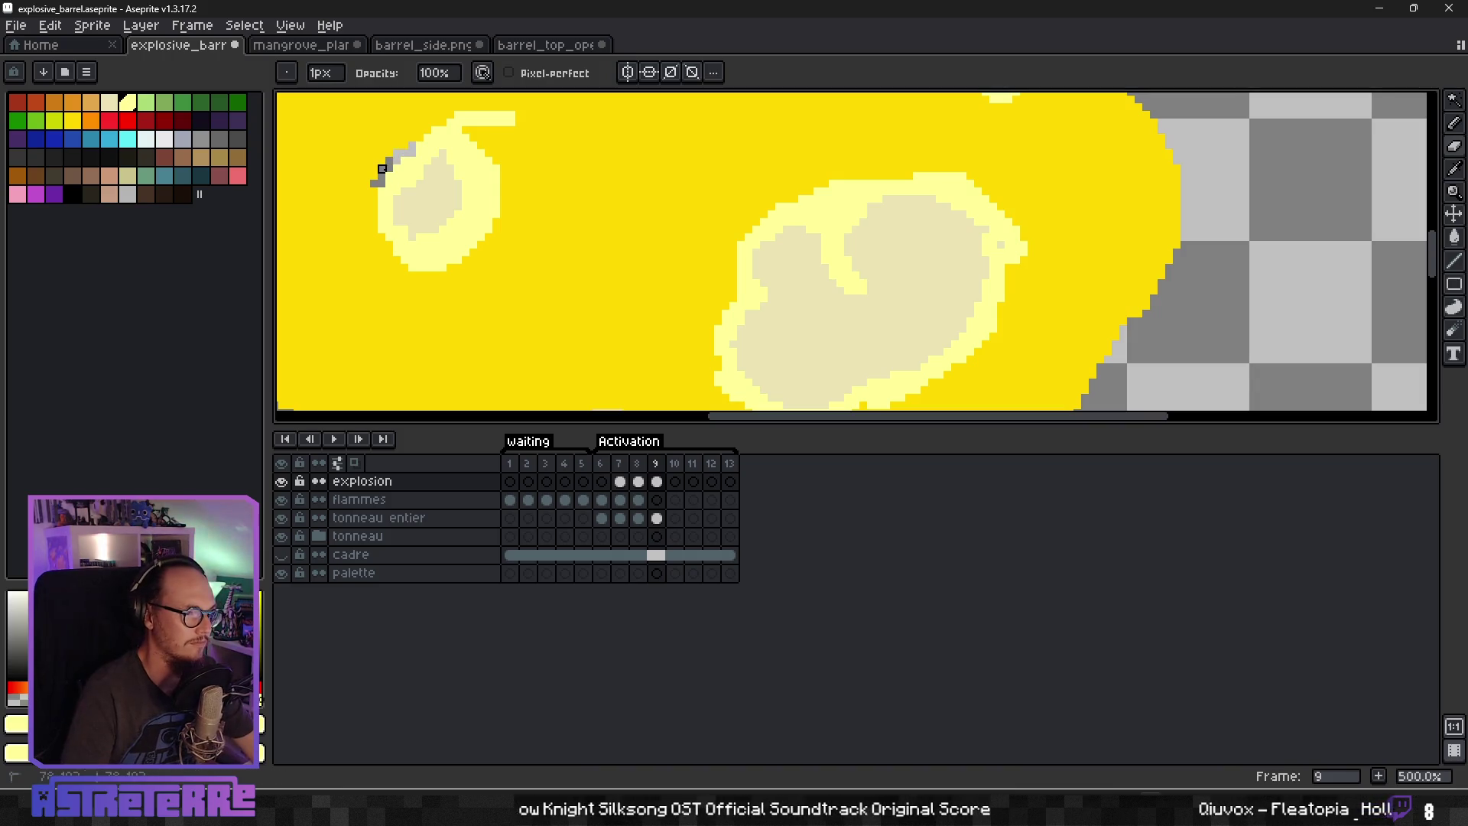
key(ctrl+z)
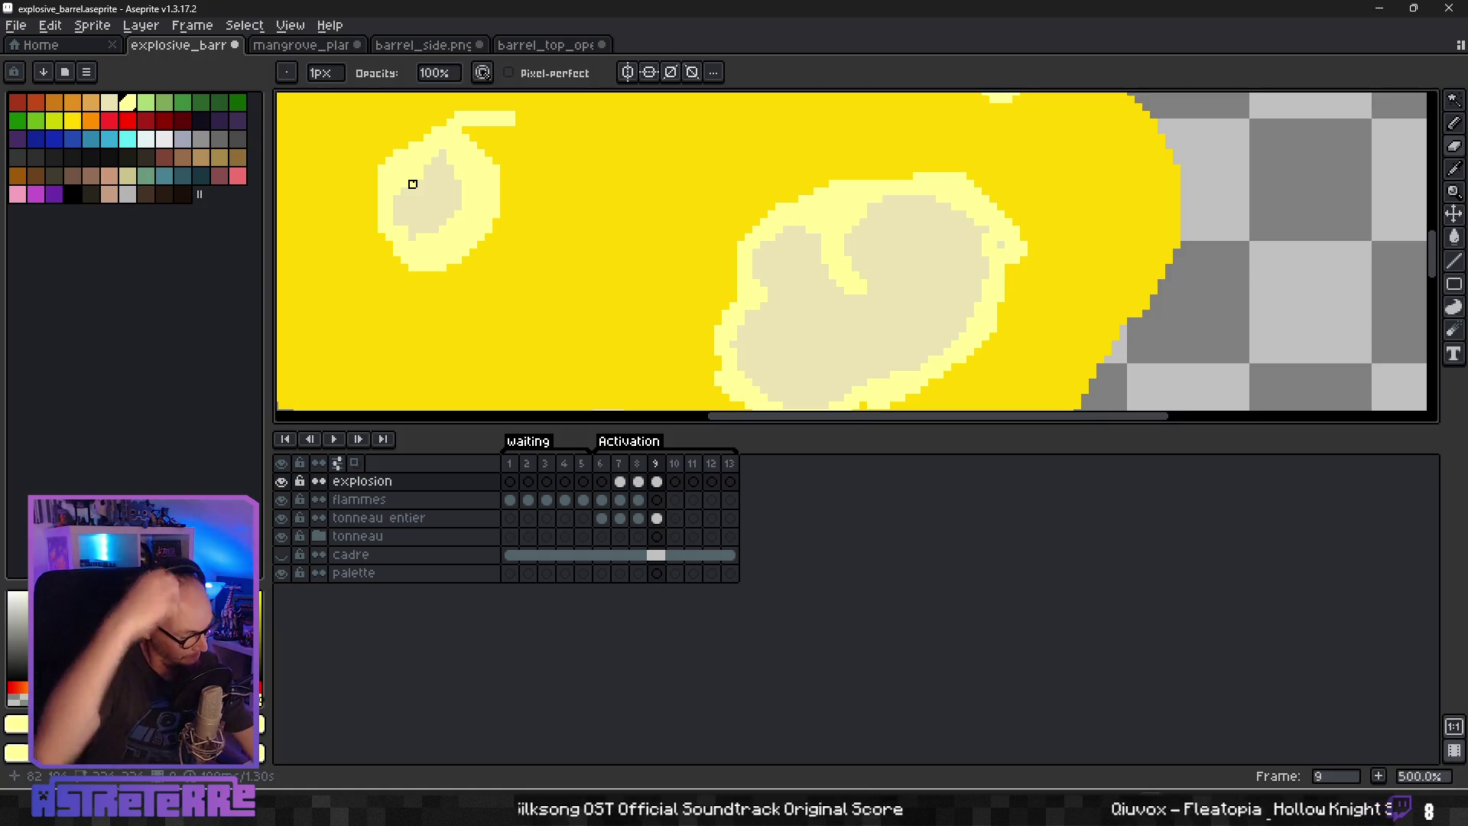
key(b)
alt+click(341, 183)
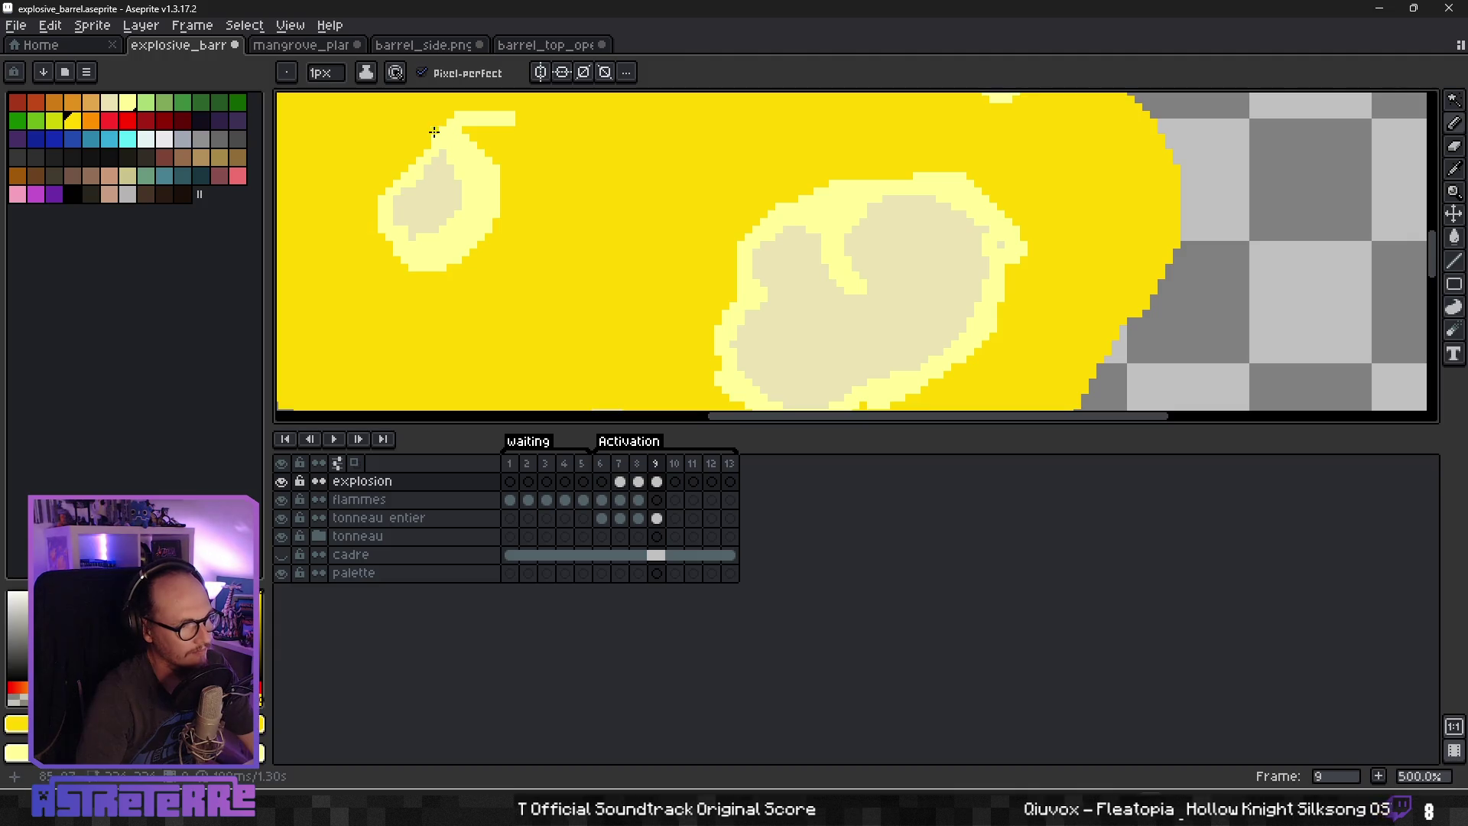
alt+click(465, 138)
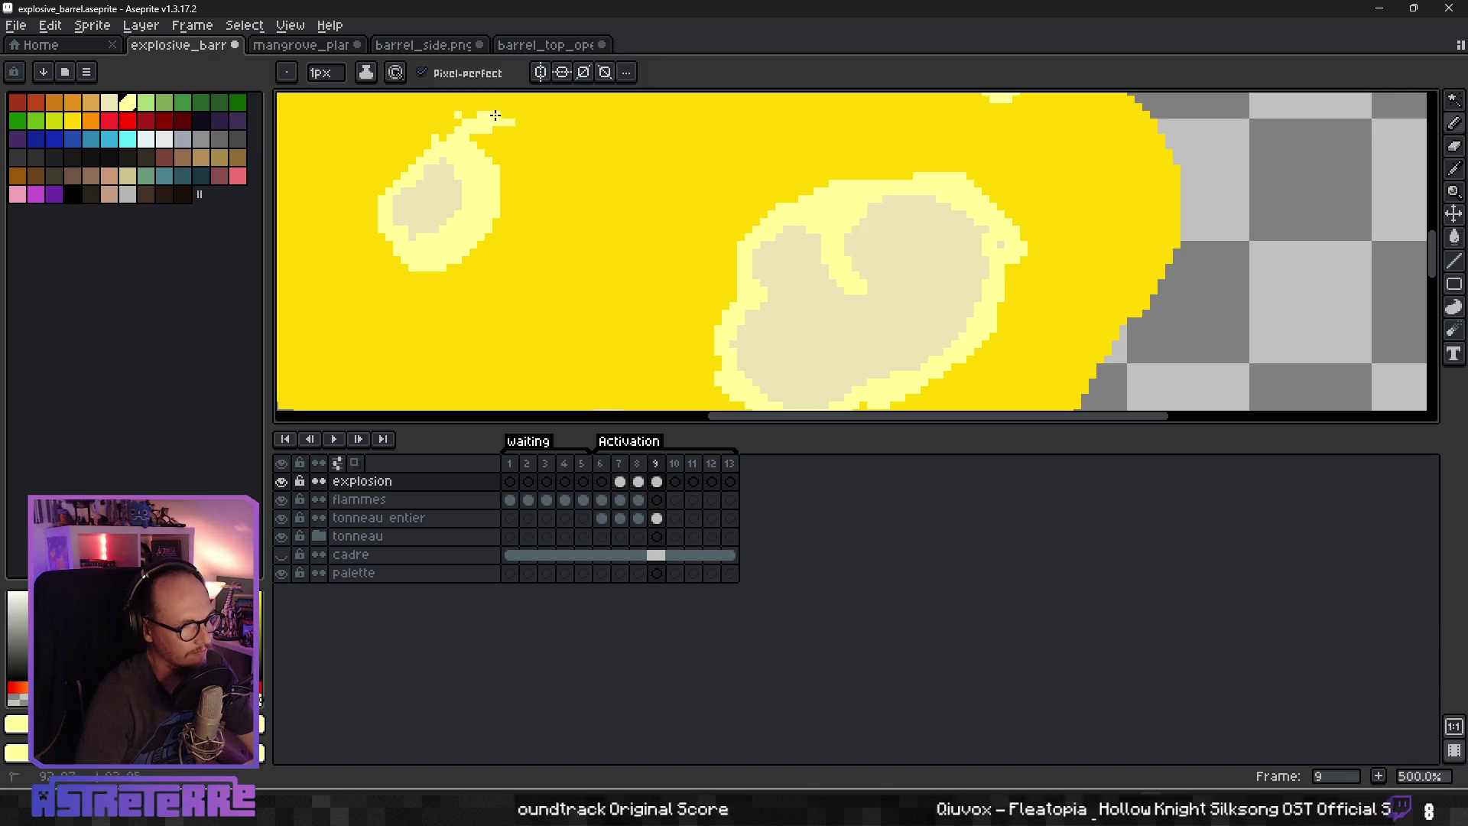
click(421, 72)
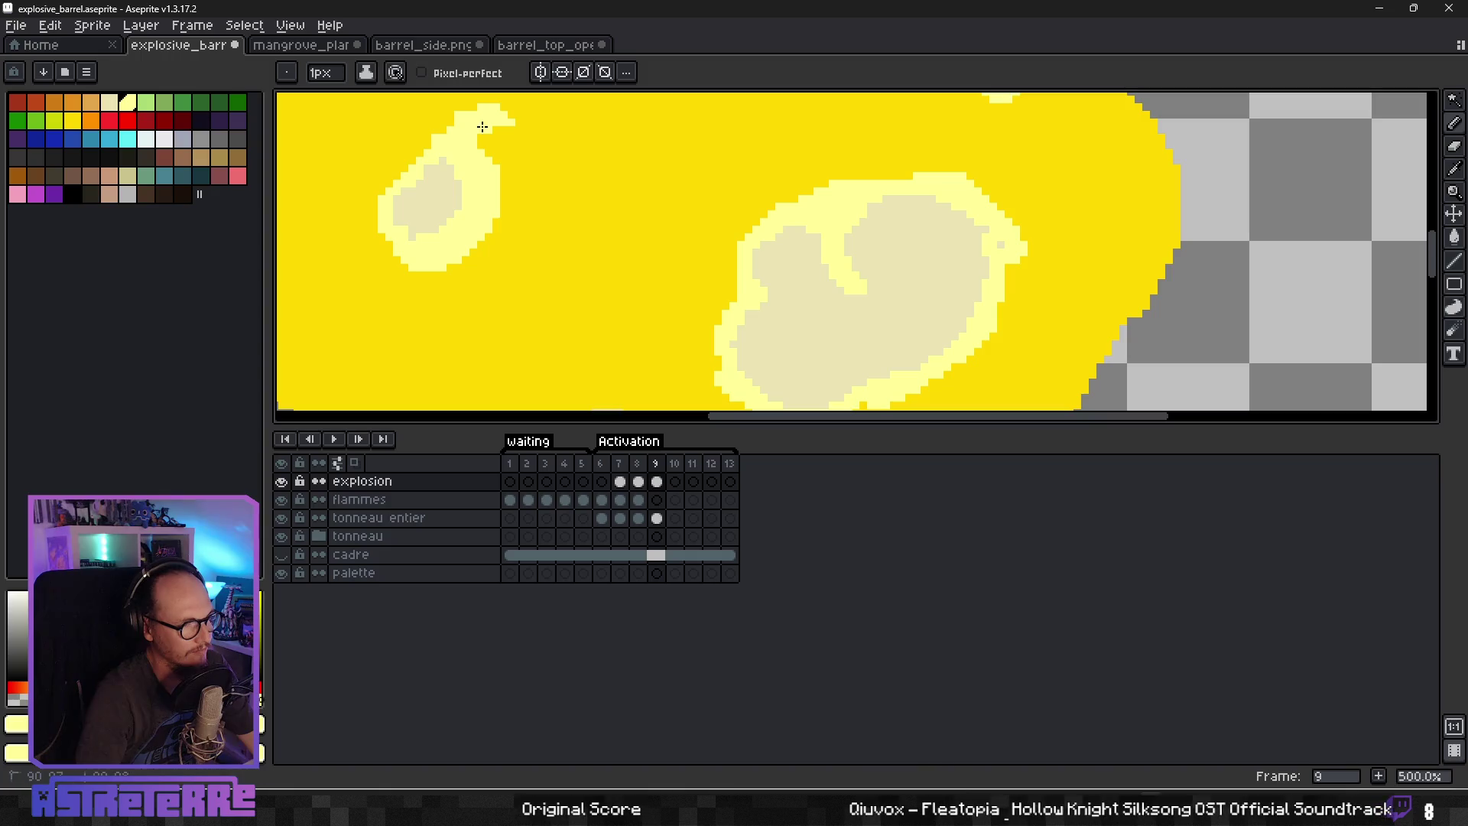
alt+click(459, 121)
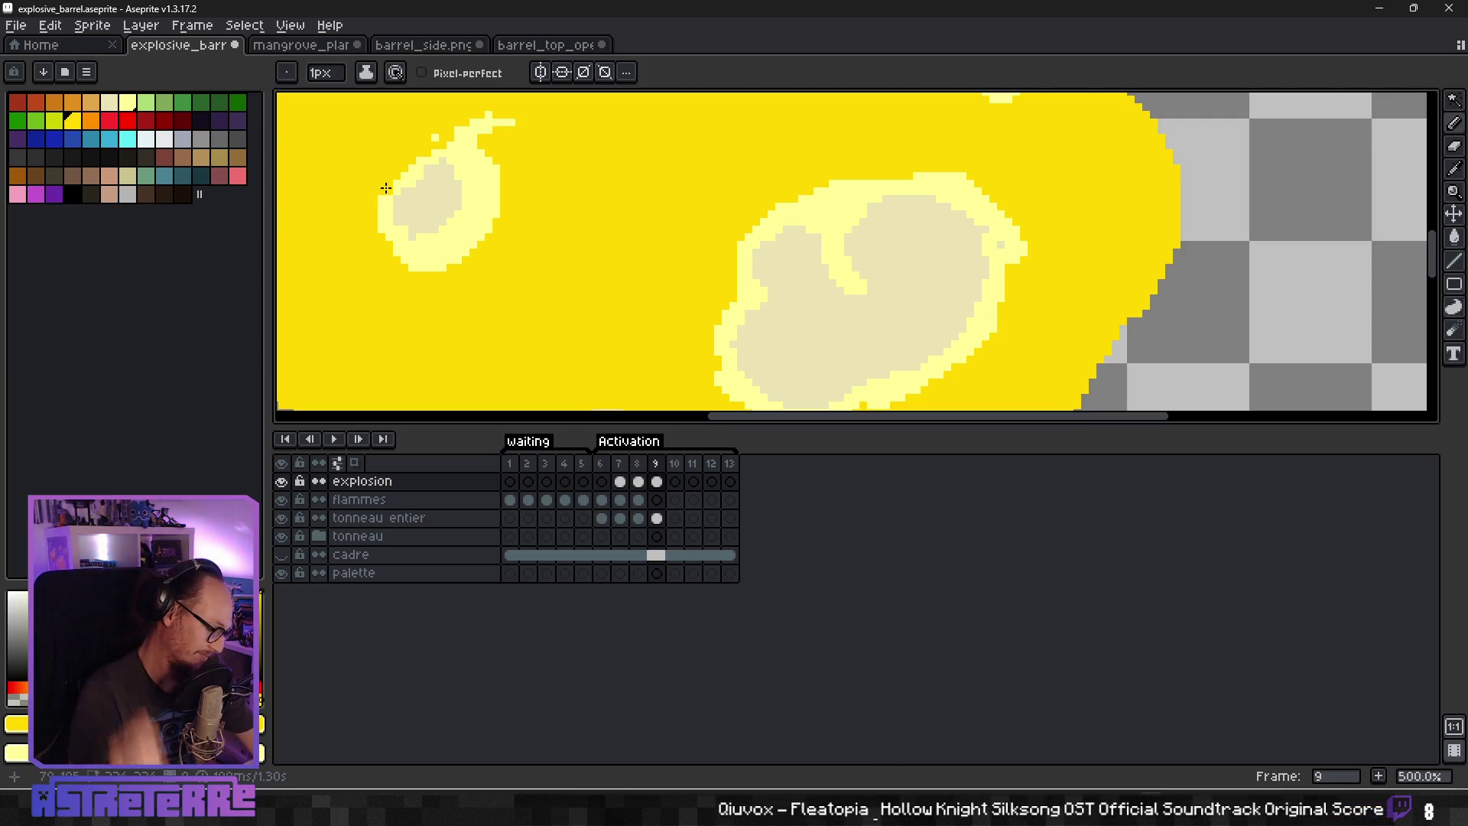
alt+click(463, 194)
Undo a stray yellow notch in the spot and view the whole explosion sprite.
scroll(515, 223, down, 5)
scroll(633, 276, up, 5)
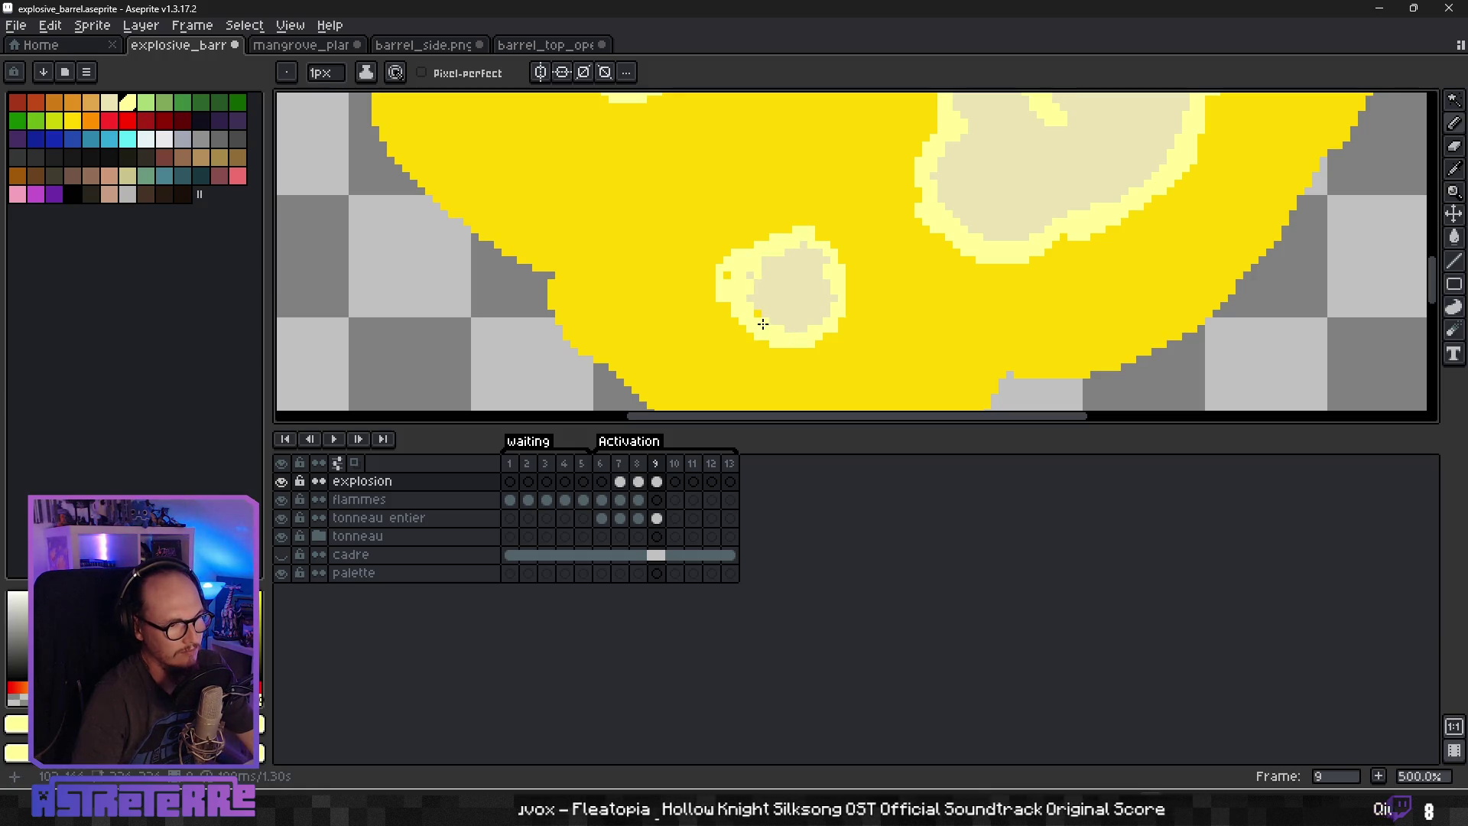
key(ctrl+z)
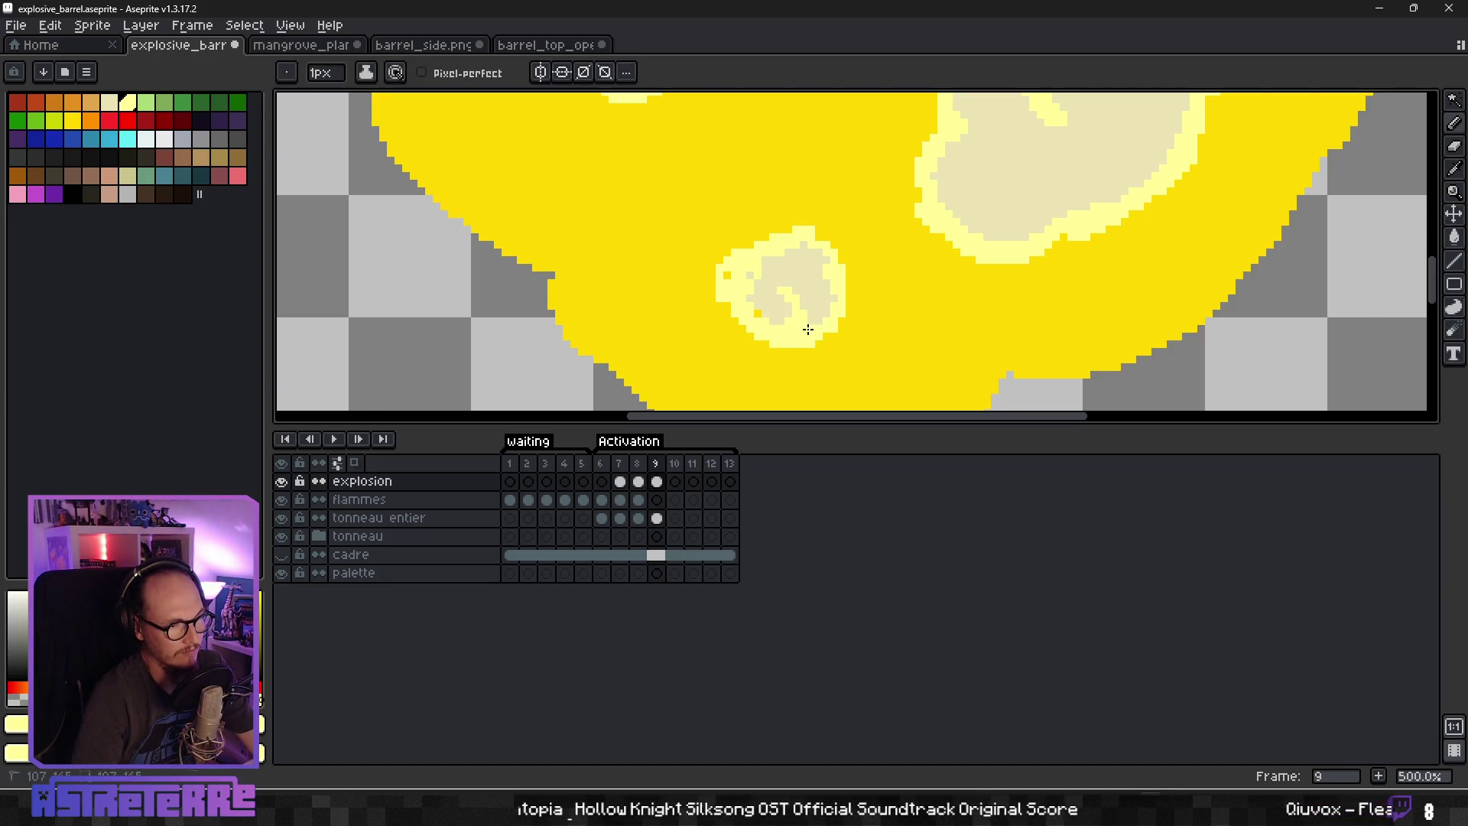
key(1)
scroll(898, 312, up, 2)
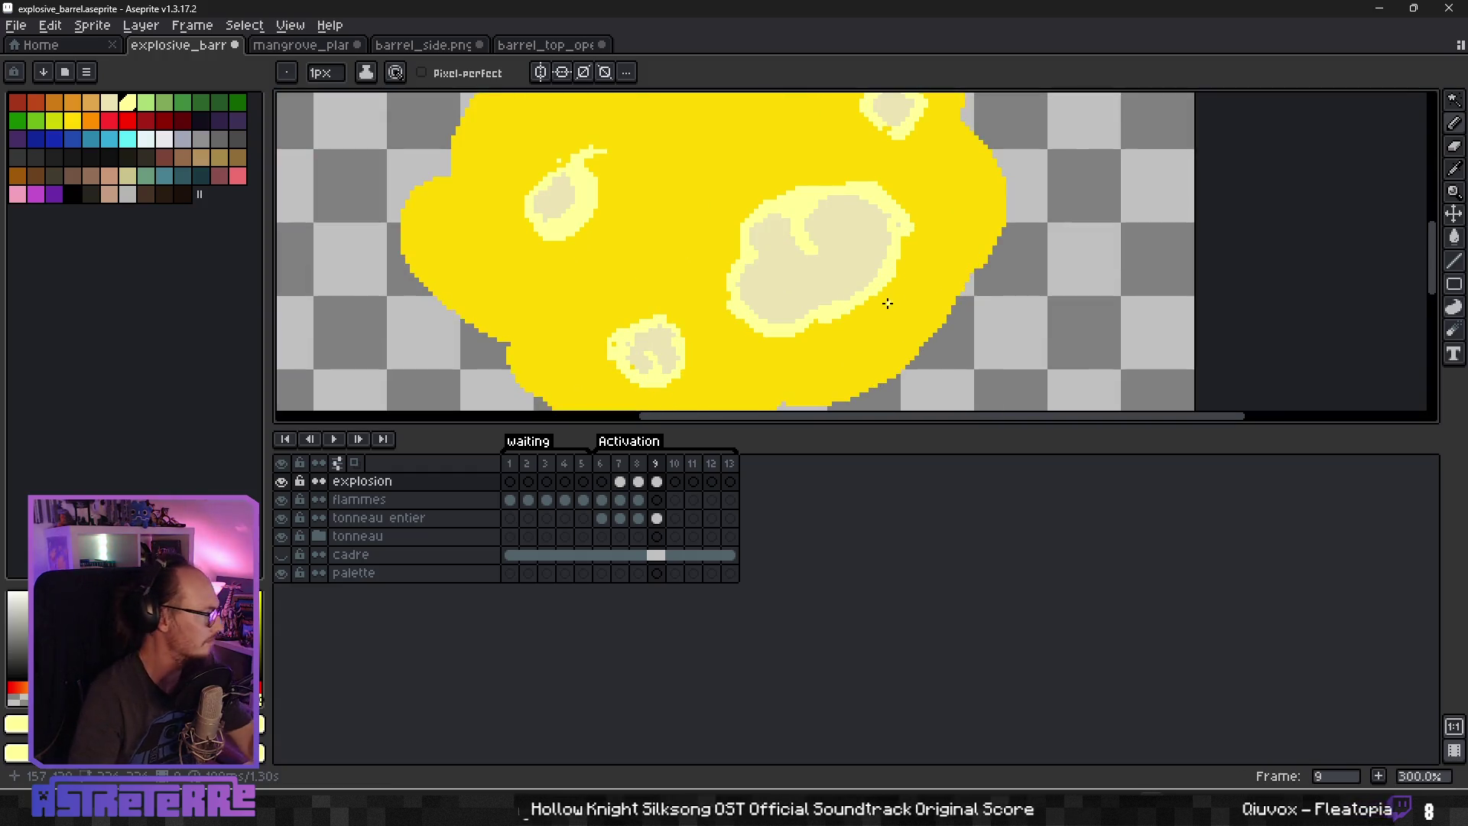
scroll(836, 252, down, 1)
scroll(826, 255, up, 1)
scroll(796, 255, down, 1)
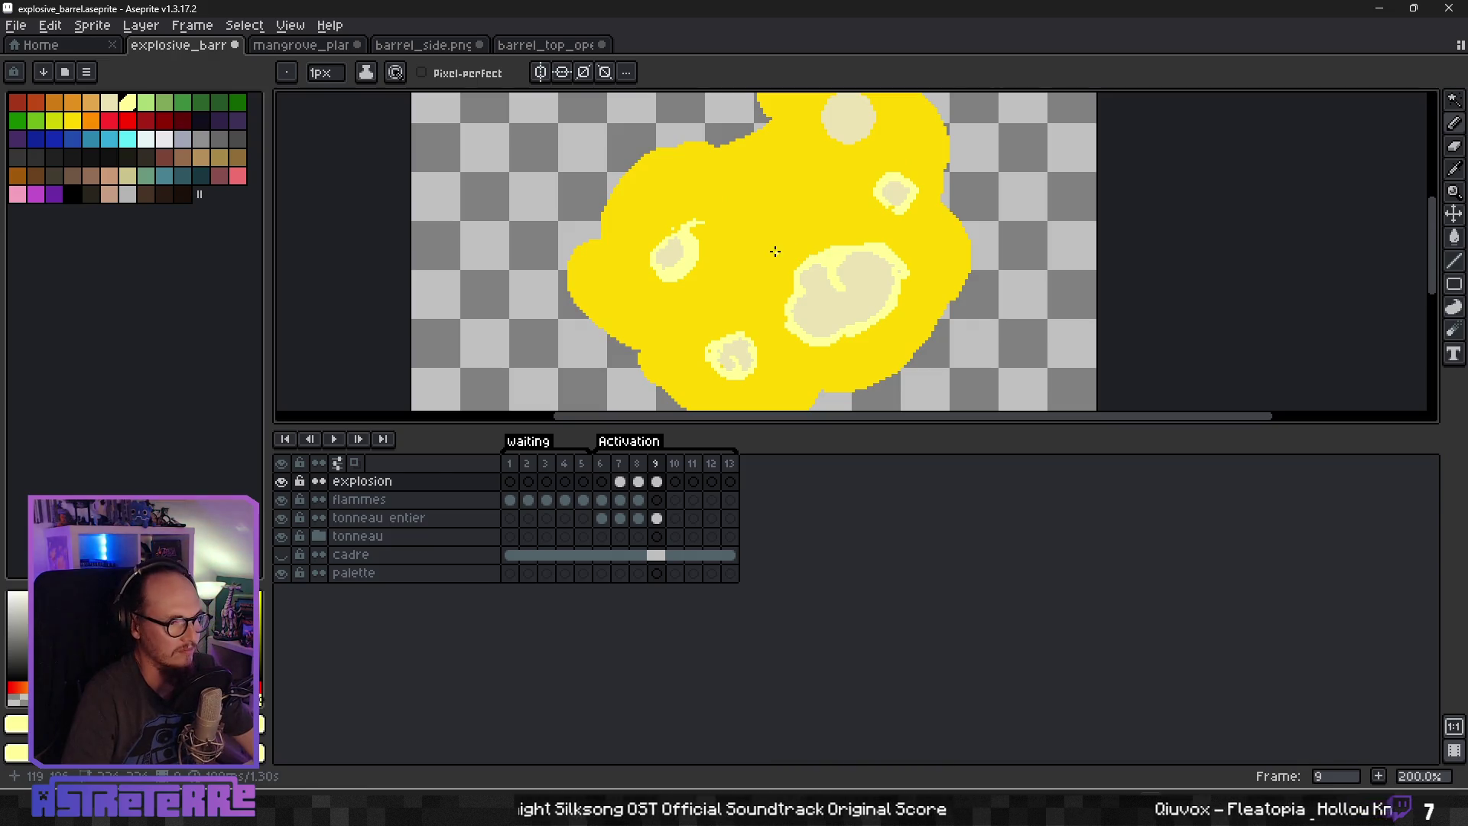
Sample the orange shading colour from frame 8's fireball and return to frame 9.
click(638, 482)
scroll(672, 329, down, 2)
scroll(793, 257, up, 4)
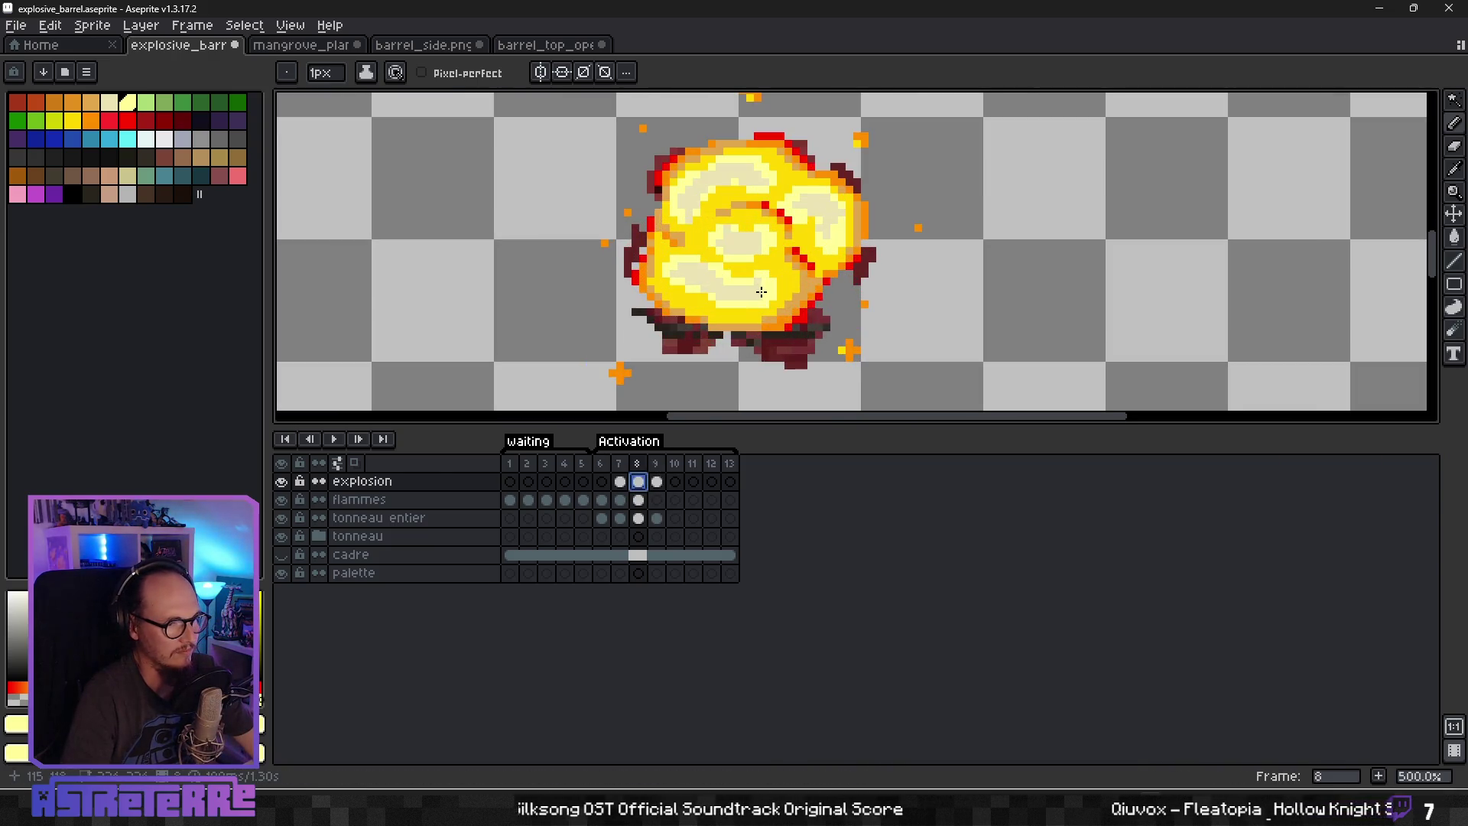
key(alt)
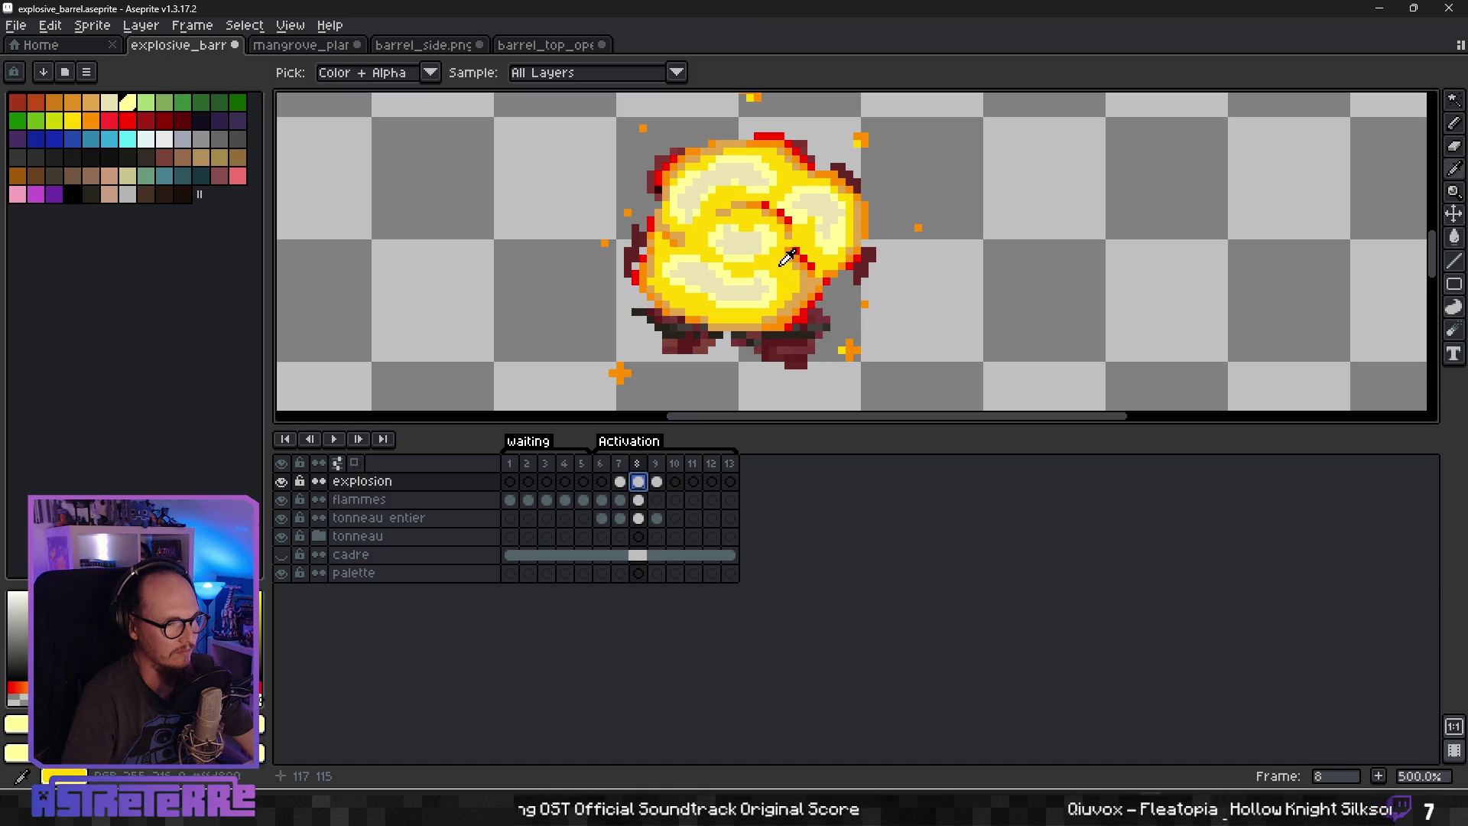
scroll(790, 264, up, 2)
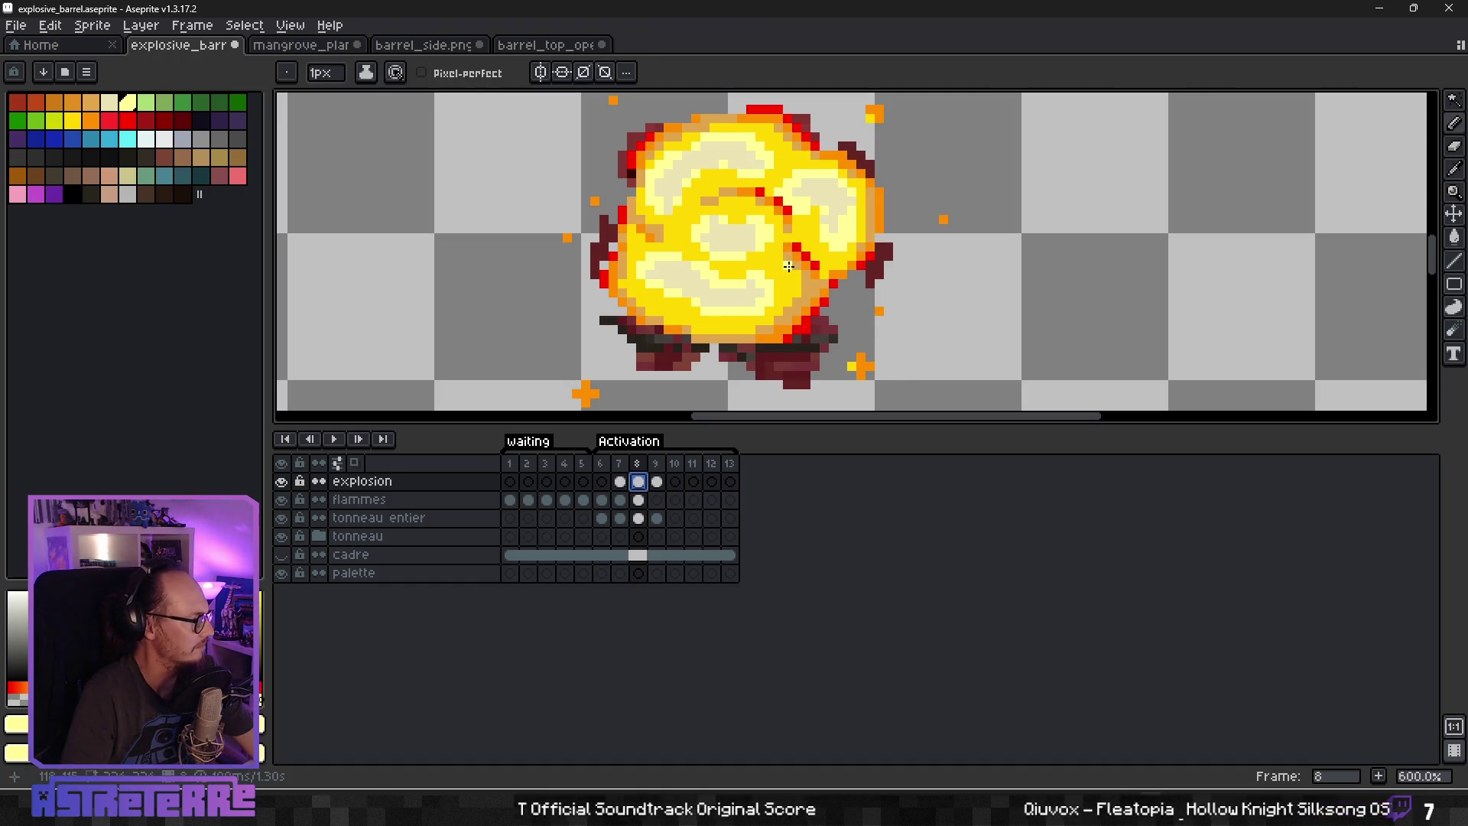
key(alt)
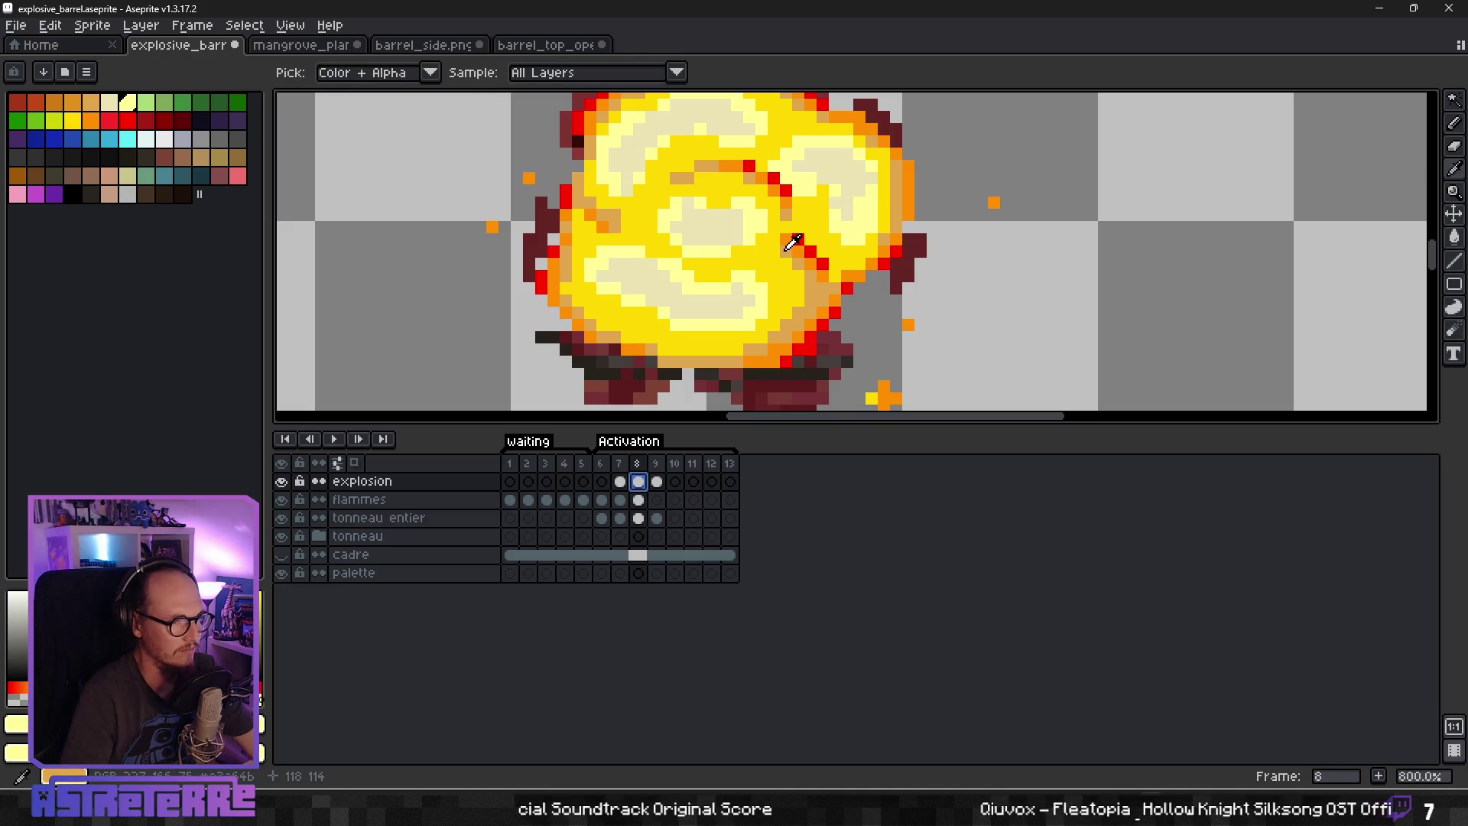
click(148, 143)
click(93, 125)
key(alt)
click(600, 311)
click(656, 481)
scroll(746, 288, down, 4)
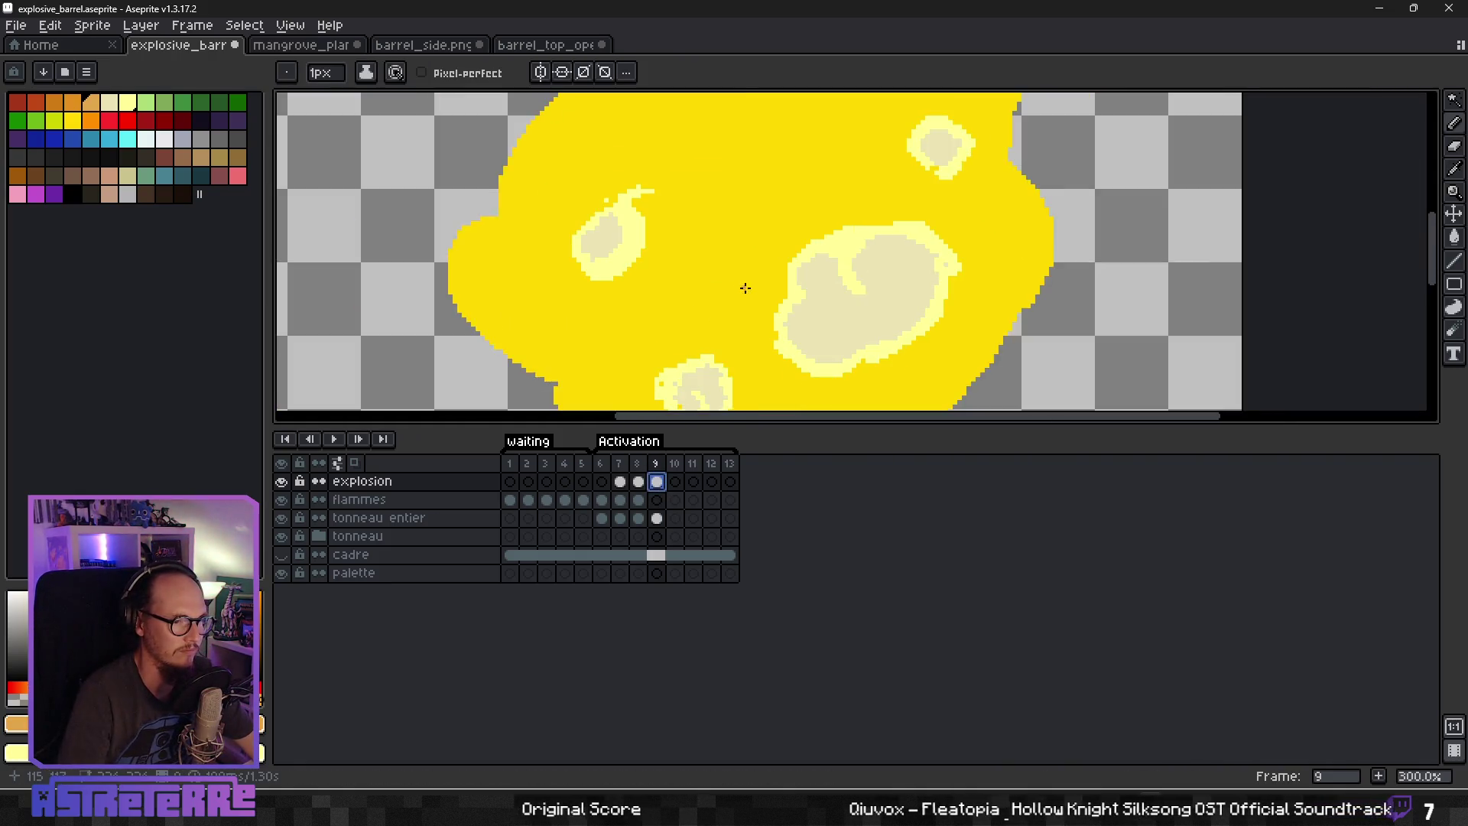
Select the fireball's yellow area by colour and switch to a 5px pencil.
scroll(745, 288, down, 3)
scroll(722, 303, up, 3)
scroll(640, 323, down, 1)
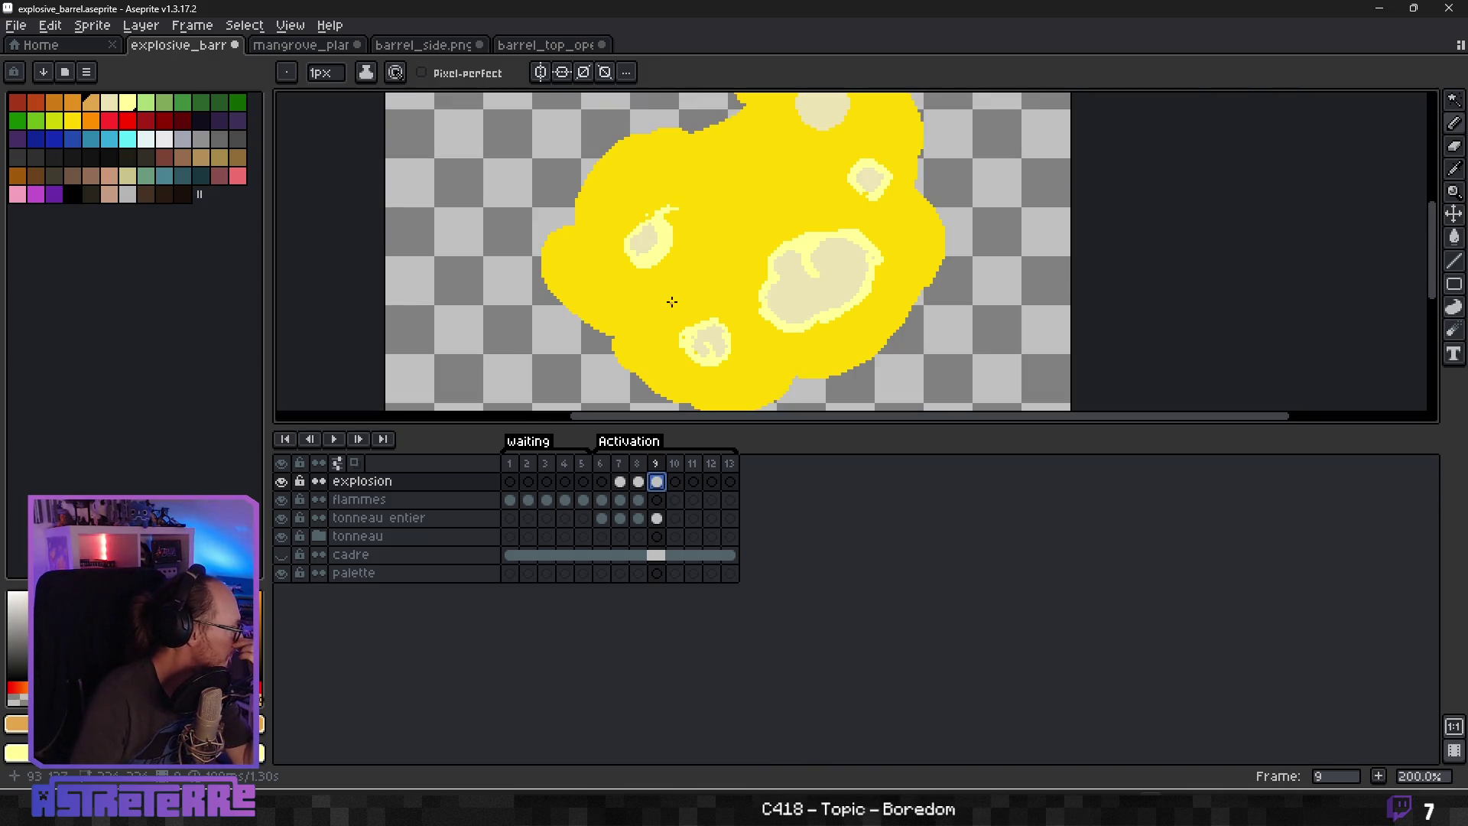
key(w)
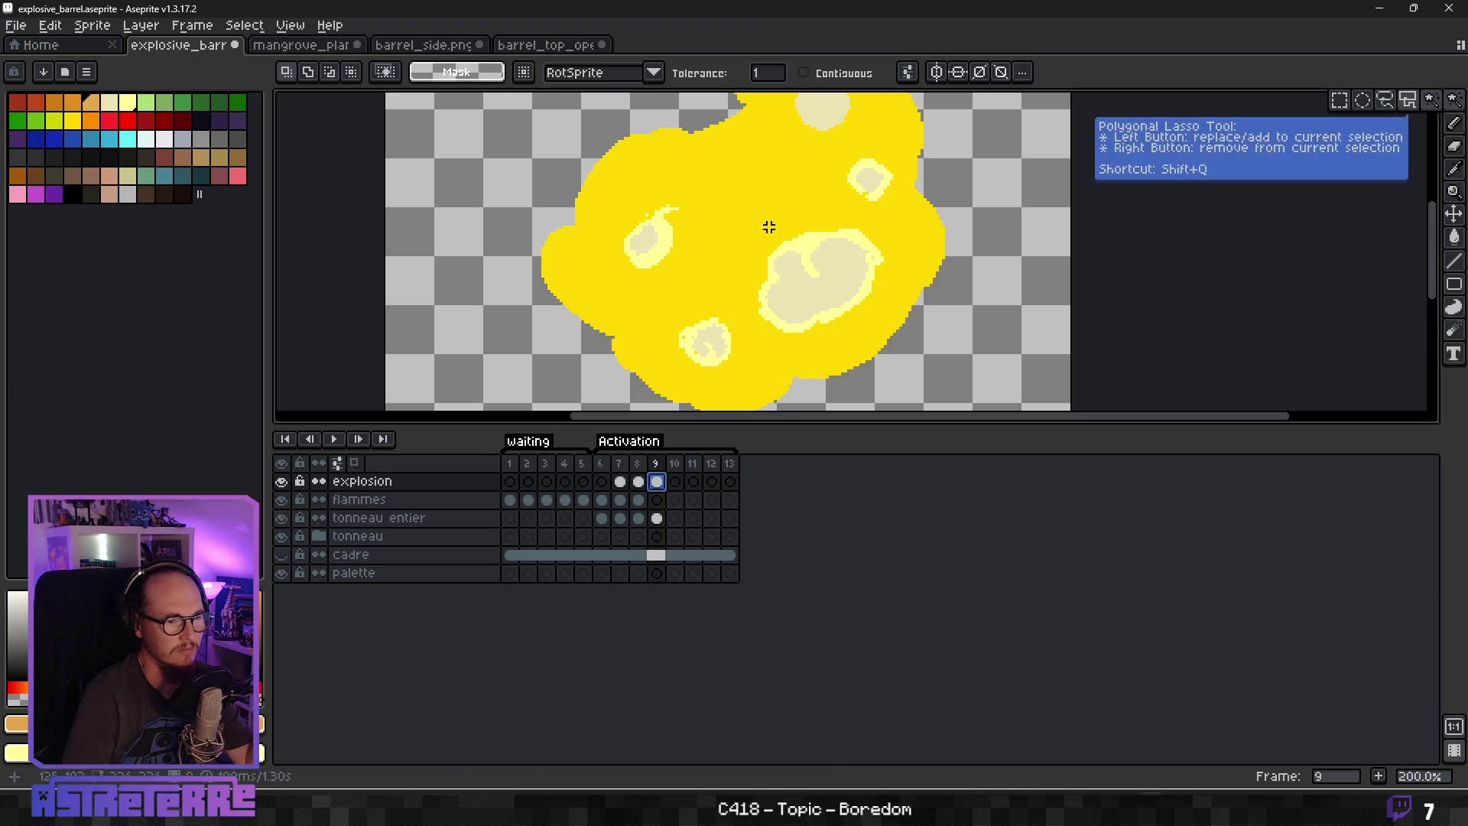
click(698, 312)
key(b)
scroll(702, 282, up, 2)
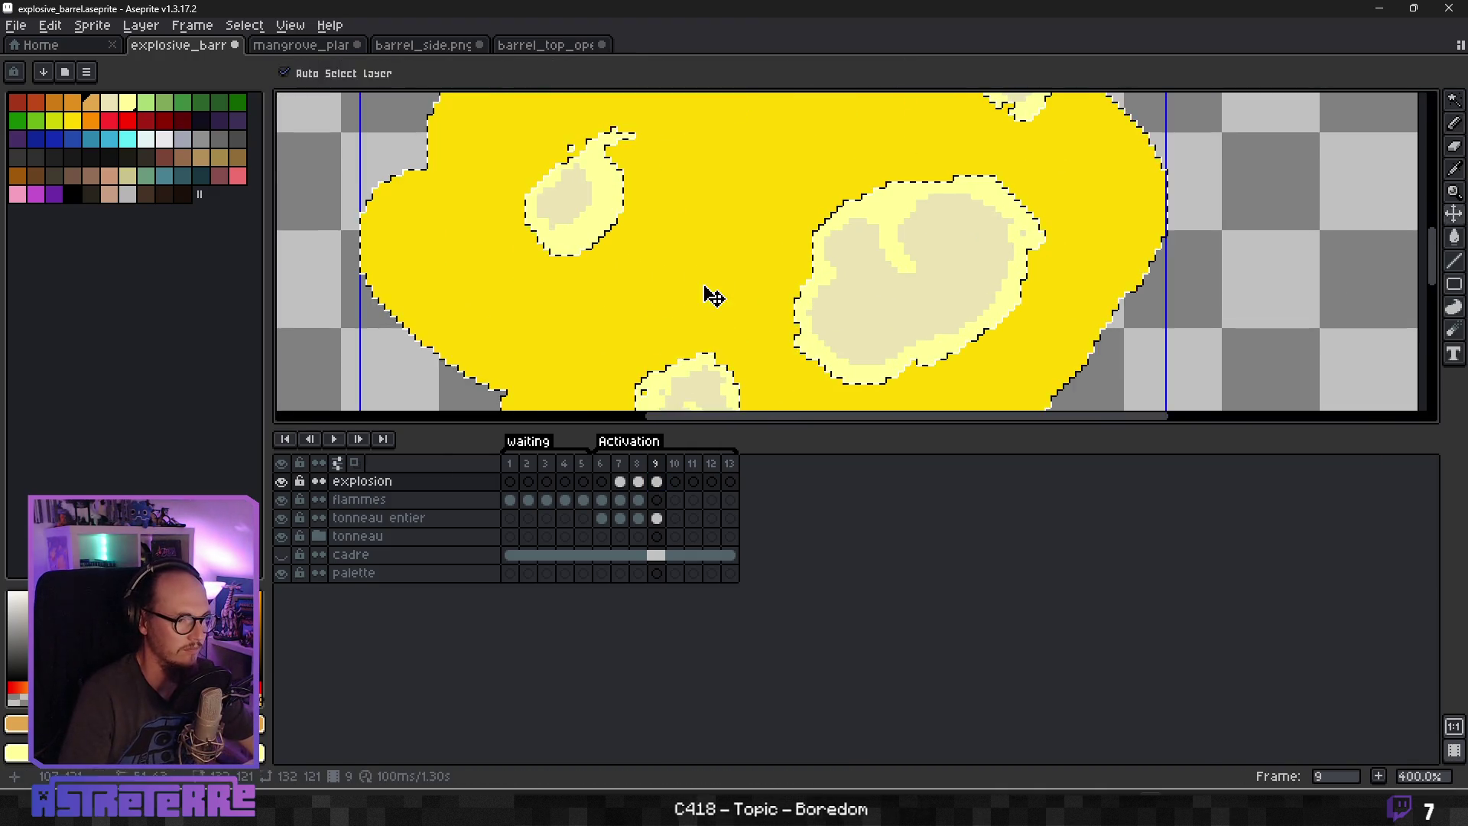
key(plus)
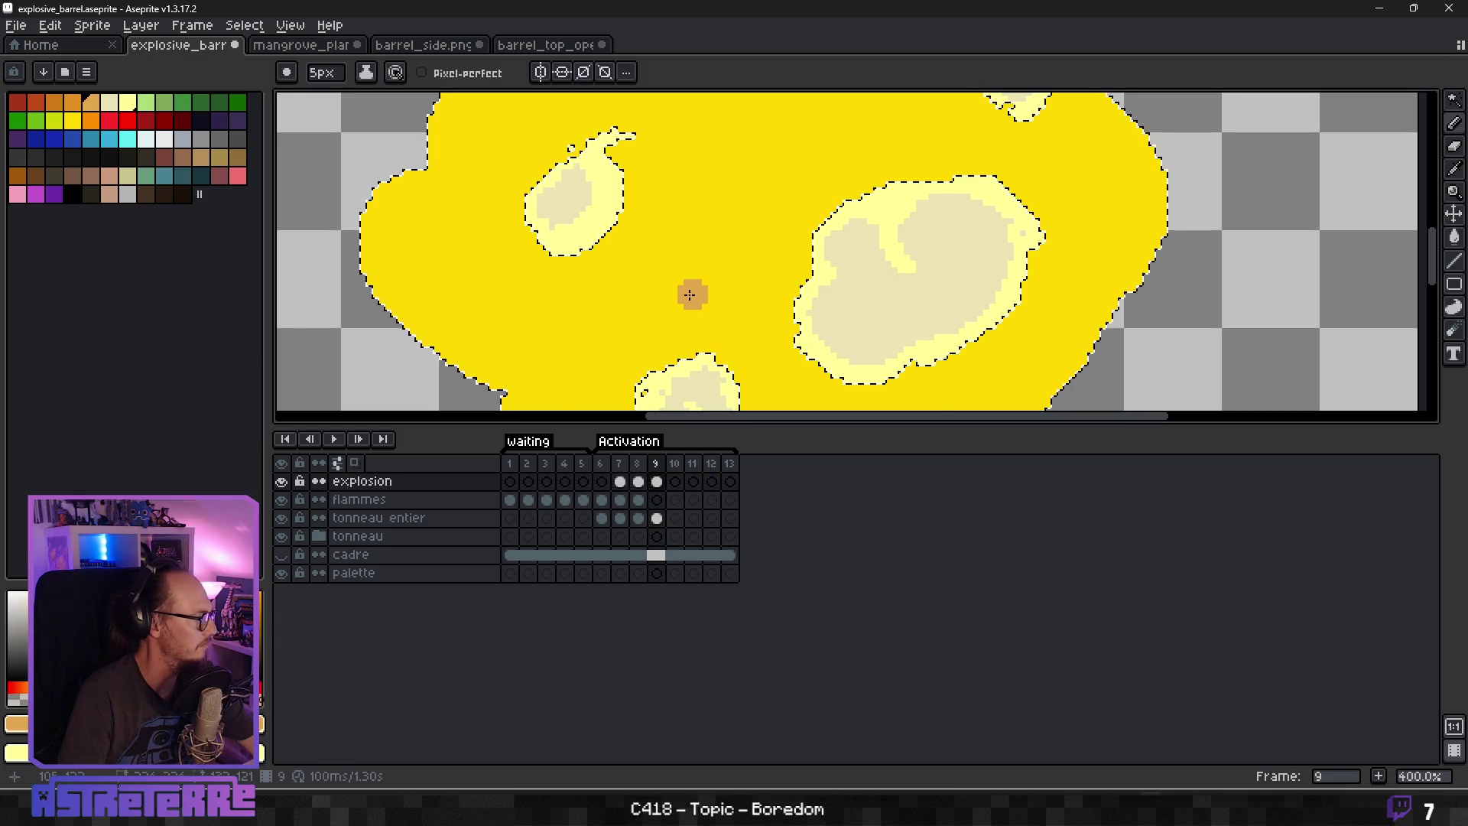
scroll(686, 289, down, 1)
Paint curved orange shading bands across the fireball's left side, middle and upper right.
mouse_move(504, 216)
mouse_down()
mouse_move(479, 217)
mouse_move(451, 257)
mouse_move(554, 348)
mouse_move(592, 343)
mouse_move(616, 291)
mouse_up()
drag(506, 205, 532, 237)
mouse_move(679, 260)
mouse_down()
mouse_move(769, 246)
mouse_move(661, 246)
mouse_up()
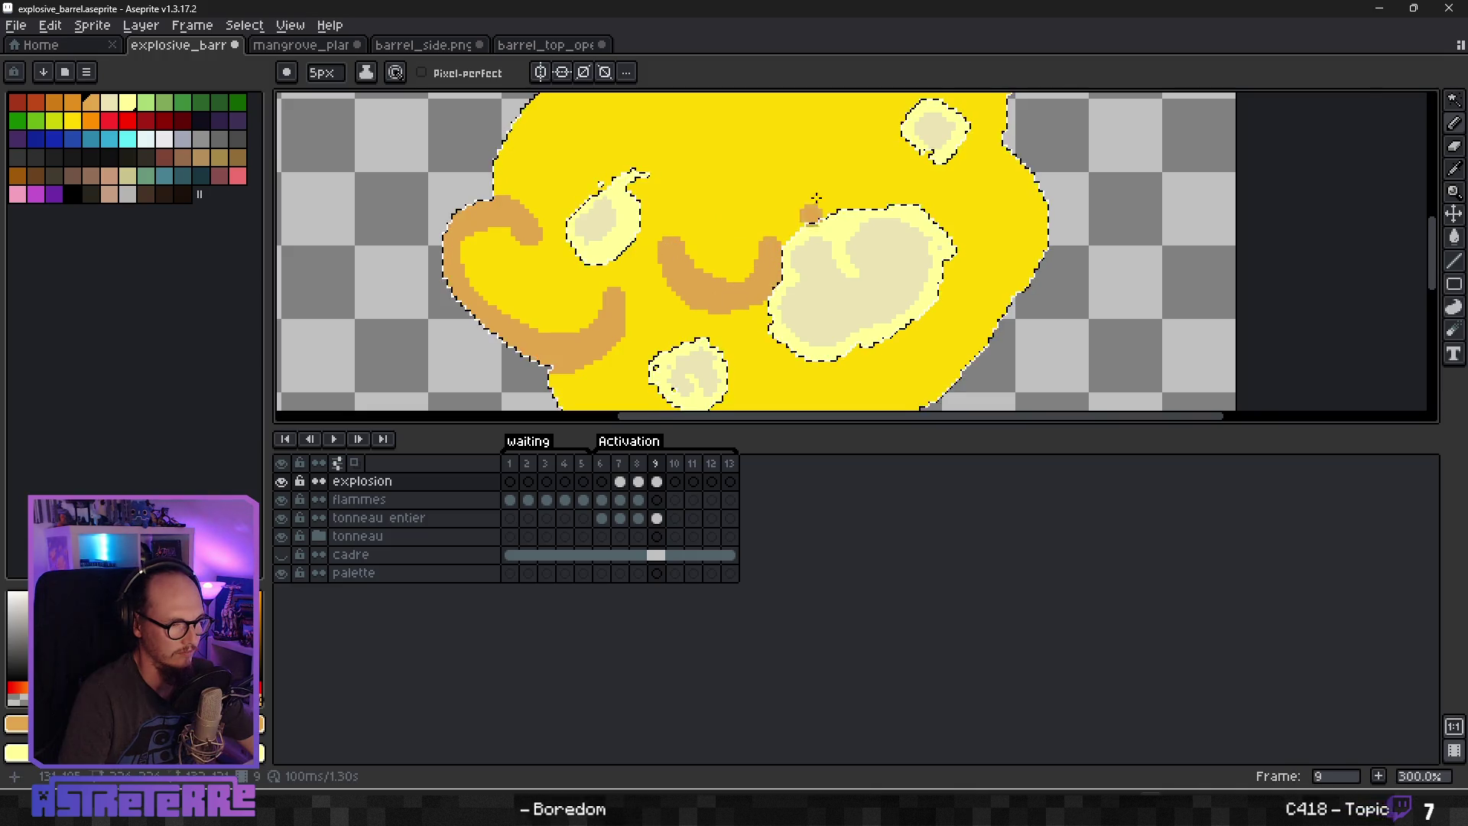
scroll(818, 199, down, 2)
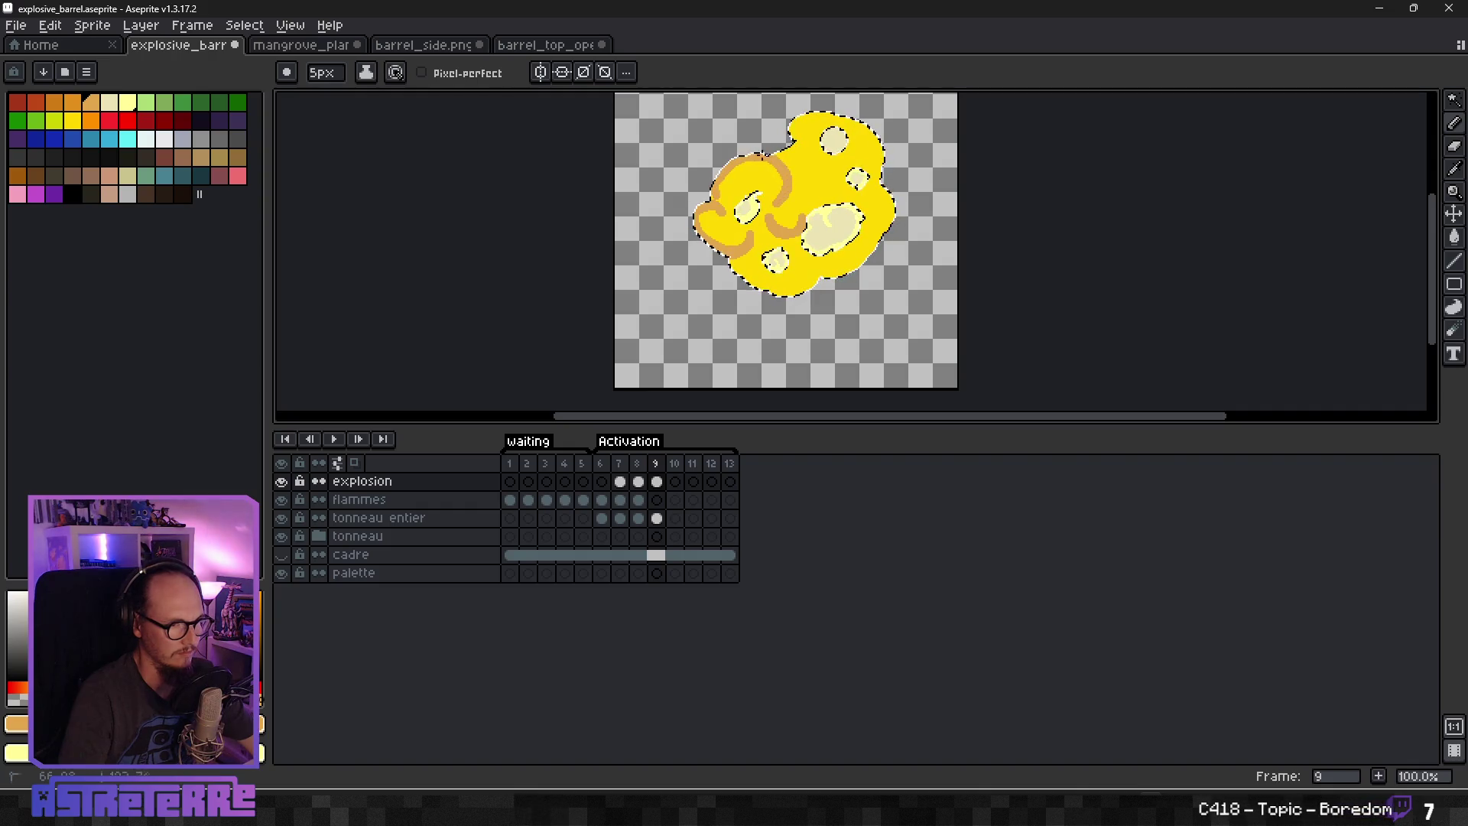
drag(769, 156, 799, 144)
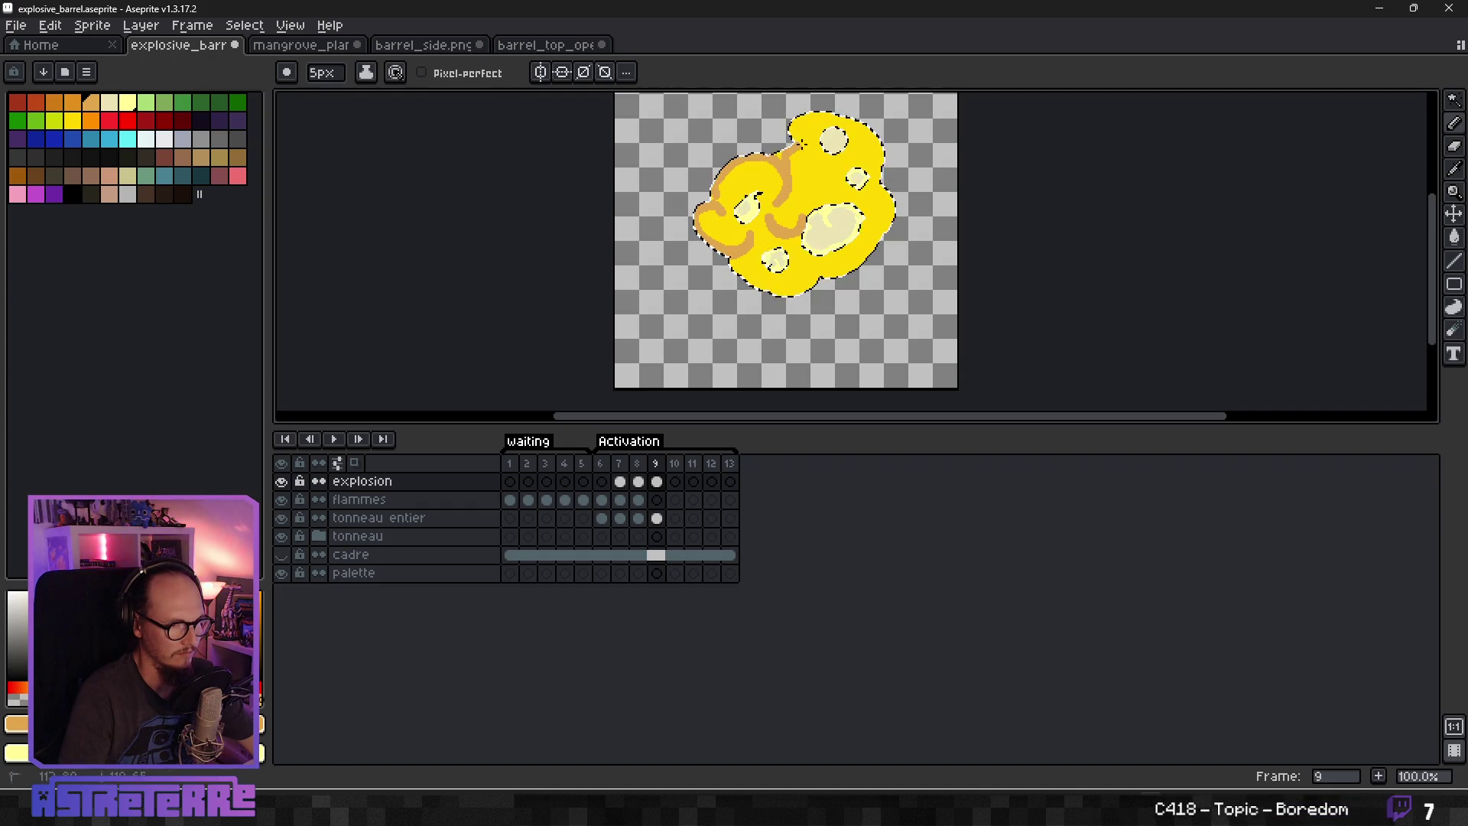
mouse_move(799, 143)
mouse_down()
mouse_move(819, 147)
mouse_move(832, 201)
mouse_up()
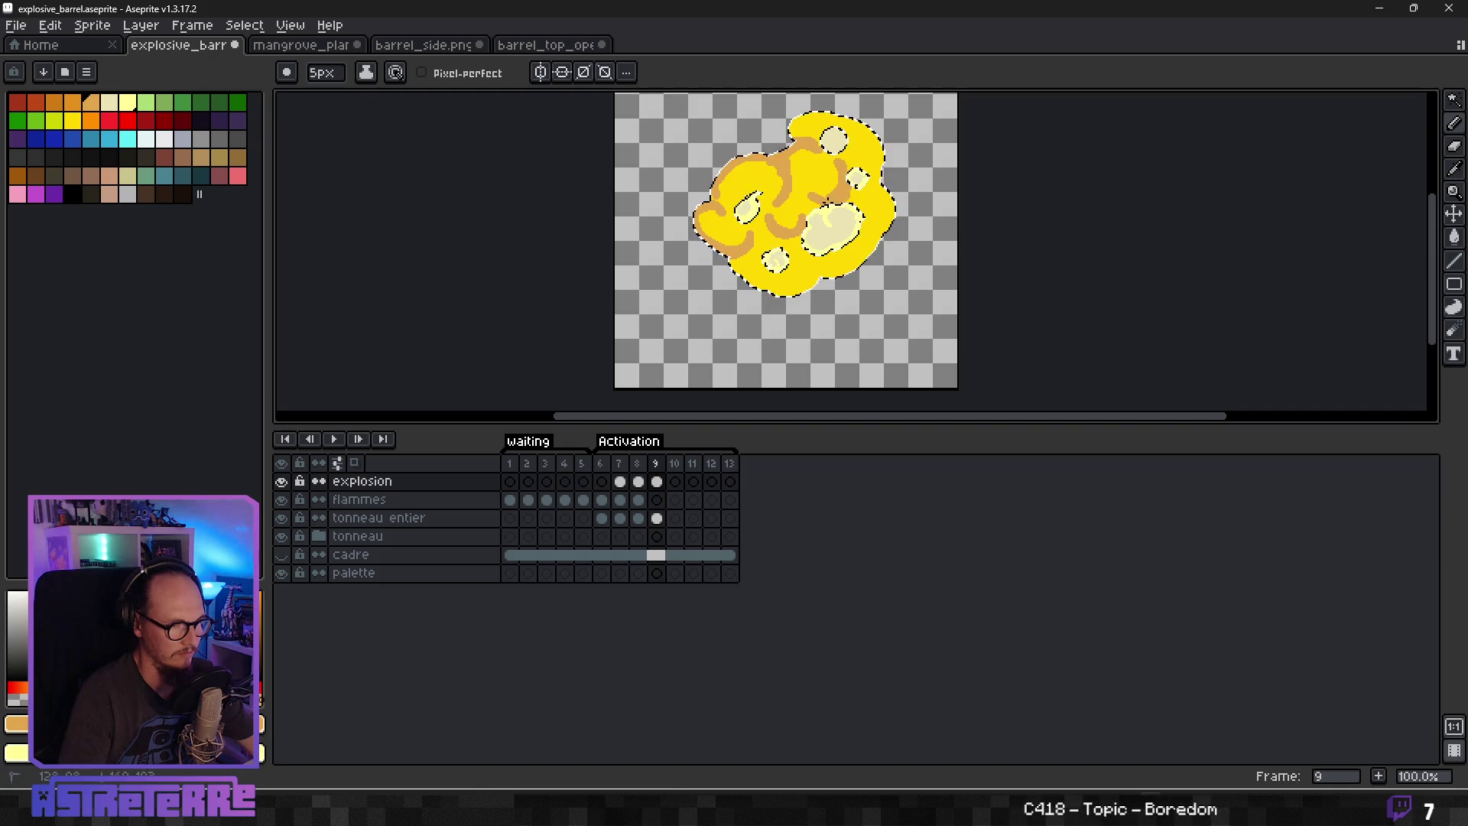
Play the animation preview twice to check the new orange shading.
key(Return)
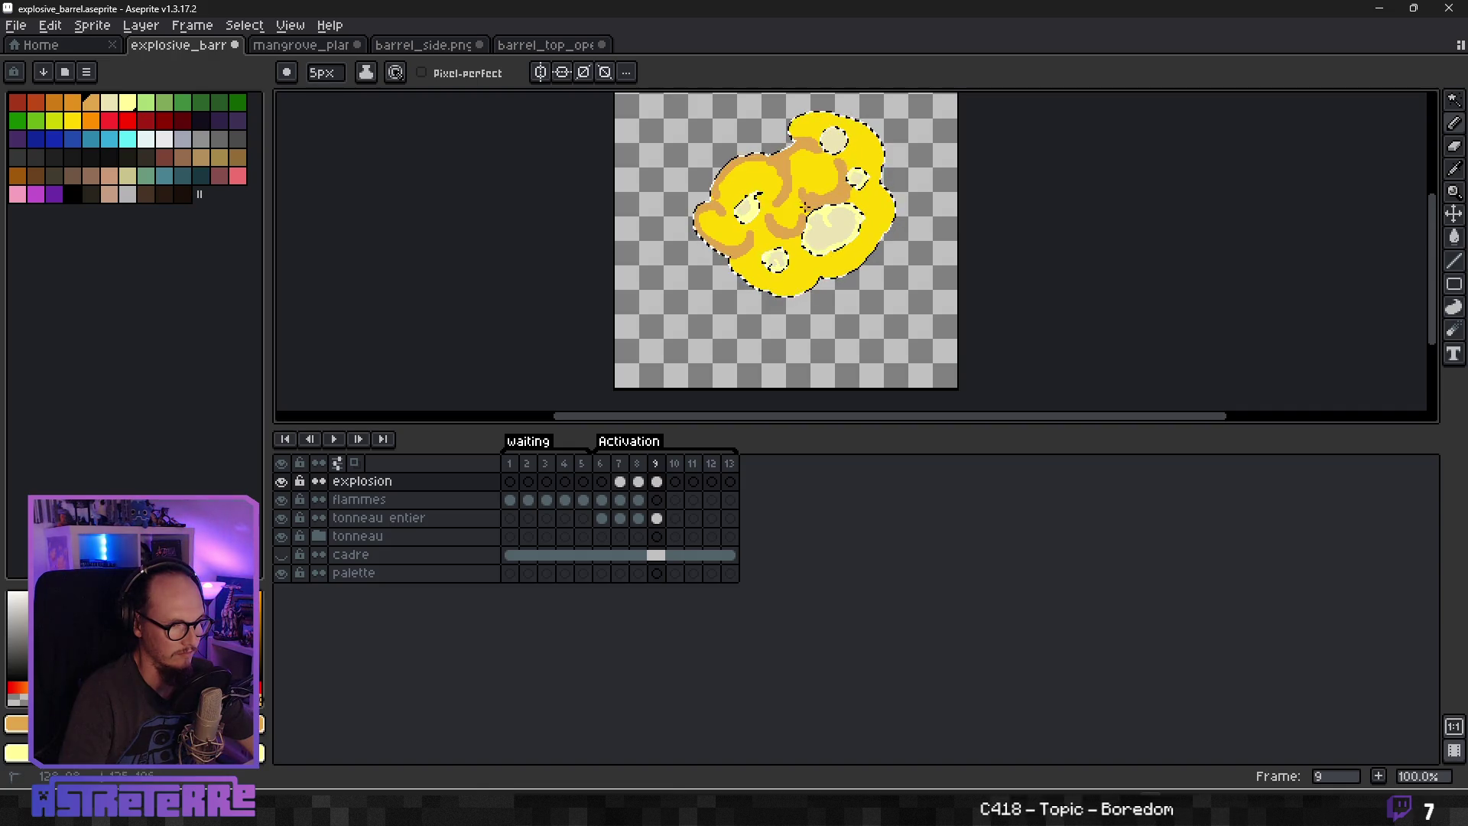
key(Return)
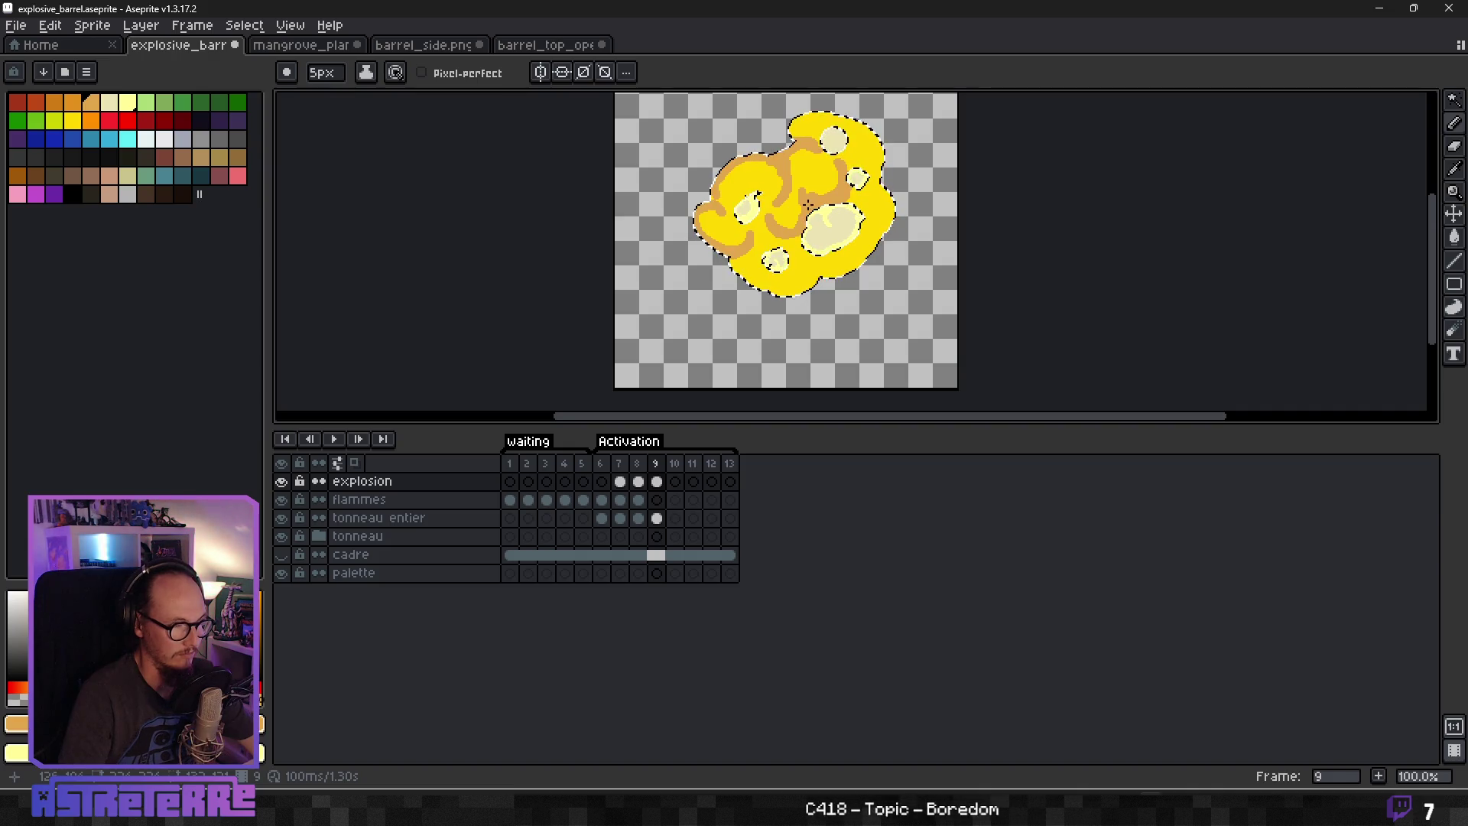
scroll(808, 204, up, 2)
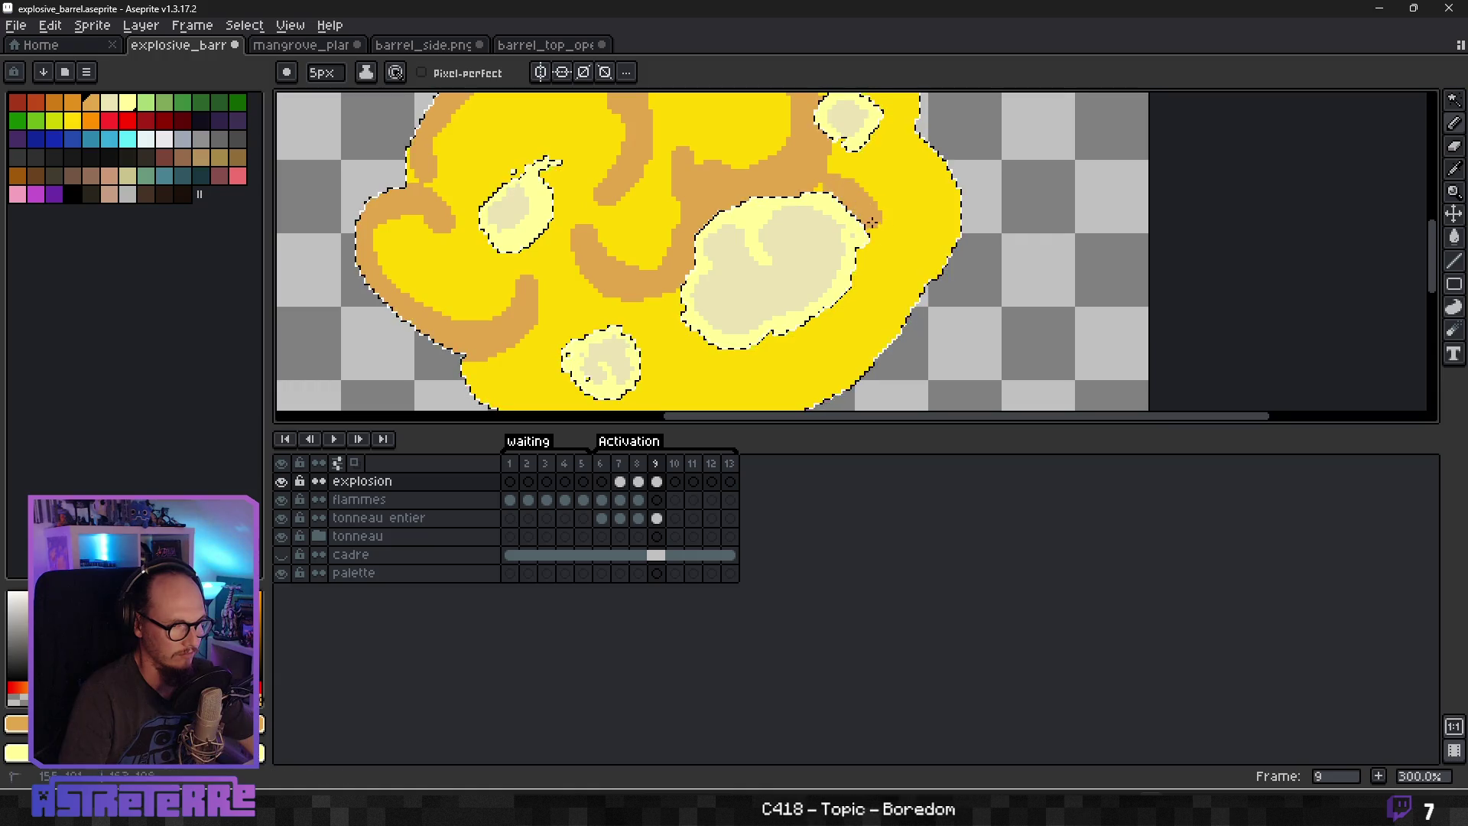
Undo an accidental yellow bucket fill and dab orange onto the fireball's upper edge.
scroll(915, 215, down, 3)
scroll(915, 215, up, 2)
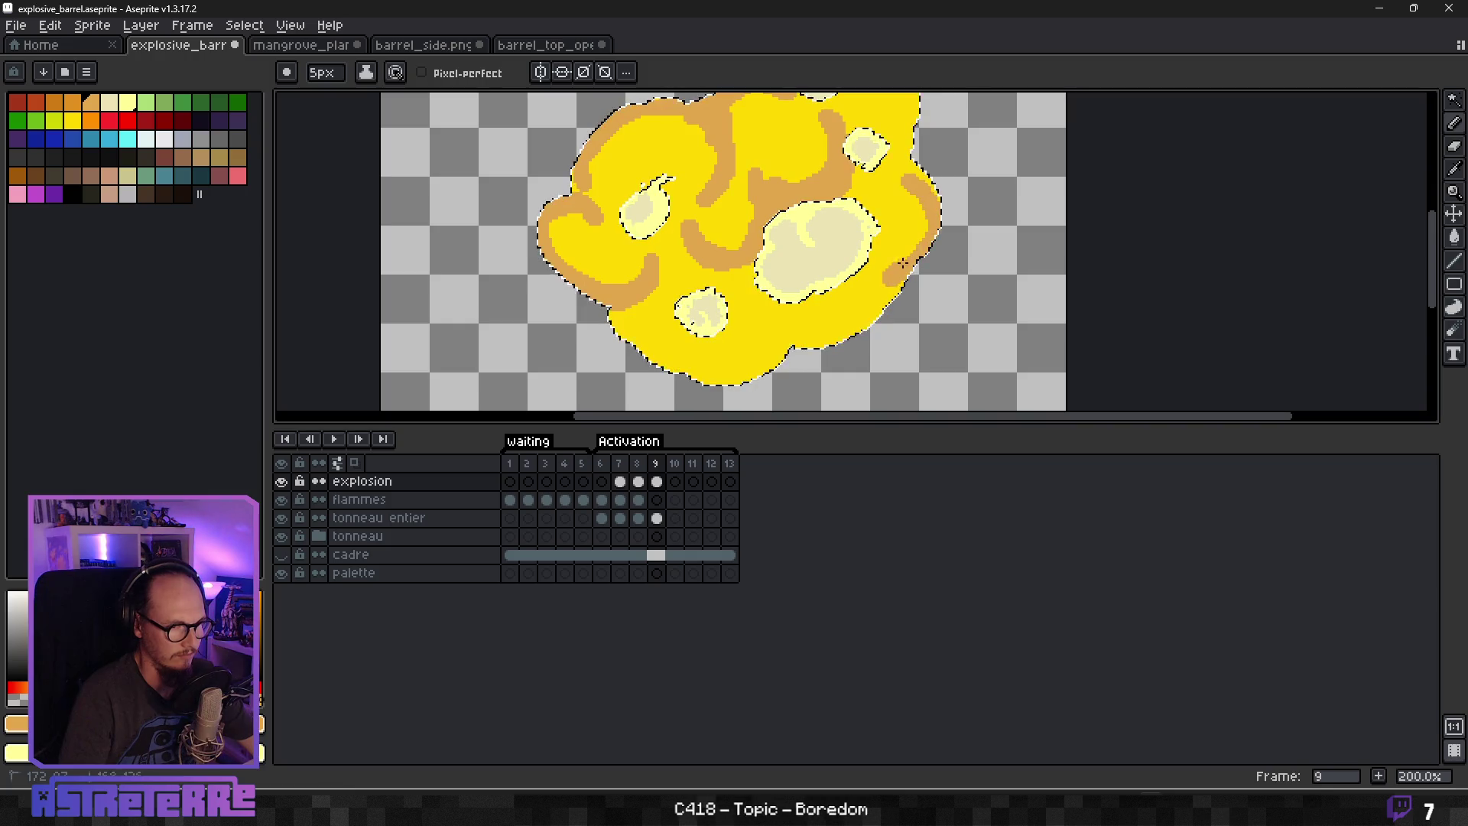
scroll(943, 166, up, 1)
scroll(943, 166, down, 1)
mouse_move(944, 166)
mouse_down()
mouse_move(944, 295)
mouse_move(957, 306)
mouse_up()
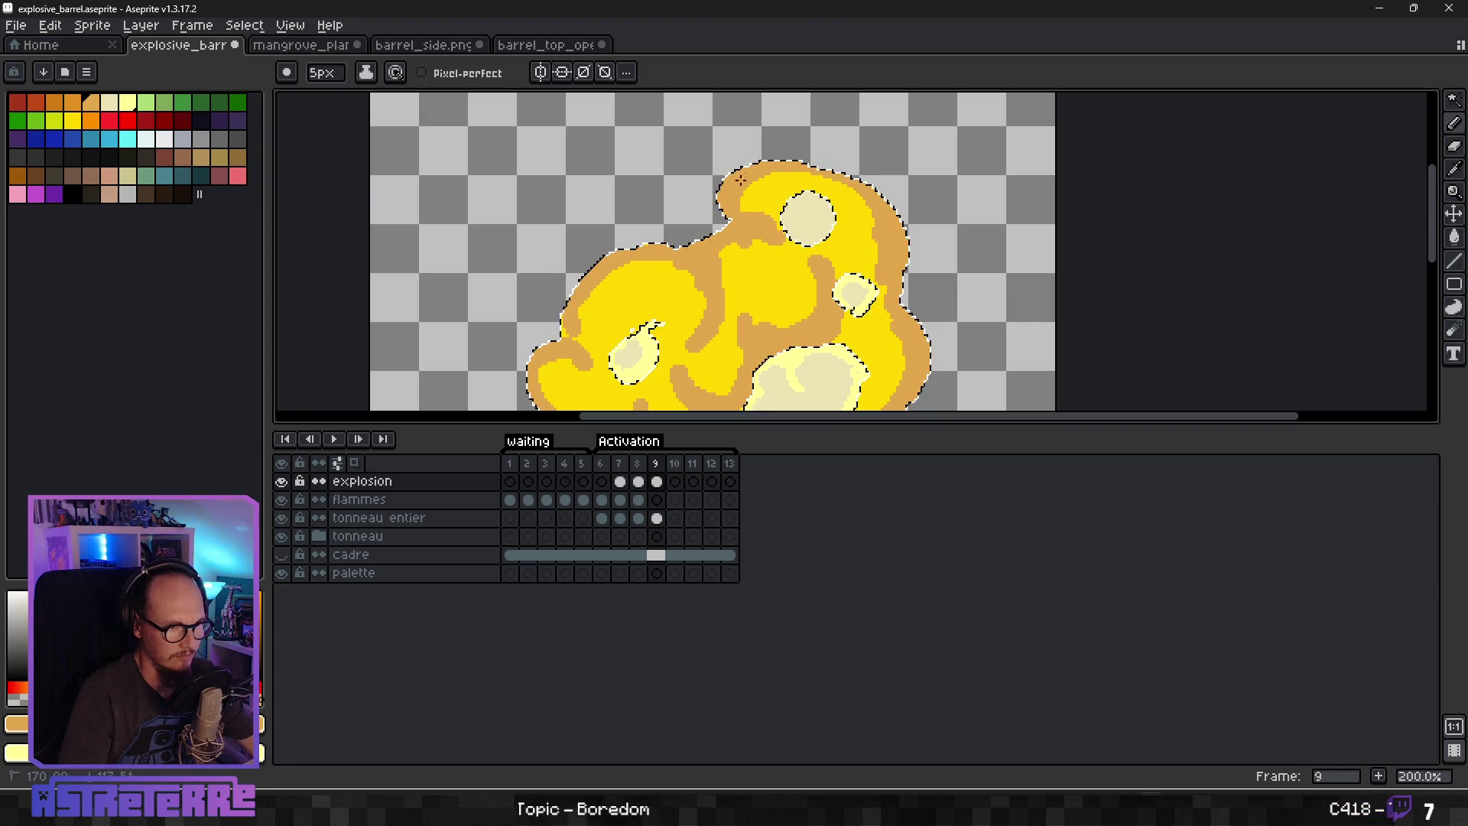
key(g)
click(895, 294)
key(b)
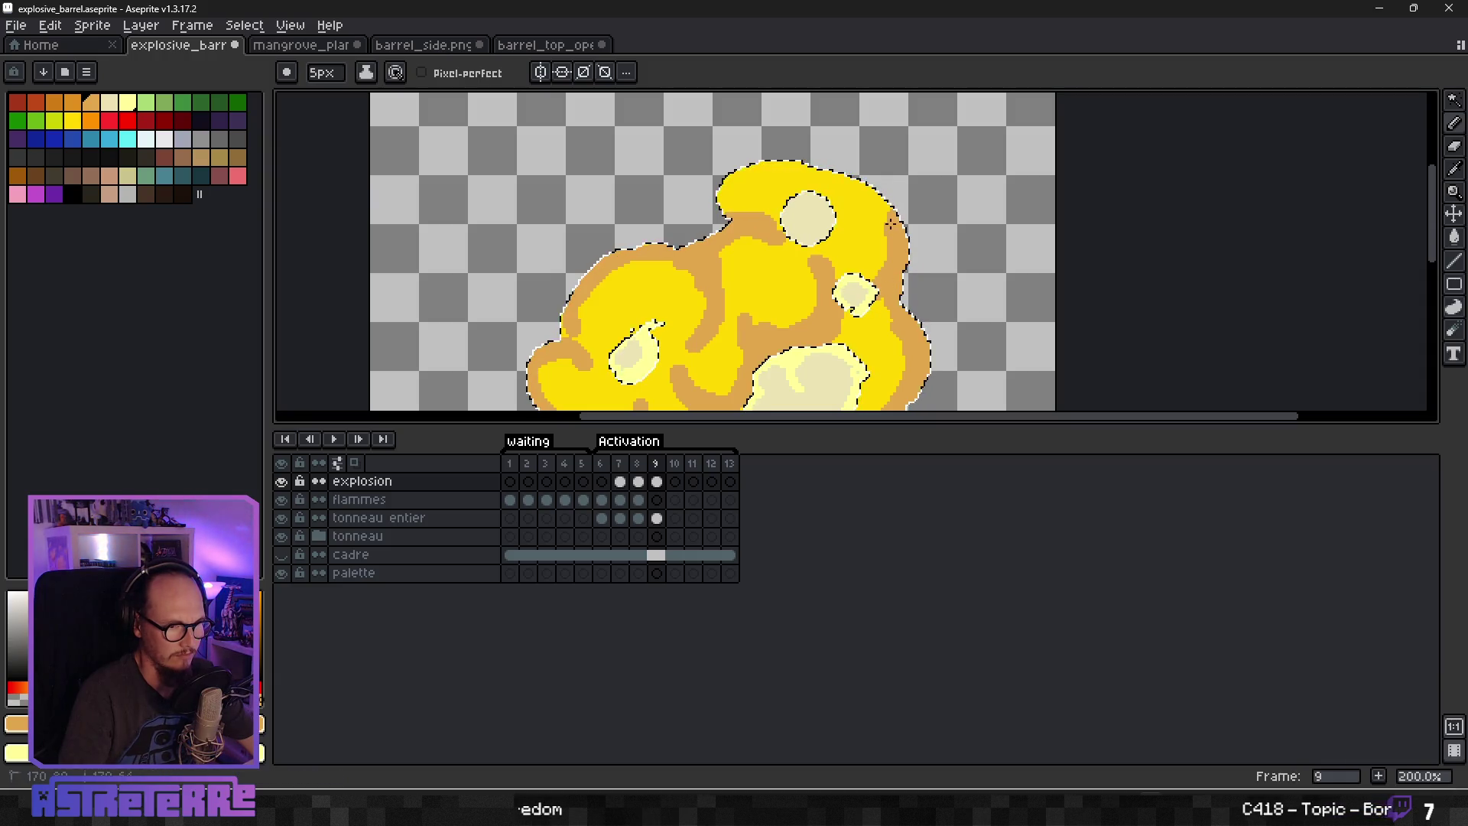
key(ctrl+z)
click(893, 294)
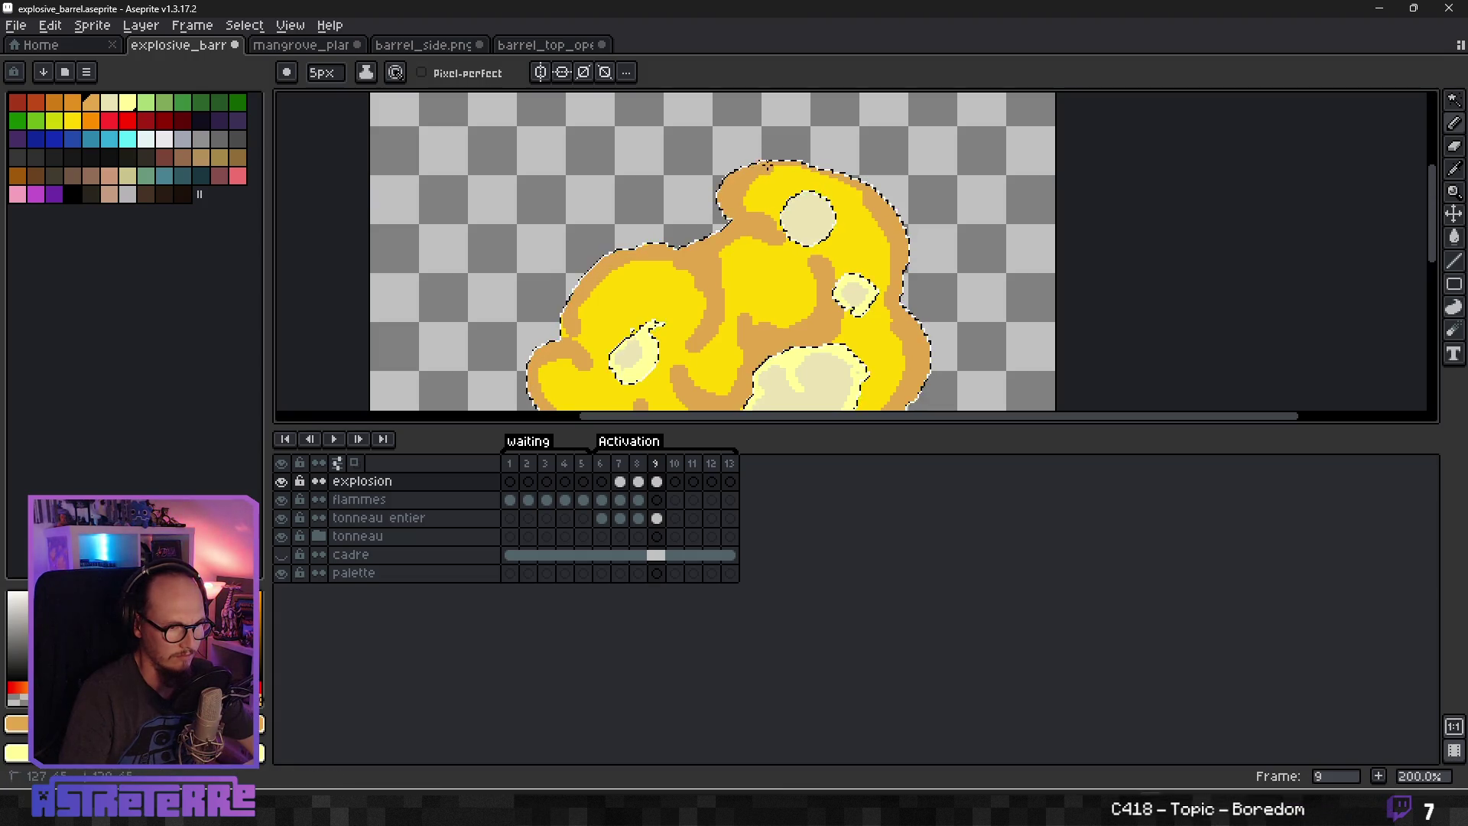
Paint an orange rim along the fireball's lower and lower-right edge.
key(minus)
key(minus)
scroll(899, 222, up, 2)
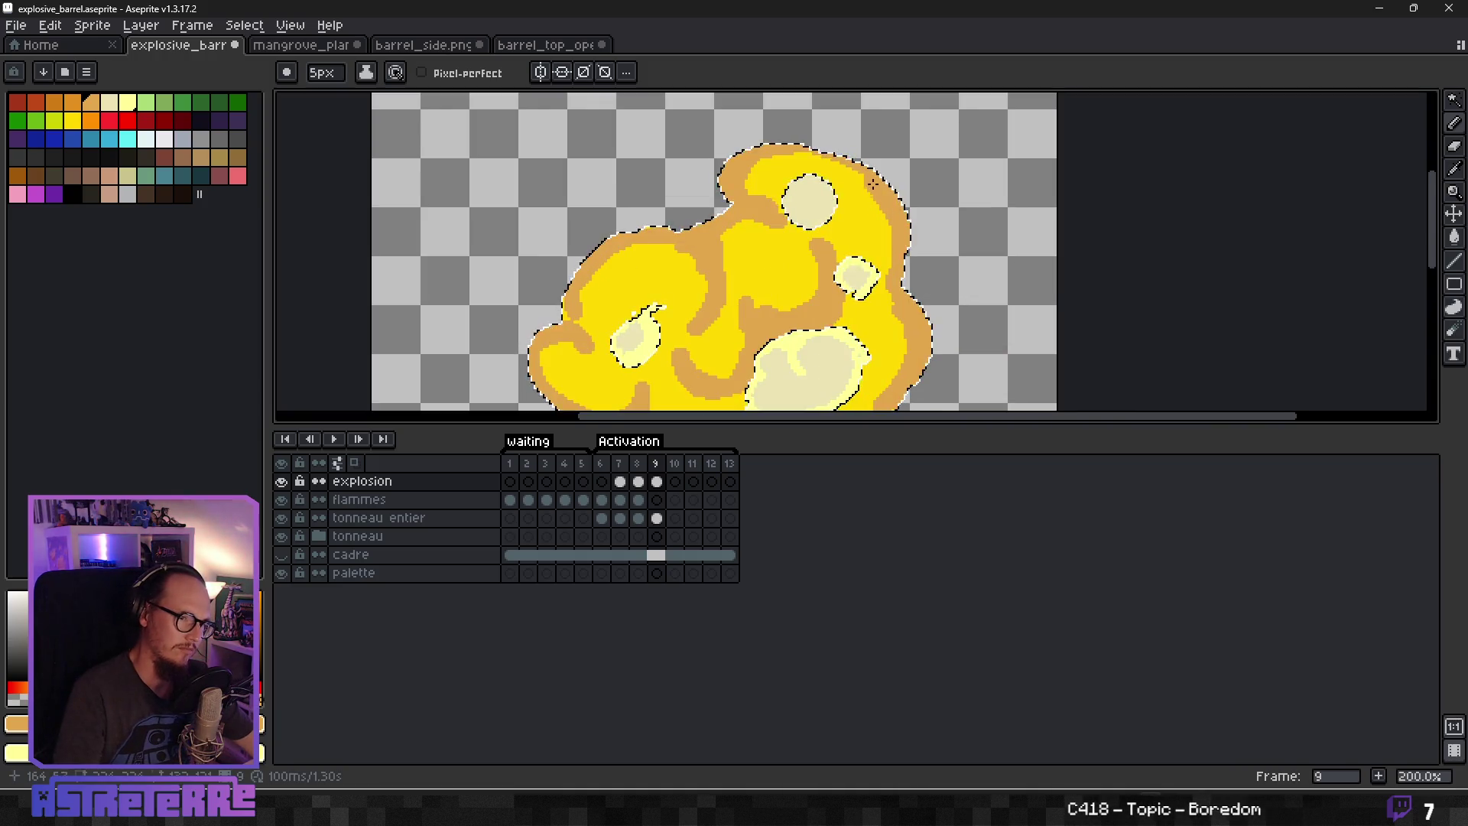
scroll(864, 170, down, 3)
scroll(873, 217, up, 3)
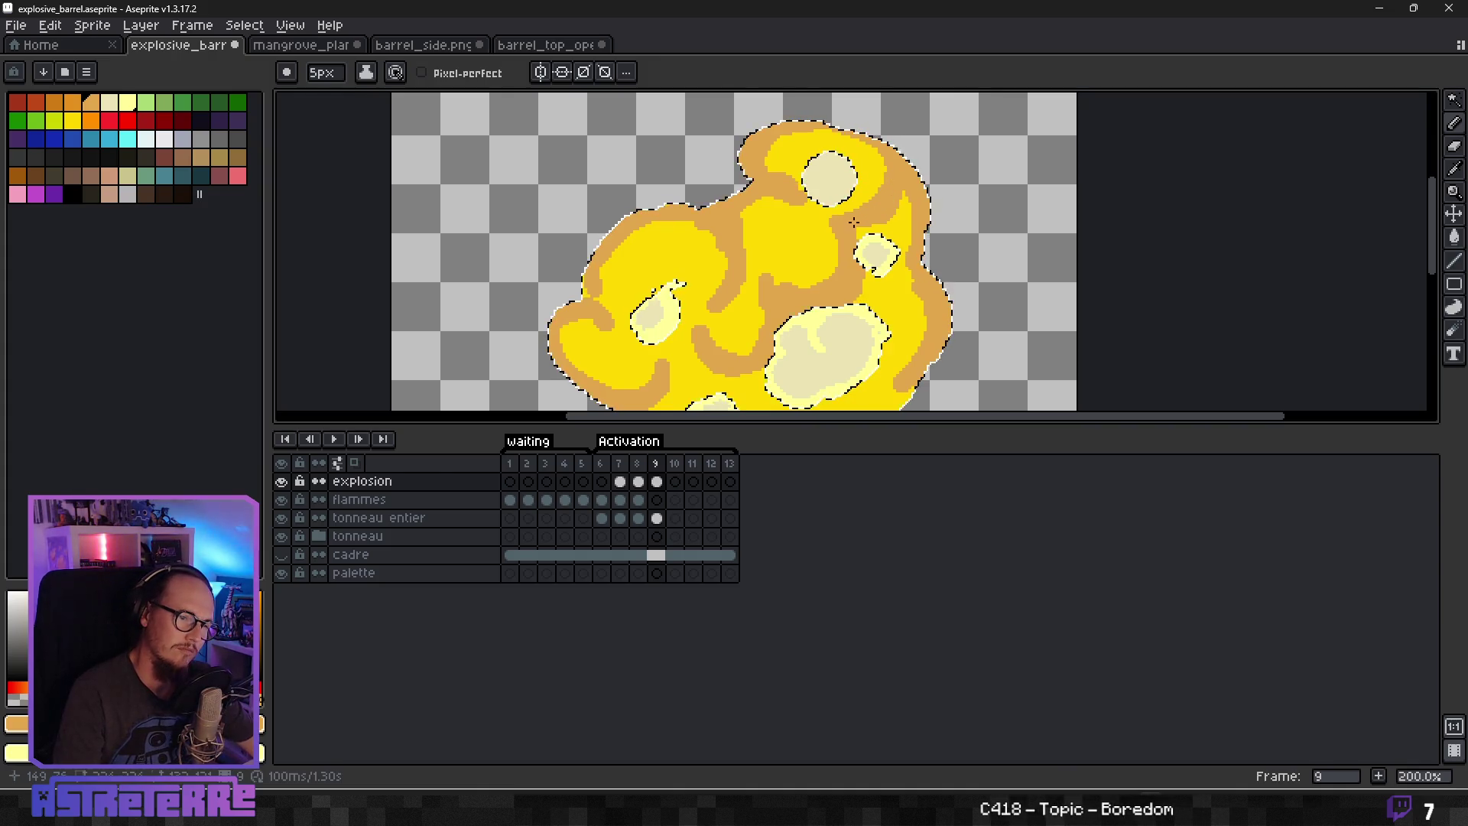
scroll(872, 305, down, 3)
scroll(777, 185, up, 3)
mouse_move(777, 184)
mouse_down()
mouse_move(719, 208)
mouse_move(665, 165)
mouse_move(795, 200)
mouse_move(820, 159)
mouse_move(832, 174)
mouse_up()
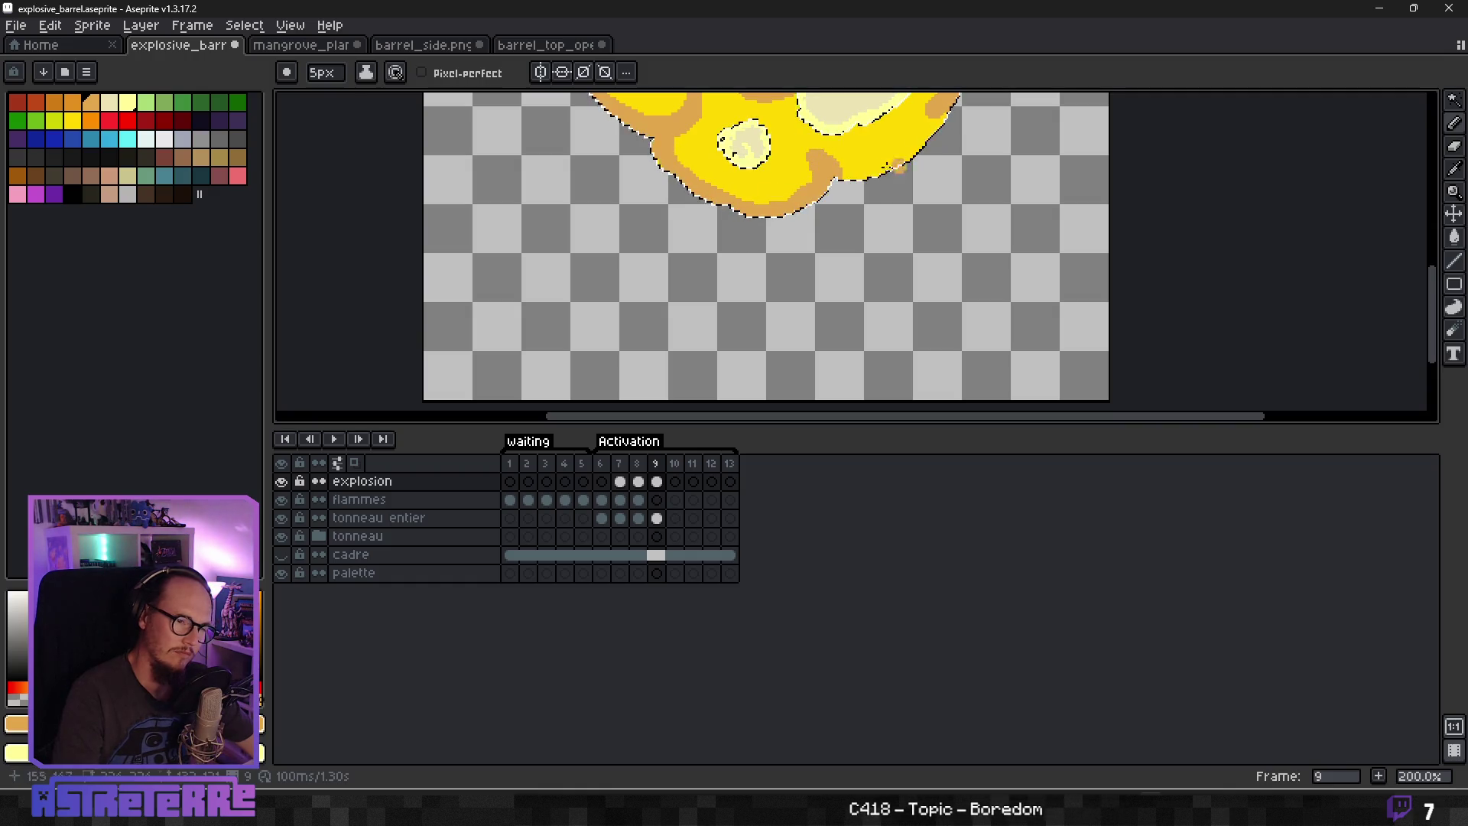
drag(833, 180, 849, 186)
Eyedrop the fireball's yellow from the canvas as the drawing colour.
scroll(849, 186, down, 1)
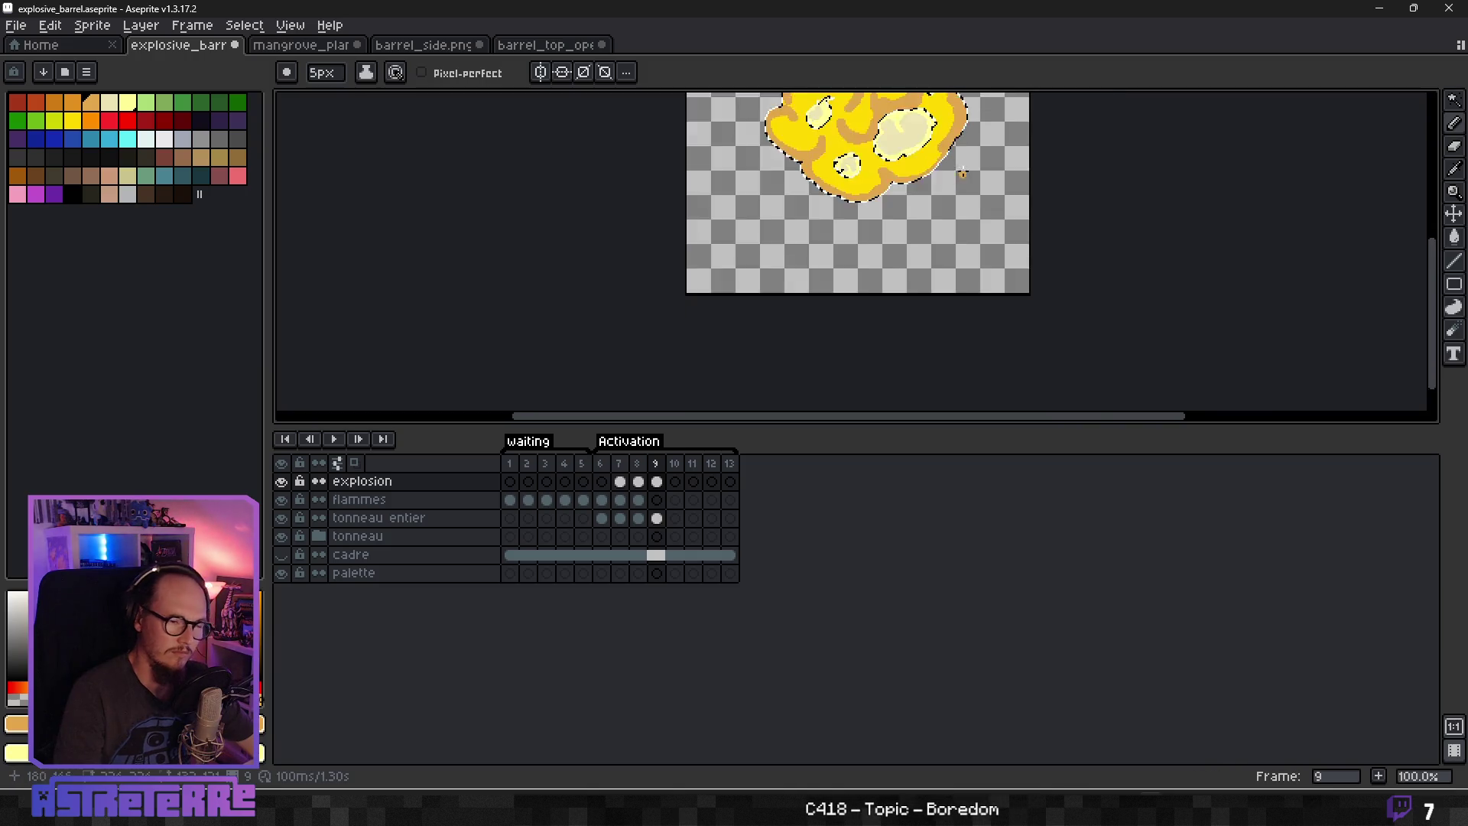
scroll(971, 188, up, 1)
drag(1014, 180, 957, 331)
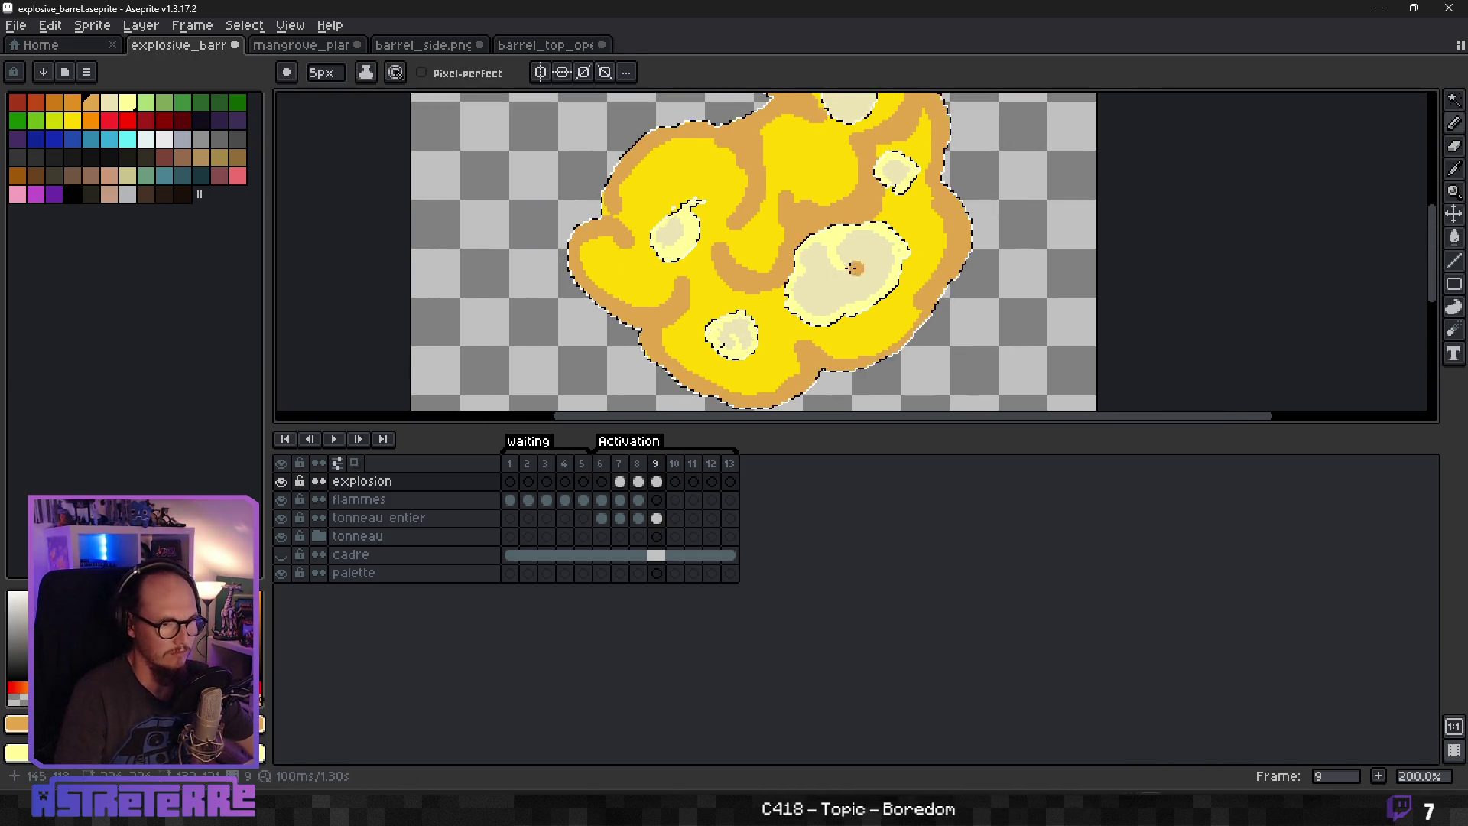
scroll(819, 269, up, 1)
key(alt)
alt+click(725, 318)
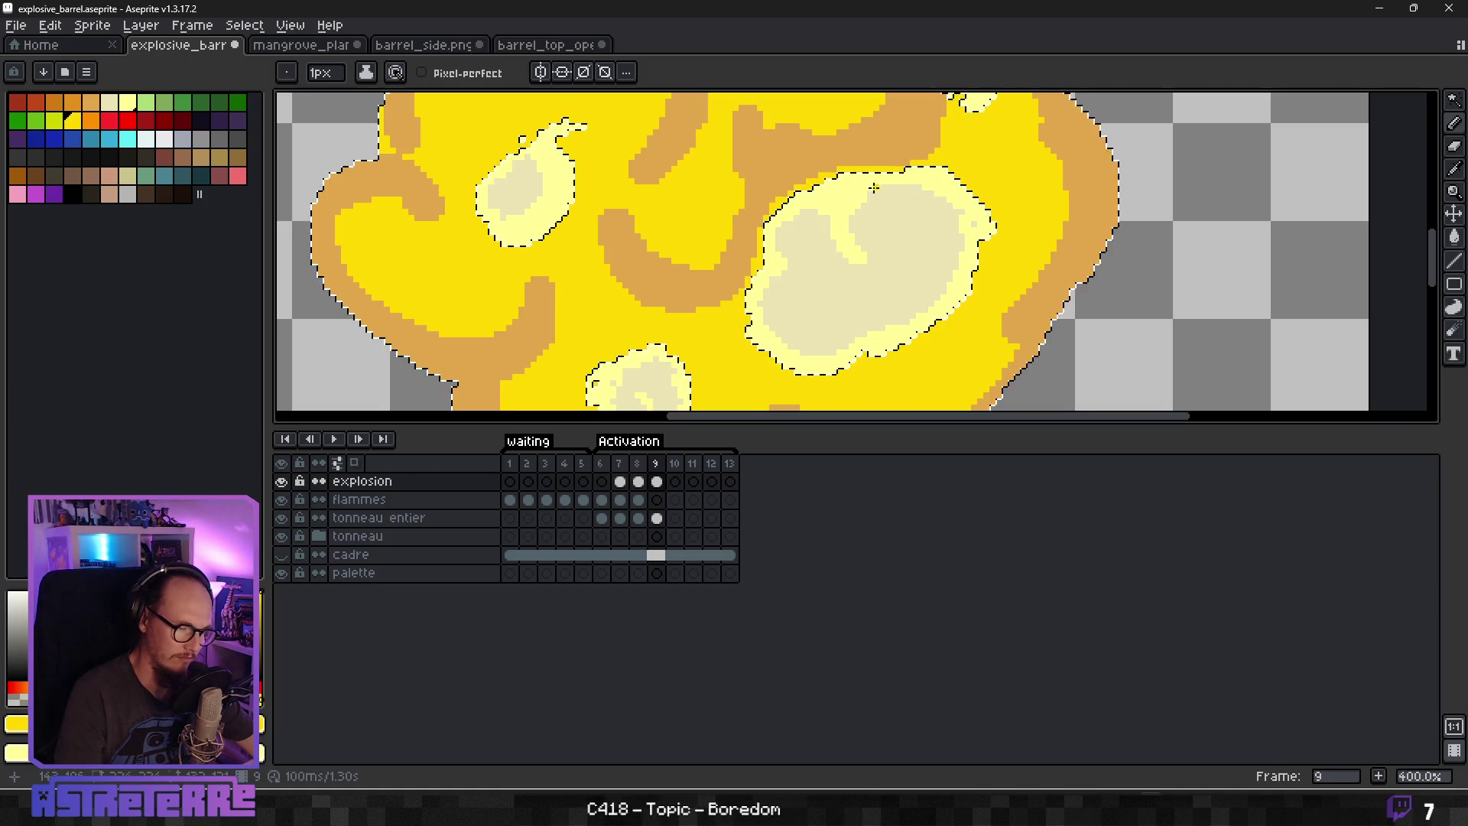
Clear the selection around the frame-9 fireball.
key(ctrl+d)
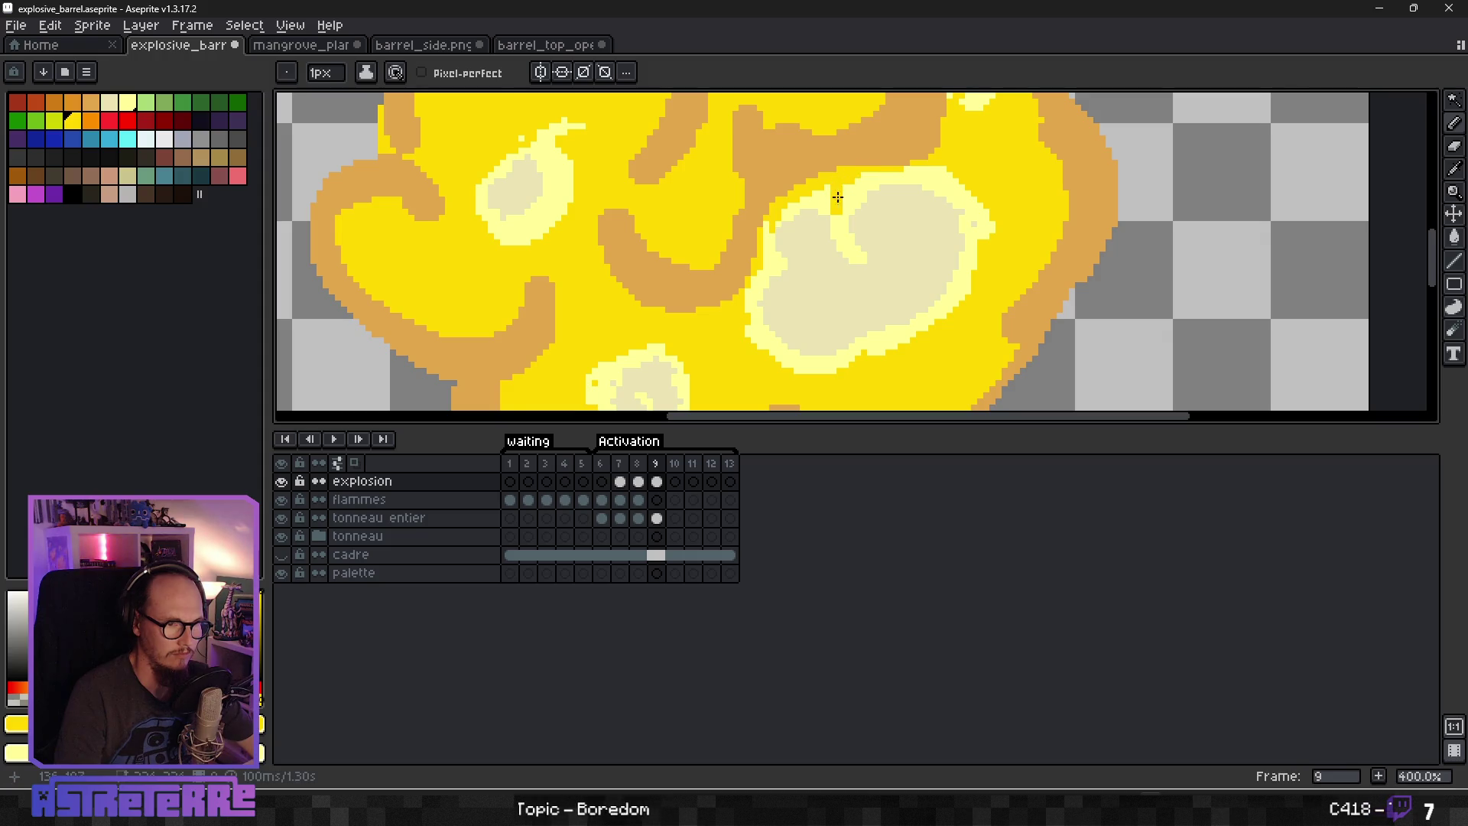
scroll(893, 230, down, 2)
scroll(871, 221, up, 2)
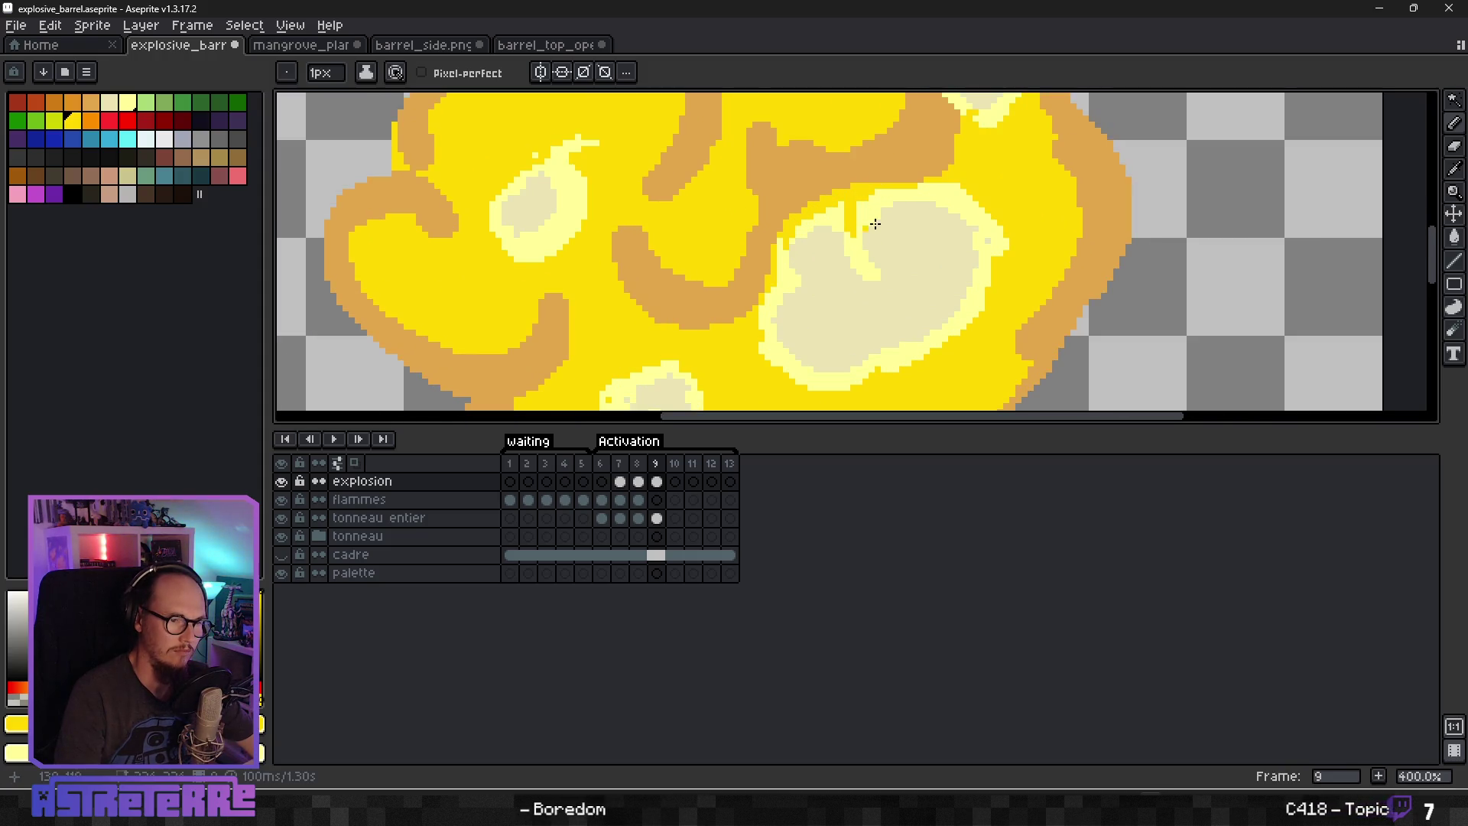
scroll(849, 214, down, 3)
scroll(883, 188, up, 2)
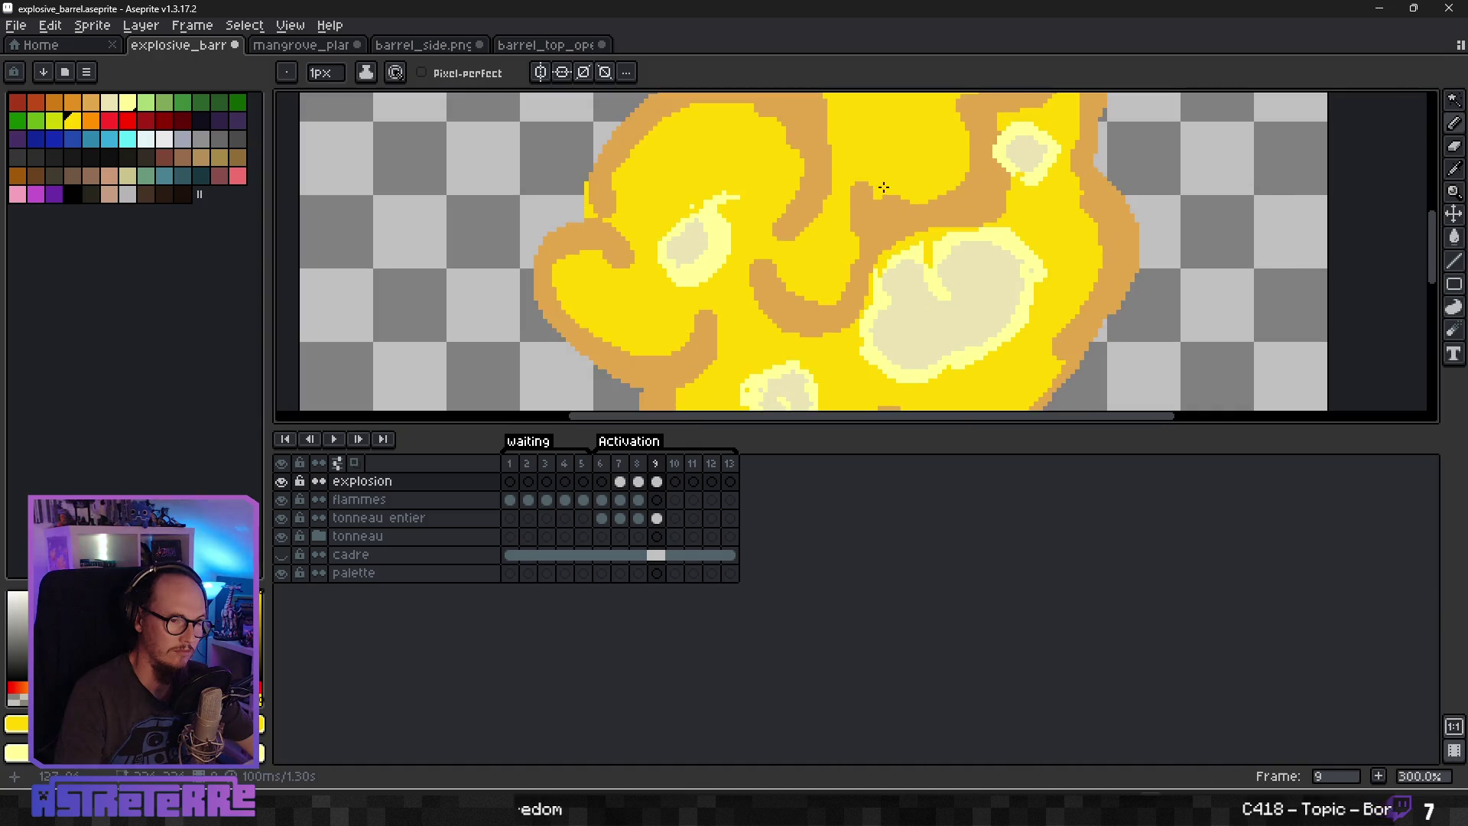
scroll(874, 211, down, 4)
scroll(901, 205, up, 3)
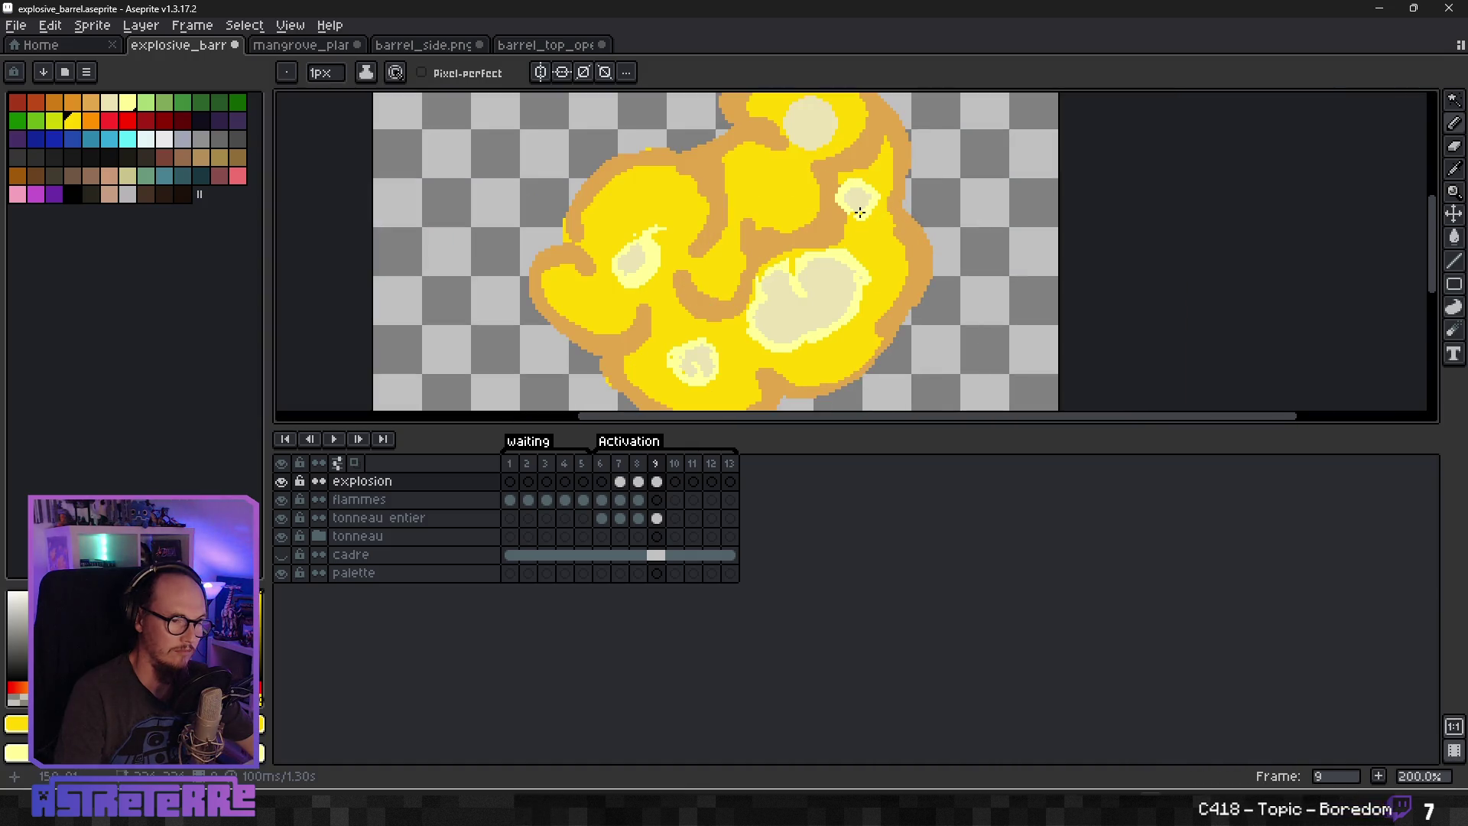
scroll(860, 213, down, 2)
scroll(841, 230, up, 1)
scroll(764, 264, up, 2)
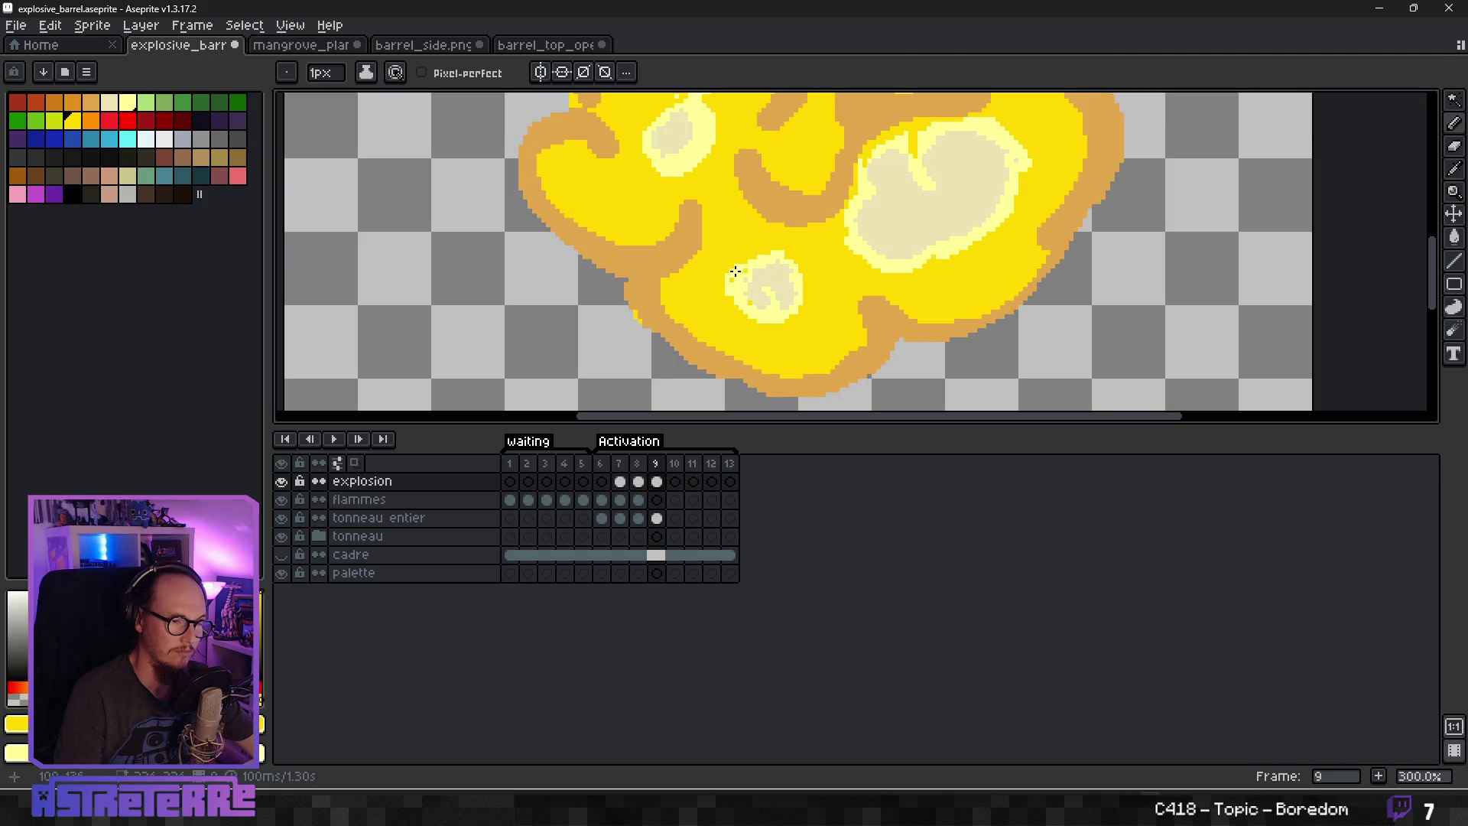
Pick the tan rim colour and add tan strokes reshaping the fireball's lower edge.
alt+click(635, 313)
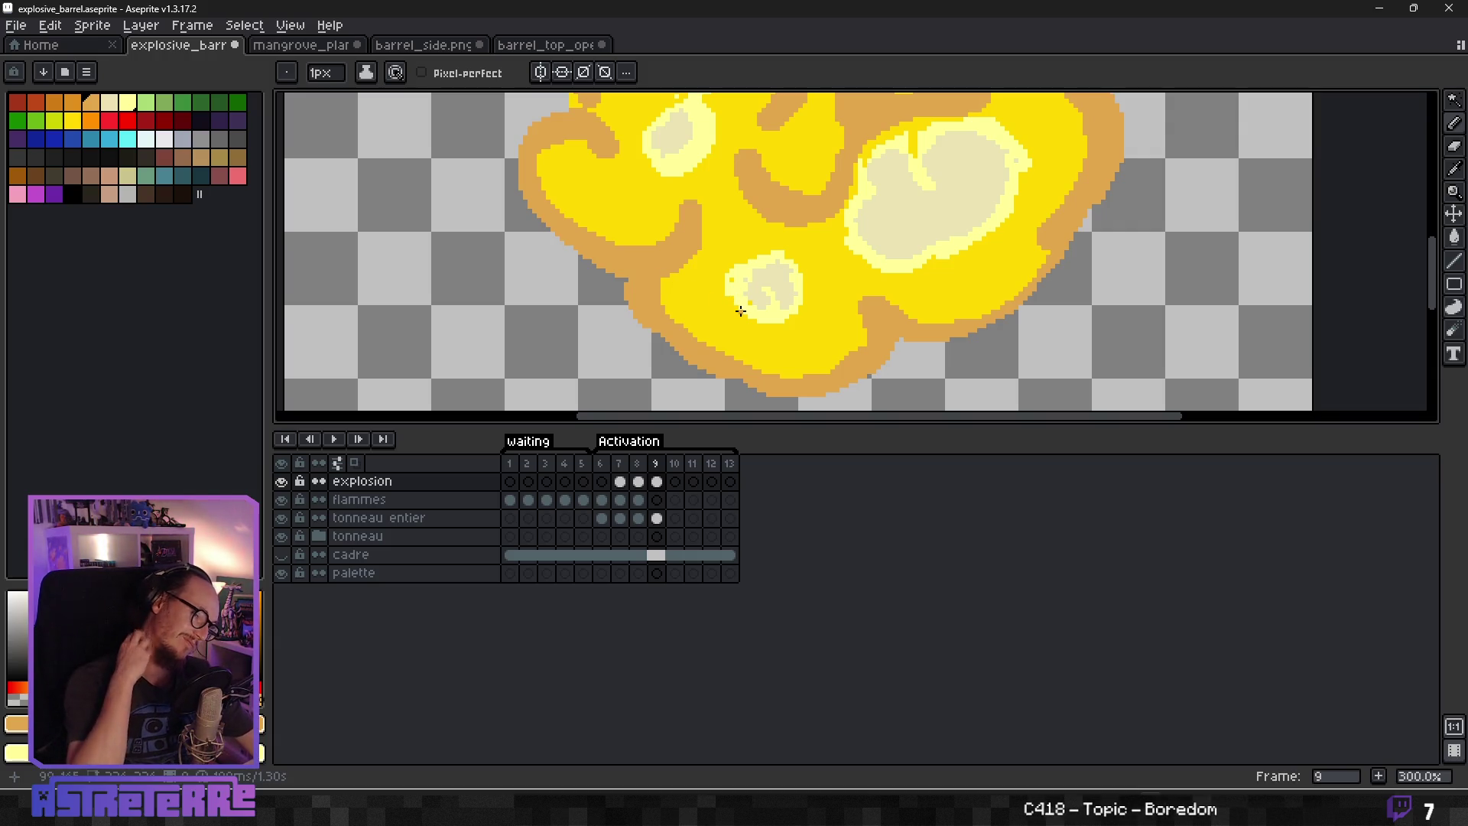
mouse_move(831, 275)
mouse_down()
mouse_move(857, 287)
mouse_move(862, 351)
mouse_up()
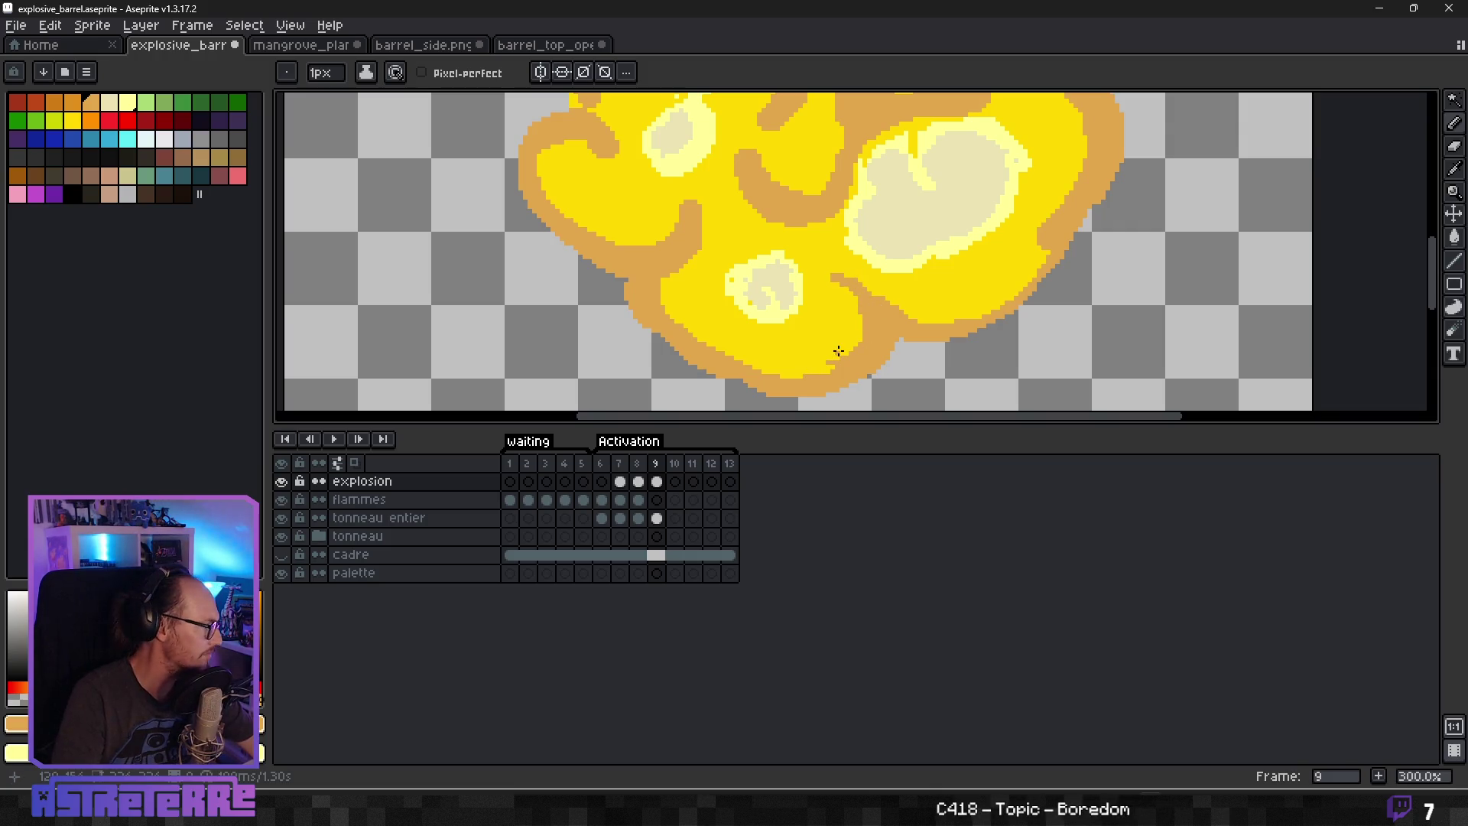
drag(805, 376, 834, 368)
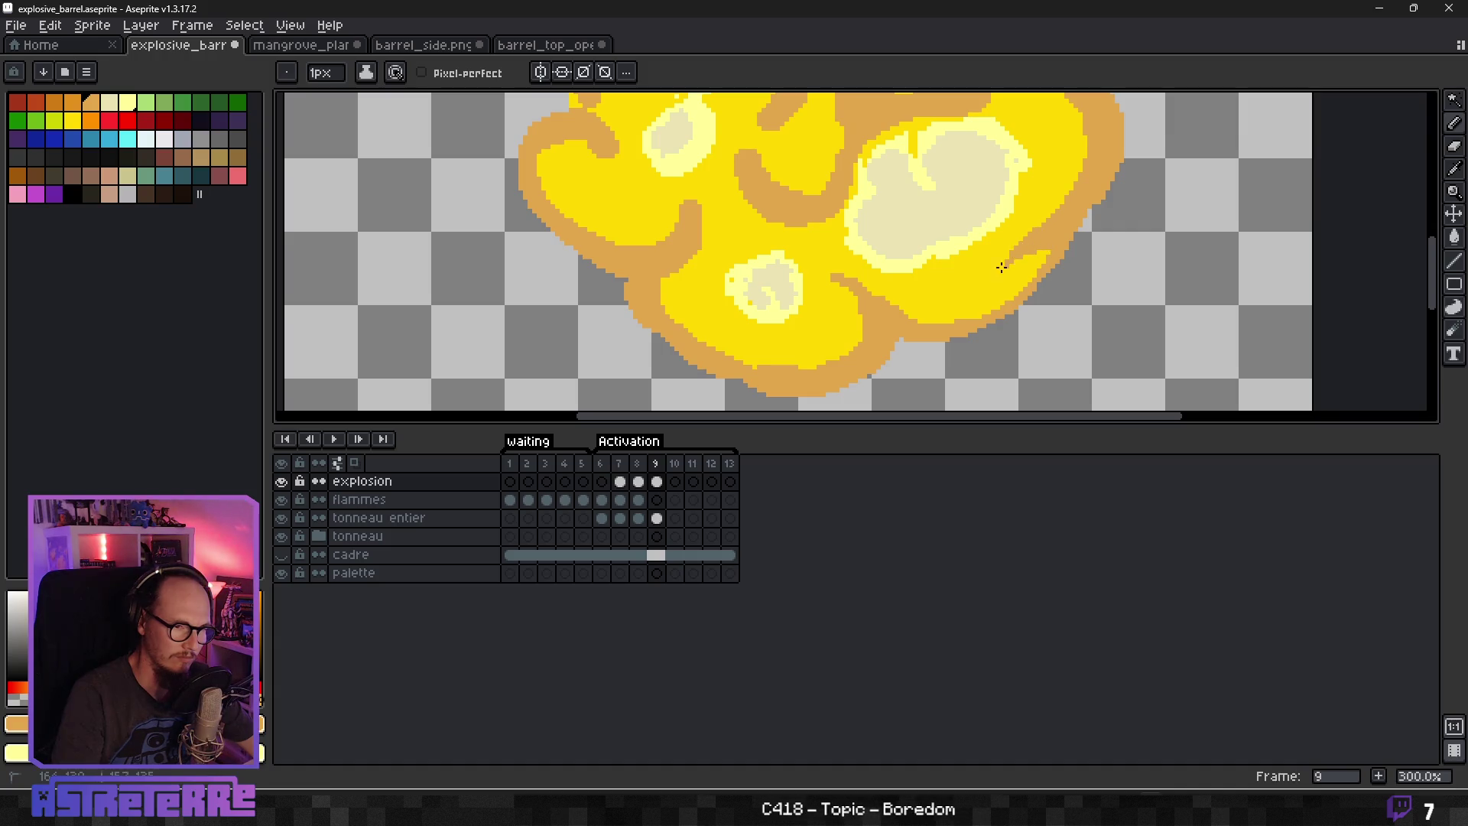
scroll(1045, 234, down, 3)
scroll(947, 203, up, 2)
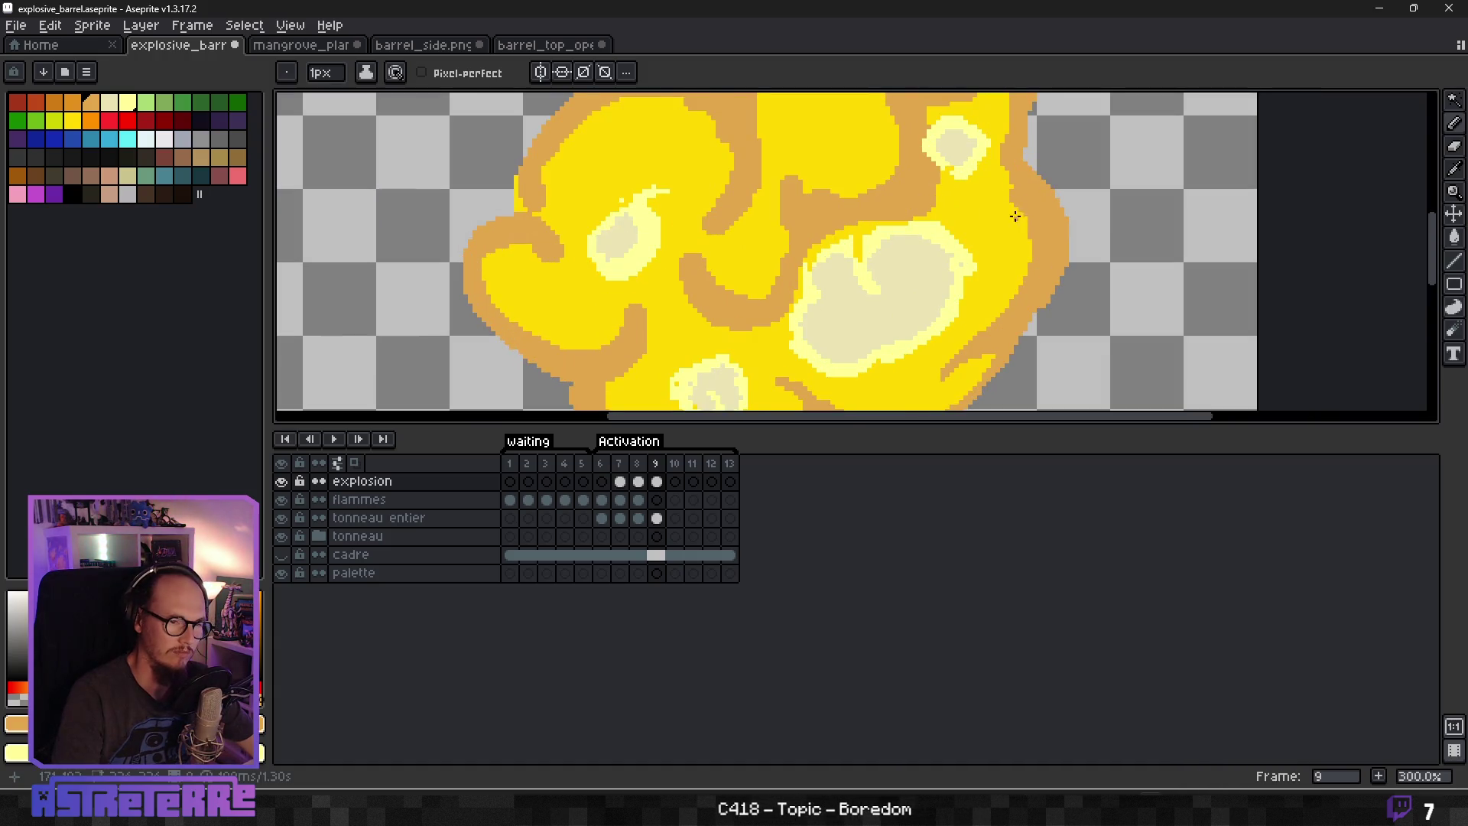
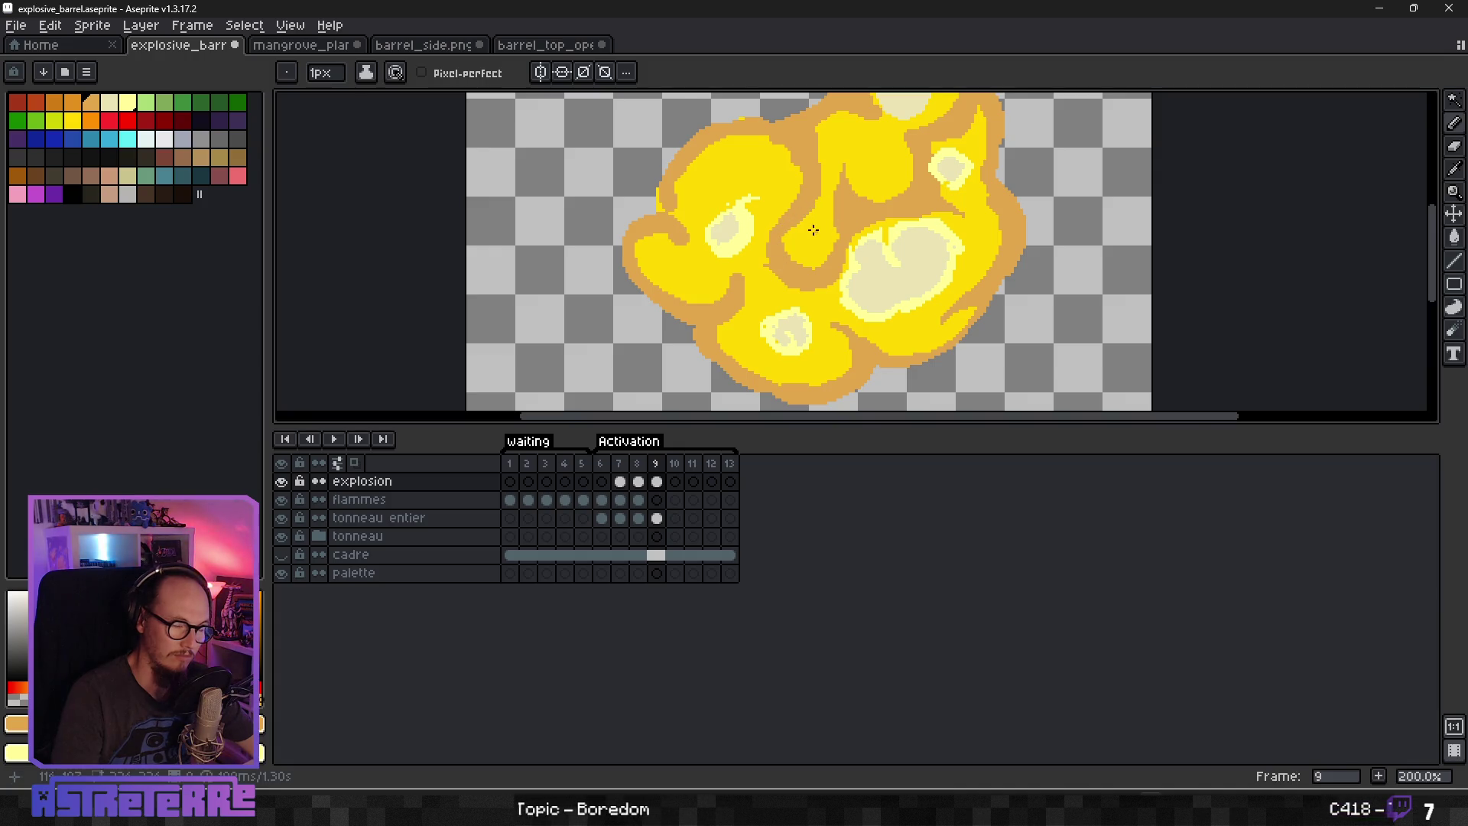
Zoom and pan to recentre the frame 9 explosion on the canvas.
scroll(815, 229, down, 3)
scroll(803, 219, up, 5)
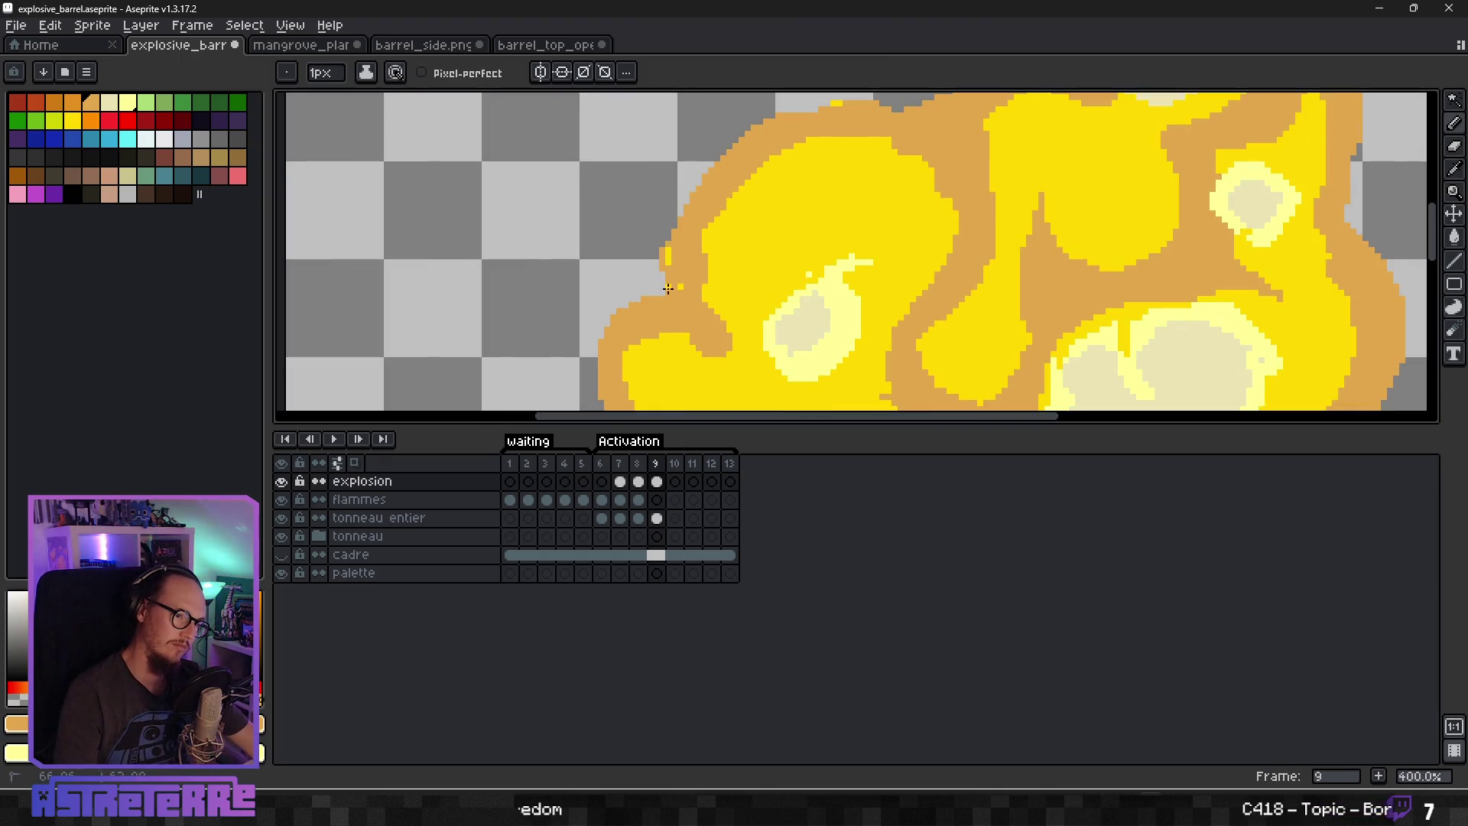
scroll(826, 116, up, 2)
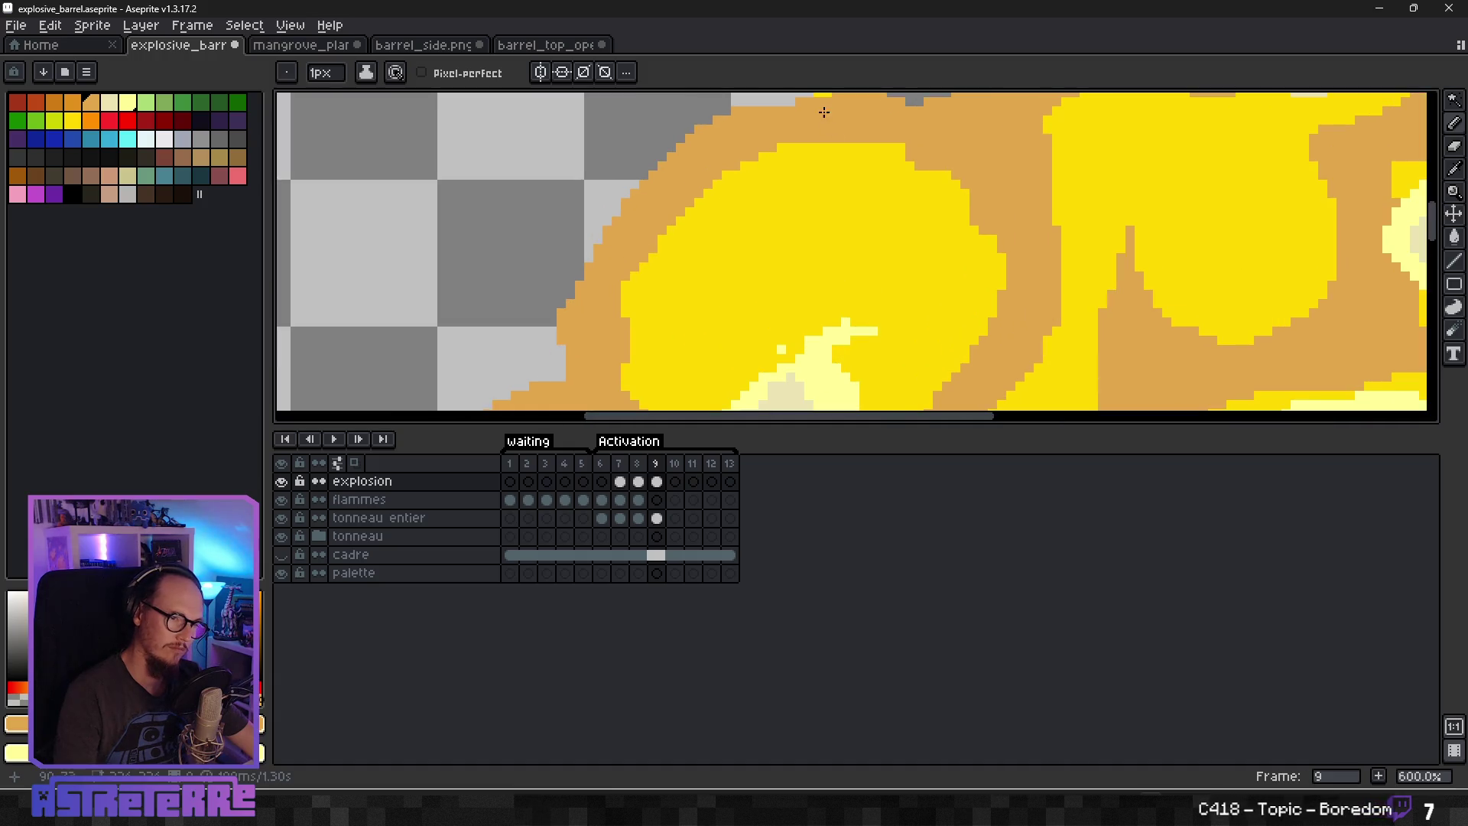
scroll(821, 95, down, 8)
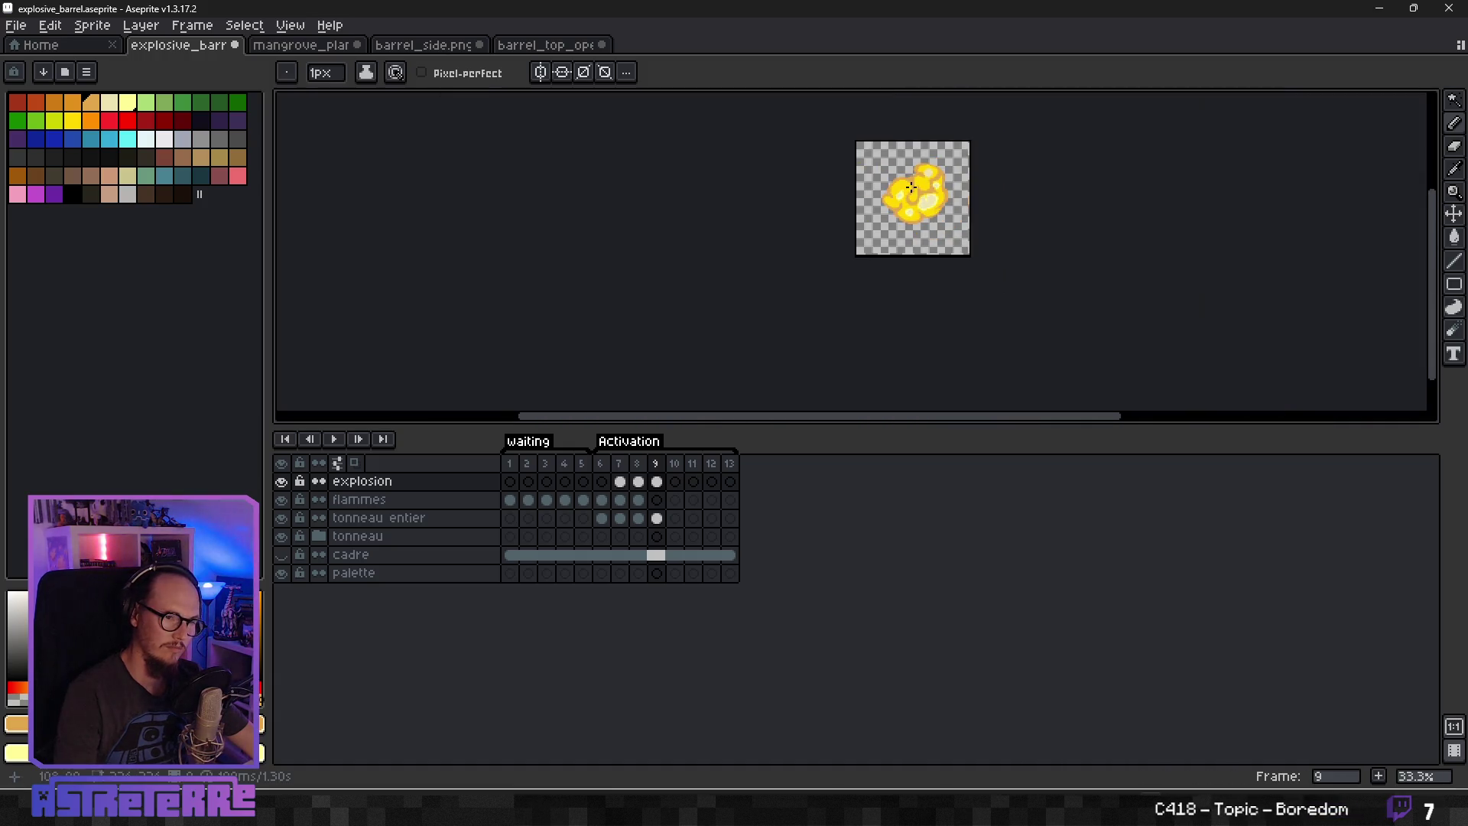
scroll(917, 211, up, 2)
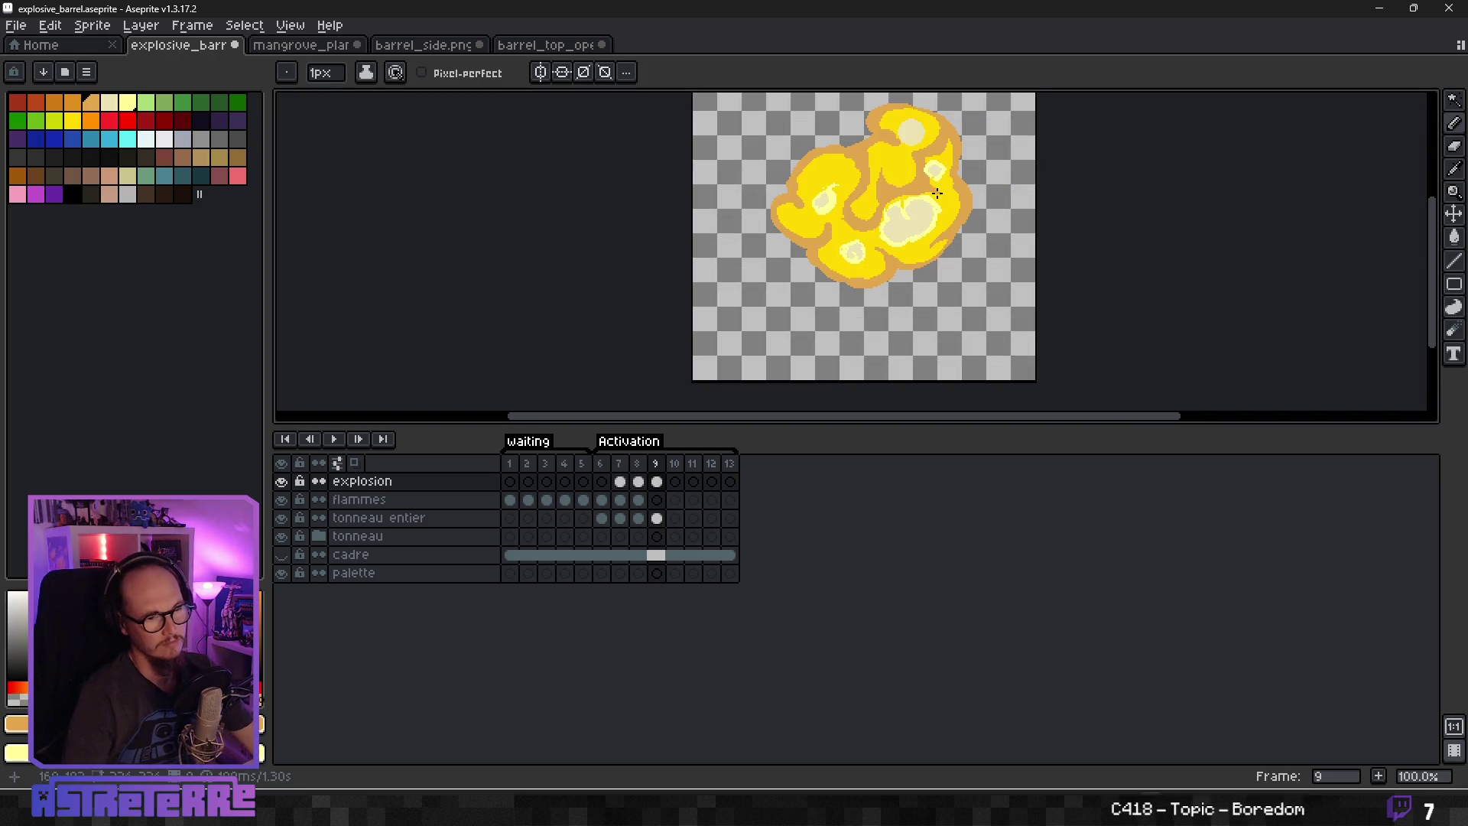
scroll(891, 193, down, 2)
scroll(892, 194, up, 2)
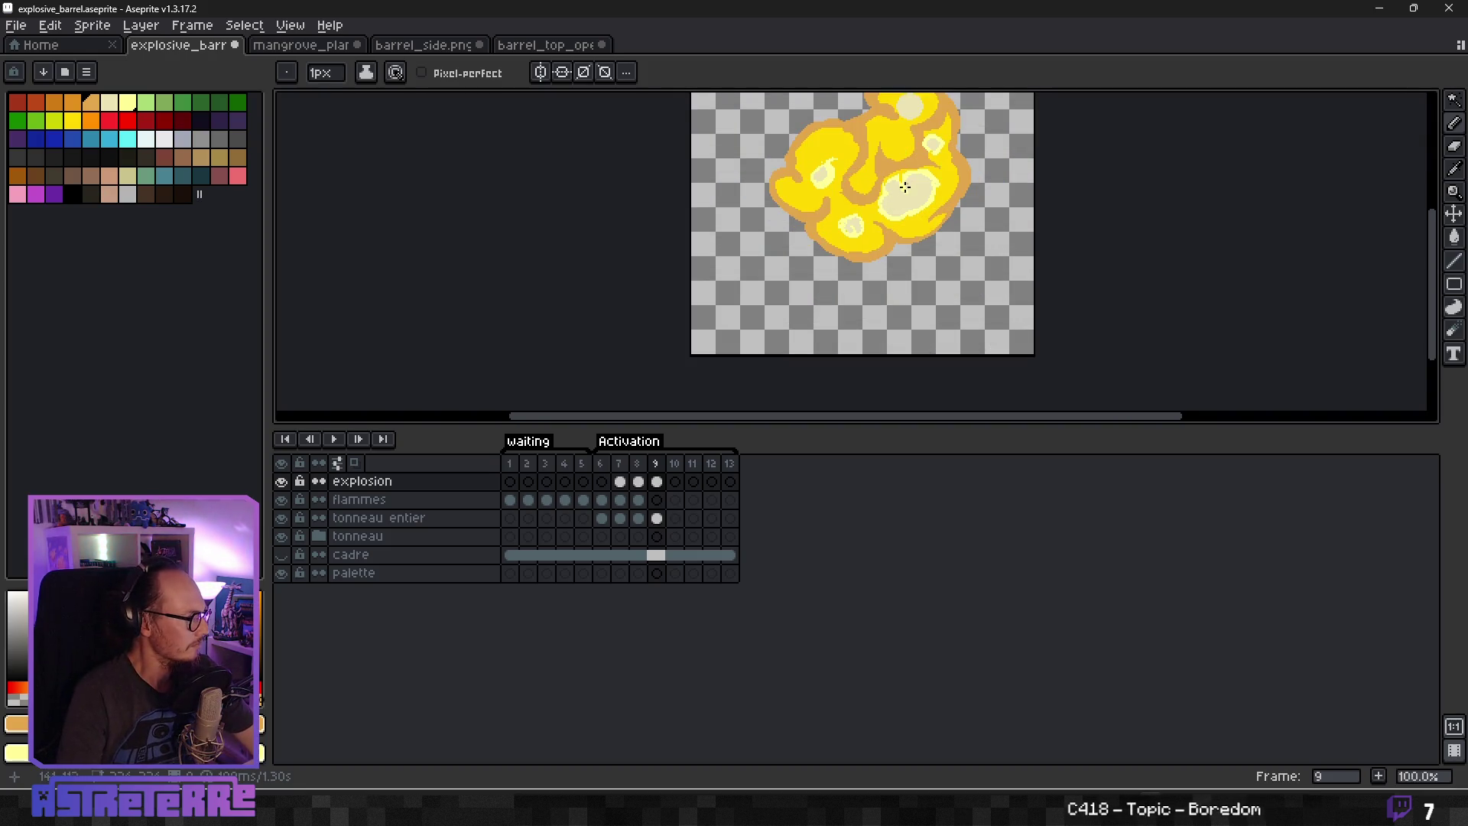
drag(877, 248, 852, 305)
scroll(854, 302, up, 1)
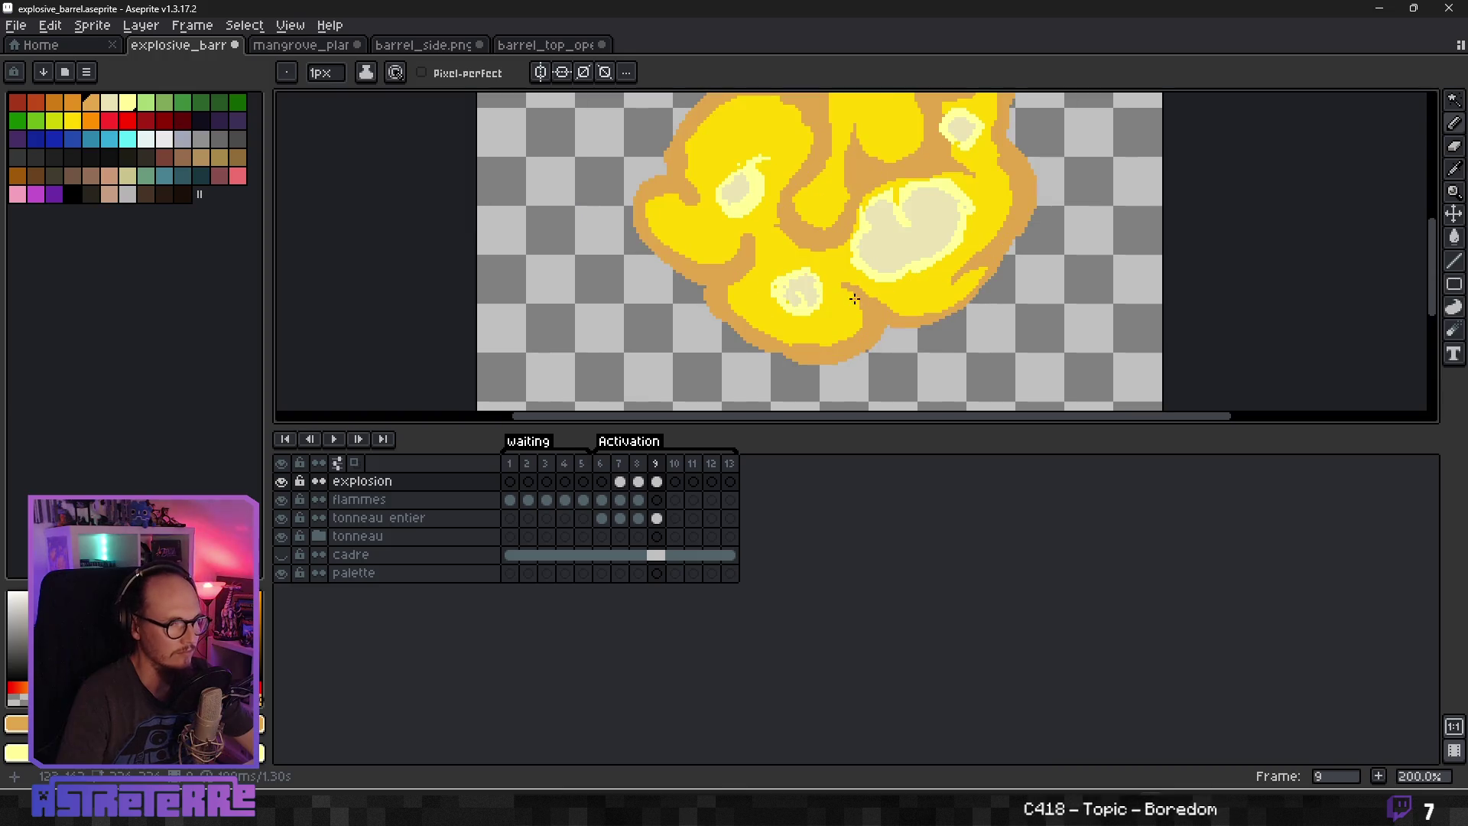
Pick an orange rim shade from the palette as the foreground colour.
click(72, 101)
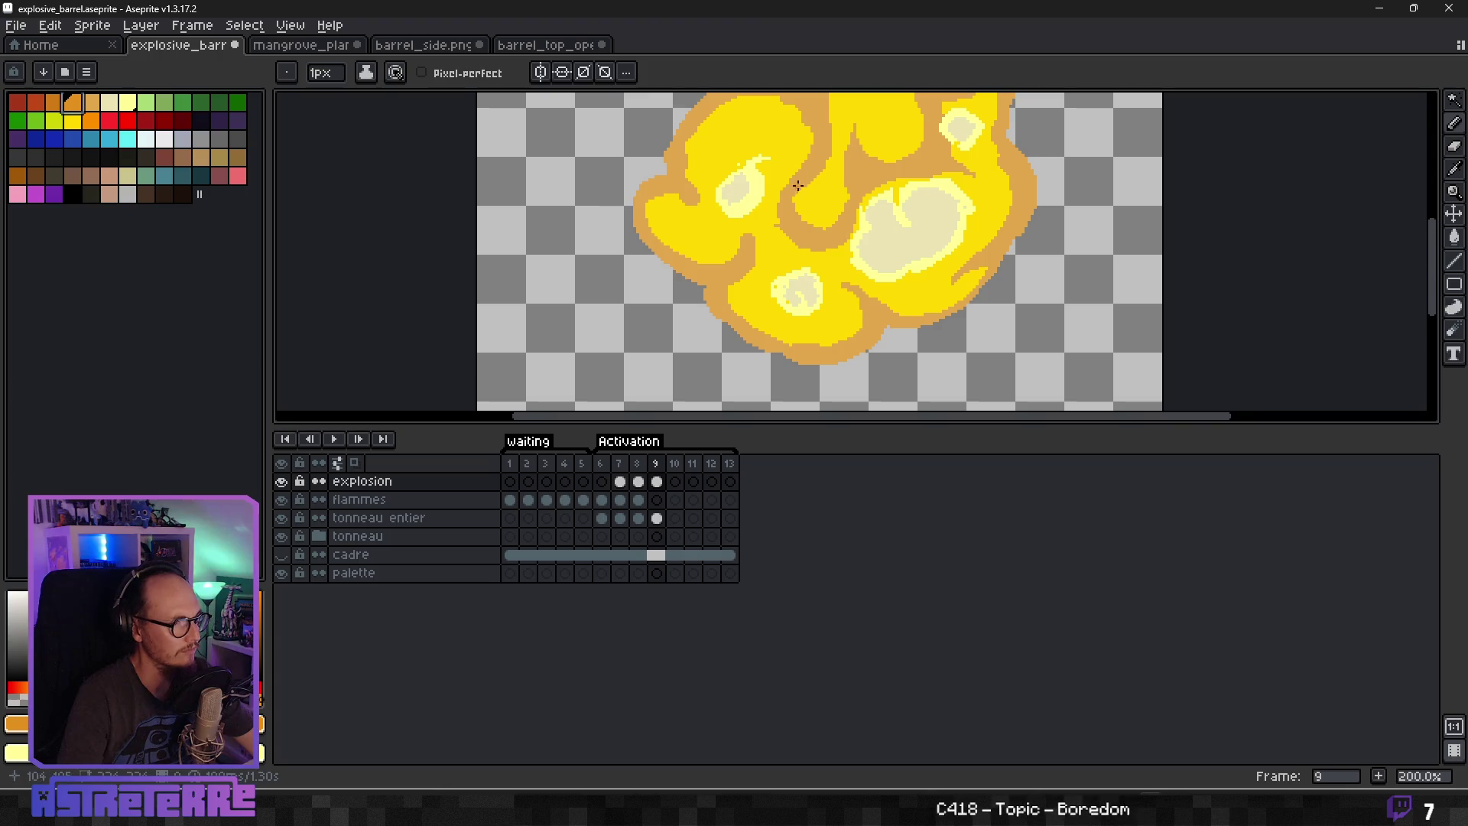
click(91, 120)
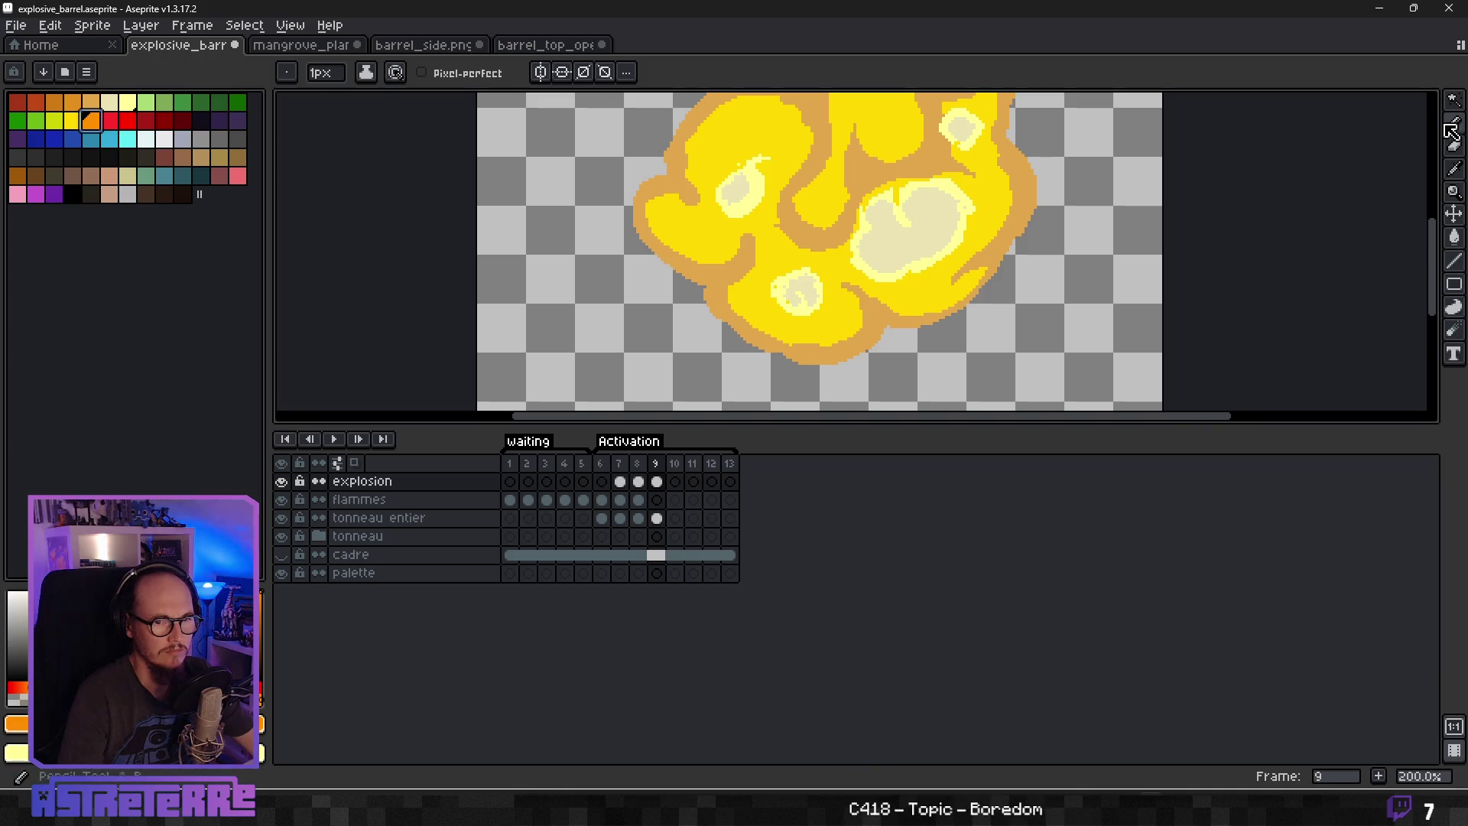
key(shift+q)
Magic-wand select the explosion and paint a 5 px orange rim along its lower-left and bottom edges.
click(812, 233)
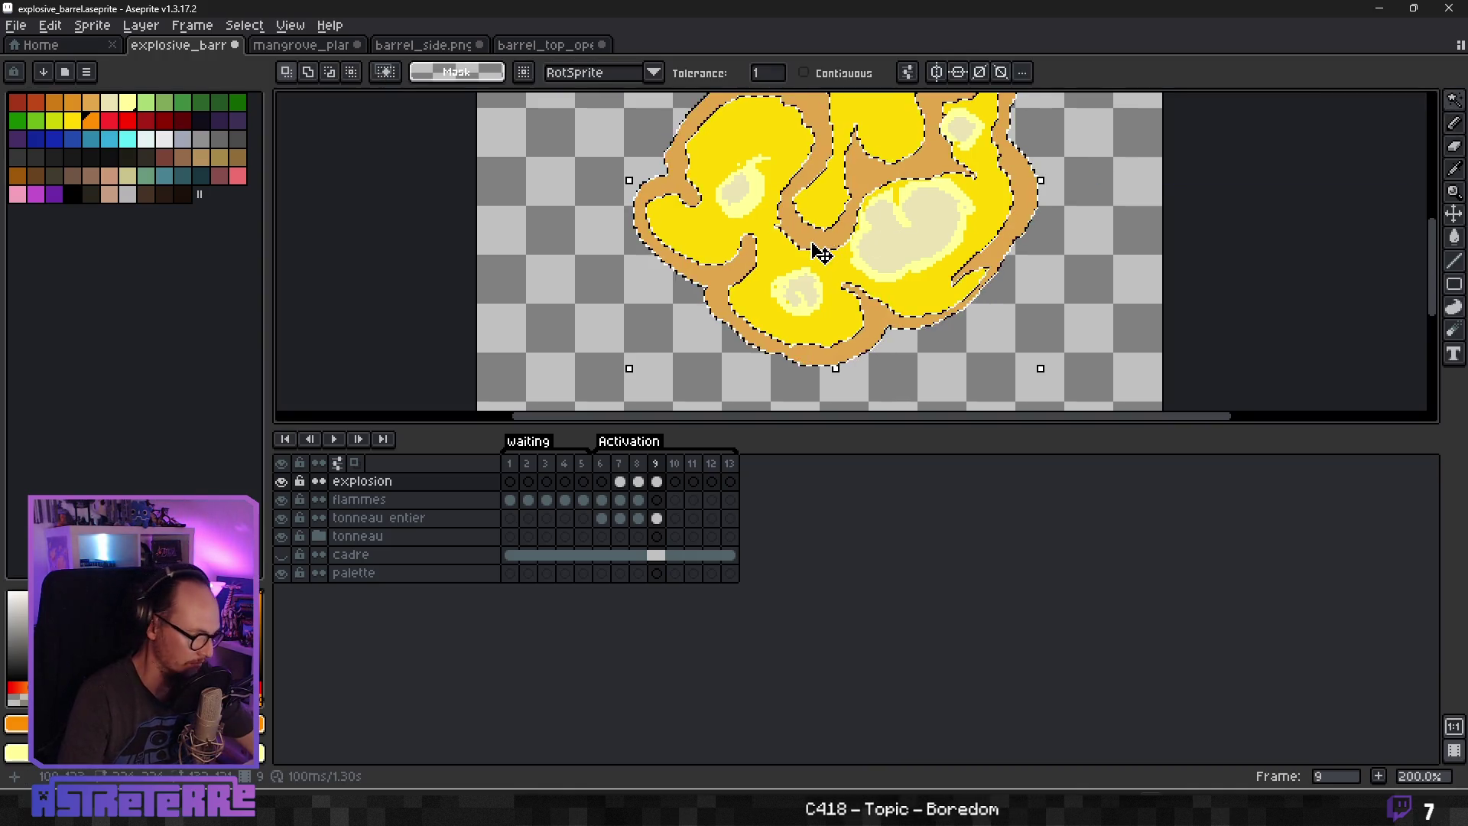
key(b)
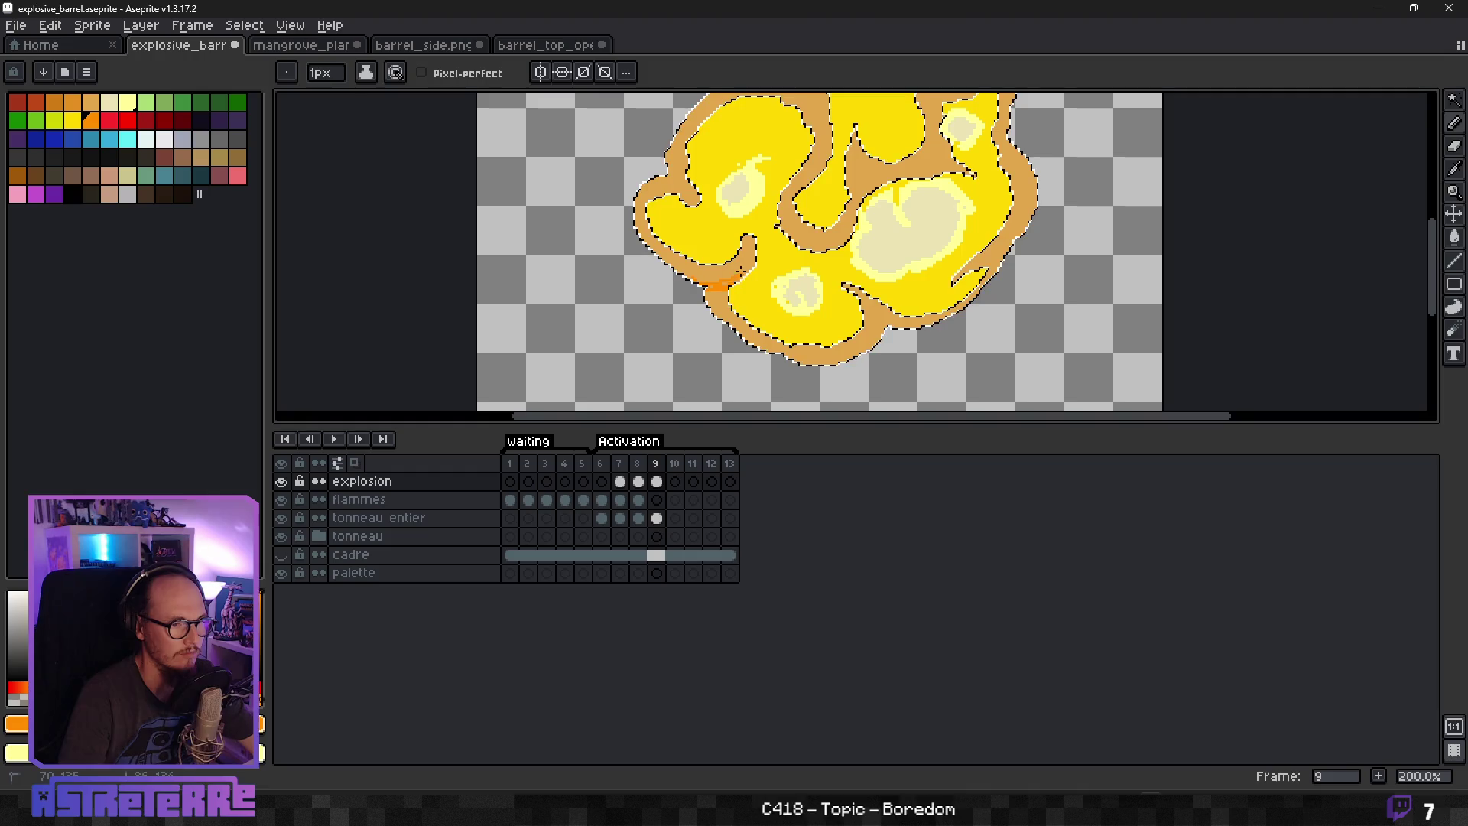
key(ctrl+z)
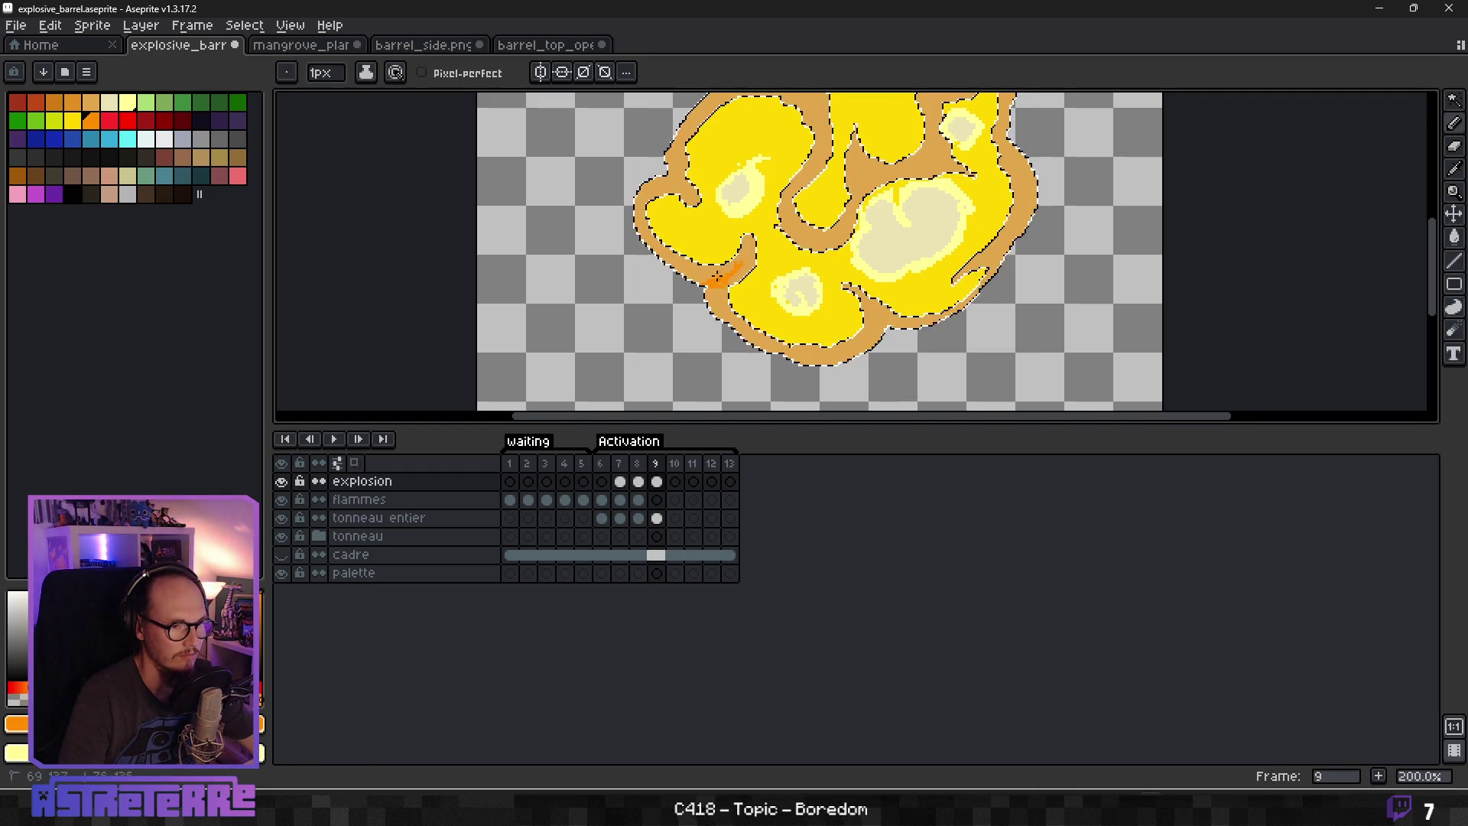
key(plus)
key(plus)
key(plus)
drag(740, 262, 709, 297)
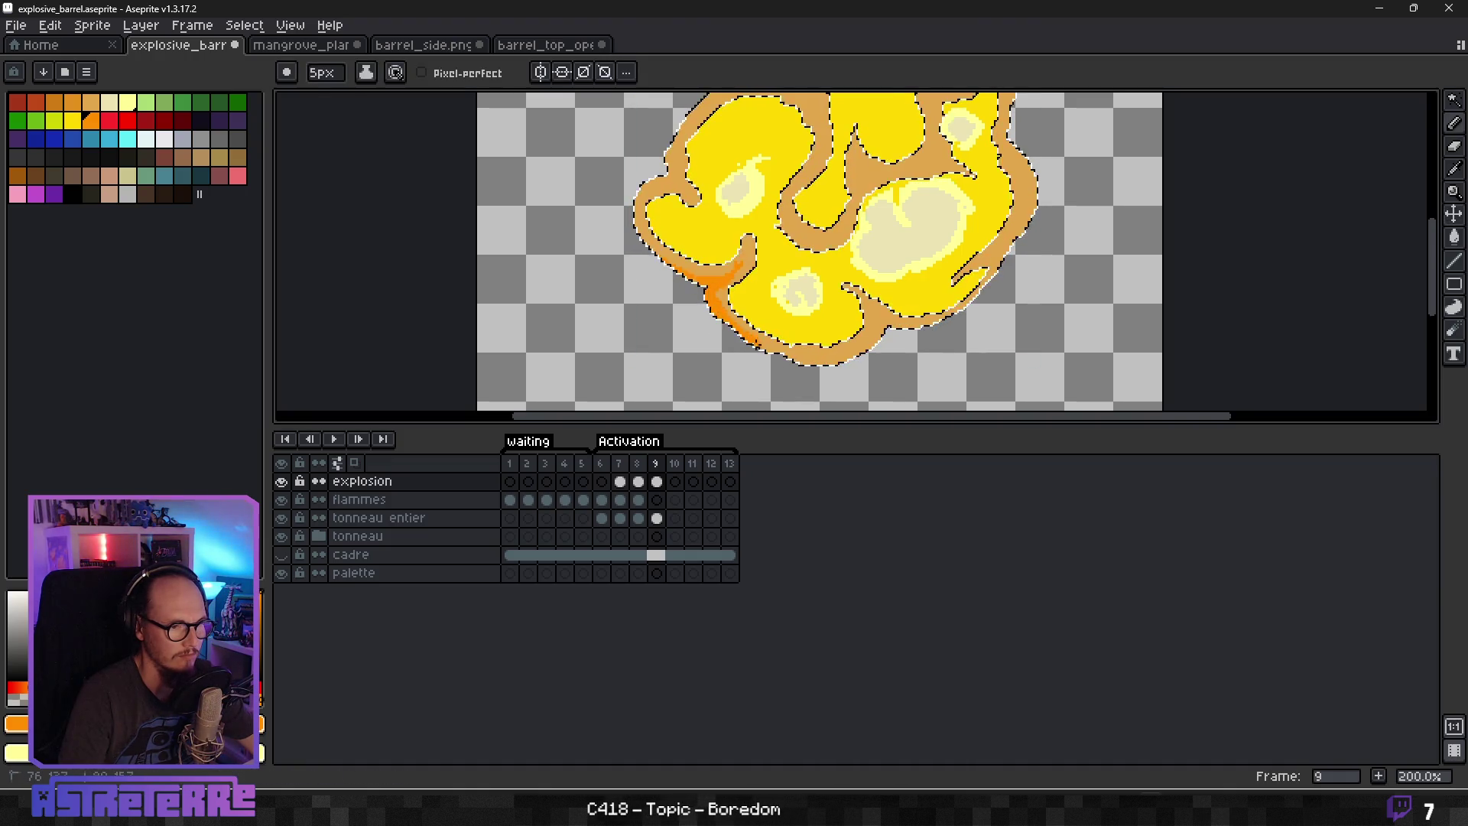
drag(805, 357, 872, 349)
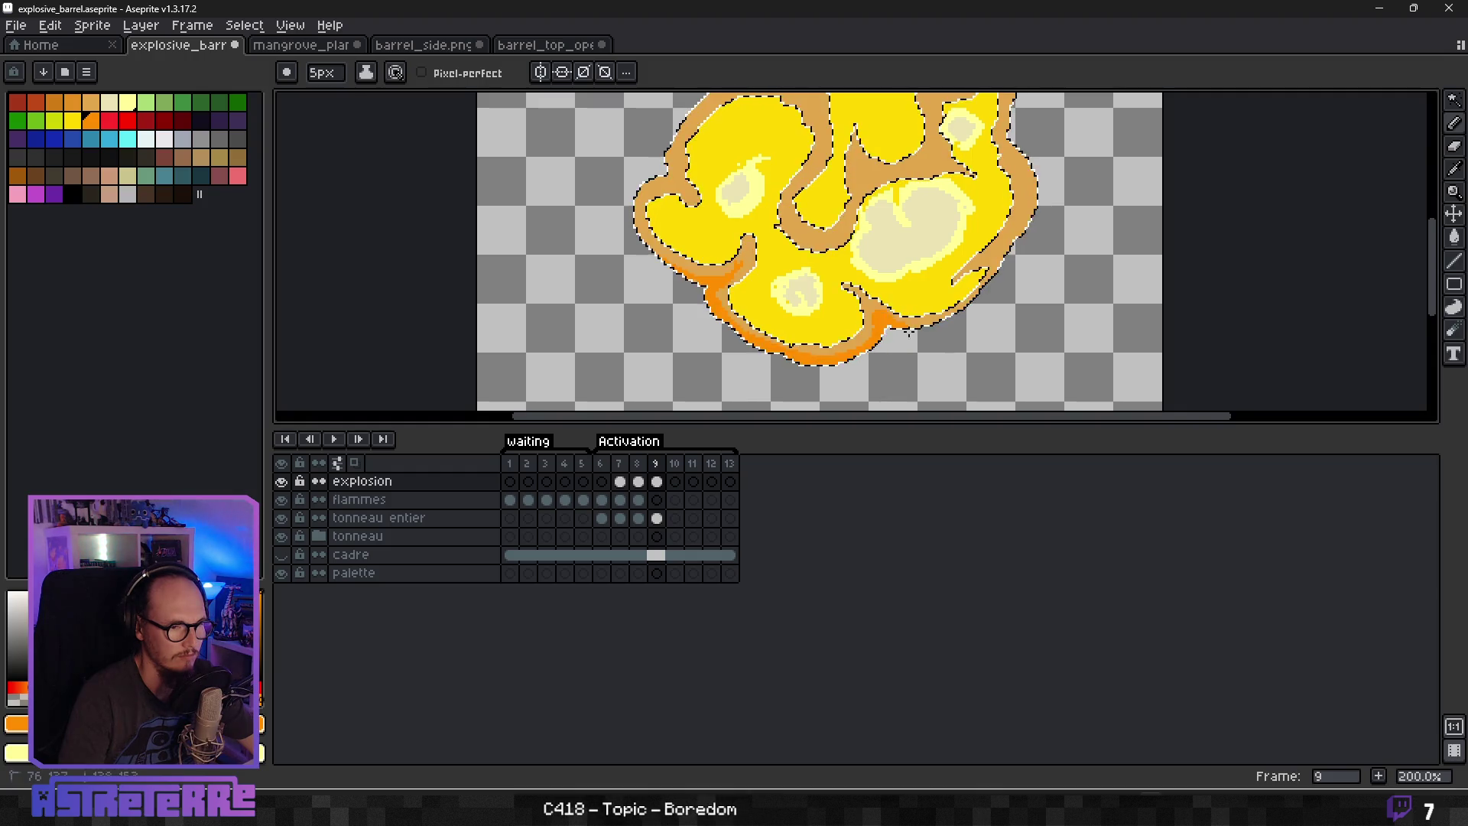
With an 8 px brush, extend the orange rim around the lower-right and up the right side.
key(minus)
key(minus)
key(minus)
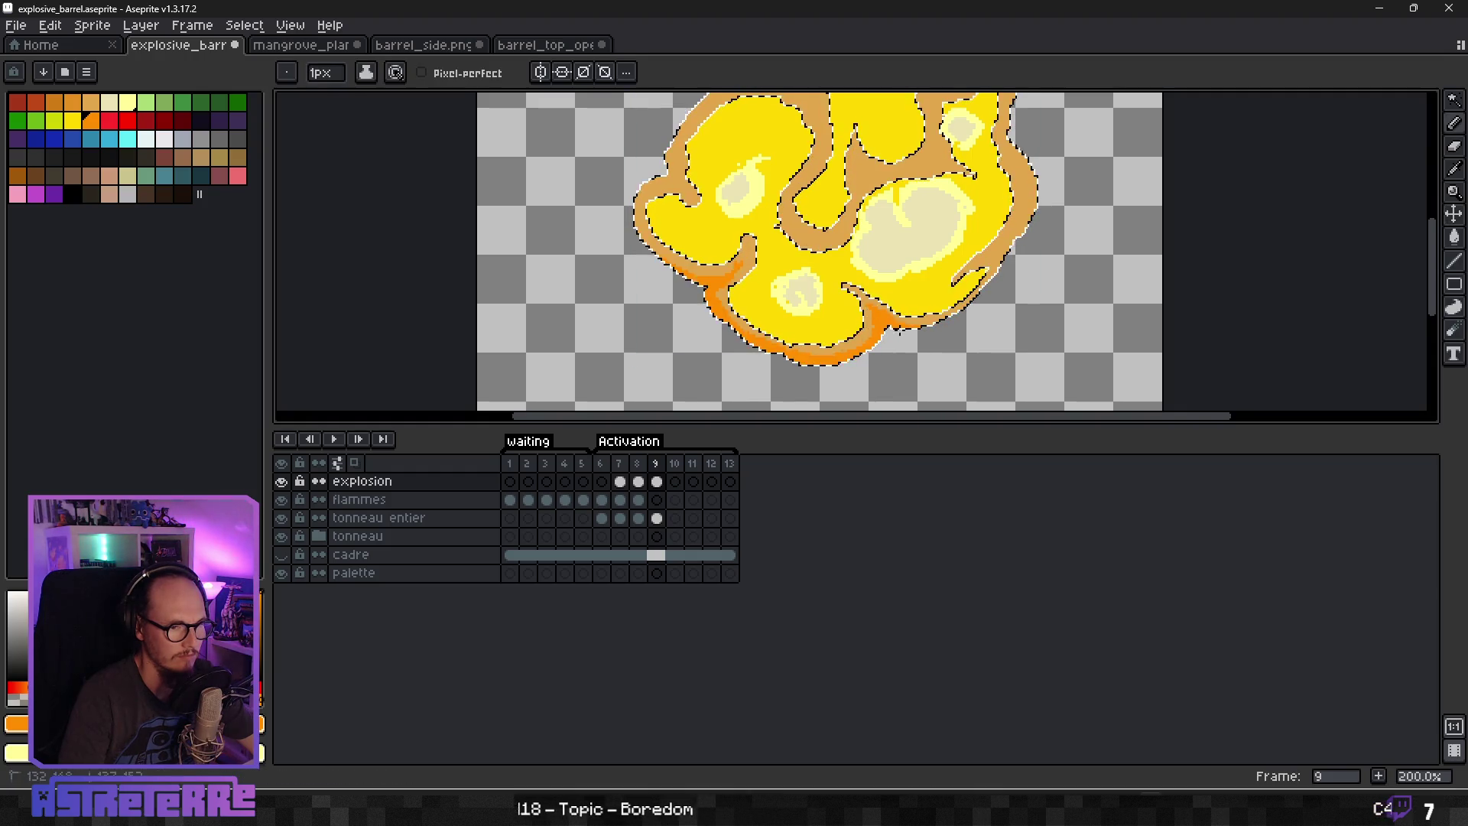
key(plus)
key(plus)
key(plus)
click(928, 328)
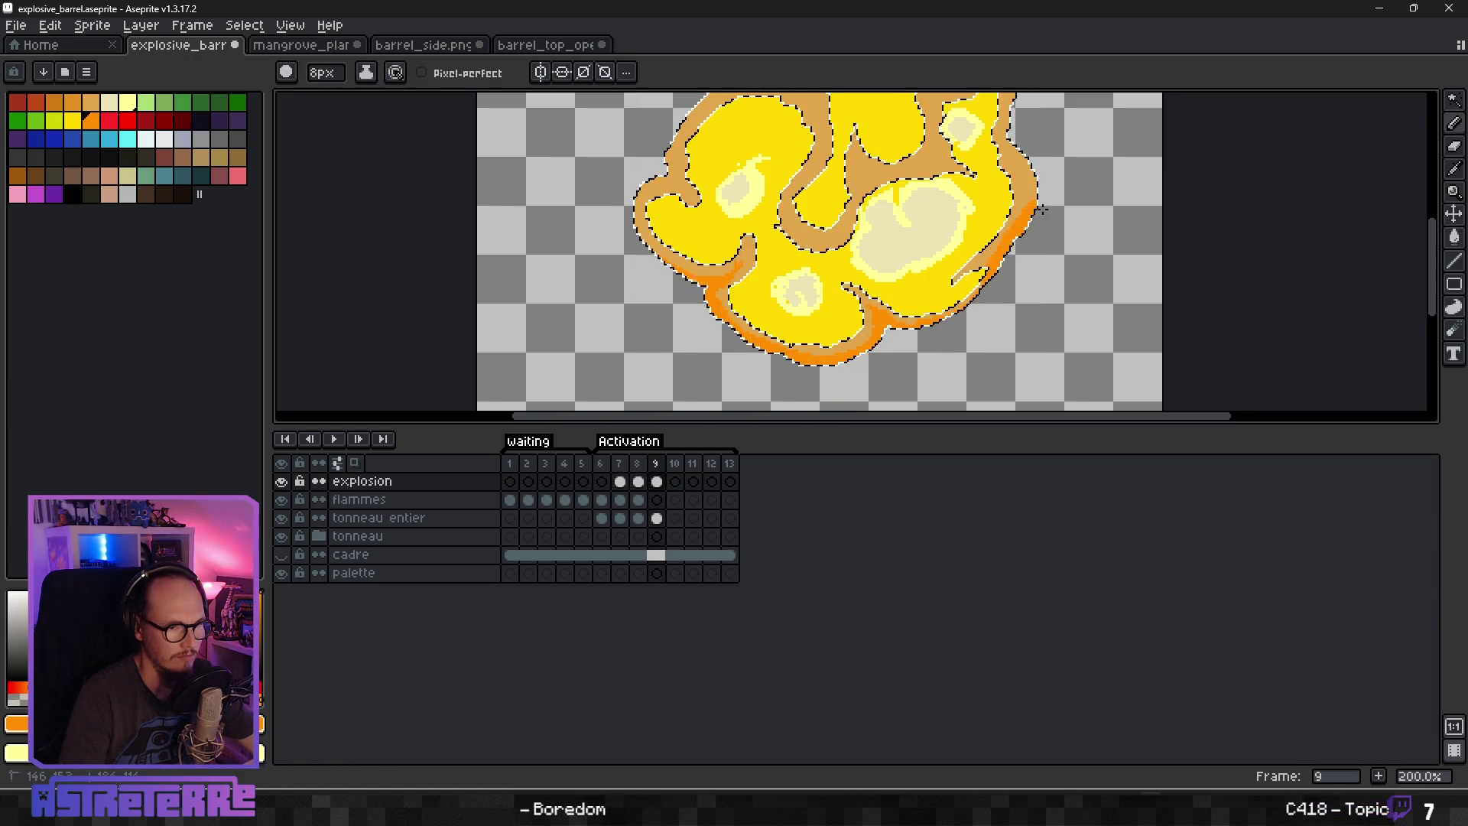
drag(1081, 164, 1035, 160)
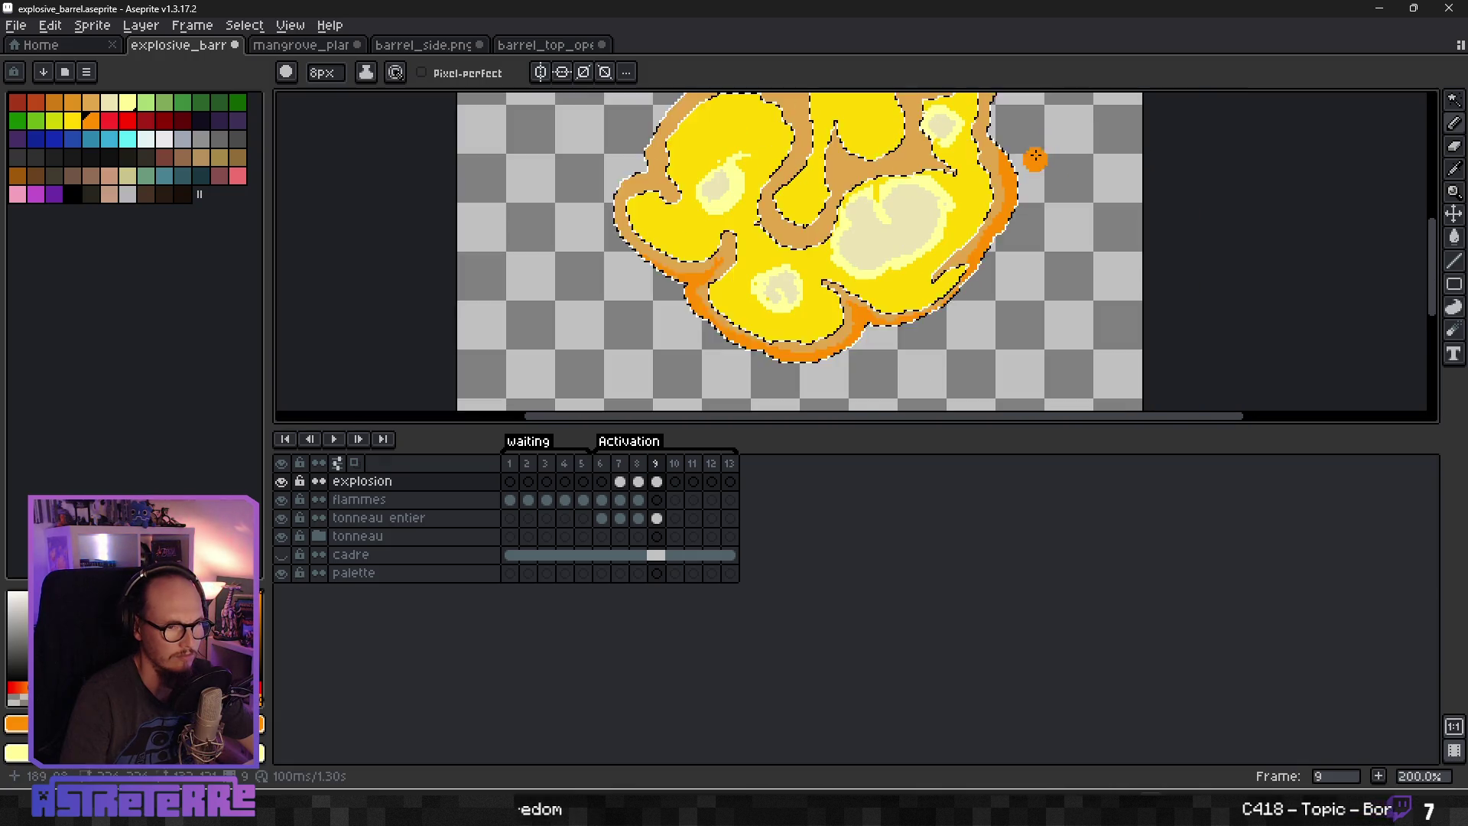
scroll(1065, 202, up, 3)
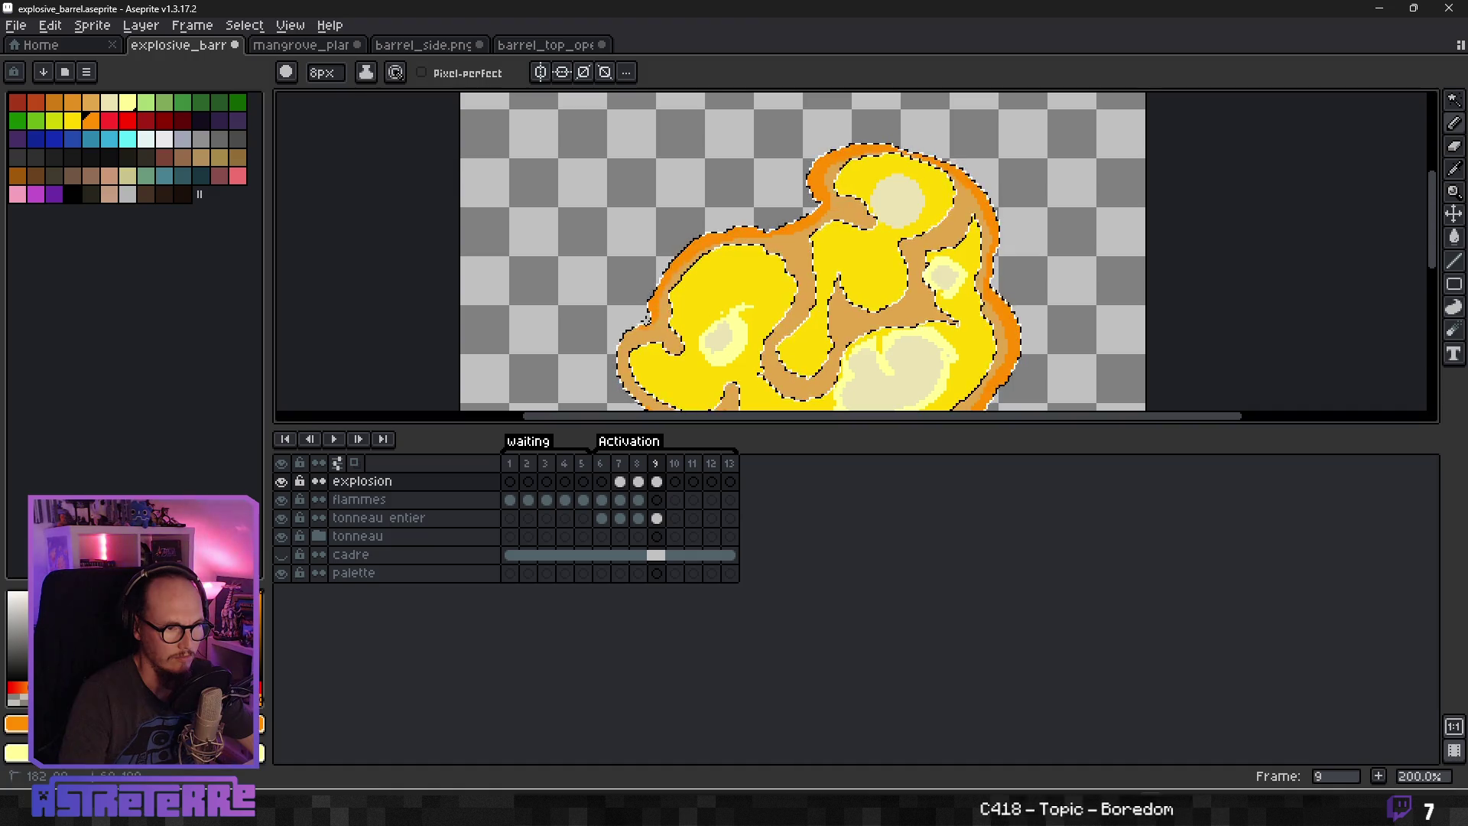
scroll(722, 354, down, 4)
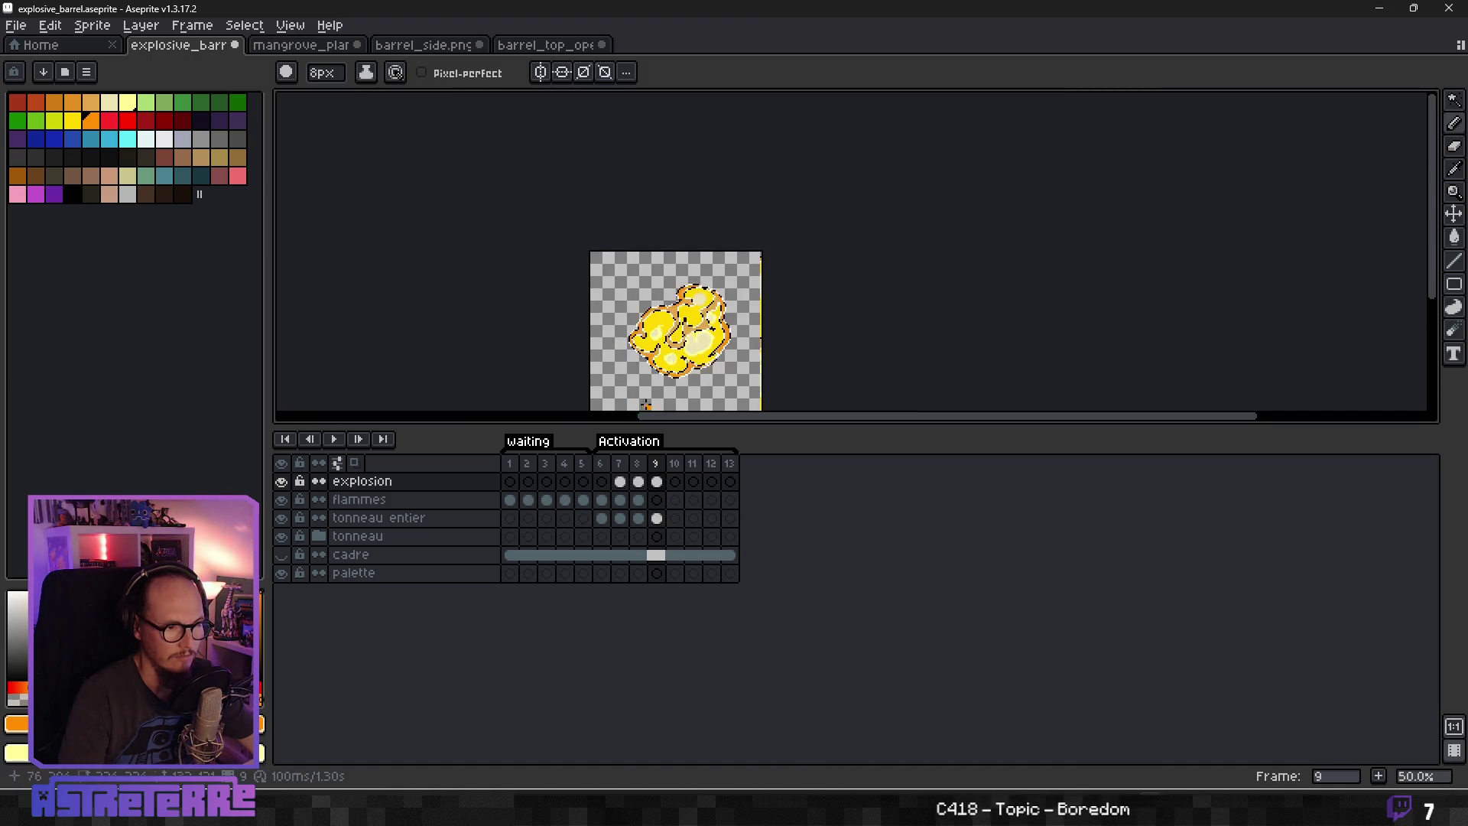
scroll(722, 354, up, 7)
scroll(721, 354, down, 2)
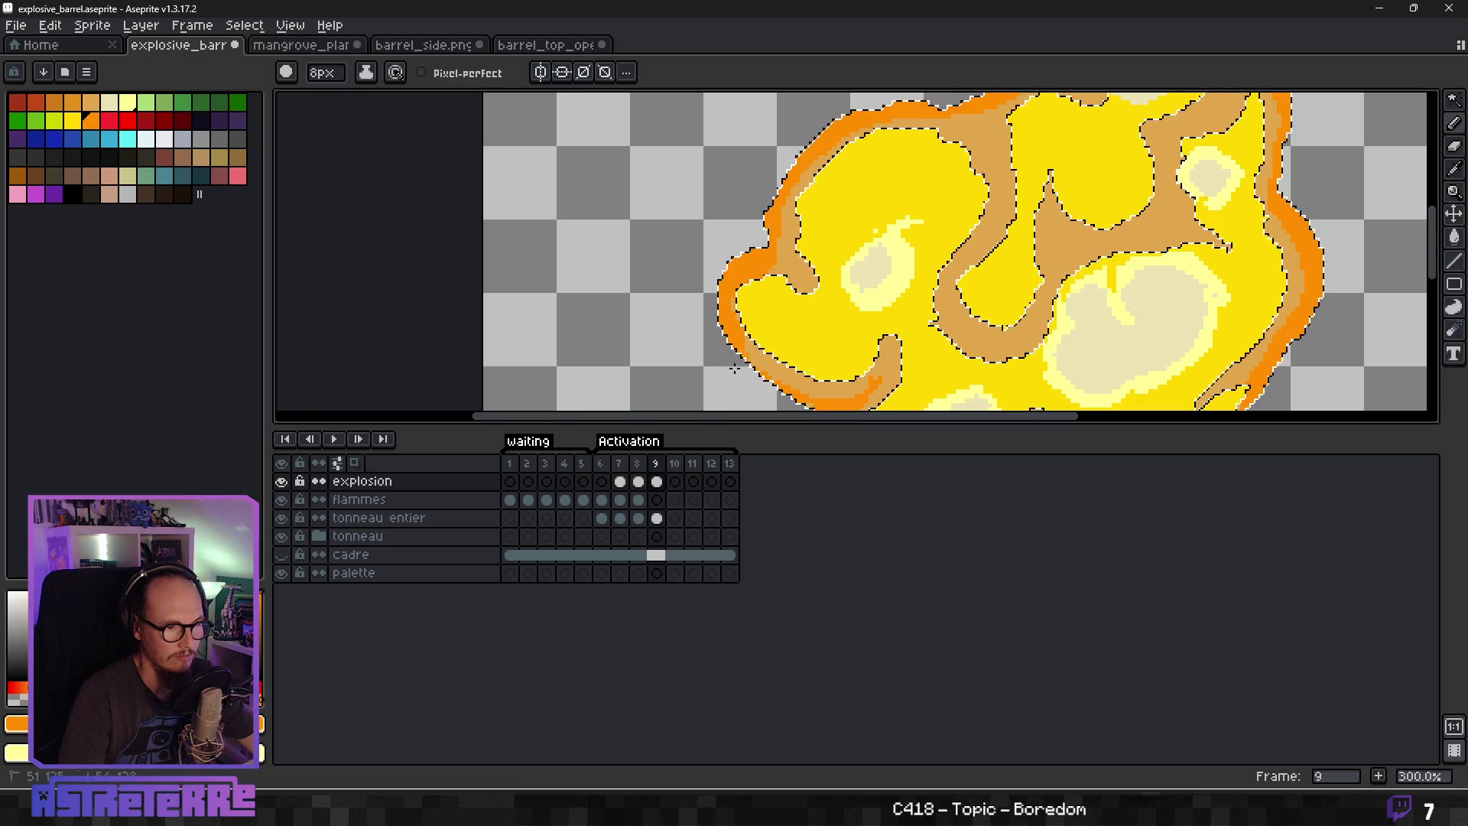
scroll(855, 260, down, 5)
scroll(855, 259, up, 5)
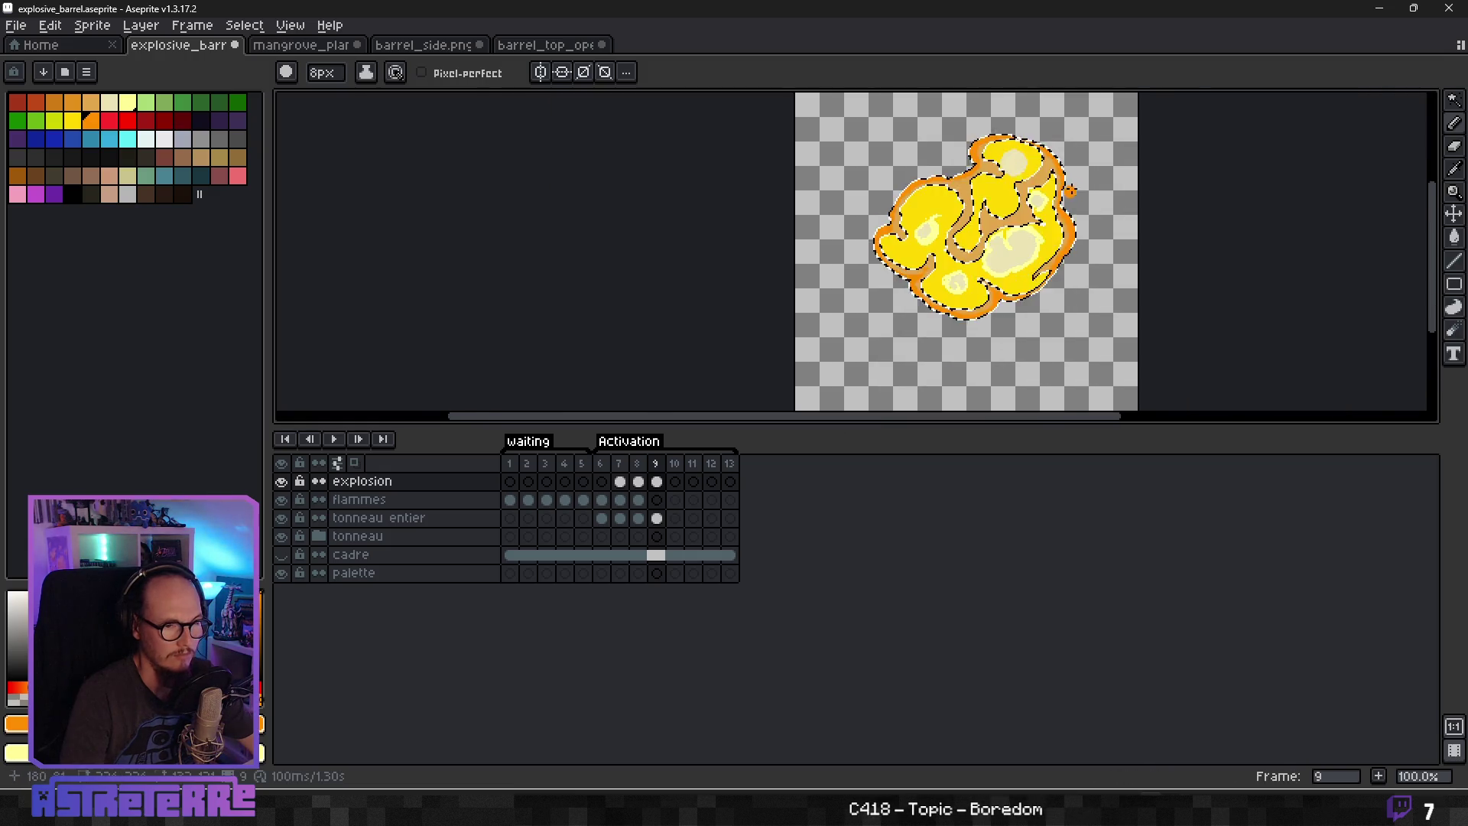
Line an inner tan swirl with 3 px orange strokes.
key(minus)
key(minus)
key(minus)
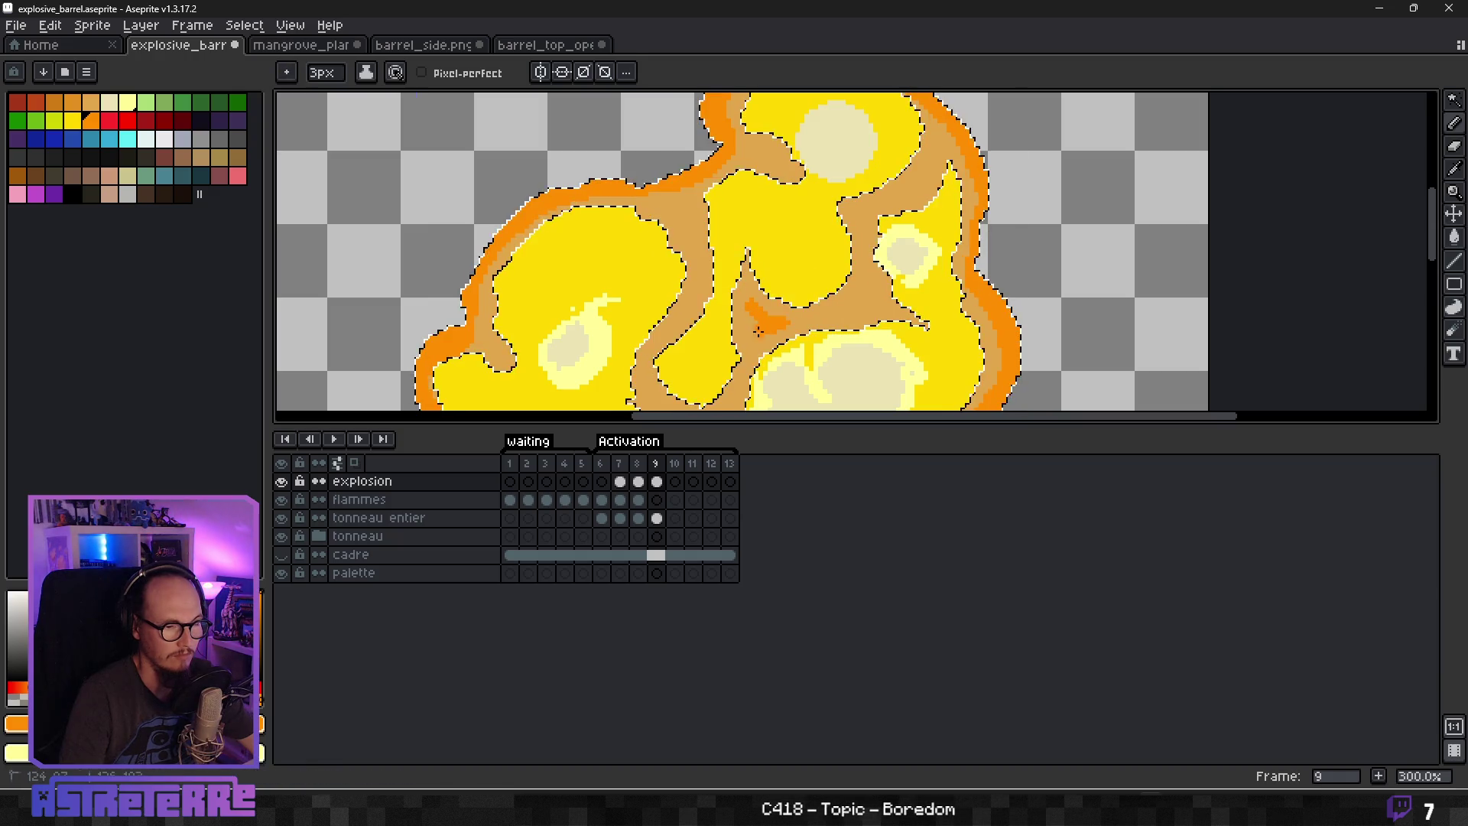
drag(756, 311, 775, 327)
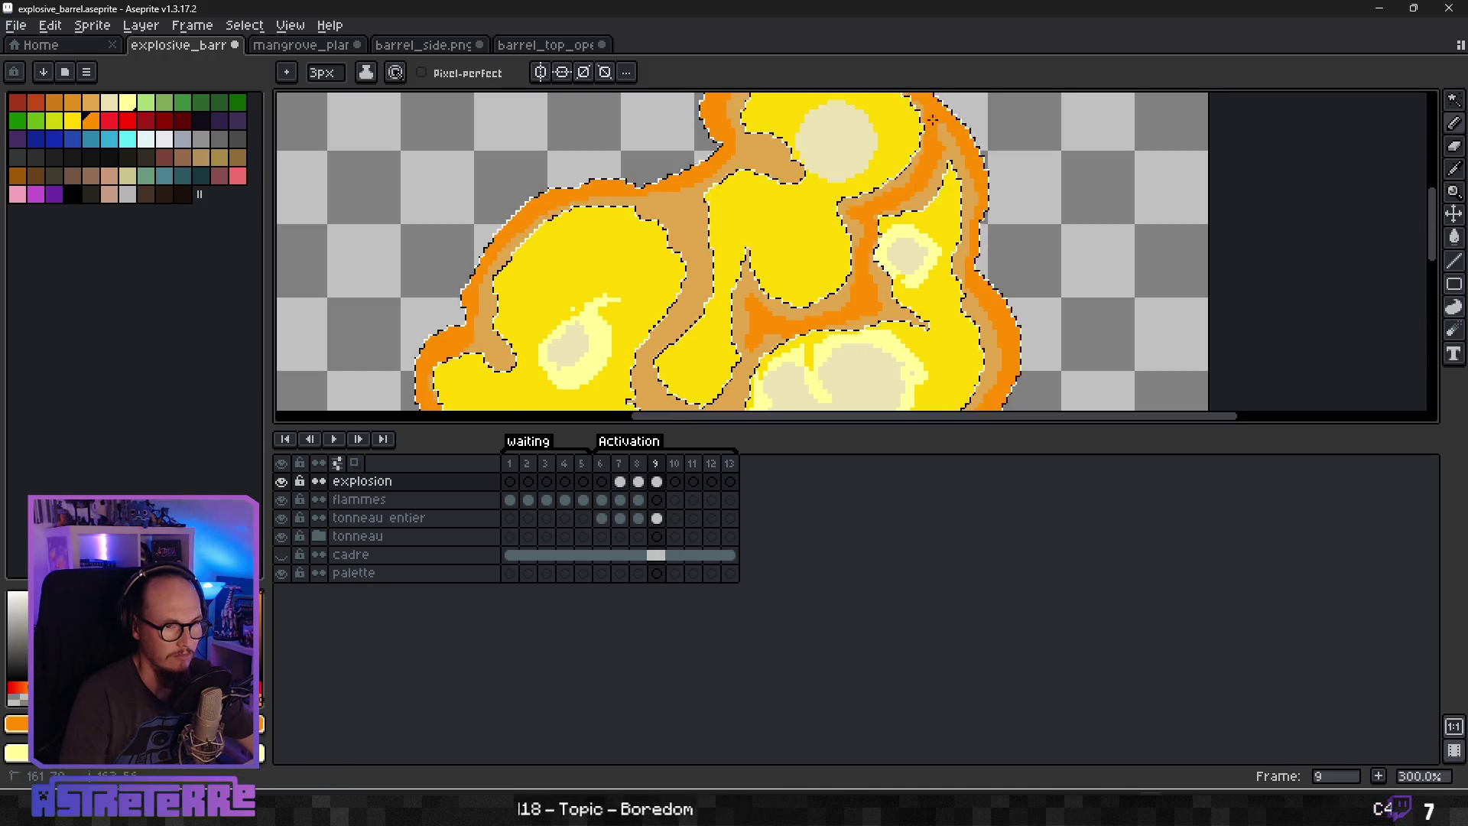
scroll(912, 253, up, 2)
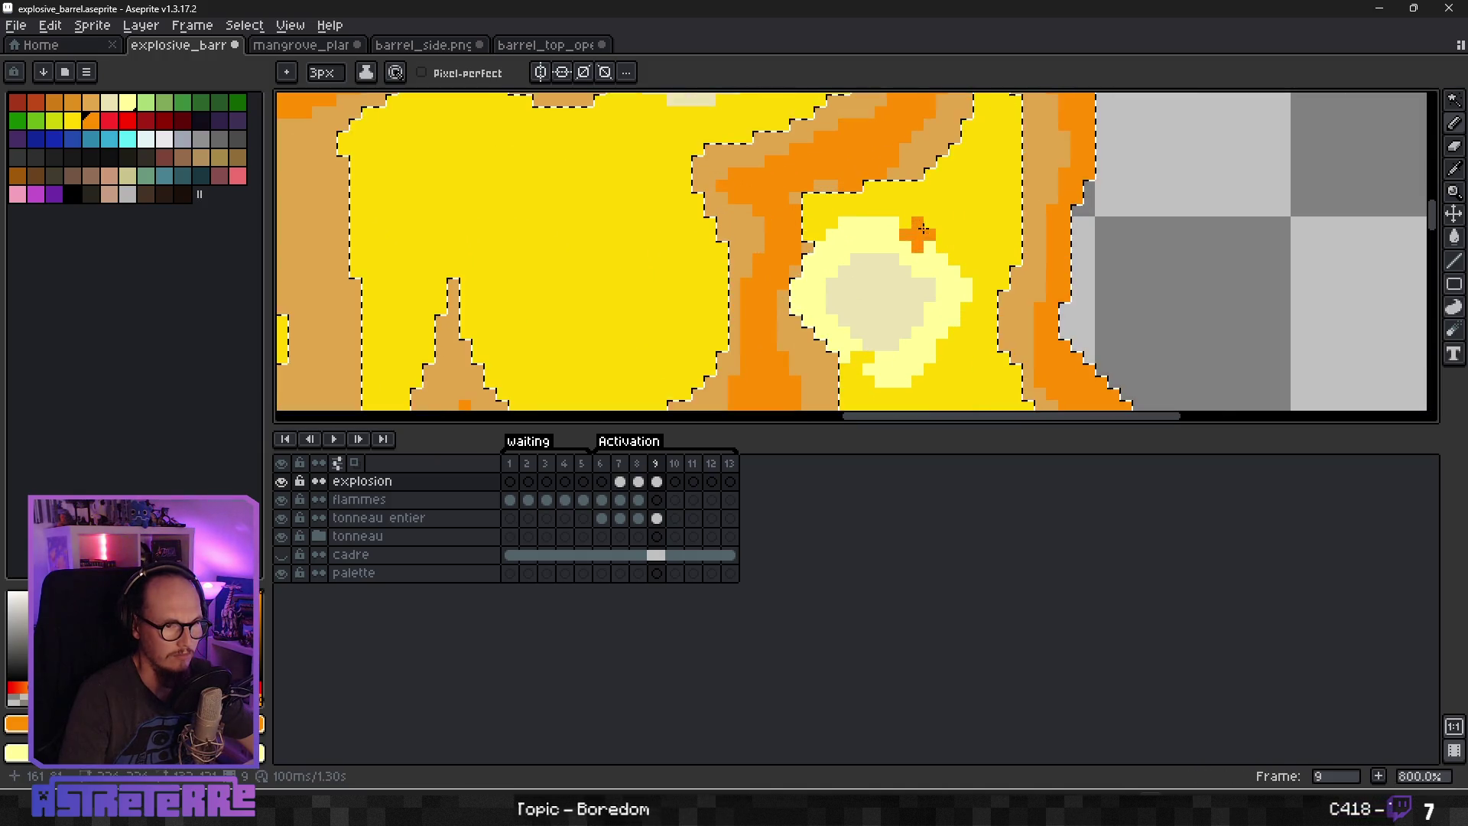
Hide the selection edges and eyedrop the tan colour with a 1 px brush.
key(ctrl+h)
scroll(933, 234, down, 5)
scroll(902, 223, up, 4)
alt+click(911, 200)
key(minus)
key(minus)
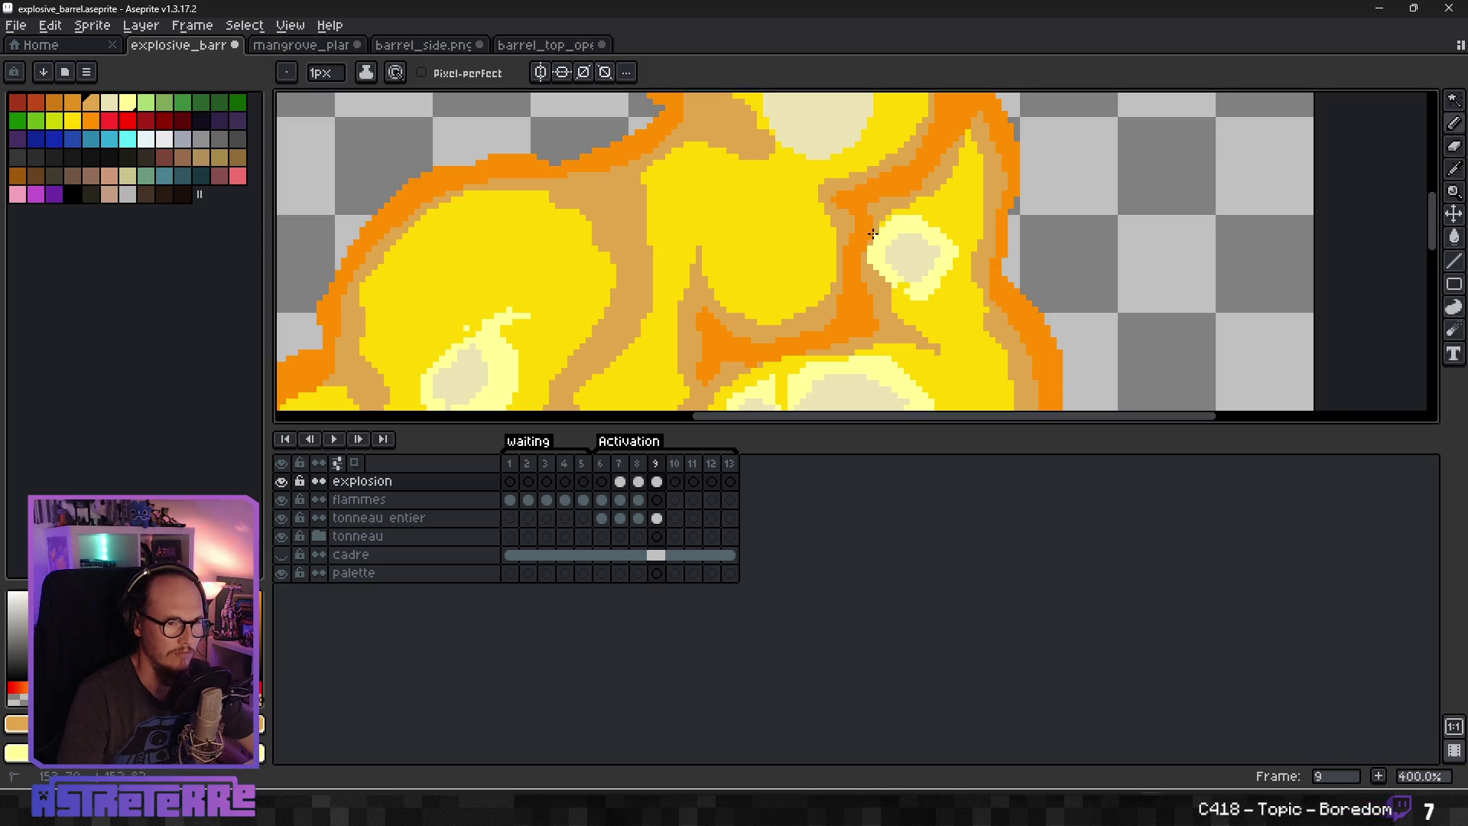
Sample orange from the artwork and draw an orange line down an upper swirl's edge.
scroll(856, 282, down, 4)
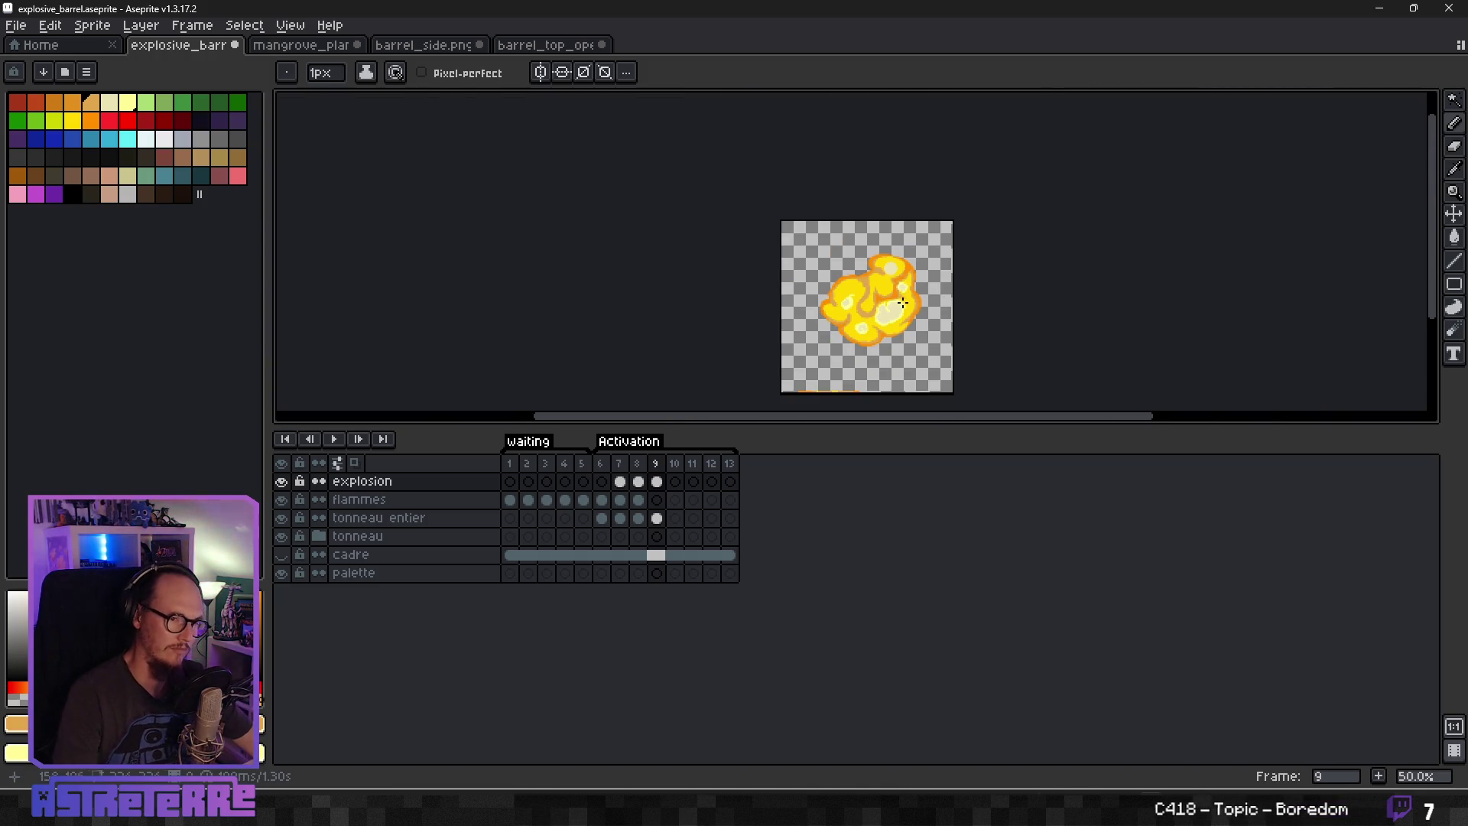
scroll(889, 305, up, 4)
alt+click(989, 262)
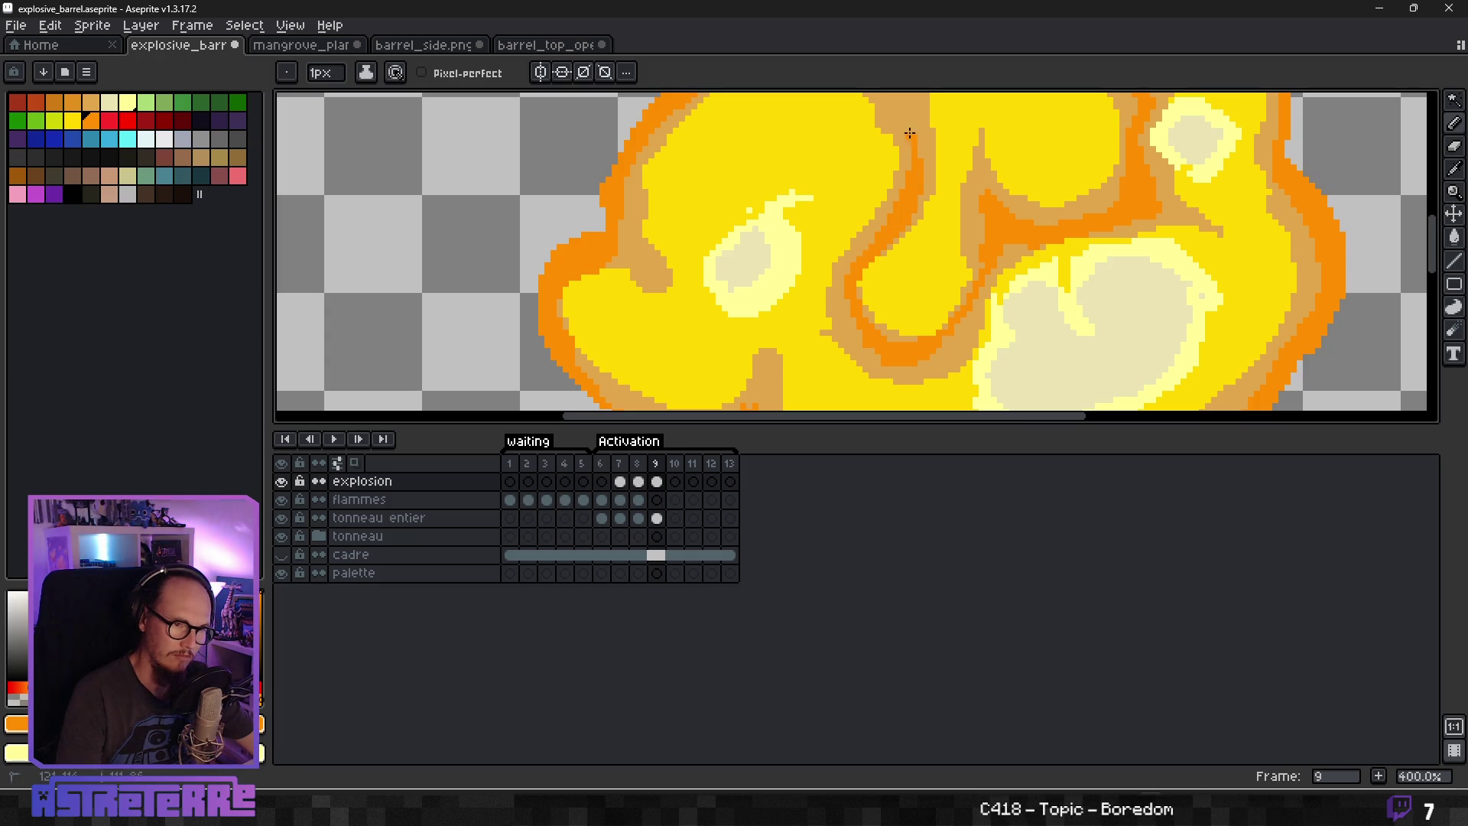
scroll(910, 136, down, 2)
scroll(906, 142, up, 4)
scroll(904, 143, down, 3)
scroll(900, 146, up, 3)
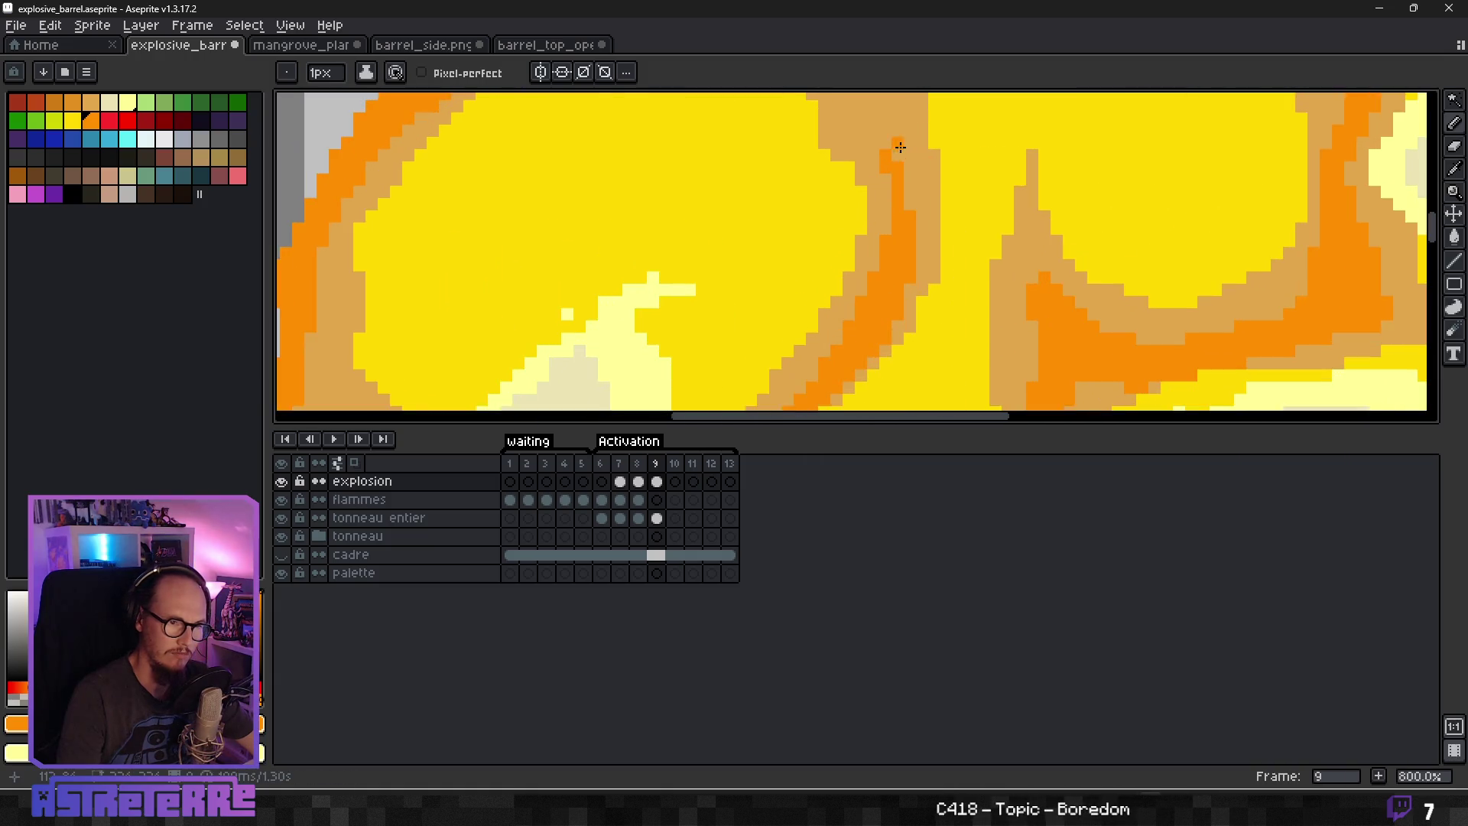
scroll(901, 147, down, 2)
scroll(934, 148, up, 2)
drag(934, 147, 937, 378)
mouse_move(877, 300)
mouse_down()
mouse_move(763, 197)
mouse_move(868, 292)
mouse_up()
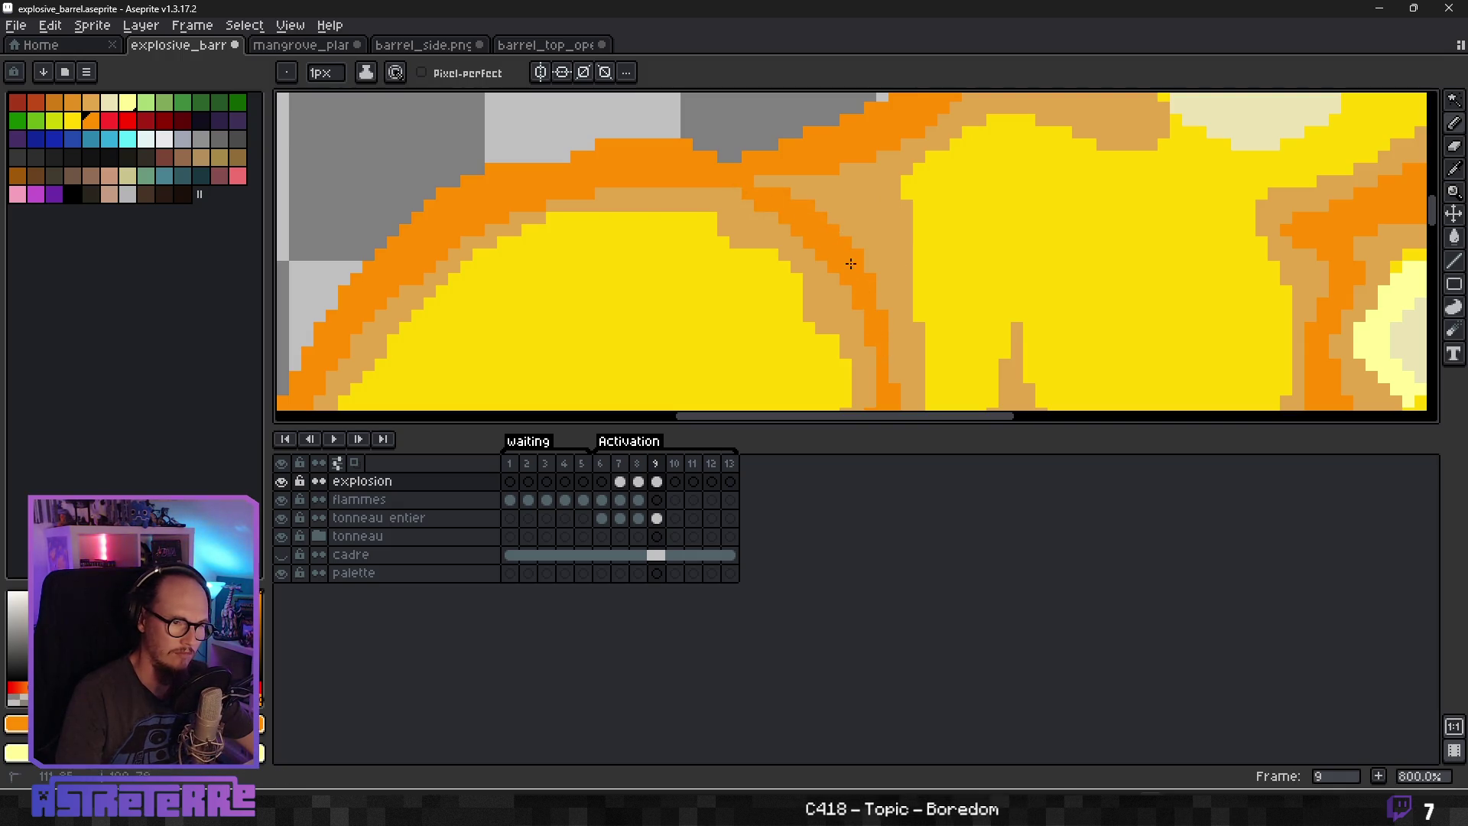
drag(911, 170, 871, 250)
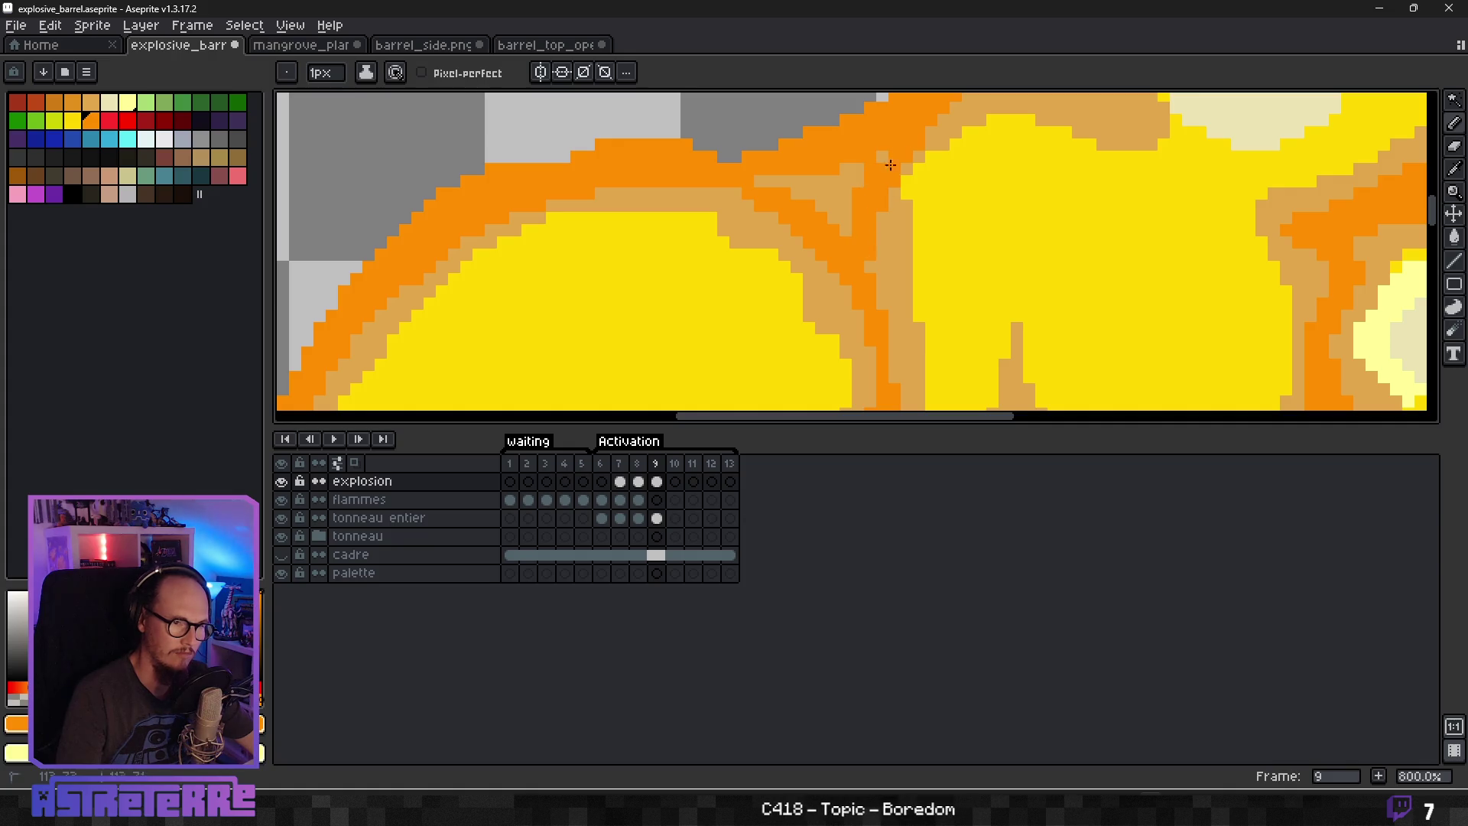
Pan and zoom to bring the whole explosion back into view for inspection.
scroll(897, 157, down, 4)
scroll(1020, 342, up, 2)
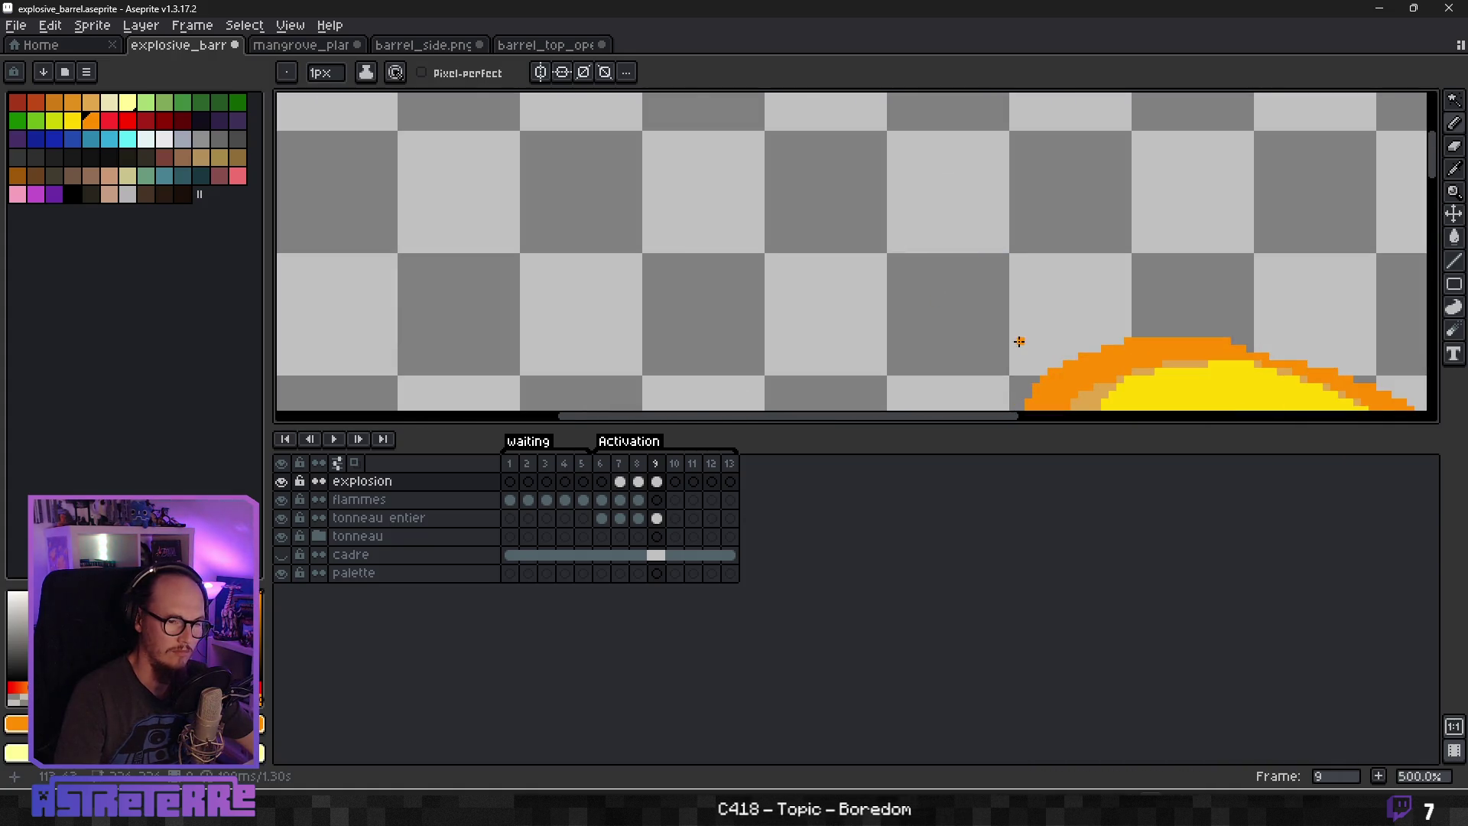
scroll(1020, 342, down, 5)
scroll(1152, 255, up, 5)
key(space)
mouse_move(1152, 255)
mouse_down()
mouse_move(1032, 296)
mouse_move(953, 280)
mouse_up()
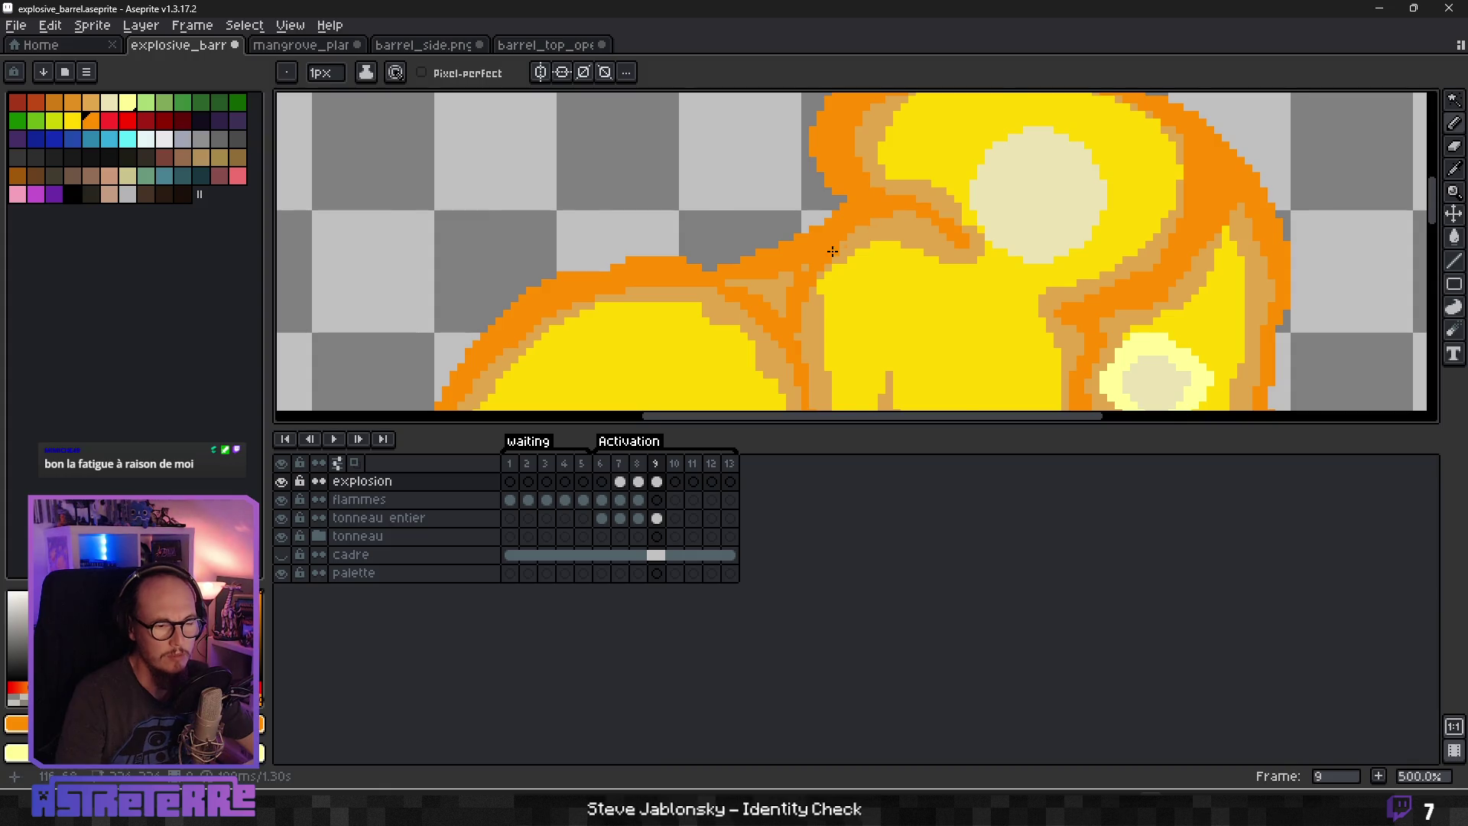
scroll(829, 239, down, 2)
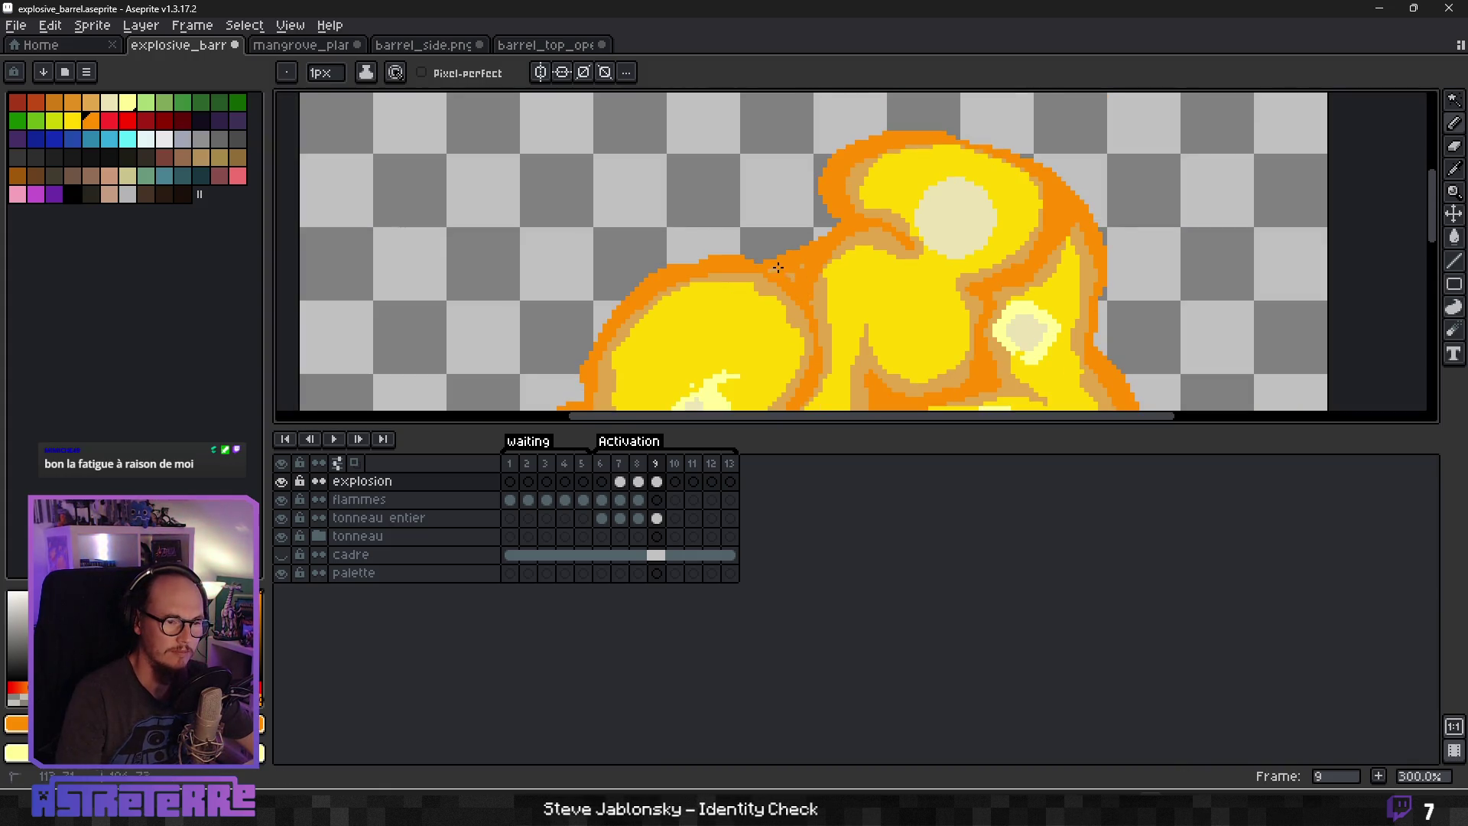
scroll(798, 272, down, 2)
scroll(817, 325, up, 2)
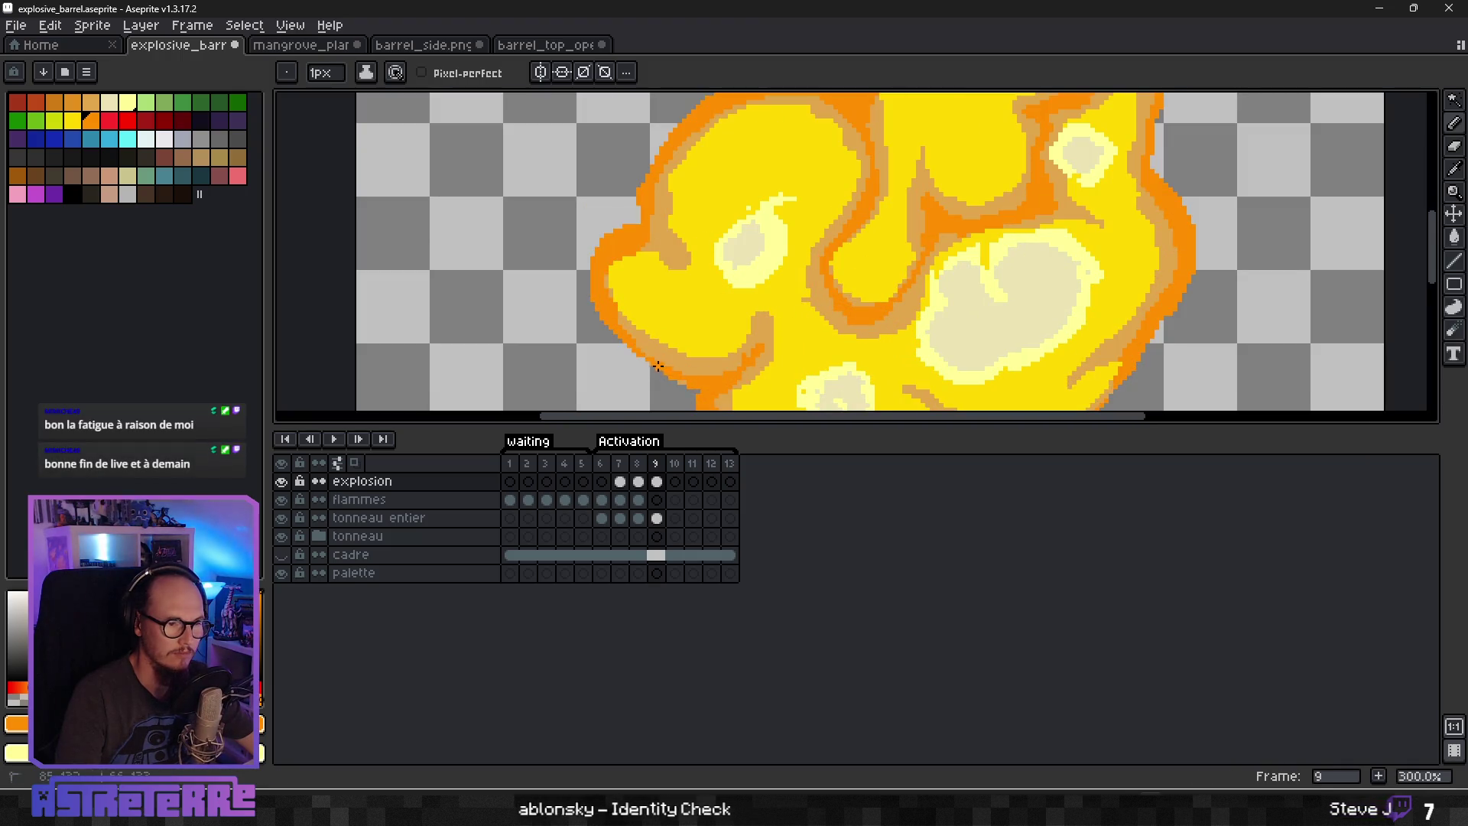
scroll(710, 399, up, 3)
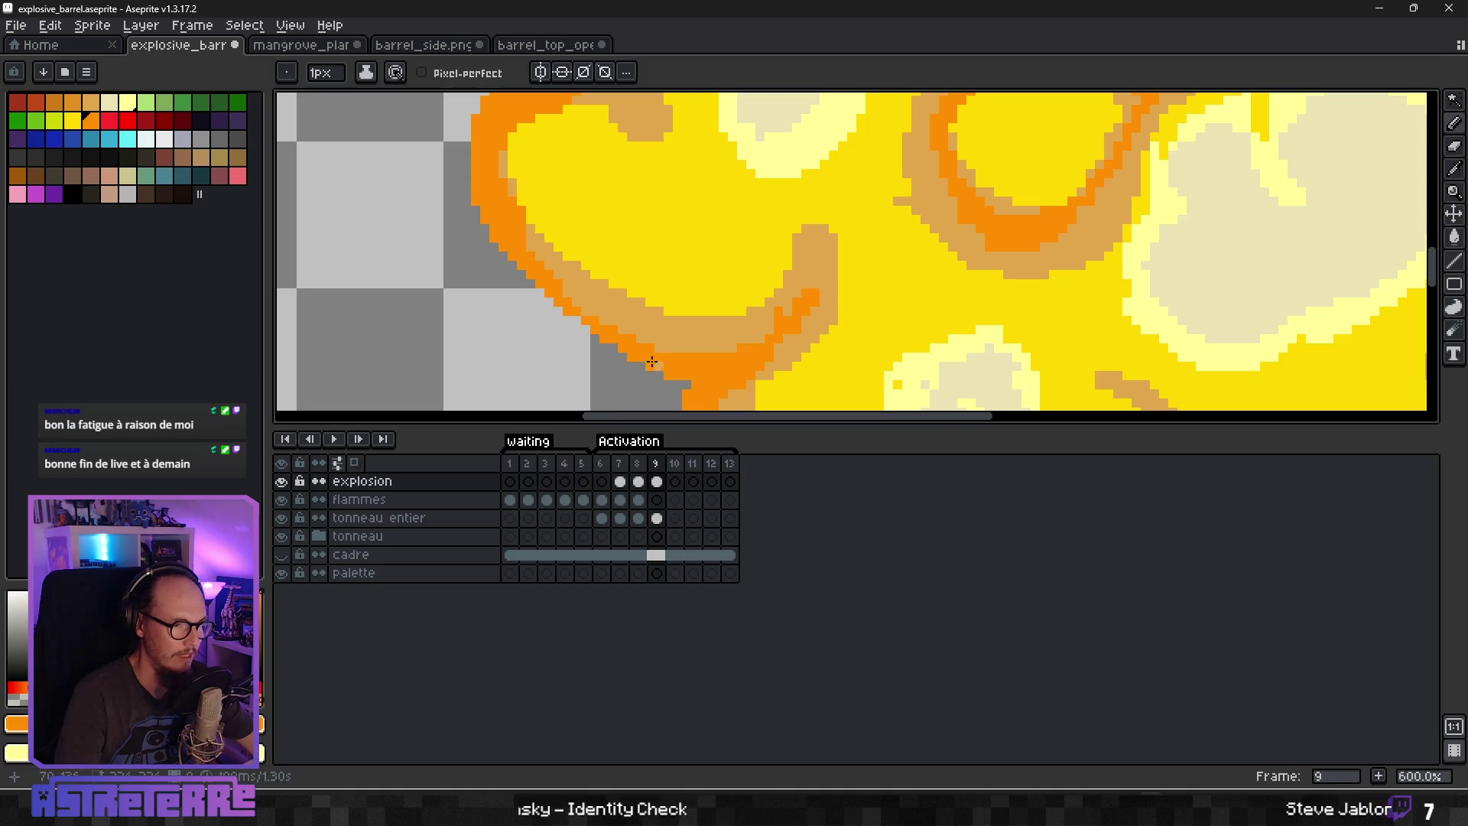
scroll(667, 364, down, 6)
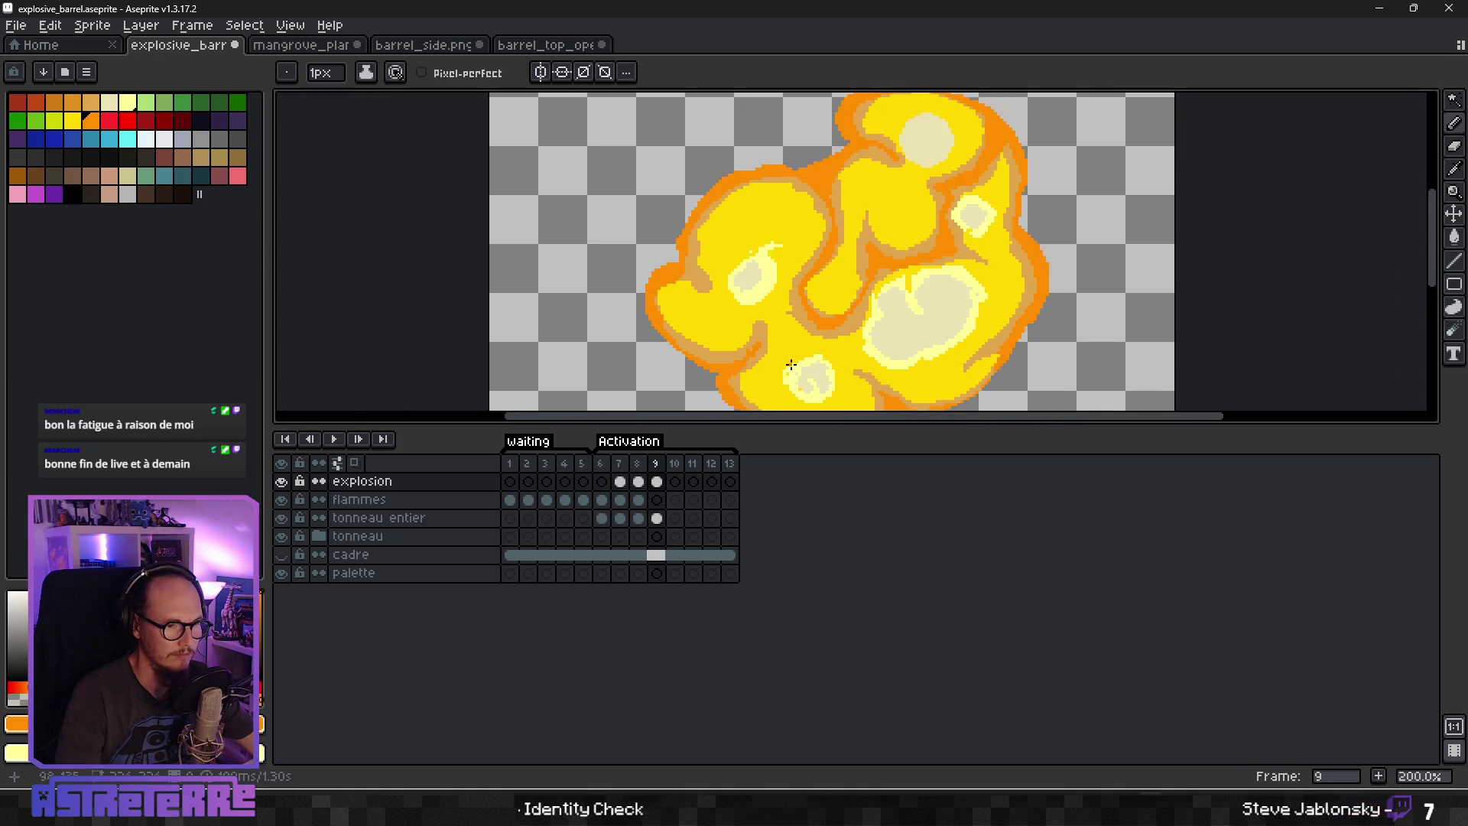
scroll(797, 350, up, 3)
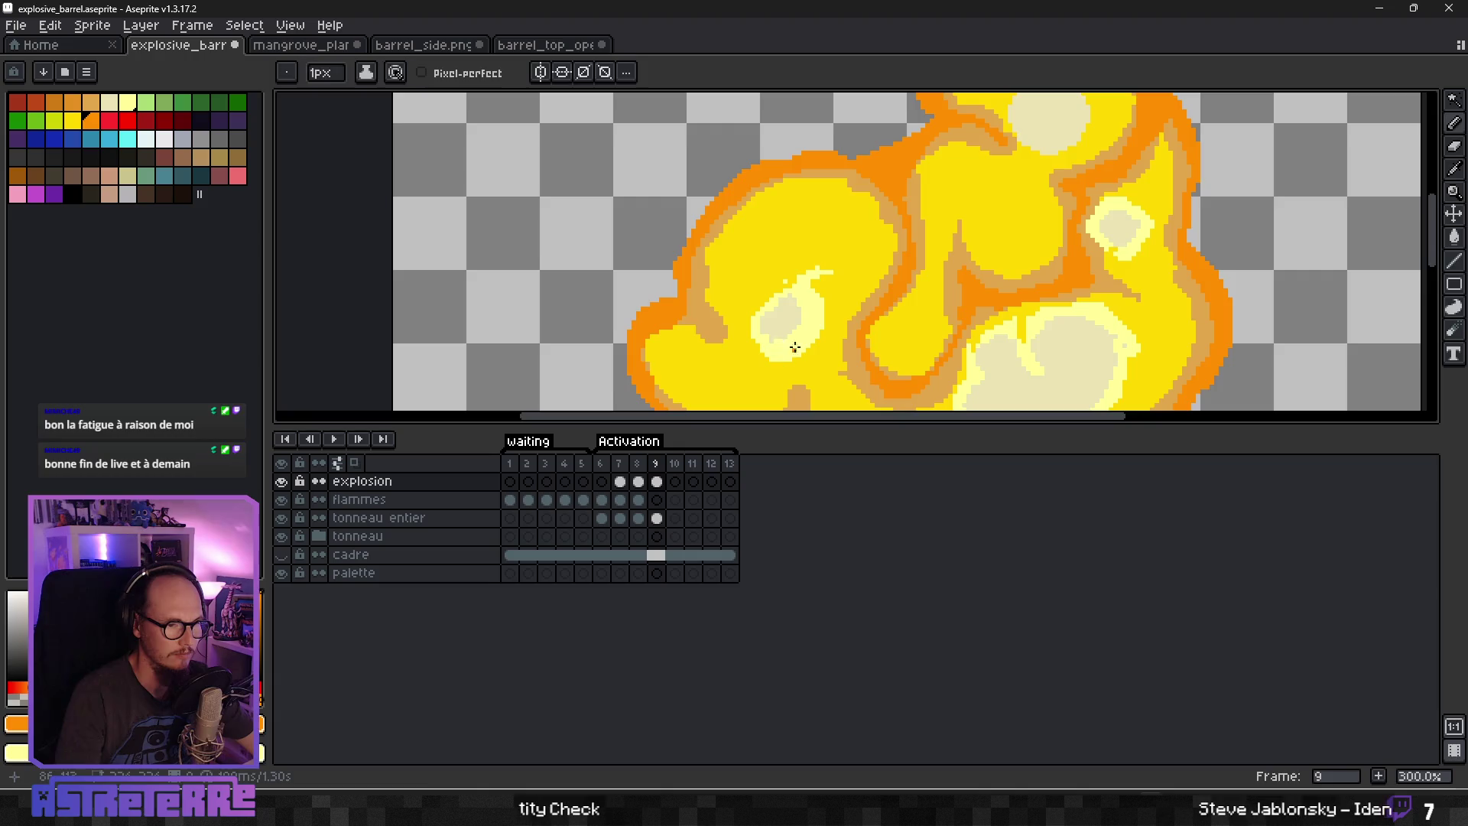
Eyedrop the tan shade and draw tan swirl strokes along the fireball's lower-left edge.
scroll(790, 347, down, 3)
scroll(778, 341, up, 2)
scroll(778, 342, up, 1)
alt+click(735, 327)
mouse_move(678, 264)
mouse_down()
mouse_move(696, 304)
mouse_move(730, 326)
mouse_move(754, 316)
mouse_up()
mouse_move(708, 232)
mouse_down()
mouse_move(672, 262)
mouse_move(664, 239)
mouse_up()
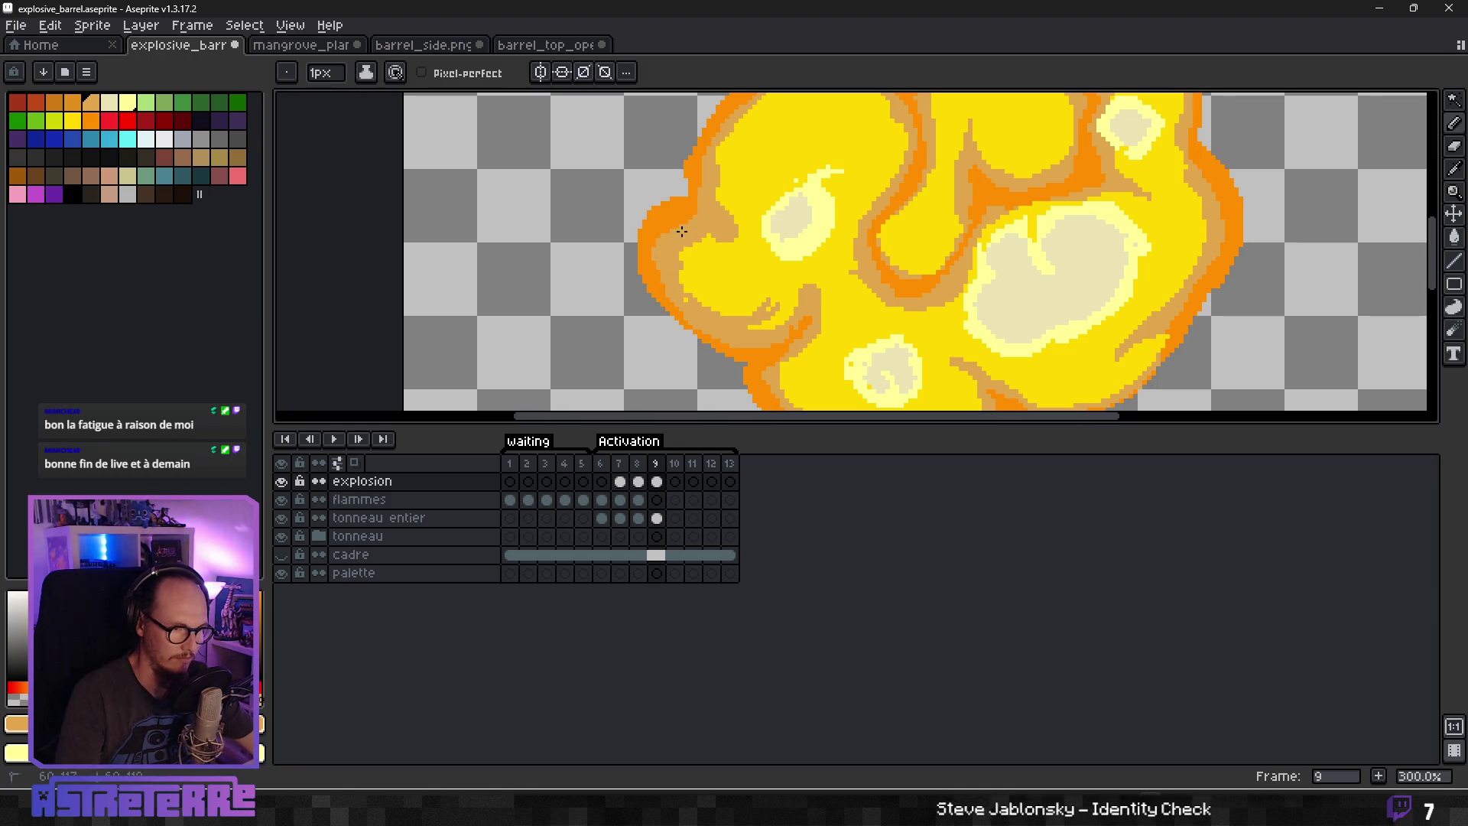
drag(745, 280, 711, 299)
Undo the last tan swirl stroke and keep the brush at 1 px.
scroll(822, 139, left, 2)
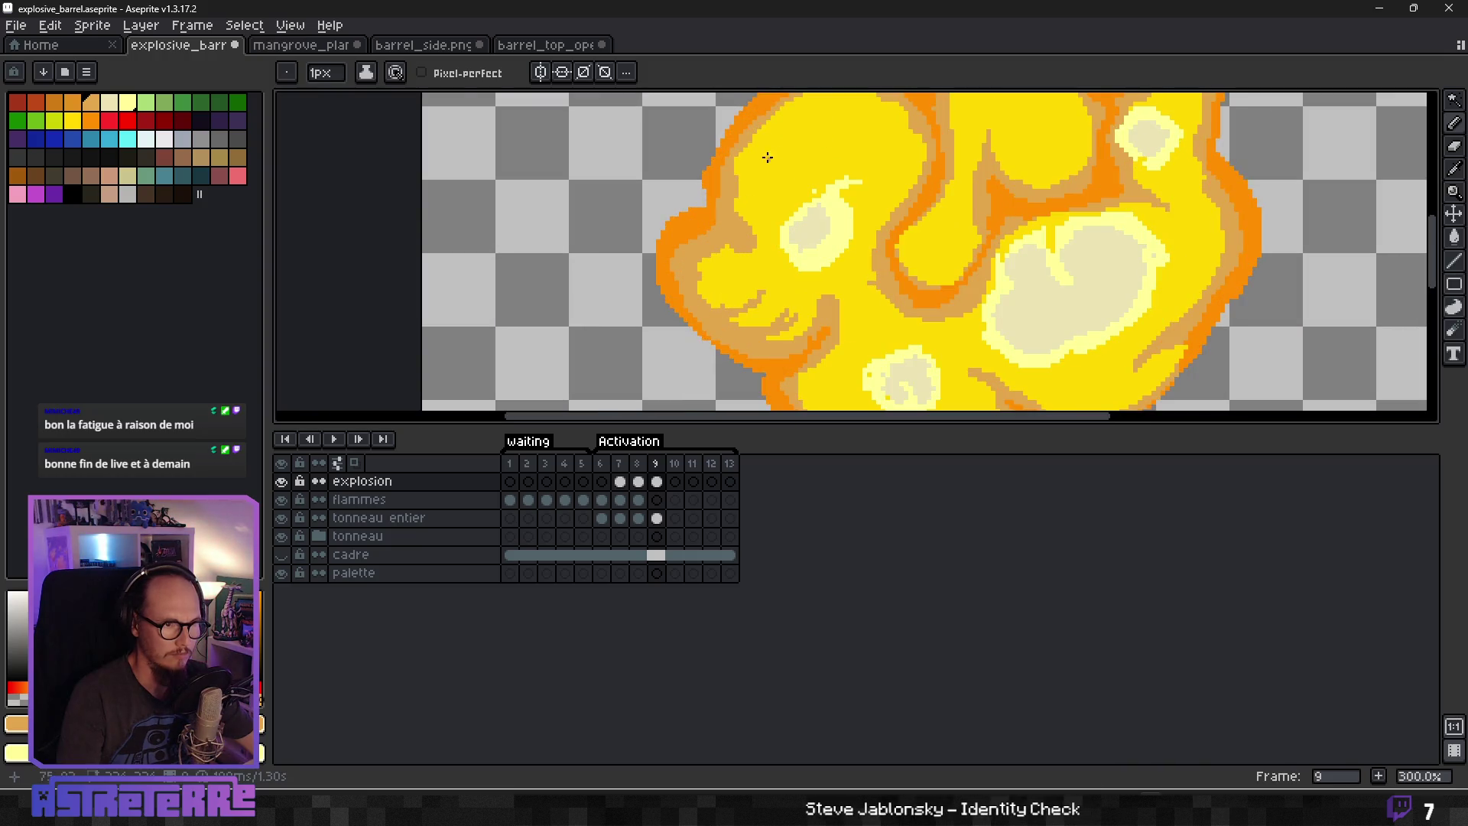
scroll(855, 111, up, 2)
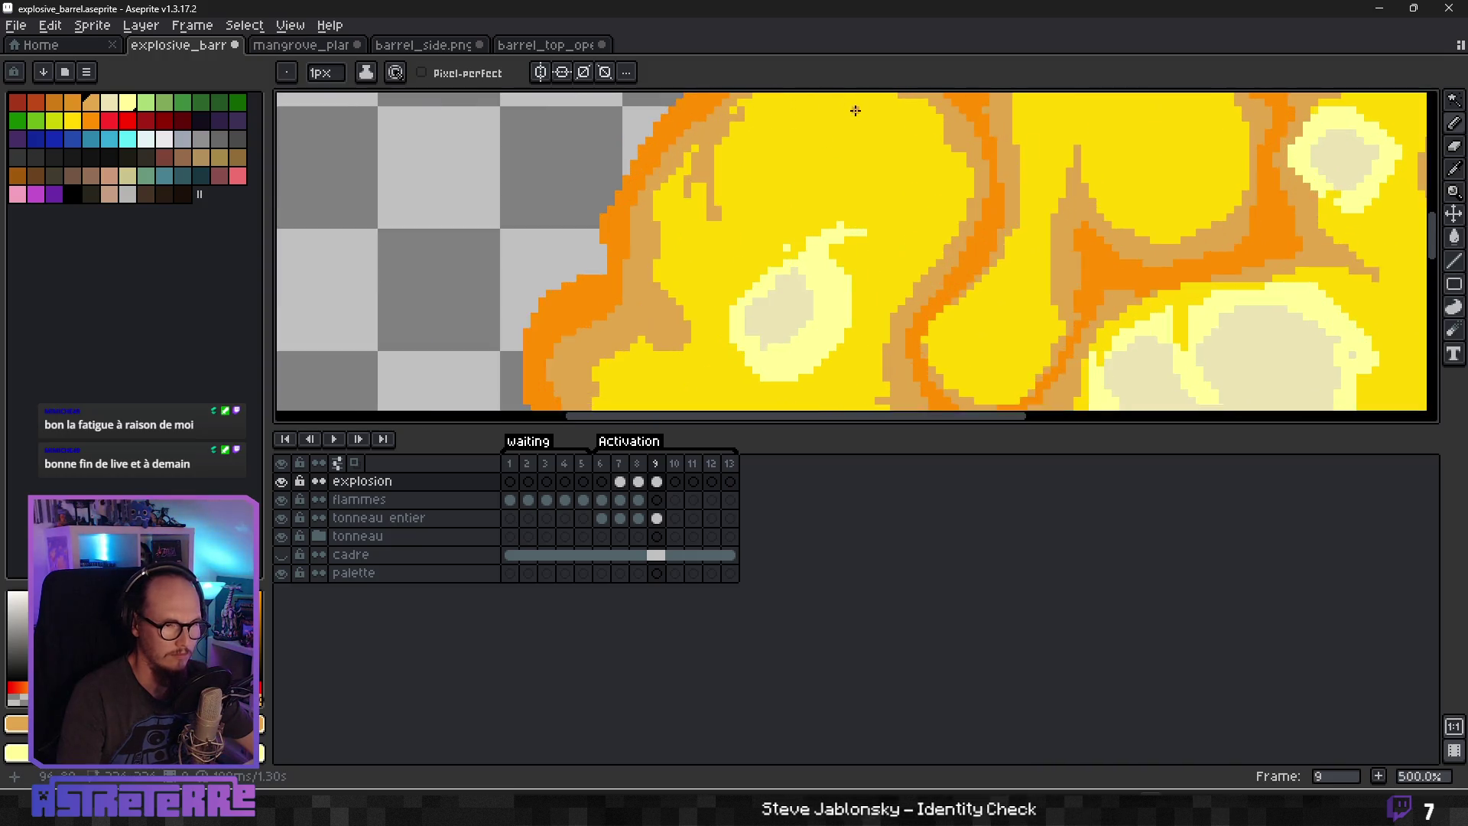
scroll(855, 110, down, 4)
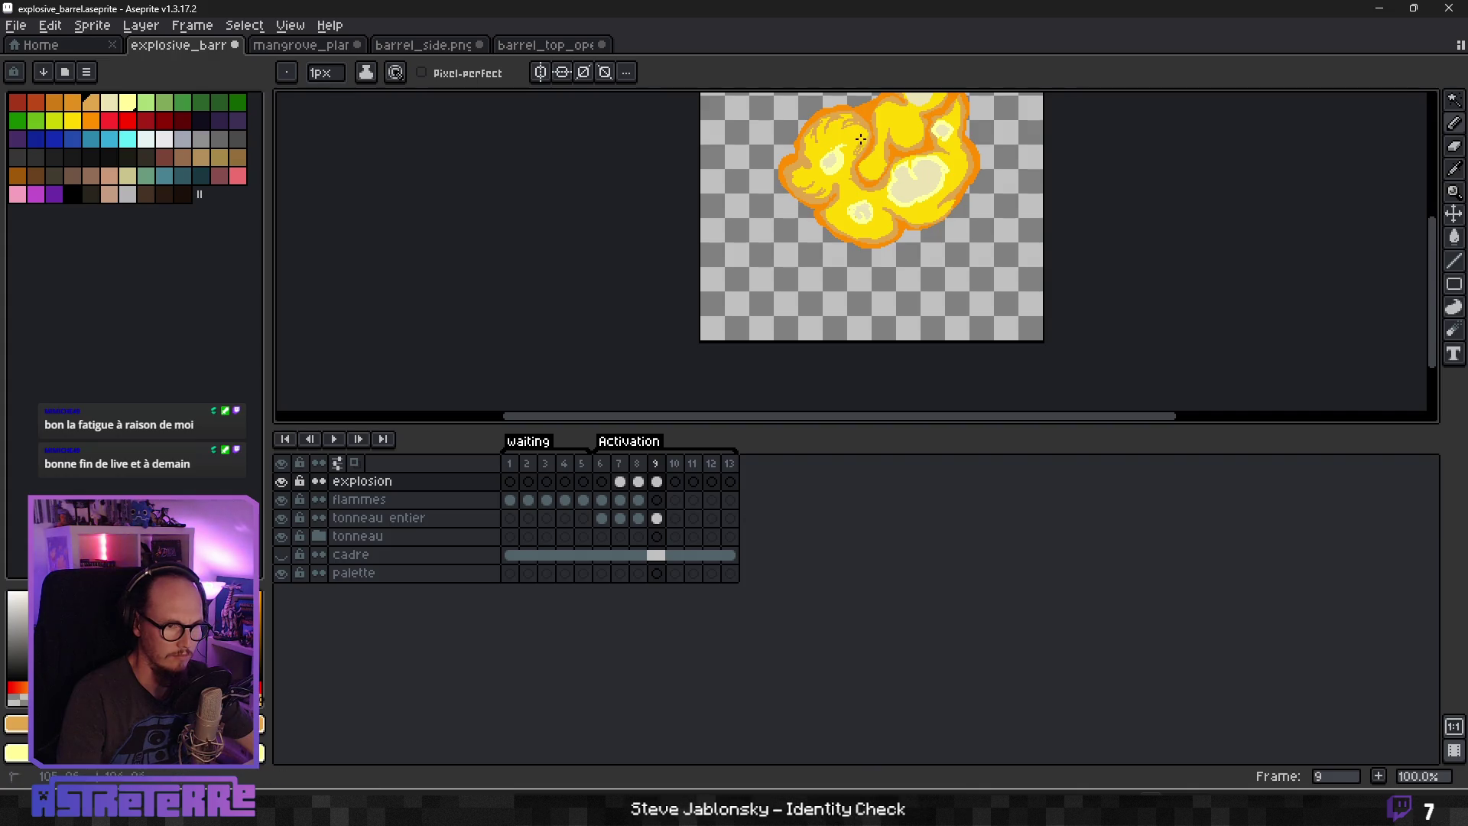
scroll(859, 145, up, 2)
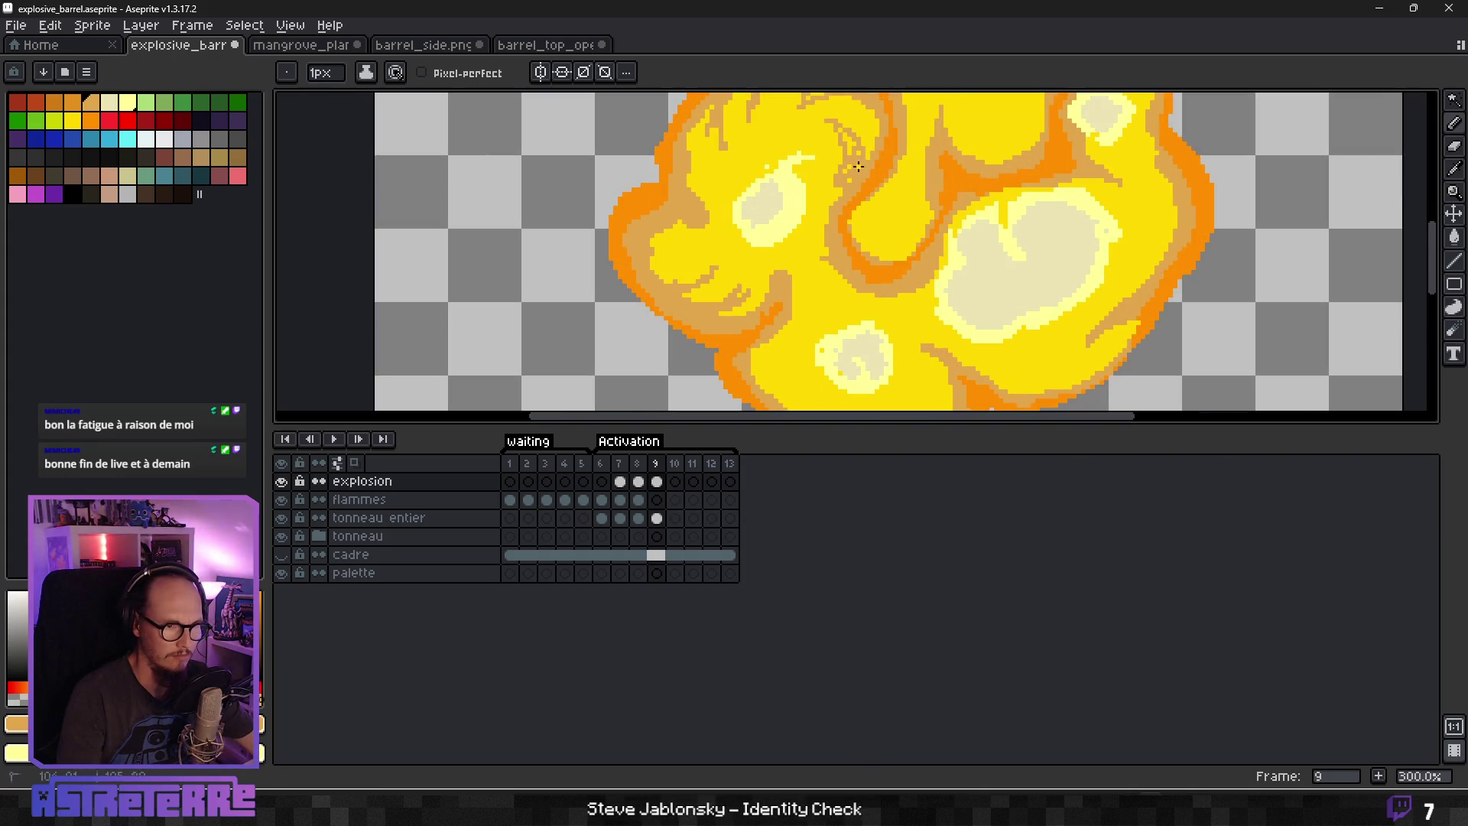
scroll(868, 162, down, 3)
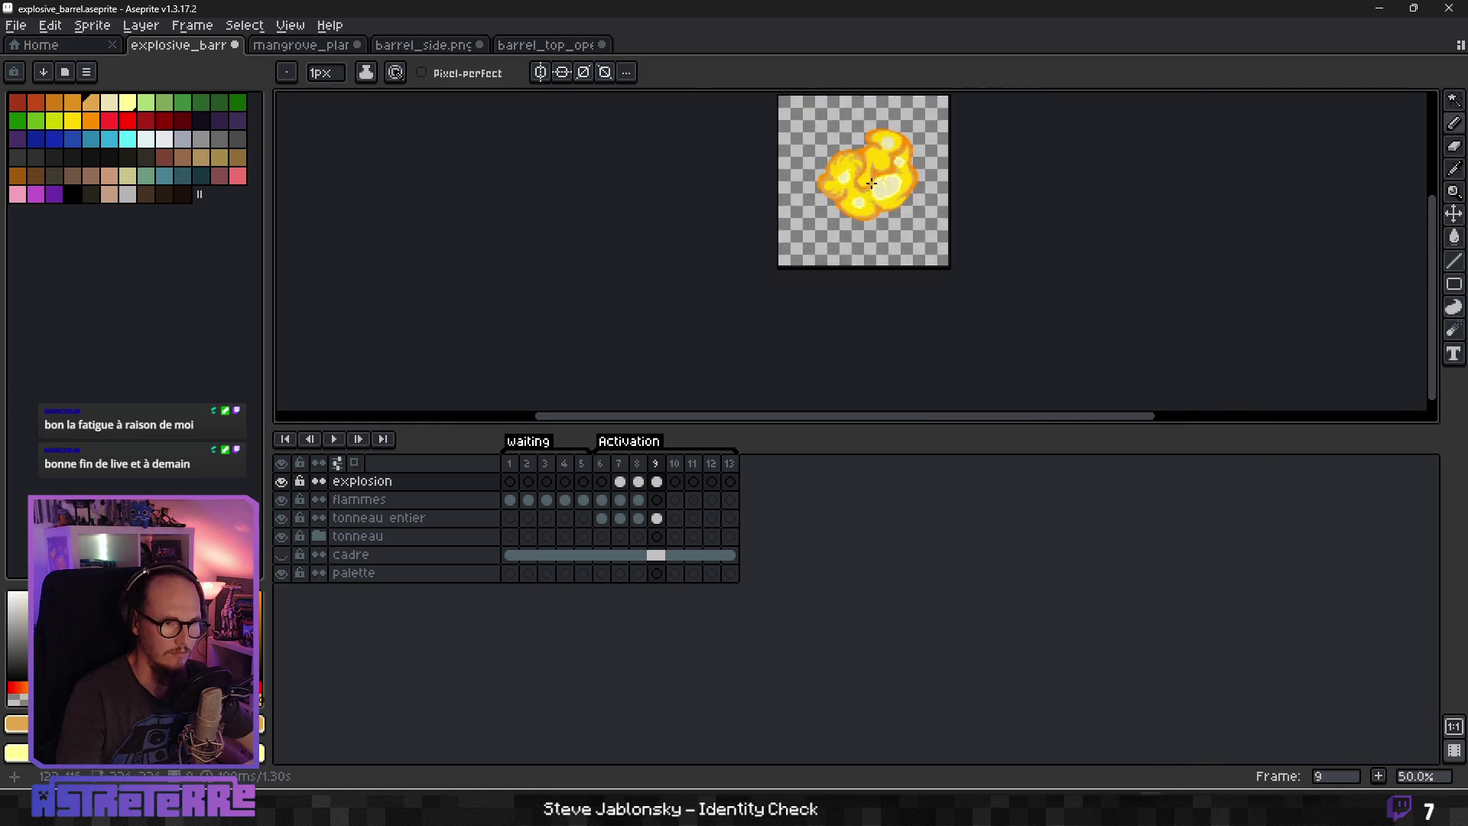
scroll(831, 226, up, 3)
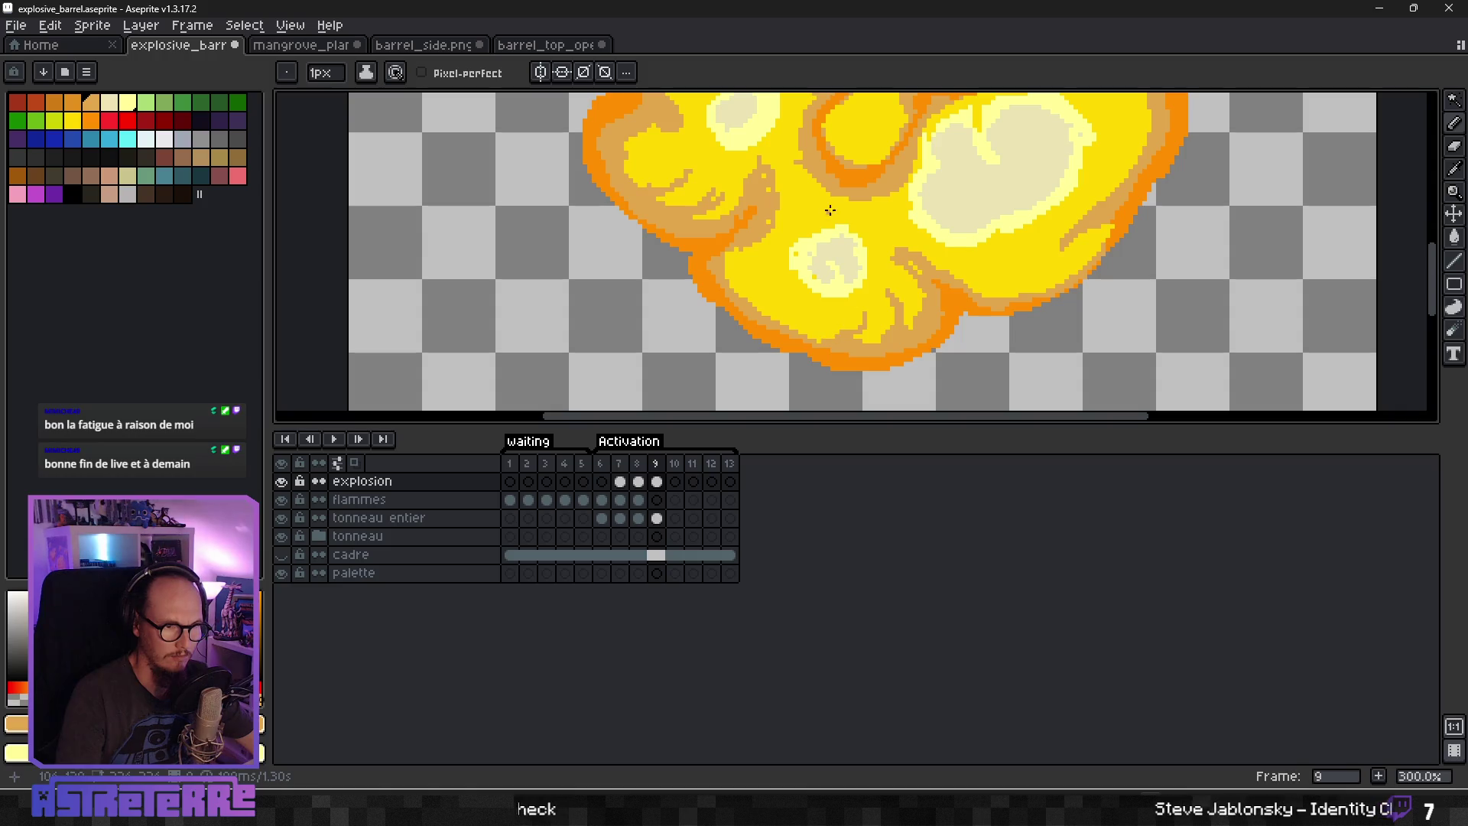
scroll(927, 198, down, 2)
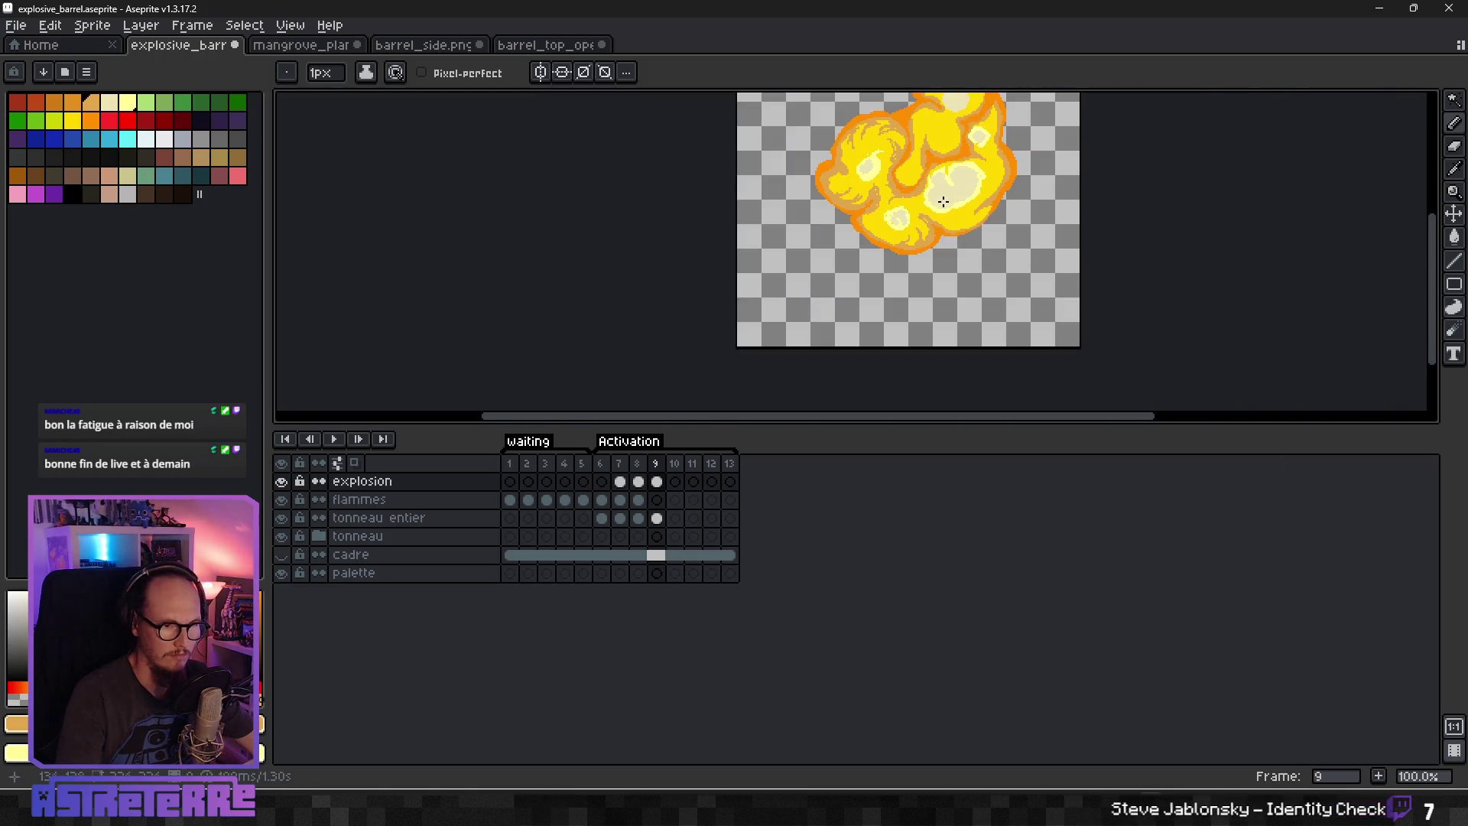
scroll(956, 220, up, 1)
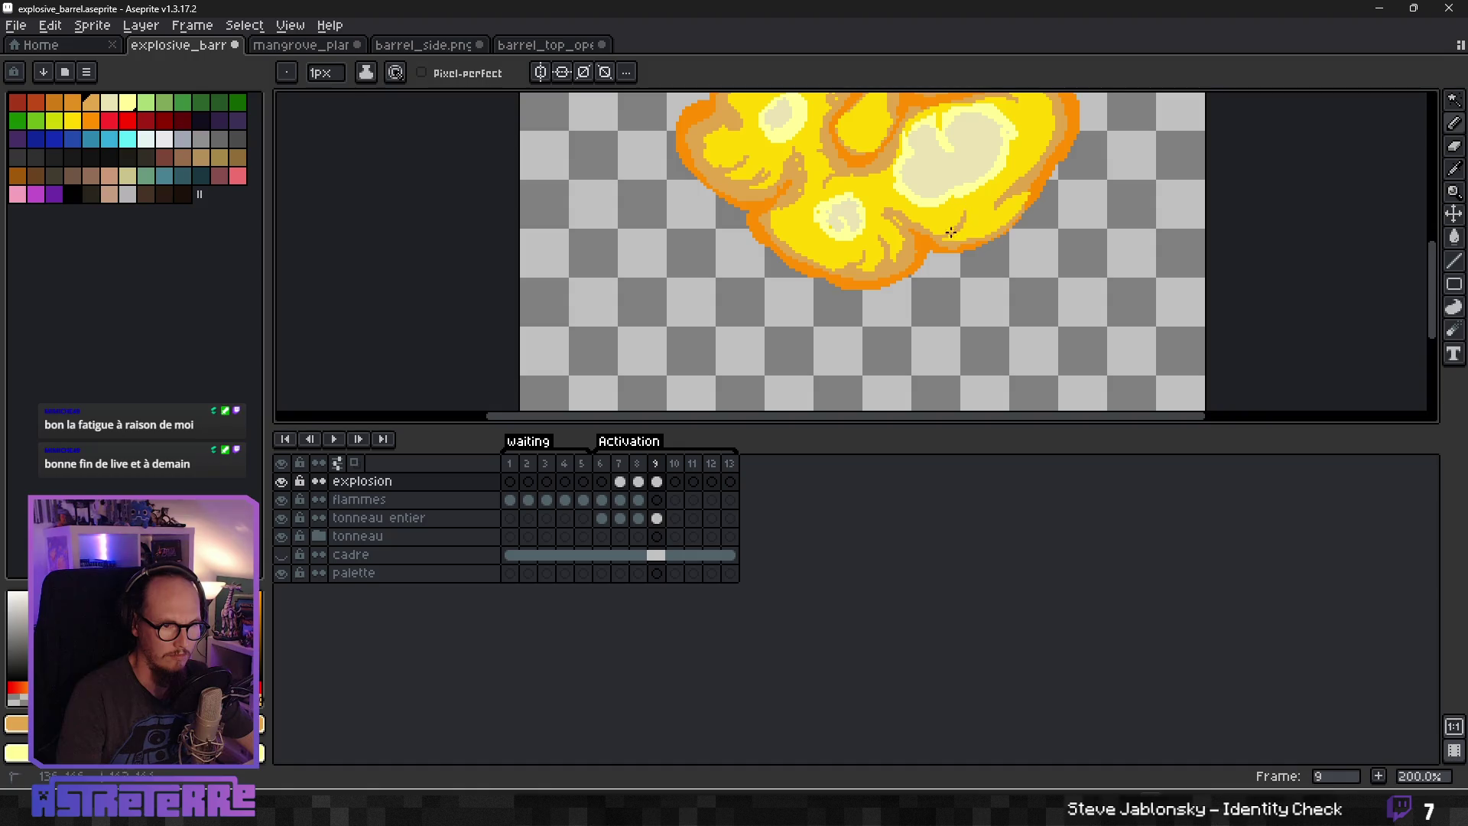
scroll(959, 238, up, 1)
scroll(1010, 153, down, 1)
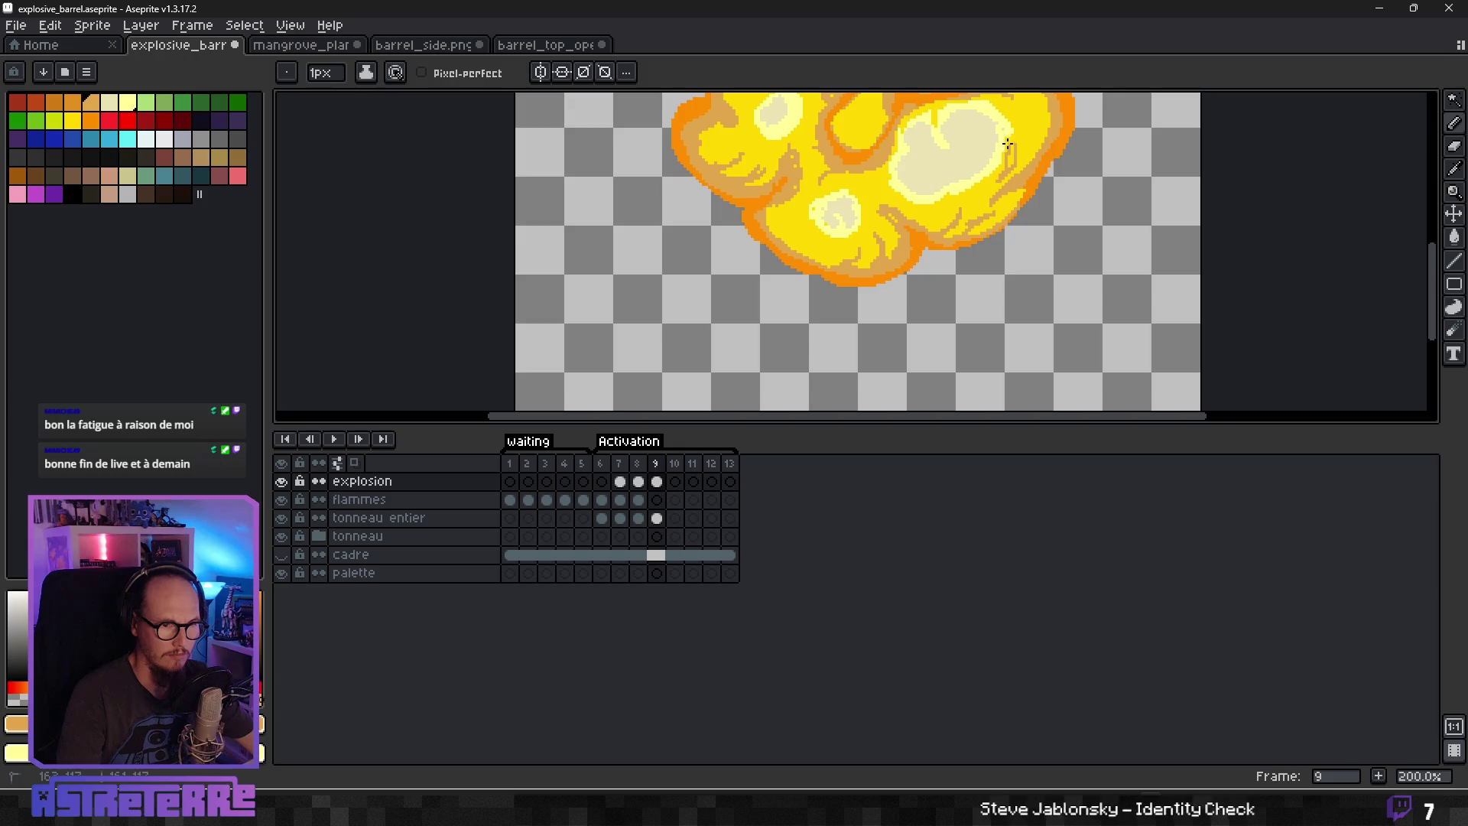
key(ctrl+z)
key(plus)
scroll(1048, 130, up, 2)
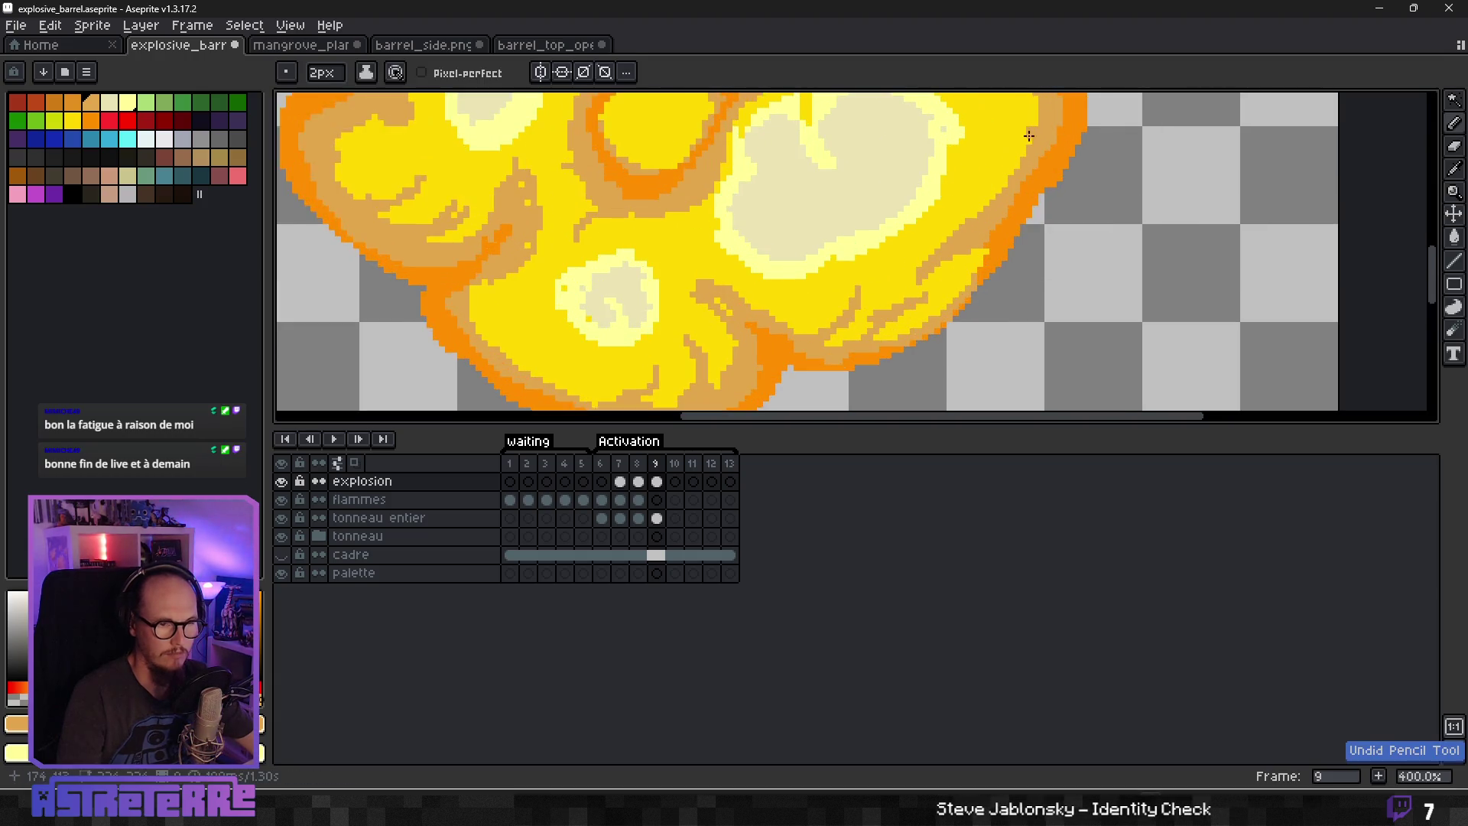
scroll(1024, 142, down, 1)
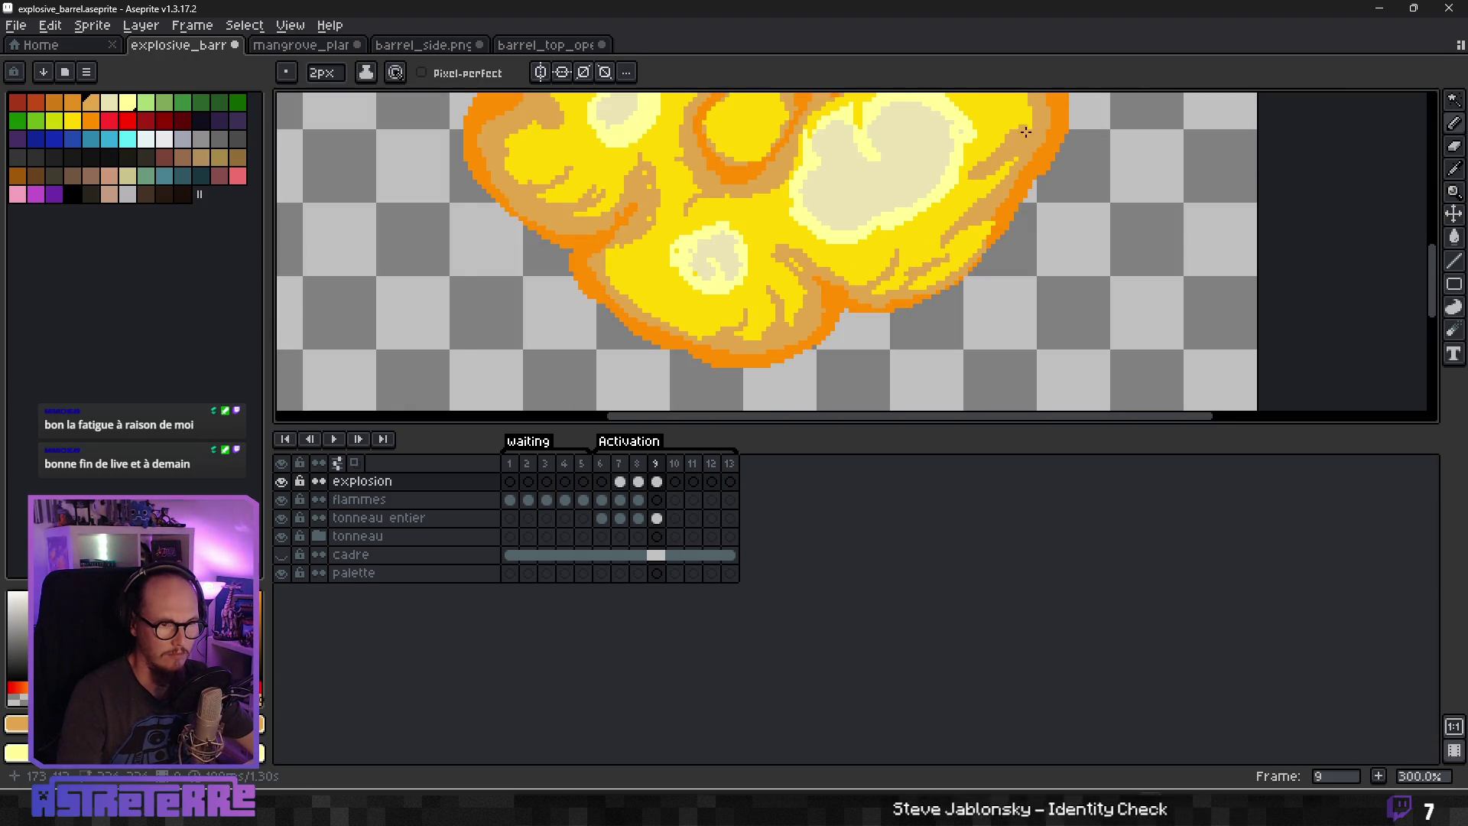
scroll(1016, 138, up, 1)
key(minus)
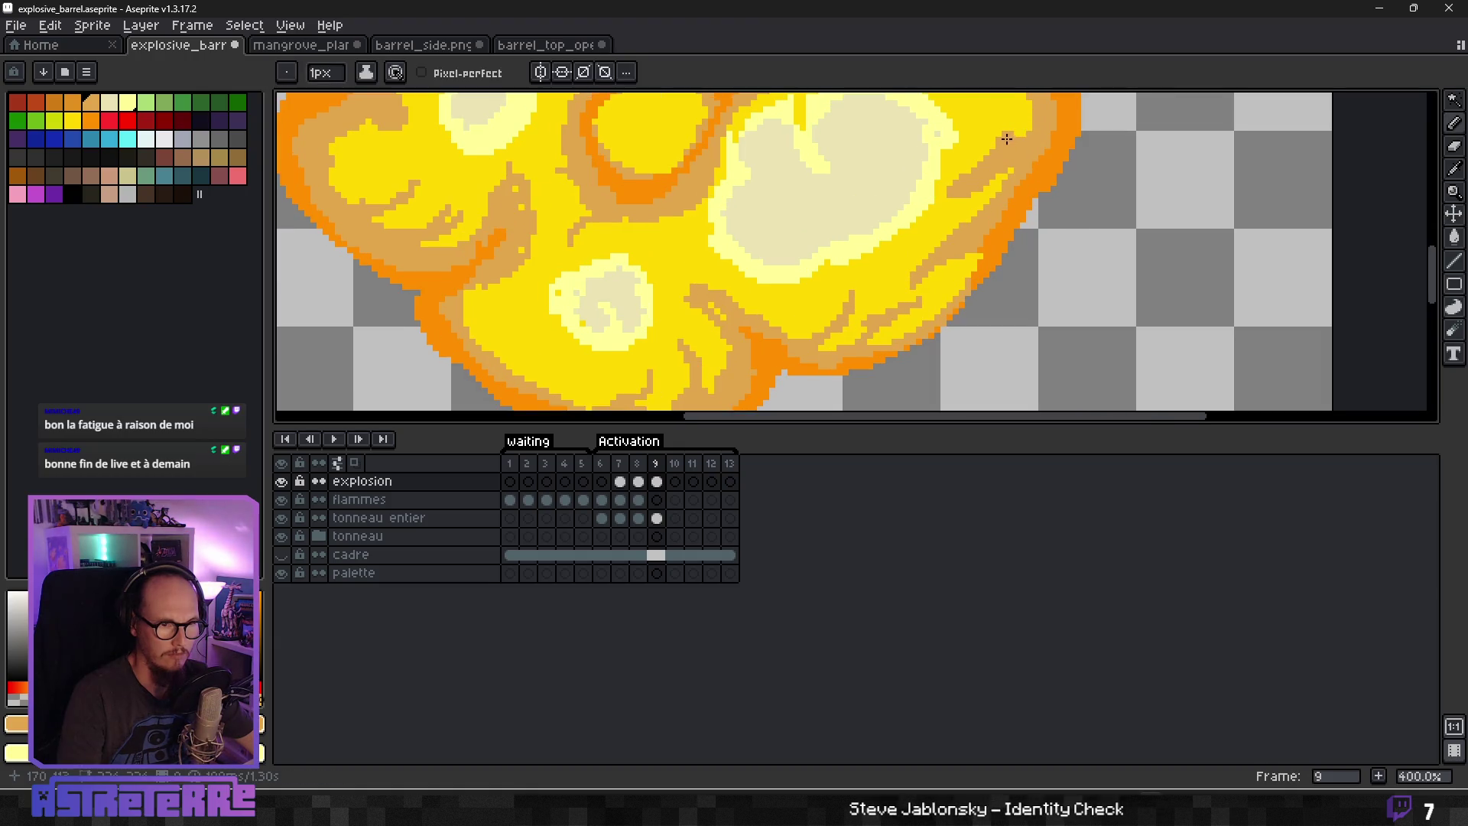
scroll(1021, 126, down, 2)
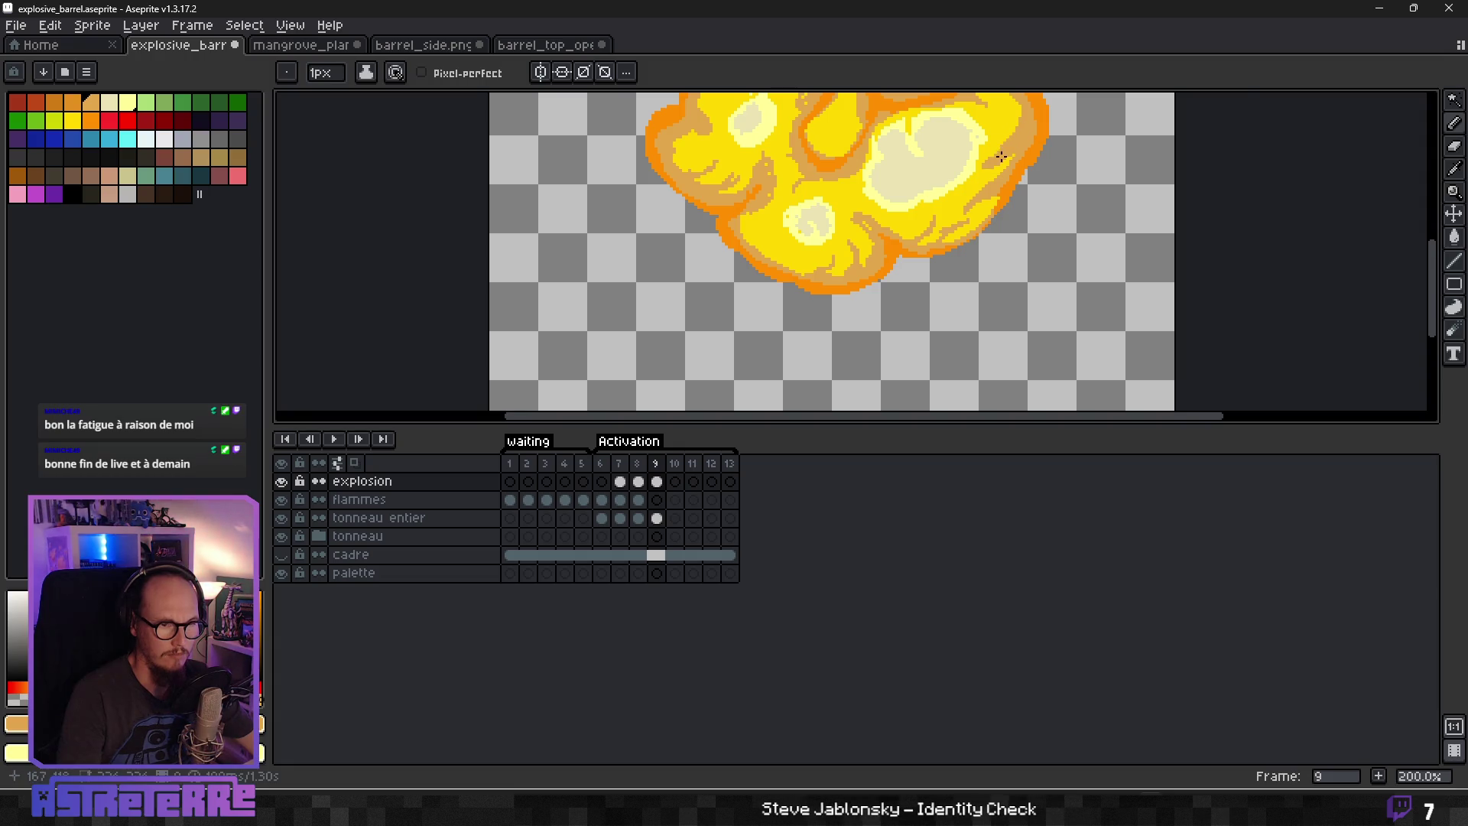
scroll(994, 192, up, 3)
Draw a thin tan curl near the fireball's right rim.
drag(921, 293, 944, 200)
alt+click(877, 203)
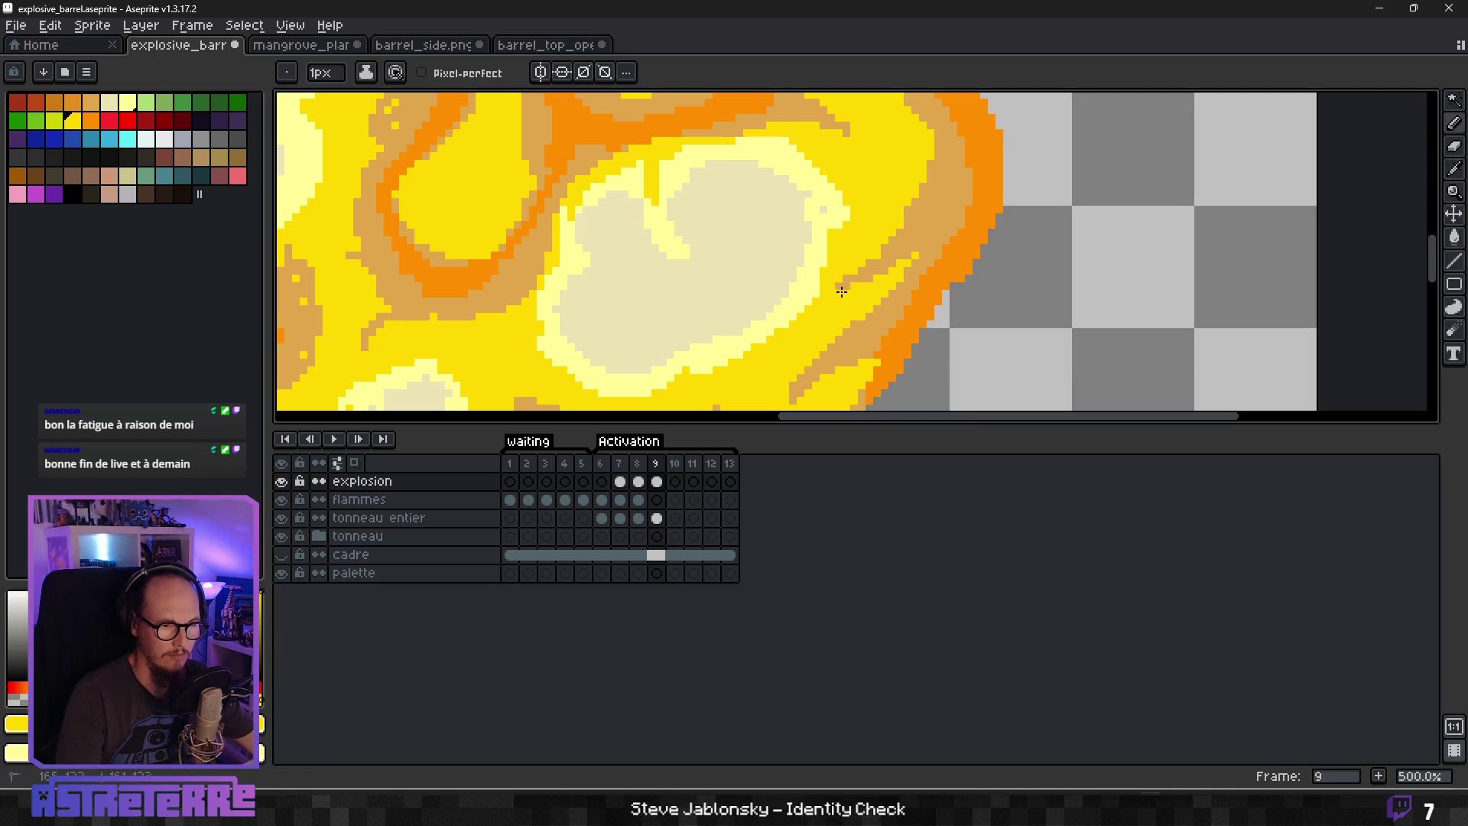
alt+click(944, 209)
scroll(918, 188, down, 3)
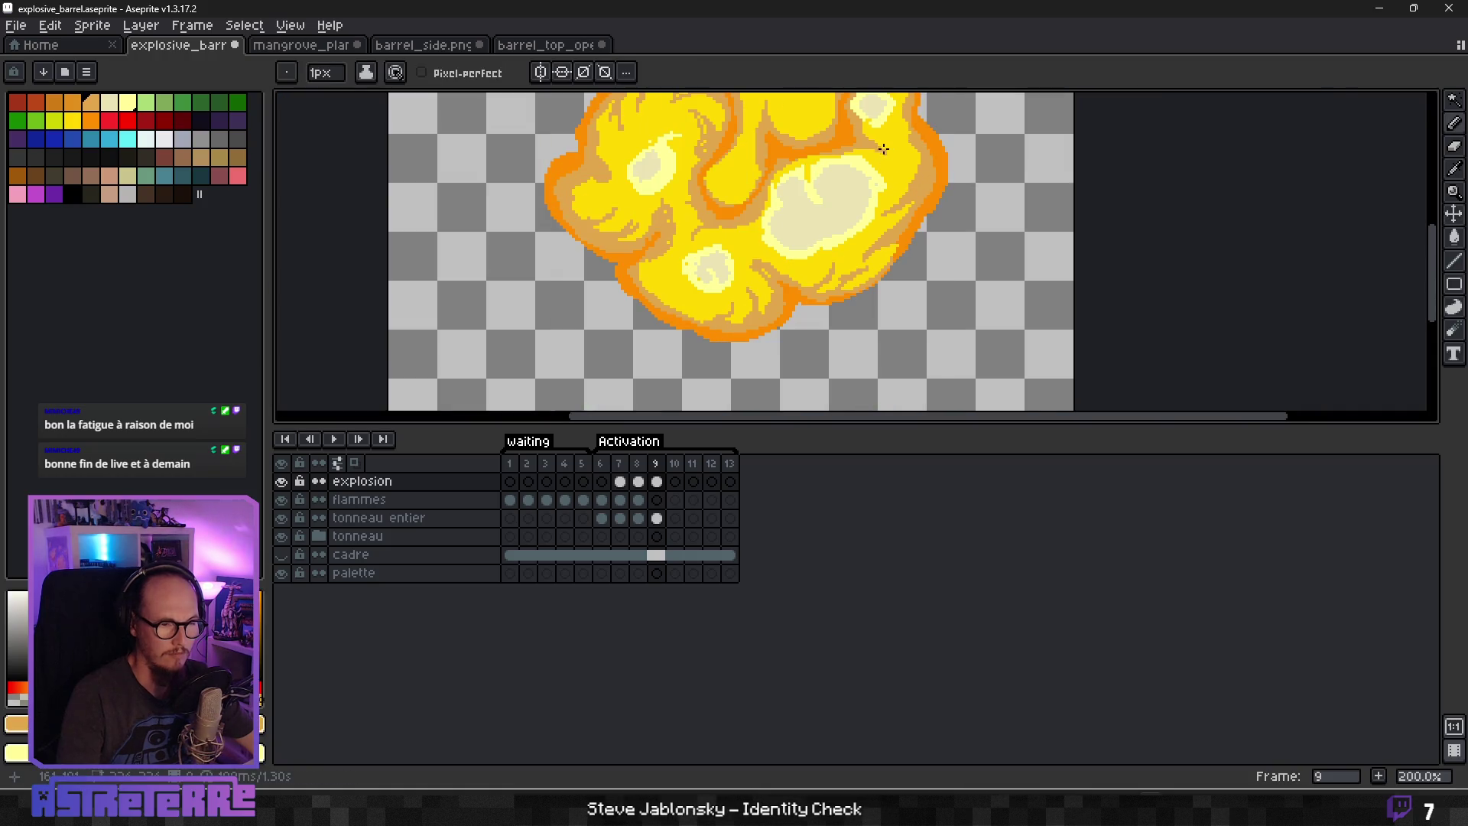
scroll(883, 149, up, 3)
scroll(898, 154, down, 3)
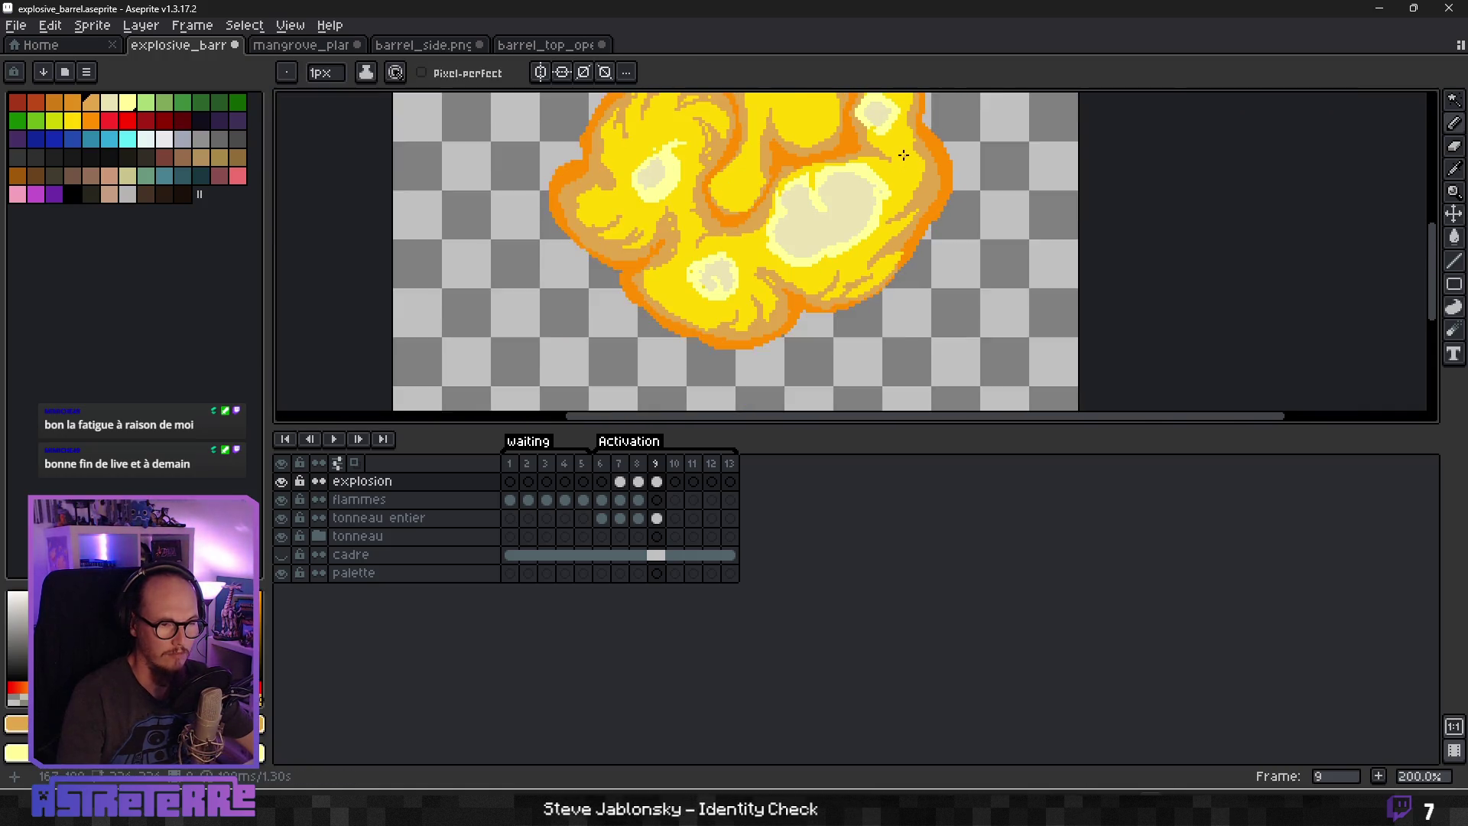
scroll(899, 252, up, 3)
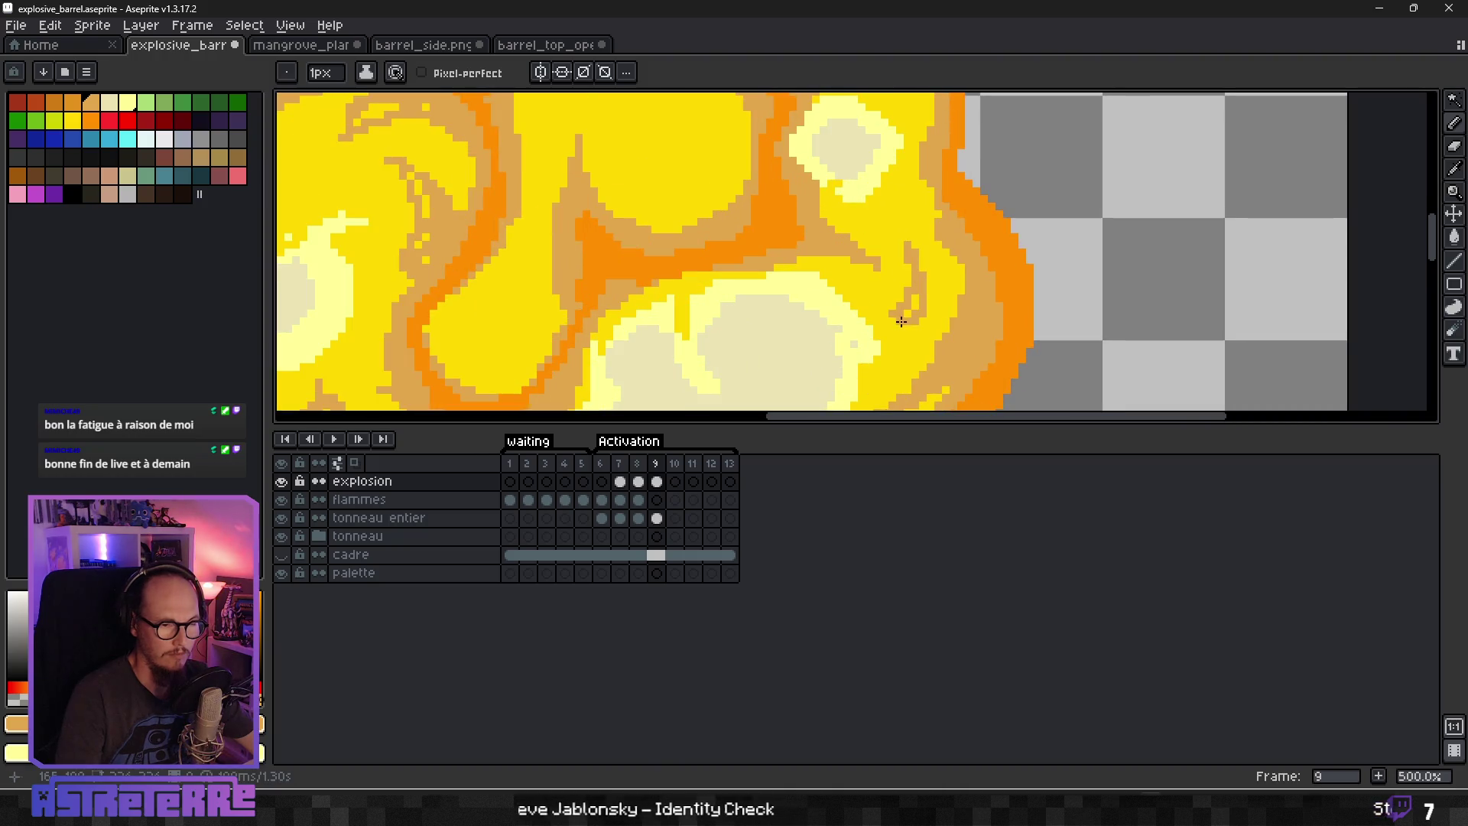
drag(899, 234, 904, 318)
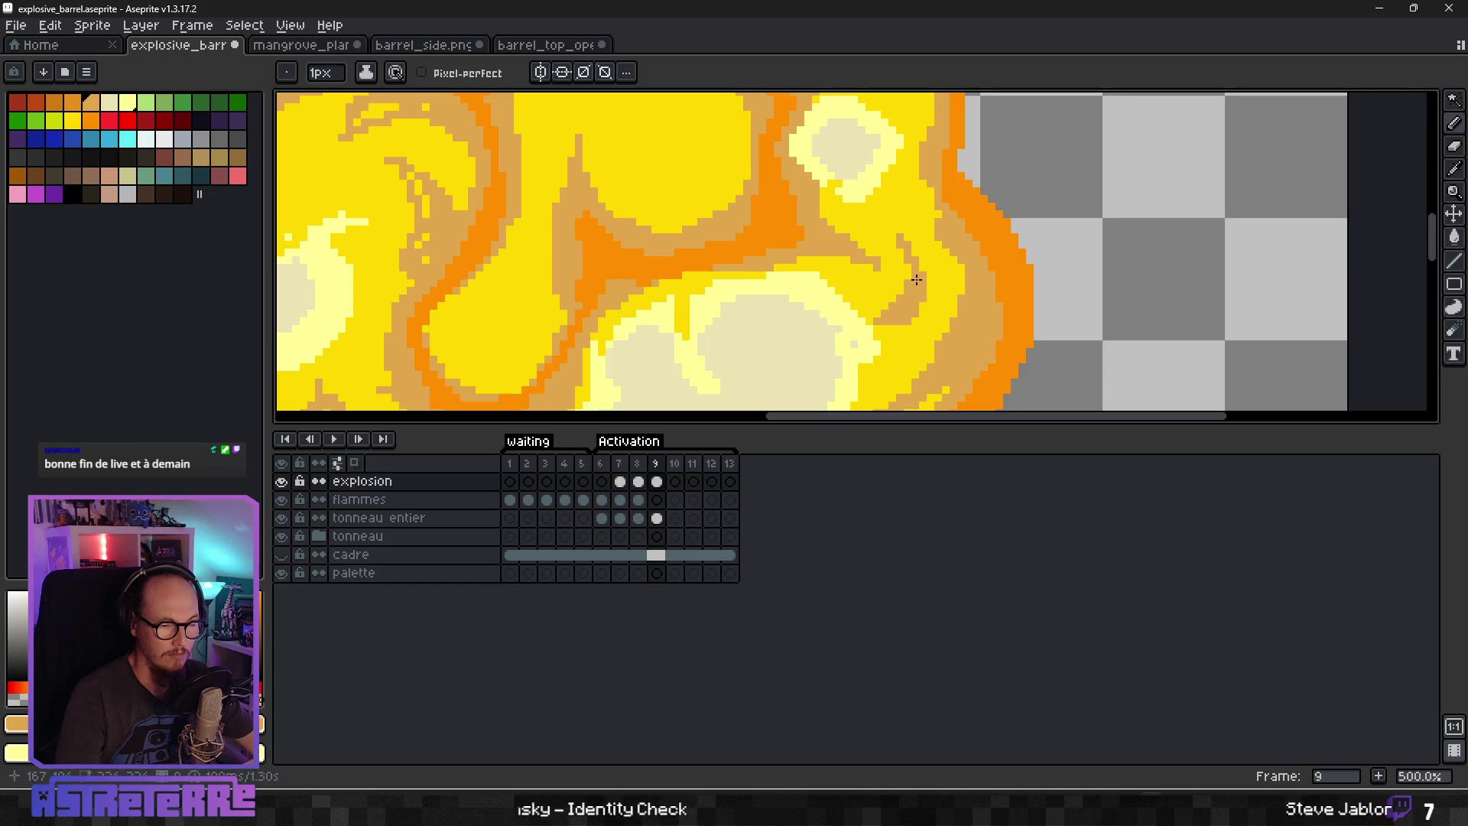
Return to the Pencil and eyedrop the bright yellow from the fireball.
key(b)
alt+click(921, 315)
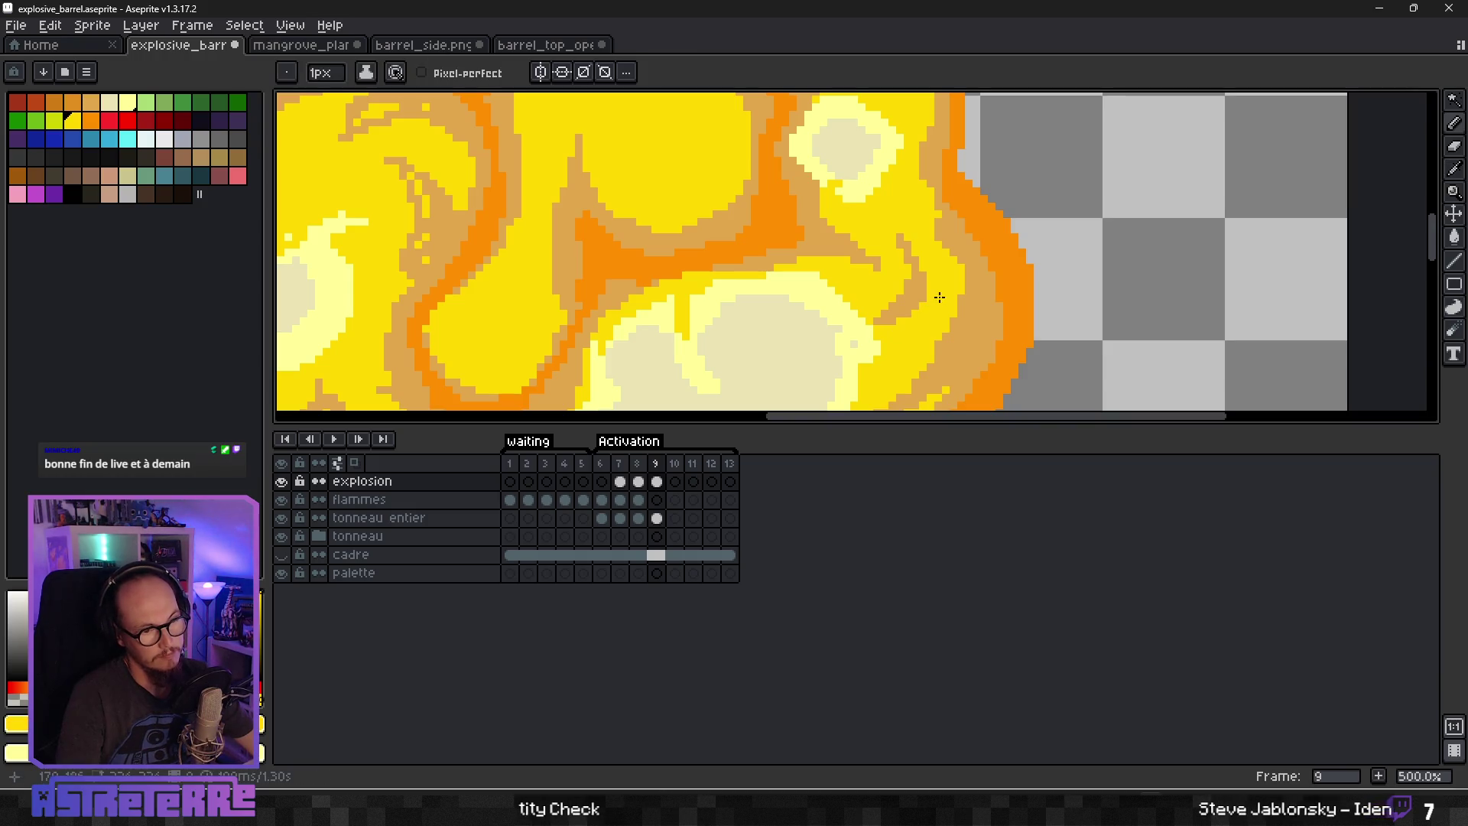
scroll(932, 283, down, 5)
scroll(896, 247, up, 2)
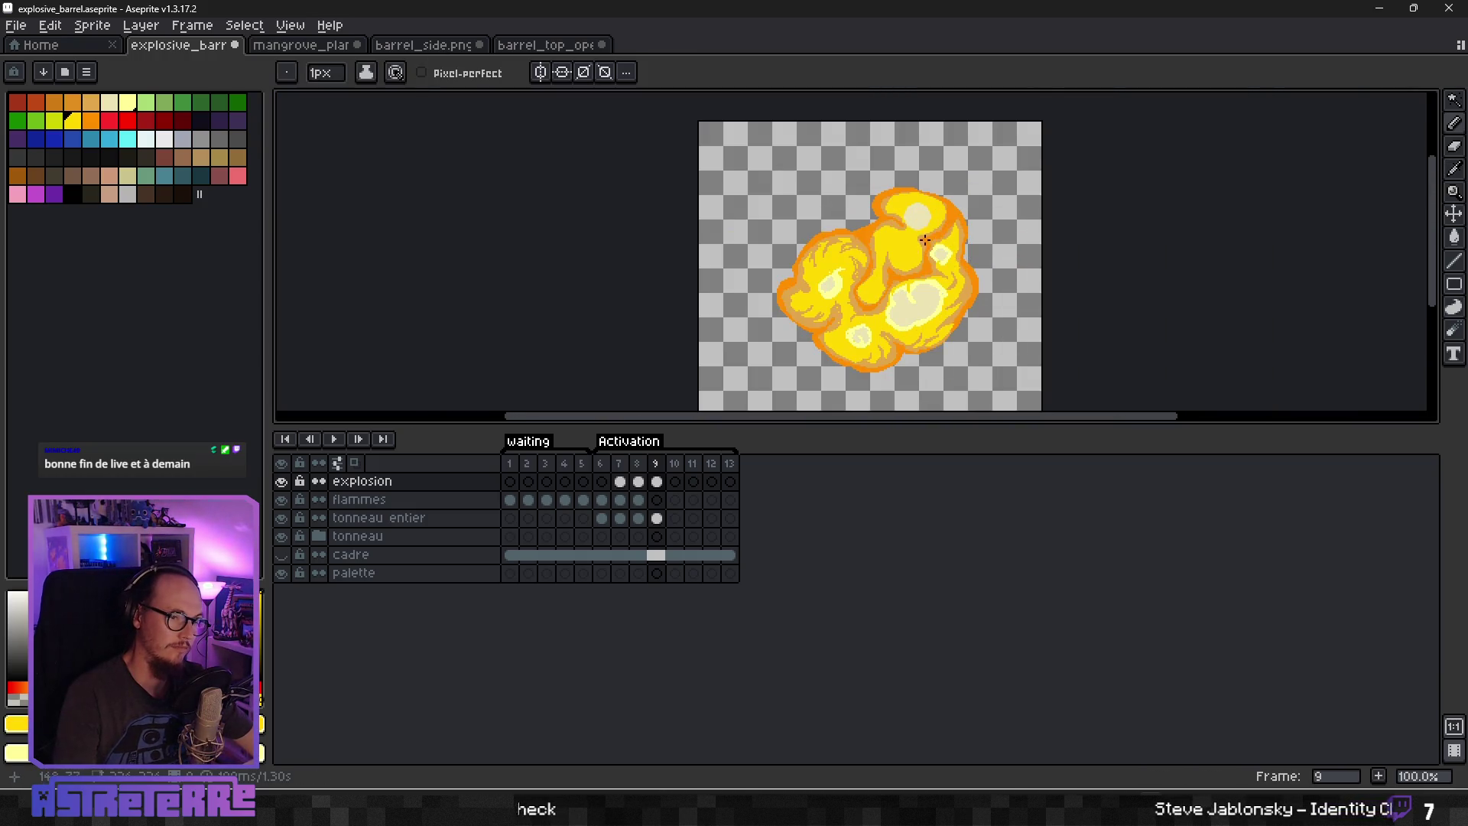
scroll(895, 246, up, 2)
Draw a tan spiral in the upper part of the fireball.
alt+click(868, 278)
mouse_move(888, 222)
mouse_down()
mouse_move(948, 264)
mouse_move(910, 283)
mouse_up()
drag(871, 228, 926, 212)
Paint pale cream highlights inside the spiral, the orange loop and the upper-left yellow.
alt+click(999, 131)
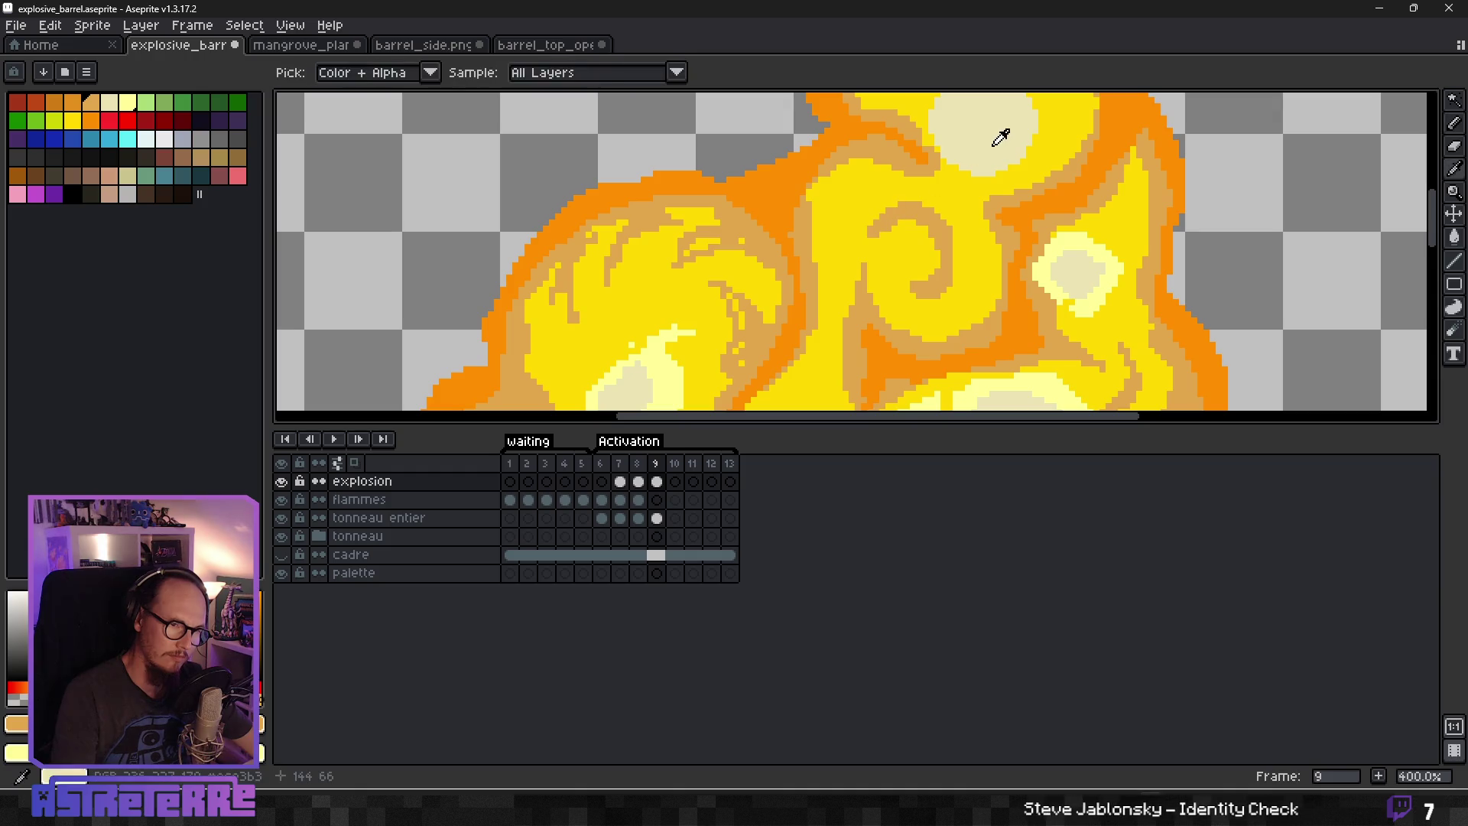
drag(899, 244, 890, 282)
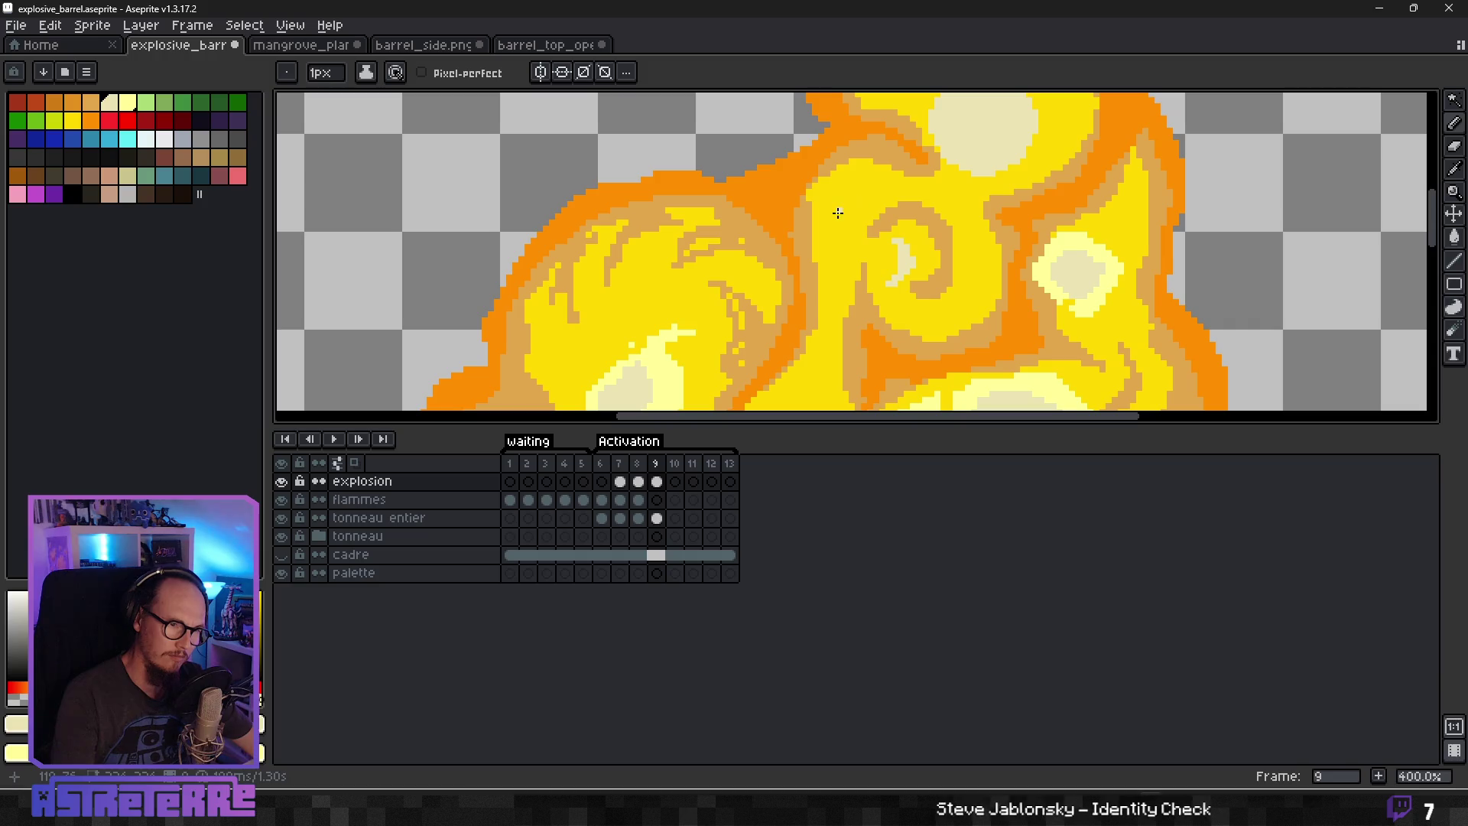
mouse_move(832, 234)
mouse_down()
mouse_move(849, 201)
mouse_move(836, 230)
mouse_up()
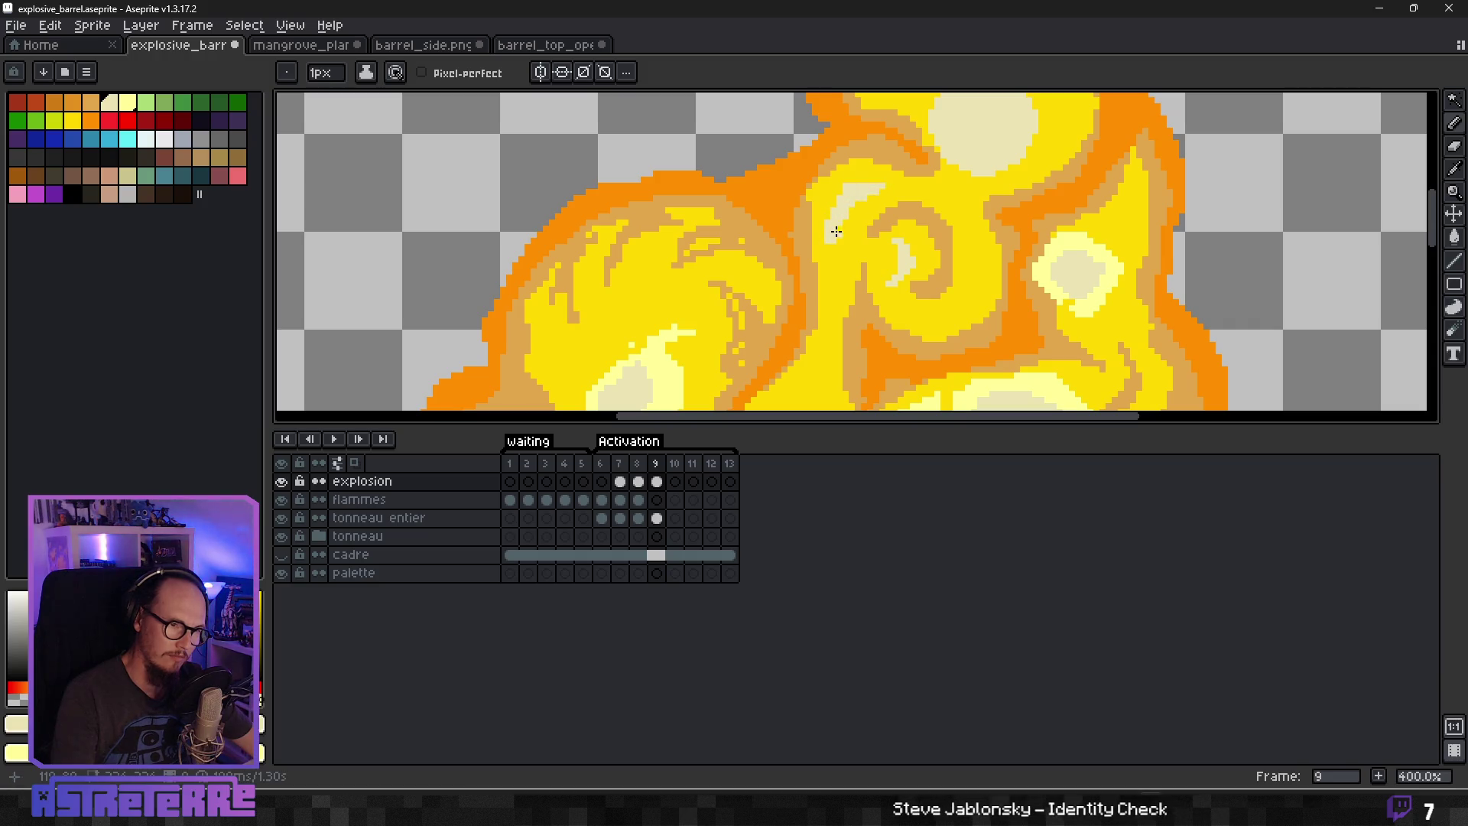
scroll(894, 248, down, 4)
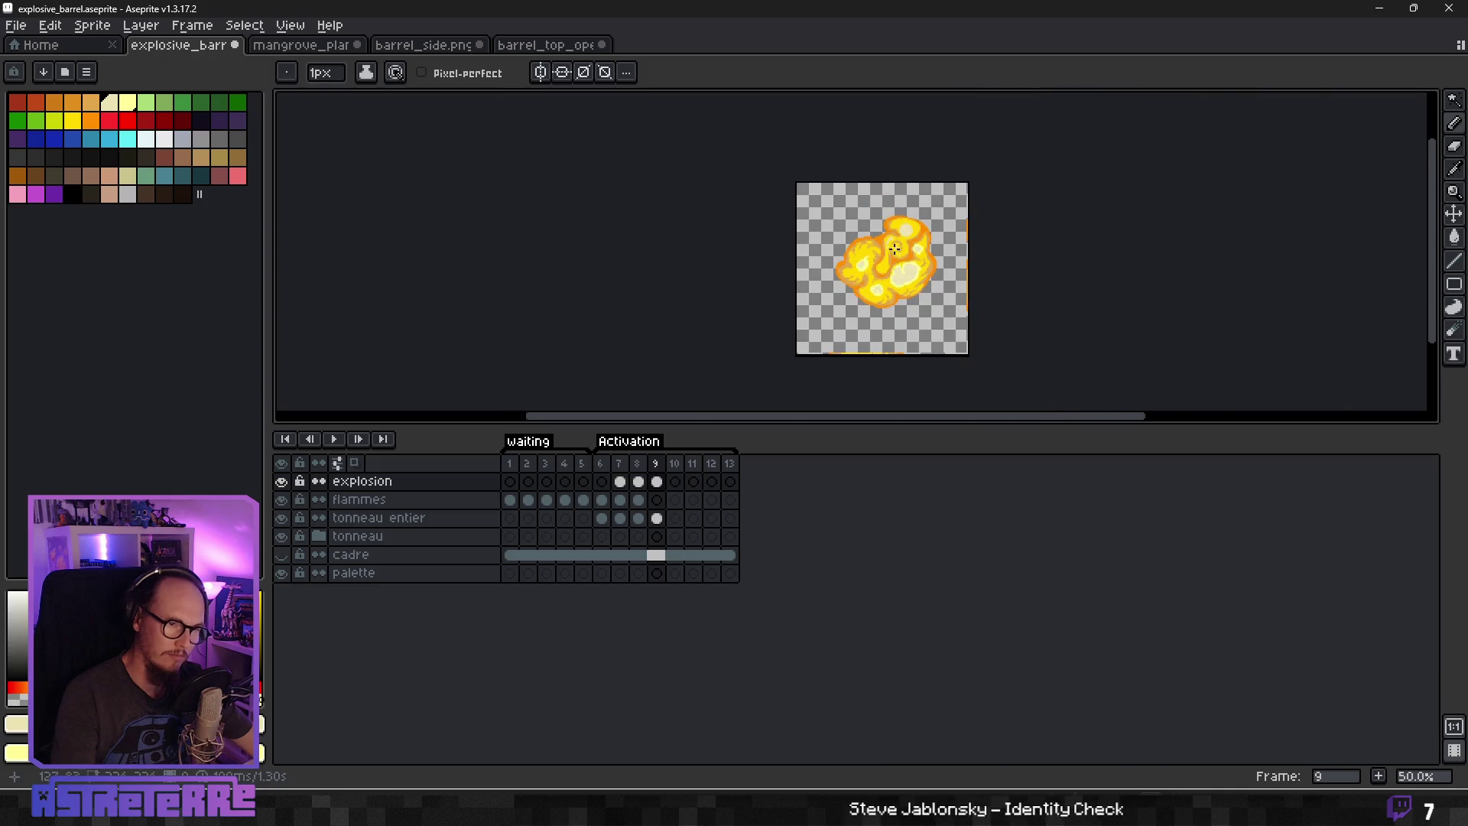
scroll(895, 248, up, 3)
scroll(854, 273, up, 1)
mouse_move(927, 251)
mouse_down()
mouse_move(922, 282)
mouse_move(887, 251)
mouse_move(906, 294)
mouse_up()
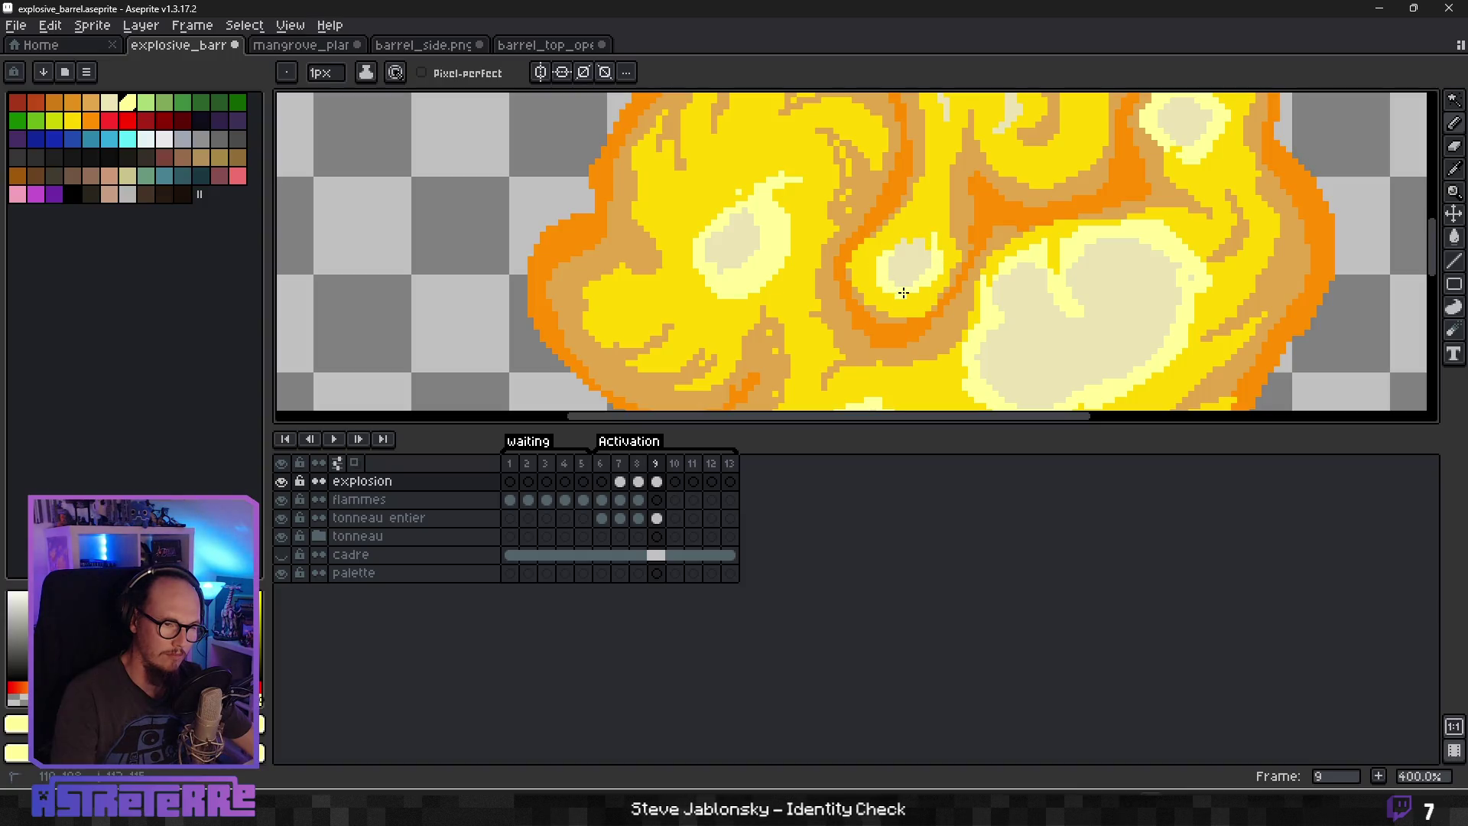
Pan across the fireball, briefly trying the Paint Bucket before returning to the Pencil.
scroll(936, 252, up, 1)
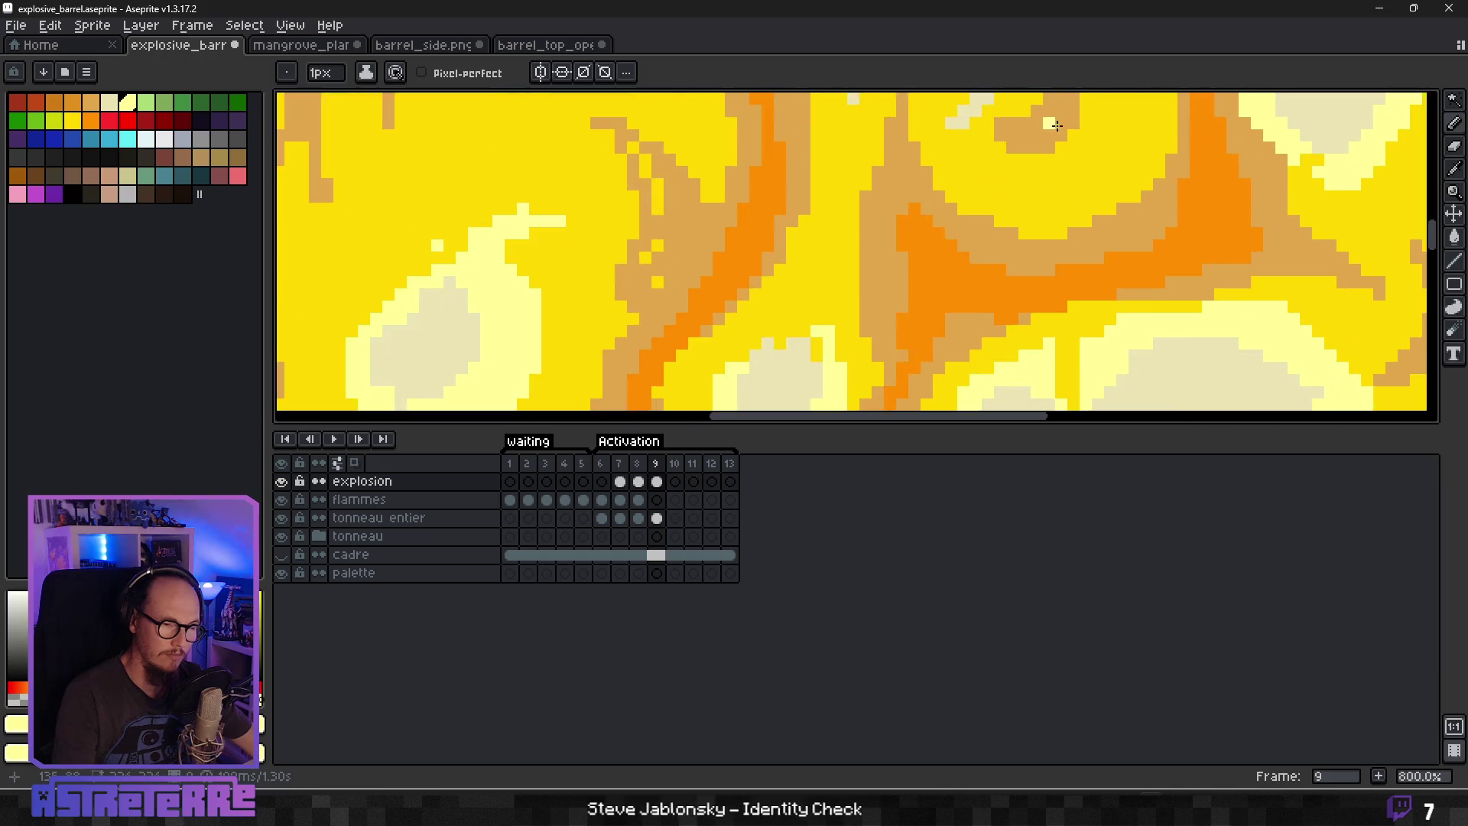
scroll(994, 199, down, 2)
drag(1020, 180, 946, 267)
scroll(917, 260, up, 4)
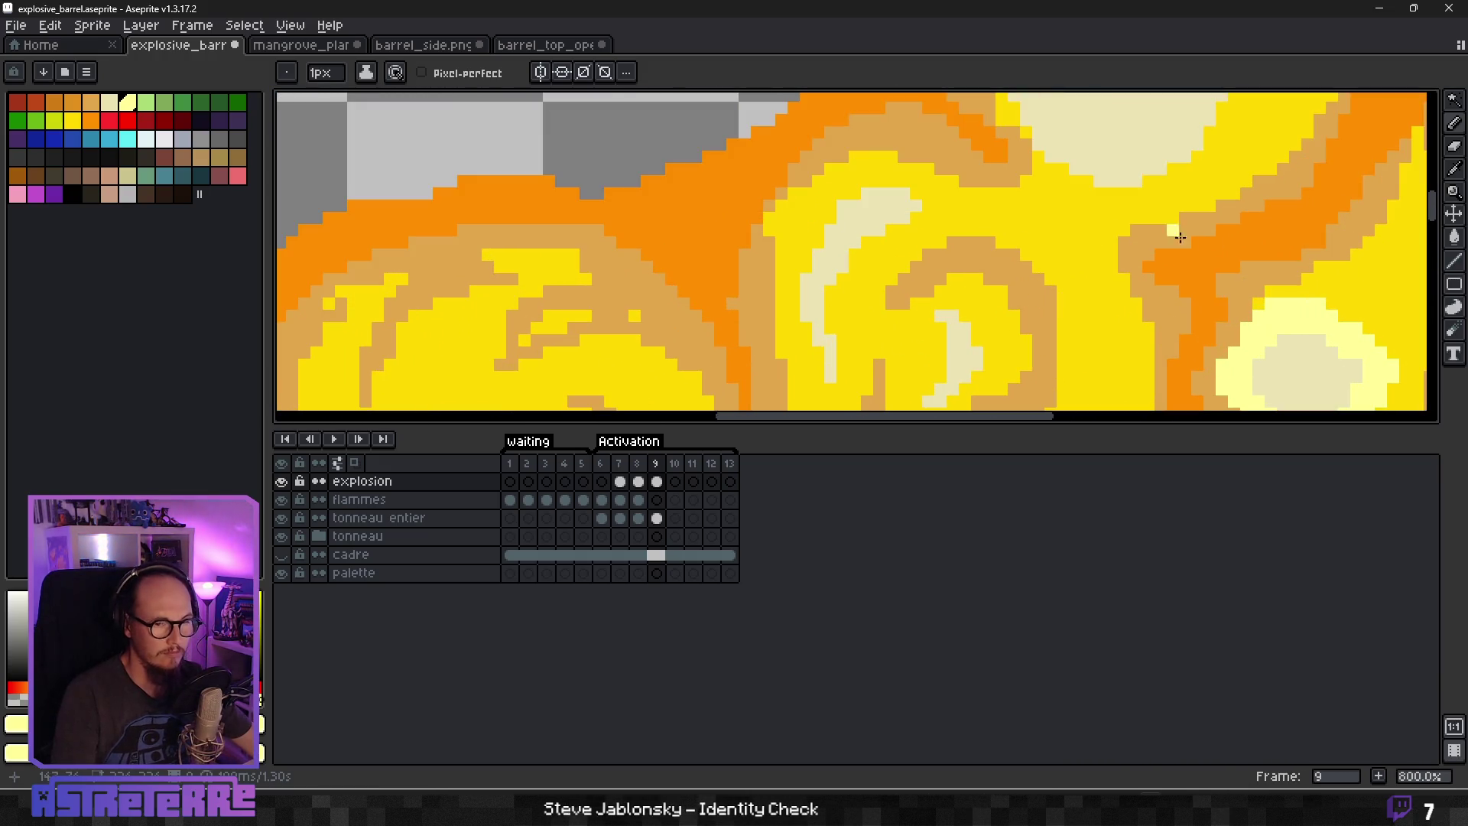
key(g)
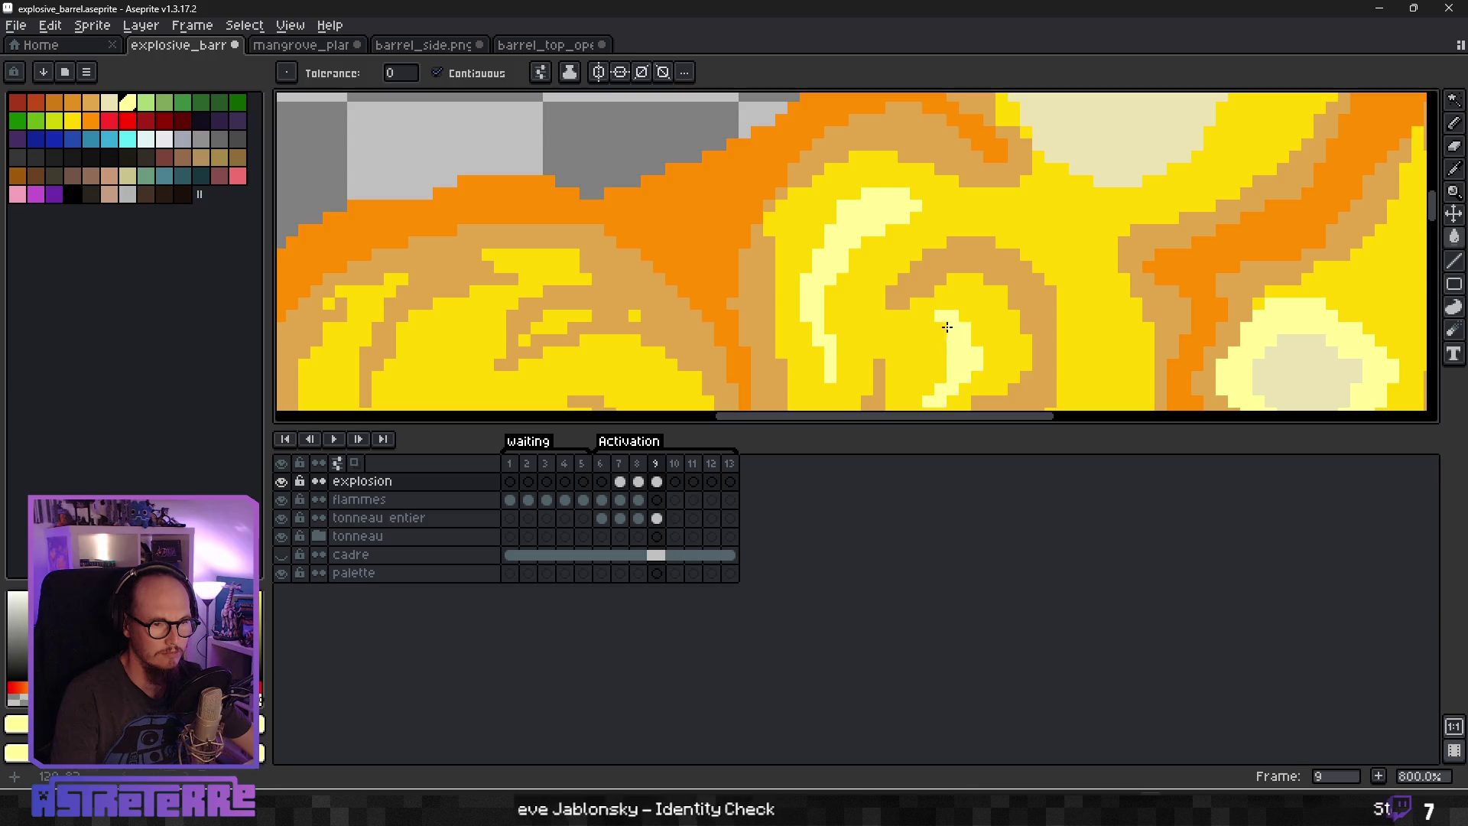
scroll(981, 368, down, 5)
key(b)
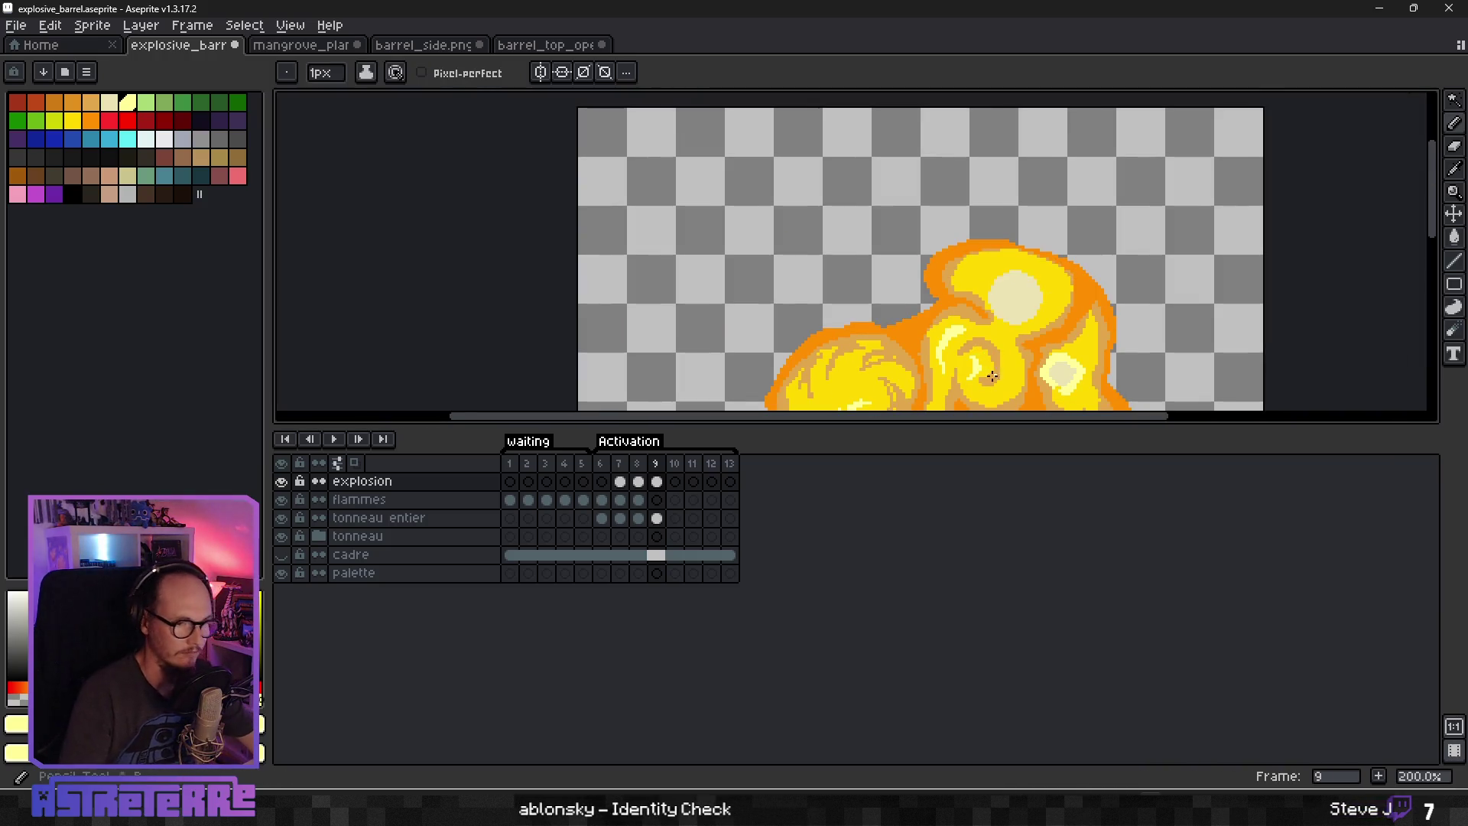
scroll(987, 237, up, 2)
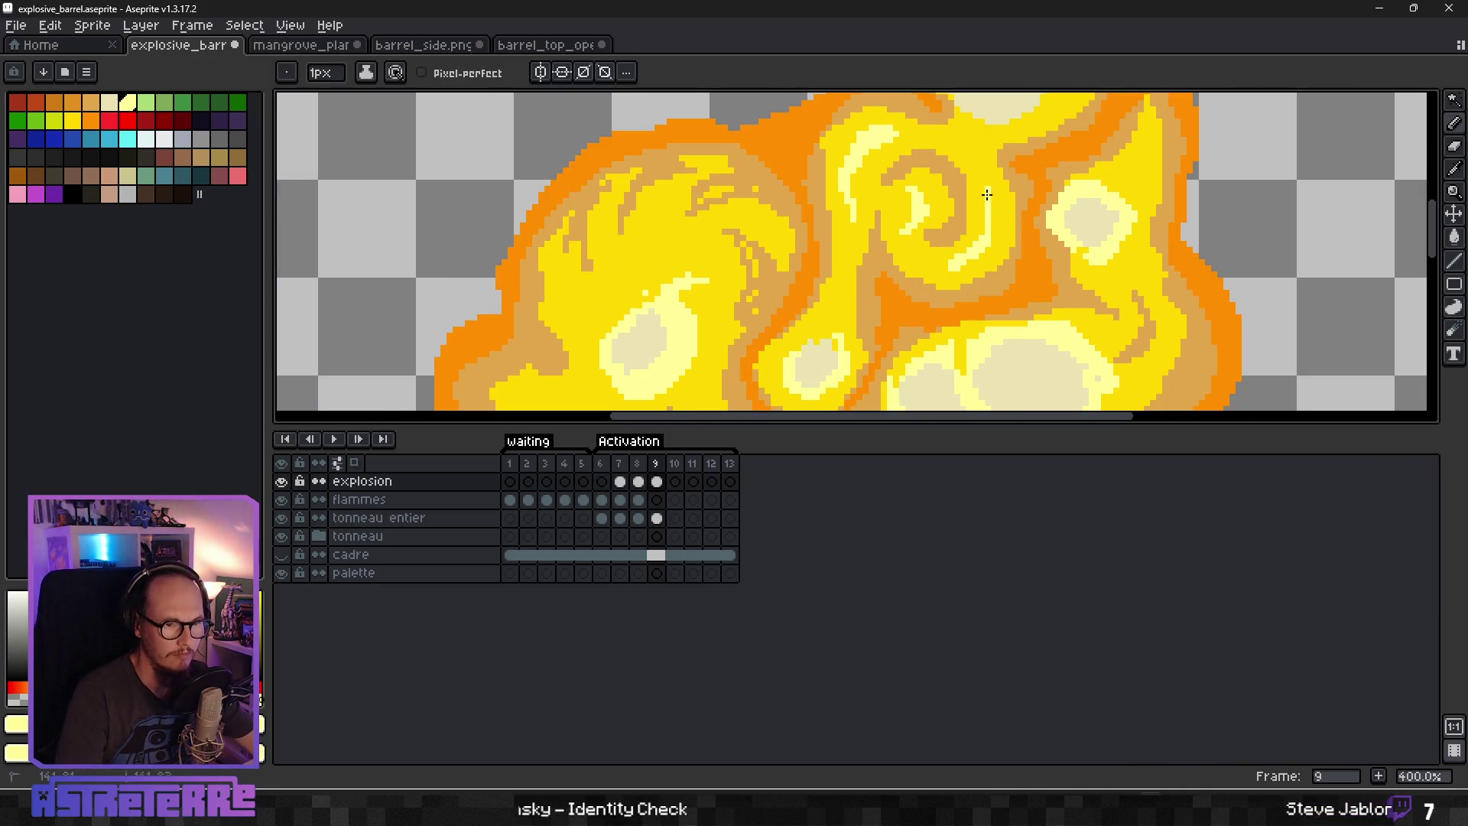
scroll(993, 225, down, 3)
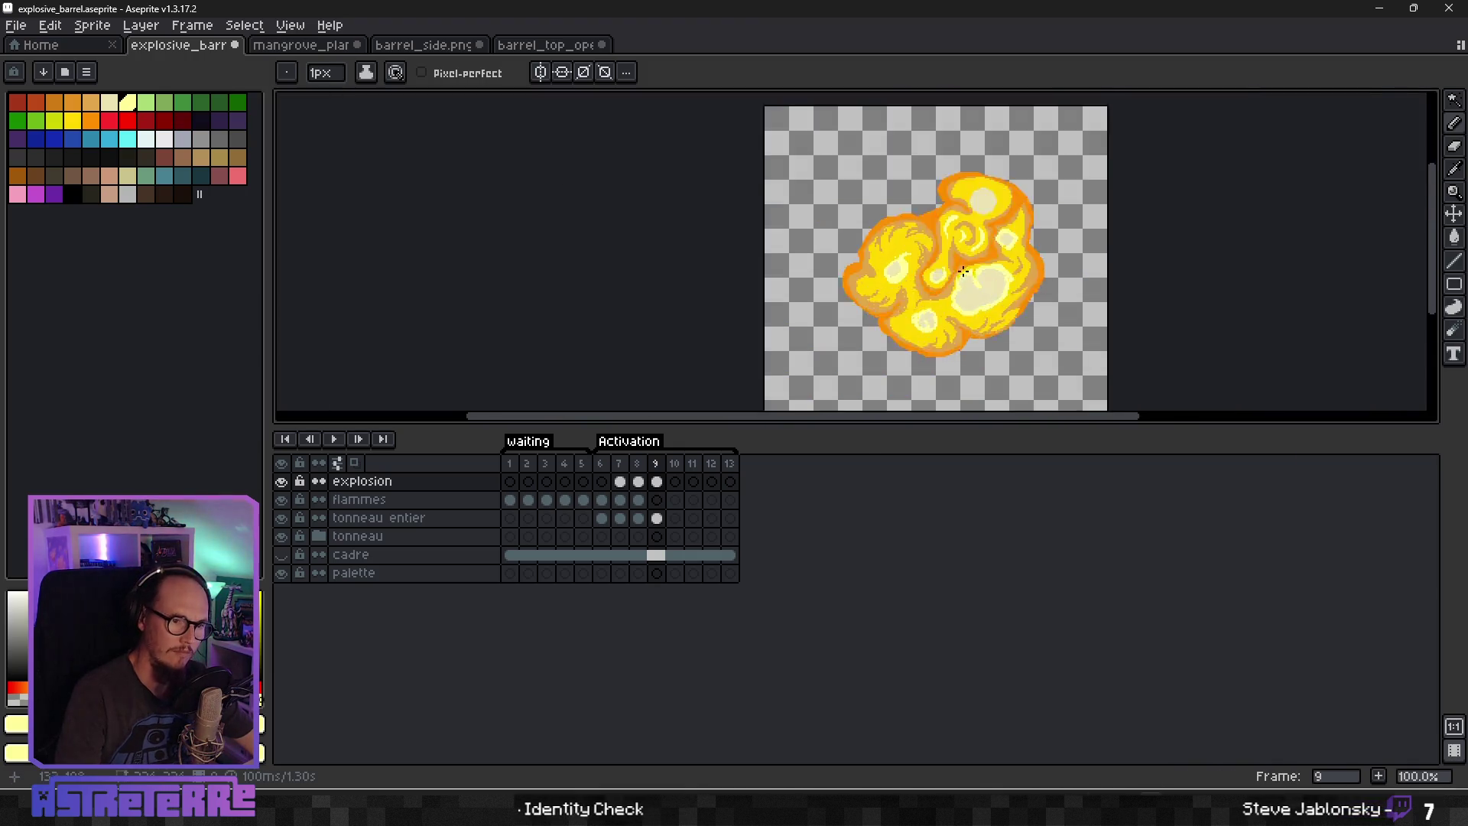
scroll(805, 263, up, 2)
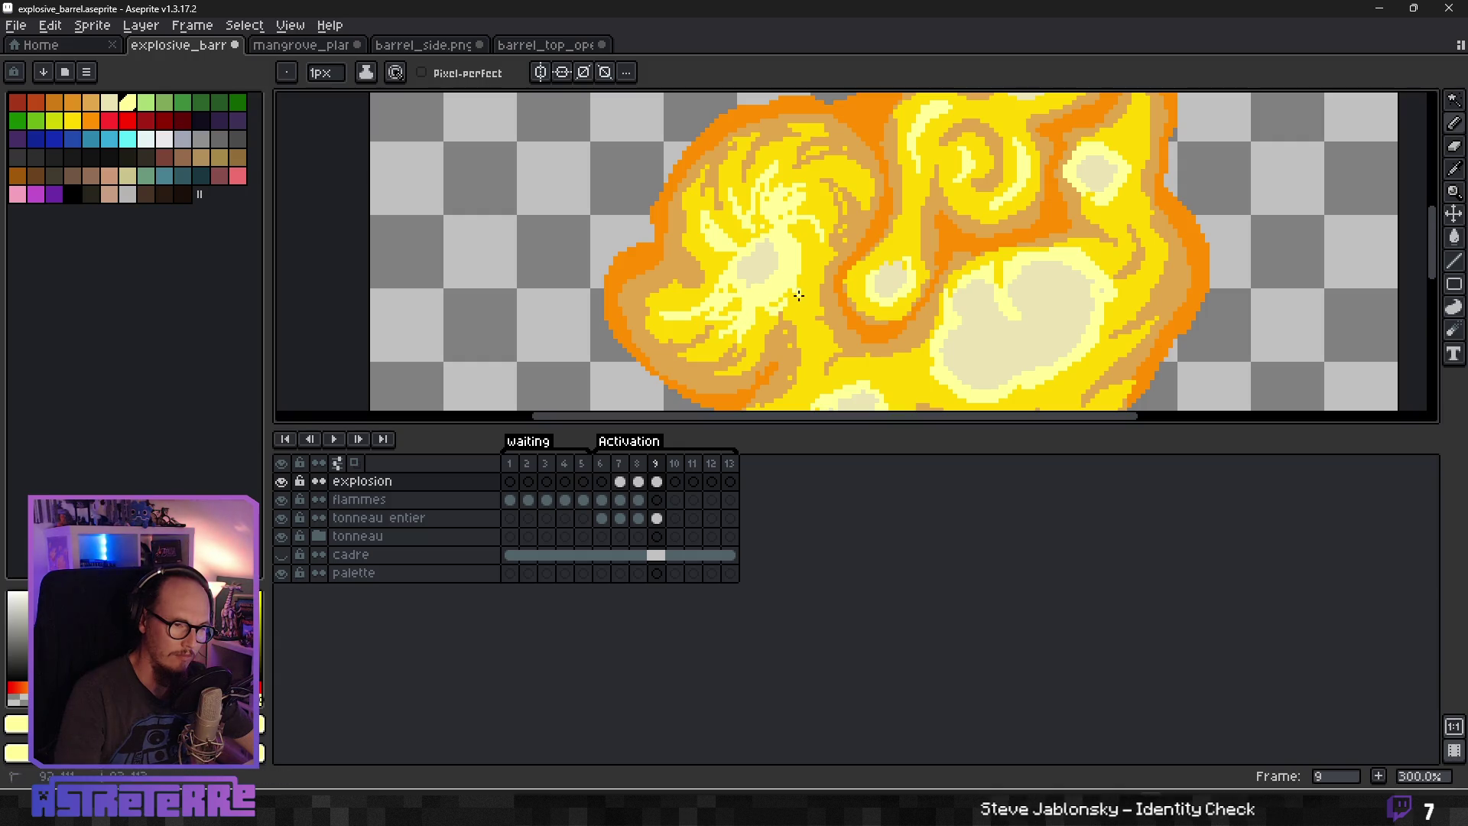
scroll(788, 297, down, 2)
scroll(811, 254, up, 3)
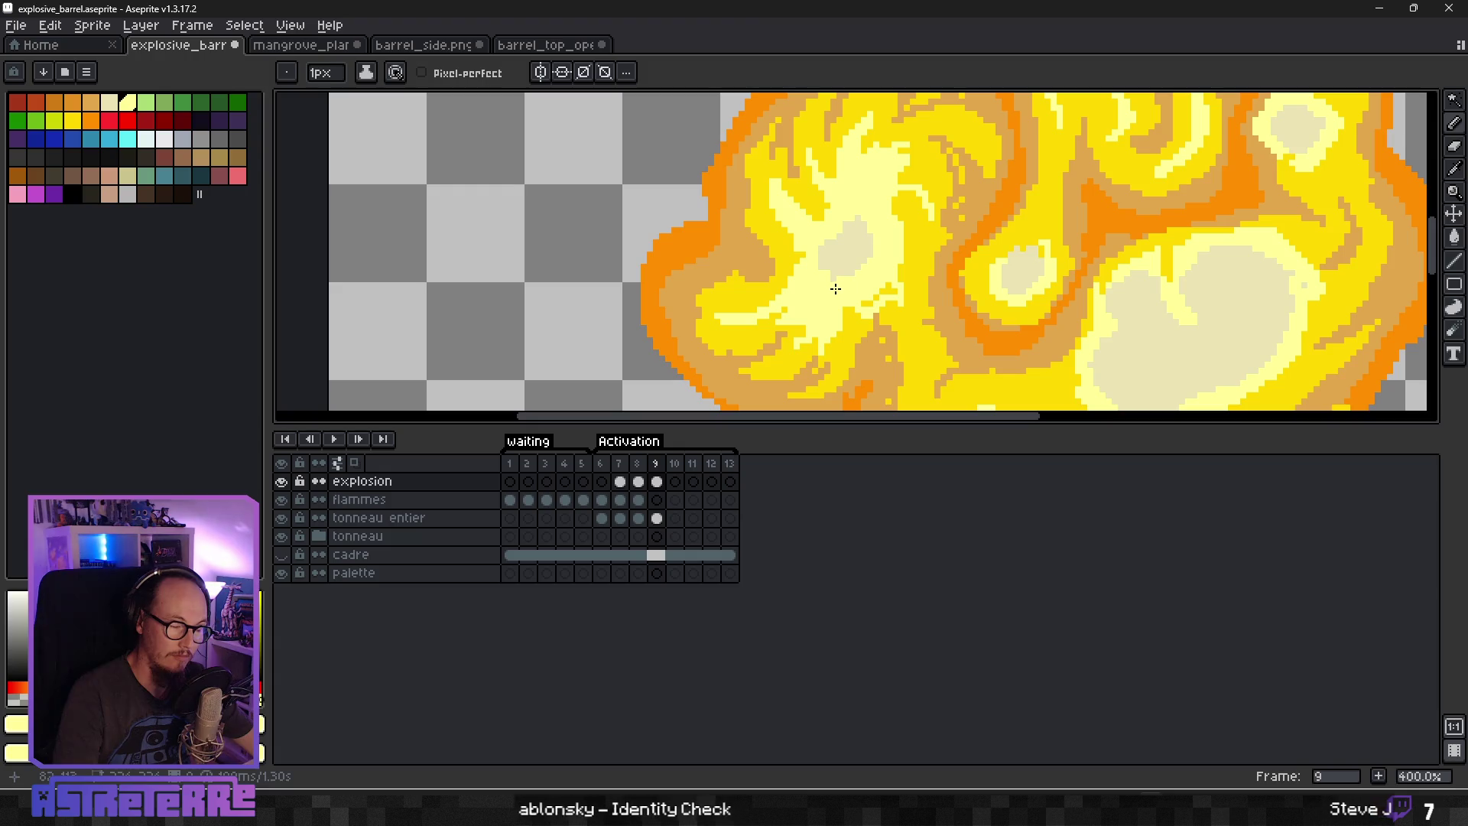
scroll(992, 243, down, 3)
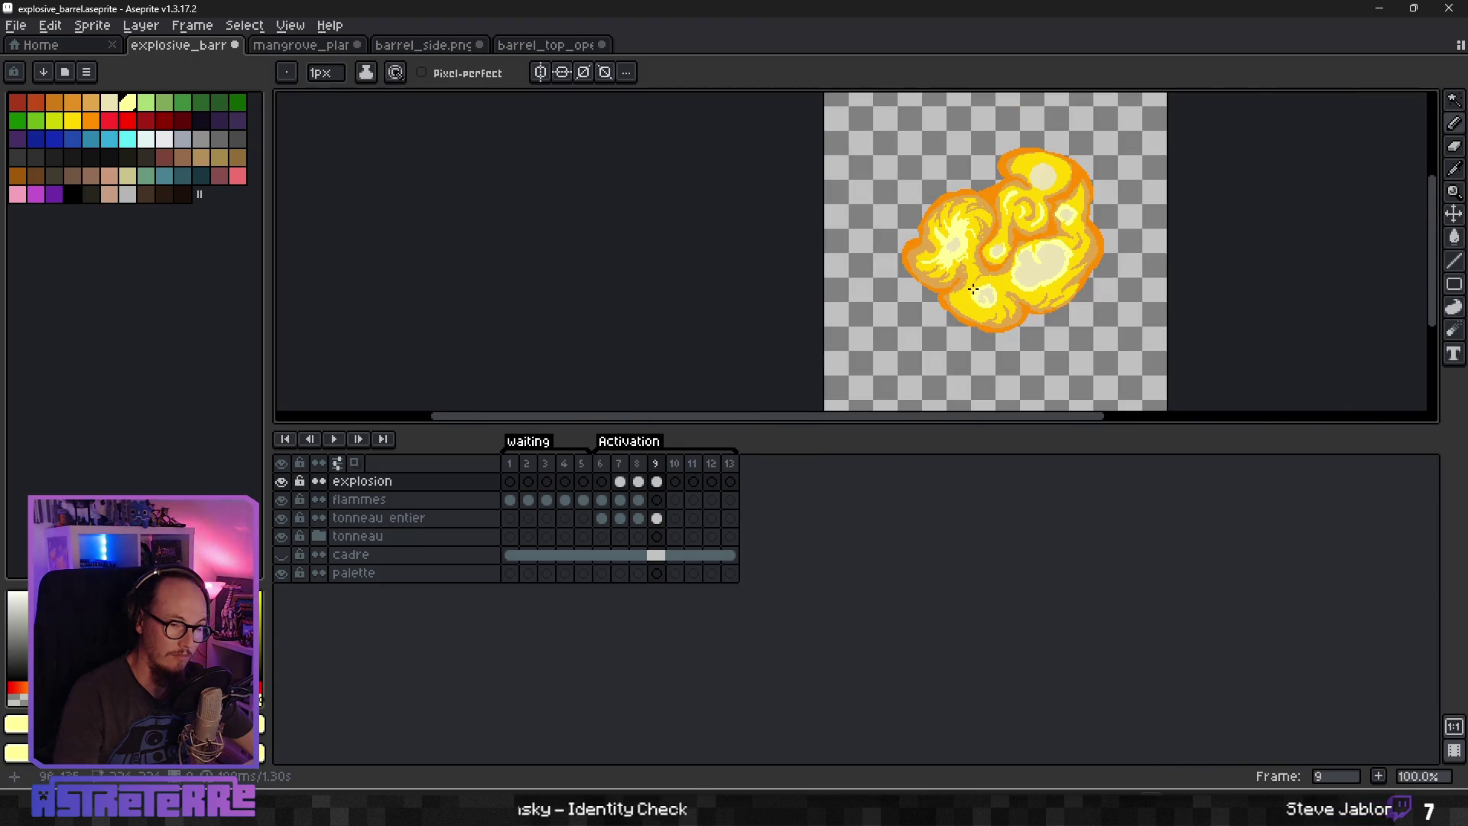
scroll(1044, 245, up, 4)
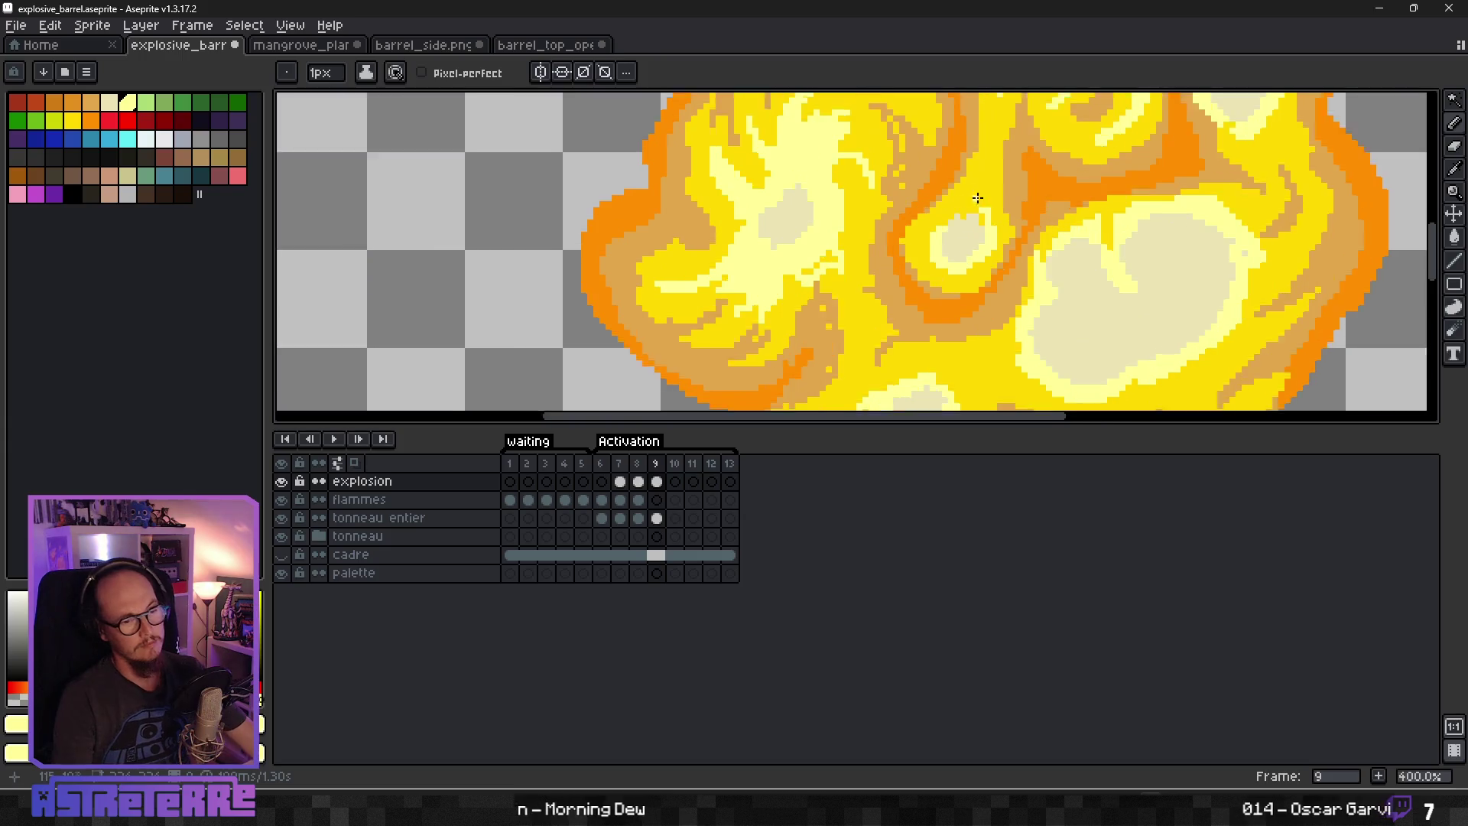
scroll(977, 197, down, 1)
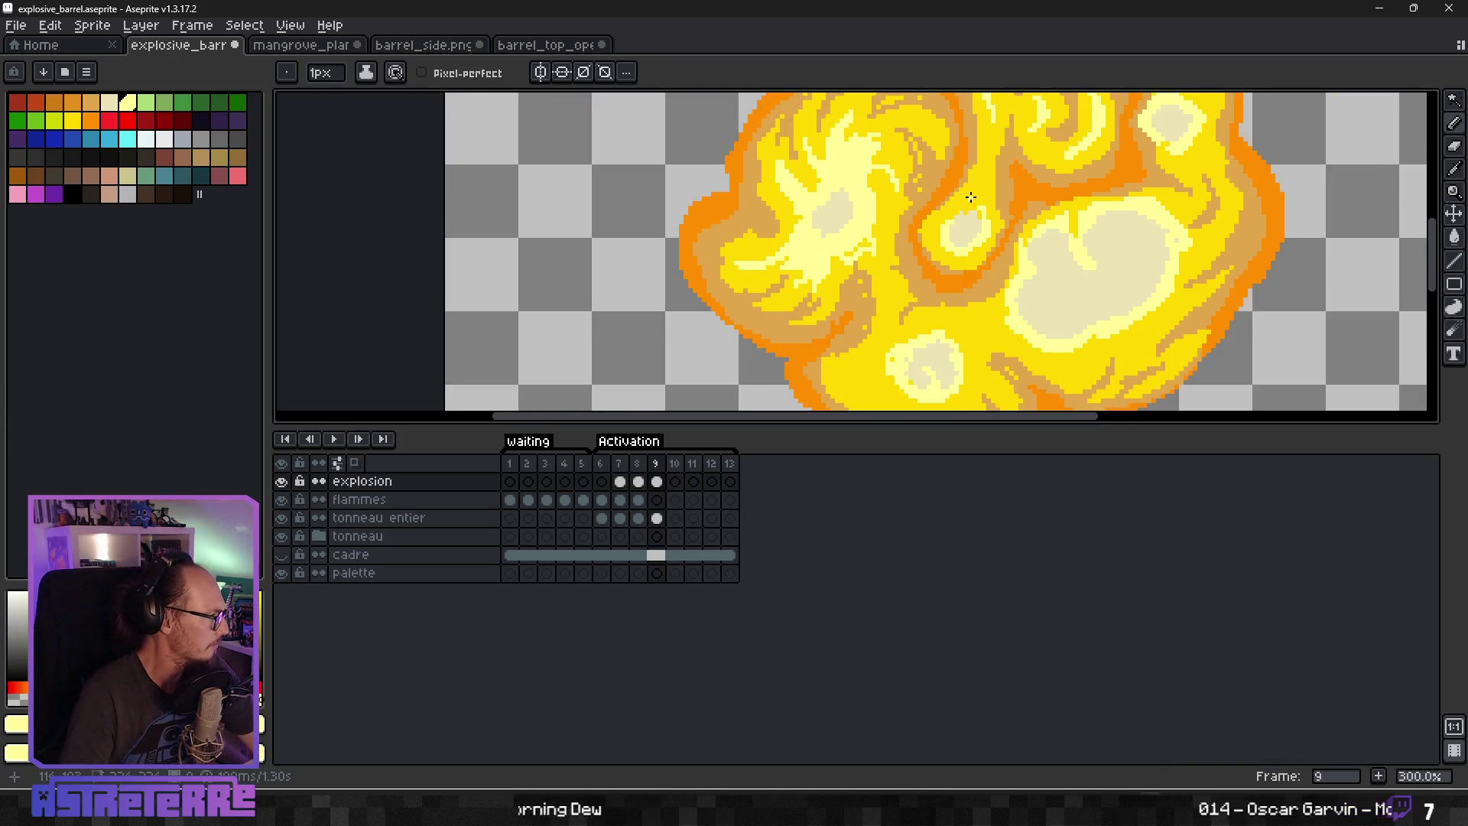
drag(997, 174, 871, 216)
With red and Pixel-perfect enabled, draw a red line along the central swirl's edge.
click(138, 125)
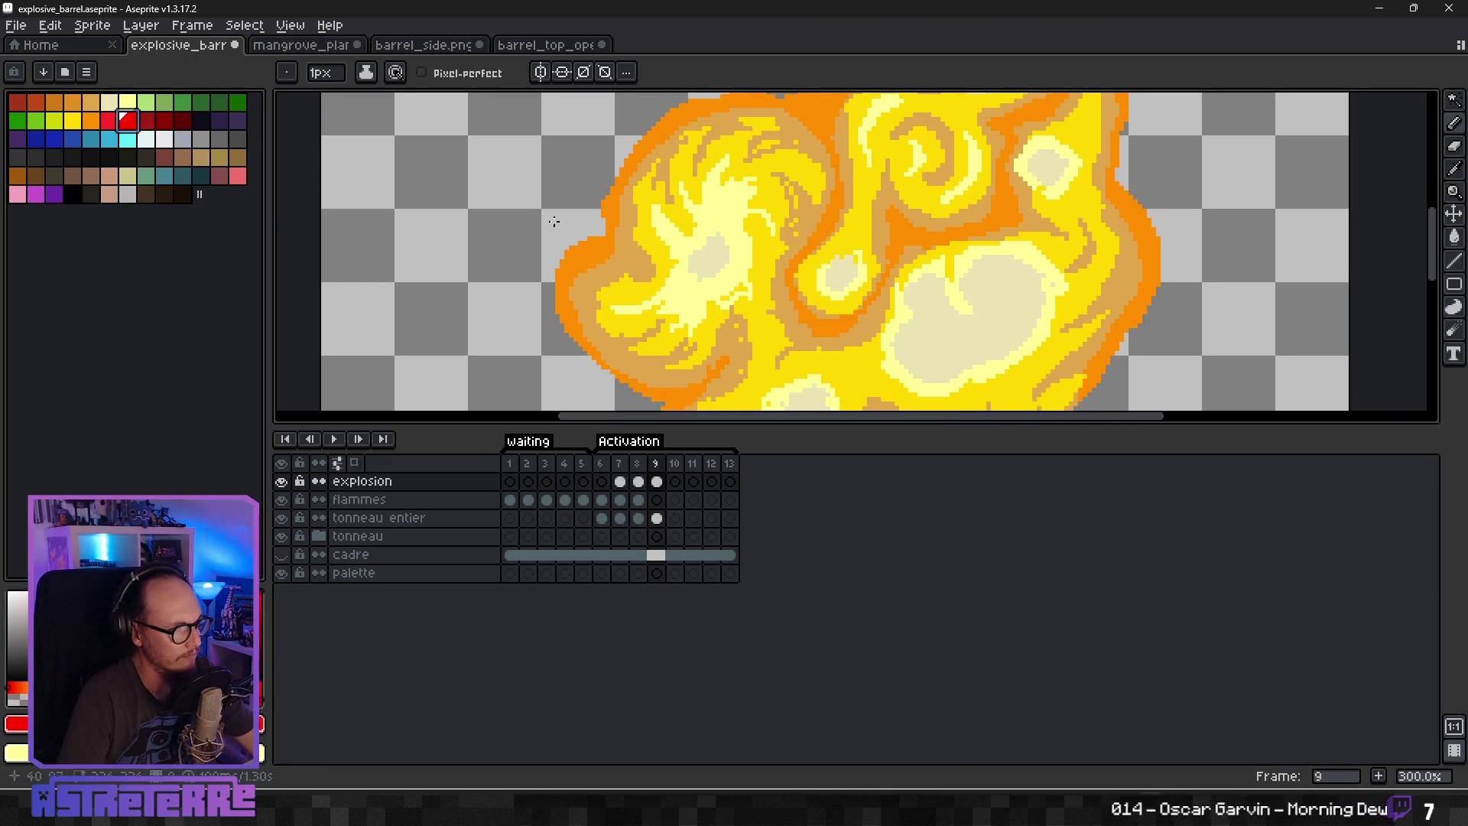
drag(832, 217, 822, 237)
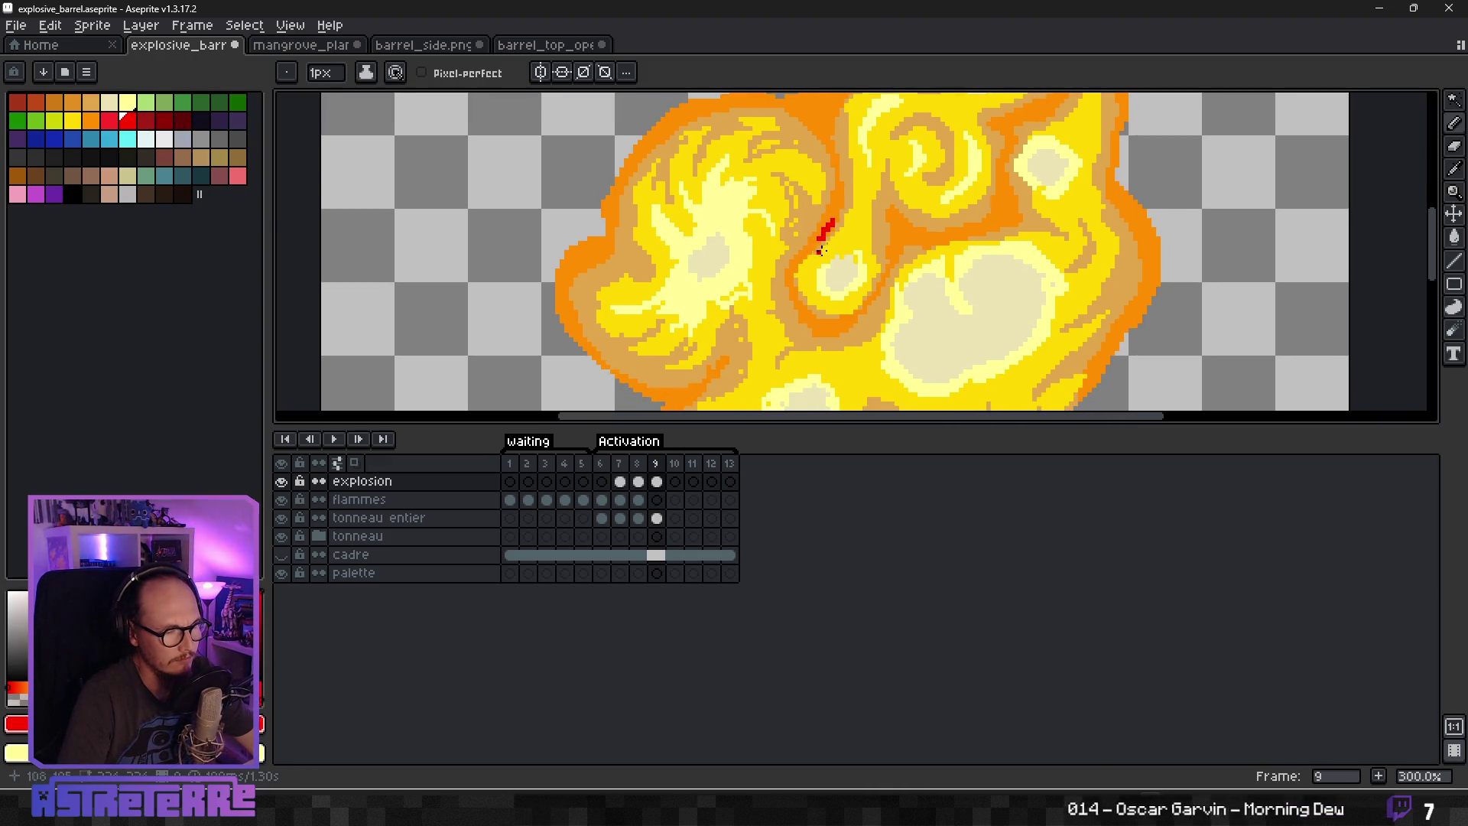
key(ctrl+z)
click(421, 72)
drag(833, 226, 799, 259)
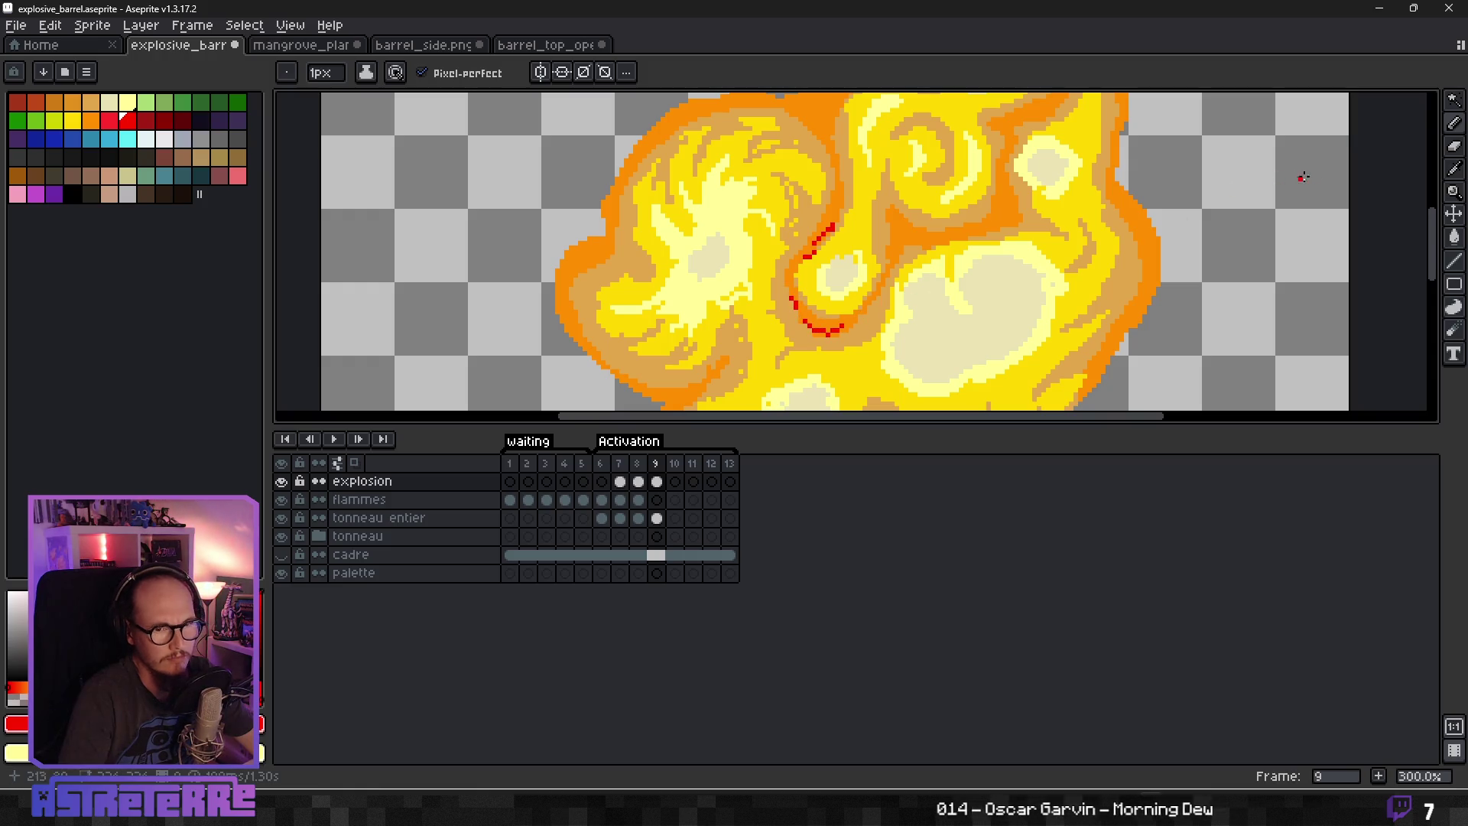
Magic-wand select the orange outer flame band and trial a red stroke along it, then undo.
click(1453, 100)
click(975, 243)
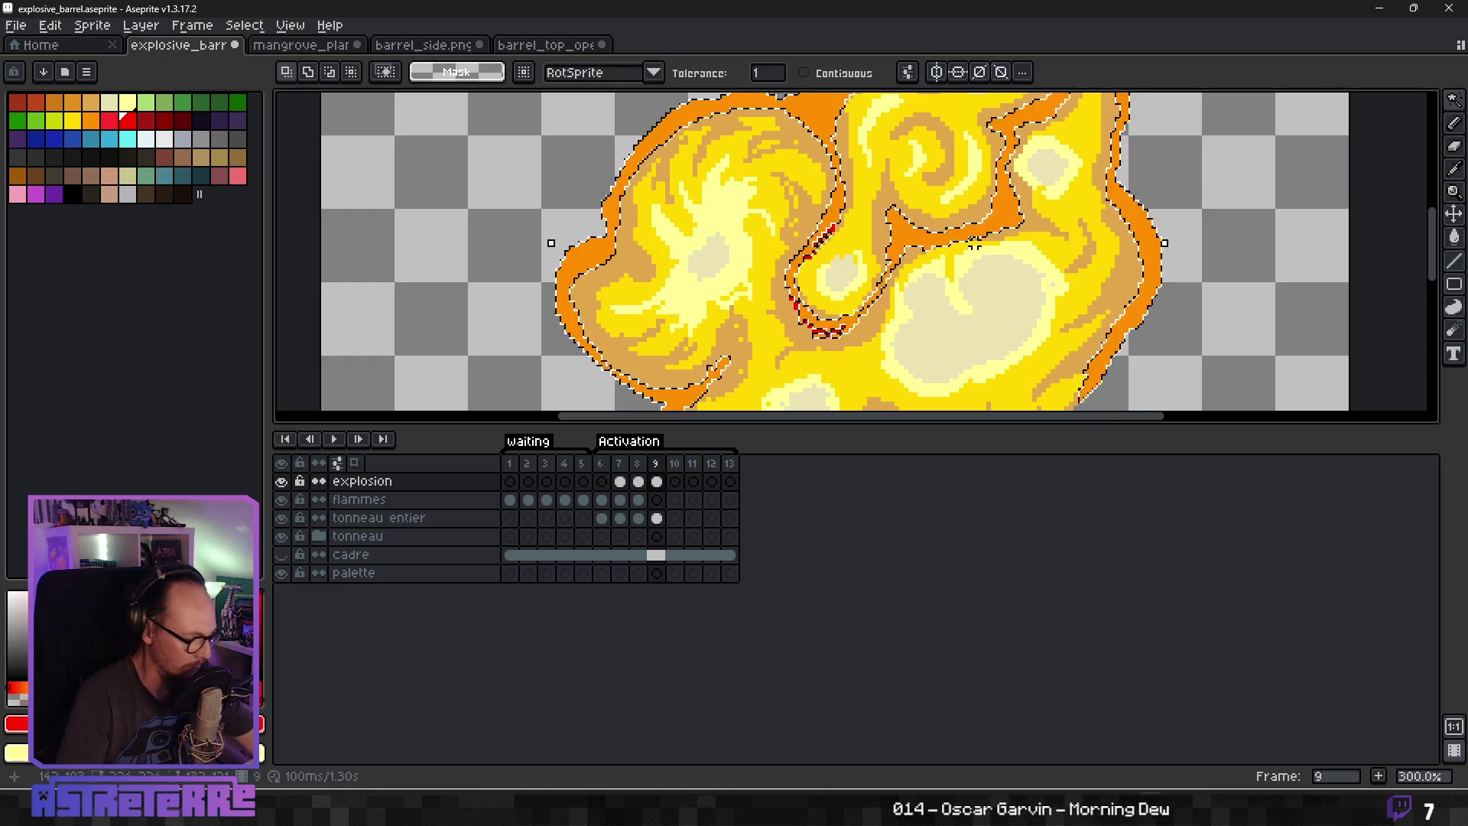
key(b)
mouse_move(896, 218)
mouse_down()
mouse_move(900, 239)
mouse_move(1010, 201)
mouse_move(1009, 182)
mouse_move(987, 280)
mouse_move(1013, 195)
mouse_up()
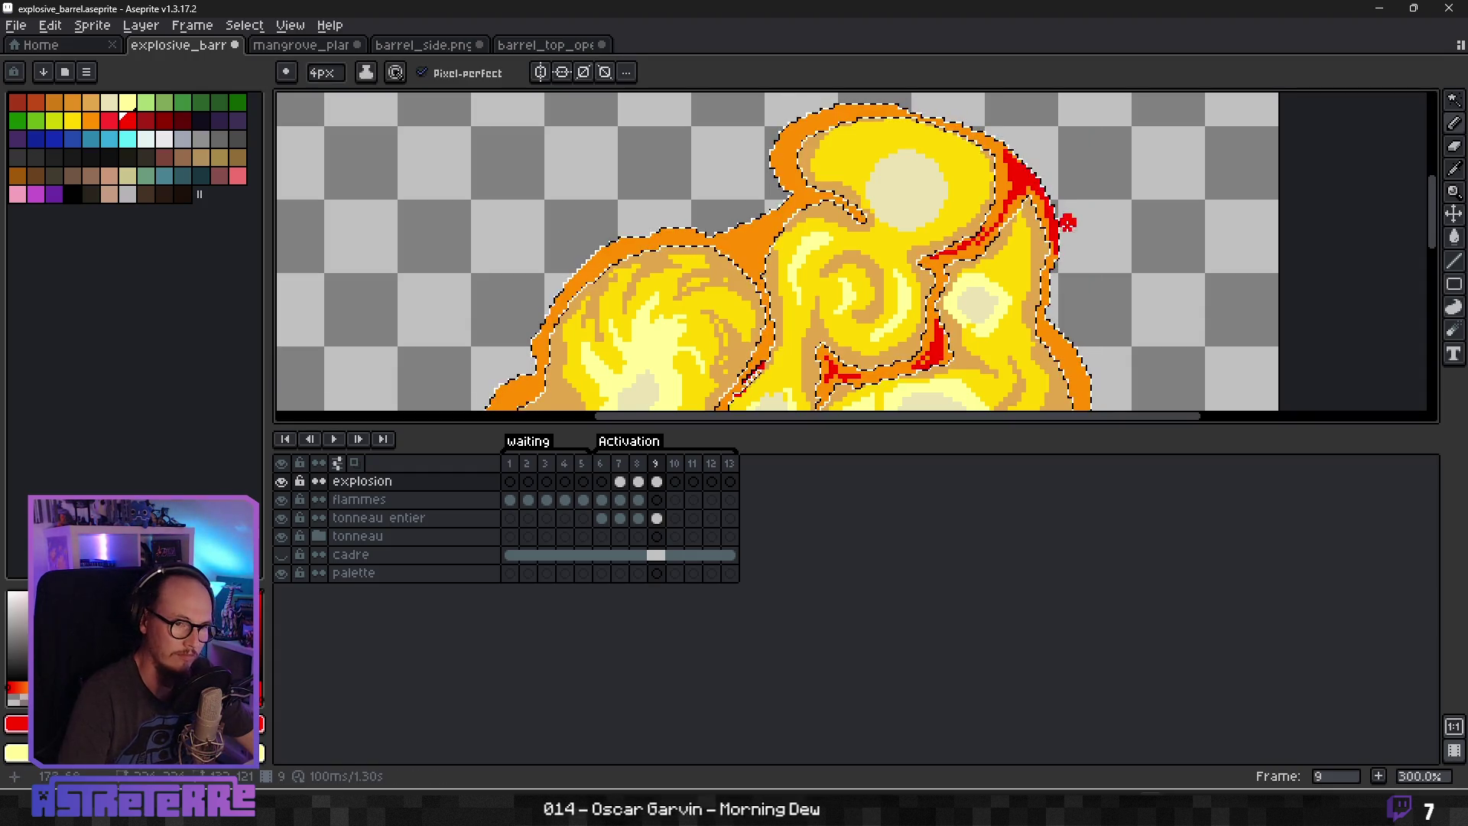
key(ctrl+z)
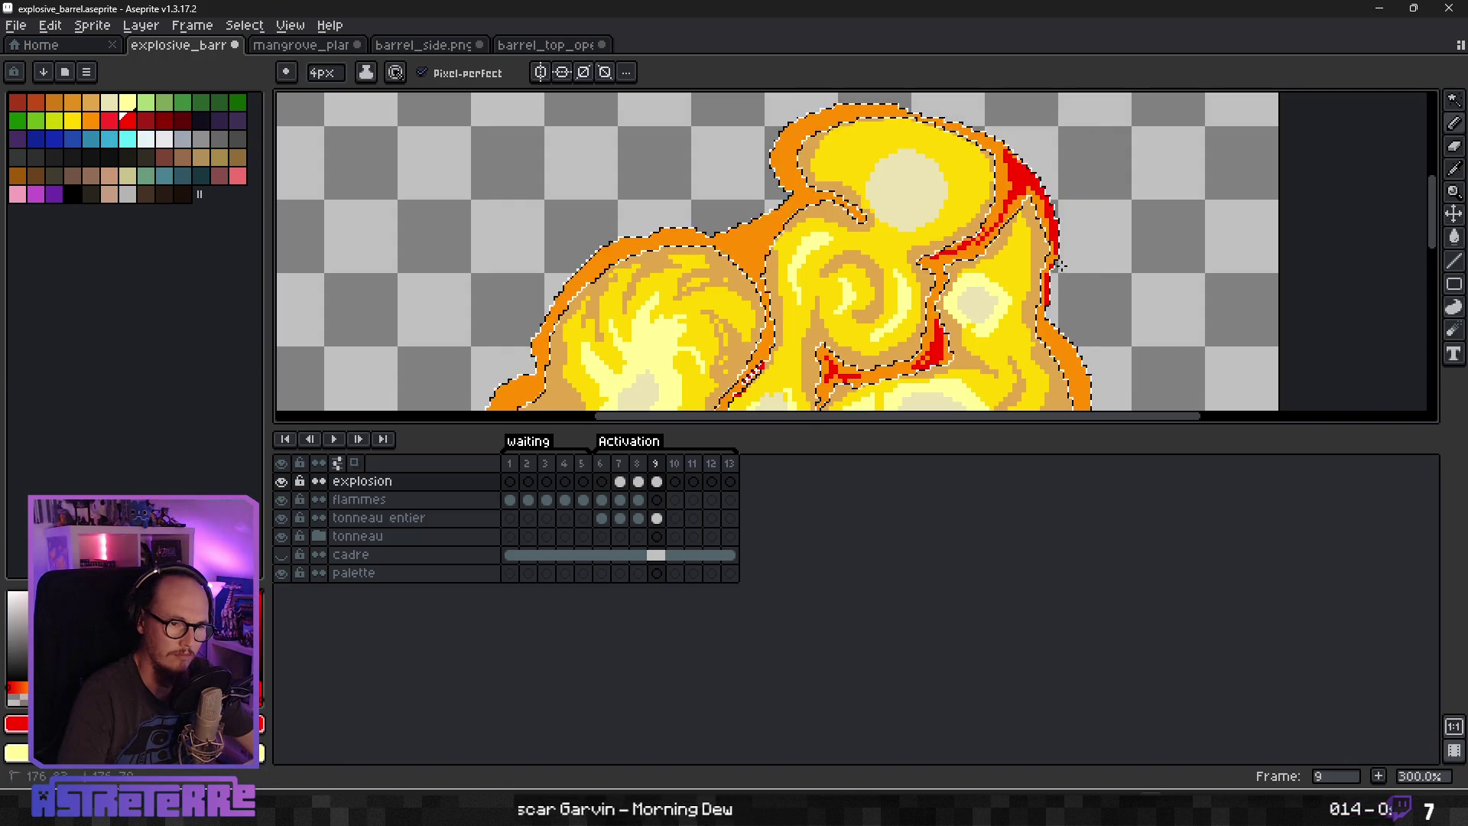
scroll(1082, 301, down, 2)
scroll(1104, 338, up, 3)
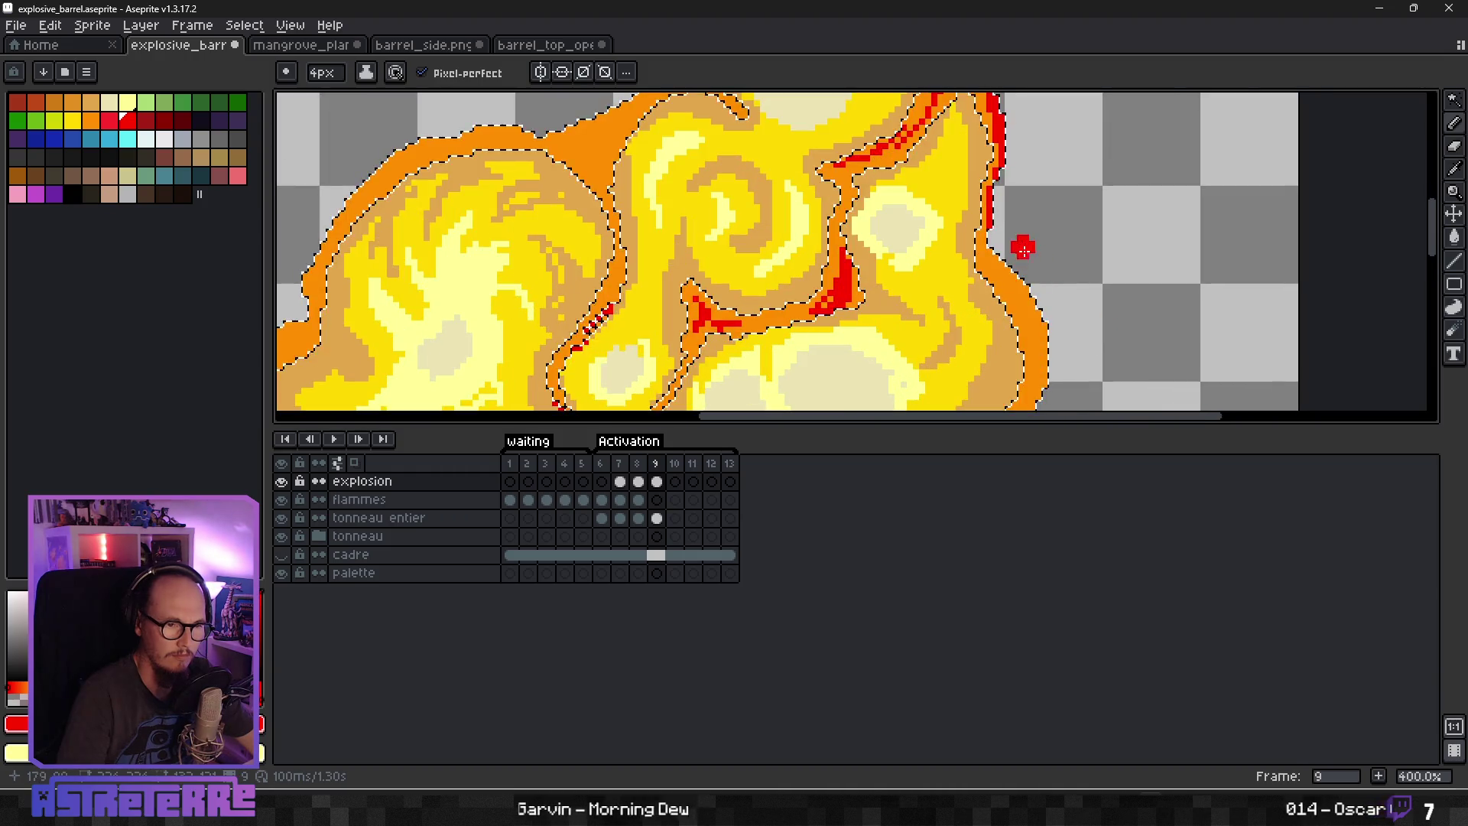
Paint a red rim down the flame's right outline.
drag(989, 246, 1042, 402)
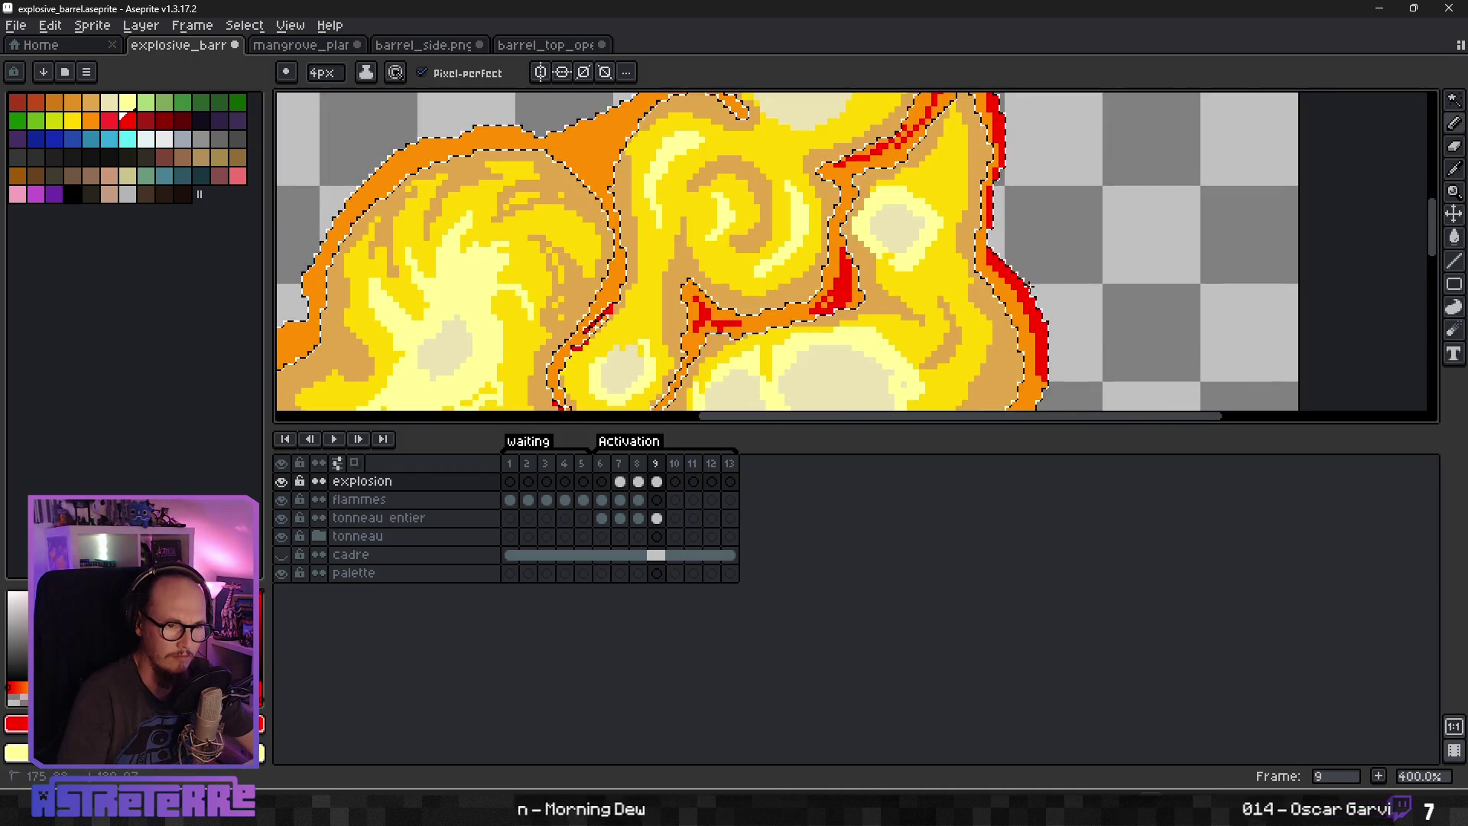
drag(984, 233, 986, 254)
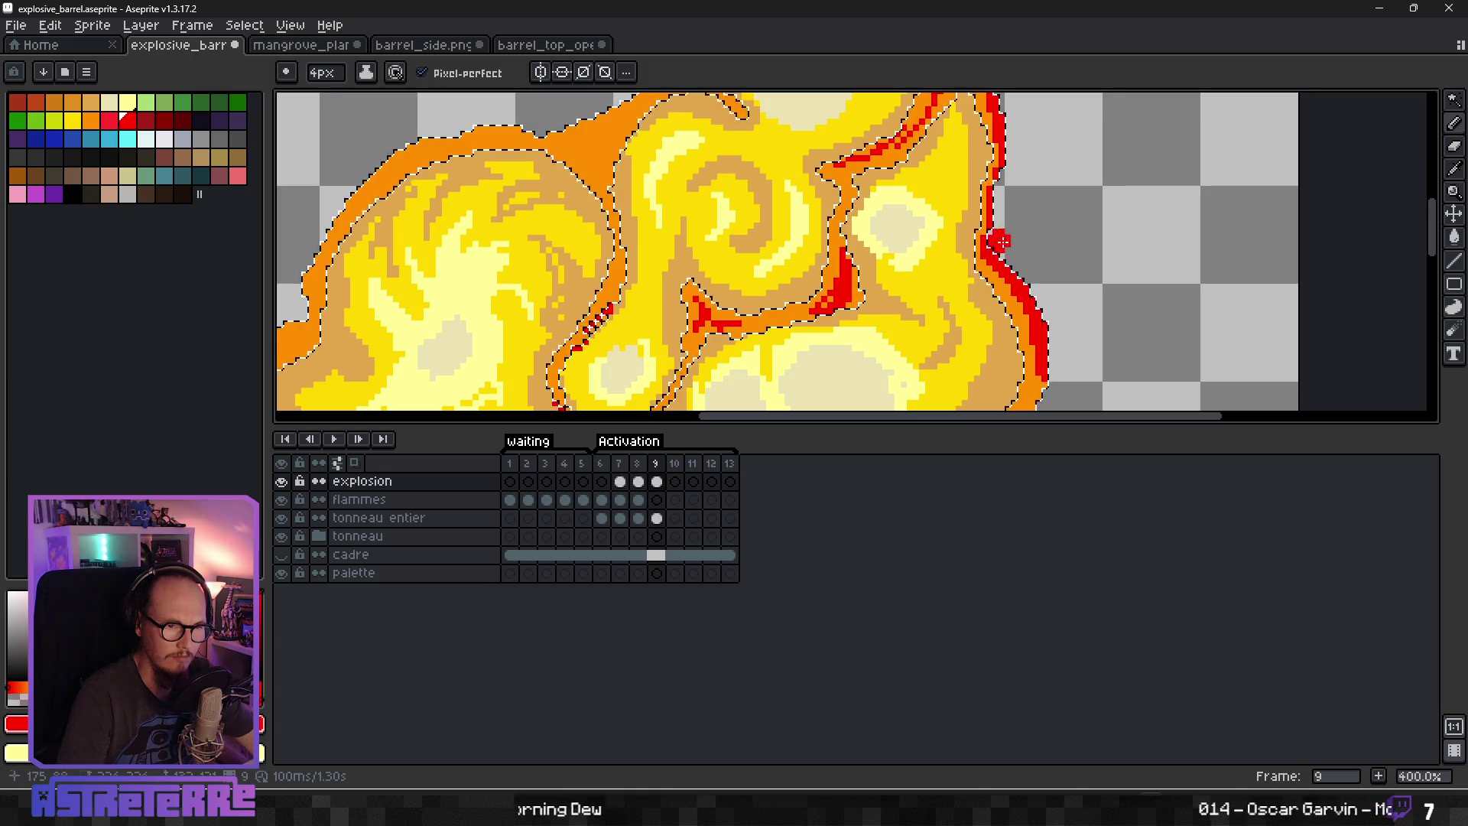
scroll(997, 241, down, 3)
scroll(1081, 370, up, 3)
drag(1016, 126, 949, 254)
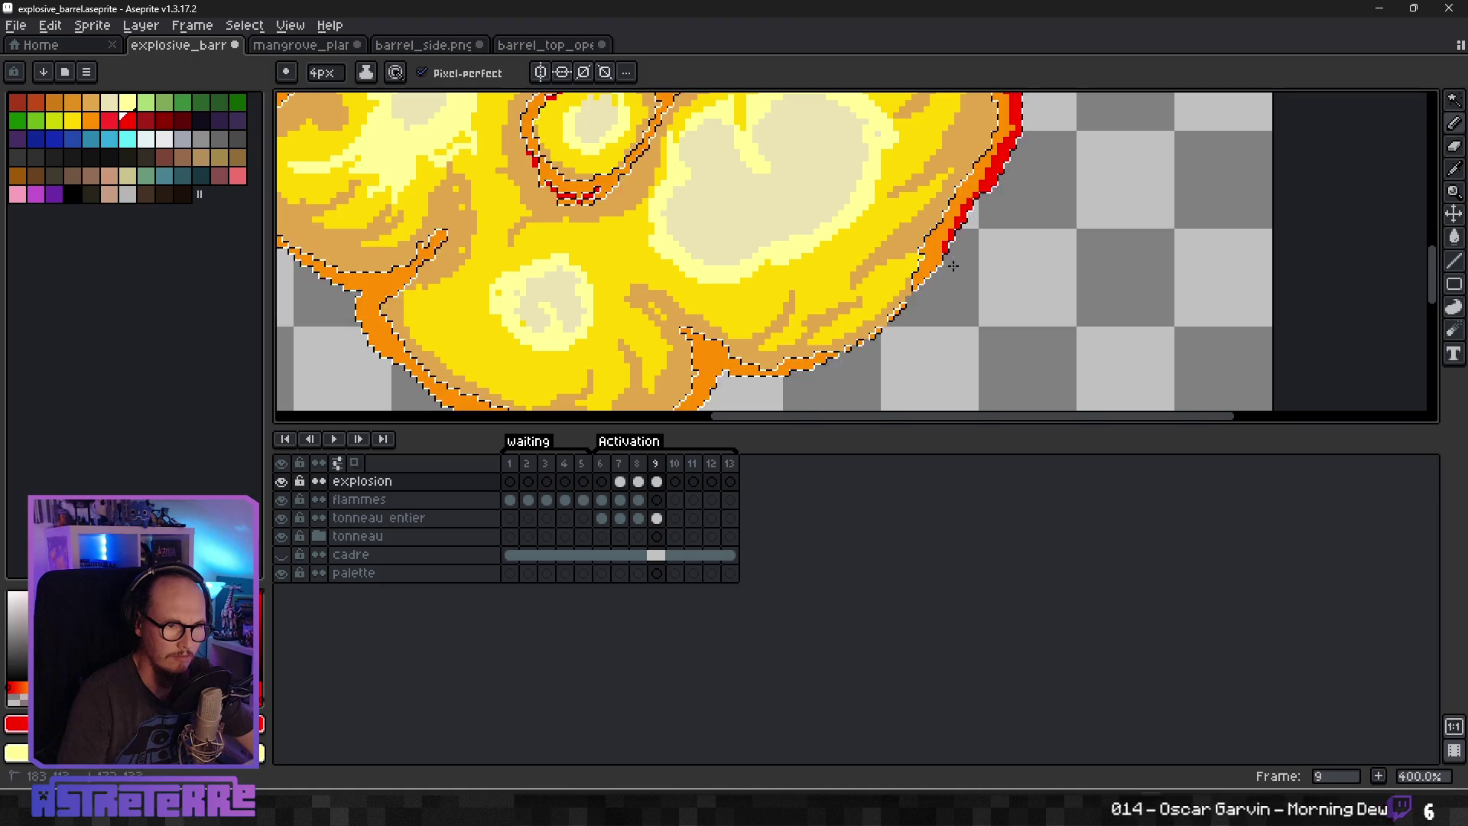
scroll(906, 320, down, 2)
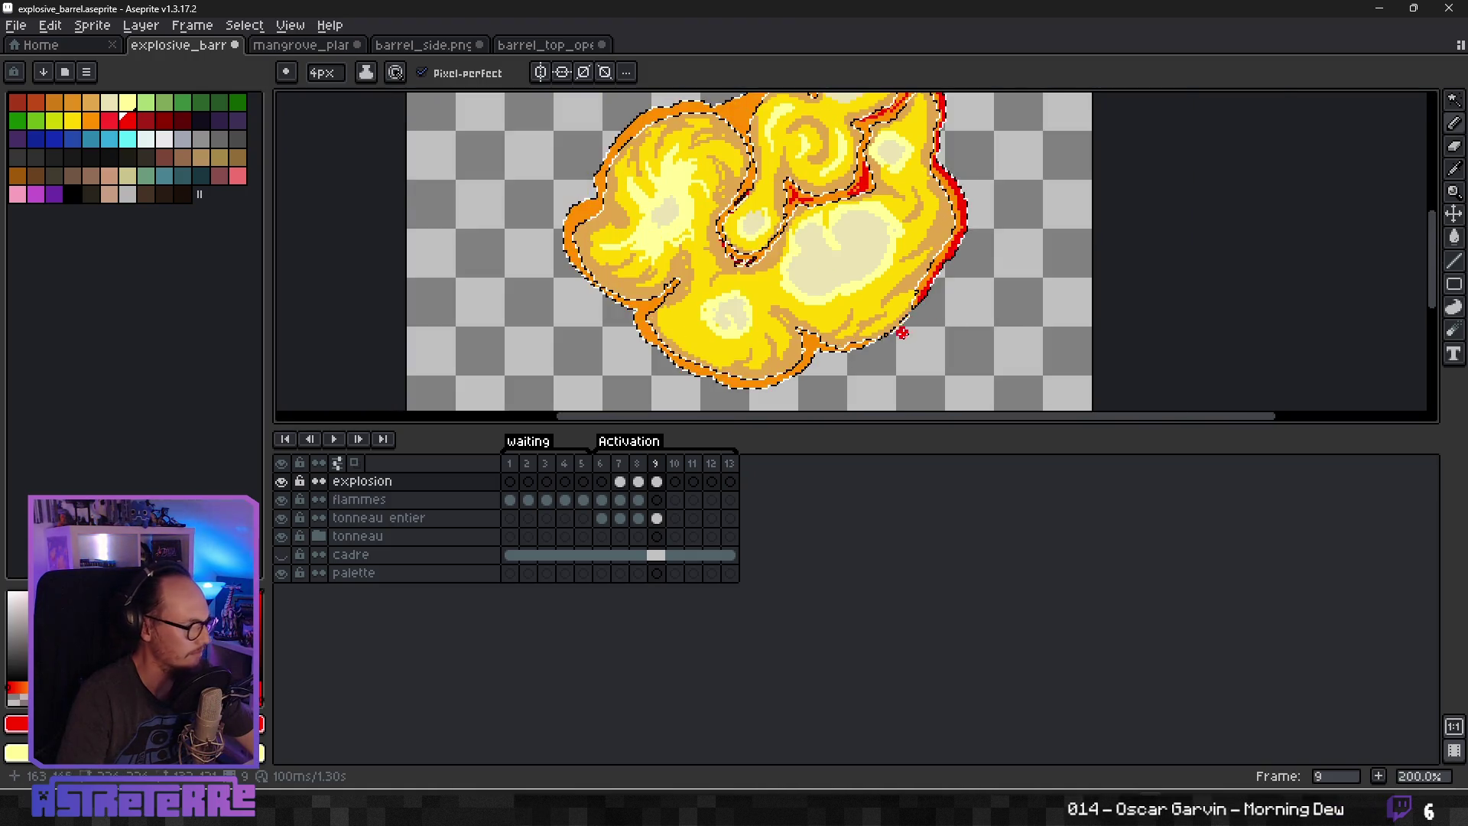
scroll(906, 330, up, 1)
Fill the outline's bottom notch with red at a 1-pixel brush, undoing a stray bottom-edge line.
drag(765, 344, 764, 356)
key(minus)
key(minus)
key(minus)
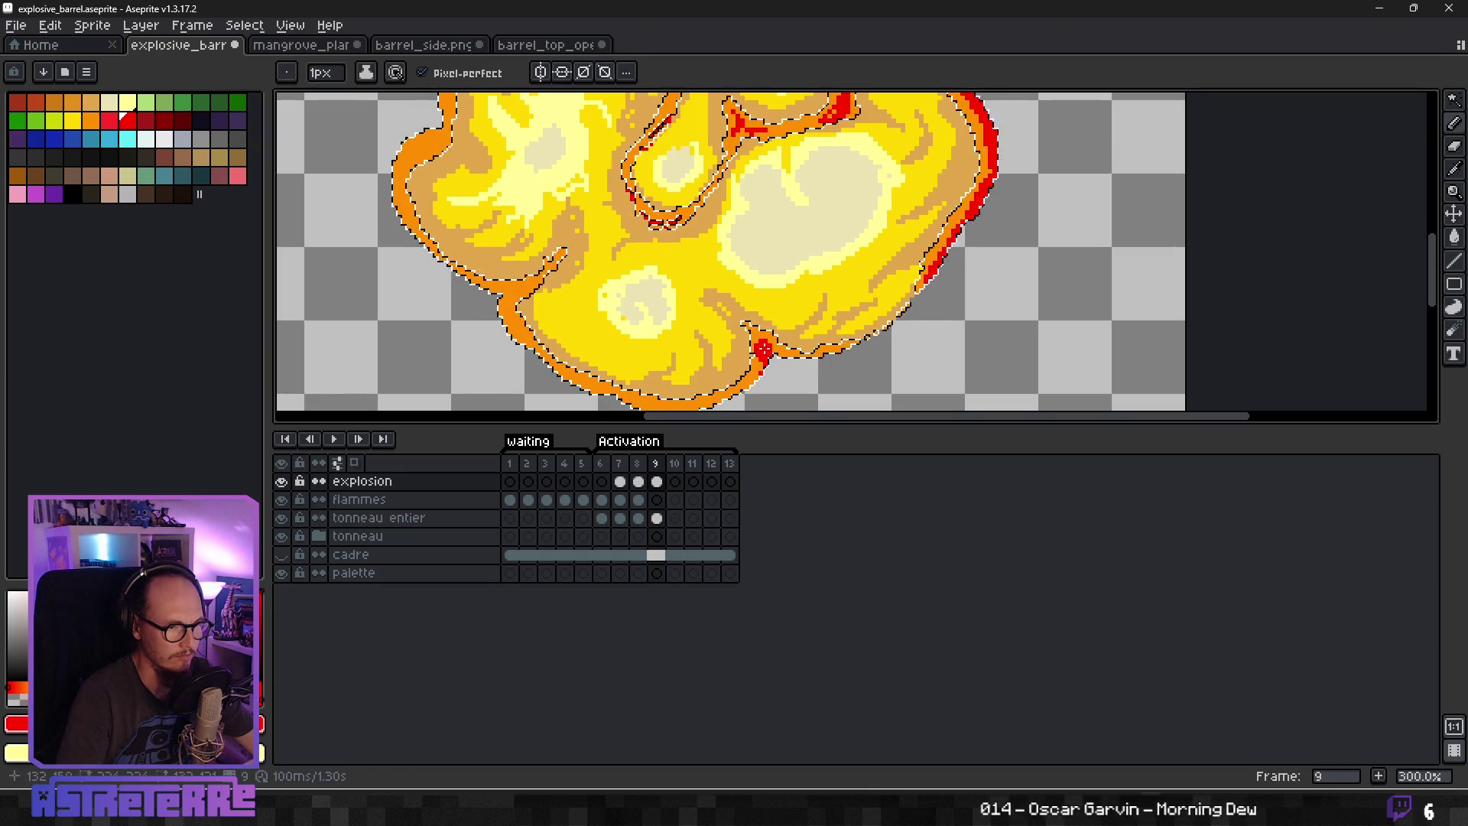
scroll(764, 349, up, 3)
click(749, 331)
drag(792, 365, 883, 365)
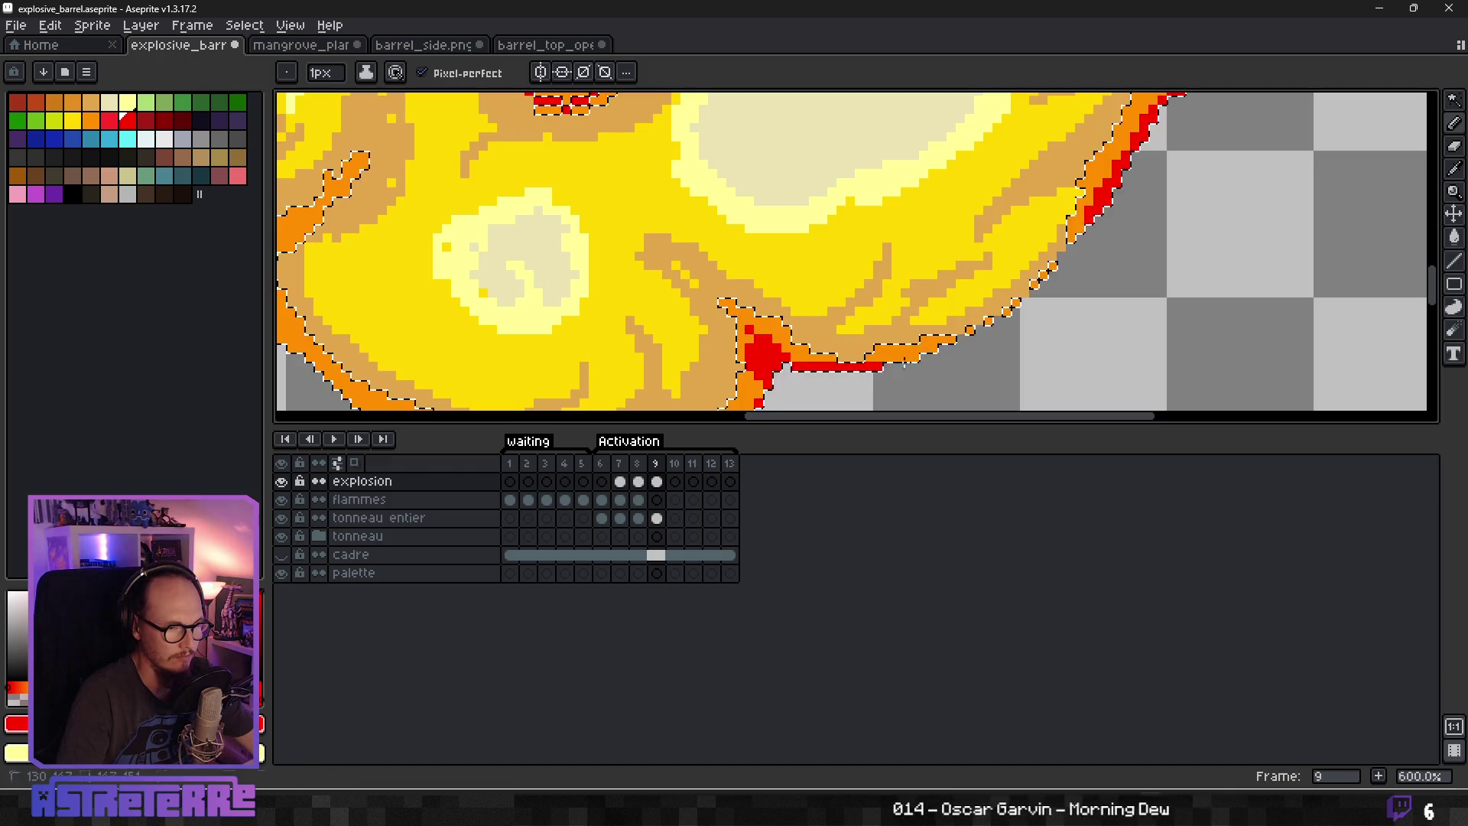
key(ctrl+z)
key(ctrl+z)
scroll(835, 384, down, 2)
With a 5-pixel brush, paint a red rim up the flame's left and upper-left outline.
mouse_move(785, 404)
mouse_down()
mouse_move(770, 341)
mouse_move(910, 314)
mouse_move(739, 368)
mouse_move(549, 244)
mouse_up()
key(plus)
key(plus)
key(plus)
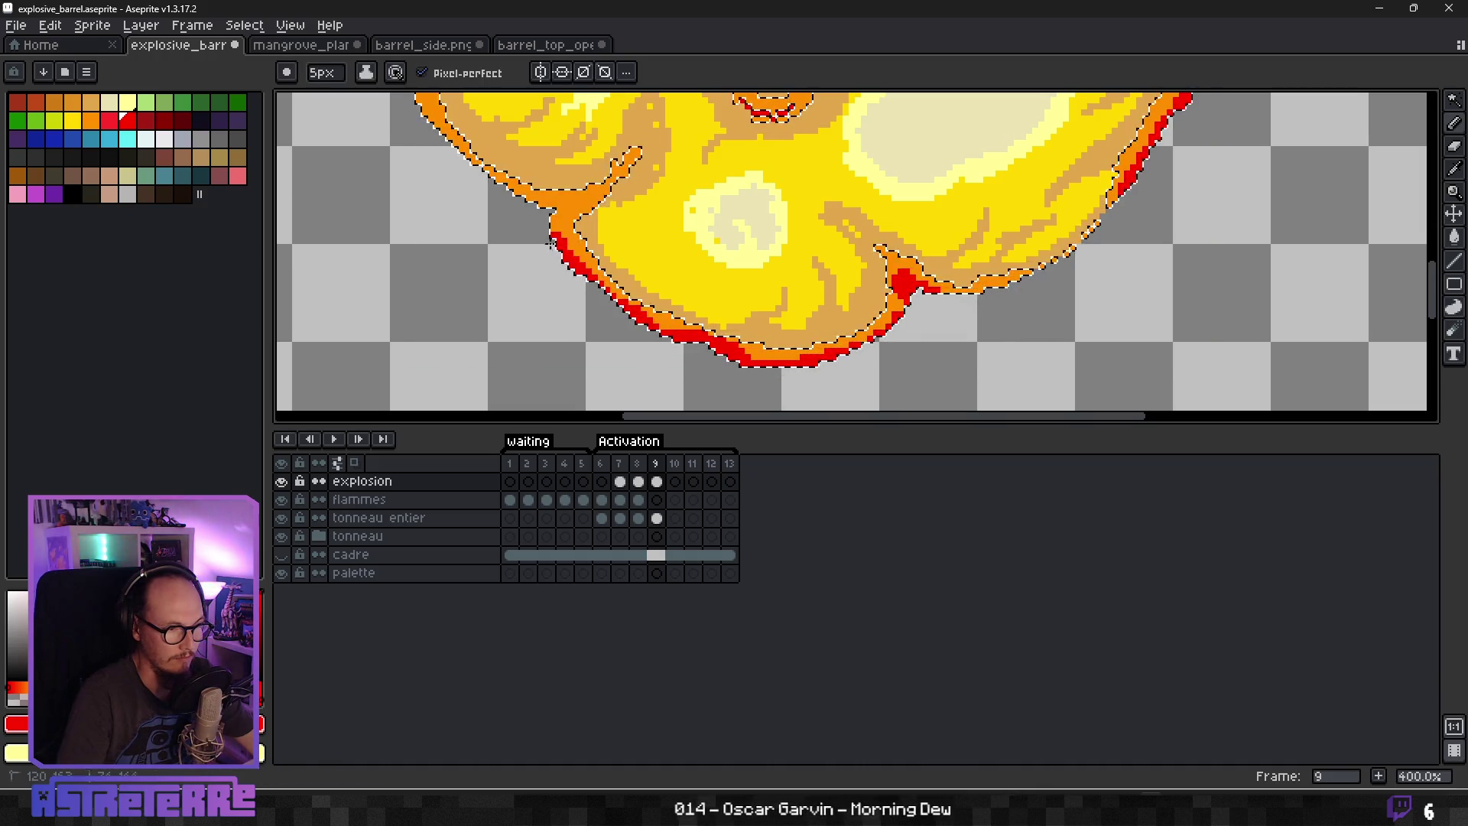
mouse_move(502, 174)
mouse_down()
mouse_move(535, 337)
mouse_move(566, 382)
mouse_up()
drag(452, 291, 450, 243)
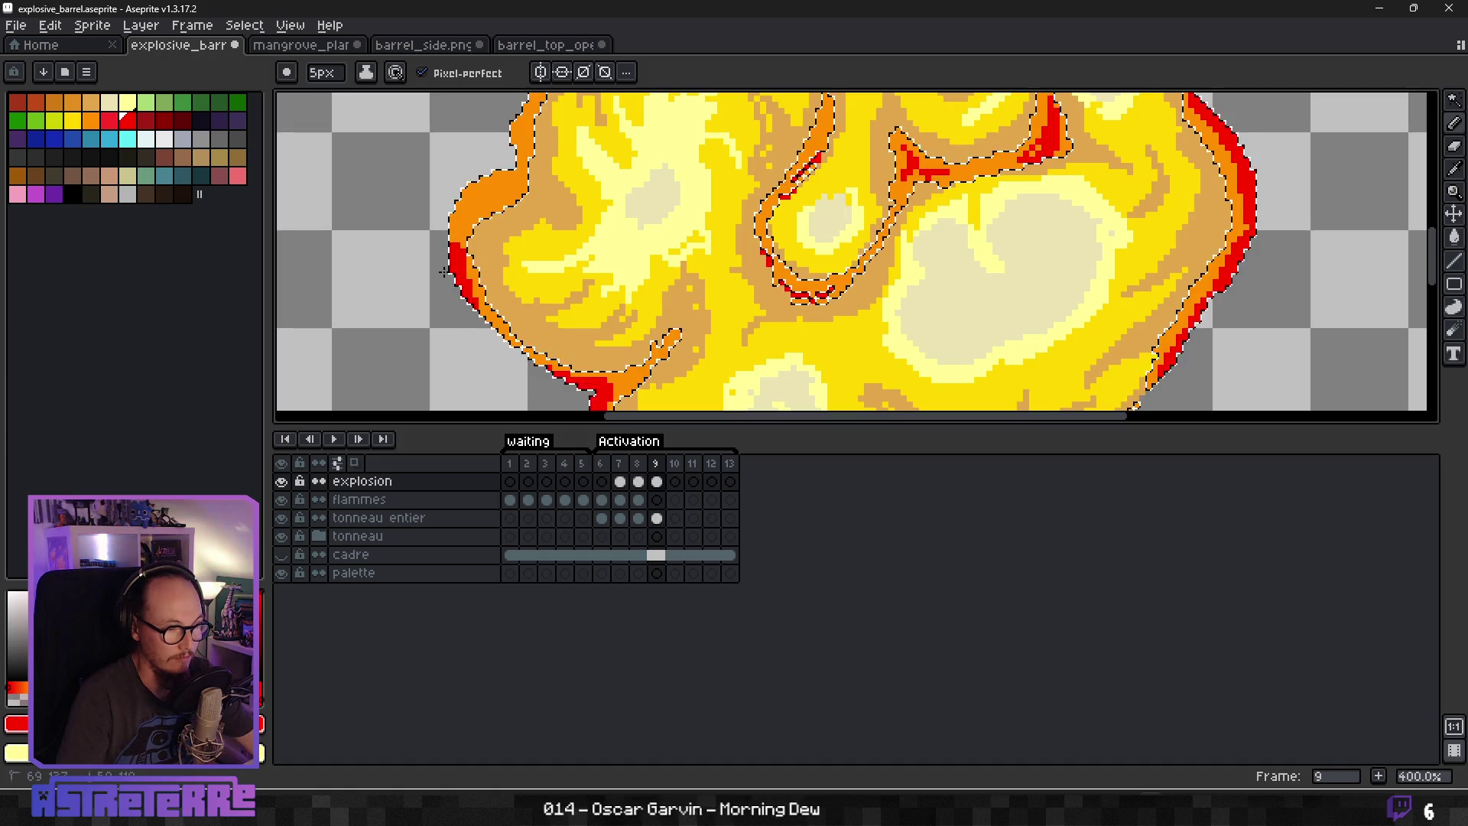
drag(450, 263, 489, 174)
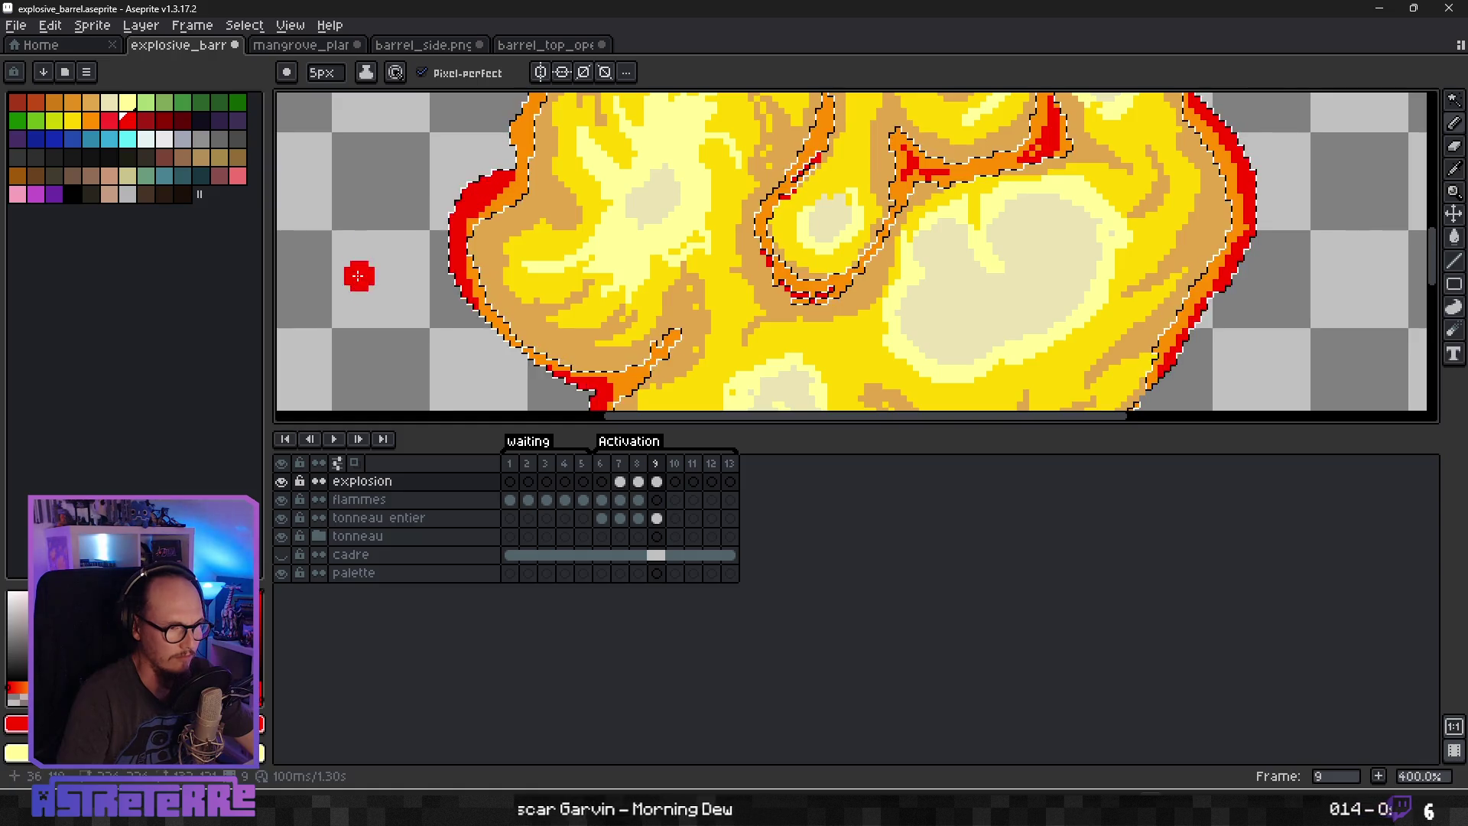
Touch up orange pixels on the left outline at 1 pixel, then return to red.
scroll(505, 196, up, 2)
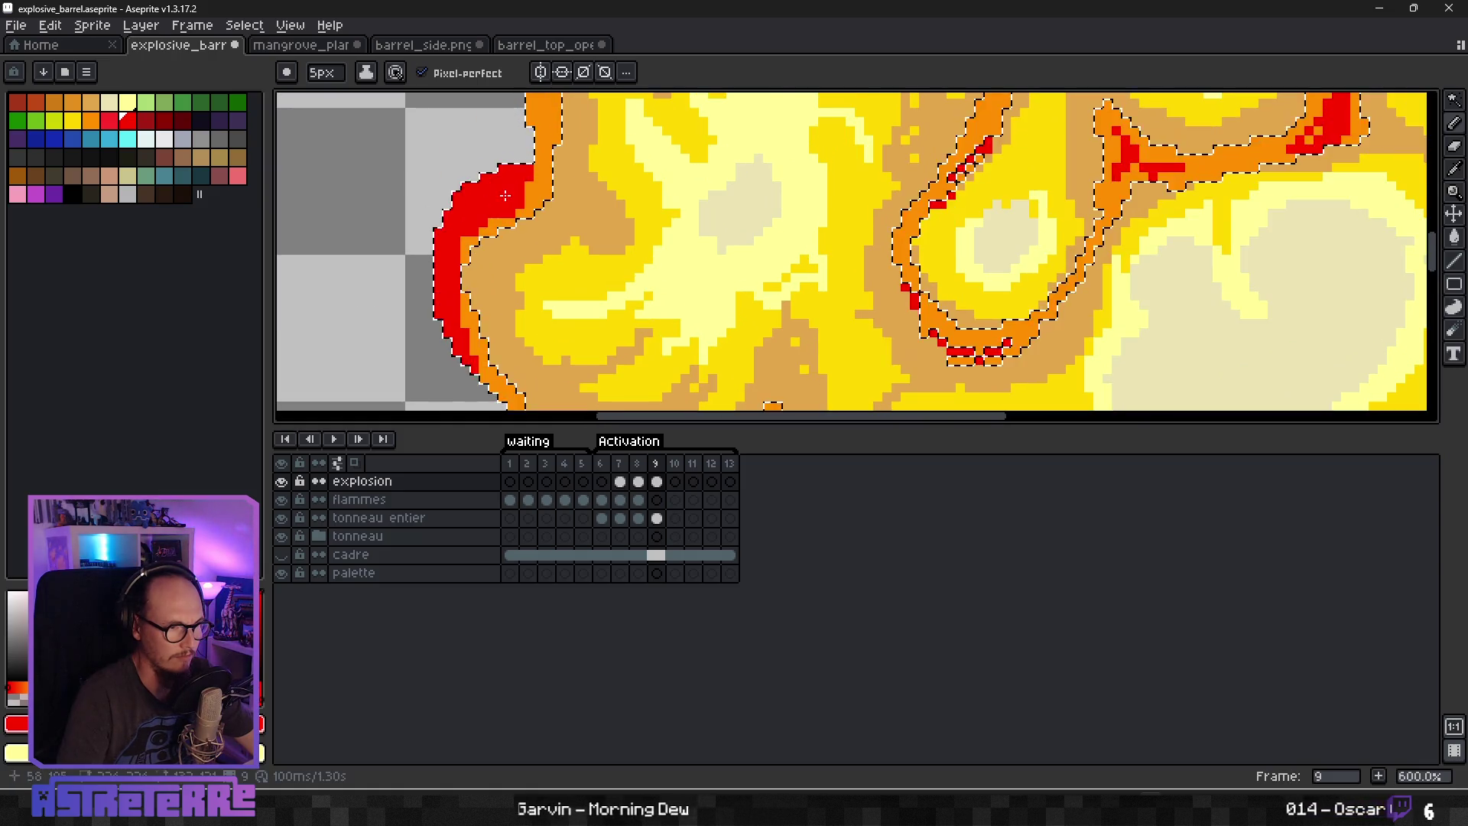
scroll(506, 196, up, 3)
alt+click(475, 242)
key(minus)
key(minus)
key(minus)
key(ctrl+z)
click(413, 325)
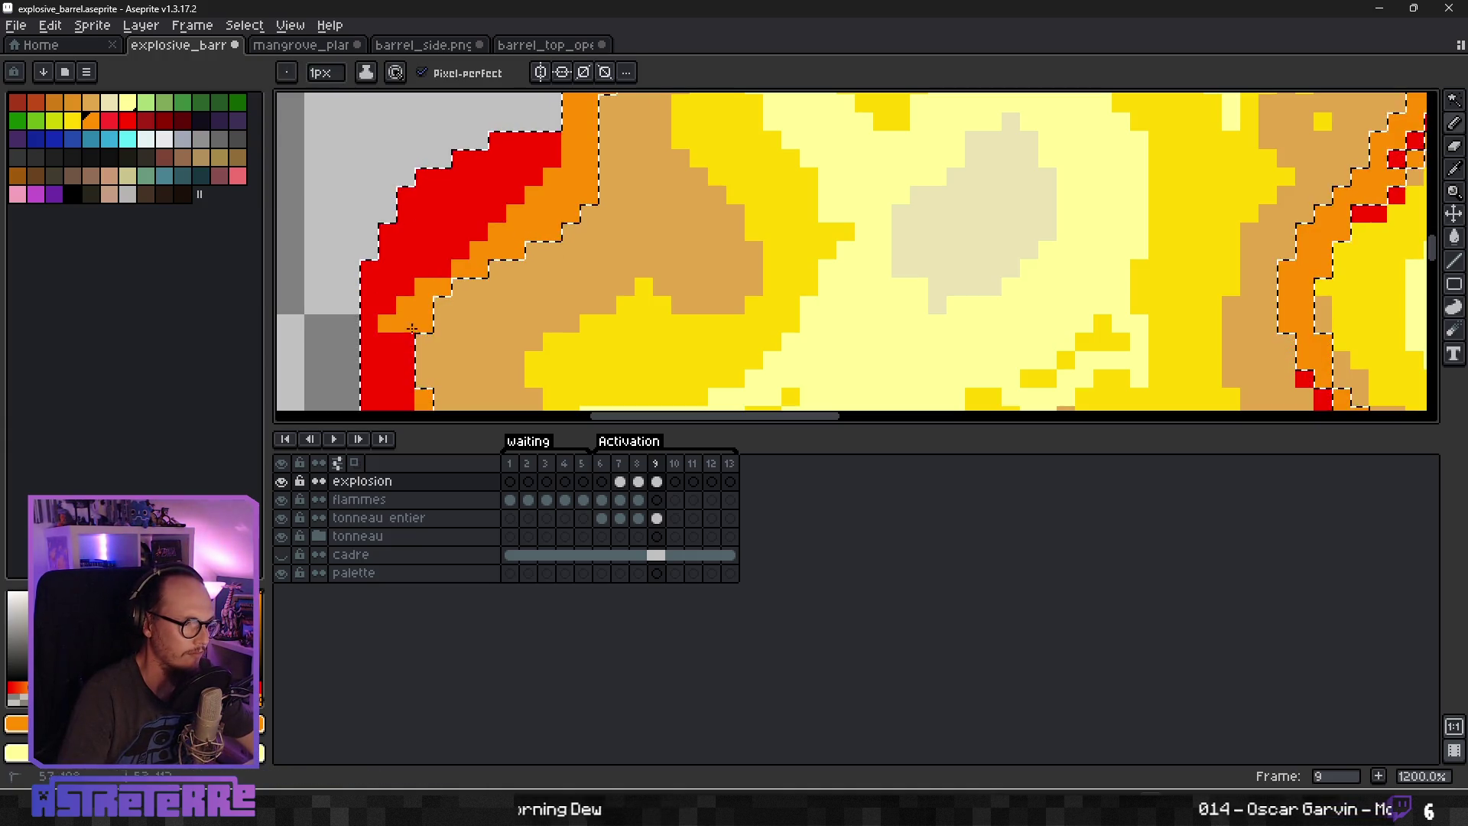
scroll(413, 325, down, 5)
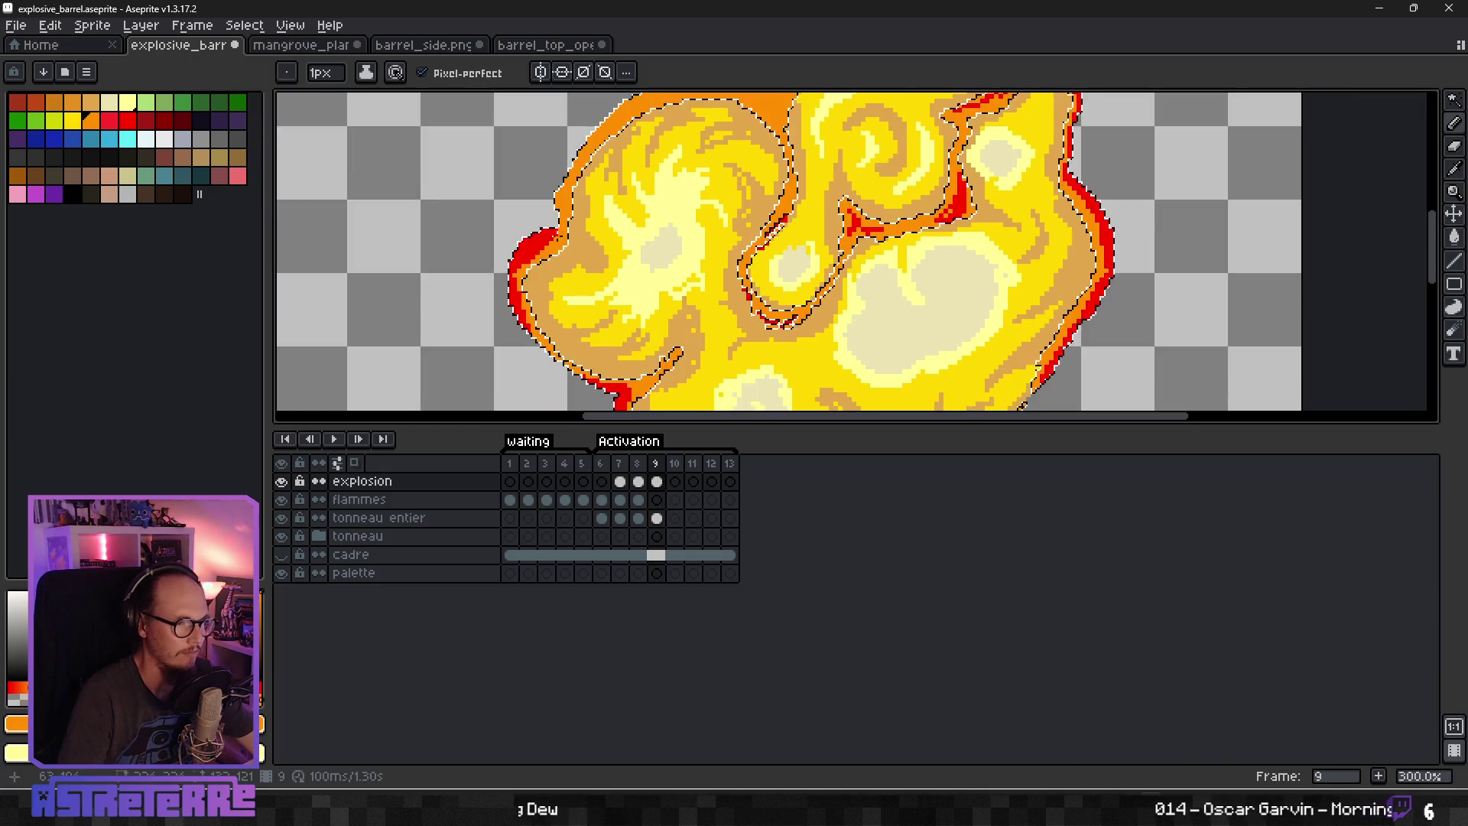
alt+click(1101, 253)
Paint and thicken the red rim along the explosion's upper-left edge.
scroll(570, 159, up, 2)
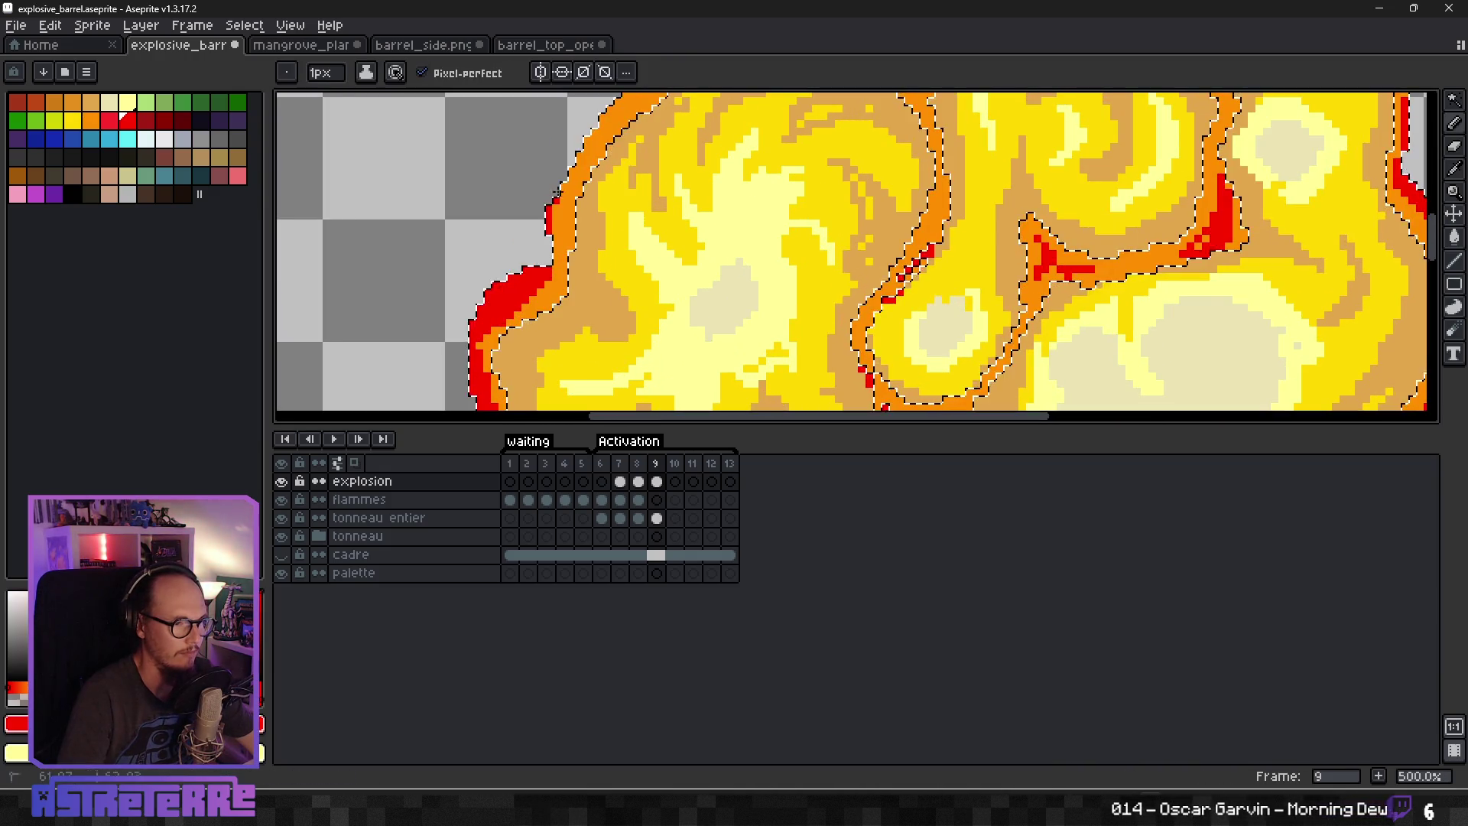
scroll(662, 140, up, 1)
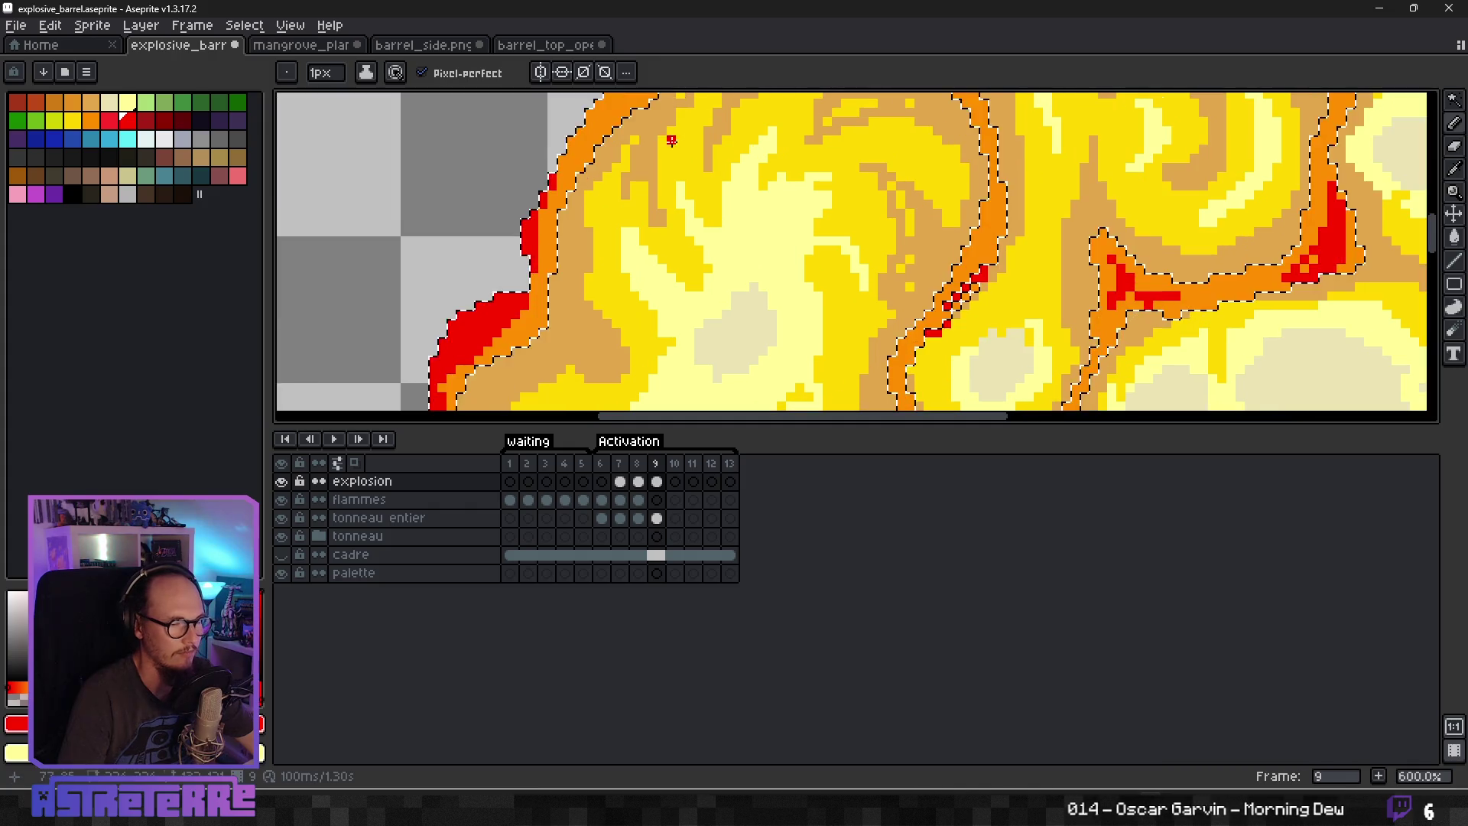
drag(663, 139, 646, 306)
drag(514, 352, 579, 270)
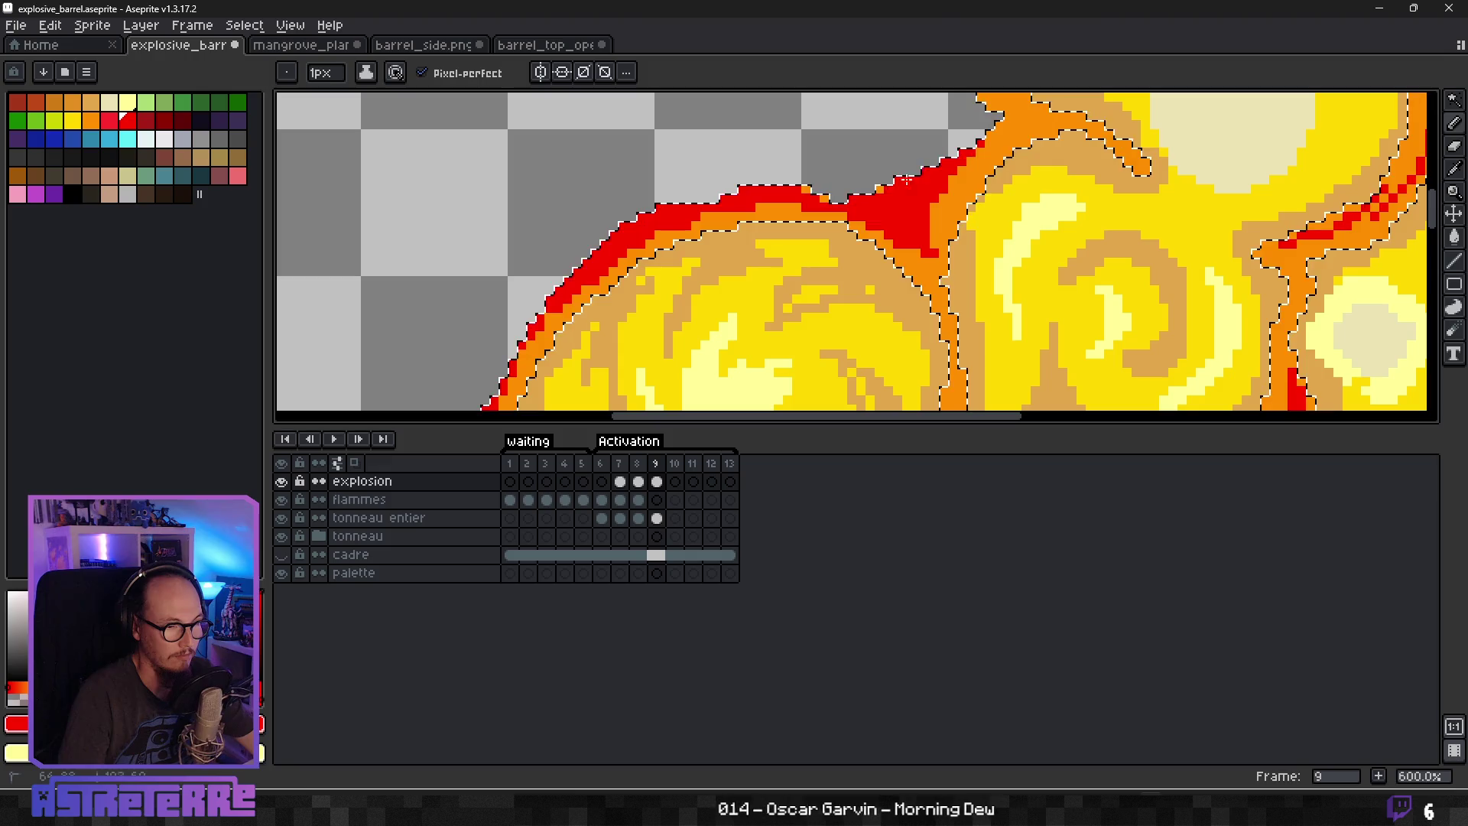
drag(960, 172, 526, 321)
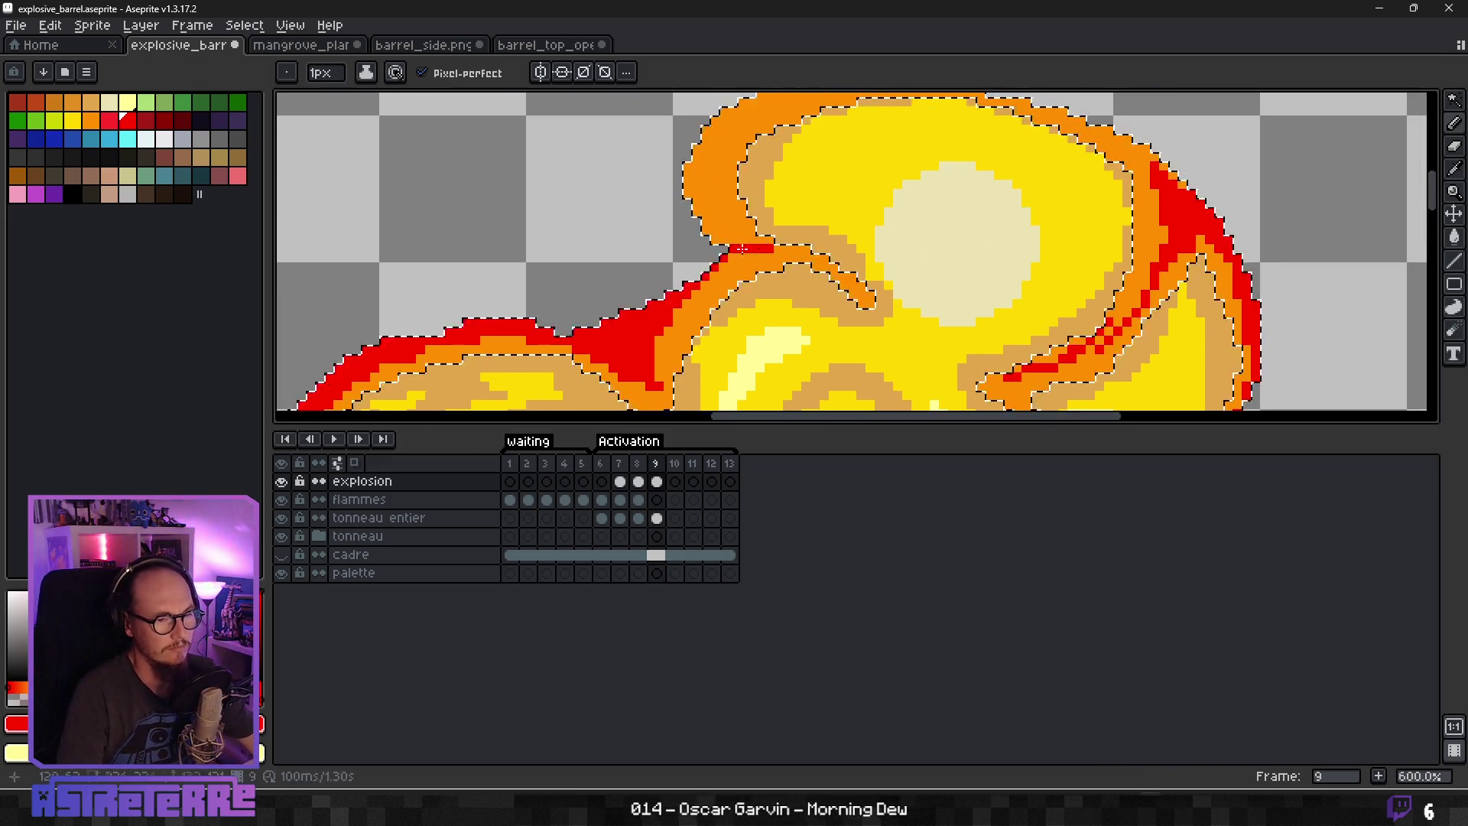
drag(768, 246, 720, 239)
drag(687, 162, 738, 254)
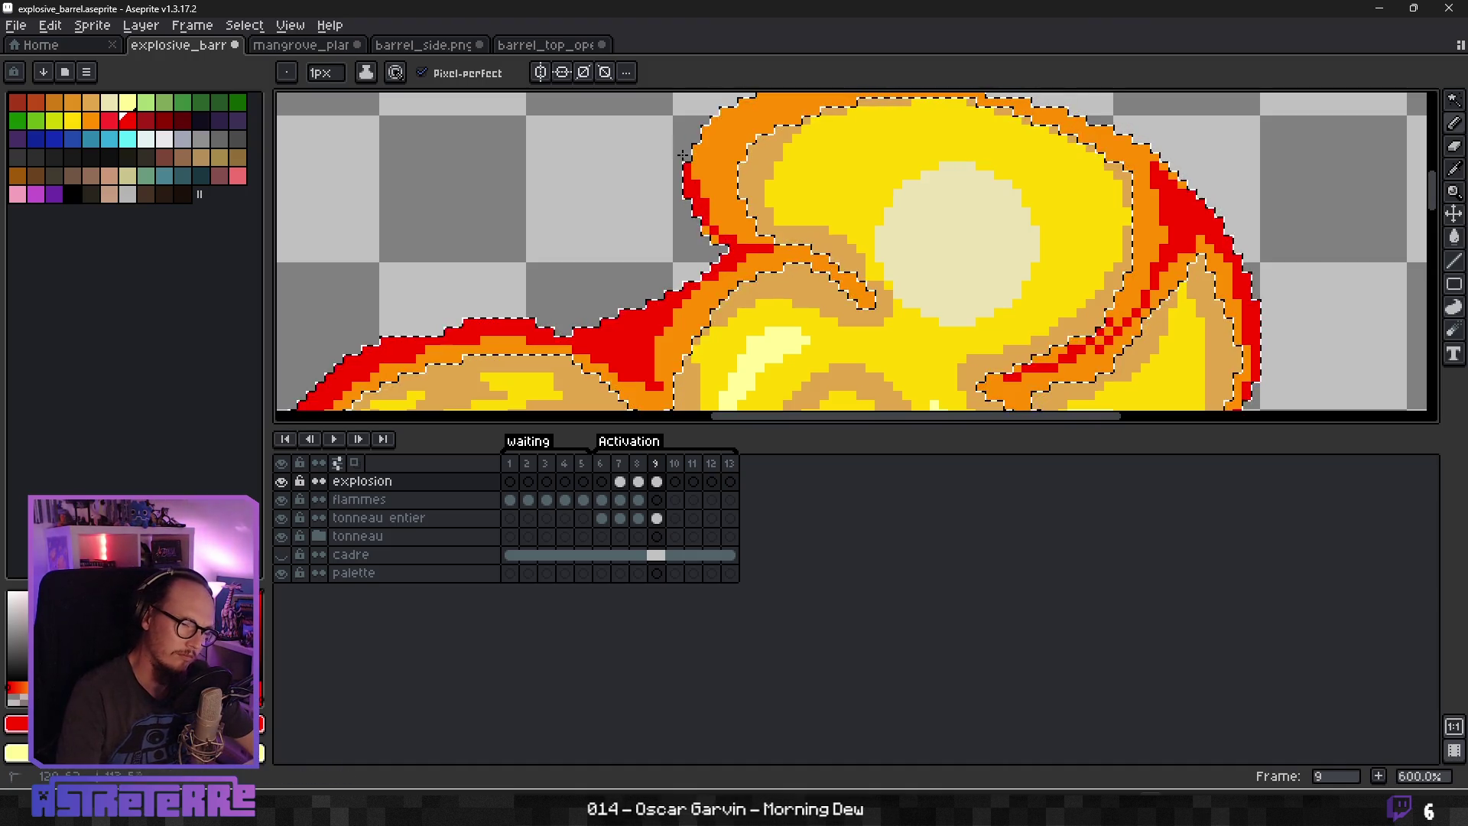
drag(711, 149, 727, 235)
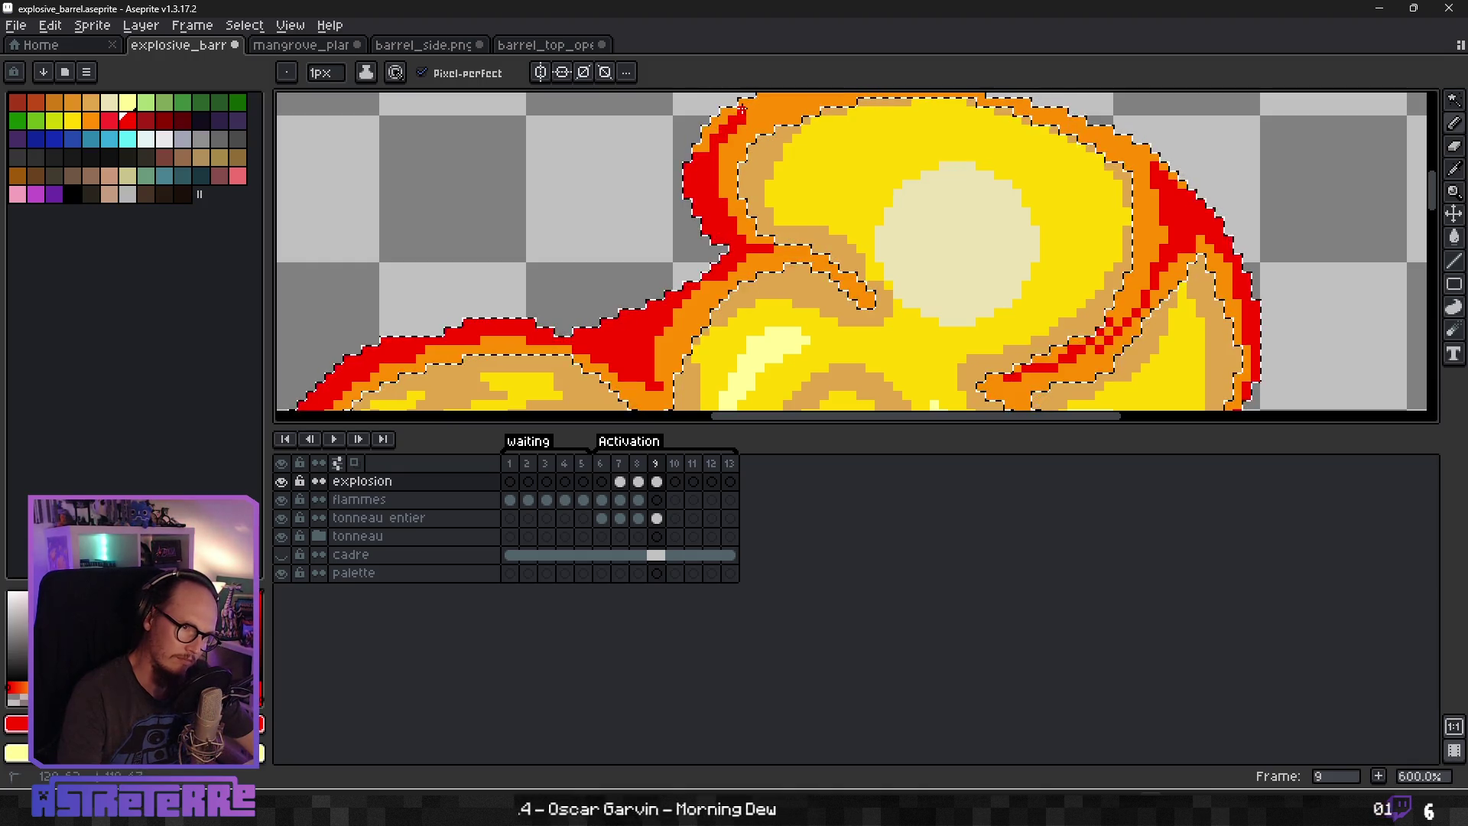
Turn the flame's top orange rim red.
scroll(727, 237, down, 2)
scroll(798, 261, up, 5)
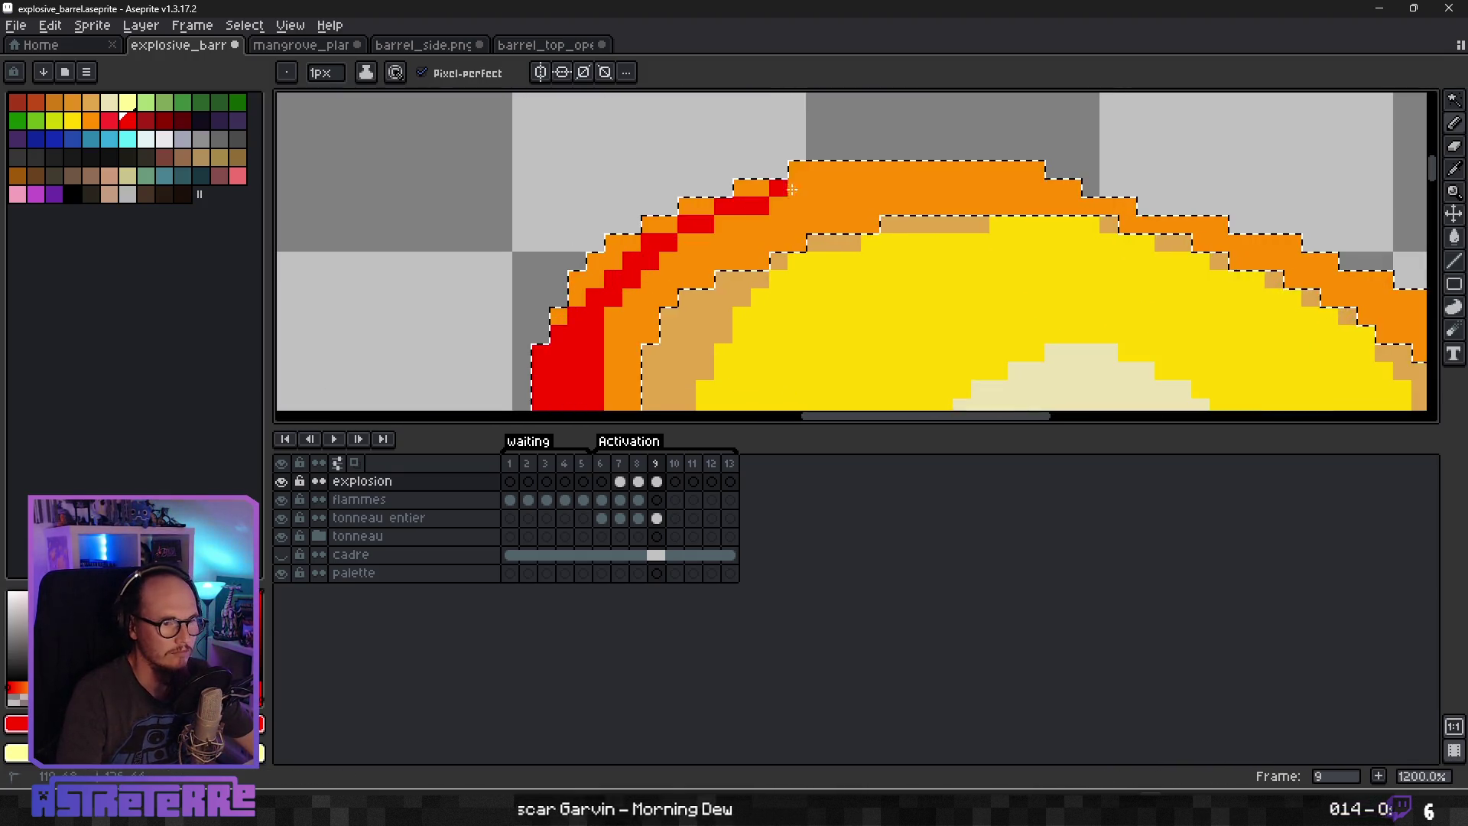
mouse_move(1056, 167)
mouse_down()
mouse_move(841, 168)
mouse_move(688, 207)
mouse_move(565, 306)
mouse_move(778, 168)
mouse_move(688, 207)
mouse_move(611, 321)
mouse_up()
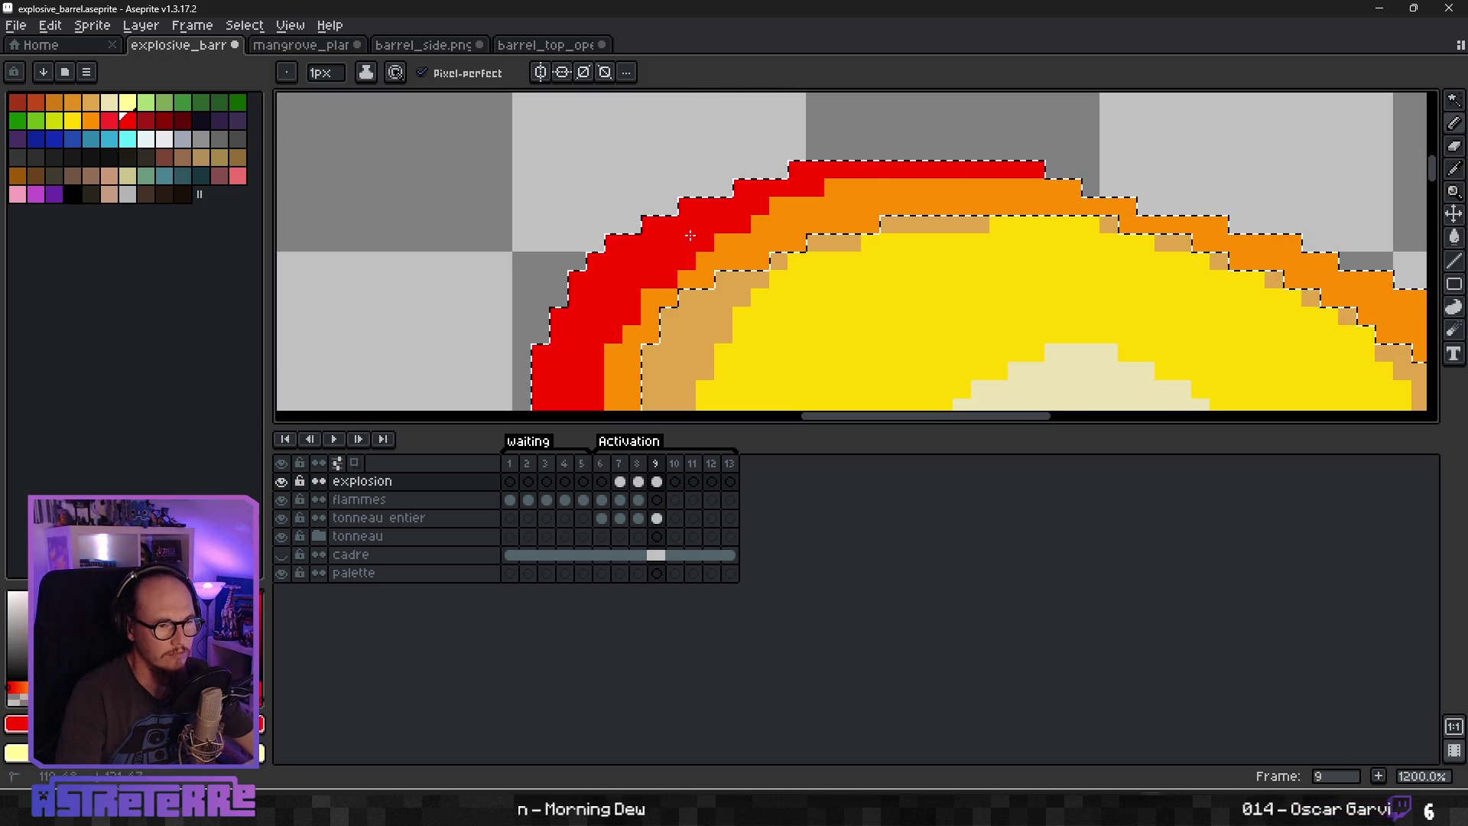
scroll(728, 229, down, 5)
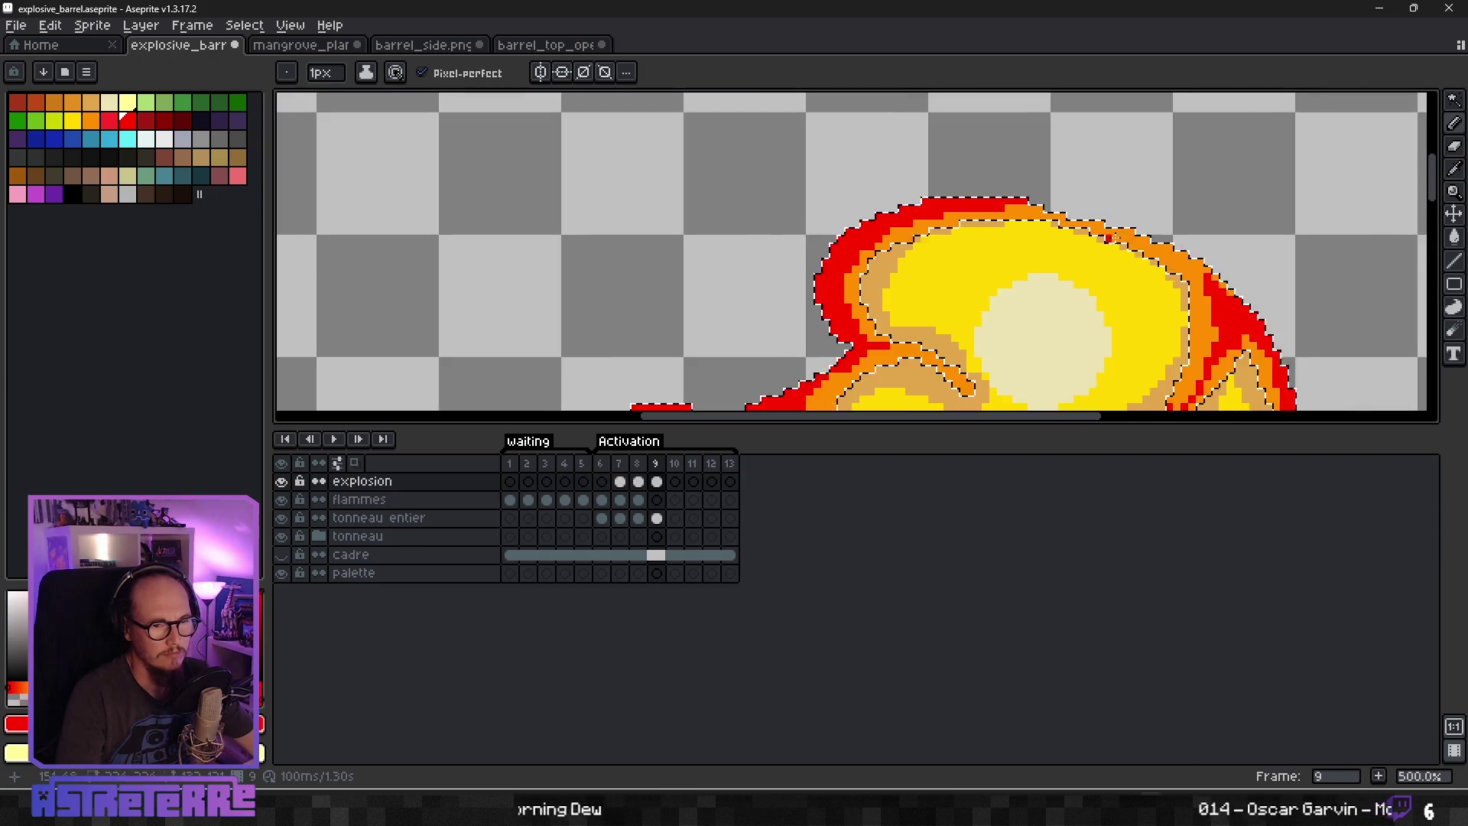
scroll(847, 220, up, 5)
click(847, 219)
mouse_move(654, 126)
mouse_down()
mouse_move(994, 238)
mouse_move(1078, 313)
mouse_up()
Return to the Pencil and choose dark red for shading the rim.
scroll(1078, 313, down, 6)
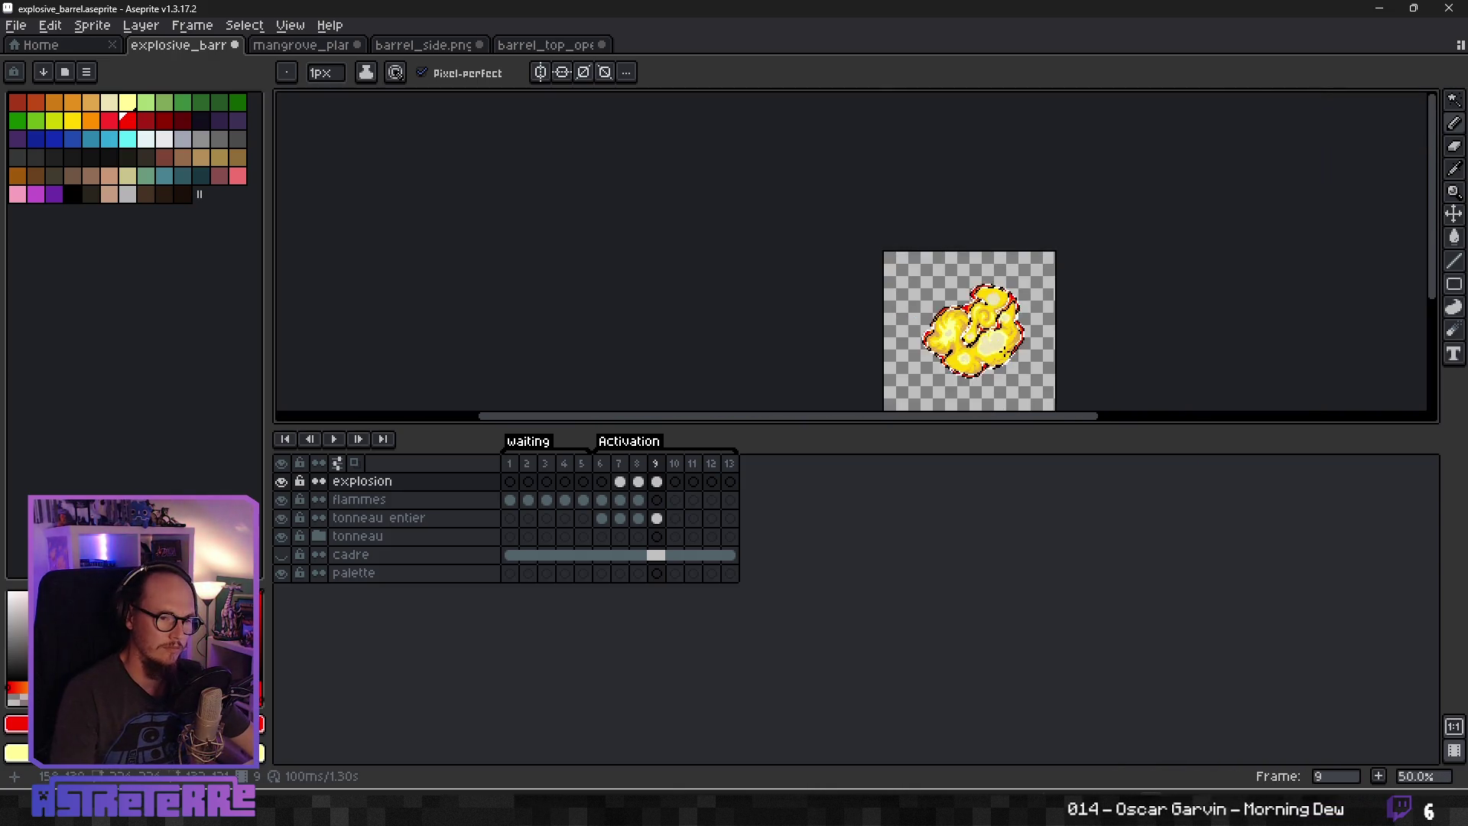
scroll(834, 312, up, 4)
scroll(834, 313, up, 4)
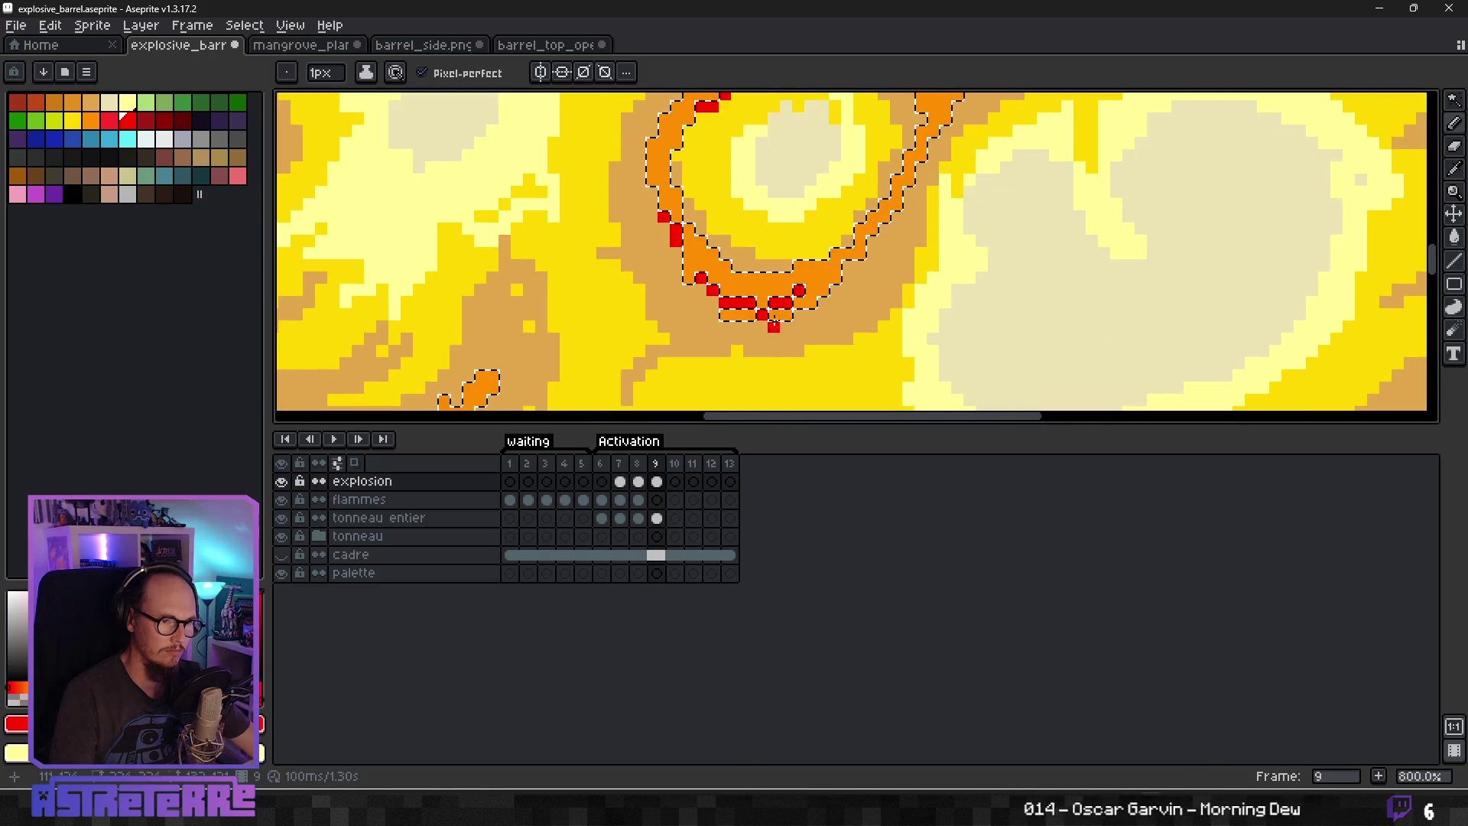
scroll(845, 318, down, 7)
scroll(887, 357, up, 2)
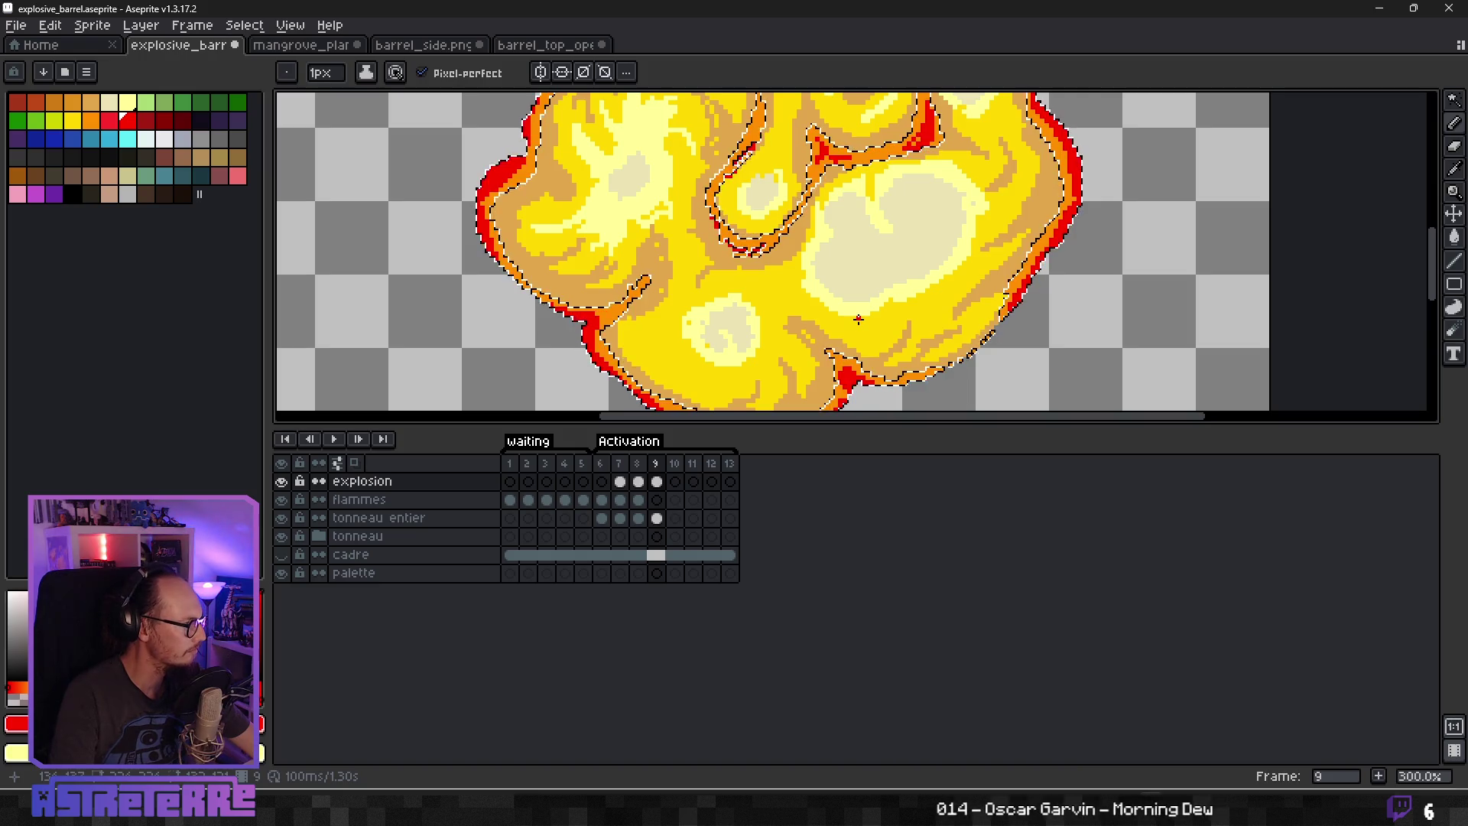
scroll(860, 315, down, 2)
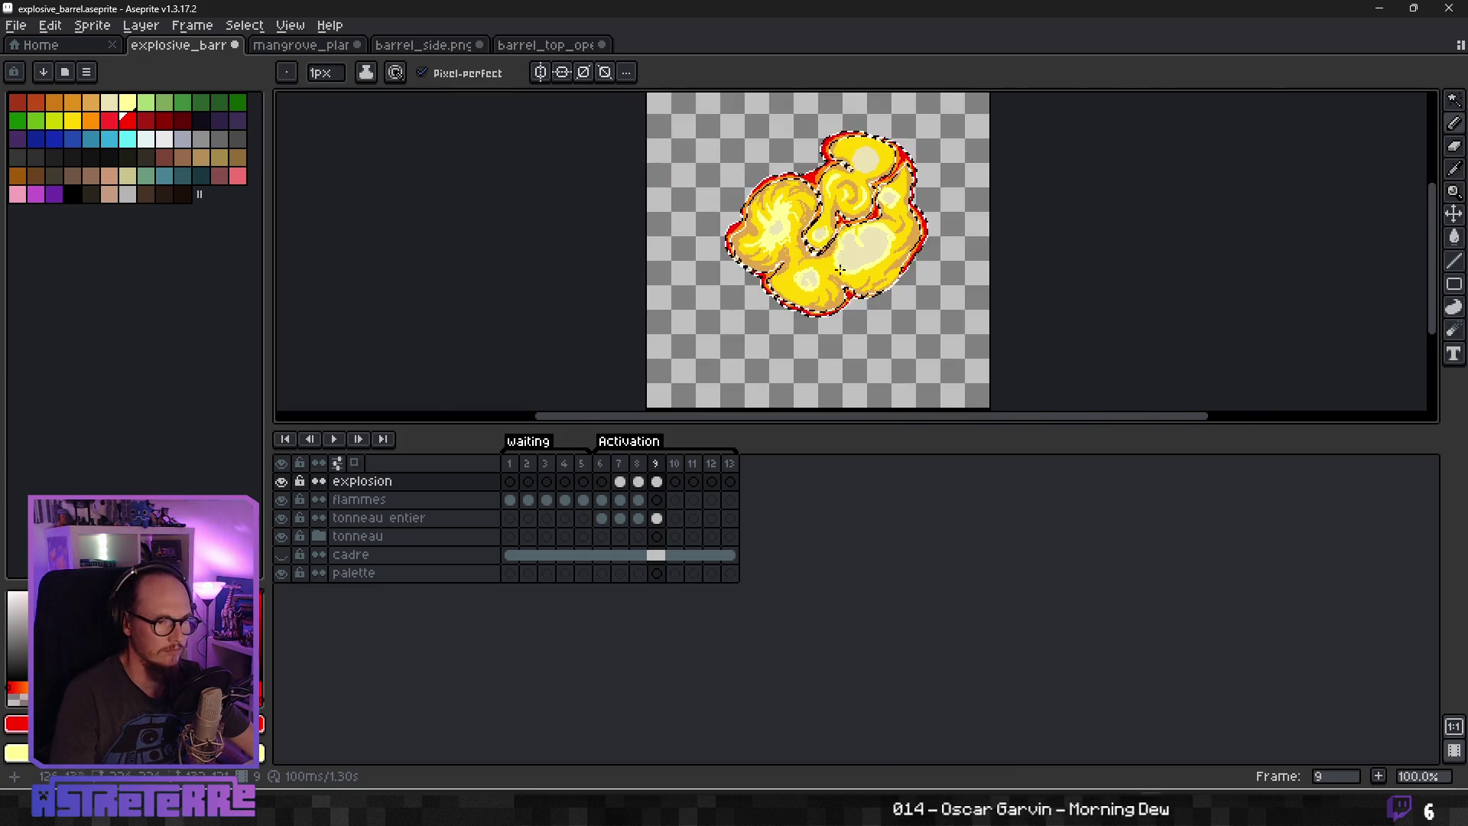
scroll(864, 306, up, 2)
key(v)
key(b)
scroll(880, 283, down, 4)
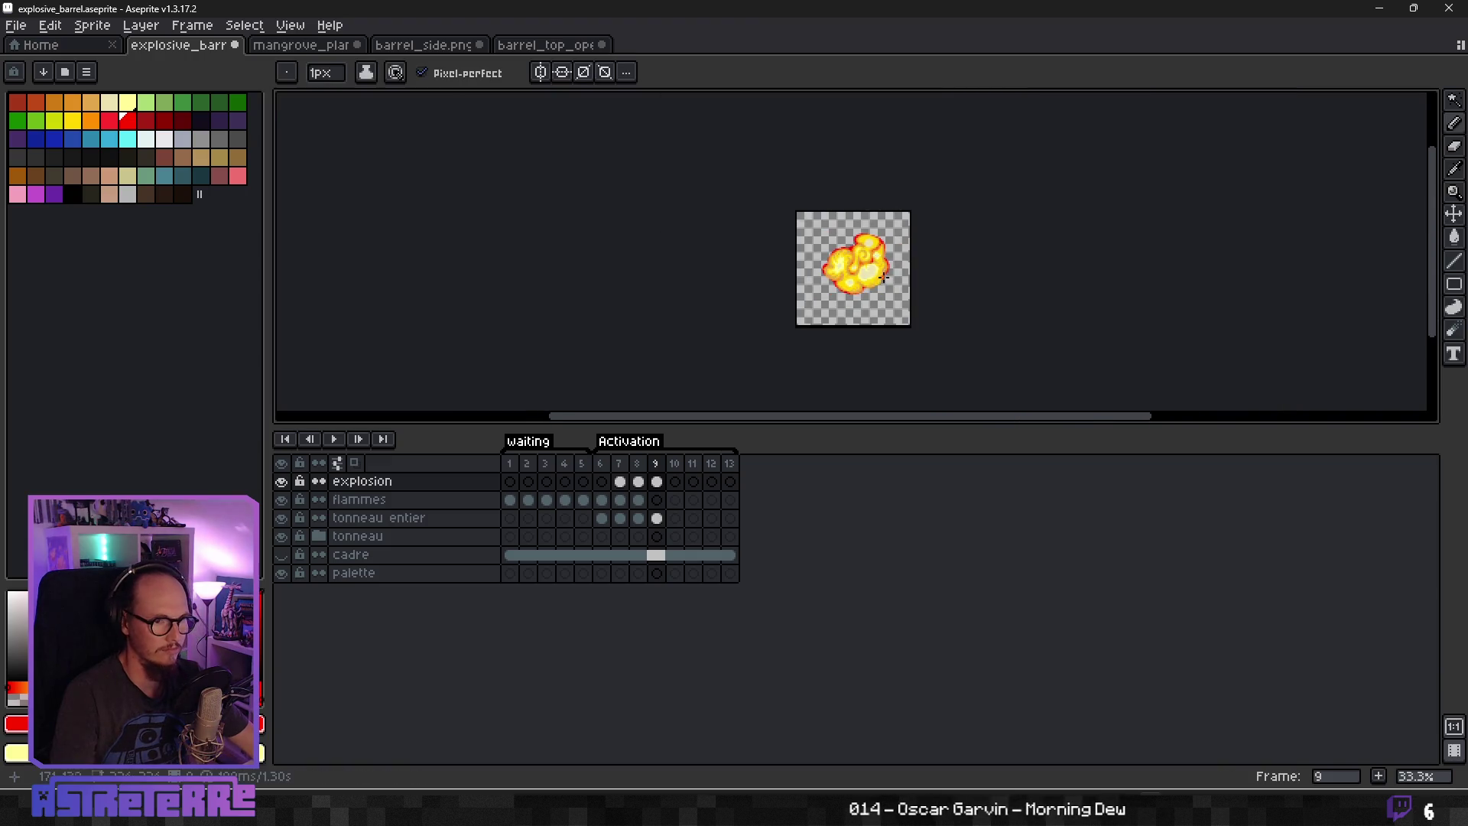
scroll(862, 275, up, 2)
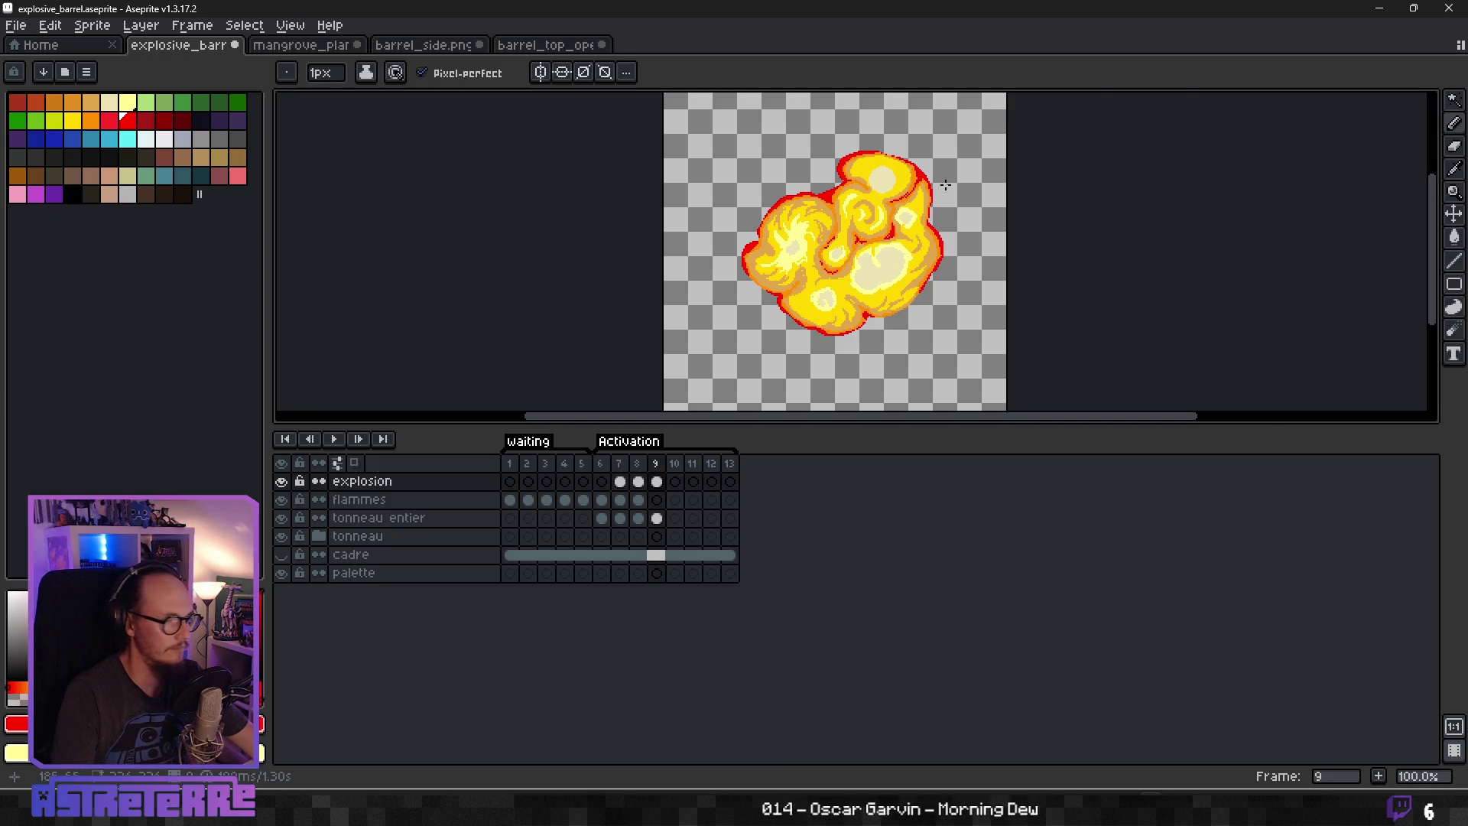
scroll(917, 203, up, 2)
click(146, 122)
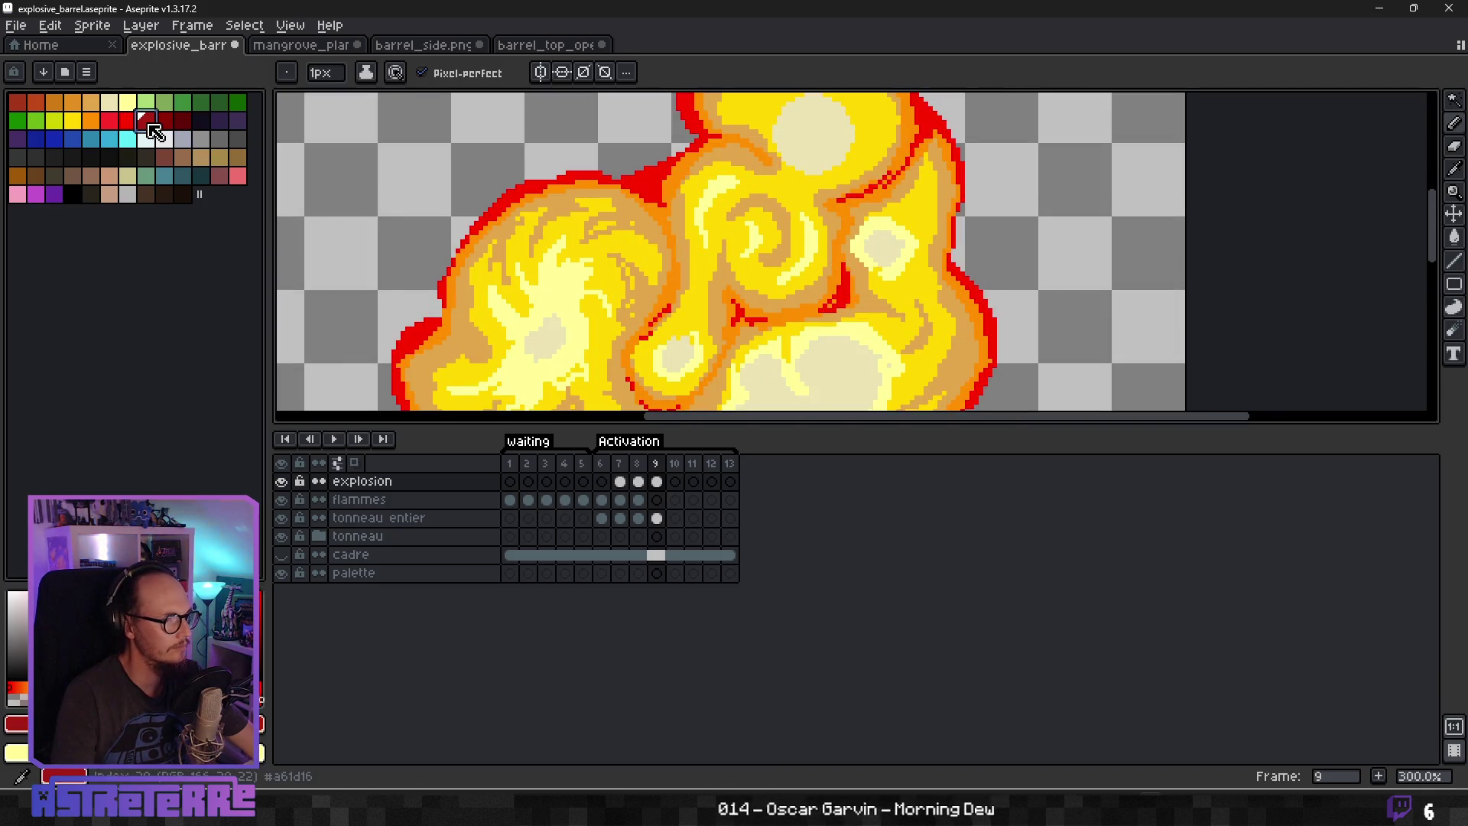
Select all the red rim pixels with the colour Magic Wand, then go back to the Pencil.
scroll(454, 213, up, 1)
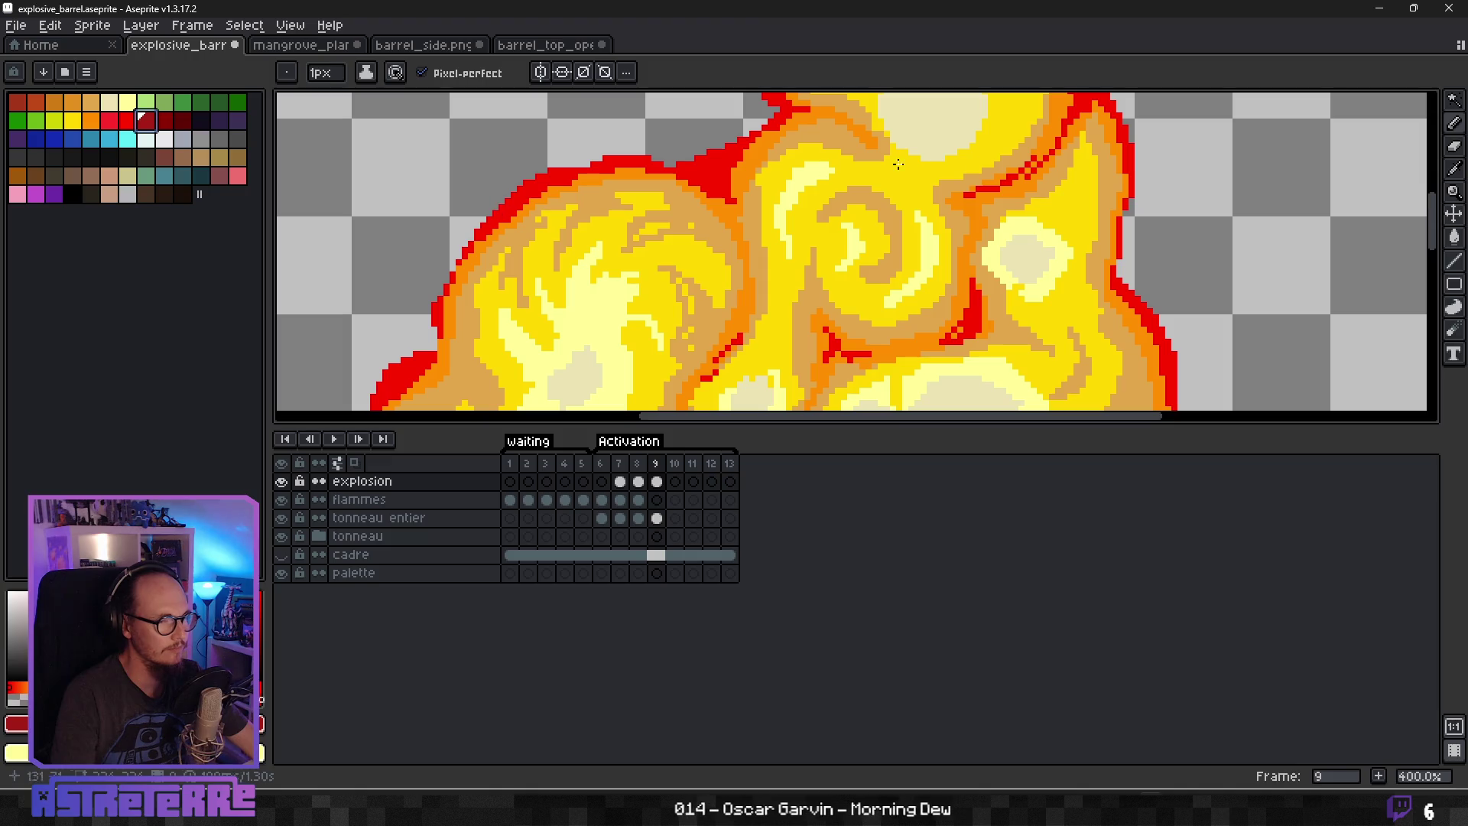
click(1454, 99)
click(1124, 153)
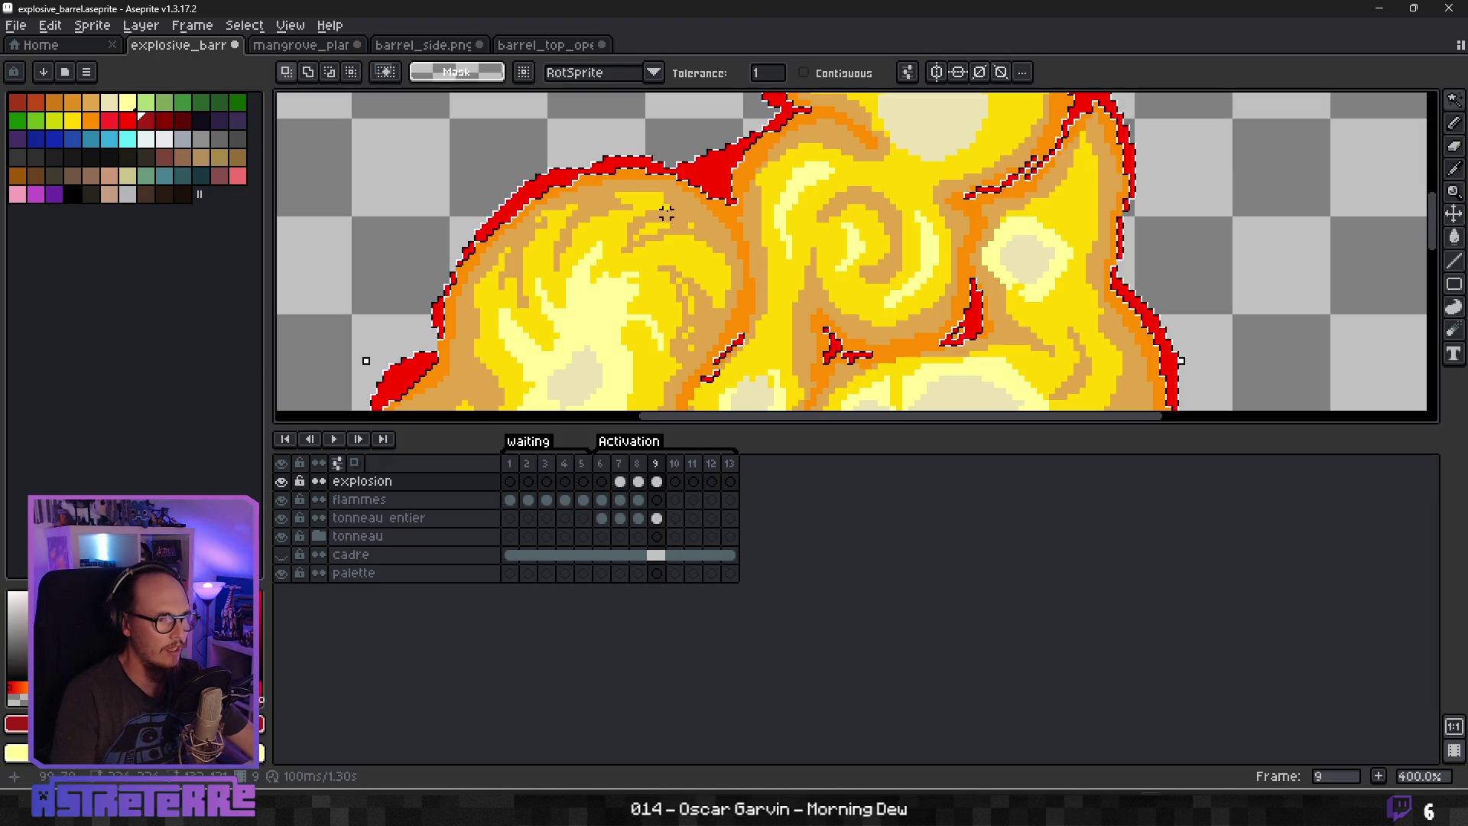
key(b)
scroll(522, 200, up, 3)
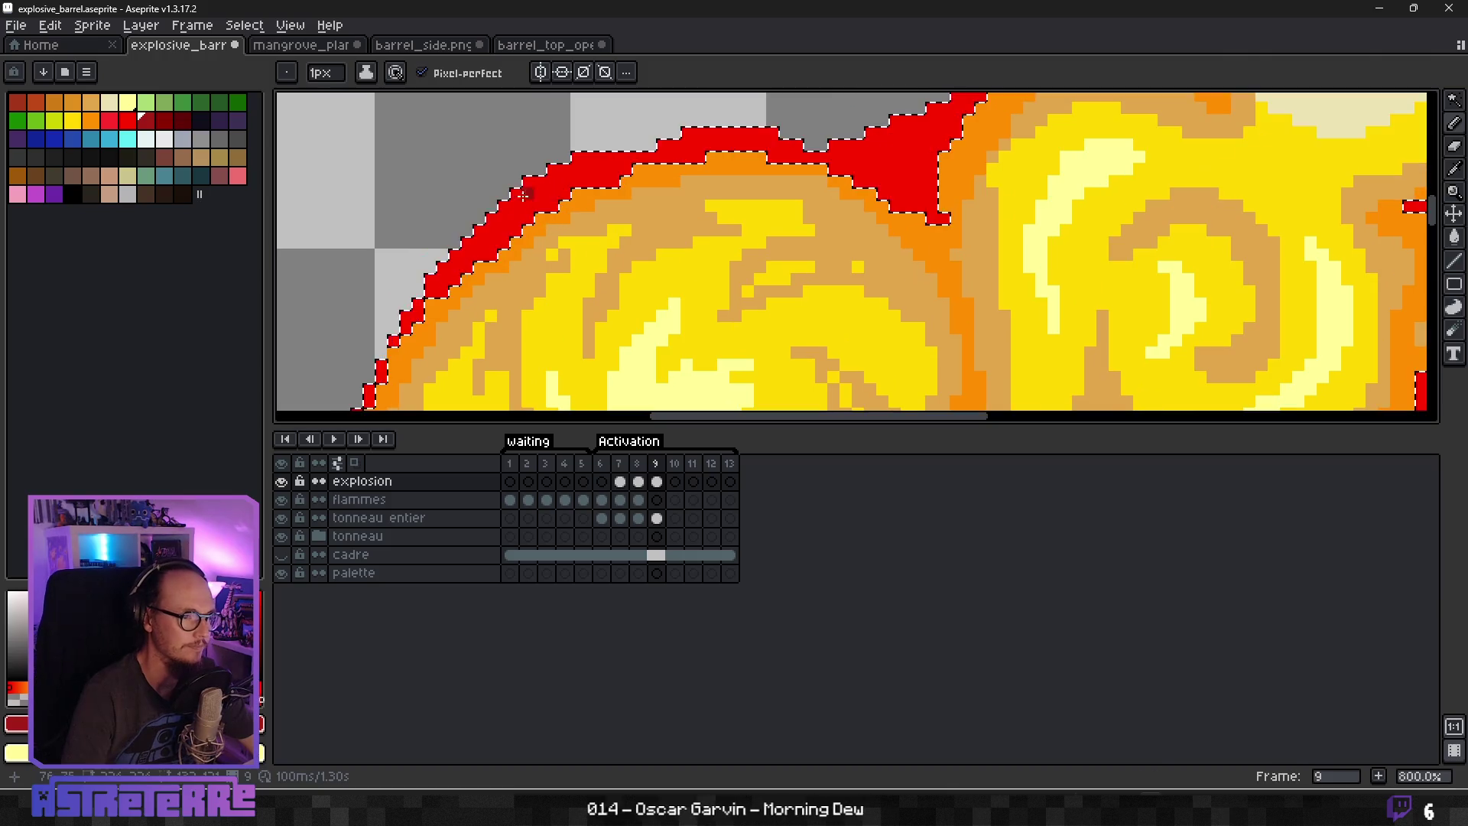
Shade the upper-left rim and the flame's top edge with dark red.
drag(573, 164, 618, 153)
click(551, 171)
drag(664, 145, 752, 132)
drag(909, 118, 858, 149)
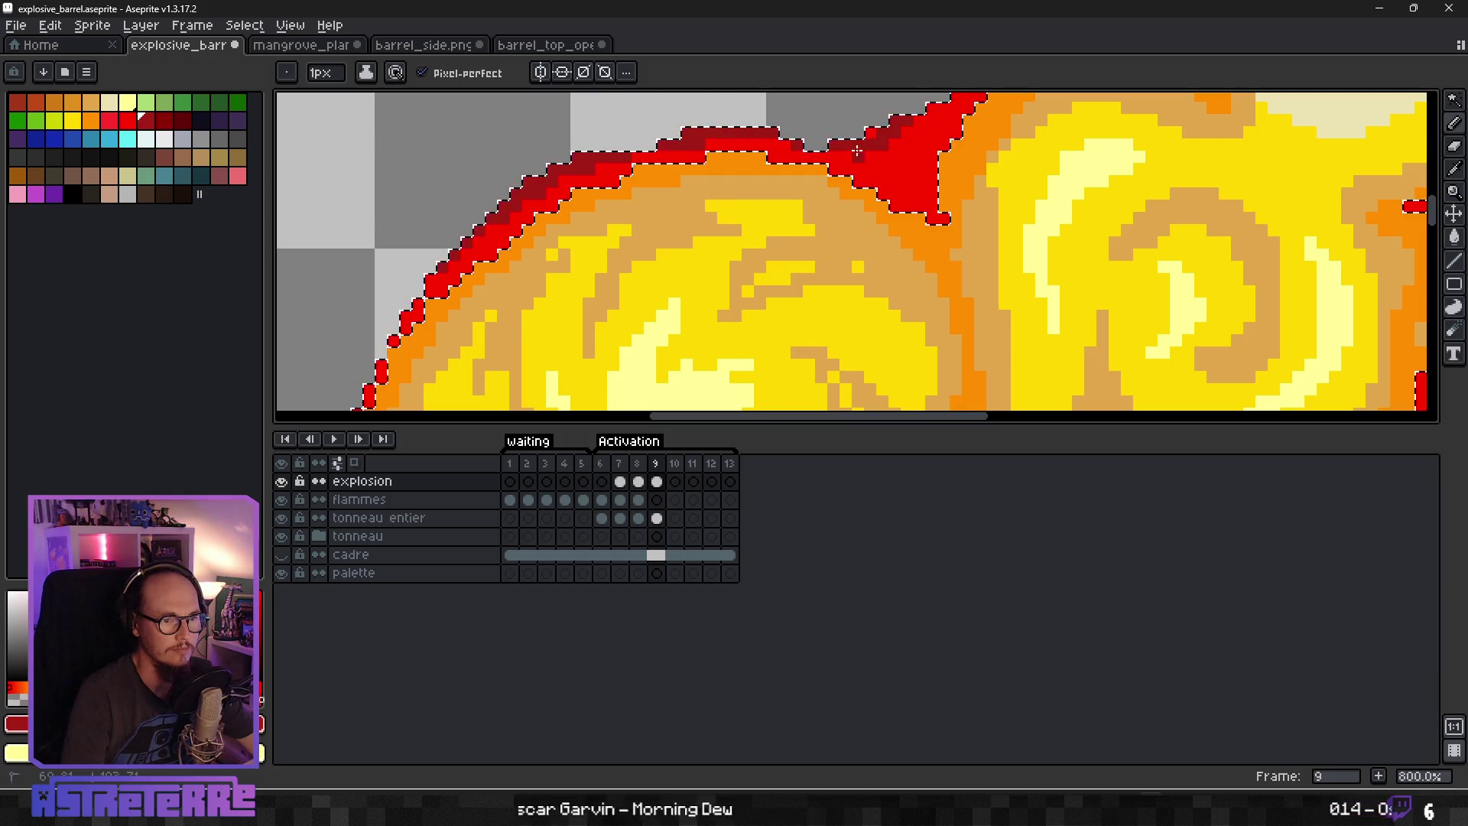
mouse_move(927, 193)
mouse_down()
mouse_move(893, 137)
mouse_move(864, 144)
mouse_up()
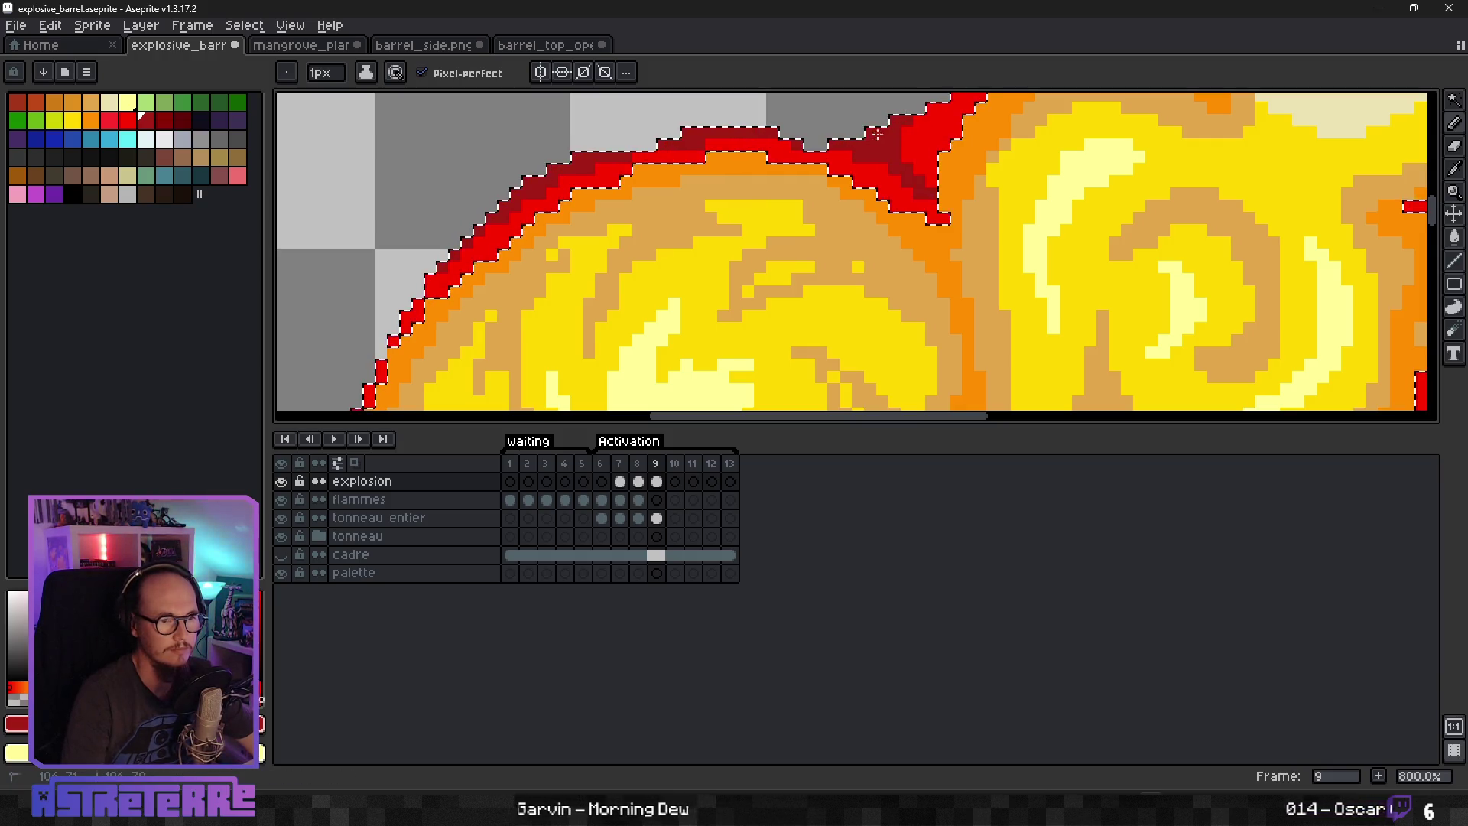
Shade the flame's right edge and its red outline with dark red.
scroll(874, 136, down, 3)
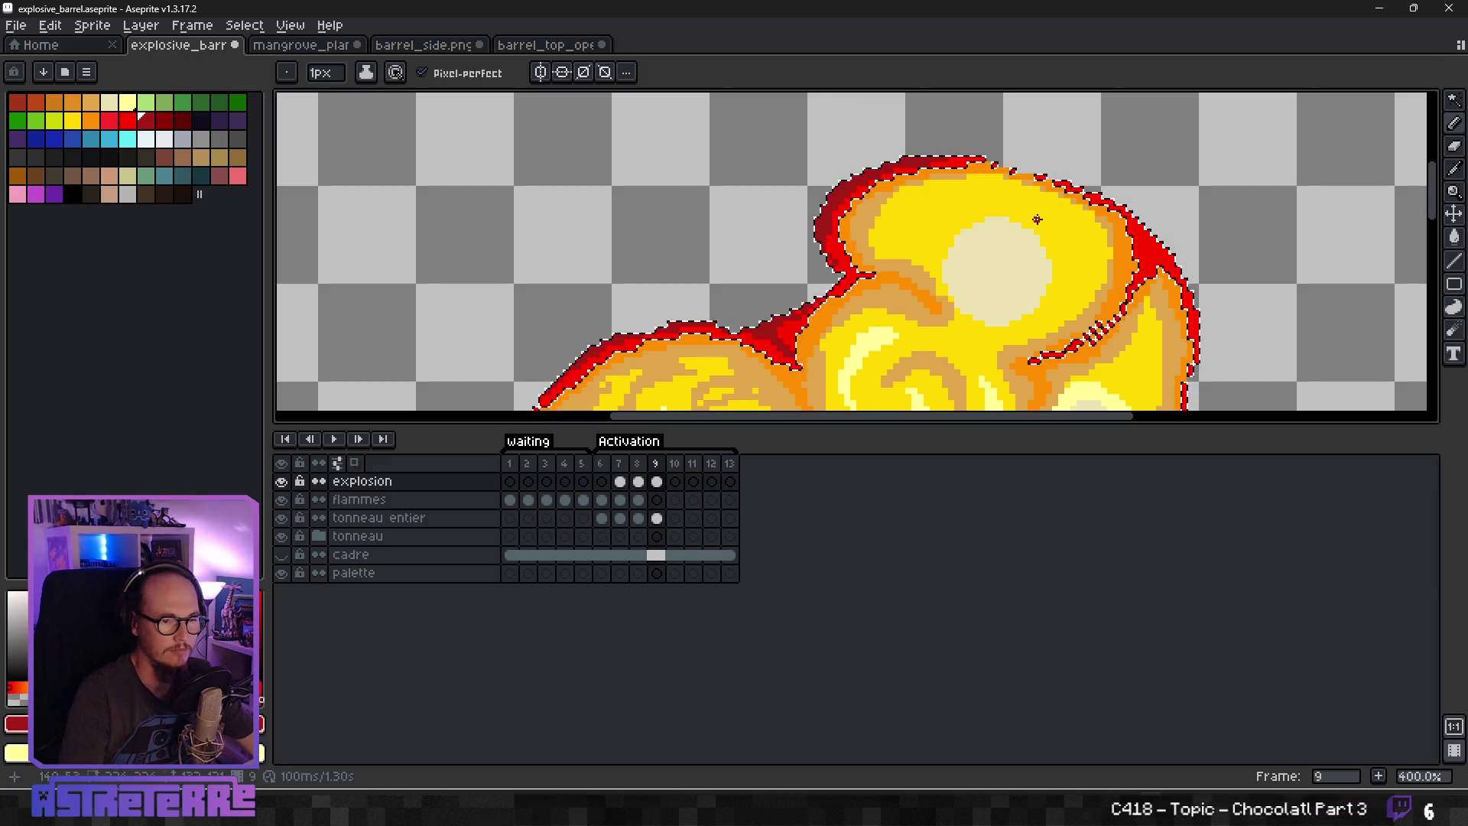
scroll(1139, 221, up, 2)
mouse_move(1166, 260)
mouse_down()
mouse_move(1155, 294)
mouse_move(1185, 269)
mouse_move(1245, 348)
mouse_move(1114, 156)
mouse_move(1039, 183)
mouse_up()
click(1141, 300)
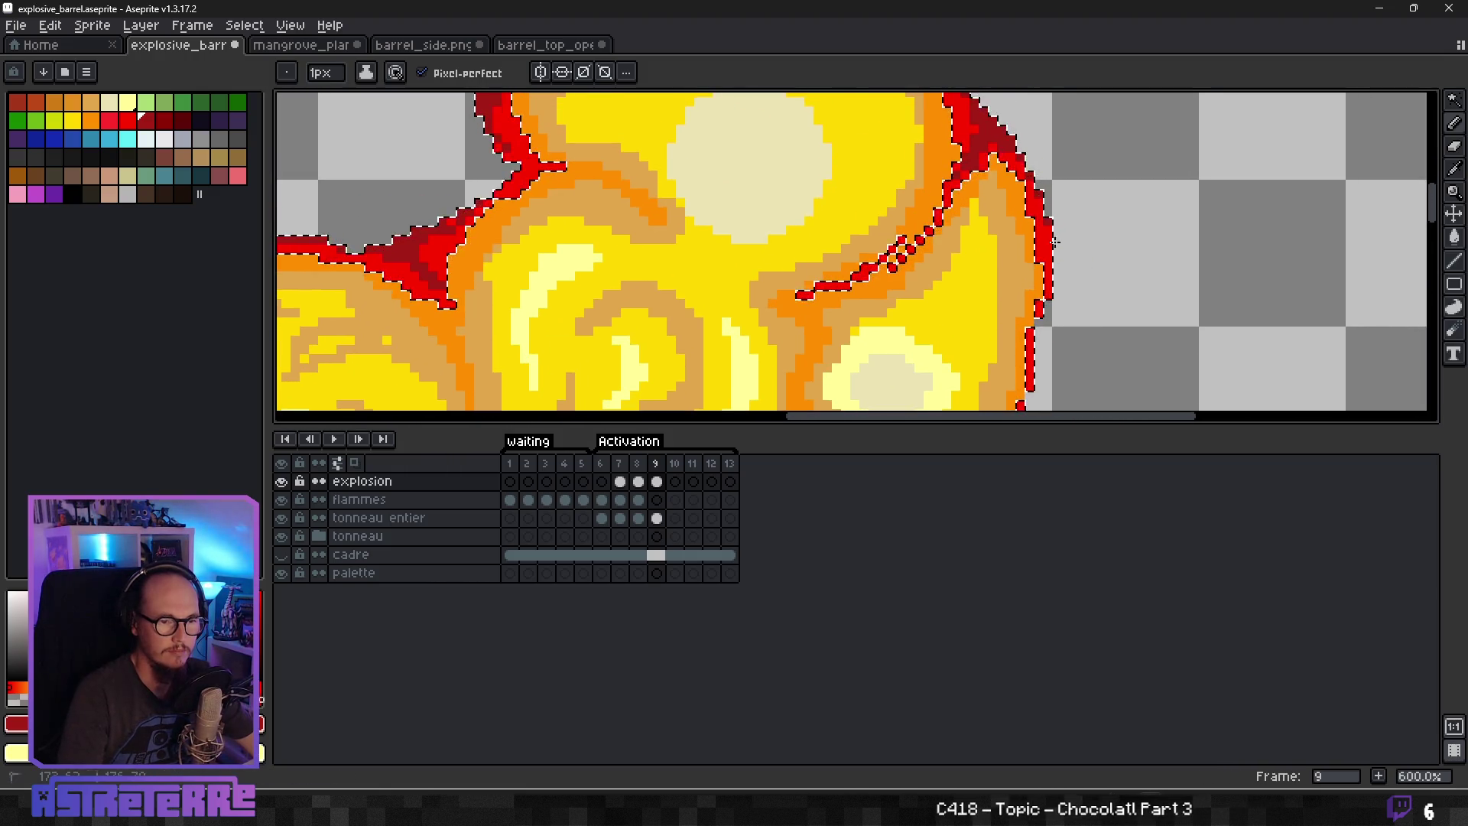
scroll(1055, 241, down, 3)
scroll(1035, 245, right, 1)
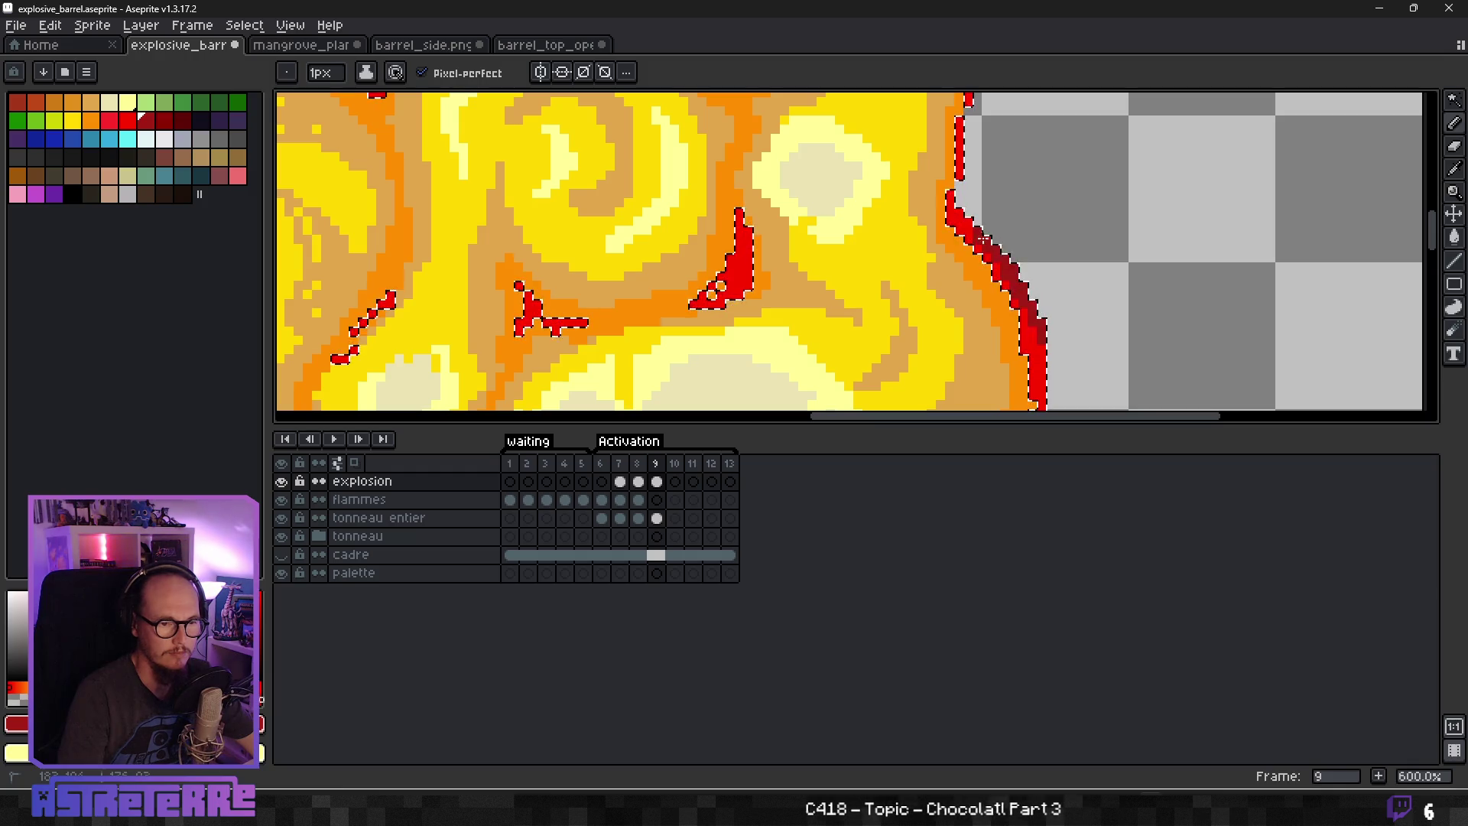
scroll(1055, 298, down, 1)
scroll(1063, 308, up, 2)
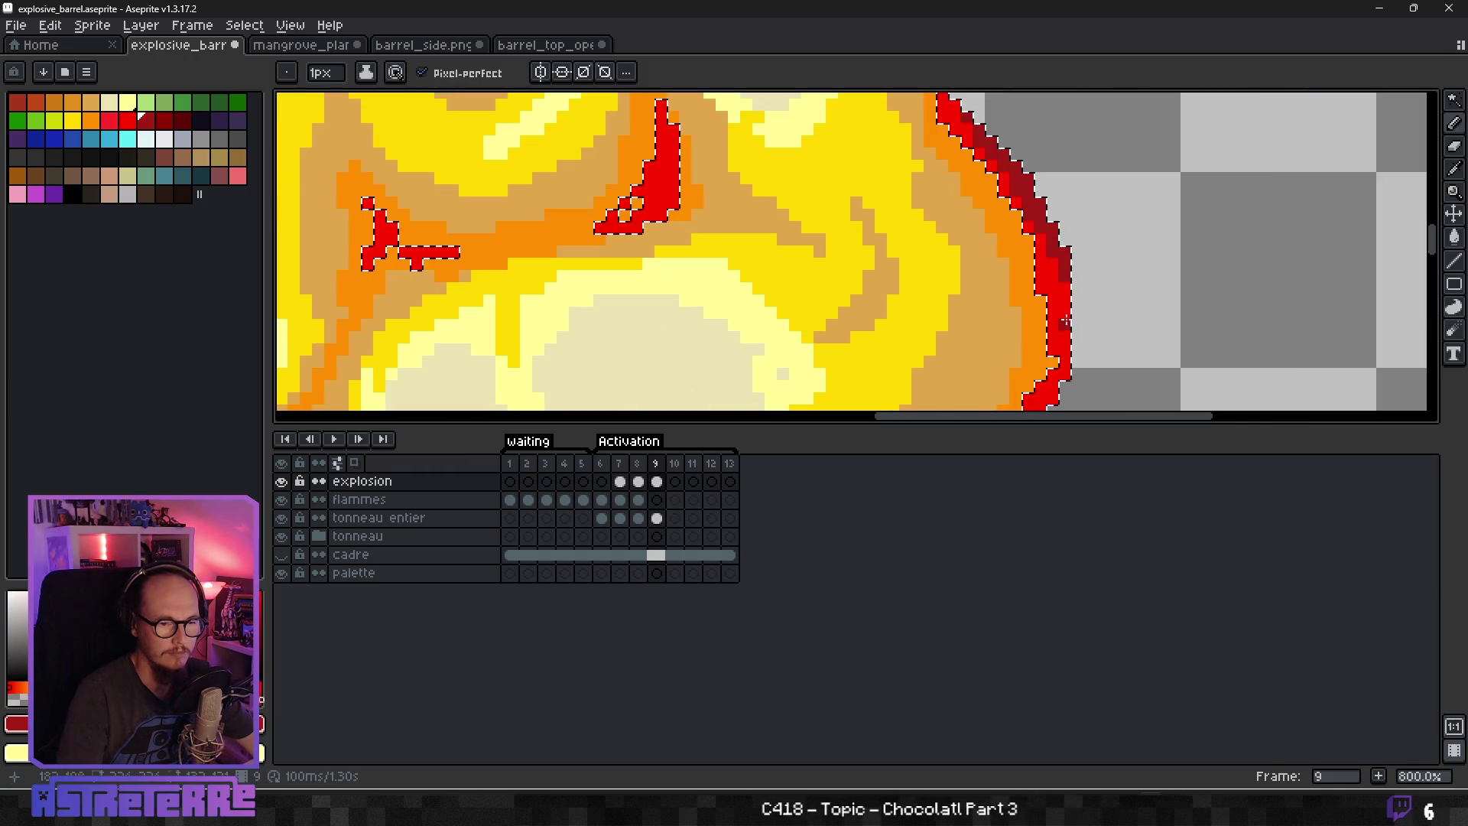
scroll(1035, 231, down, 3)
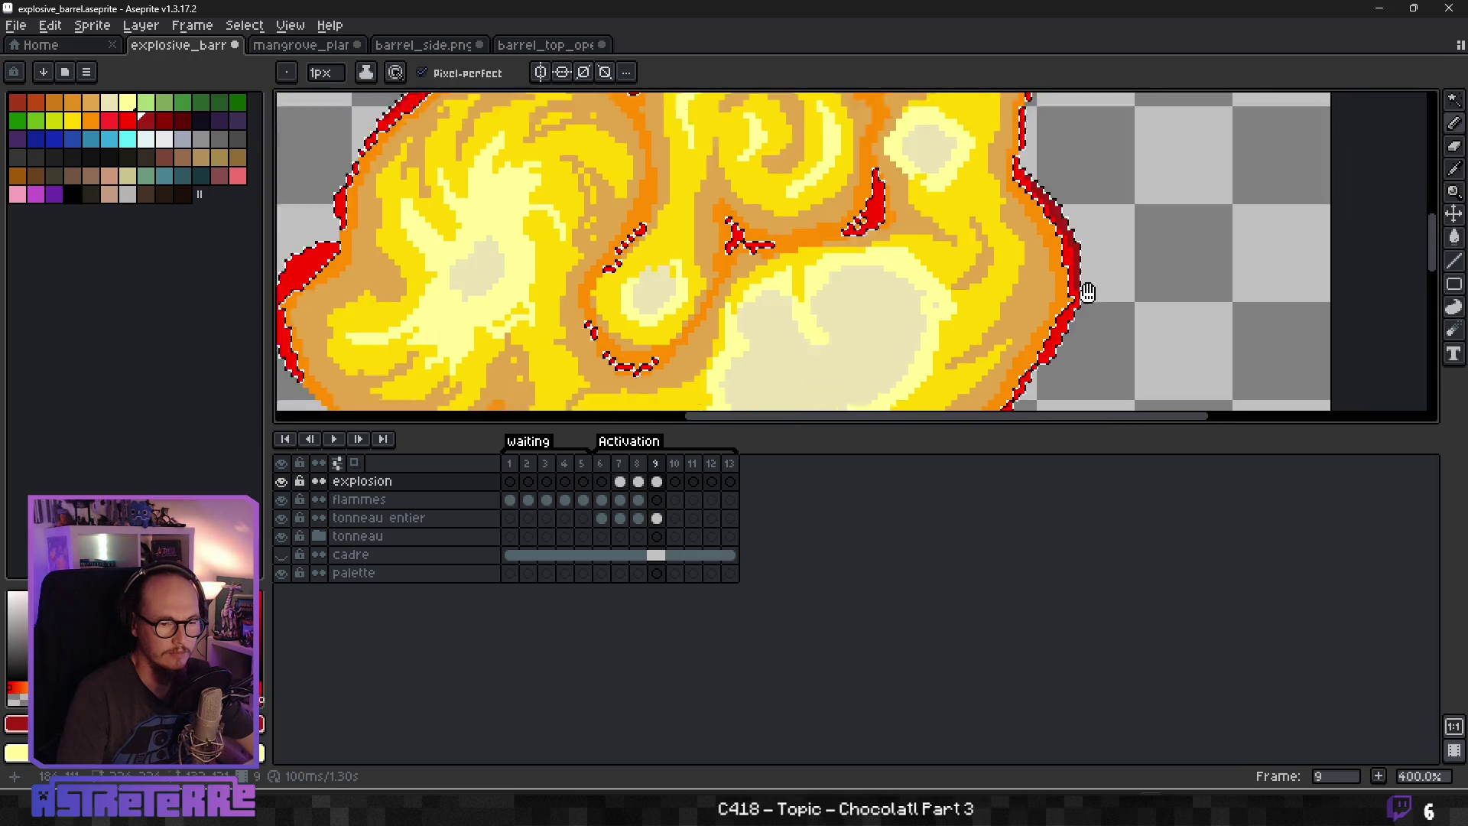
scroll(1035, 231, up, 3)
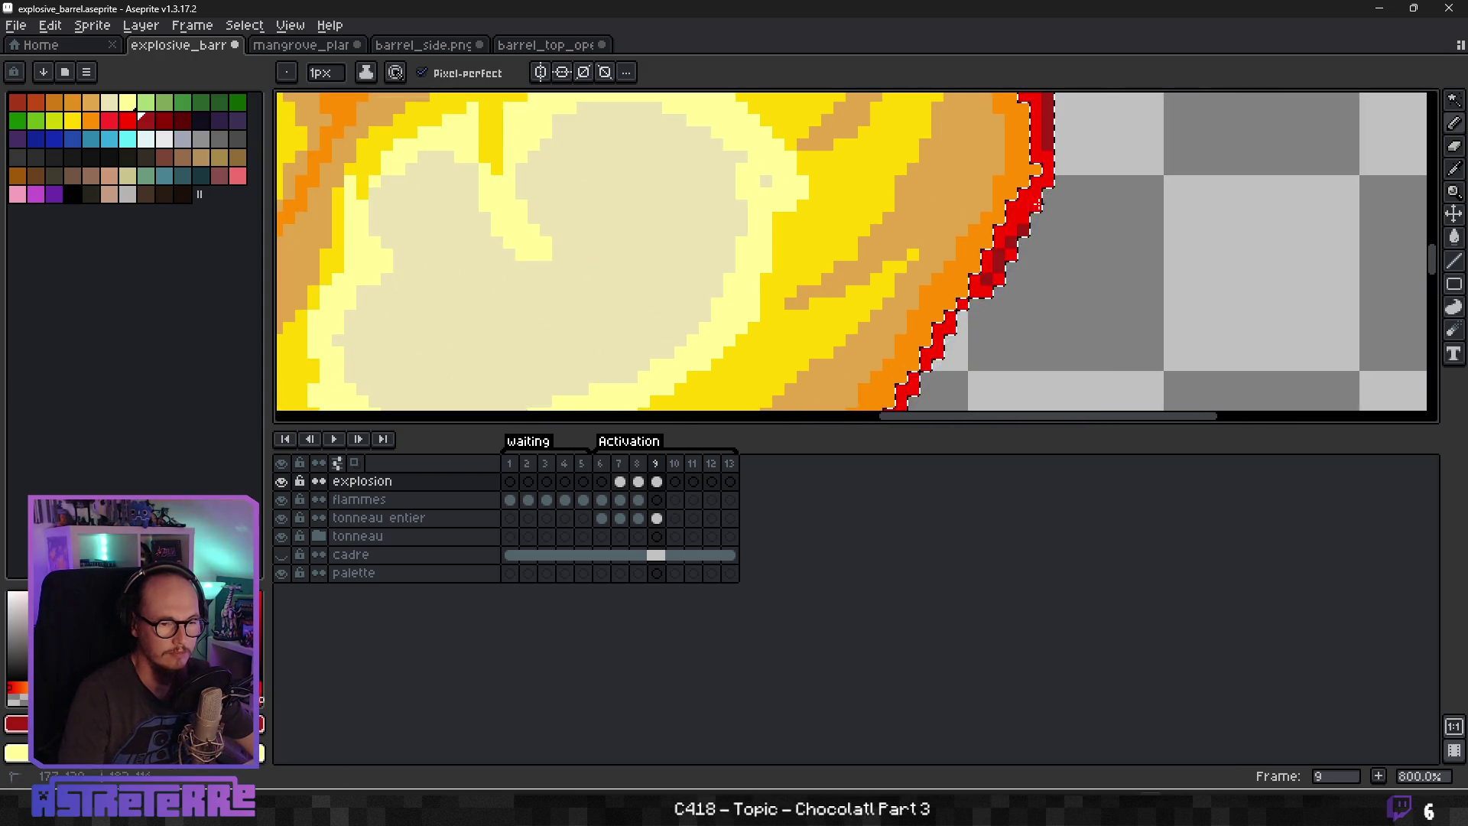
drag(997, 273, 976, 294)
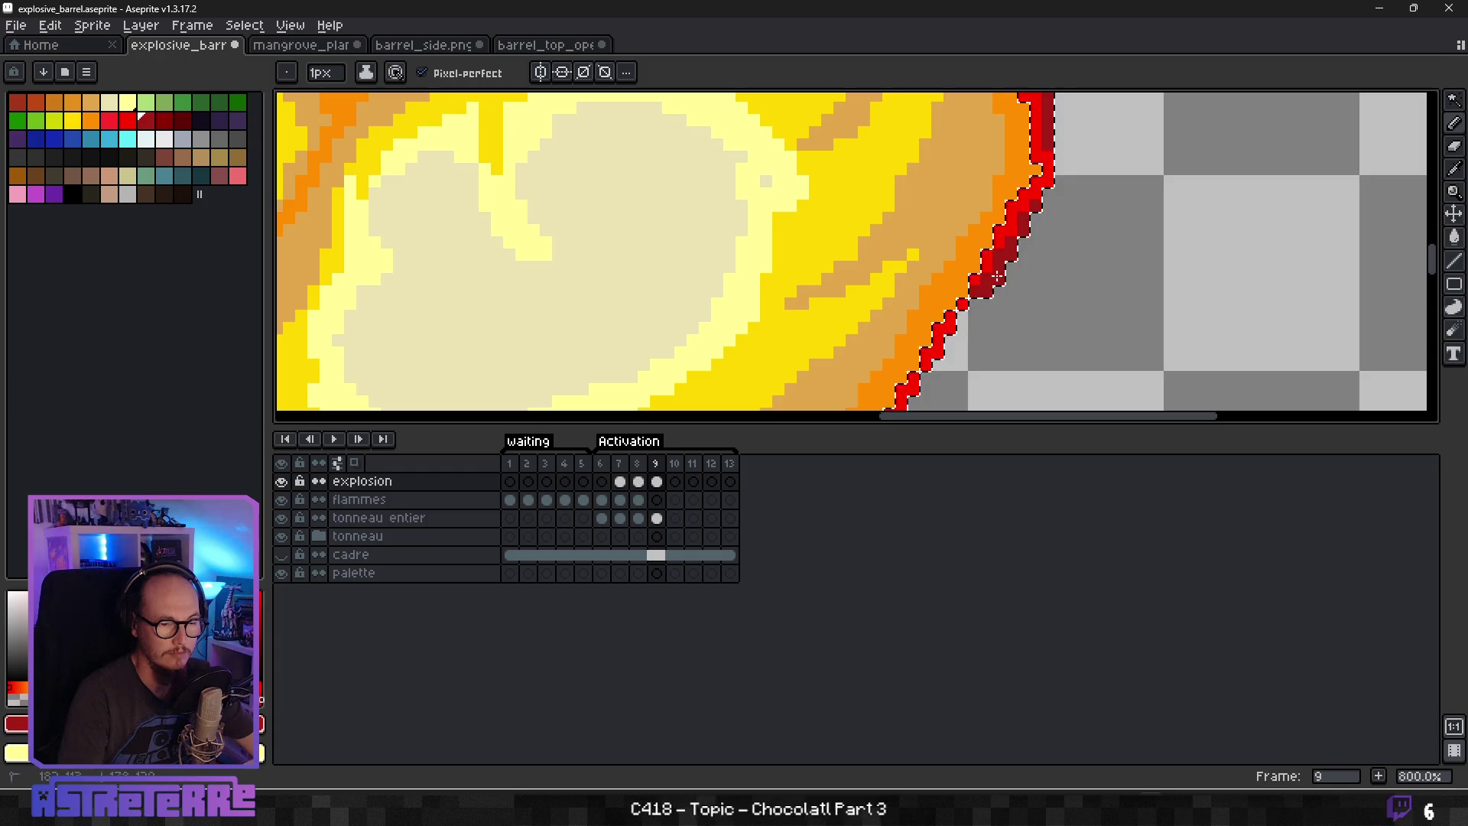
scroll(1084, 216, down, 3)
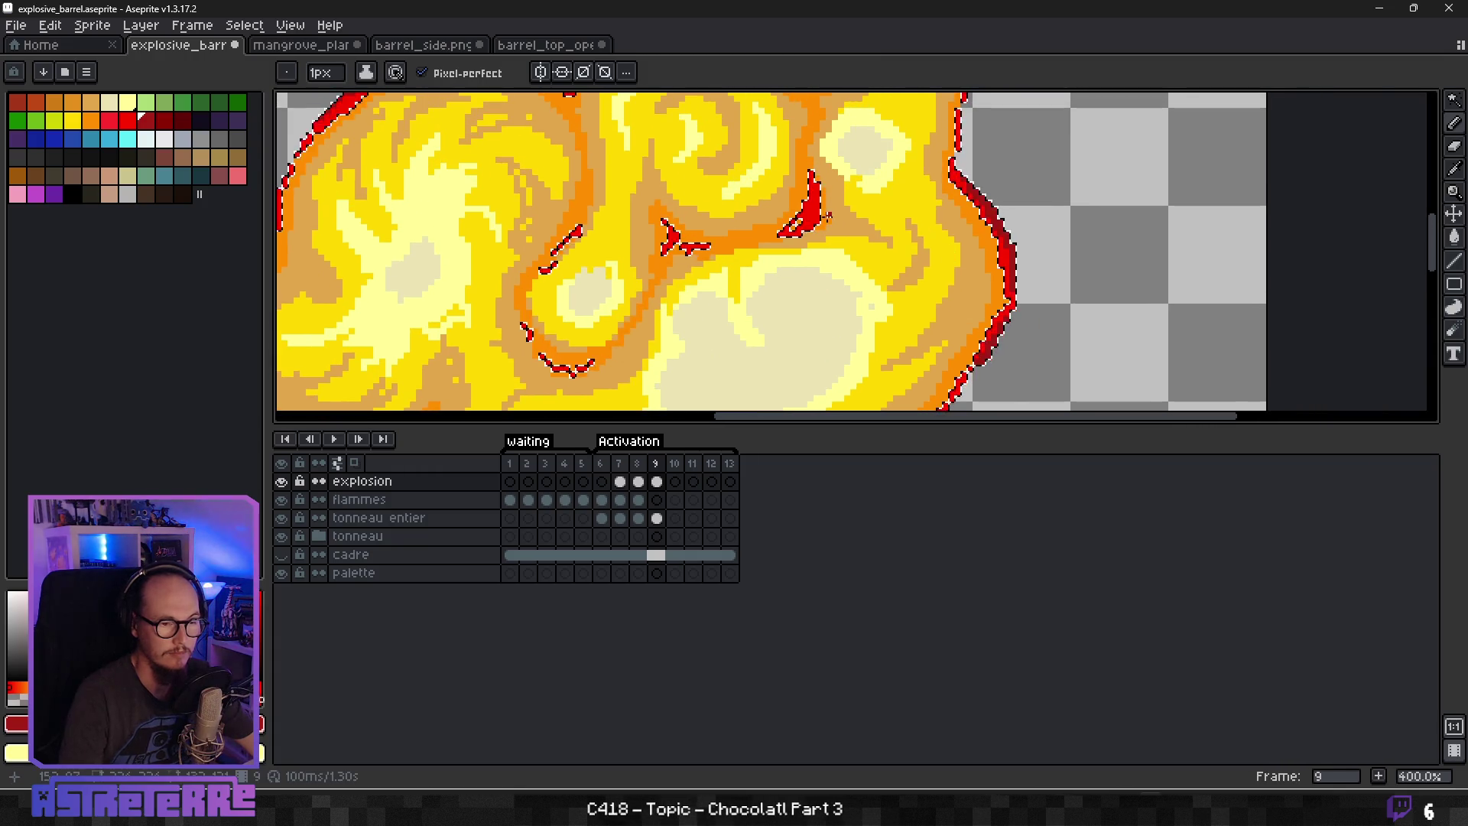
scroll(827, 216, up, 2)
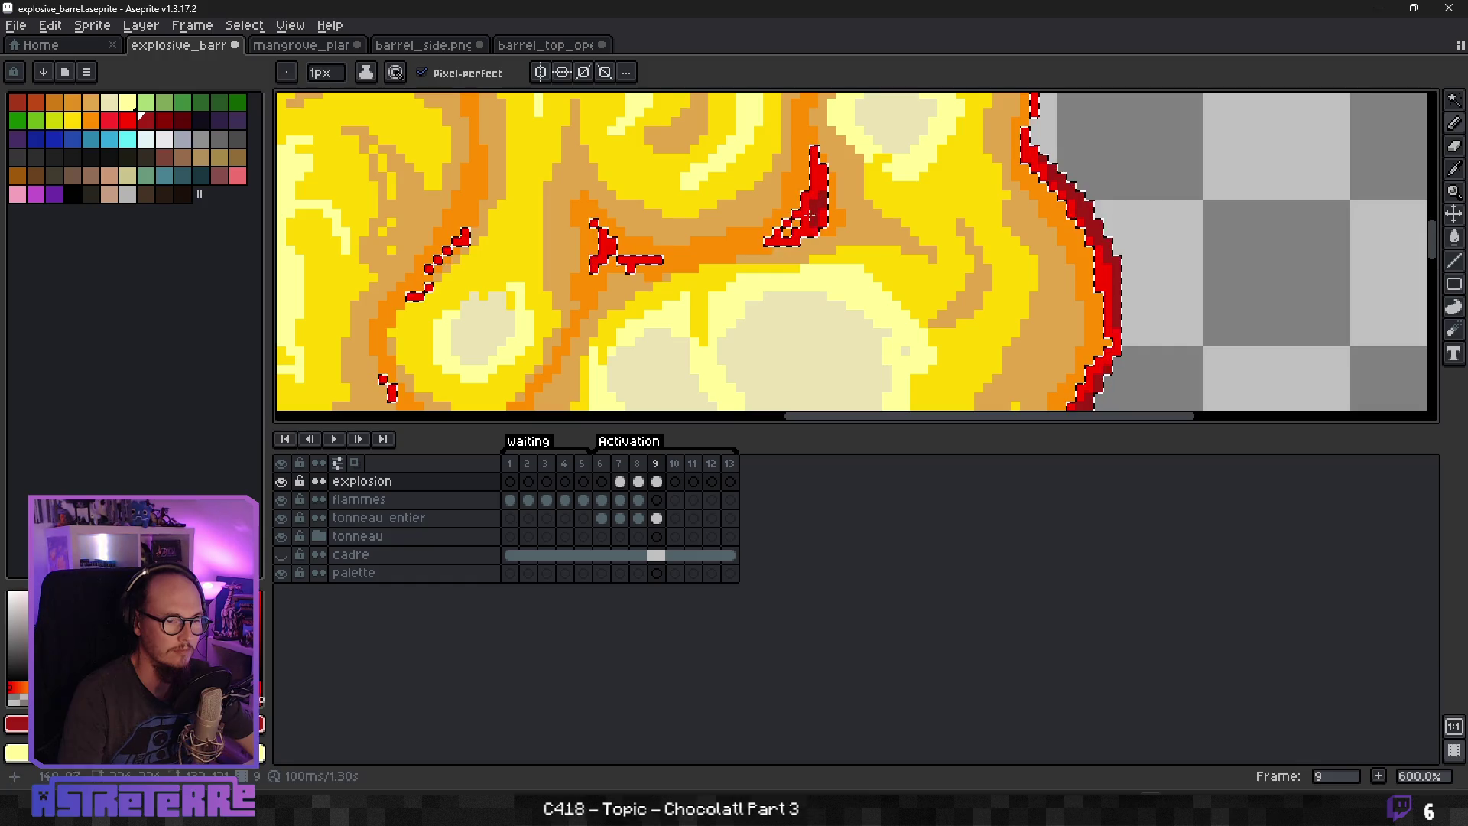
scroll(813, 210, up, 4)
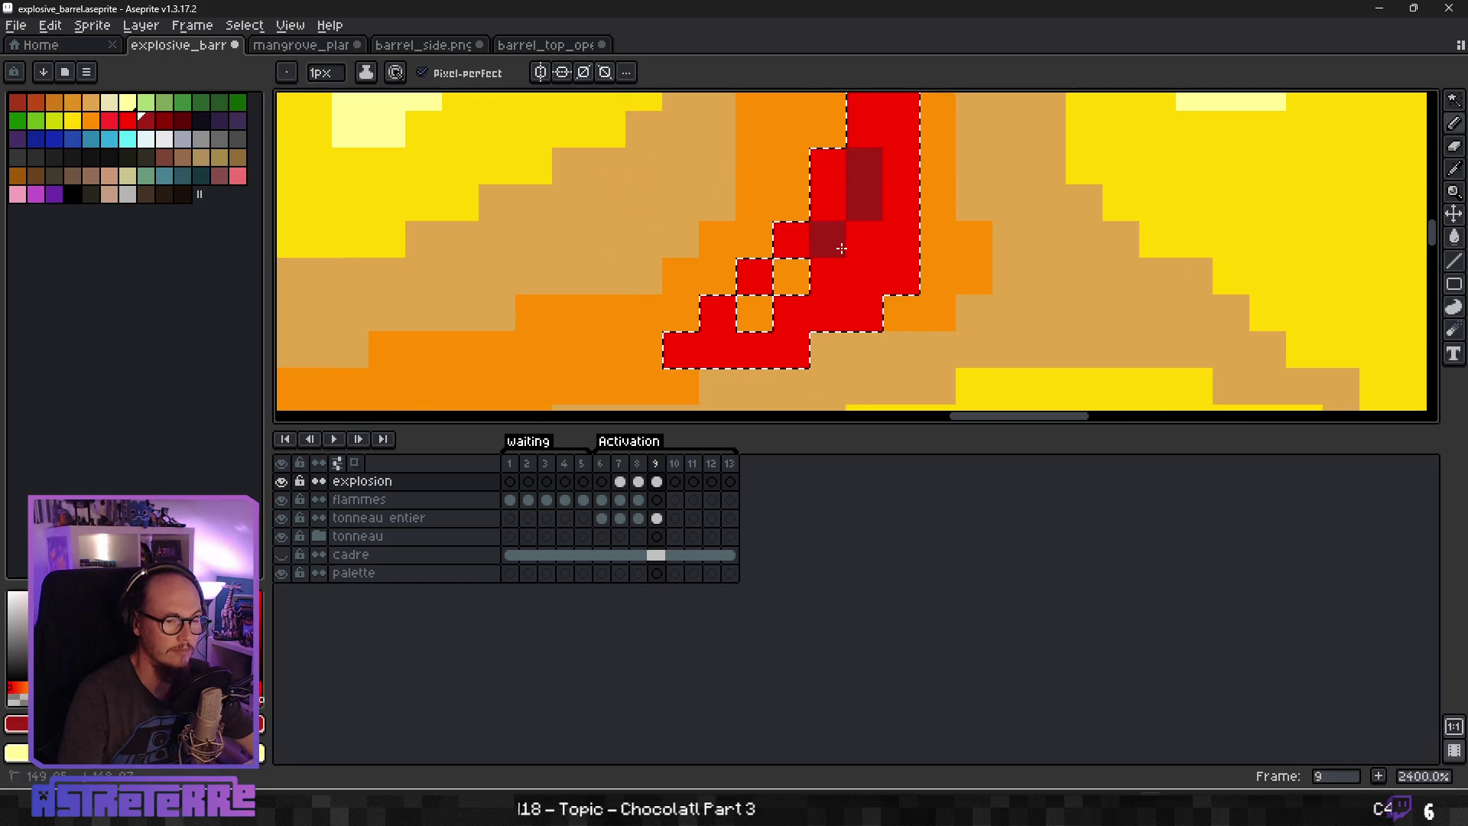
Undo the last dark red stroke, turn off Pixel-perfect, and darken one more red flame pixel.
key(ctrl+z)
key(ctrl+z)
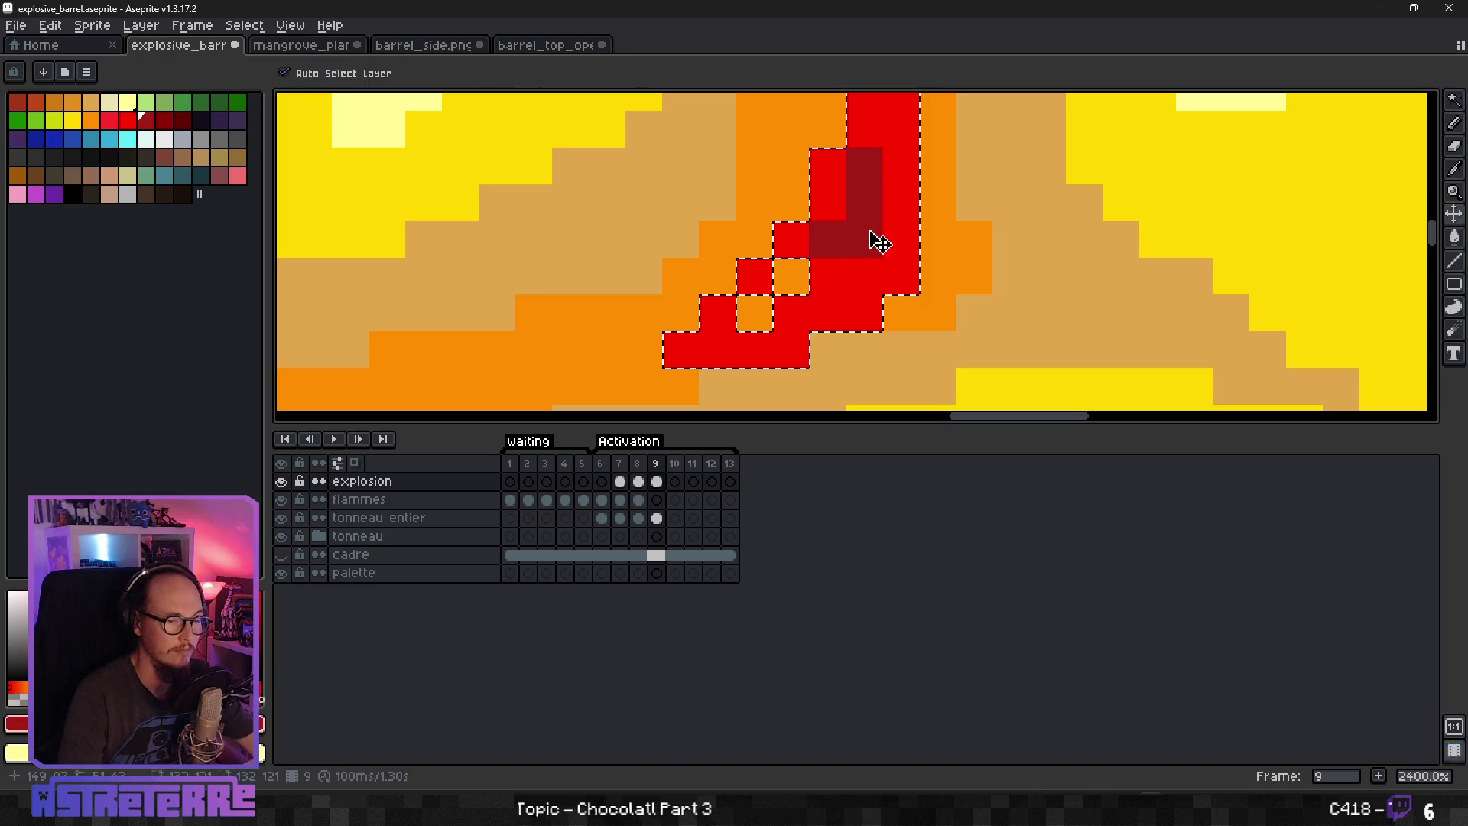
click(421, 73)
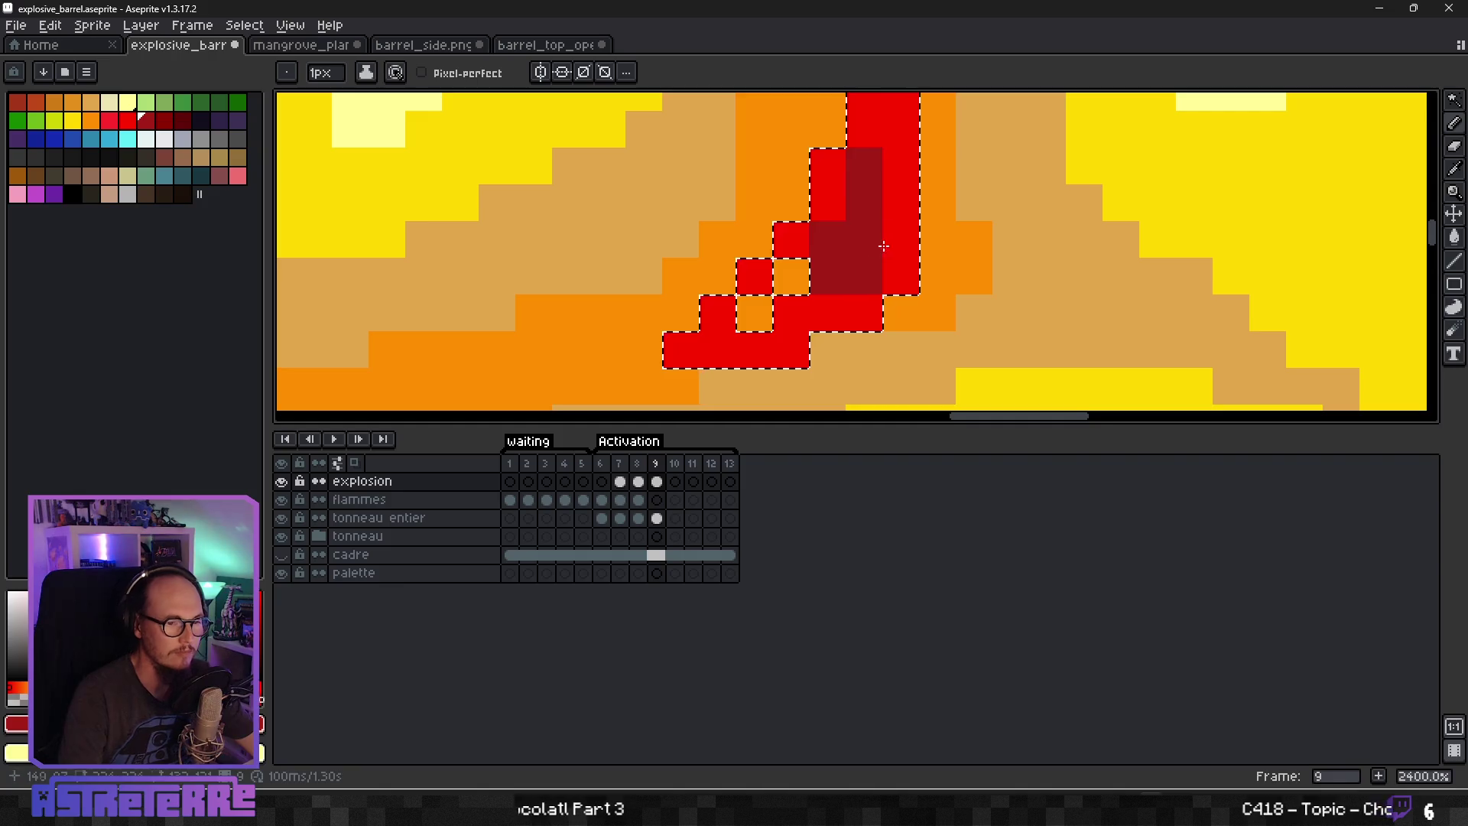
scroll(878, 252, down, 4)
scroll(905, 211, up, 4)
click(905, 211)
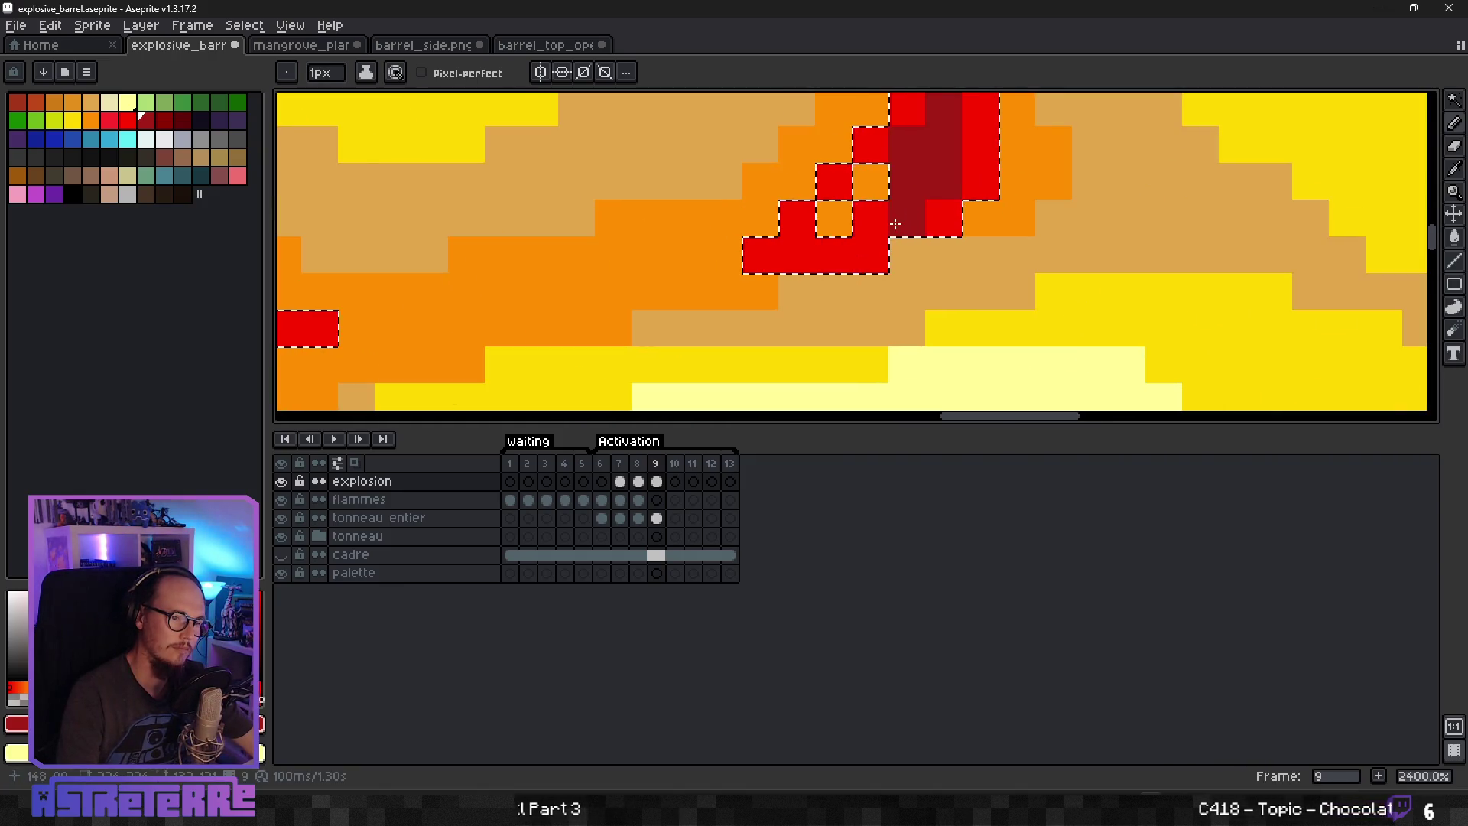
scroll(895, 224, down, 3)
scroll(862, 272, up, 2)
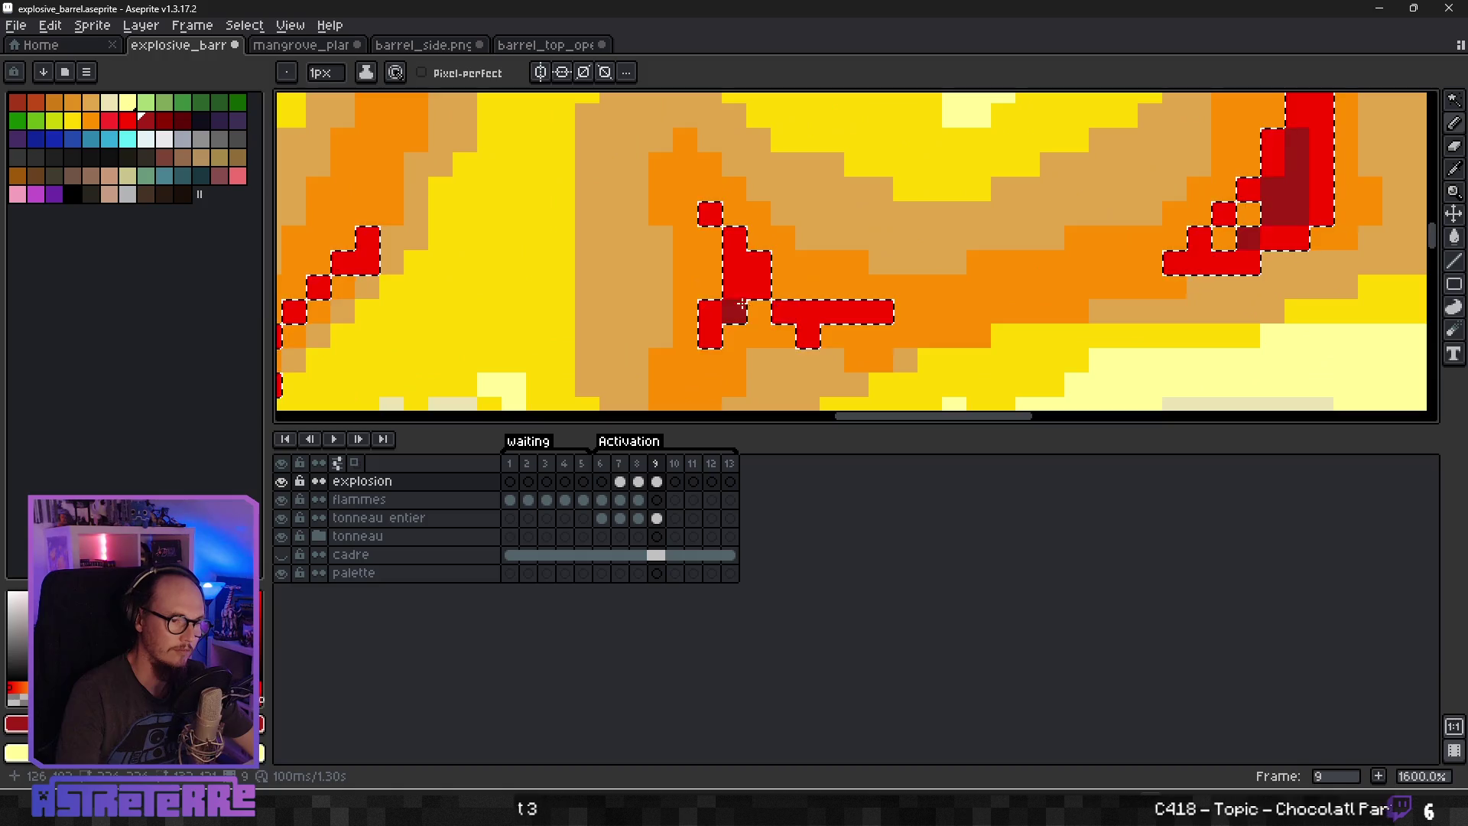
scroll(743, 321, down, 5)
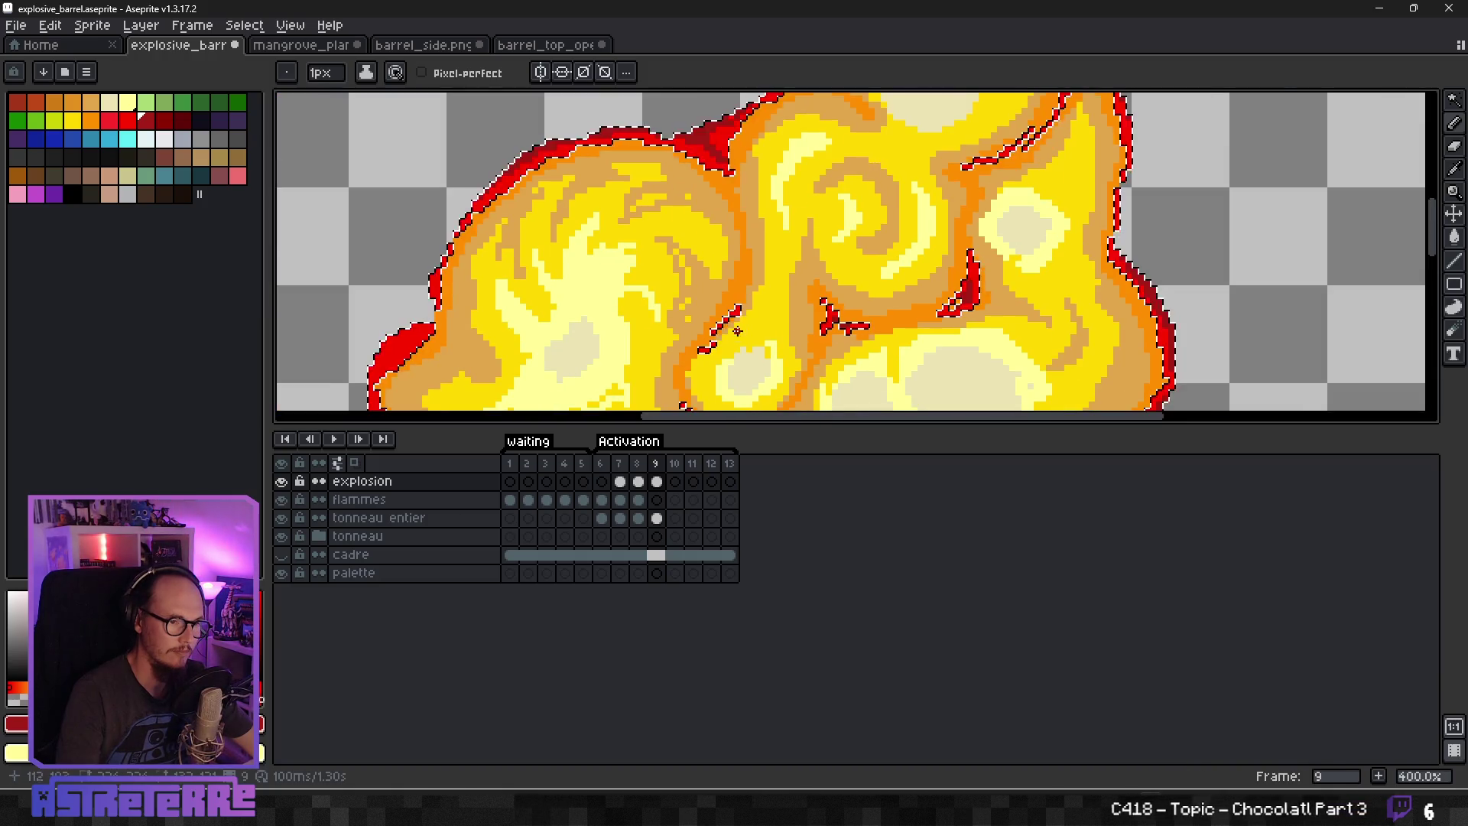
scroll(740, 330, up, 3)
scroll(746, 289, down, 5)
Shade the flame's red edge, the lower blob and the pixels below it dark red.
drag(838, 344, 815, 247)
scroll(807, 283, up, 5)
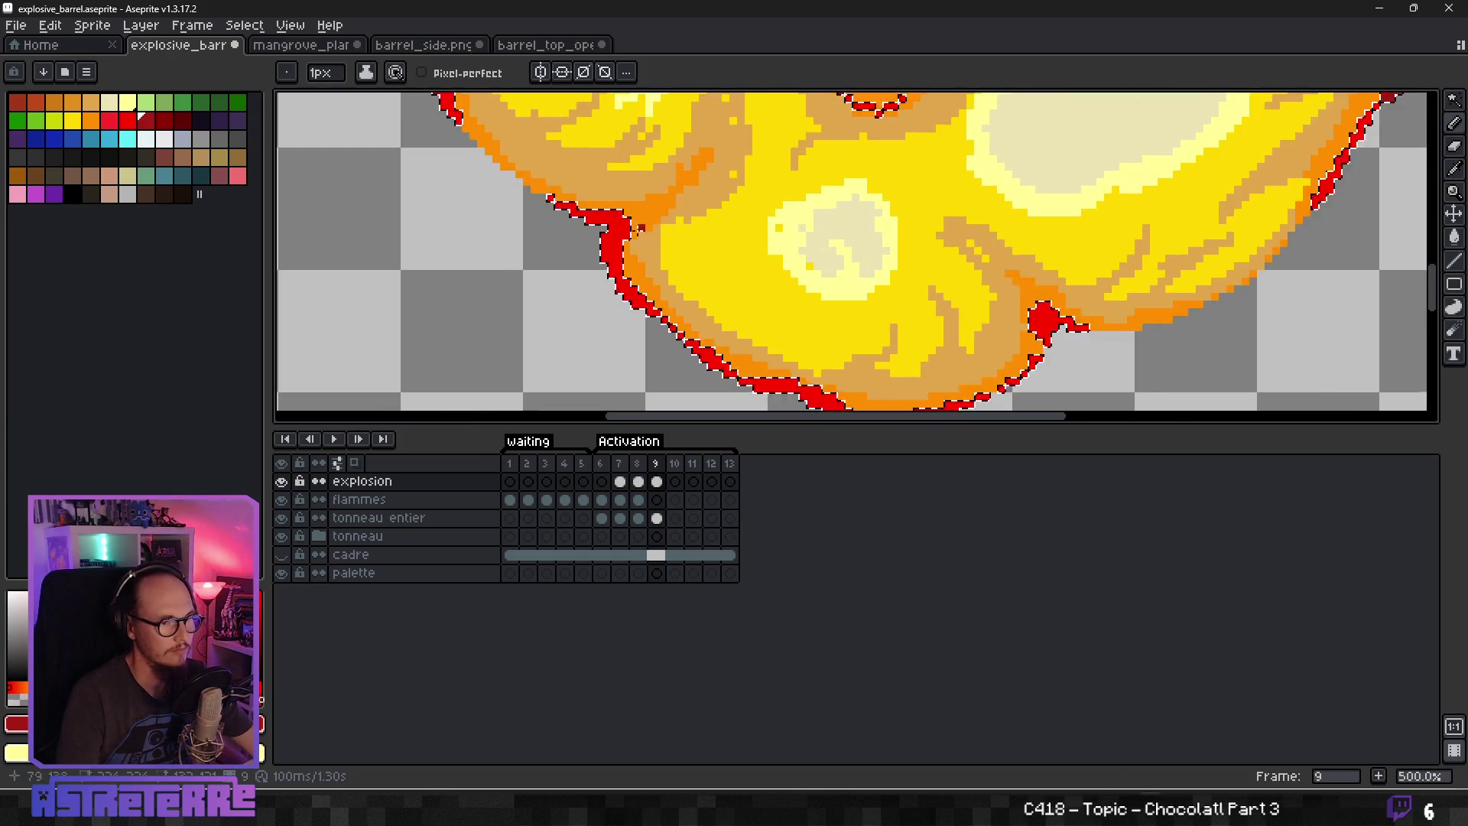
mouse_move(514, 185)
mouse_down()
mouse_move(593, 227)
mouse_move(636, 325)
mouse_move(732, 391)
mouse_move(581, 176)
mouse_move(646, 228)
mouse_move(647, 216)
mouse_move(742, 270)
mouse_move(787, 268)
mouse_move(845, 306)
mouse_up()
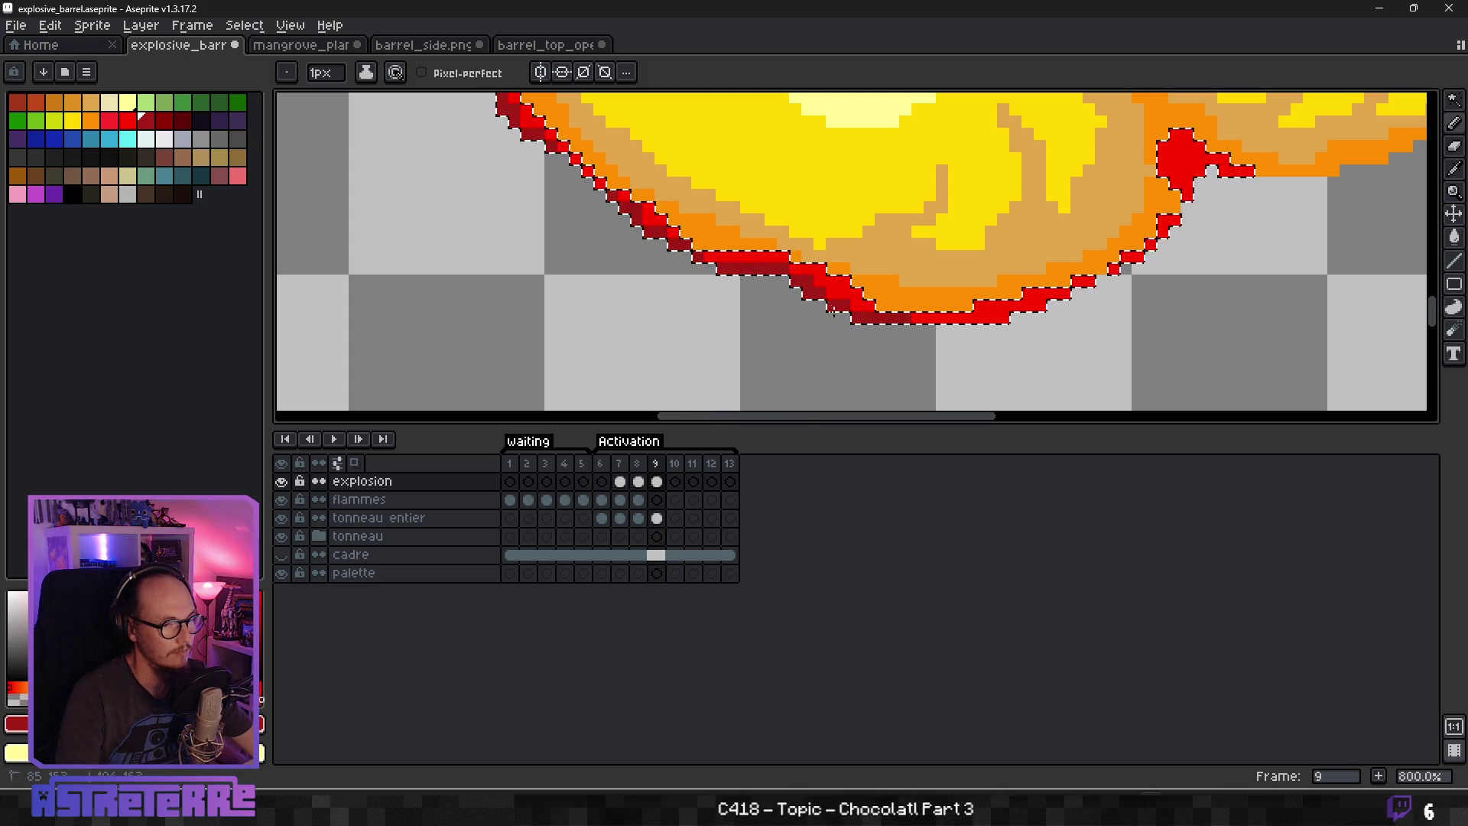
drag(1149, 268, 763, 354)
drag(837, 266, 815, 247)
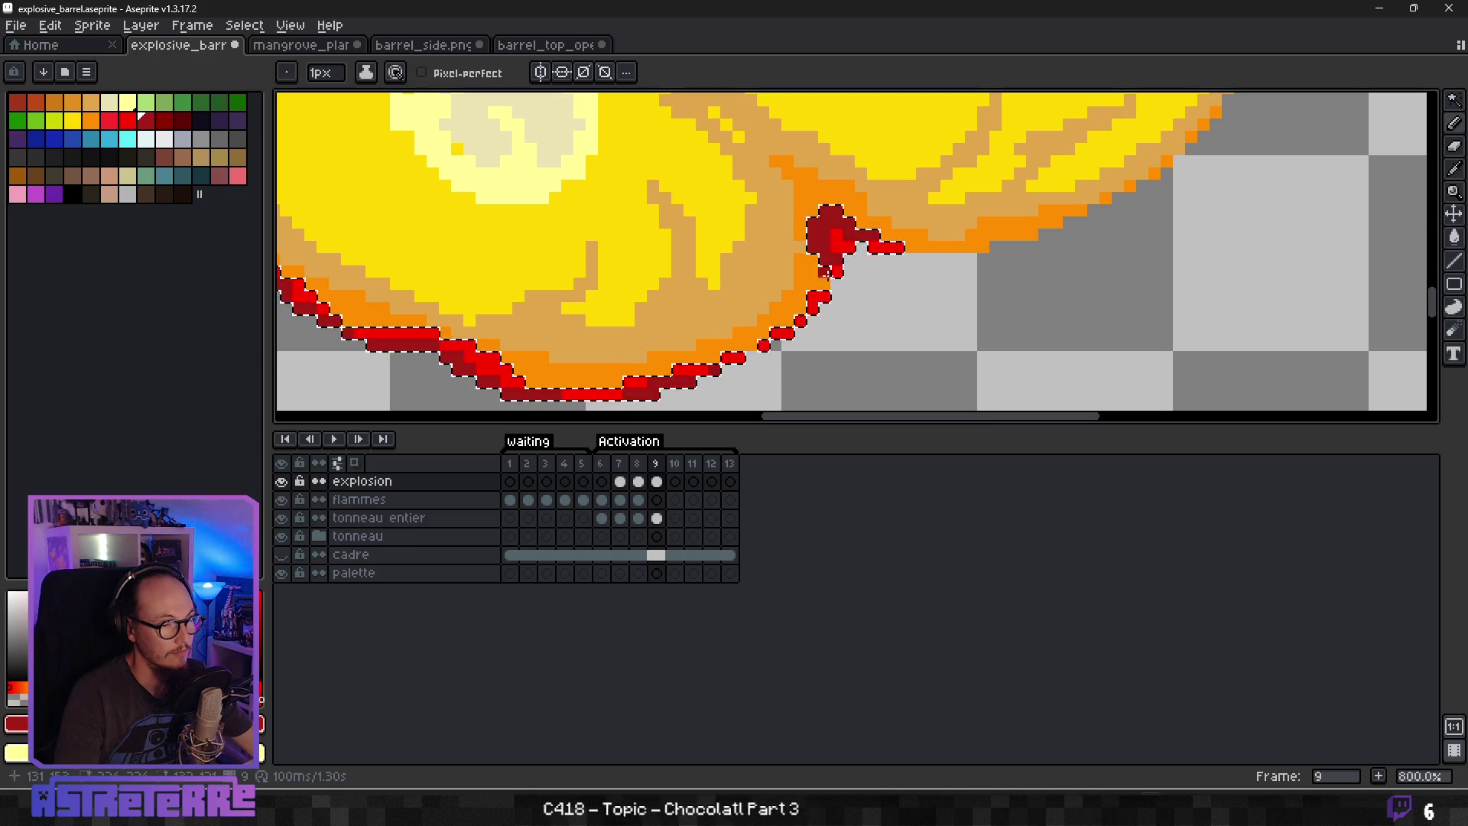
drag(837, 269, 812, 299)
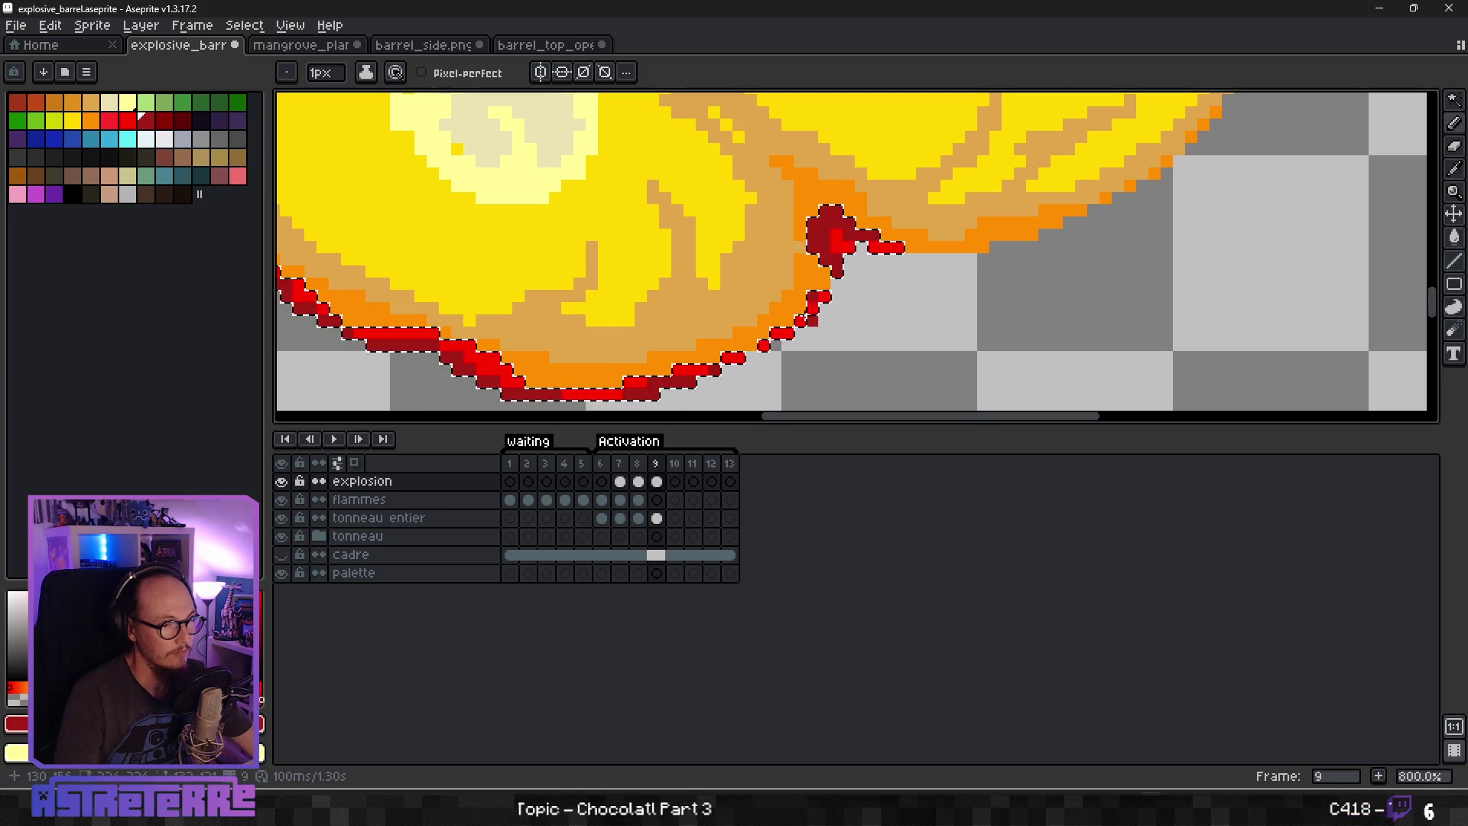
scroll(722, 356, down, 4)
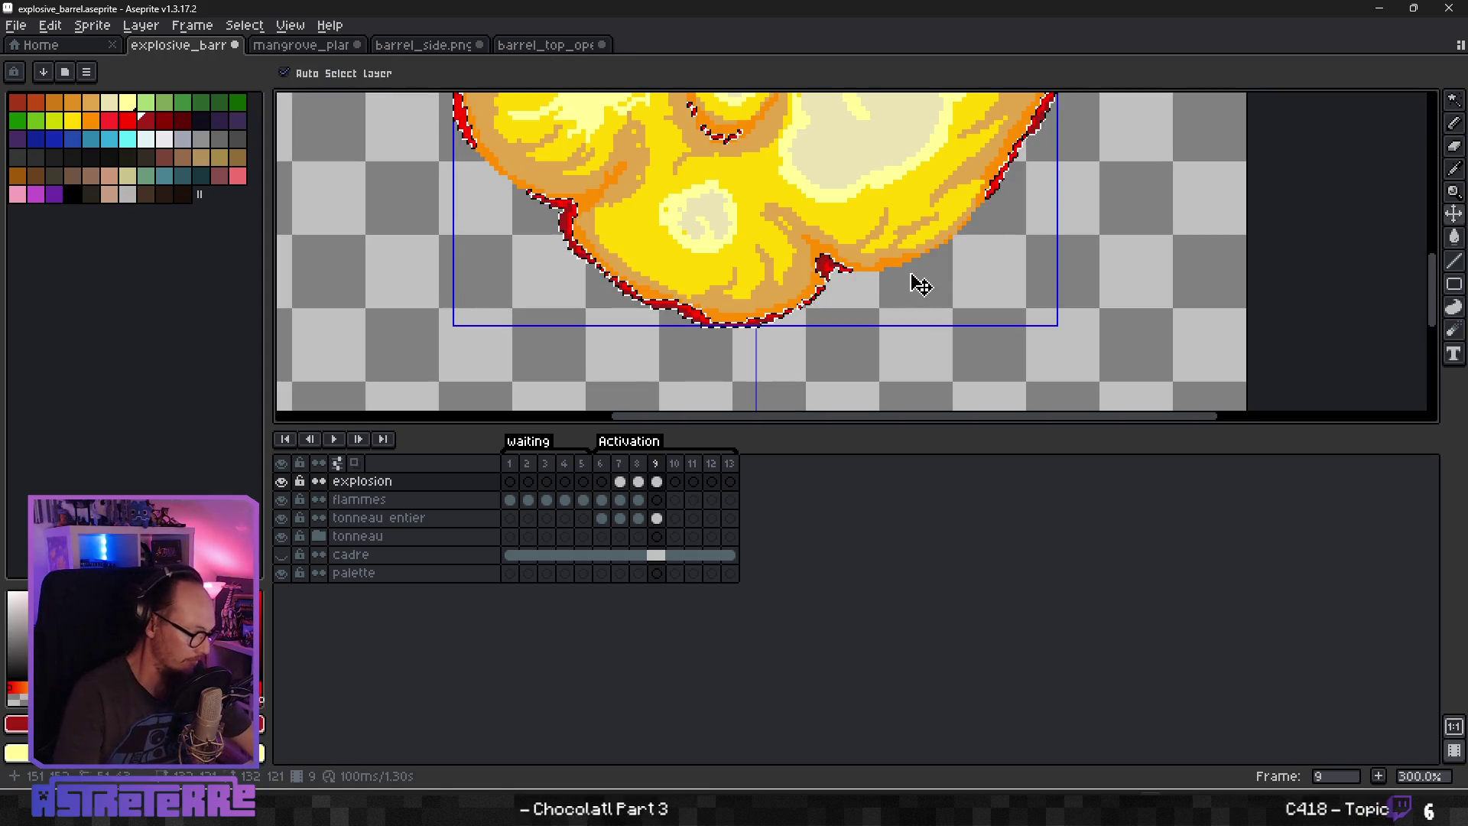
Review the frame 9 explosion up close, then sample bright red from the flame rim.
scroll(923, 255, down, 4)
scroll(841, 229, up, 2)
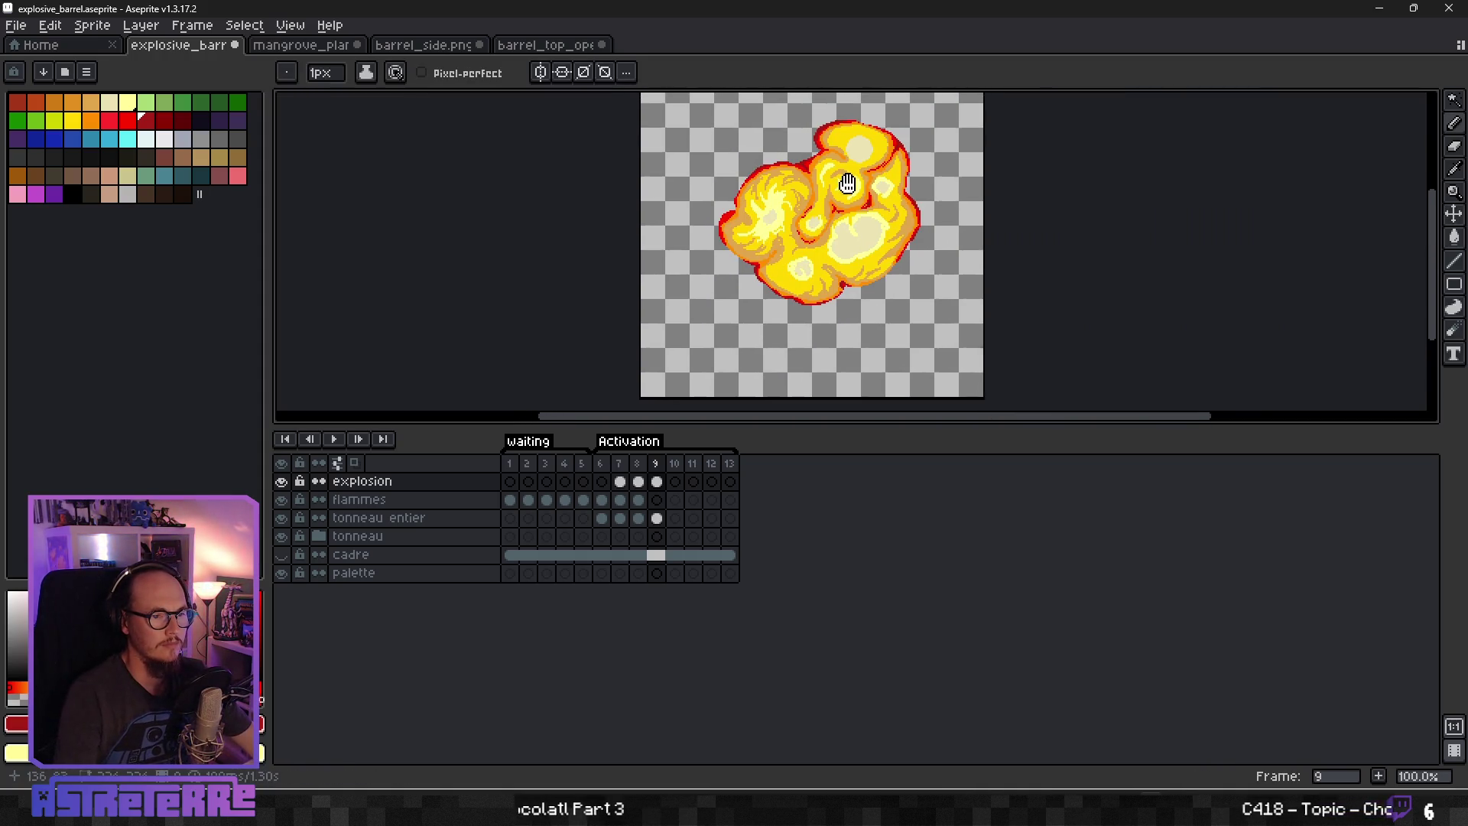
scroll(820, 237, down, 1)
scroll(824, 276, up, 1)
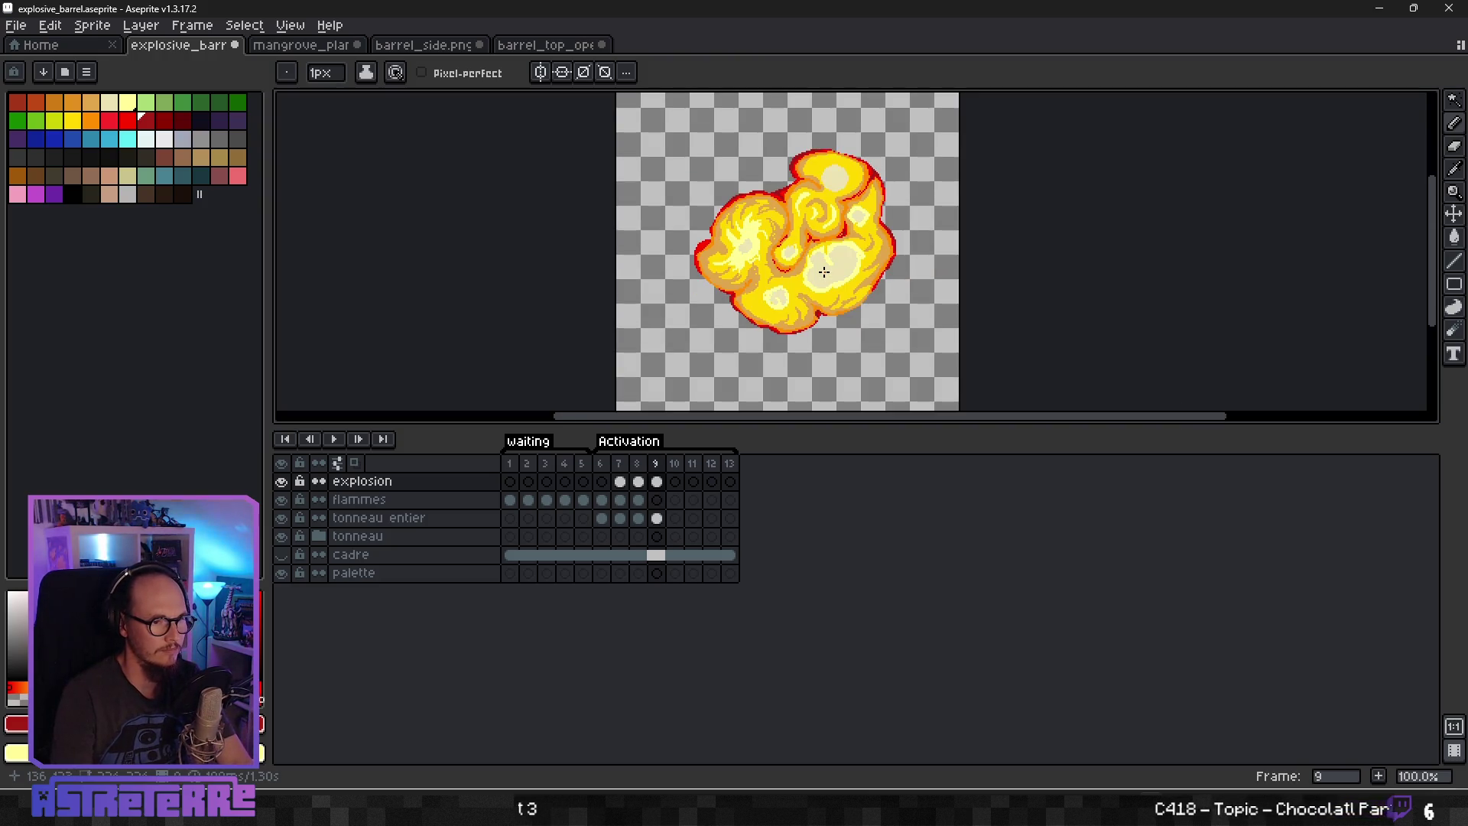
scroll(845, 246, up, 2)
scroll(849, 243, down, 3)
scroll(994, 279, up, 3)
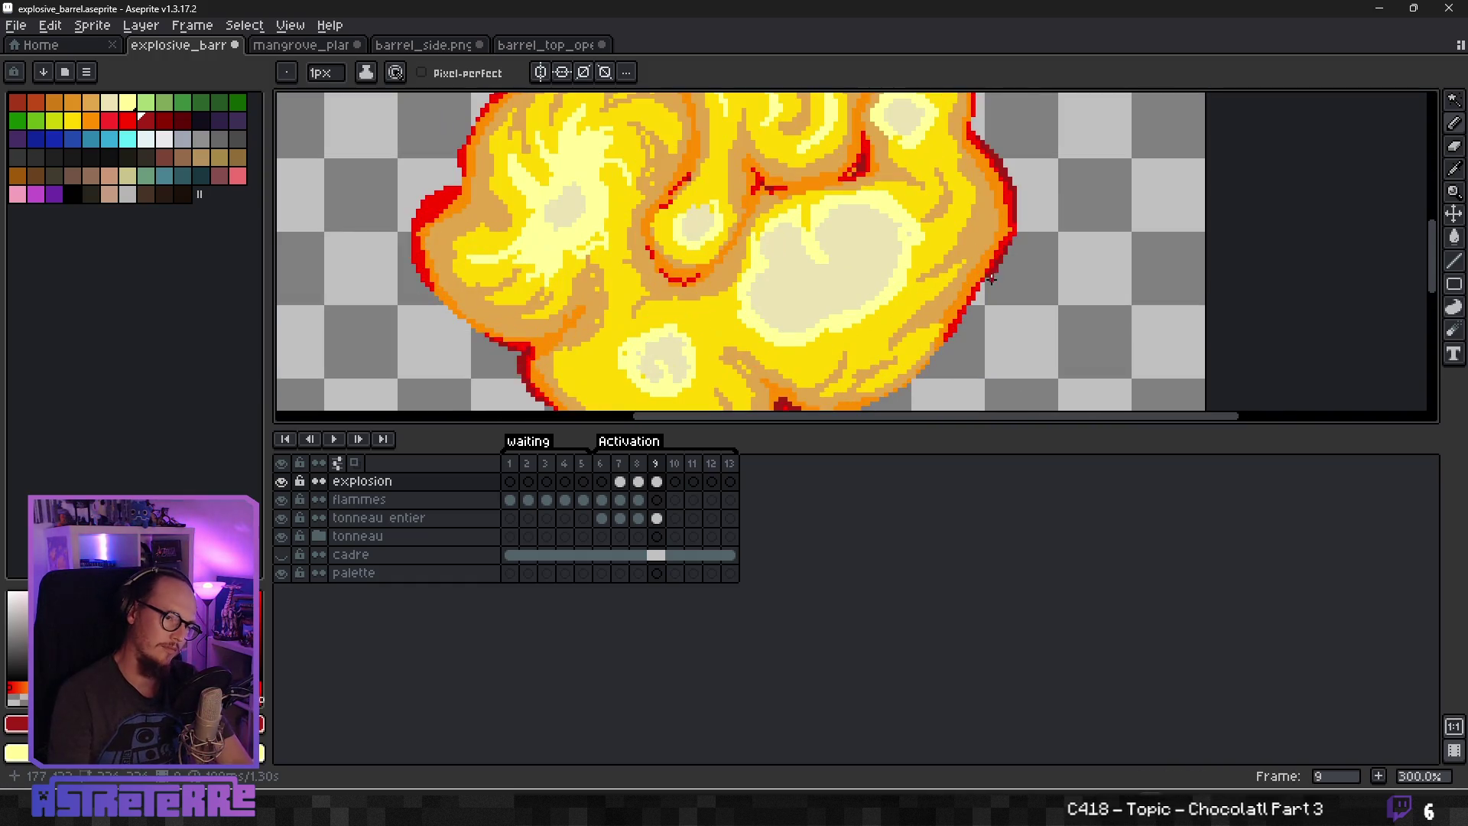
mouse_move(956, 298)
mouse_down()
mouse_move(783, 189)
mouse_move(651, 247)
mouse_up()
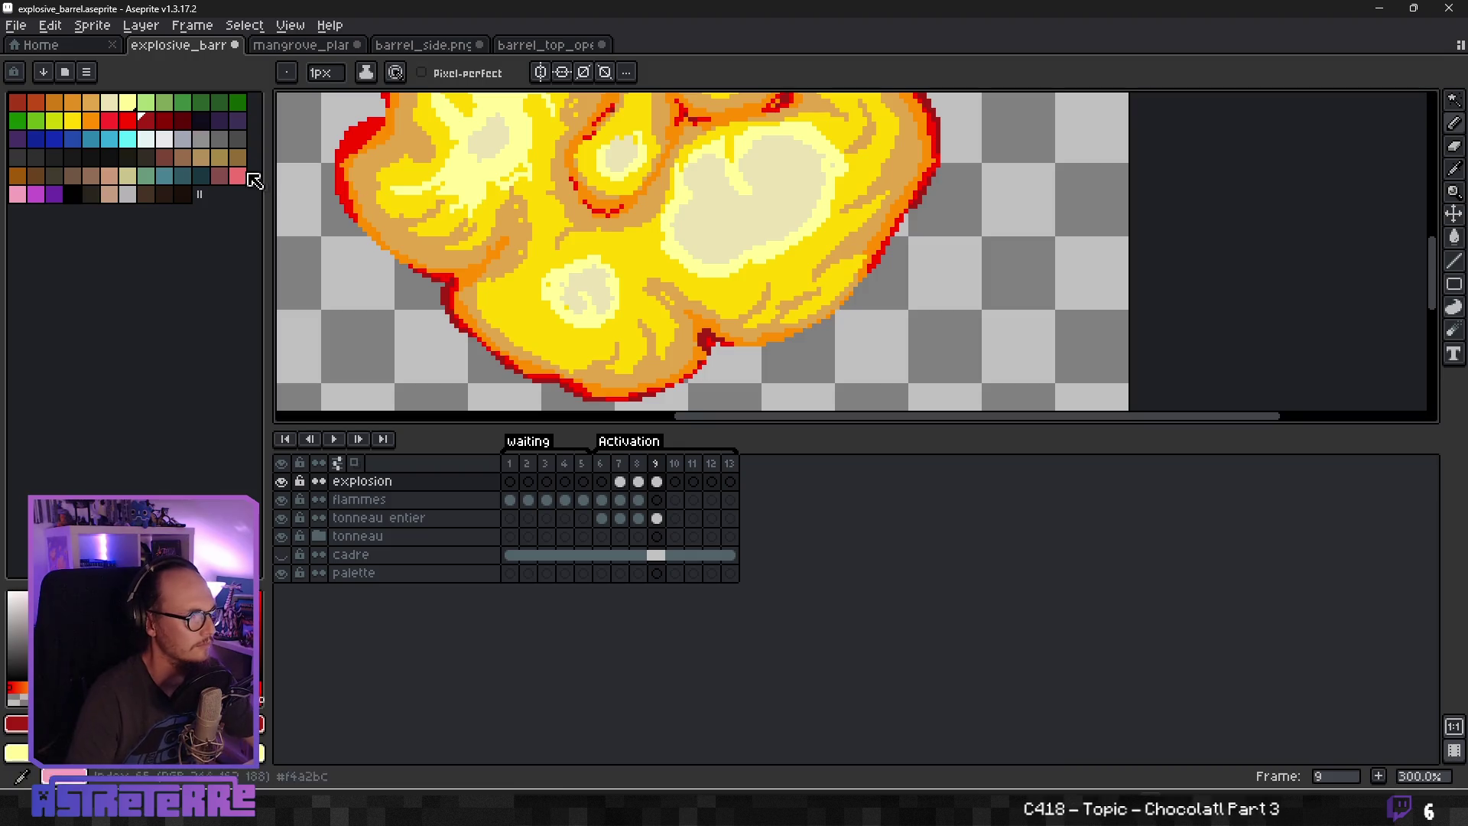
scroll(684, 241, down, 2)
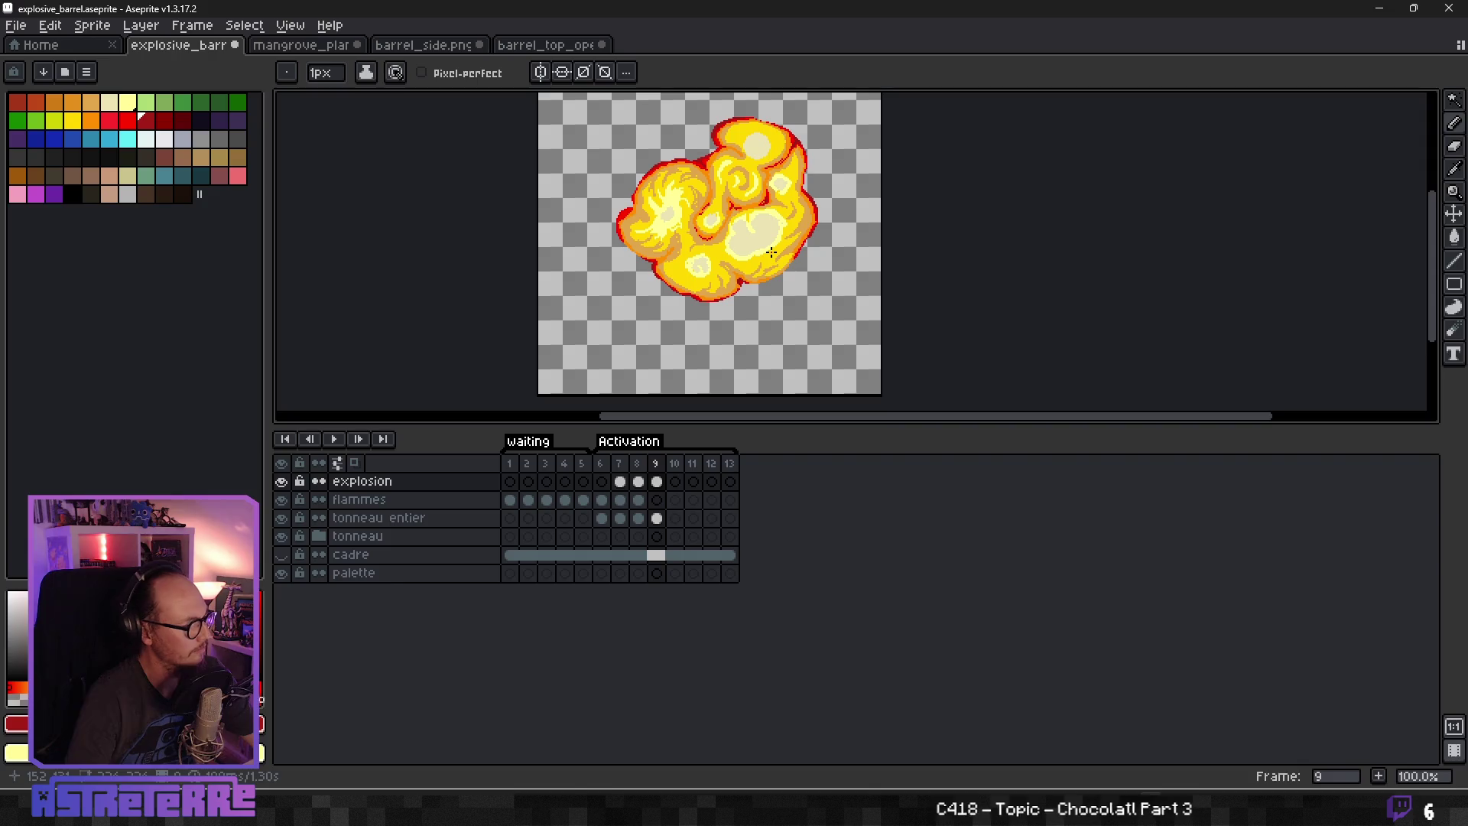
scroll(764, 252, up, 3)
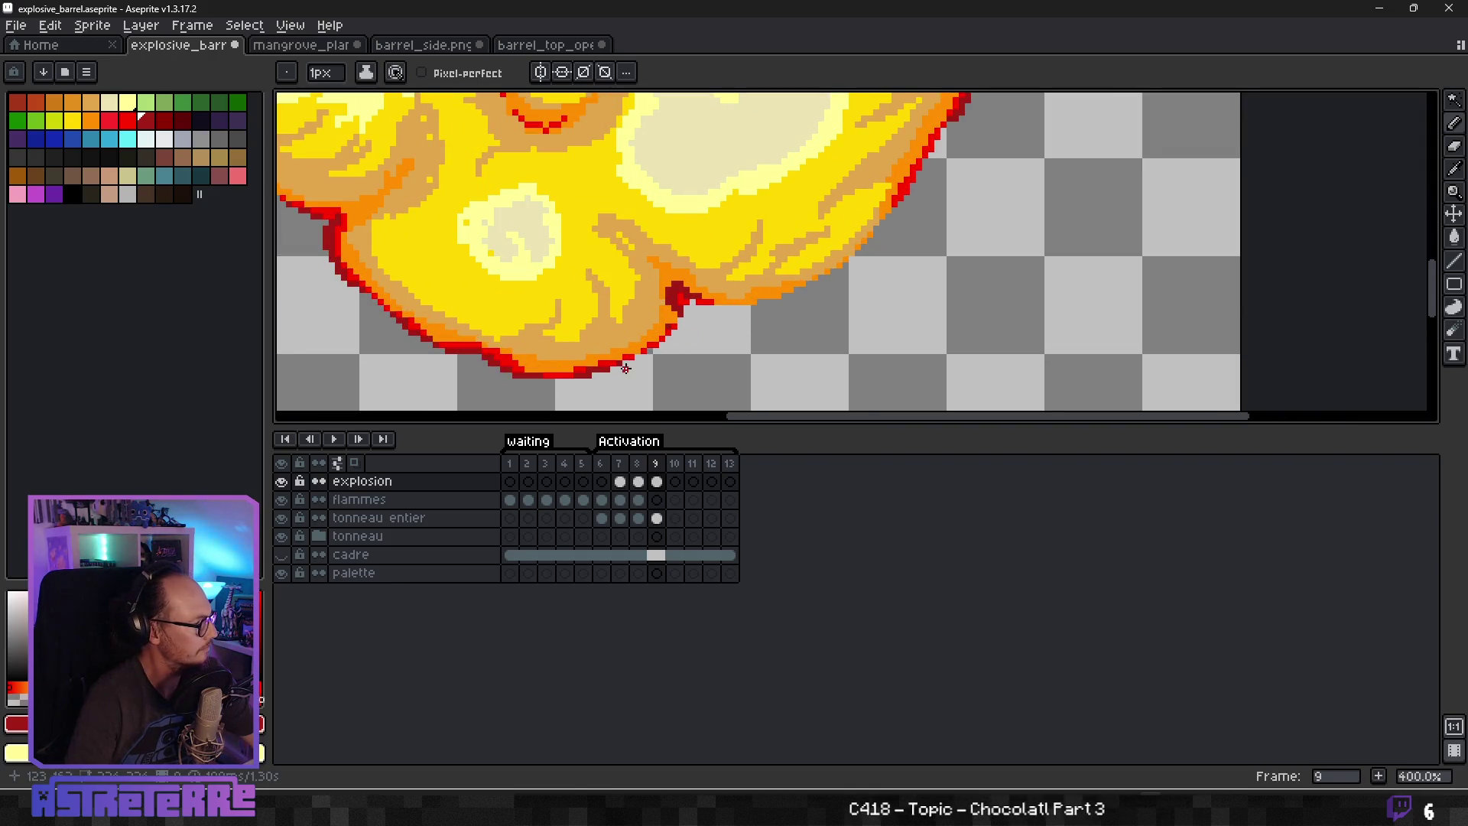
scroll(743, 342, down, 3)
scroll(795, 335, up, 3)
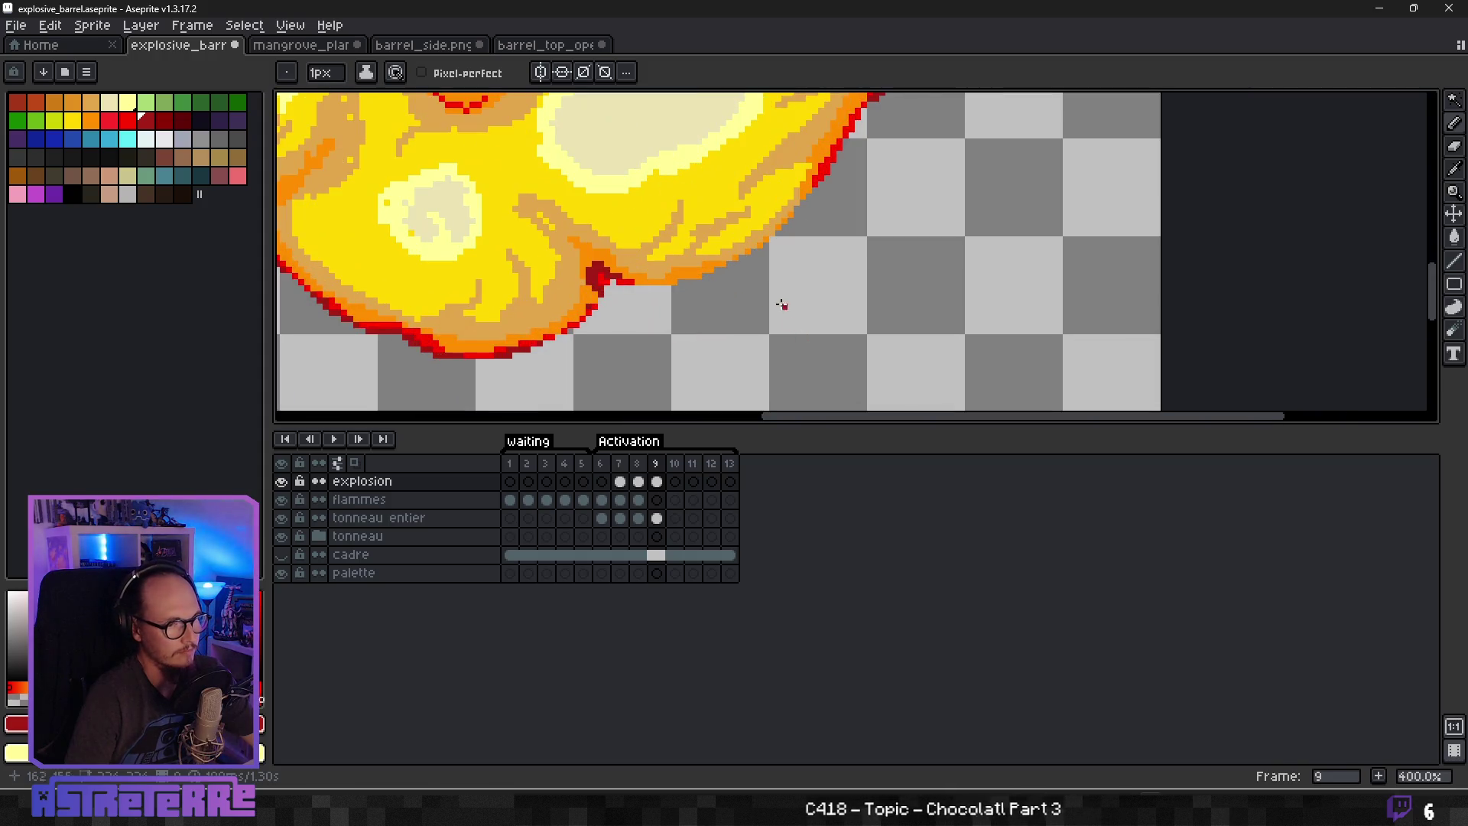
scroll(783, 314, up, 1)
alt+click(822, 181)
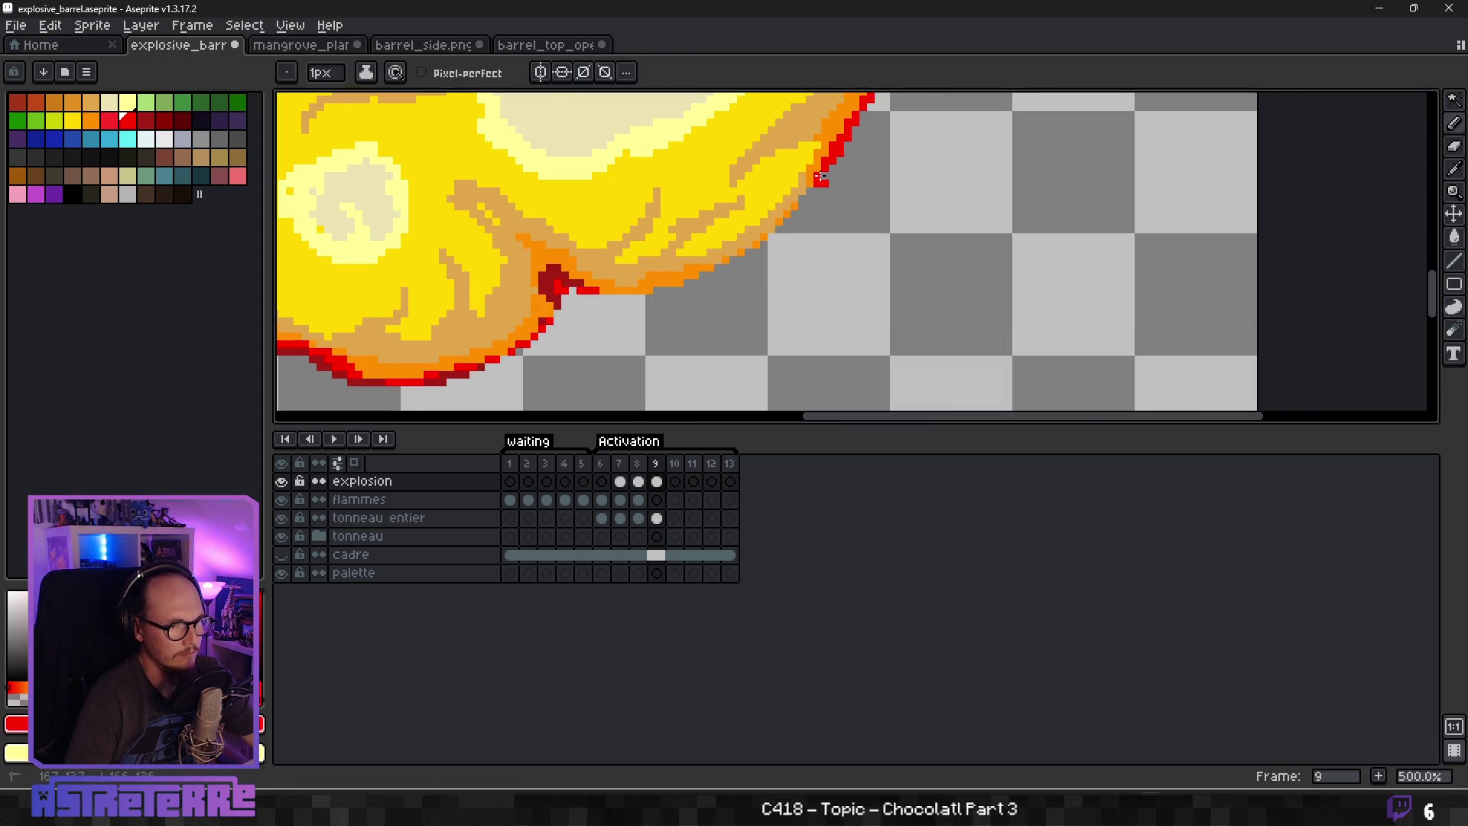
Wand-select the transparent area around the explosion and draw a red outline along its right and lower edges.
click(1454, 100)
click(917, 241)
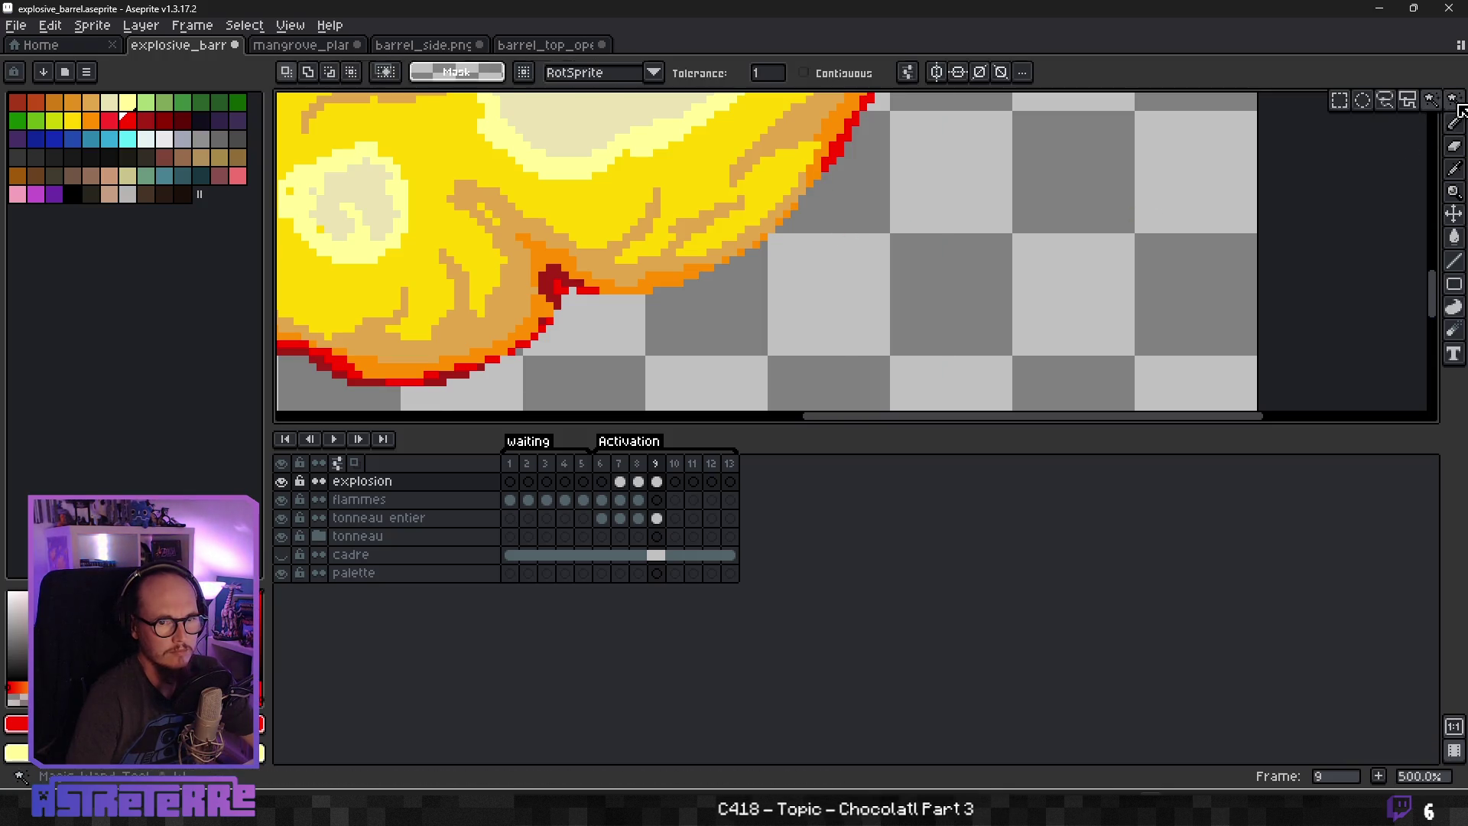
key(b)
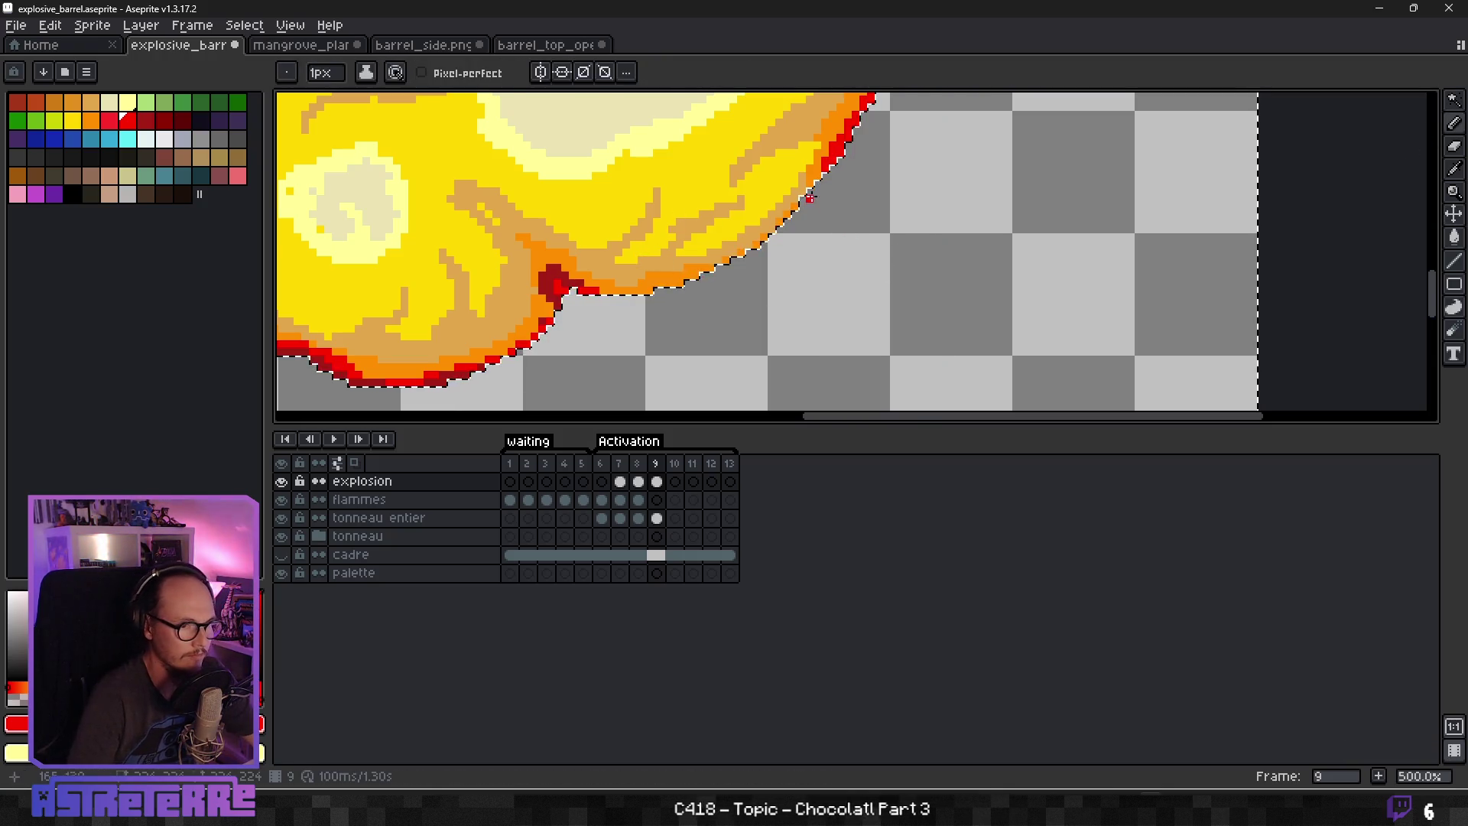
drag(824, 183, 730, 266)
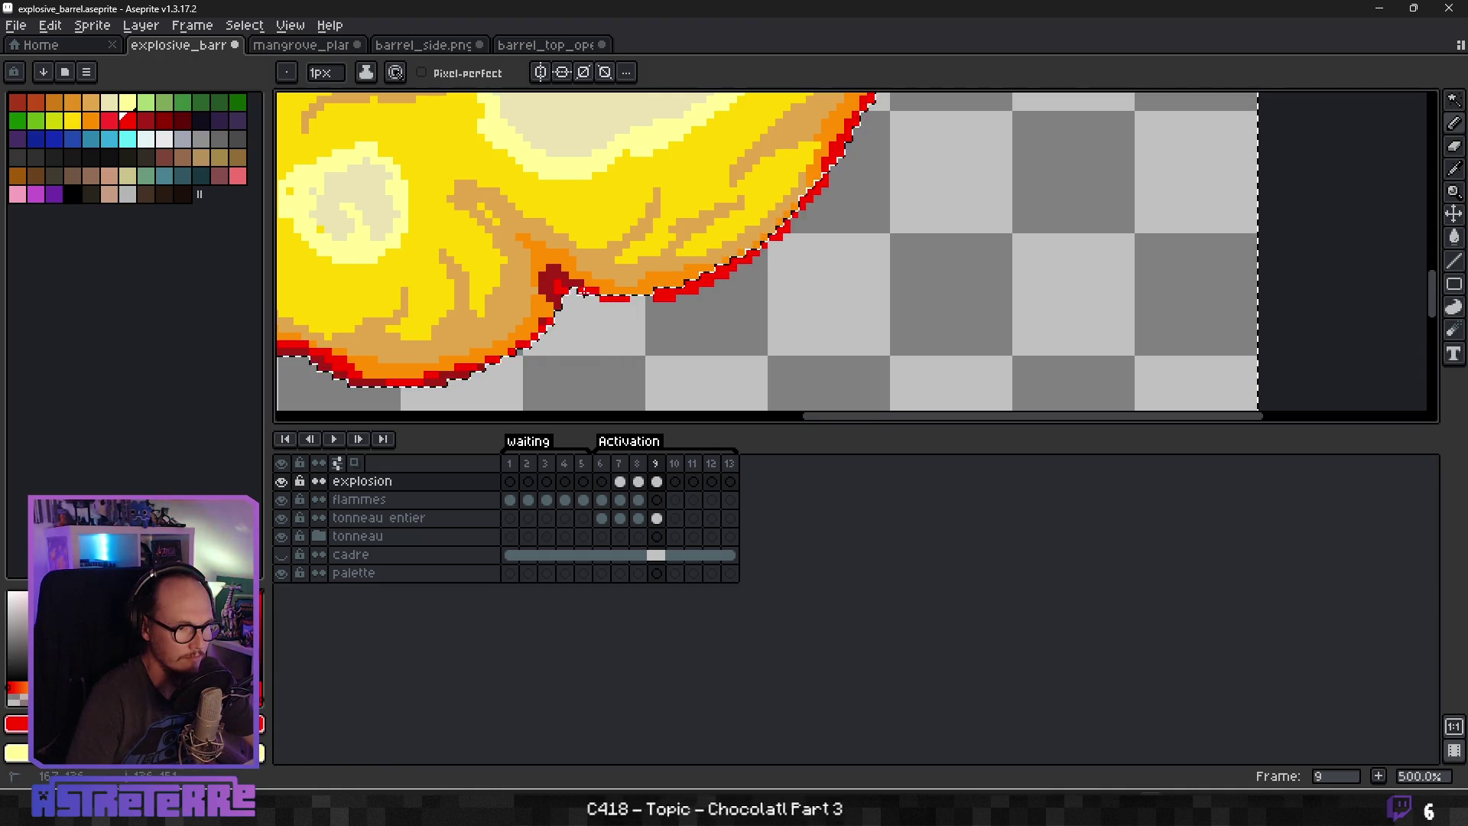
drag(572, 290, 586, 305)
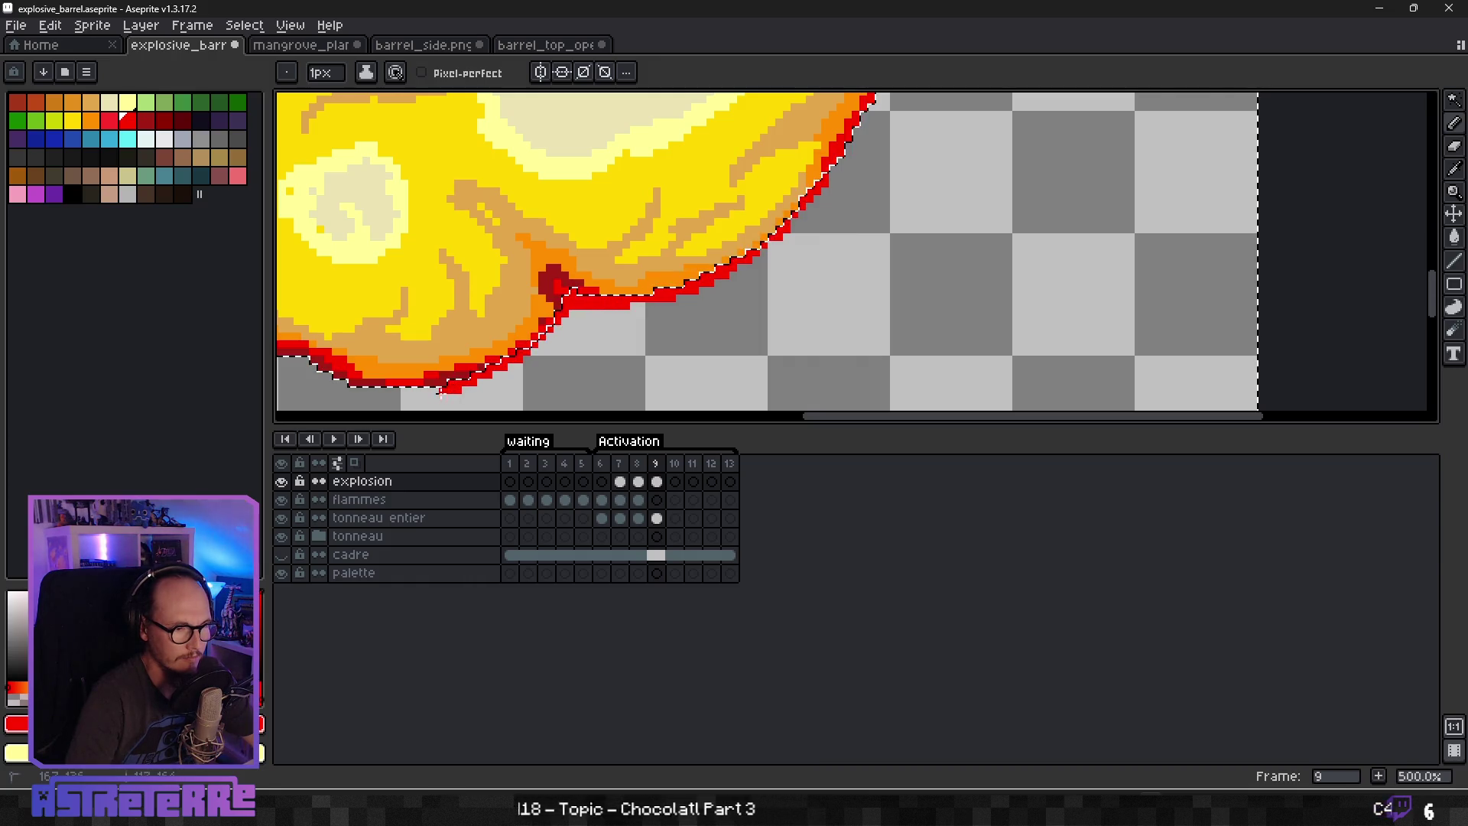
Add dark red pixels along the bottom outline and lower-right edge.
scroll(607, 298, down, 2)
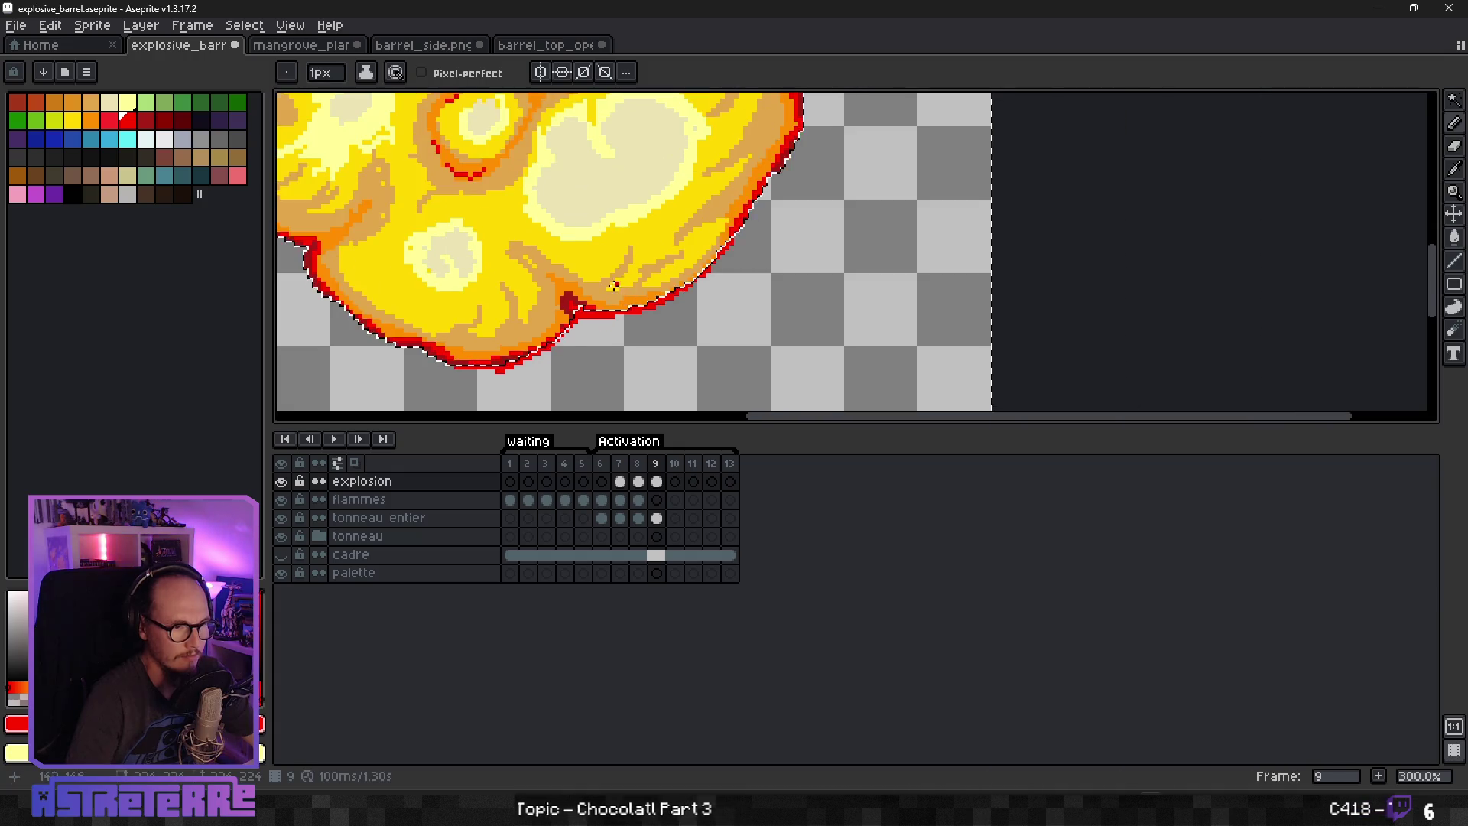
scroll(606, 298, up, 2)
scroll(606, 298, up, 2)
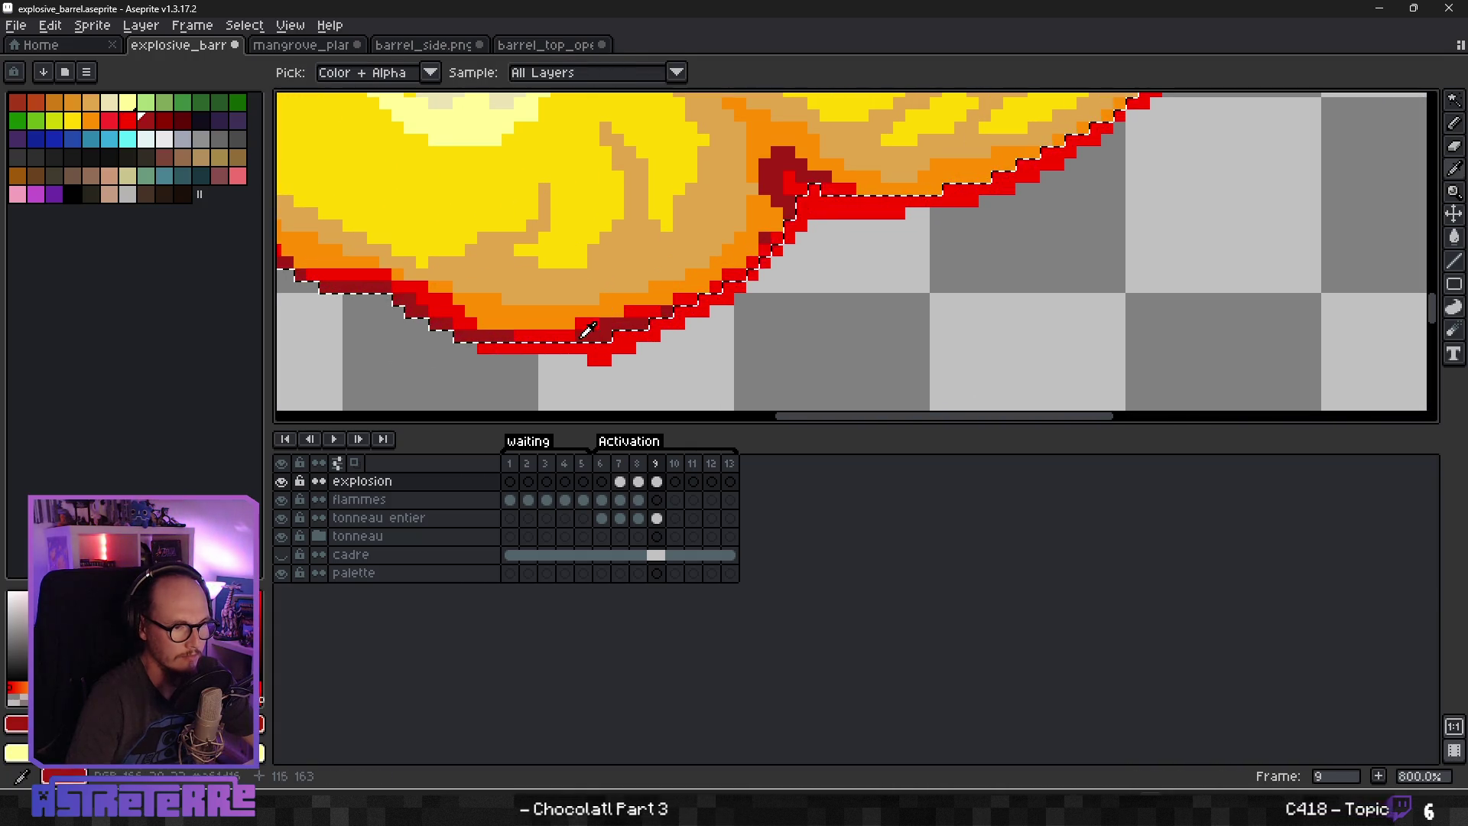
drag(623, 337, 599, 356)
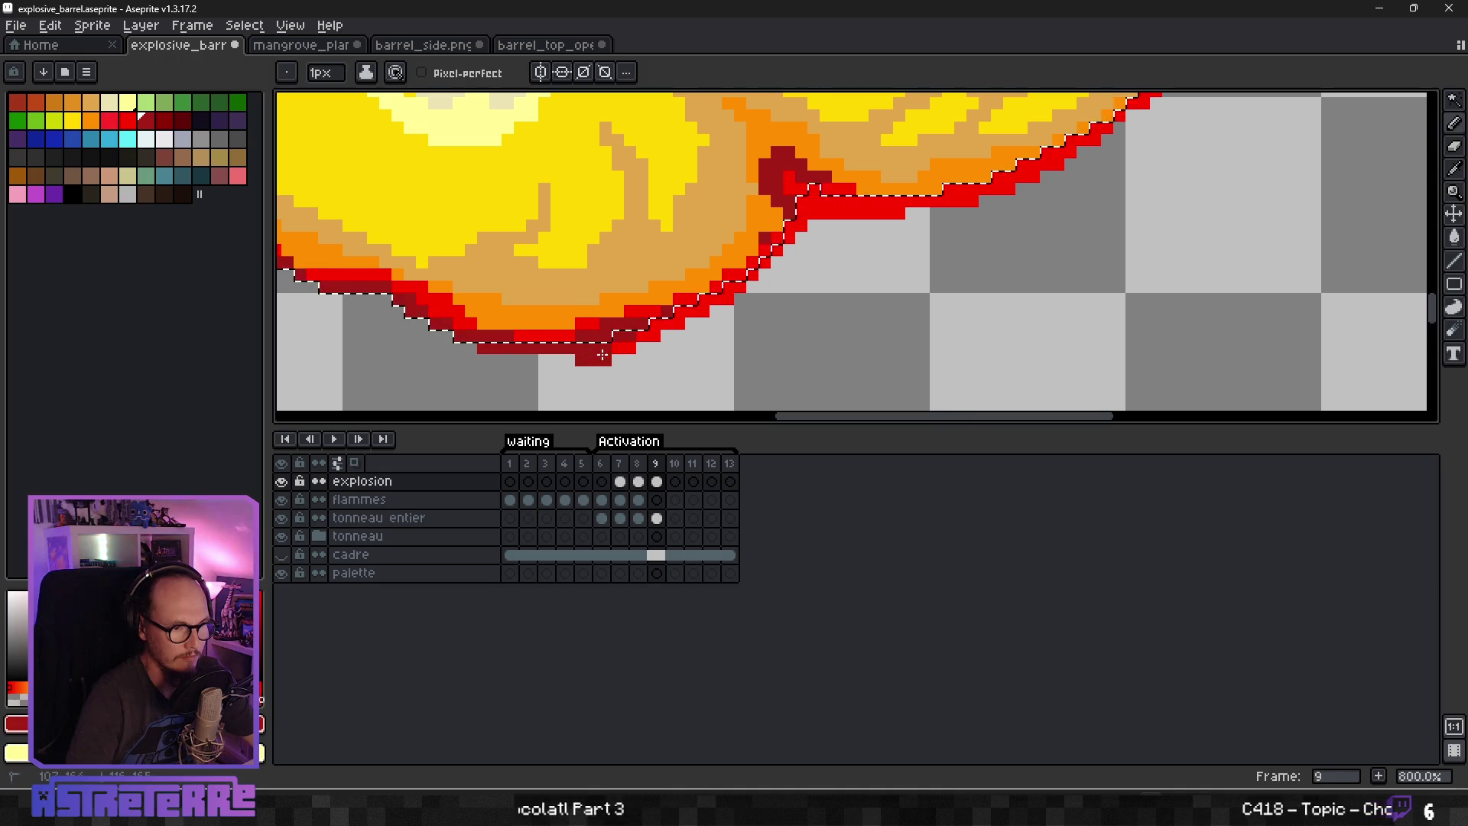
drag(683, 324, 708, 321)
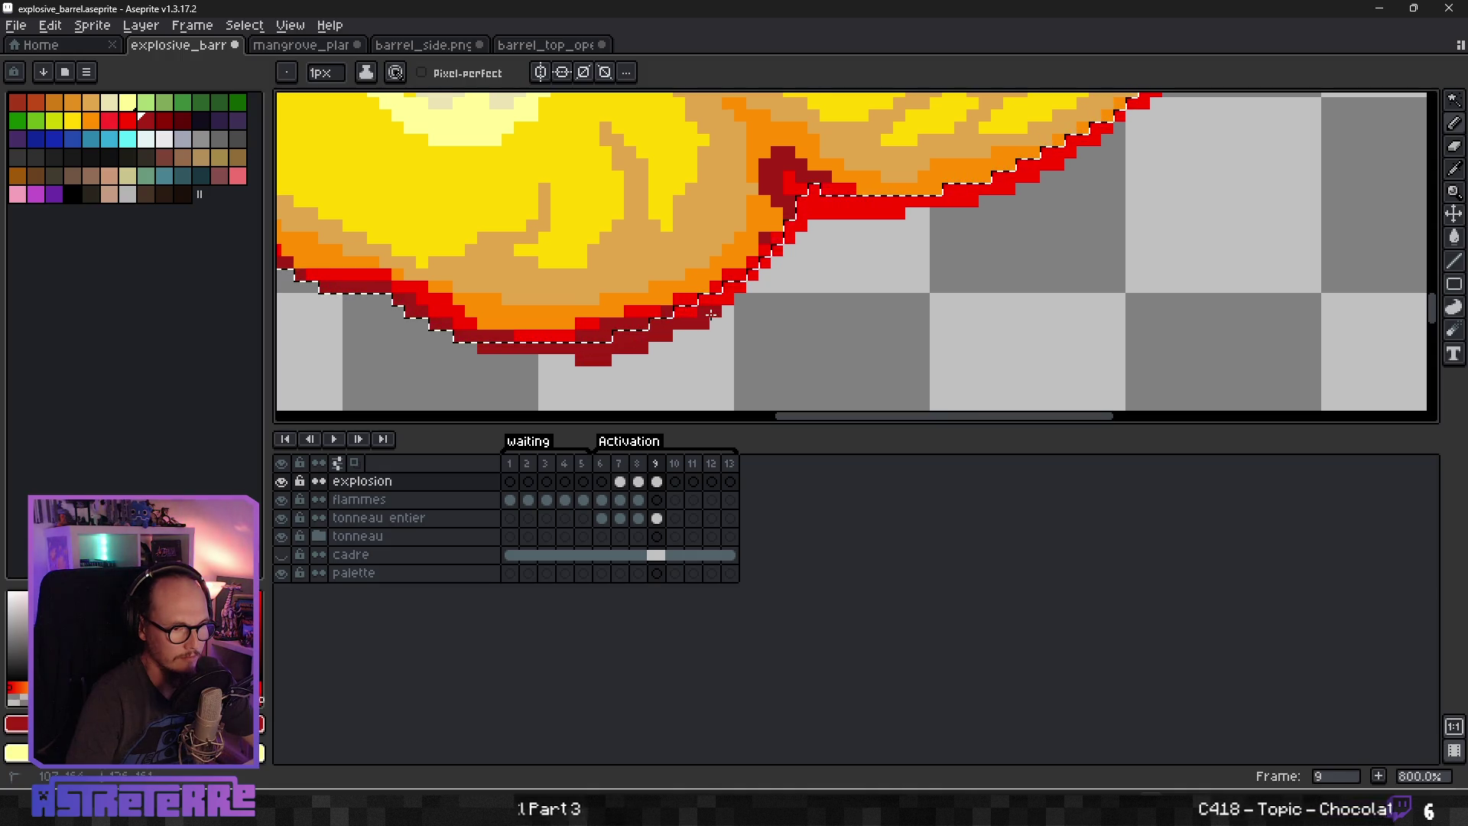
click(752, 311)
scroll(749, 315, down, 2)
scroll(688, 337, up, 1)
scroll(651, 353, up, 1)
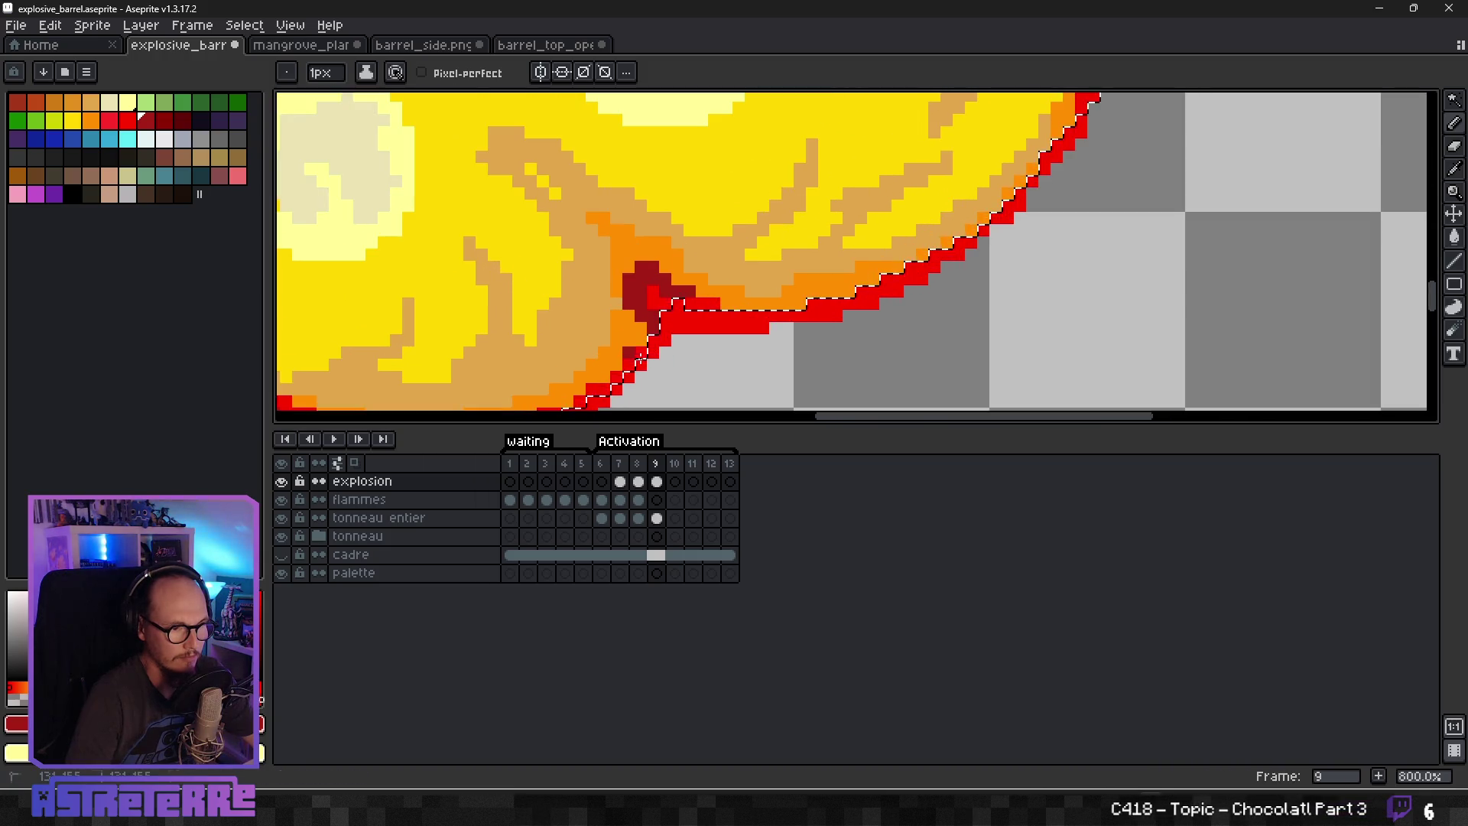
scroll(719, 330, down, 2)
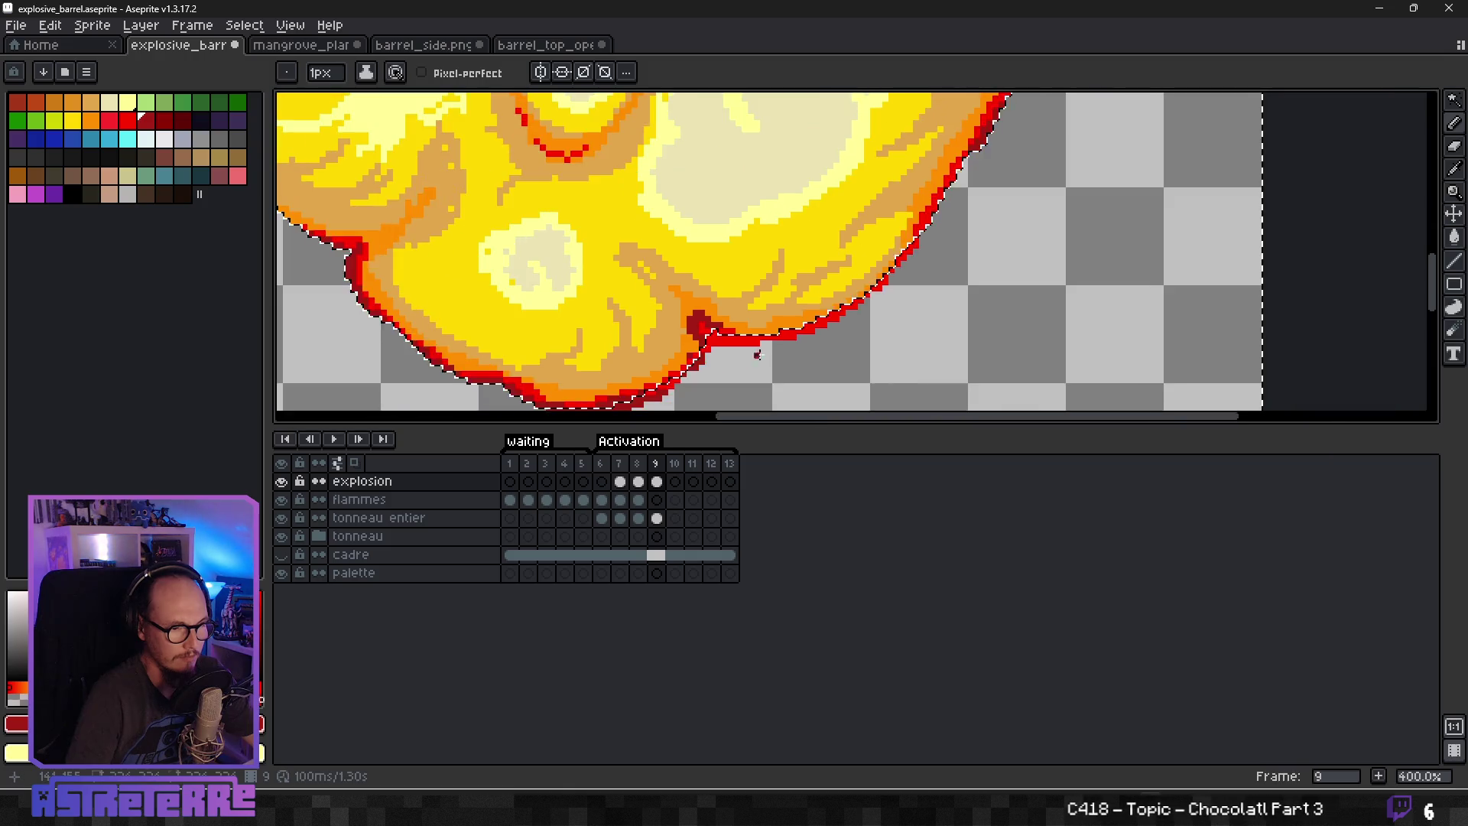
key(alt)
scroll(879, 241, down, 2)
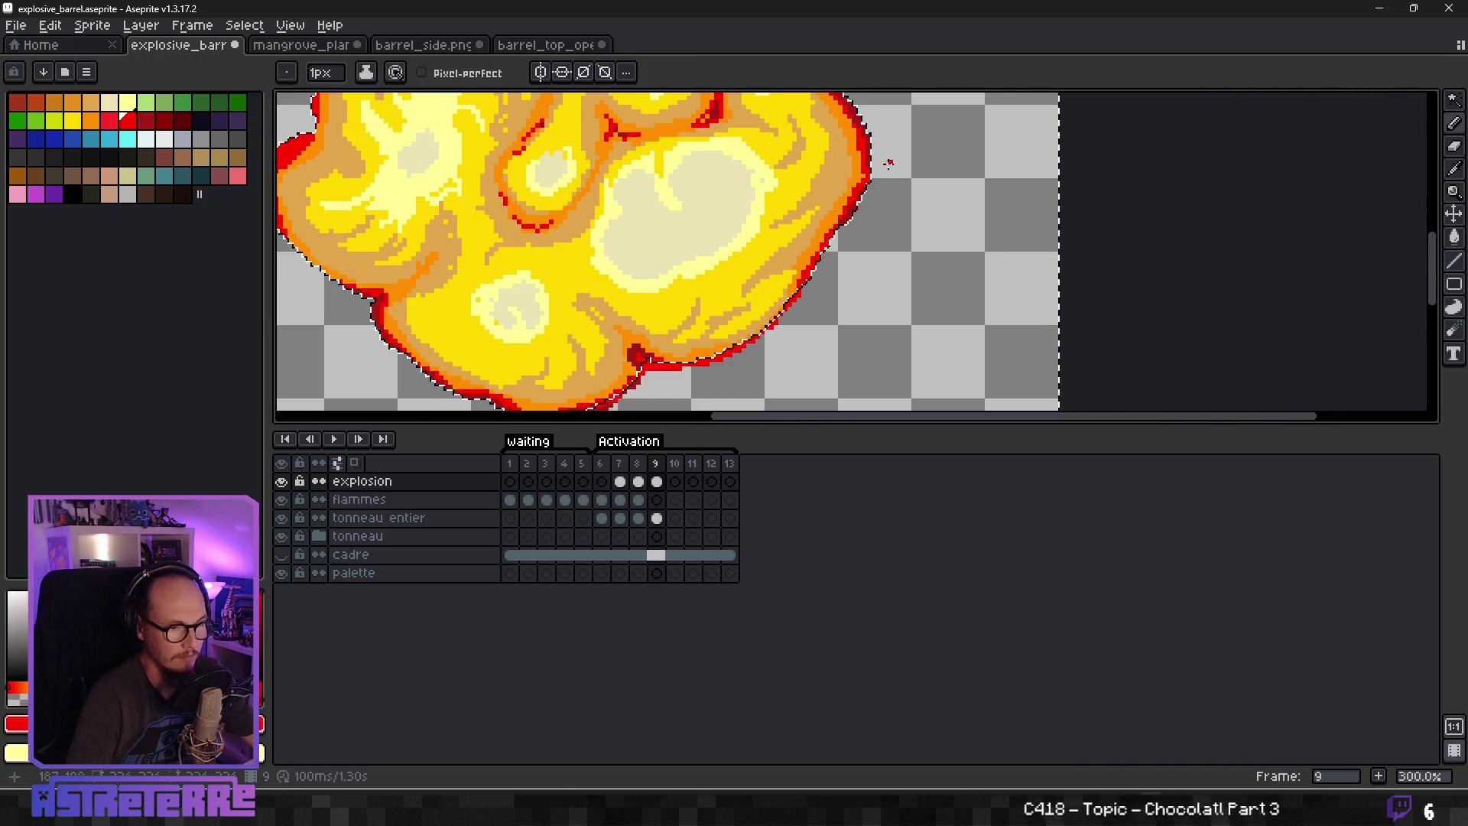
scroll(828, 206, up, 1)
scroll(828, 207, up, 4)
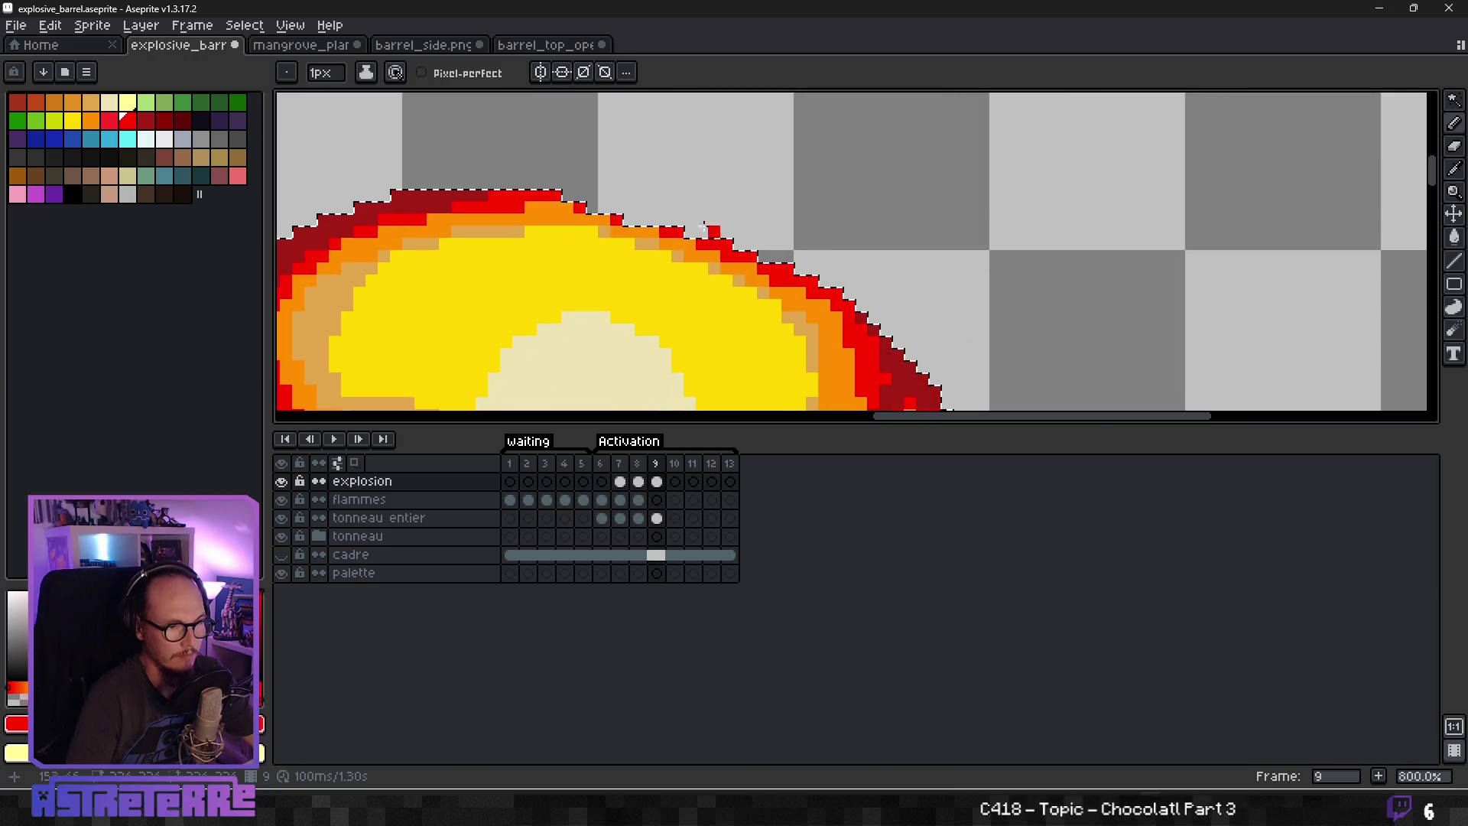
Extend the red outline along the top edge with a few pixels above it.
drag(562, 192, 768, 245)
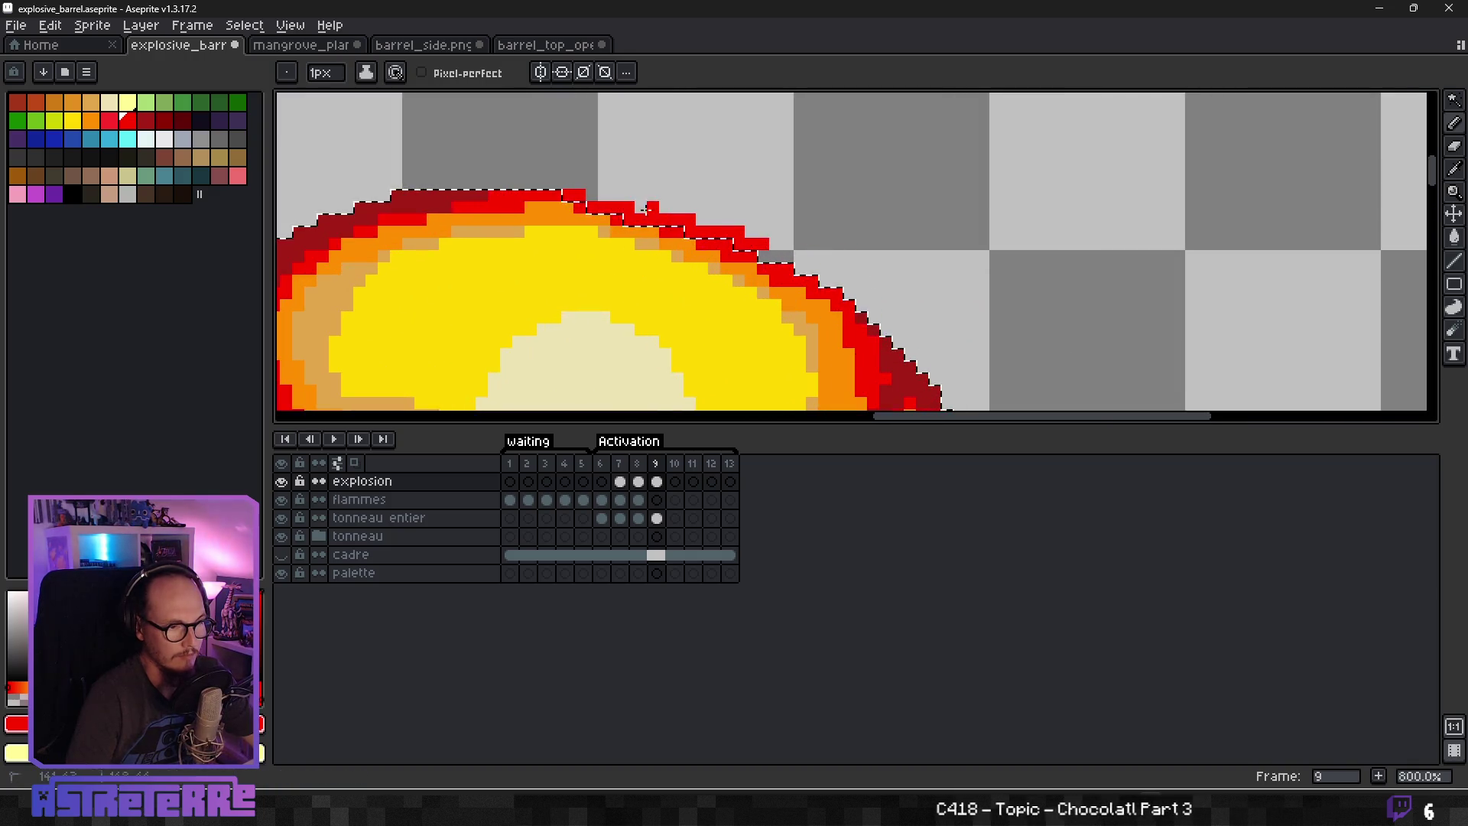
drag(587, 188, 529, 182)
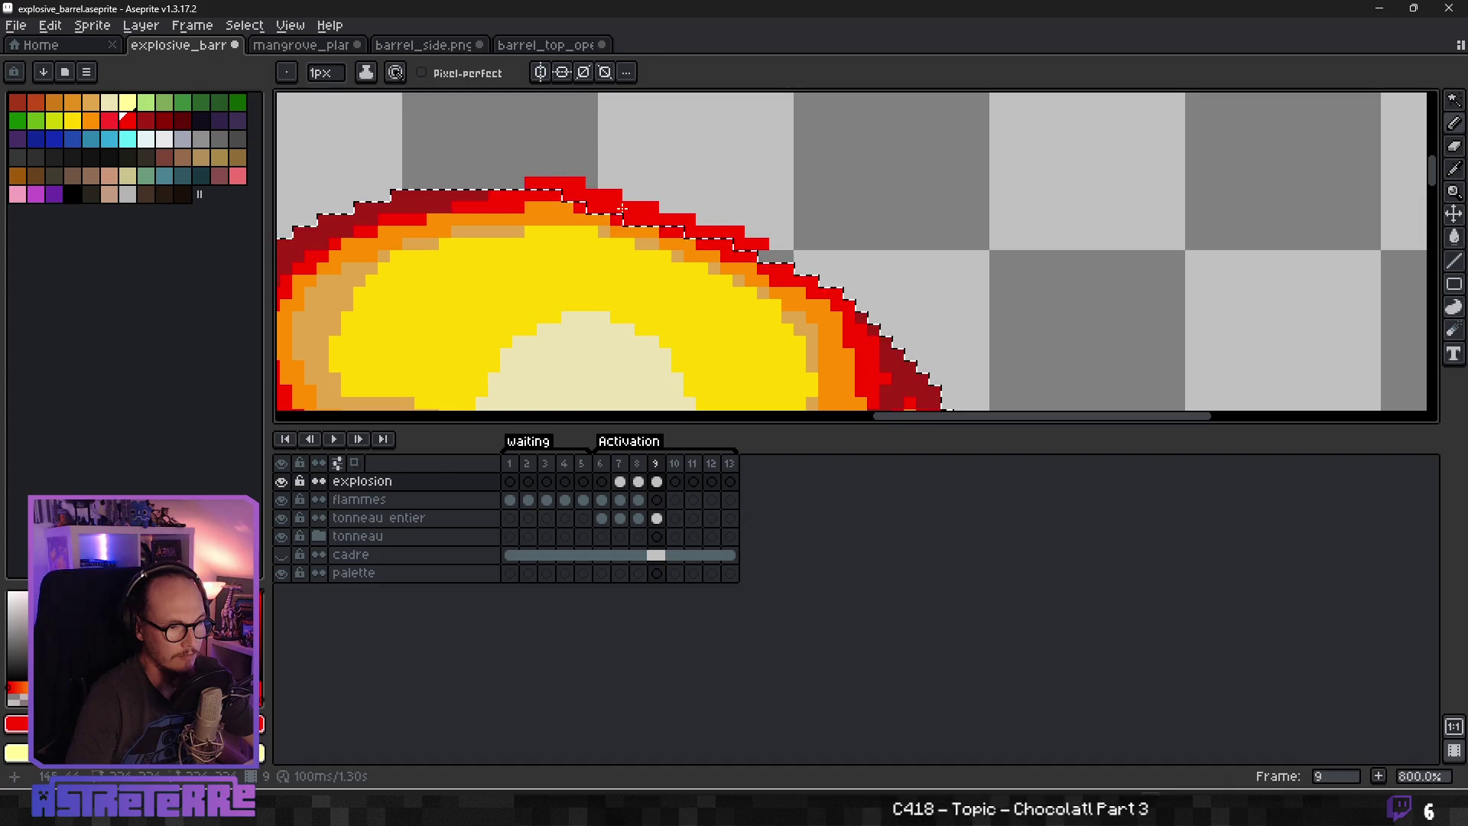
scroll(676, 259, down, 3)
mouse_move(516, 287)
mouse_down()
mouse_move(569, 278)
mouse_move(737, 186)
mouse_move(770, 255)
mouse_up()
scroll(760, 222, up, 3)
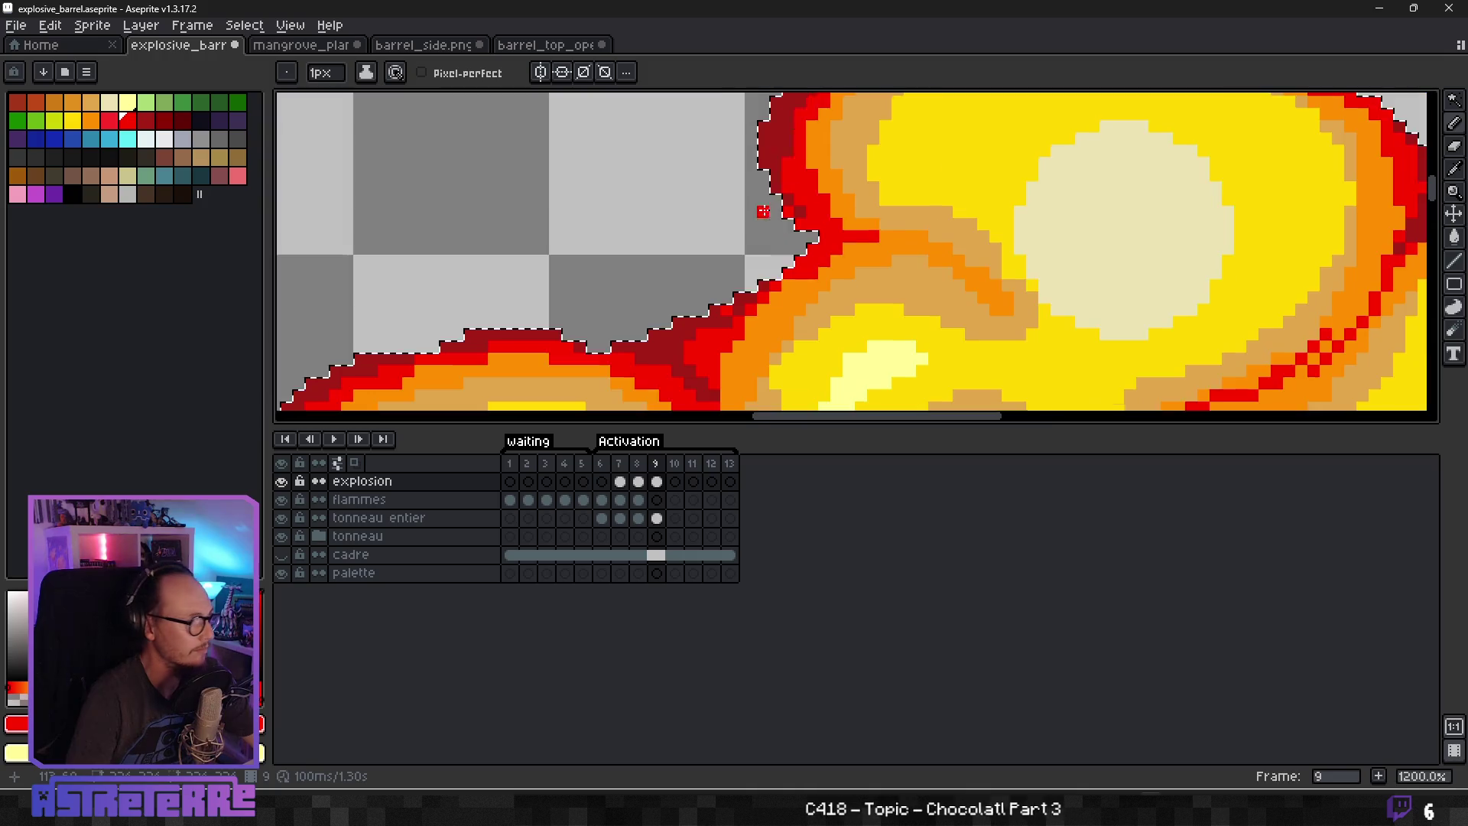
scroll(781, 255, up, 2)
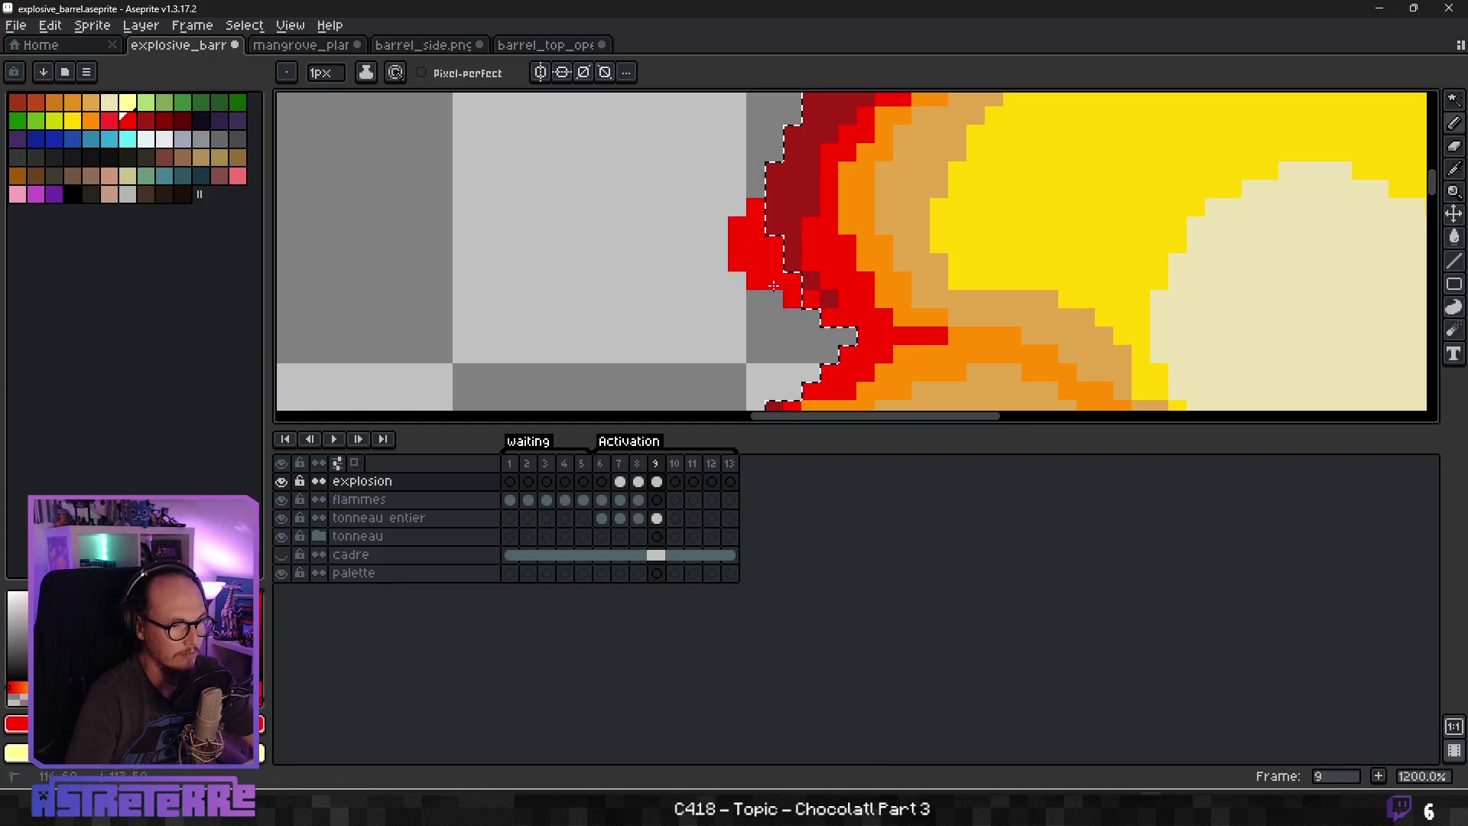
Eyedrop dark red, paint it on the fireball's left edge, and undo a stray stroke.
alt+click(774, 230)
drag(755, 226, 756, 250)
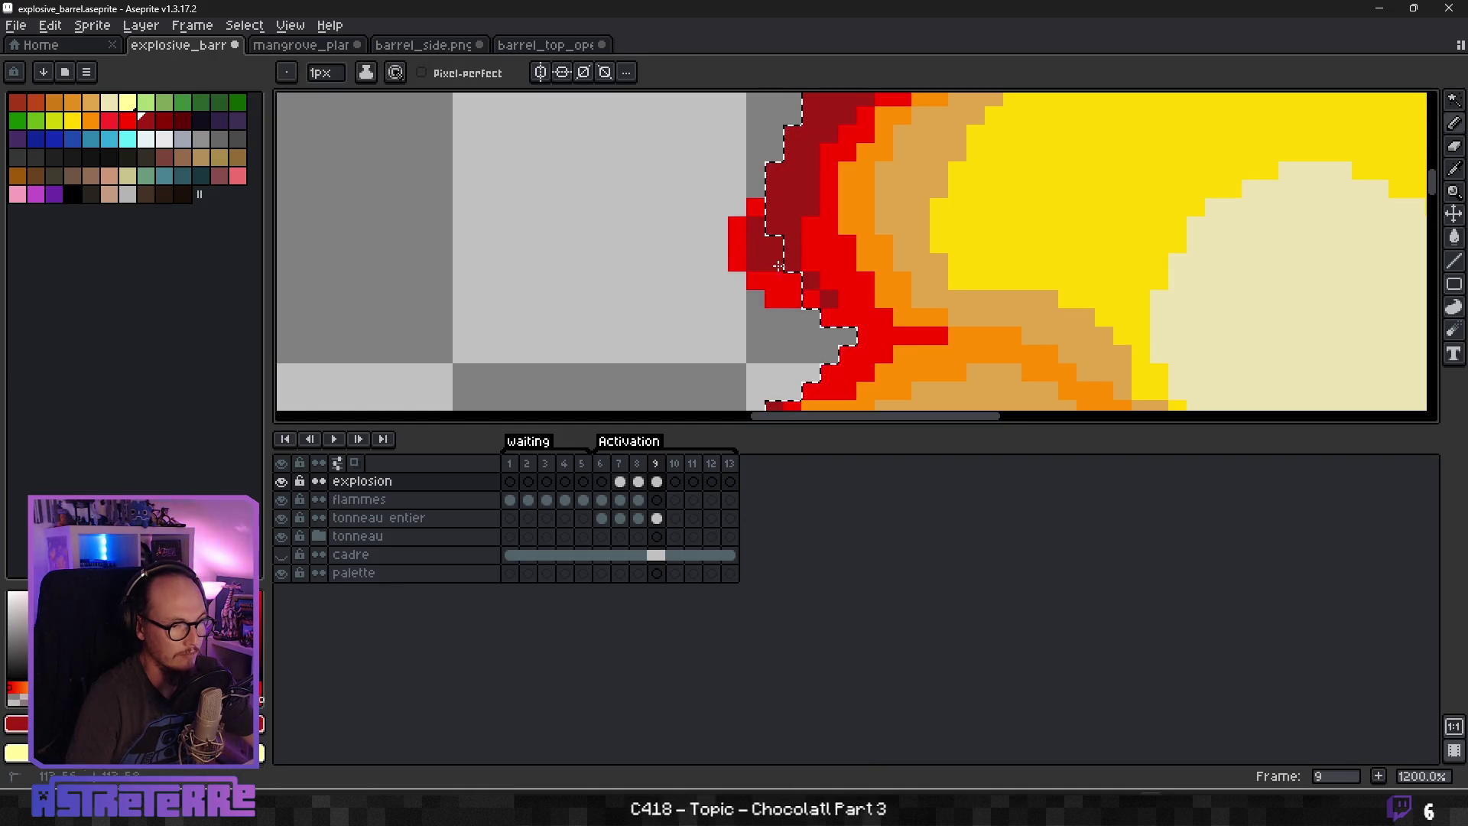
key(alt)
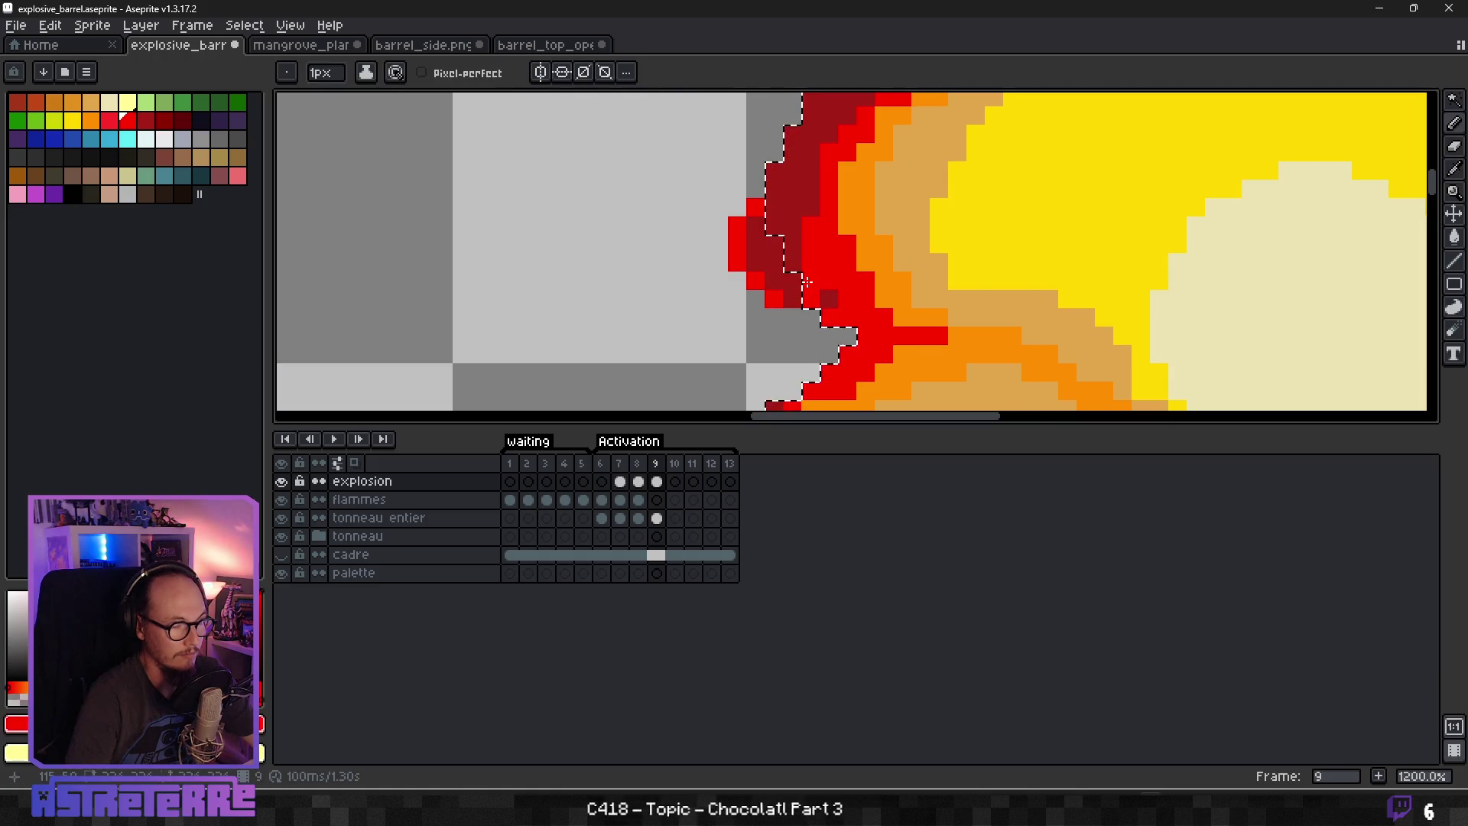
scroll(803, 281, down, 1)
mouse_move(723, 281)
mouse_down()
mouse_move(734, 397)
mouse_move(879, 253)
mouse_move(931, 222)
mouse_up()
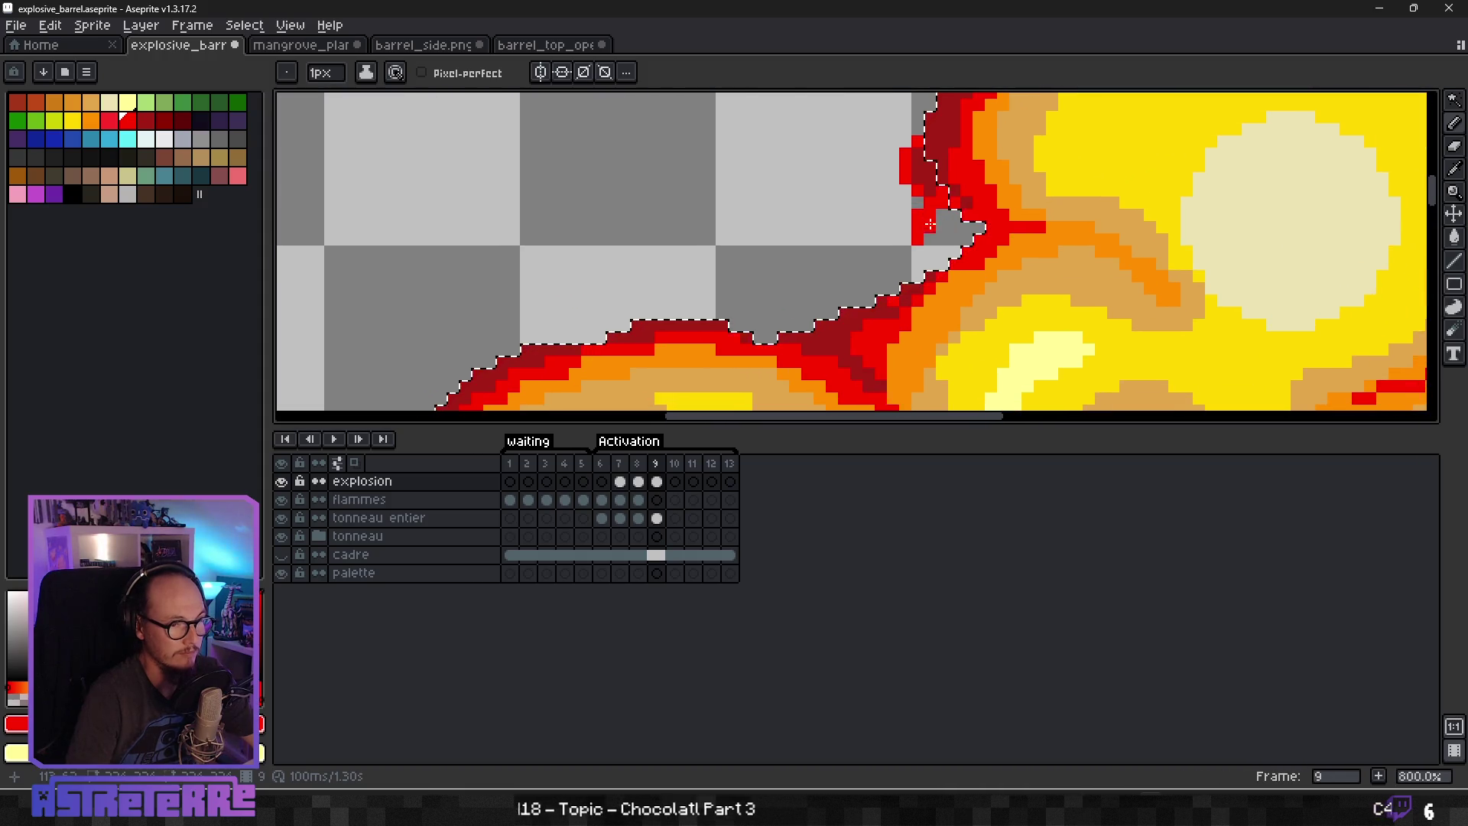
key(ctrl+z)
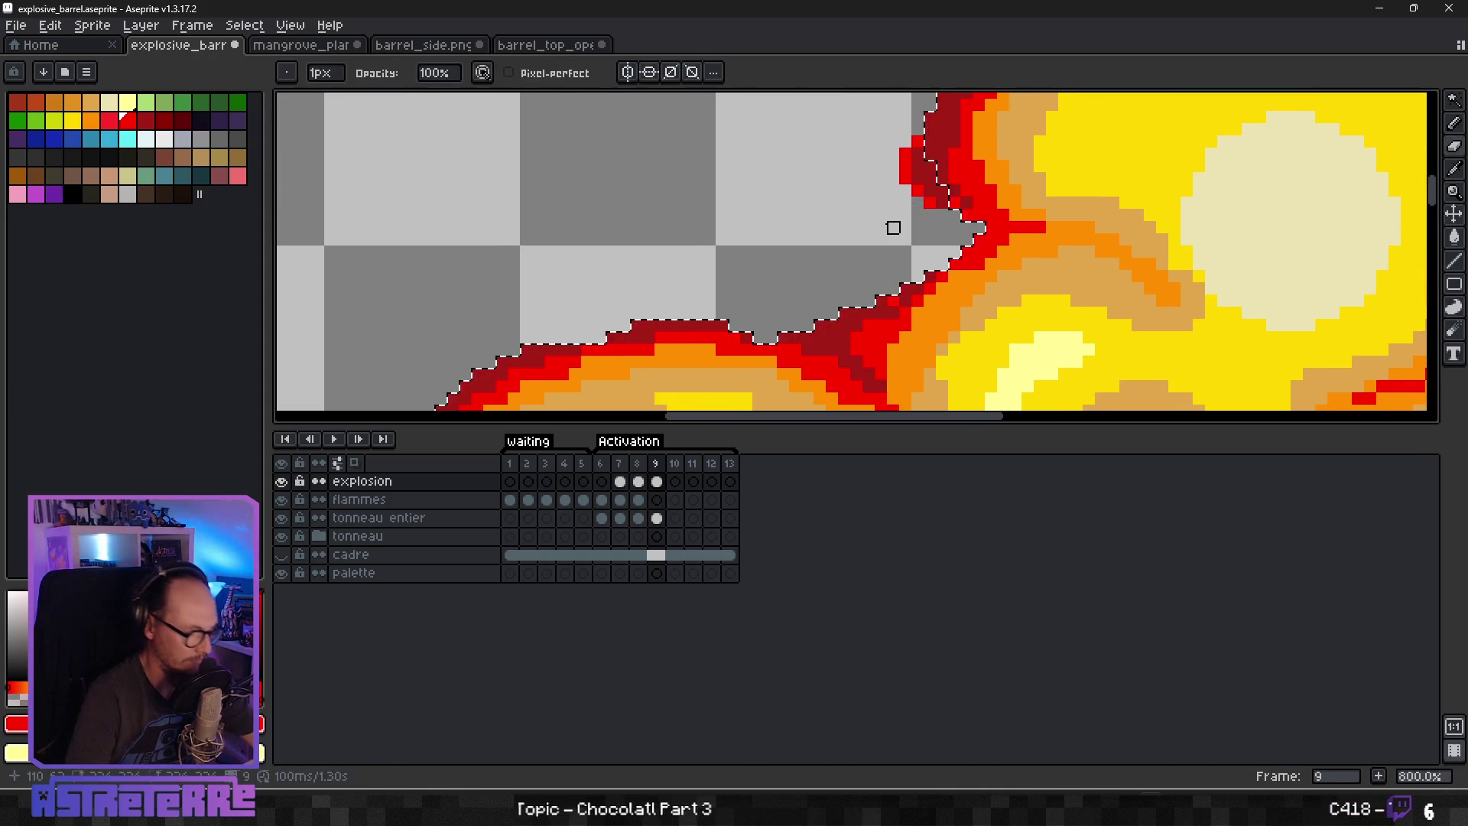
scroll(743, 253, down, 2)
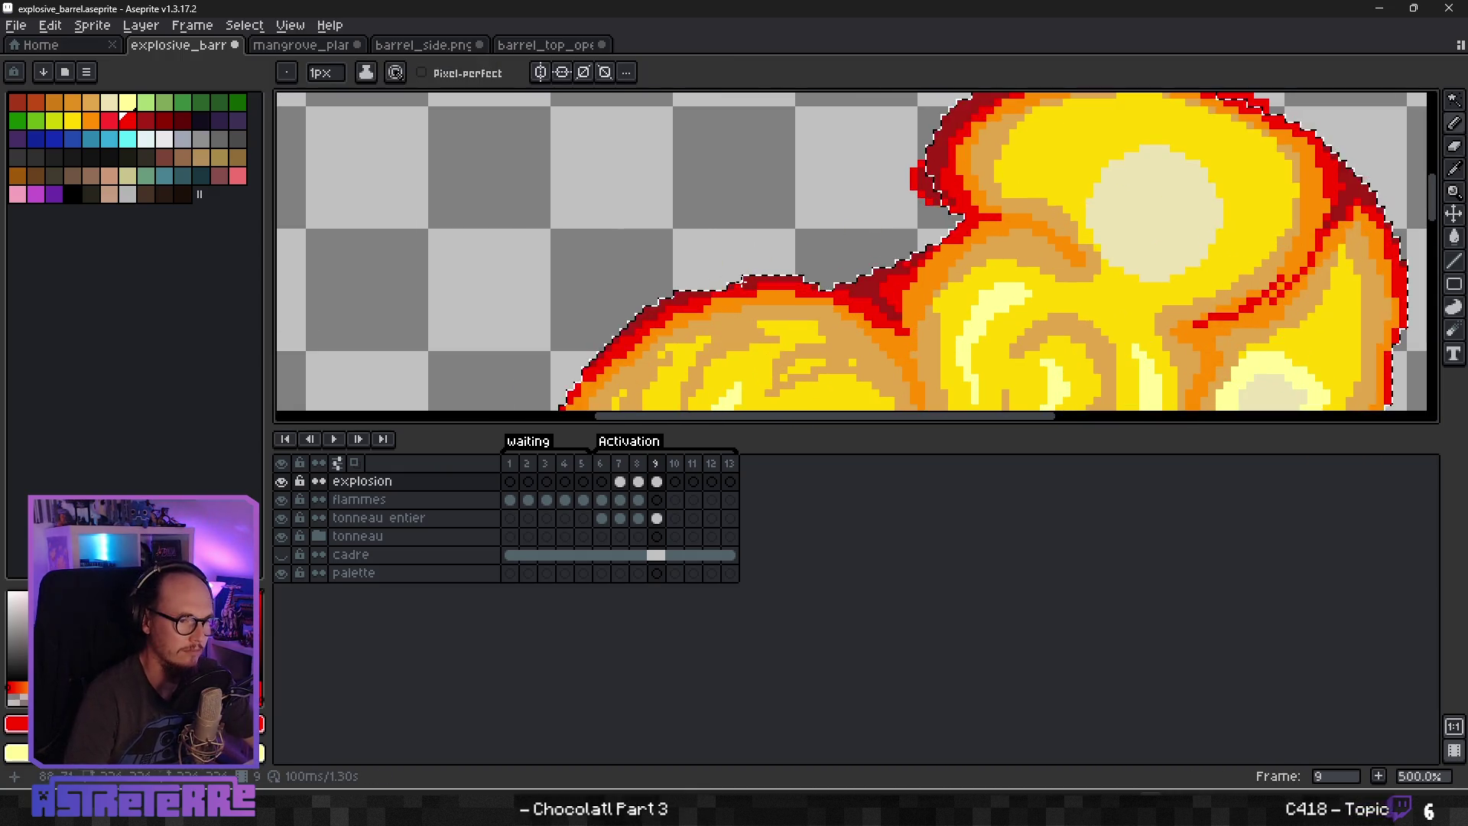
Sample the dark red from the rim and trace it along the fireball's upper edge.
scroll(743, 253, up, 2)
alt+click(707, 289)
drag(719, 268, 757, 268)
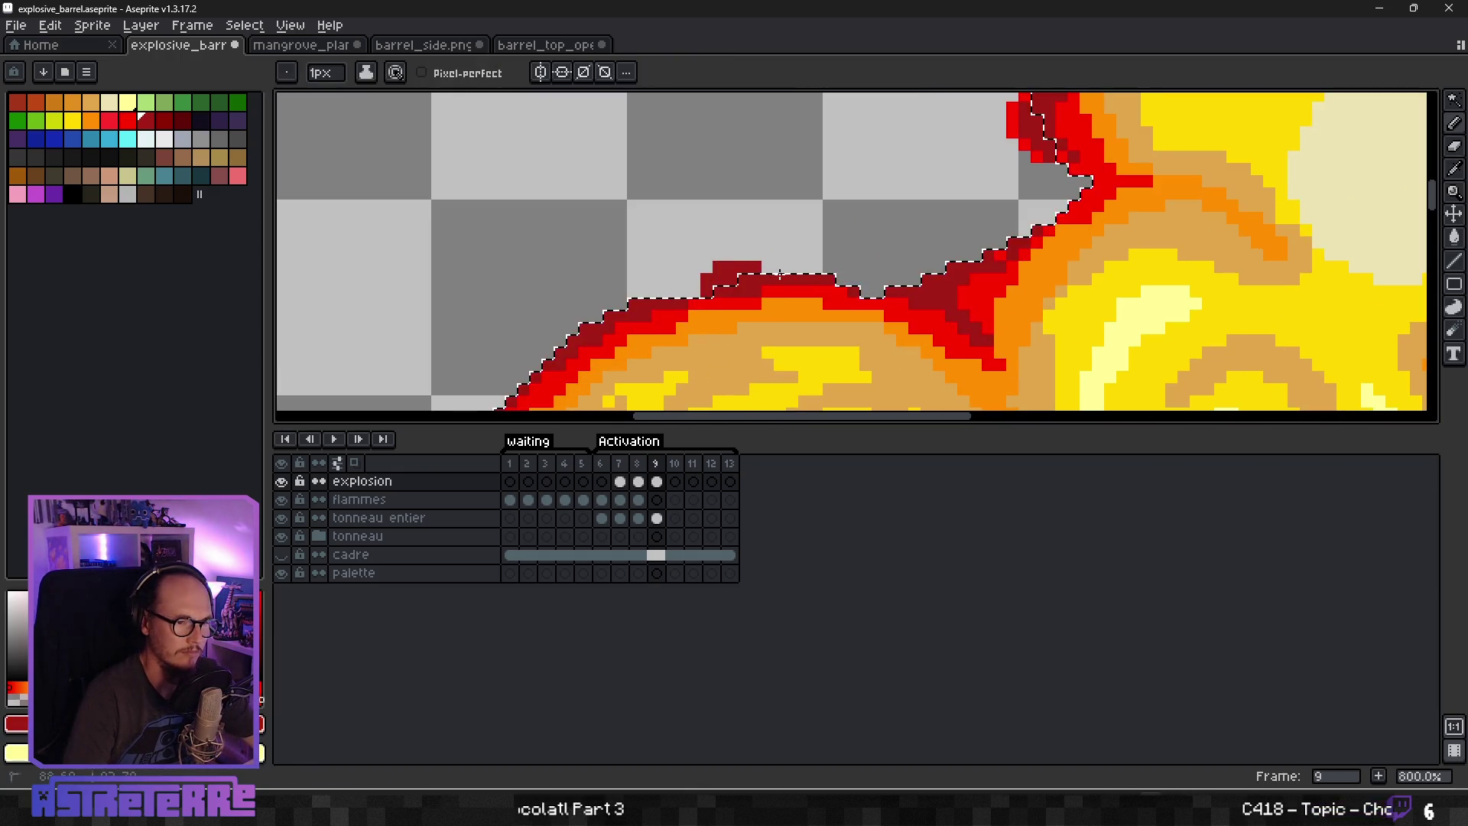
mouse_move(924, 269)
mouse_down()
mouse_move(939, 265)
mouse_move(912, 280)
mouse_up()
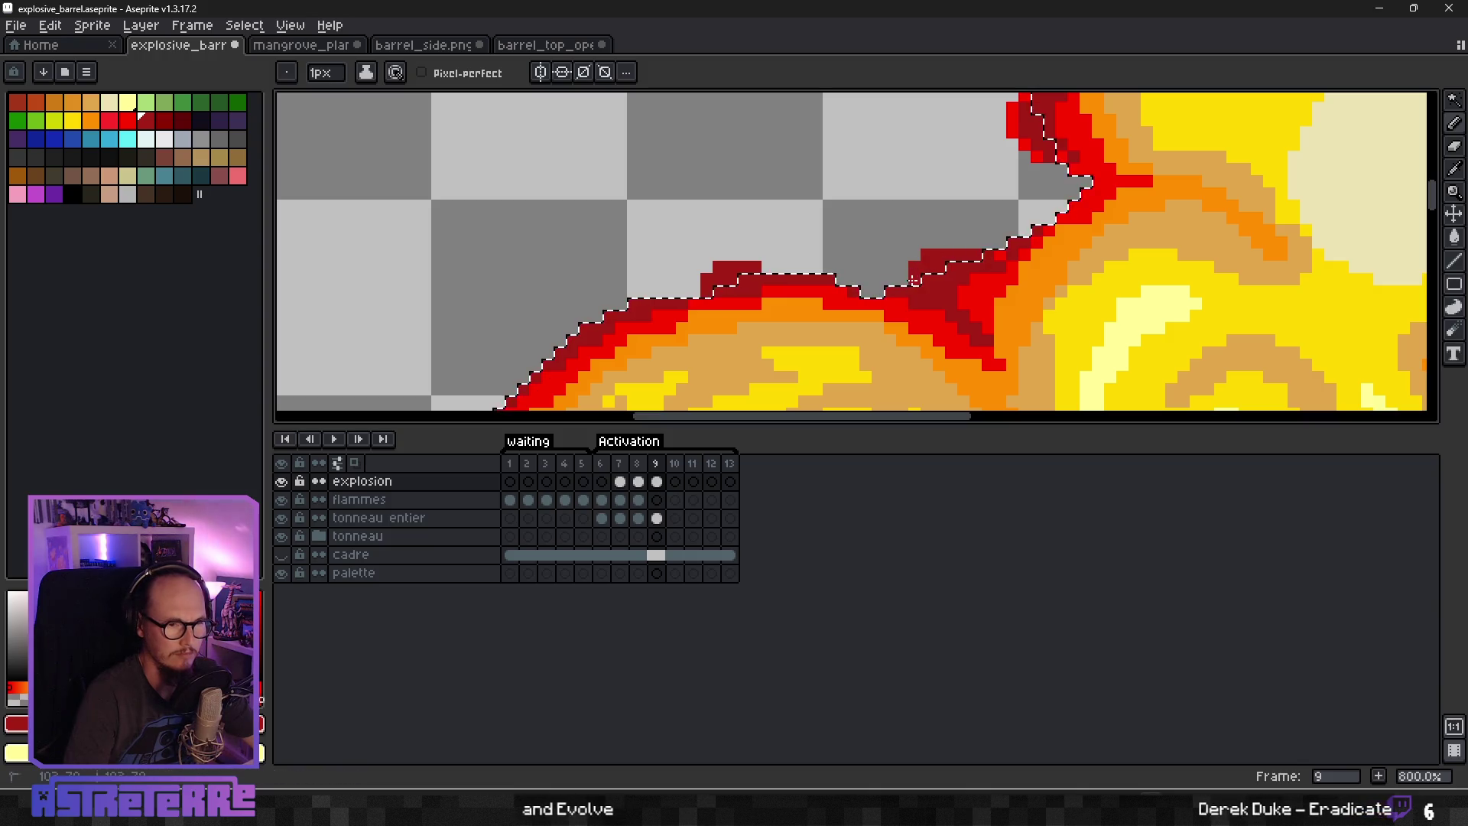
scroll(968, 252, down, 4)
scroll(935, 191, up, 3)
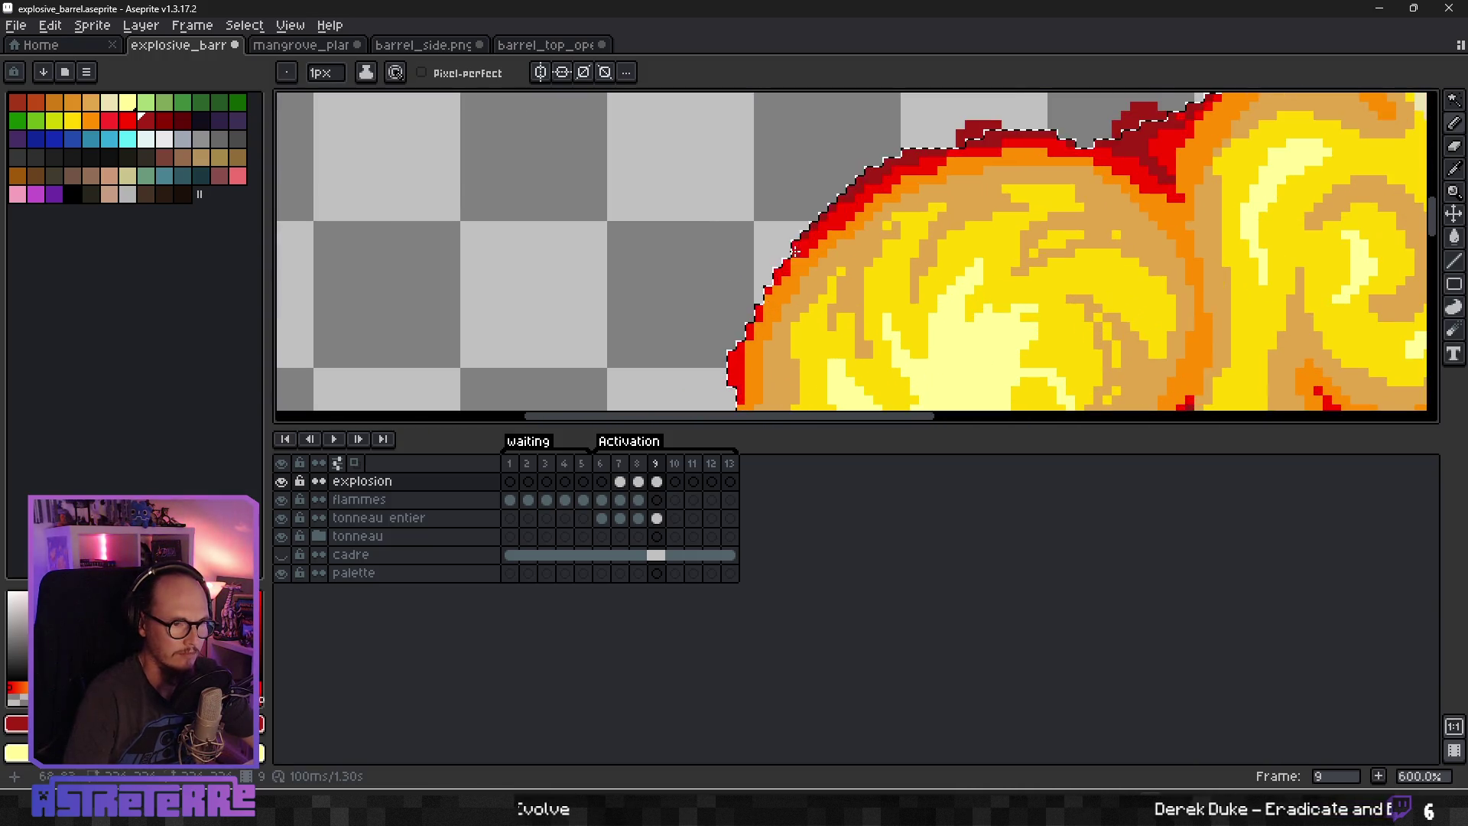
Outline the fireball's left and lower-left edges in dark red on frame 9.
drag(786, 243, 762, 289)
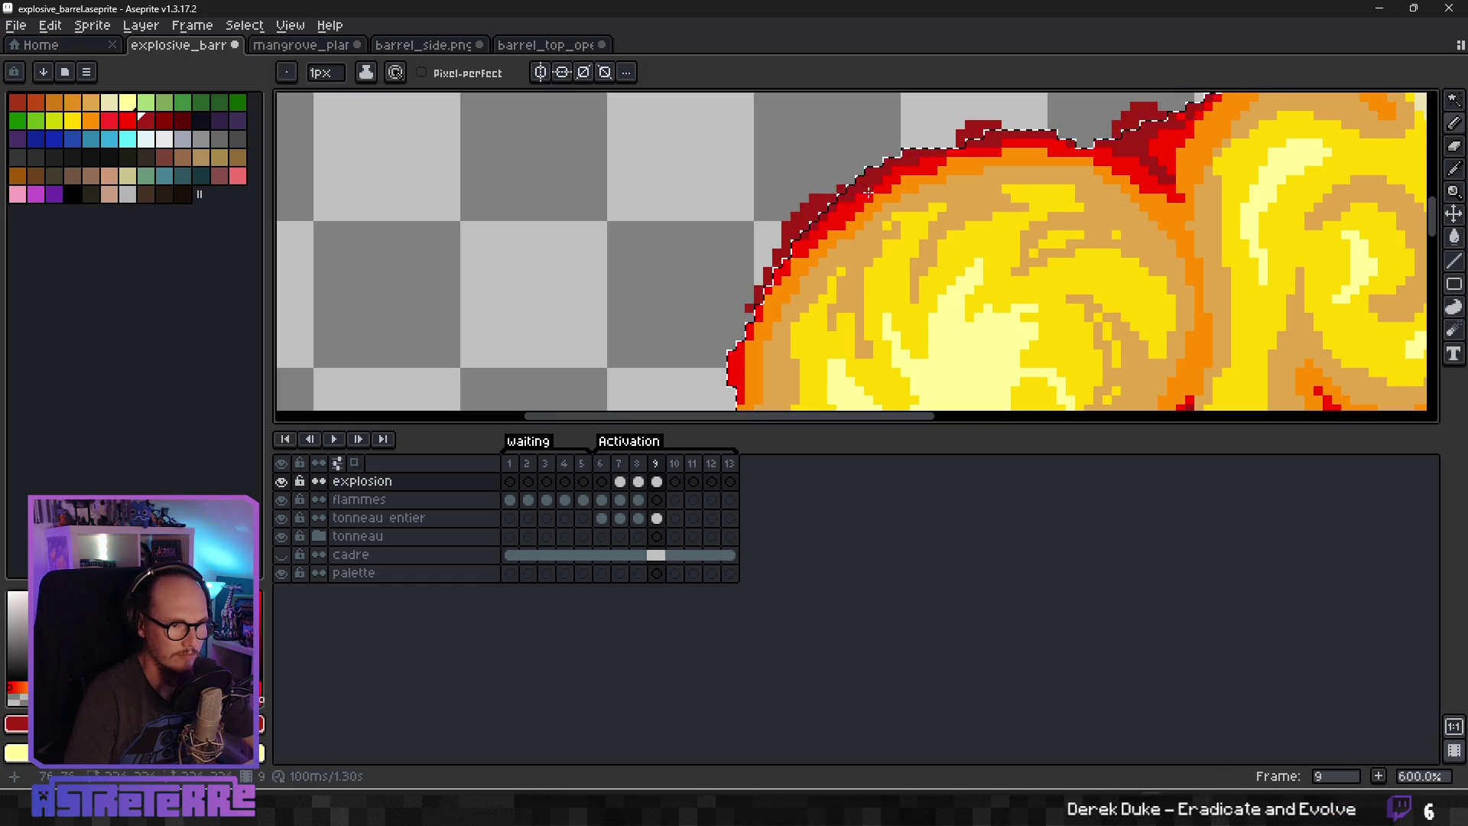
scroll(833, 285, down, 3)
scroll(833, 284, up, 2)
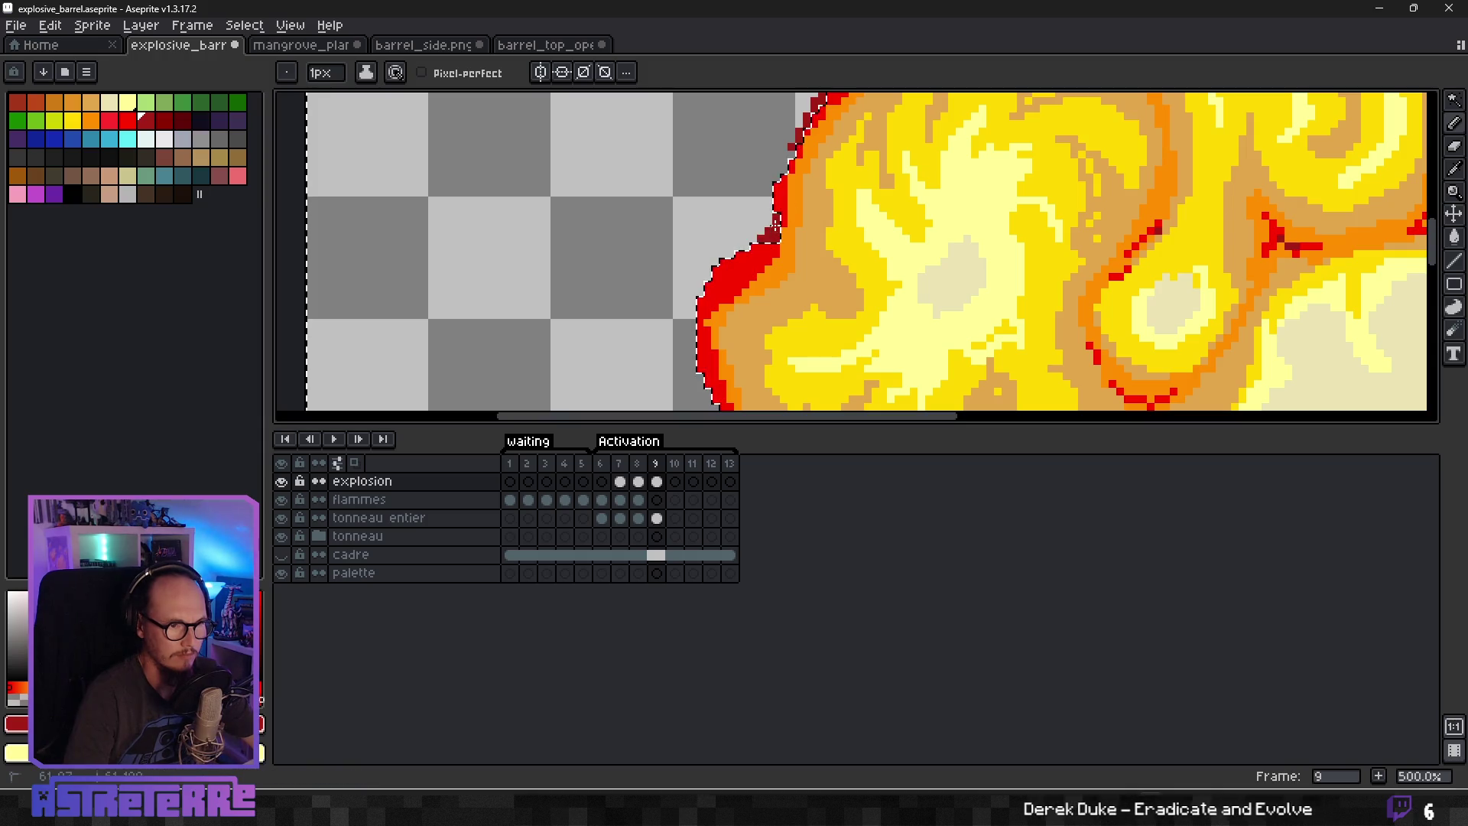
mouse_move(752, 249)
mouse_down()
mouse_move(707, 276)
mouse_move(690, 373)
mouse_up()
scroll(684, 330, down, 2)
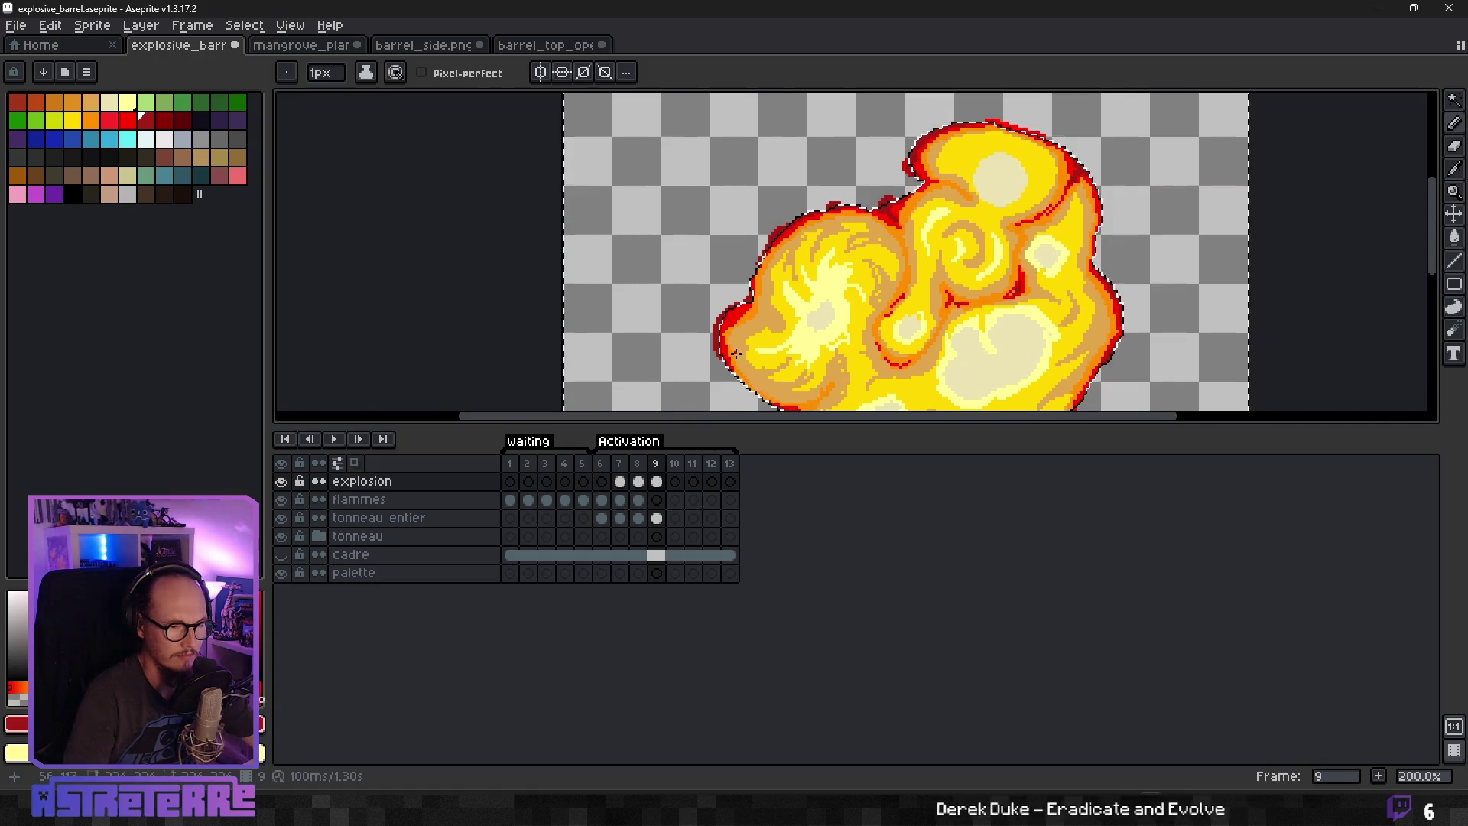
scroll(663, 187, up, 2)
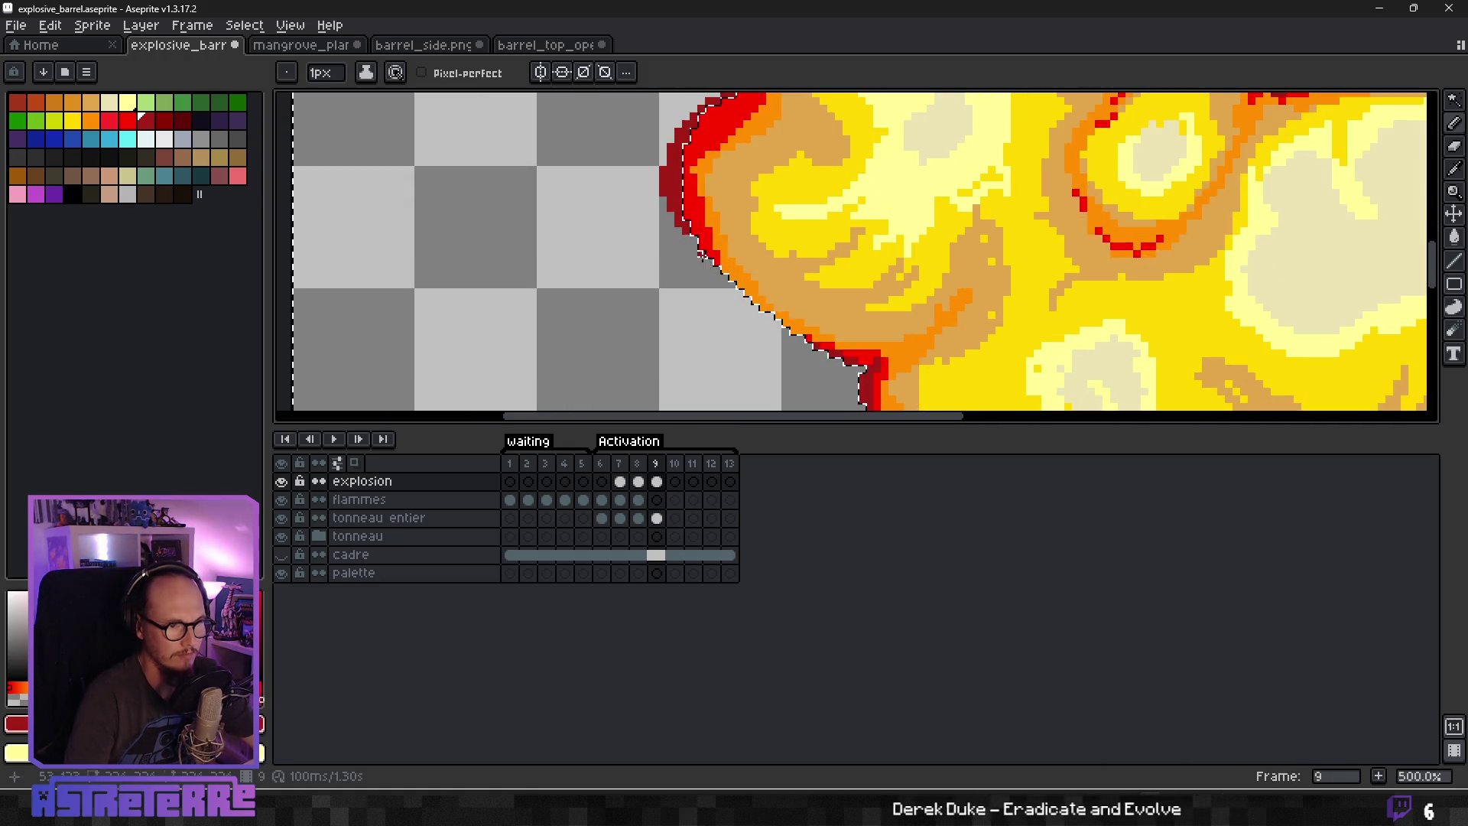
drag(855, 372, 788, 338)
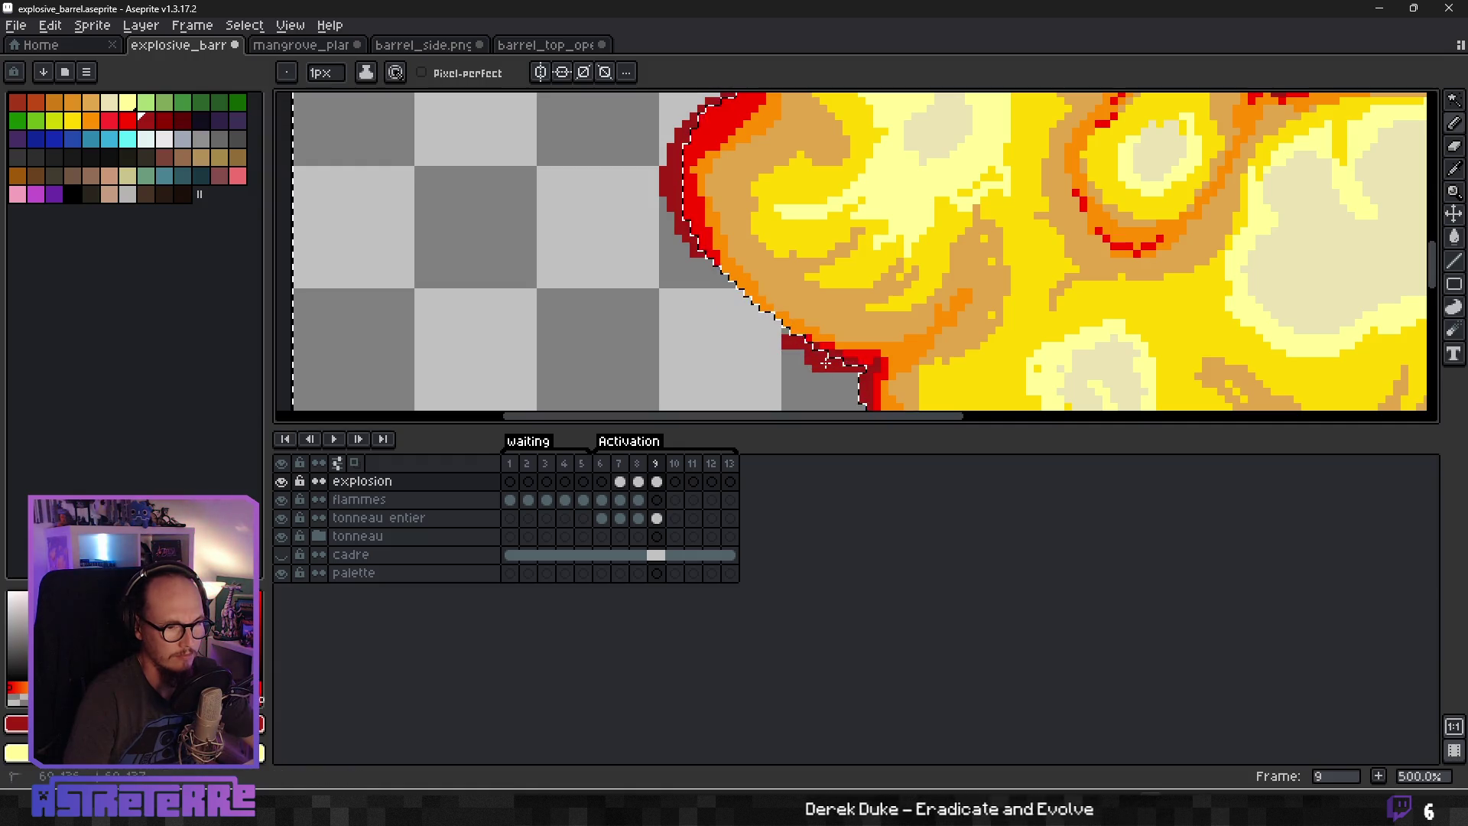
scroll(799, 337, down, 2)
scroll(836, 233, up, 4)
click(832, 243)
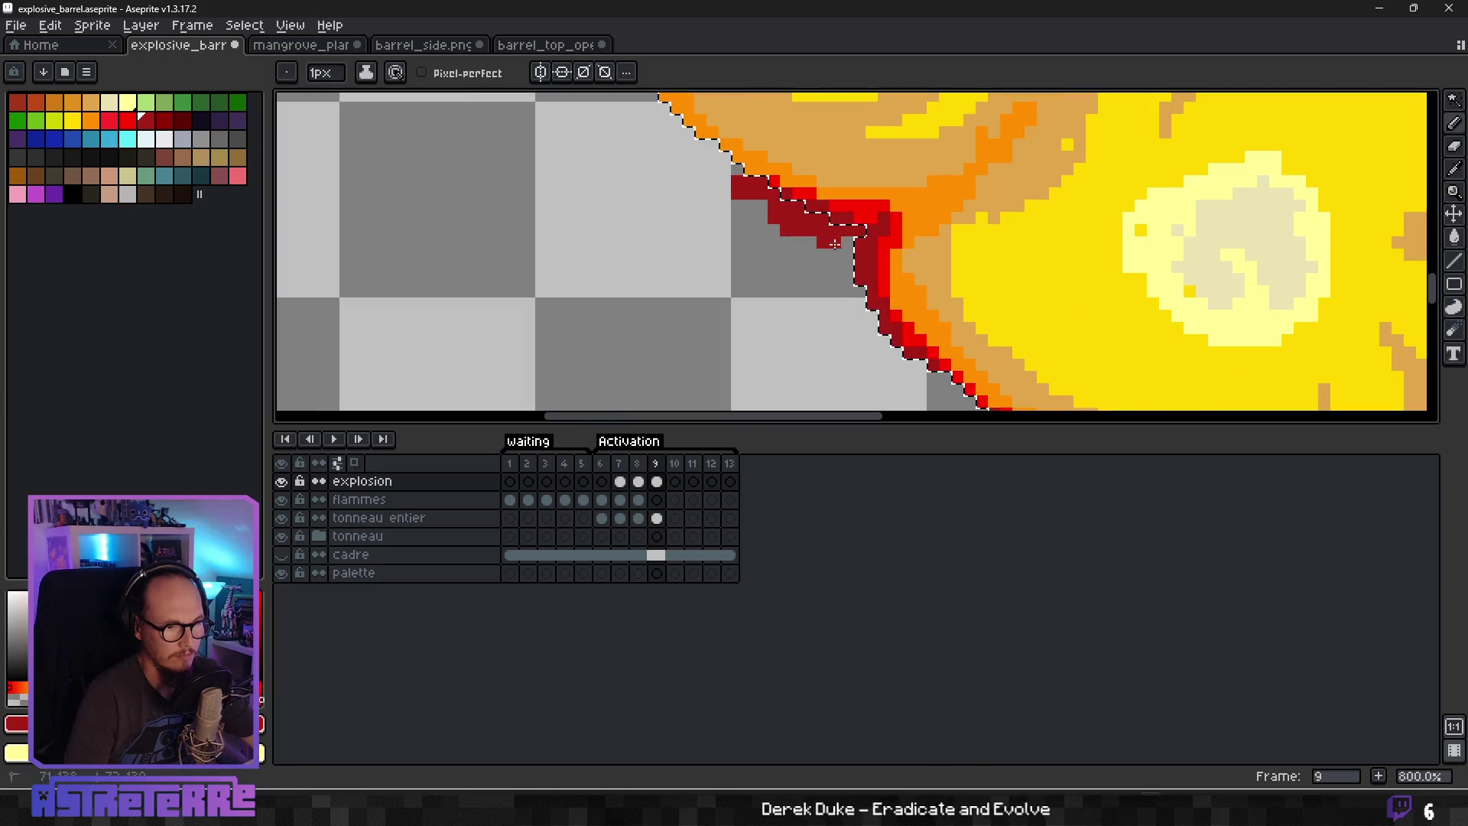
scroll(813, 238, down, 3)
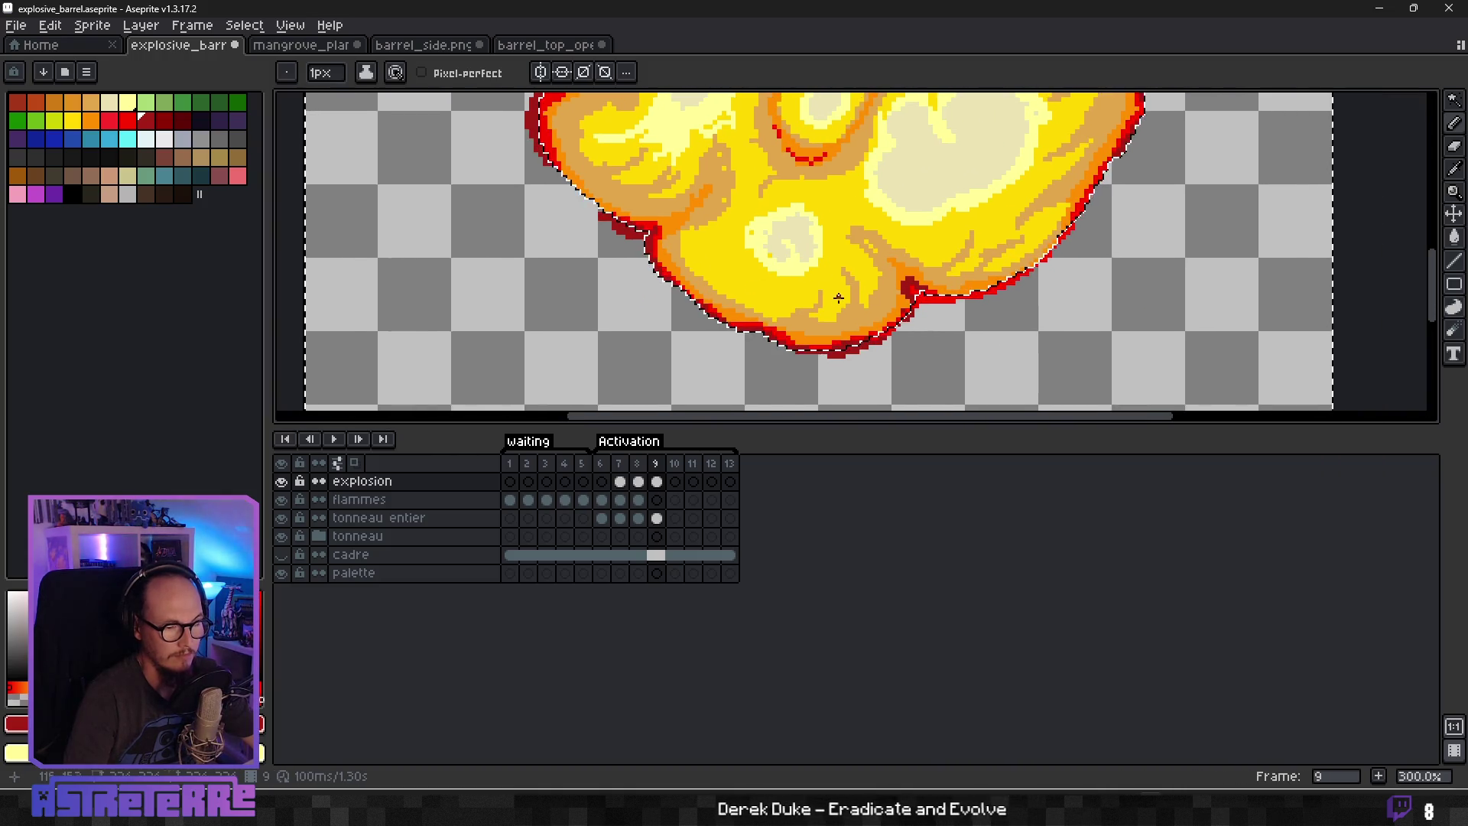
Add a short dark-red diagonal at the lower-left rim, then pan and zoom to review the outline.
scroll(775, 336, up, 2)
drag(577, 252, 644, 298)
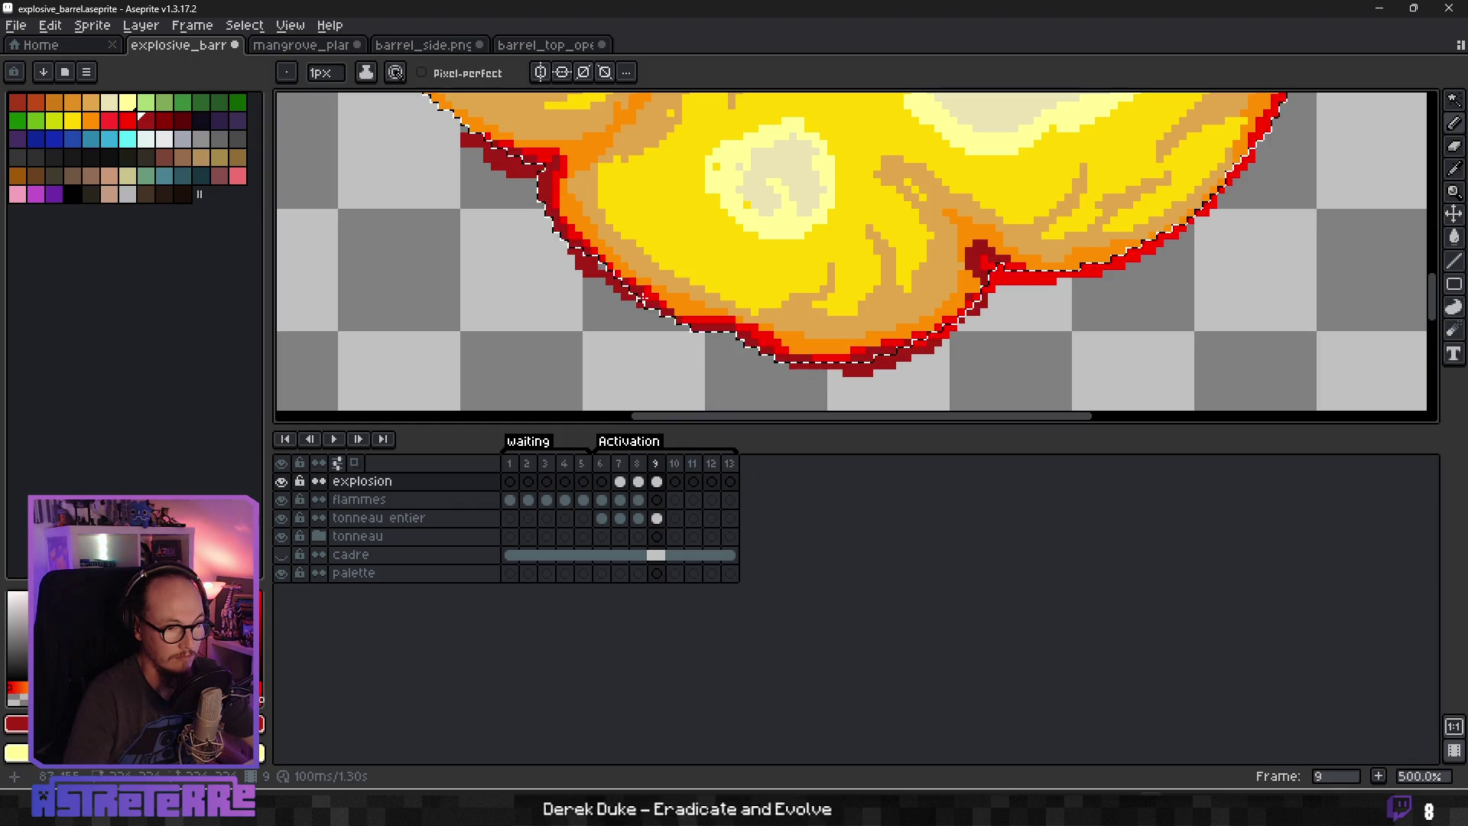
drag(1037, 304, 757, 337)
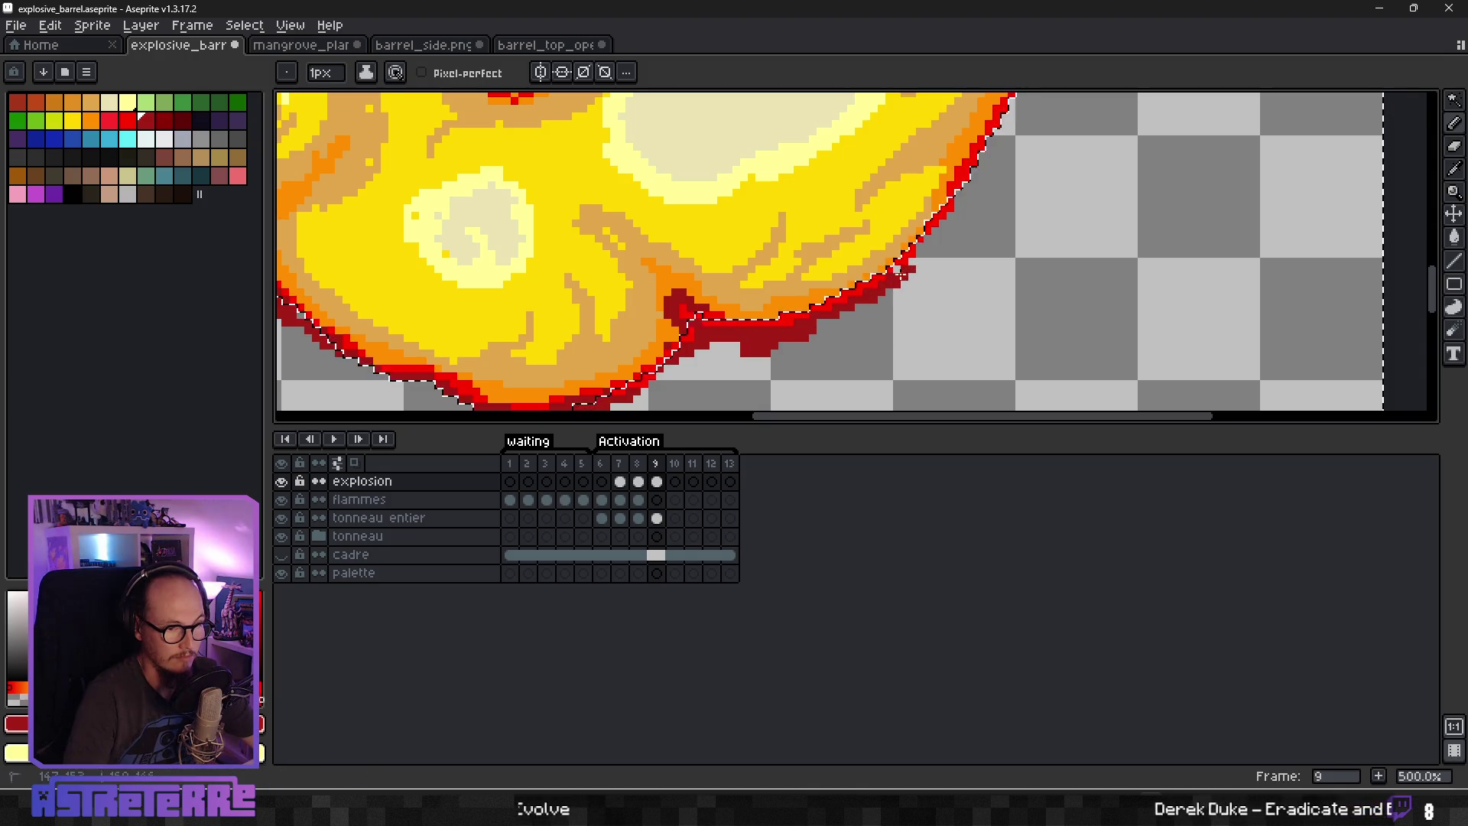
scroll(878, 289, down, 5)
scroll(846, 327, up, 5)
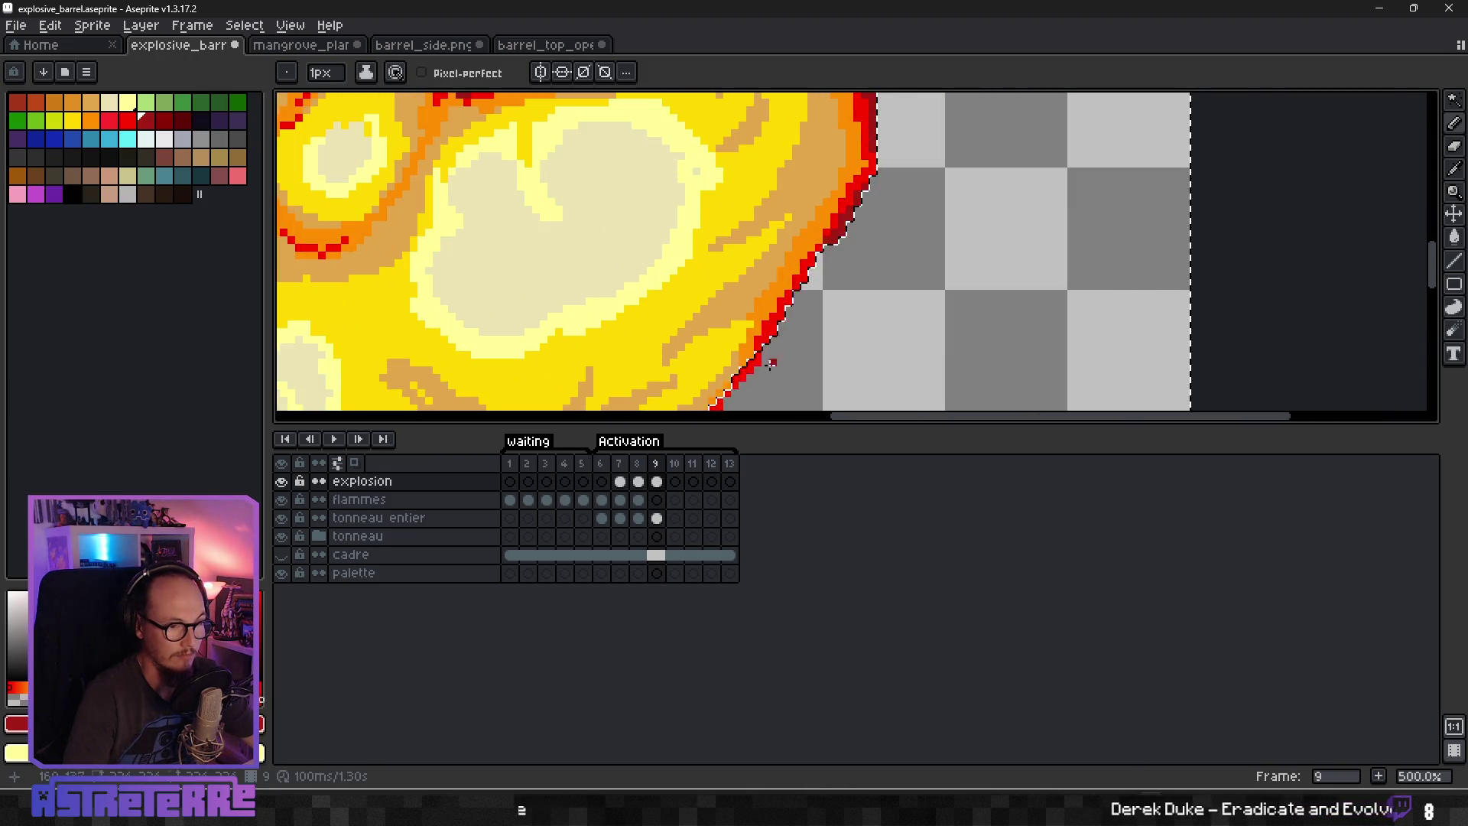
scroll(763, 356, down, 1)
scroll(763, 356, up, 1)
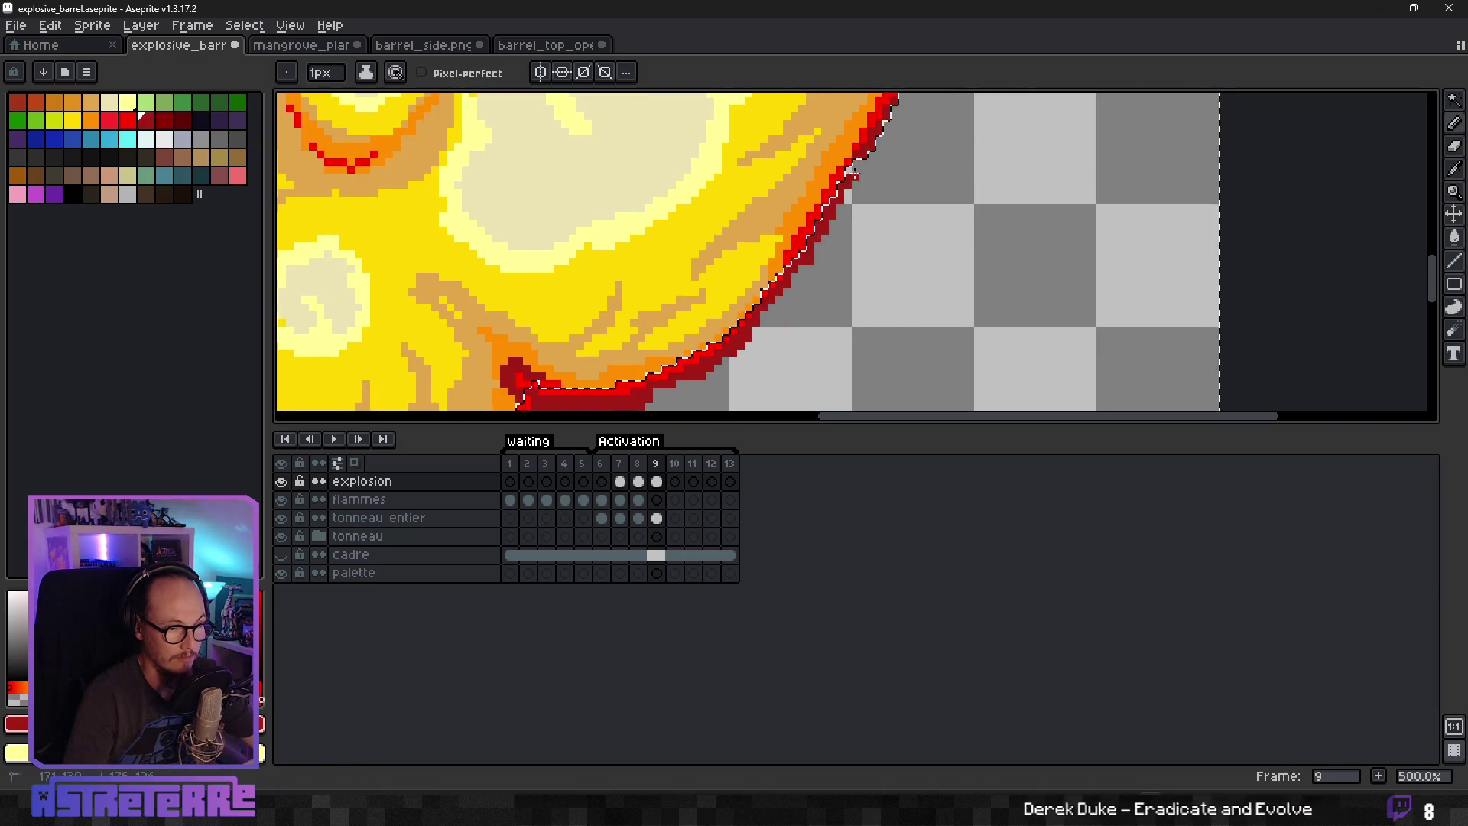
scroll(731, 298, up, 2)
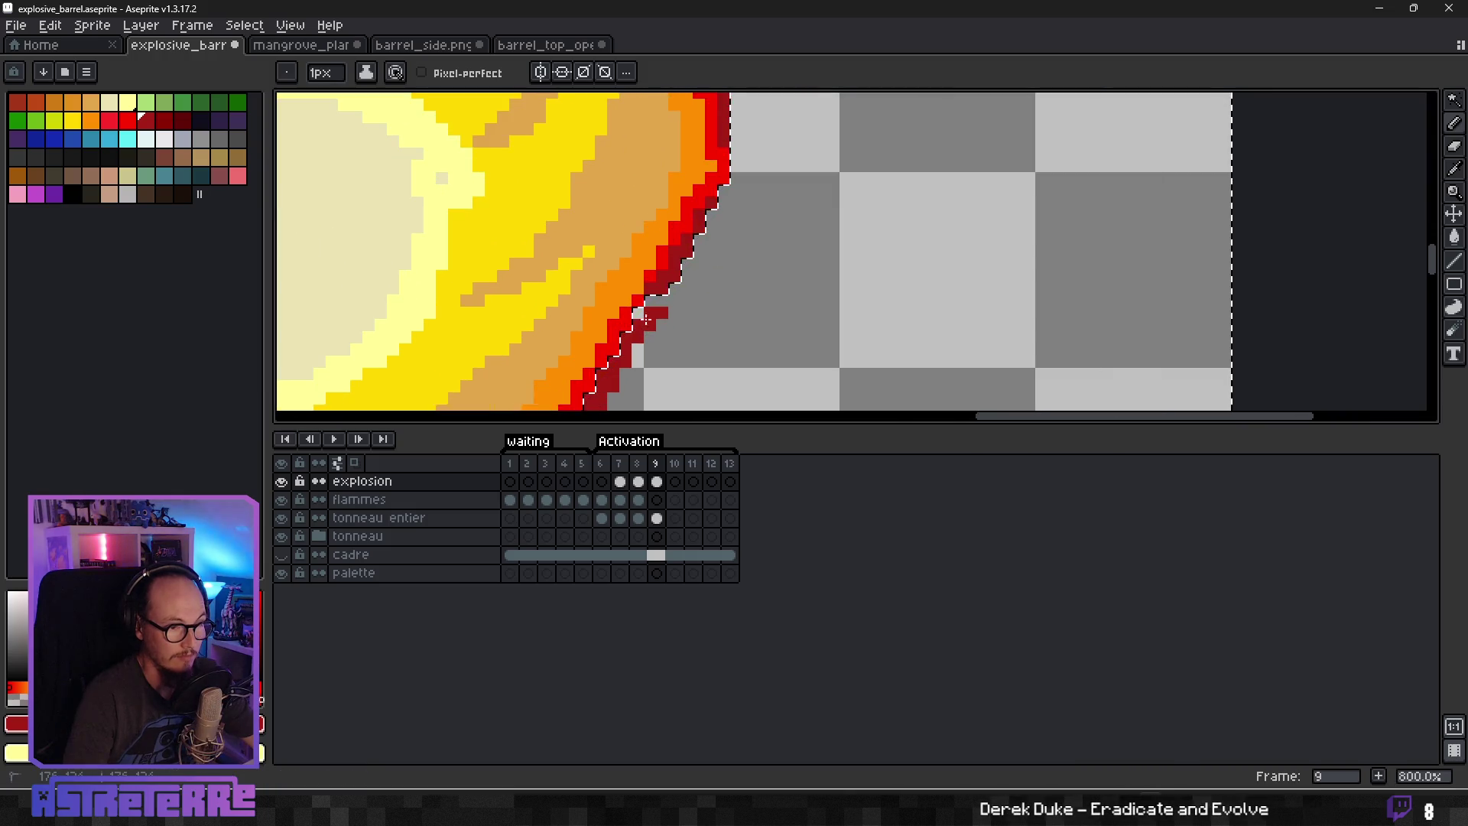
scroll(625, 334, down, 8)
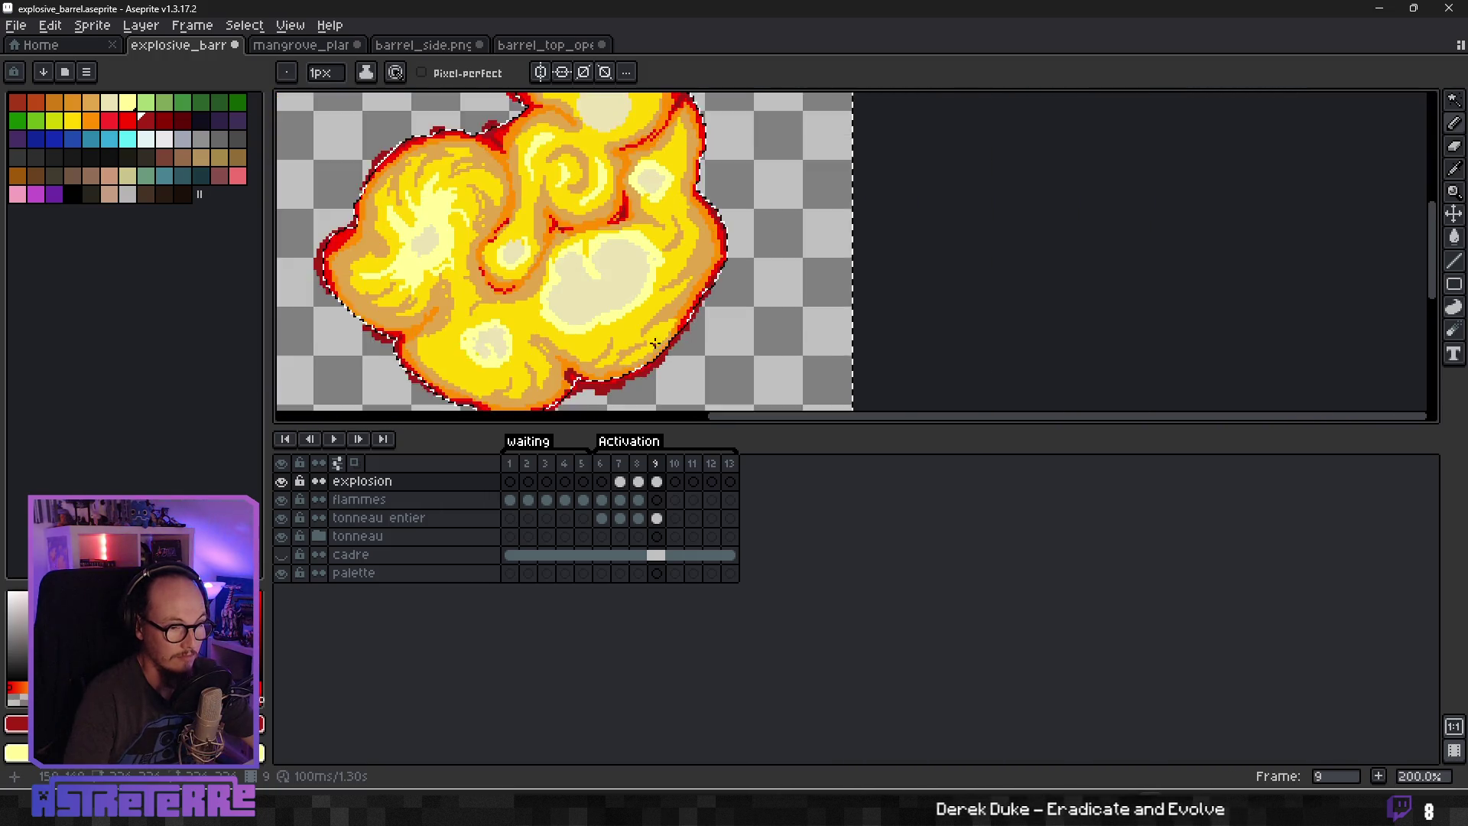
scroll(617, 322, up, 3)
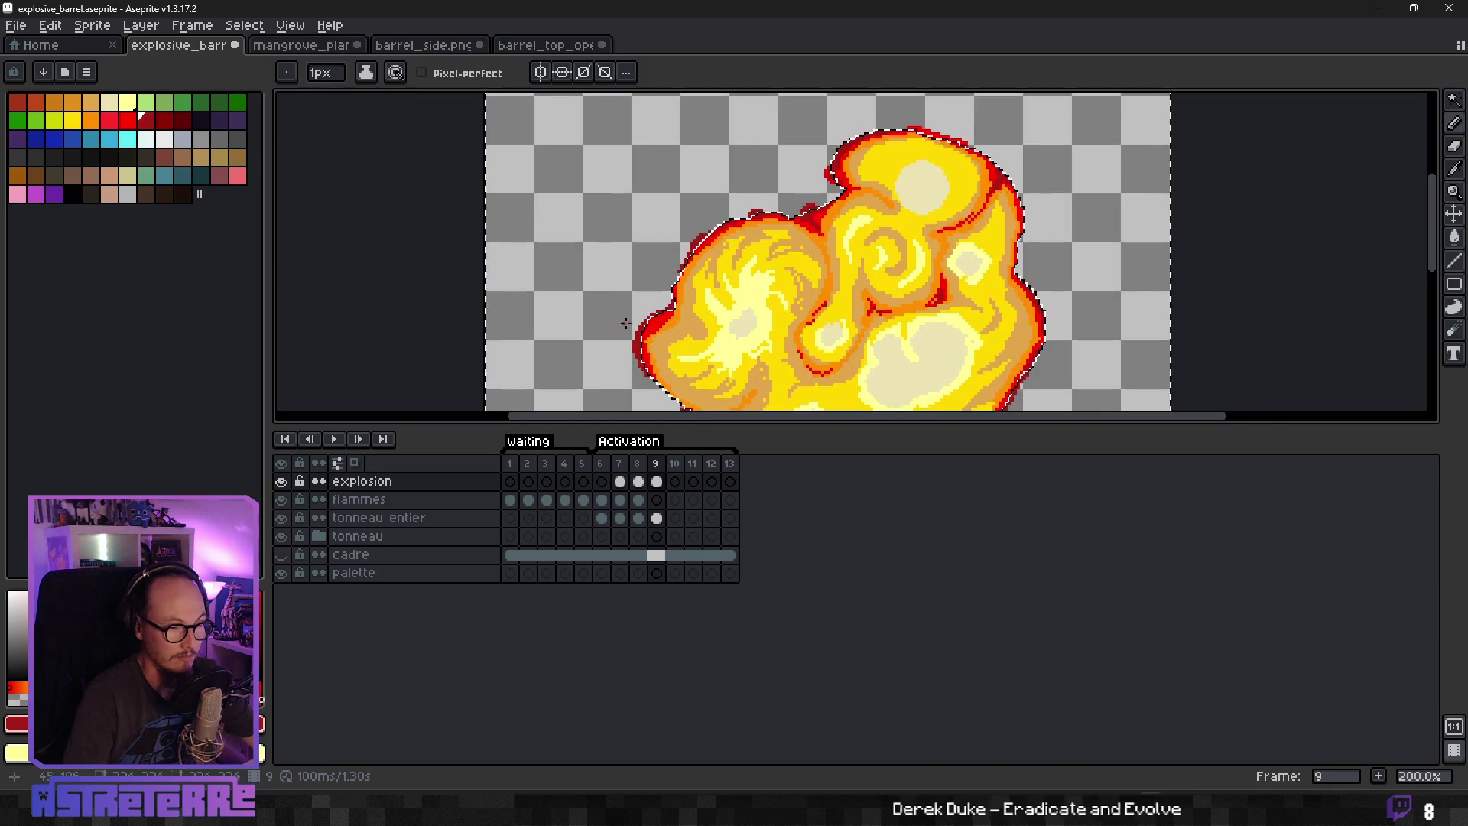
scroll(734, 306, right, 3)
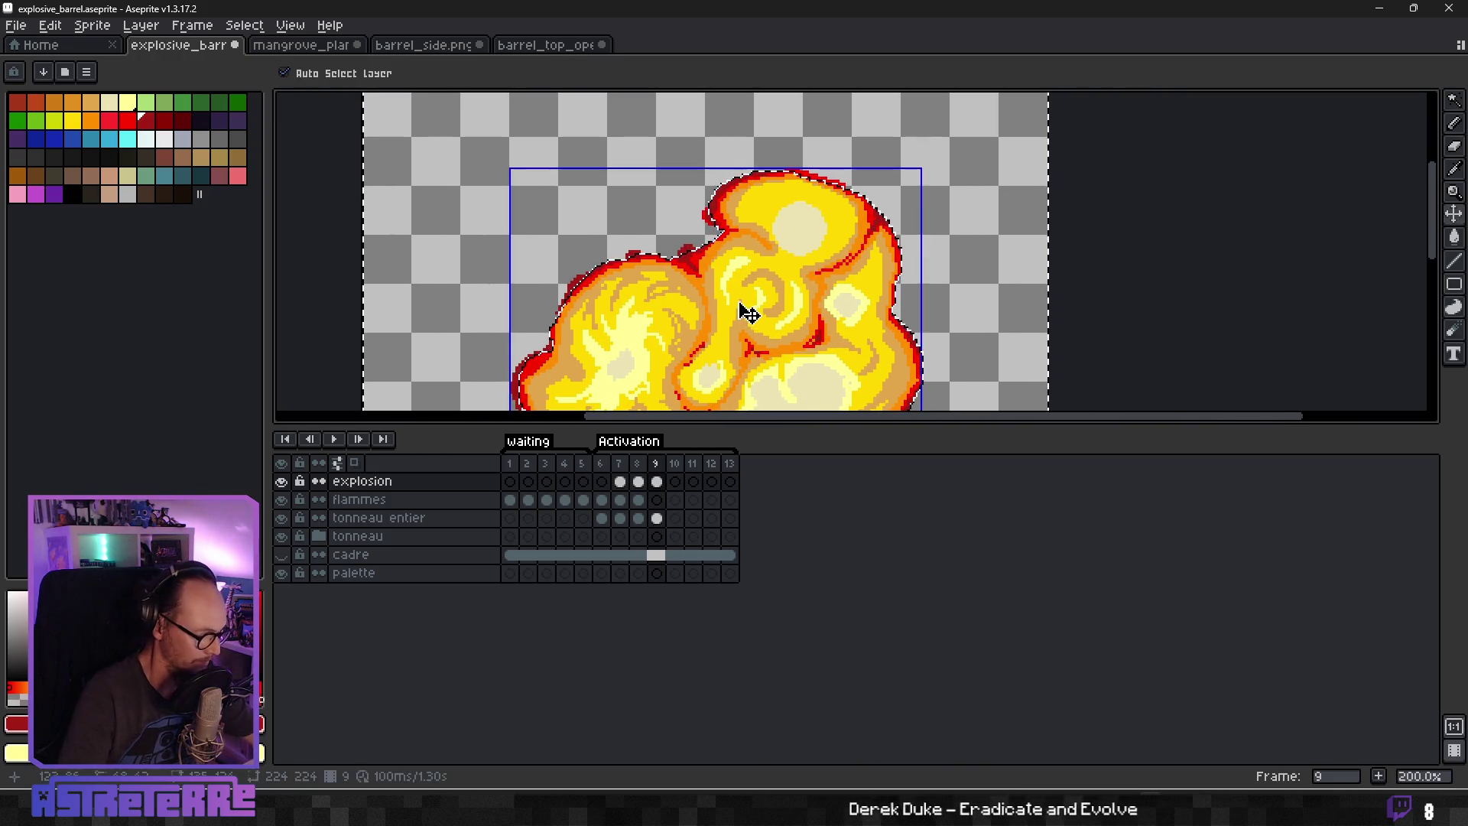
scroll(734, 306, down, 2)
drag(754, 343, 771, 281)
scroll(772, 281, up, 2)
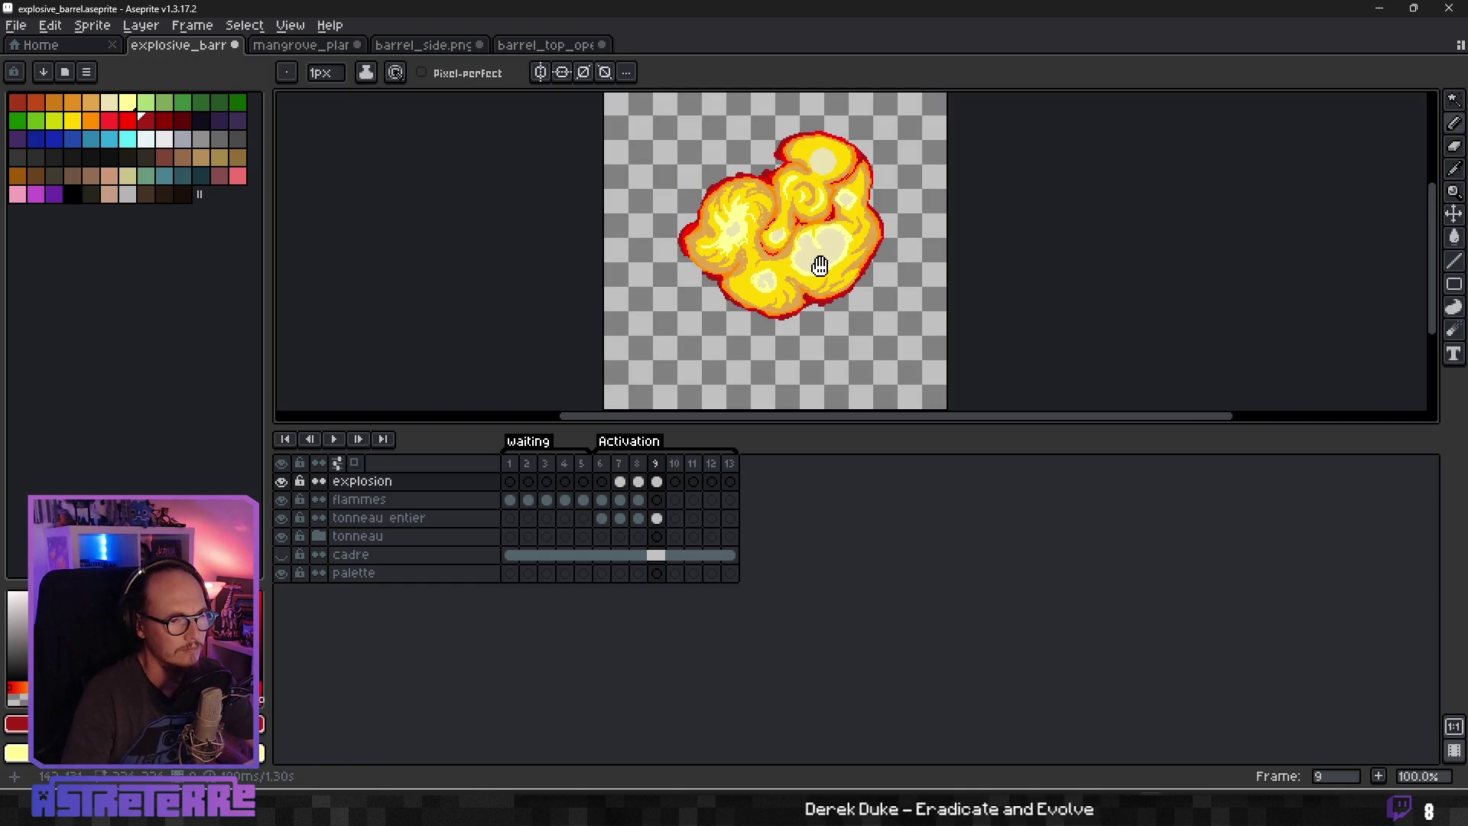
key(Left)
key(Left)
key(Left)
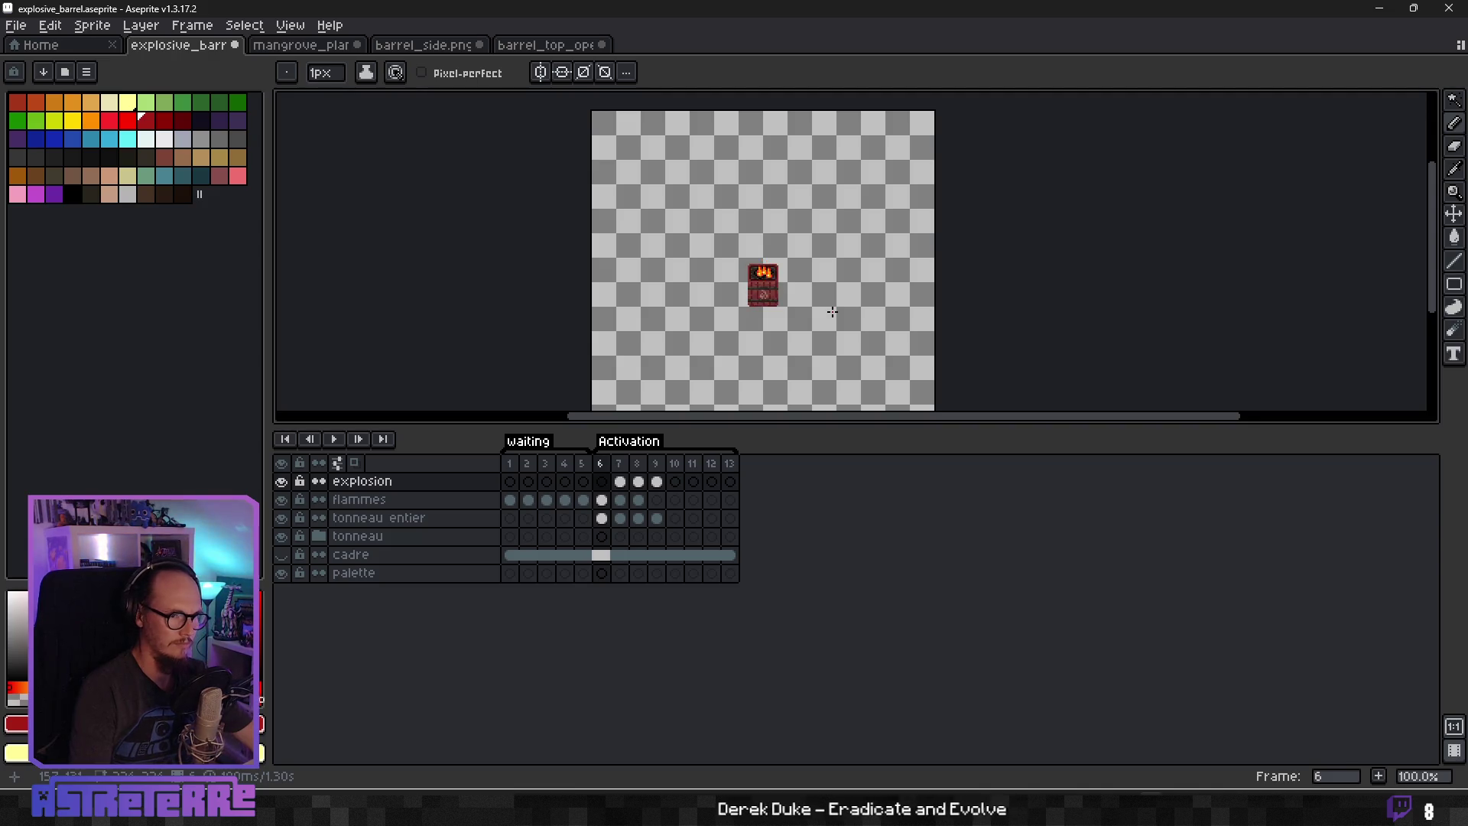
click(334, 439)
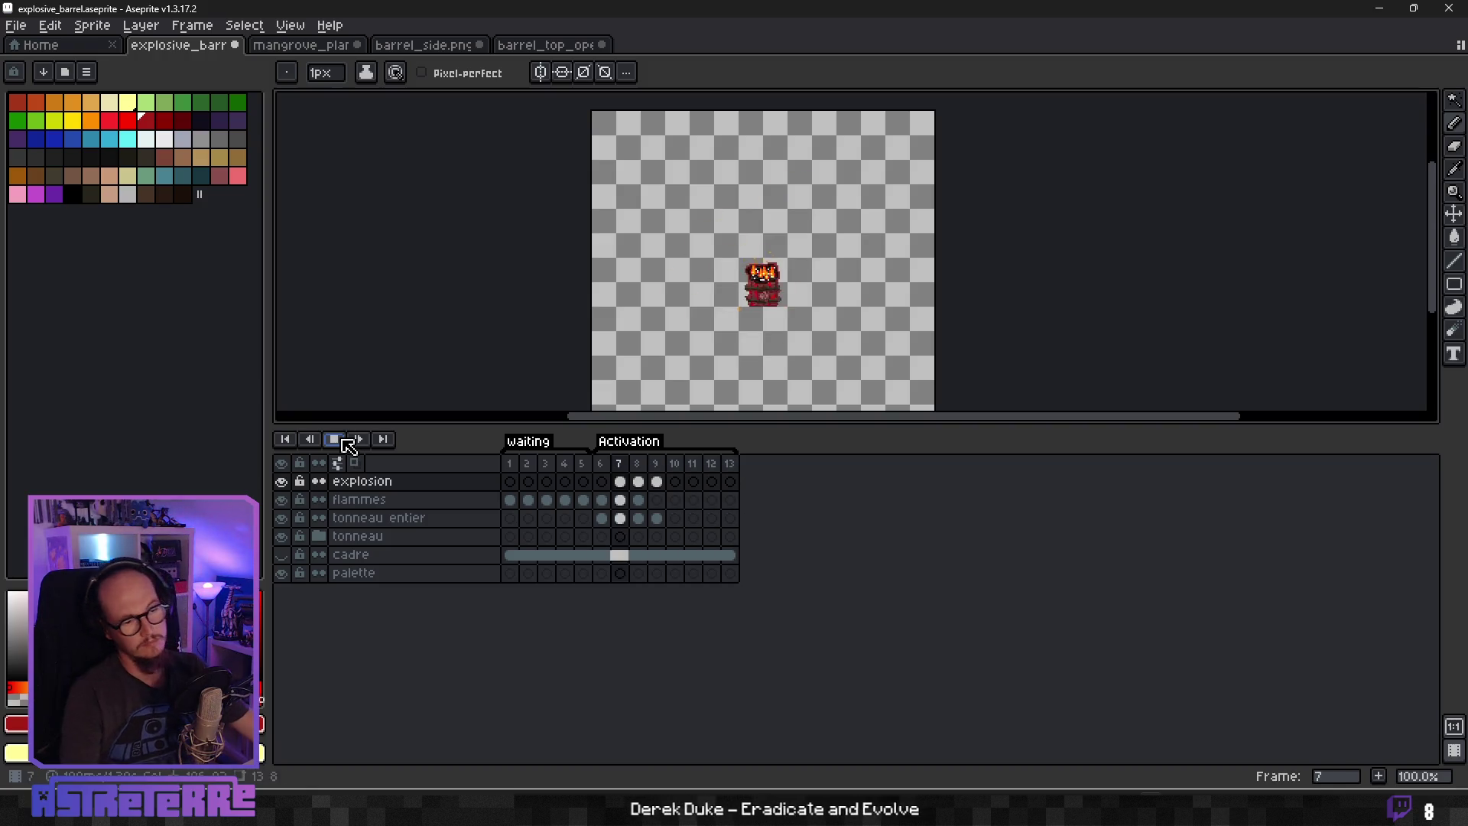
click(334, 439)
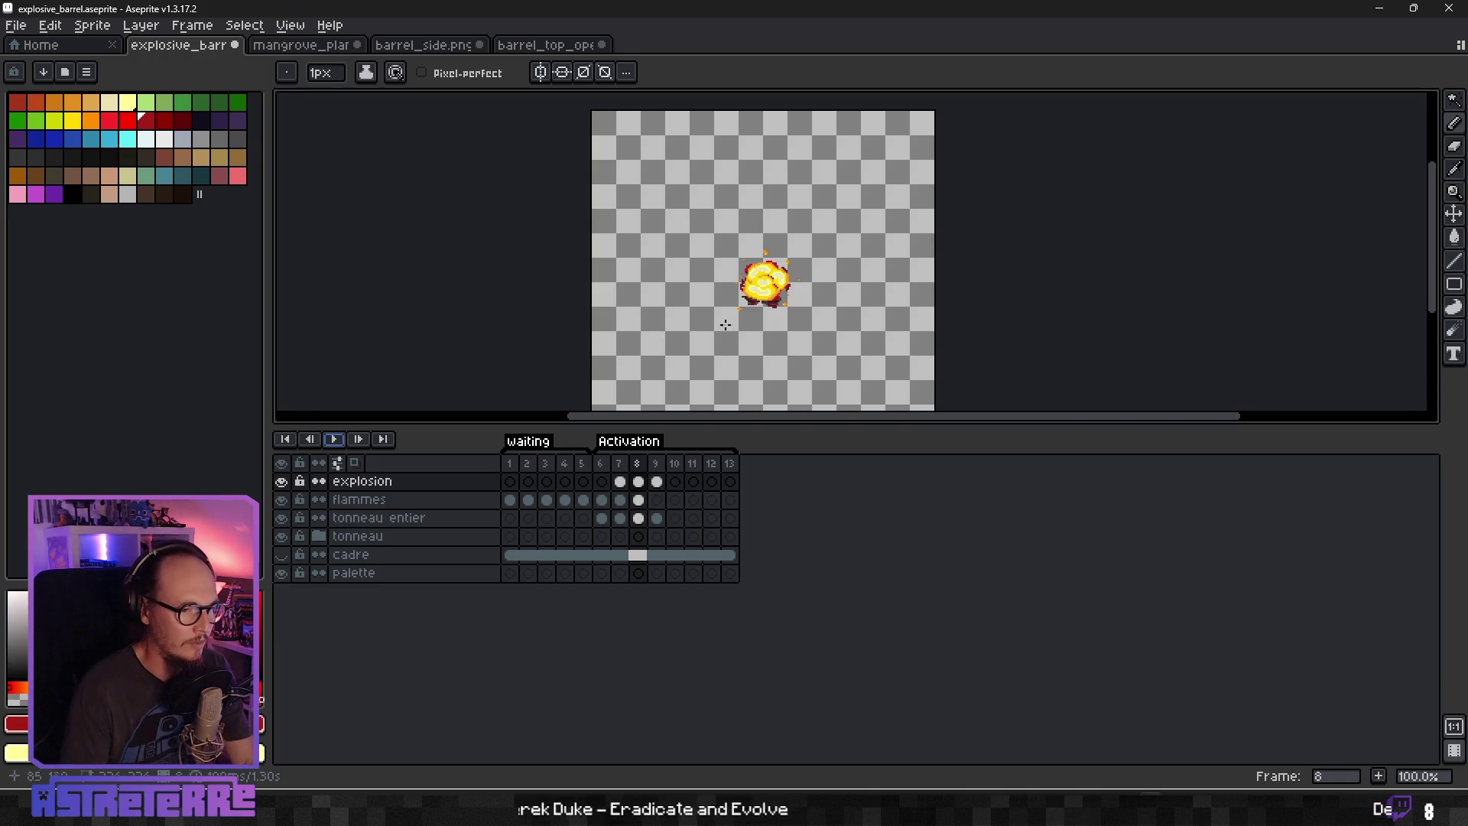
key(Right)
scroll(779, 365, up, 3)
drag(780, 365, 826, 185)
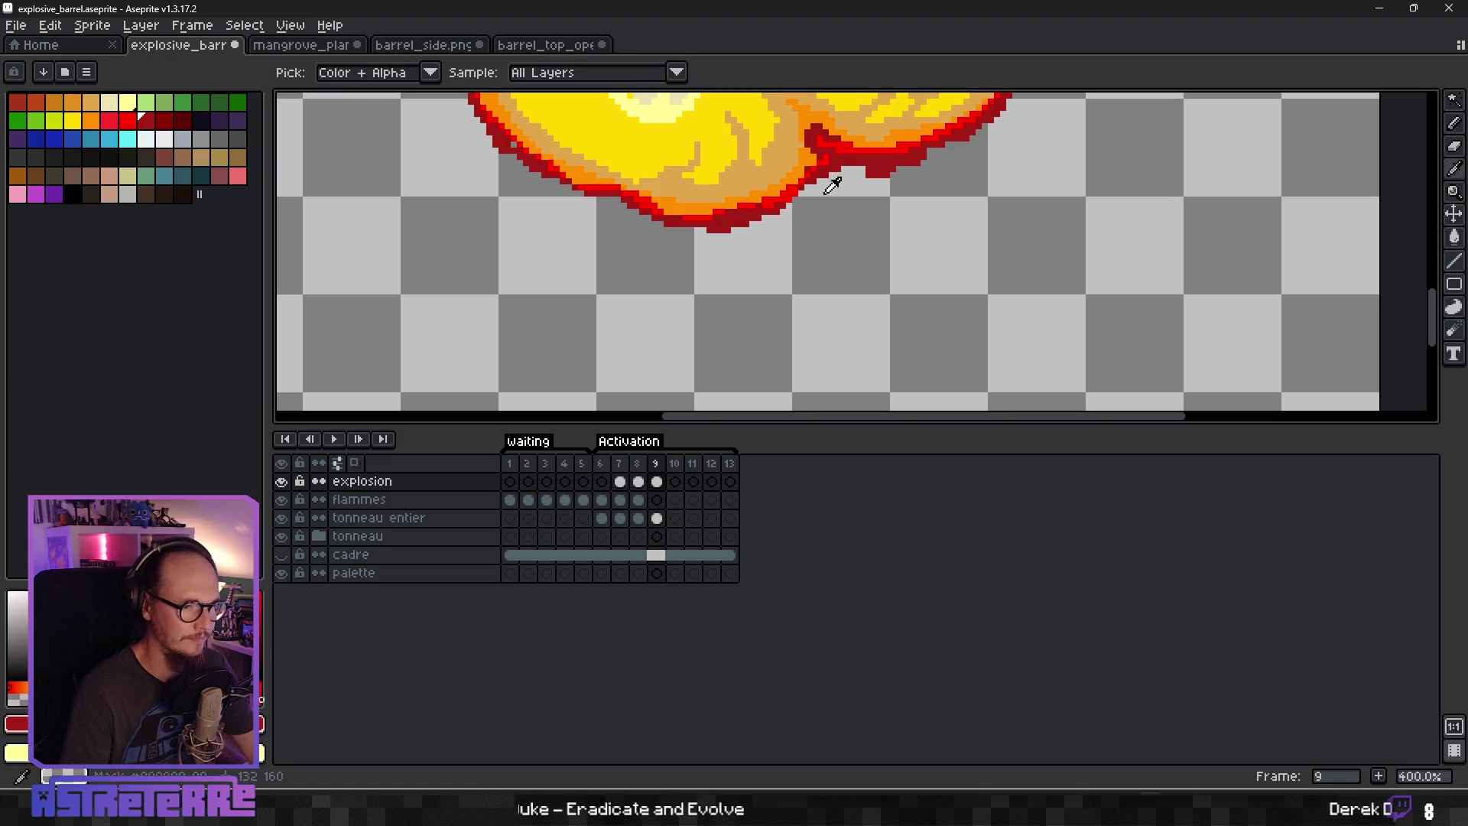
Scatter small dark-red debris dots around the explosion's left and upper-left edges.
scroll(861, 171, down, 3)
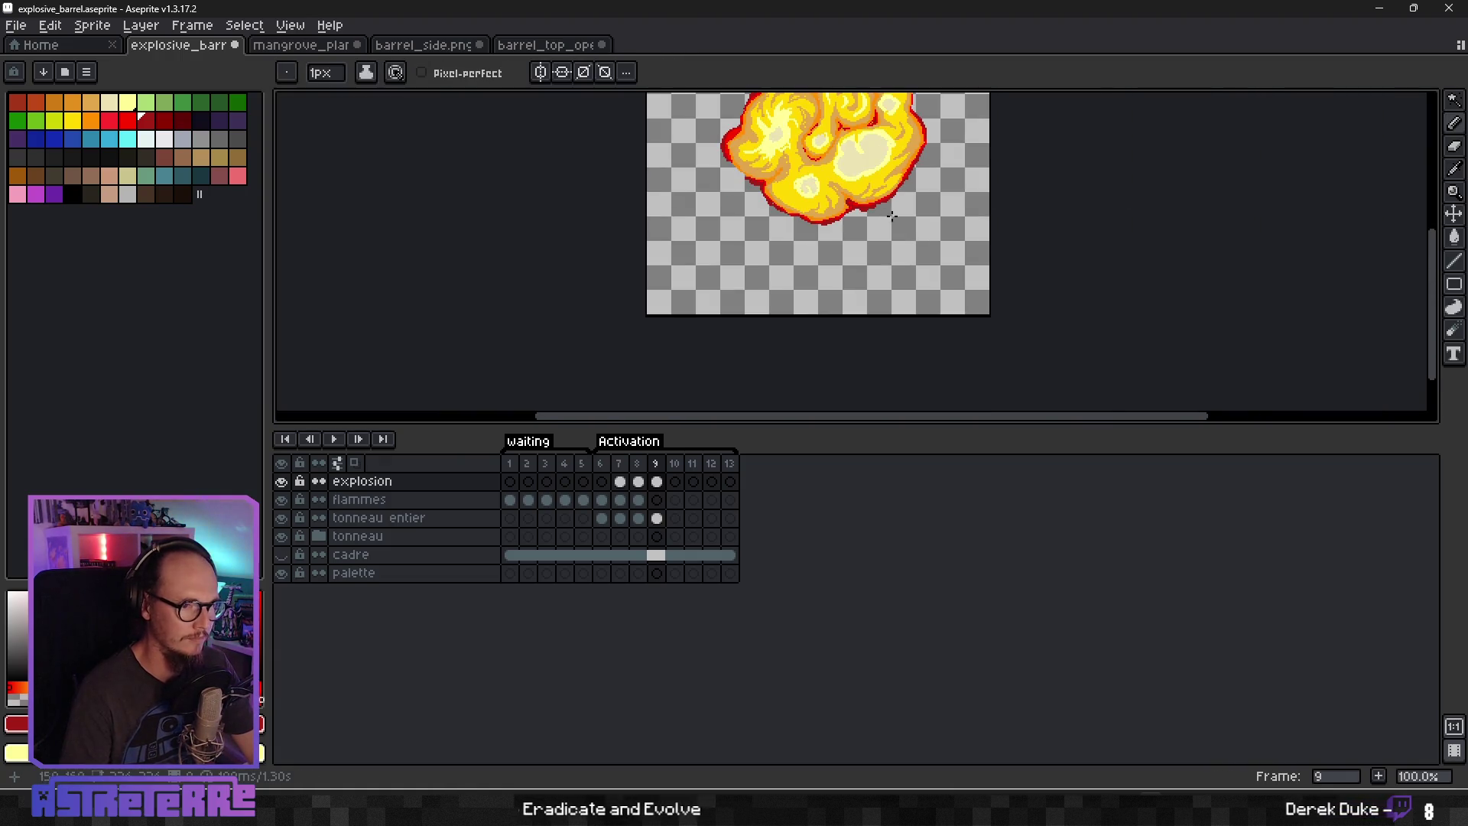
scroll(819, 213, up, 2)
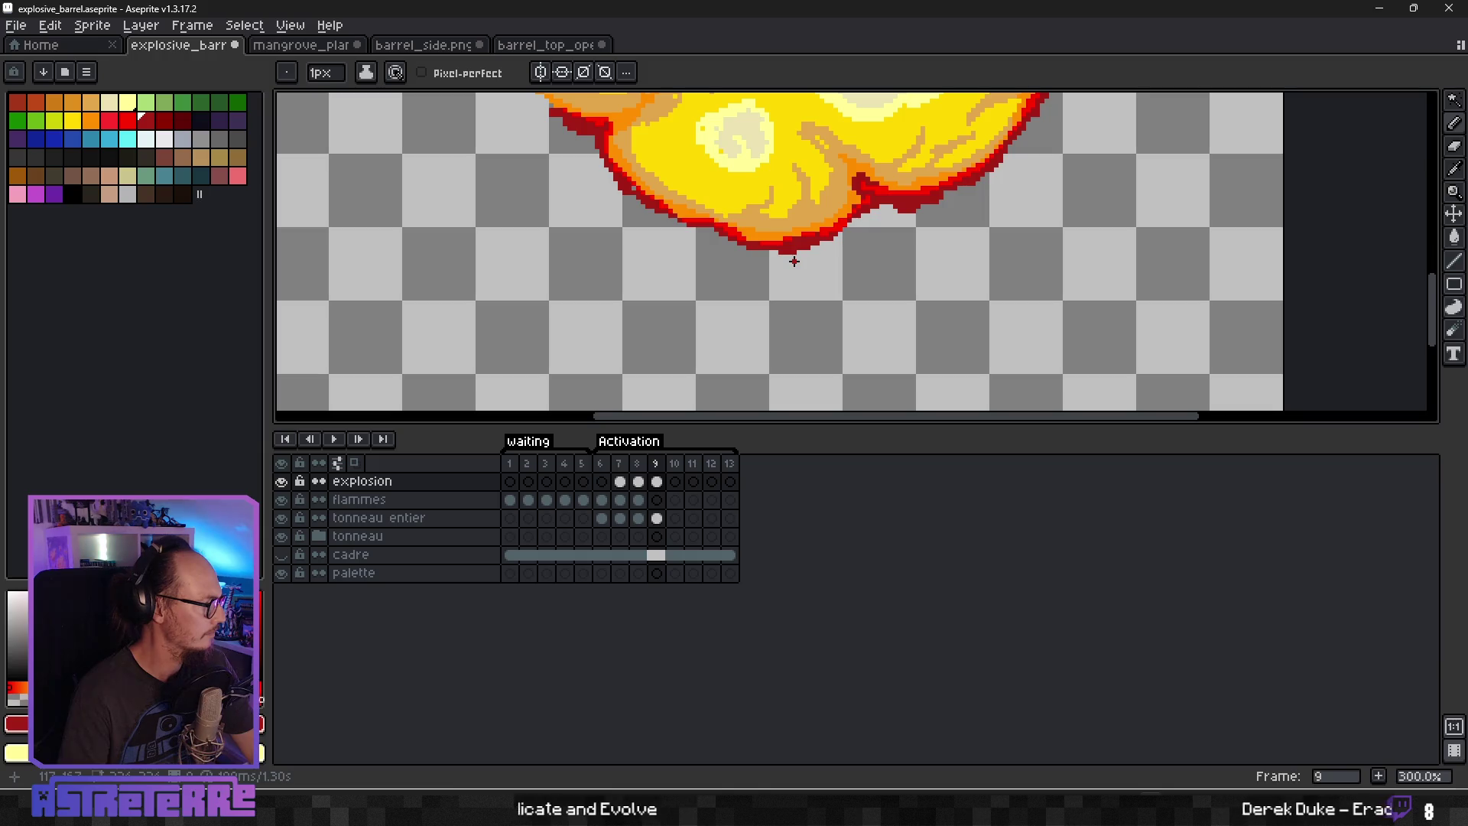
scroll(847, 258, up, 4)
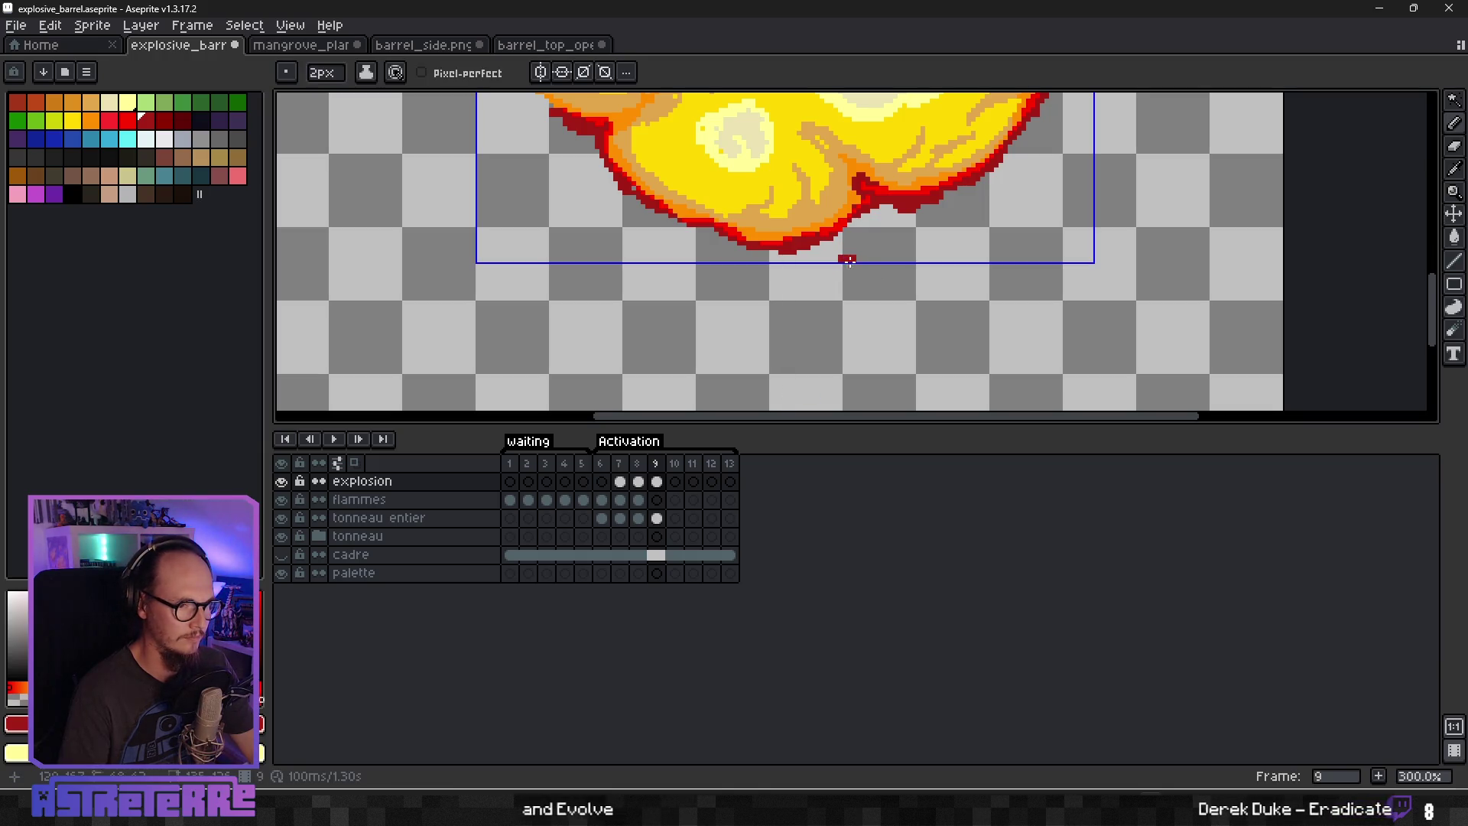
scroll(845, 256, down, 2)
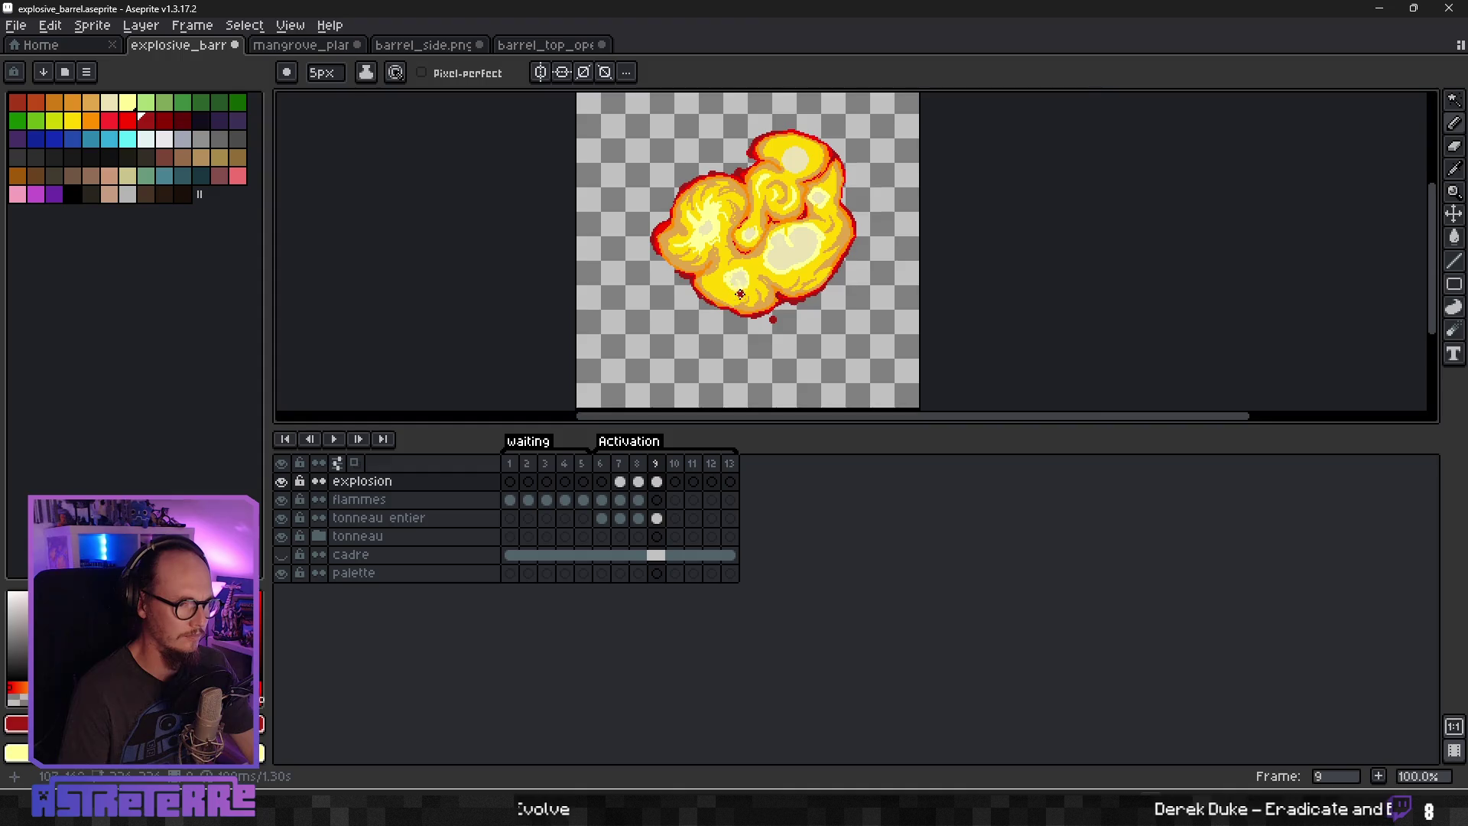
scroll(745, 315, up, 2)
scroll(651, 307, down, 1)
scroll(494, 236, up, 1)
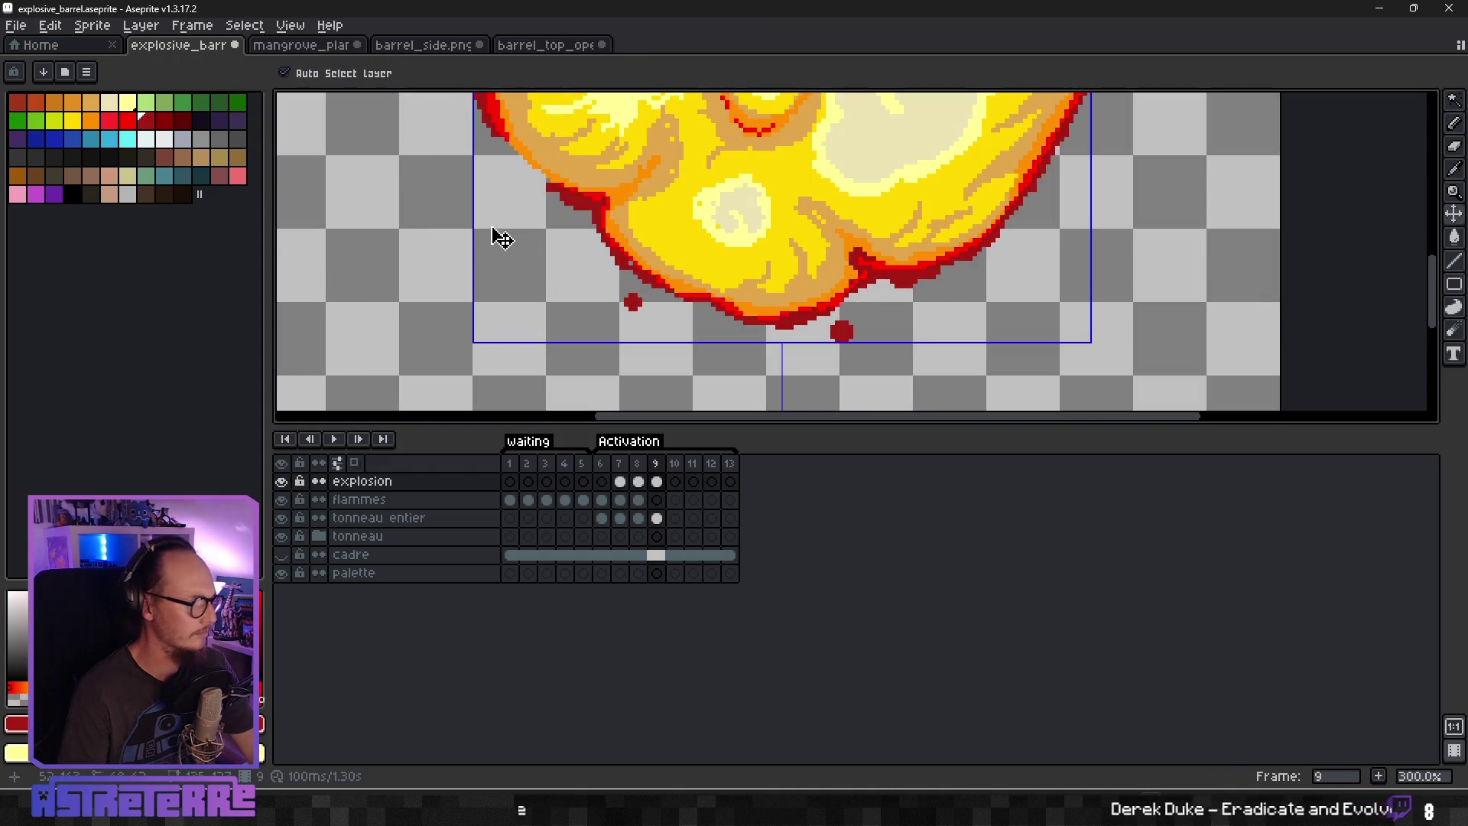
click(535, 212)
drag(546, 222, 654, 298)
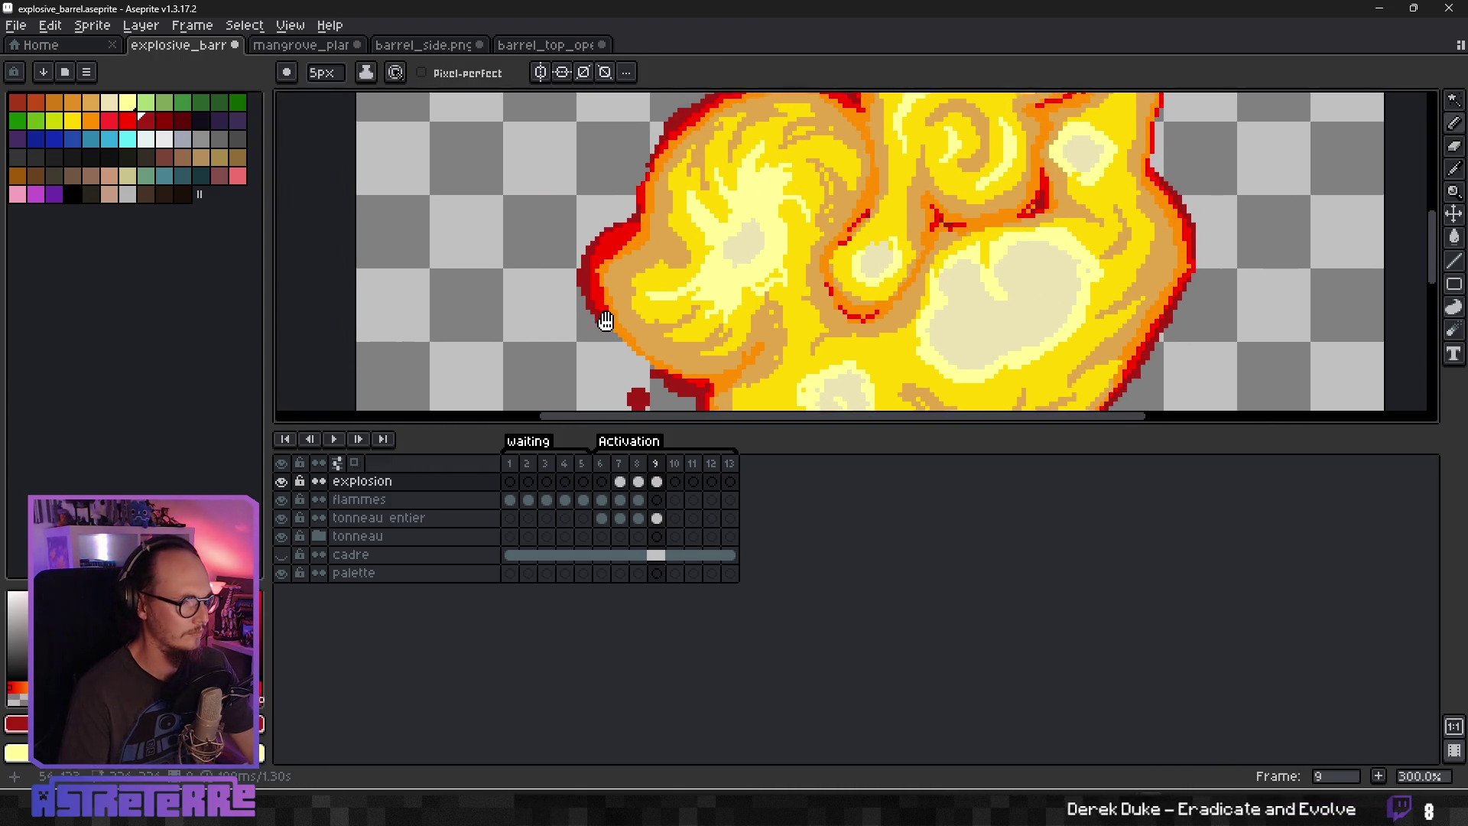
click(569, 260)
click(617, 200)
scroll(624, 258, down, 2)
scroll(624, 258, up, 2)
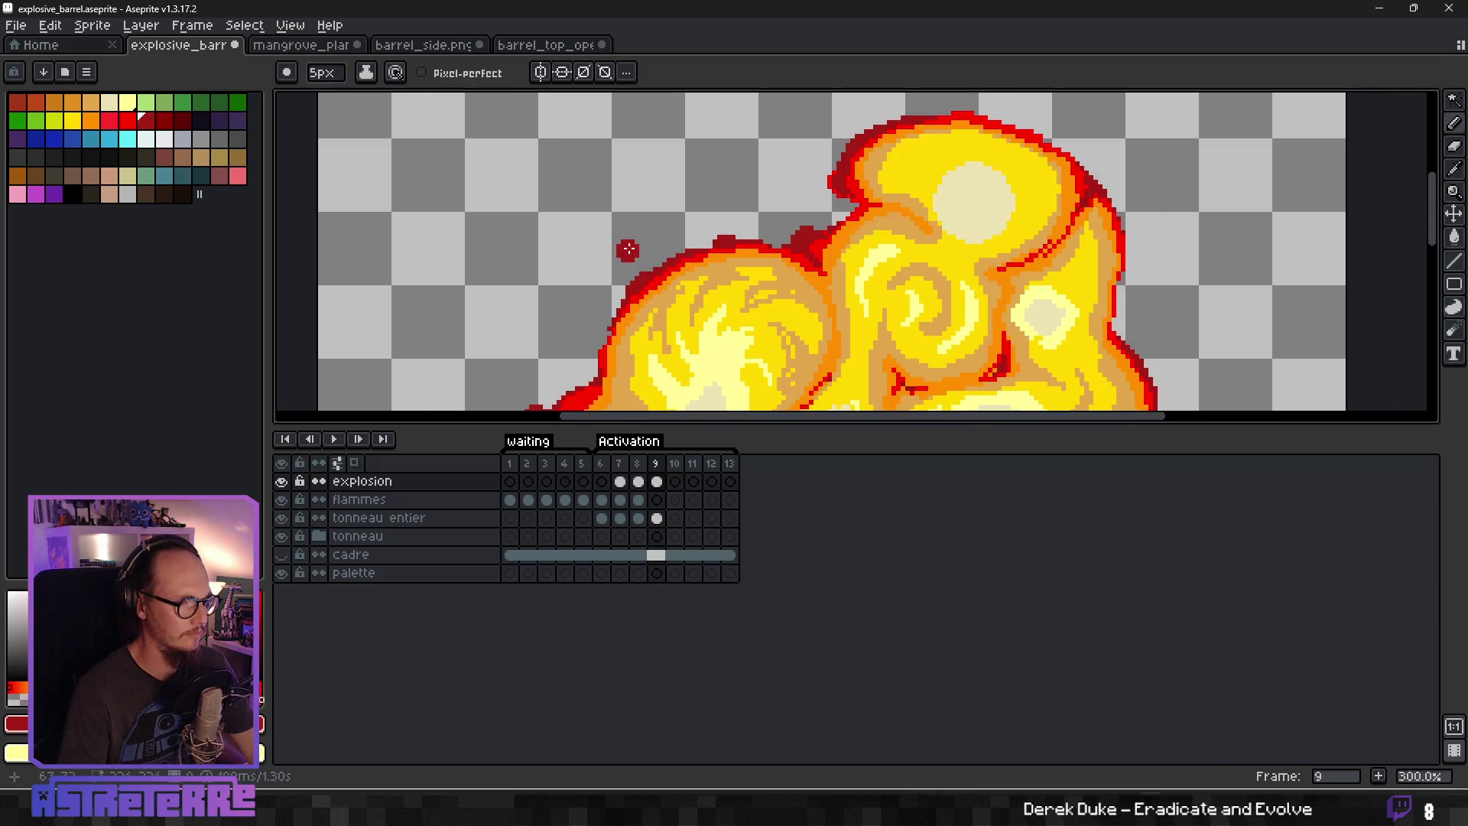
click(816, 178)
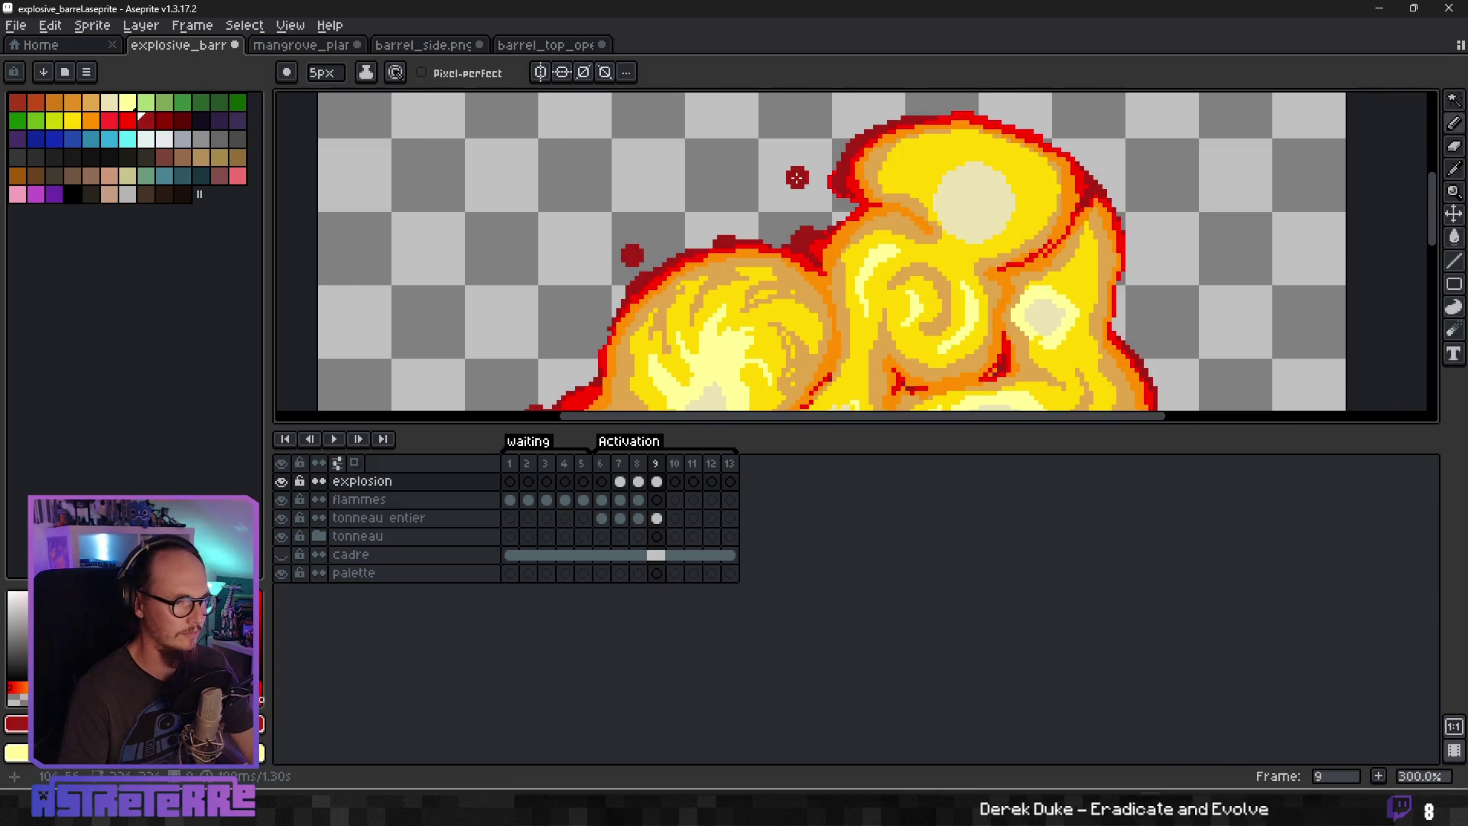
Undo the last dot, enlarge the brush, and add bigger dark-red blobs above and right of the explosion.
key(ctrl+z)
key(plus)
drag(818, 164, 827, 179)
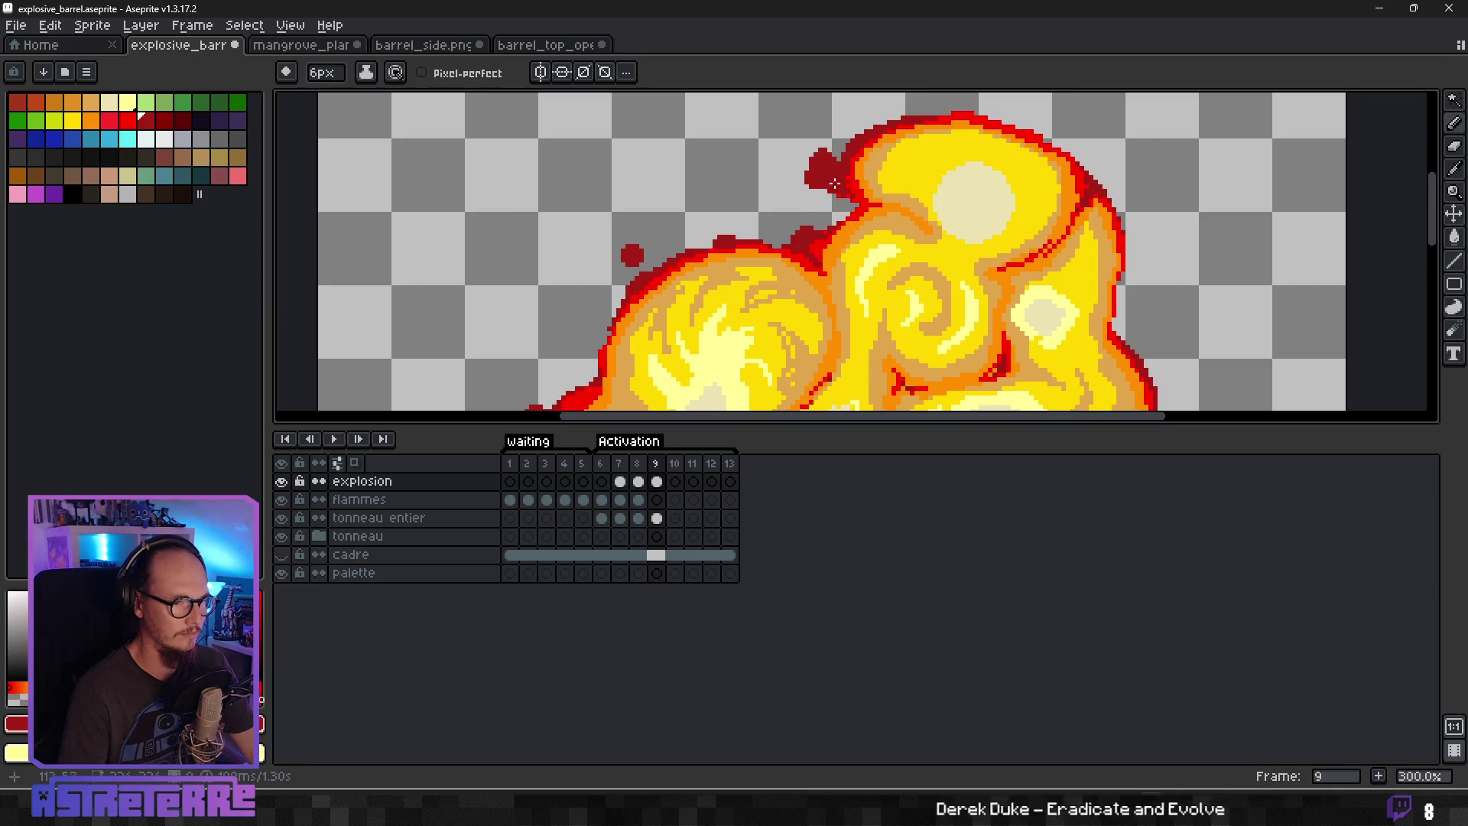
scroll(828, 178, down, 3)
scroll(998, 196, up, 2)
click(898, 162)
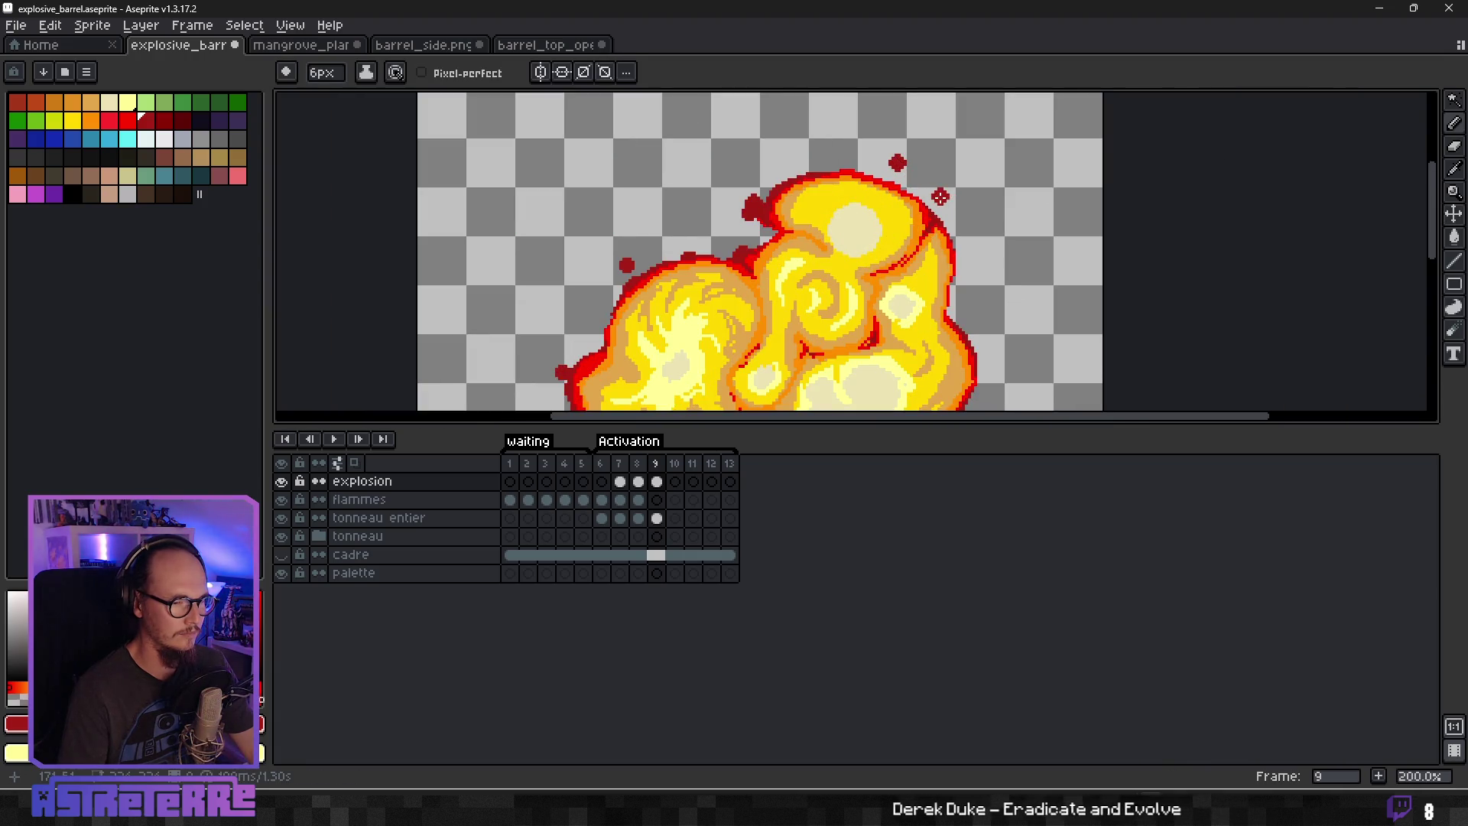
scroll(940, 197, down, 1)
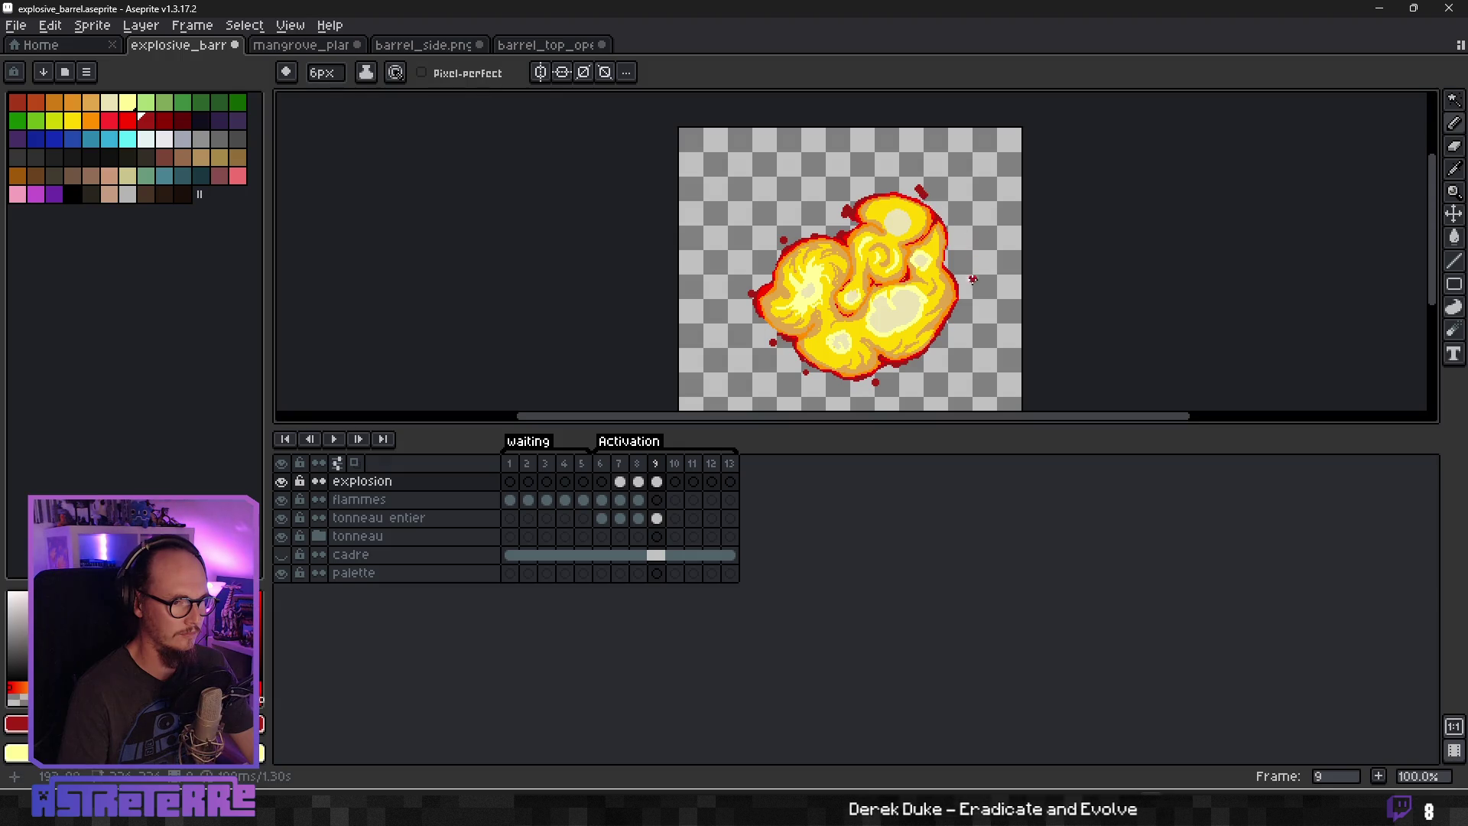
scroll(921, 191, down, 1)
scroll(953, 258, up, 1)
click(935, 199)
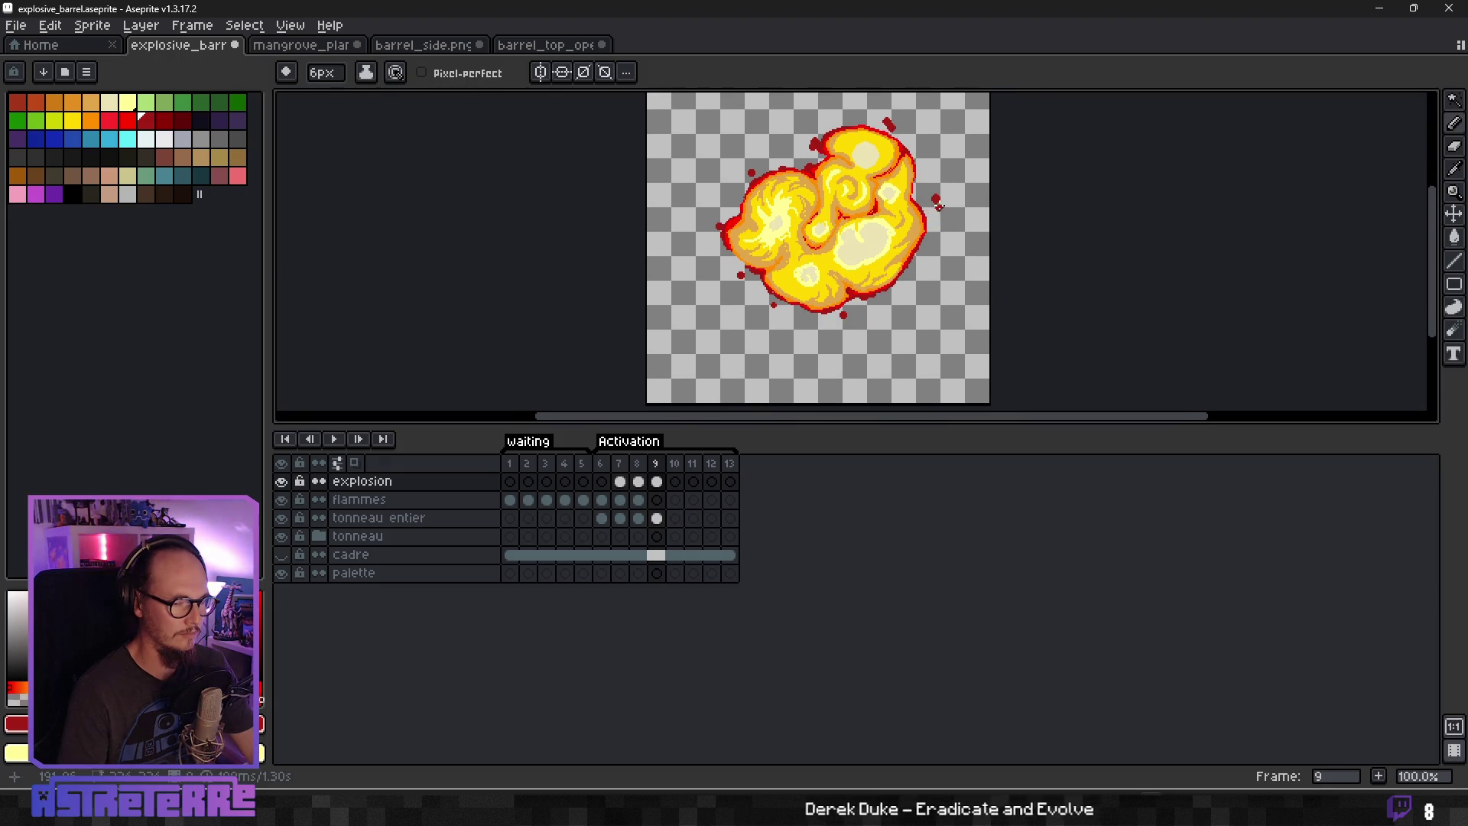
scroll(941, 210, up, 2)
Recolour the right-side debris dot bright red using a colour sampled from the fireball.
key(alt)
alt+click(910, 252)
click(935, 196)
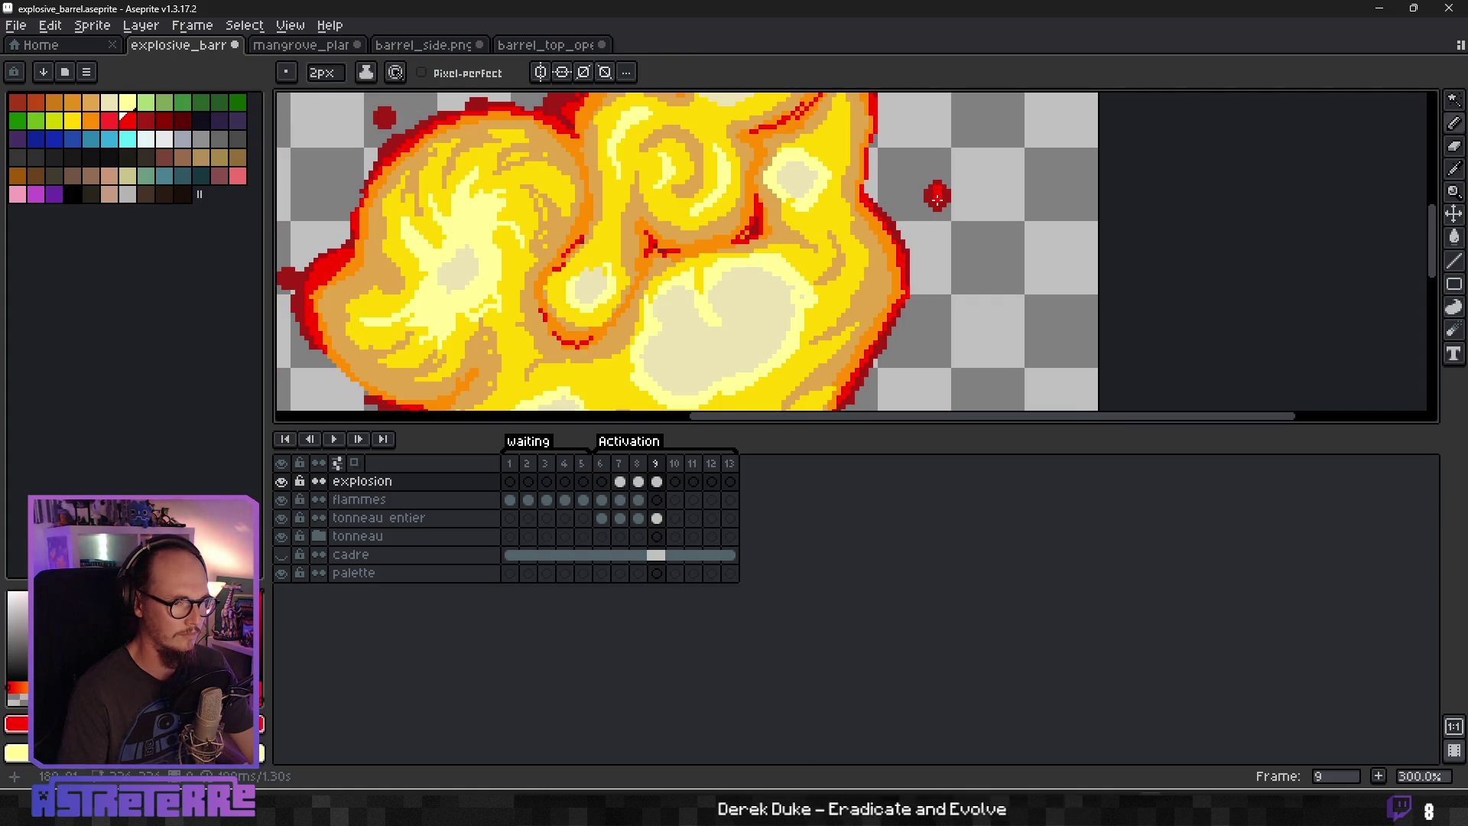
scroll(849, 131, up, 3)
key(v)
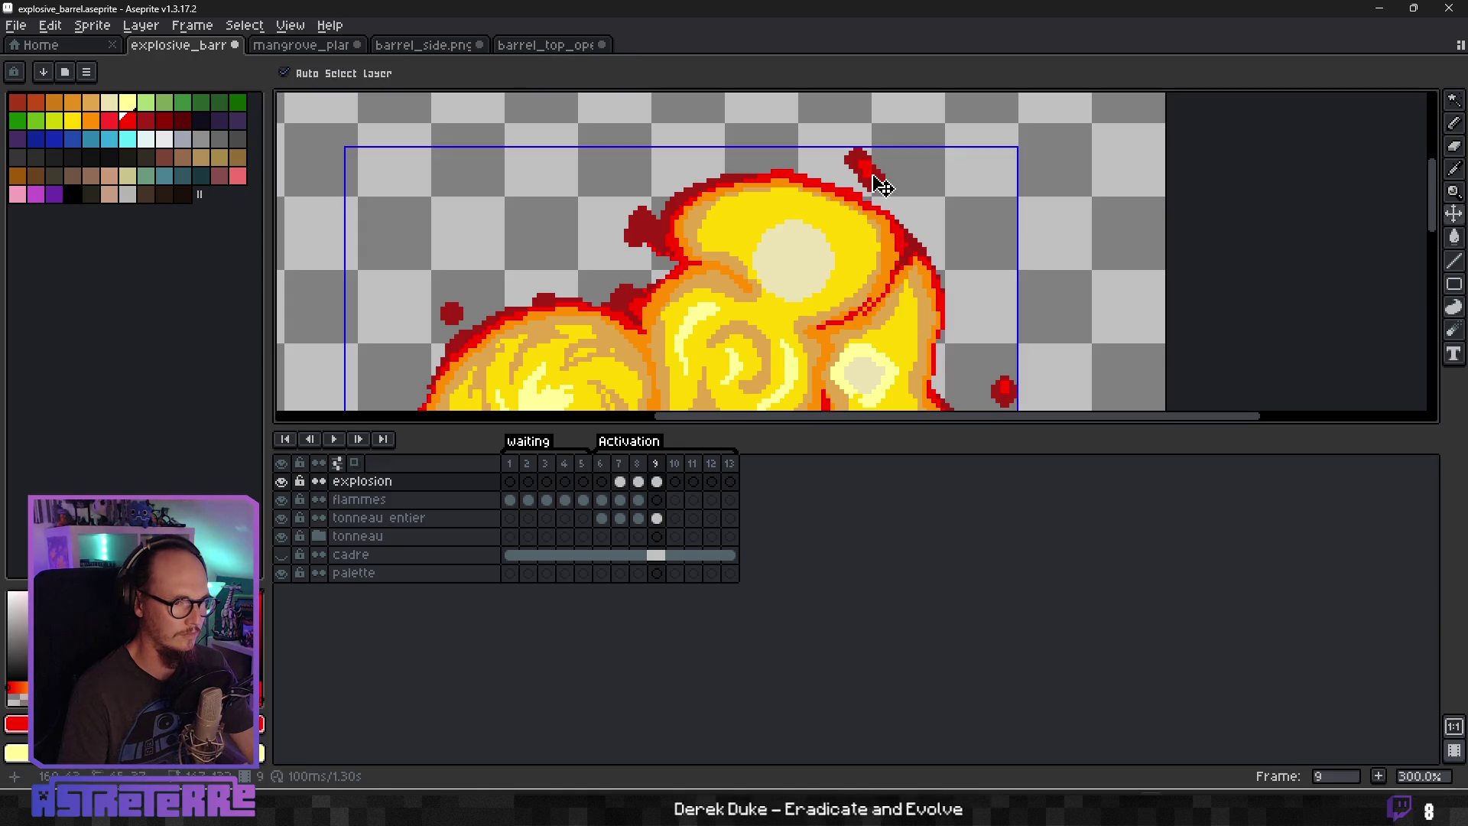
key(b)
scroll(842, 160, down, 2)
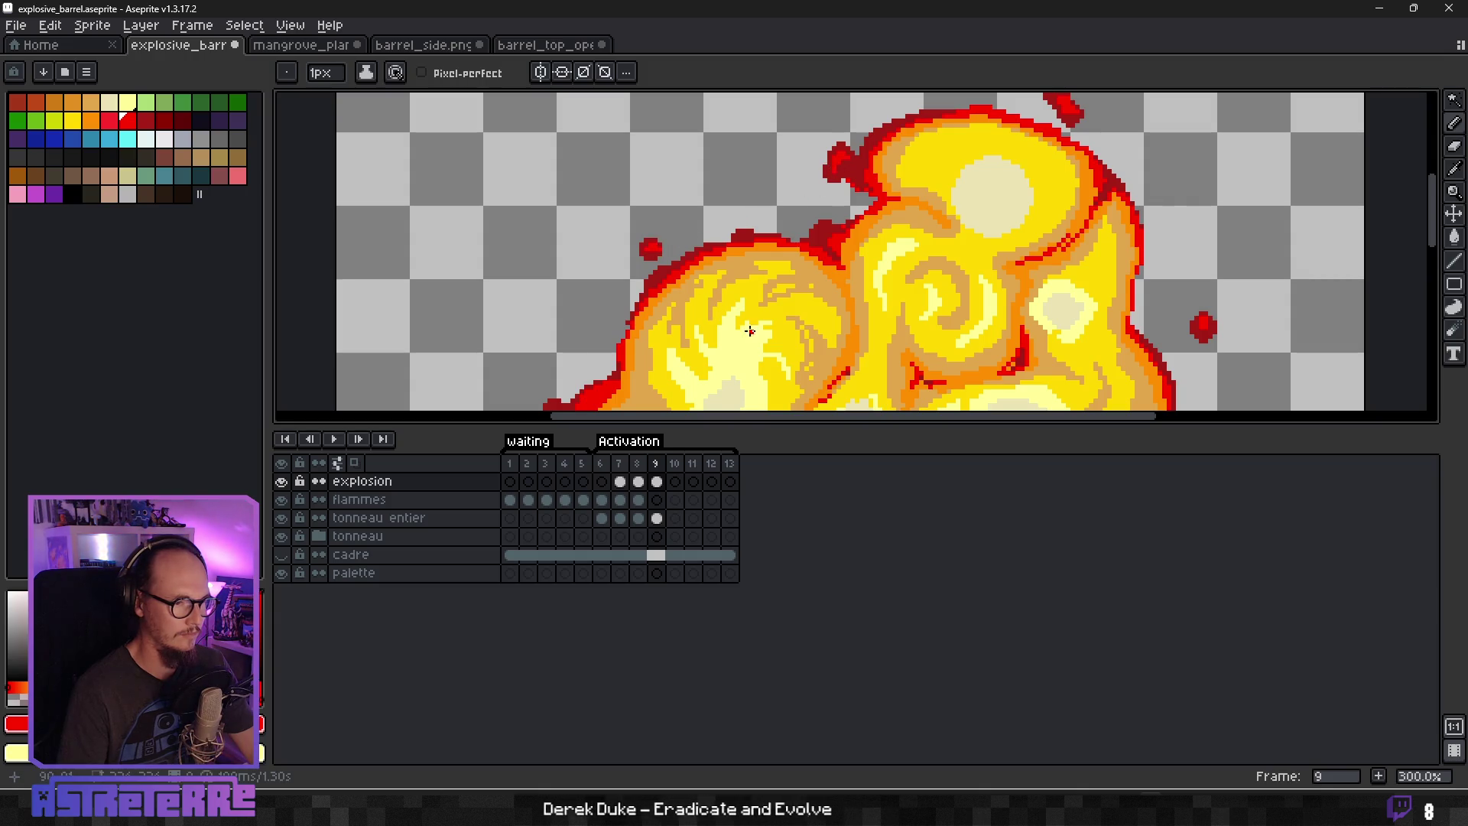
scroll(765, 200, down, 2)
scroll(765, 200, down, 2)
scroll(603, 230, up, 3)
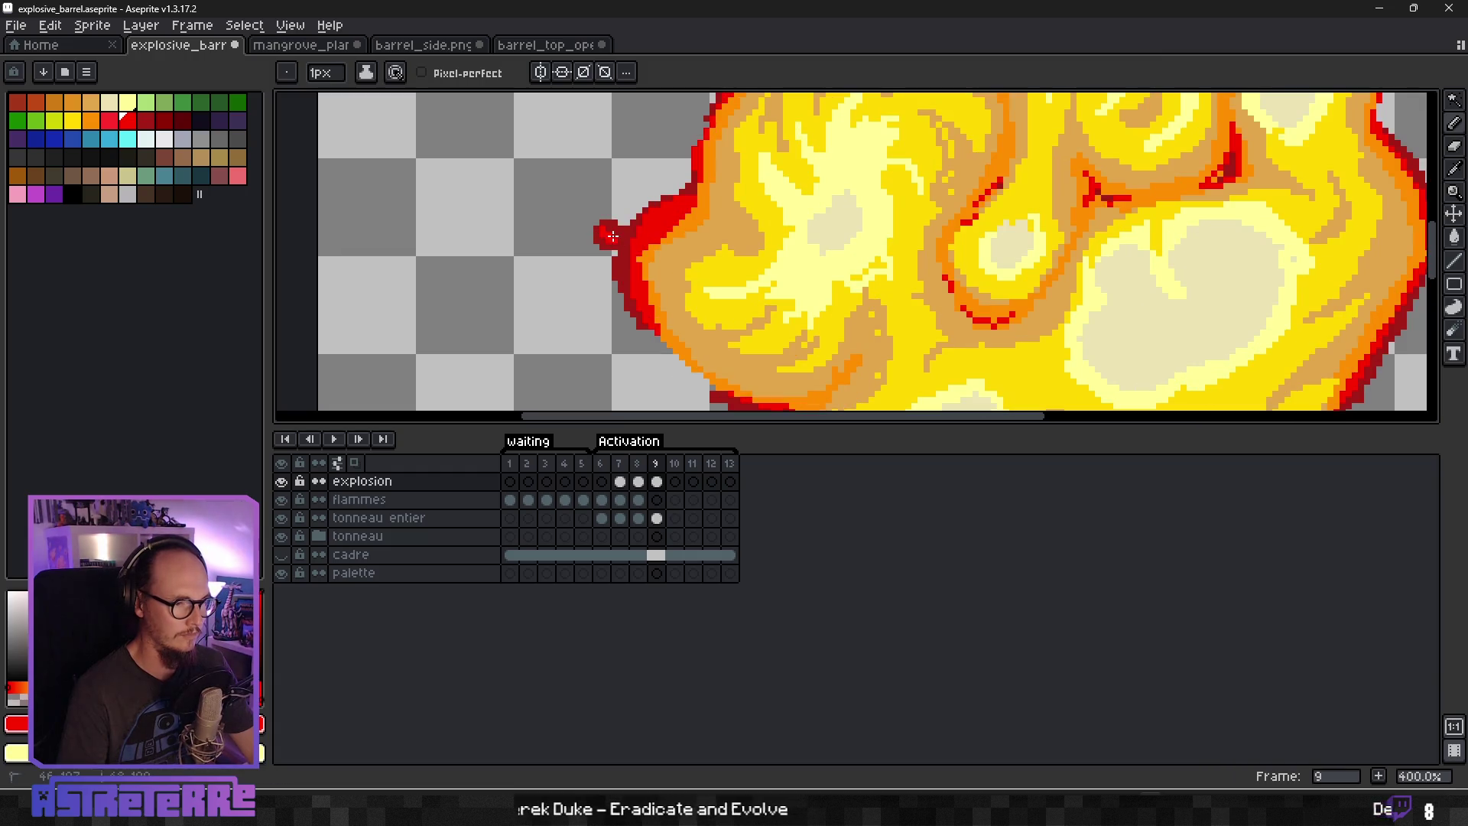
scroll(613, 235, down, 2)
scroll(634, 281, up, 2)
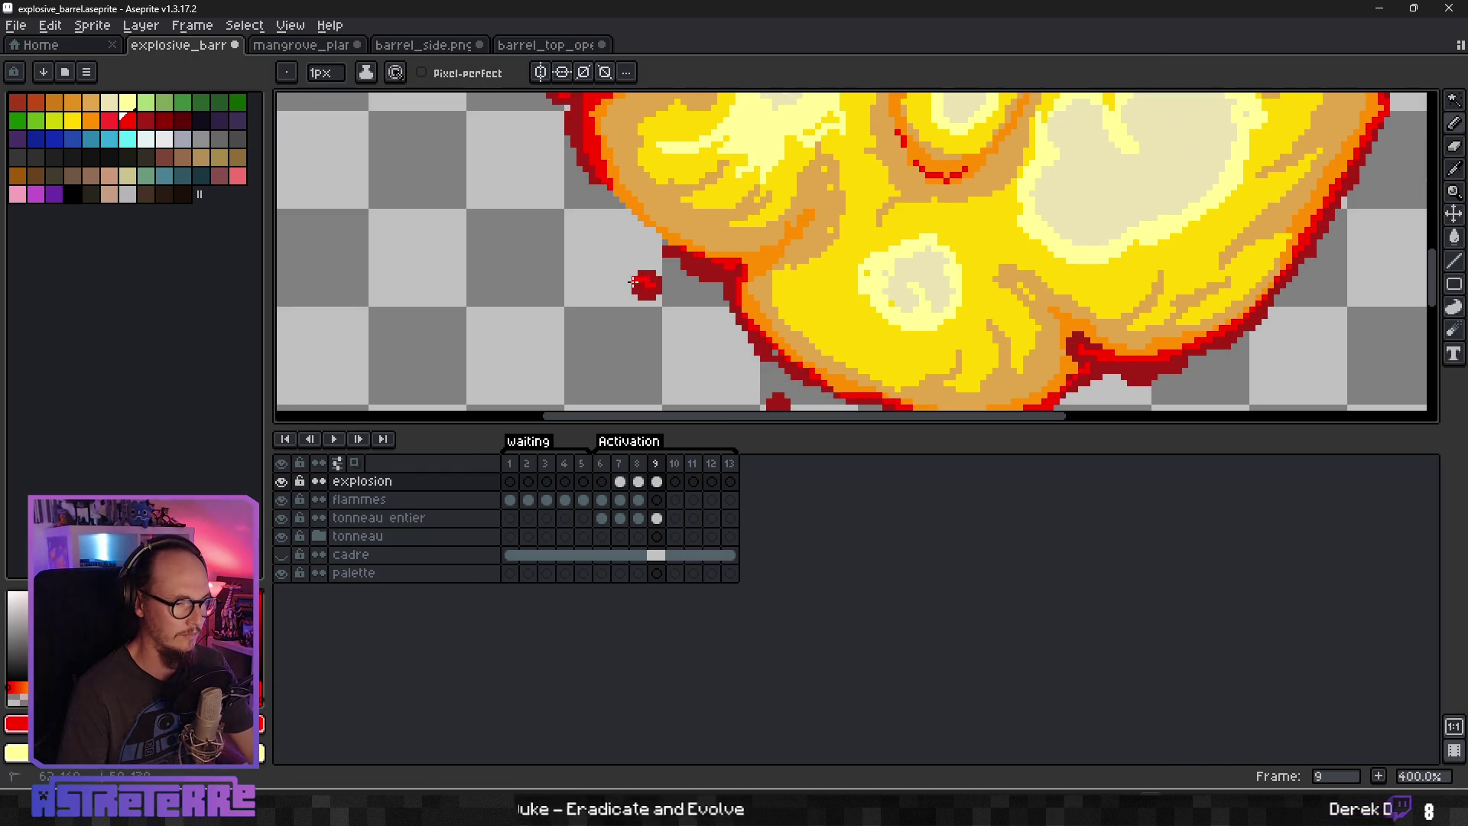
mouse_move(976, 374)
mouse_down()
mouse_move(815, 300)
mouse_move(695, 292)
mouse_up()
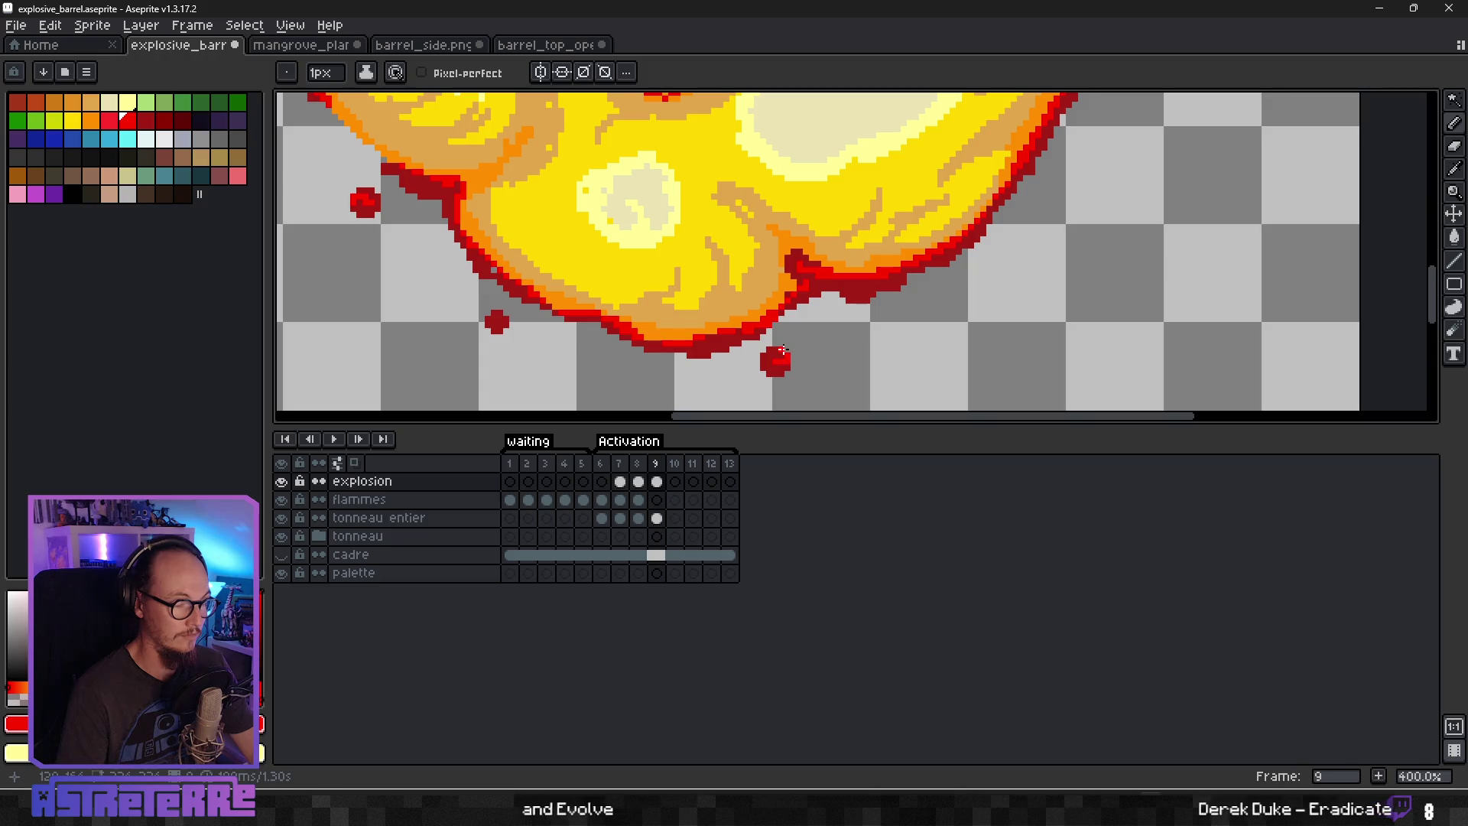
scroll(1011, 221, down, 1)
Add tiny 1px red specks just outside the explosion's upper-right edge, undoing one stray stroke.
click(958, 216)
scroll(958, 230, down, 2)
scroll(955, 247, up, 2)
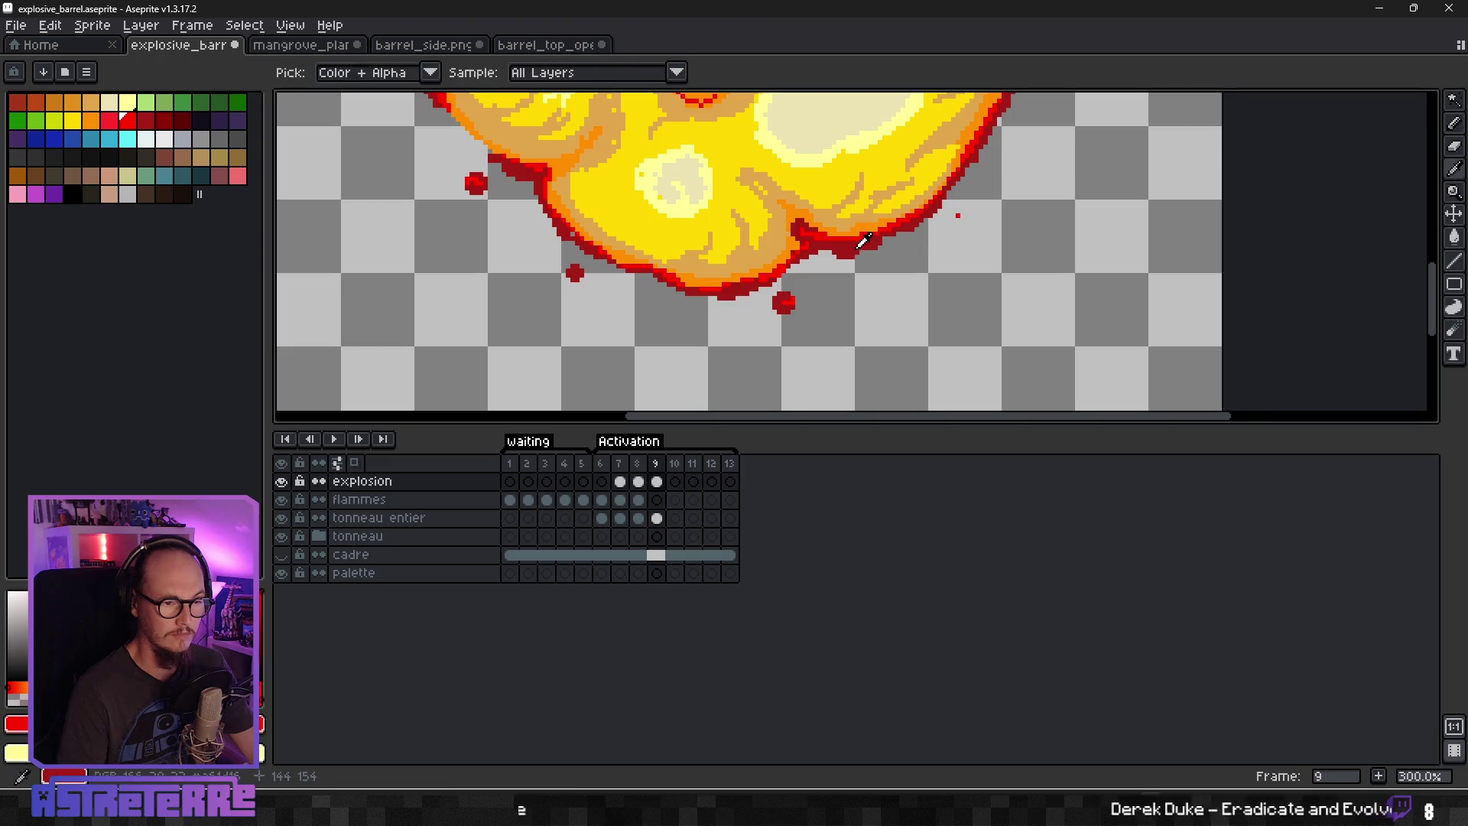
drag(1009, 154, 965, 297)
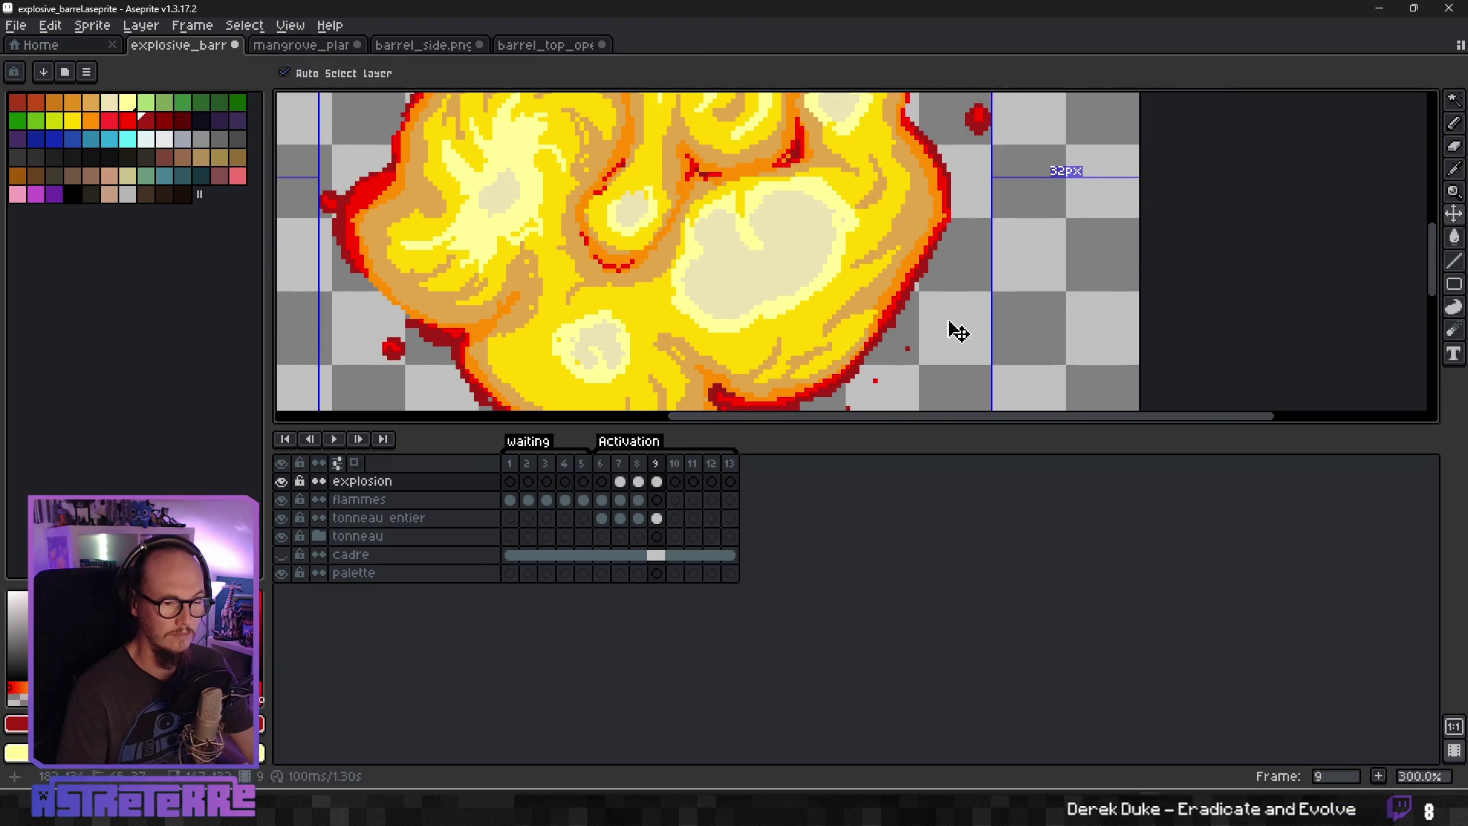
click(953, 292)
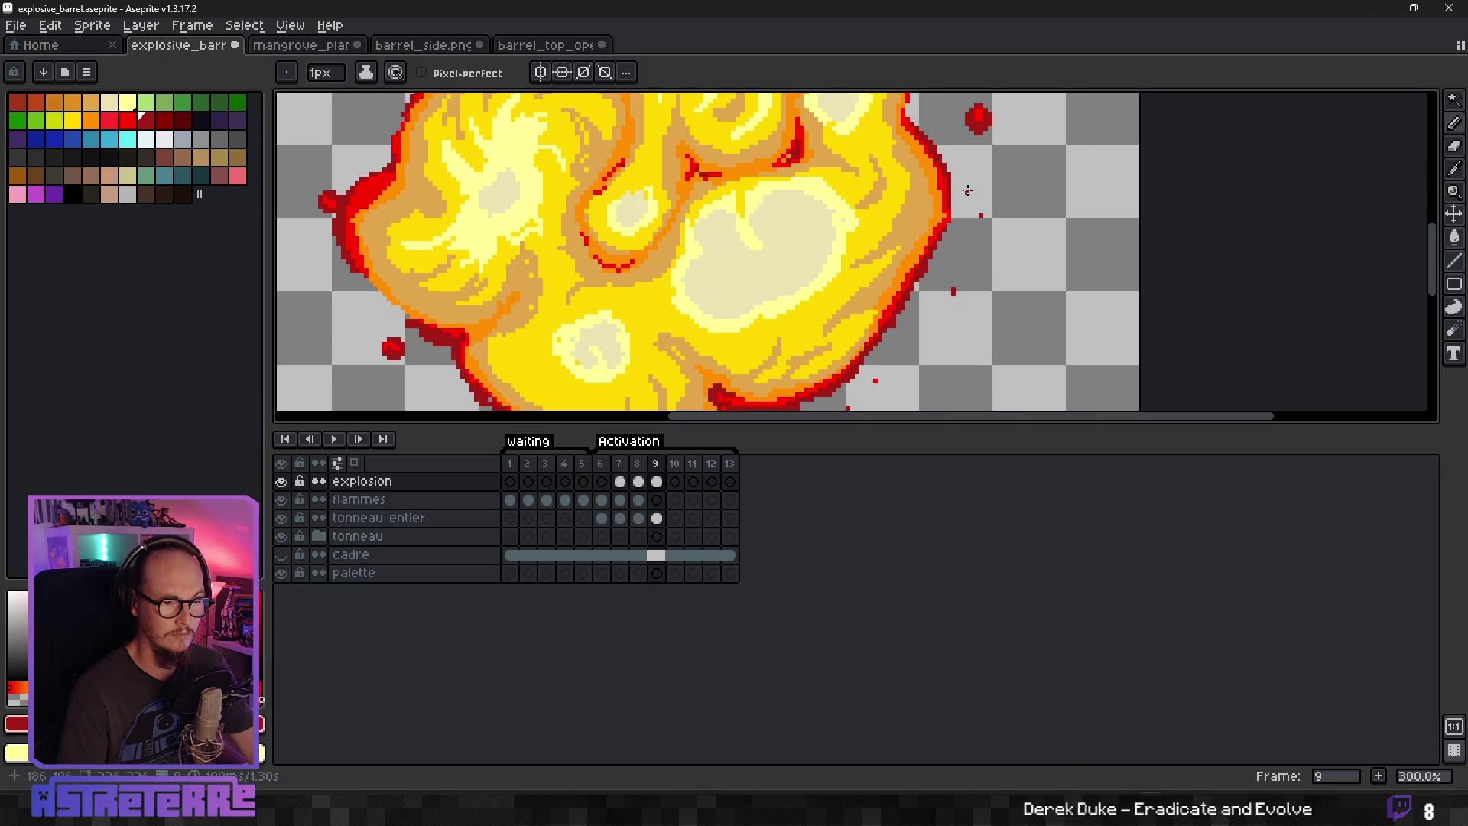
drag(972, 222, 889, 425)
drag(836, 141, 922, 228)
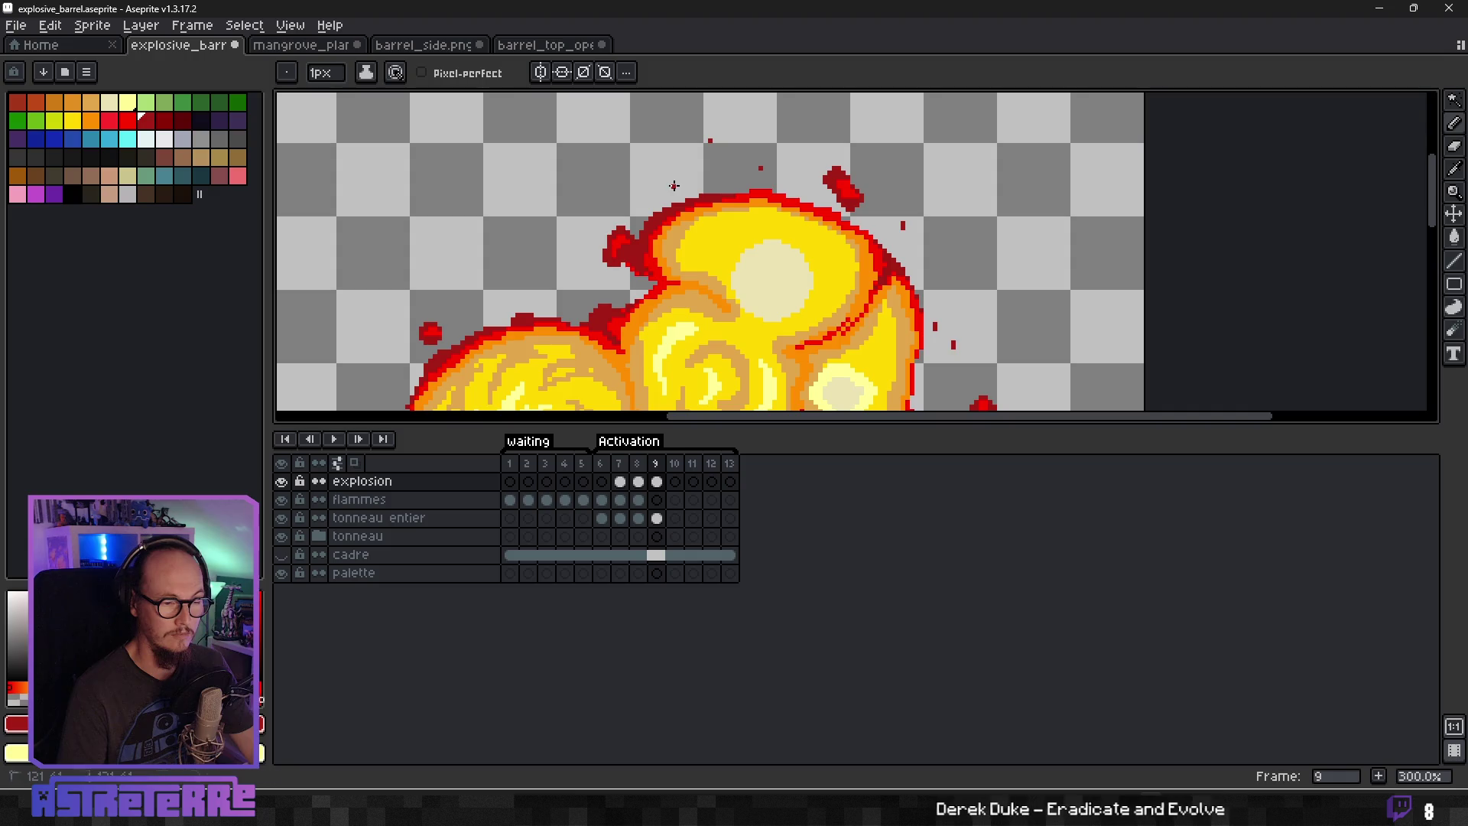
drag(523, 317, 681, 223)
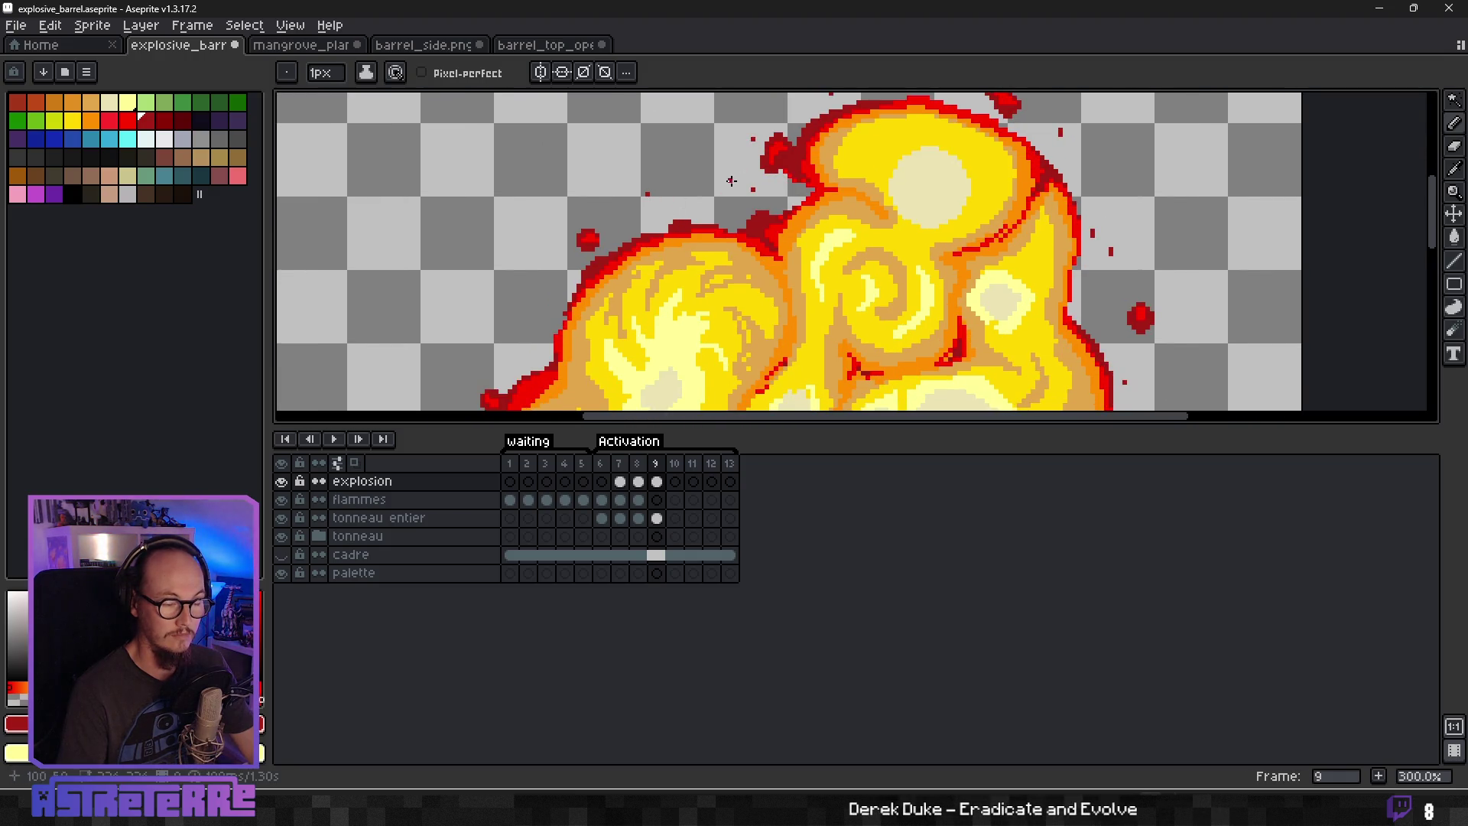
key(ctrl+z)
drag(756, 216, 955, 99)
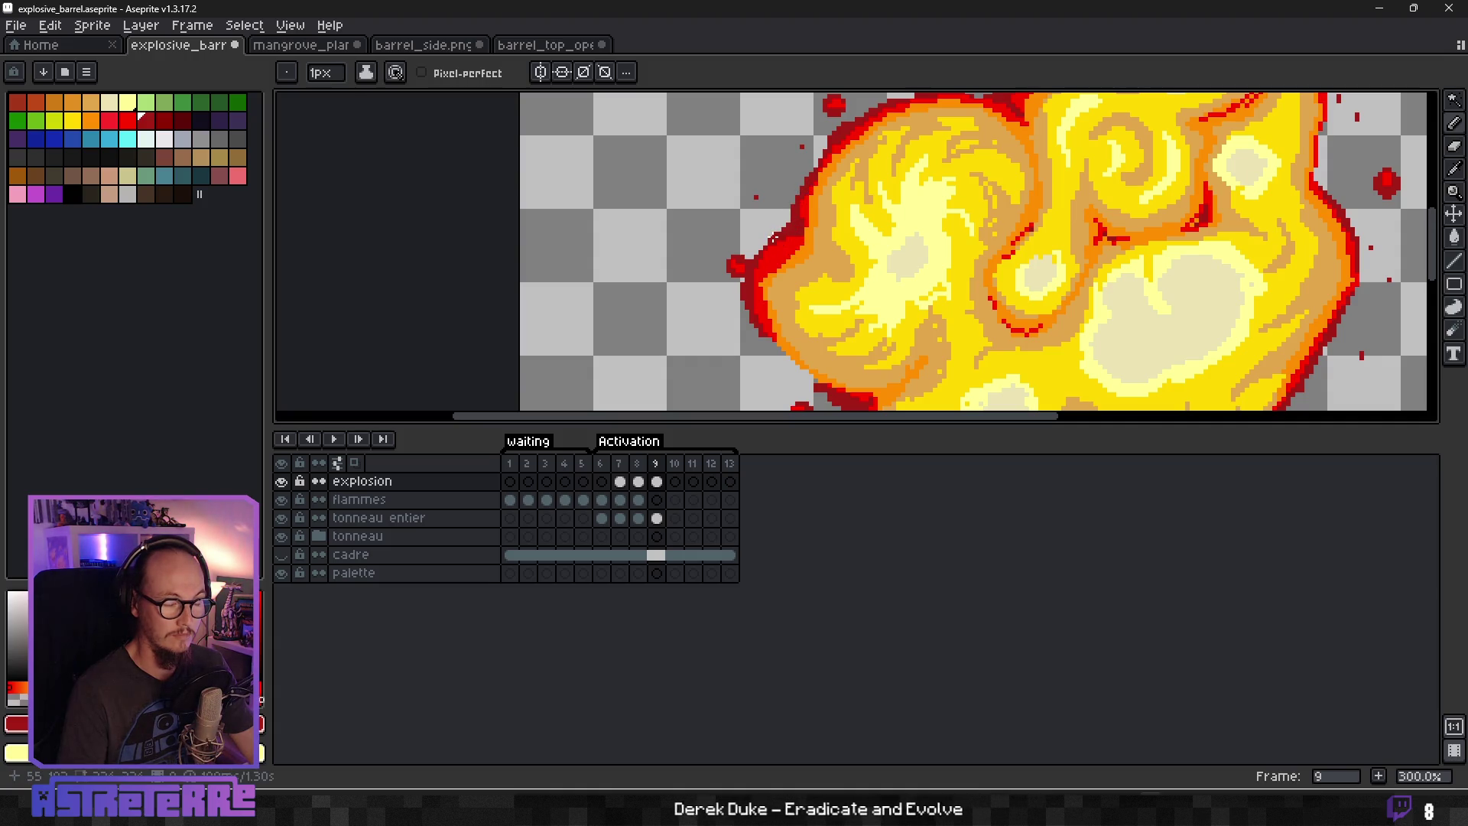
scroll(773, 239, down, 3)
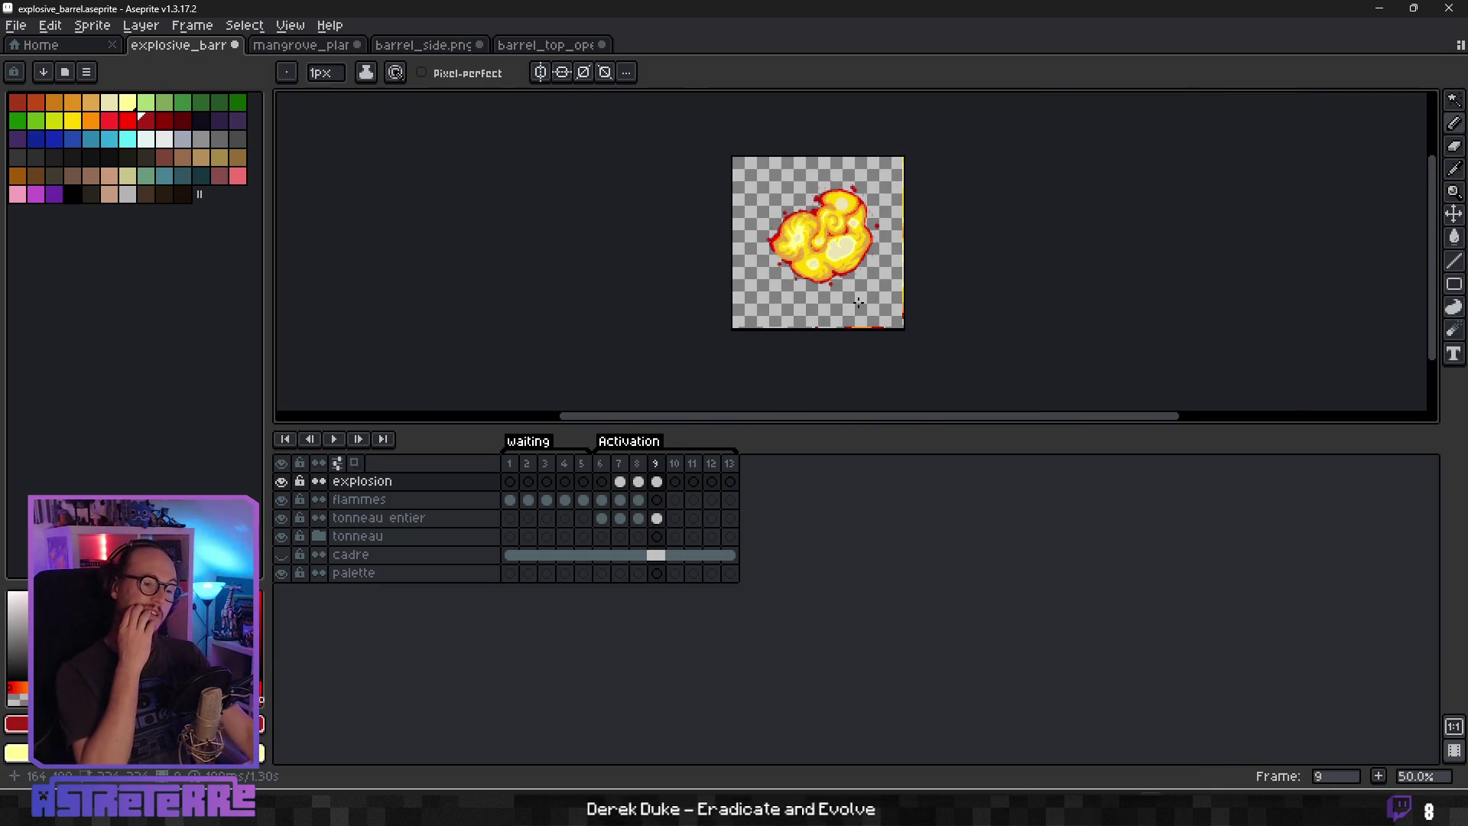
Sample dark red from the artwork and paint a line along the fireball's right rim.
scroll(878, 285, up, 3)
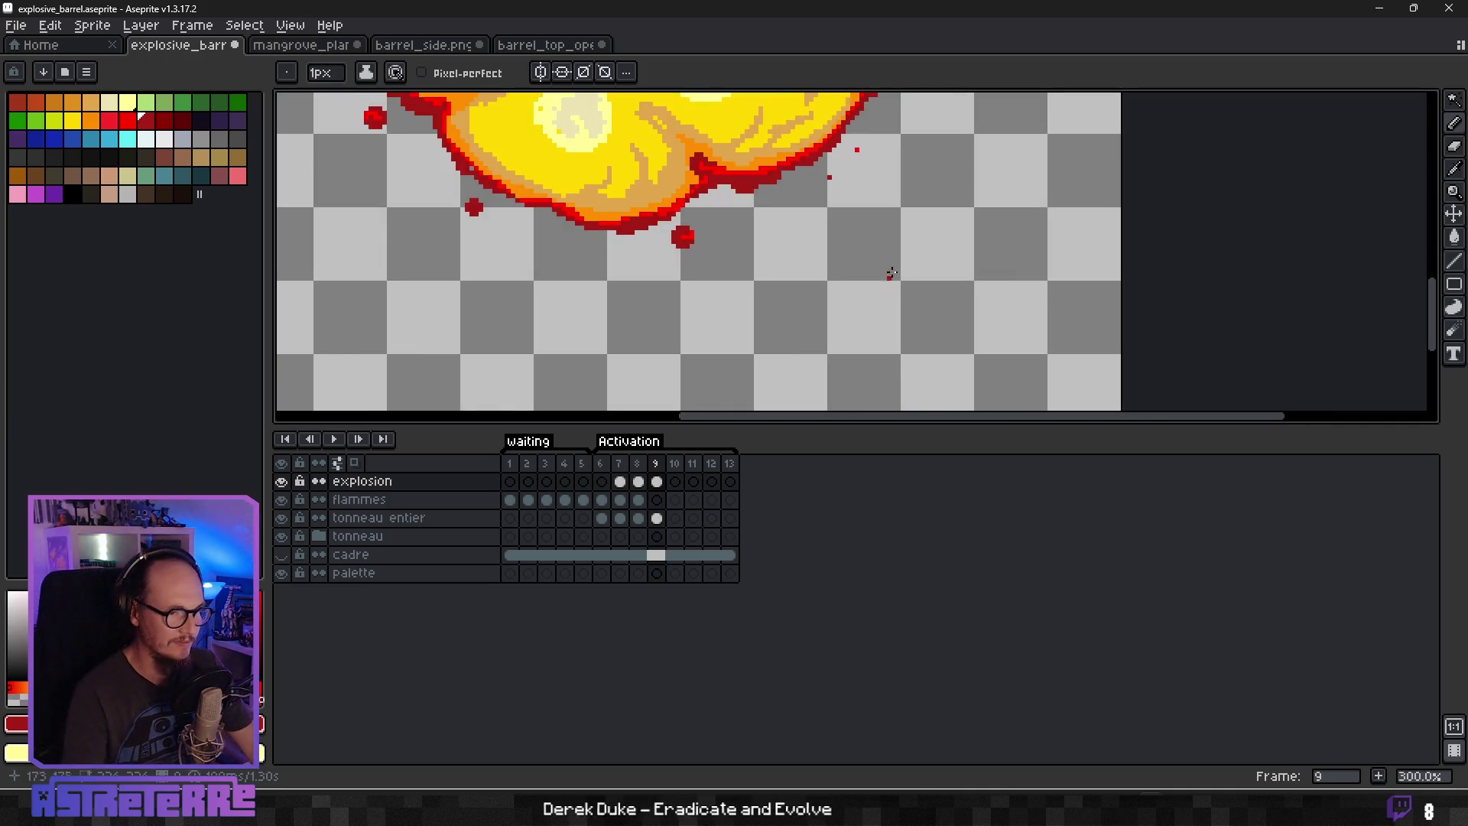
scroll(736, 215, up, 1)
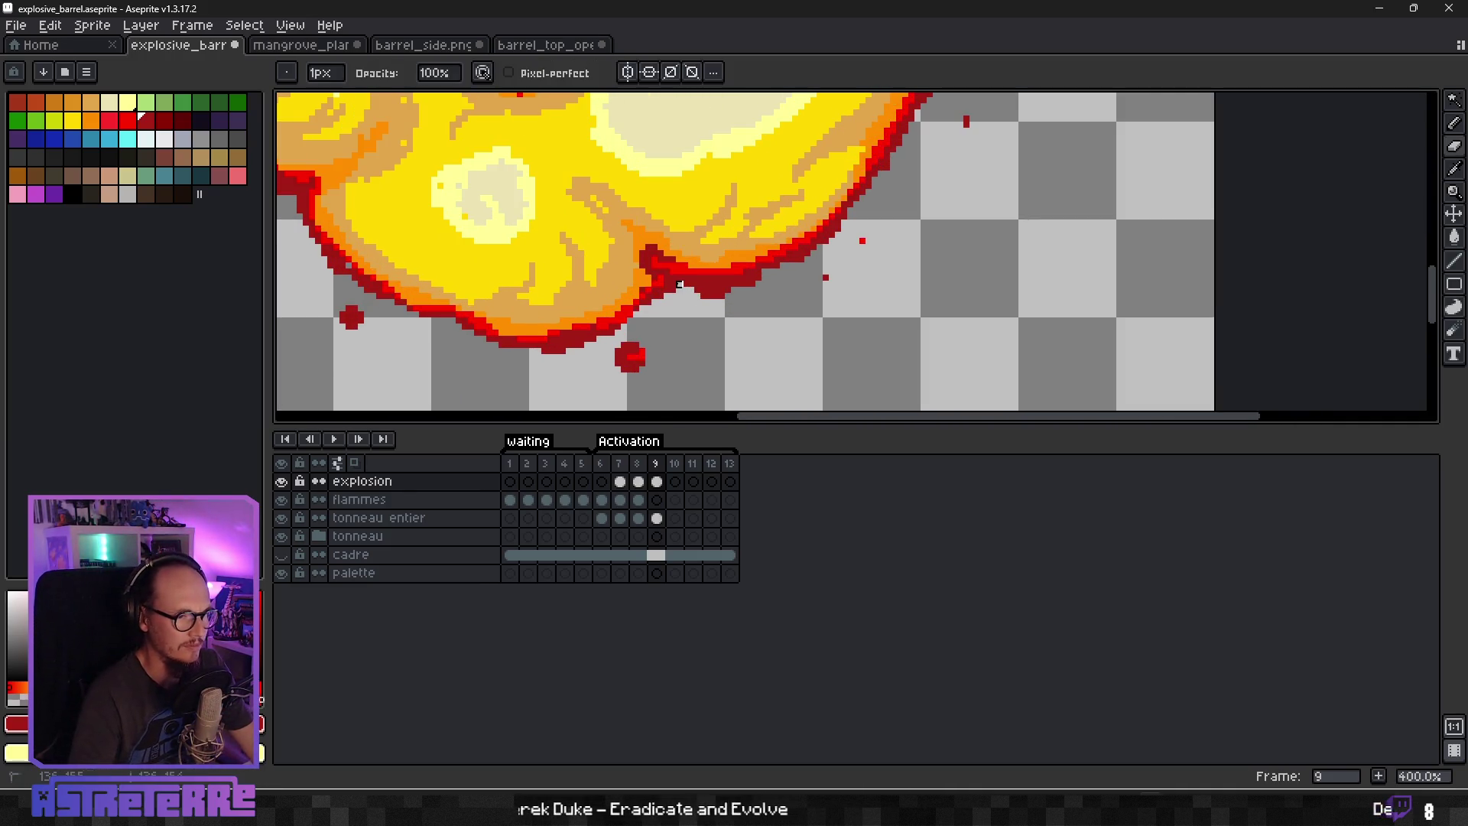
scroll(672, 279, up, 1)
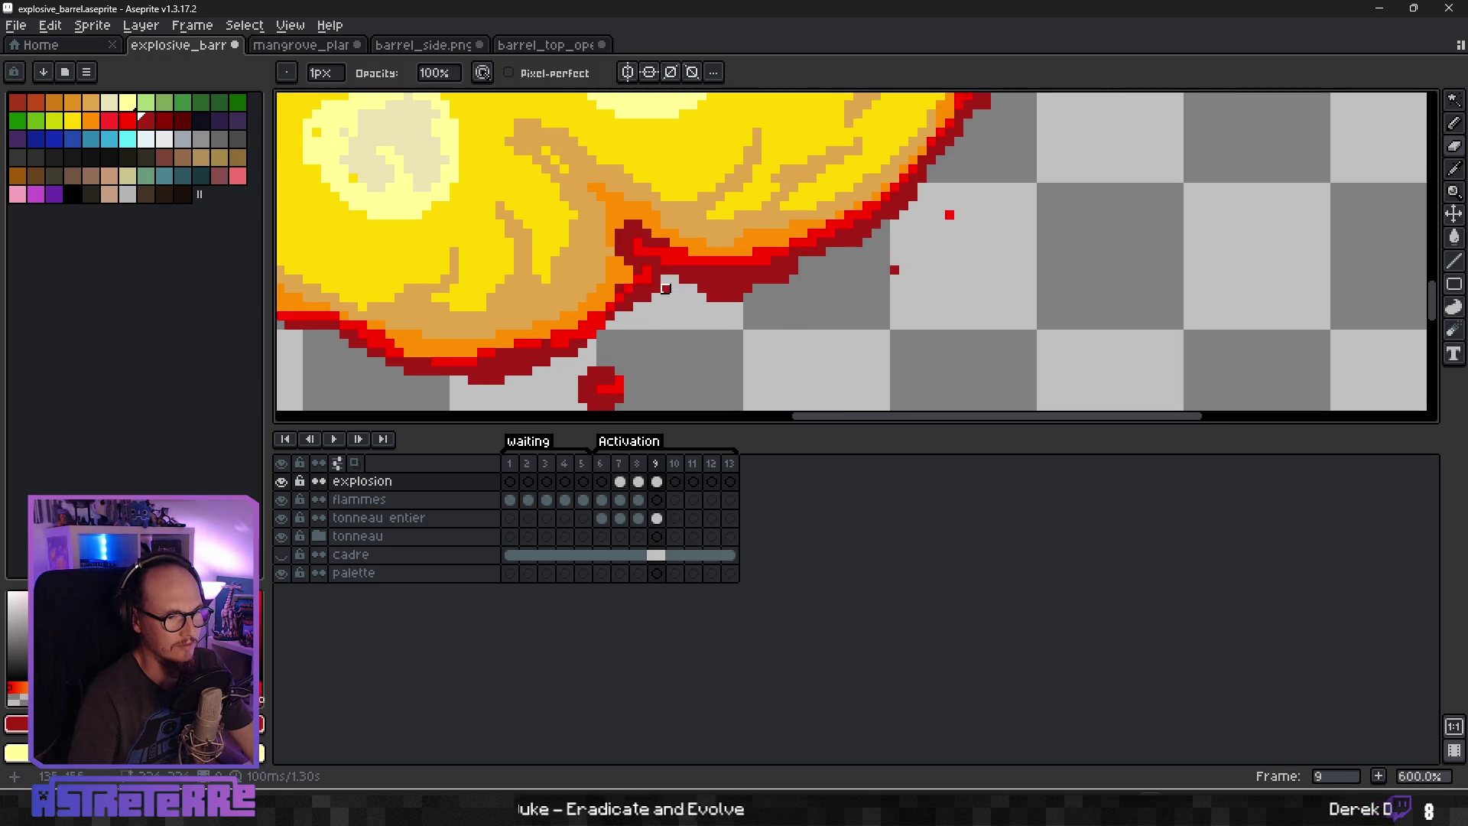
scroll(721, 271, down, 2)
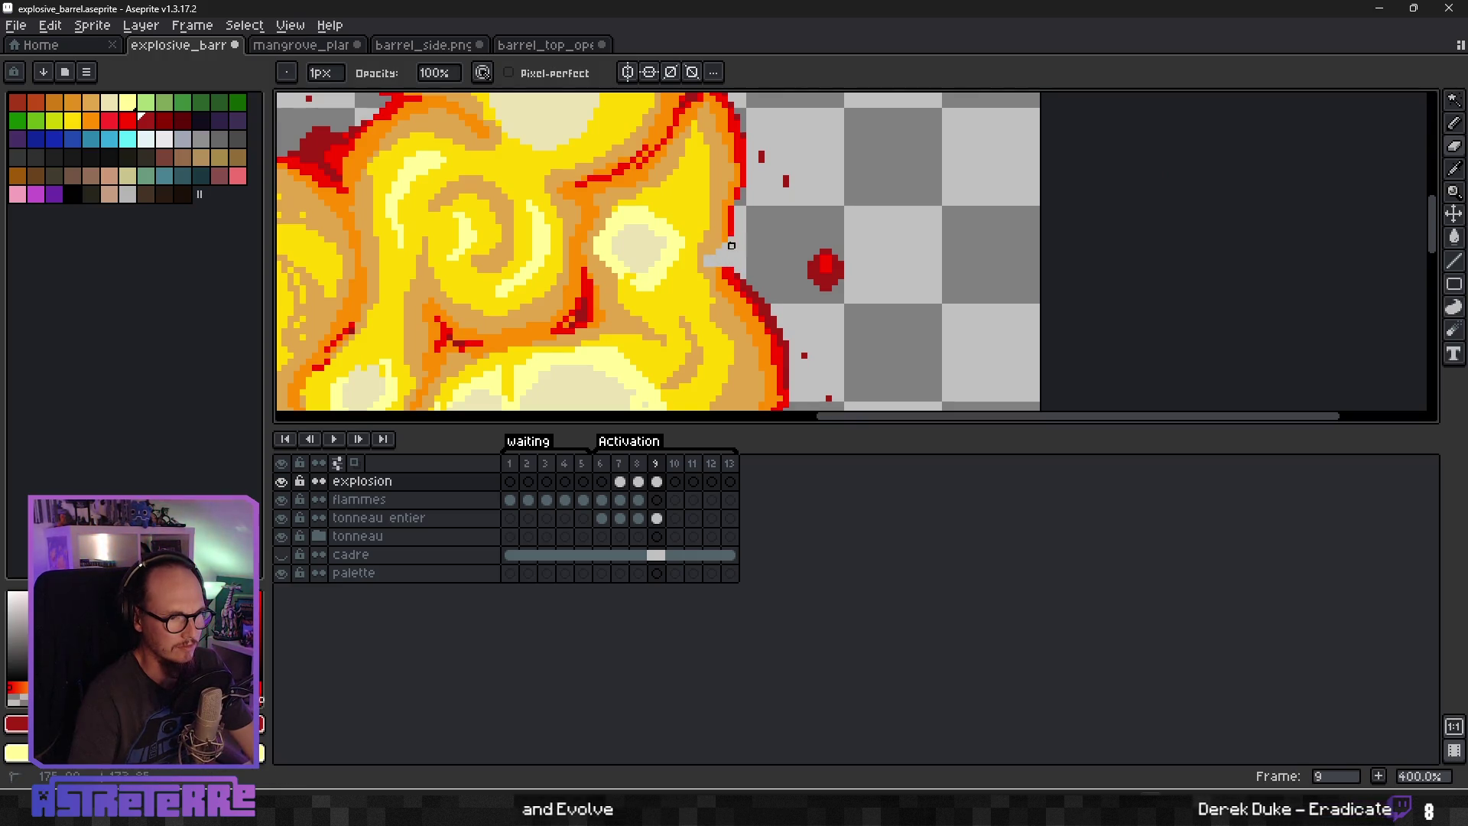
scroll(742, 244, down, 2)
scroll(753, 248, up, 2)
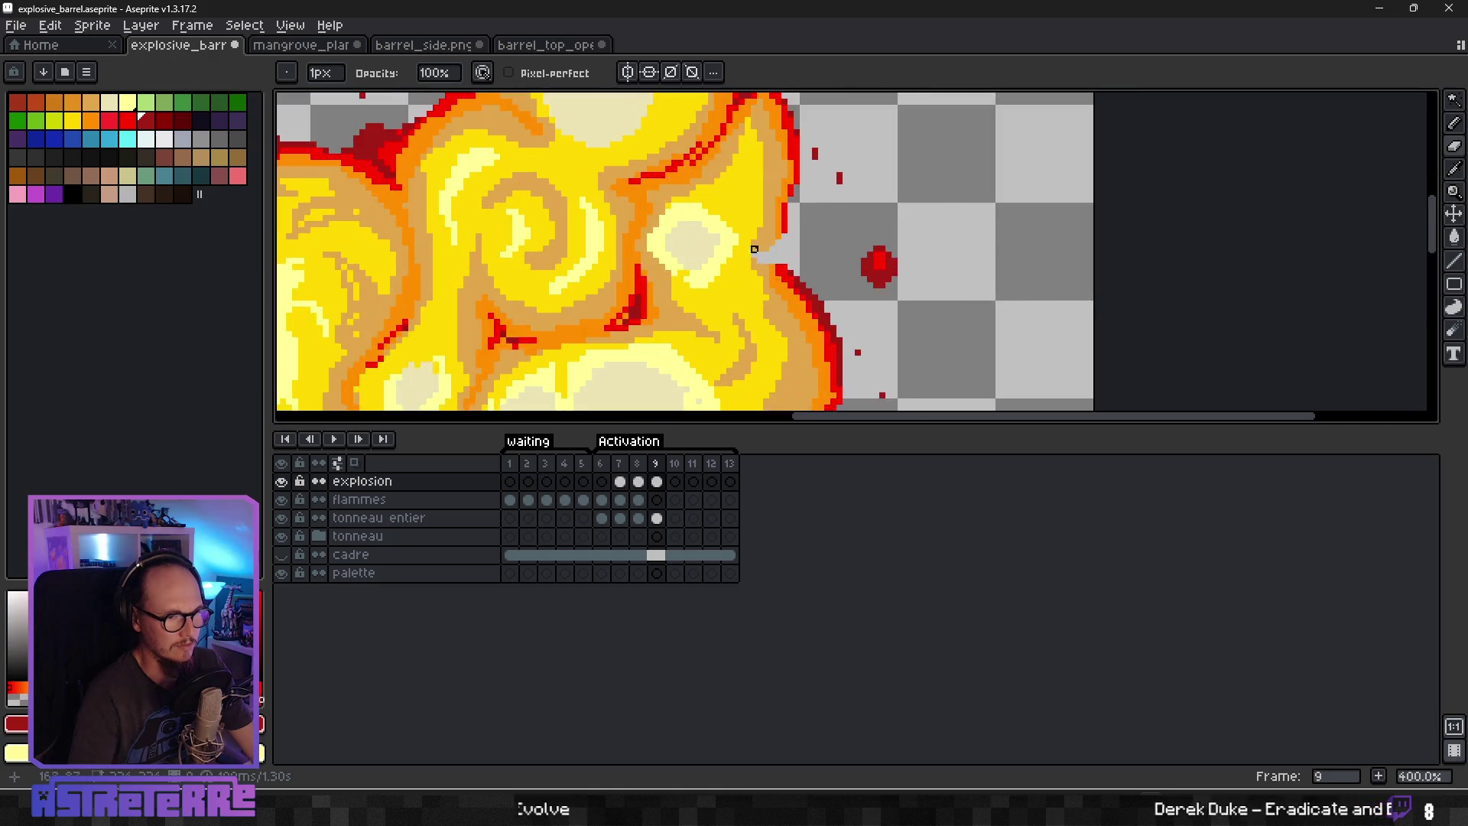
scroll(752, 248, up, 2)
scroll(786, 273, up, 4)
alt+click(696, 260)
alt+click(799, 279)
mouse_move(765, 252)
mouse_down()
mouse_move(674, 214)
mouse_move(764, 130)
mouse_up()
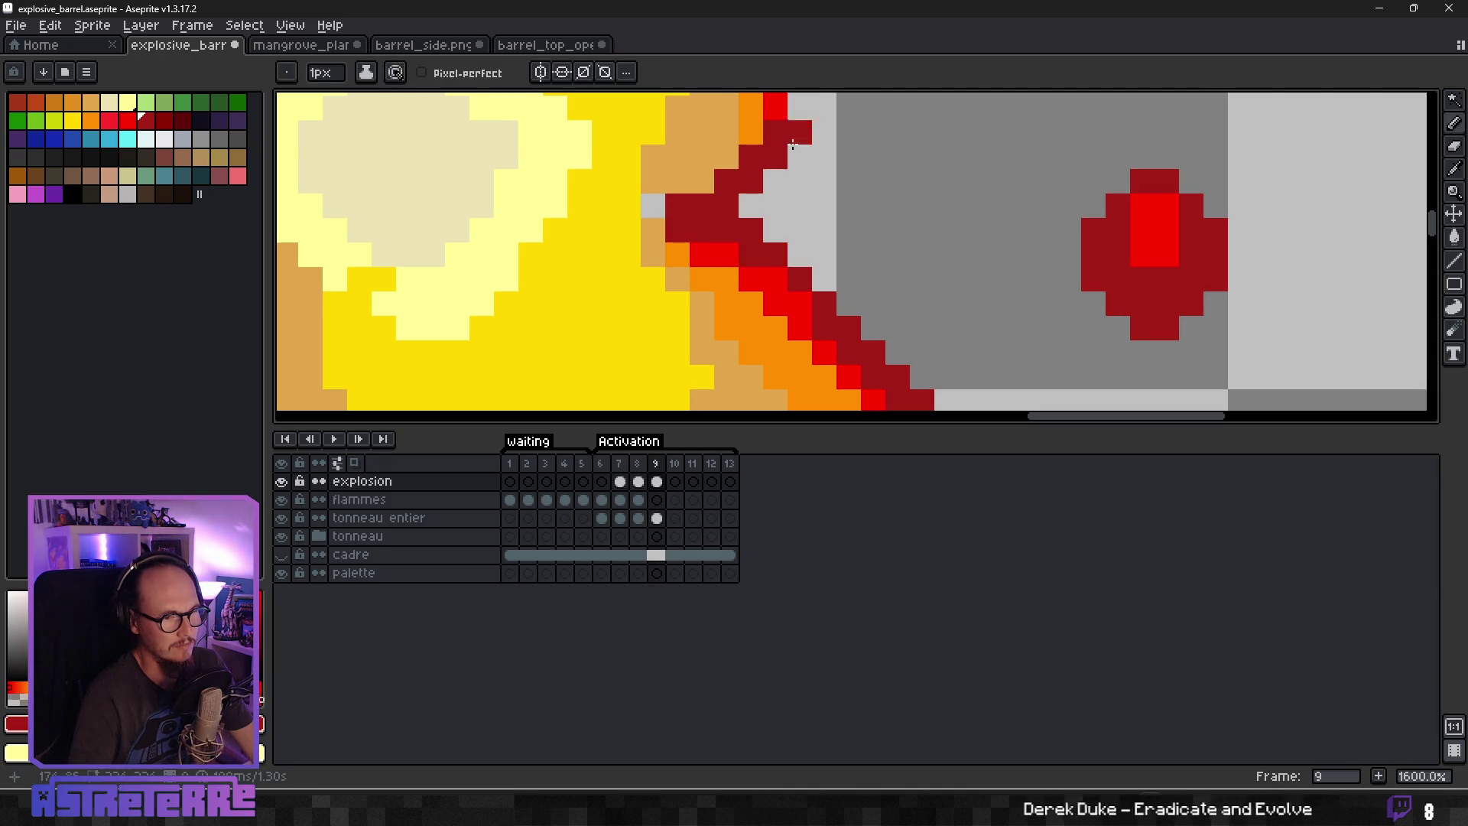
scroll(772, 153, down, 4)
scroll(768, 211, up, 3)
Touch up the right rim with red pixels and a short red stroke, then zoom out to 25%.
alt+click(756, 200)
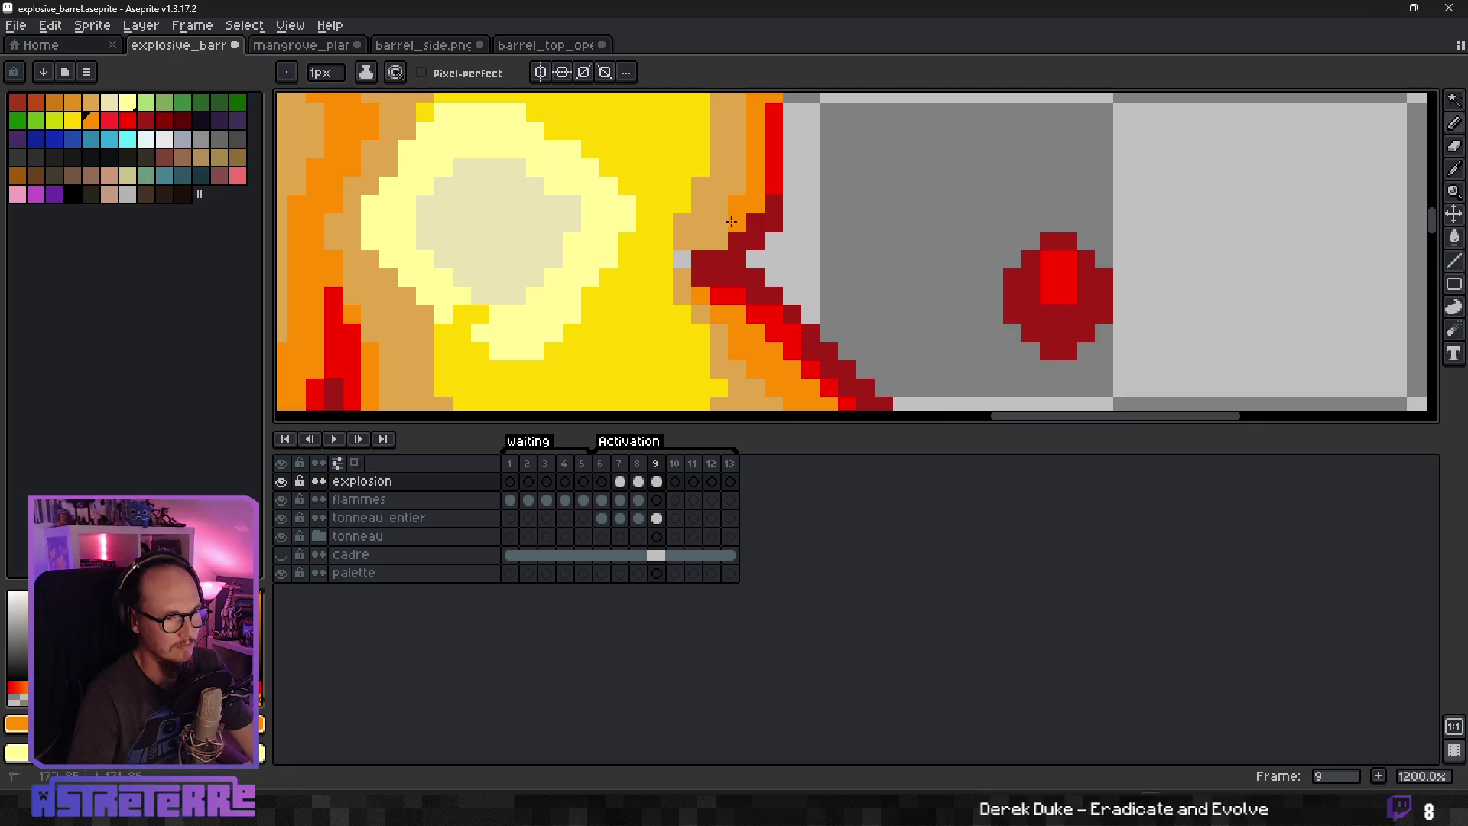
click(682, 260)
alt+click(773, 191)
mouse_move(756, 205)
mouse_down()
mouse_move(735, 244)
mouse_move(719, 241)
mouse_up()
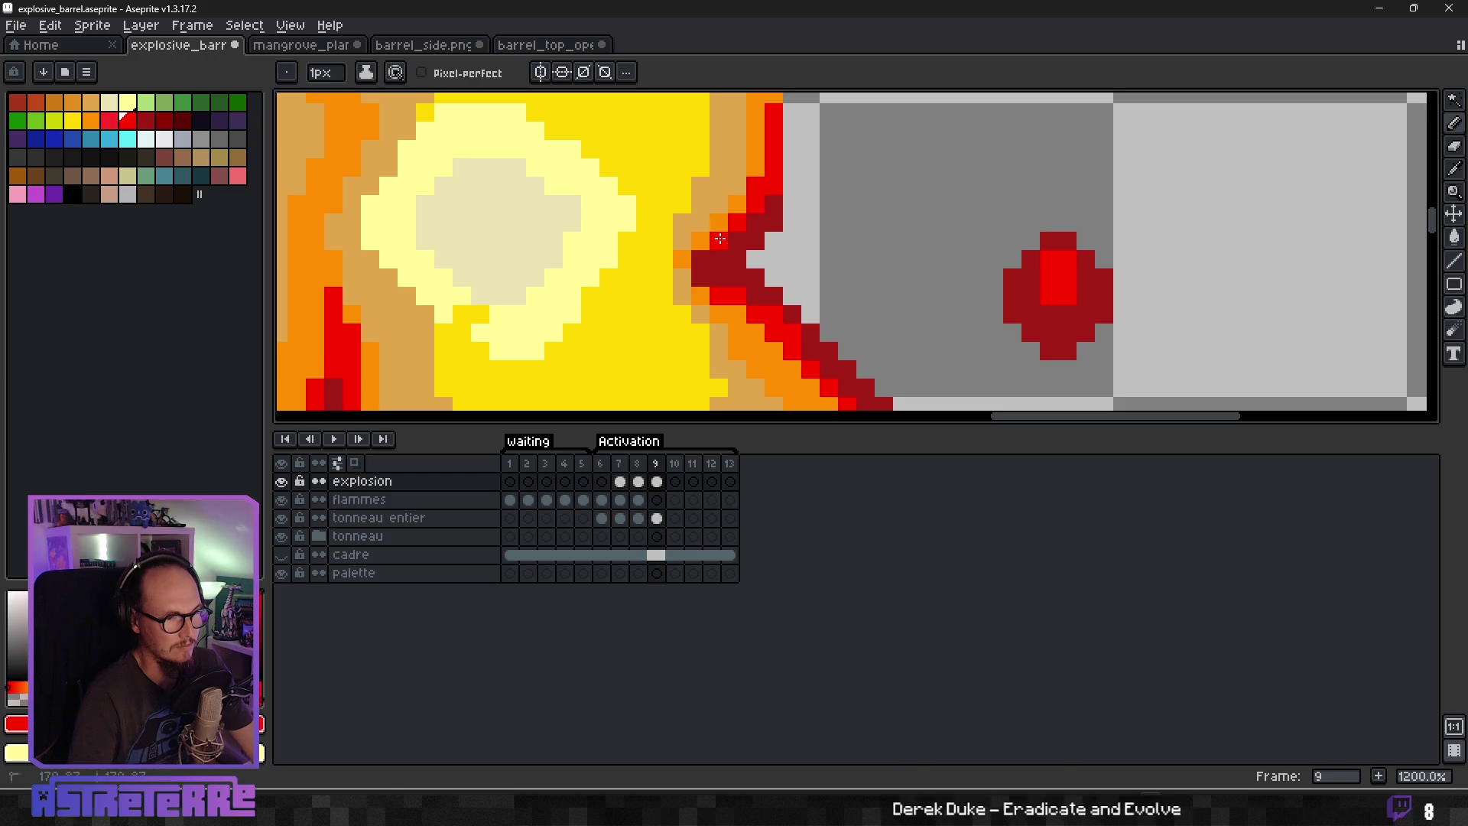
alt+click(691, 274)
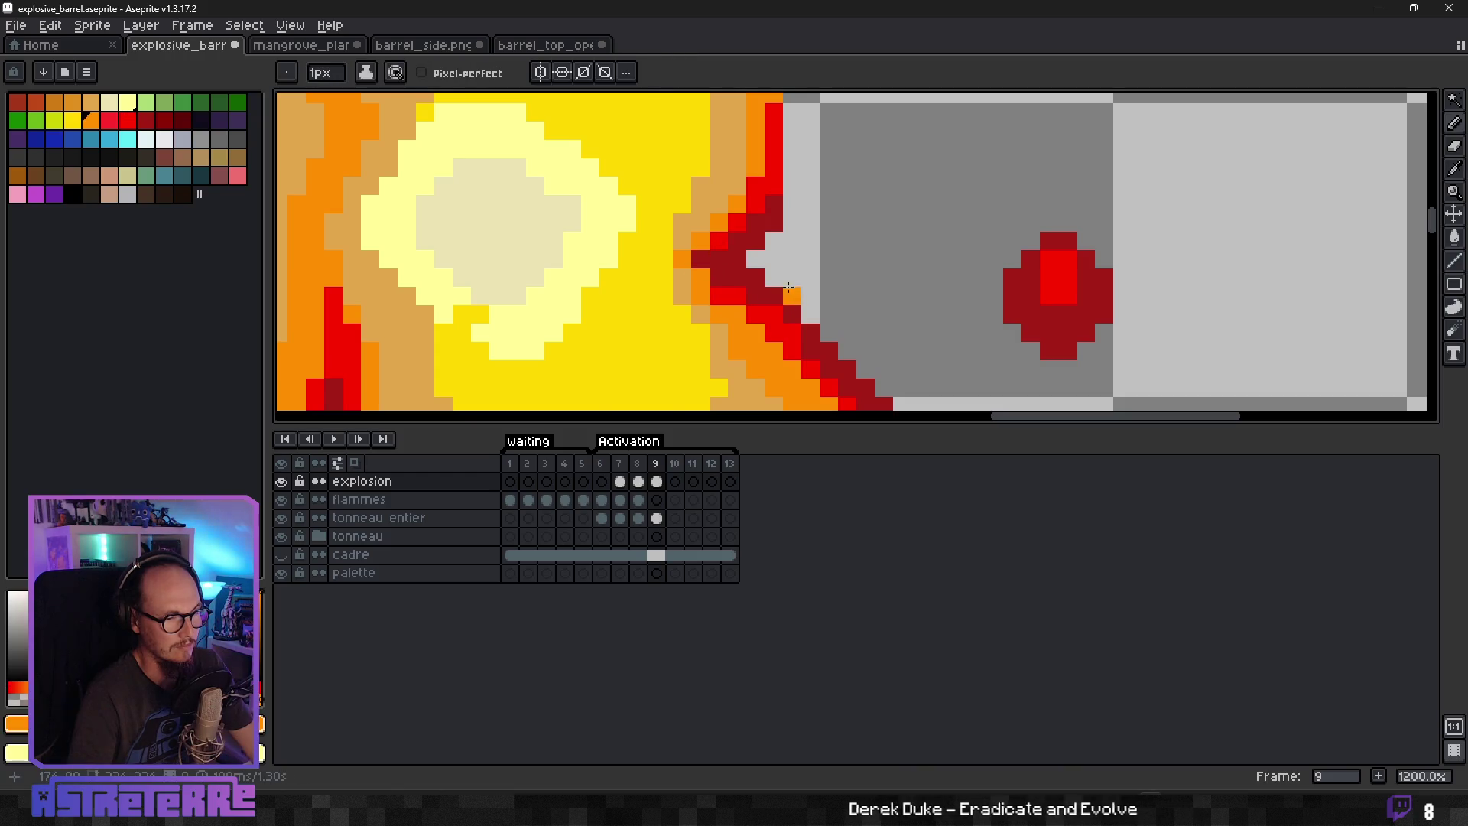
scroll(818, 272, down, 6)
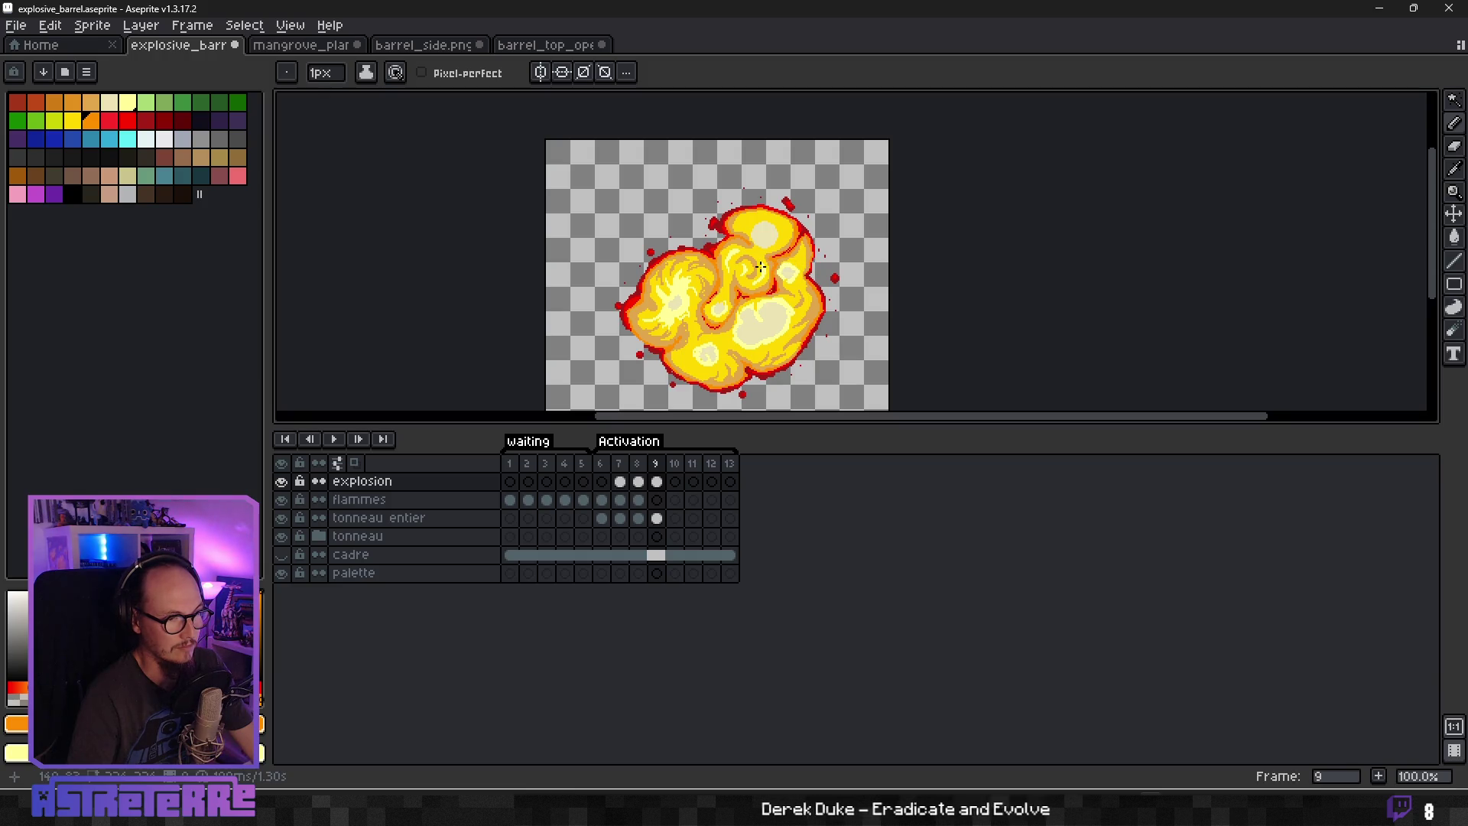
scroll(710, 241, up, 4)
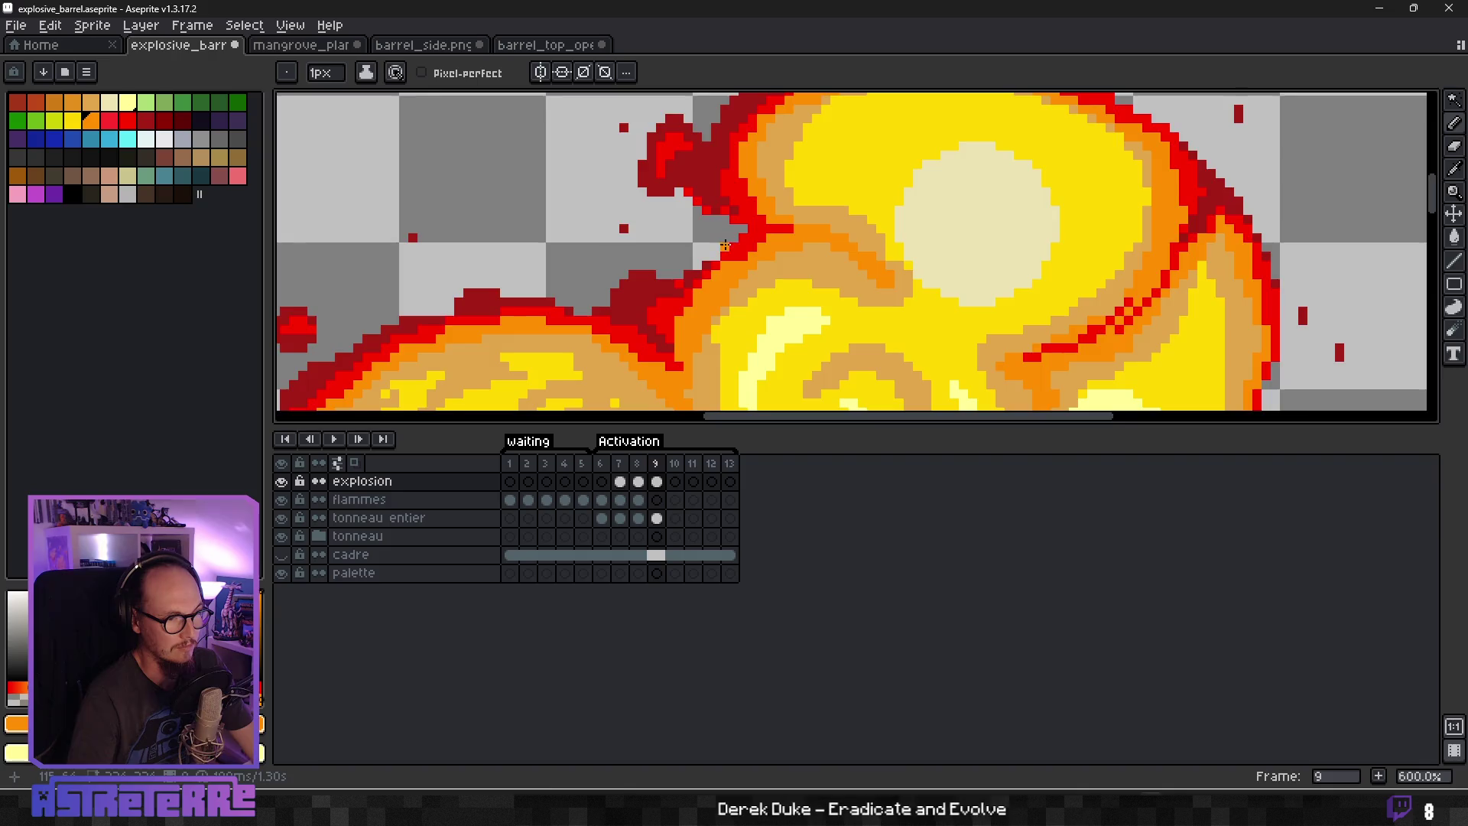
scroll(727, 244, down, 8)
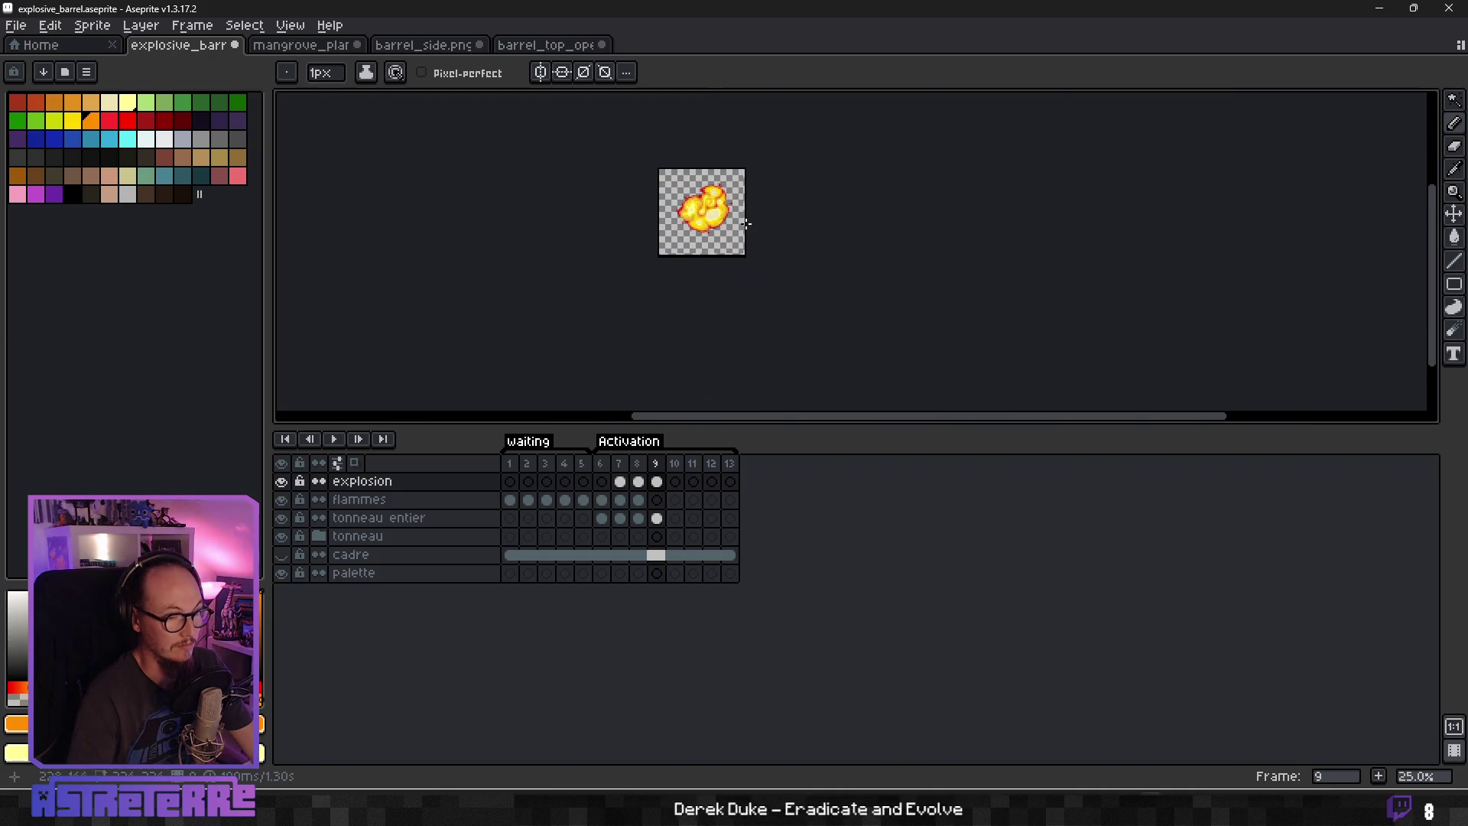
Flip back and forth between frames 8 and 9 to compare the explosion.
key(Left)
key(Right)
key(Left)
key(Right)
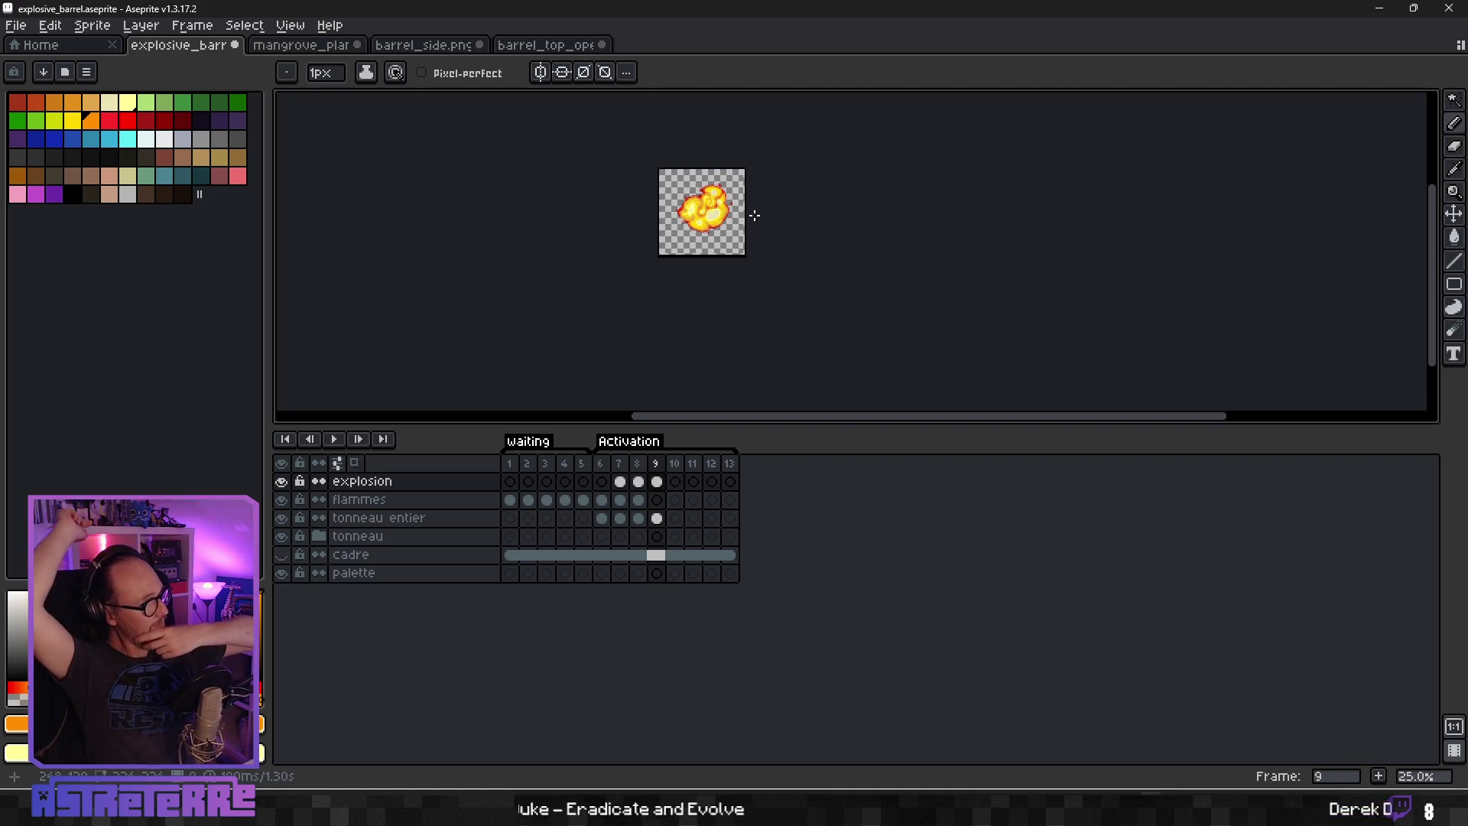
Play the animation, stop on frame 9, and sample pale cream from the fireball highlight.
key(Left)
key(Left)
key(Left)
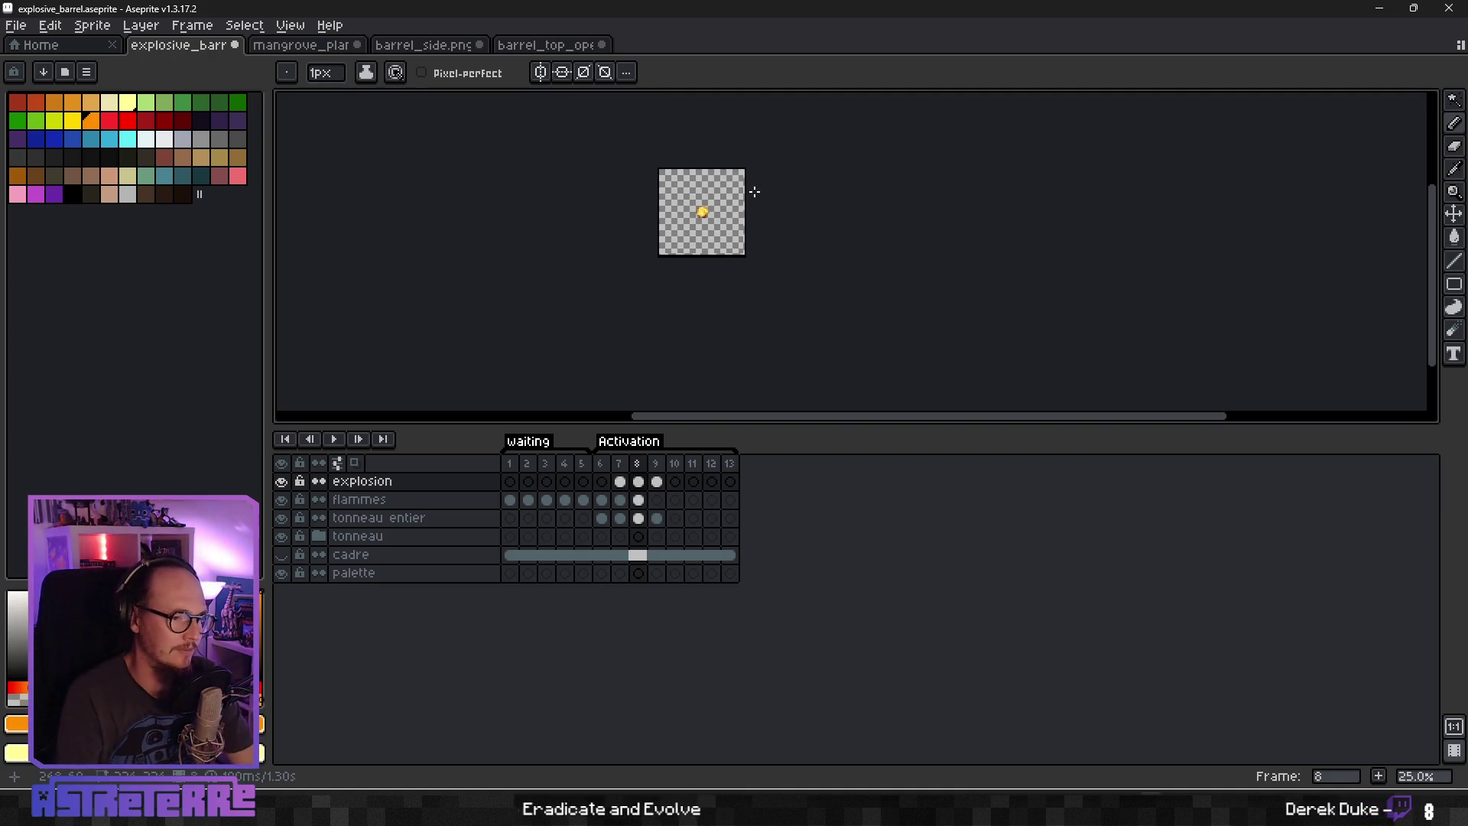
click(337, 438)
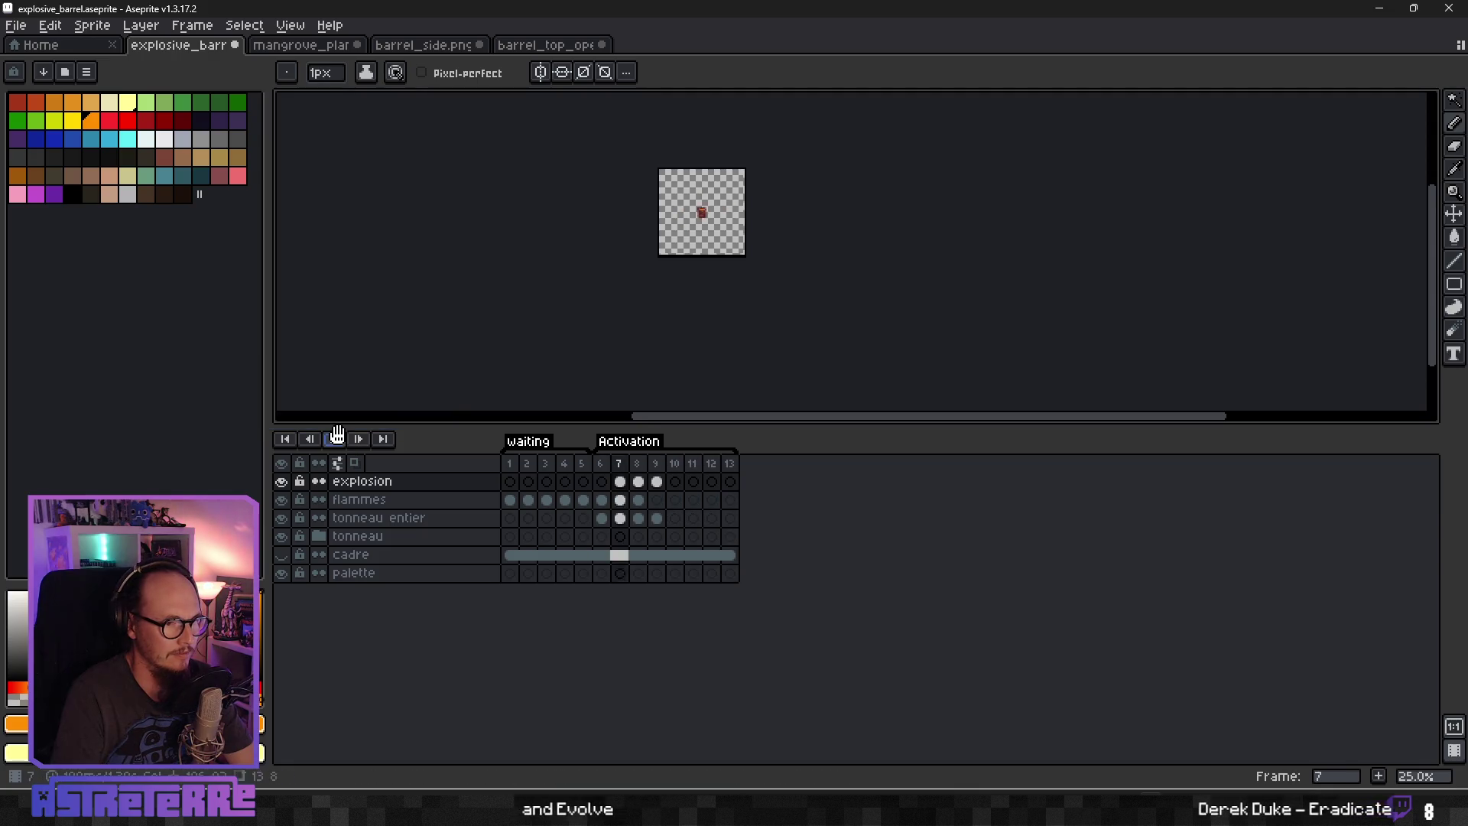
scroll(703, 241, up, 3)
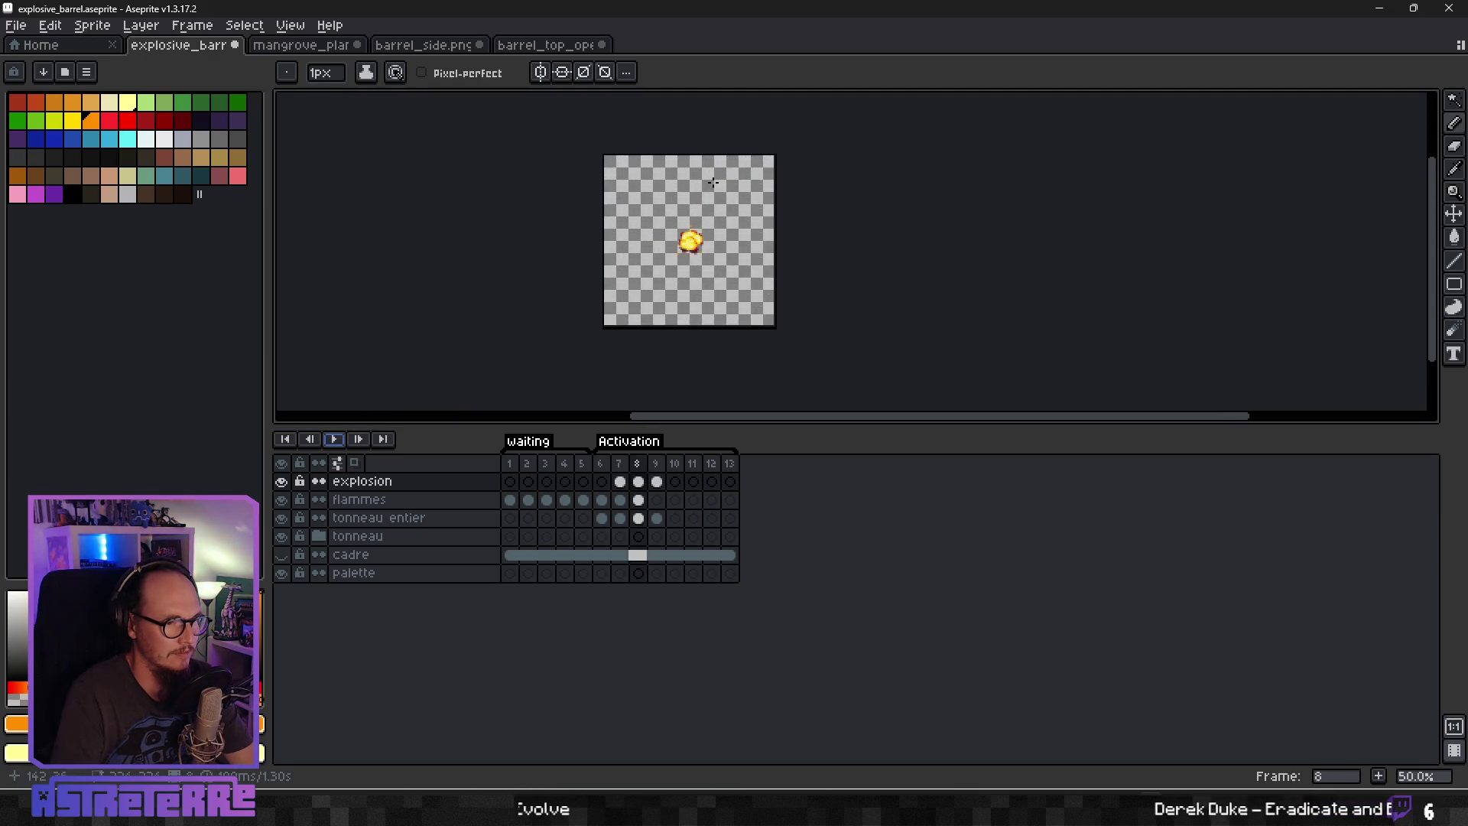
key(Return)
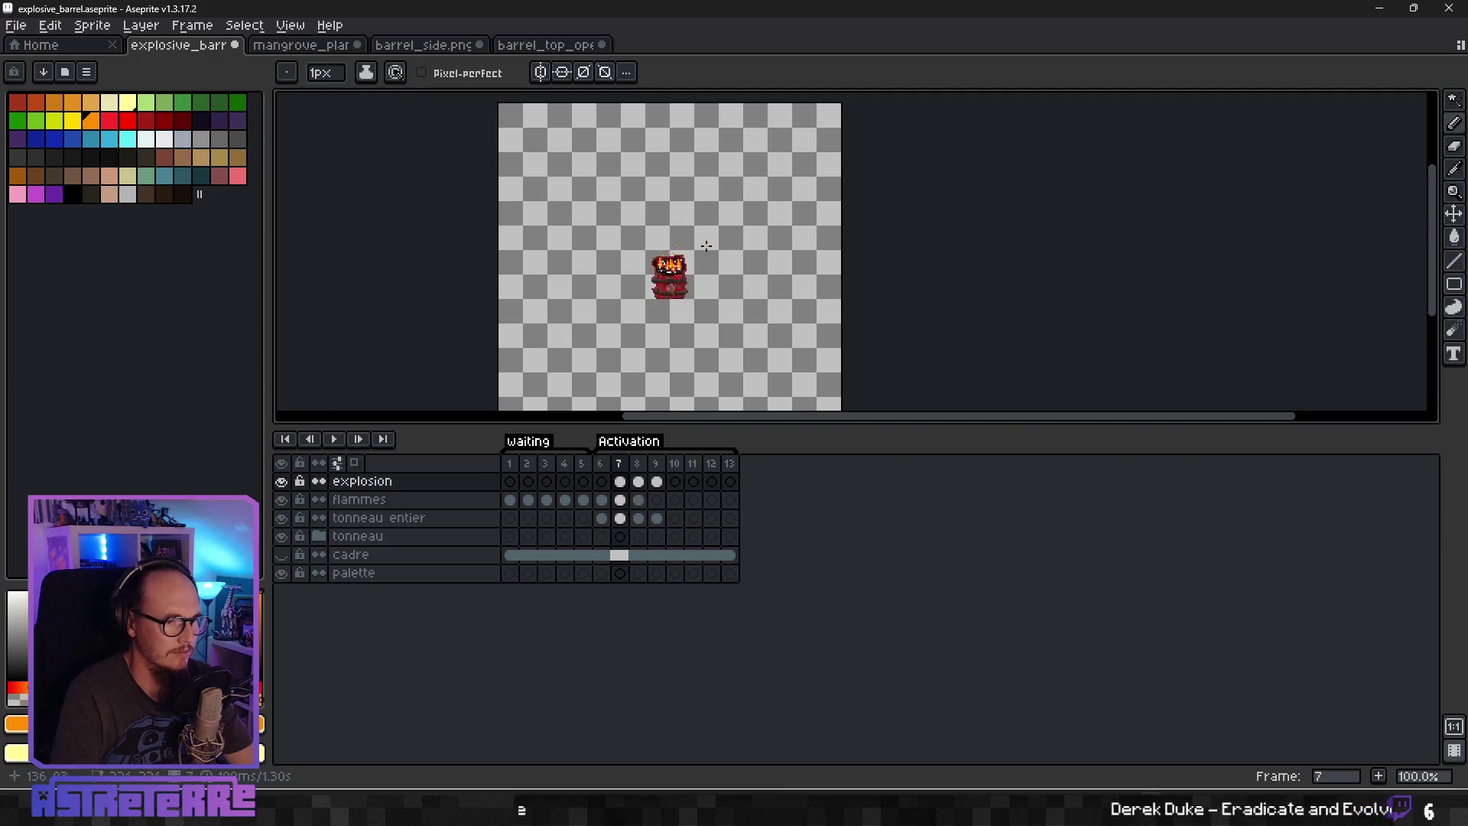
key(Right)
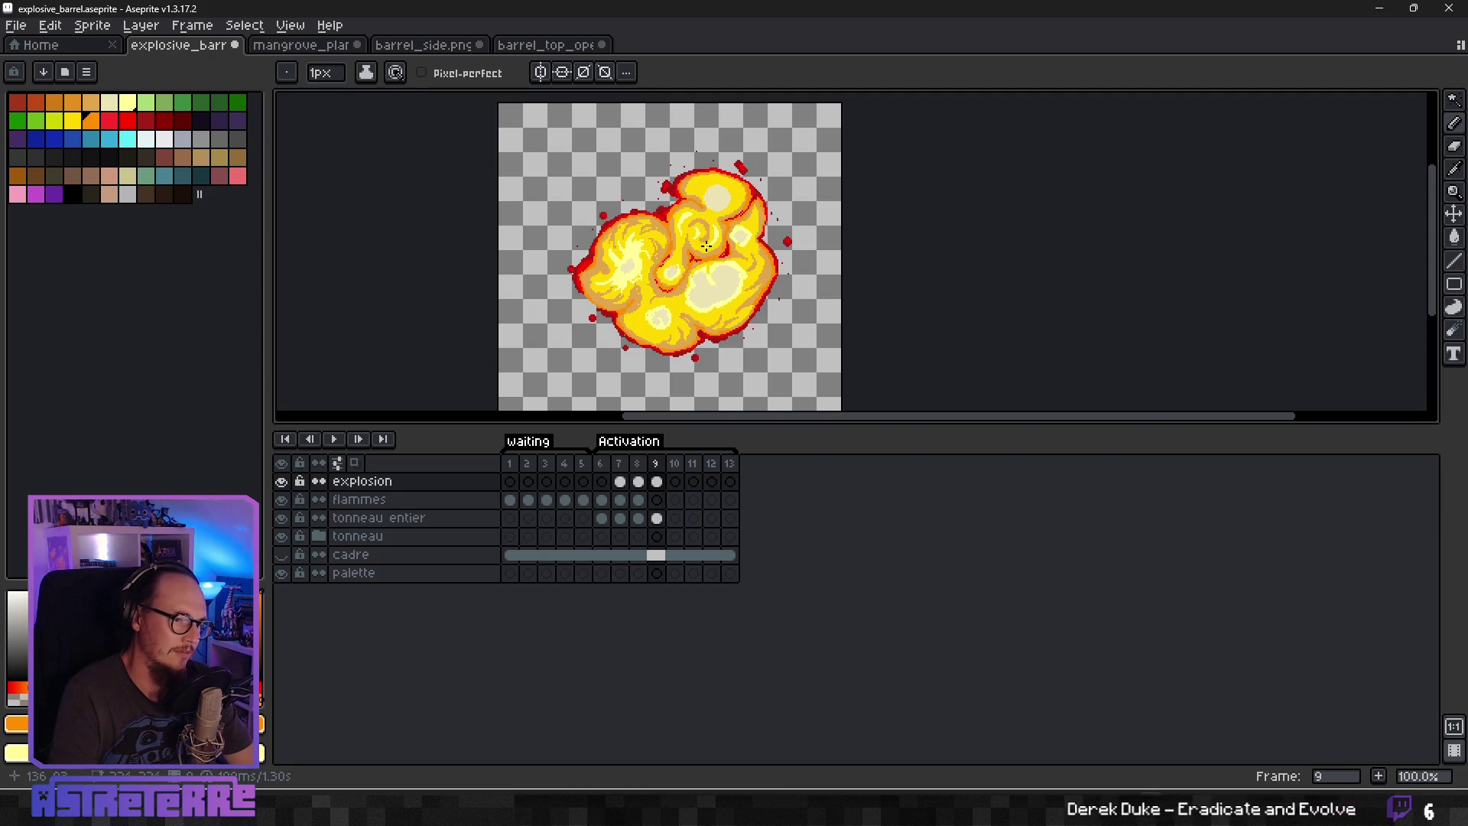
scroll(727, 300, up, 3)
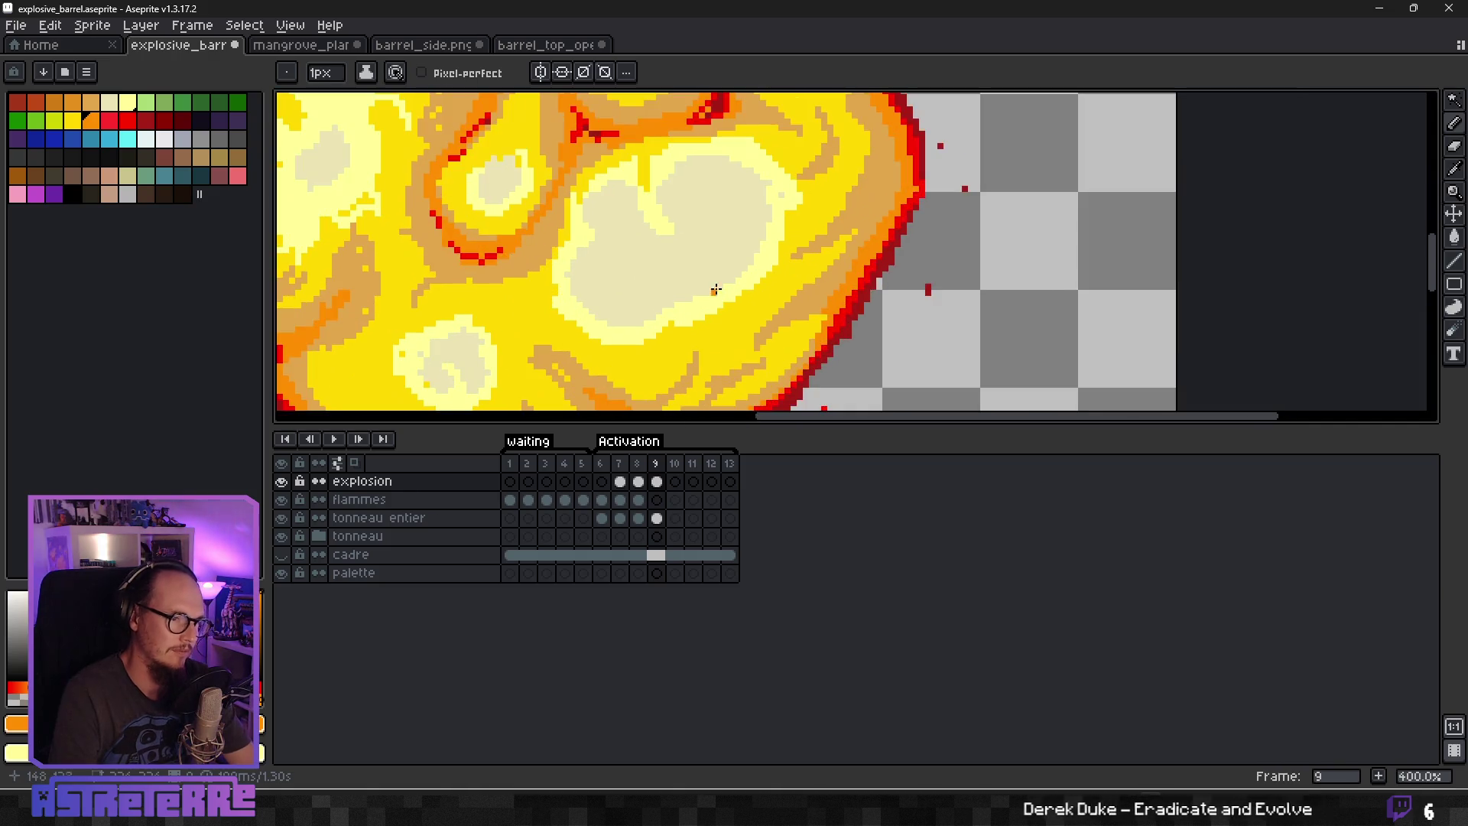
alt+click(665, 207)
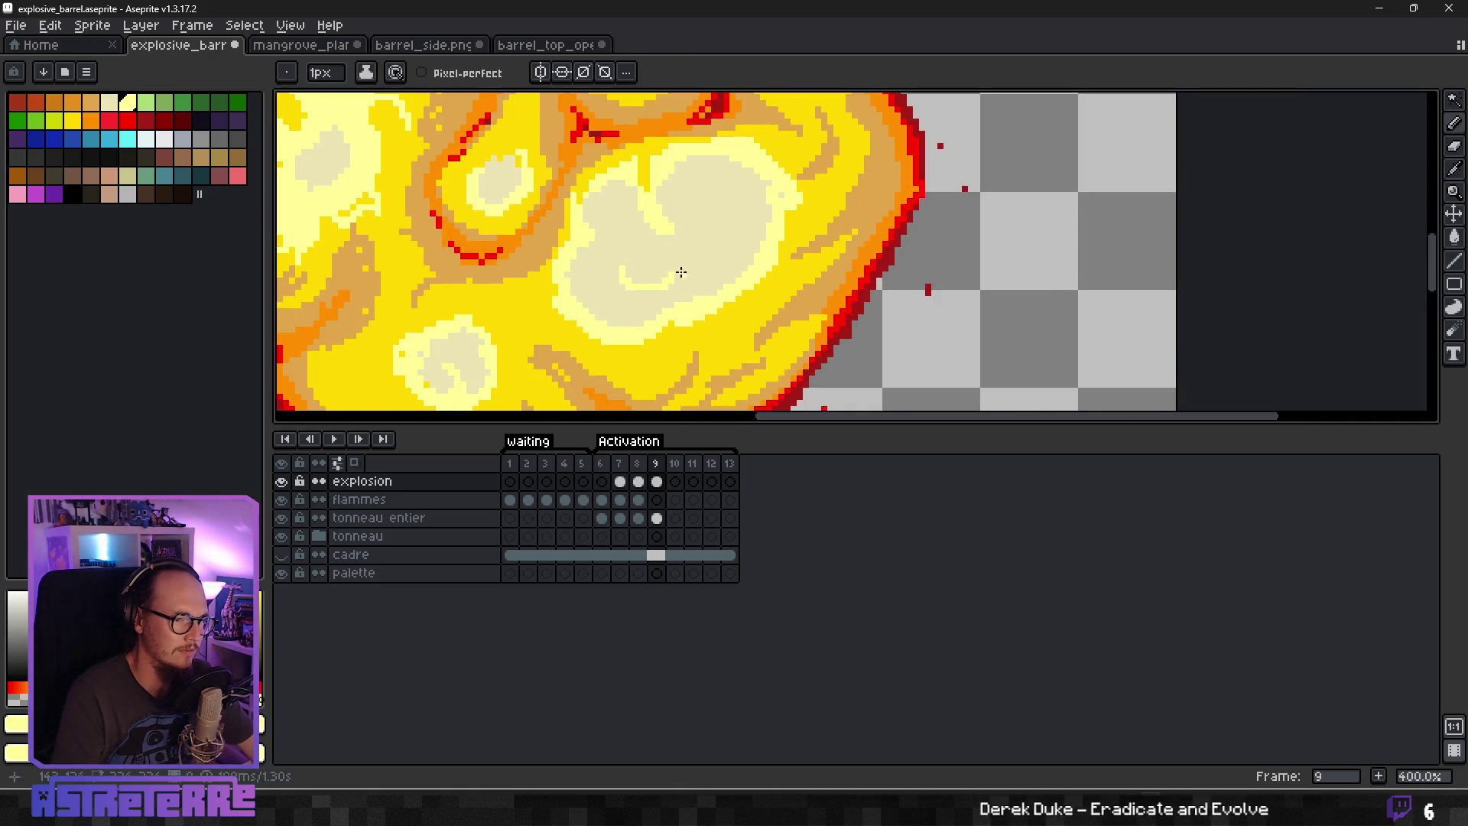
Draw thin pale-cream highlight strokes inside the fireball's bright yellow blobs.
mouse_move(714, 220)
mouse_down()
mouse_move(747, 190)
mouse_move(709, 246)
mouse_move(732, 225)
mouse_up()
scroll(716, 260, down, 3)
scroll(765, 214, up, 2)
mouse_move(756, 157)
mouse_down()
mouse_move(787, 154)
mouse_move(776, 178)
mouse_up()
scroll(796, 142, up, 2)
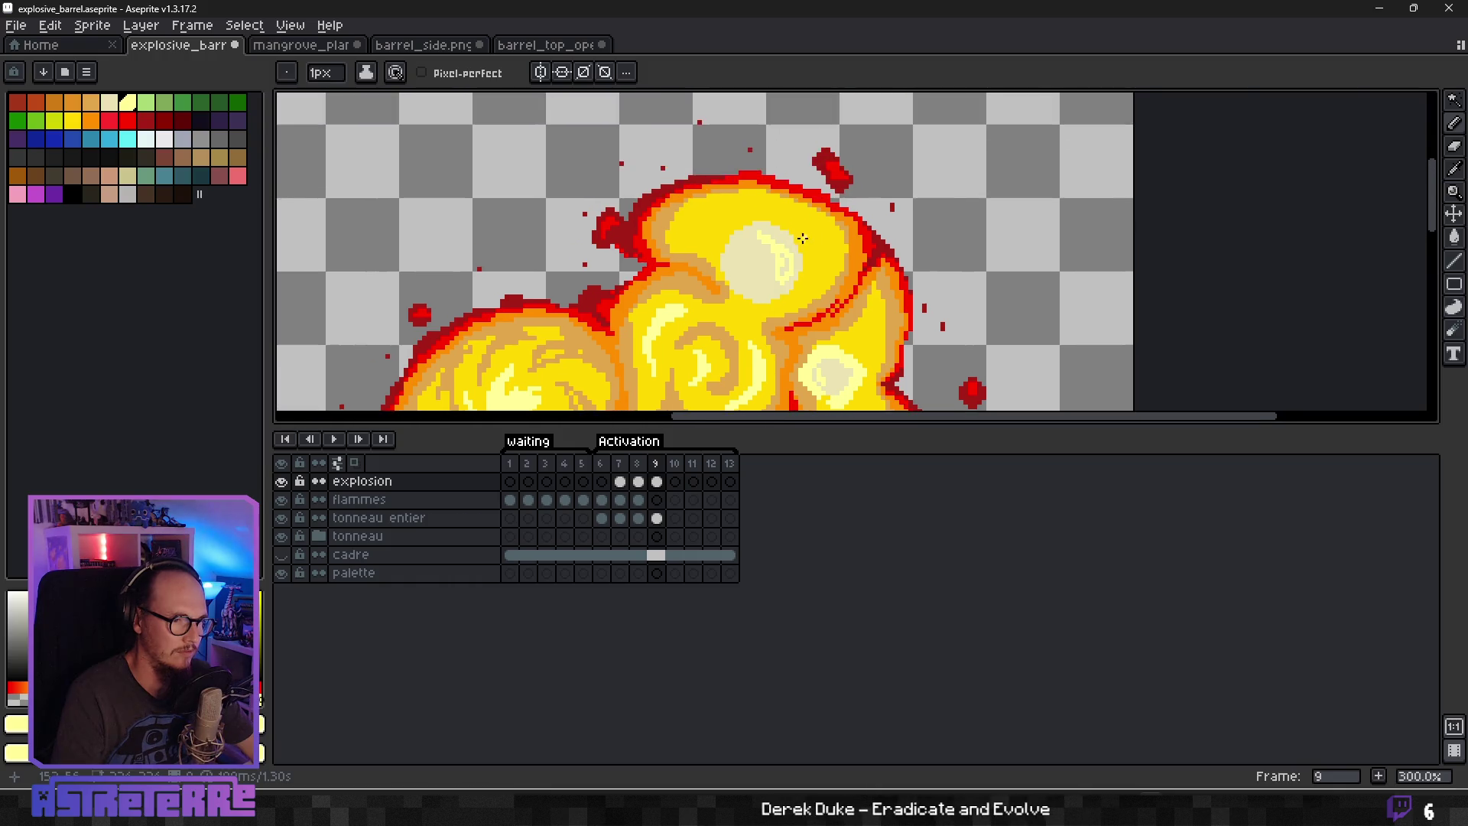
drag(802, 275, 788, 317)
drag(803, 214, 811, 283)
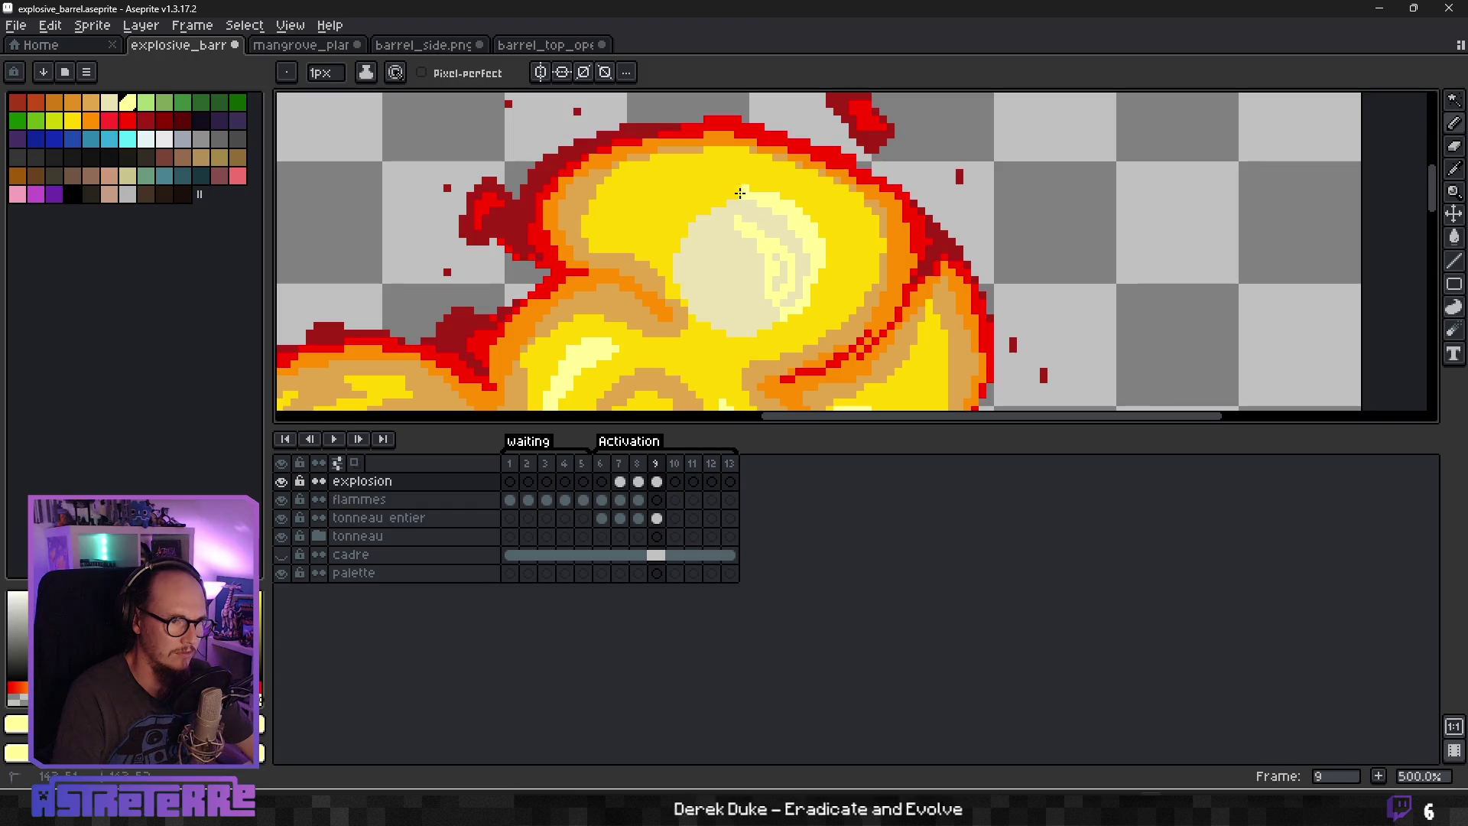
Extend the highlight leftward and add a pale-cream streak on the right flame, then zoom out to 100%.
mouse_move(704, 209)
mouse_down()
mouse_move(688, 229)
mouse_move(636, 201)
mouse_up()
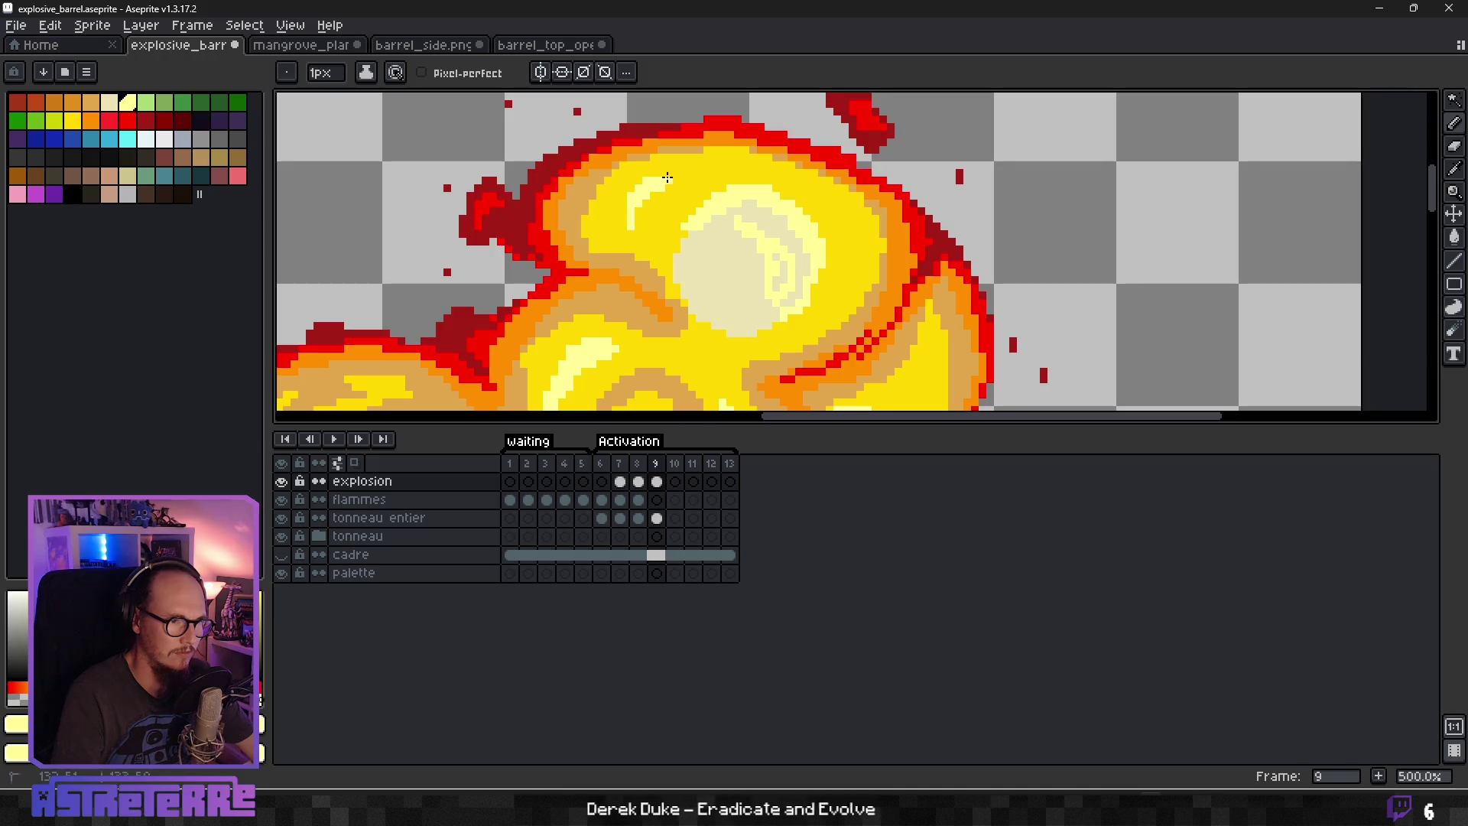
drag(836, 200, 851, 264)
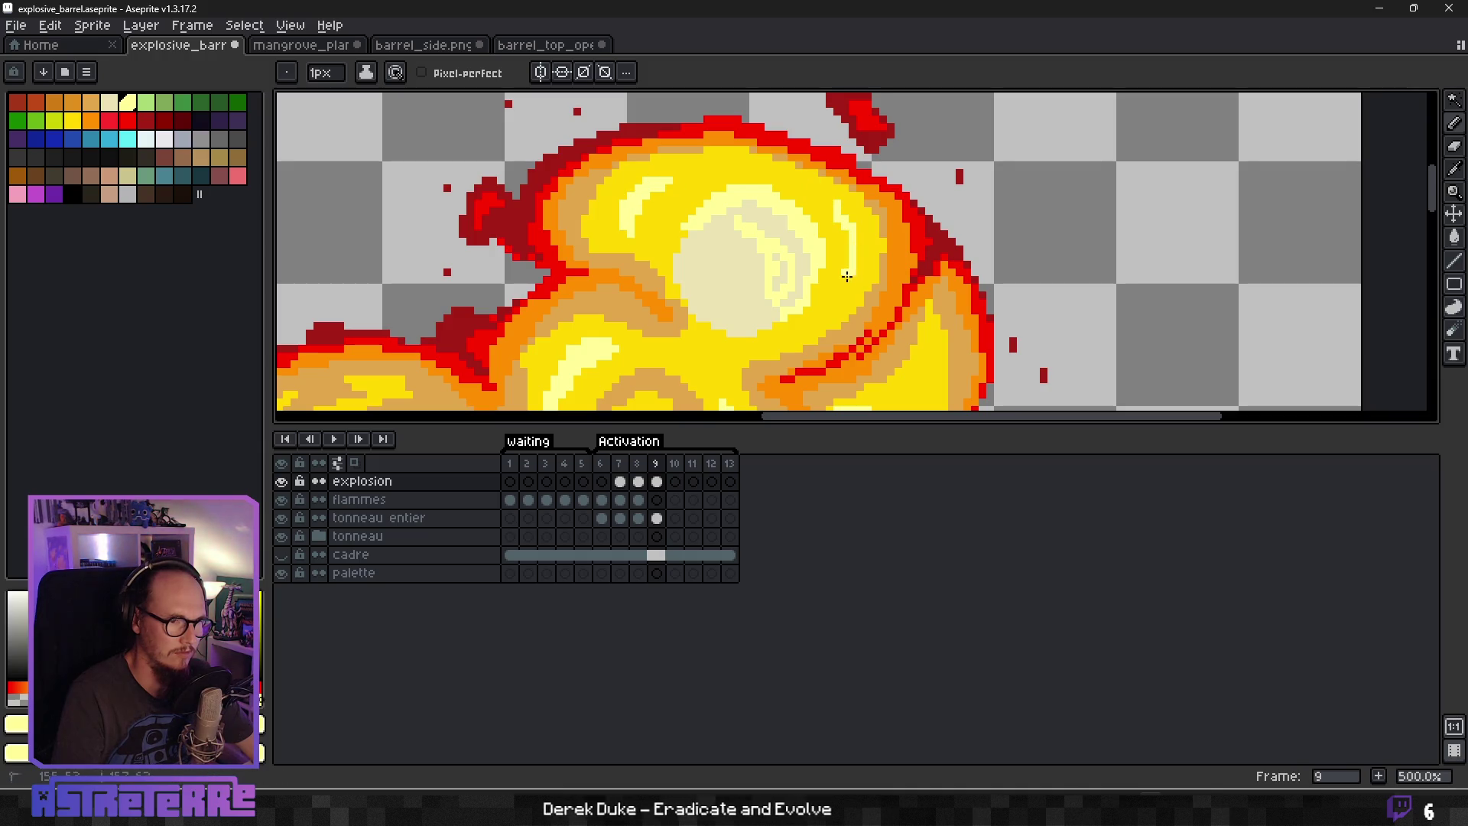
scroll(836, 294, down, 3)
scroll(817, 286, up, 2)
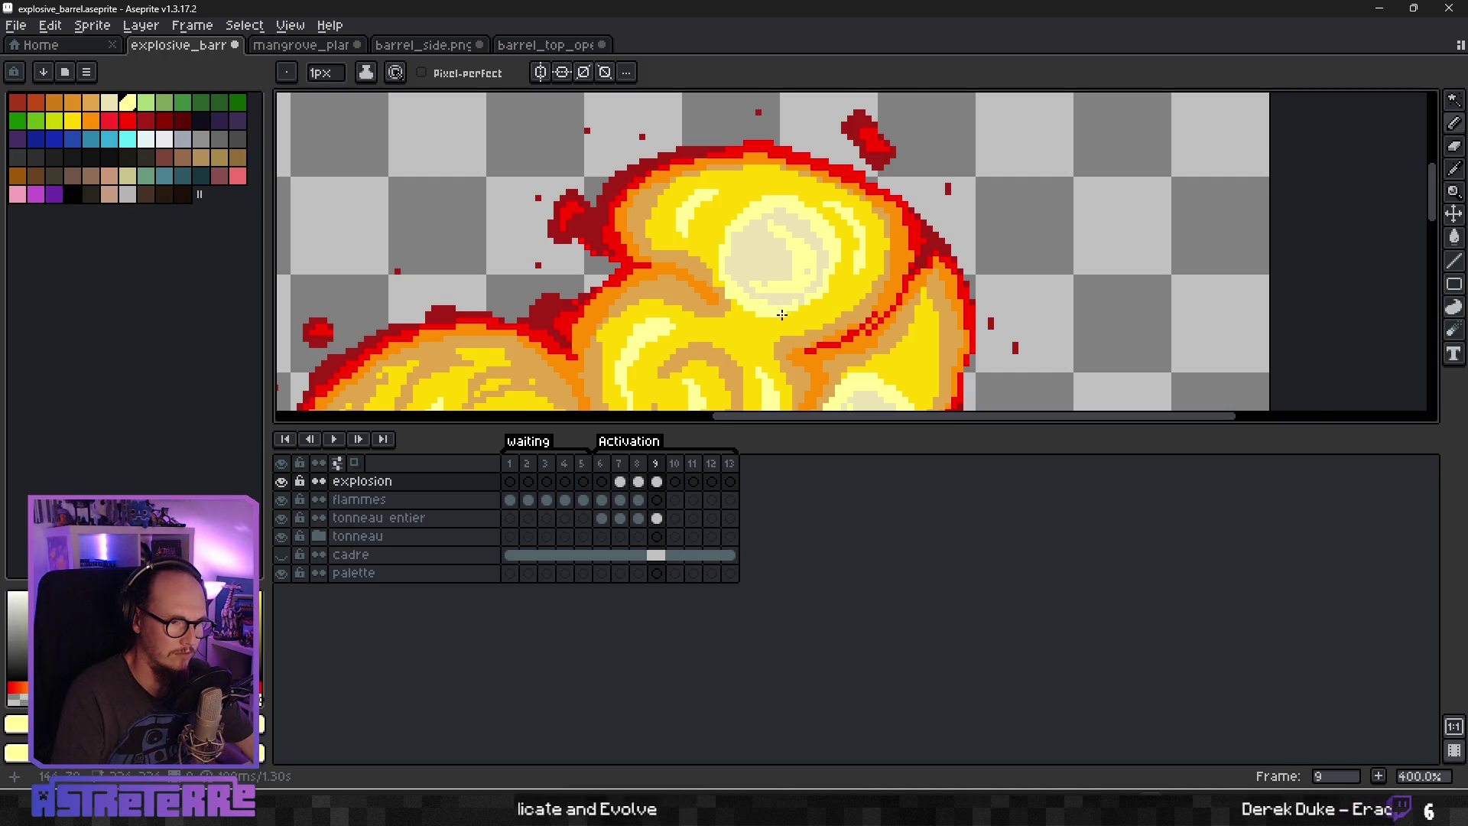
scroll(785, 314, down, 2)
scroll(770, 344, up, 3)
scroll(837, 255, down, 6)
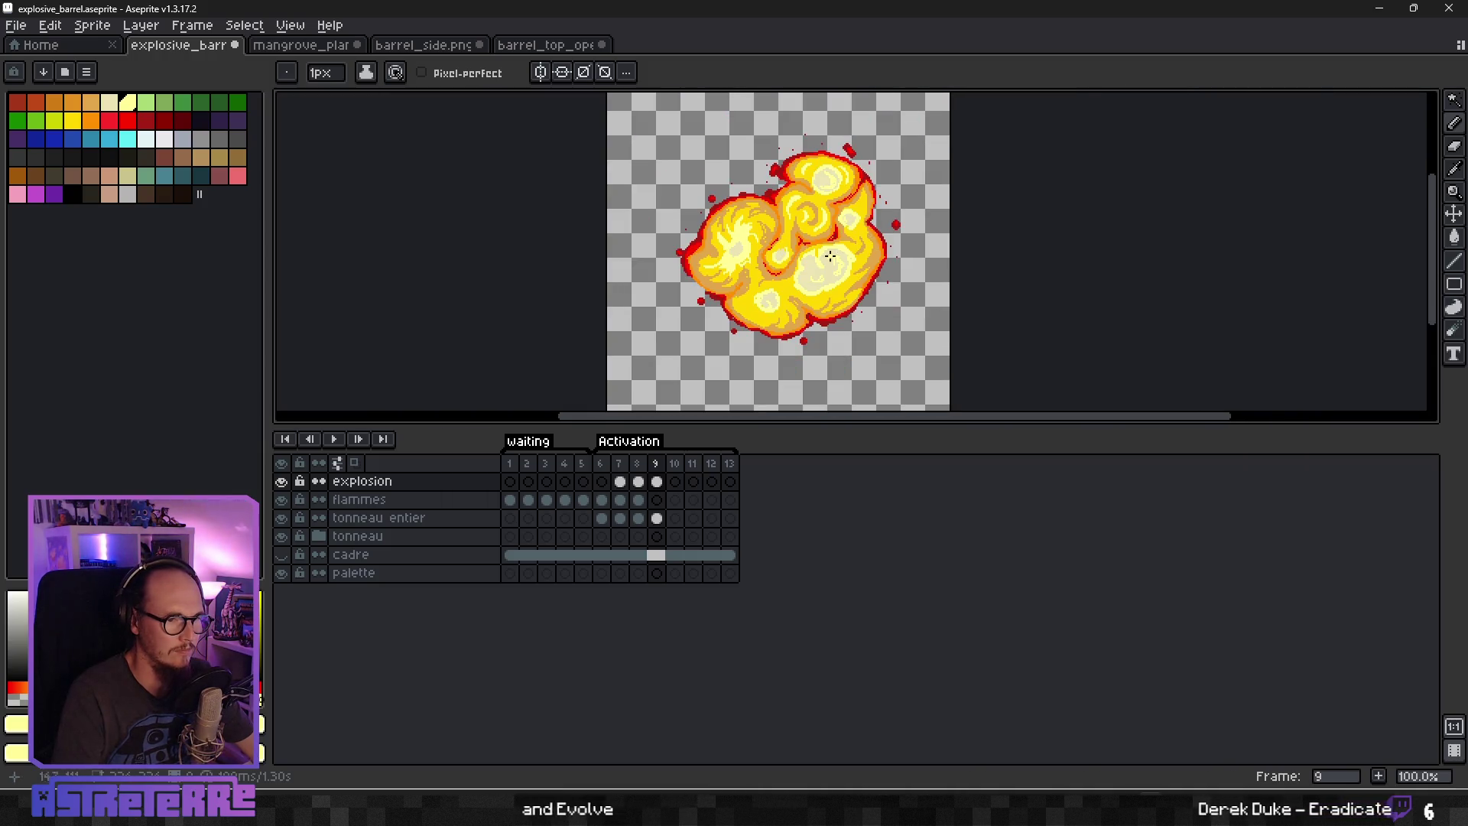
Paint pale cream highlights into the lower and upper yellow swirls of frame 9's fireball.
scroll(837, 256, up, 2)
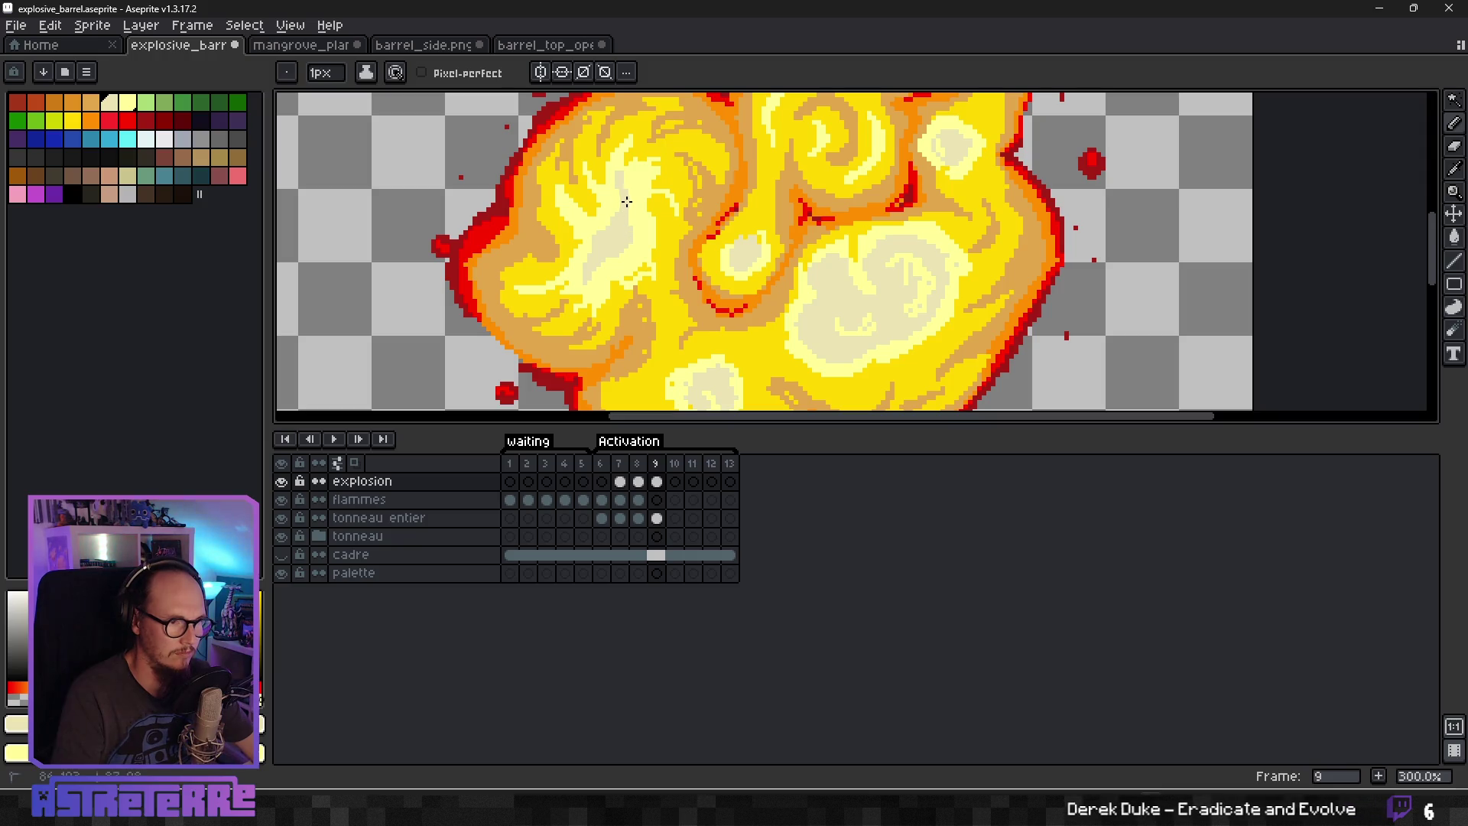
scroll(635, 269, down, 3)
scroll(612, 225, up, 5)
key(i)
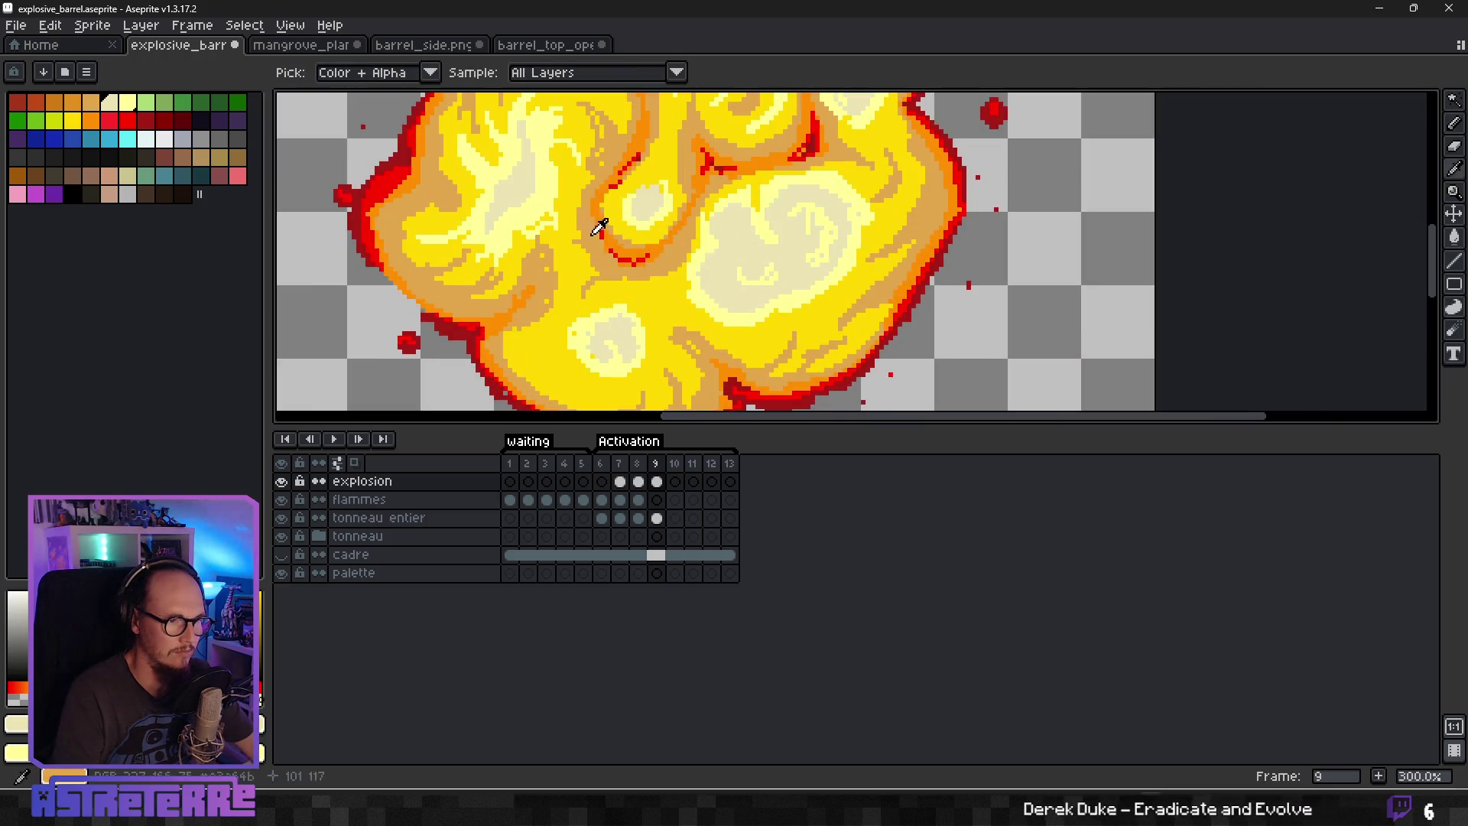
key(b)
scroll(649, 230, down, 3)
scroll(680, 249, up, 3)
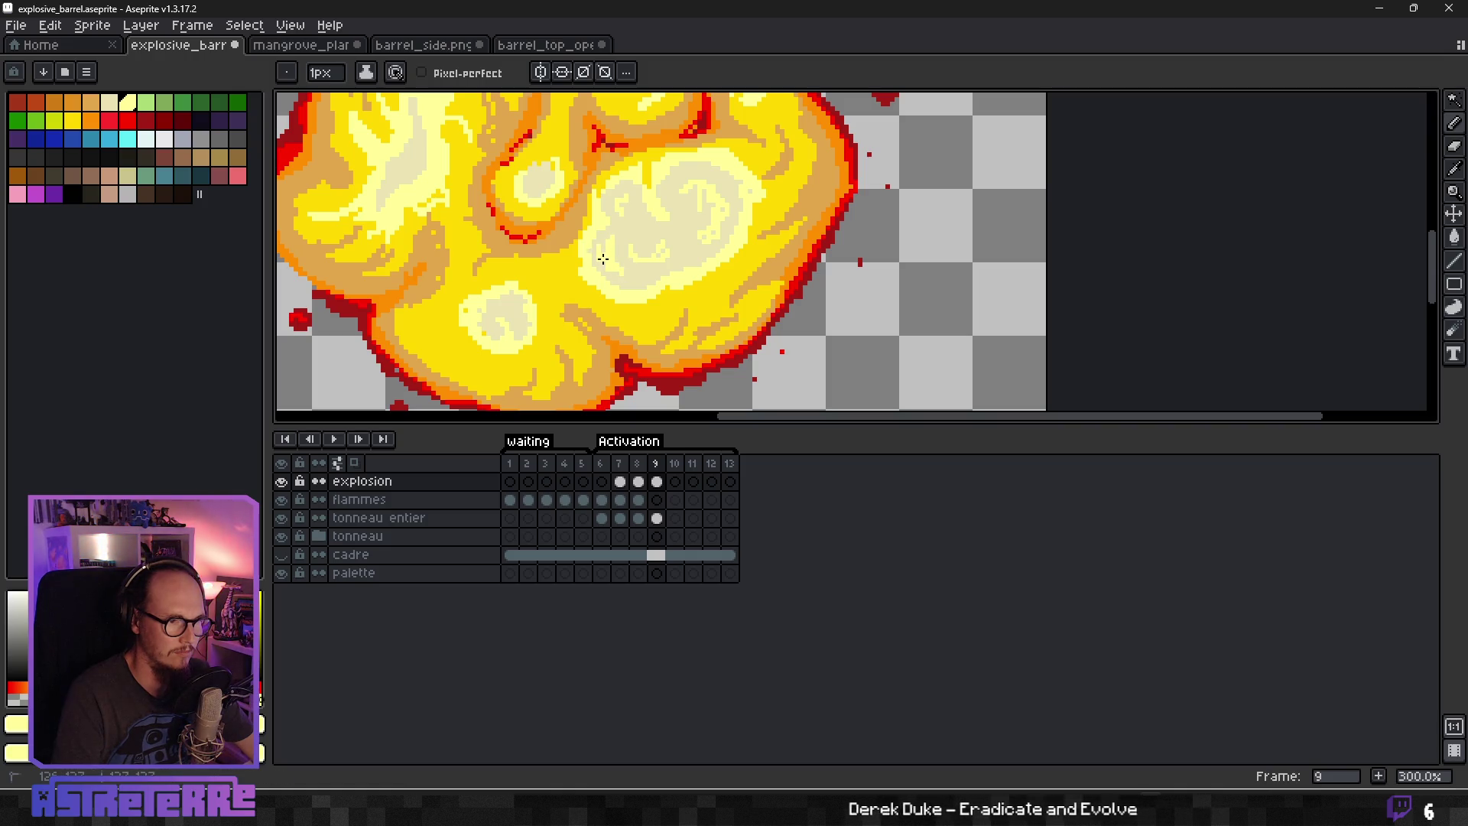
scroll(644, 260, down, 3)
scroll(699, 256, up, 4)
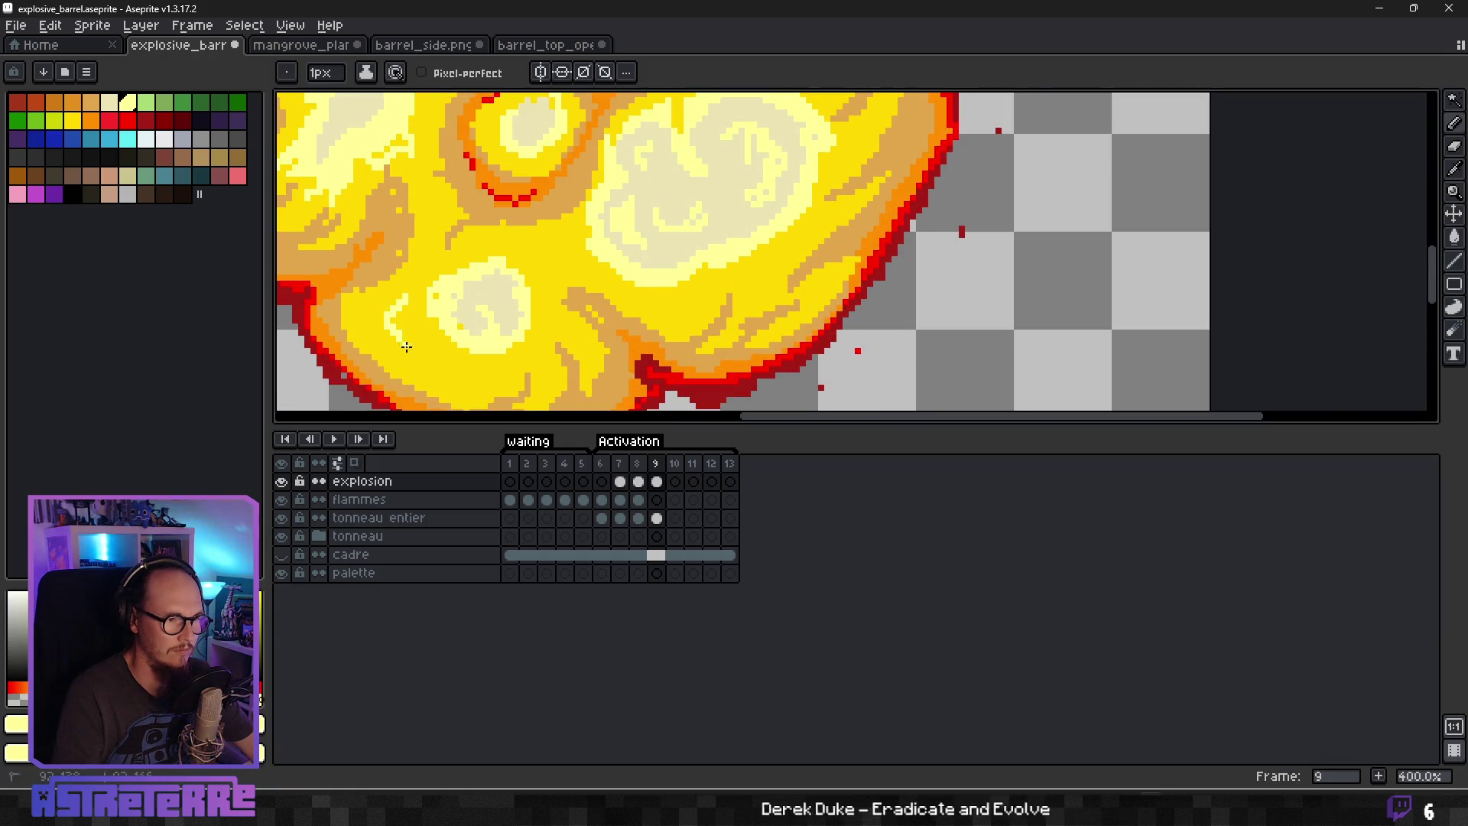
mouse_move(398, 336)
mouse_down()
mouse_move(382, 299)
mouse_move(402, 353)
mouse_up()
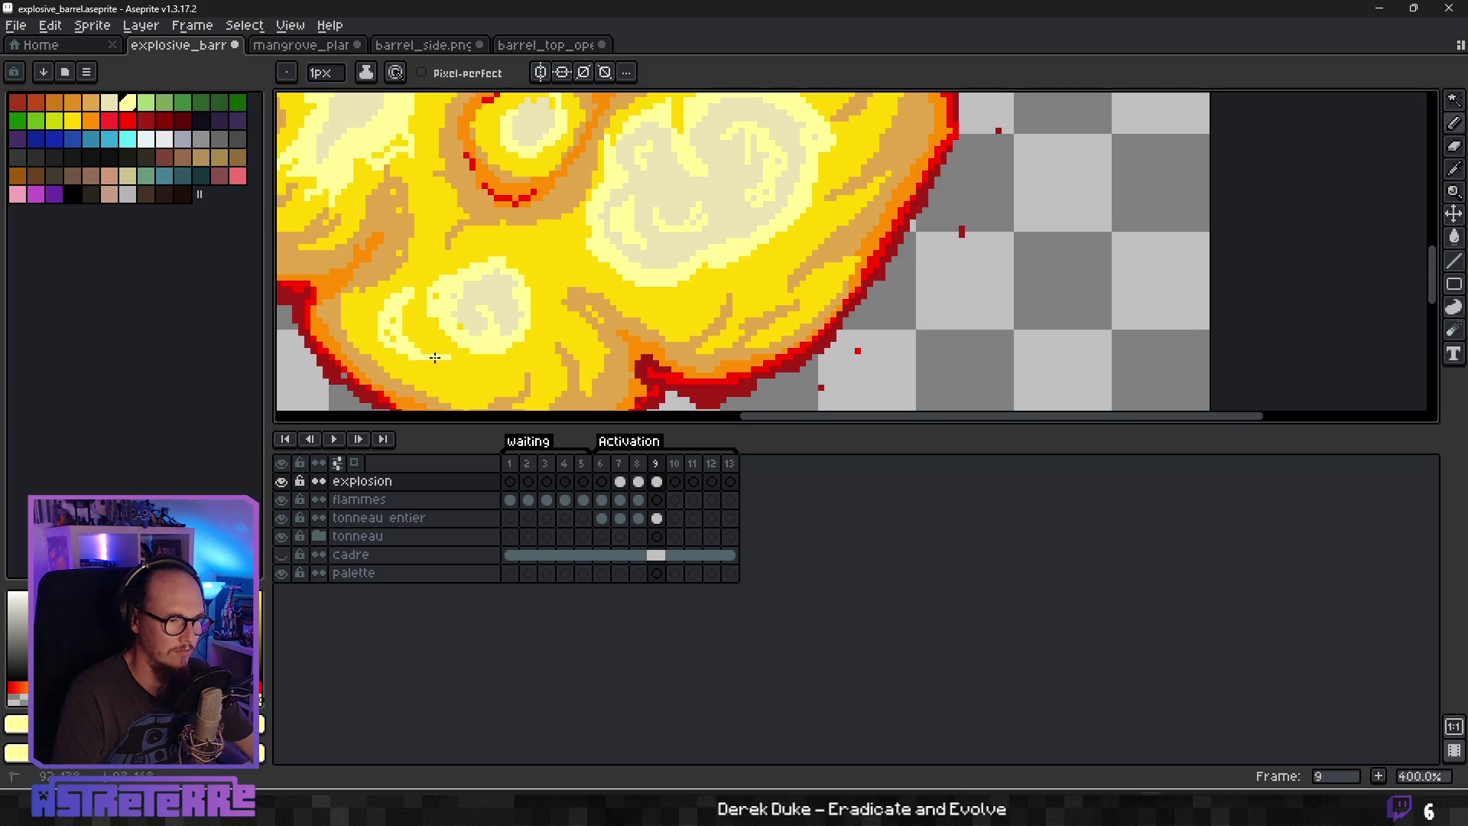
key(alt)
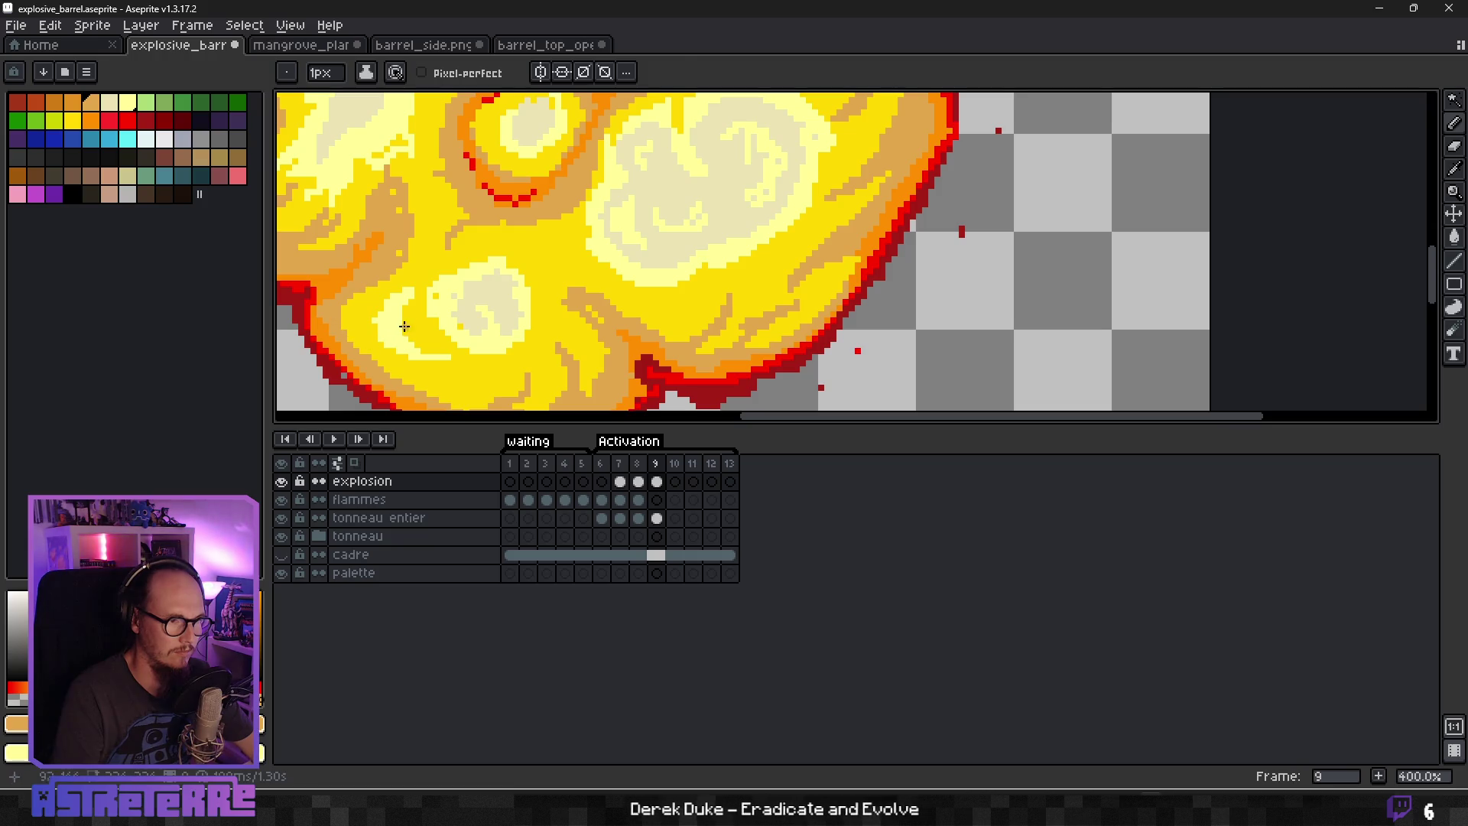
mouse_move(557, 245)
mouse_down()
mouse_move(566, 264)
mouse_move(533, 238)
mouse_up()
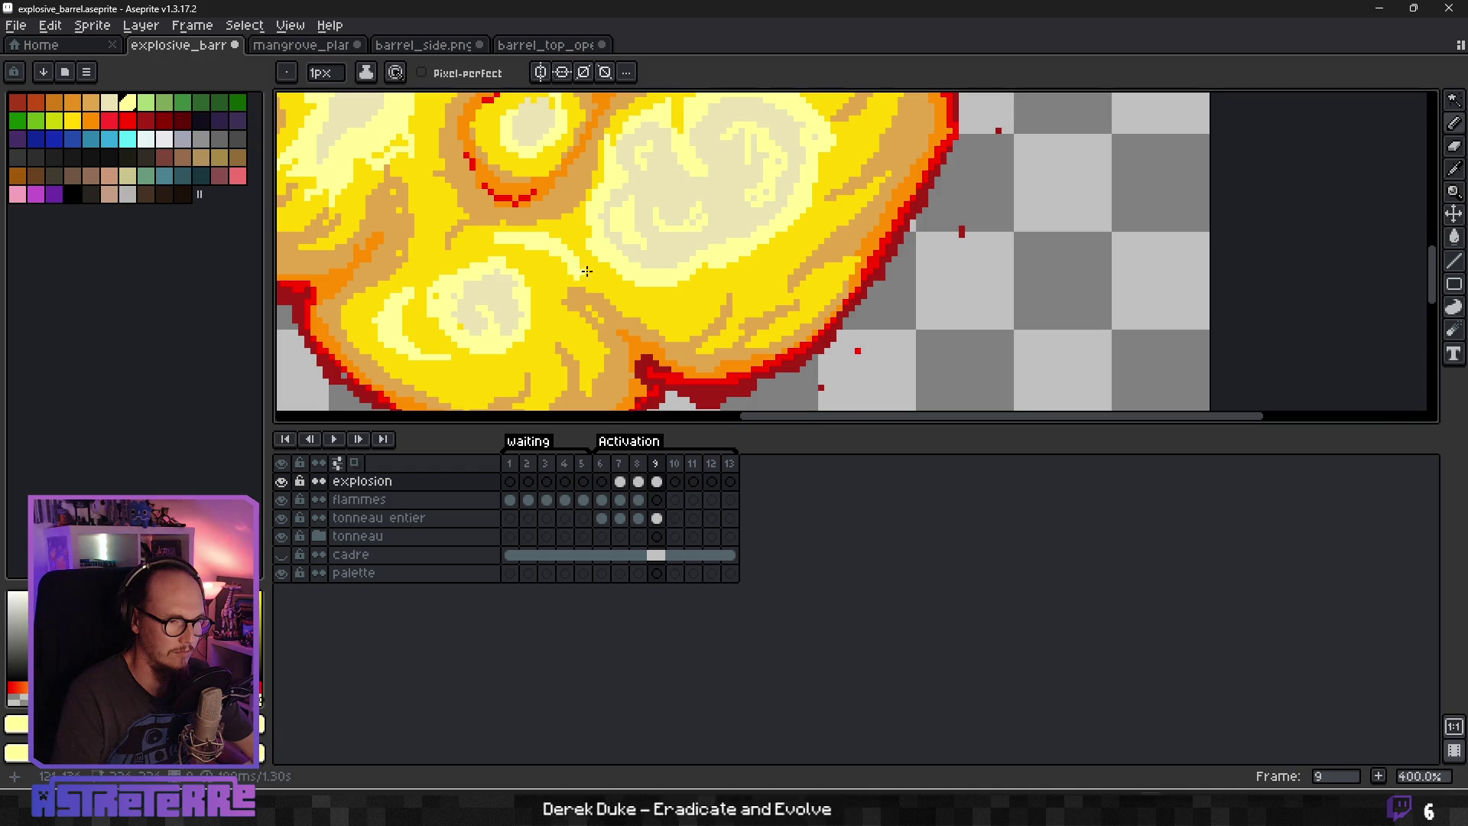
Draw a thin red crease line into the fireball's right lobe beside the pale highlight.
scroll(690, 277, down, 4)
scroll(691, 277, down, 1)
scroll(663, 278, up, 4)
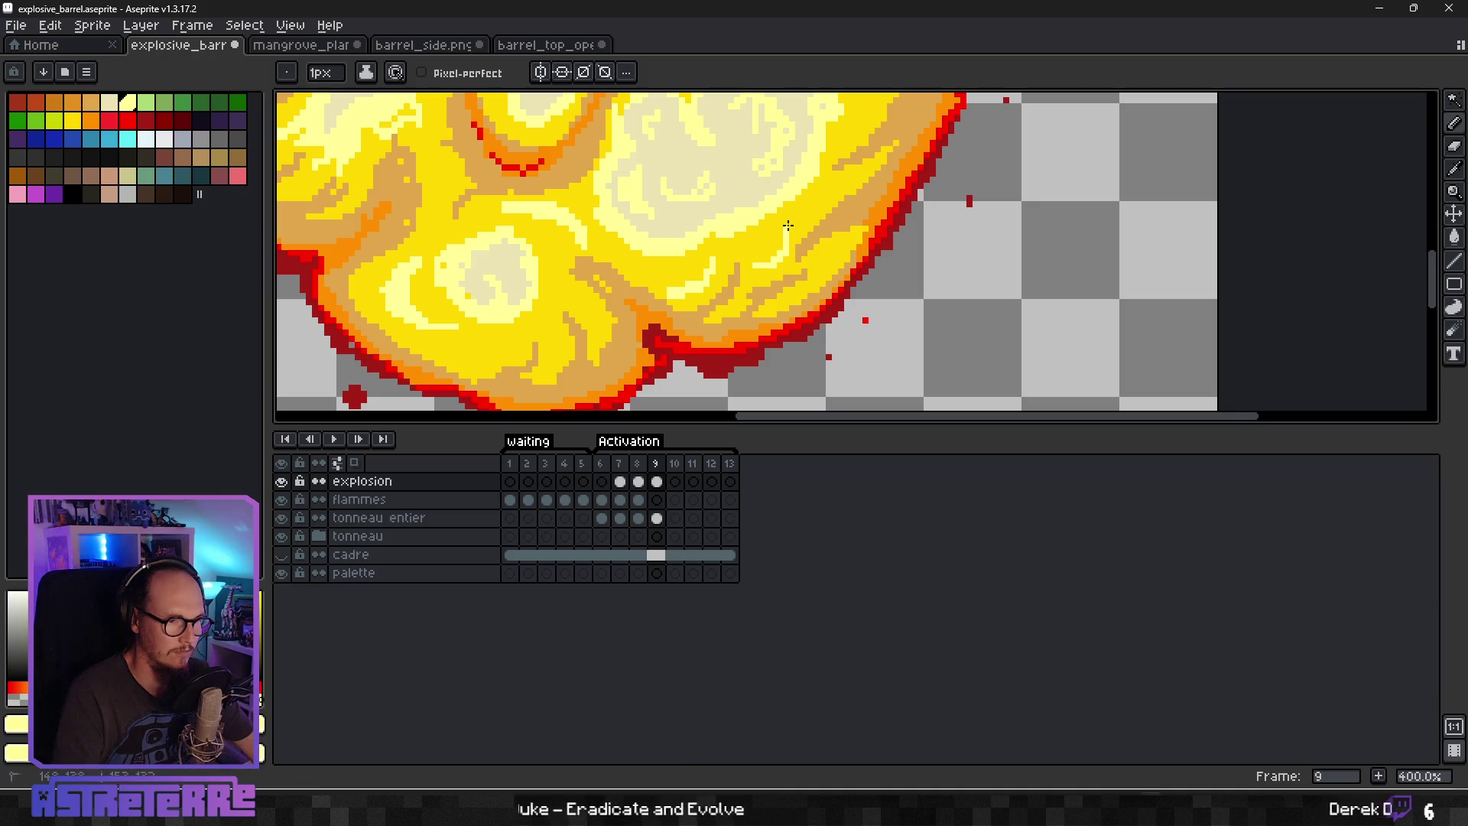
mouse_move(787, 226)
mouse_down()
mouse_move(859, 181)
mouse_move(774, 282)
mouse_move(704, 329)
mouse_up()
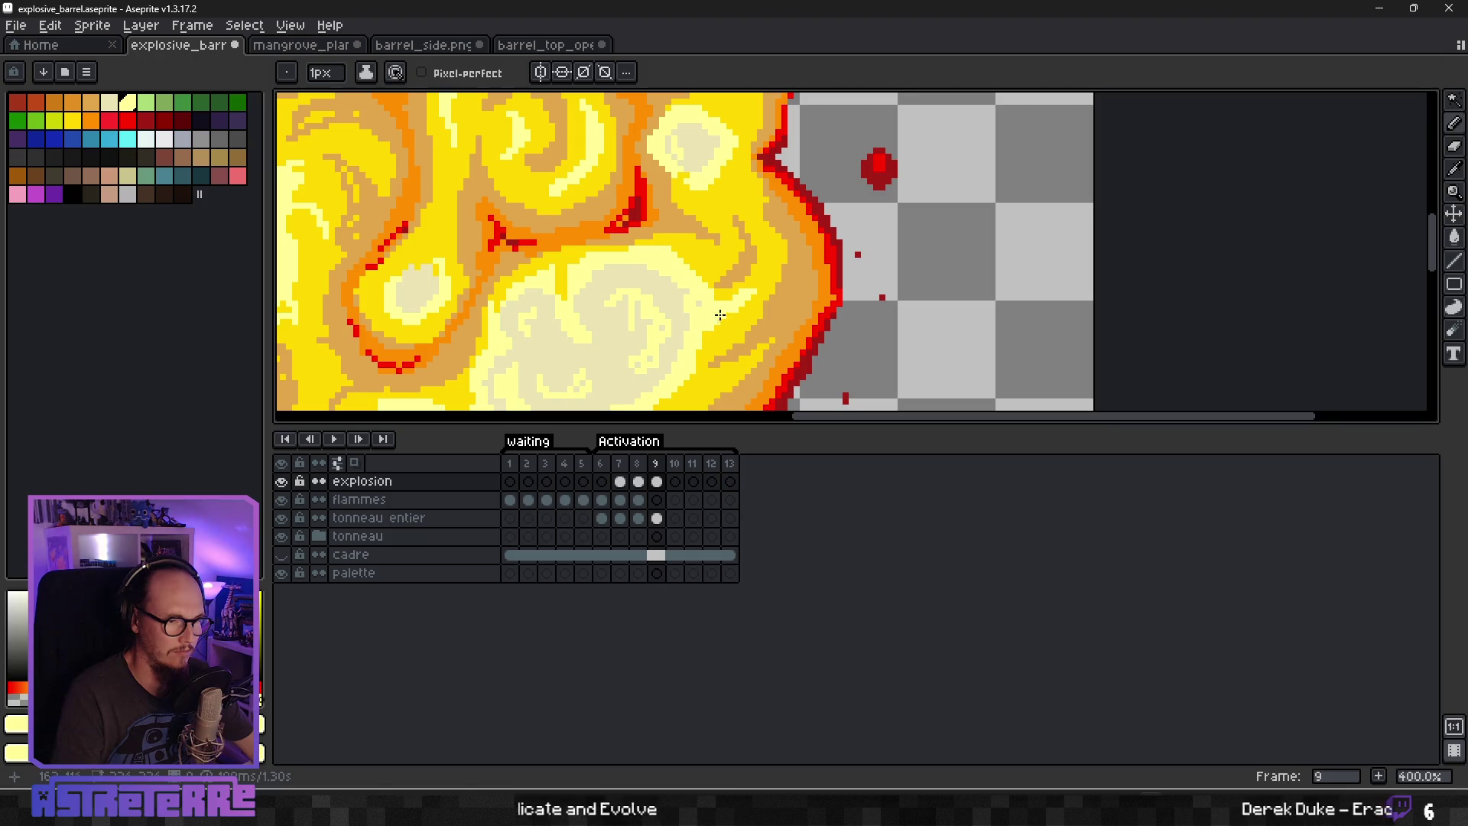
scroll(722, 314, up, 3)
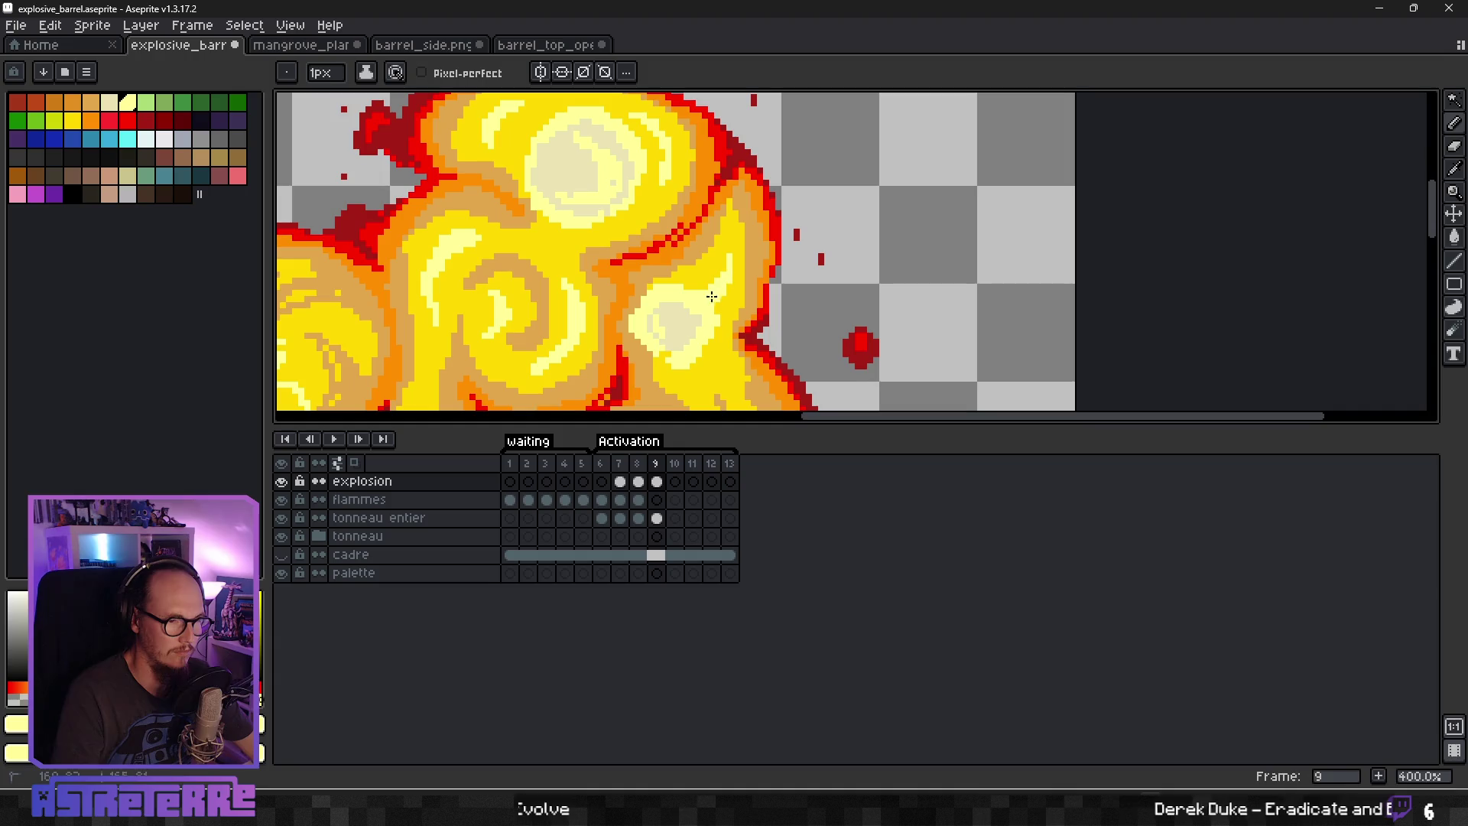
scroll(716, 293, down, 2)
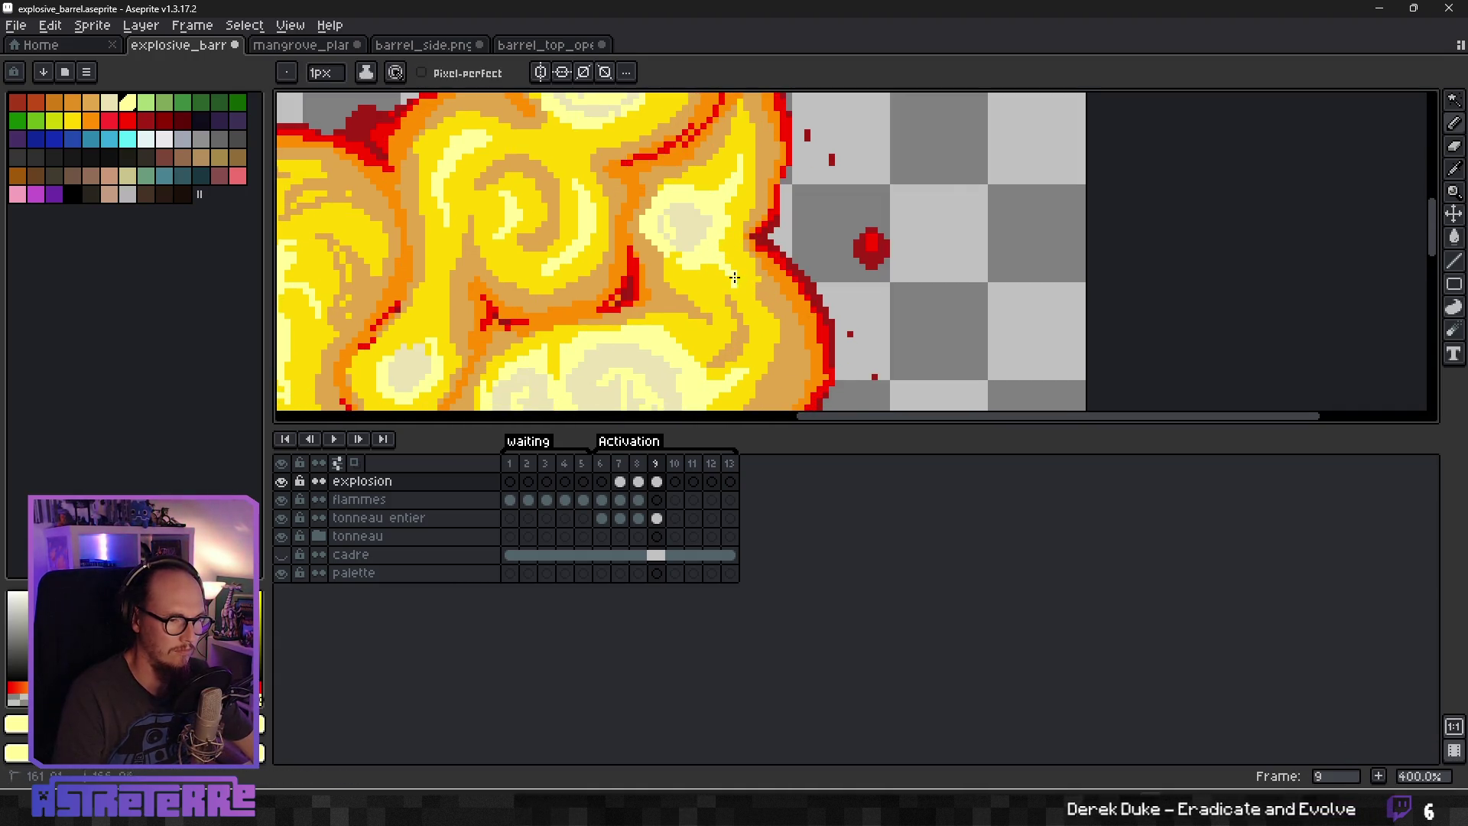
scroll(688, 263, down, 3)
scroll(686, 256, up, 3)
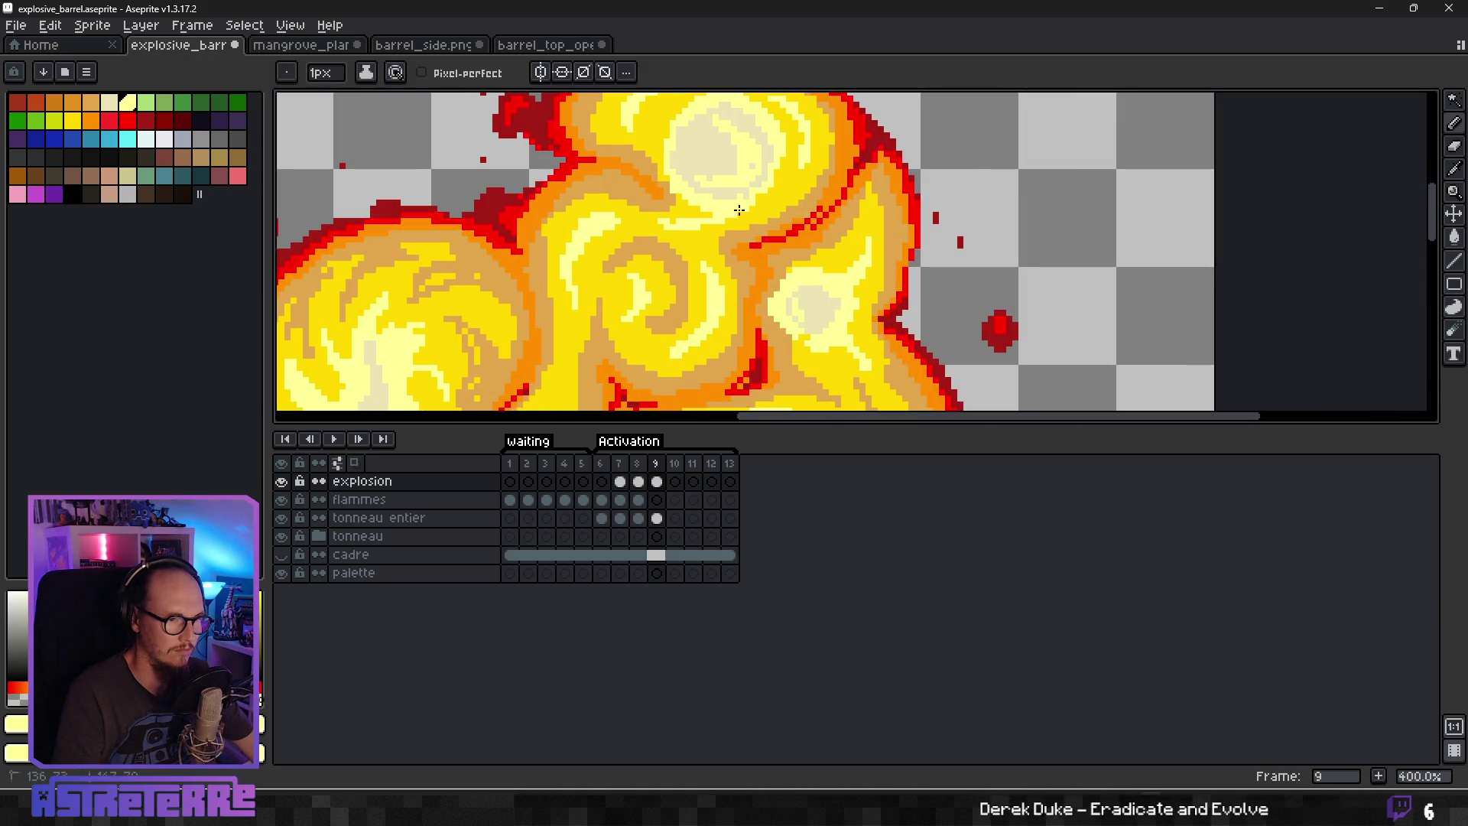
scroll(792, 225, down, 3)
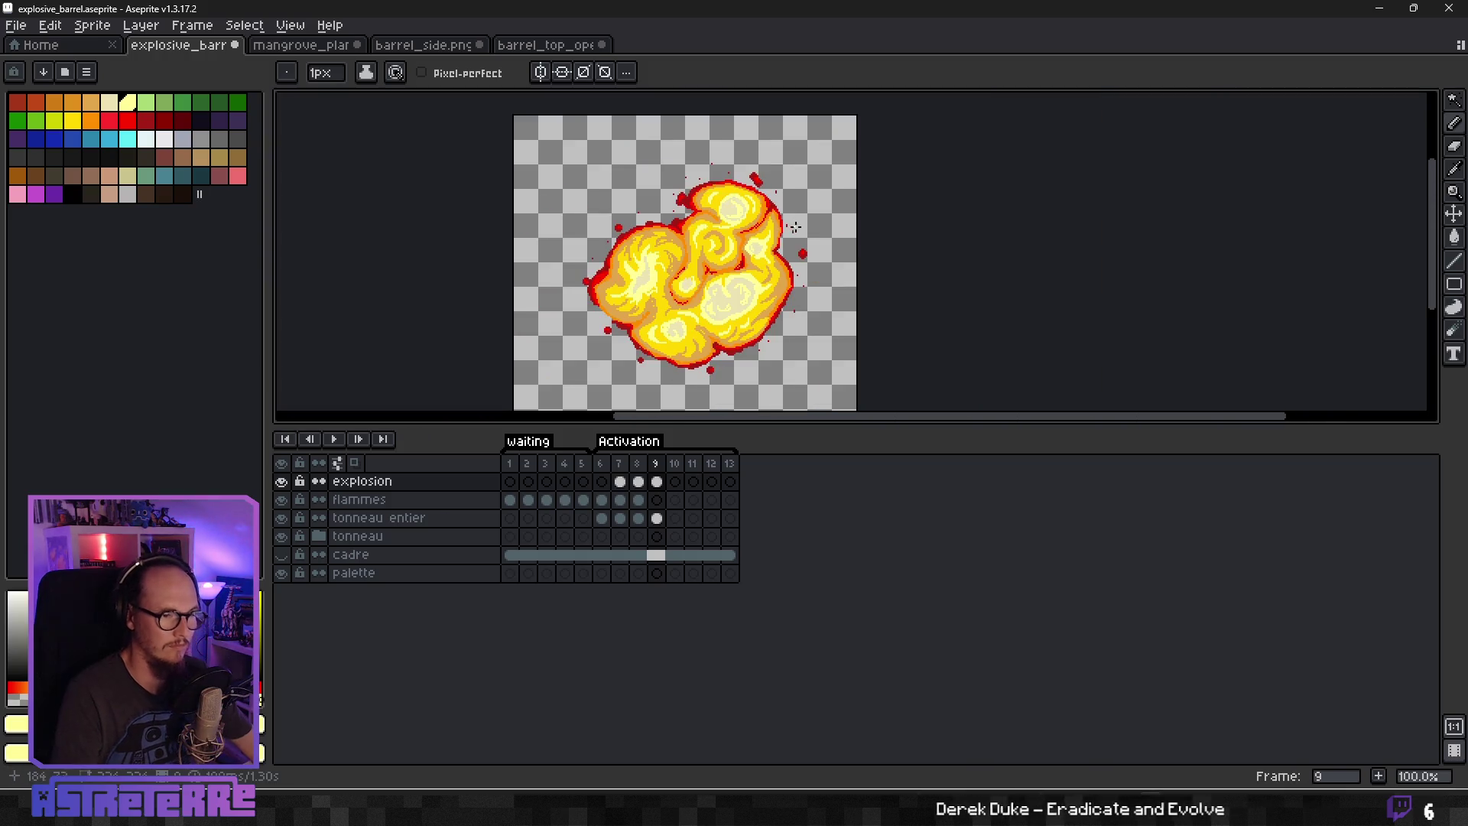
Eyedrop the bright yellow and tan colours from frame 9's fireball.
scroll(793, 225, down, 1)
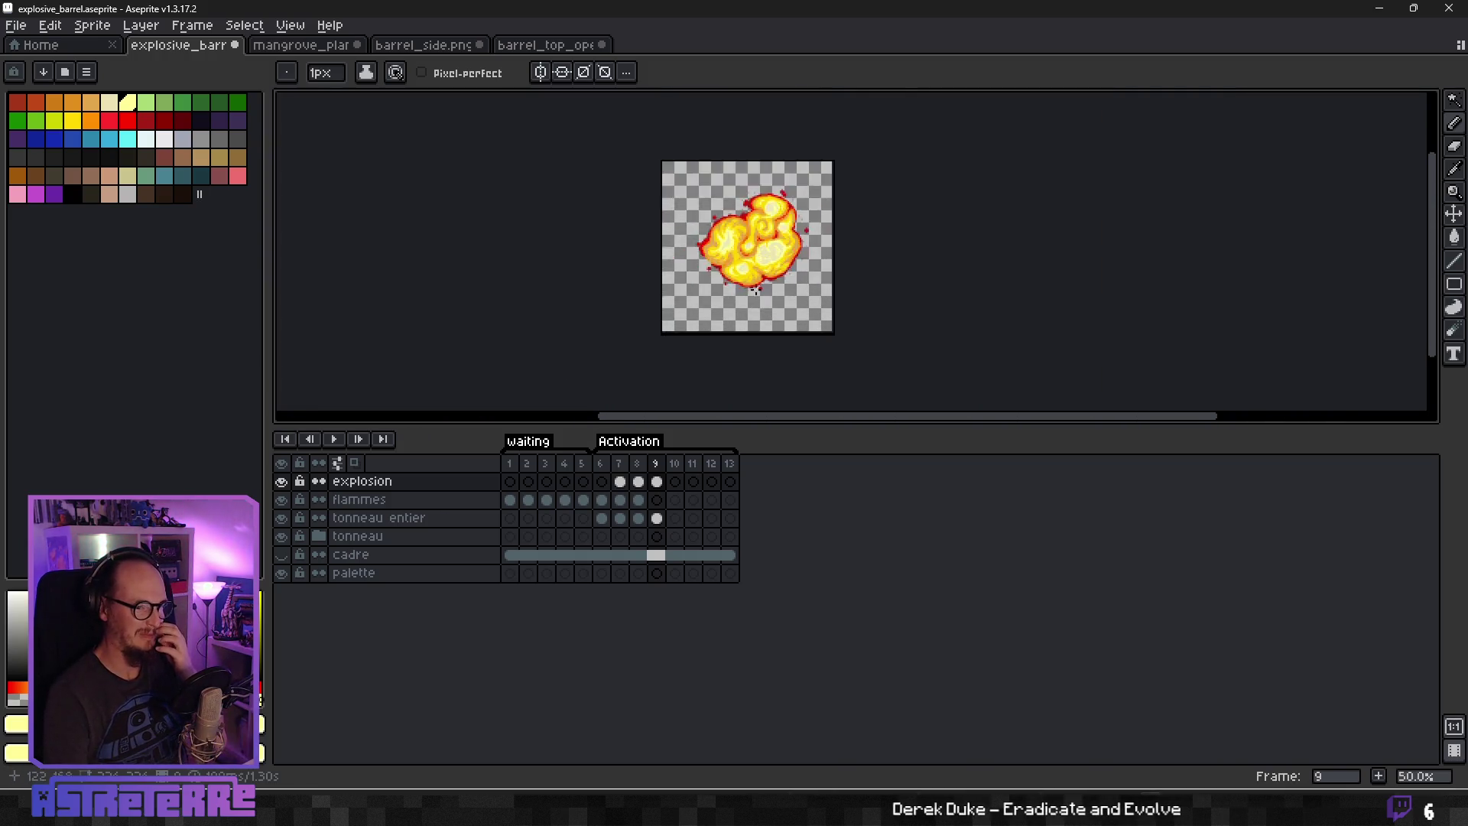
scroll(756, 291, up, 1)
scroll(734, 231, up, 3)
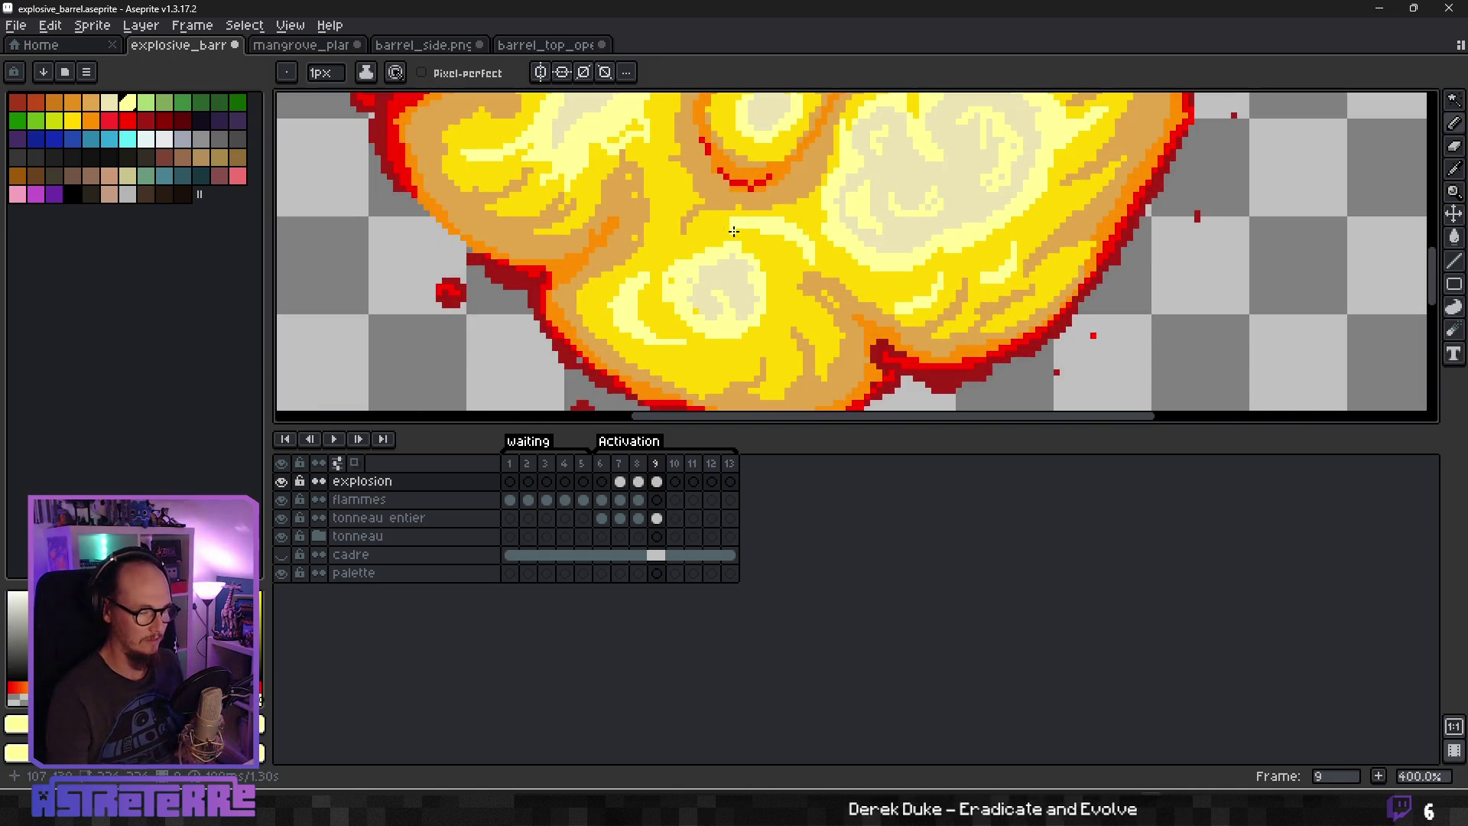
key(i)
click(651, 229)
key(b)
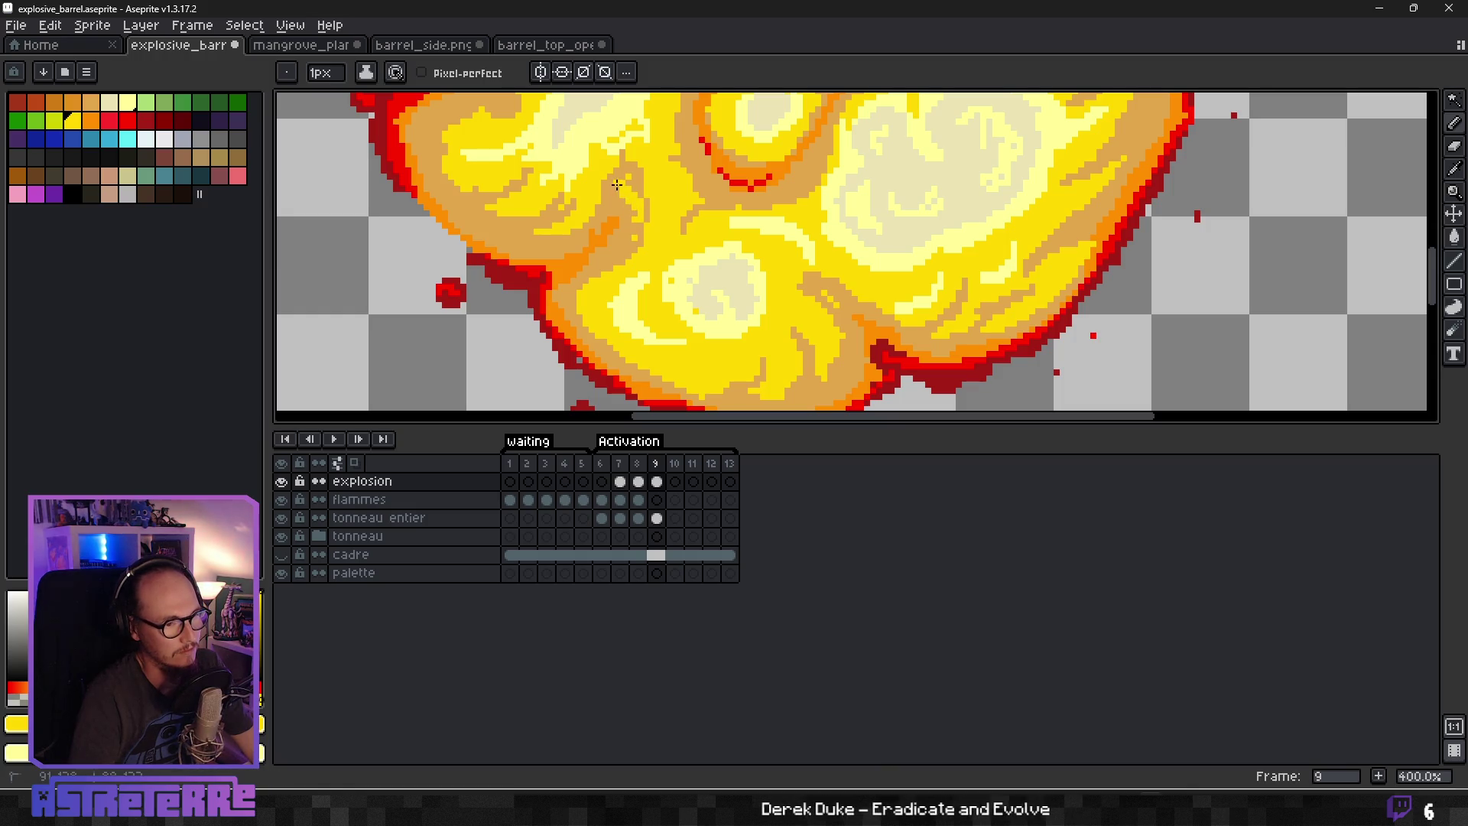
scroll(635, 223, down, 3)
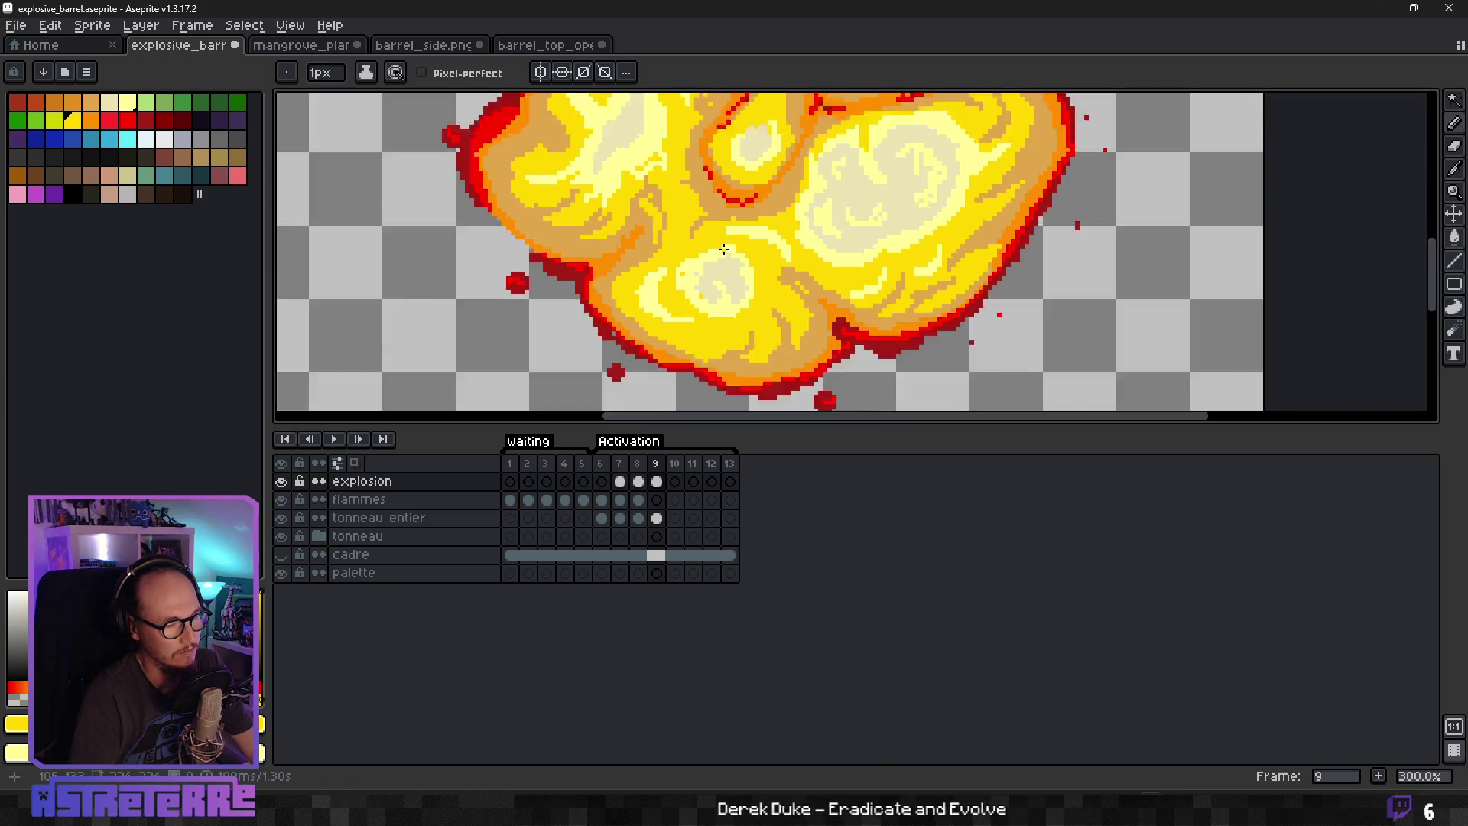
scroll(792, 162, up, 3)
scroll(672, 260, down, 3)
scroll(689, 229, up, 3)
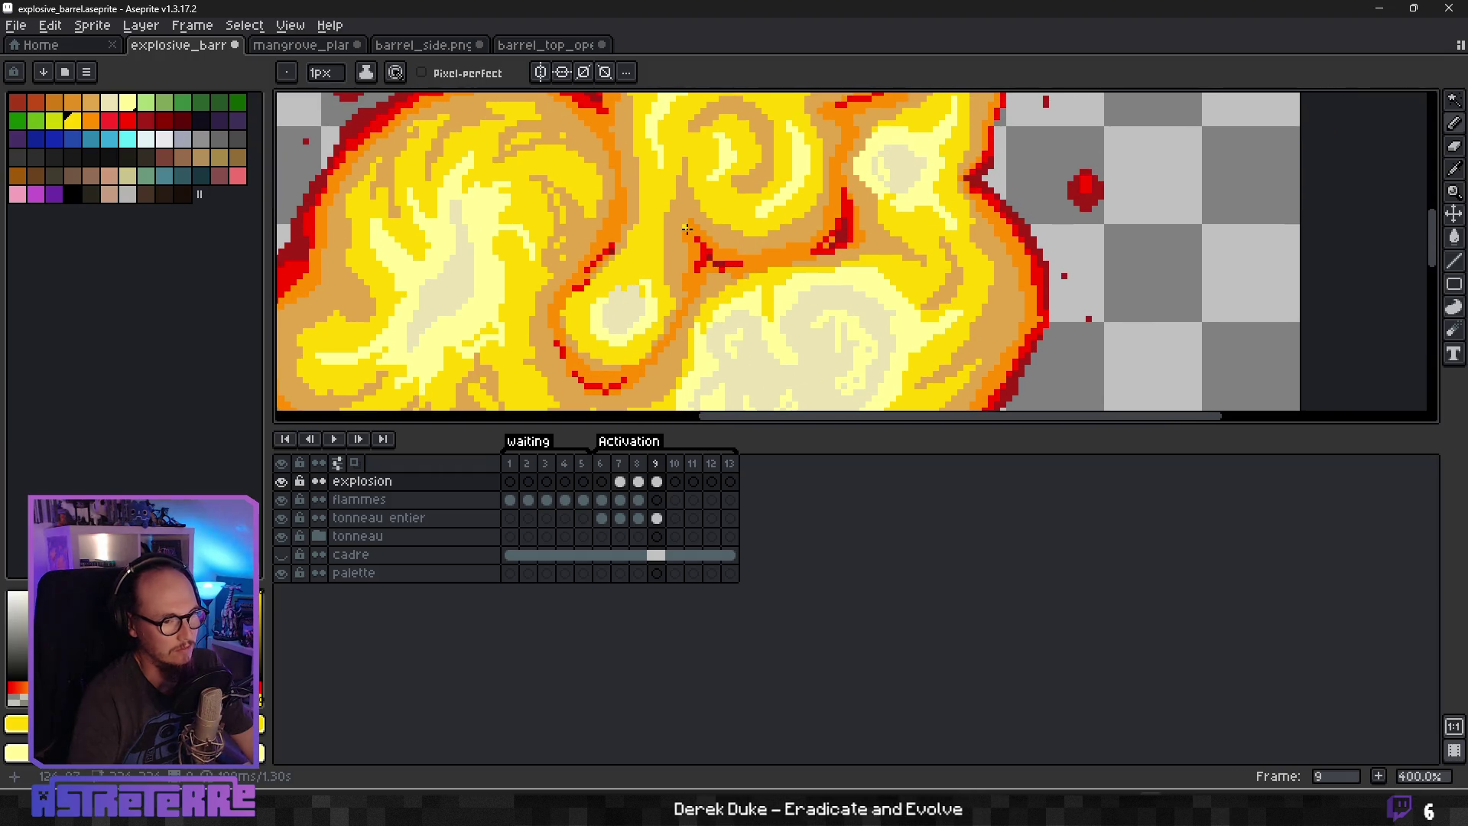
alt+click(658, 230)
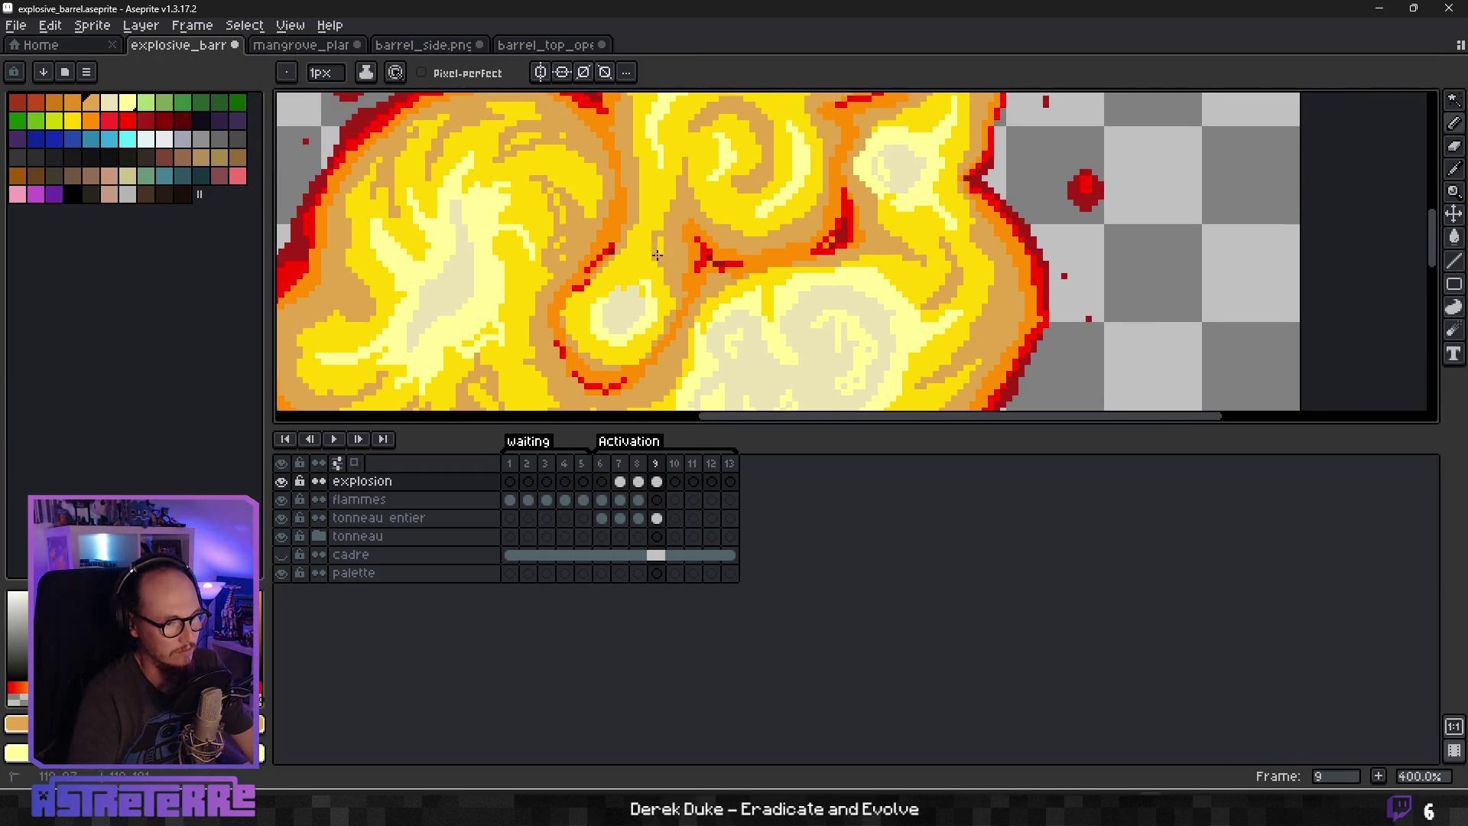
scroll(659, 232, down, 3)
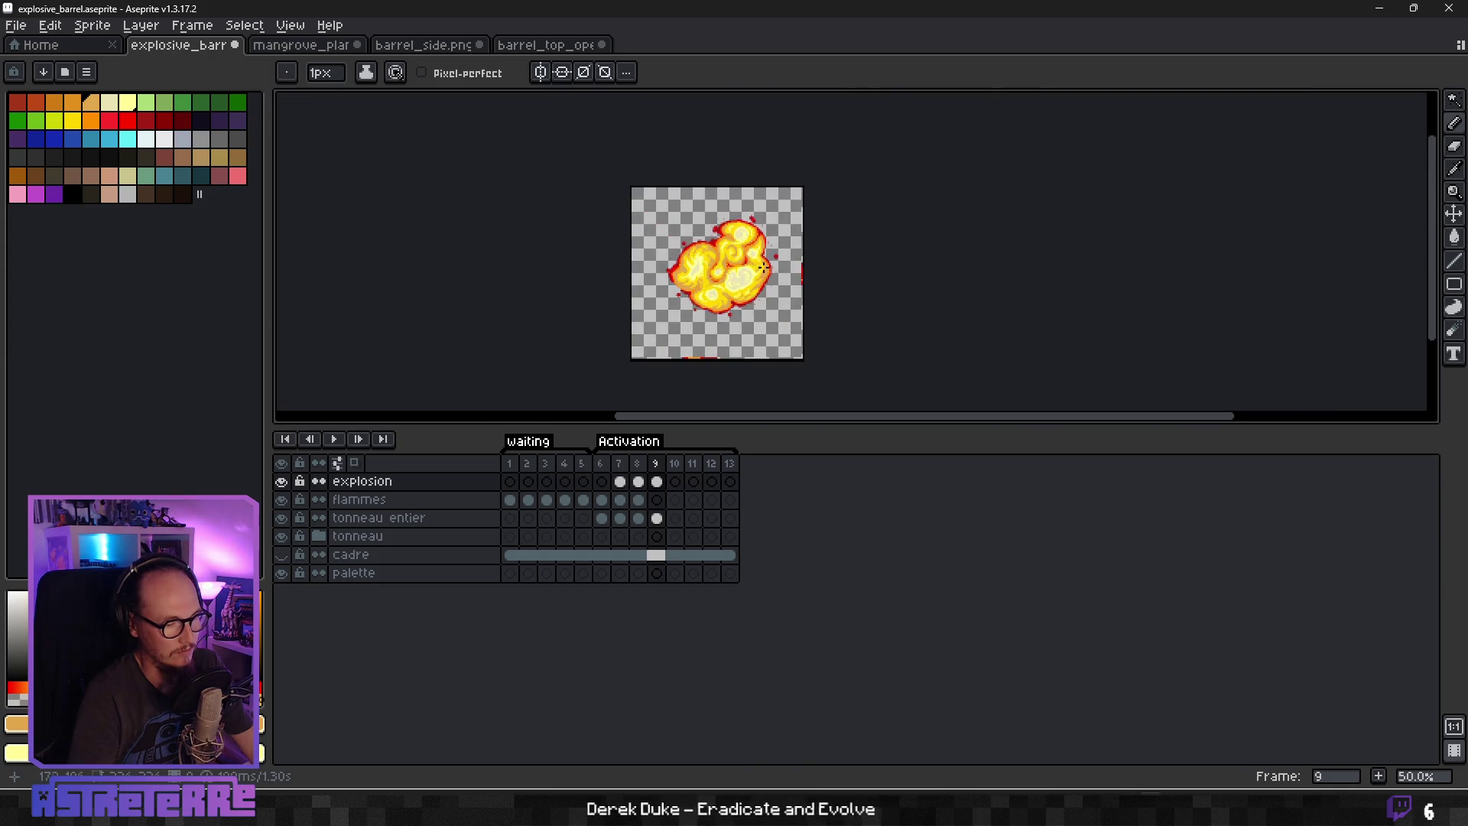
scroll(751, 308, up, 3)
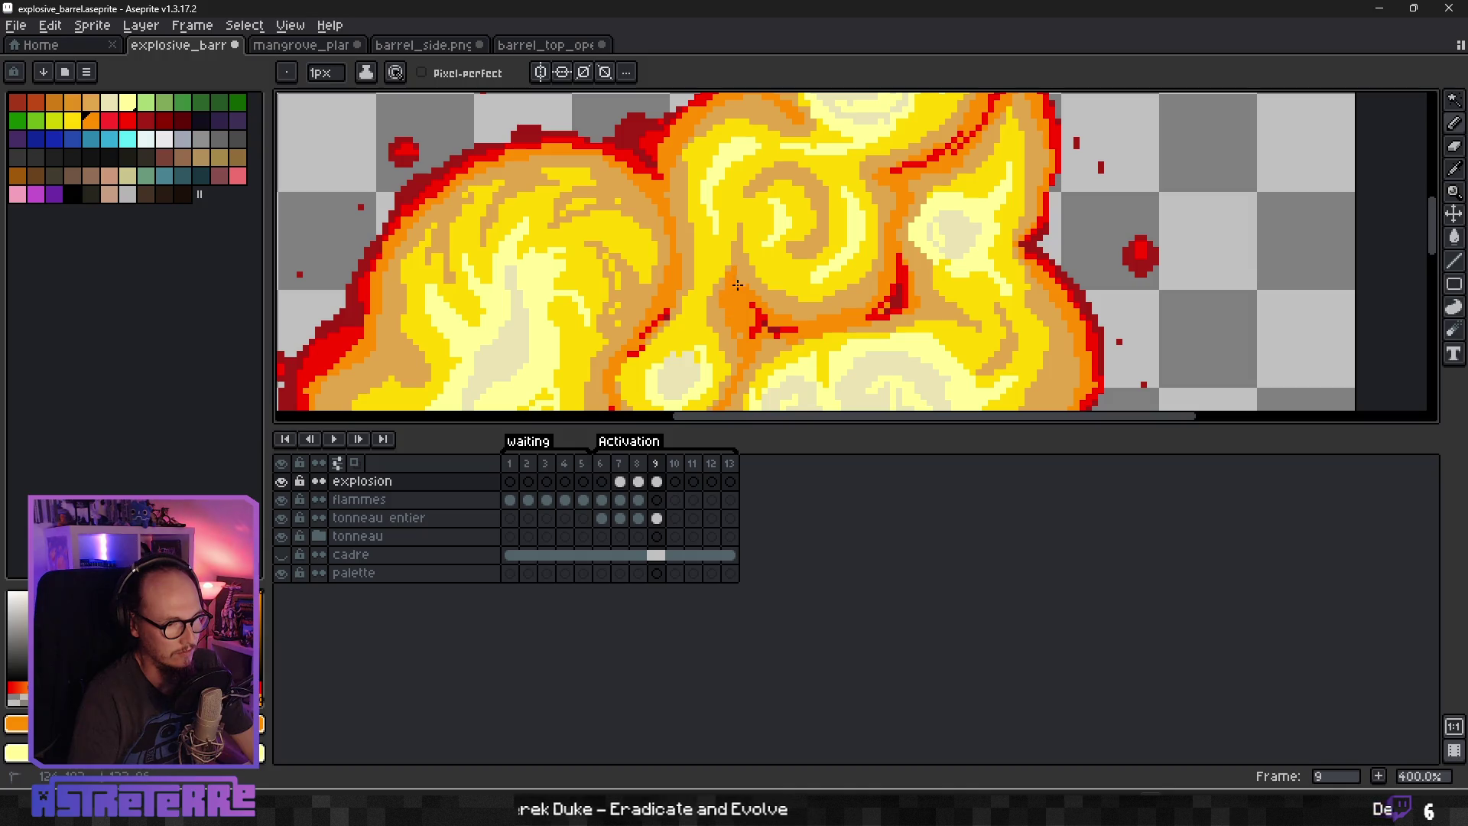
Paint a red crease between the central swirls and deepen it with dark red.
alt+click(769, 319)
drag(732, 299, 760, 321)
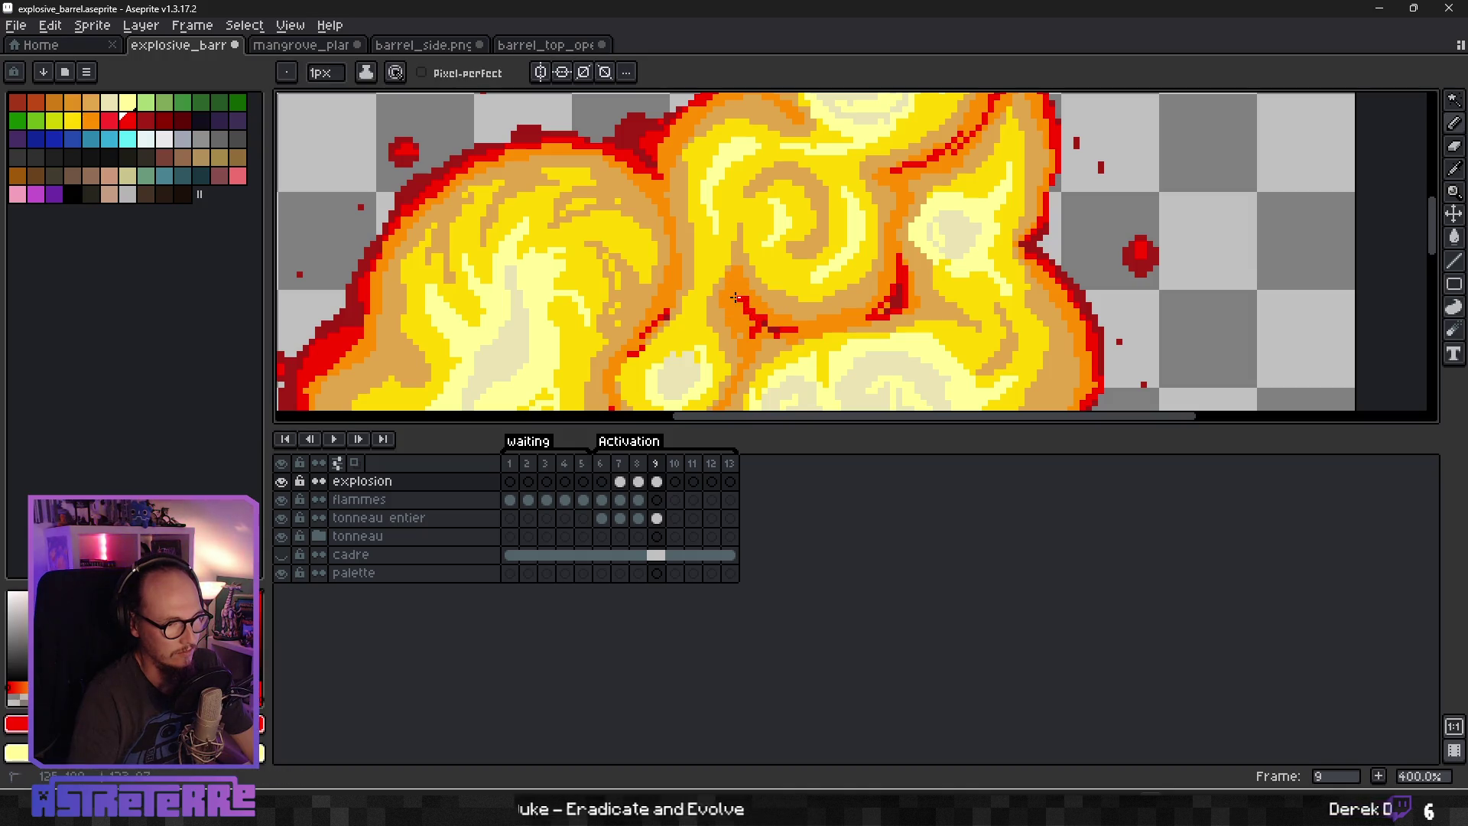
scroll(781, 329, up, 2)
alt+click(757, 310)
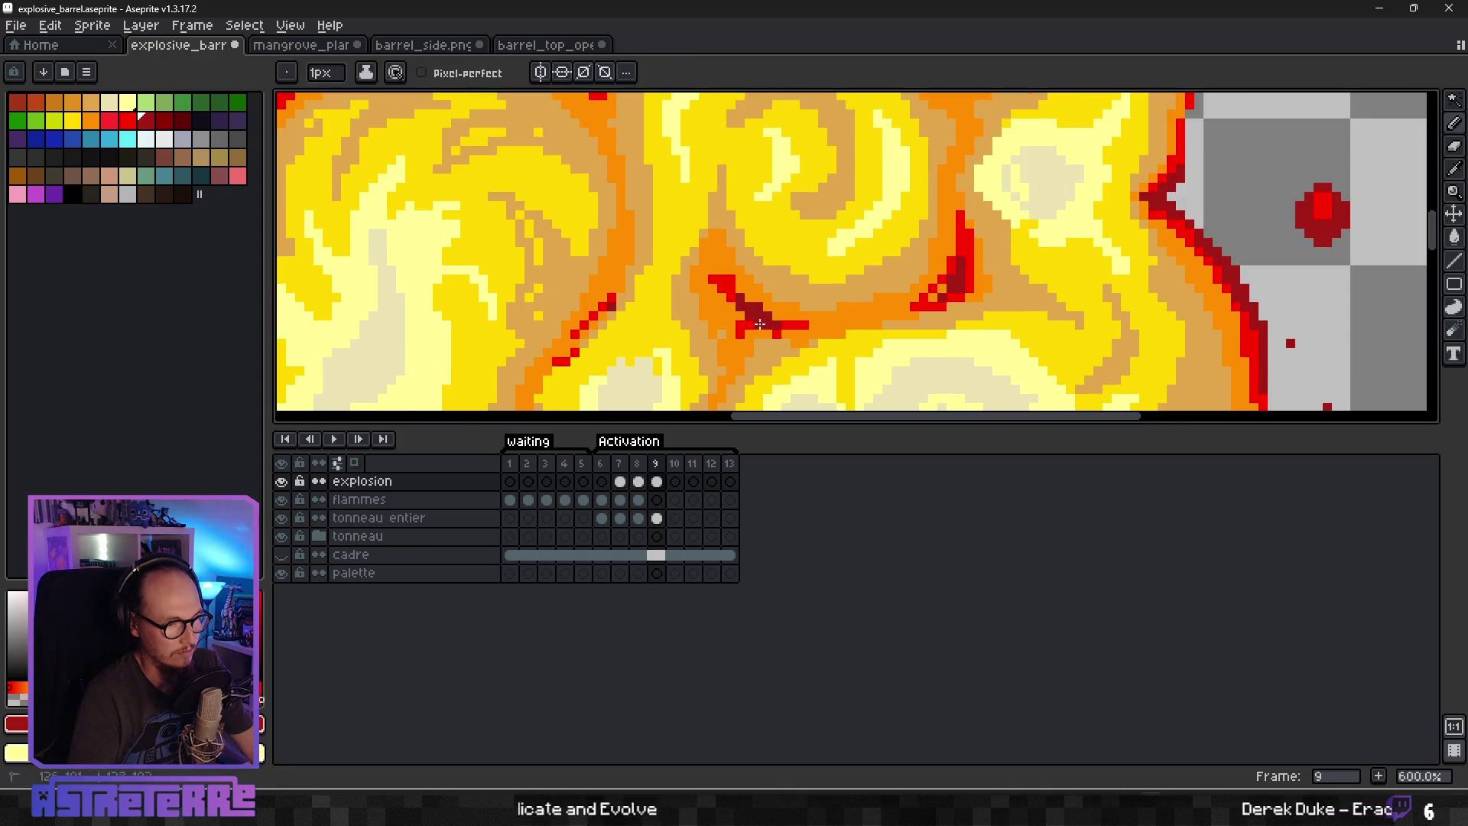
alt+click(741, 310)
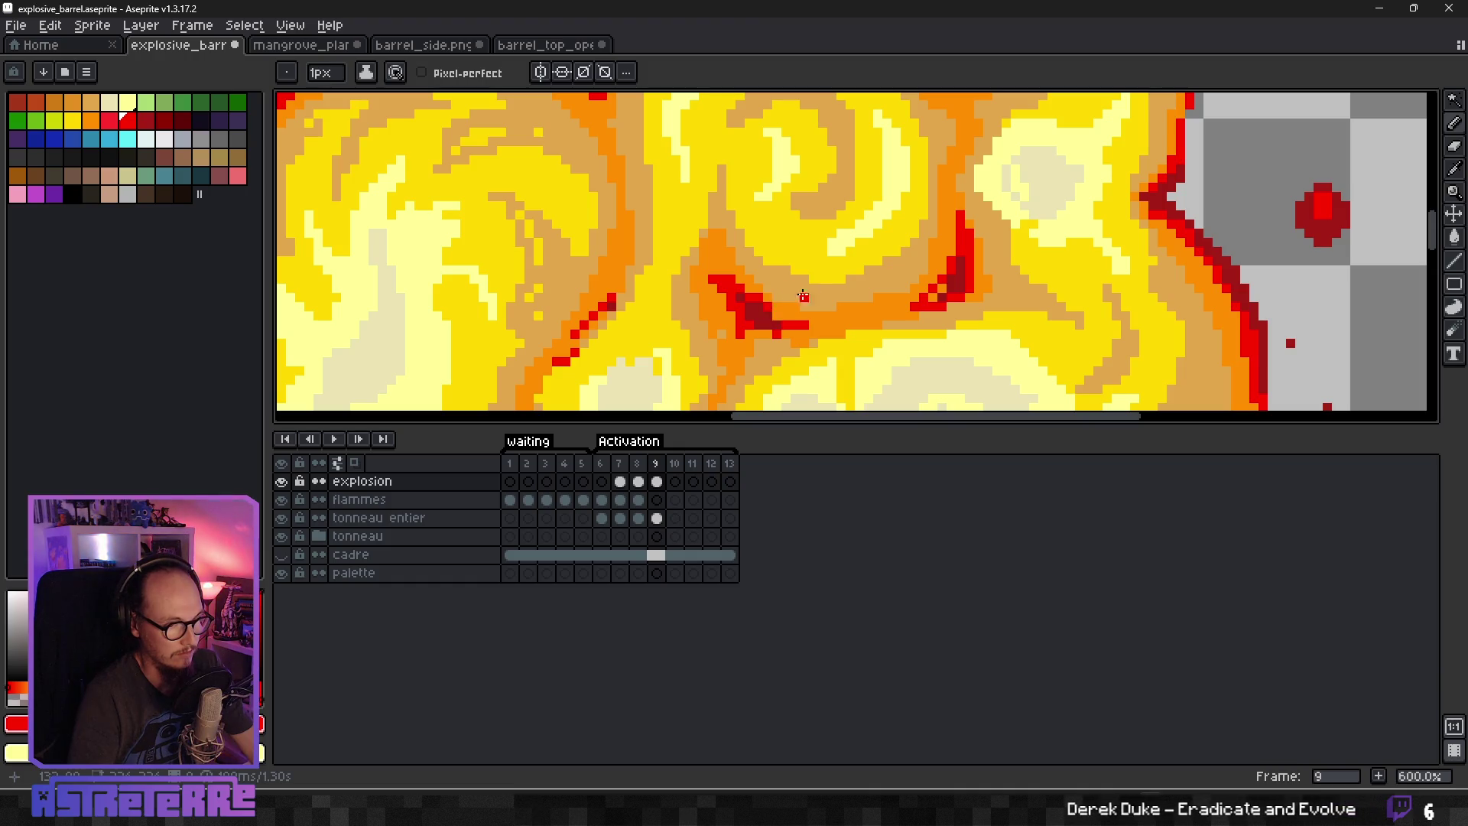
scroll(795, 296, down, 6)
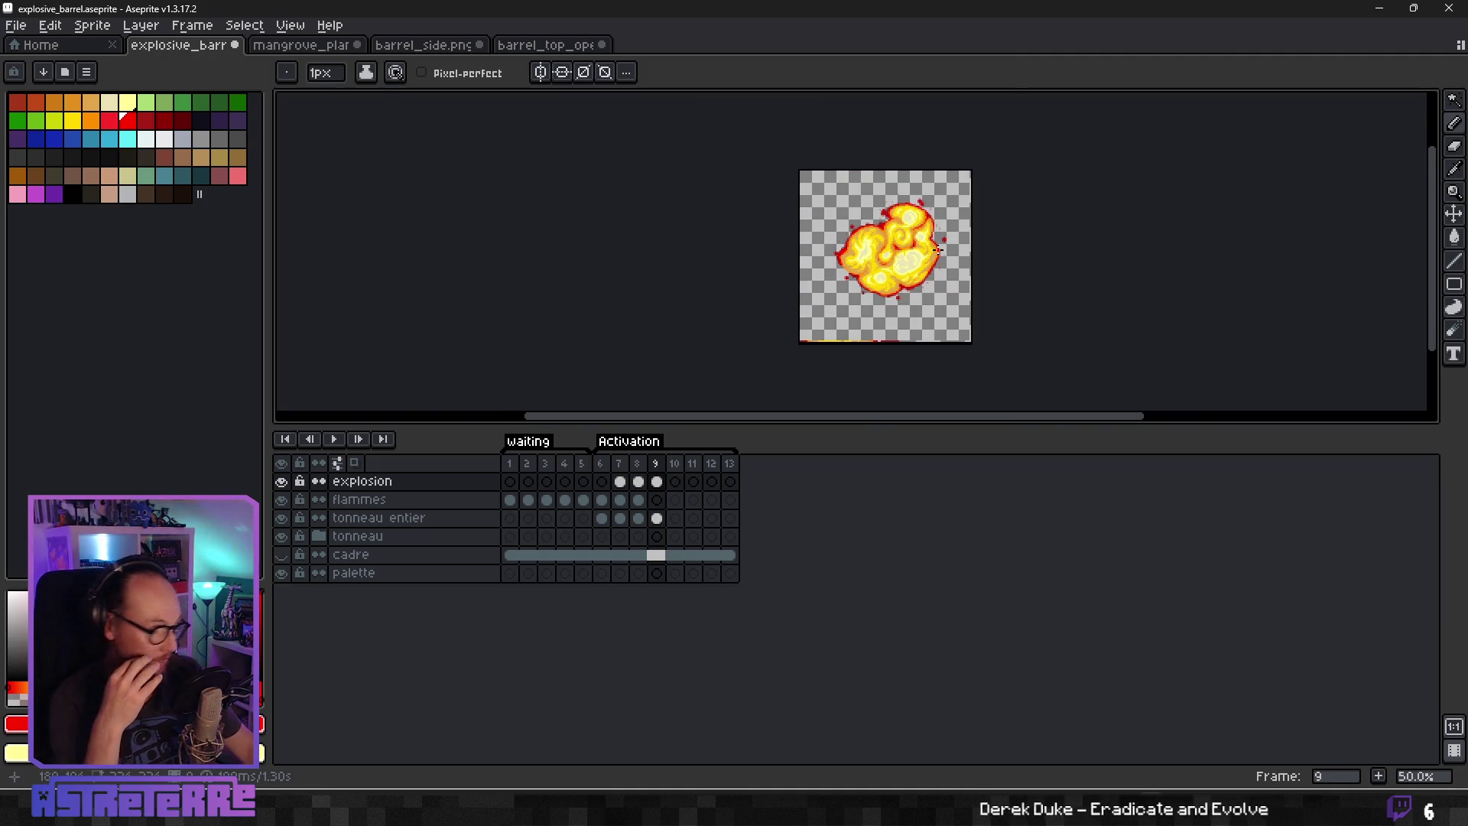
Save the explosion file with Ctrl+S.
key(ctrl+s)
scroll(789, 306, up, 1)
scroll(789, 306, down, 2)
scroll(791, 312, up, 2)
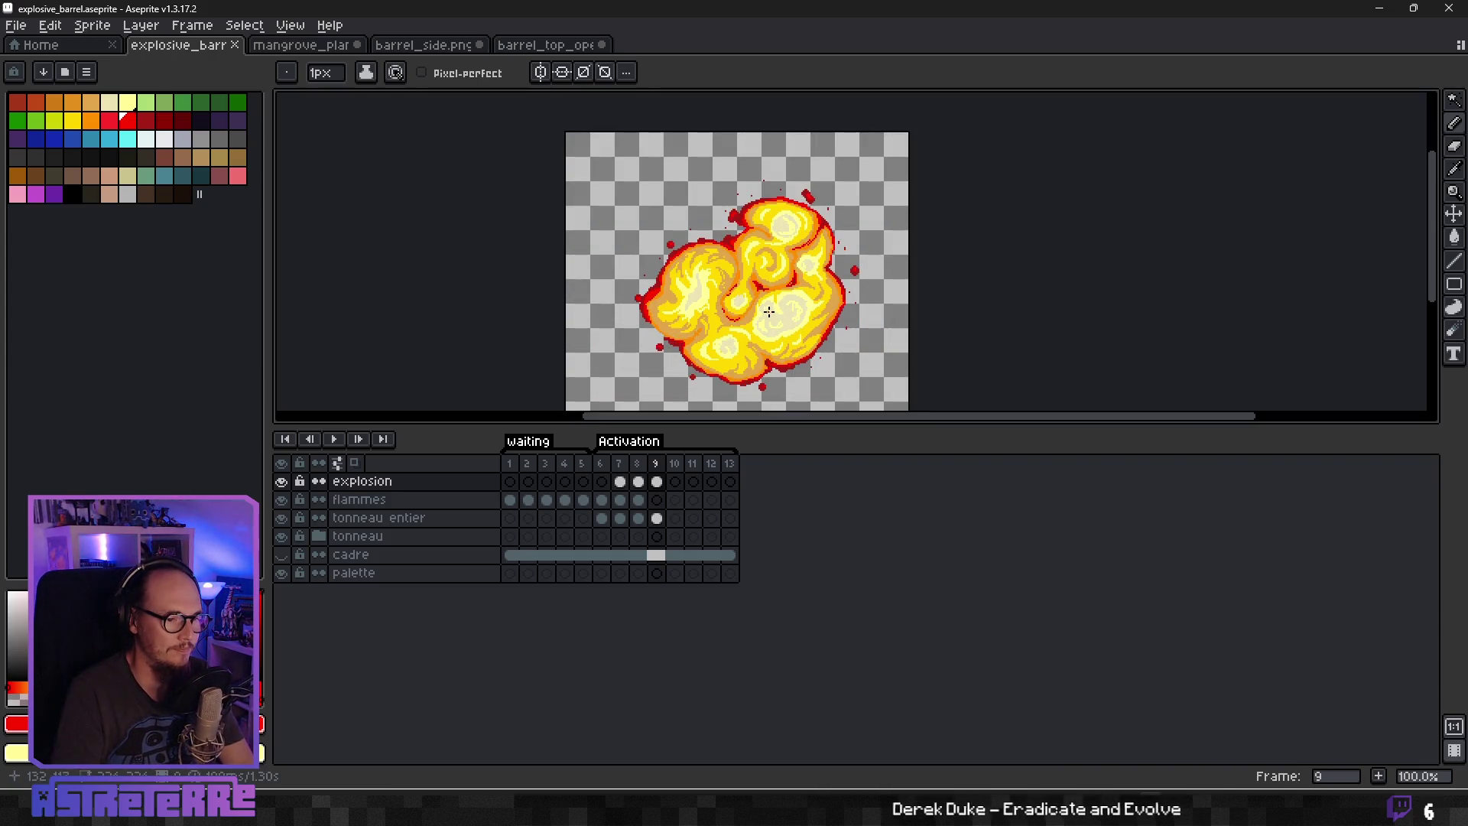
Flip between frames 9 and 10 to compare them.
key(Left)
key(Right)
key(Left)
key(Right)
key(Right)
key(Left)
key(Right)
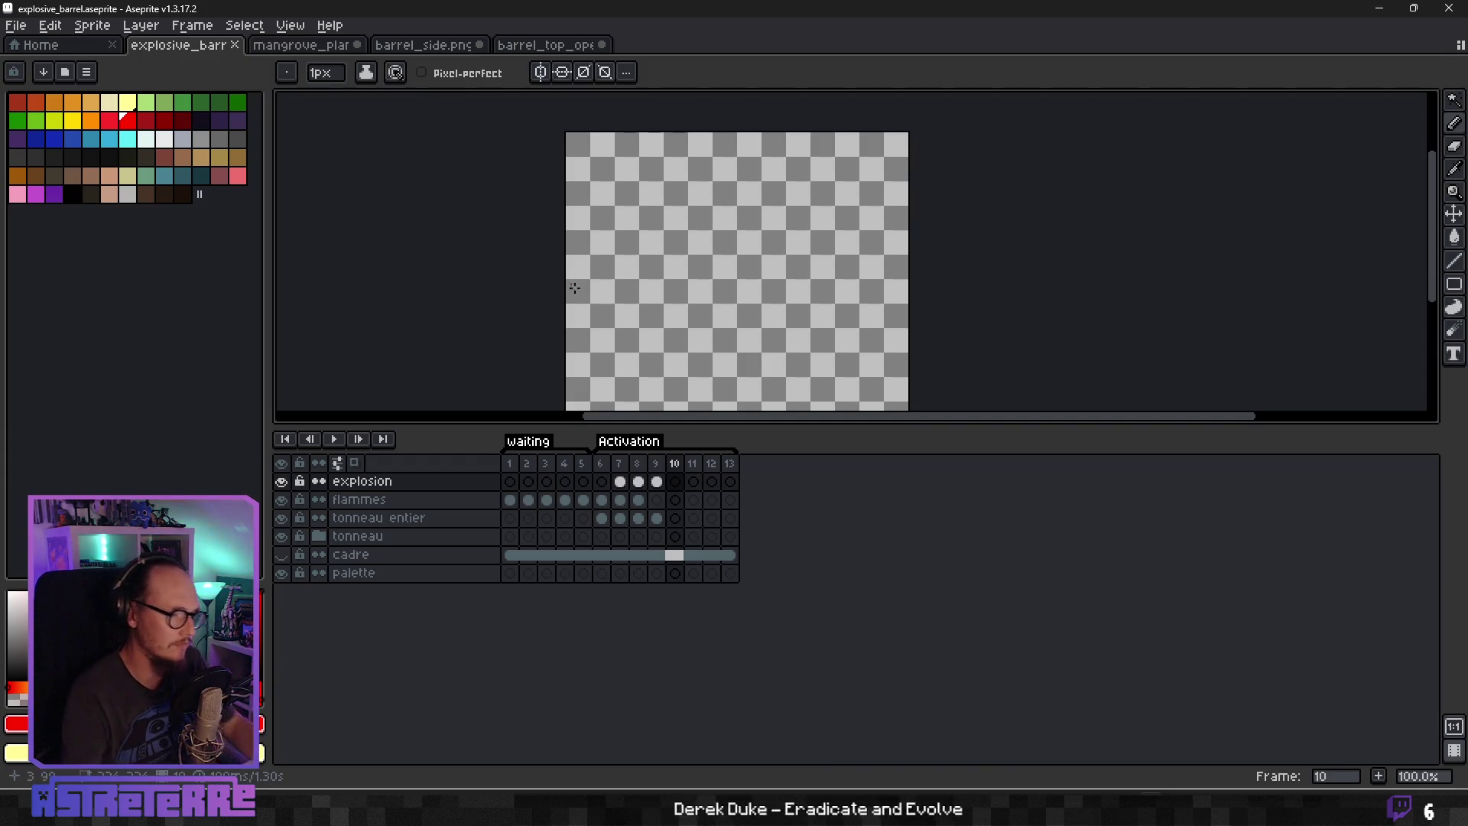
Enlarge the brush to 16px and eyedrop bright yellow from frame 9's fireball.
key(plus)
key(plus)
key(plus)
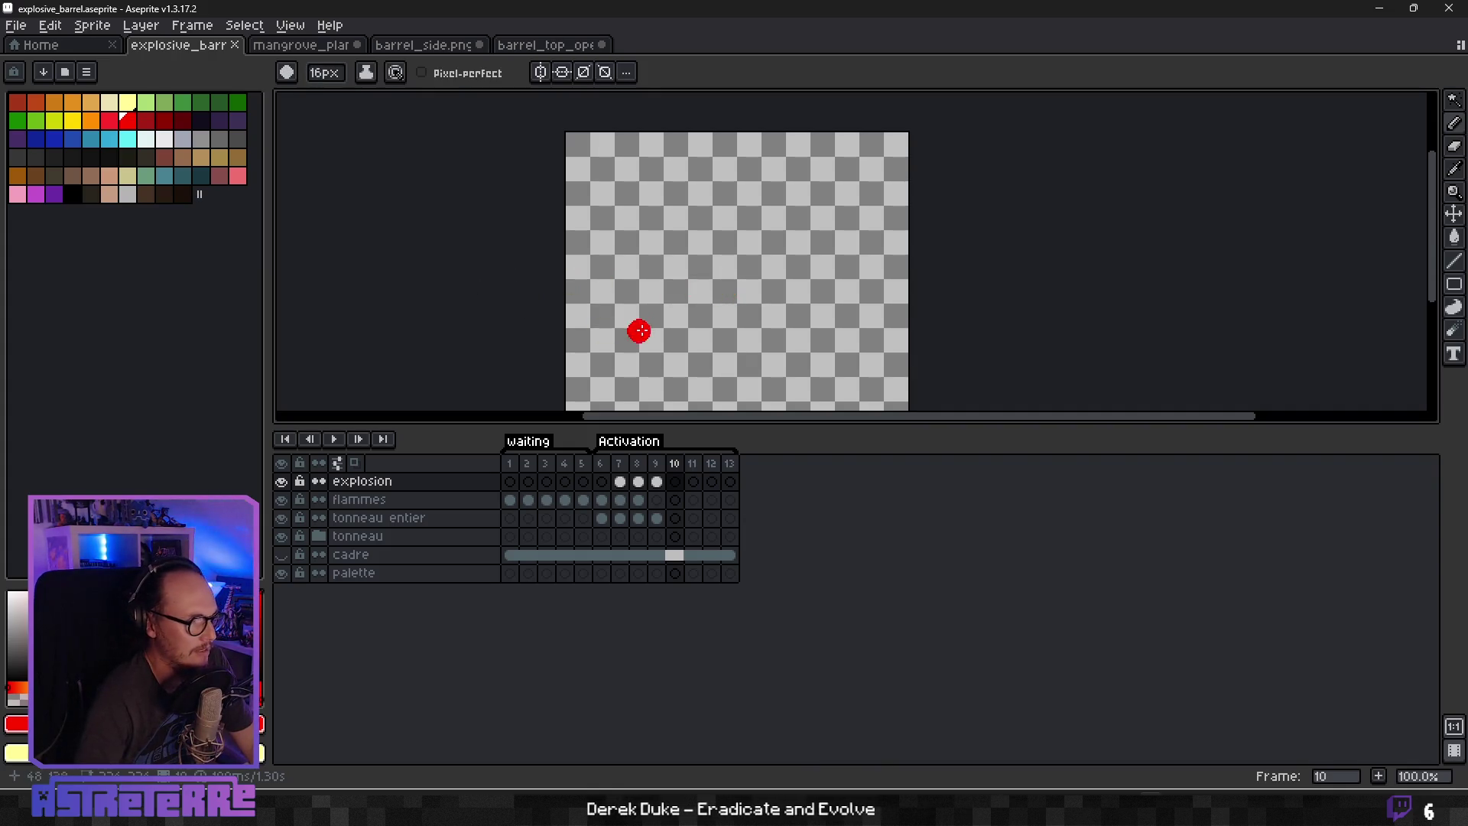
click(656, 481)
scroll(672, 313, up, 4)
key(i)
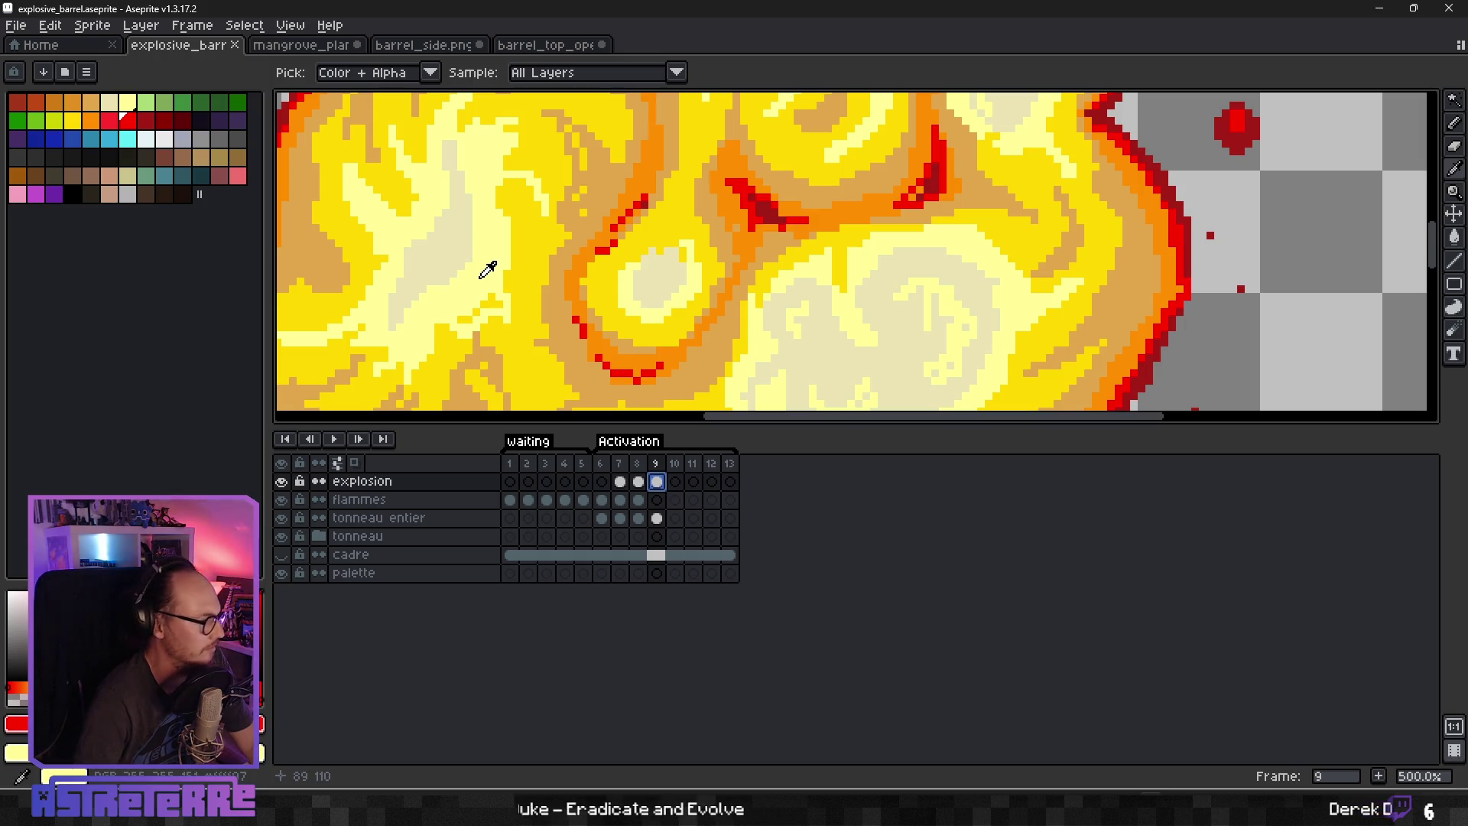
click(525, 260)
key(b)
scroll(643, 243, down, 2)
scroll(643, 244, down, 2)
scroll(644, 244, up, 2)
Sketch a rough bright yellow loop on frame 10, using frame 9 as reference.
click(674, 481)
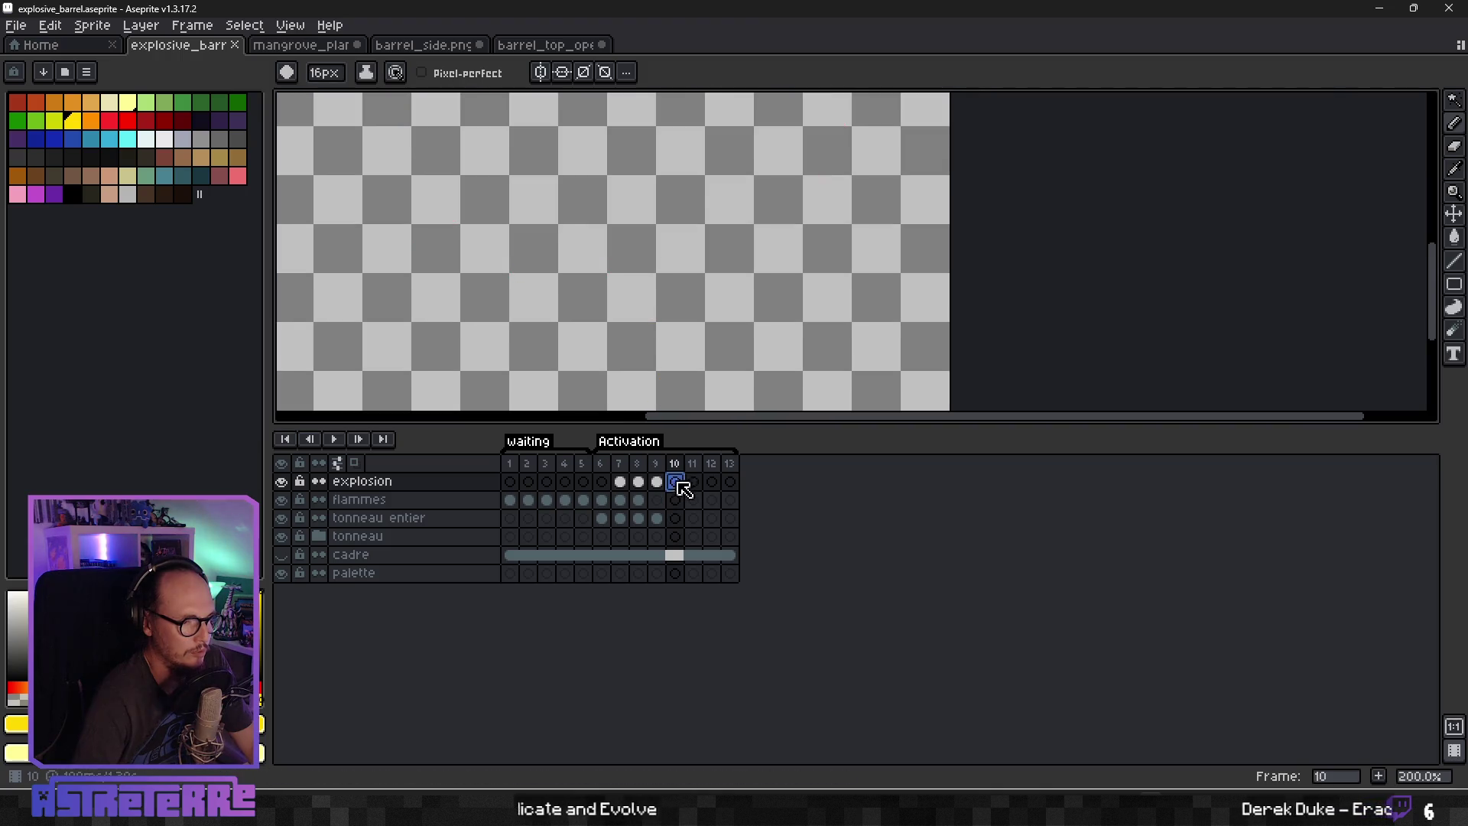
click(694, 238)
scroll(695, 238, down, 2)
drag(694, 238, 692, 282)
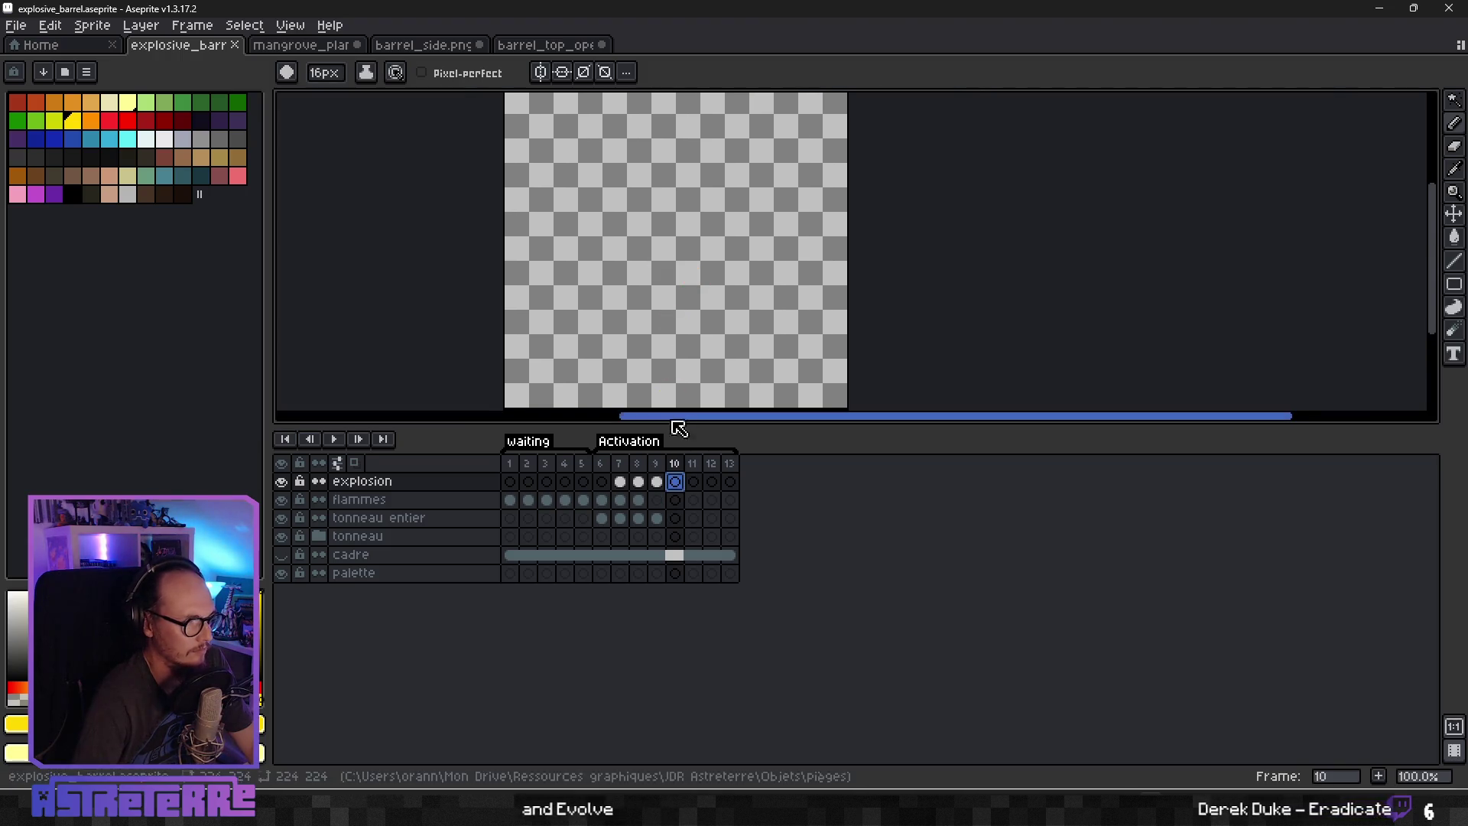
click(657, 482)
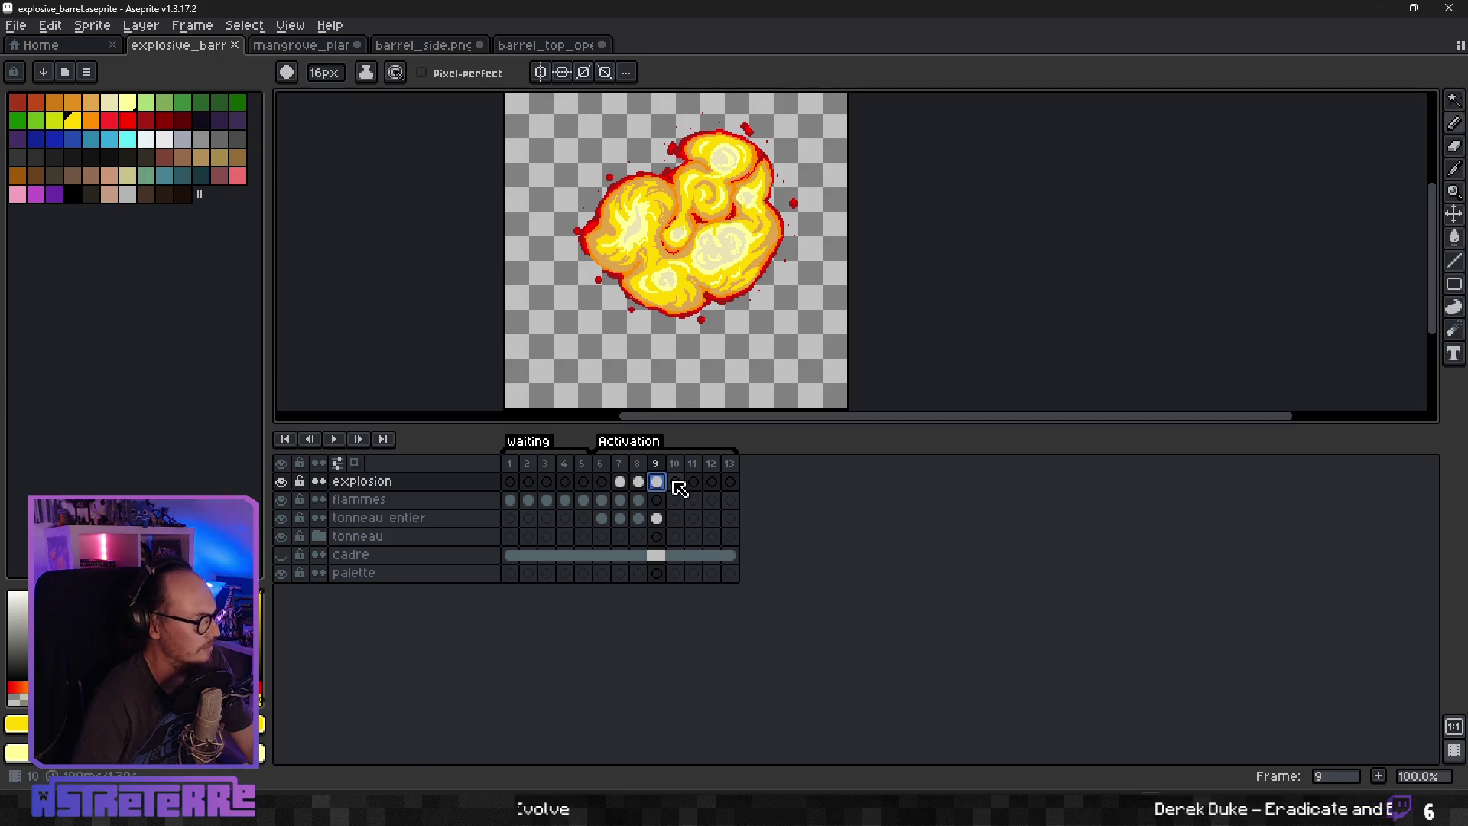
click(674, 482)
mouse_move(543, 229)
mouse_down()
mouse_move(590, 304)
mouse_move(566, 237)
mouse_move(600, 289)
mouse_move(607, 344)
mouse_move(645, 330)
mouse_move(689, 375)
mouse_move(746, 336)
mouse_move(728, 322)
mouse_move(748, 282)
mouse_up()
key(plus)
key(plus)
key(plus)
Extend frame 10's yellow blob with a hook at its top-right until it fills most of the canvas.
scroll(705, 334, down, 1)
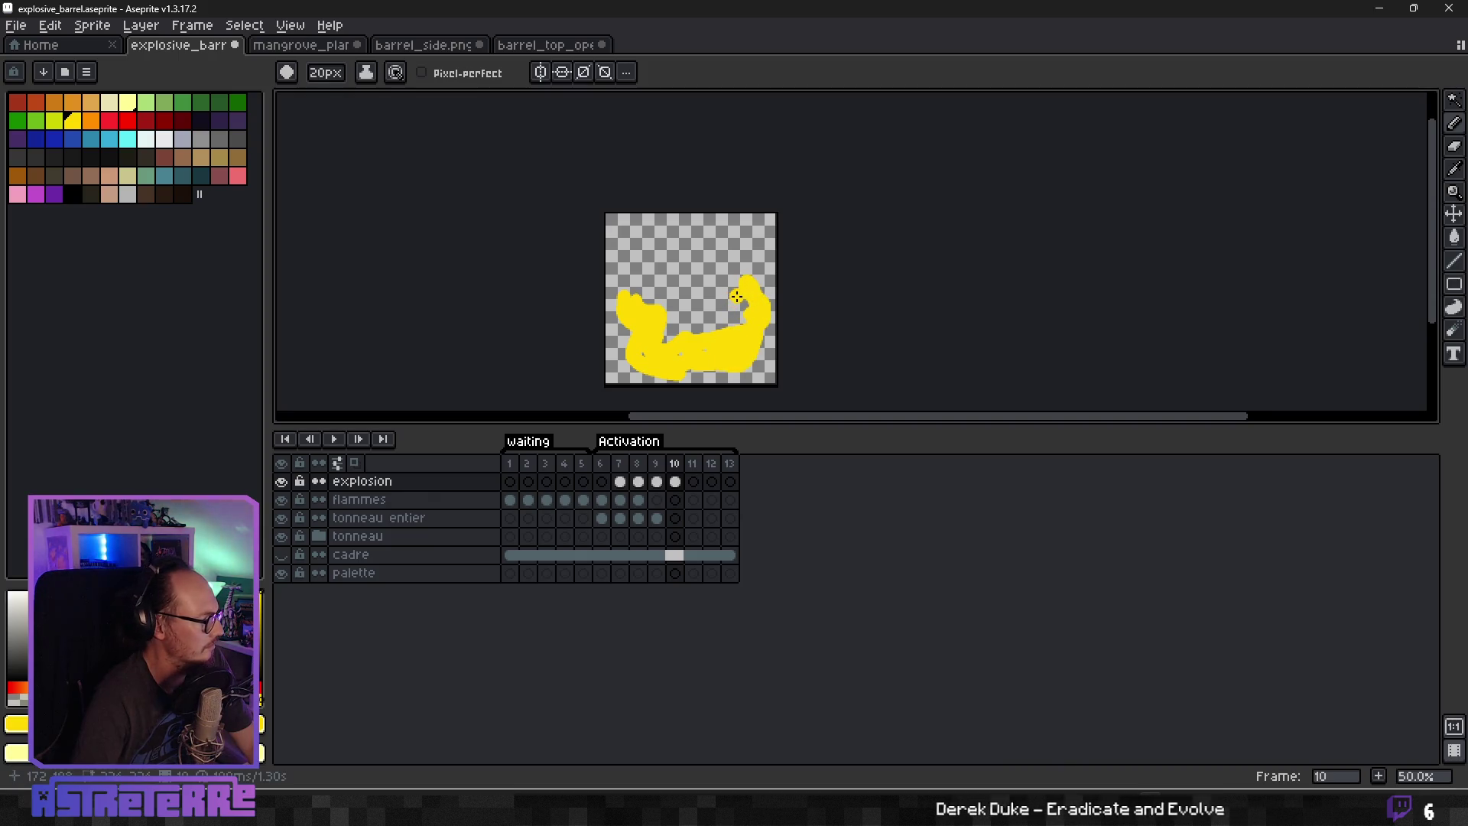
mouse_move(747, 261)
mouse_down()
mouse_move(736, 239)
mouse_move(705, 263)
mouse_move(673, 229)
mouse_move(695, 249)
mouse_move(630, 280)
mouse_move(626, 263)
mouse_move(717, 266)
mouse_up()
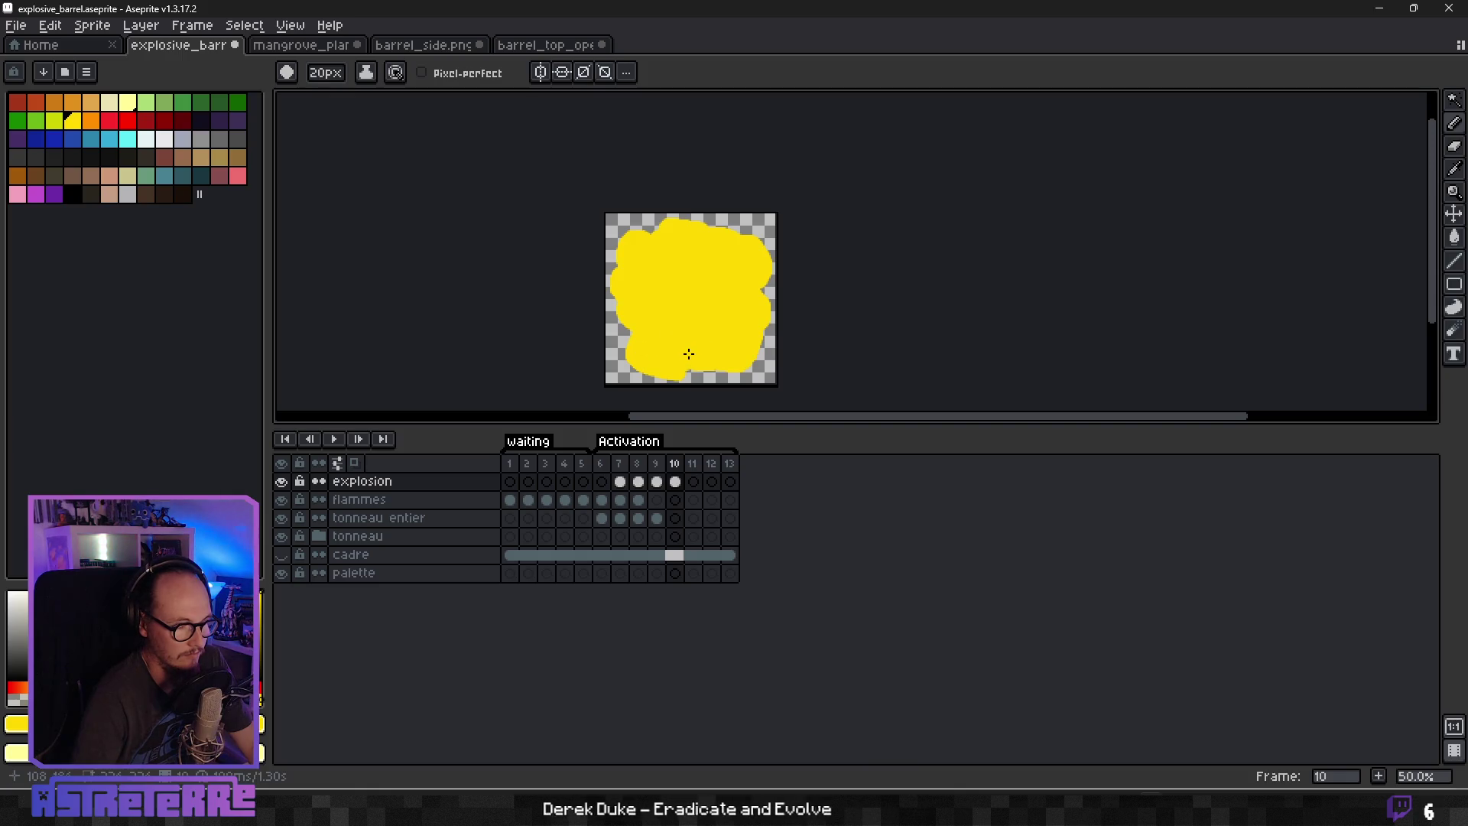
scroll(688, 337, up, 2)
scroll(694, 318, down, 2)
mouse_move(695, 319)
mouse_down()
mouse_move(698, 250)
mouse_move(736, 275)
mouse_up()
Step between frames 9 and 10, then play, stop and restart the explosion animation.
scroll(737, 279, up, 2)
scroll(749, 281, down, 2)
key(Left)
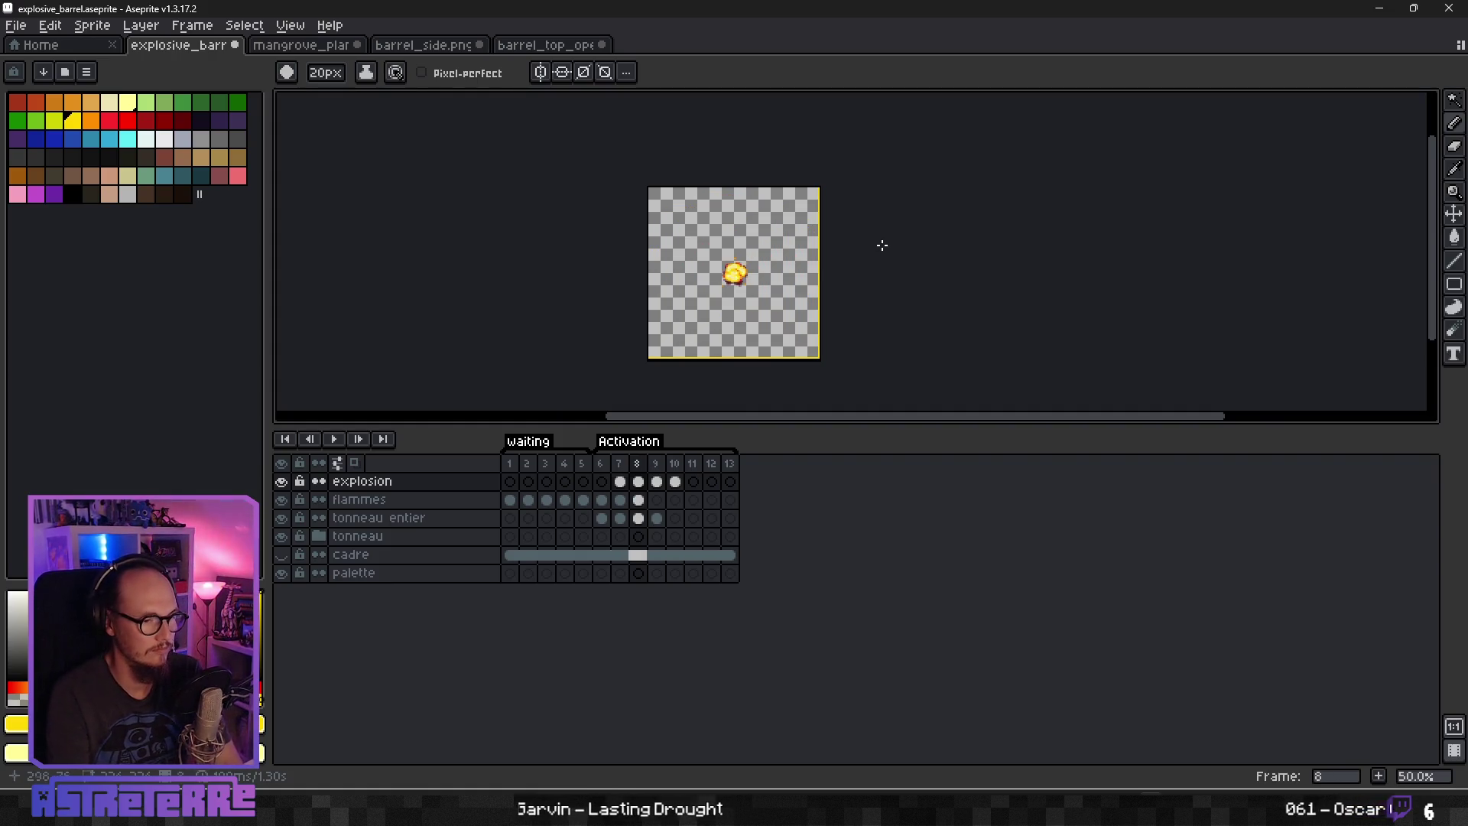
key(Right)
key(Return)
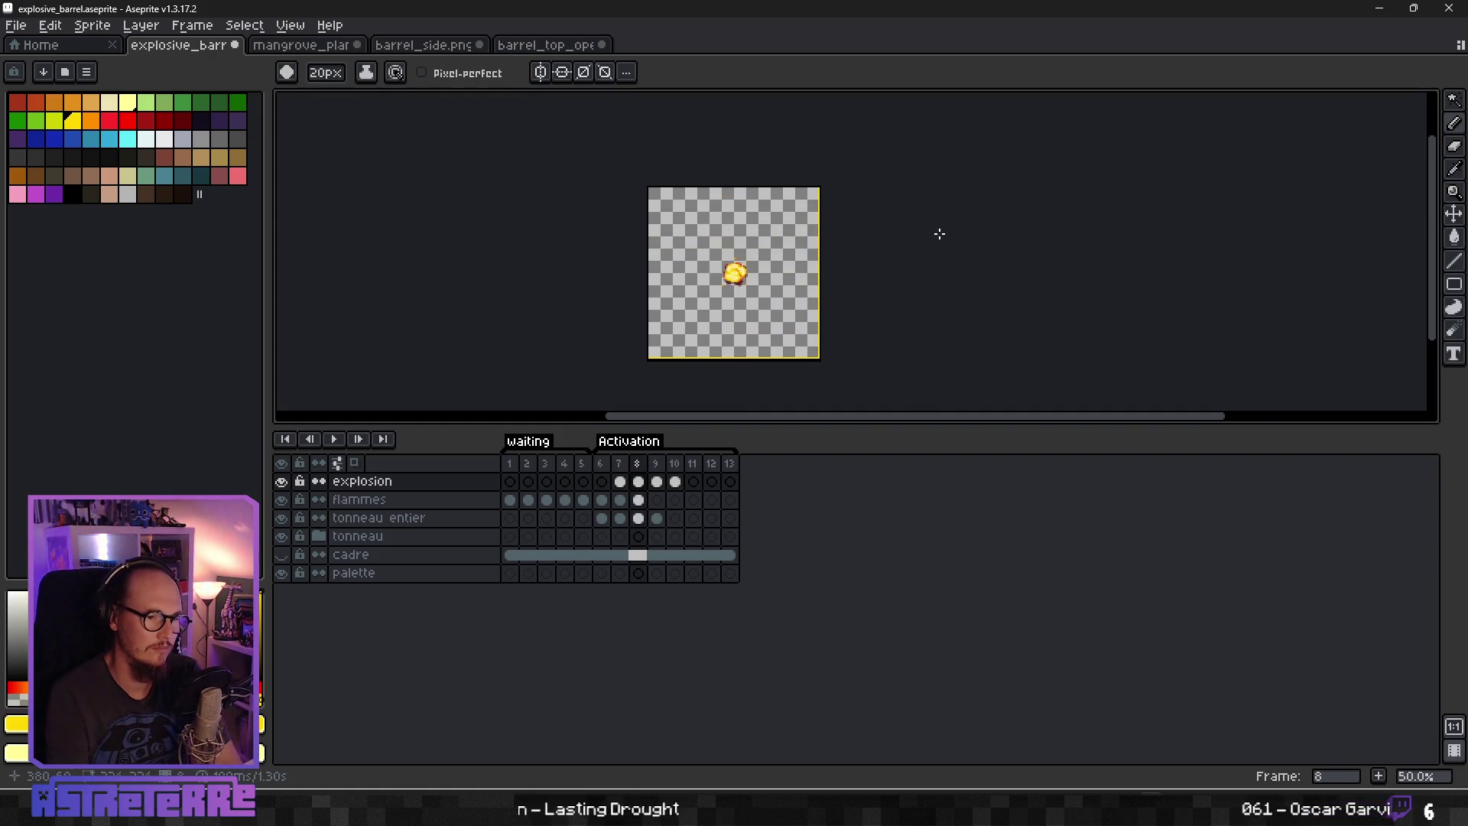
click(336, 441)
key(Return)
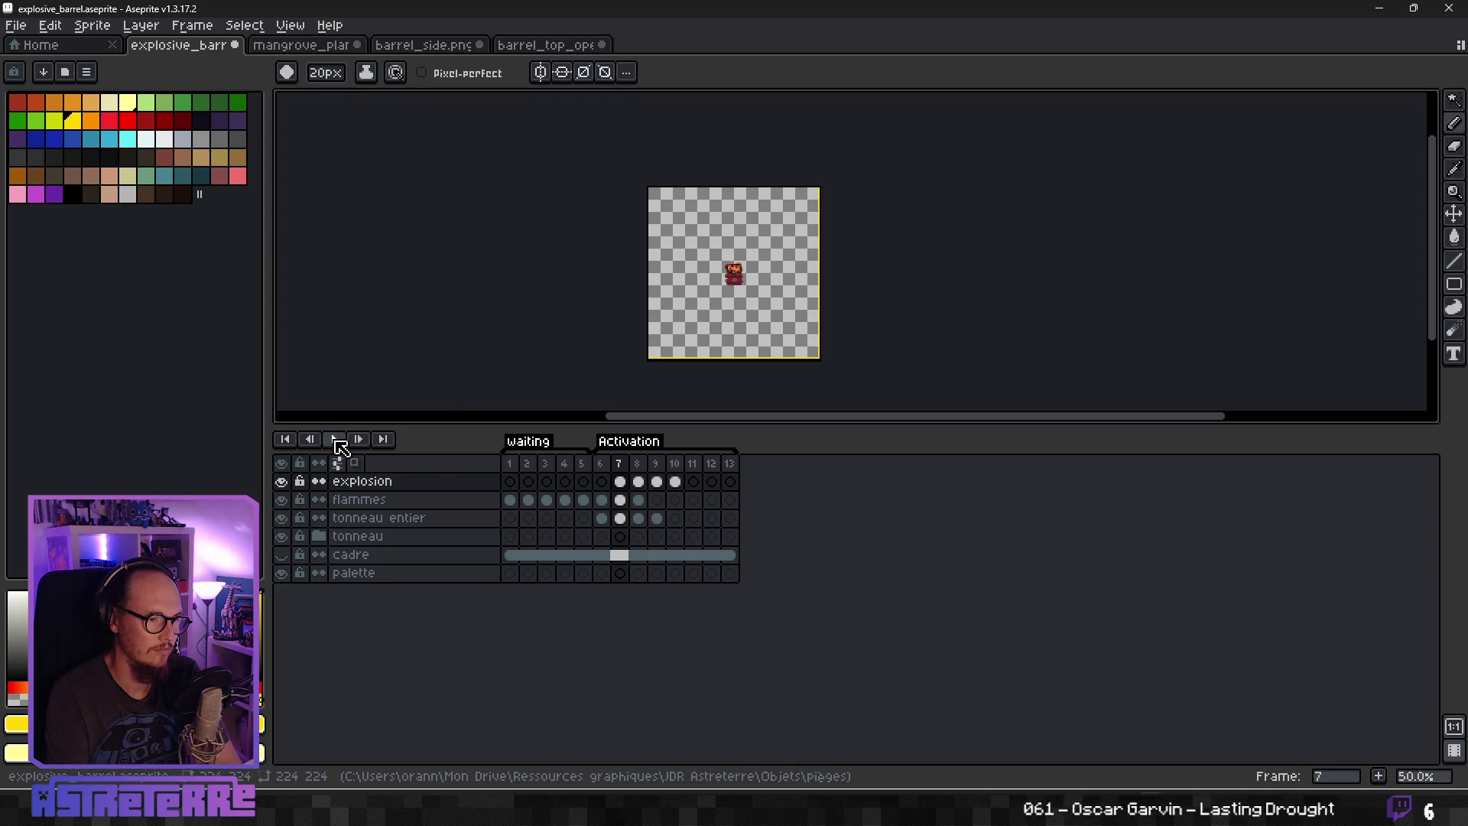
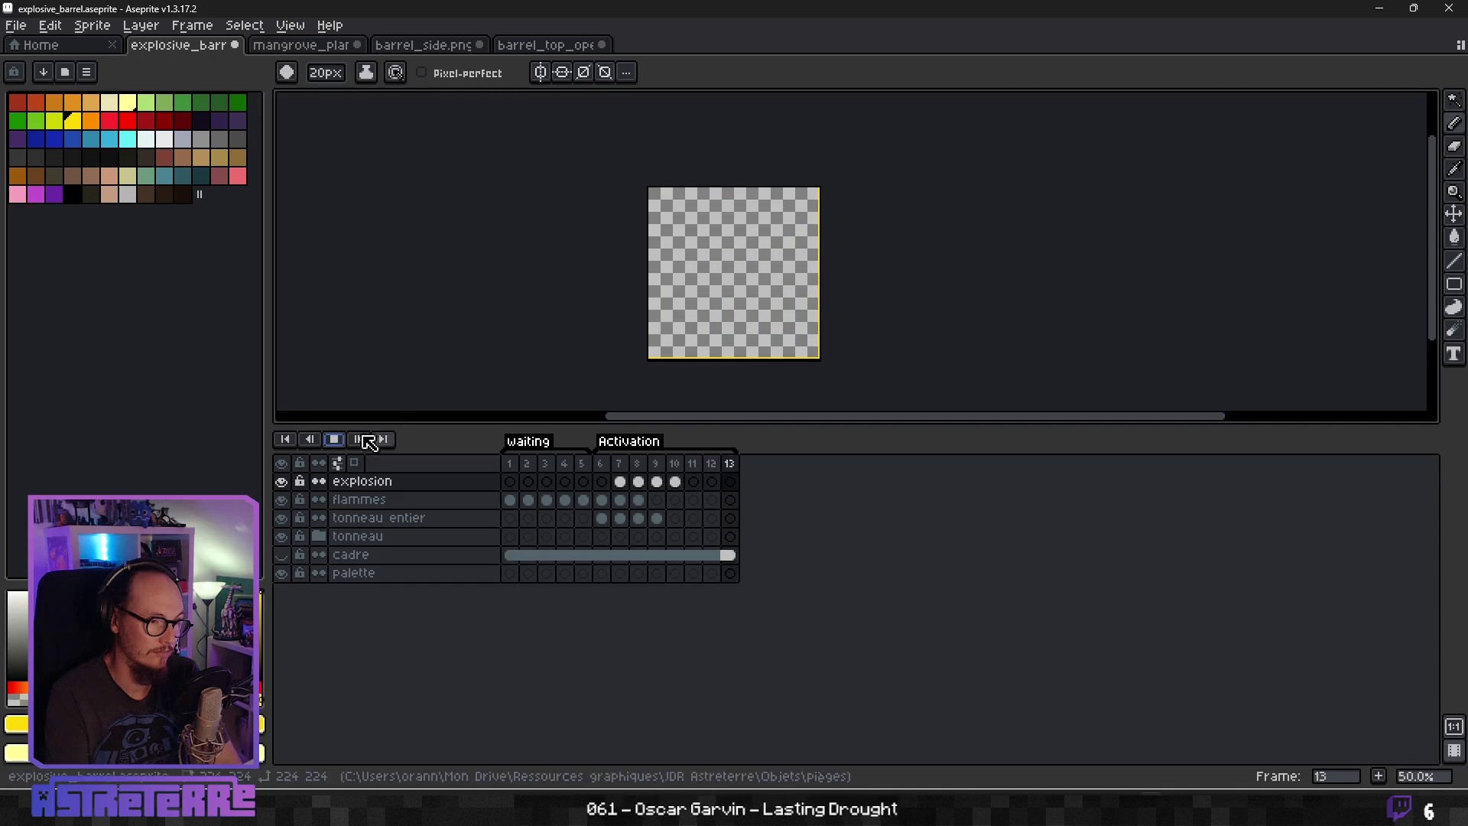
Stop playback, advance to frame 10 of the explosion layer, and zoom to inspect the yellow blob.
click(334, 439)
scroll(745, 302, up, 2)
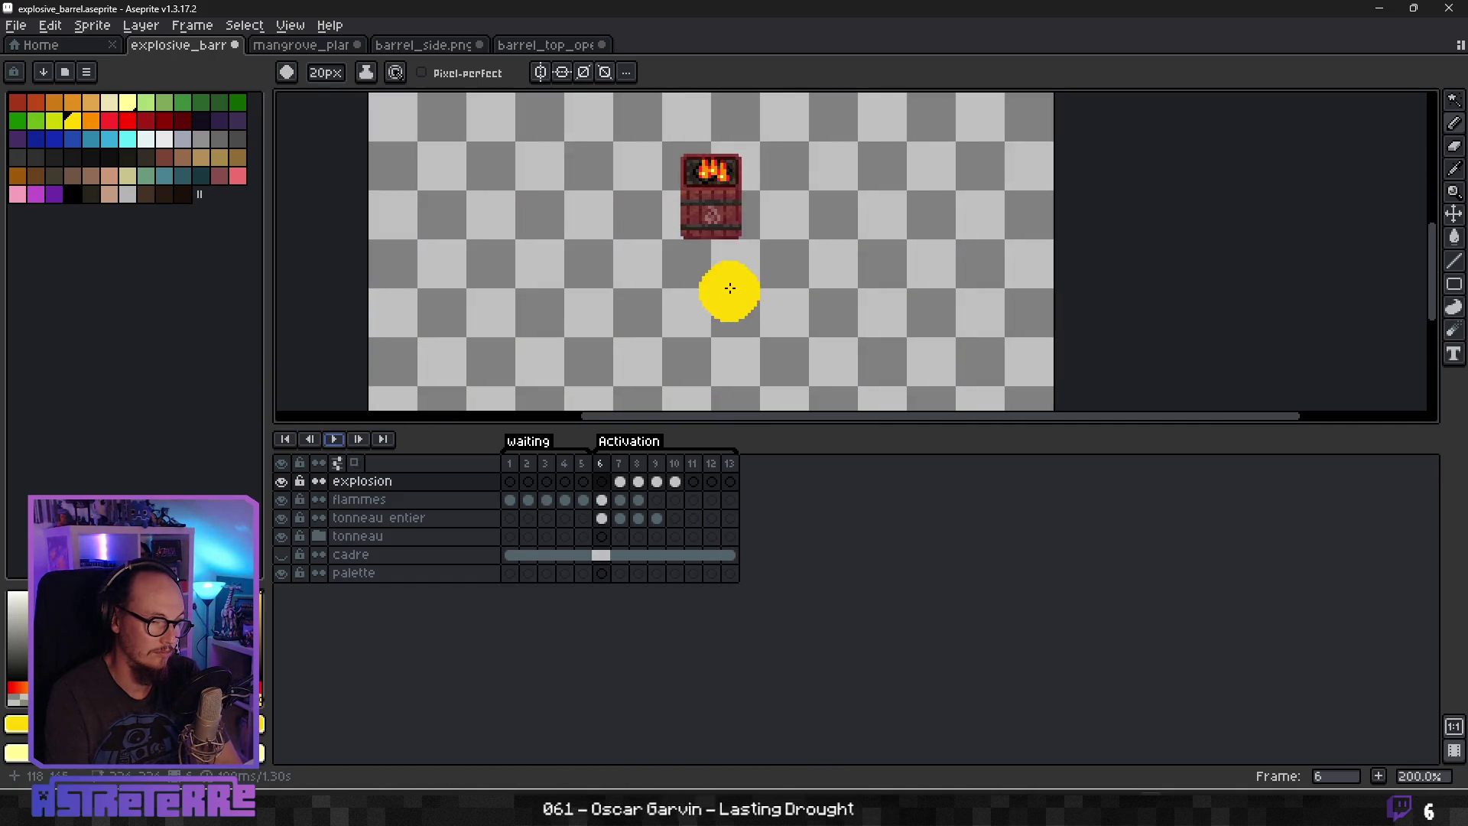
key(Right)
key(Right)
key(Right)
key(Right)
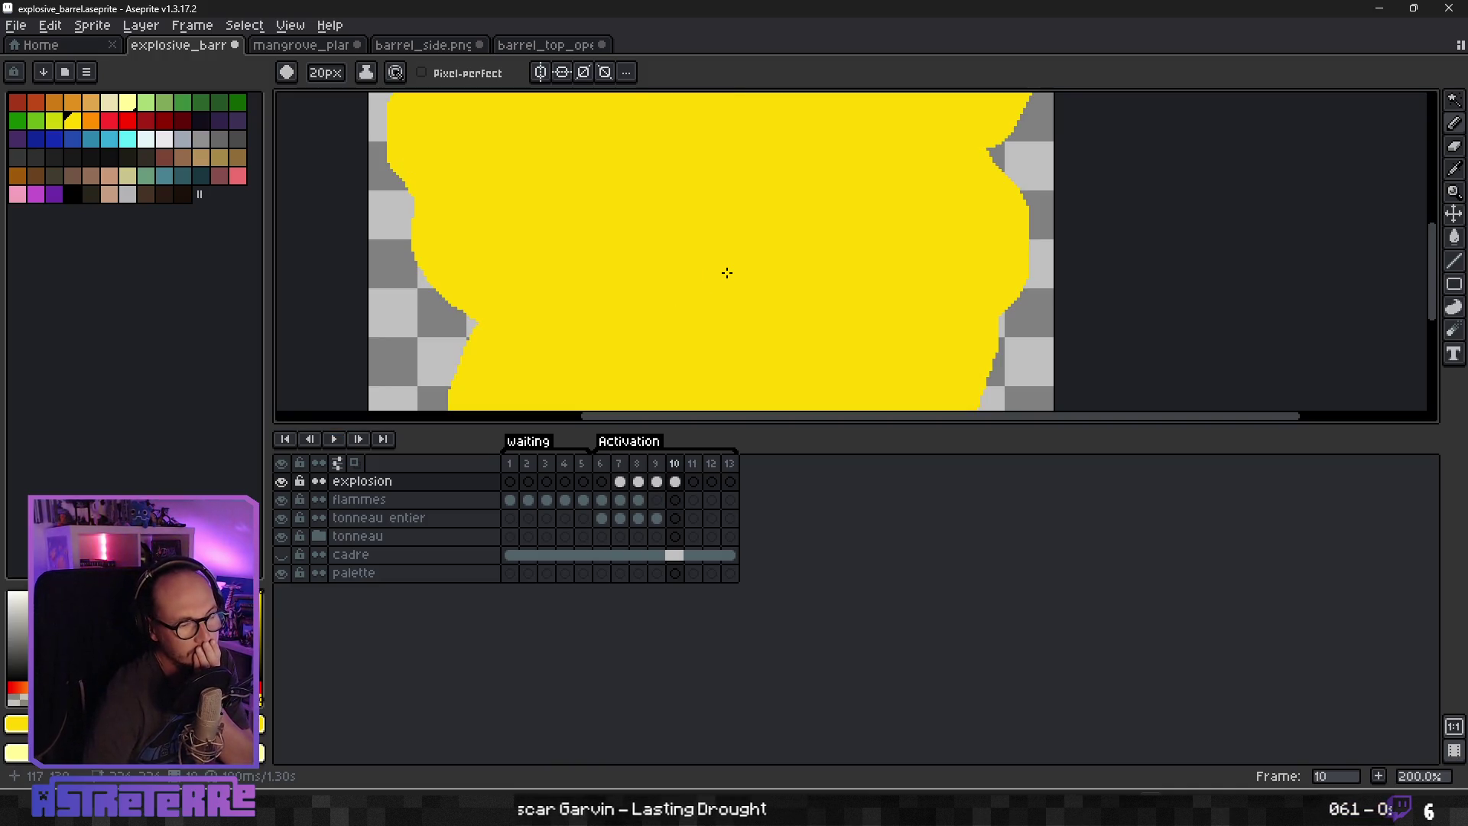
scroll(800, 167, down, 1)
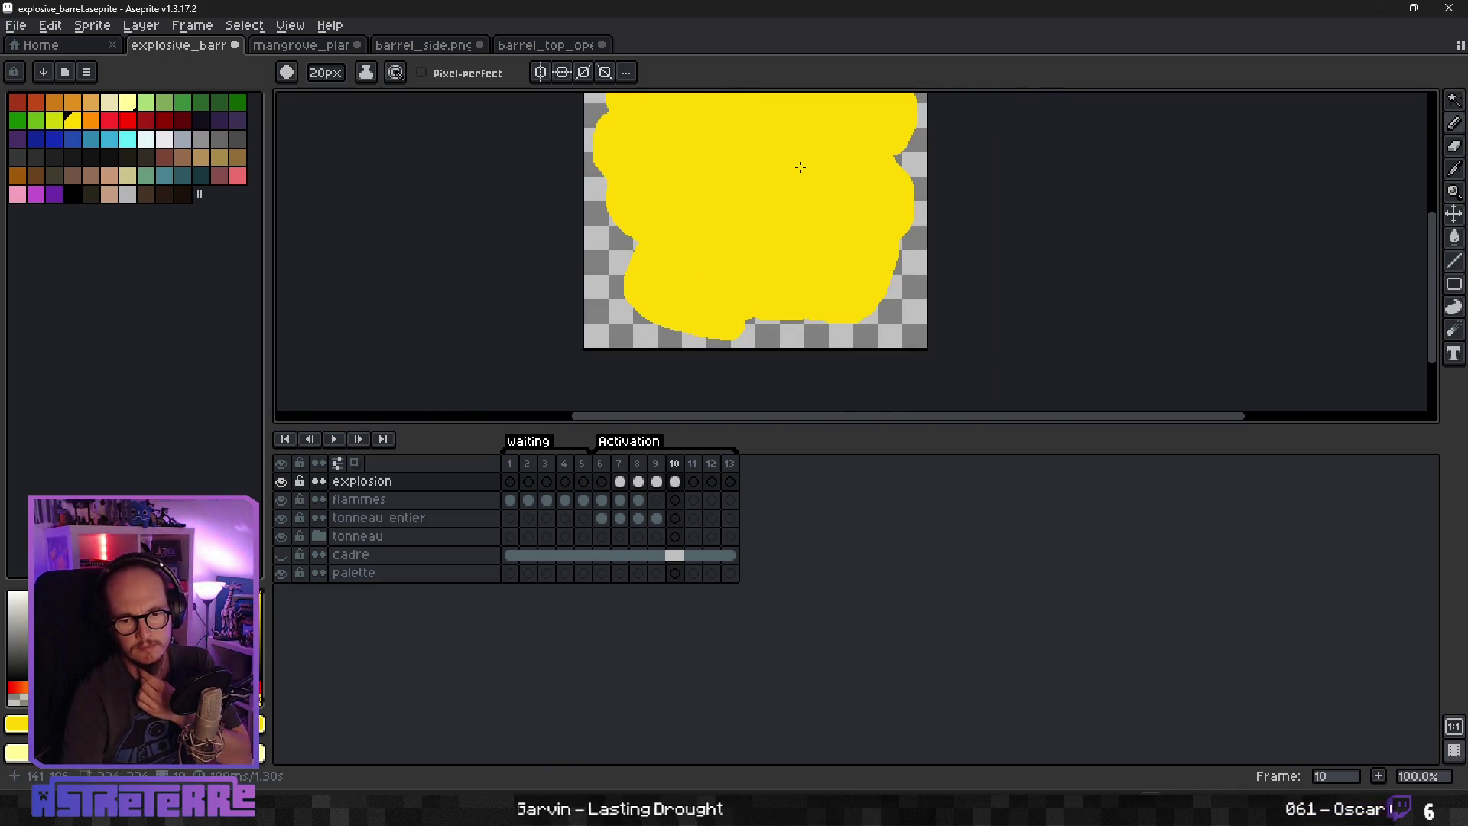
scroll(745, 230, down, 1)
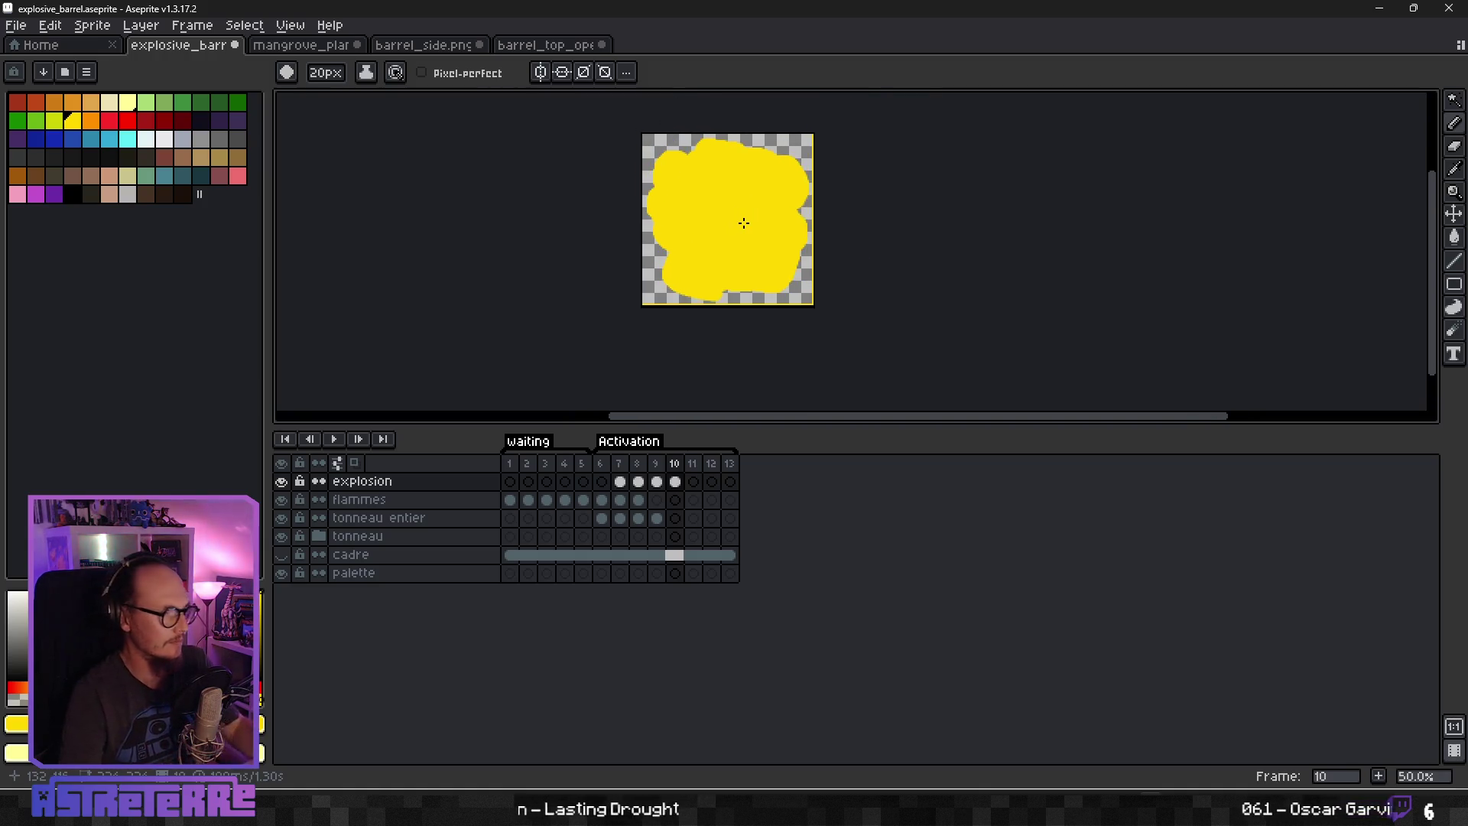
scroll(737, 223, up, 1)
scroll(706, 263, down, 1)
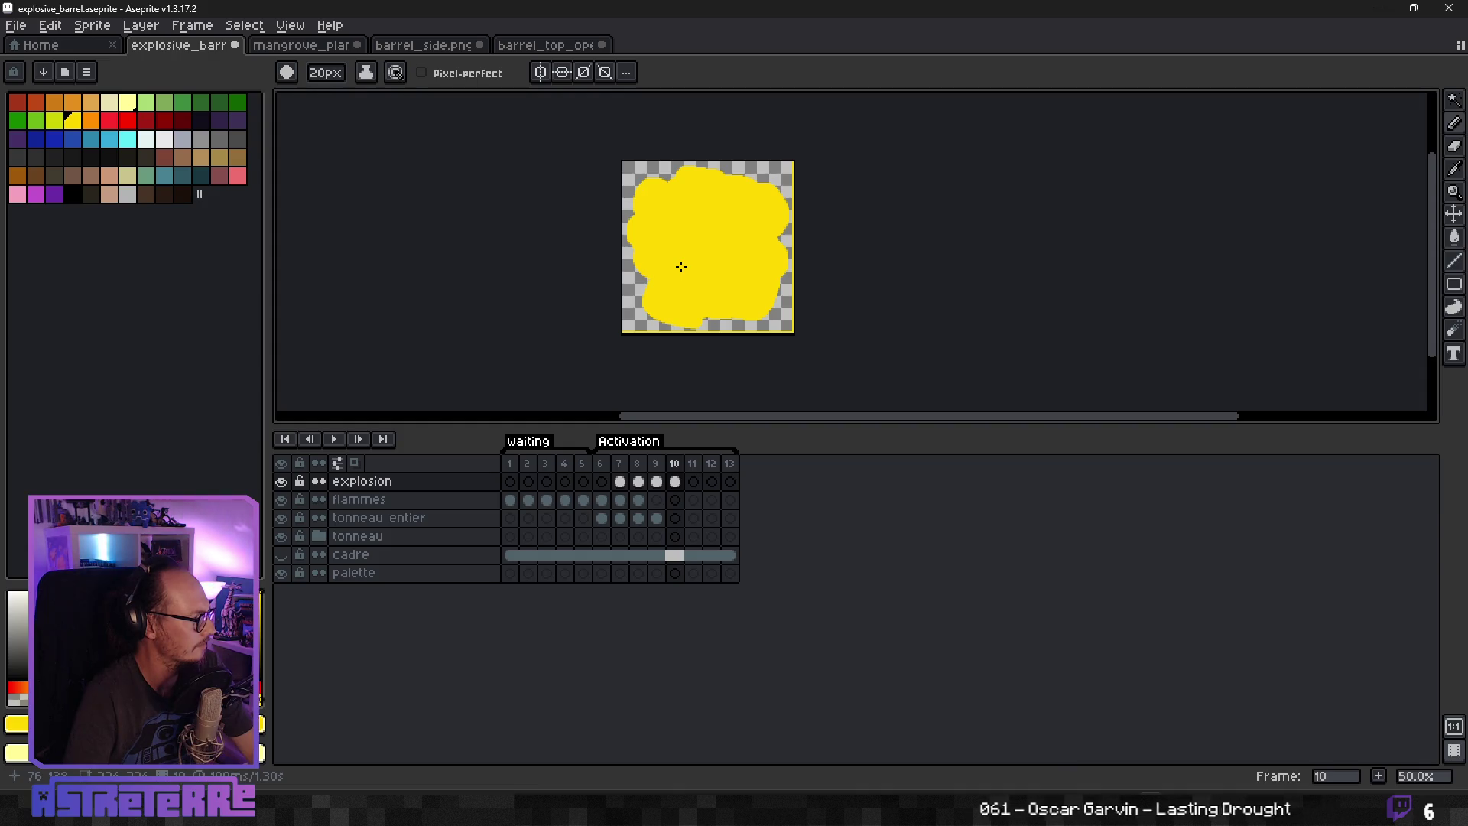
scroll(682, 266, up, 1)
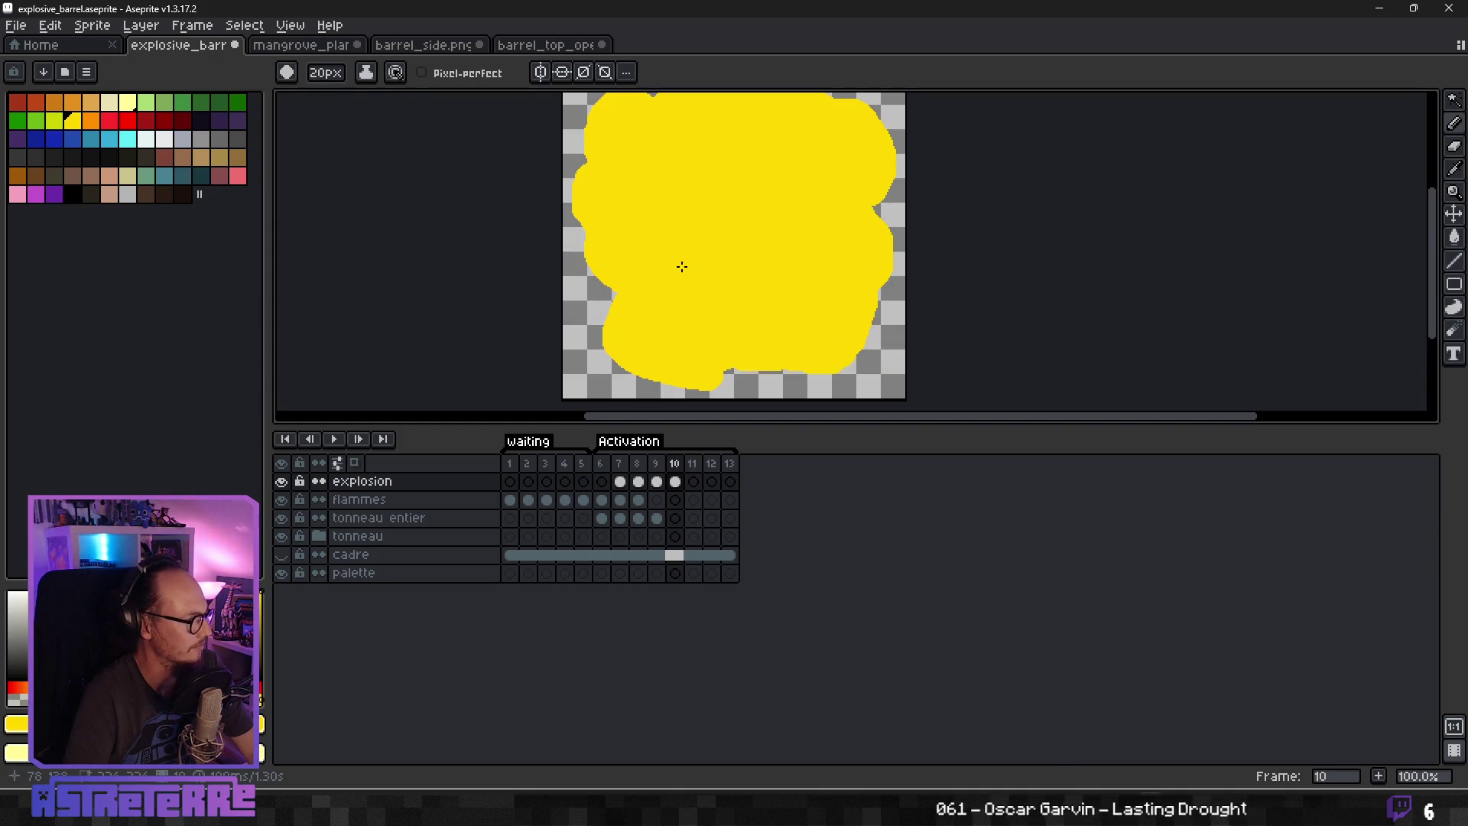
scroll(682, 266, down, 1)
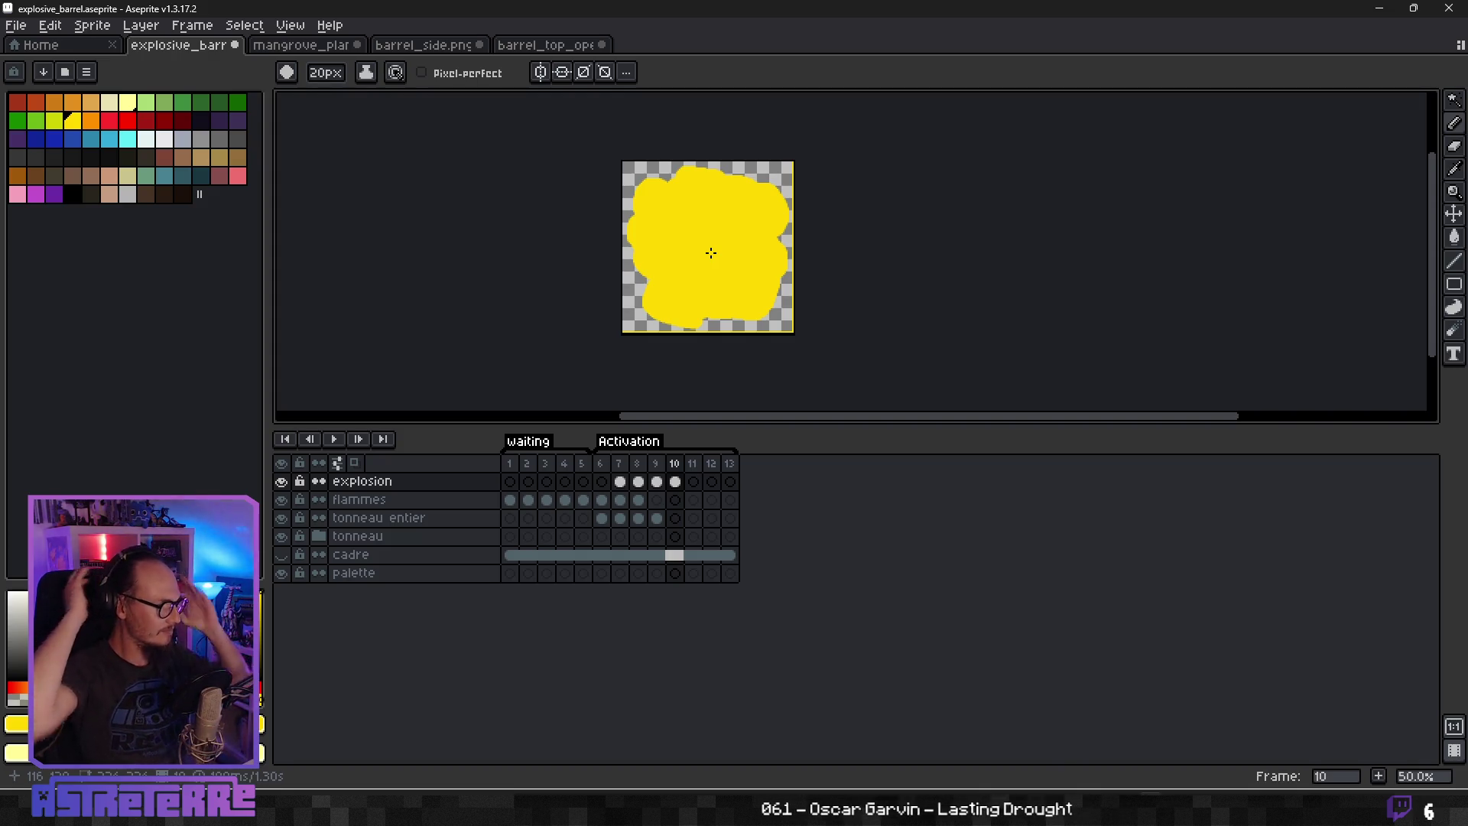
Fill the frame 10 blob with the tan swatch using Paint Bucket, comparing against frame 9.
key(g)
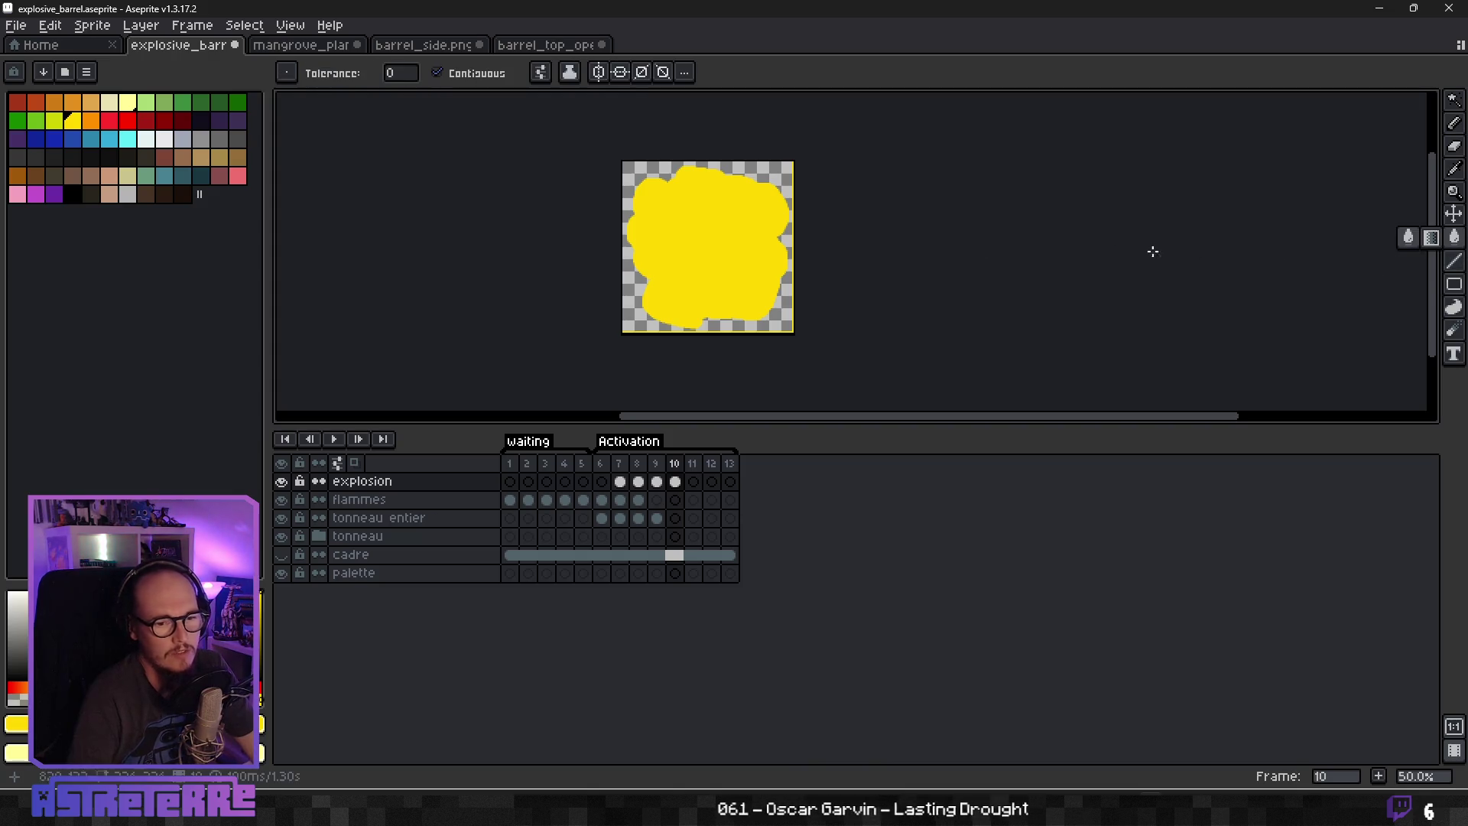
click(91, 102)
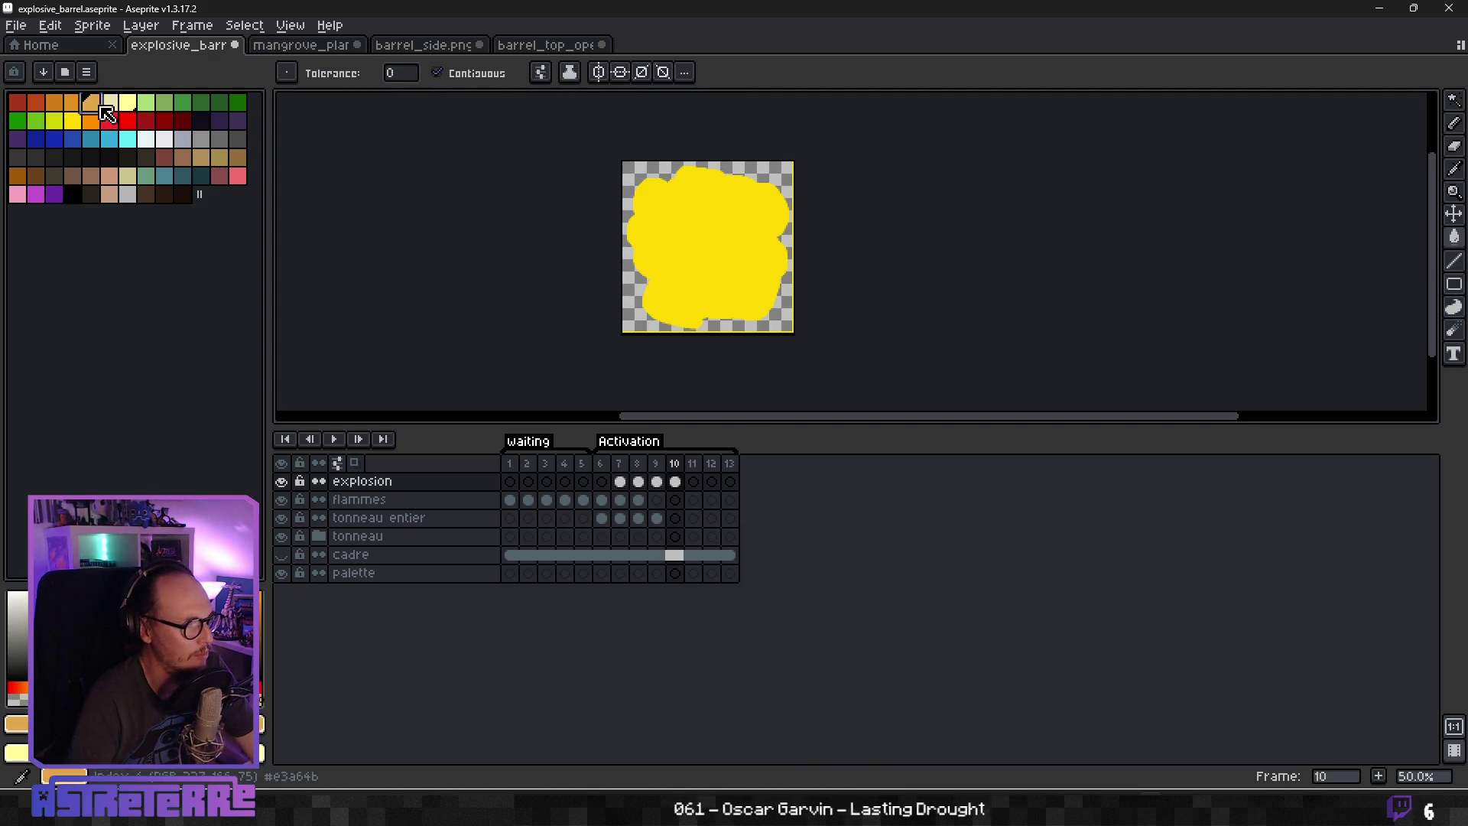
click(654, 255)
click(656, 482)
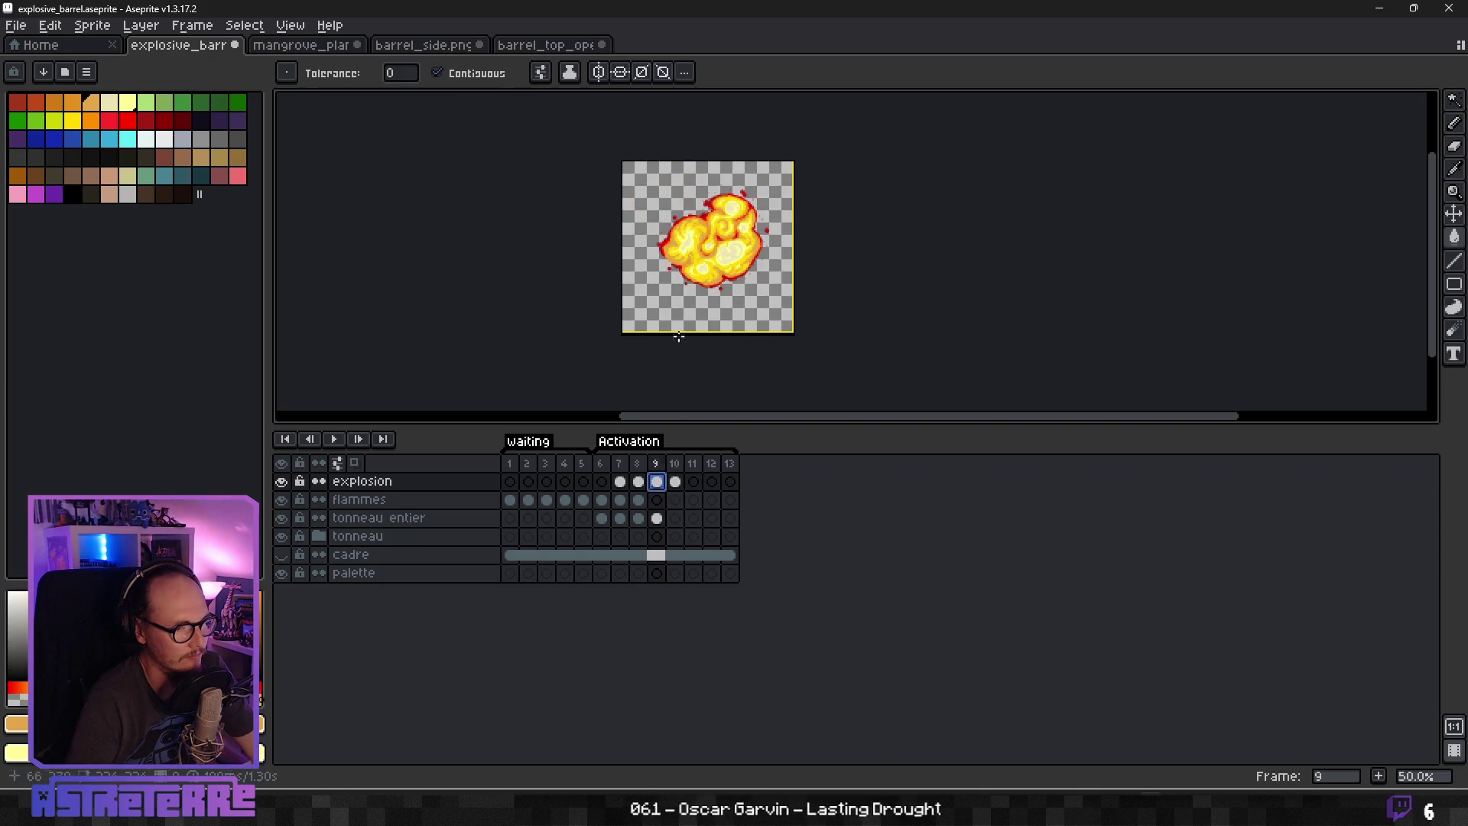
scroll(672, 364, up, 2)
click(676, 482)
scroll(776, 264, down, 3)
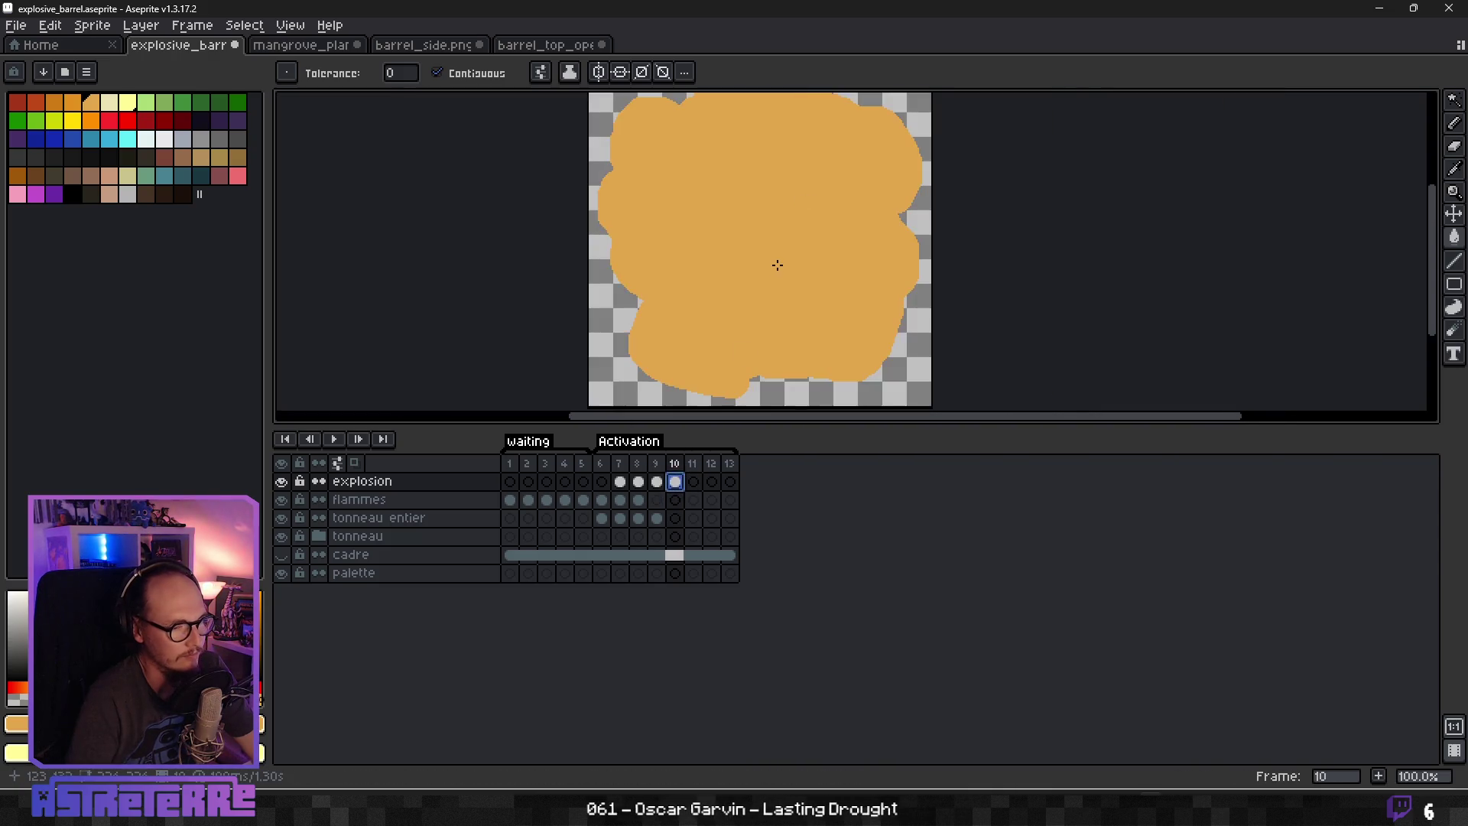
Make yellow the drawing colour, recheck frame 9, and return to frame 10 with Paint Bucket.
click(72, 121)
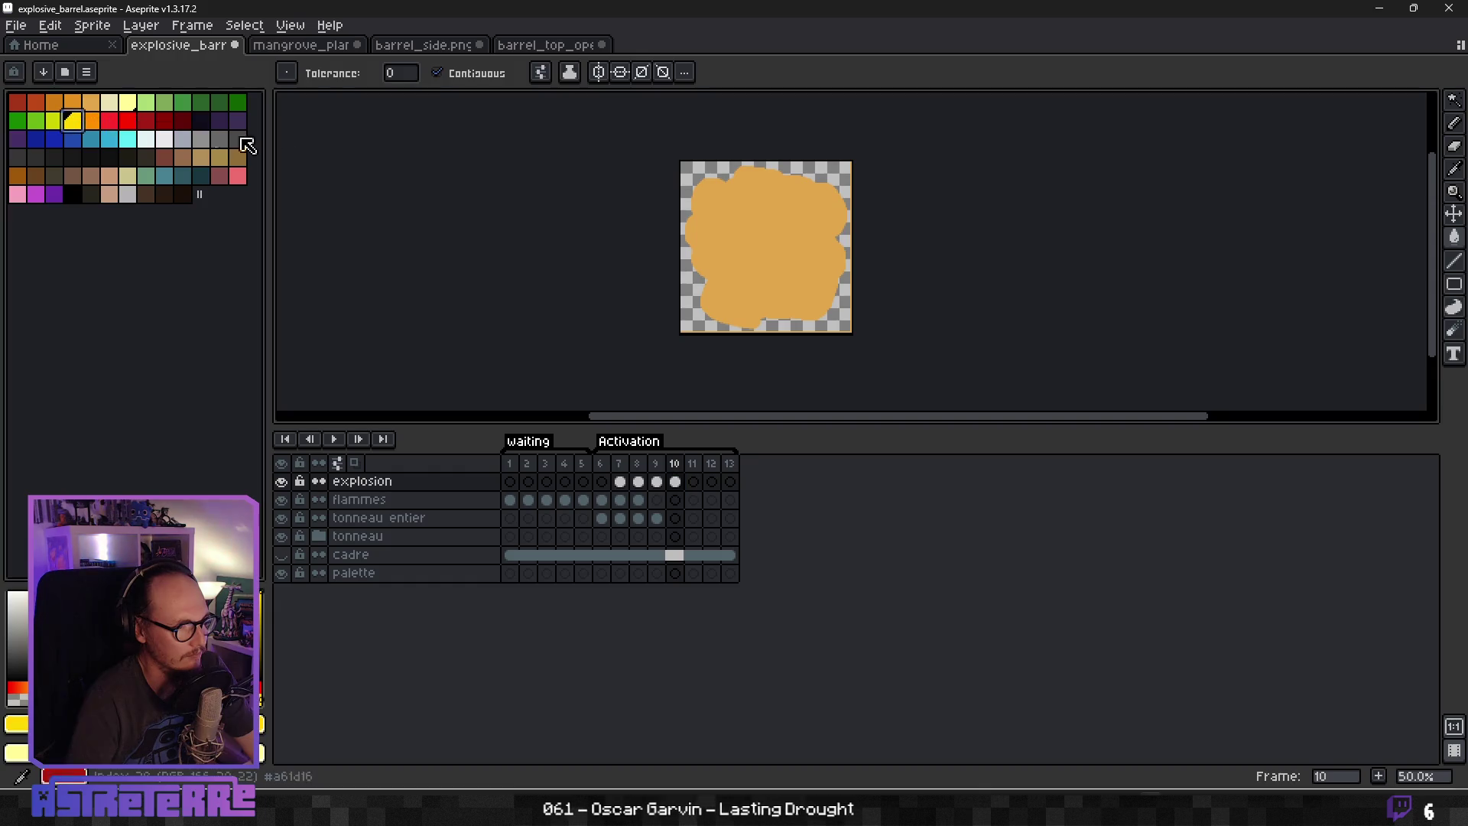
click(656, 482)
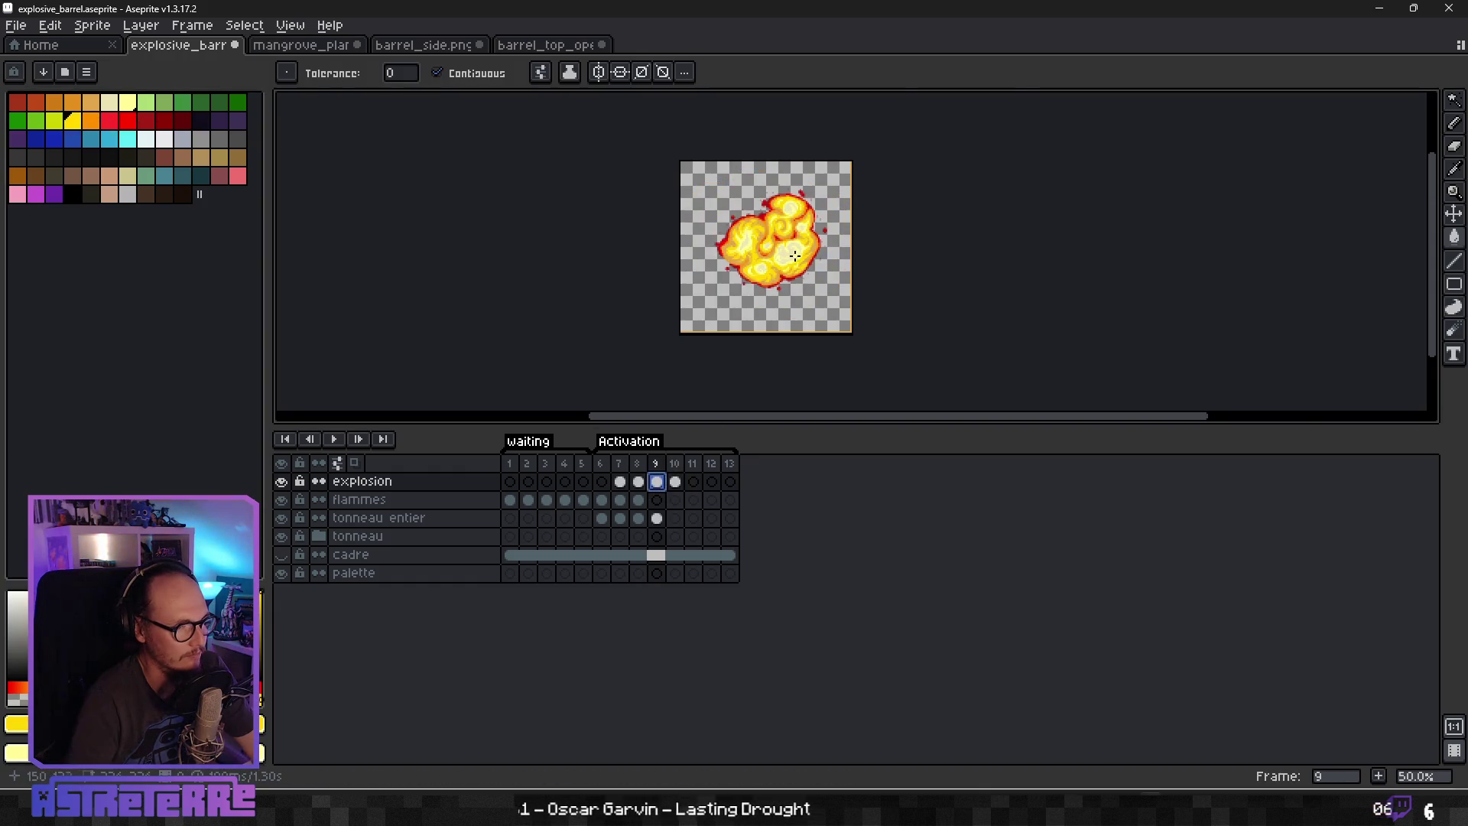
scroll(680, 308, up, 3)
key(alt)
key(Right)
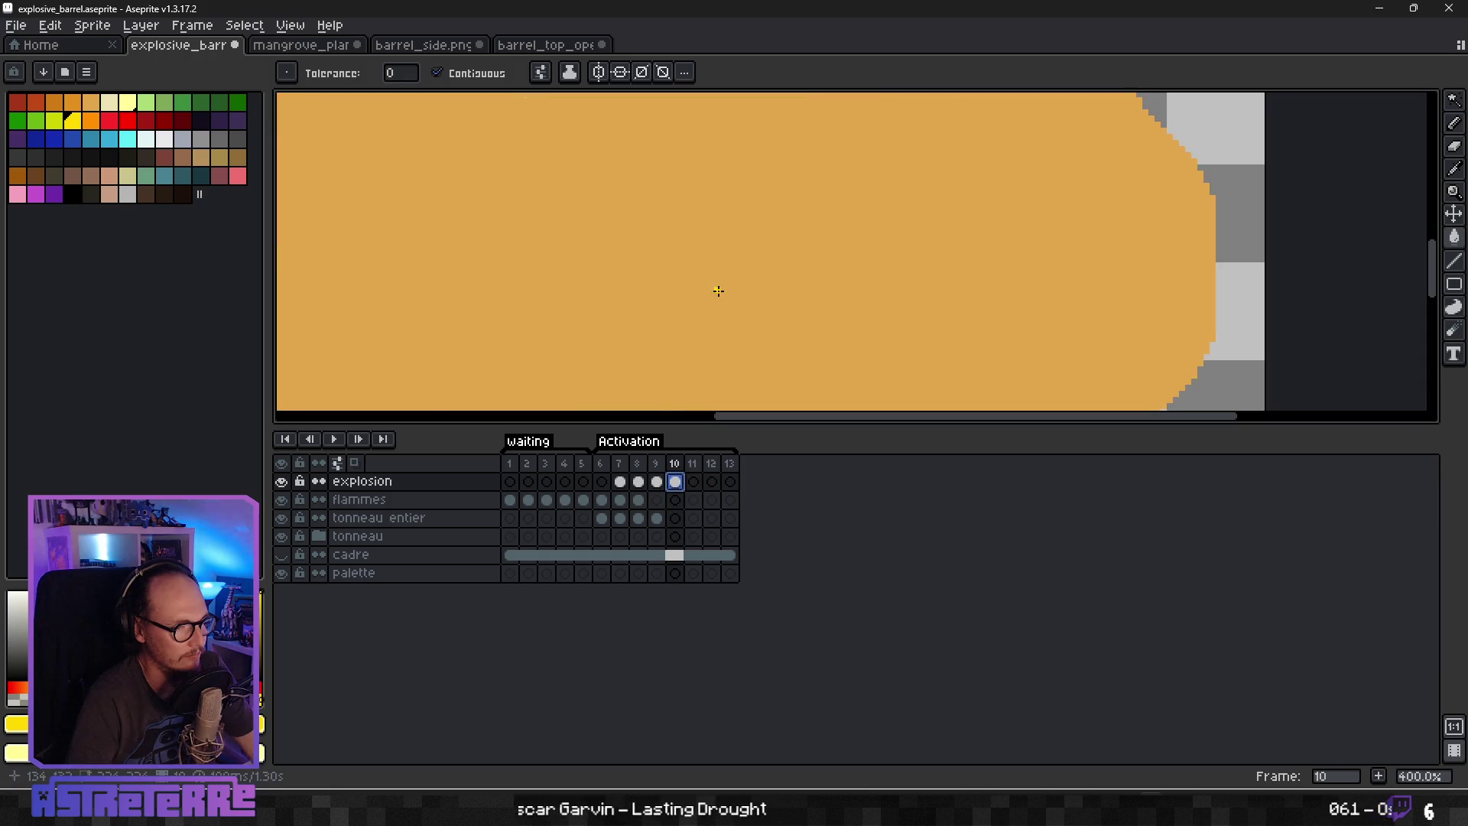
scroll(719, 291, down, 3)
key(g)
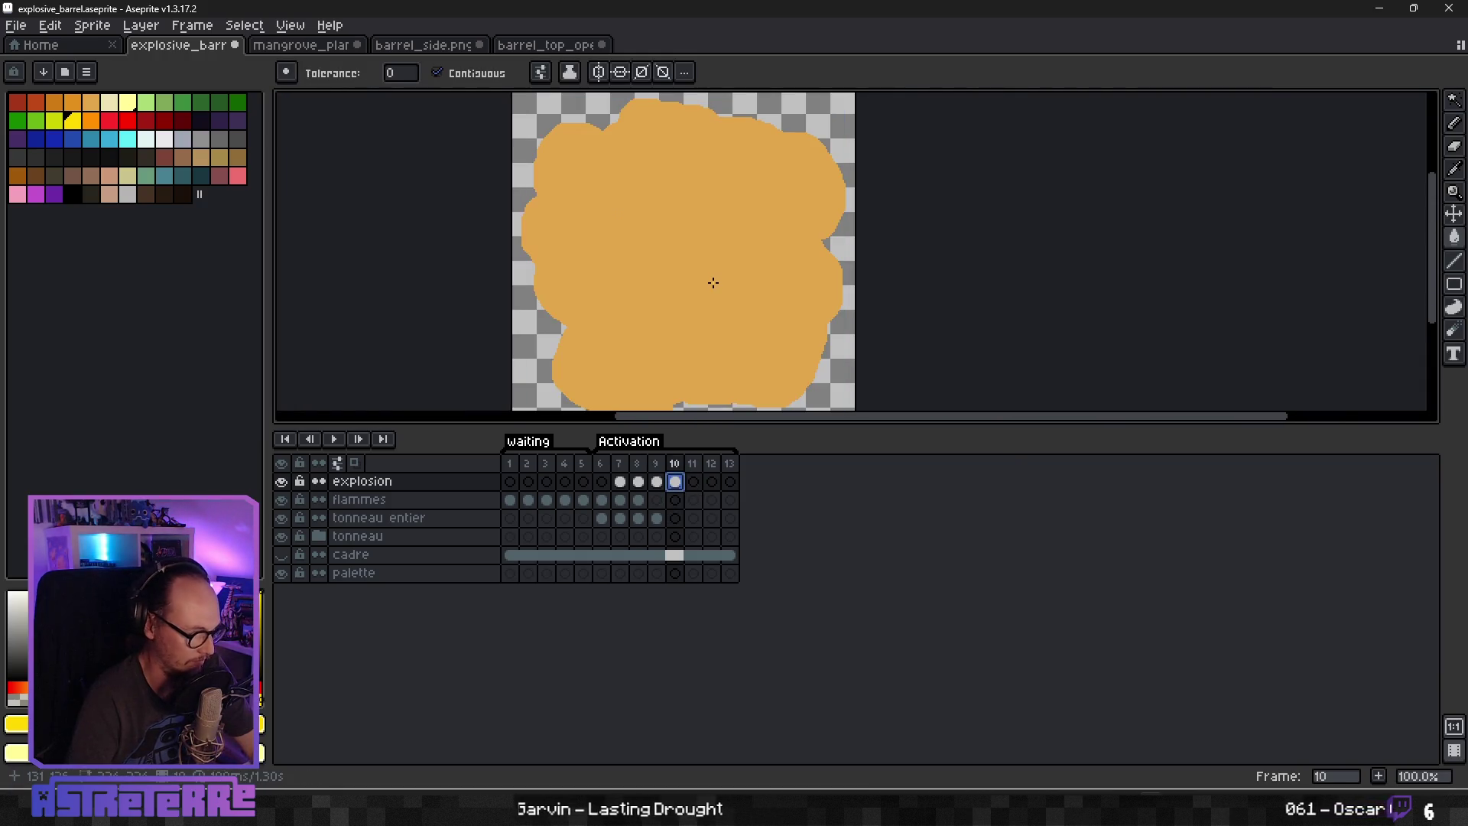
scroll(712, 283, down, 1)
With a slightly smaller Pencil, paint yellow swirls at the lower right, middle (Y-shaped) and lower left.
key(b)
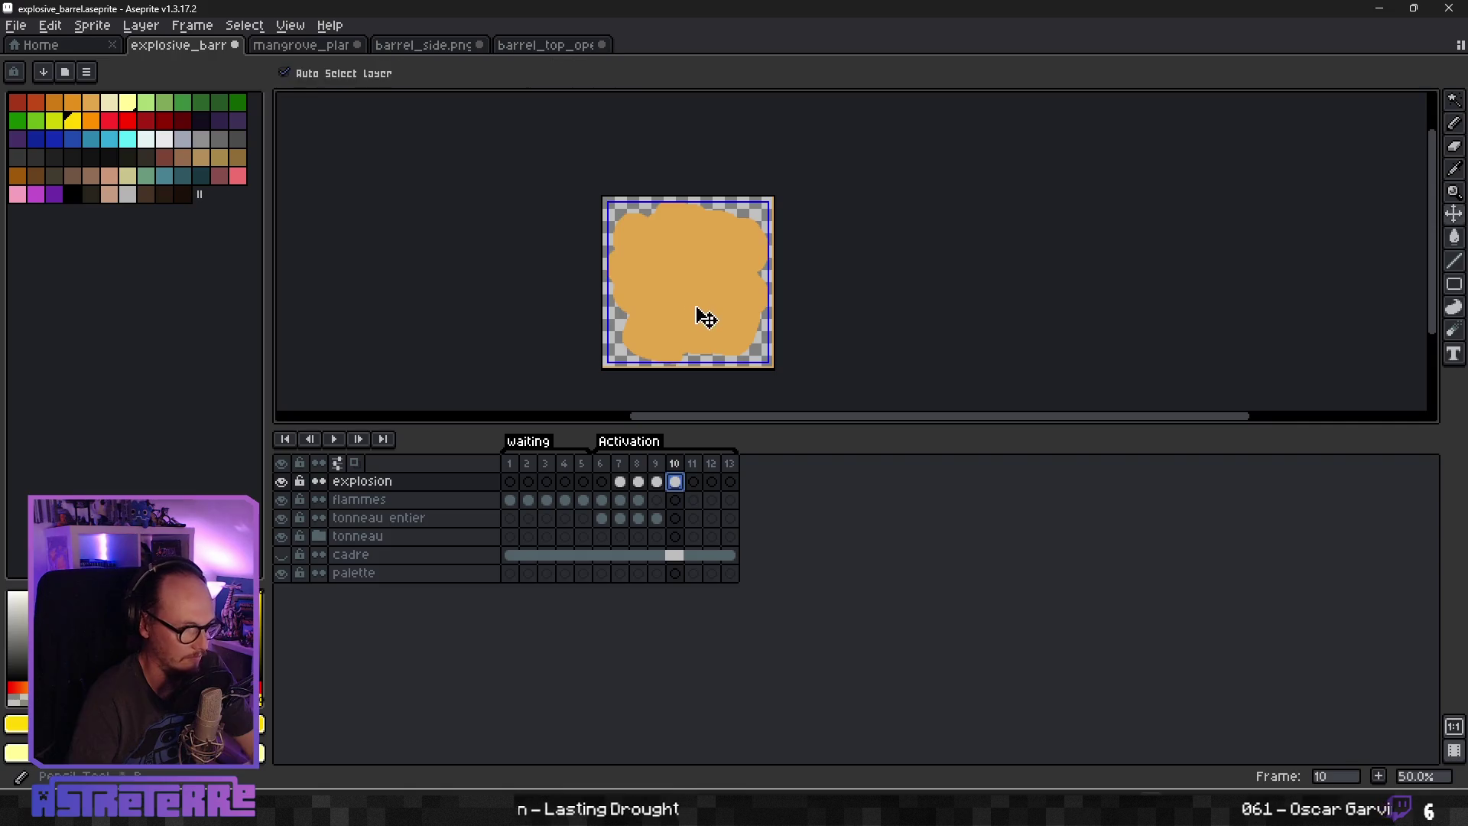
scroll(699, 336, up, 2)
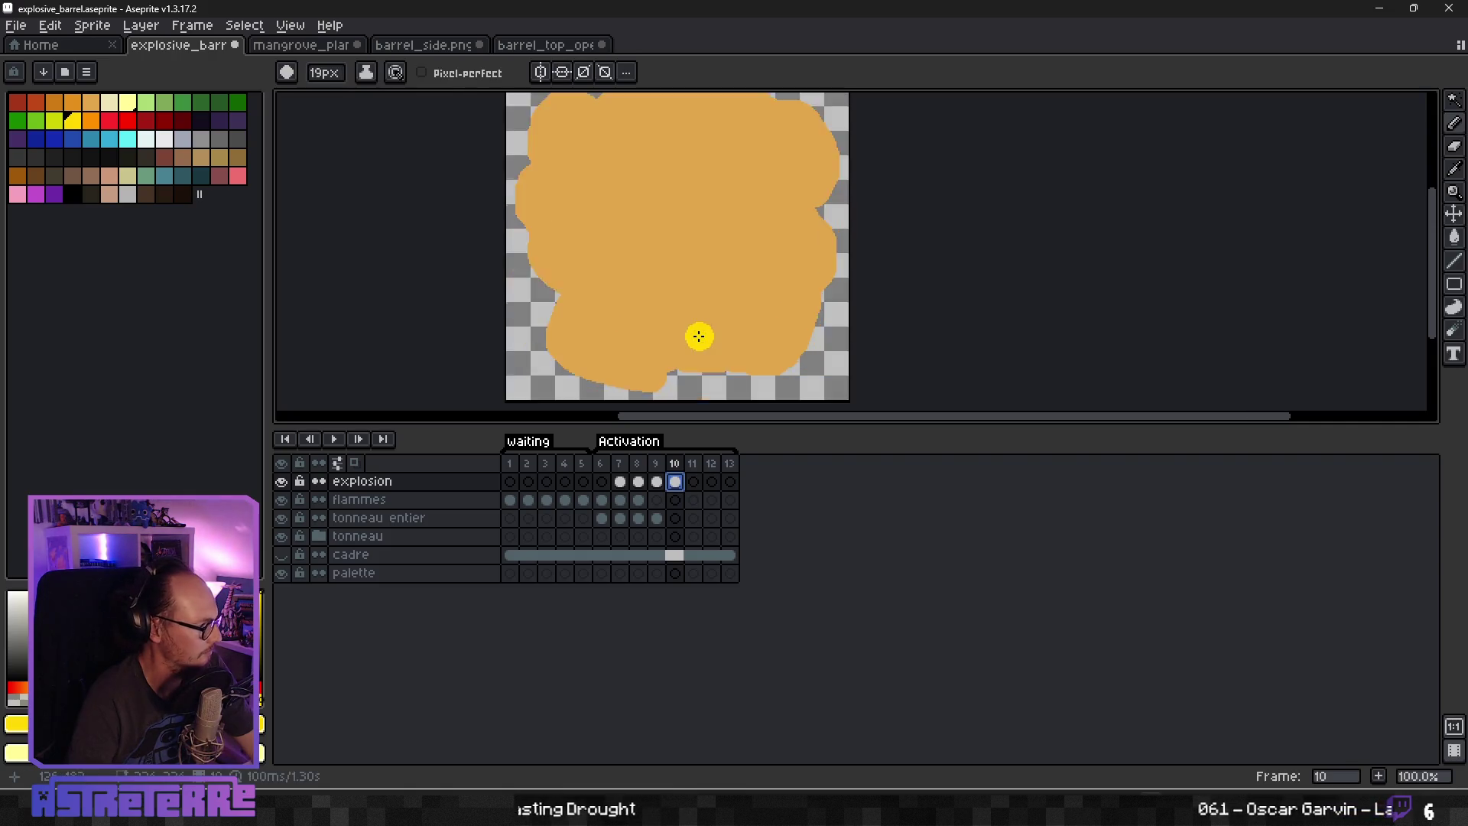
scroll(710, 308, down, 1)
key(minus)
mouse_move(692, 328)
mouse_down()
mouse_move(725, 330)
mouse_move(779, 273)
mouse_move(765, 317)
mouse_up()
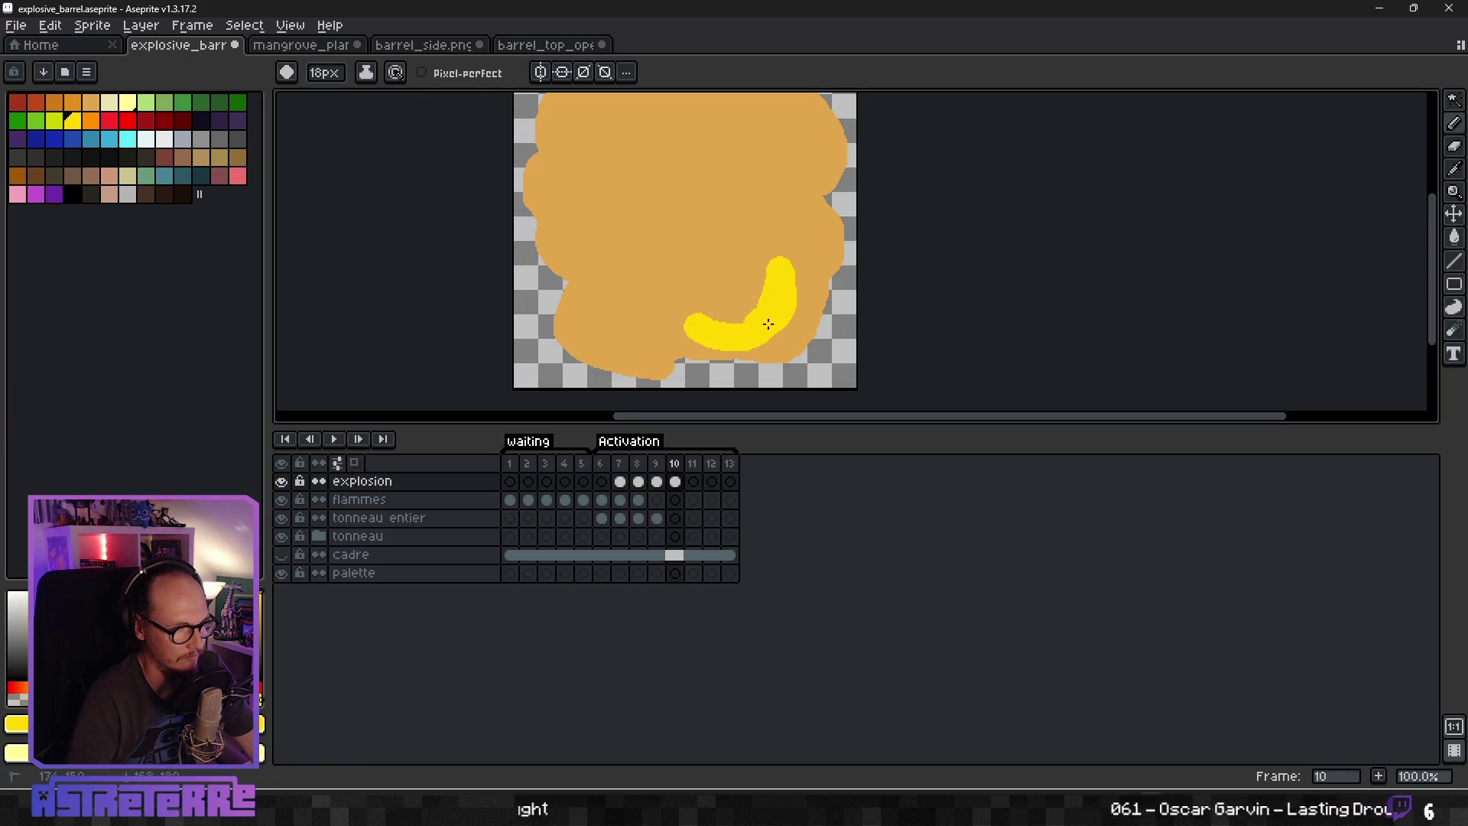
scroll(746, 257, down, 1)
scroll(684, 261, up, 1)
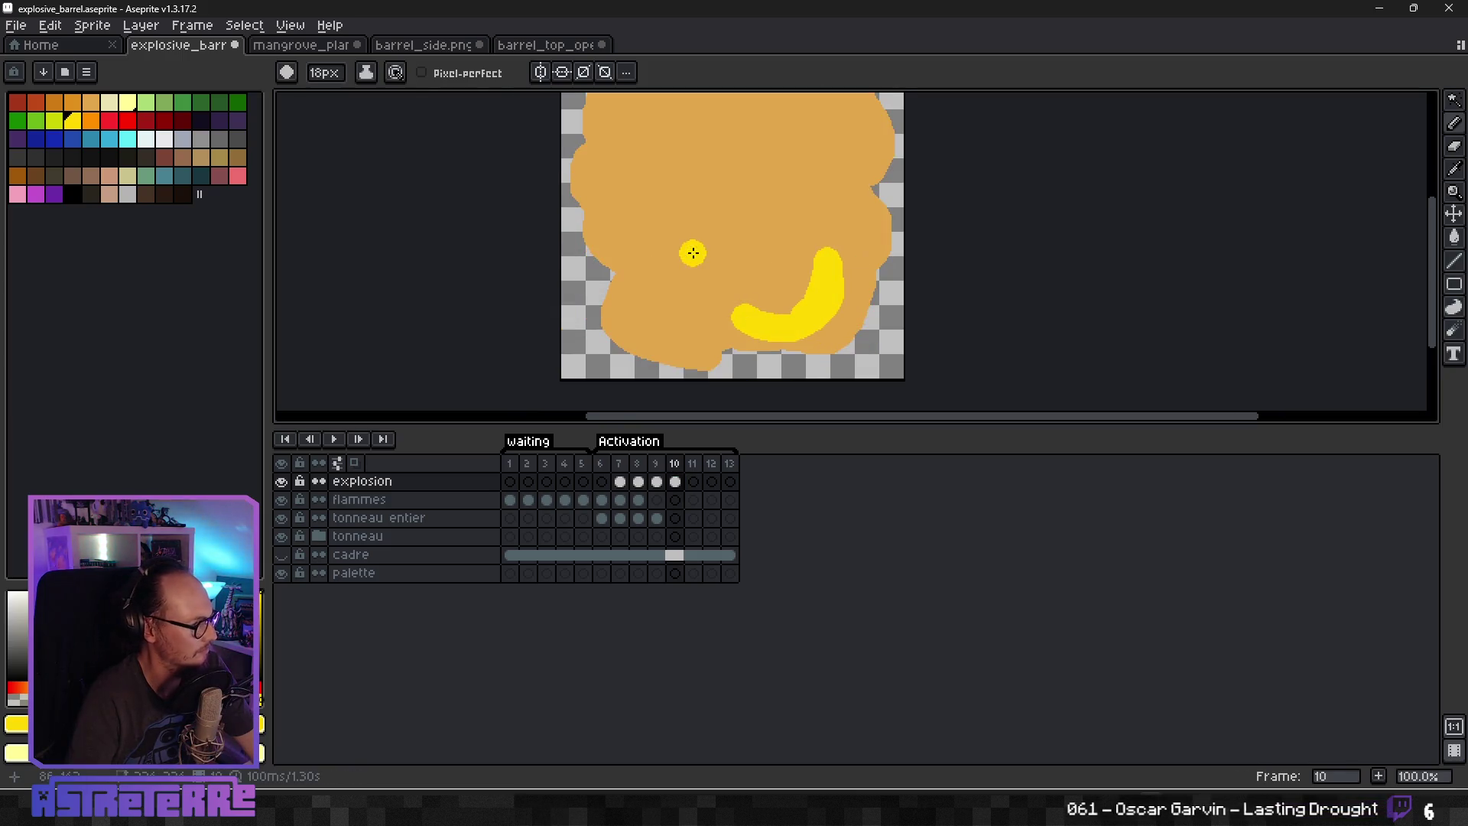
mouse_move(718, 234)
mouse_down()
mouse_move(722, 206)
mouse_move(704, 219)
mouse_move(622, 189)
mouse_up()
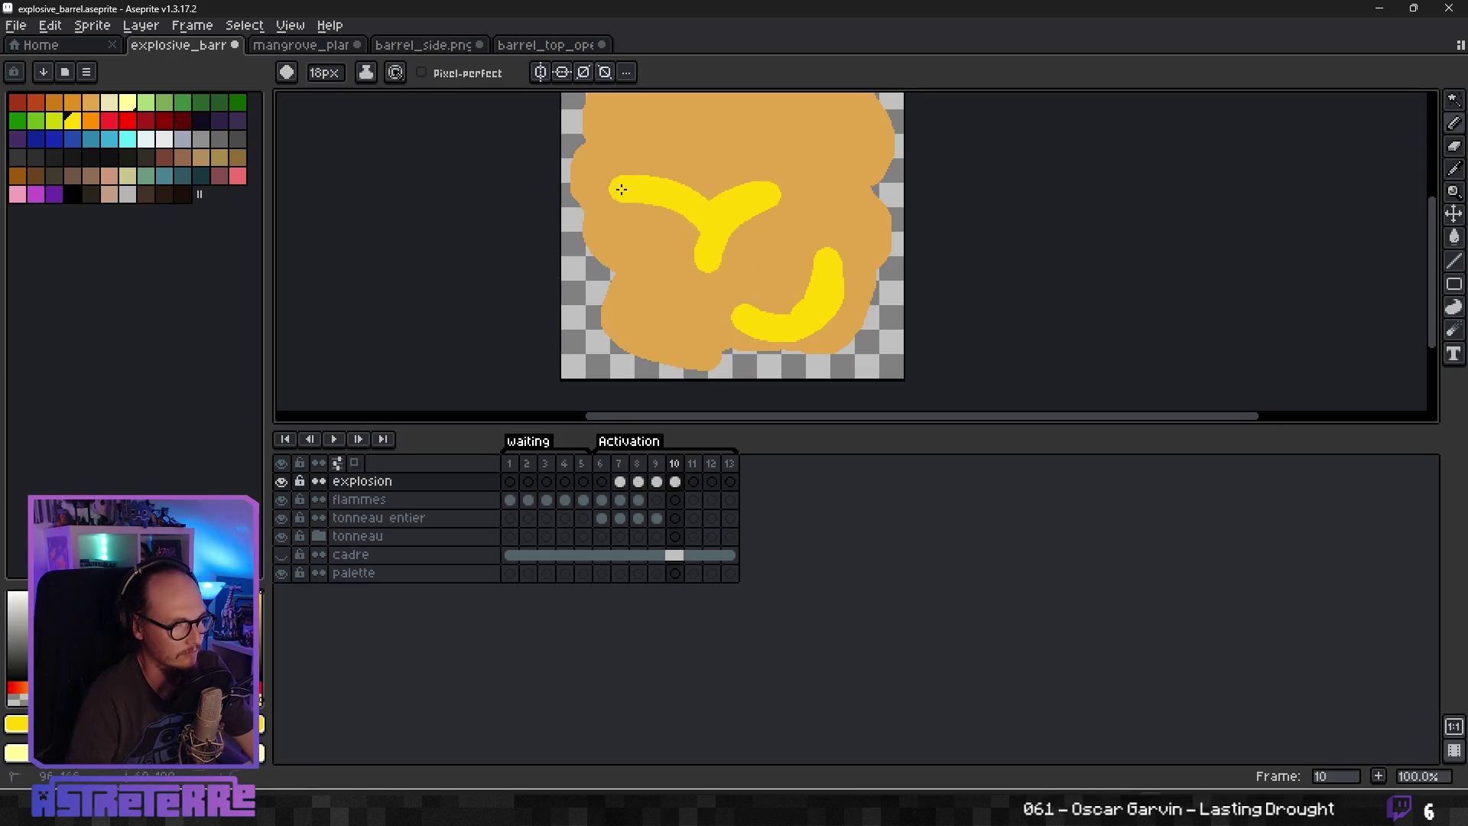
drag(637, 281, 675, 334)
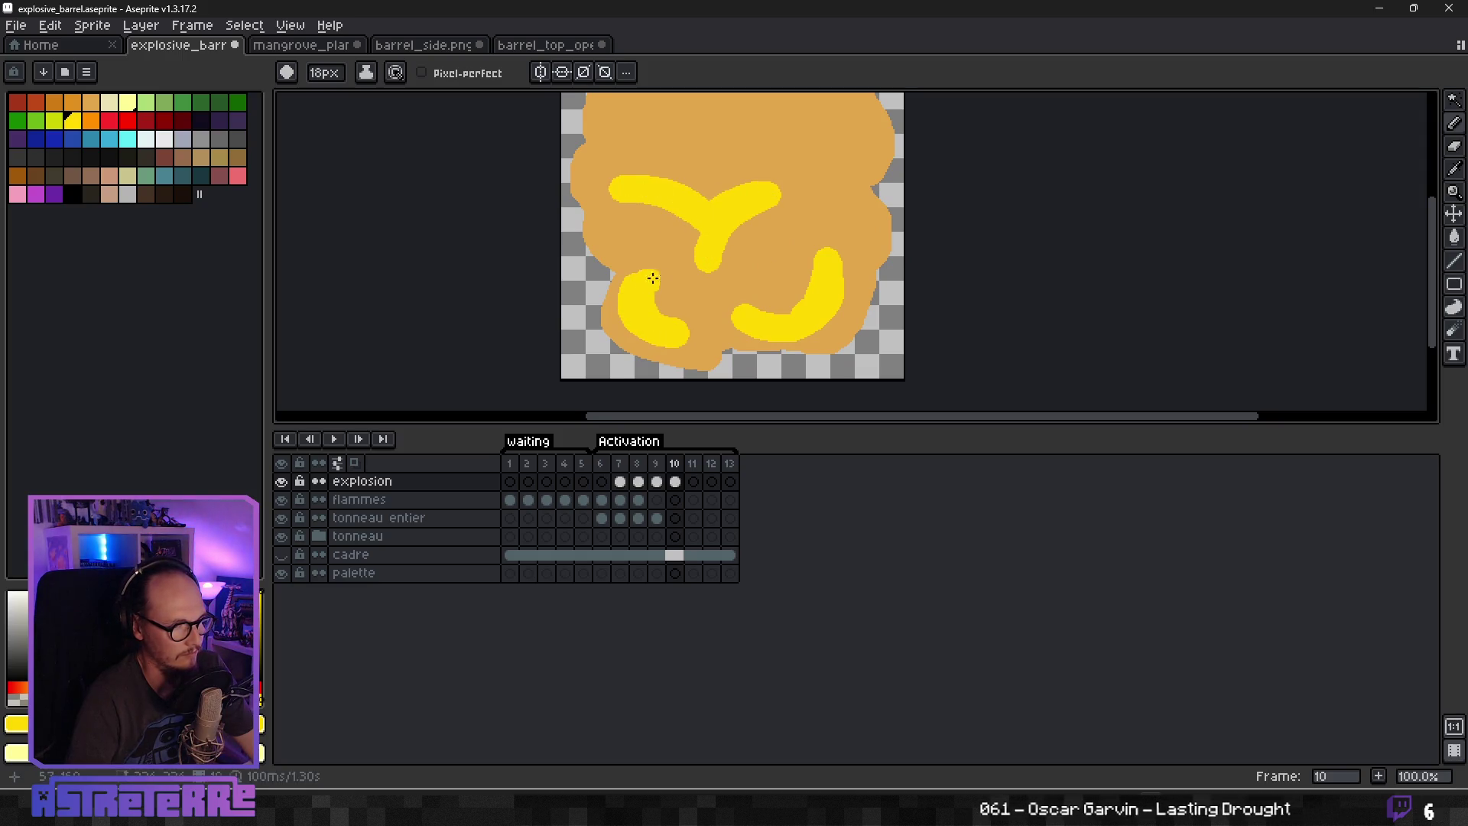
Add yellow C-shaped swirls on the right and upper left and a curve along the top.
scroll(815, 153, down, 2)
scroll(814, 274, up, 3)
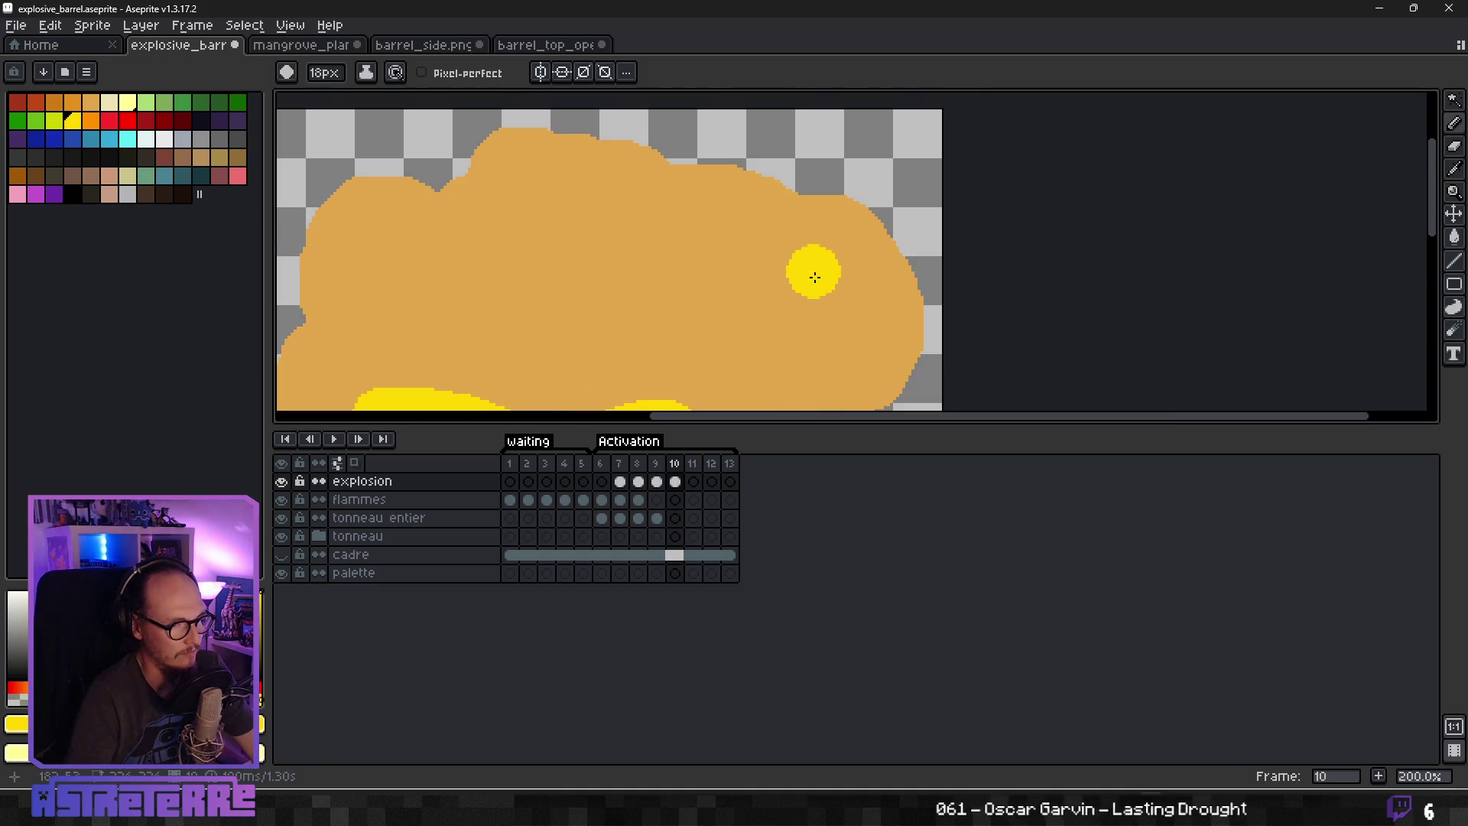
drag(827, 356, 746, 269)
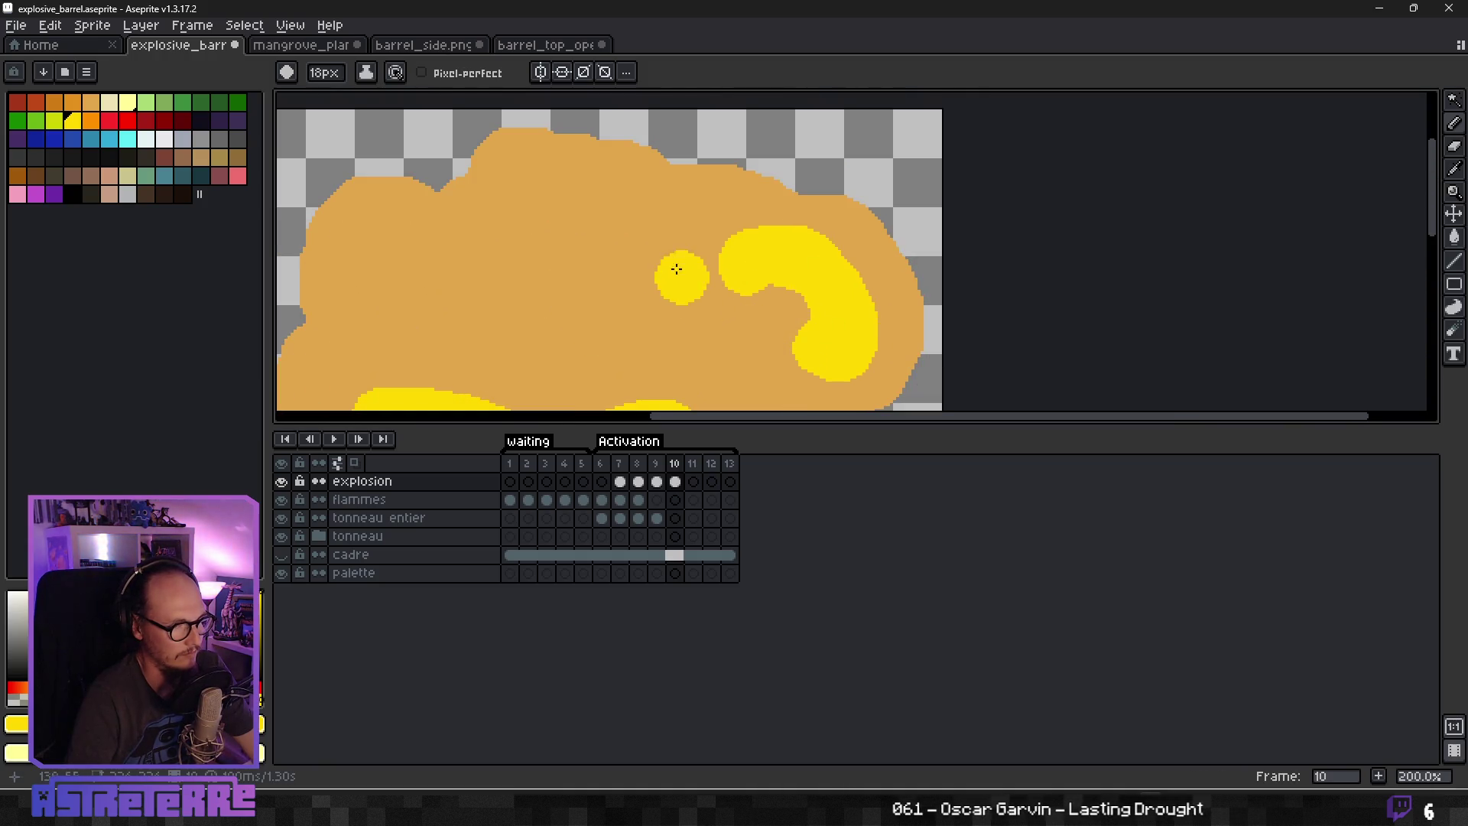
drag(671, 223, 548, 233)
mouse_move(489, 277)
mouse_down()
mouse_move(370, 301)
mouse_move(485, 250)
mouse_move(506, 264)
mouse_move(514, 241)
mouse_up()
scroll(566, 217, down, 3)
scroll(648, 304, up, 2)
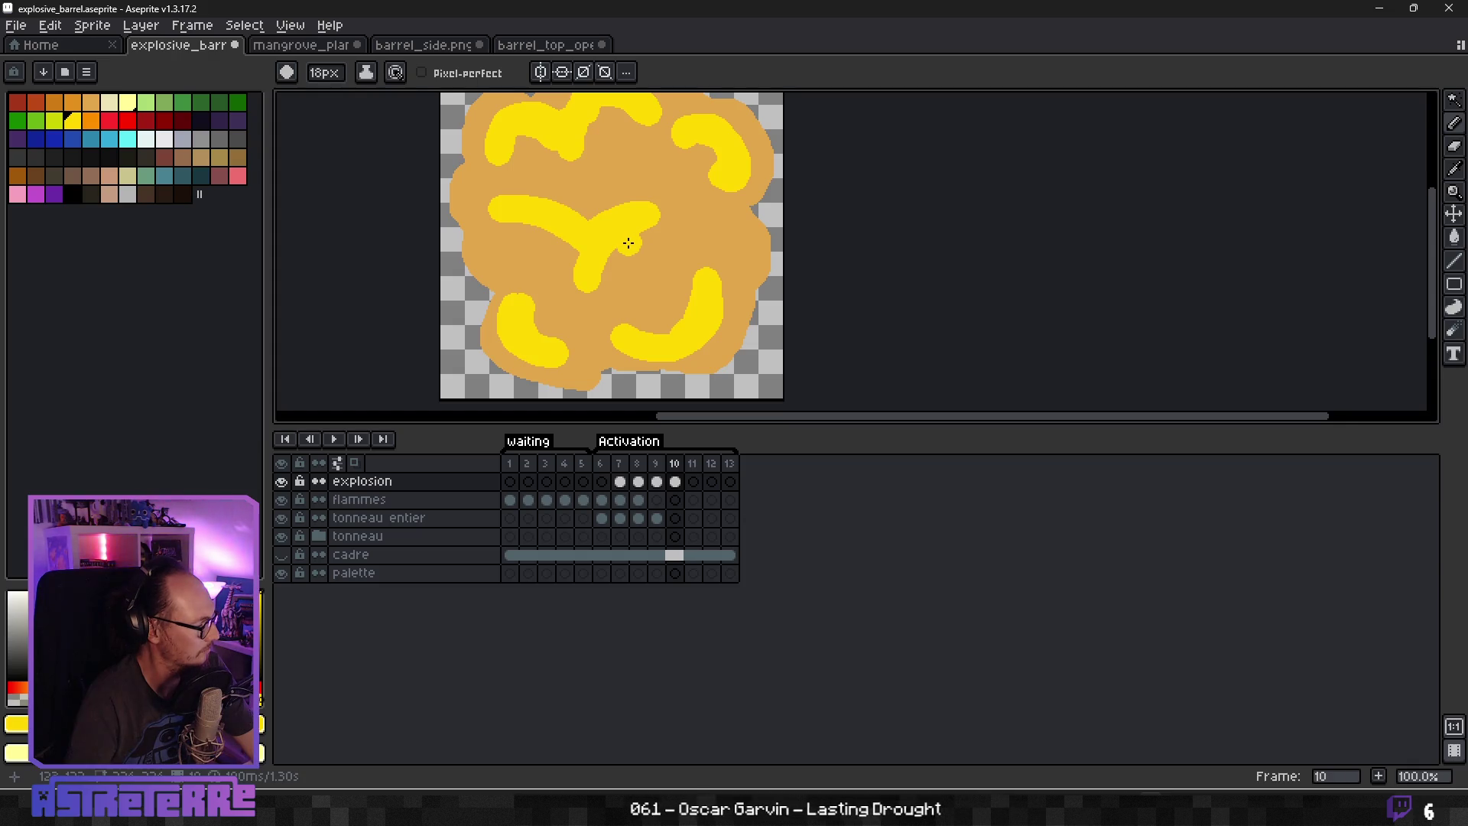
scroll(646, 217, down, 1)
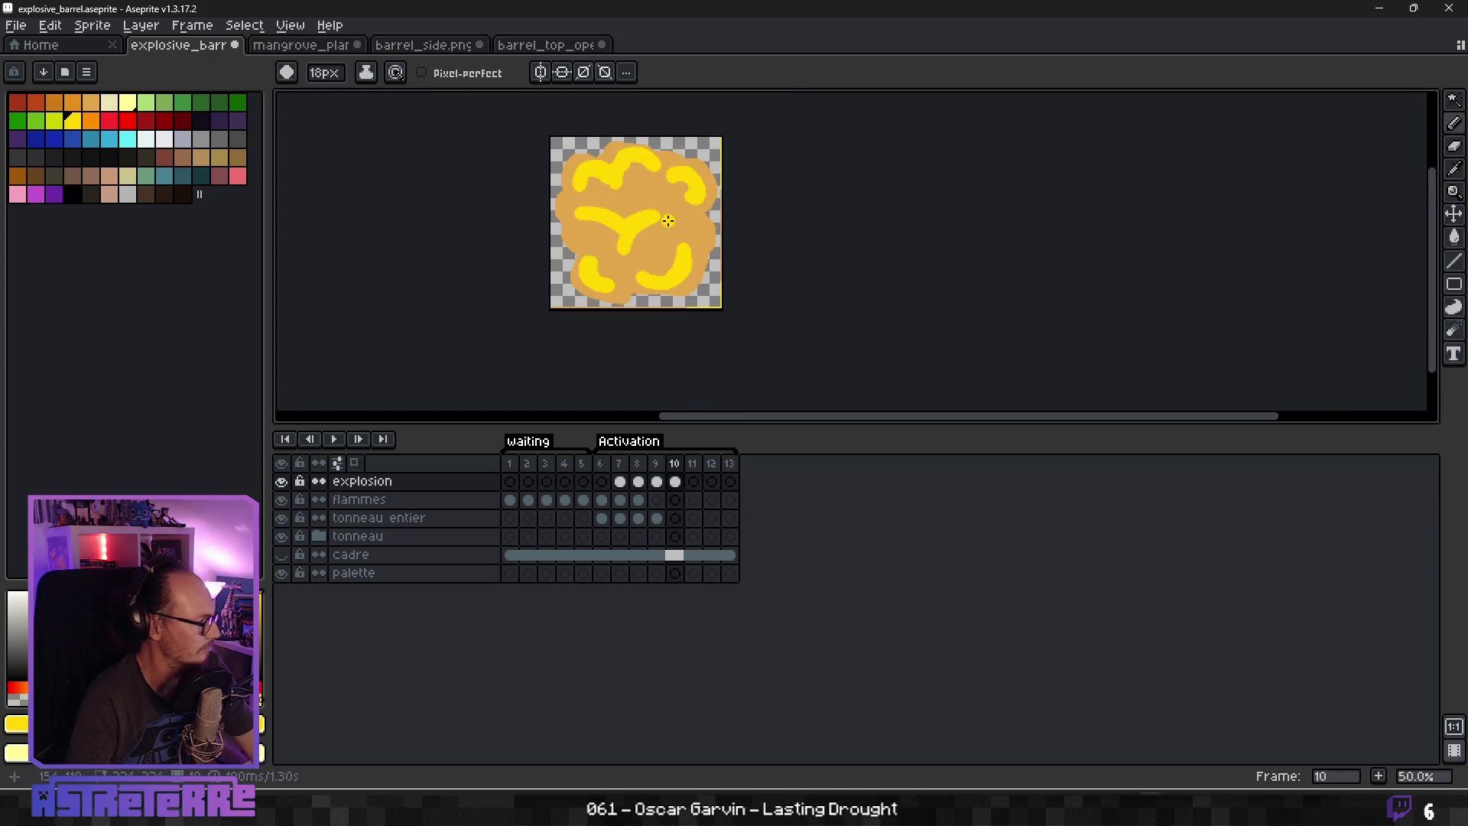
scroll(668, 221, up, 1)
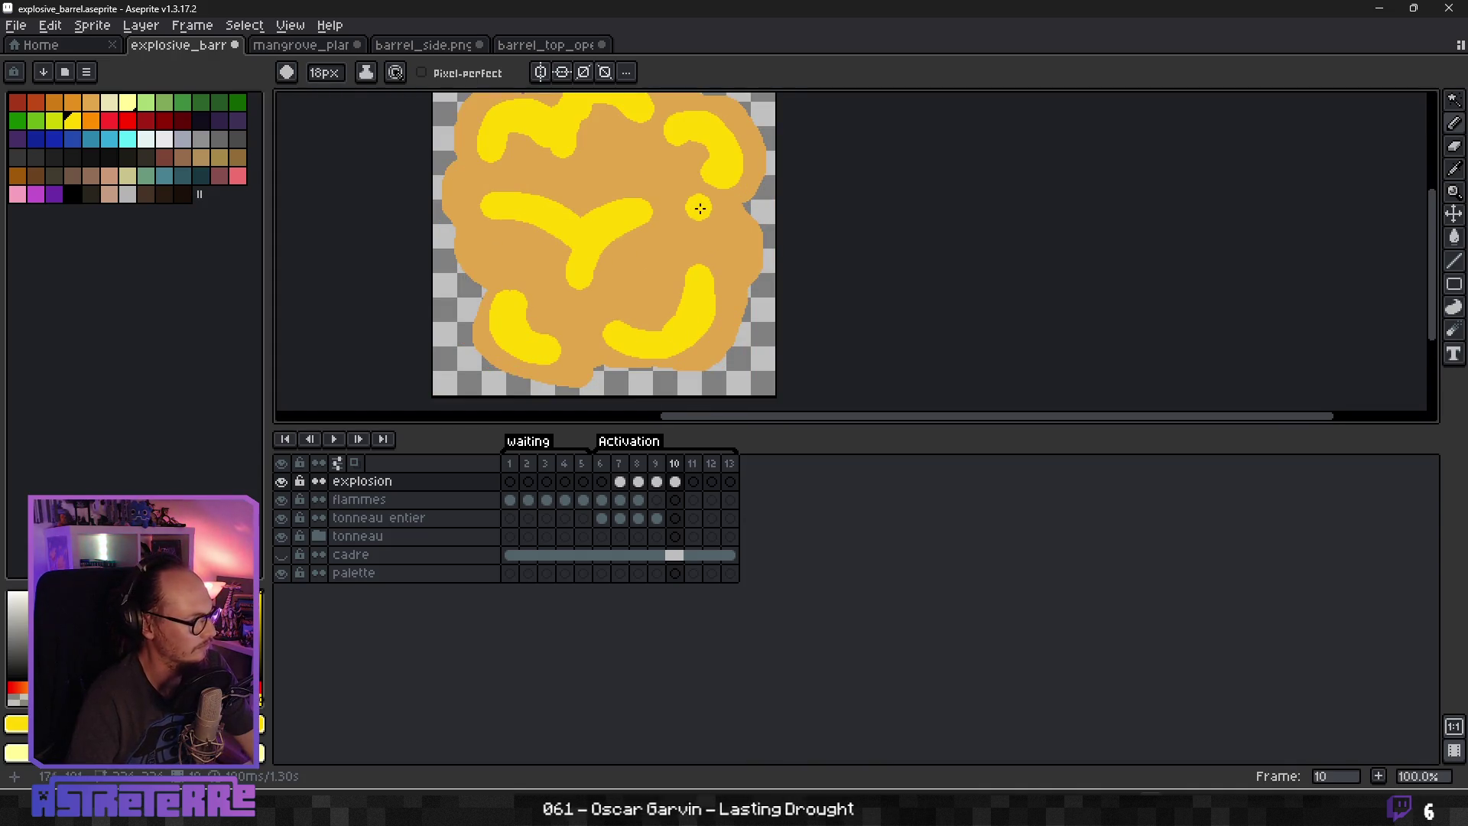
Shrink the Pencil to 1px, try a thin yellow curve extension, then undo it.
key(minus)
key(minus)
key(minus)
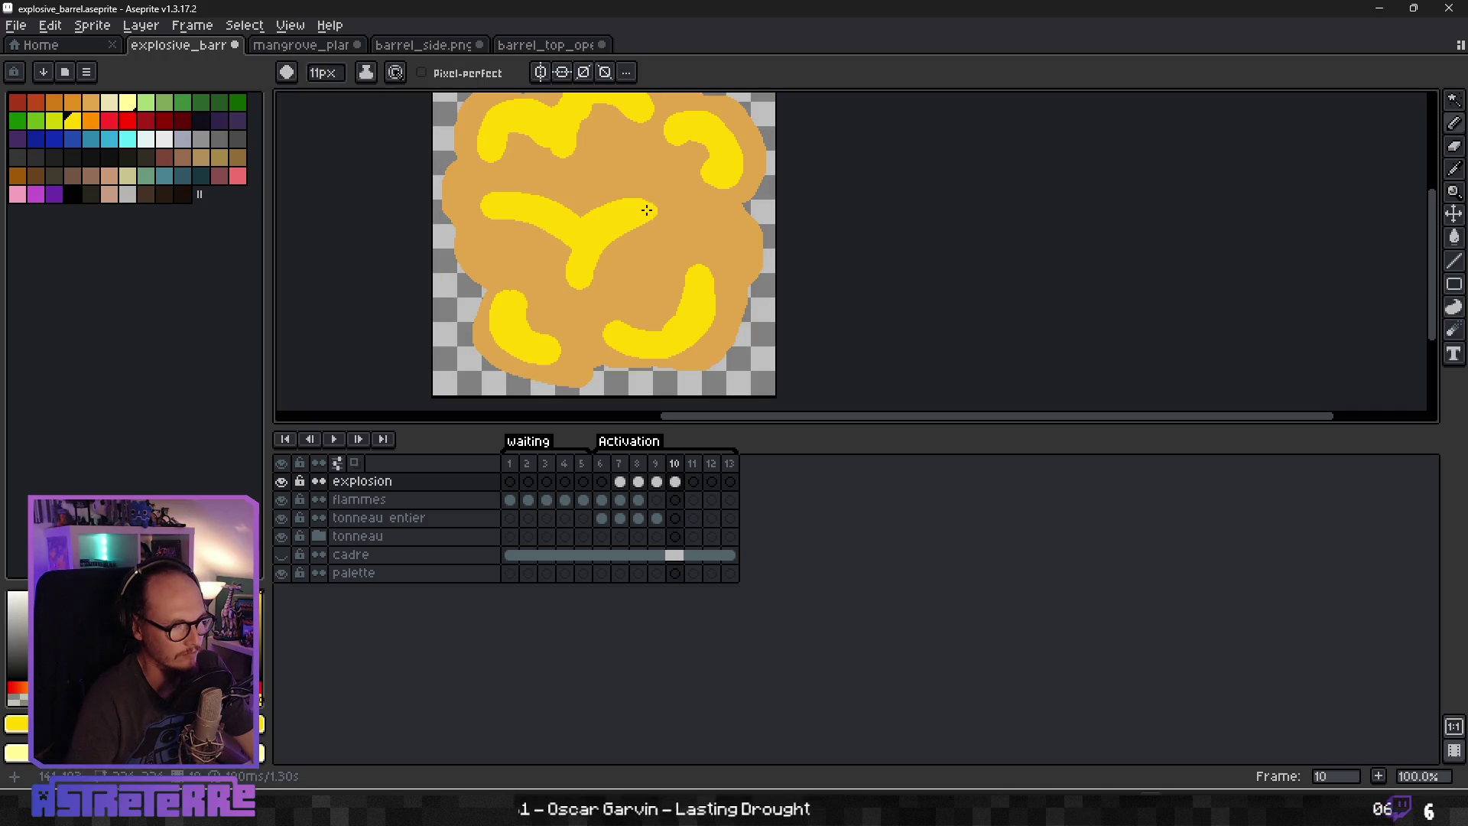
key(minus)
key(minus)
key(minus)
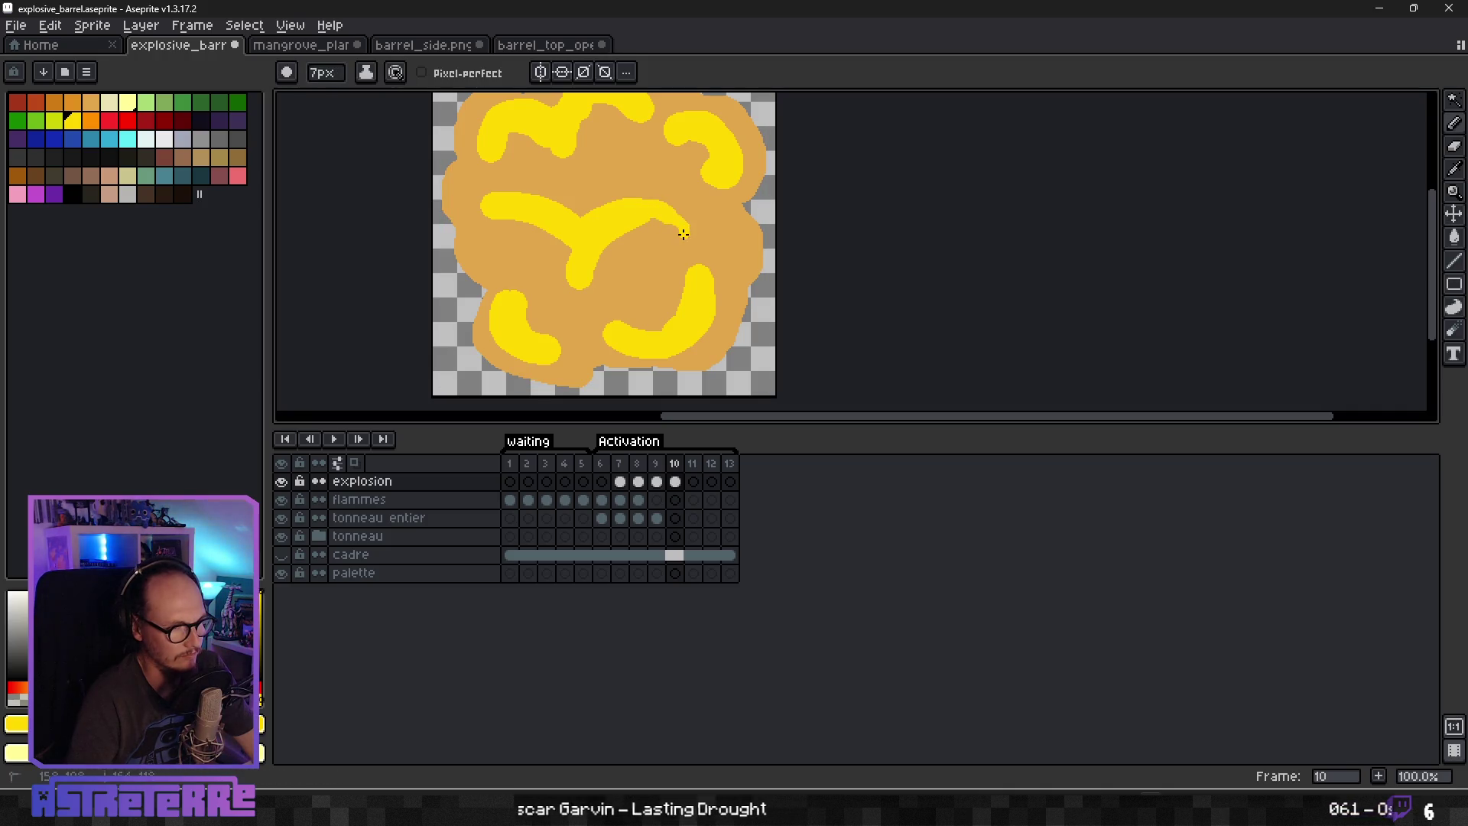
key(minus)
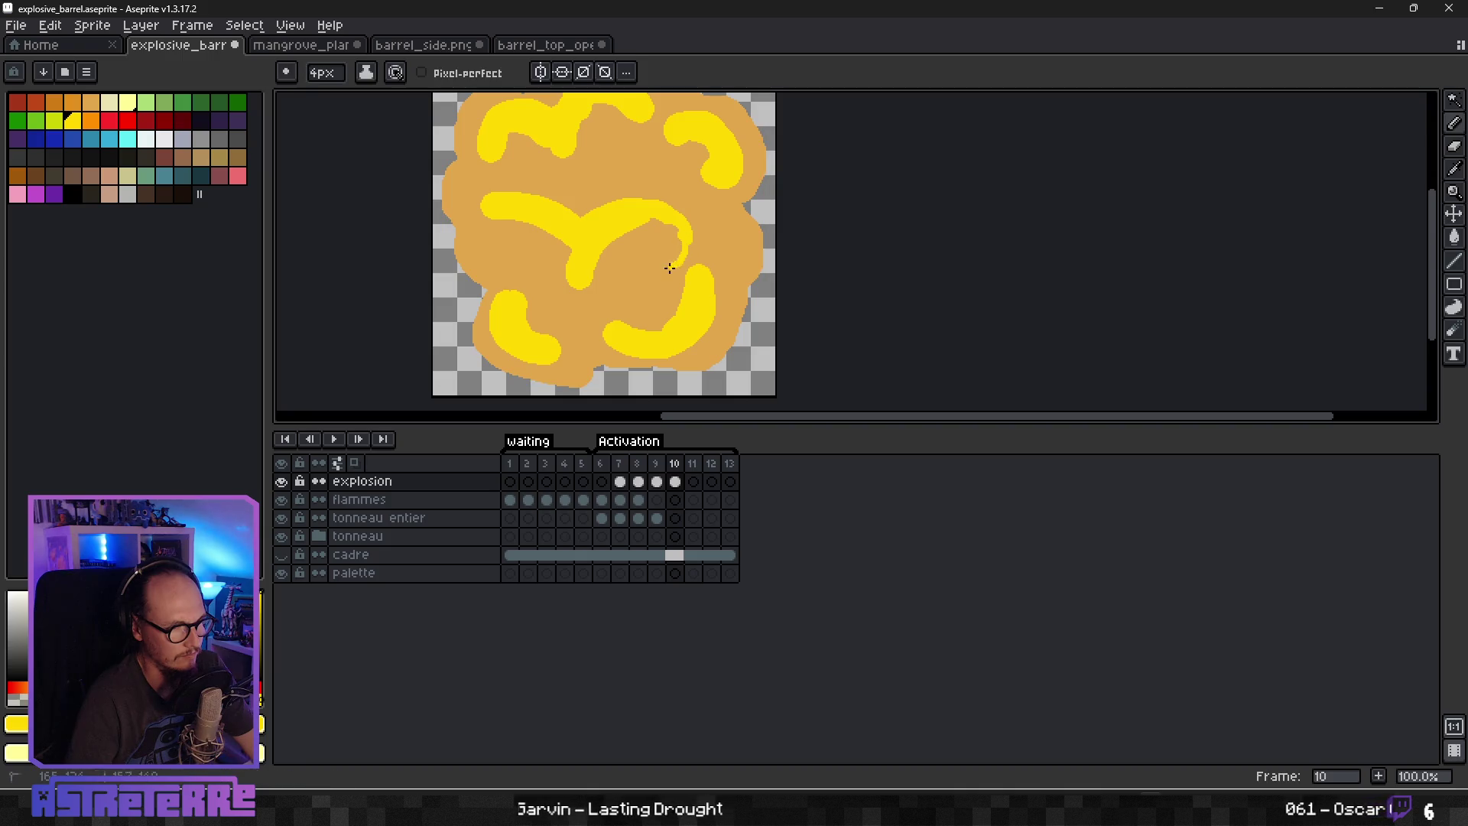
key(minus)
key(minus)
key(minus)
drag(670, 264, 638, 287)
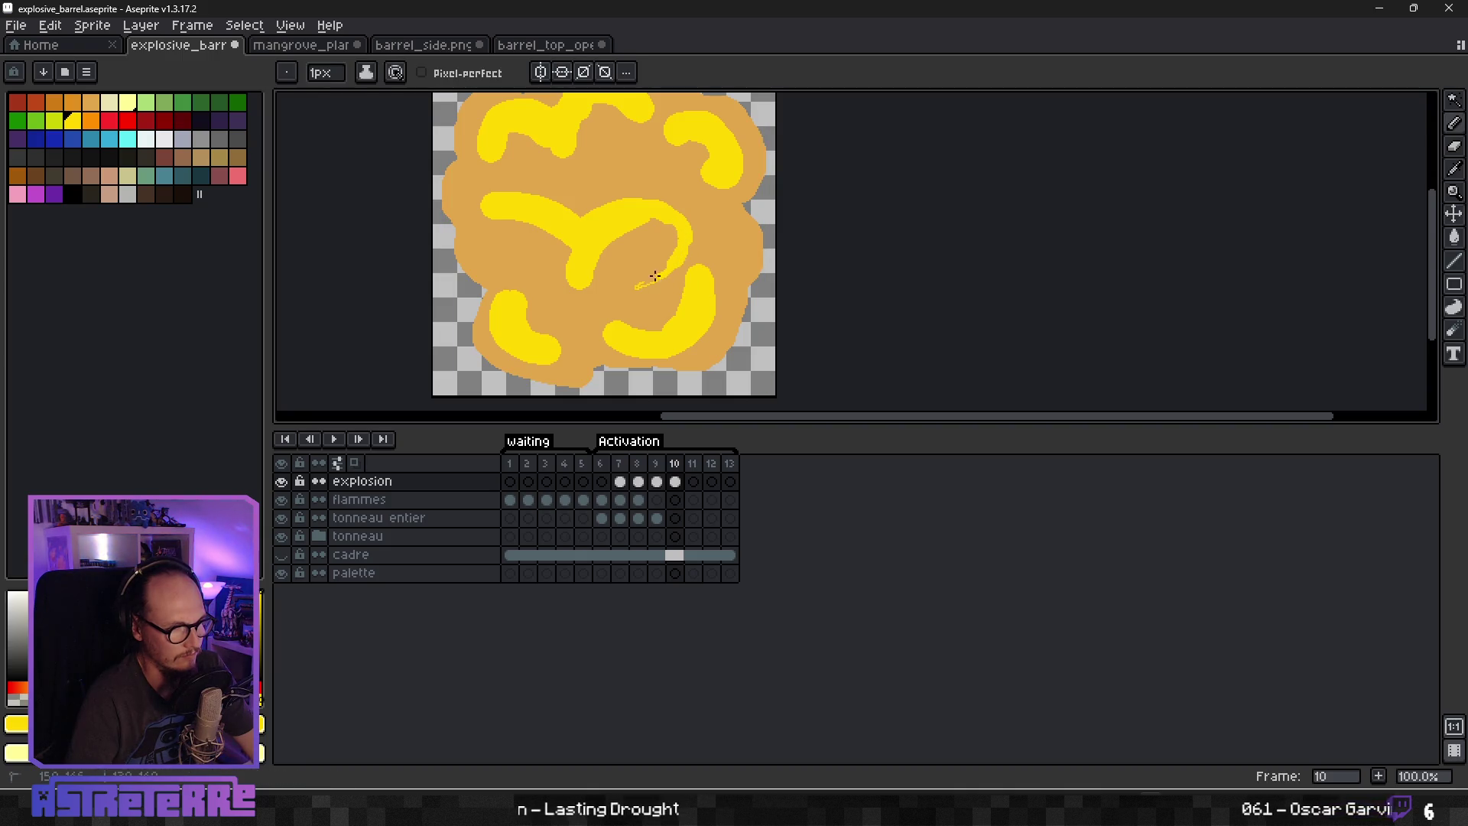
scroll(658, 272, down, 3)
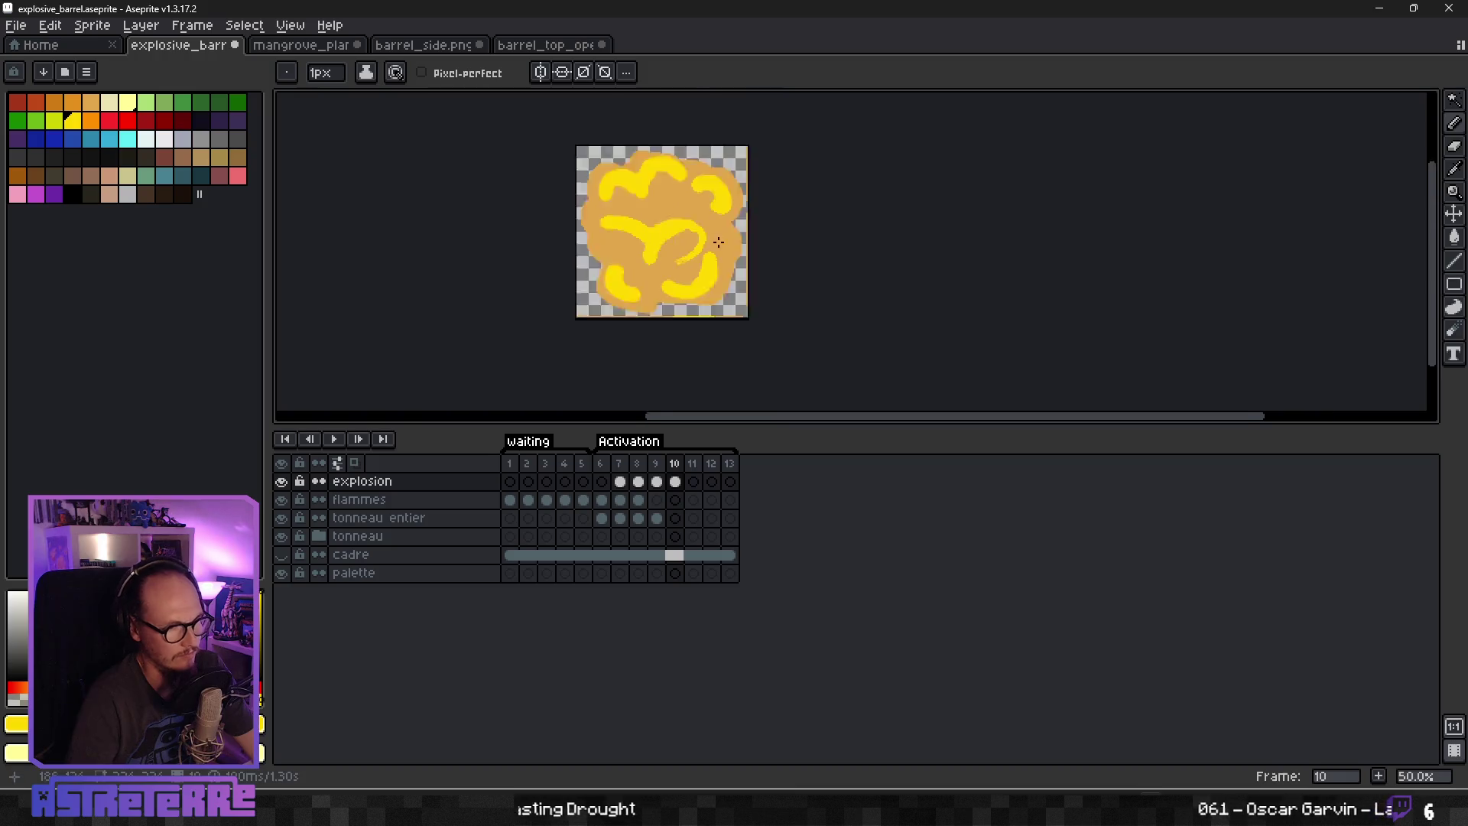
scroll(732, 253, up, 4)
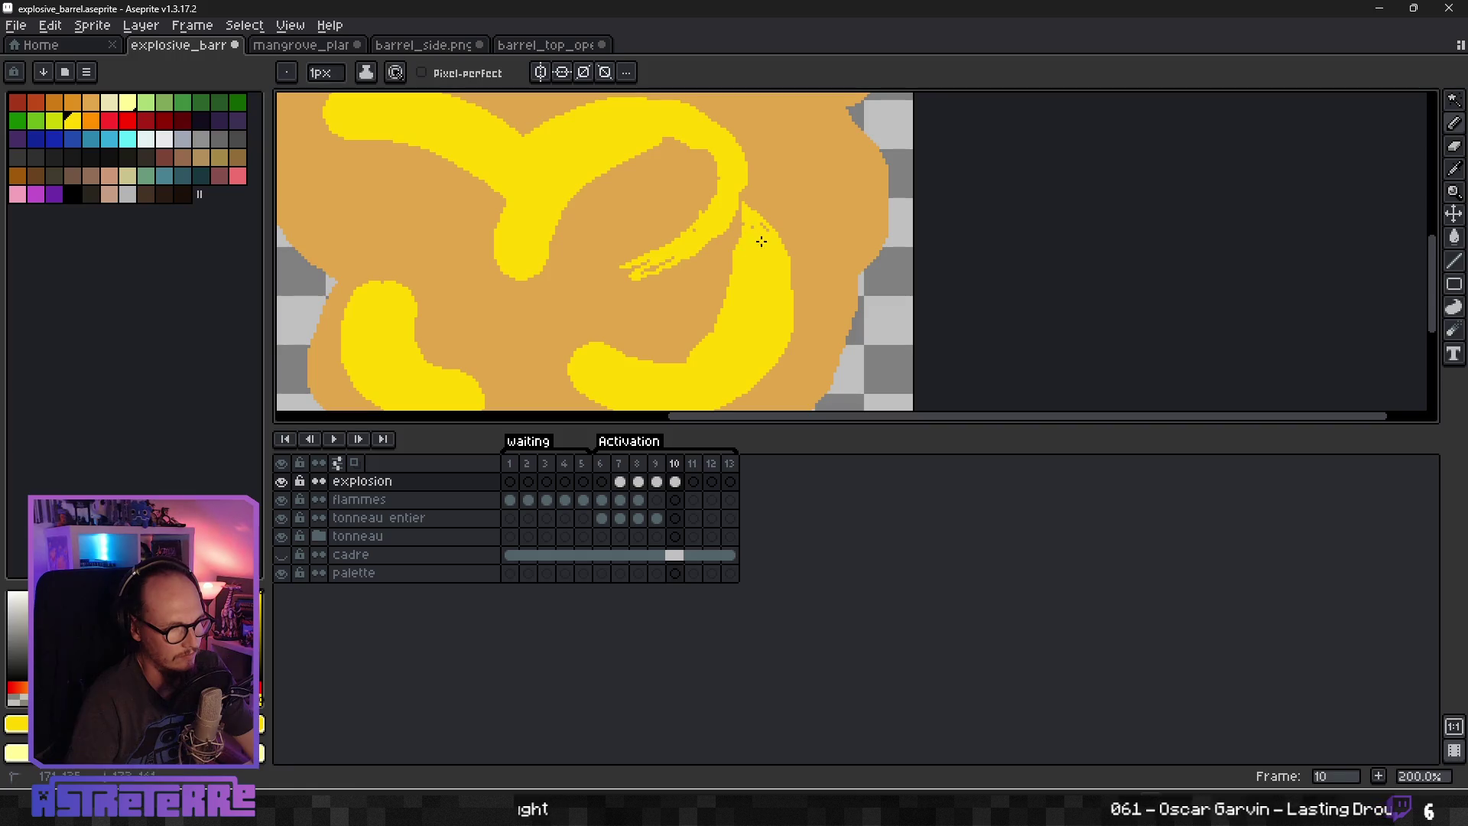
key(ctrl+z)
Try a thin yellow stroke on the right lobe, then undo the trial strokes.
drag(812, 141, 851, 243)
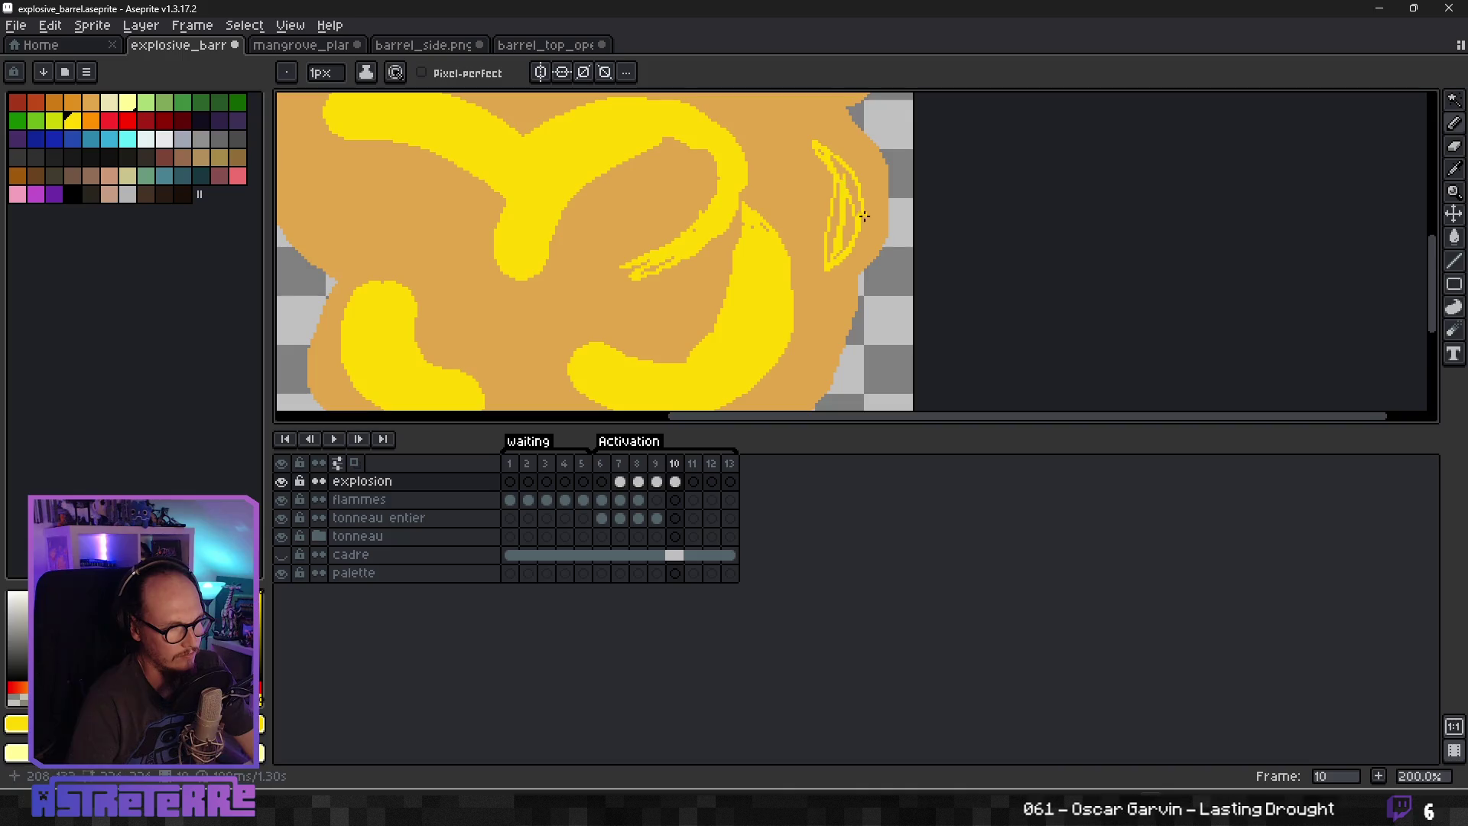
scroll(863, 214, down, 3)
scroll(858, 228, up, 5)
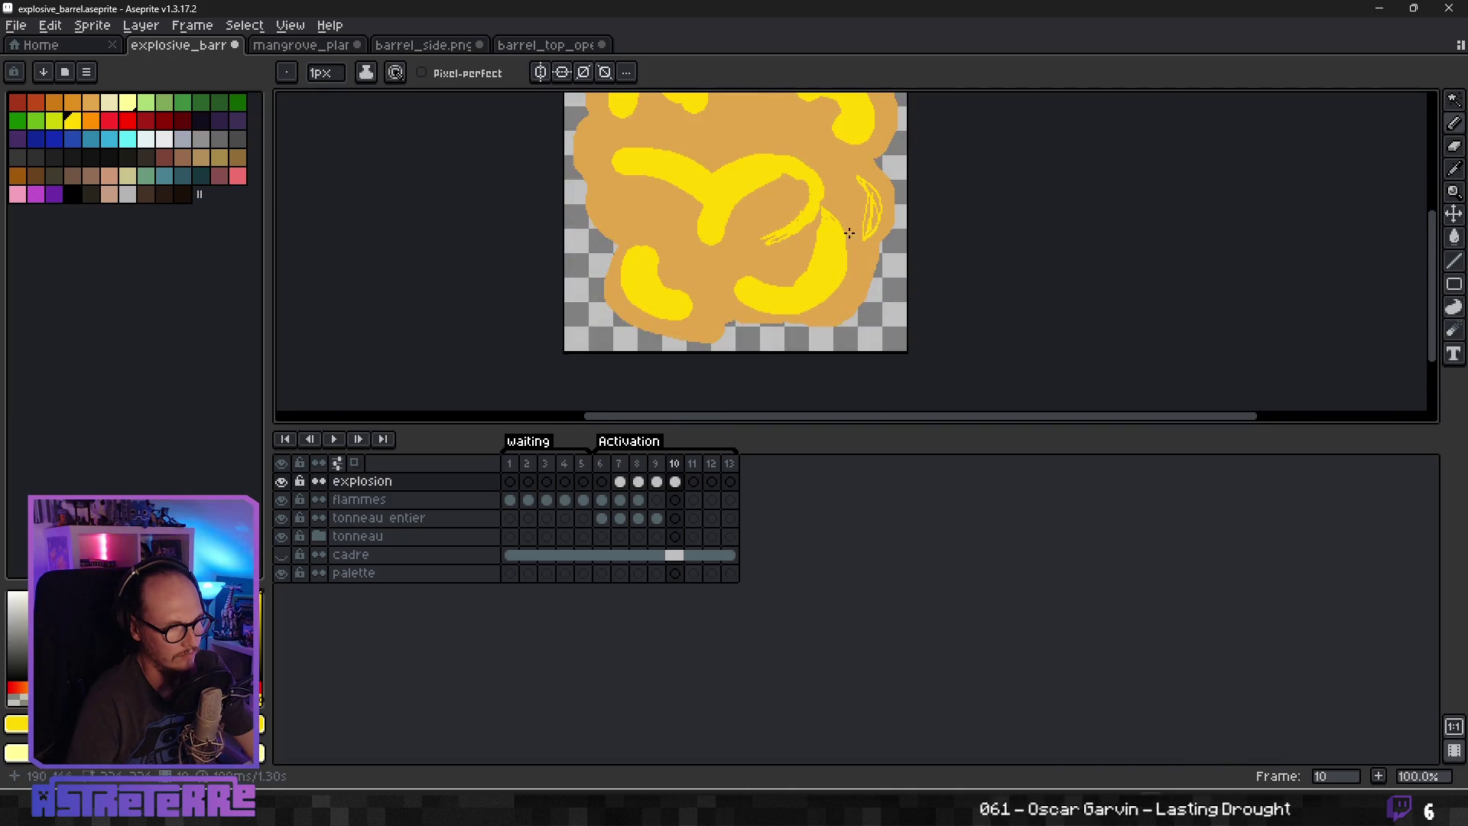
scroll(841, 241, down, 2)
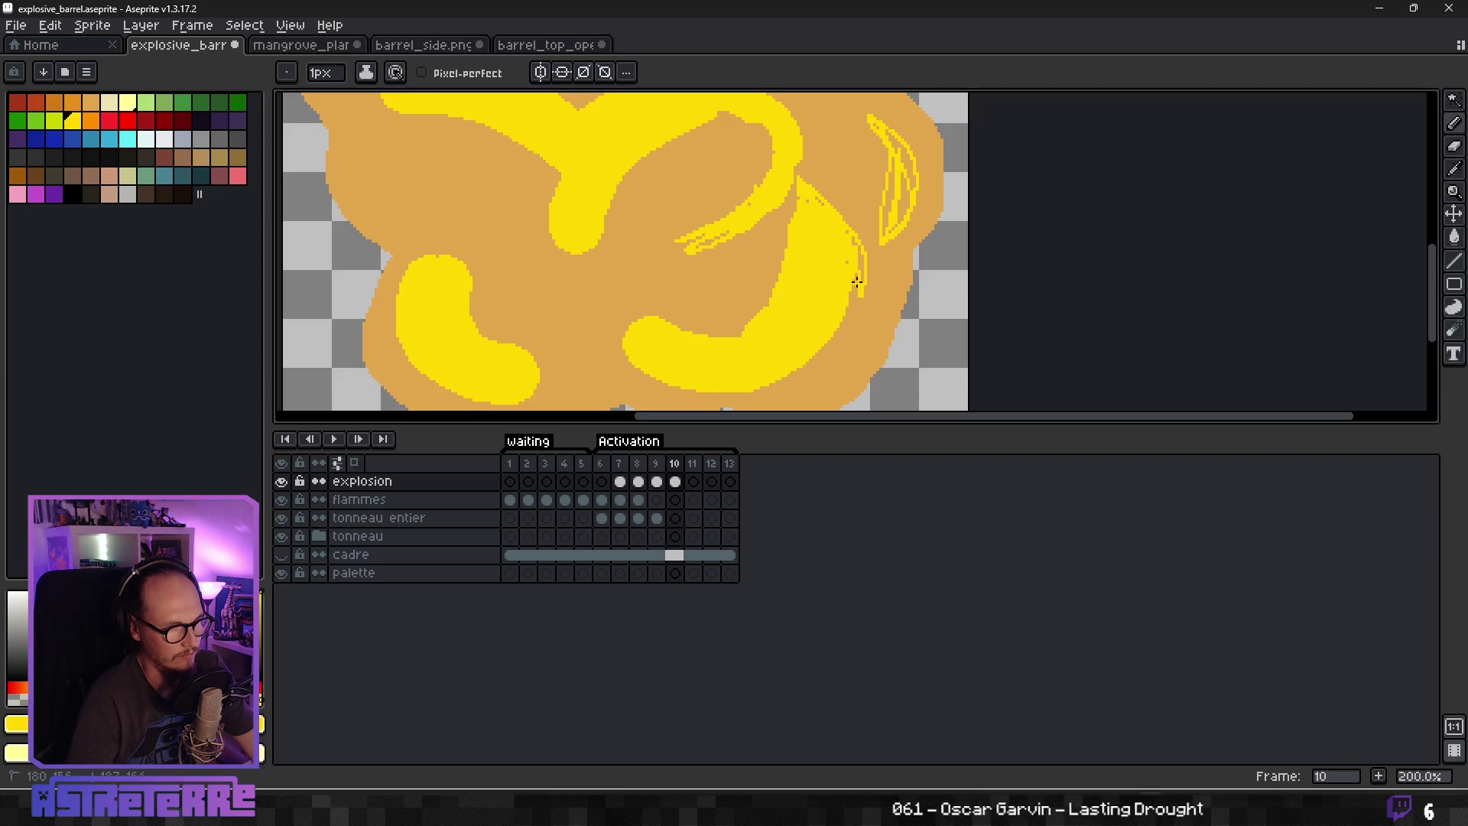
key(ctrl+z)
key(ctrl+z)
key(ctrl+z)
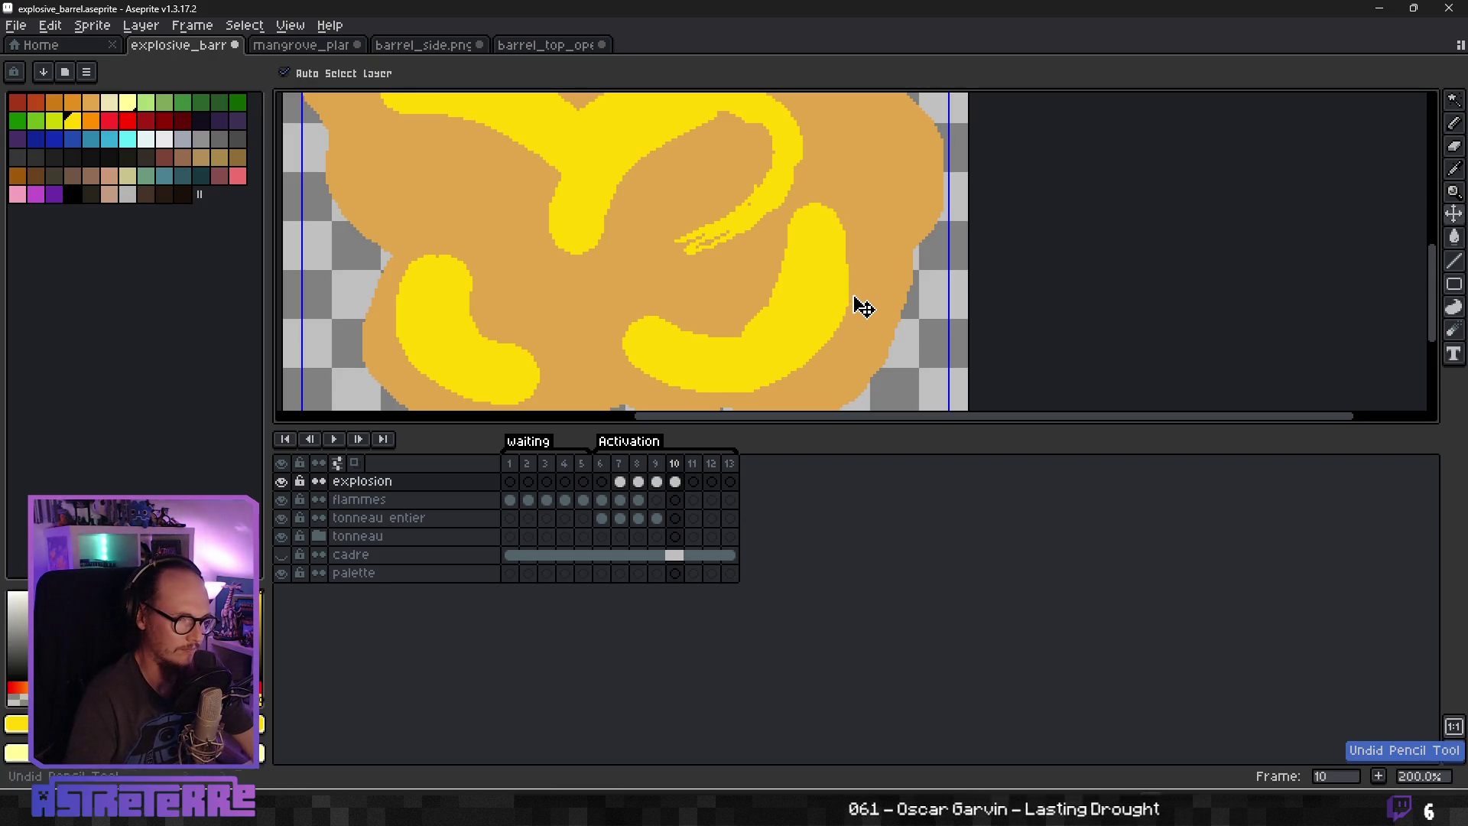
key(ctrl+z)
key(ctrl+z)
key(ctrl+z)
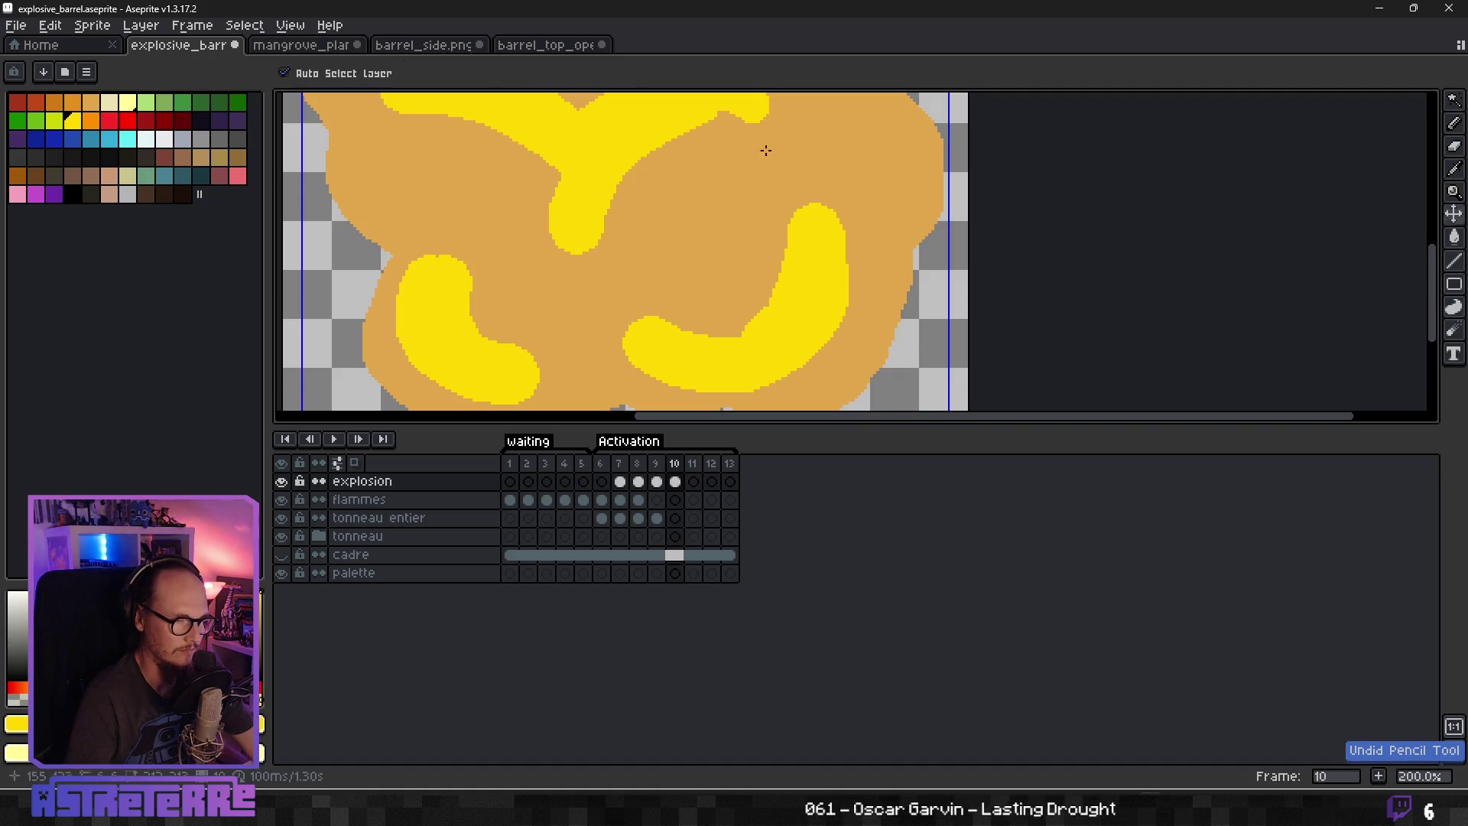
scroll(756, 211, up, 1)
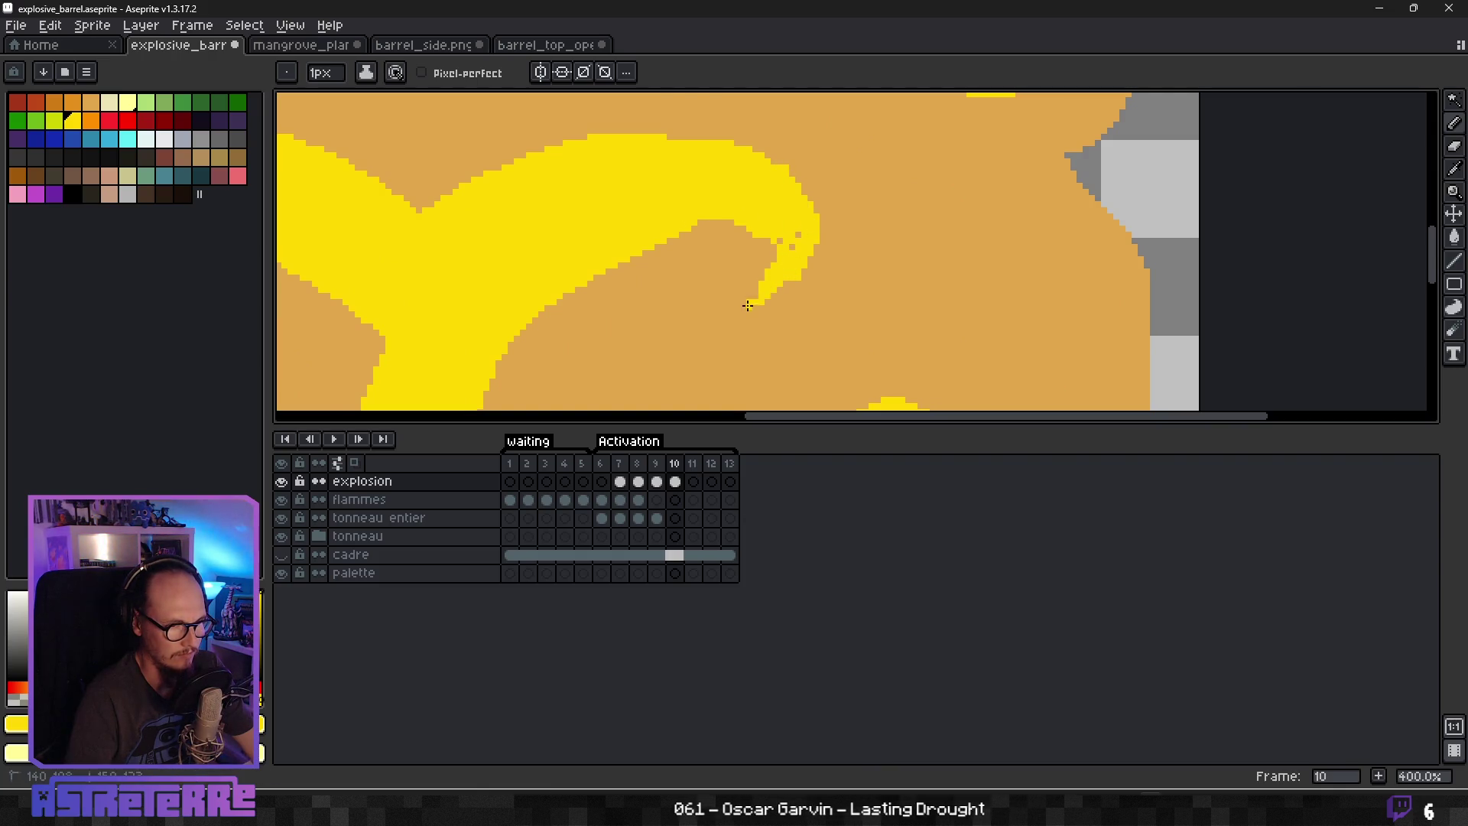
Eyedrop the tan cloud colour and paint over the yellow curl's tip to sharpen it.
alt+click(788, 302)
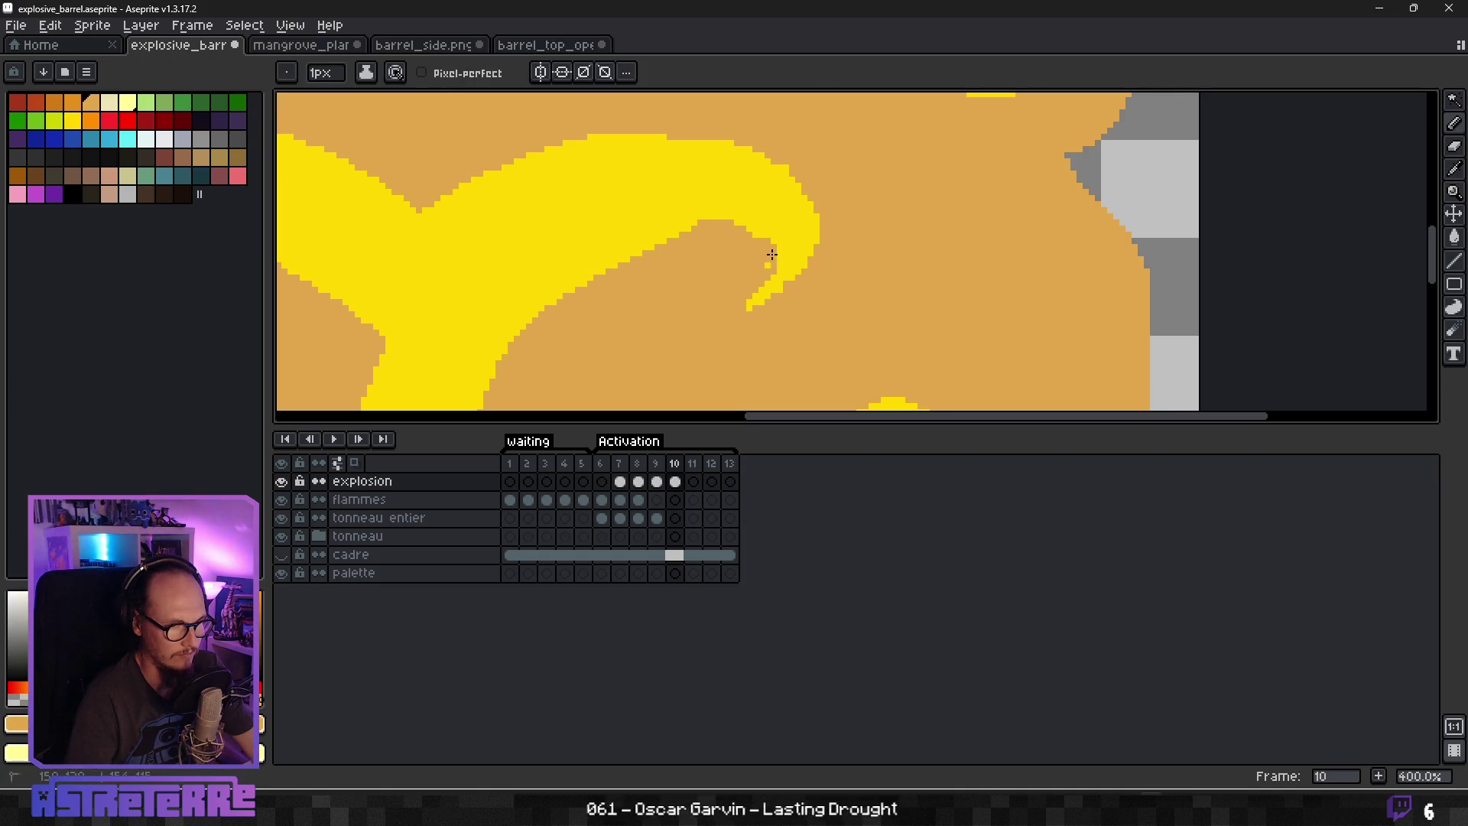
drag(760, 281, 736, 222)
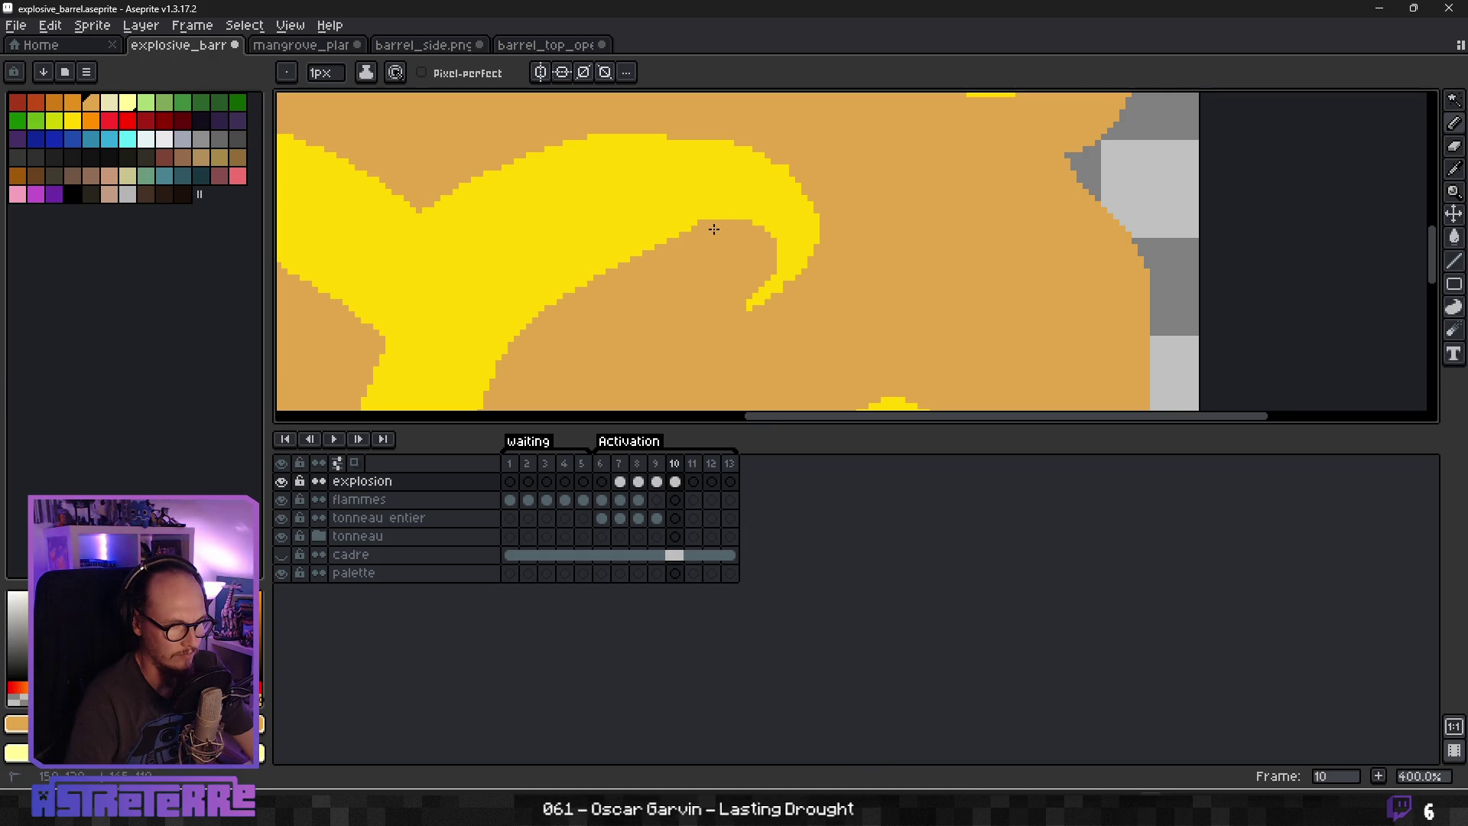
scroll(738, 237, down, 5)
scroll(763, 282, up, 3)
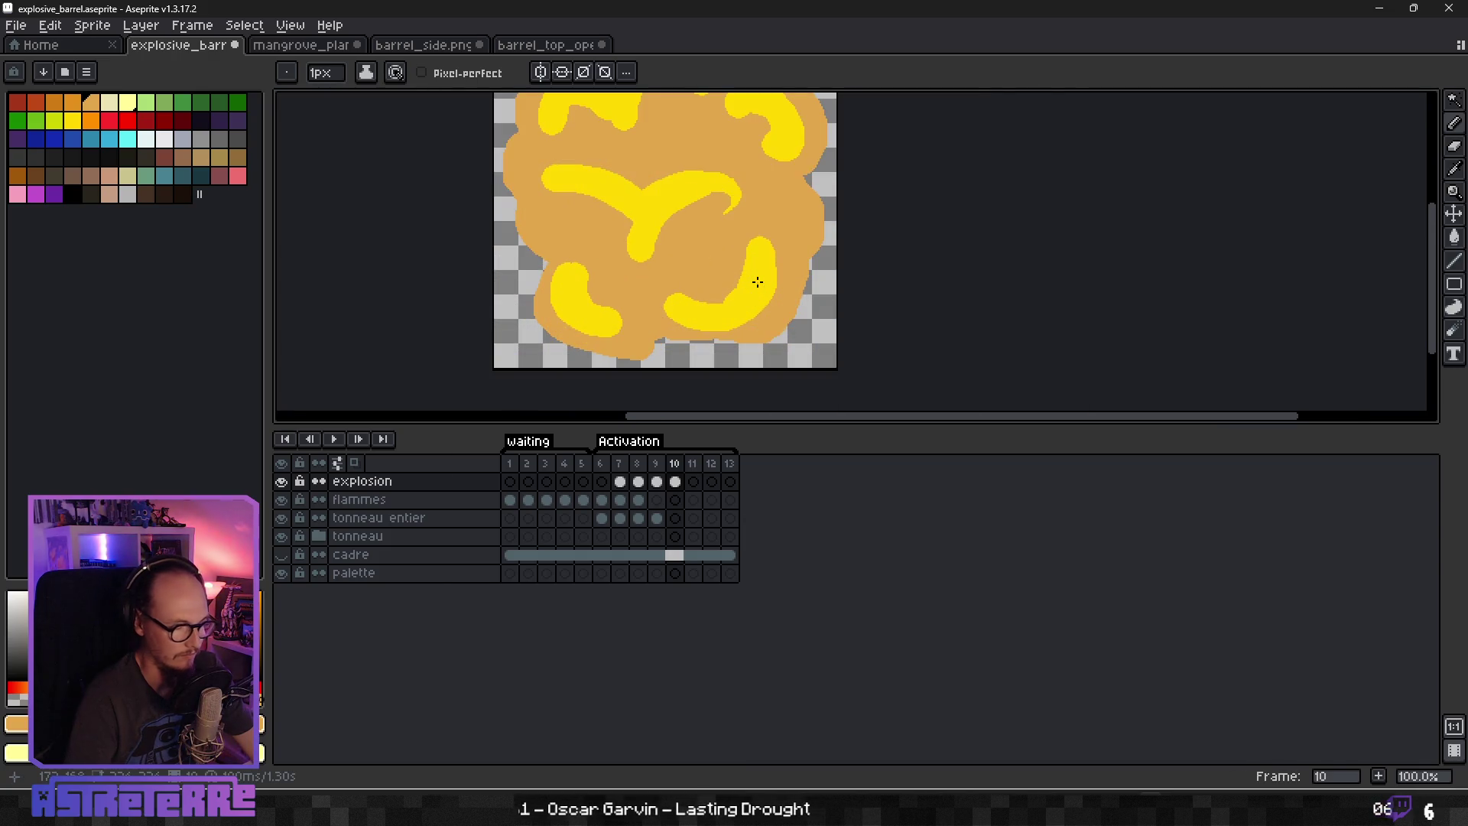
Eyedrop yellow, draw a thin yellow curve above the blob, and enlarge the brush to 4px.
alt+click(760, 246)
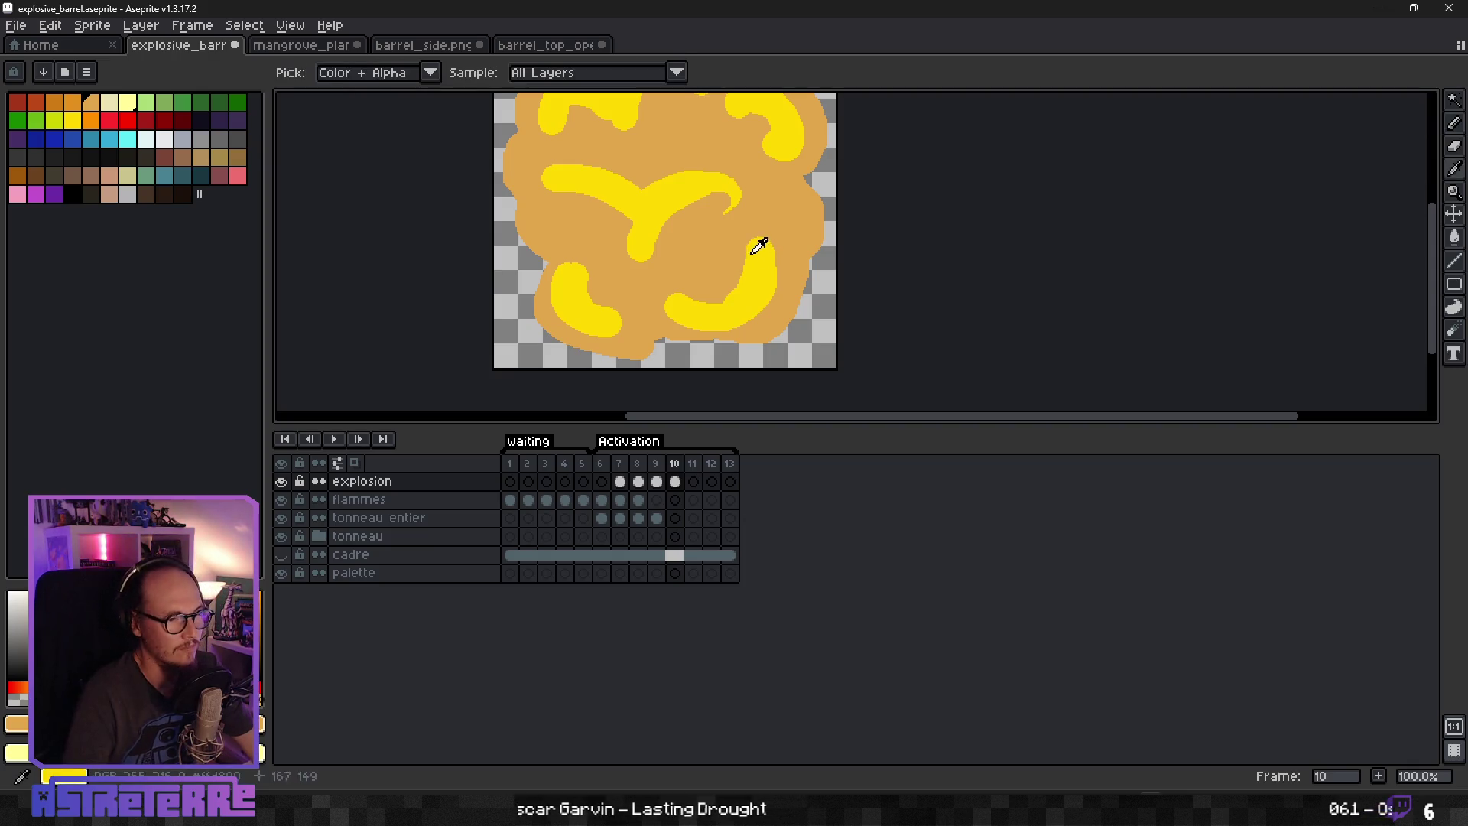
scroll(753, 229, up, 3)
drag(763, 241, 695, 204)
scroll(768, 251, down, 1)
key(plus)
key(plus)
key(plus)
With the tan colour, trim the edges of the right and left yellow crescents.
alt+click(533, 285)
mouse_move(533, 285)
mouse_down()
mouse_move(640, 298)
mouse_move(719, 233)
mouse_up()
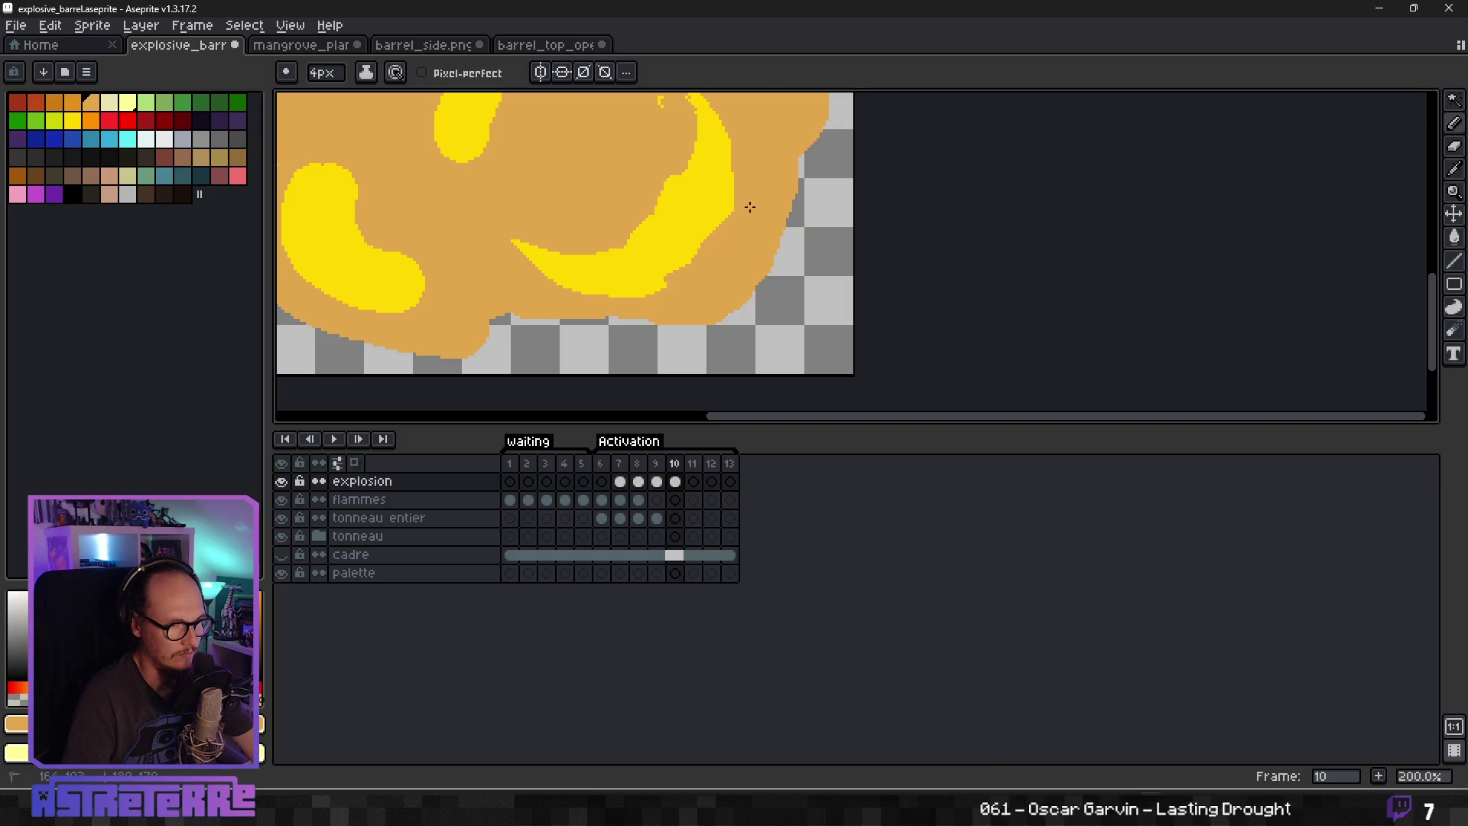
scroll(774, 153, down, 4)
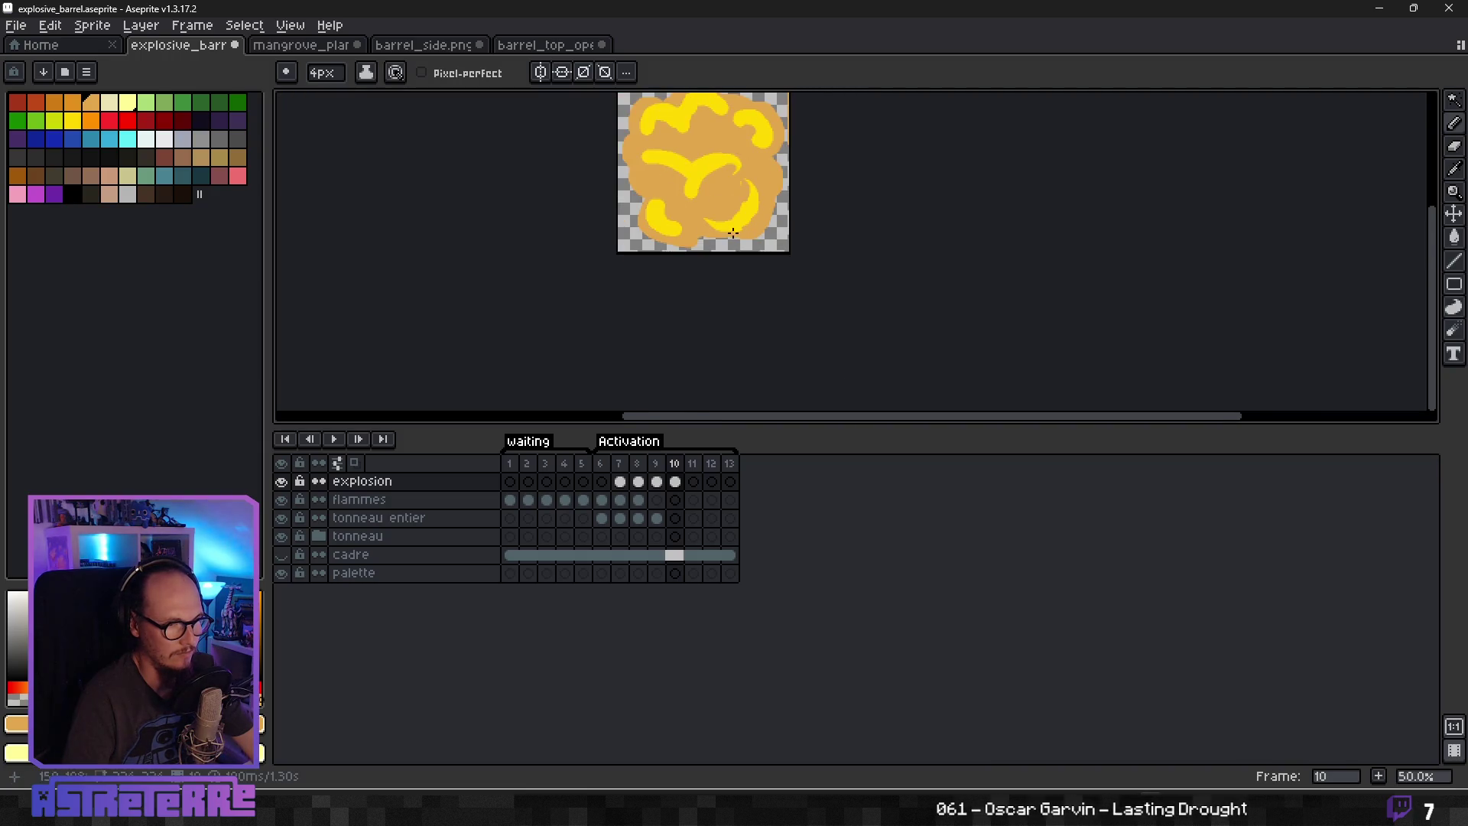
scroll(676, 226, up, 3)
mouse_move(646, 261)
mouse_down()
mouse_move(692, 243)
mouse_move(644, 130)
mouse_move(610, 145)
mouse_up()
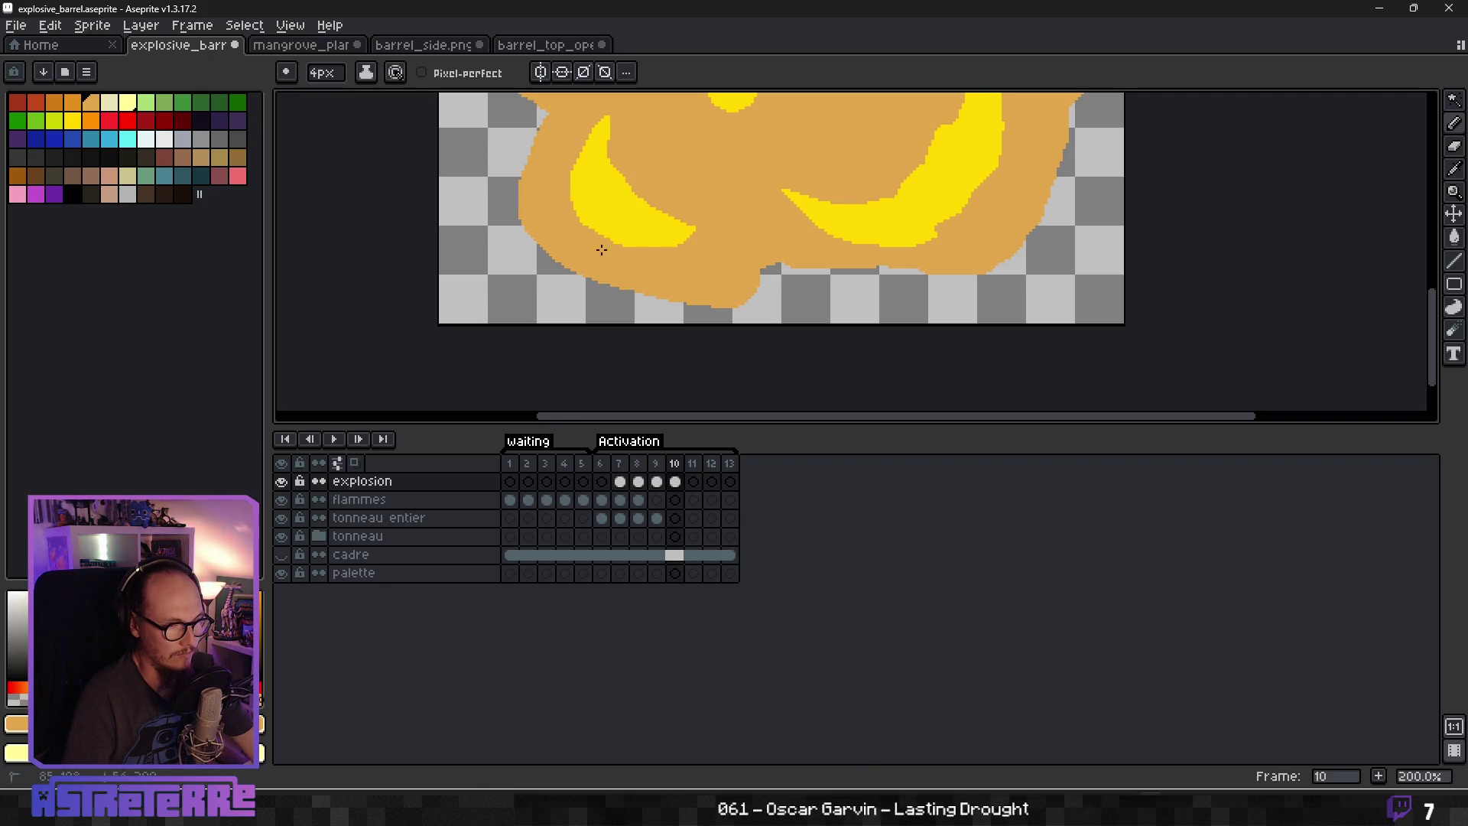
scroll(664, 167, up, 5)
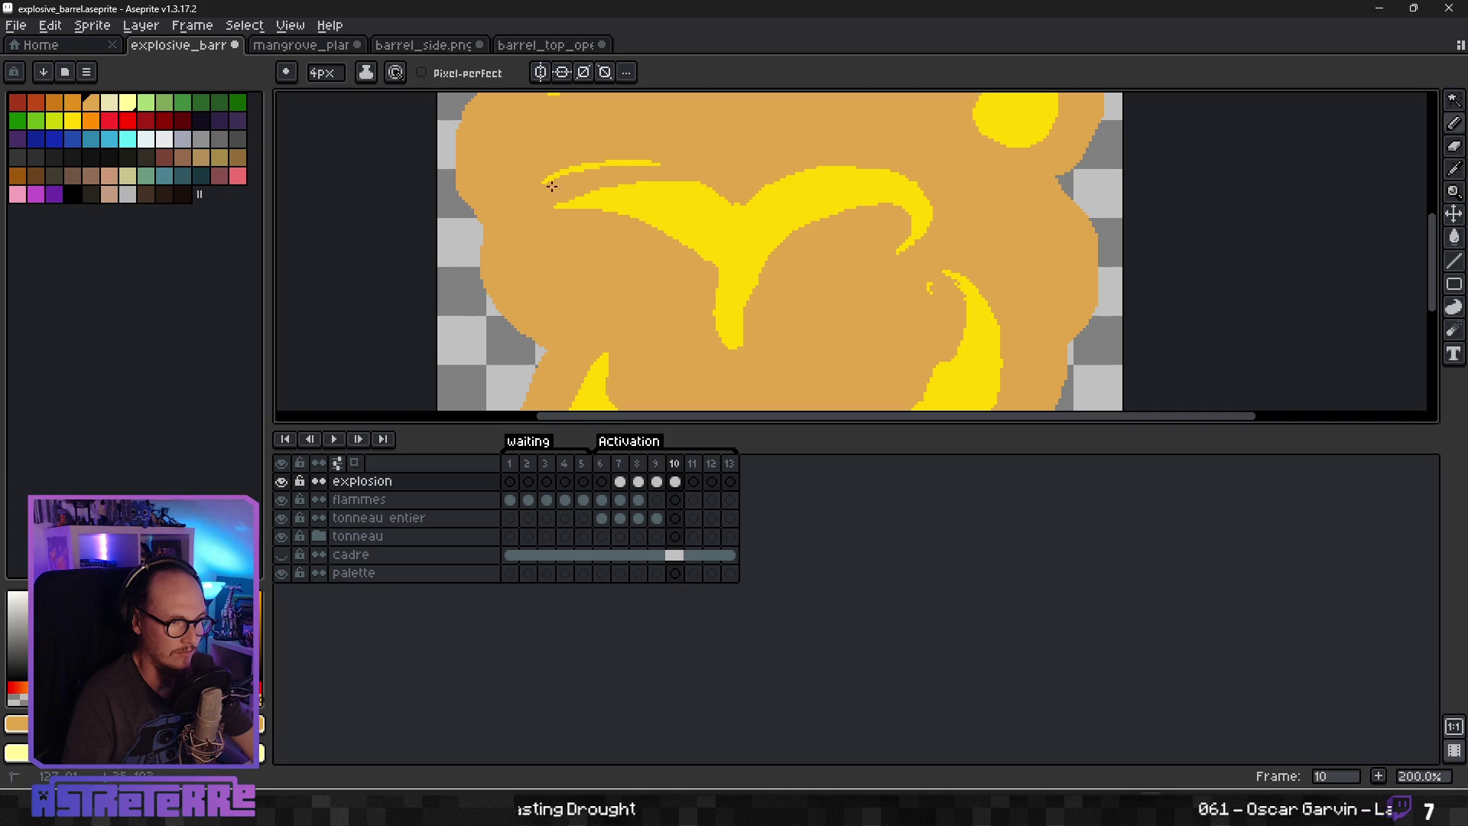
scroll(673, 156, down, 4)
scroll(673, 157, up, 1)
Discard a trial thin yellow stroke and touch up the yellow lobe's left edge in orange.
drag(673, 130, 748, 304)
scroll(748, 304, up, 3)
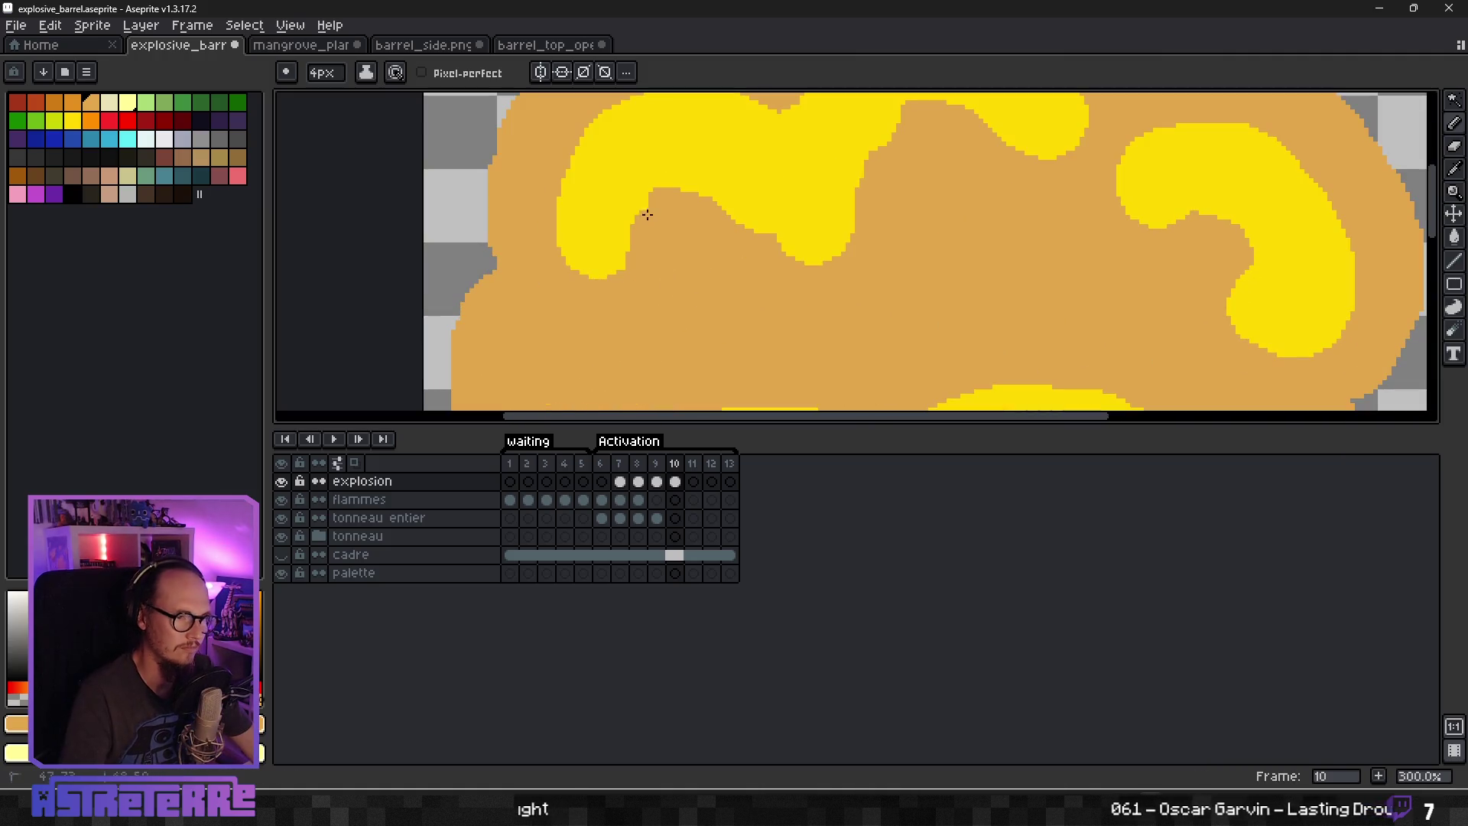
drag(685, 187, 760, 223)
key(ctrl+z)
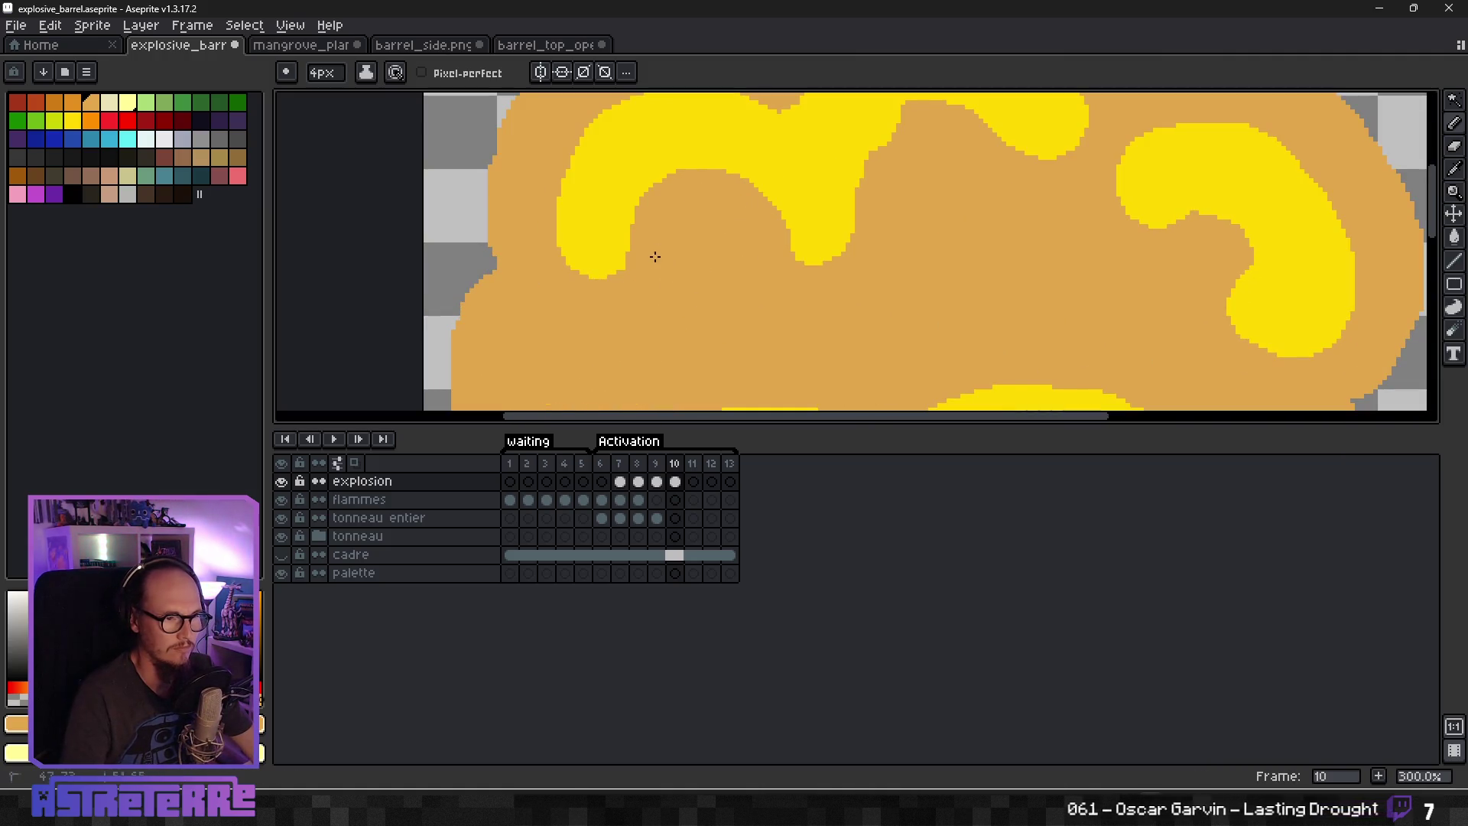
mouse_move(573, 263)
mouse_down()
mouse_move(566, 202)
mouse_move(574, 253)
mouse_move(610, 277)
mouse_up()
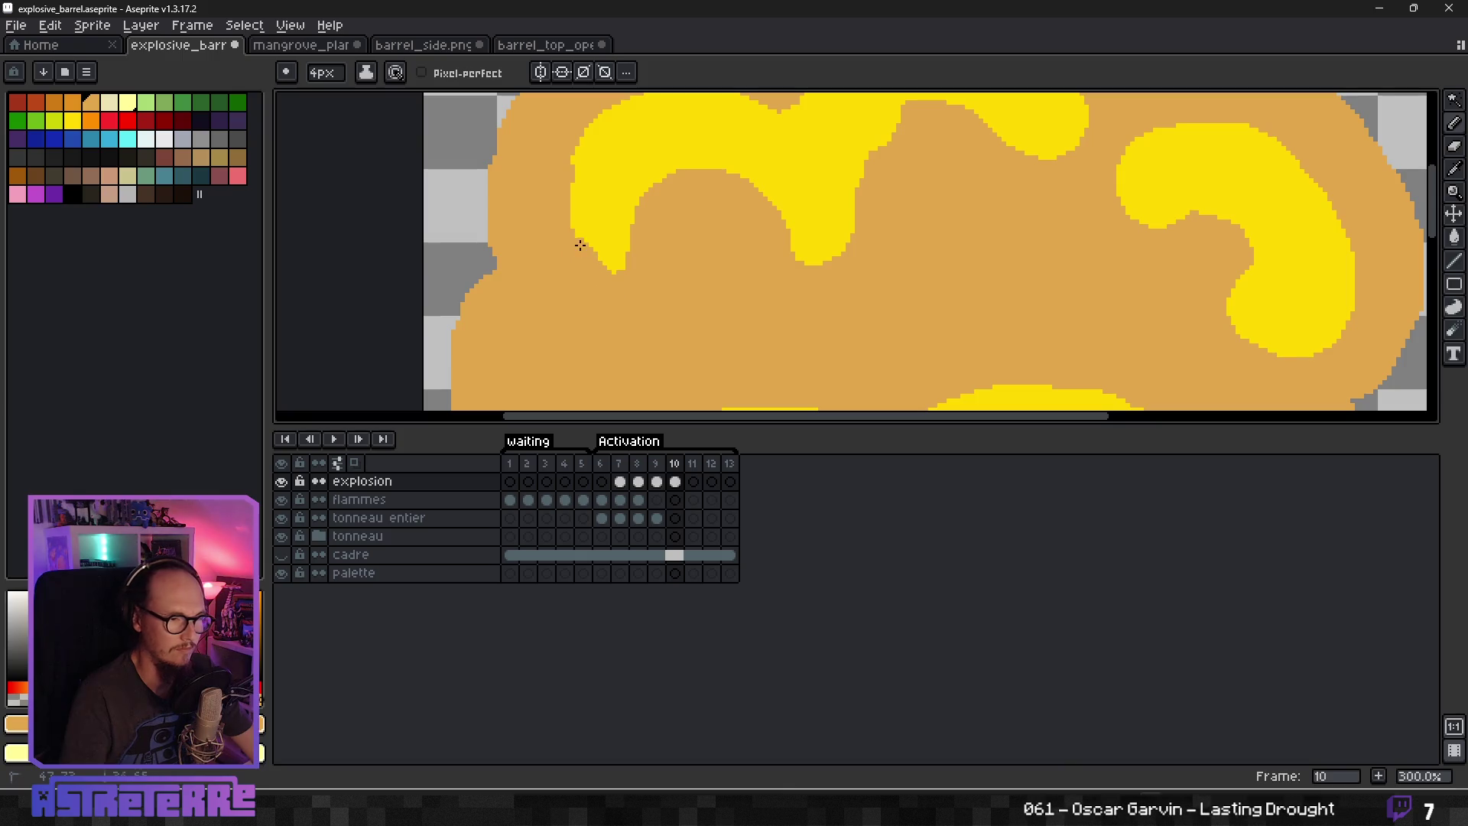
drag(683, 176, 665, 320)
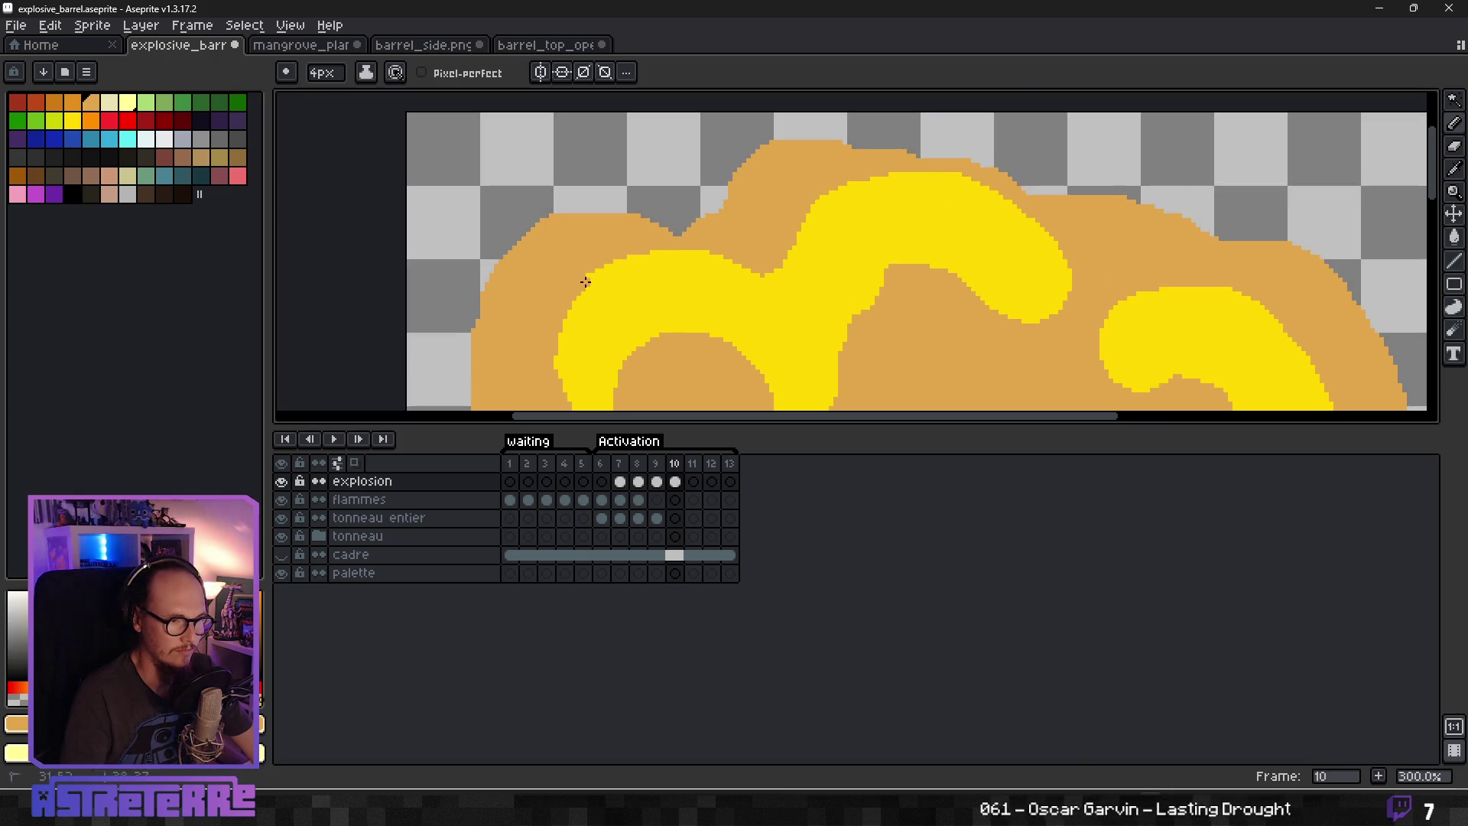
Trim the upper yellow lobe's top, right and lower edges to narrow it to a tip.
drag(581, 287, 719, 260)
mouse_move(929, 175)
mouse_down()
mouse_move(1054, 274)
mouse_move(942, 170)
mouse_up()
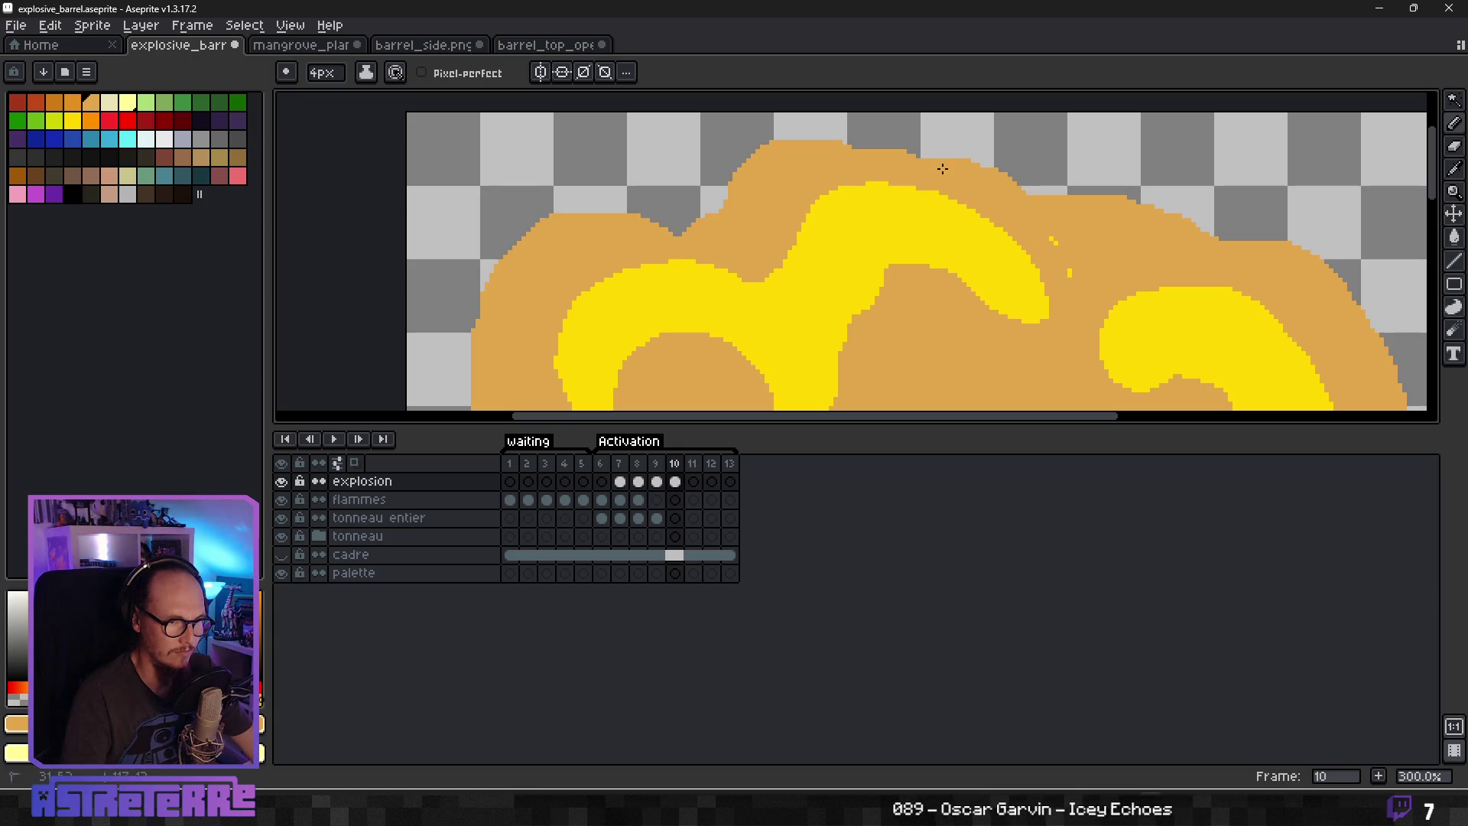
drag(1014, 315, 893, 261)
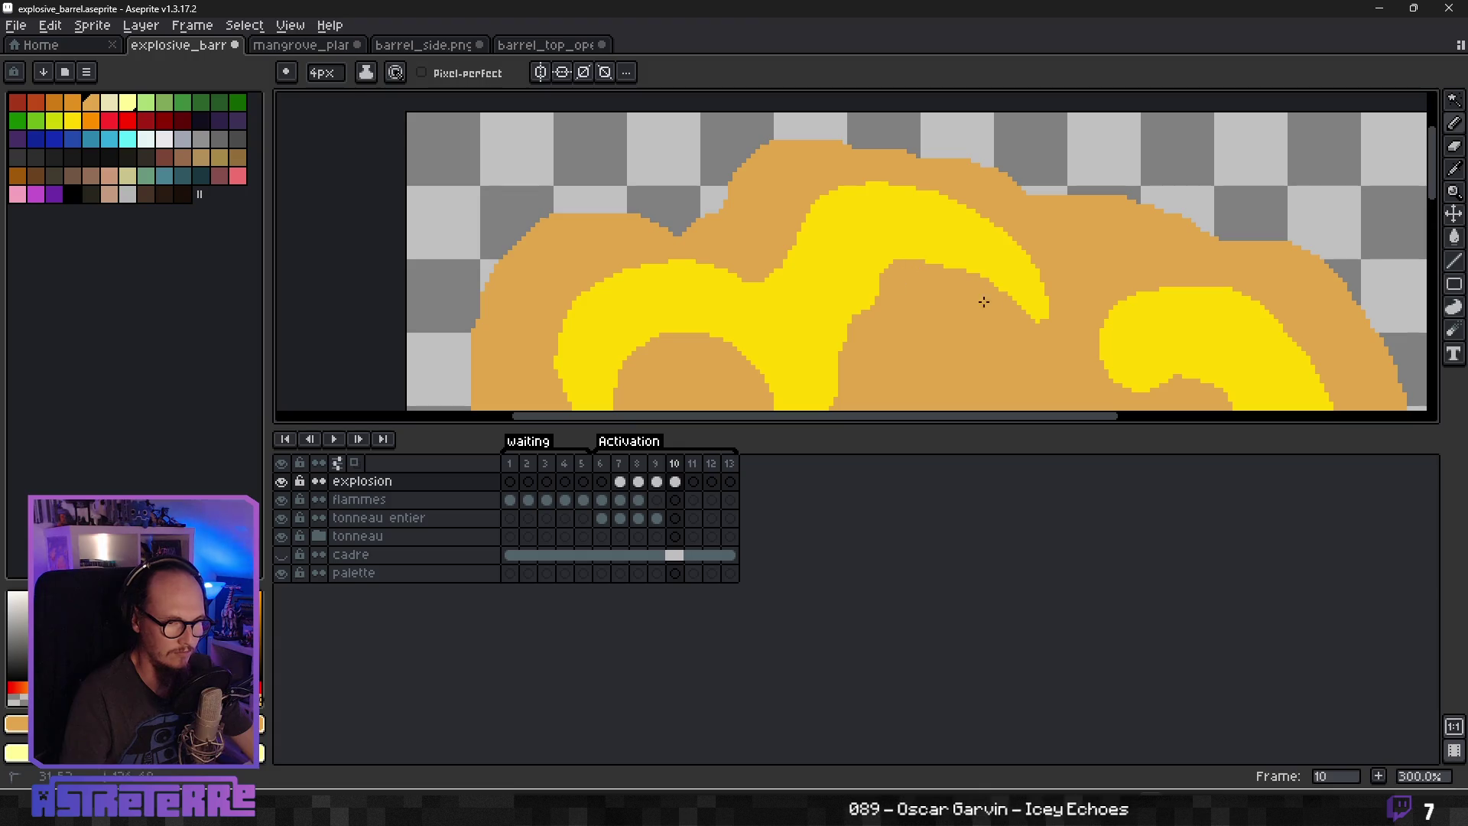
mouse_move(1040, 319)
mouse_down()
mouse_move(918, 263)
mouse_move(878, 269)
mouse_up()
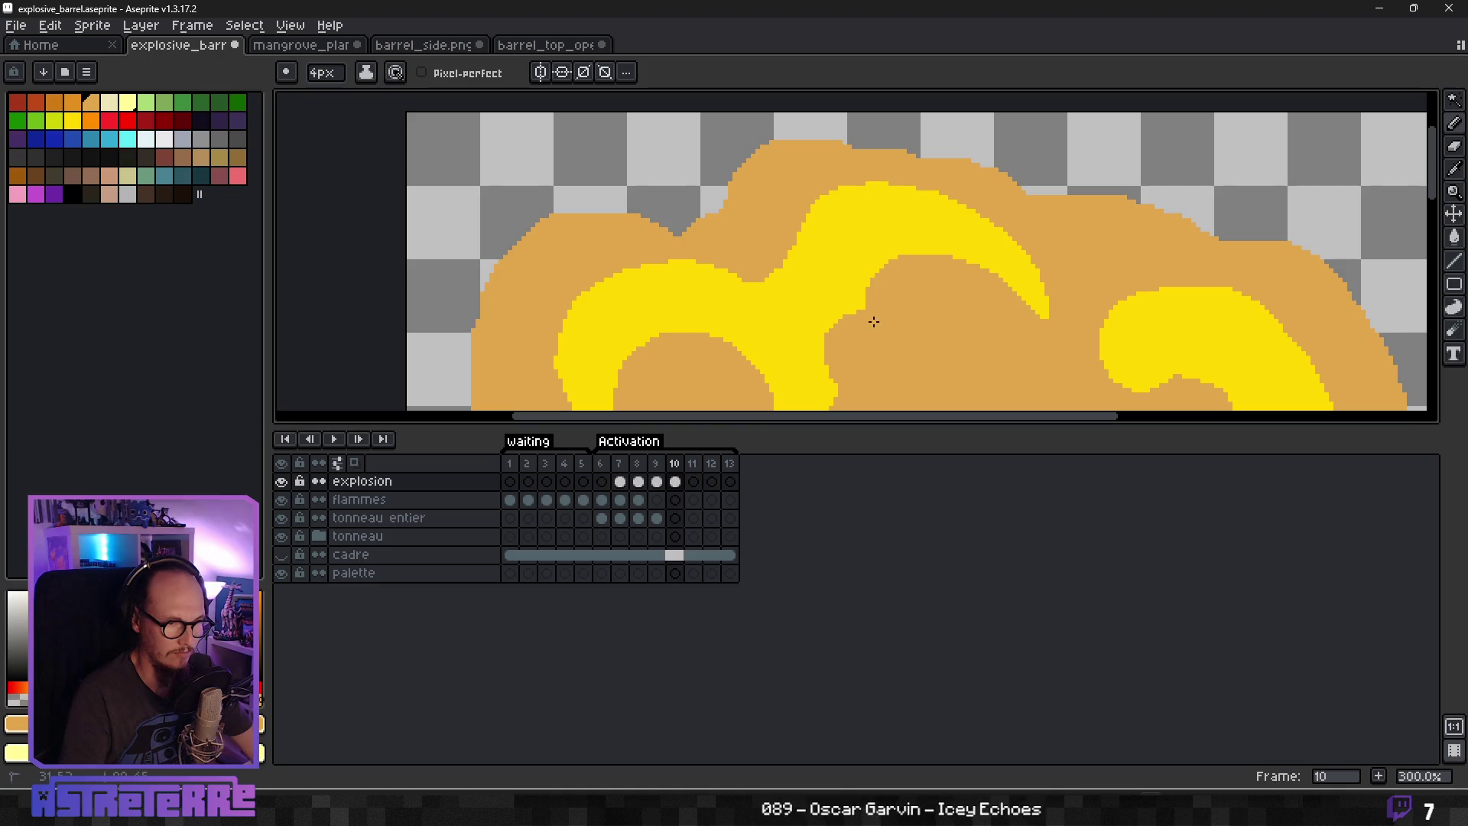
scroll(868, 318, down, 3)
scroll(919, 357, up, 2)
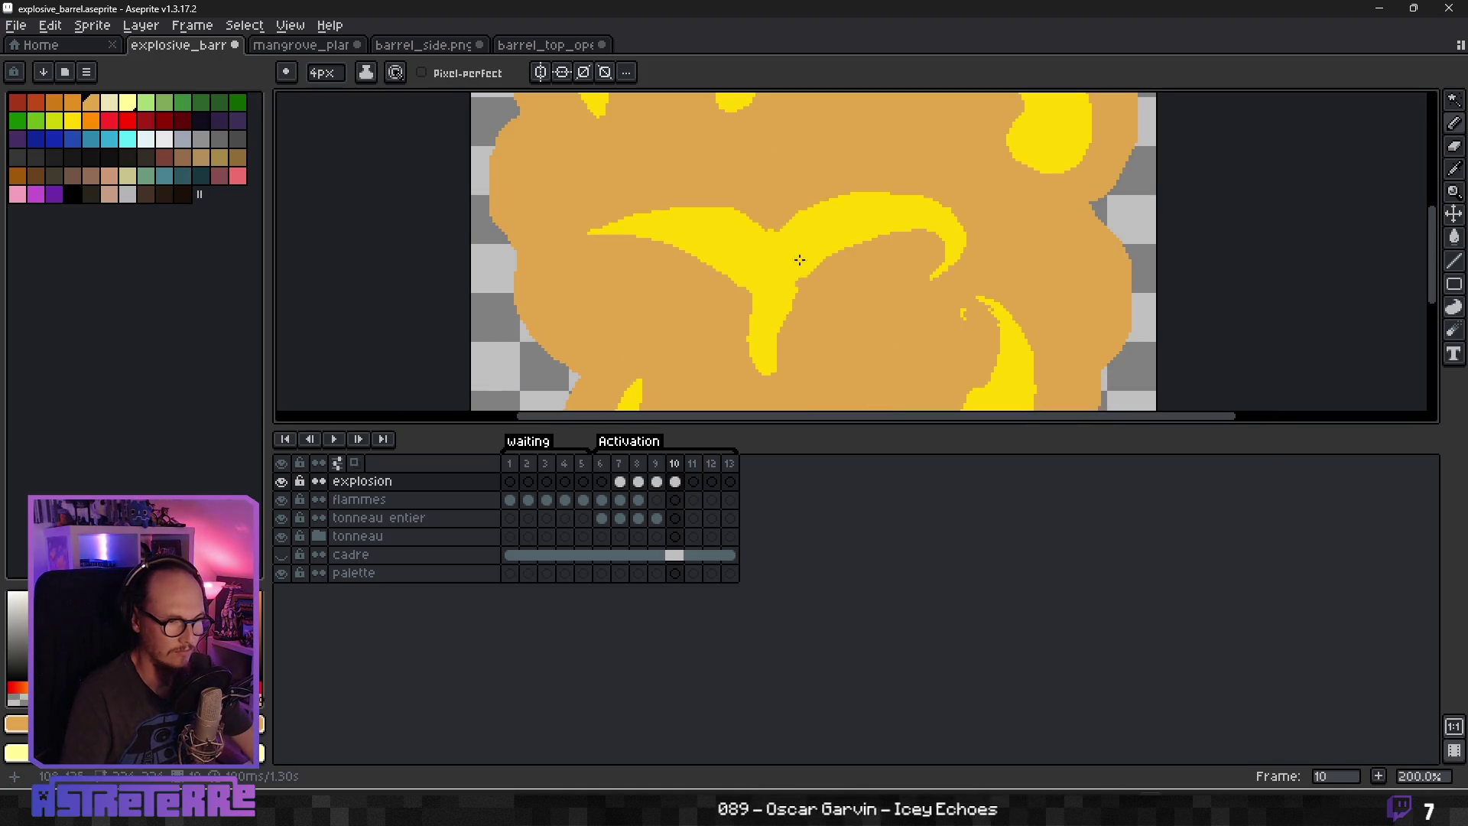
scroll(795, 289, up, 5)
Trim the left yellow hook's inner edge and cut its bottom to a thin point.
drag(757, 261, 744, 229)
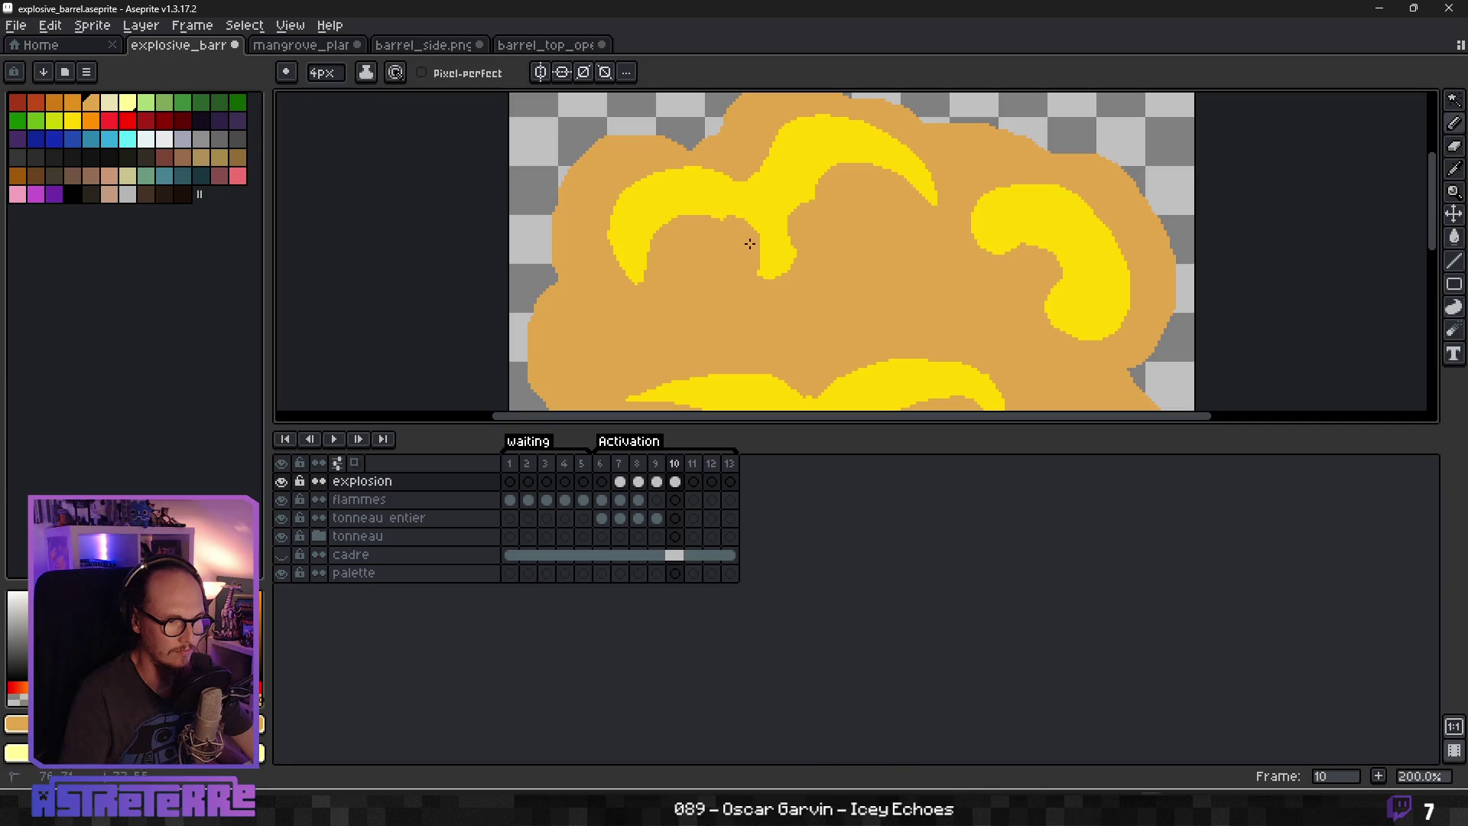
drag(768, 285, 787, 239)
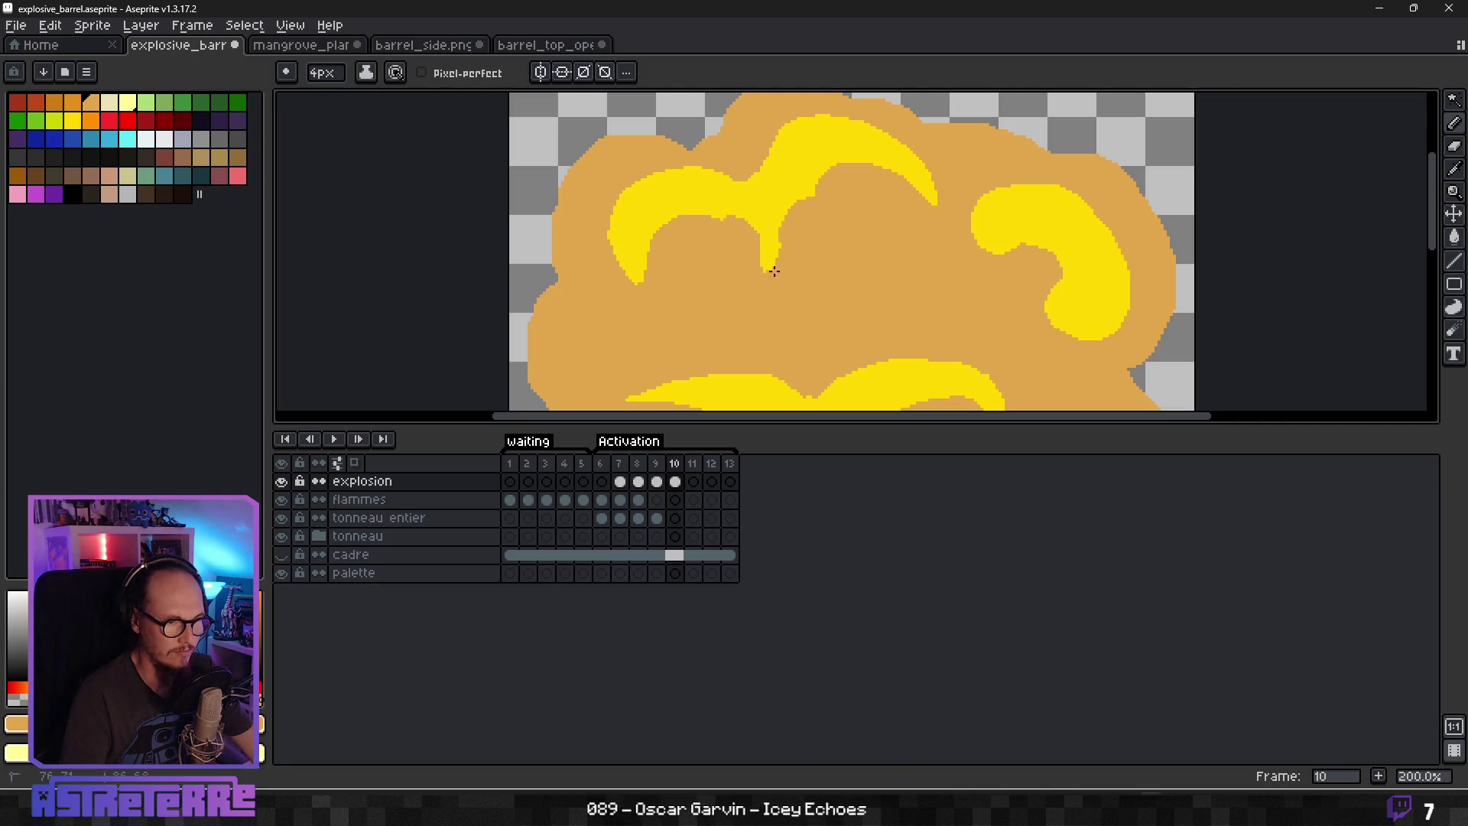
scroll(838, 287, down, 1)
scroll(838, 288, down, 1)
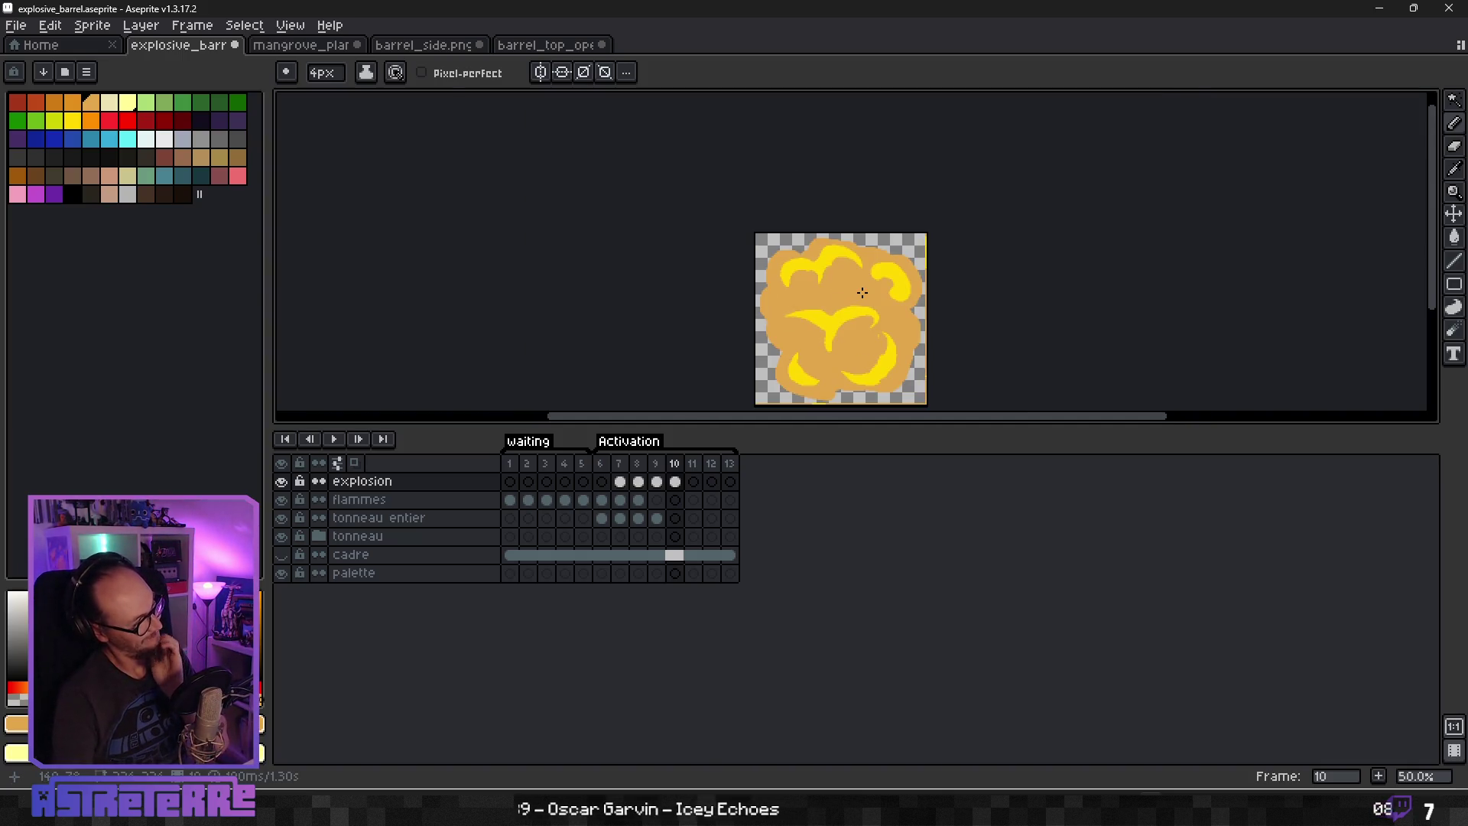
scroll(863, 293, up, 2)
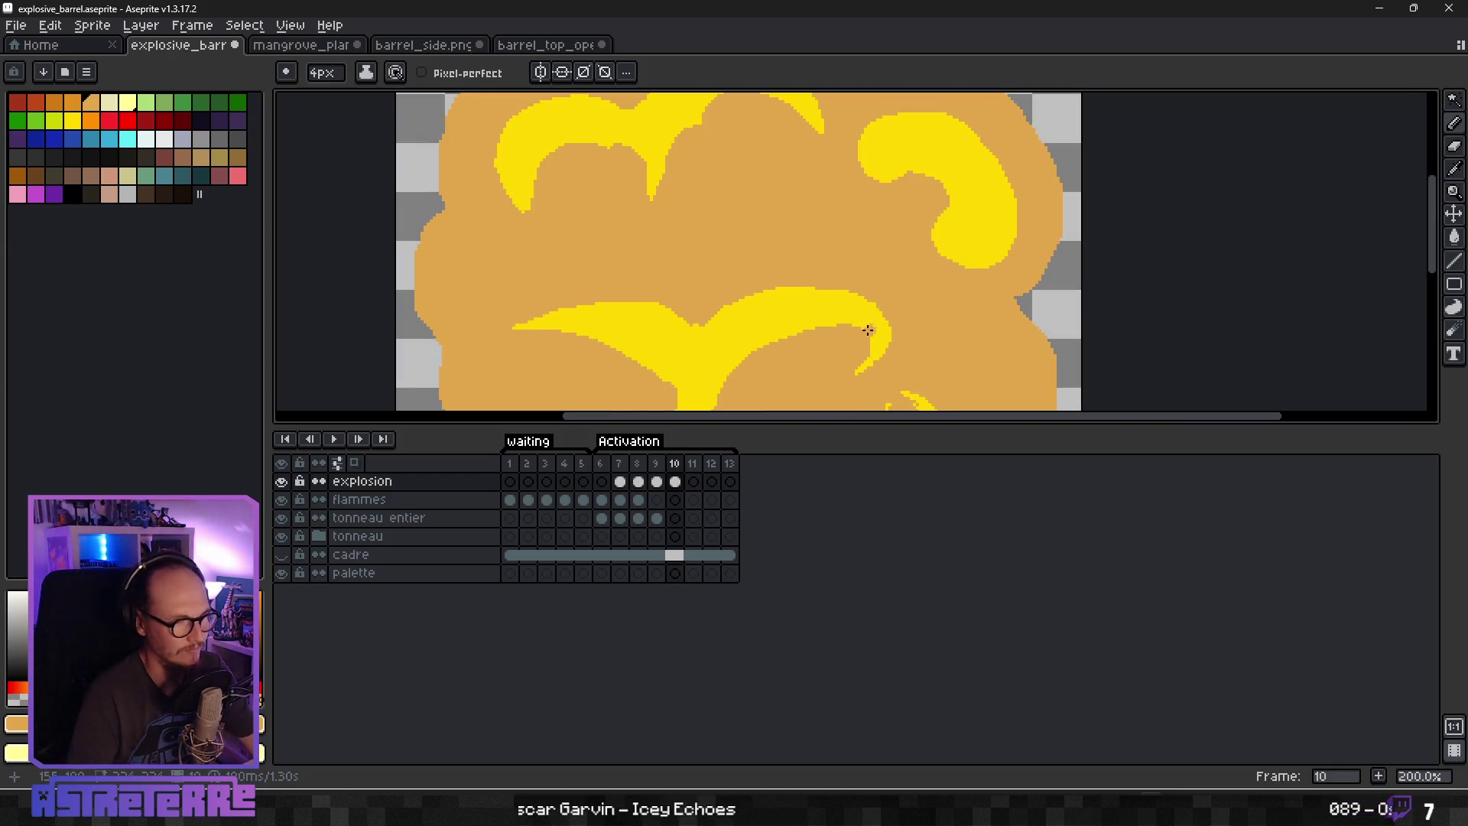
Pan and zoom around frame 10 to review the trimmed yellow swirls.
drag(886, 329, 871, 181)
scroll(851, 236, down, 1)
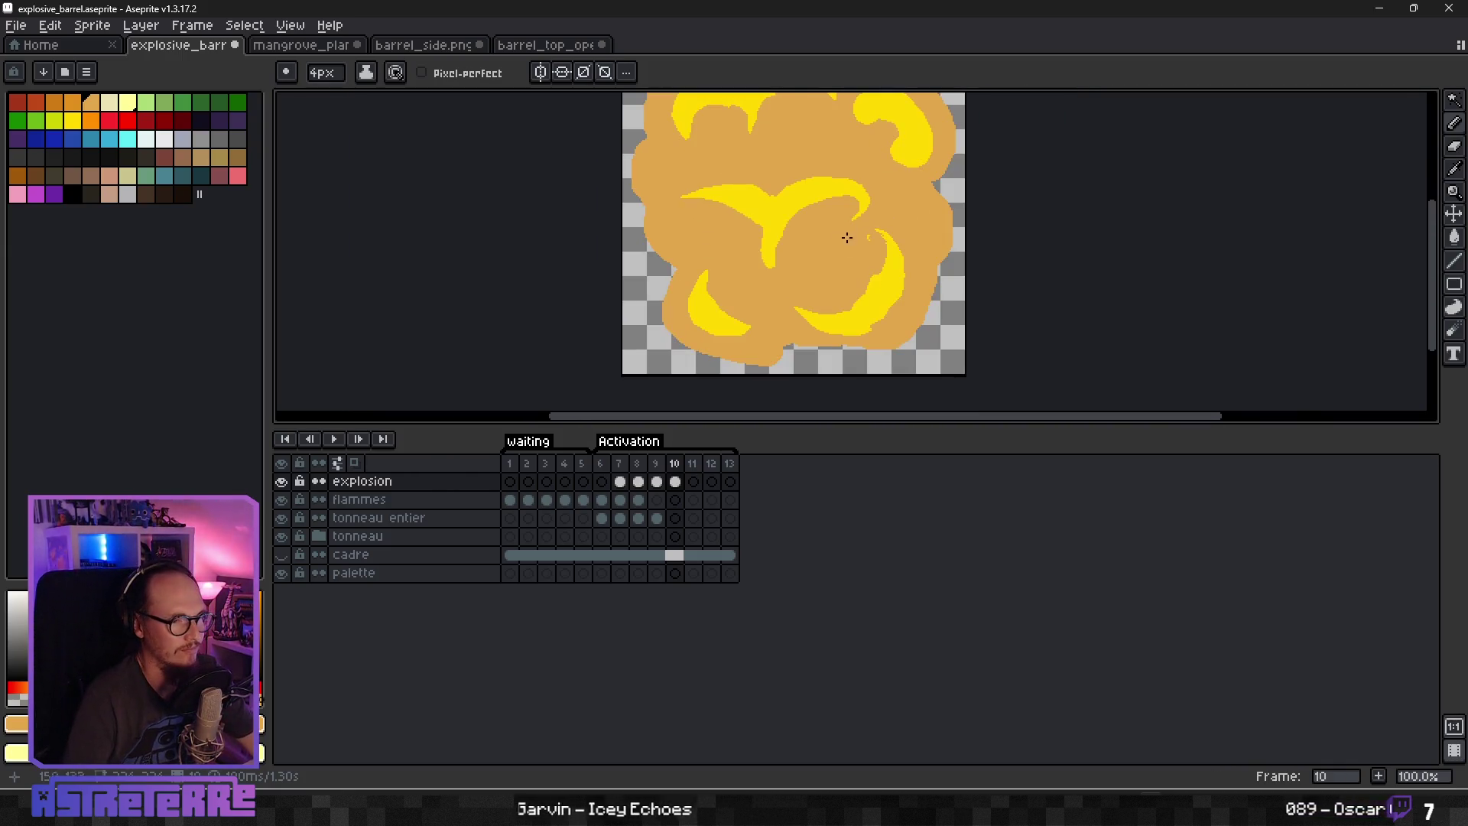
scroll(721, 296, up, 2)
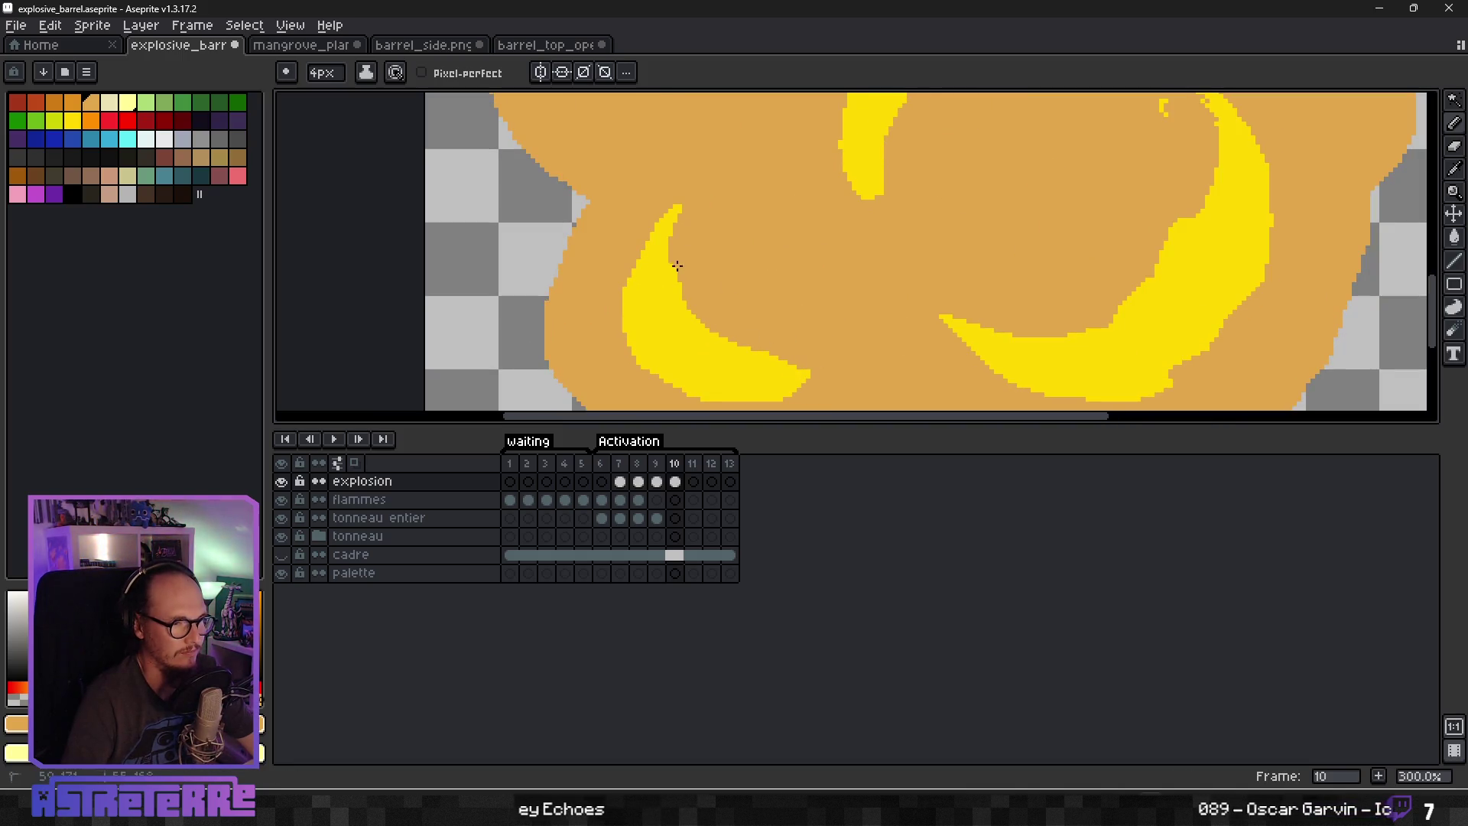
scroll(736, 262, down, 3)
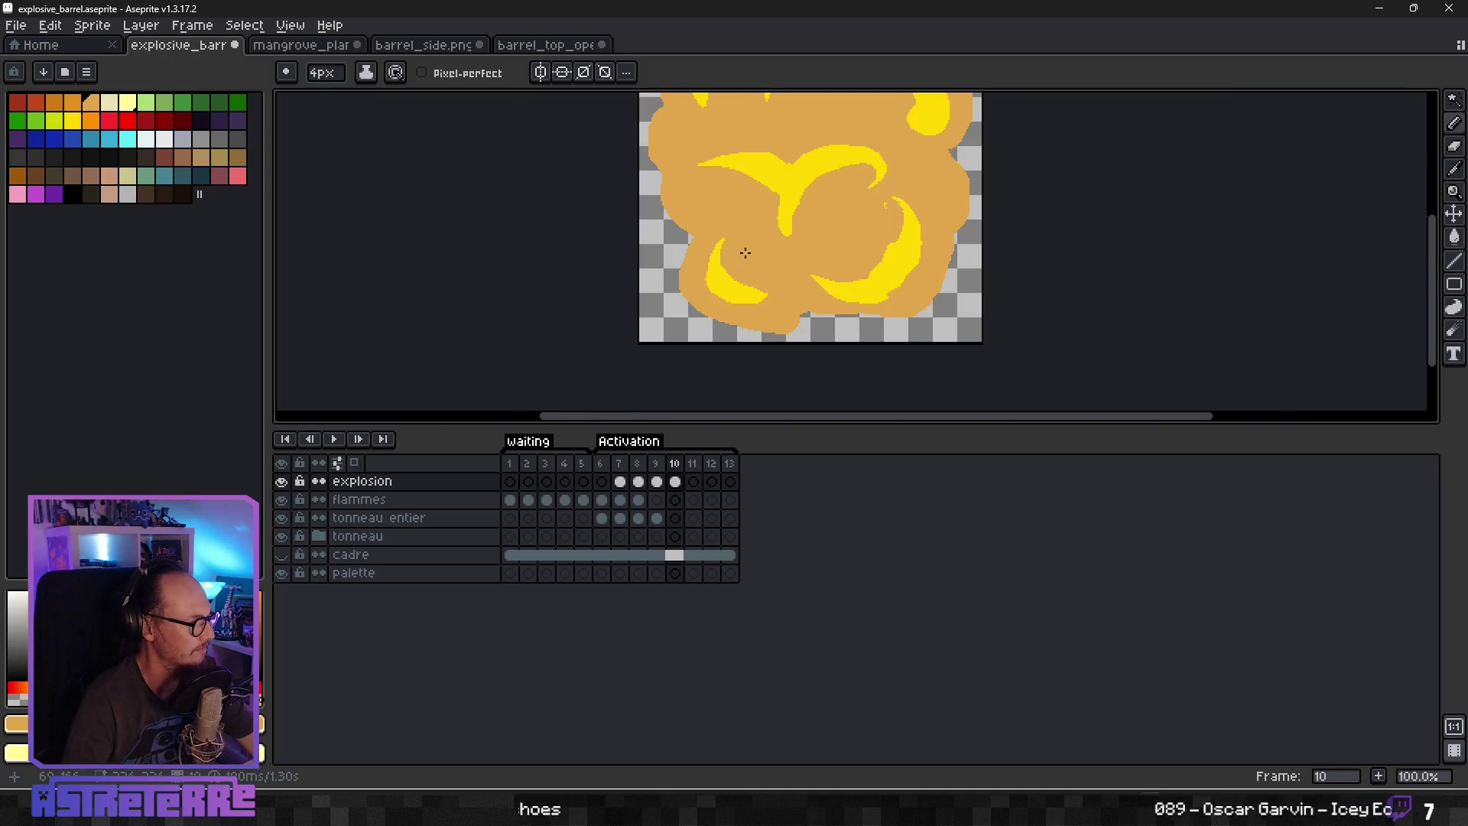
scroll(785, 229, down, 1)
scroll(765, 214, up, 3)
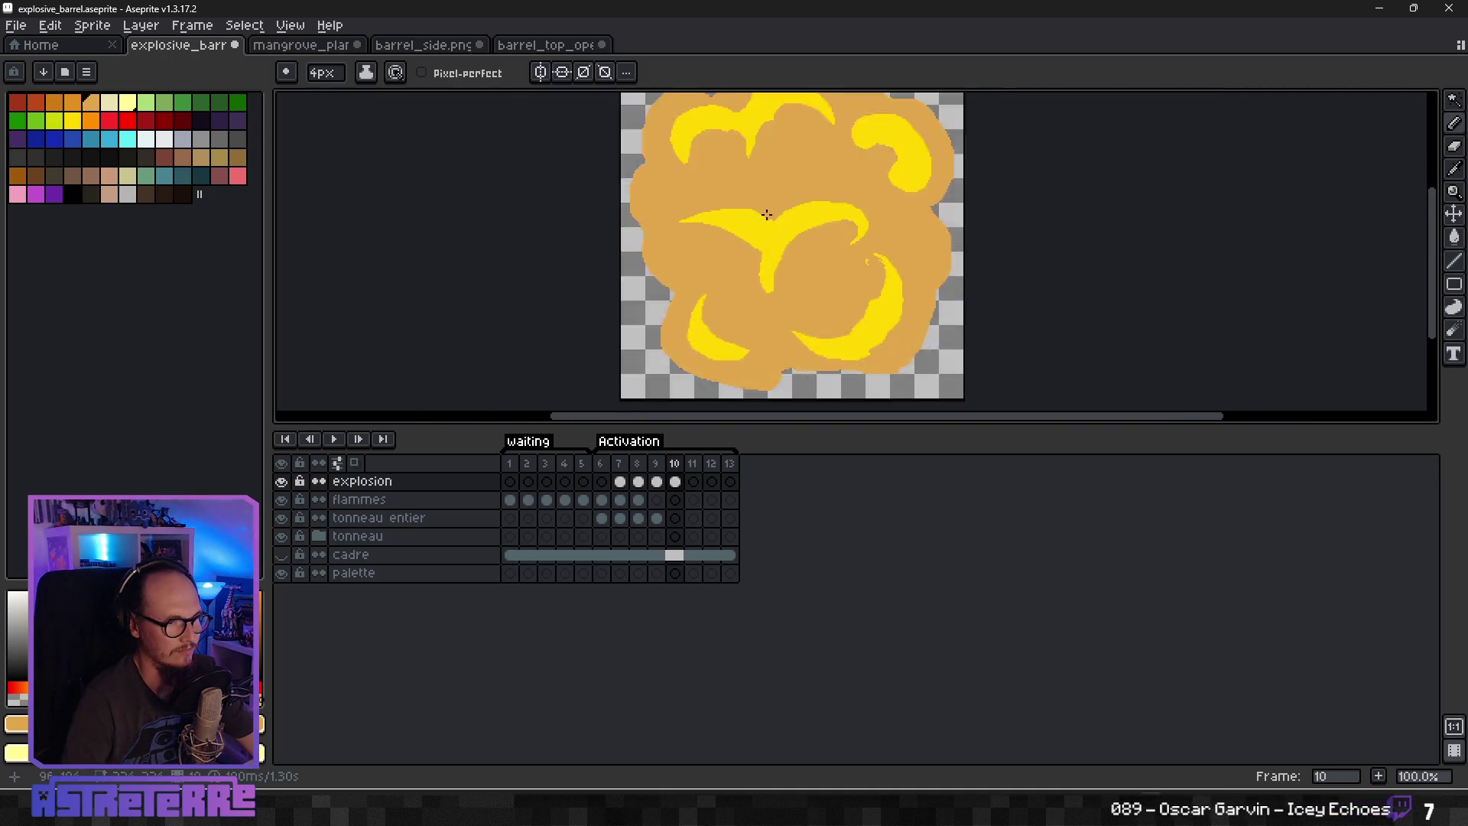
scroll(781, 179, down, 3)
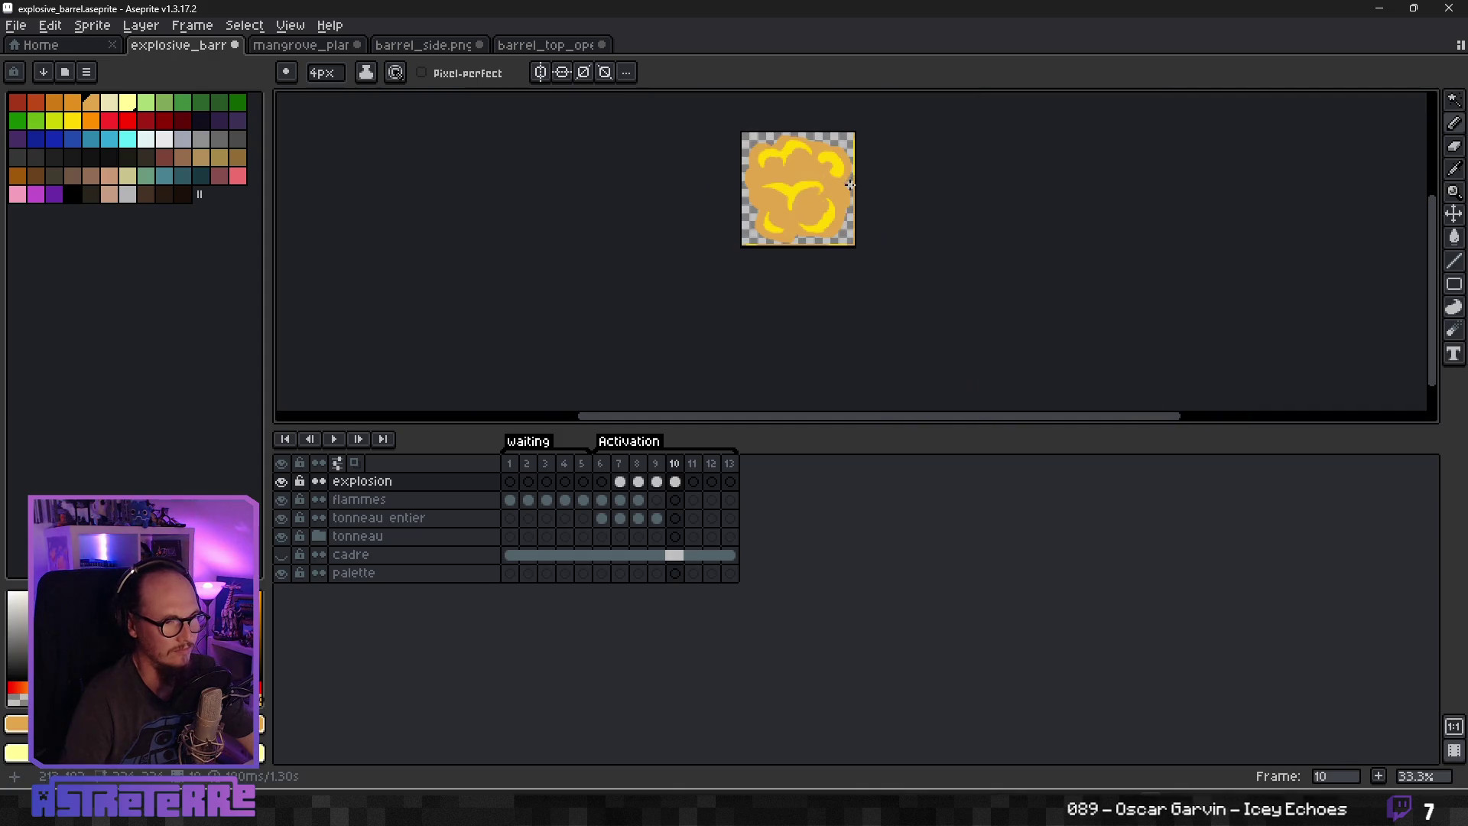
scroll(801, 166, up, 3)
scroll(908, 185, right, 2)
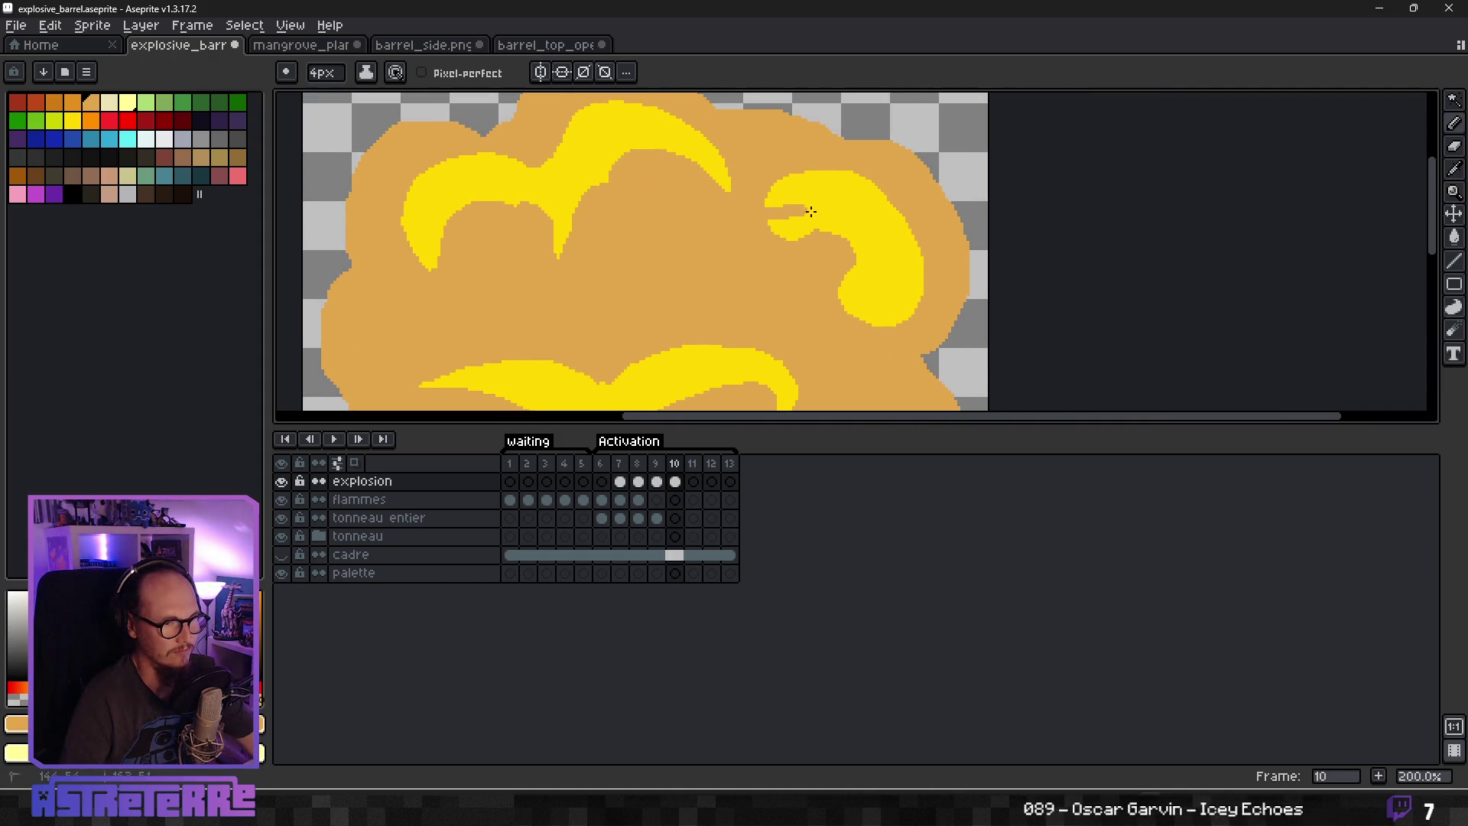
Trim a yellow swirl's tail back with tan and carve the flame's upper edge into two arms.
mouse_move(856, 315)
mouse_down()
mouse_move(825, 221)
mouse_move(780, 225)
mouse_up()
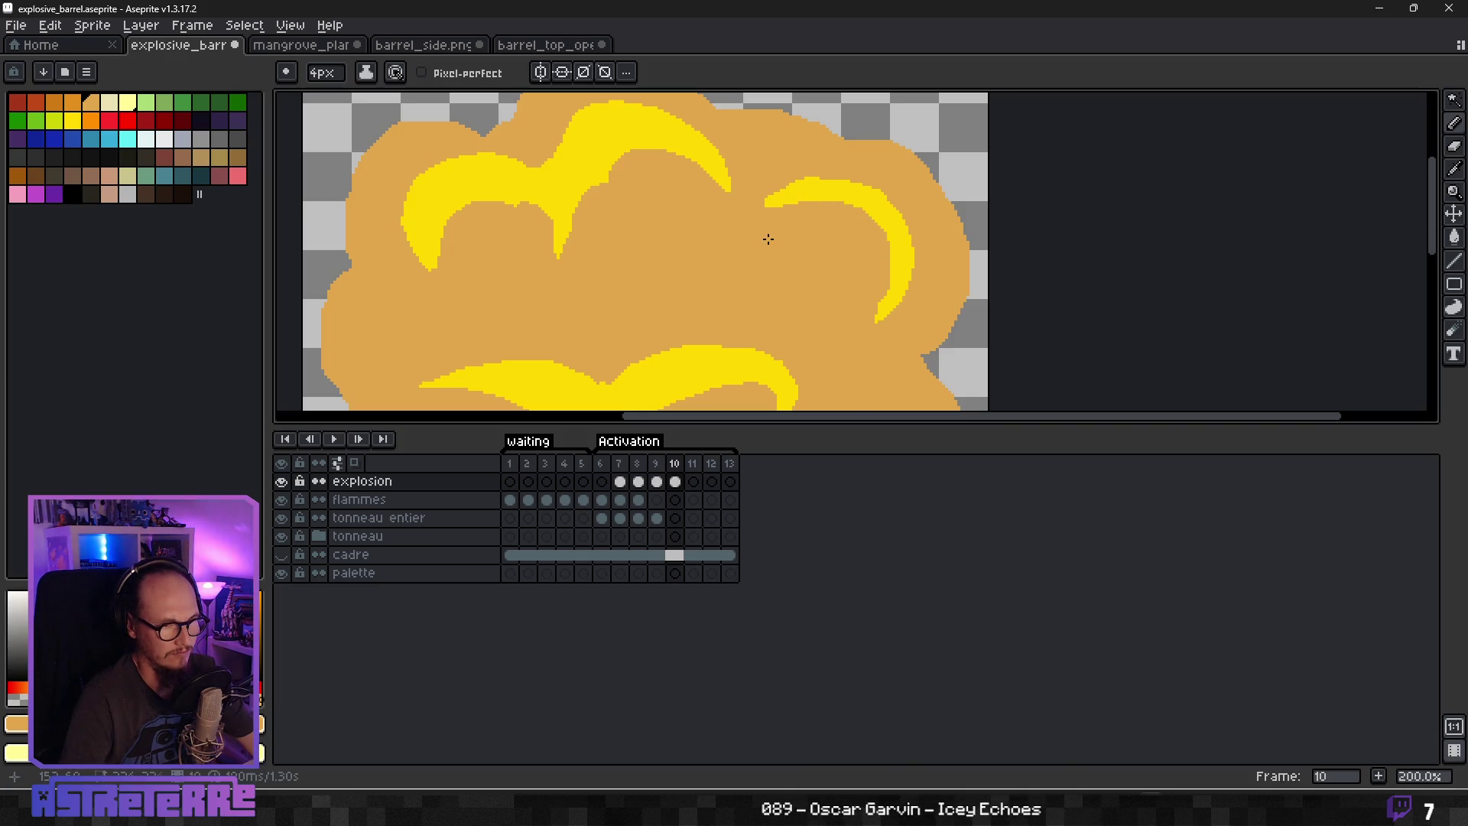
scroll(768, 239, down, 4)
scroll(685, 312, up, 6)
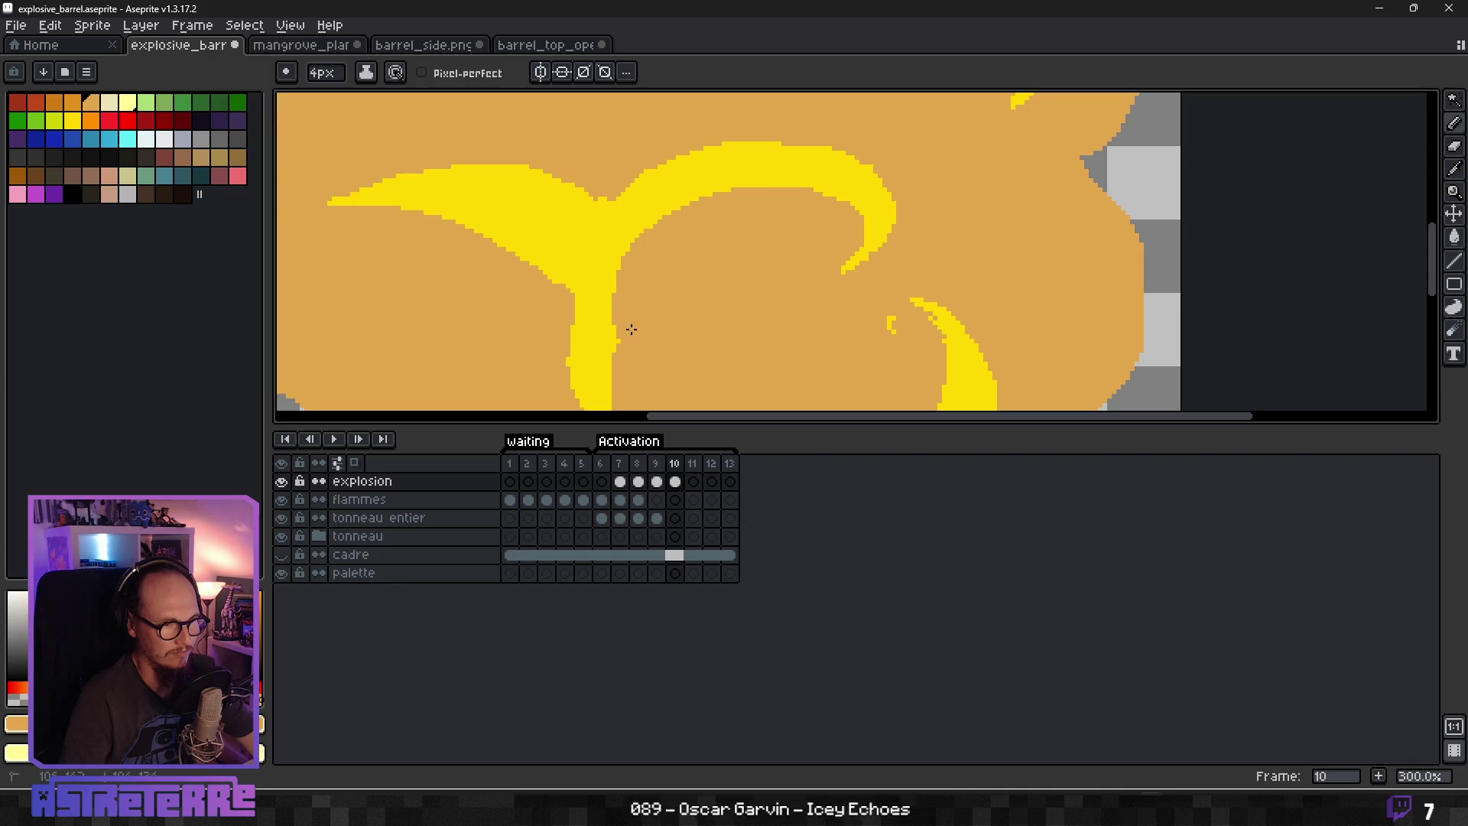
scroll(743, 276, down, 3)
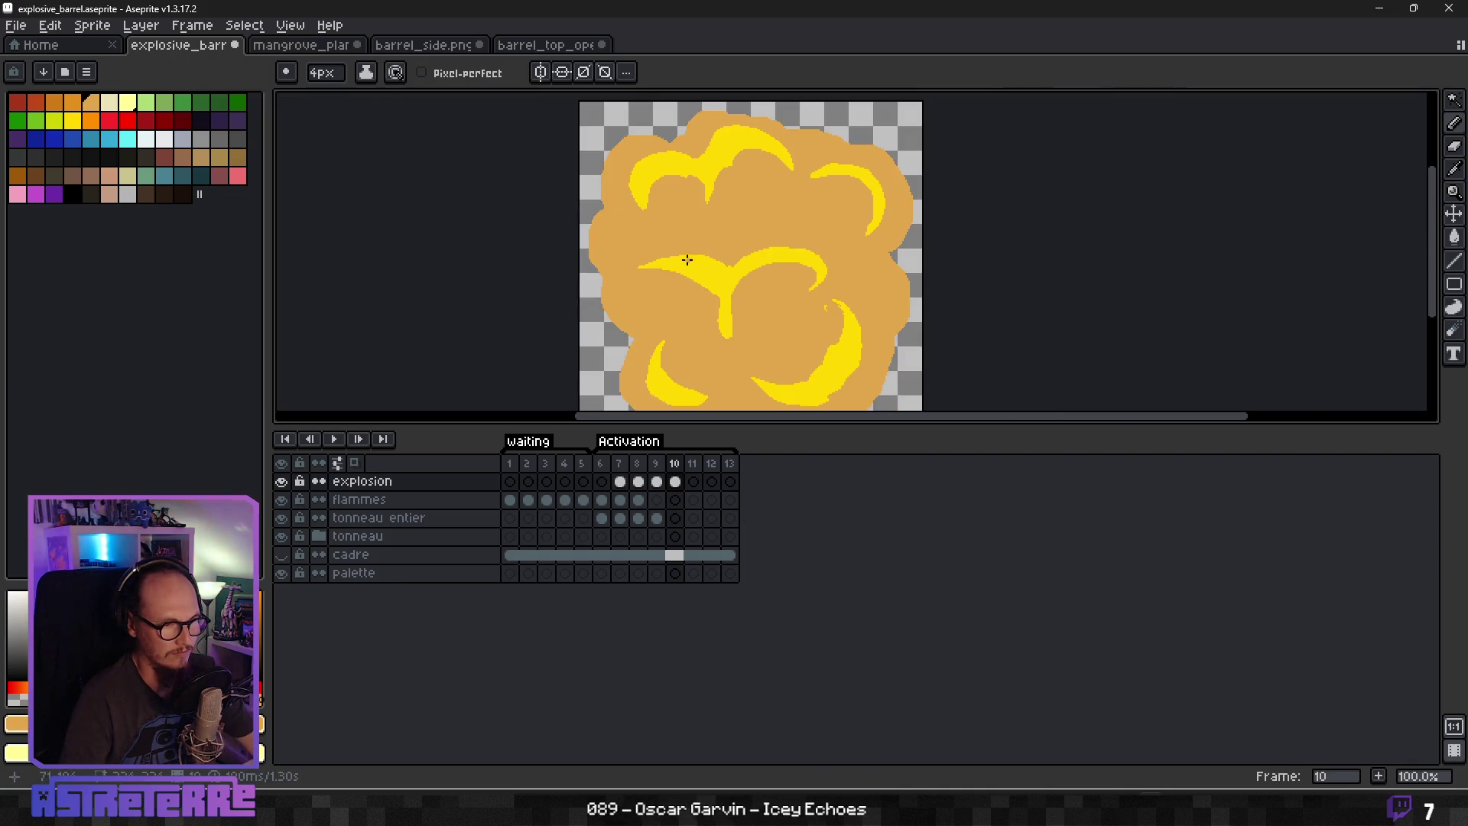
scroll(729, 277, up, 3)
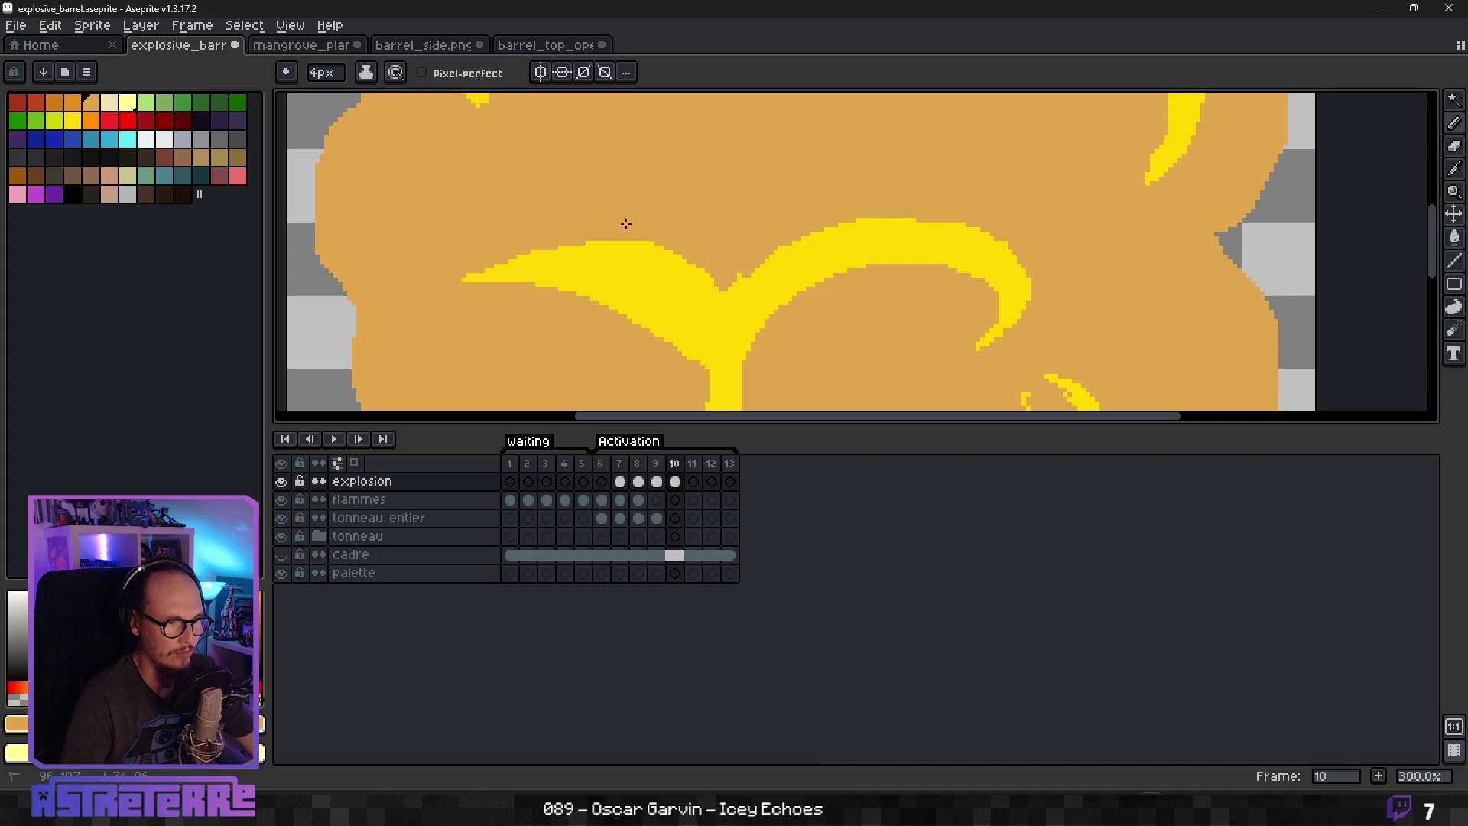
mouse_move(718, 297)
mouse_down()
mouse_move(650, 242)
mouse_move(715, 315)
mouse_up()
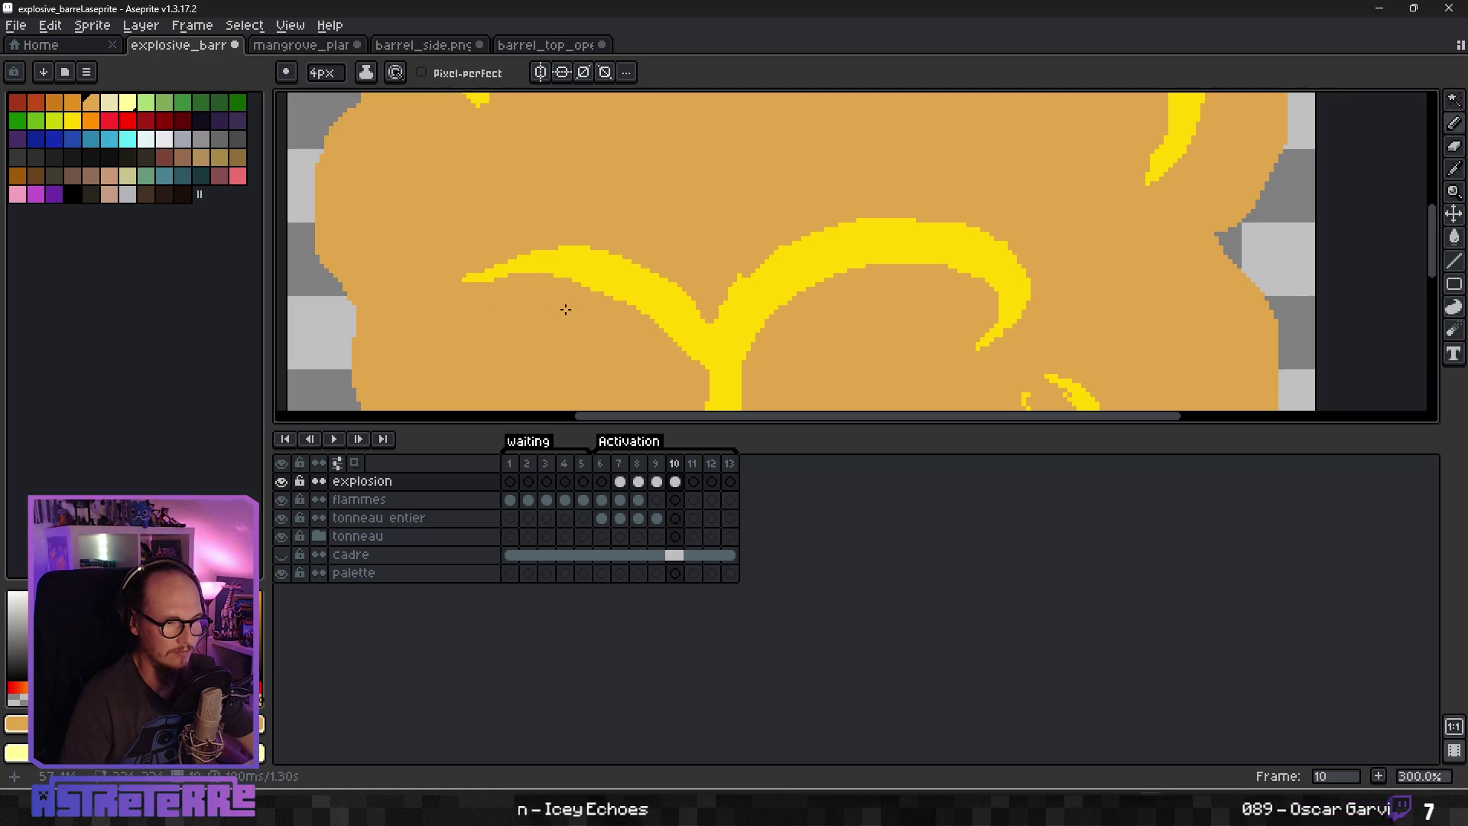
scroll(648, 359, down, 3)
scroll(647, 359, up, 3)
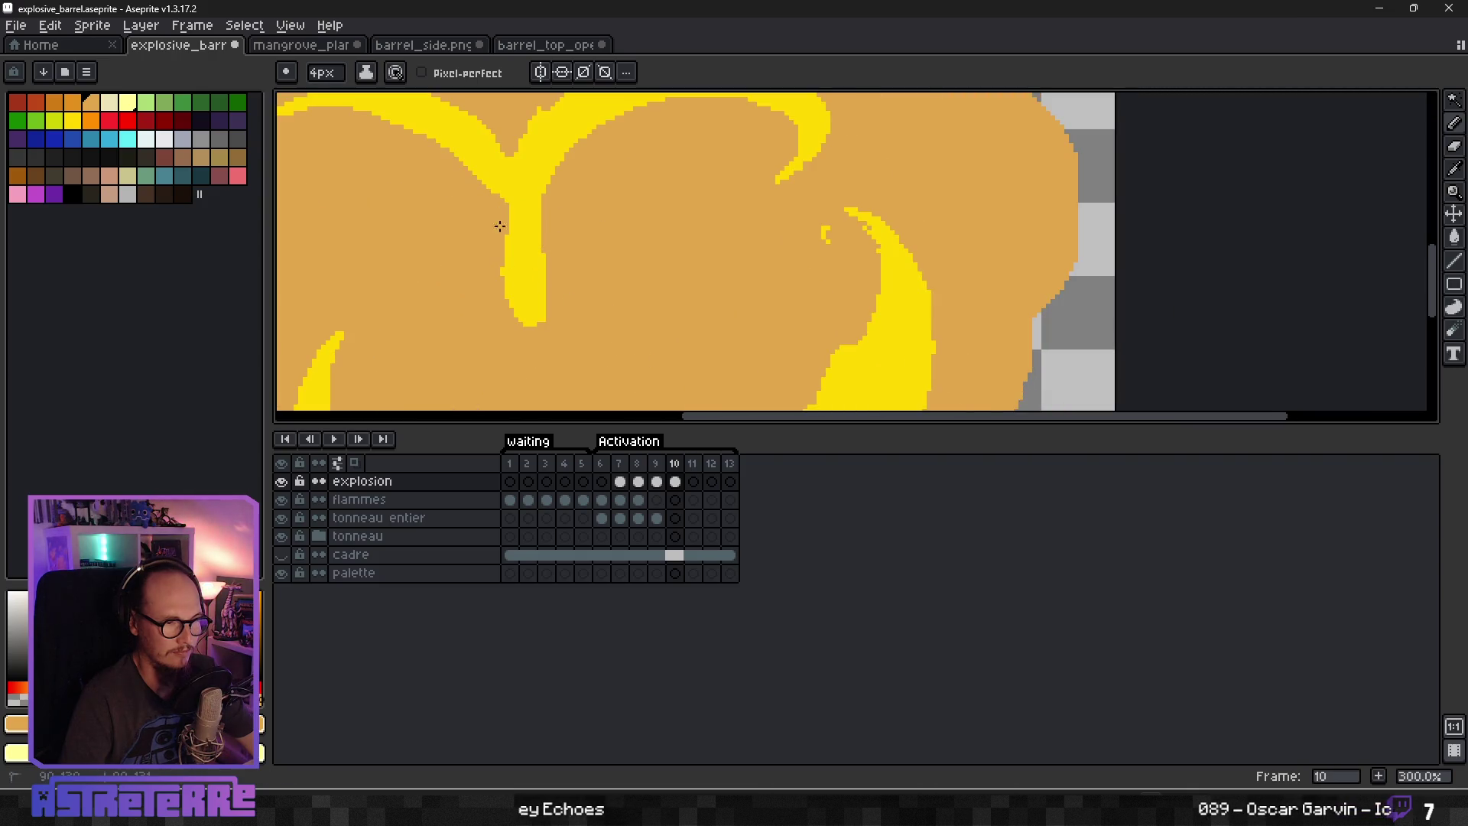
Thin the left edge of the yellow stroke with tan, then zoom to review the tapered swirls.
drag(509, 211, 538, 316)
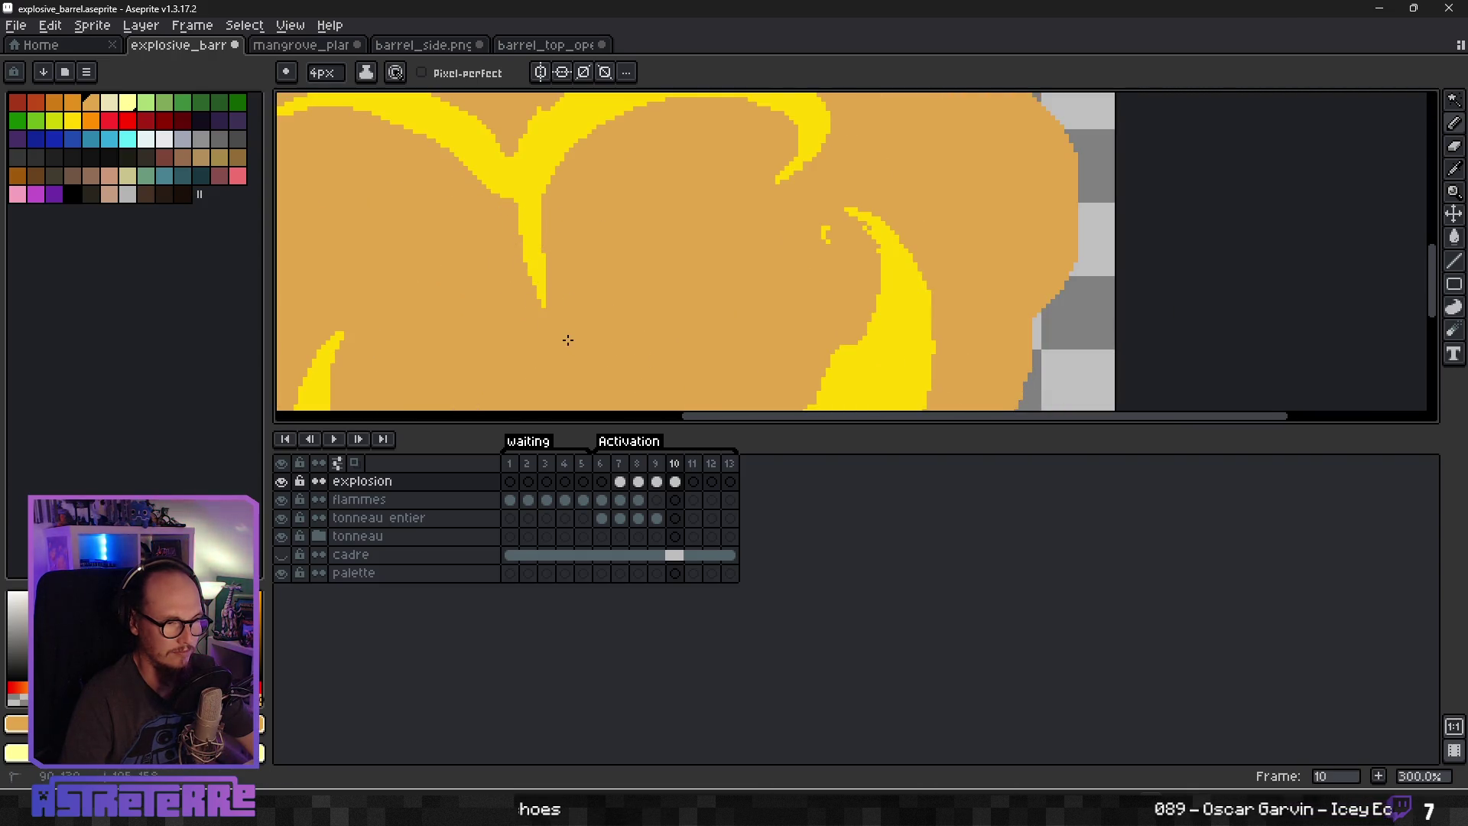
scroll(682, 219, down, 3)
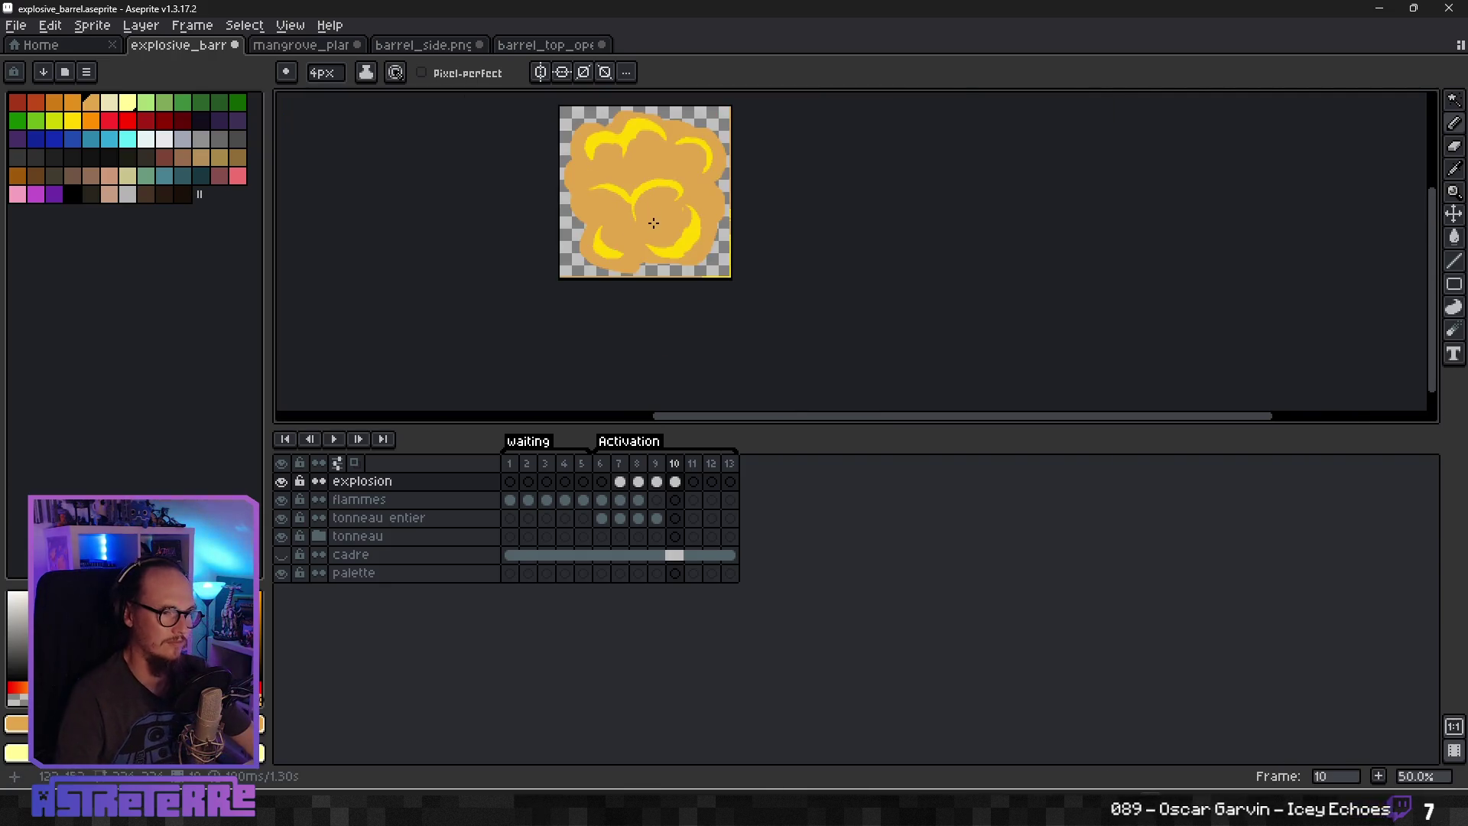
scroll(682, 219, up, 3)
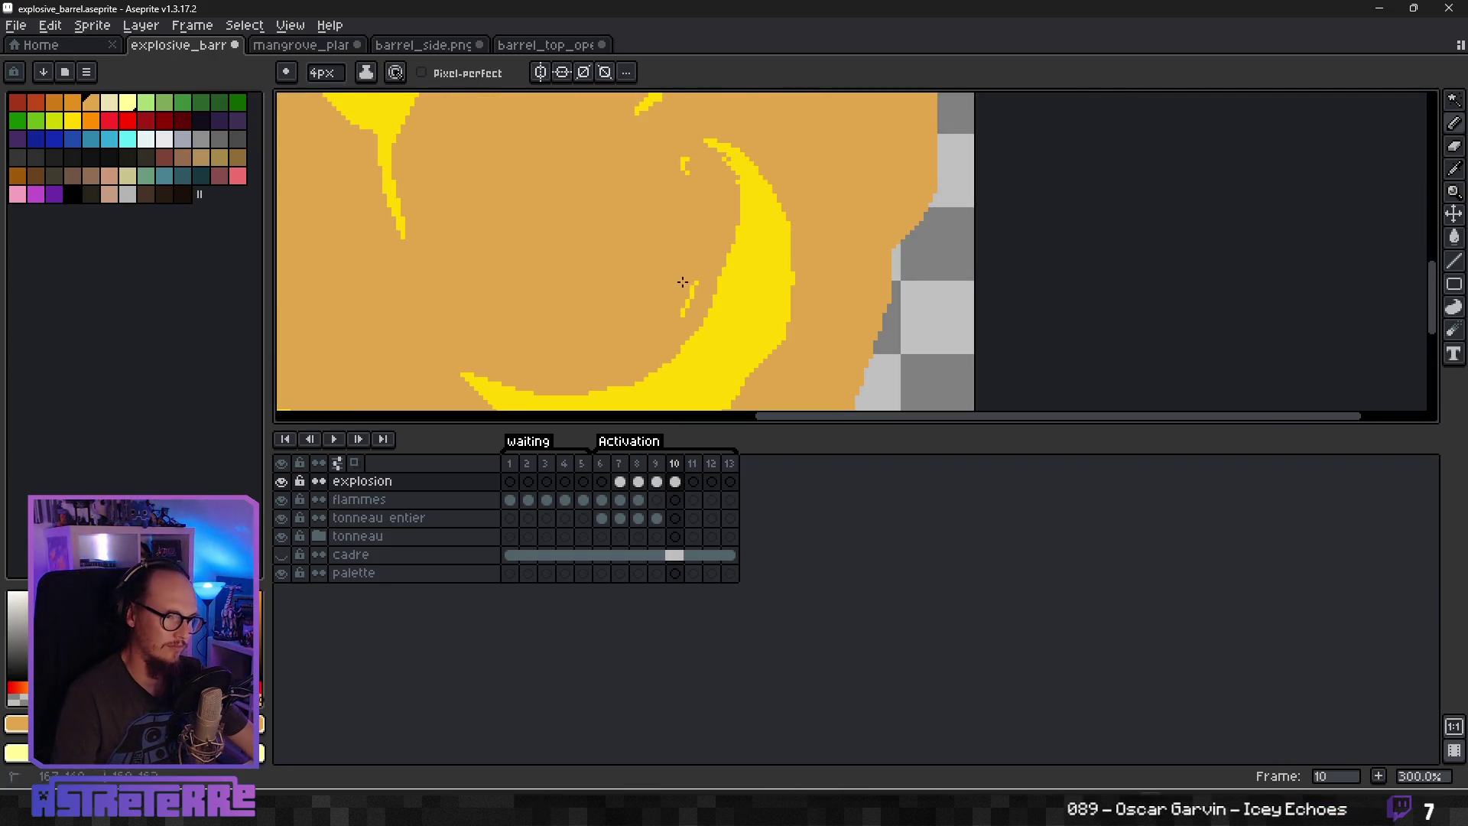
scroll(692, 290, down, 2)
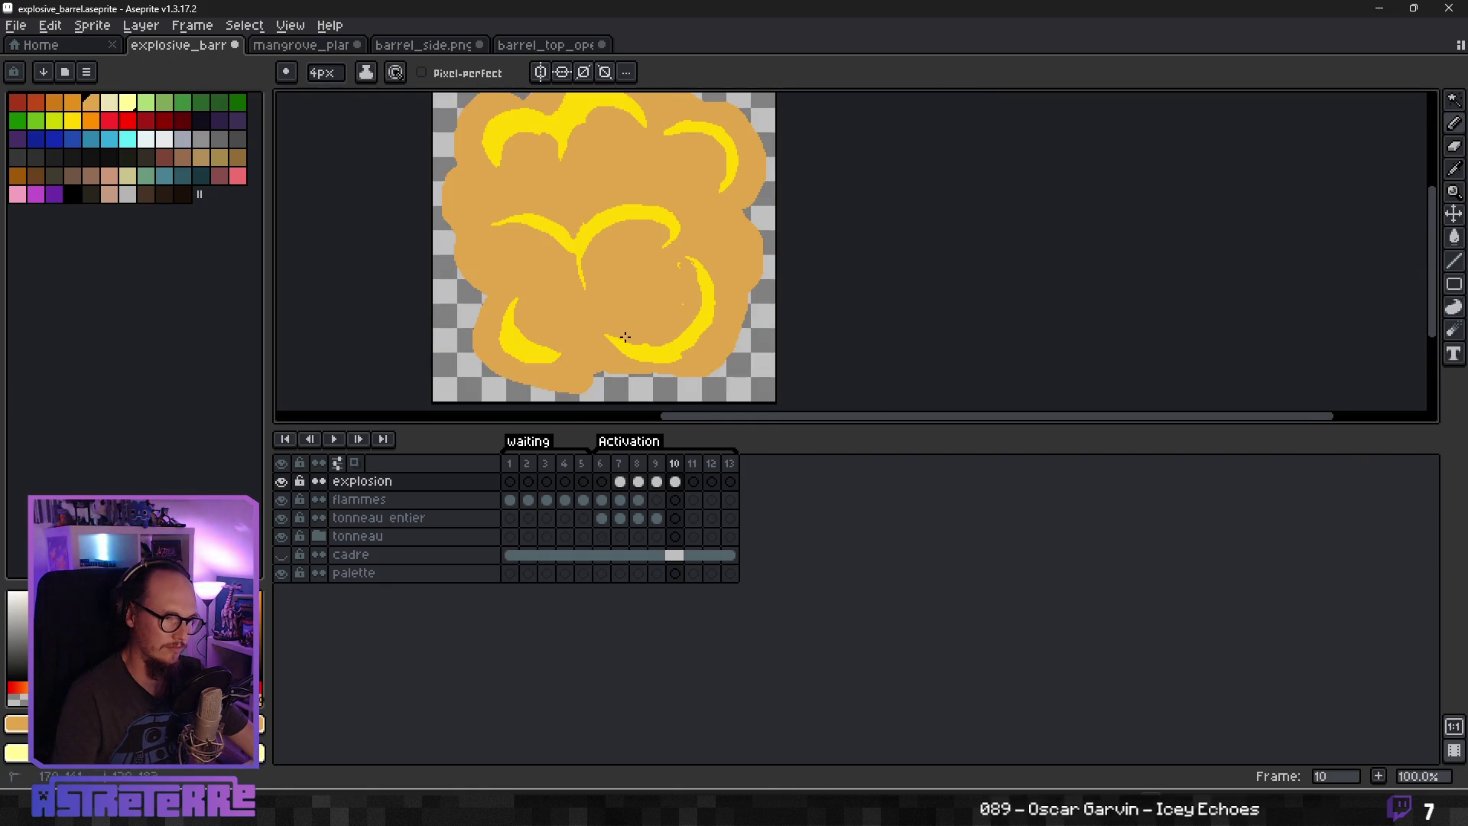
scroll(668, 348, up, 1)
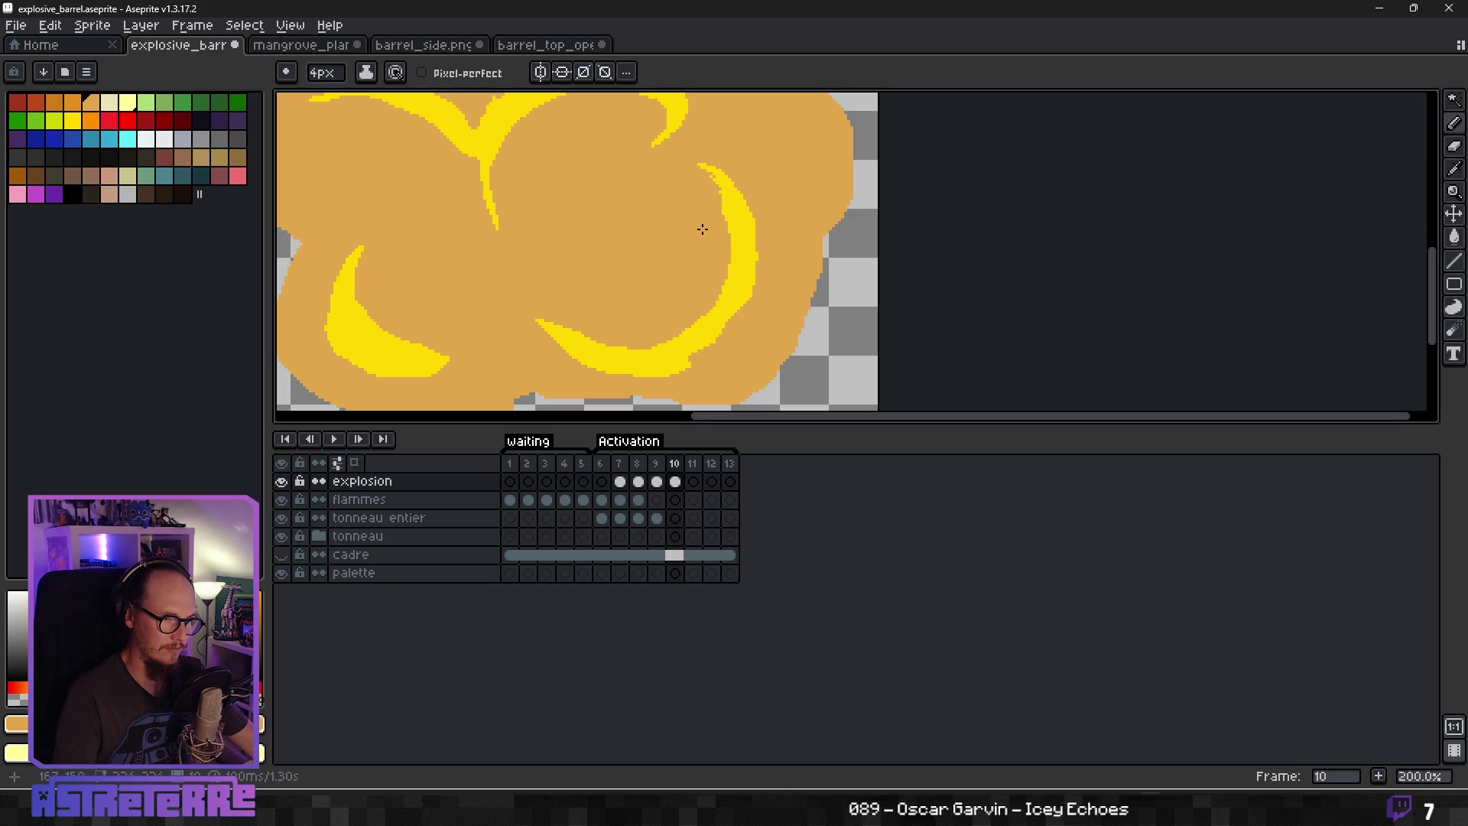
scroll(704, 230, down, 3)
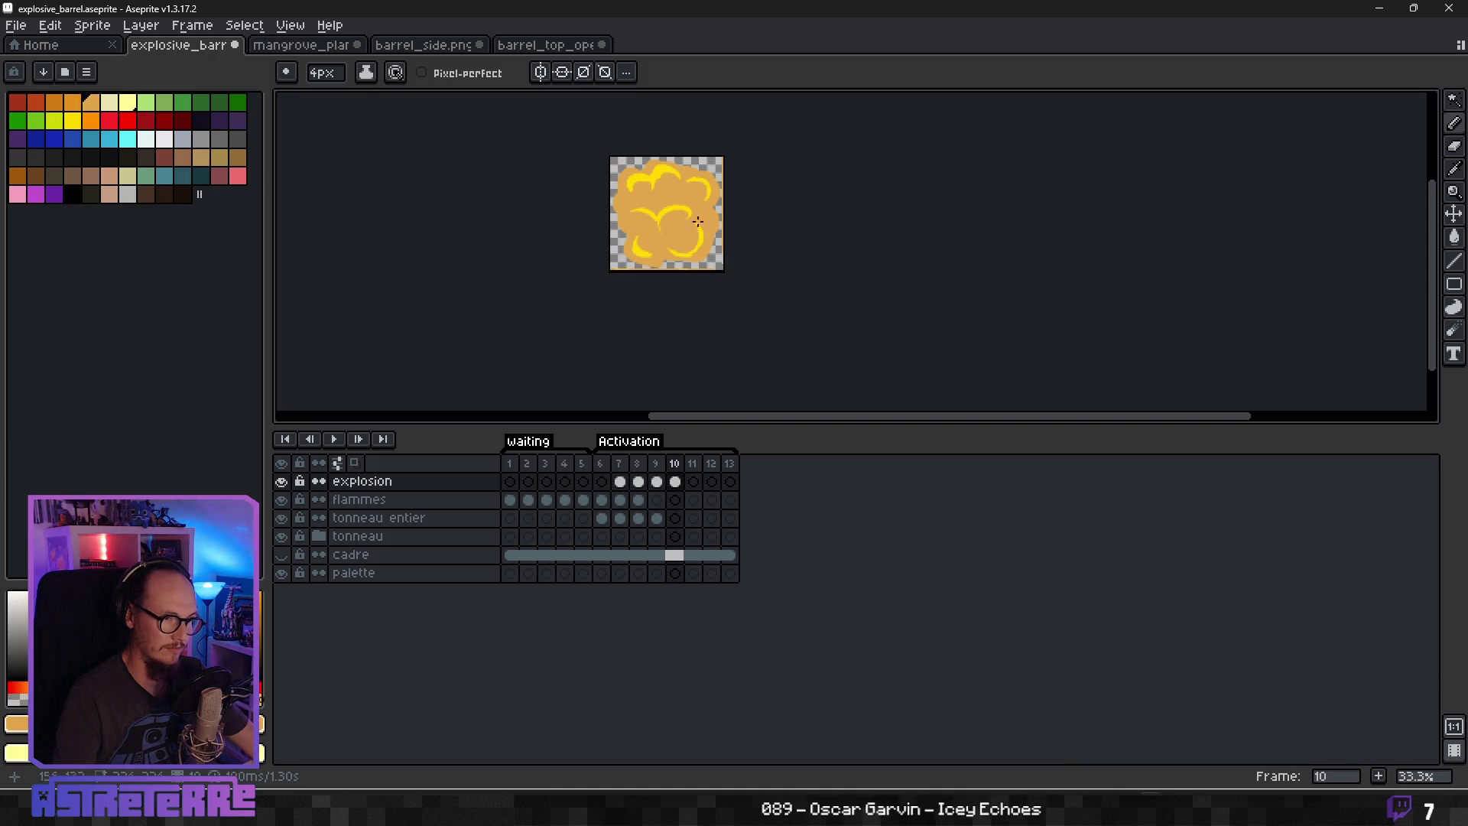
scroll(658, 229, up, 4)
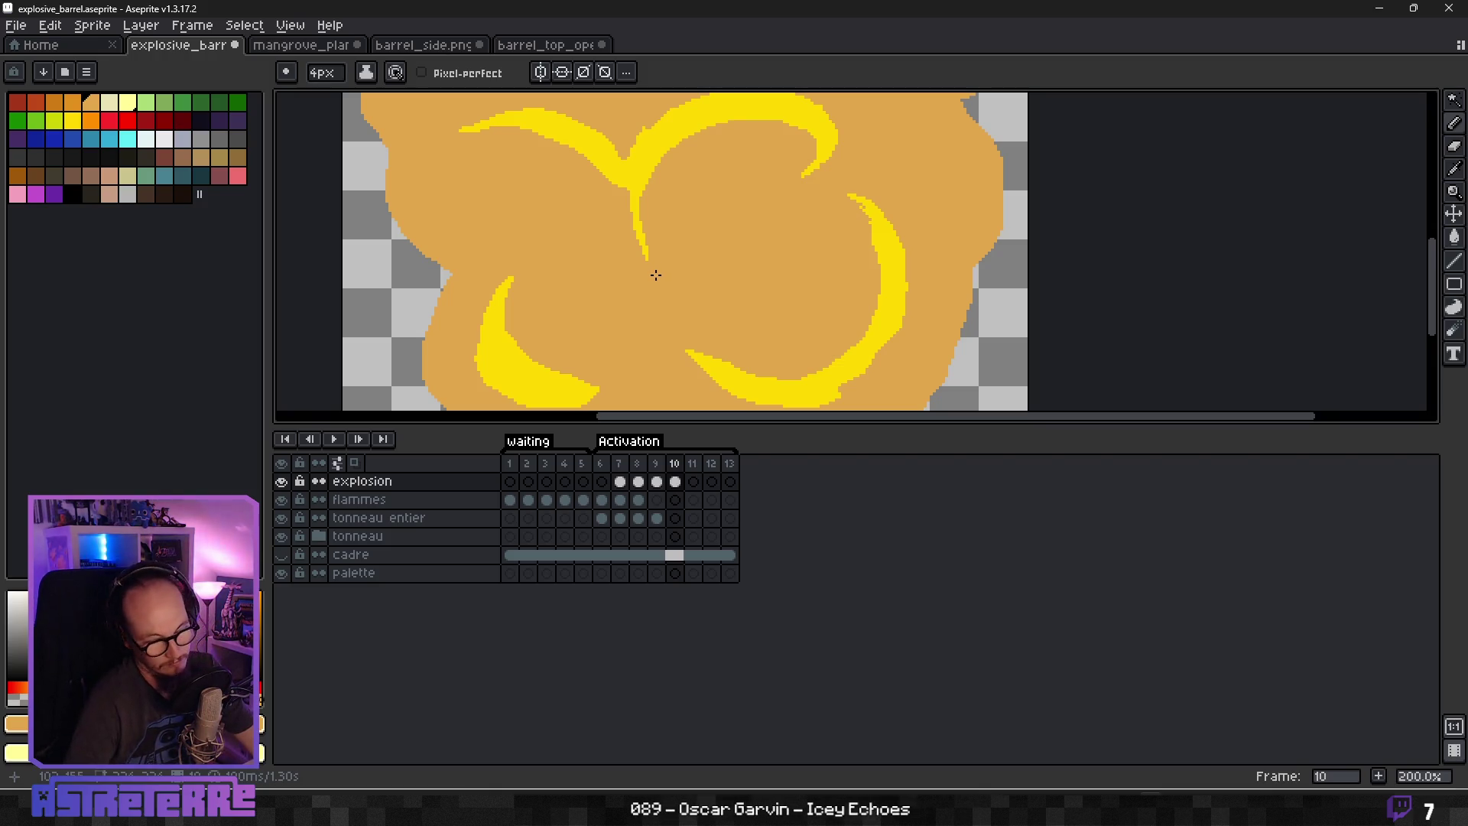
scroll(758, 298, down, 1)
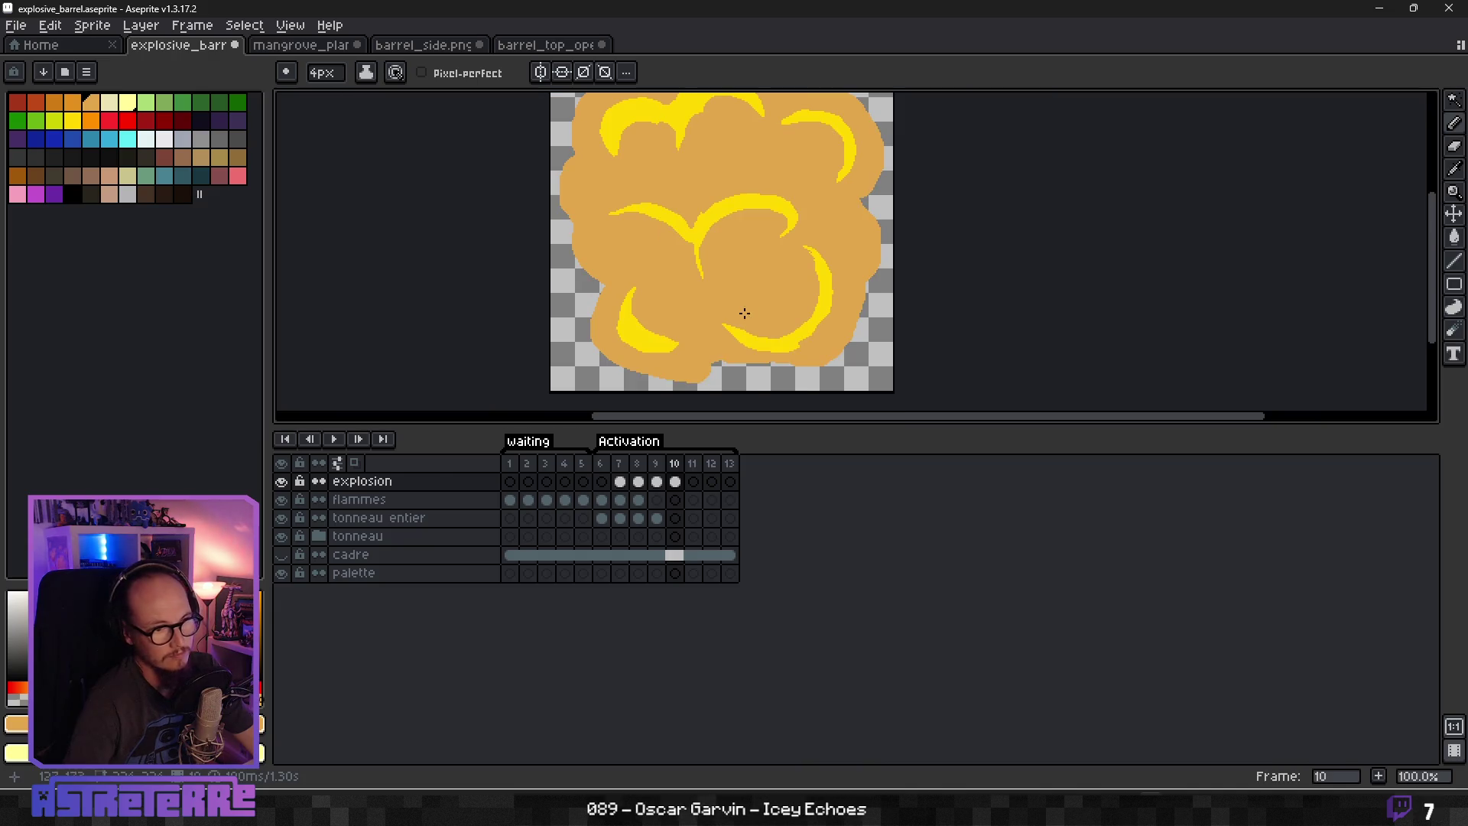
scroll(740, 314, down, 1)
scroll(720, 300, up, 1)
Pick bright orange and draw a thick orange spiral blob in the cloud's centre.
click(91, 120)
scroll(783, 276, up, 1)
mouse_move(693, 258)
mouse_down()
mouse_move(830, 291)
mouse_move(826, 203)
mouse_move(725, 233)
mouse_up()
mouse_move(825, 233)
mouse_down()
mouse_move(835, 260)
mouse_move(780, 295)
mouse_move(719, 256)
mouse_move(745, 287)
mouse_move(787, 296)
mouse_up()
mouse_move(715, 254)
mouse_down()
mouse_move(732, 256)
mouse_move(735, 206)
mouse_move(727, 222)
mouse_move(762, 235)
mouse_move(751, 260)
mouse_move(764, 221)
mouse_move(804, 233)
mouse_move(780, 260)
mouse_move(760, 254)
mouse_move(777, 263)
mouse_move(761, 271)
mouse_up()
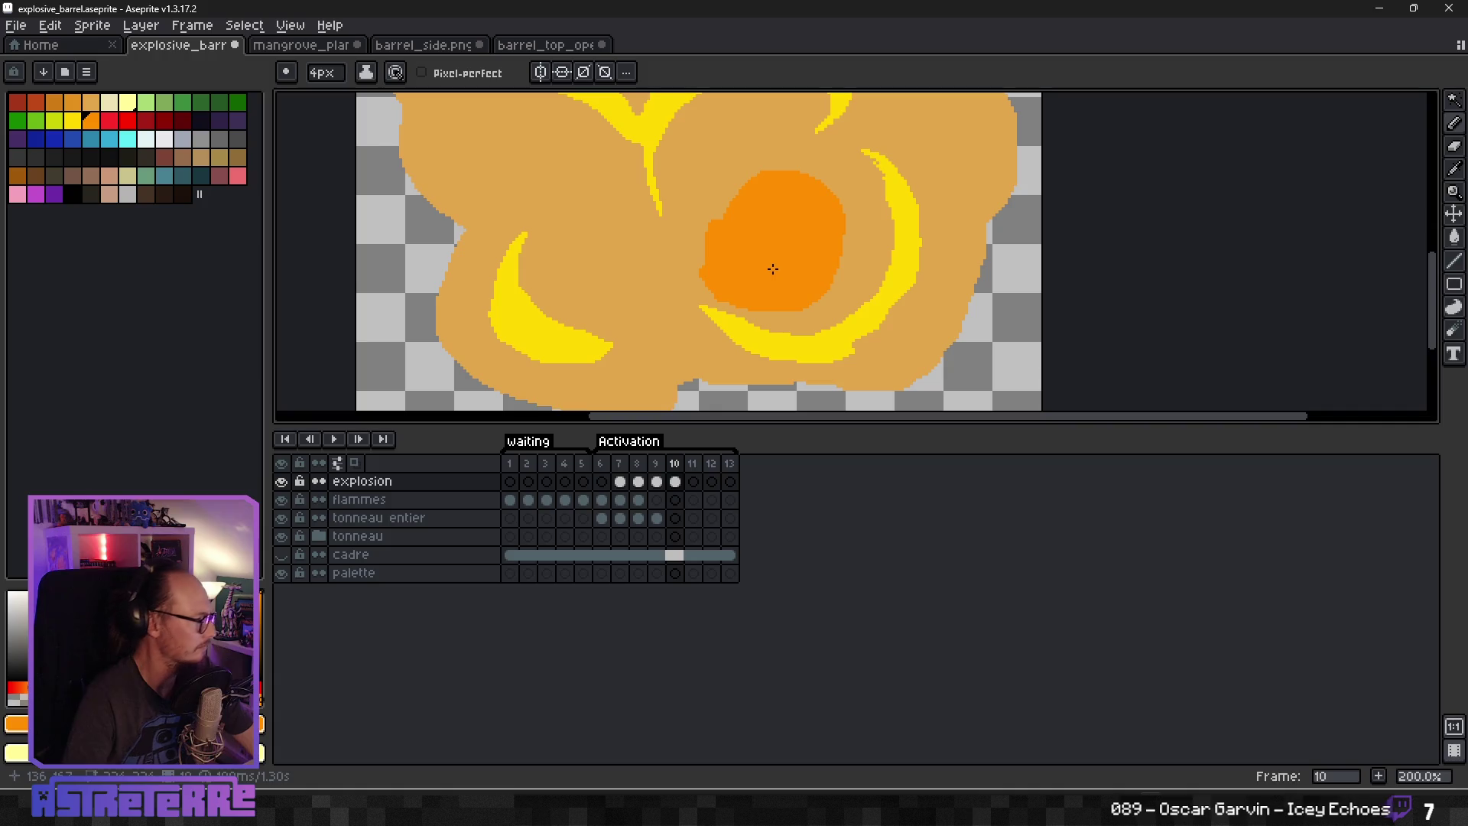
scroll(790, 256, up, 2)
mouse_move(811, 272)
mouse_down()
mouse_move(773, 250)
mouse_move(826, 278)
mouse_move(808, 299)
mouse_up()
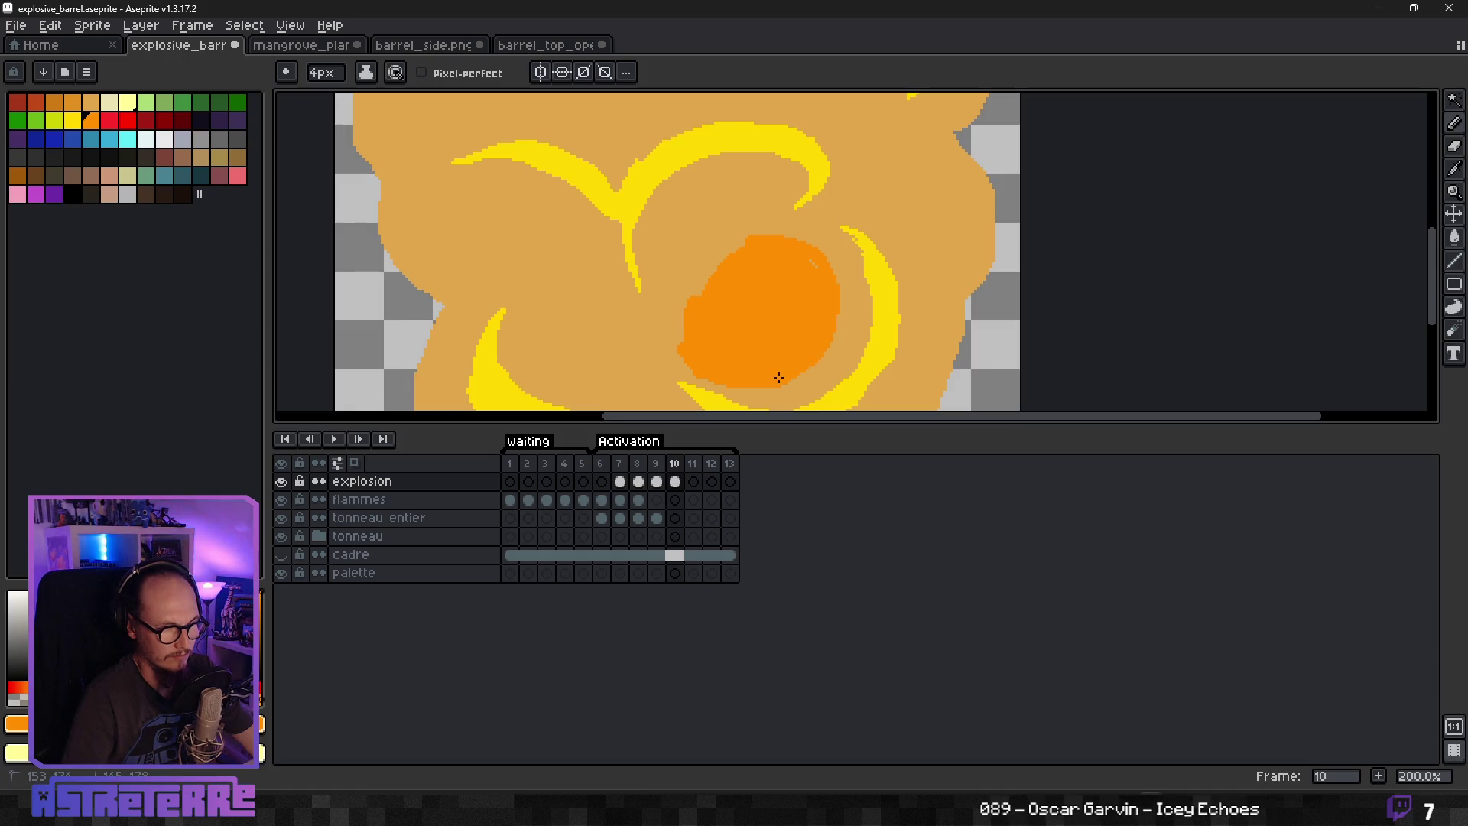
click(709, 262)
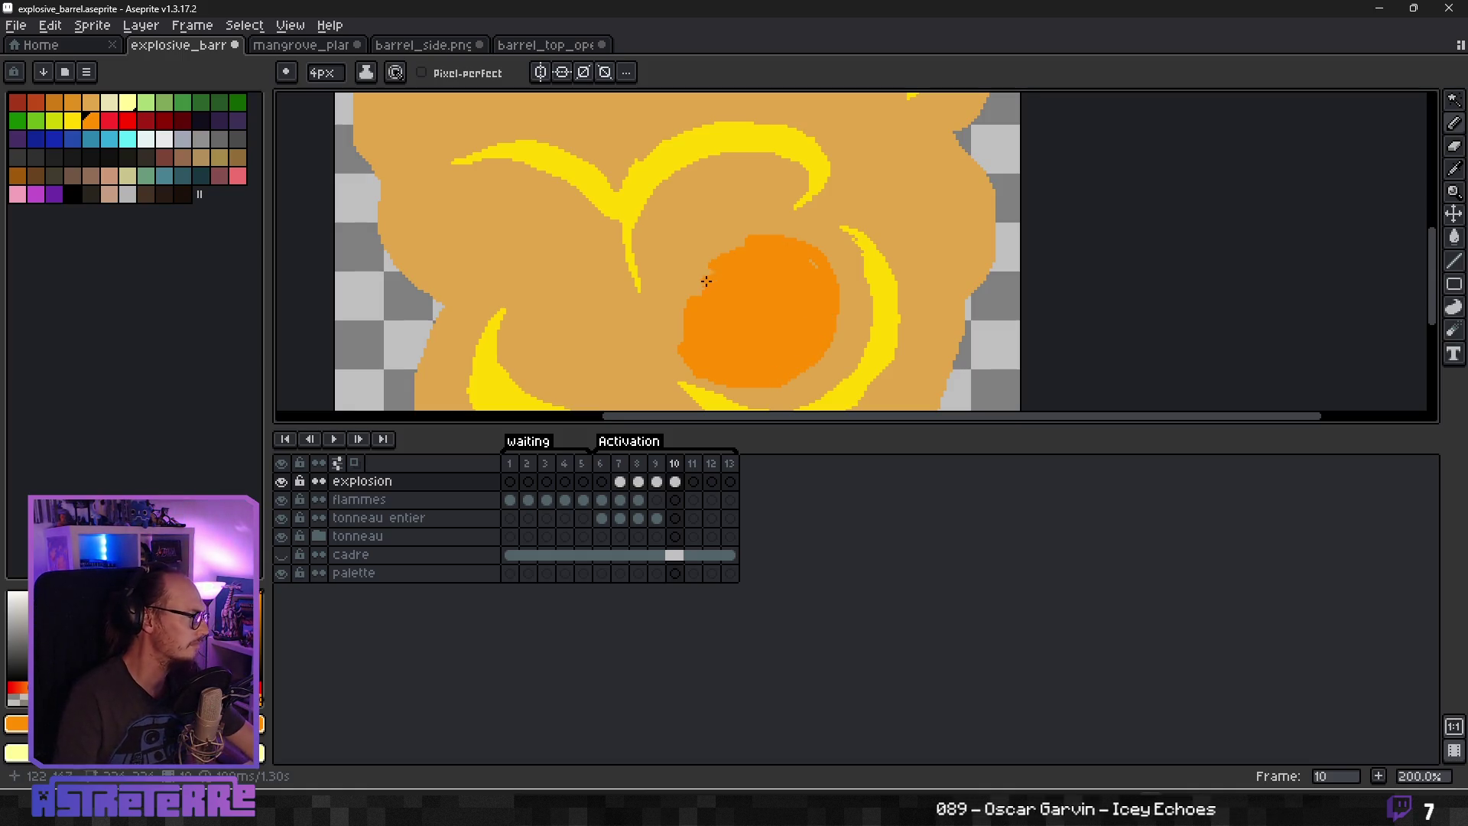
mouse_move(745, 233)
mouse_down()
mouse_move(727, 200)
mouse_move(667, 287)
mouse_up()
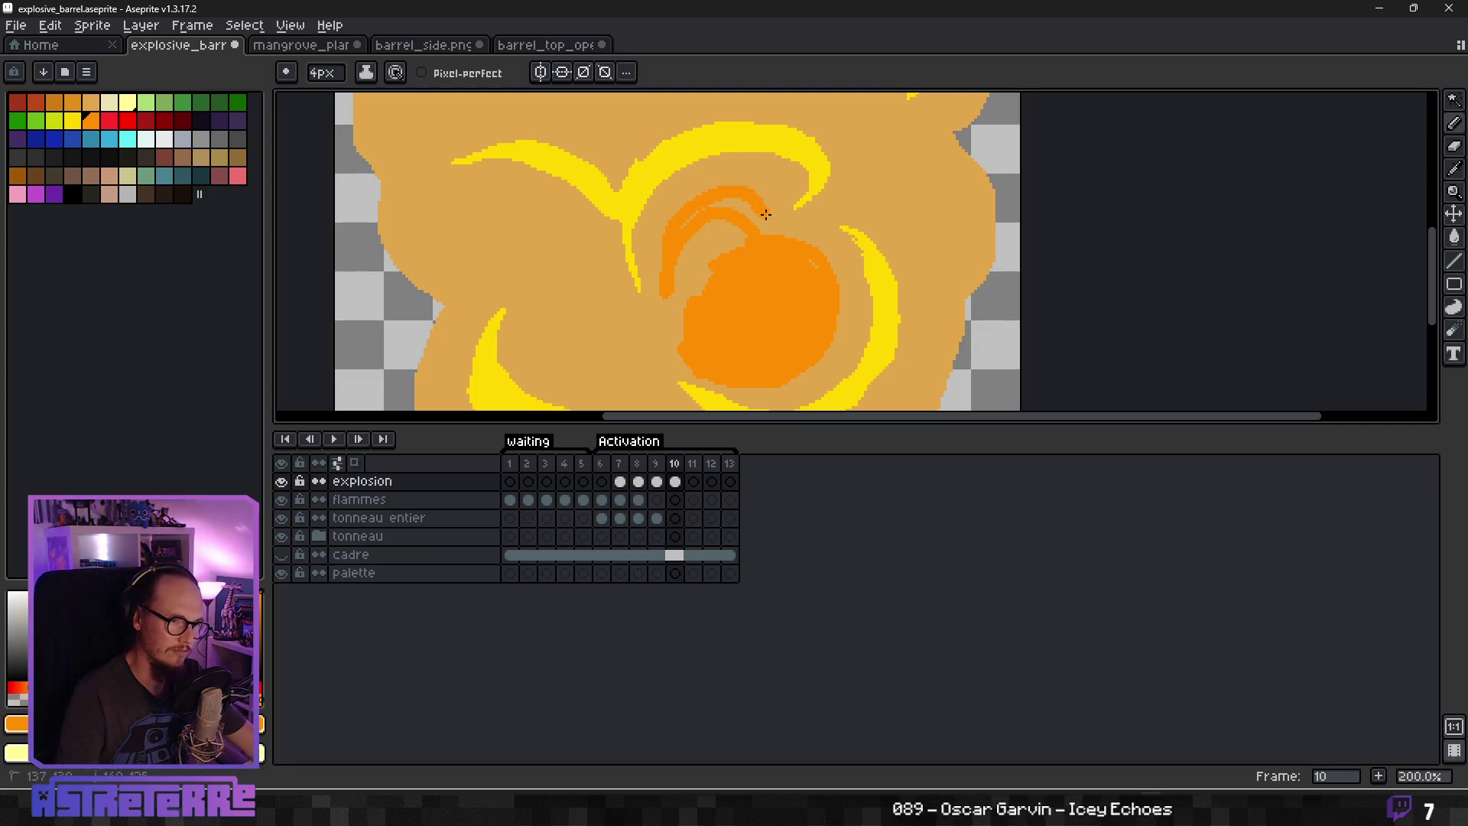
Paint an orange arc curling up and left above the blob, trimming its edges with tan.
drag(774, 232, 745, 212)
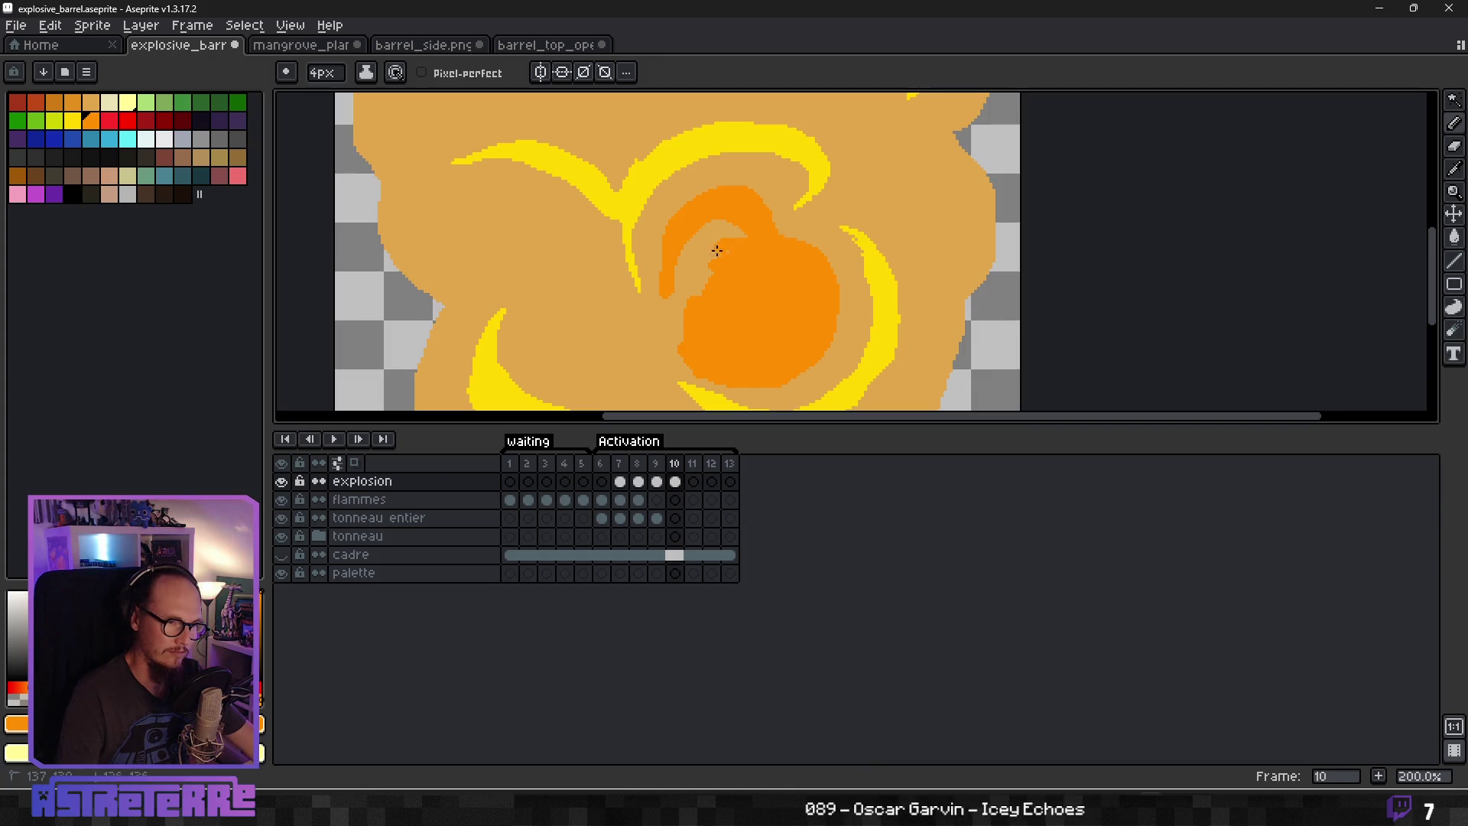
key(ctrl+z)
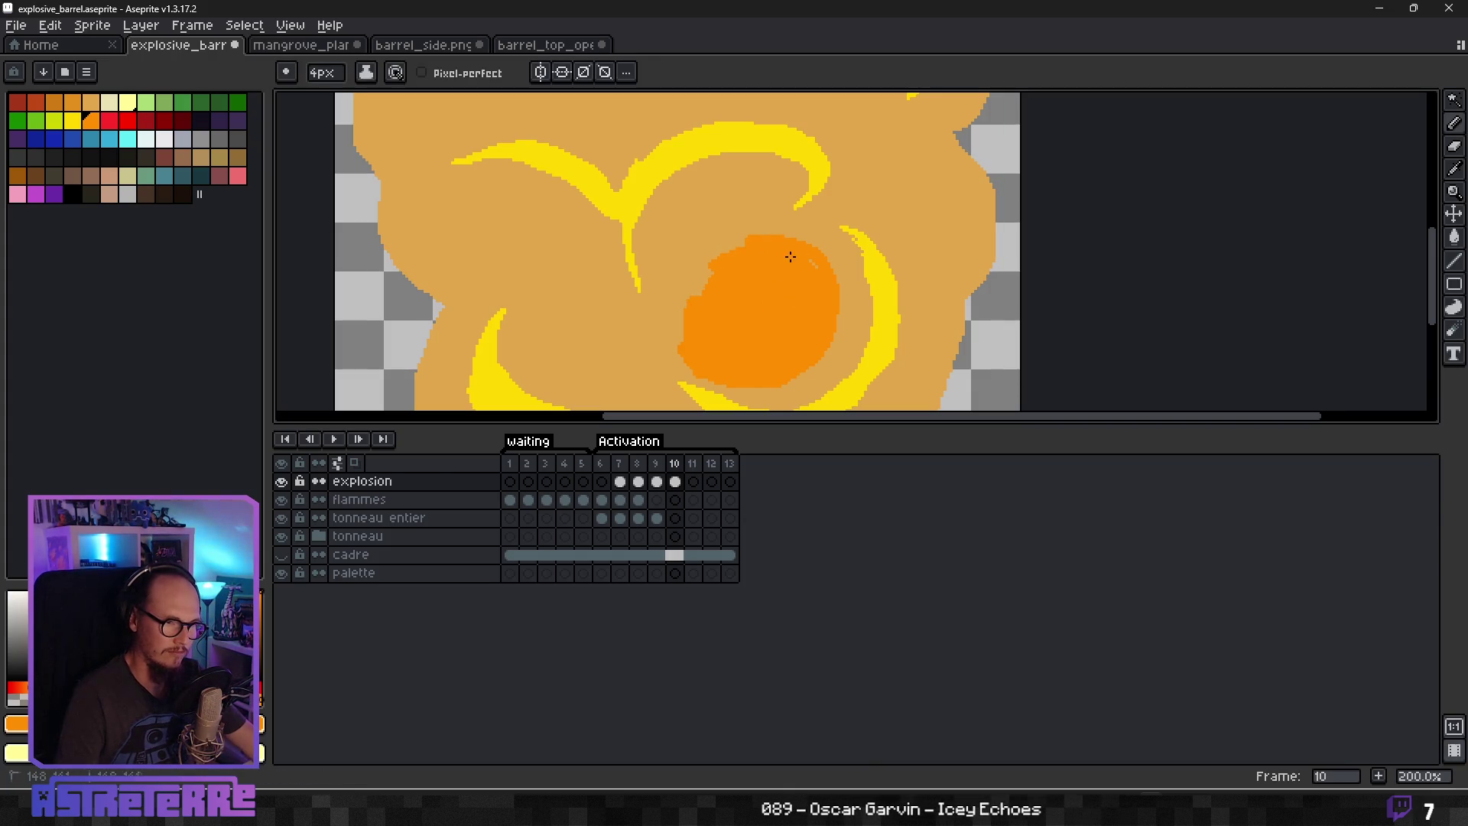
drag(788, 235, 649, 269)
mouse_move(774, 214)
mouse_down()
mouse_move(728, 189)
mouse_move(659, 222)
mouse_move(673, 223)
mouse_up()
mouse_move(725, 176)
mouse_down()
mouse_move(773, 168)
mouse_move(769, 194)
mouse_up()
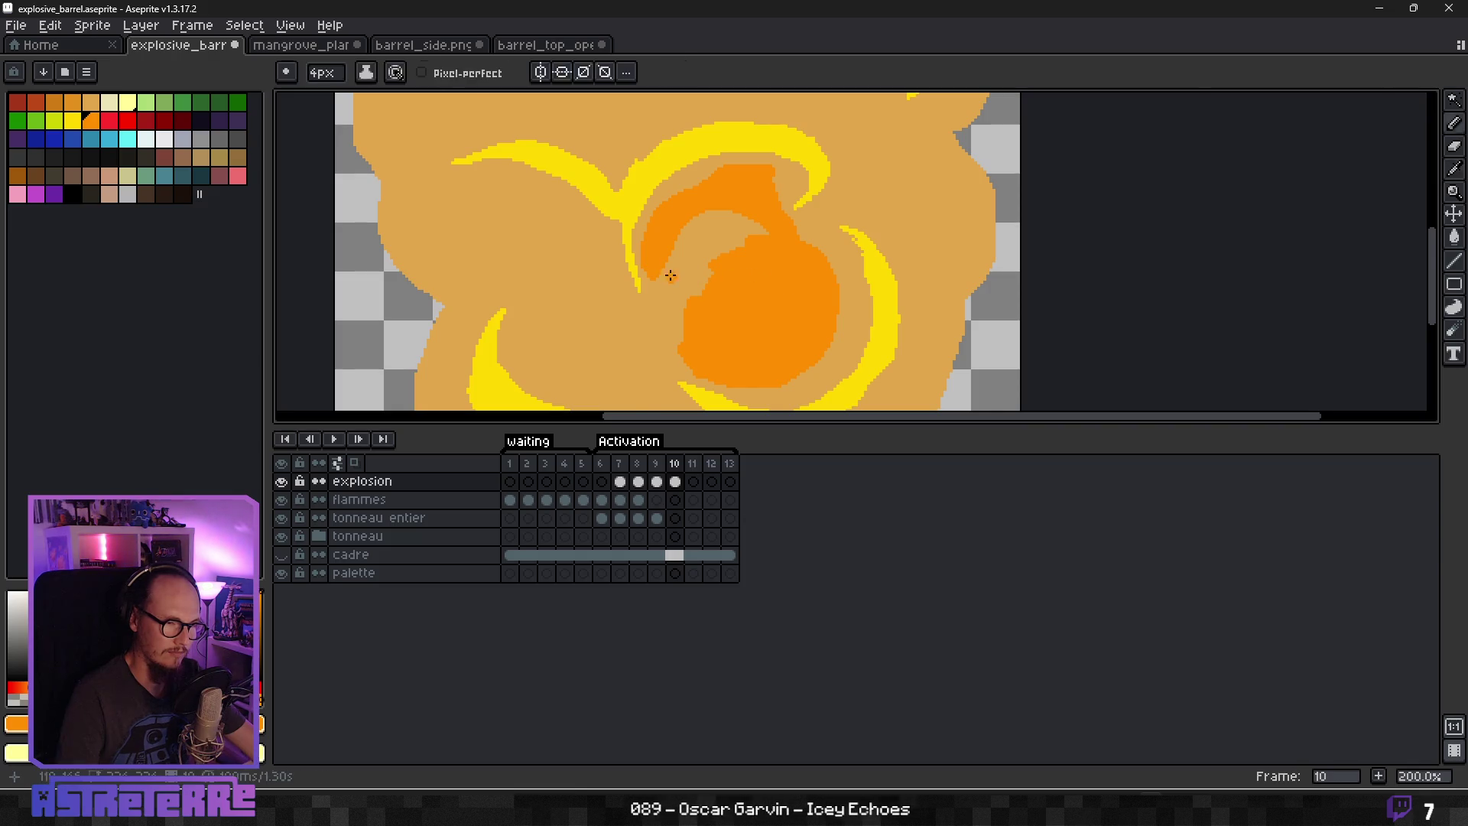
scroll(642, 290, up, 3)
drag(641, 283, 637, 164)
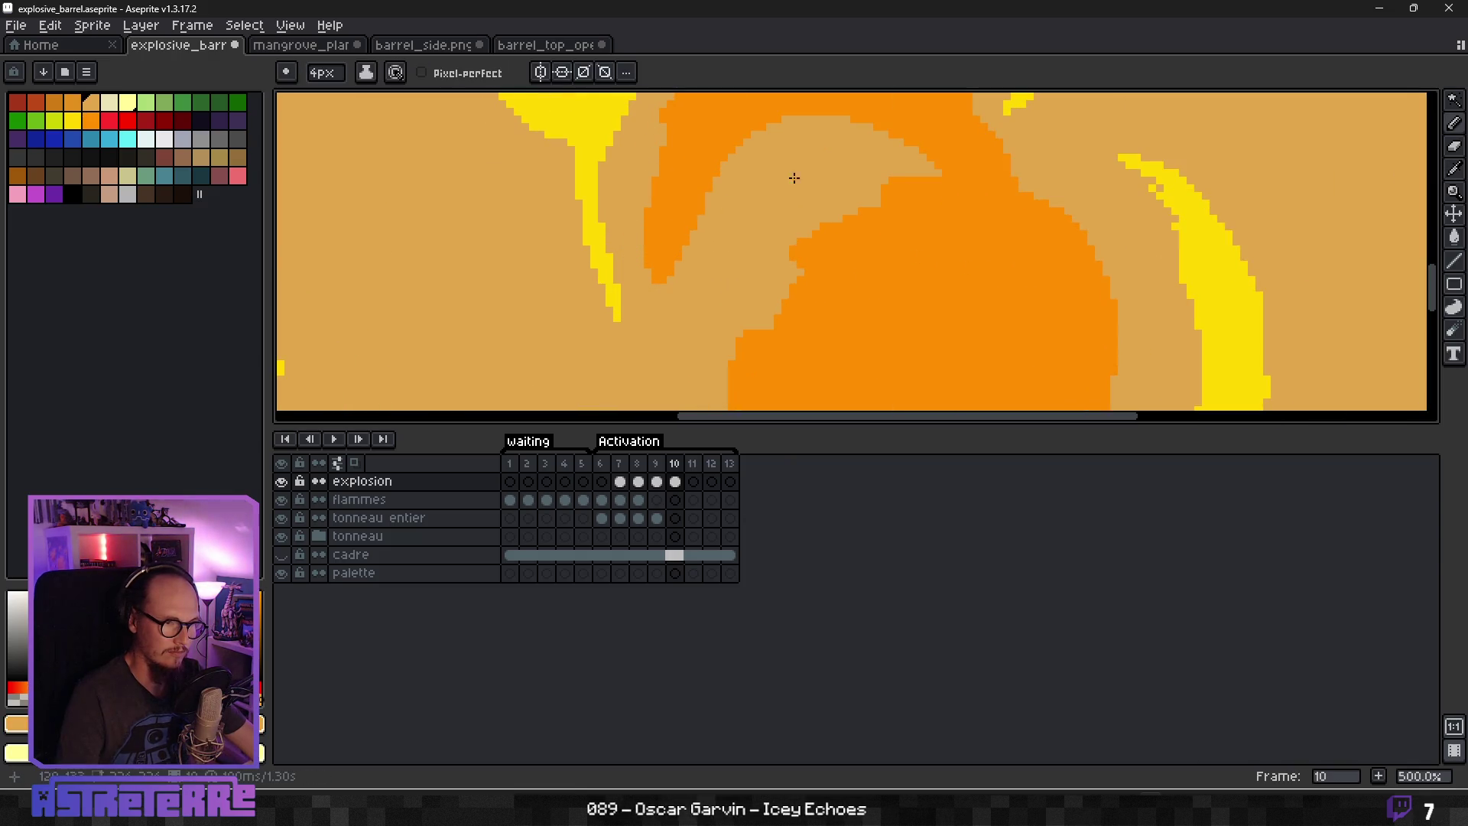
scroll(757, 329, up, 3)
mouse_move(644, 289)
mouse_down()
mouse_move(714, 217)
mouse_move(852, 154)
mouse_move(935, 207)
mouse_up()
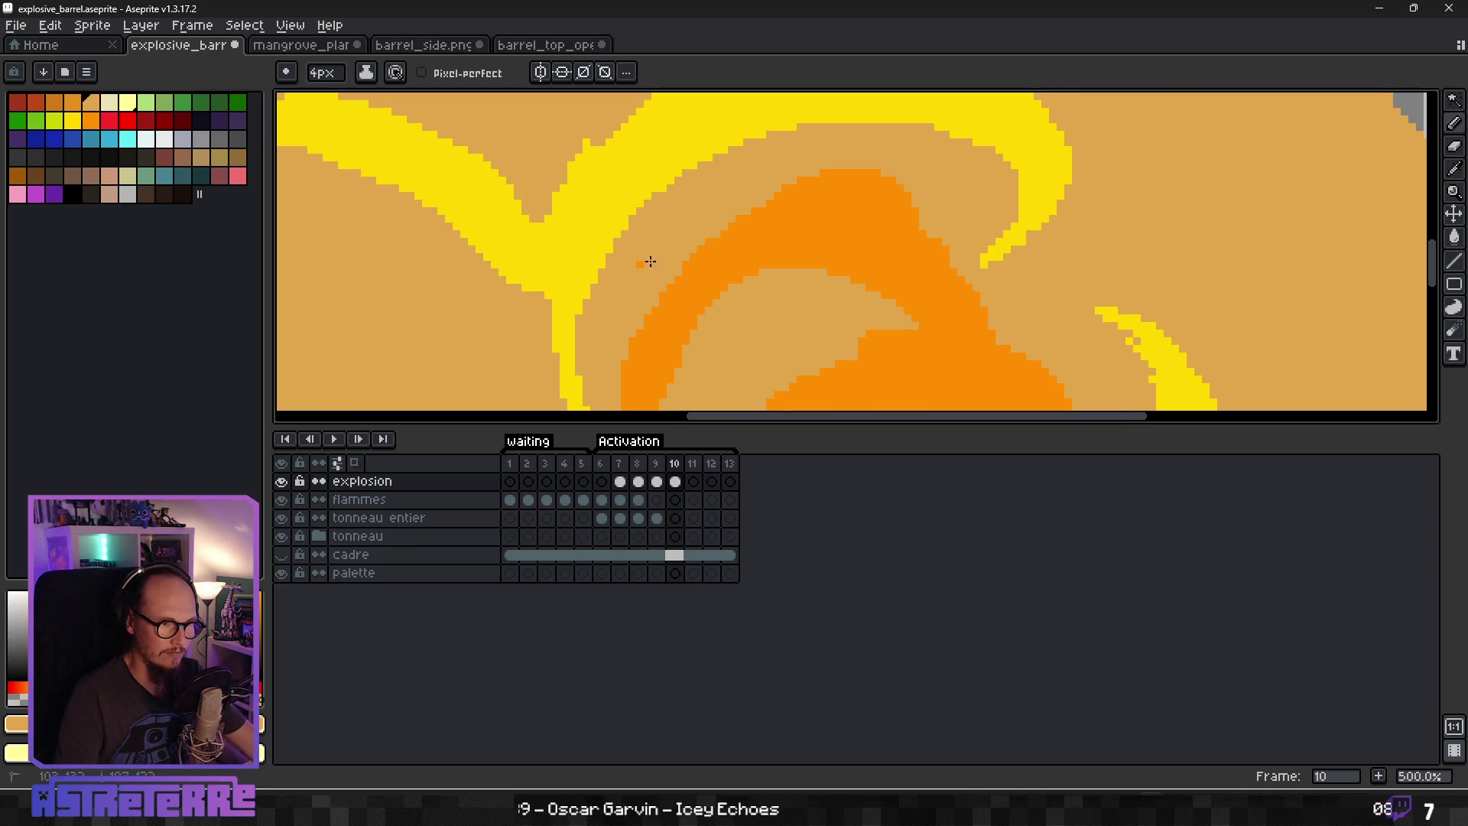
scroll(673, 267, down, 2)
Sample orange from the sprite and try an orange loop in the upper-left, undoing it to redraw.
alt+click(798, 229)
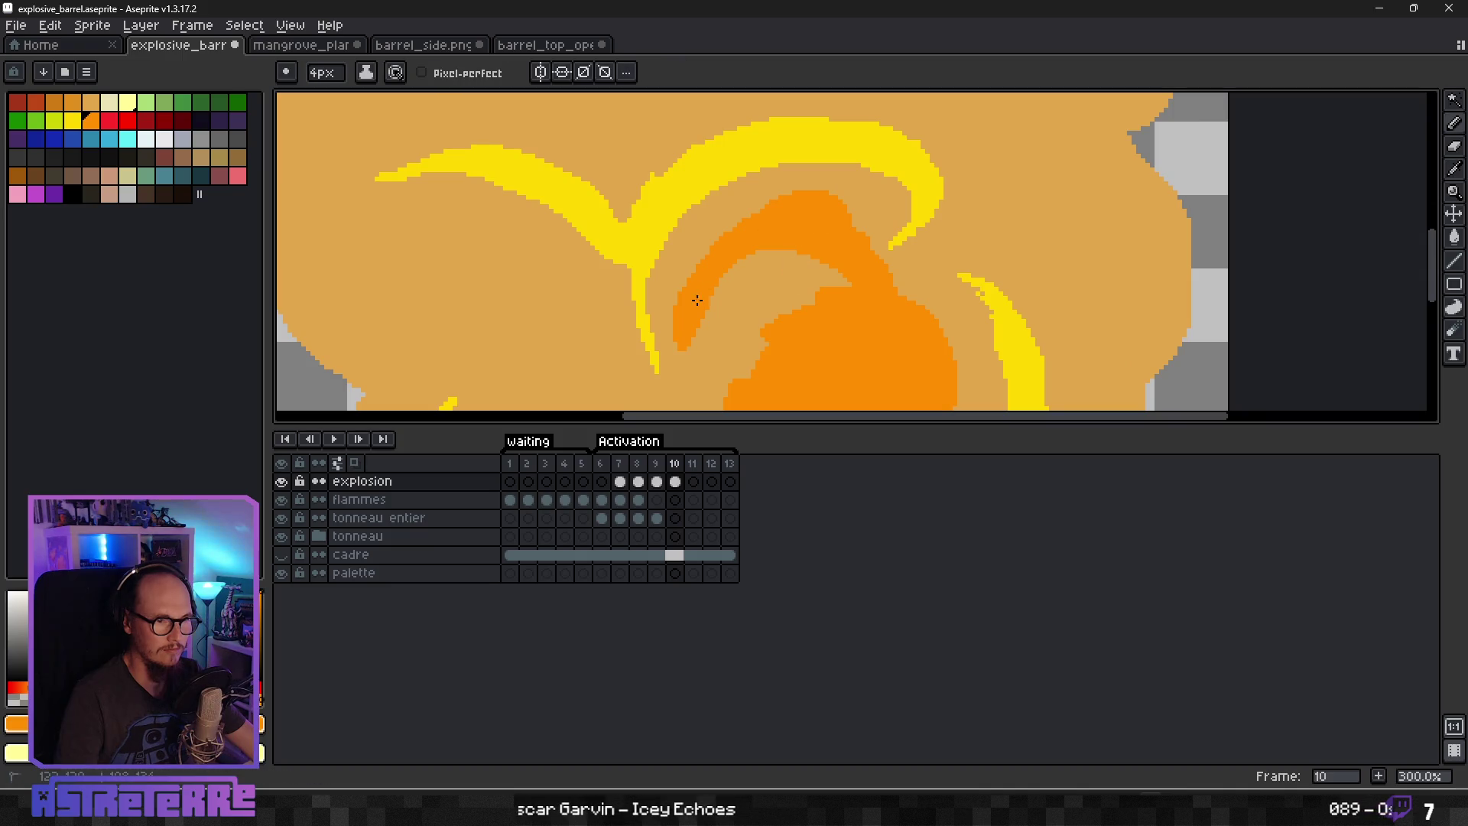
scroll(859, 349, down, 2)
scroll(841, 359, up, 3)
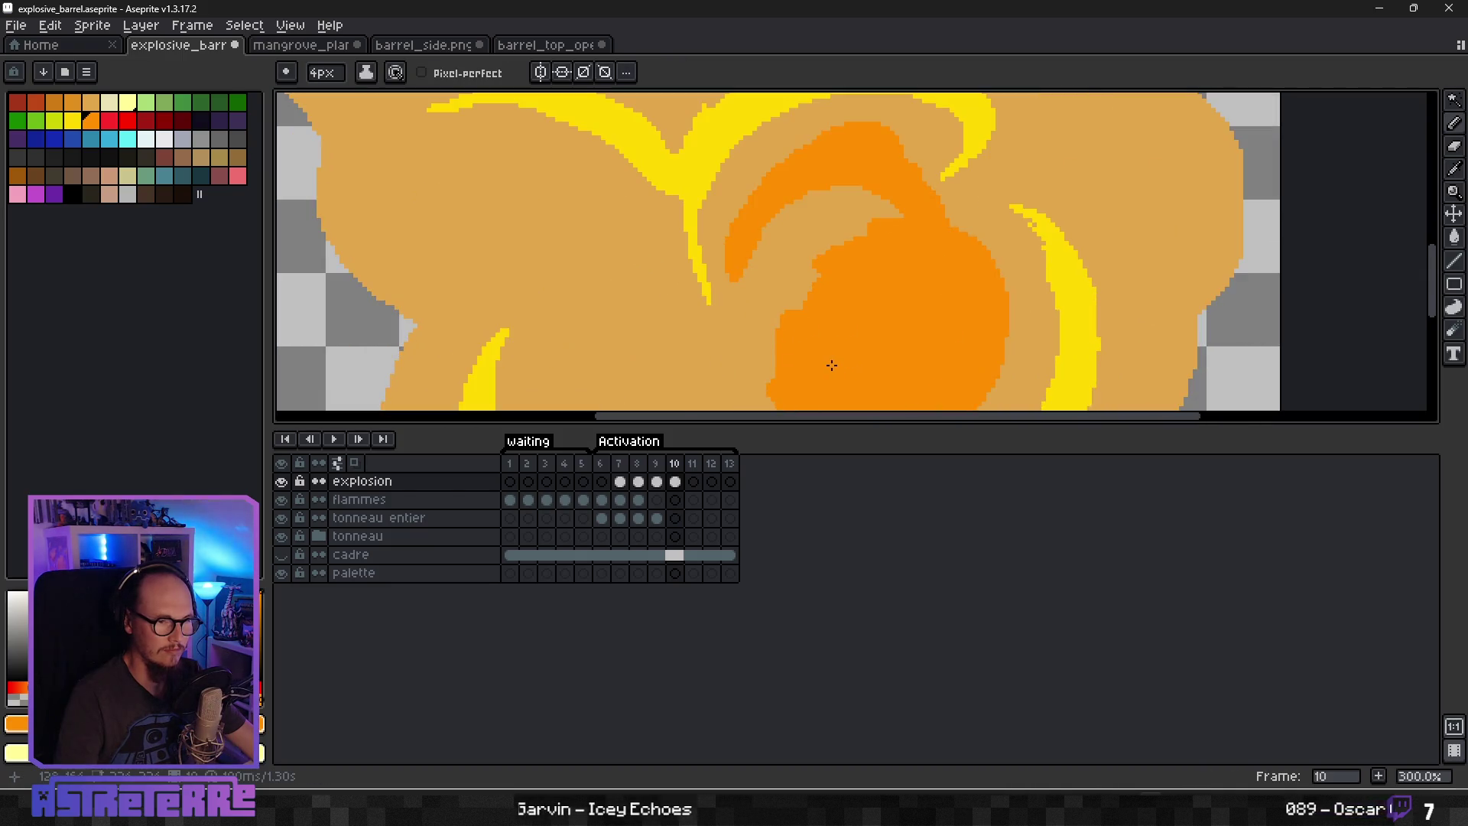
scroll(741, 337, down, 3)
scroll(776, 321, up, 2)
mouse_move(870, 252)
mouse_down()
mouse_move(971, 202)
mouse_move(941, 287)
mouse_move(887, 273)
mouse_move(878, 200)
mouse_move(967, 195)
mouse_move(872, 242)
mouse_move(934, 170)
mouse_move(891, 239)
mouse_move(933, 191)
mouse_move(950, 229)
mouse_move(832, 266)
mouse_move(848, 248)
mouse_move(894, 260)
mouse_move(796, 295)
mouse_move(832, 256)
mouse_move(783, 315)
mouse_up()
key(ctrl+z)
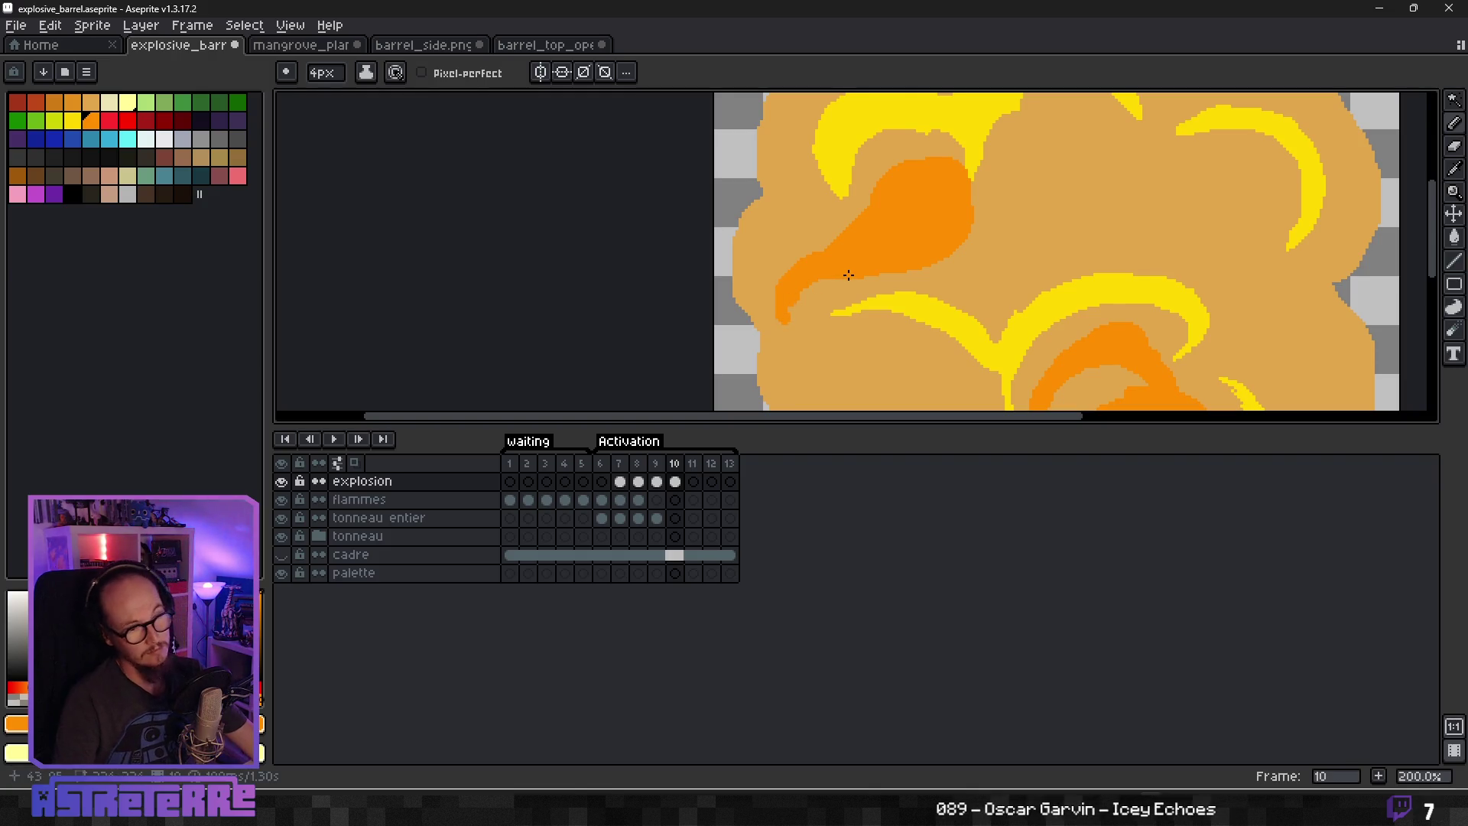
Paint an orange looping curl right of the blob and extend the swirl from its upper right.
scroll(841, 264, down, 4)
scroll(921, 263, up, 5)
mouse_move(781, 314)
mouse_down()
mouse_move(906, 195)
mouse_move(819, 311)
mouse_move(842, 295)
mouse_move(865, 214)
mouse_move(839, 301)
mouse_move(757, 324)
mouse_move(767, 293)
mouse_up()
mouse_move(892, 180)
mouse_down()
mouse_move(862, 190)
mouse_move(983, 252)
mouse_move(917, 200)
mouse_move(898, 319)
mouse_move(941, 229)
mouse_up()
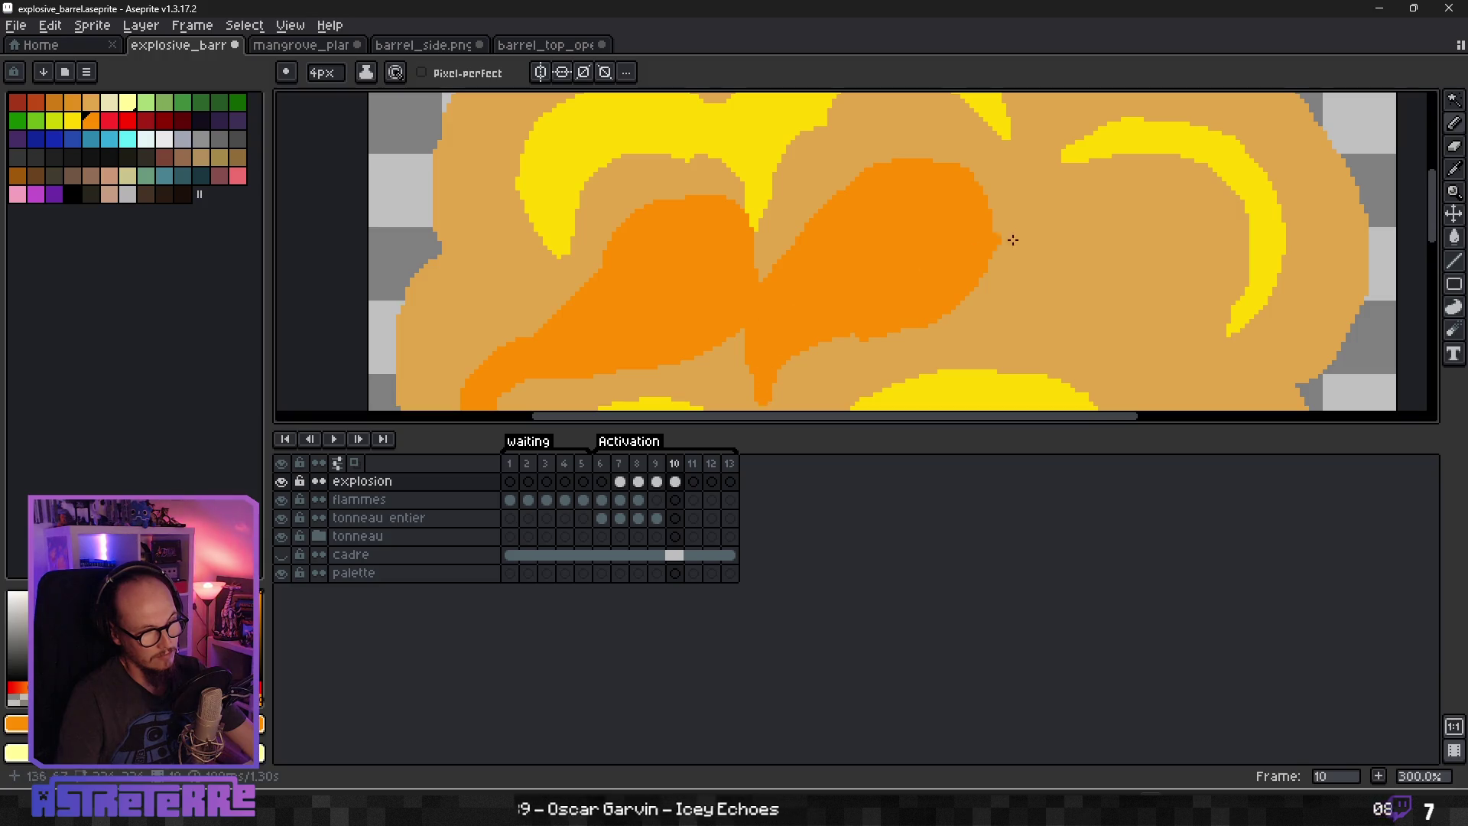
Re-sample orange from the sprite and add a diagonal orange swirl stroke.
scroll(995, 243, down, 2)
scroll(1033, 214, up, 3)
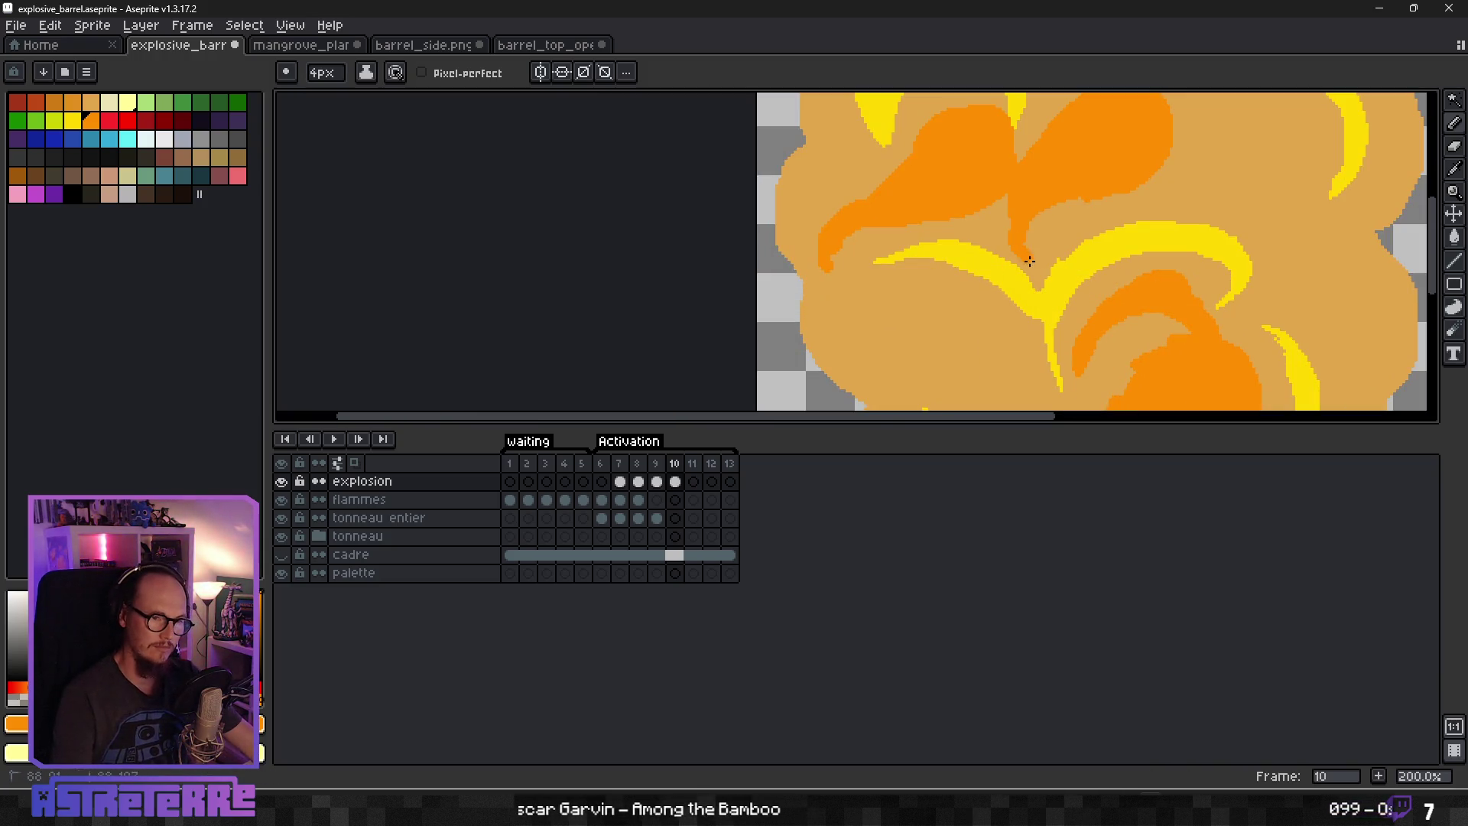
scroll(1025, 250, up, 2)
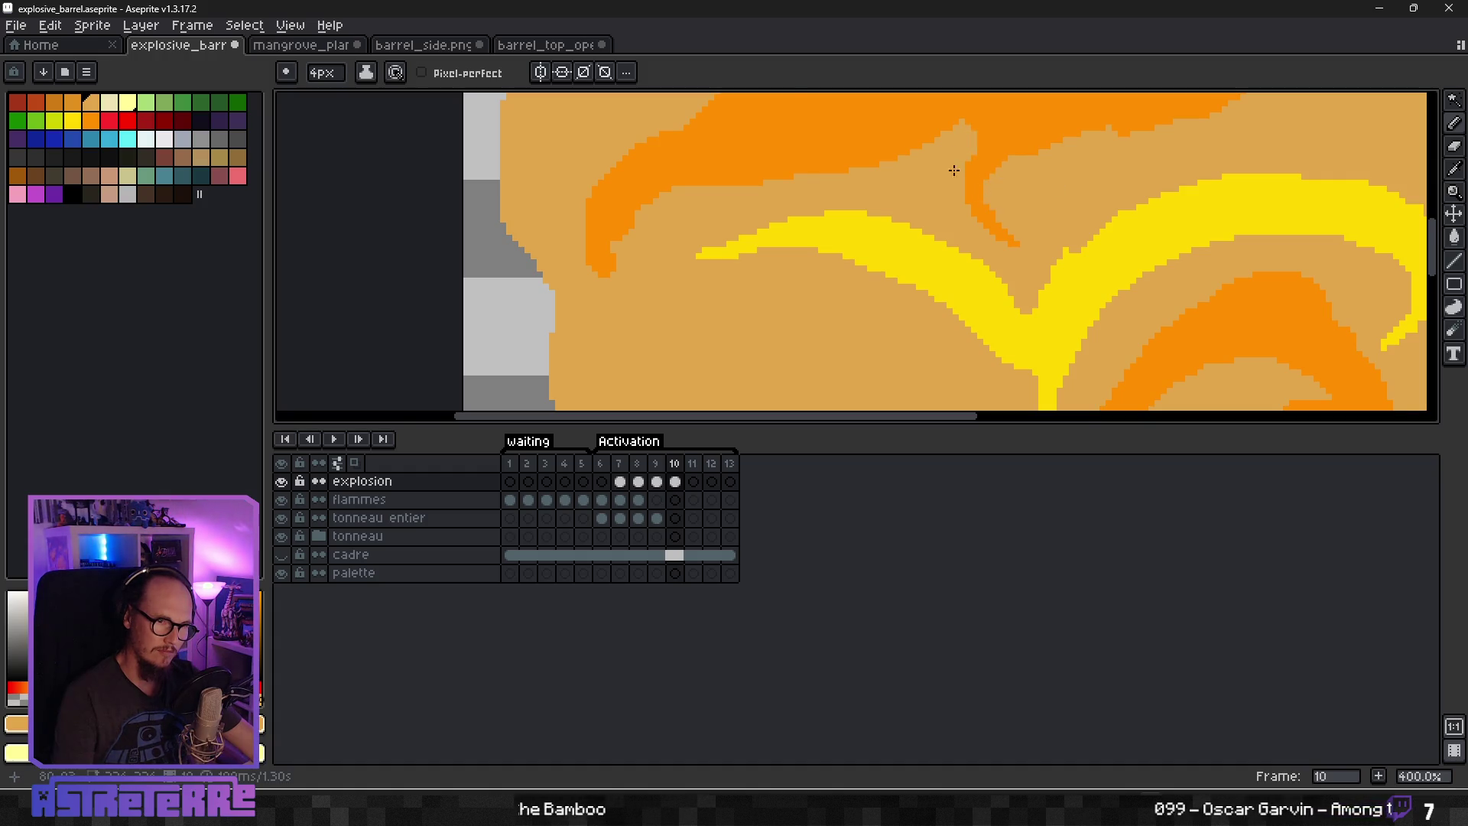
scroll(955, 164, down, 2)
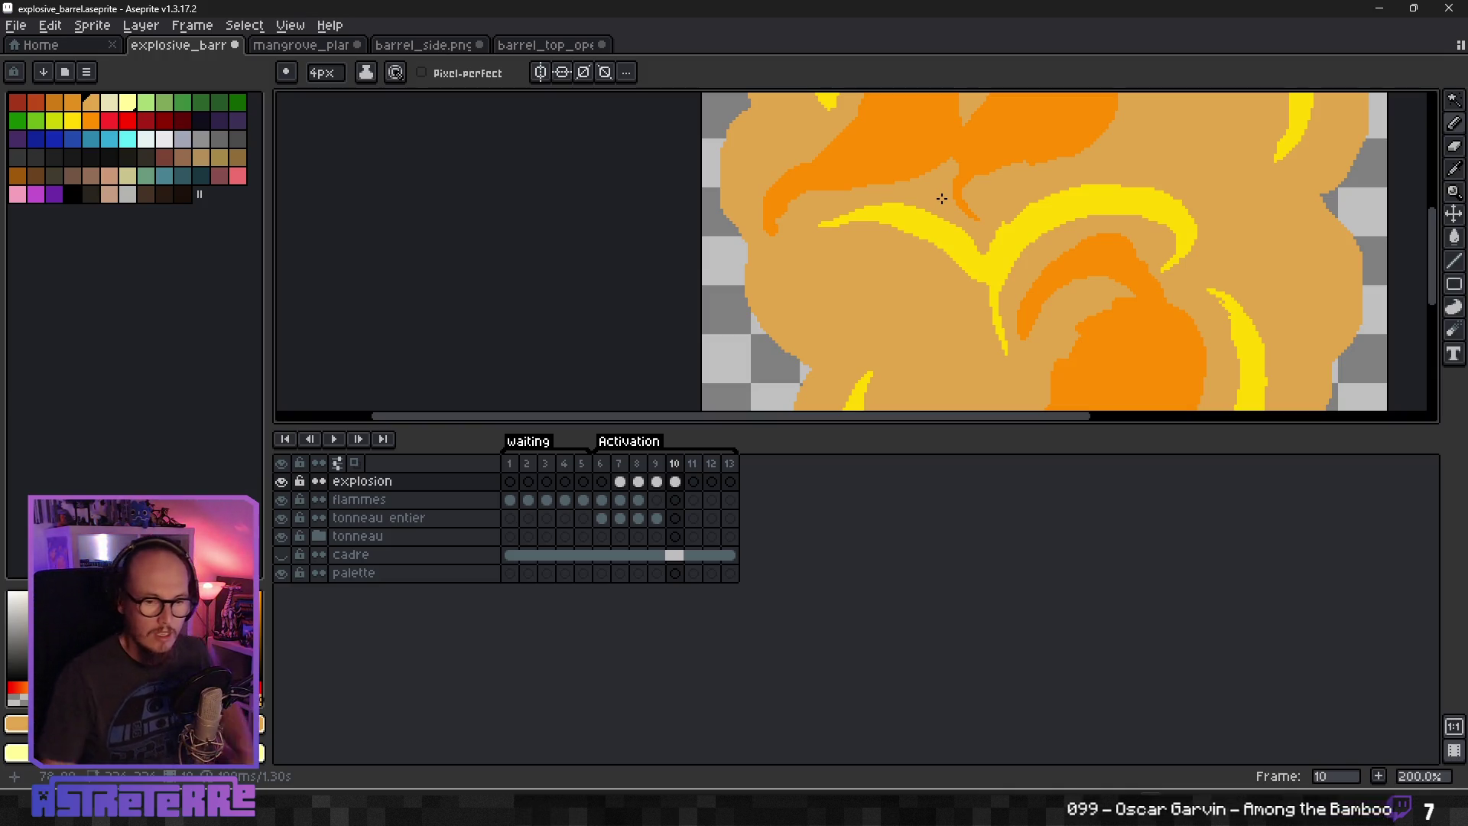
scroll(942, 199, down, 2)
scroll(905, 281, up, 1)
scroll(905, 280, up, 3)
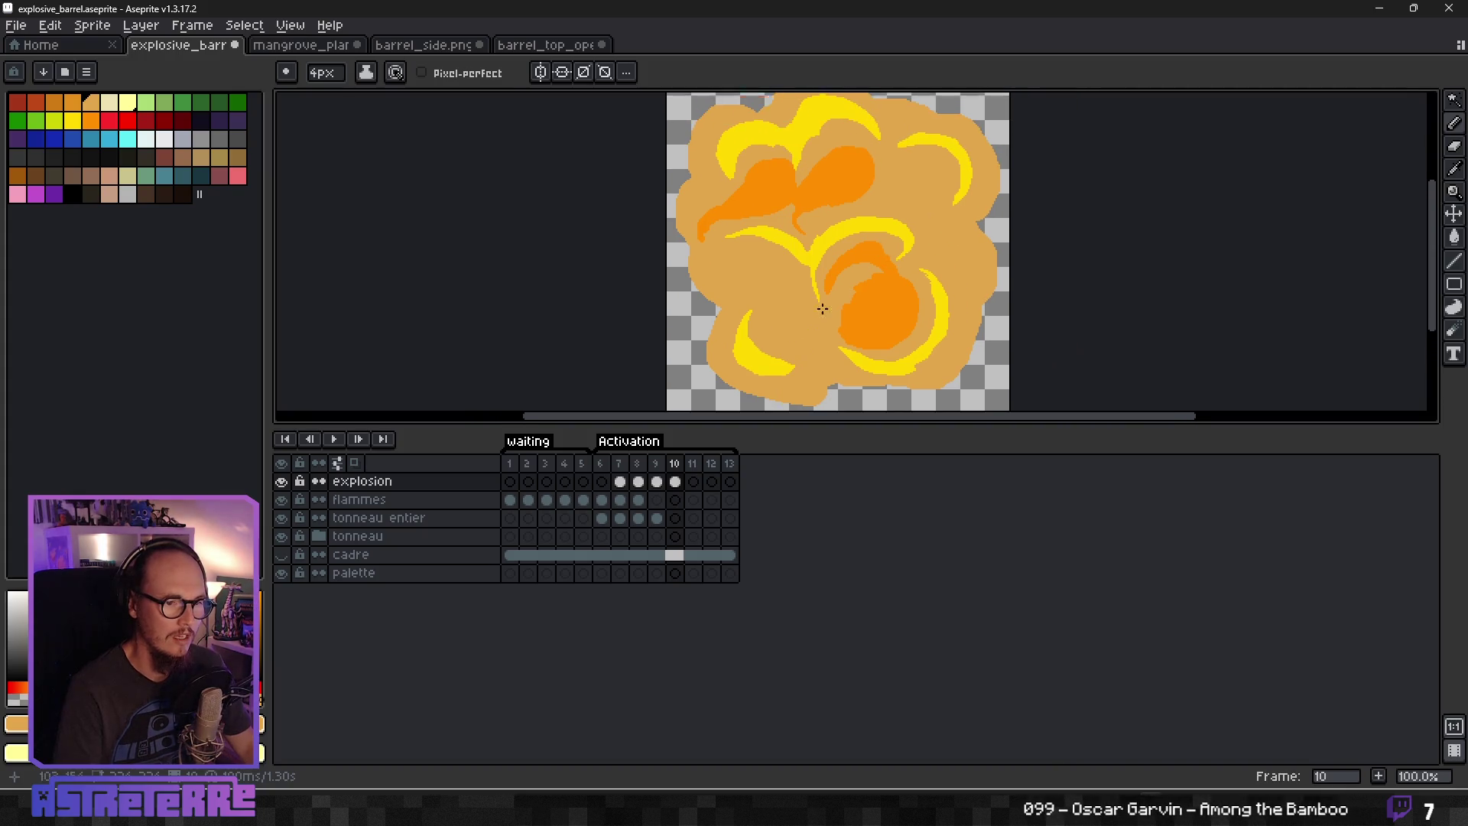
alt+click(729, 237)
drag(794, 308, 833, 256)
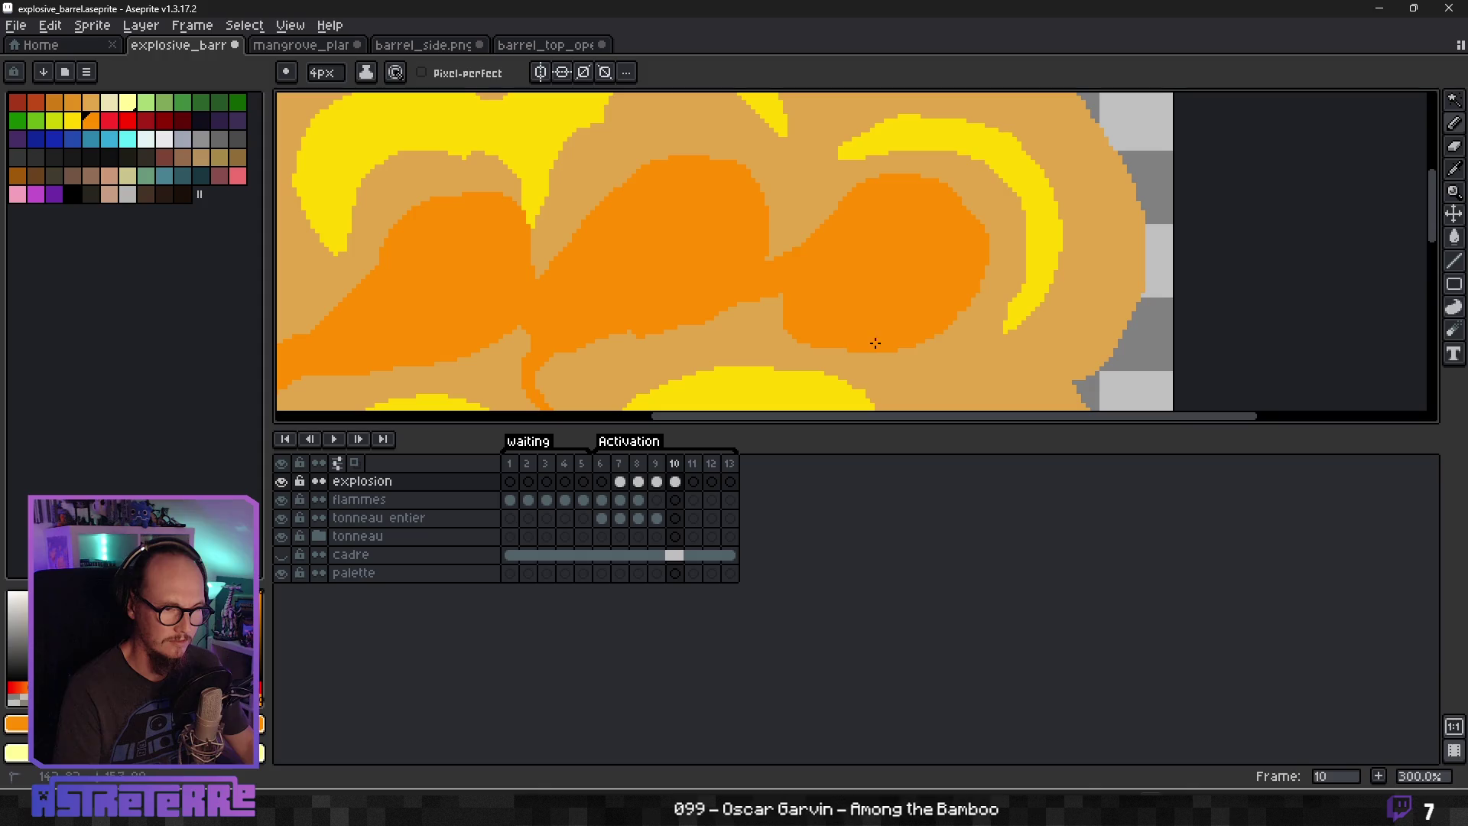
scroll(836, 350, down, 3)
scroll(907, 325, up, 3)
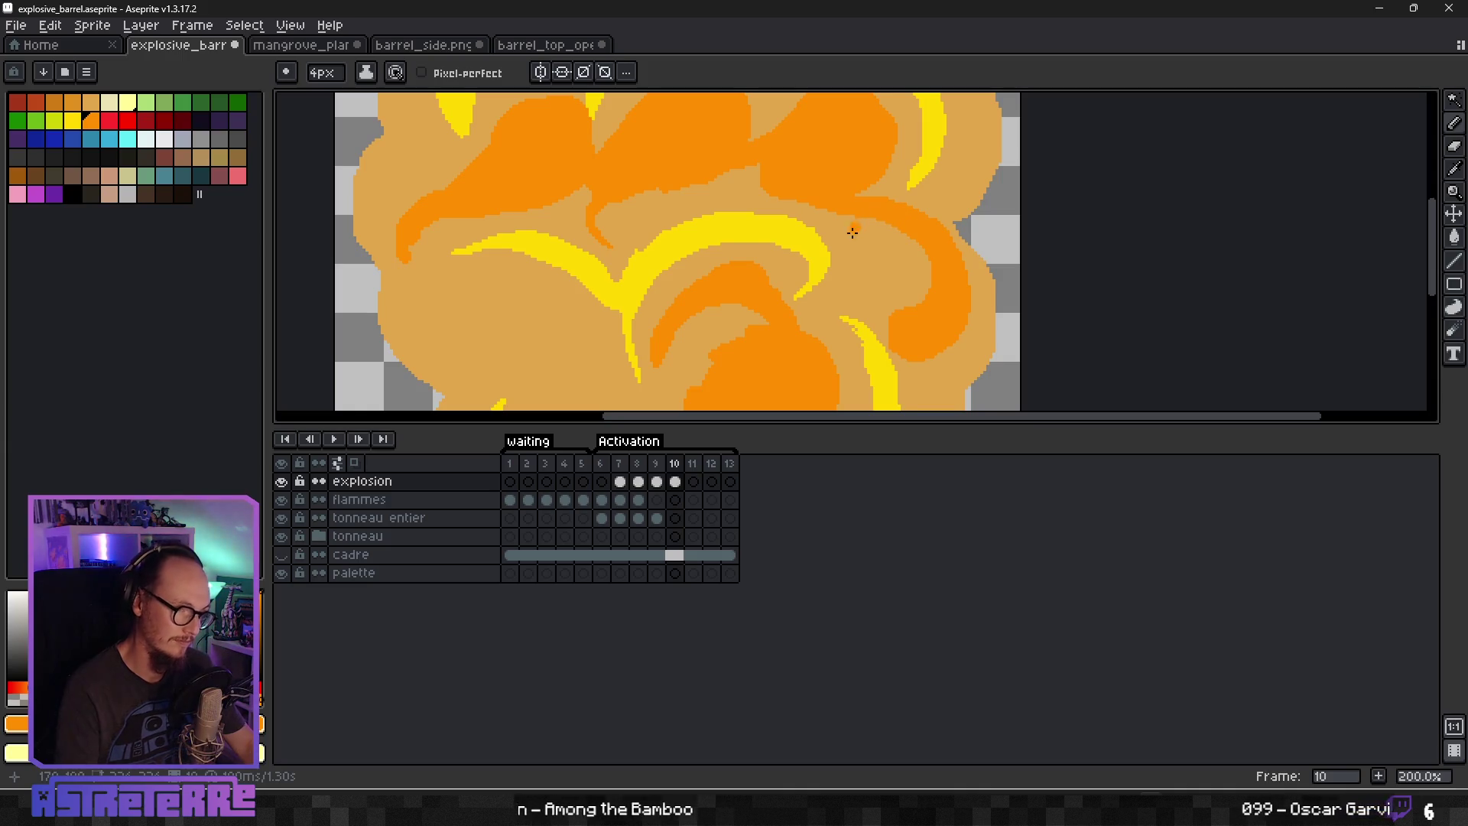
scroll(853, 229, down, 4)
scroll(860, 280, up, 5)
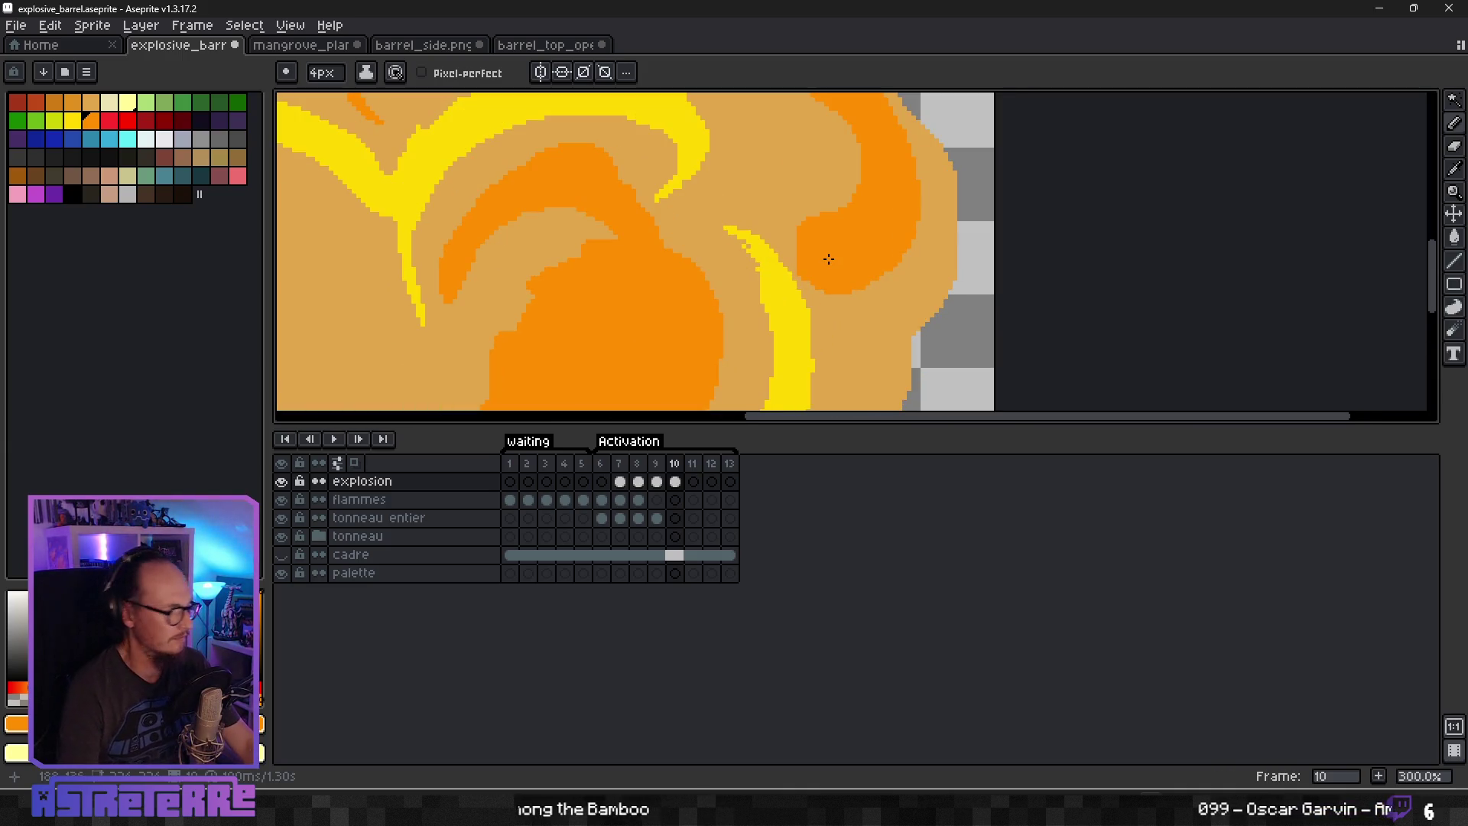
scroll(789, 259, down, 1)
scroll(776, 255, down, 1)
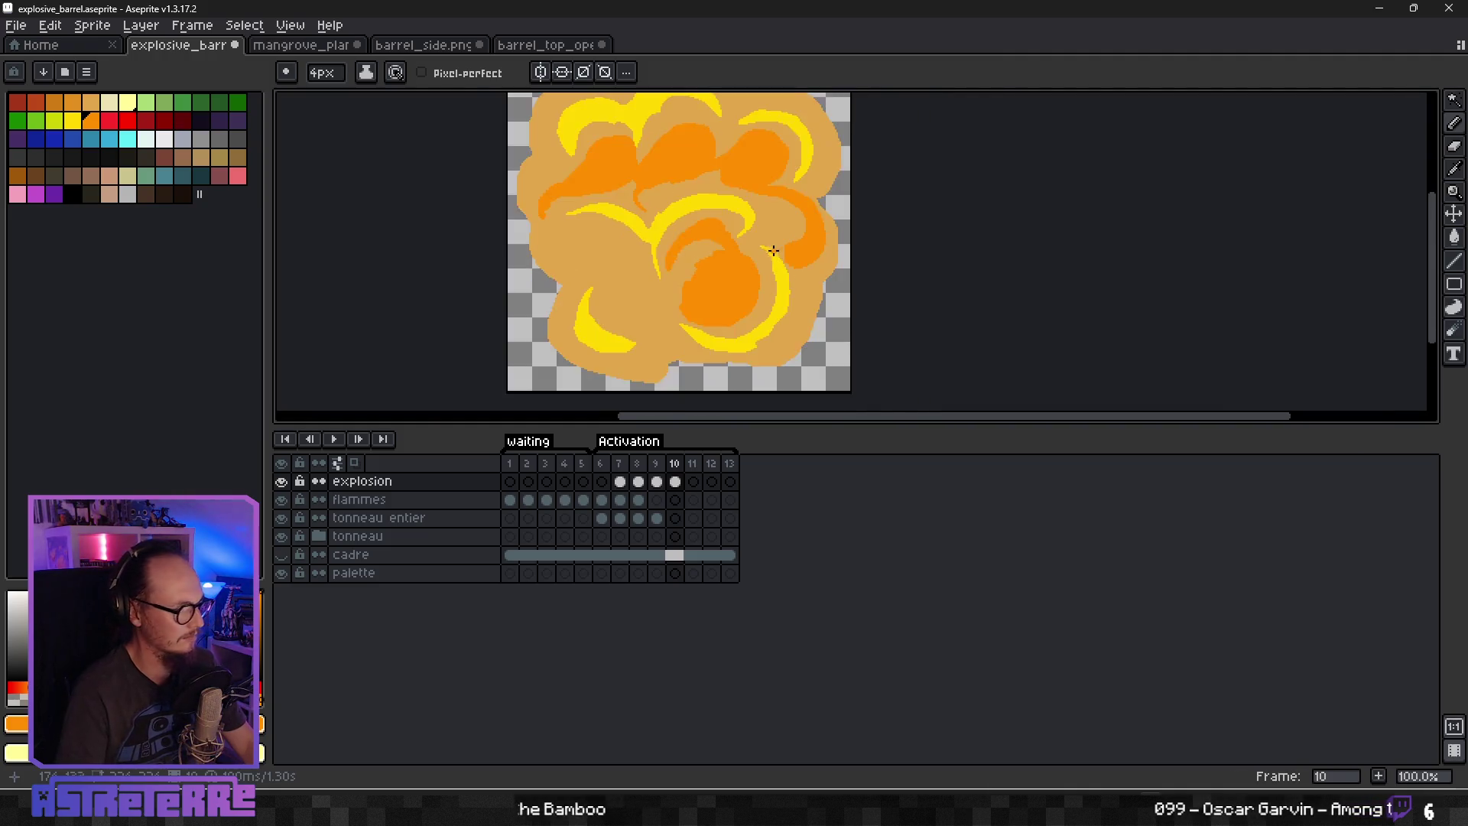
scroll(726, 275, up, 1)
scroll(705, 288, down, 1)
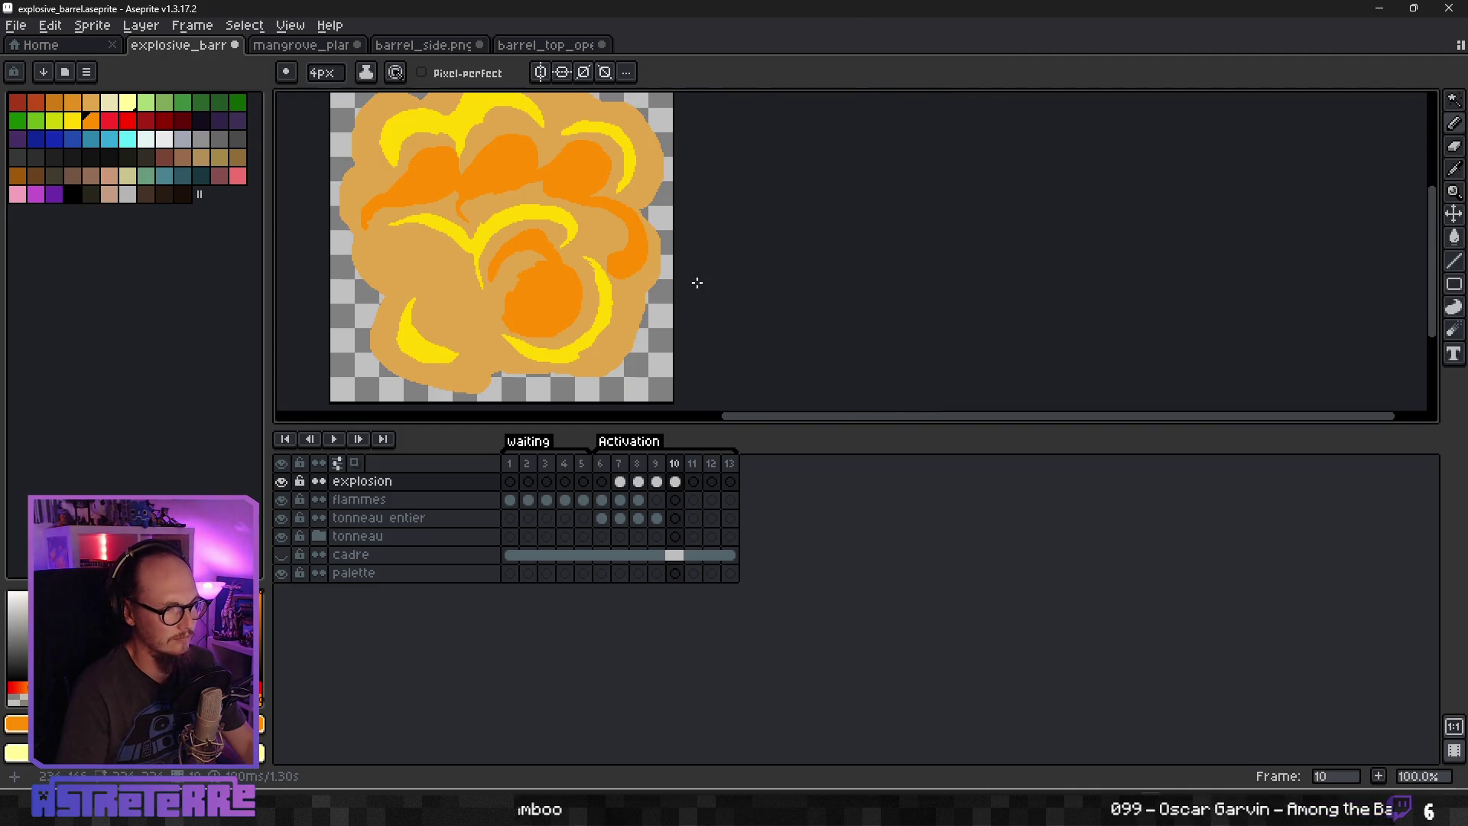
scroll(497, 298, up, 2)
scroll(711, 289, down, 1)
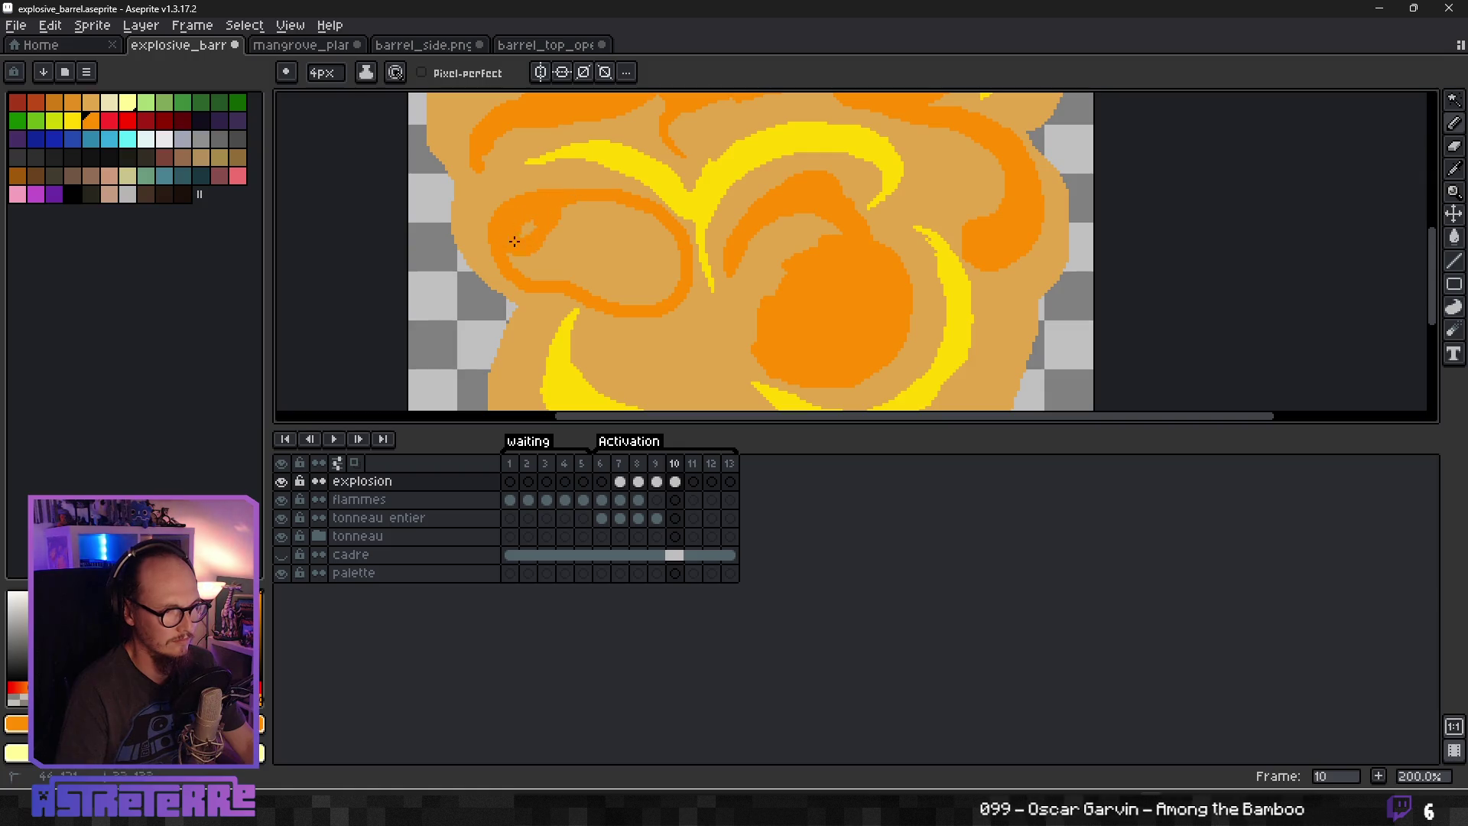
Bucket-fill the inside of the left orange ring, then return to the Pencil.
key(g)
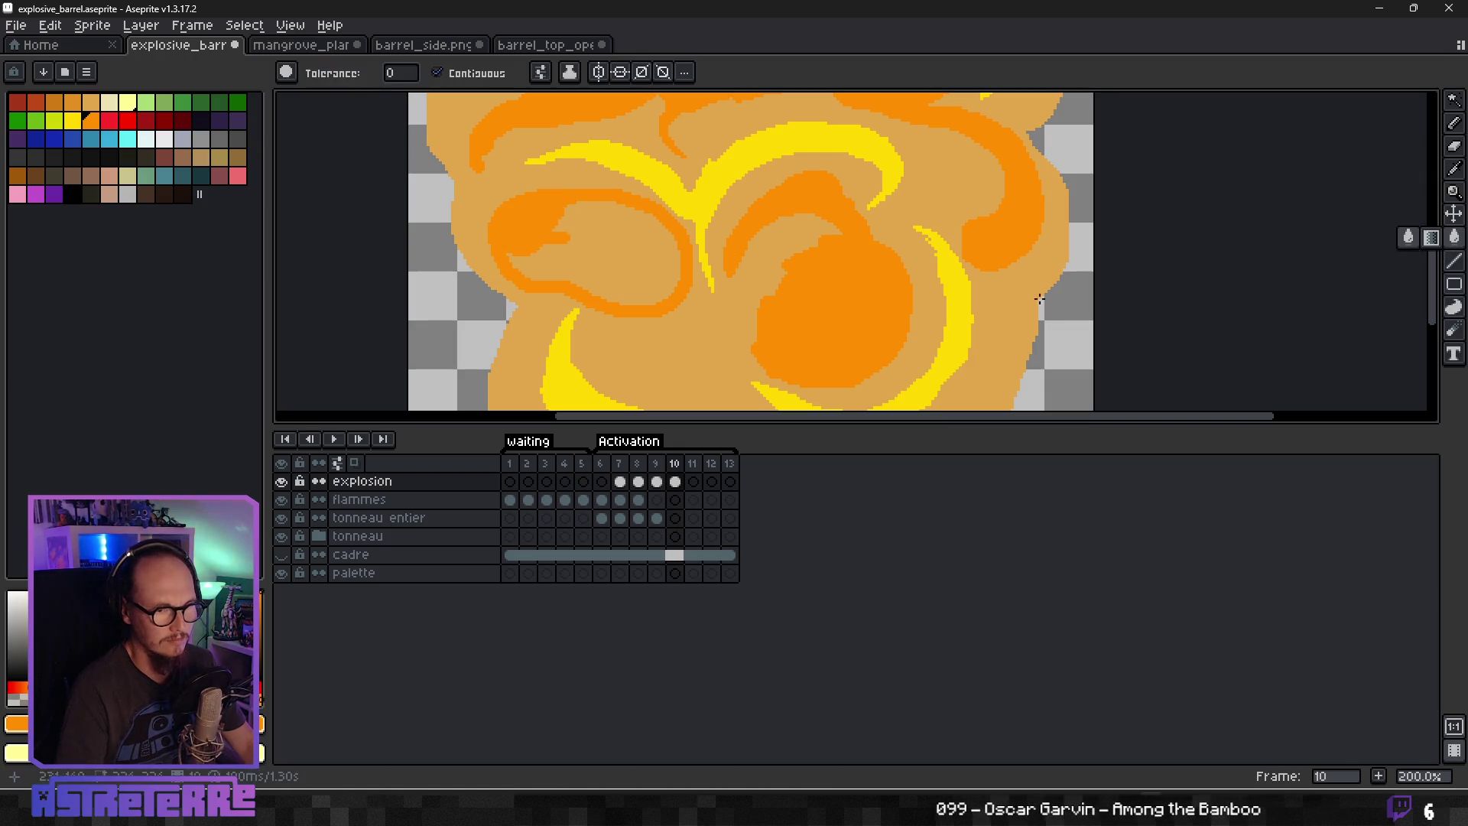
click(616, 271)
scroll(502, 216, up, 1)
key(b)
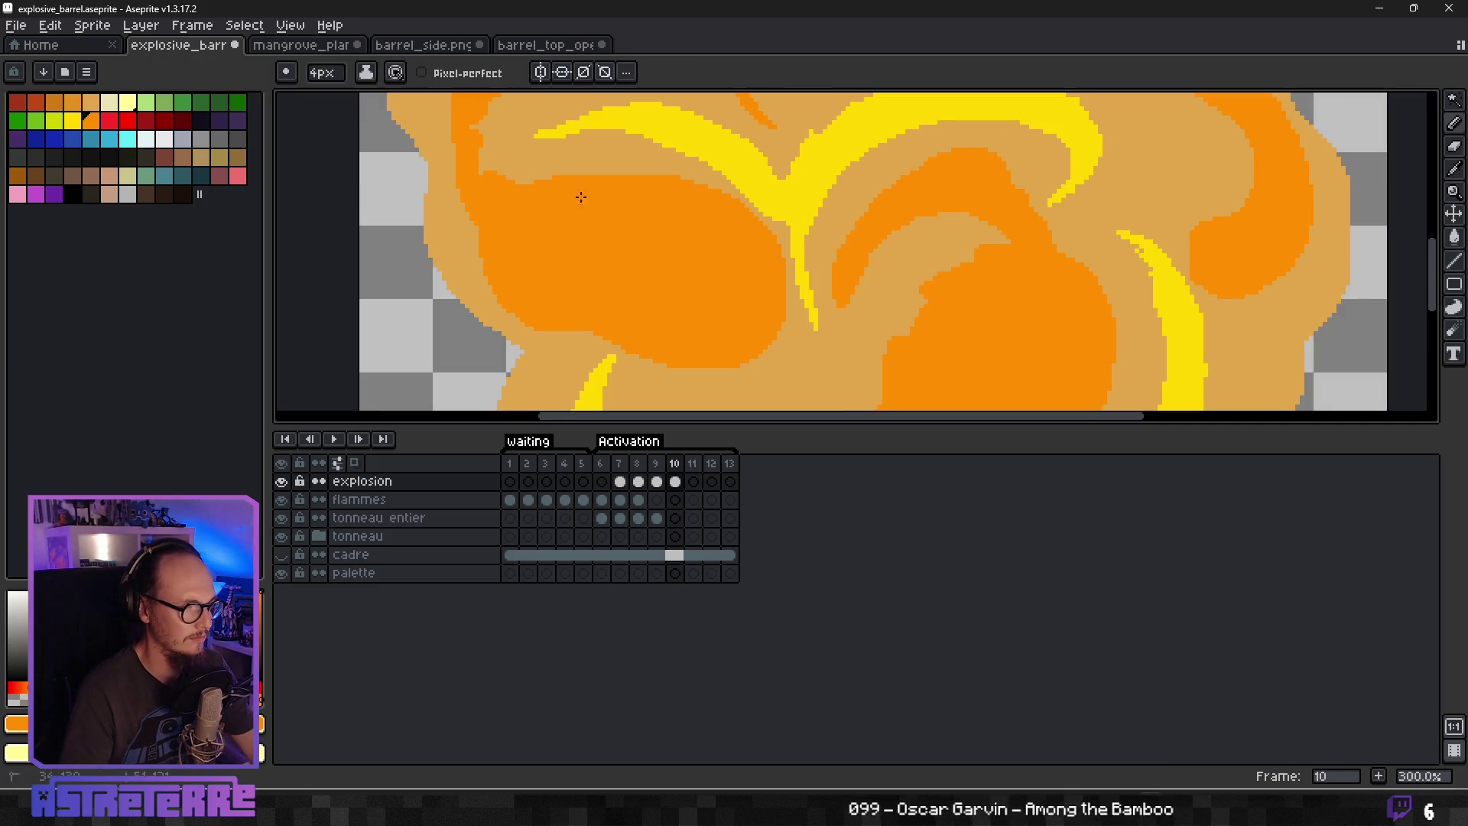
scroll(688, 337, down, 2)
scroll(708, 349, up, 1)
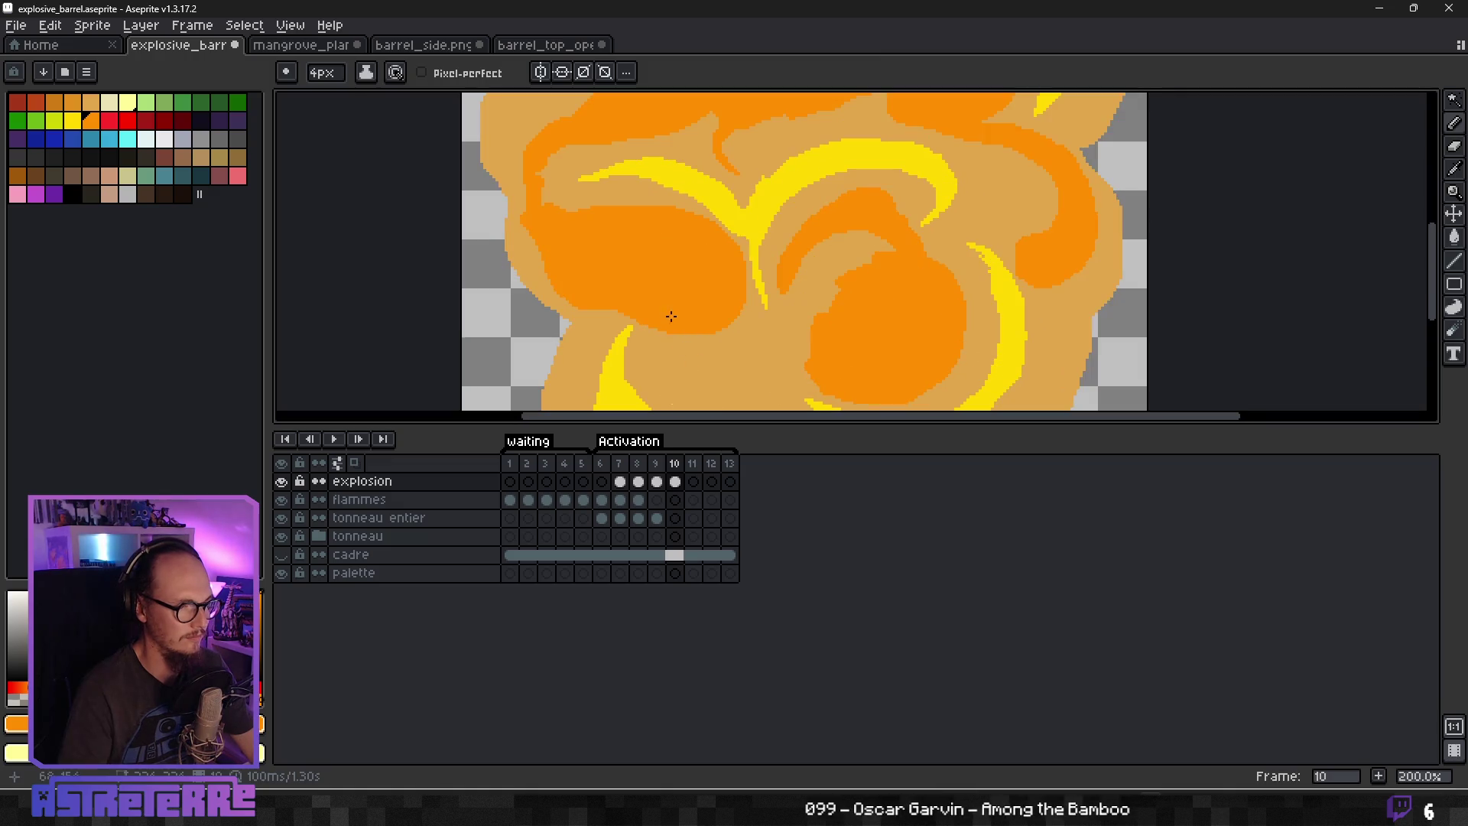
Extend the orange tendril and join the dark orange streaks, stretching them upward.
mouse_move(716, 340)
mouse_down()
mouse_move(787, 332)
mouse_move(750, 355)
mouse_move(719, 331)
mouse_up()
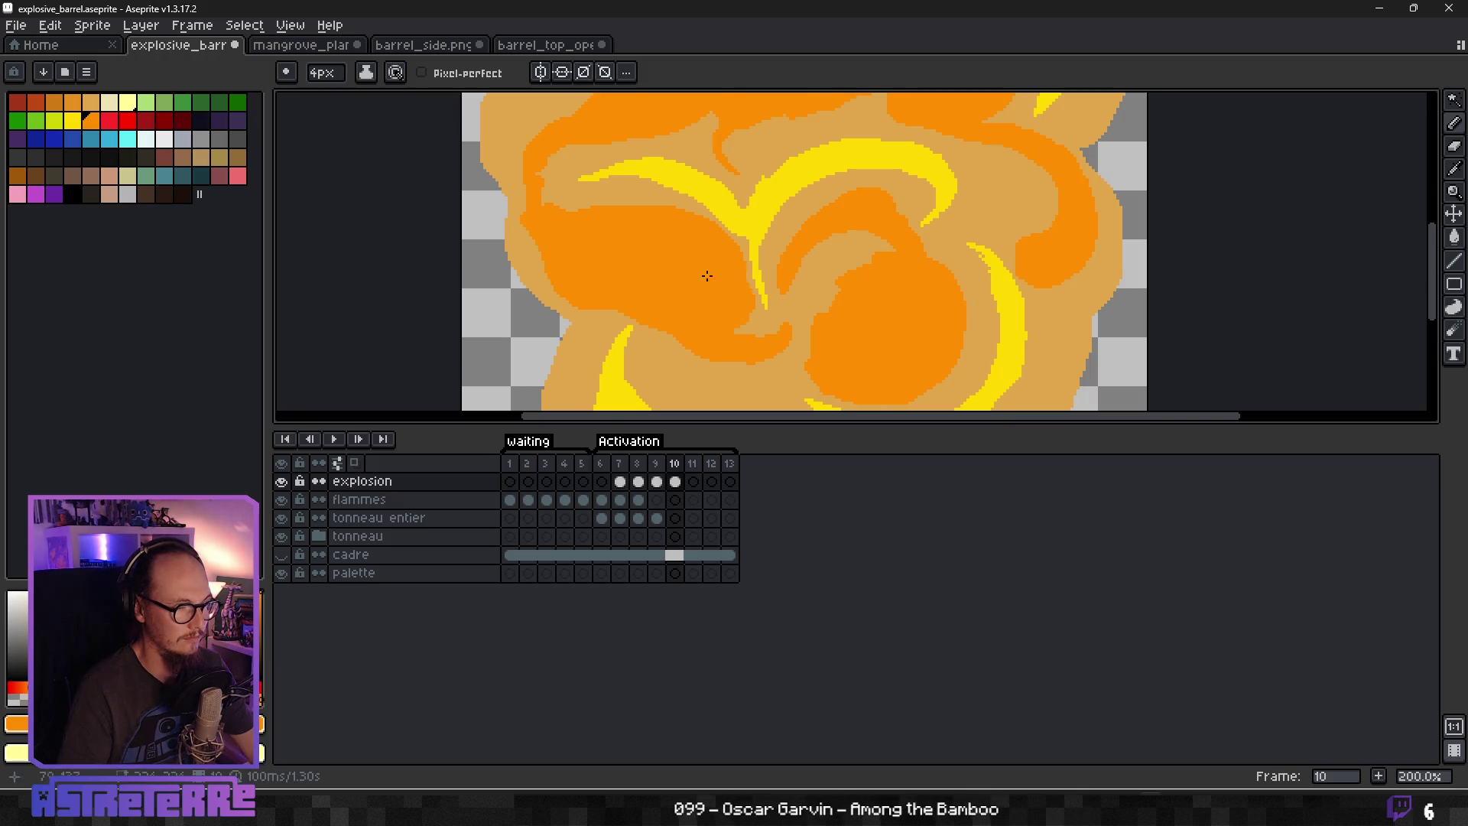
scroll(698, 389, down, 3)
scroll(744, 358, up, 3)
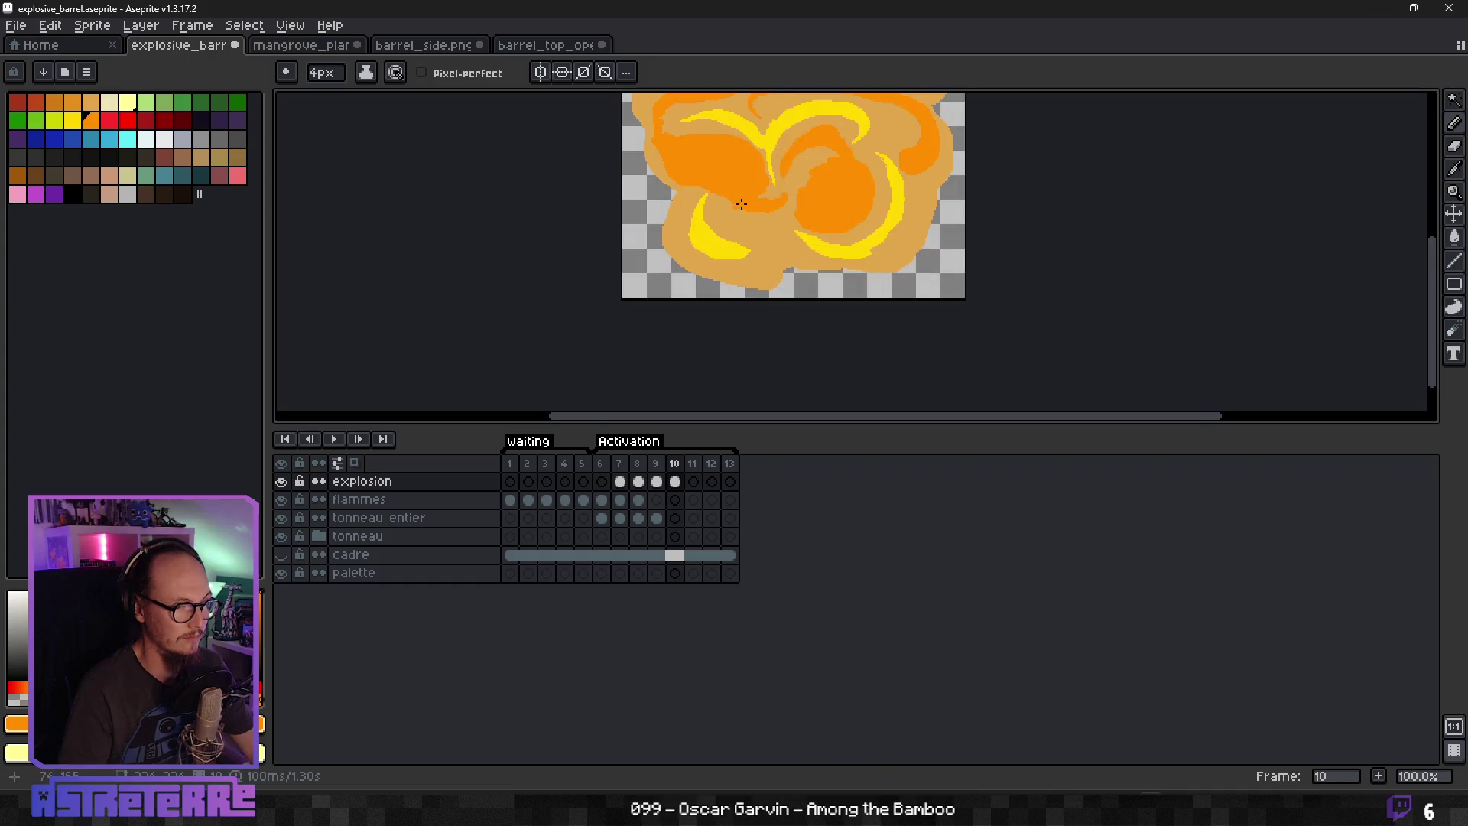
mouse_move(716, 227)
mouse_down()
mouse_move(750, 273)
mouse_move(800, 290)
mouse_up()
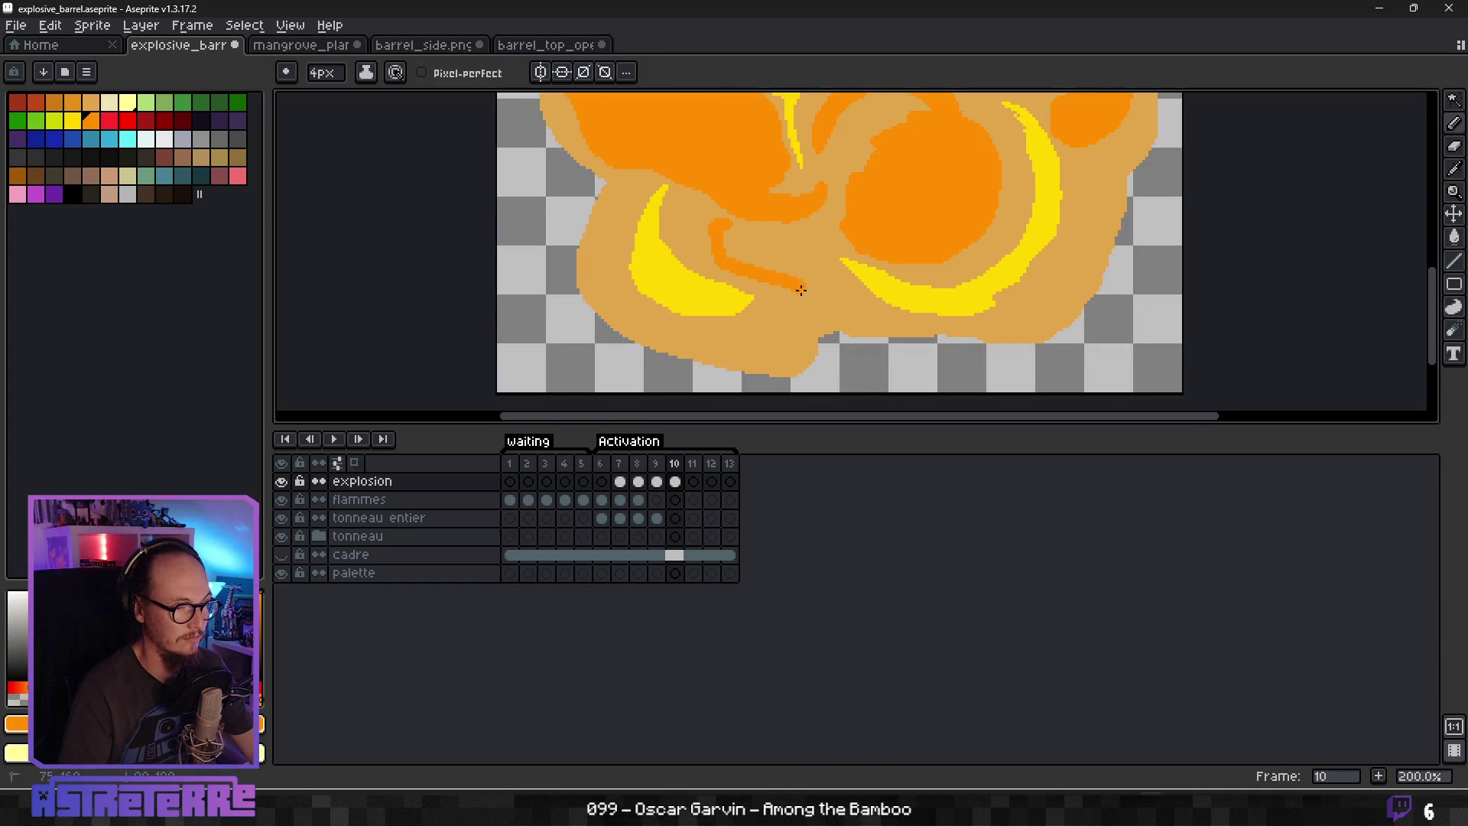
mouse_move(710, 254)
mouse_down()
mouse_move(689, 217)
mouse_move(697, 249)
mouse_up()
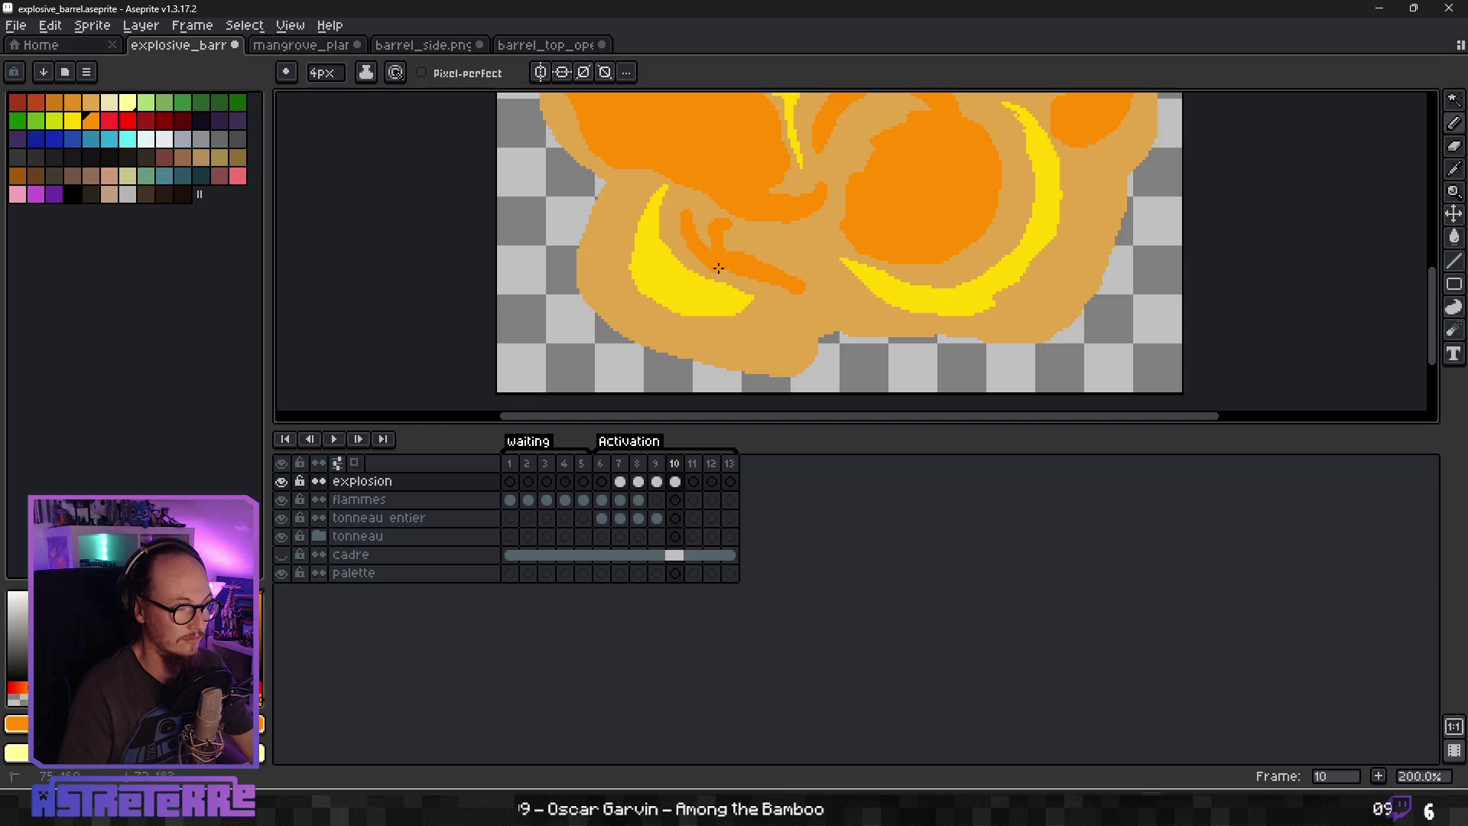
scroll(730, 258, up, 2)
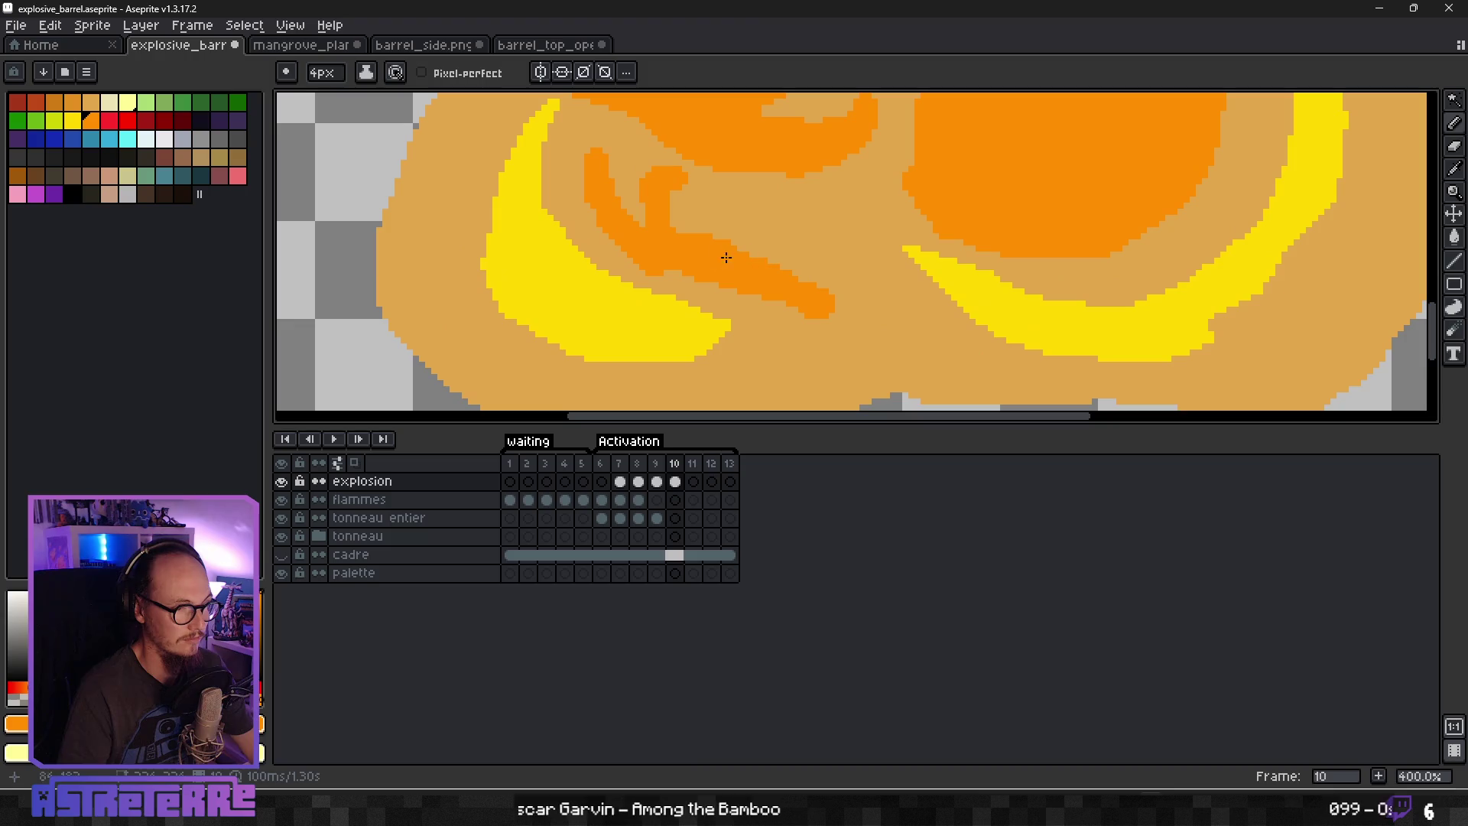
mouse_move(651, 224)
mouse_down()
mouse_move(654, 174)
mouse_move(616, 186)
mouse_move(665, 141)
mouse_up()
drag(614, 184, 617, 143)
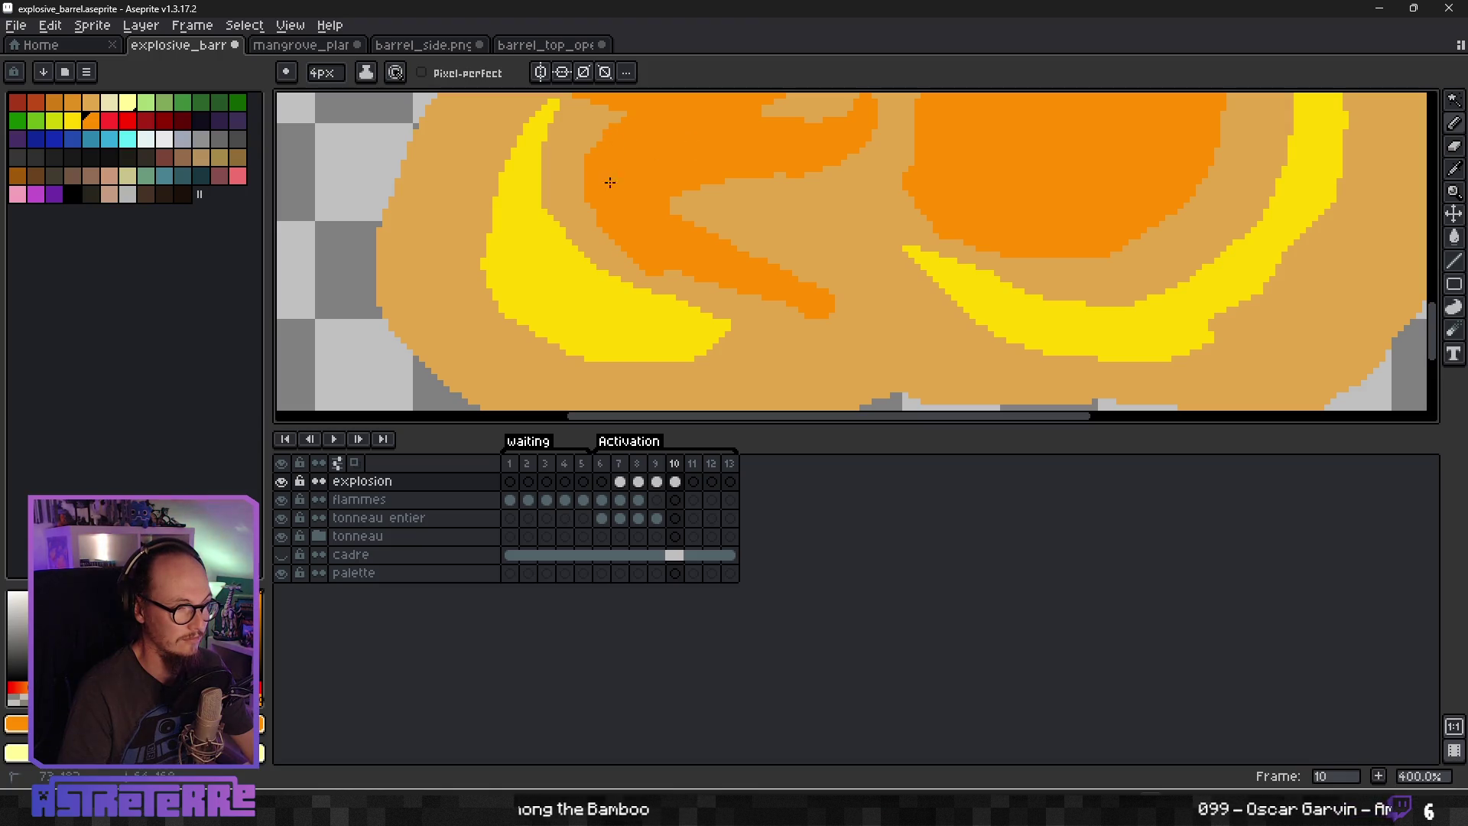
Paint a long dark orange band along the cloud's bottom edge sweeping left.
scroll(757, 276, down, 5)
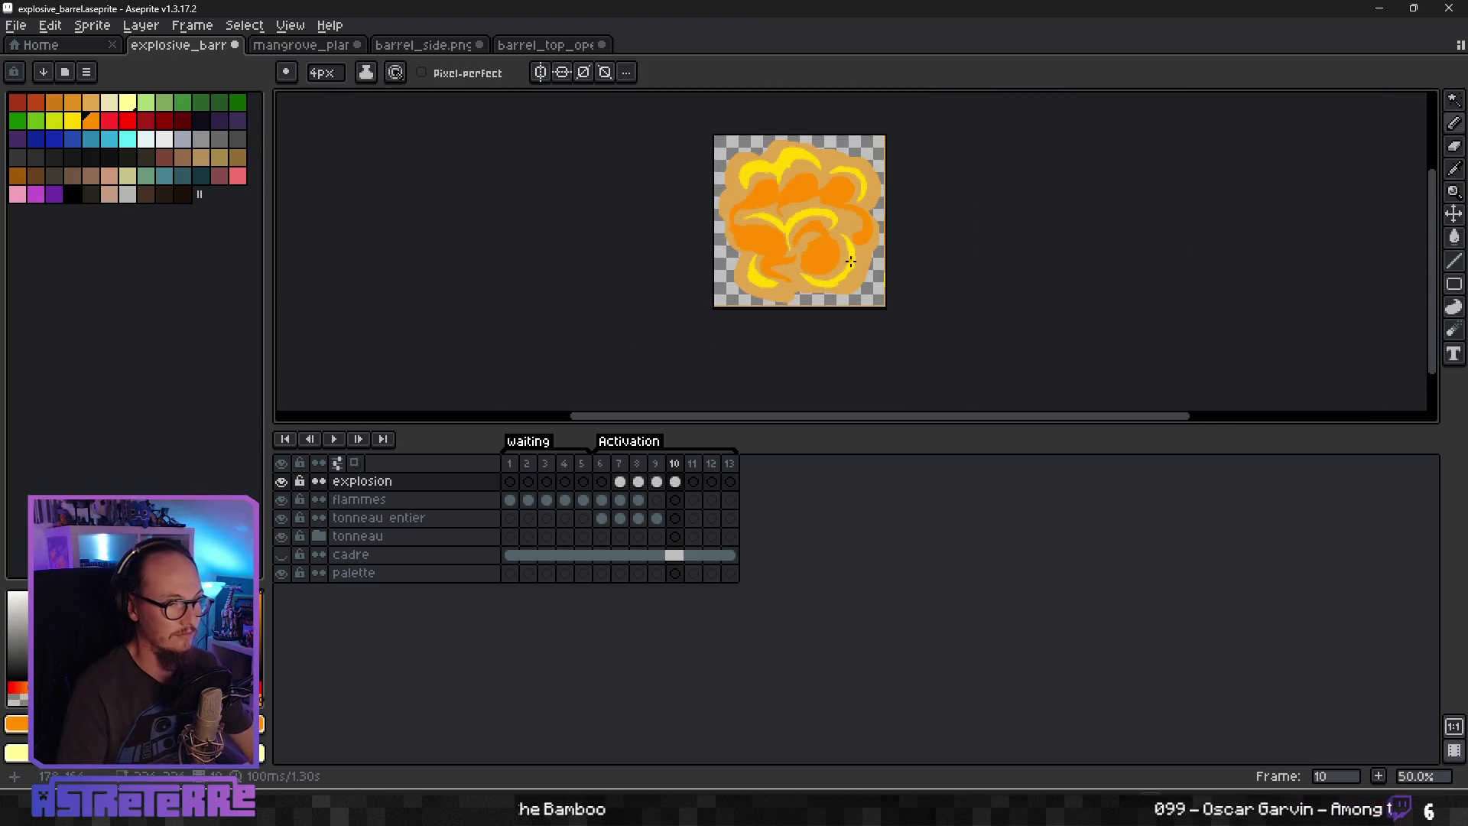
scroll(819, 286, up, 4)
mouse_move(598, 307)
mouse_down()
mouse_move(714, 305)
mouse_move(460, 351)
mouse_move(608, 297)
mouse_up()
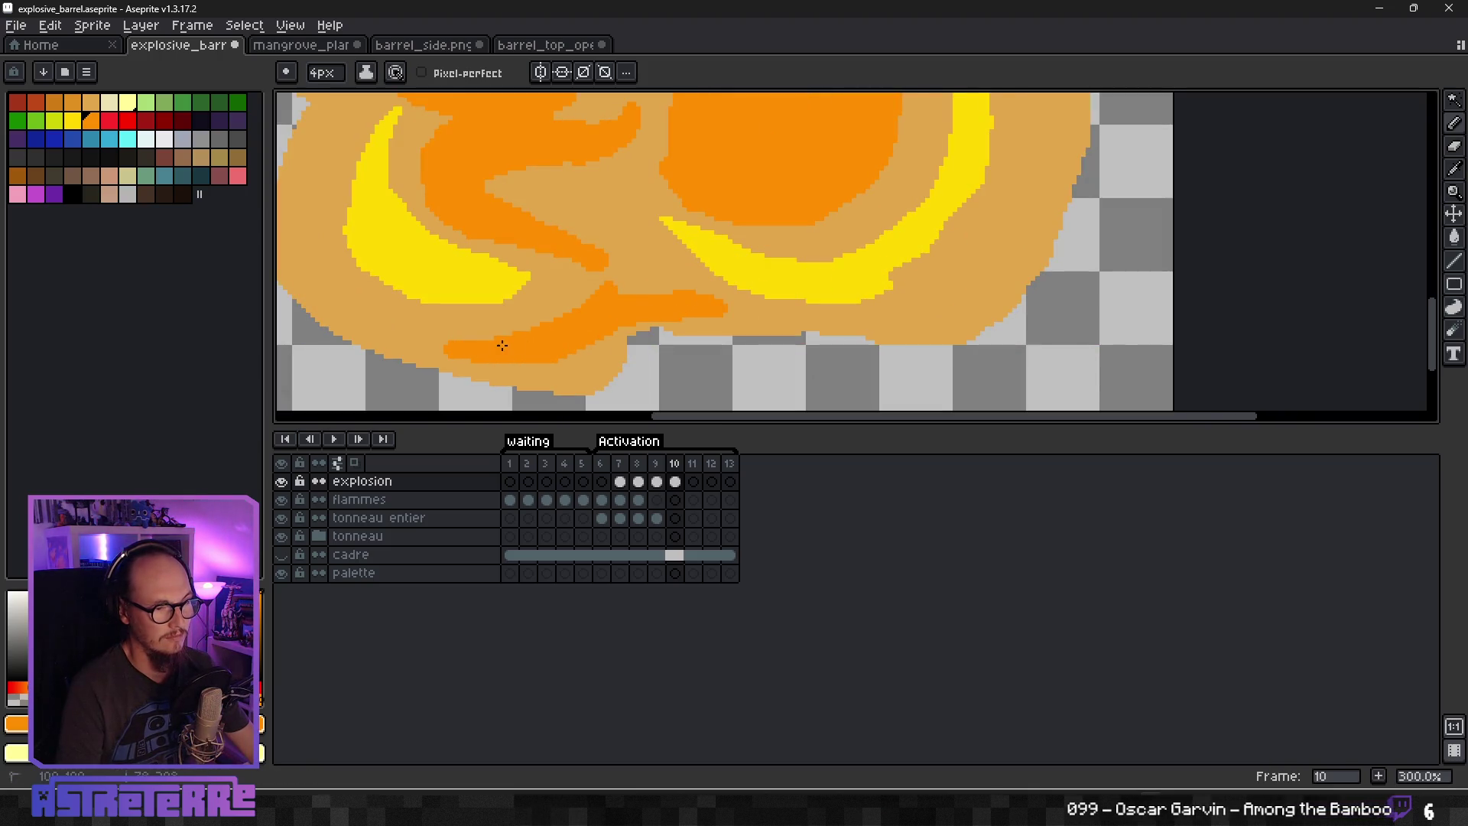
mouse_move(715, 317)
mouse_down()
mouse_move(876, 321)
mouse_move(788, 351)
mouse_move(642, 312)
mouse_move(577, 386)
mouse_move(436, 356)
mouse_move(603, 332)
mouse_move(589, 386)
mouse_move(466, 383)
mouse_up()
scroll(499, 358, down, 2)
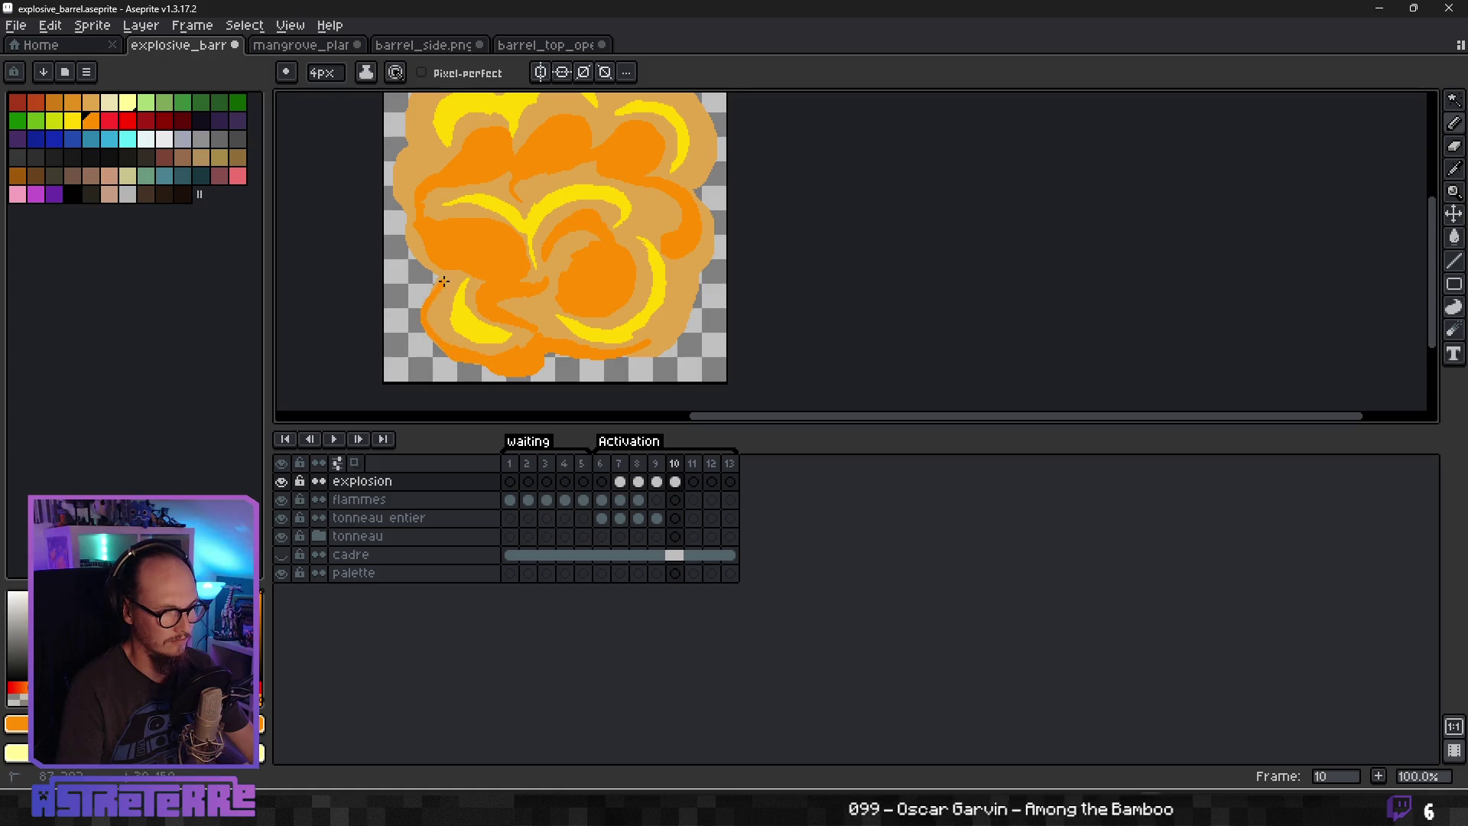
Cover the light band on the cloud's left edge with dark orange, curling up at the top.
scroll(457, 346, up, 2)
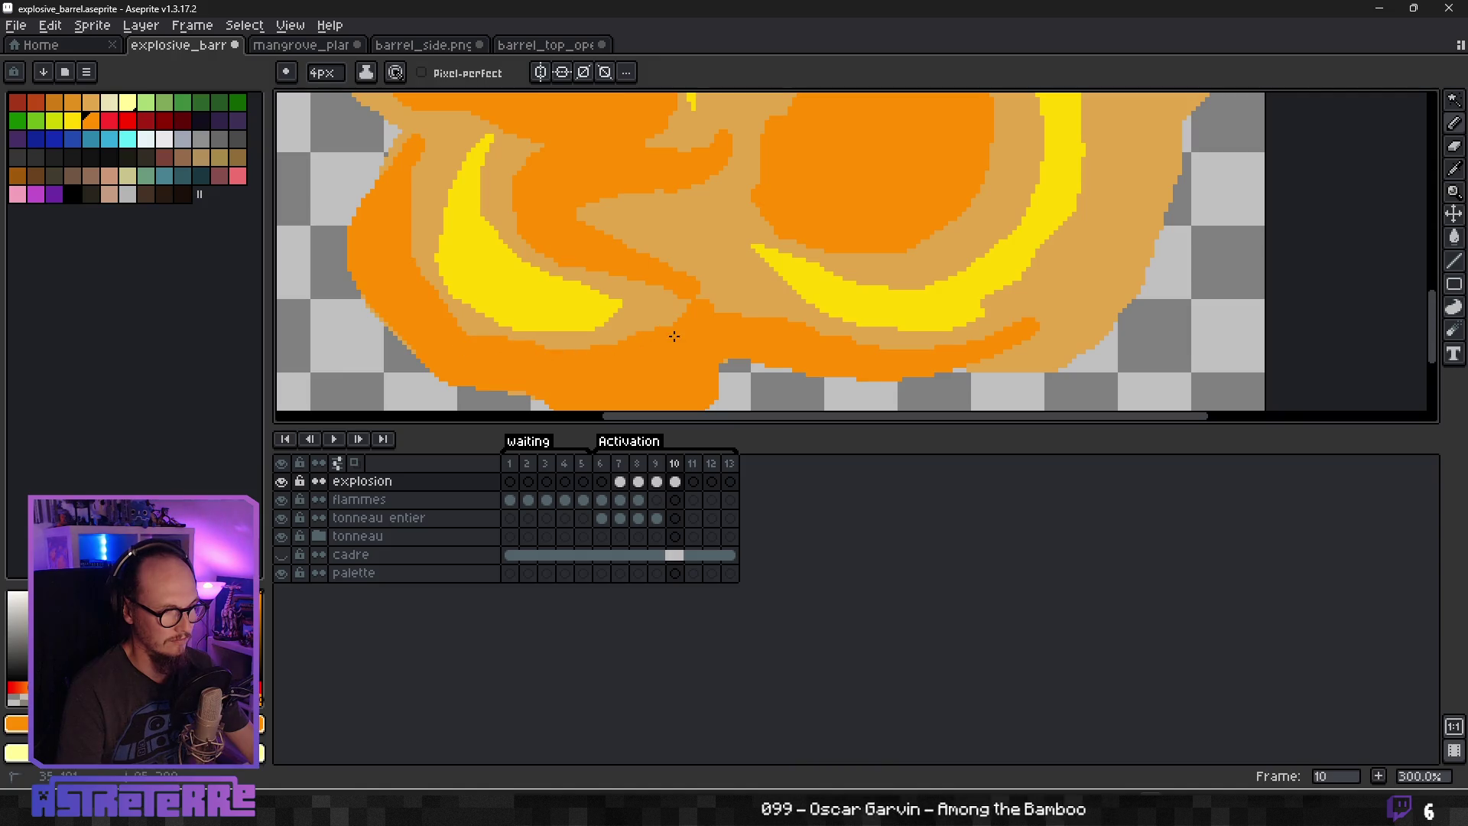
drag(421, 201, 513, 171)
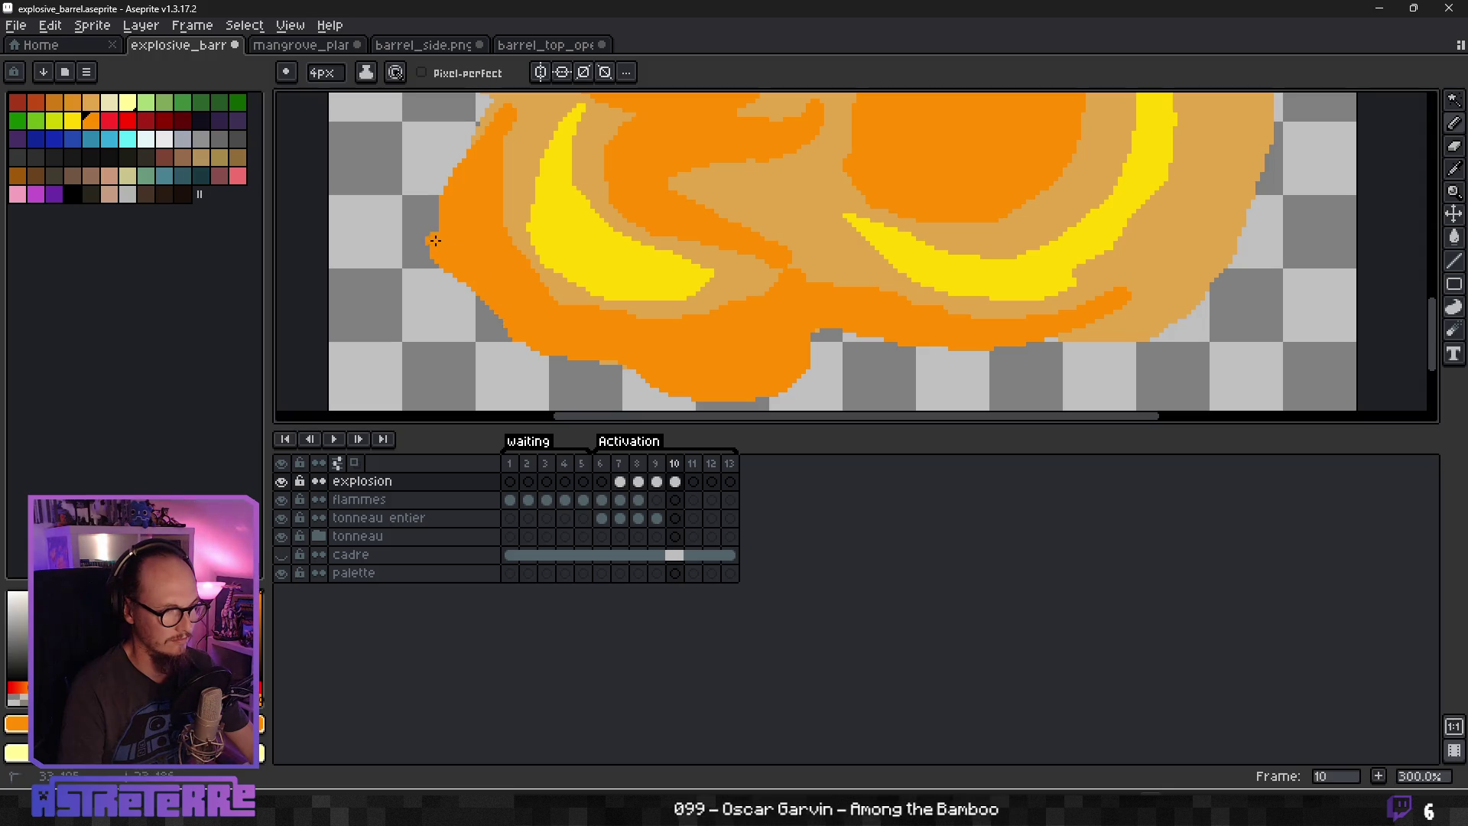
mouse_move(472, 178)
mouse_down()
mouse_move(518, 187)
mouse_move(580, 272)
mouse_move(578, 352)
mouse_move(483, 211)
mouse_move(566, 301)
mouse_up()
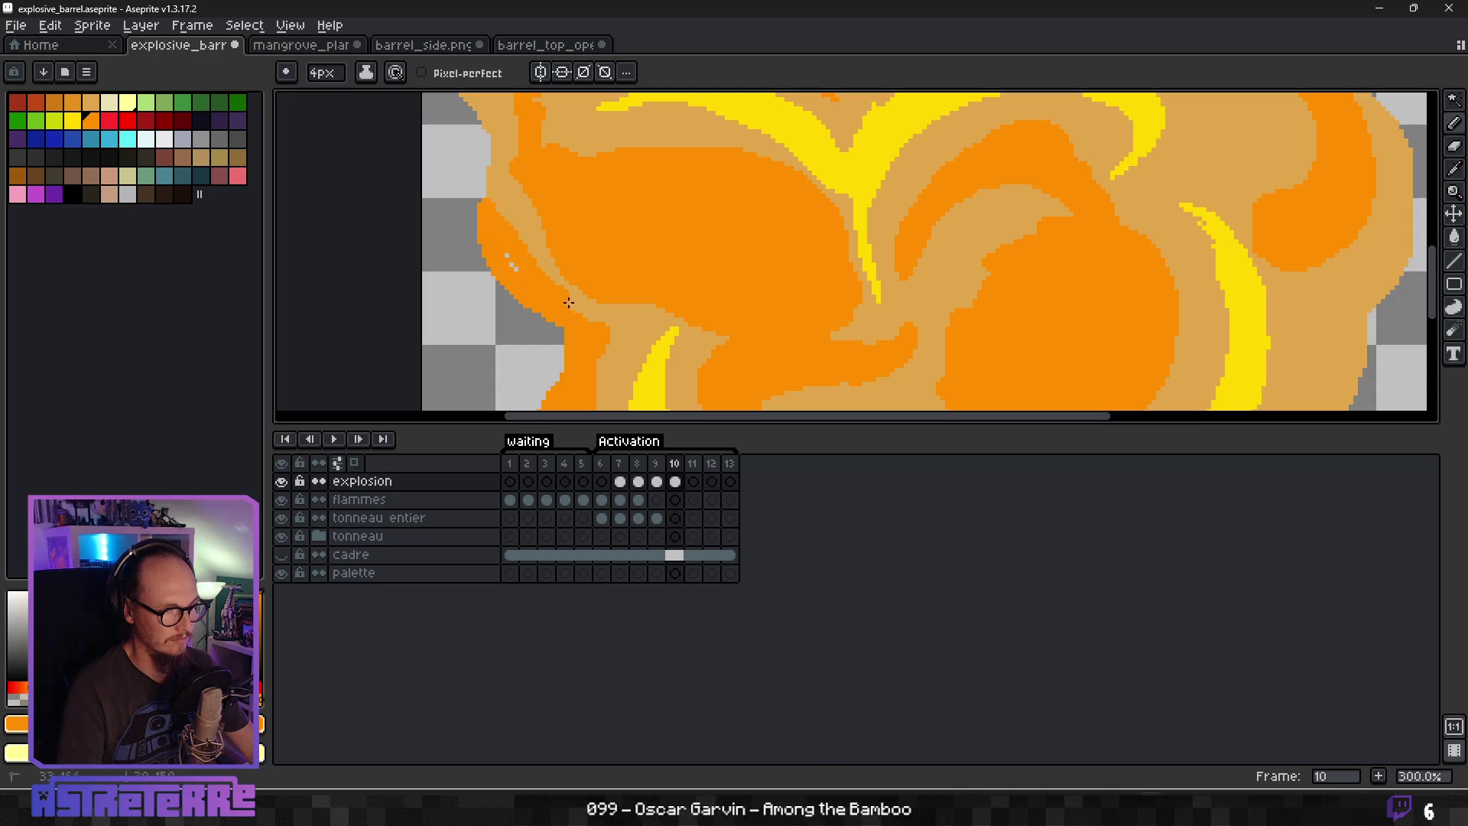
drag(497, 239, 608, 329)
mouse_move(545, 263)
mouse_down()
mouse_move(508, 190)
mouse_move(612, 359)
mouse_move(608, 286)
mouse_move(631, 338)
mouse_move(618, 284)
mouse_move(569, 237)
mouse_move(611, 129)
mouse_move(632, 153)
mouse_up()
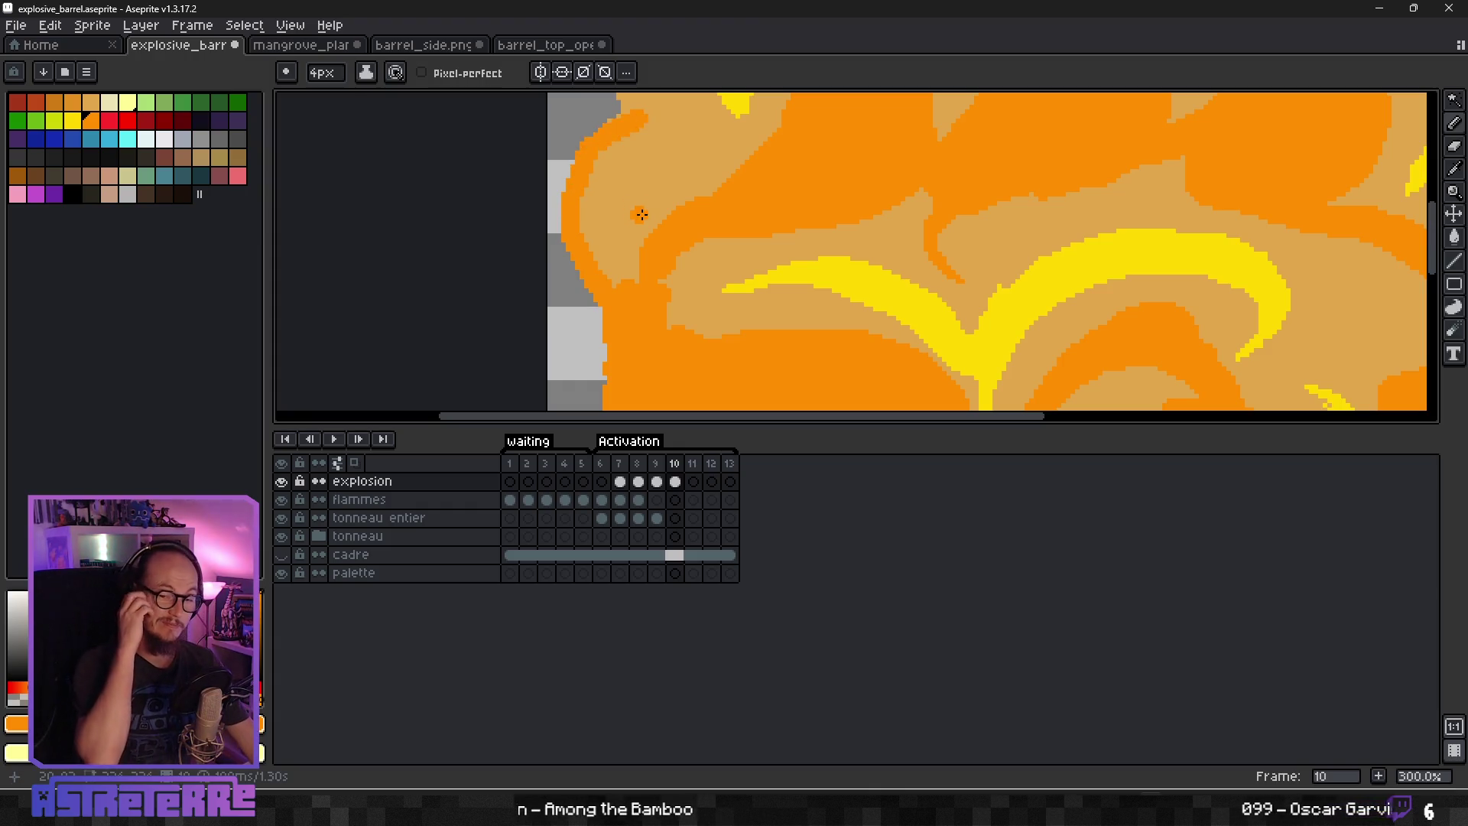
scroll(641, 214, down, 1)
scroll(685, 223, up, 2)
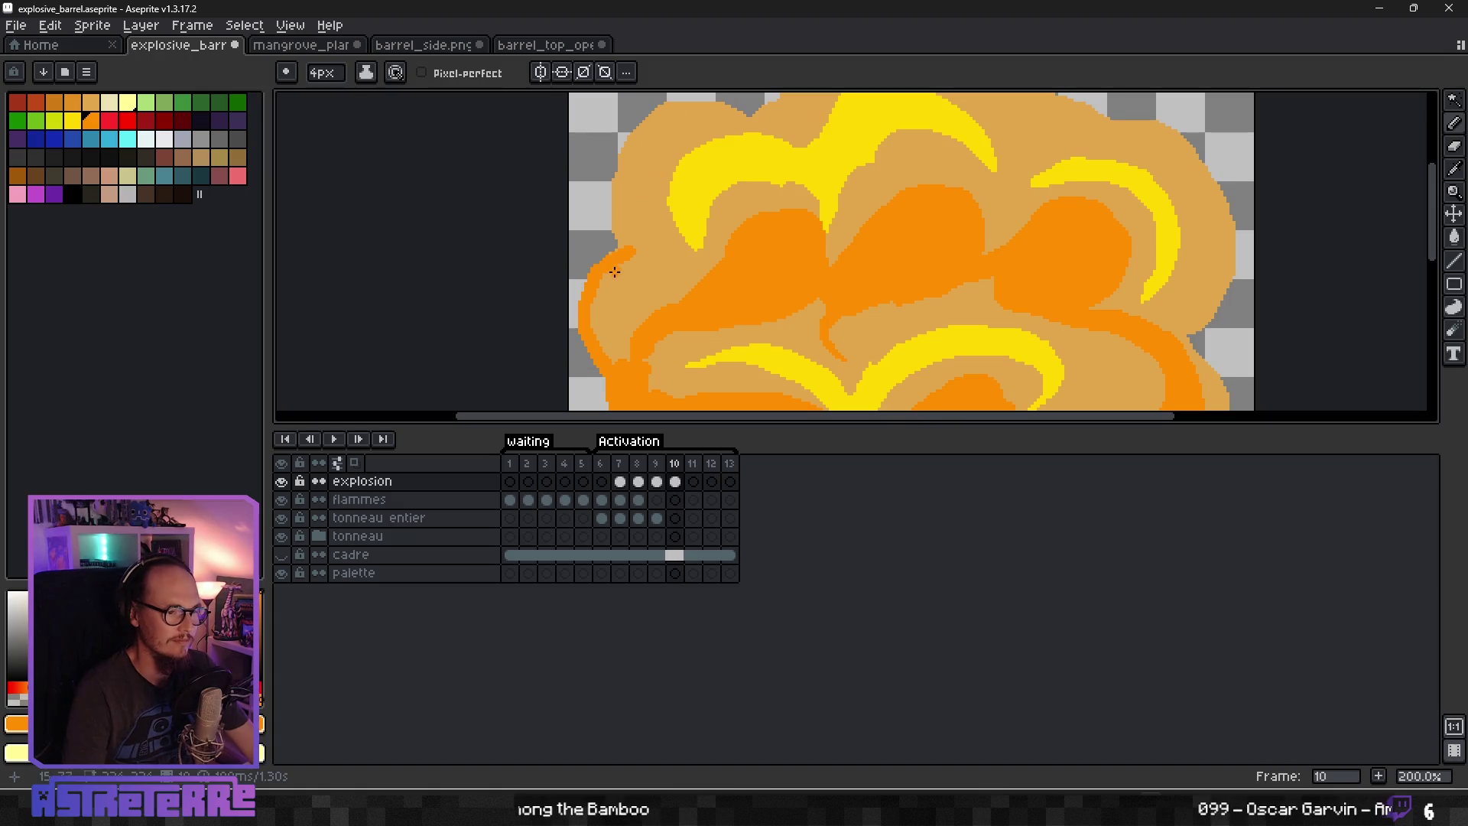
drag(603, 310, 671, 314)
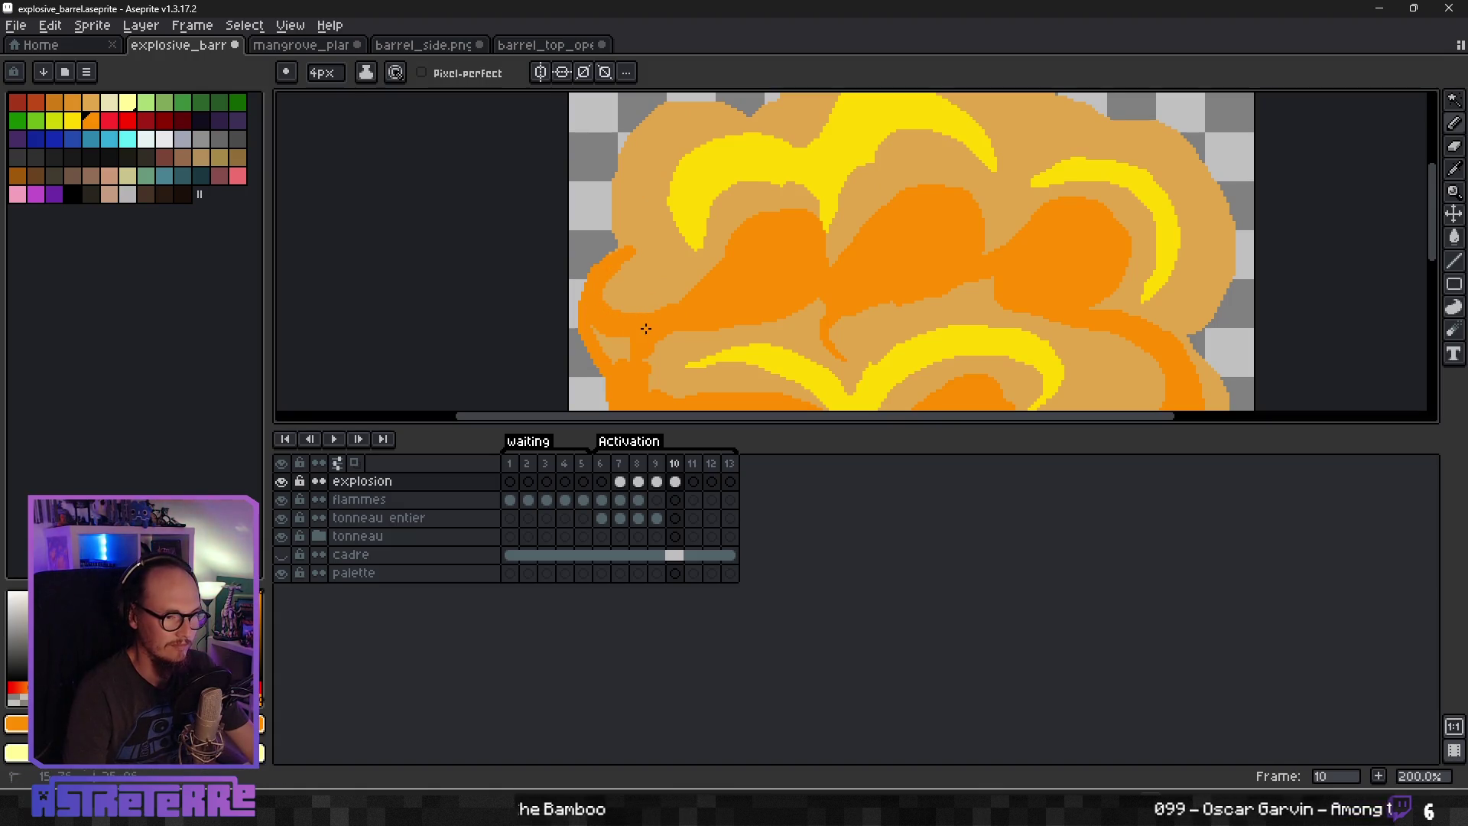
scroll(638, 353, down, 4)
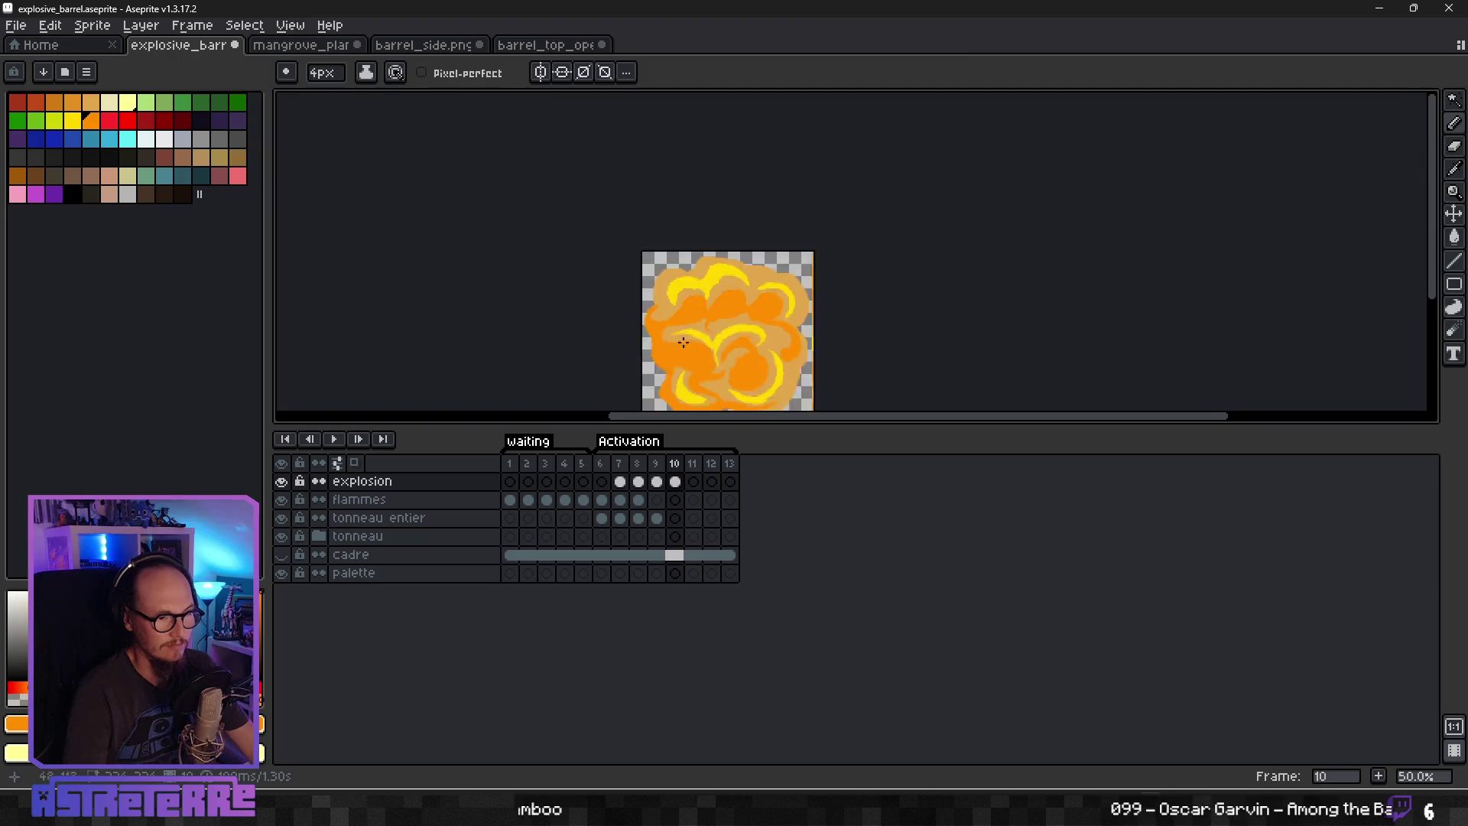
Thicken the dark-orange outline along the cloud's left, top and upper-right edges.
scroll(658, 294, up, 4)
mouse_move(656, 294)
mouse_down()
mouse_move(688, 174)
mouse_move(824, 144)
mouse_move(862, 115)
mouse_up()
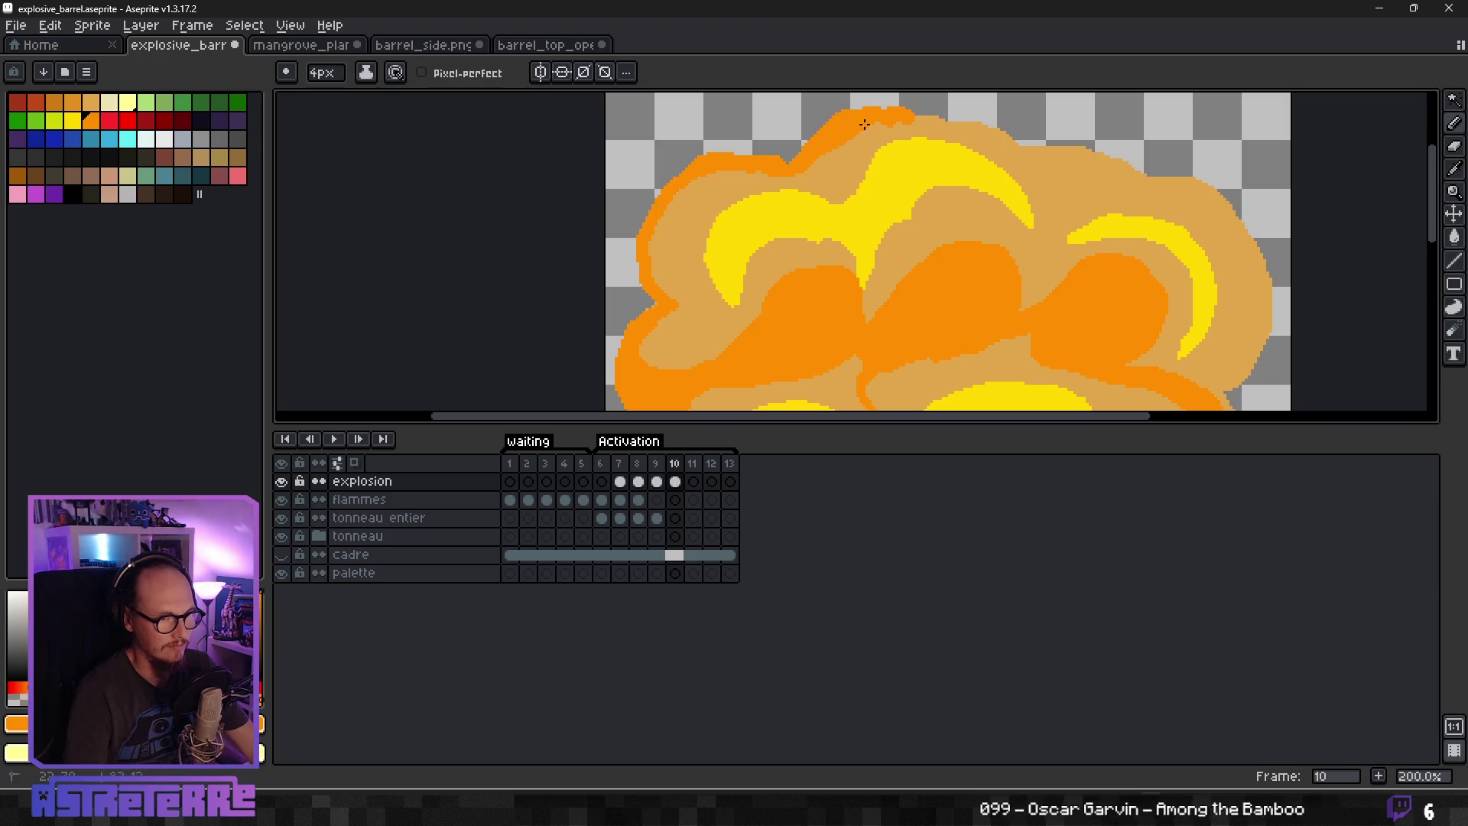
mouse_move(742, 170)
mouse_down()
mouse_move(666, 236)
mouse_move(697, 304)
mouse_up()
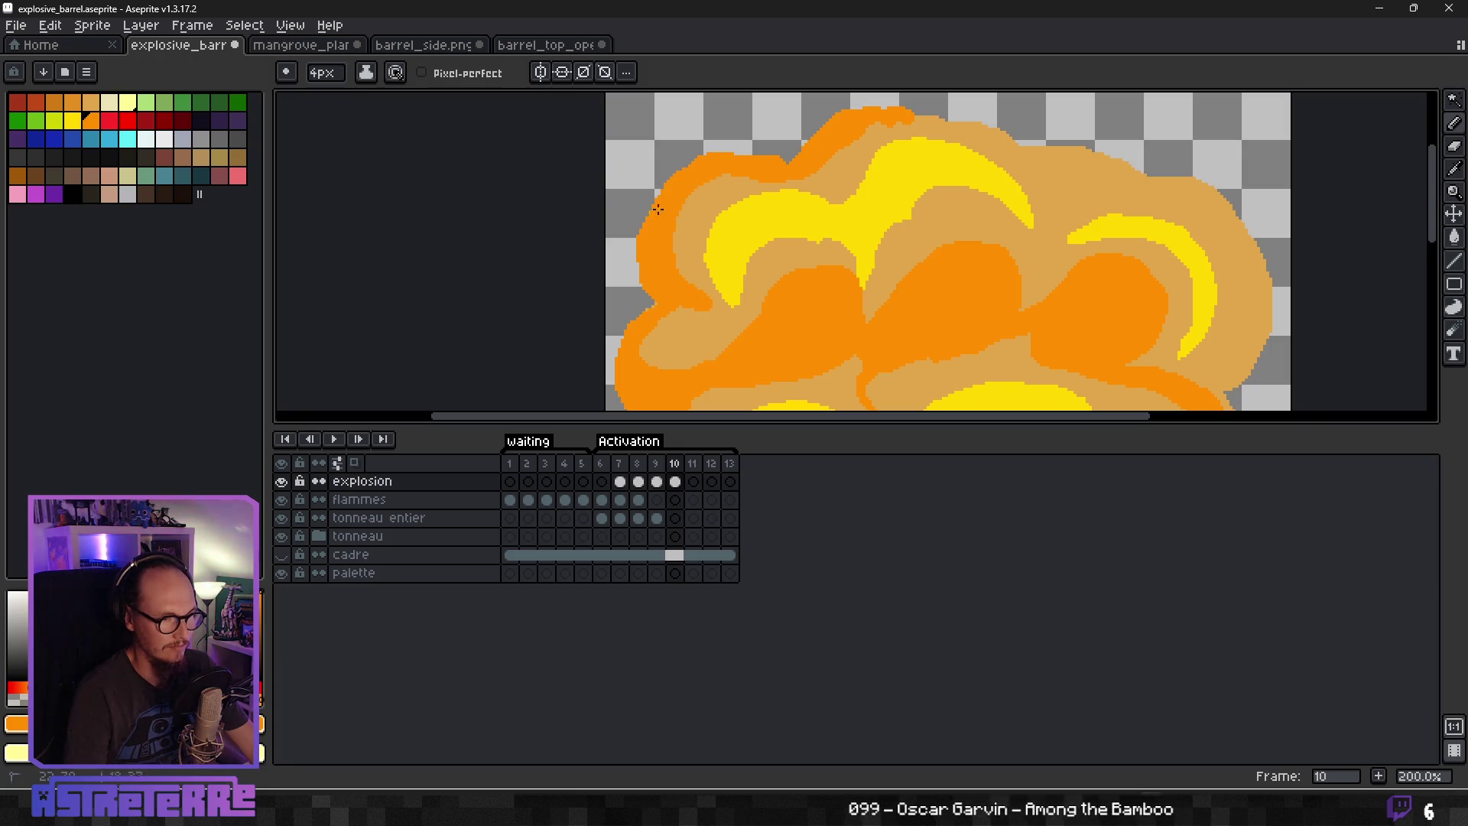
scroll(878, 207, down, 5)
scroll(672, 236, up, 5)
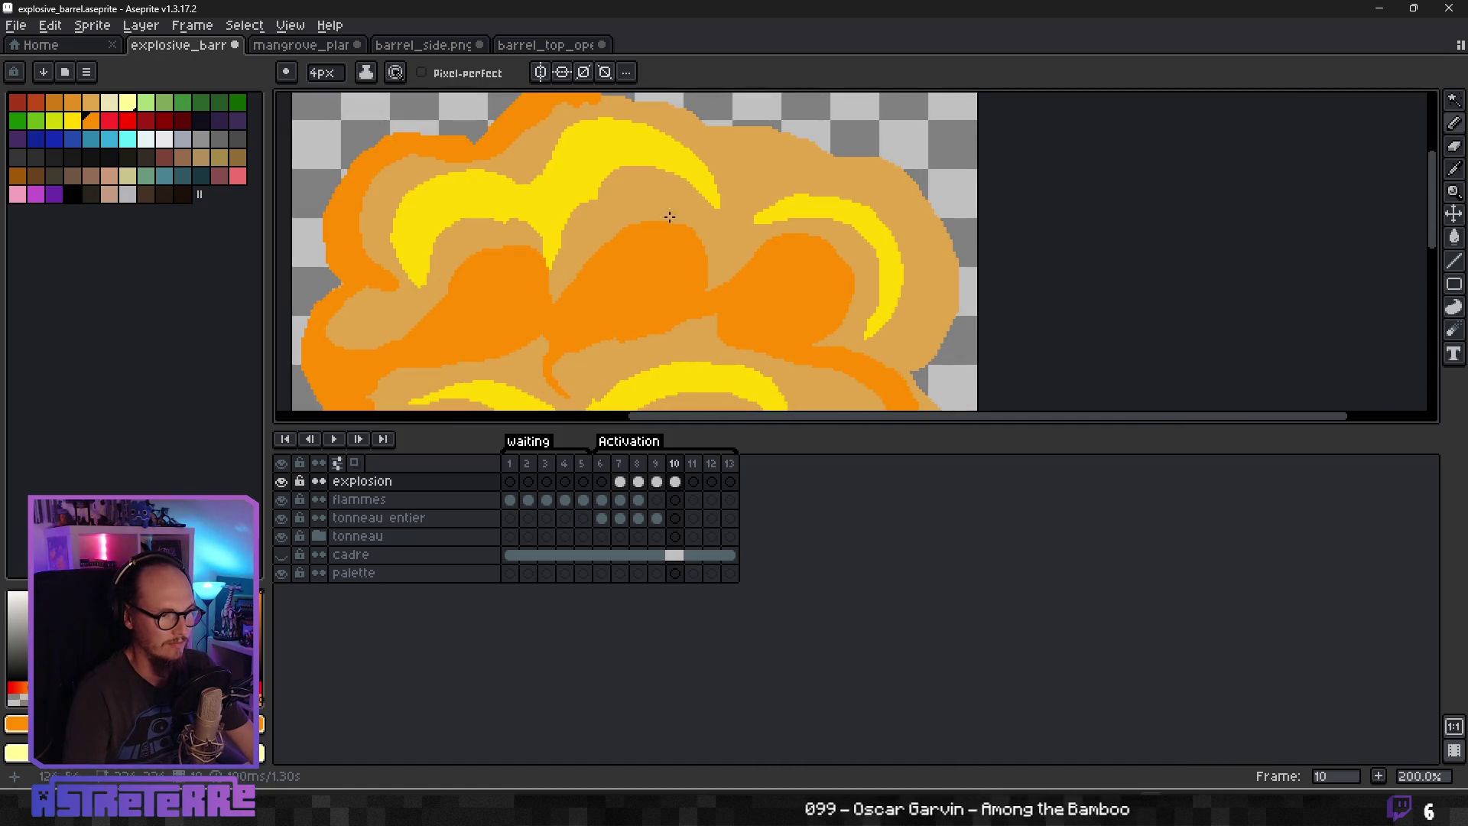
drag(672, 174, 645, 292)
drag(615, 224, 799, 273)
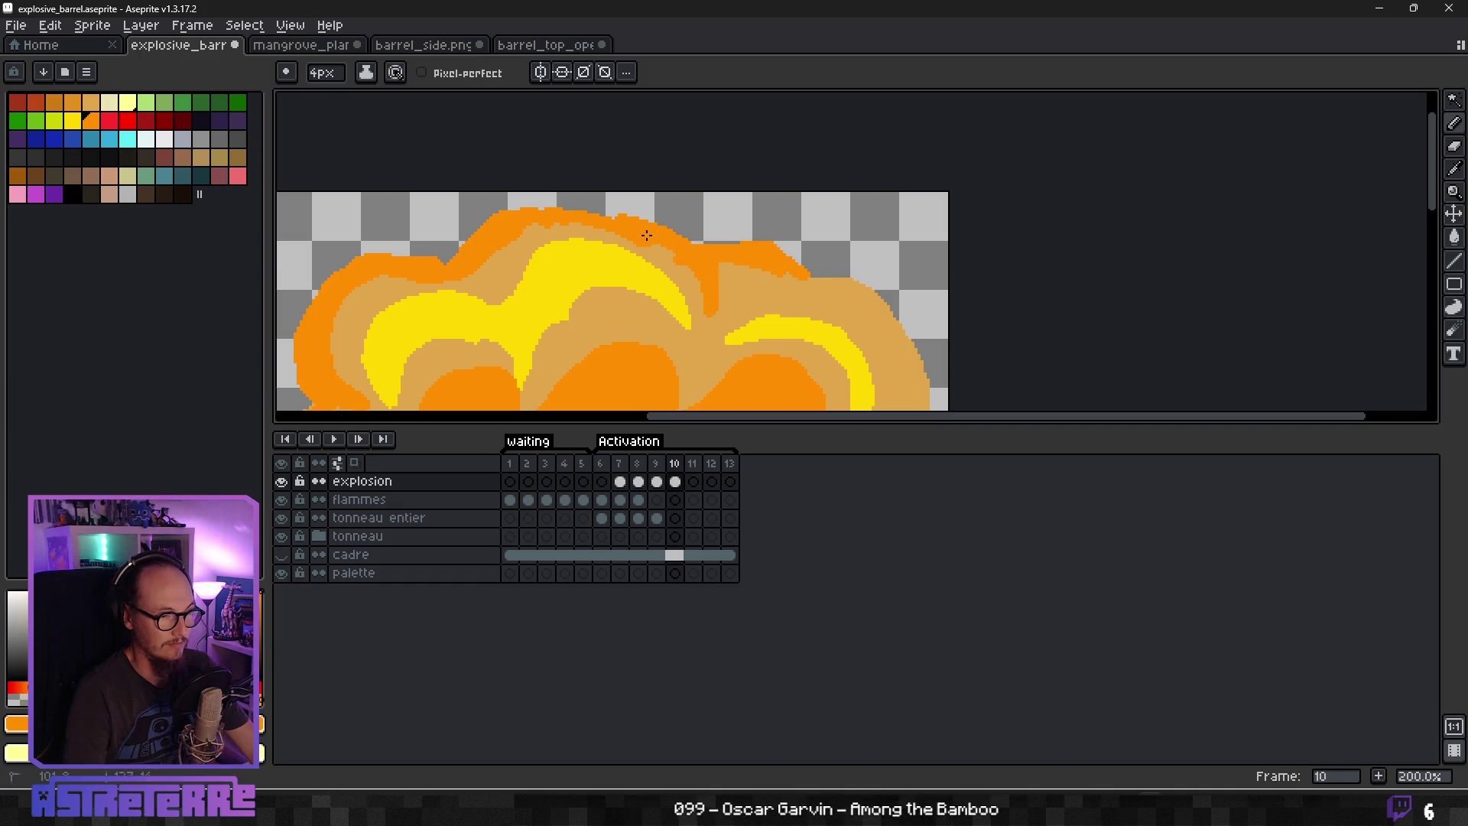
drag(716, 303, 729, 292)
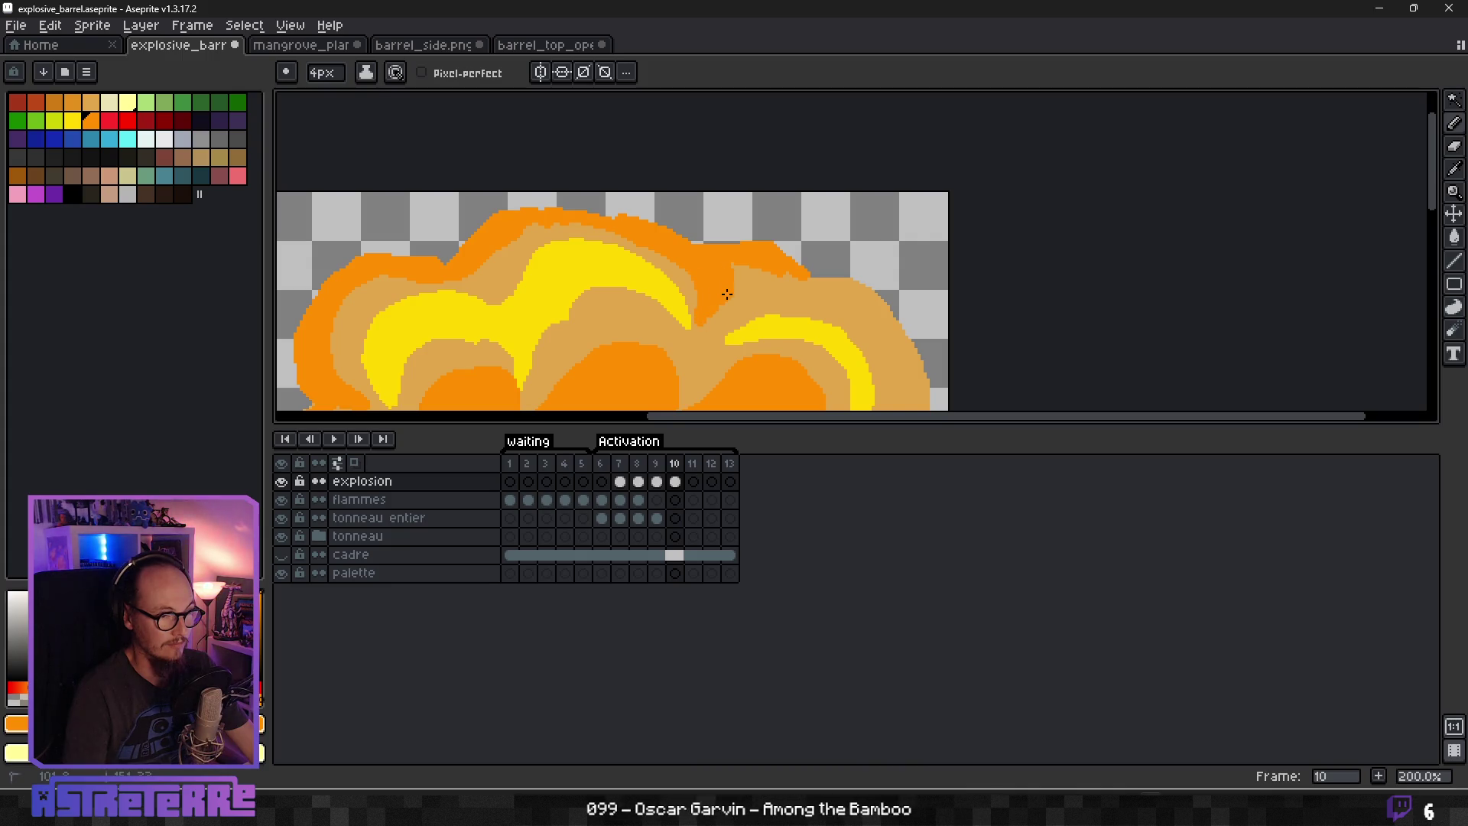
scroll(819, 318, up, 2)
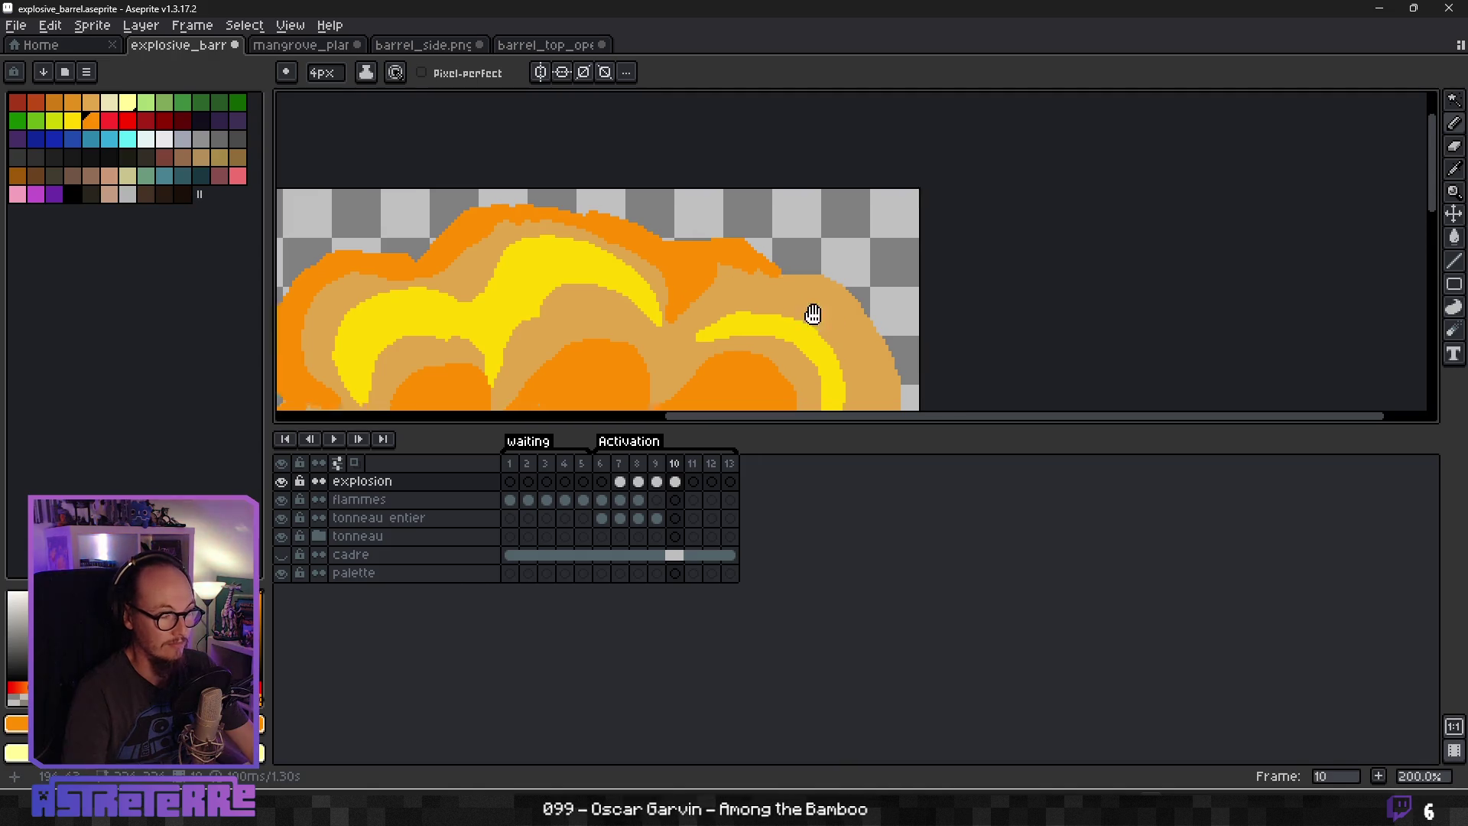
scroll(765, 247, up, 1)
mouse_move(723, 182)
mouse_down()
mouse_move(807, 230)
mouse_move(818, 314)
mouse_move(768, 376)
mouse_move(834, 307)
mouse_move(790, 374)
mouse_up()
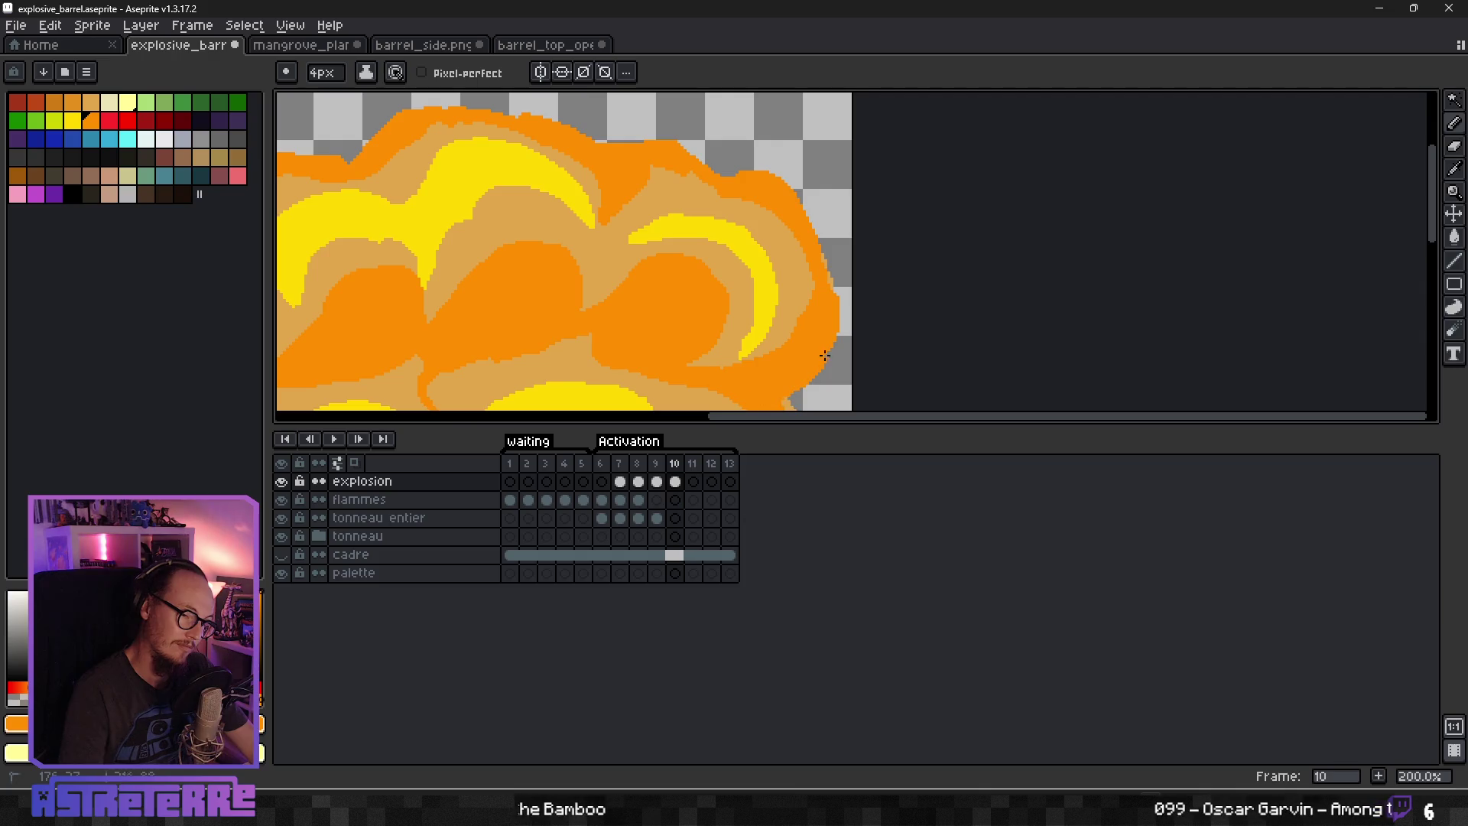
Eyedrop between tan and orange and paint orange over the tan right and lower-right edges.
alt+click(803, 257)
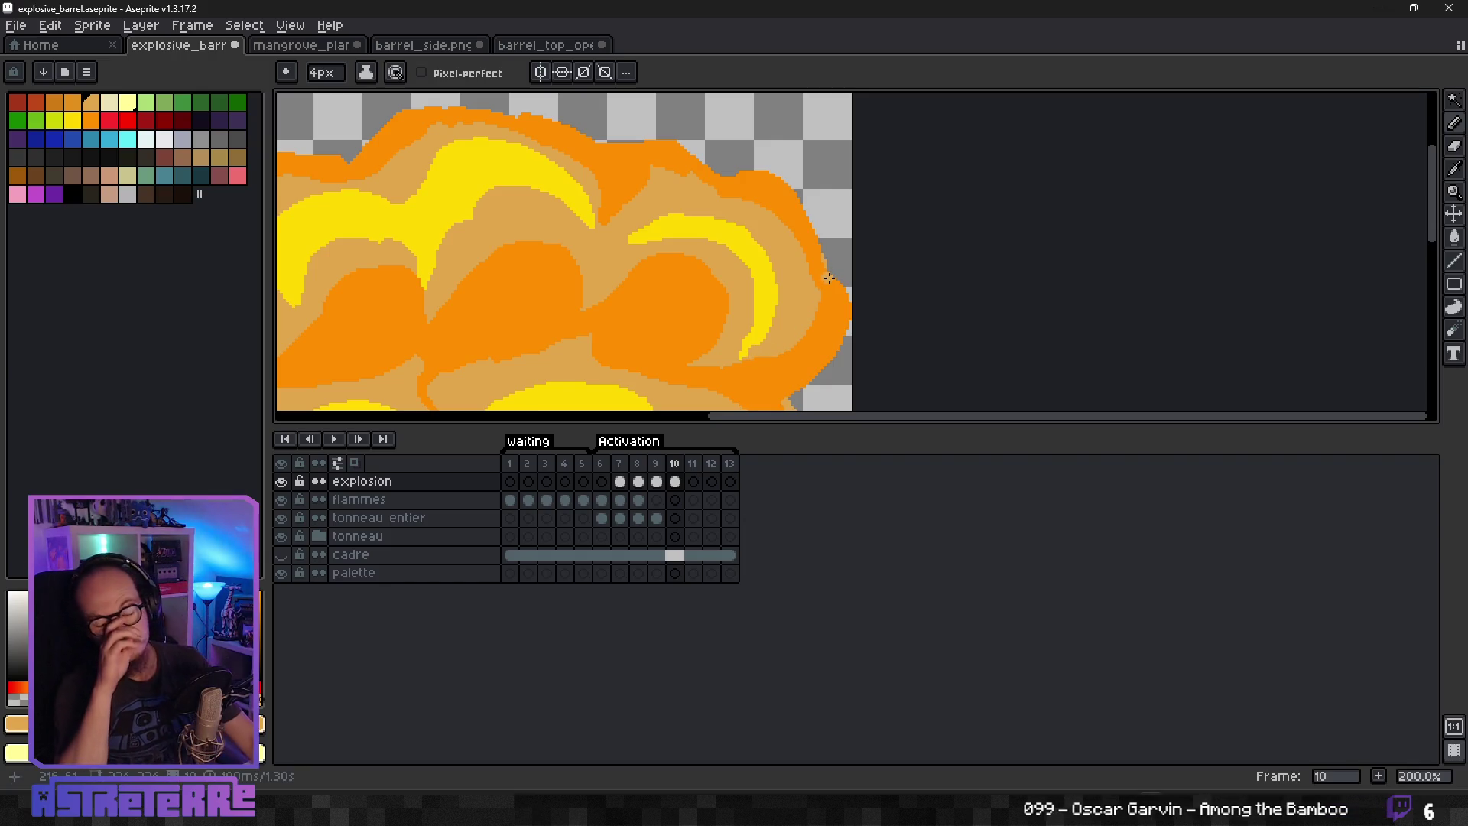
scroll(830, 279, down, 3)
scroll(786, 301, up, 3)
alt+click(849, 304)
mouse_move(852, 222)
mouse_down()
mouse_move(894, 272)
mouse_move(868, 379)
mouse_move(891, 324)
mouse_up()
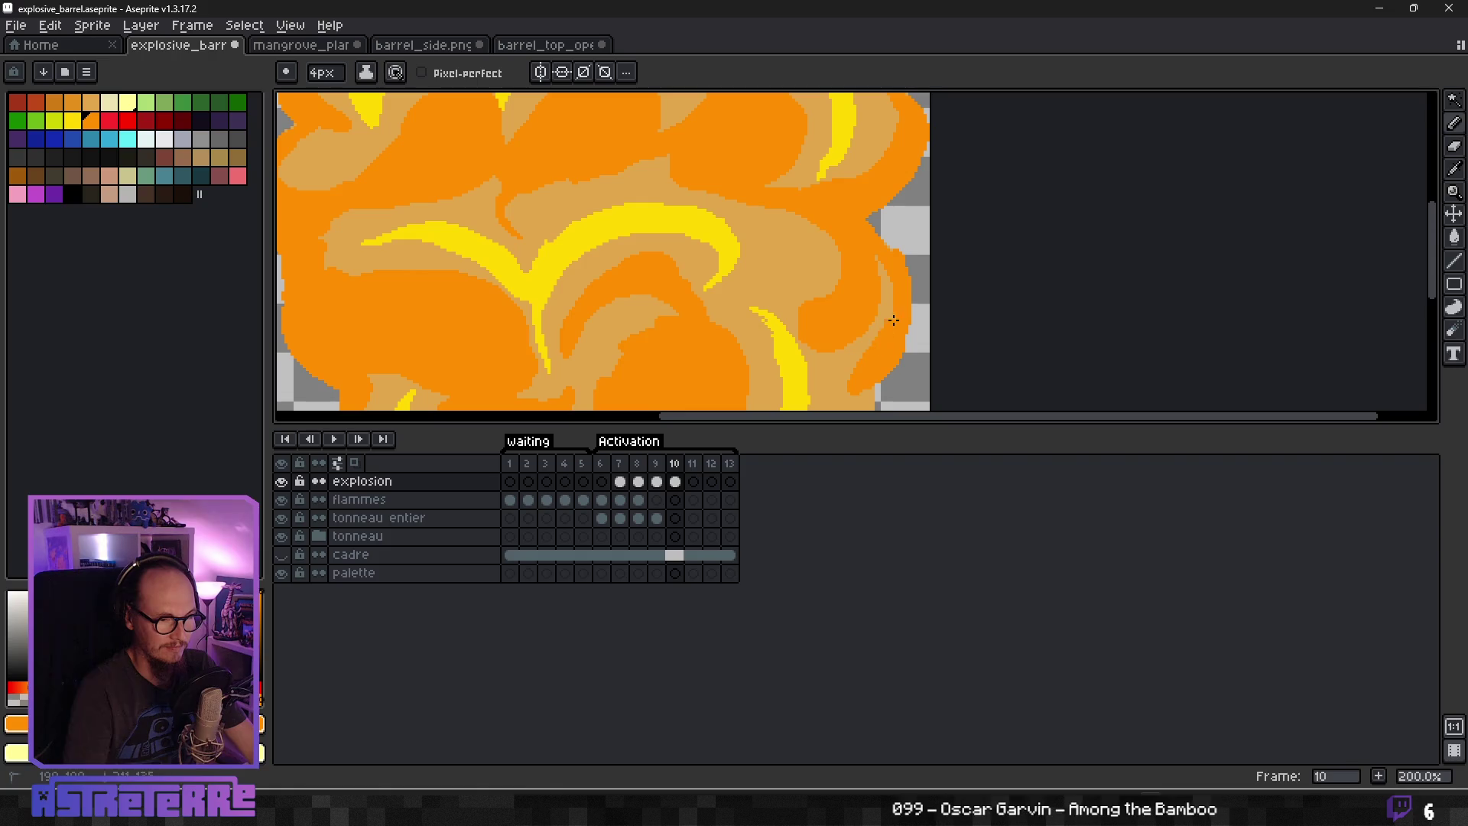
scroll(844, 379, down, 3)
scroll(833, 321, up, 3)
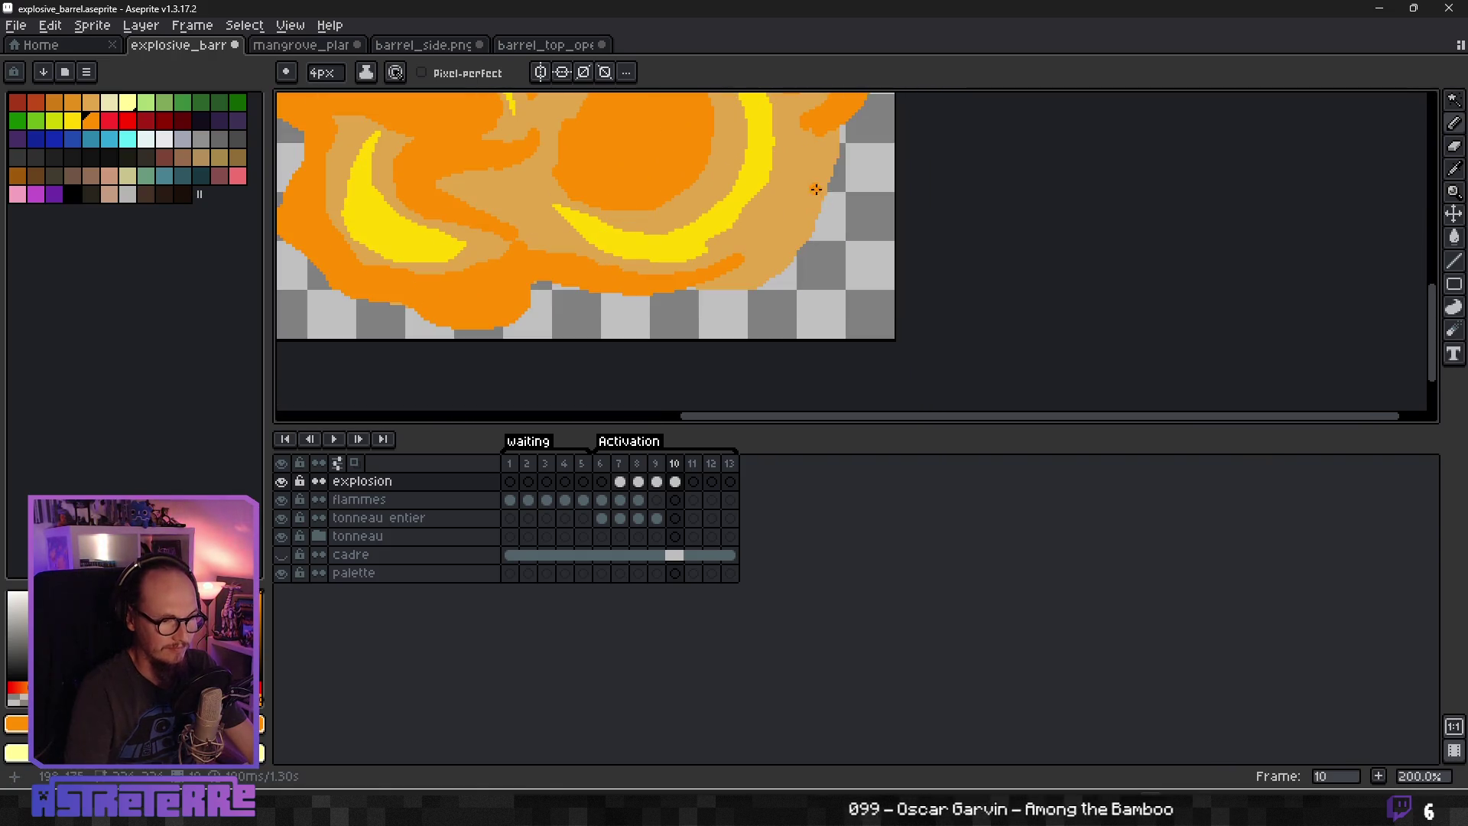
mouse_move(818, 131)
mouse_down()
mouse_move(776, 229)
mouse_move(841, 145)
mouse_move(748, 289)
mouse_up()
drag(810, 209, 794, 280)
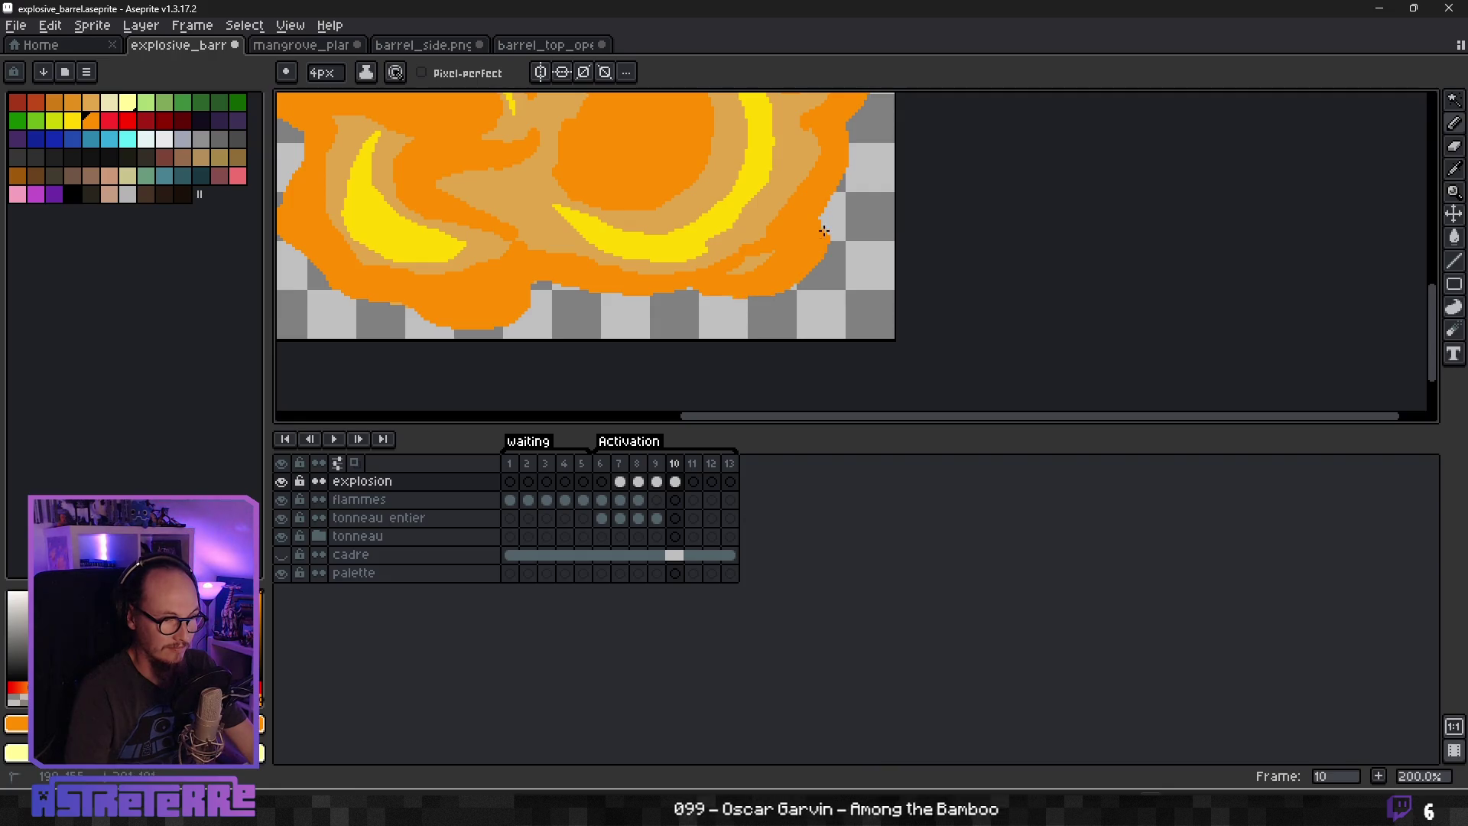
Brush wider tan swirls into the lower-right orange, sampling tan from the cloud.
alt+click(776, 185)
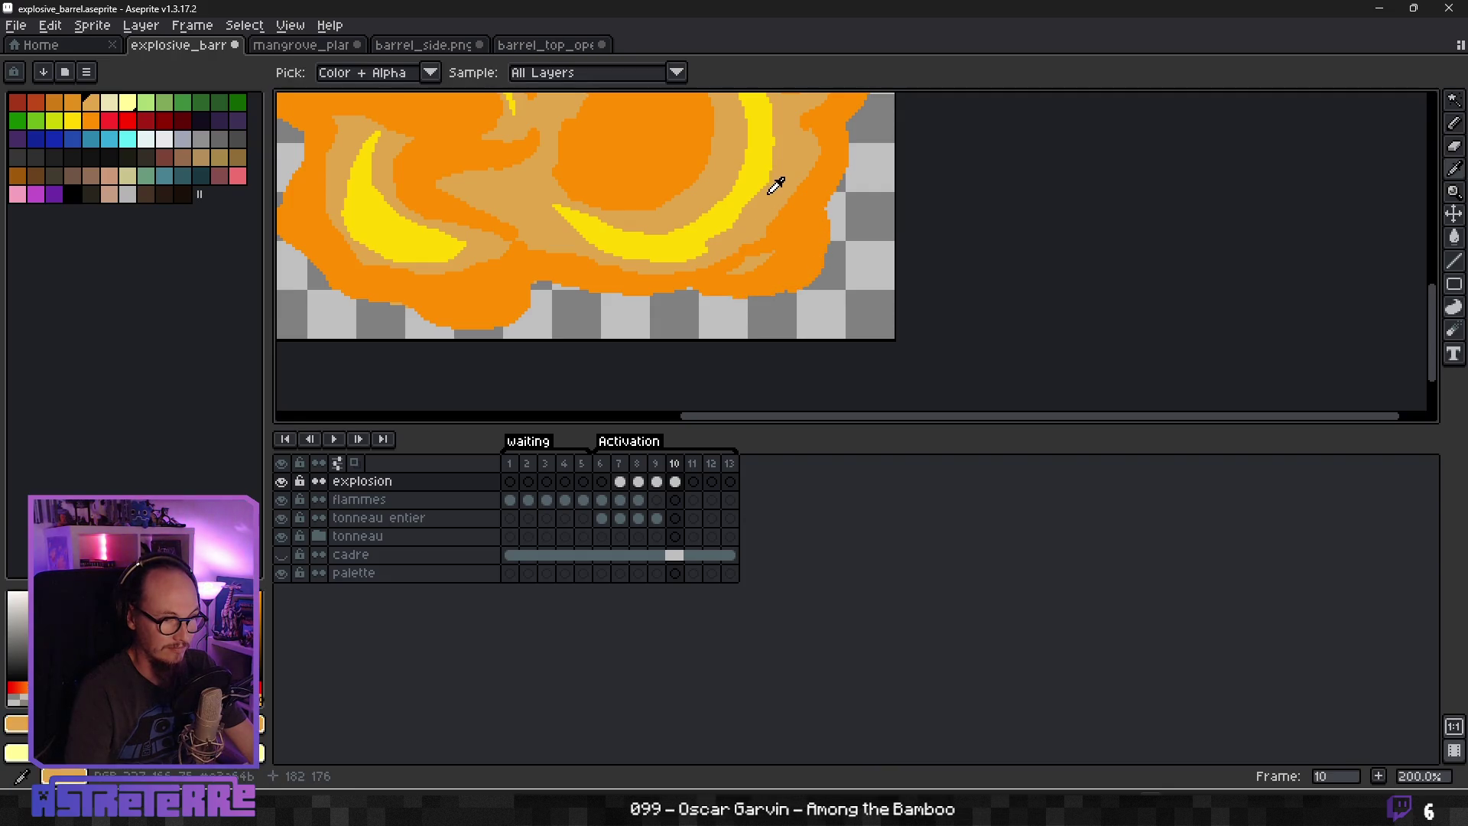
drag(795, 224, 750, 263)
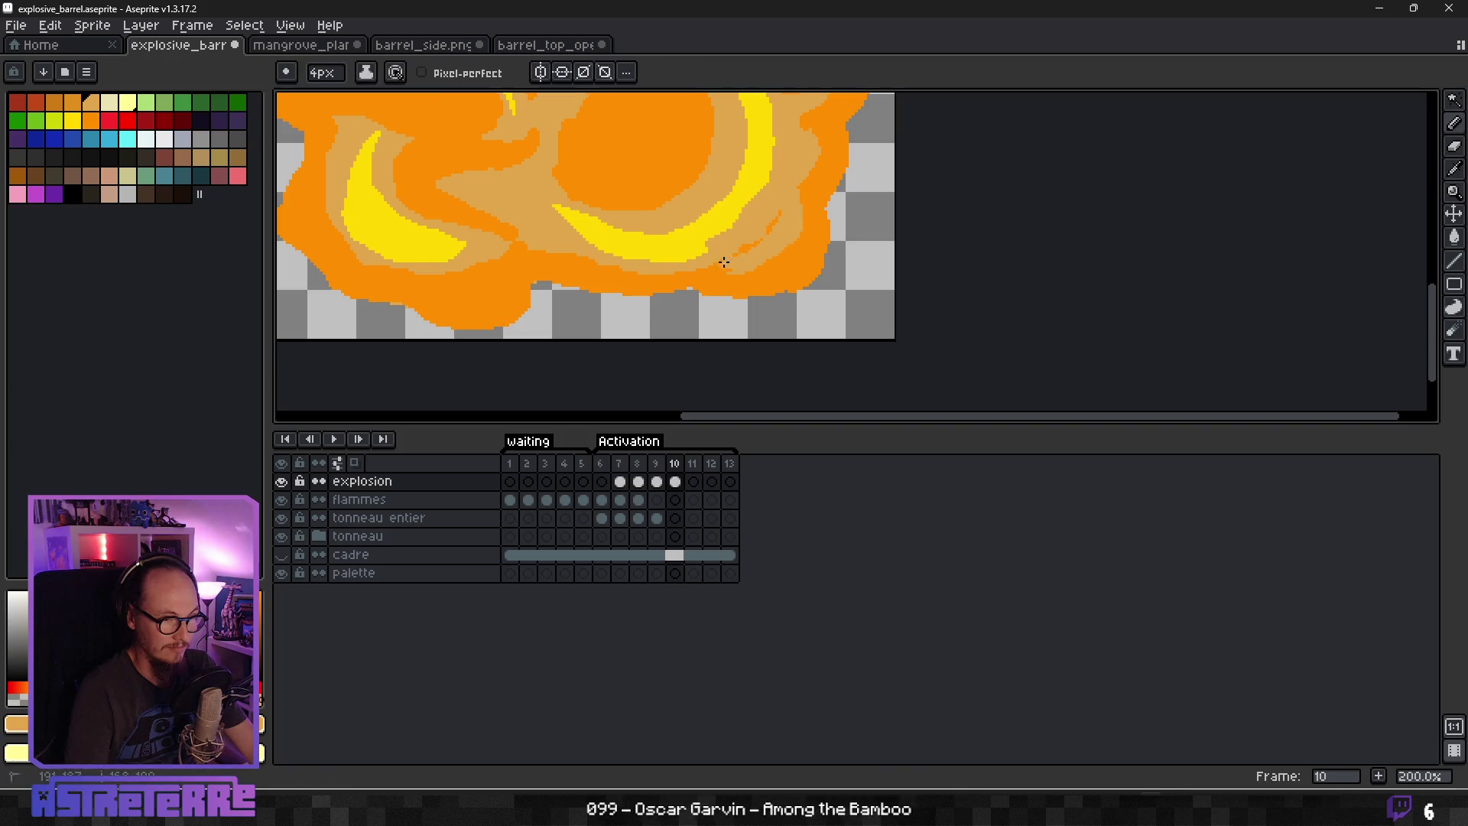
alt+click(811, 232)
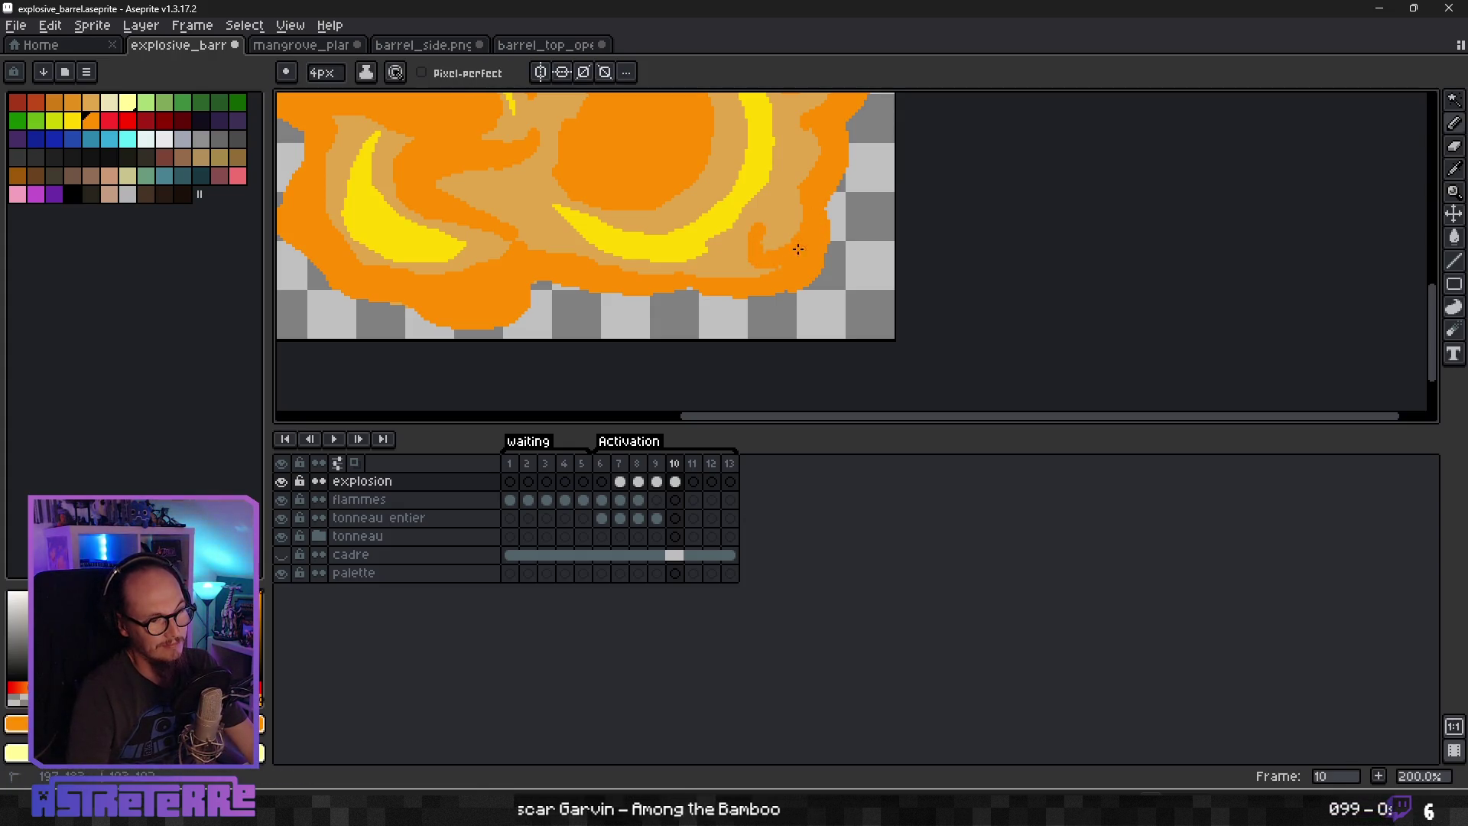
alt+click(763, 238)
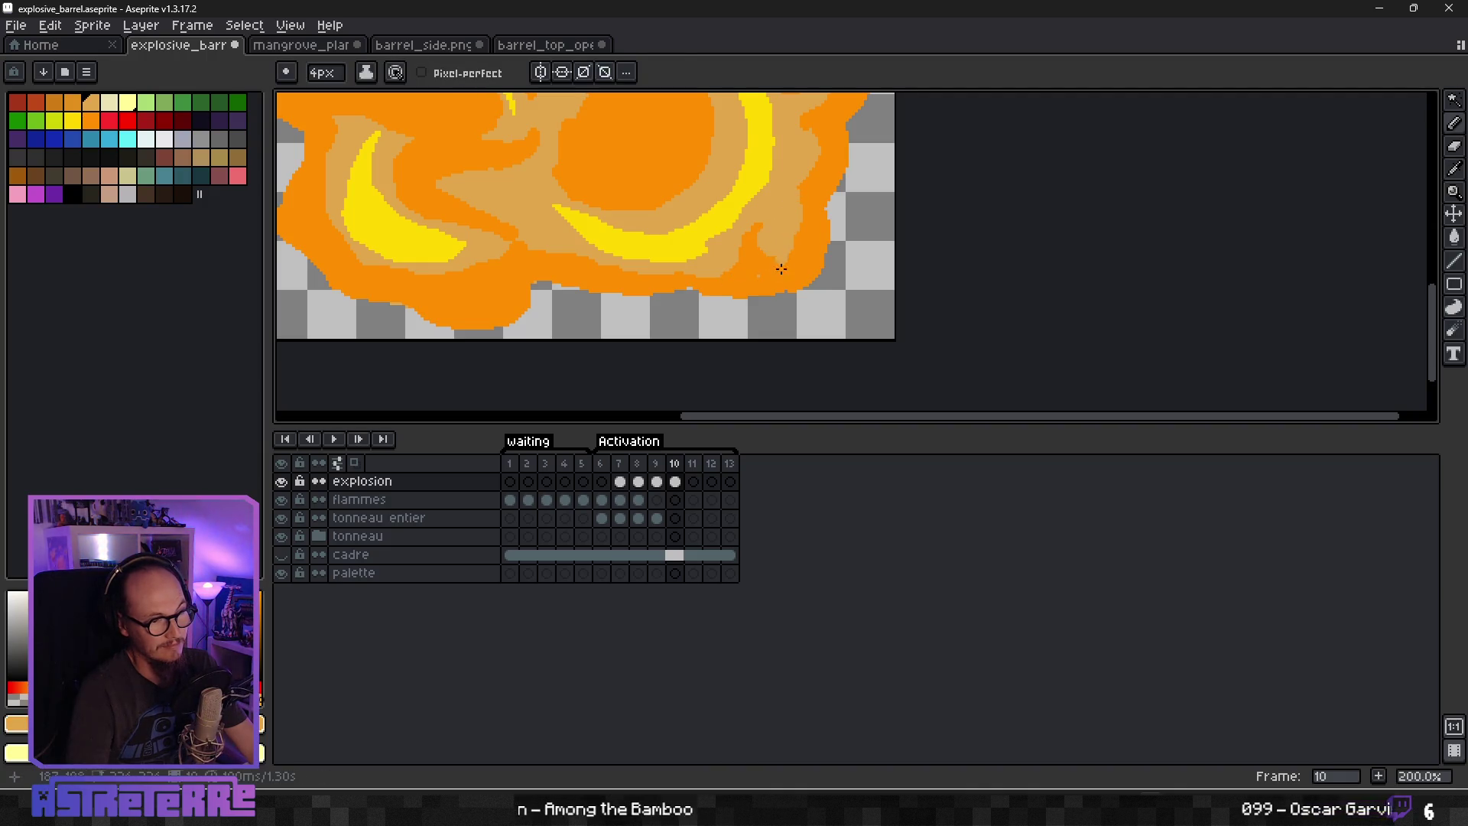
scroll(790, 238, down, 3)
scroll(722, 274, up, 4)
mouse_move(722, 273)
mouse_down()
mouse_move(770, 239)
mouse_move(718, 295)
mouse_move(774, 350)
mouse_move(809, 302)
mouse_move(813, 229)
mouse_up()
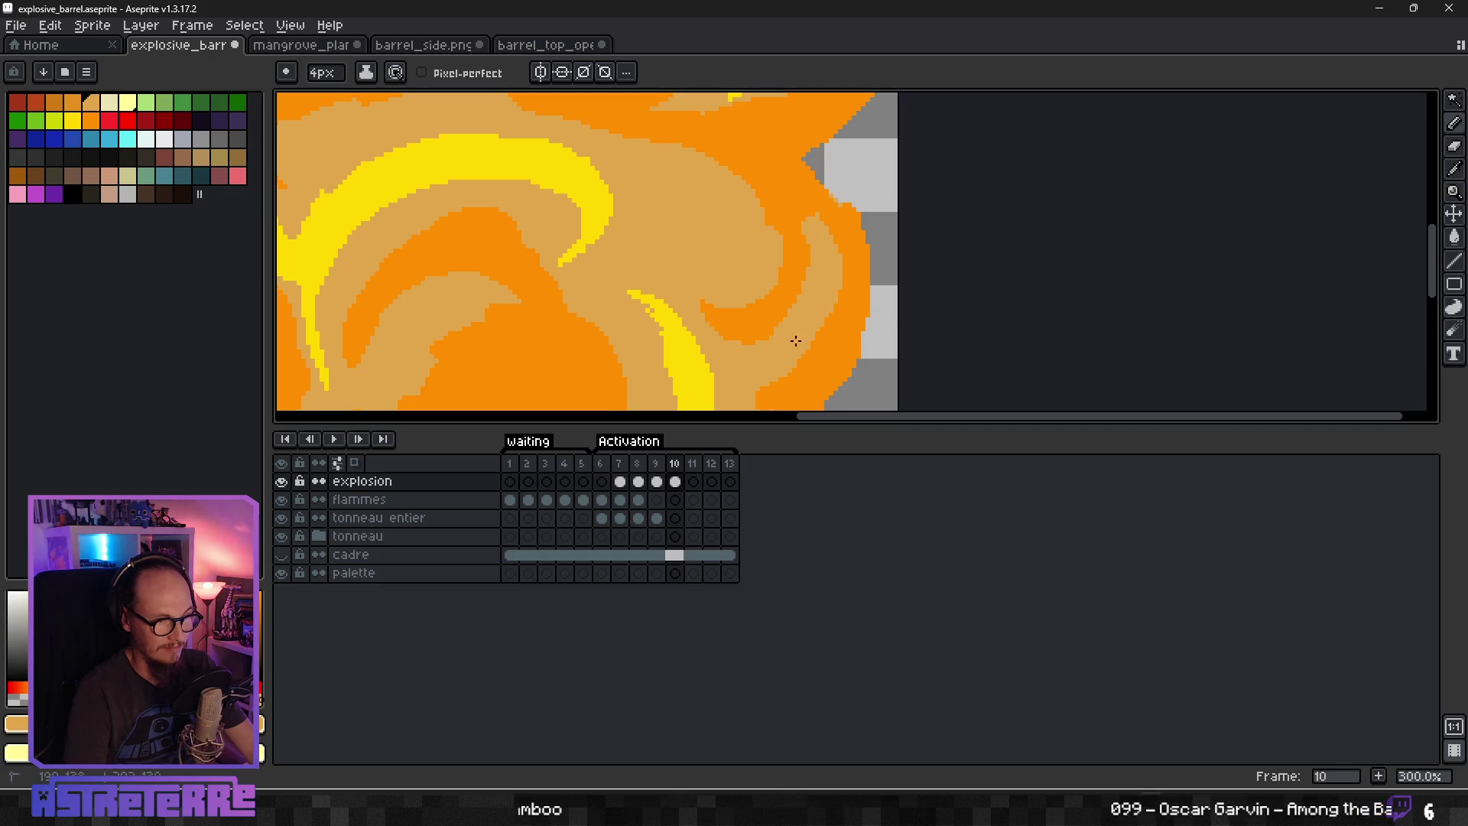
scroll(799, 337, down, 3)
scroll(832, 333, up, 2)
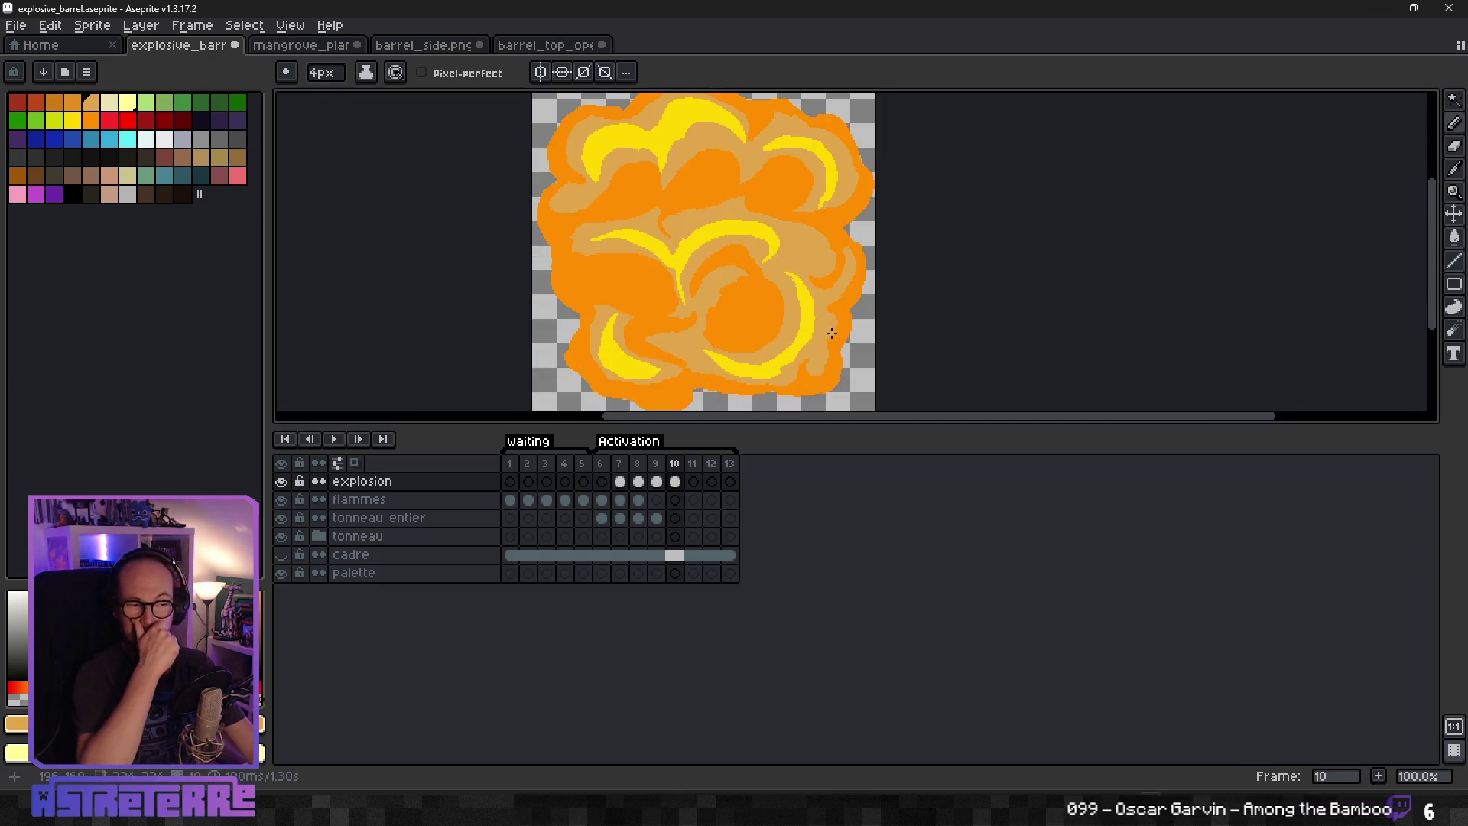
scroll(796, 319, up, 3)
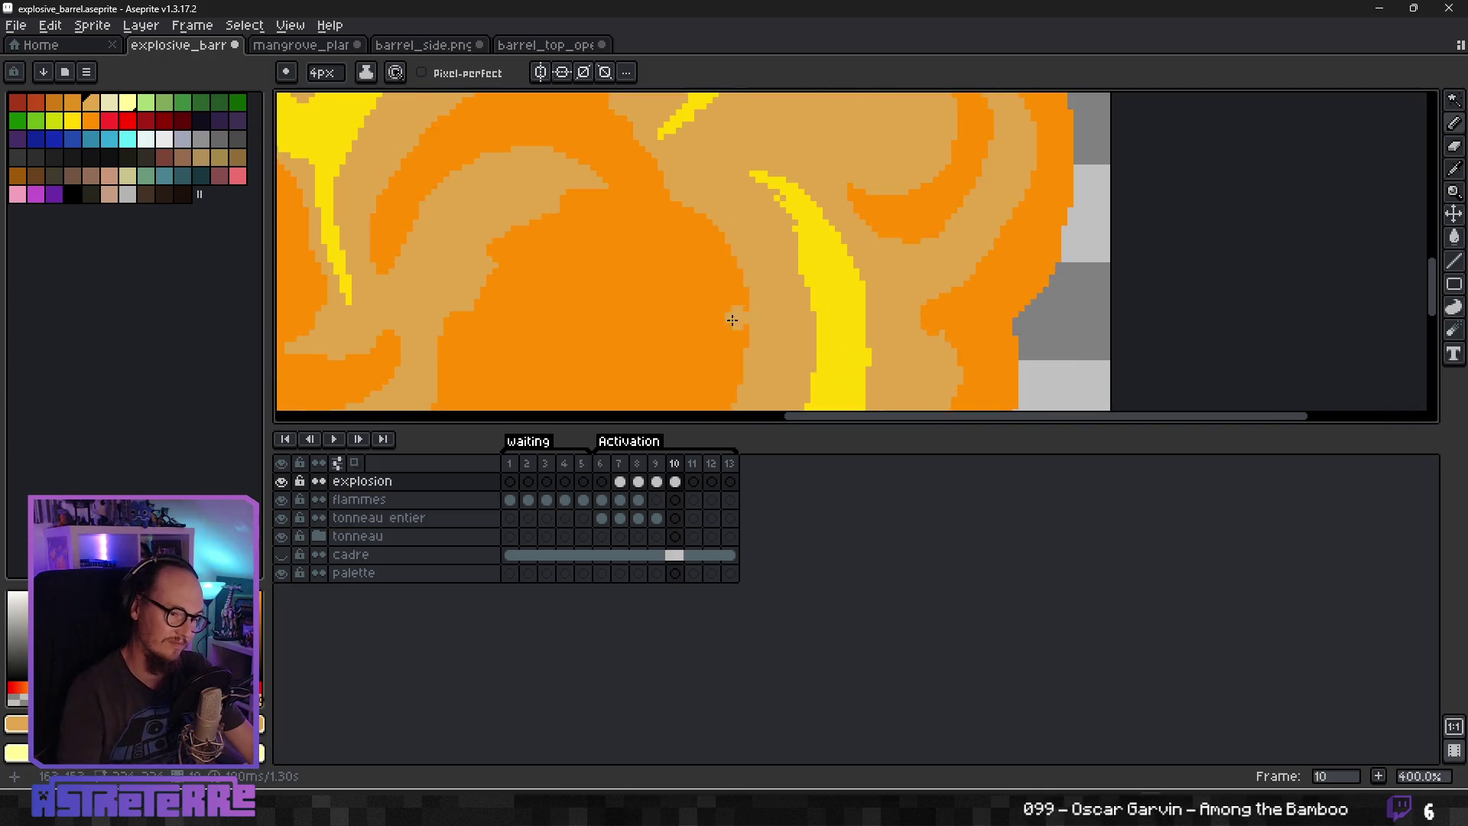
scroll(738, 320, down, 1)
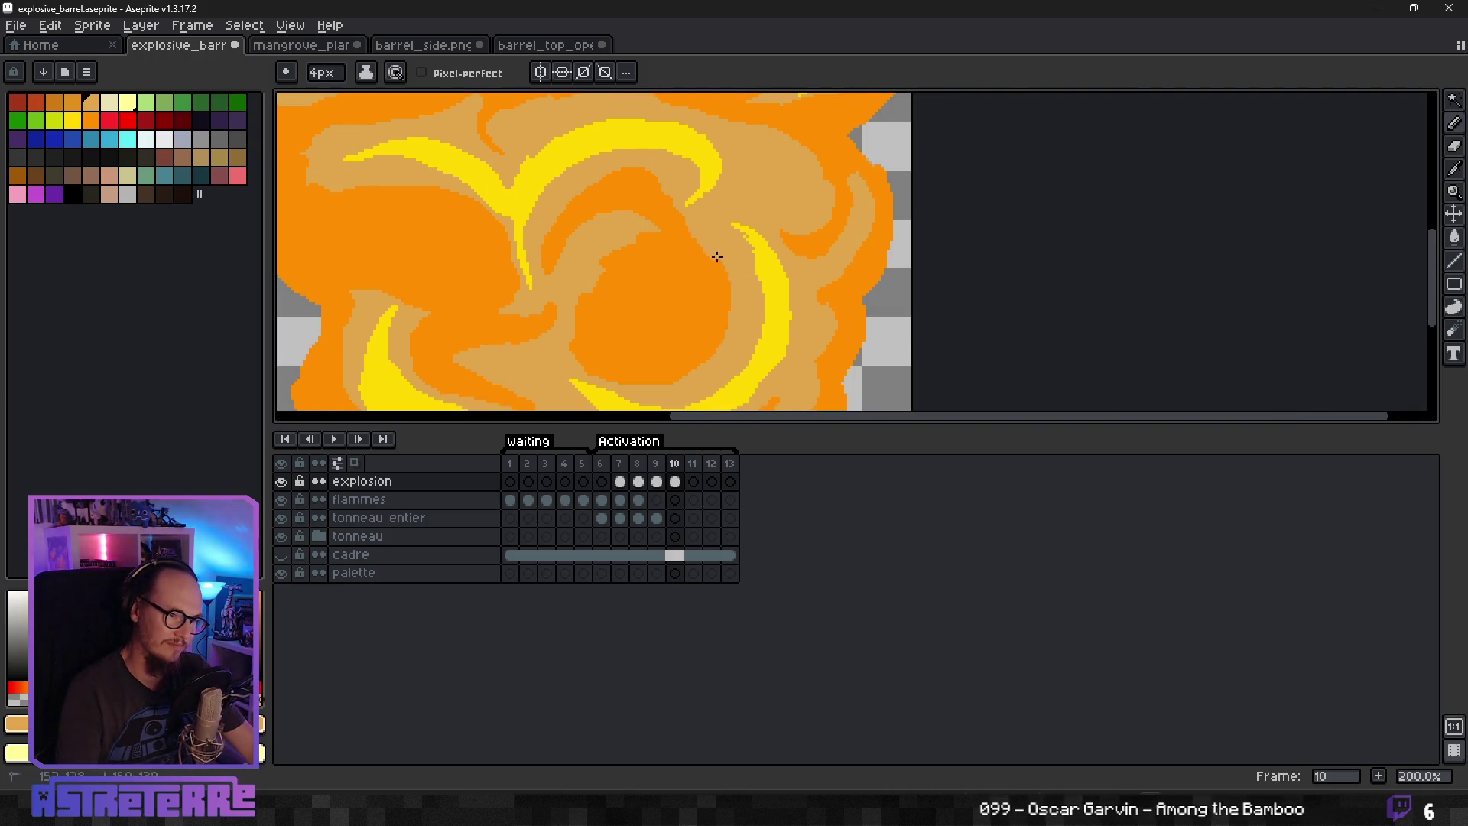
scroll(754, 350, down, 3)
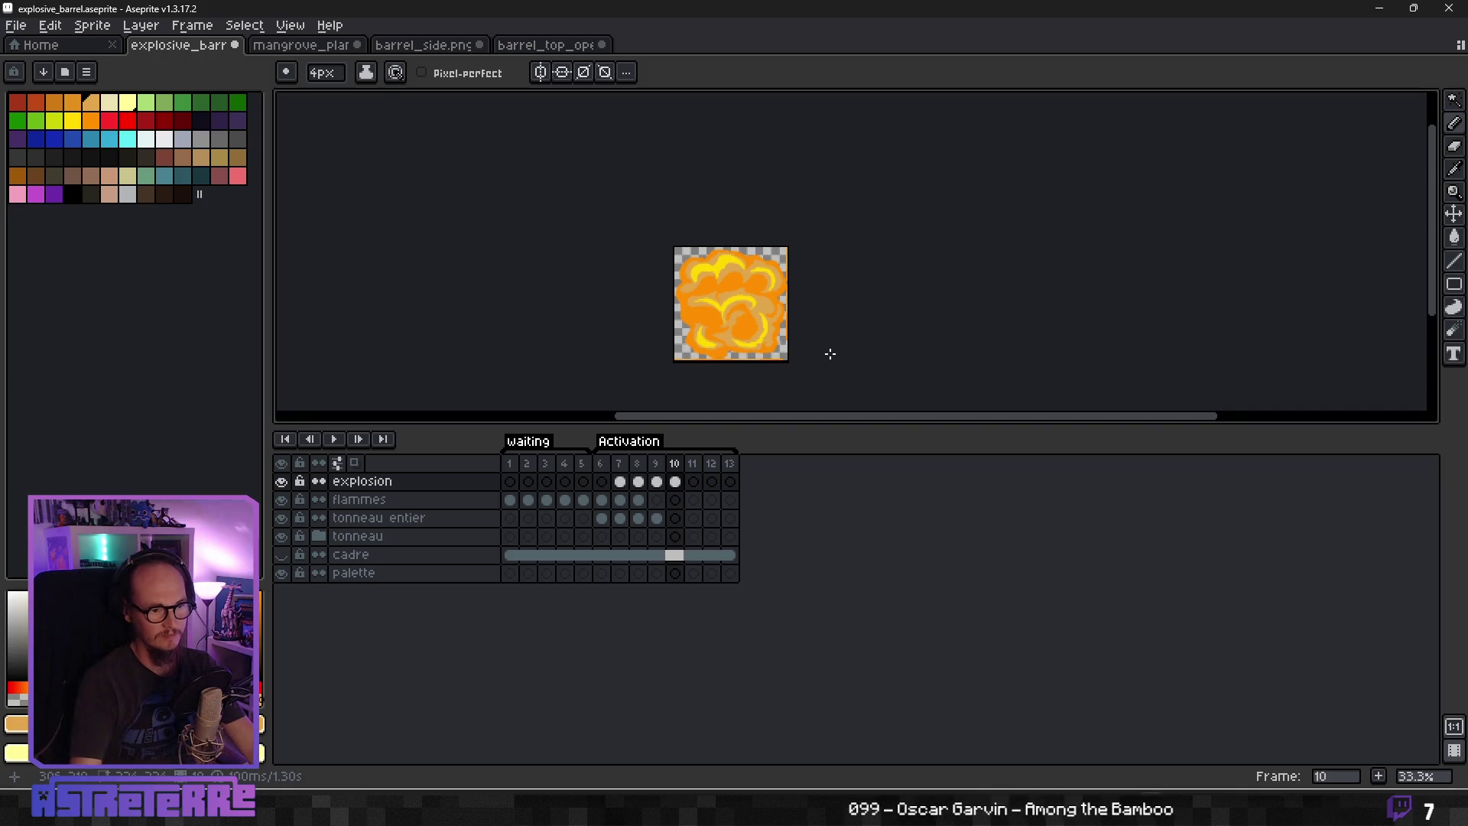
Sample the red from frame 9's outer rim and return to frame 10.
scroll(704, 284, up, 4)
scroll(704, 284, down, 2)
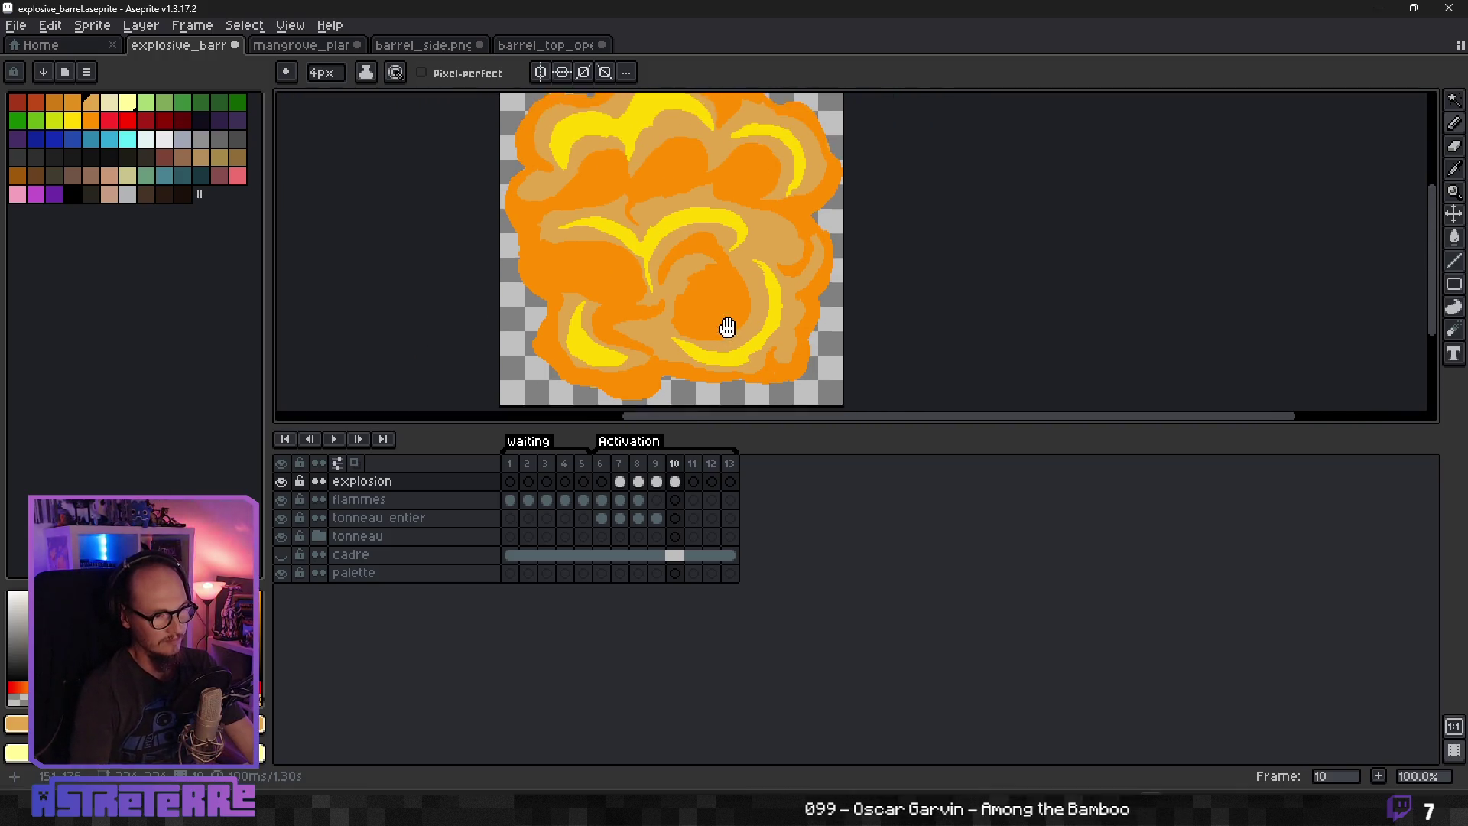
click(656, 482)
scroll(722, 250, up, 4)
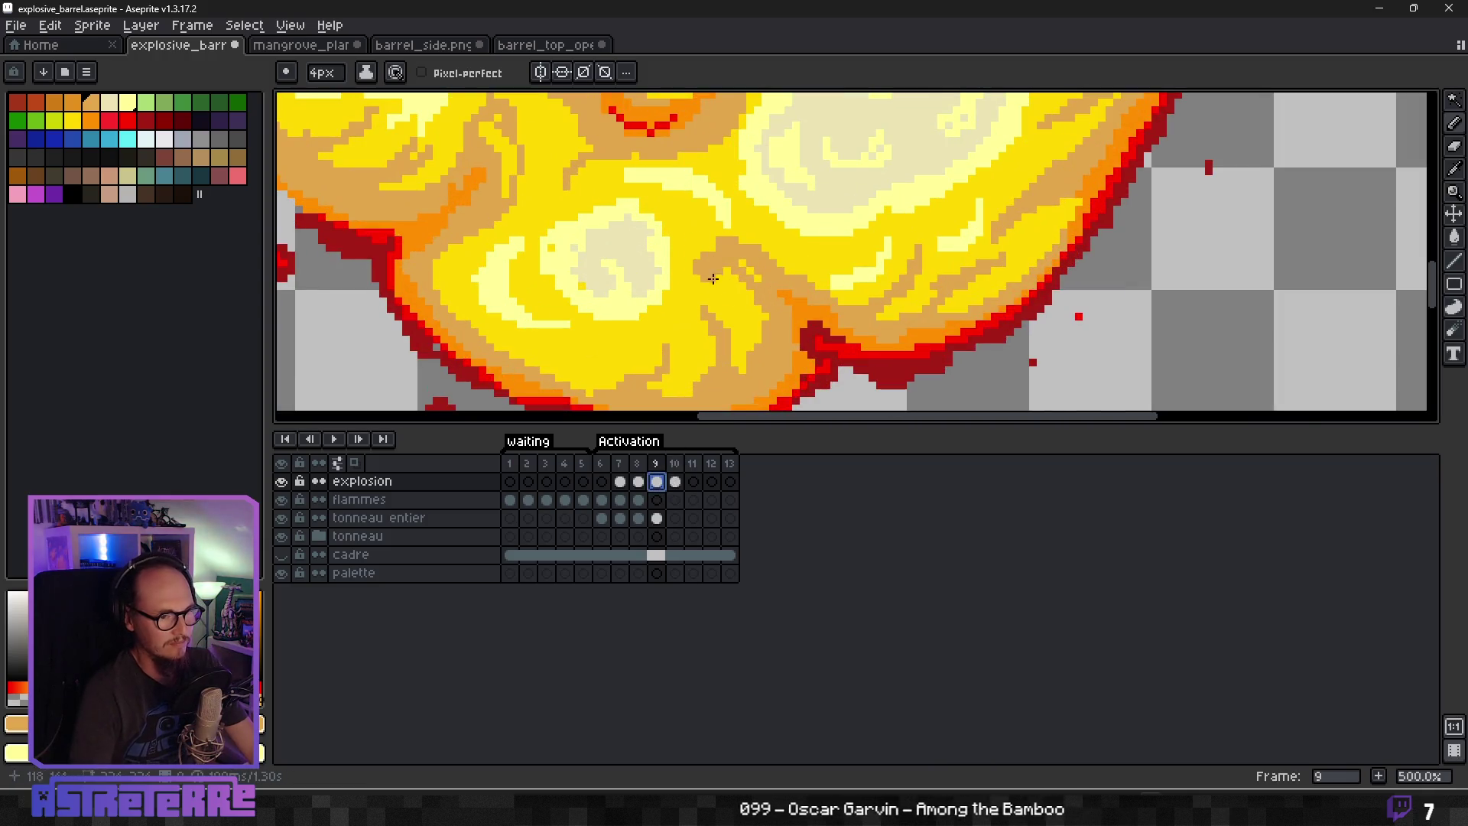
alt+click(847, 351)
scroll(847, 351, down, 4)
click(674, 481)
Paint a first curved red swirl on the left of frame 10's cloud.
scroll(757, 331, up, 2)
scroll(644, 331, down, 1)
mouse_move(665, 338)
mouse_down()
mouse_move(645, 275)
mouse_move(673, 281)
mouse_up()
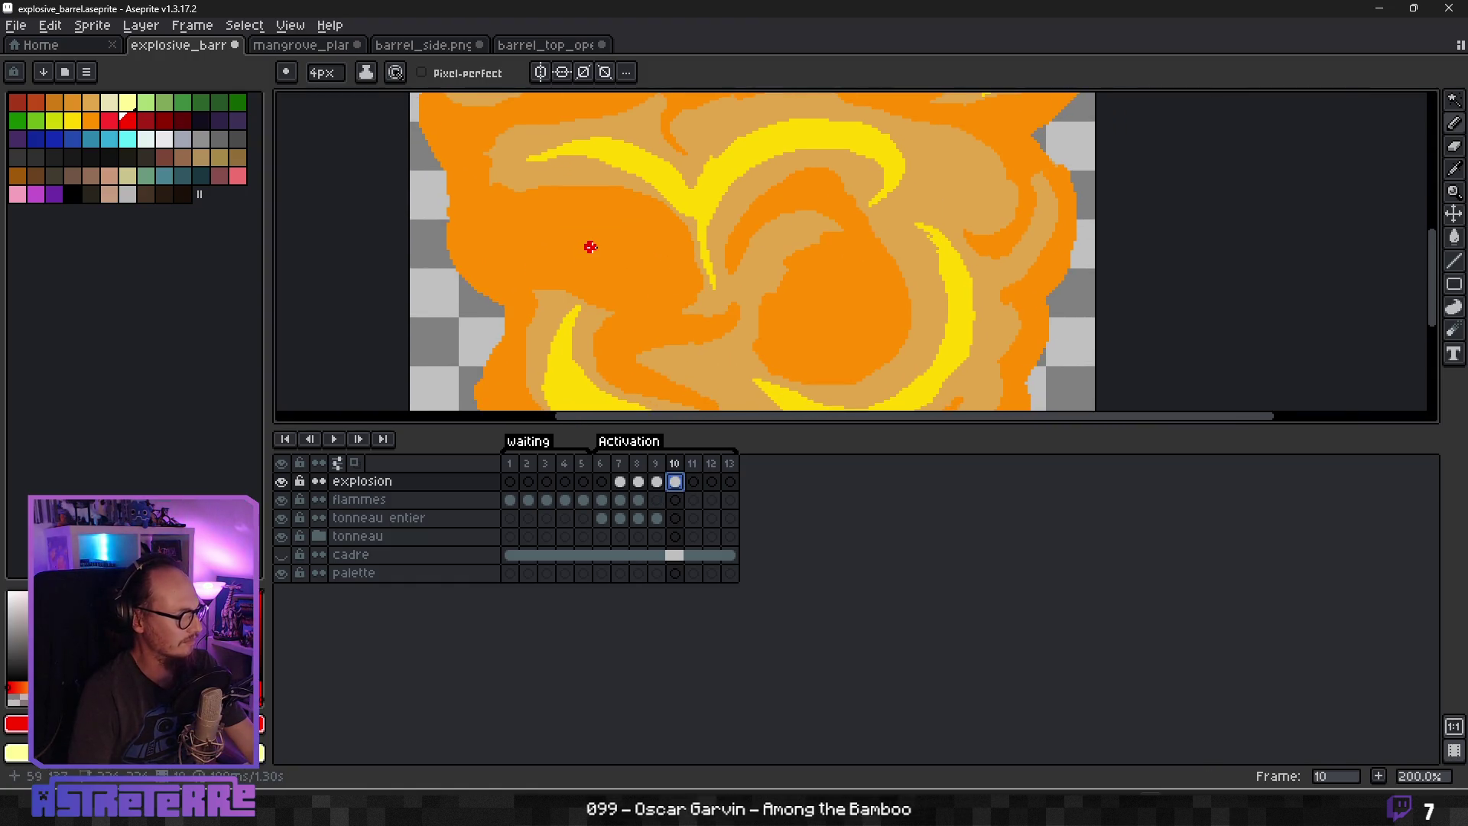
scroll(590, 247, up, 1)
mouse_move(579, 273)
mouse_down()
mouse_move(658, 314)
mouse_move(710, 251)
mouse_move(590, 193)
mouse_move(426, 186)
mouse_move(618, 183)
mouse_up()
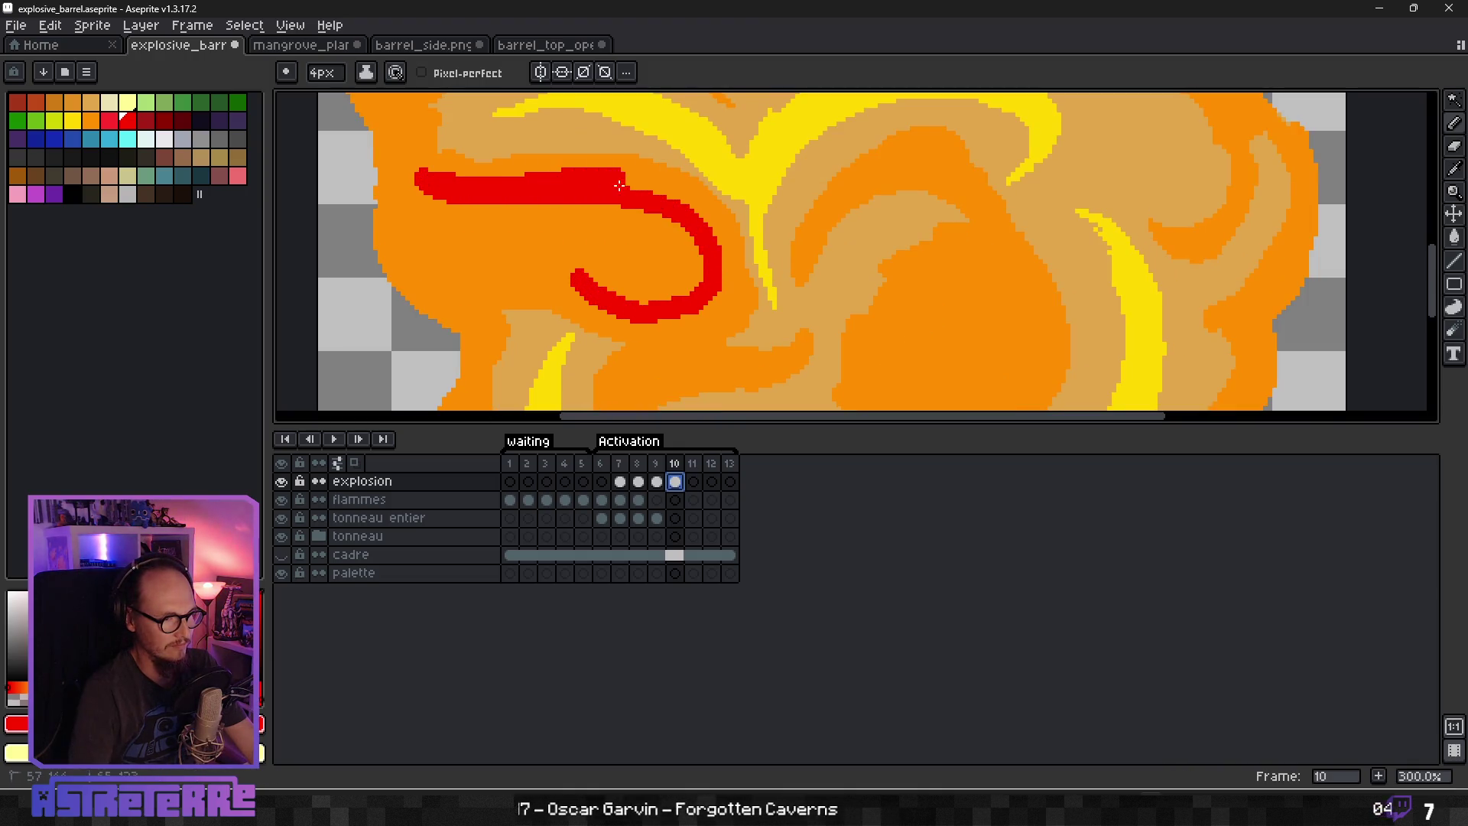
Fill out the upper-left red swirl into a solid blob and add a red tail curling beneath it.
mouse_move(469, 205)
mouse_down()
mouse_move(686, 243)
mouse_move(635, 299)
mouse_move(646, 272)
mouse_move(611, 254)
mouse_move(652, 247)
mouse_move(615, 217)
mouse_move(581, 230)
mouse_move(609, 262)
mouse_up()
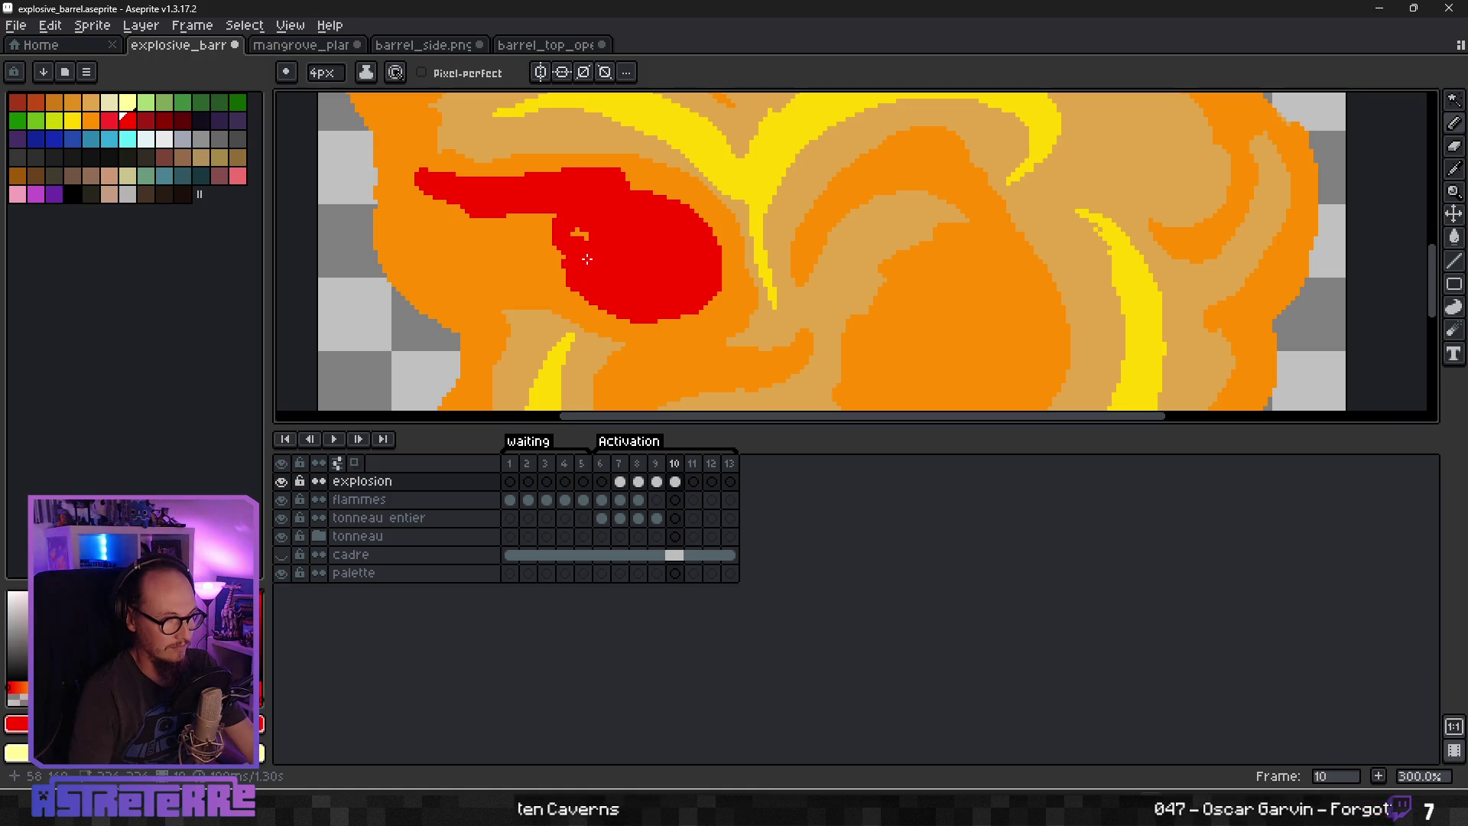
mouse_move(586, 257)
mouse_down()
mouse_move(574, 222)
mouse_move(670, 200)
mouse_up()
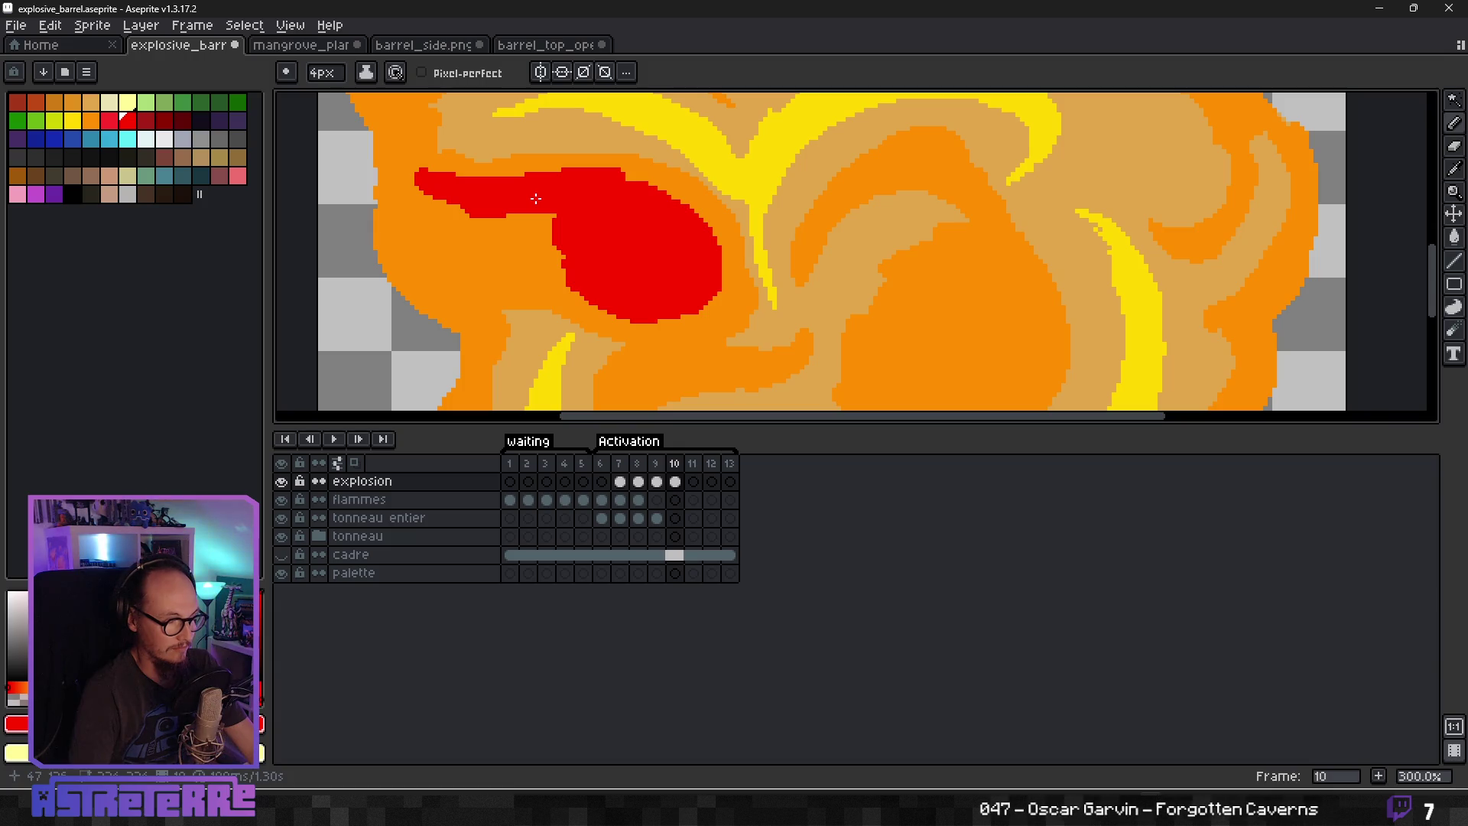
mouse_move(590, 196)
mouse_down()
mouse_move(557, 243)
mouse_move(584, 260)
mouse_up()
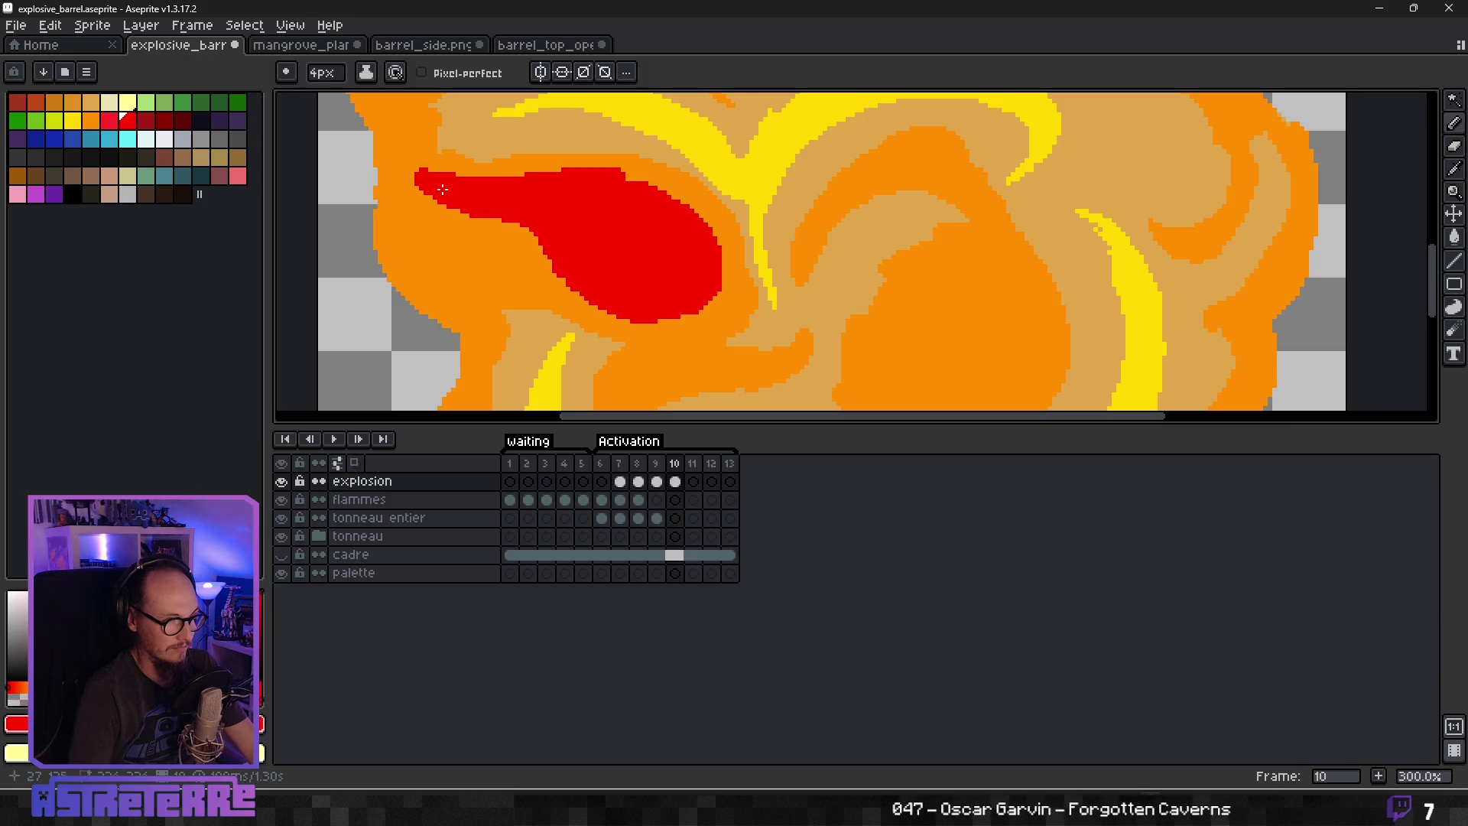
mouse_move(493, 198)
mouse_down()
mouse_move(619, 182)
mouse_move(708, 235)
mouse_up()
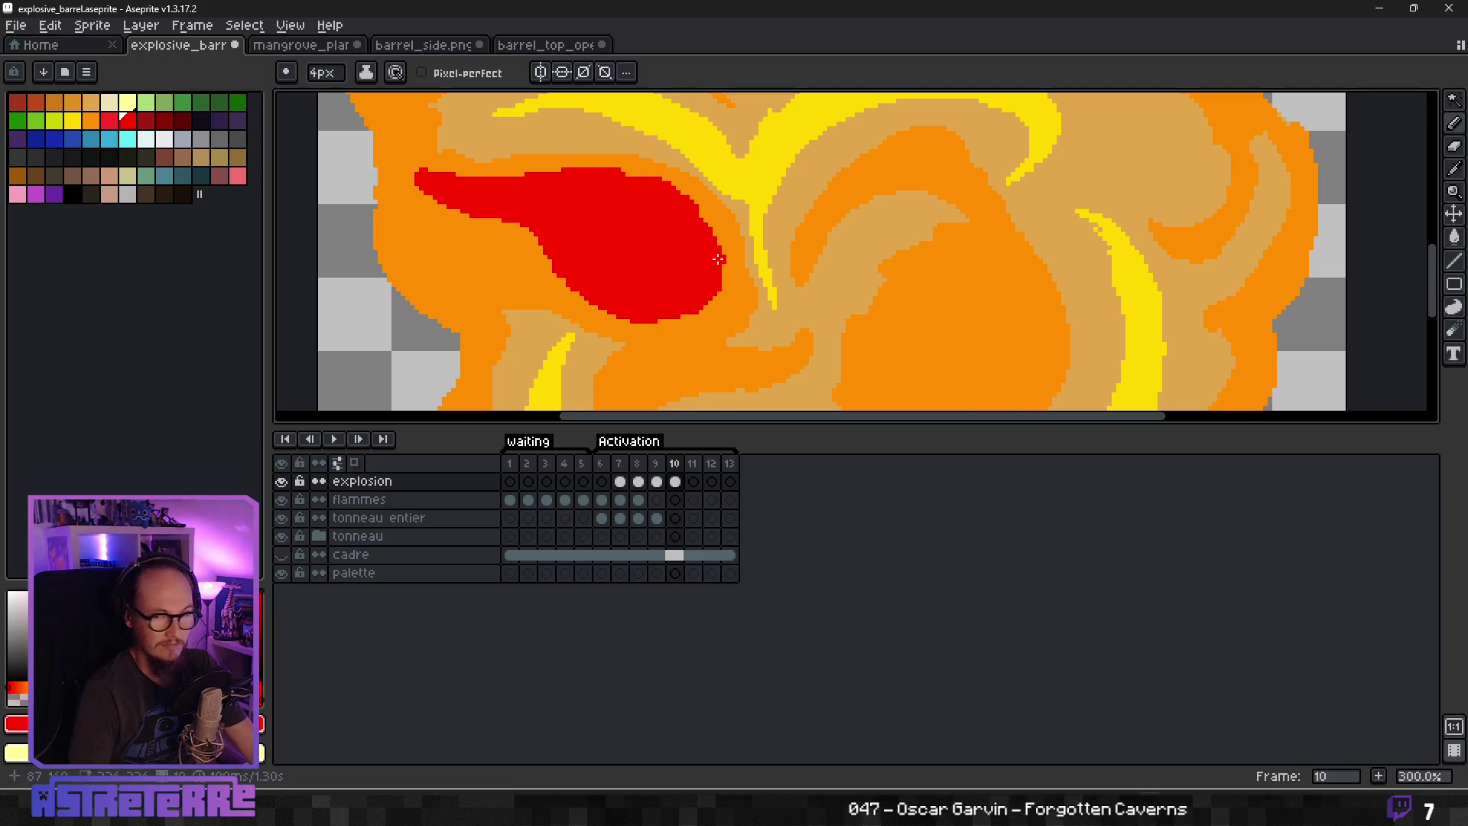
scroll(708, 235, down, 2)
scroll(708, 235, up, 1)
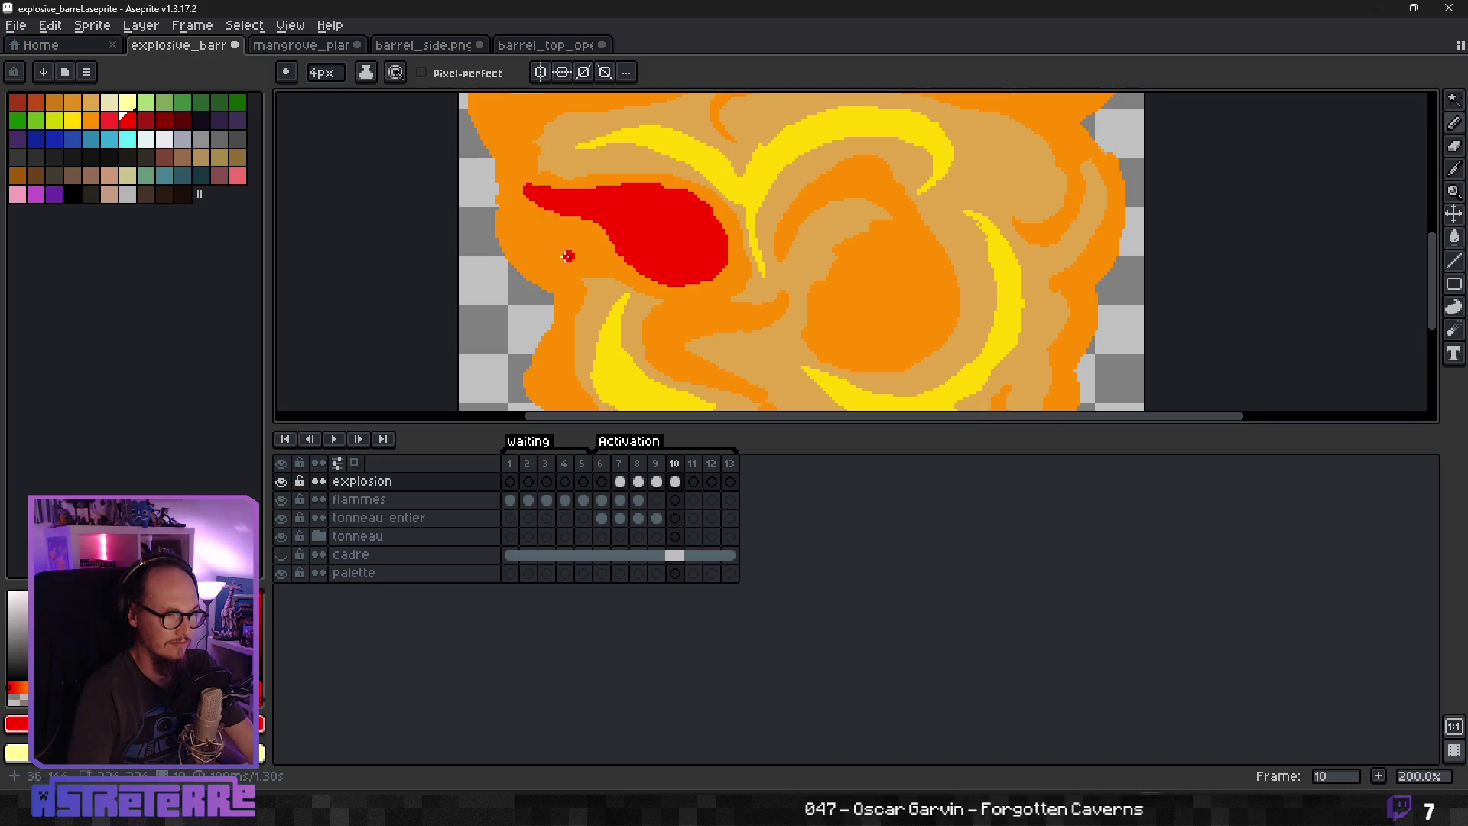
drag(526, 231, 583, 267)
mouse_move(520, 222)
mouse_down()
mouse_move(565, 260)
mouse_move(603, 264)
mouse_move(582, 235)
mouse_up()
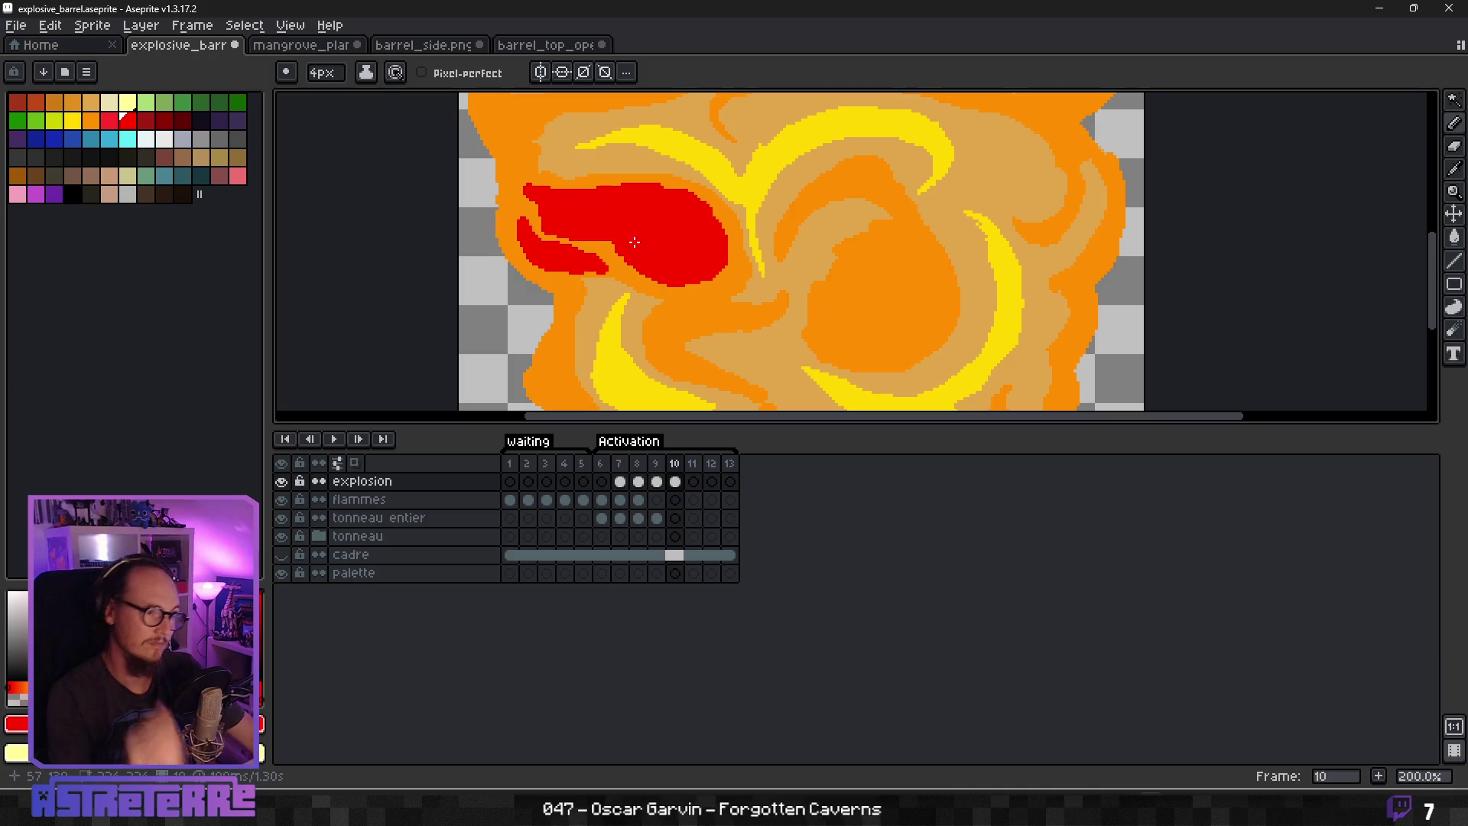
scroll(635, 241, down, 3)
Paint a red rim on the cloud's left edge, undoing a bad lower-left stroke first.
scroll(602, 255, up, 3)
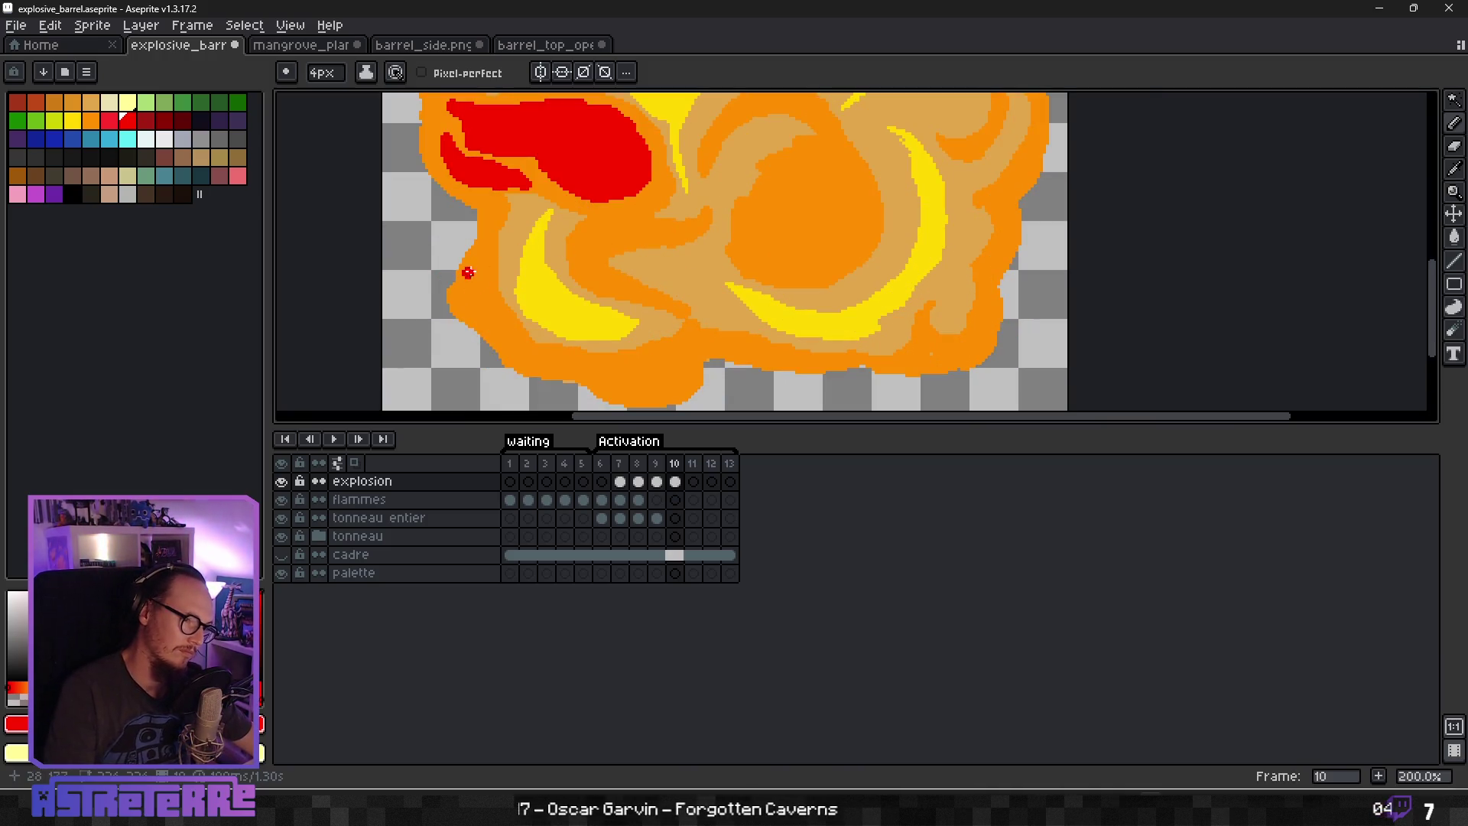
drag(483, 271, 511, 327)
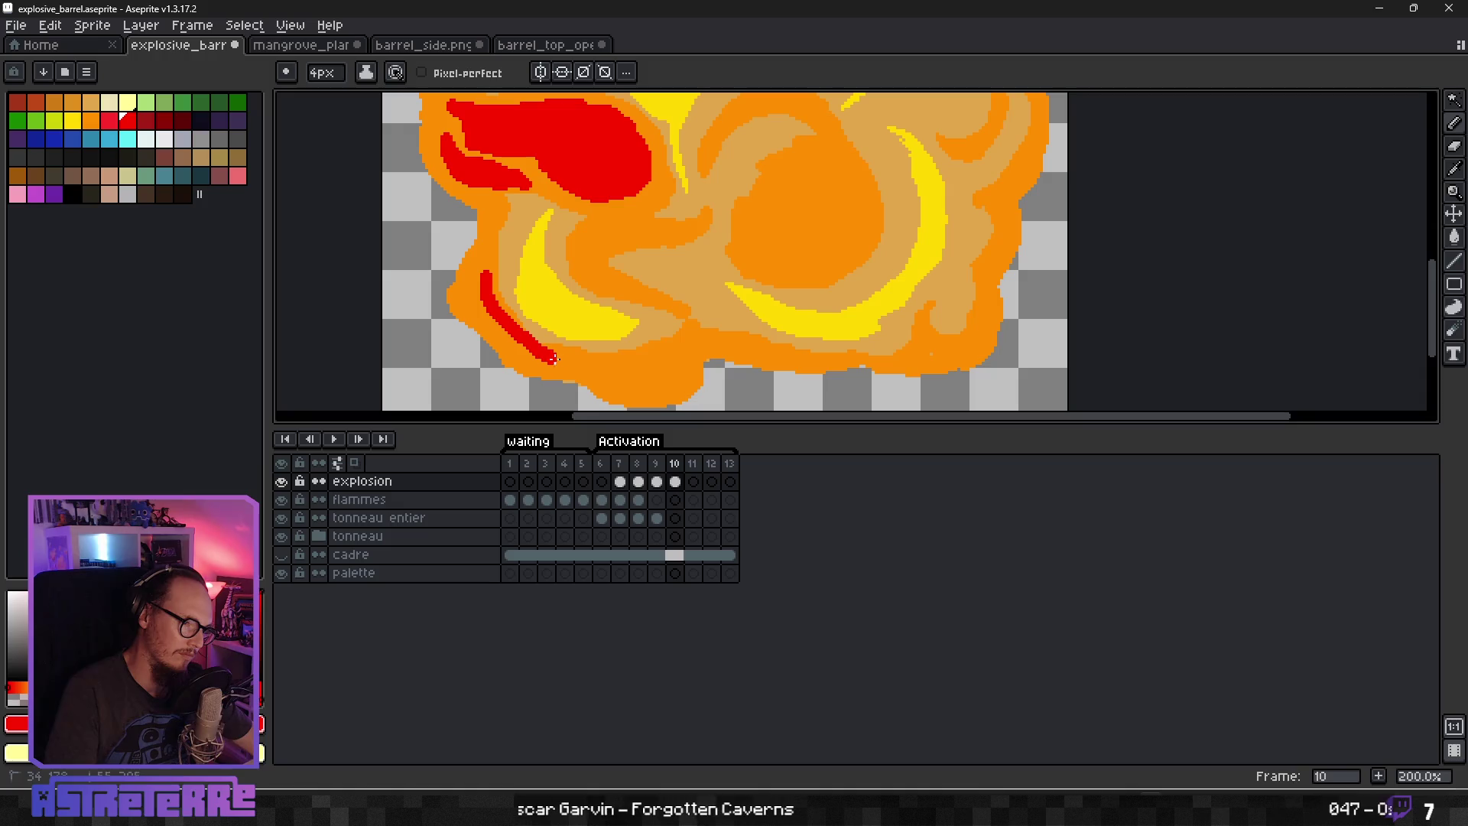
key(ctrl+z)
scroll(526, 322, up, 2)
mouse_move(426, 215)
mouse_down()
mouse_move(405, 277)
mouse_move(490, 337)
mouse_move(380, 243)
mouse_move(420, 327)
mouse_move(375, 306)
mouse_move(394, 214)
mouse_move(370, 199)
mouse_move(387, 206)
mouse_move(398, 153)
mouse_up()
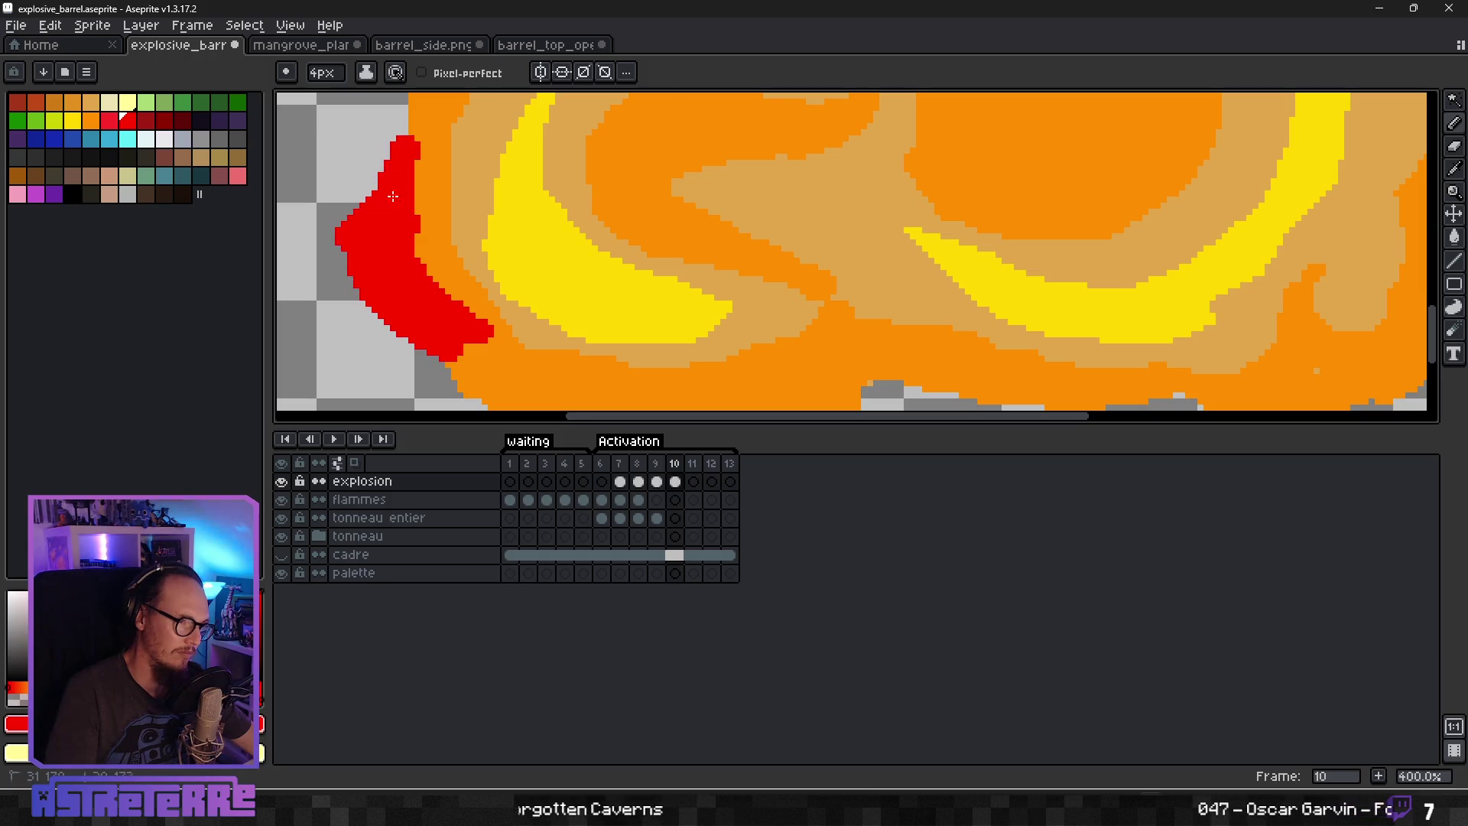
Extend the red rim along the bottom edge and up the lobe's right side.
scroll(419, 300, down, 2)
scroll(419, 301, up, 1)
mouse_move(431, 318)
mouse_down()
mouse_move(489, 358)
mouse_move(596, 358)
mouse_move(561, 375)
mouse_move(688, 398)
mouse_move(709, 384)
mouse_move(717, 330)
mouse_up()
mouse_move(625, 320)
mouse_down()
mouse_move(646, 337)
mouse_move(664, 324)
mouse_up()
Eyedrop red from the canvas and fill in the red rim below the lobe and along the bottom.
scroll(671, 334, up, 2)
alt+click(646, 302)
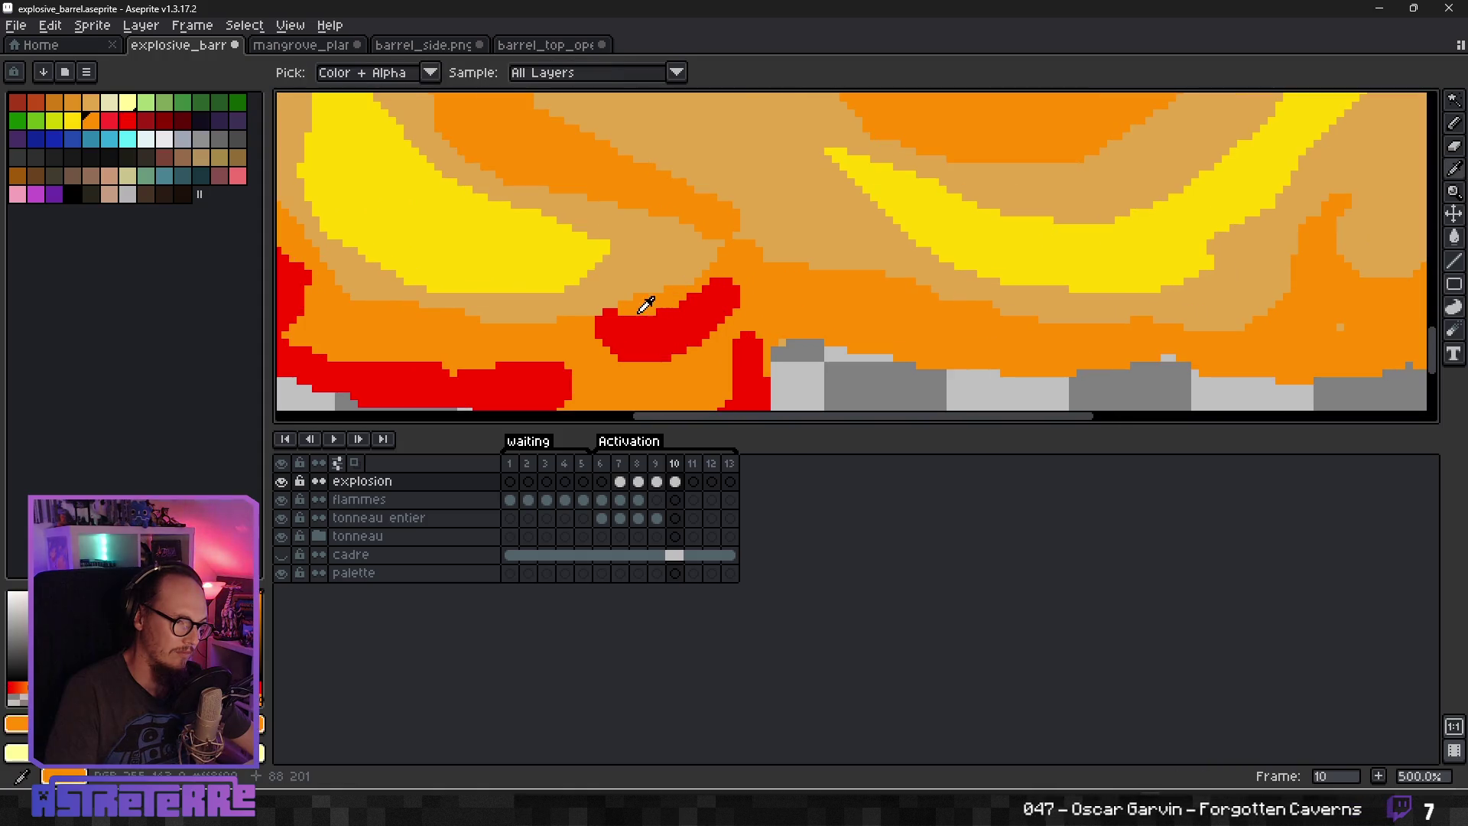
alt+click(688, 310)
mouse_move(618, 358)
mouse_down()
mouse_move(692, 350)
mouse_move(747, 269)
mouse_up()
scroll(686, 353, down, 2)
drag(733, 331, 719, 378)
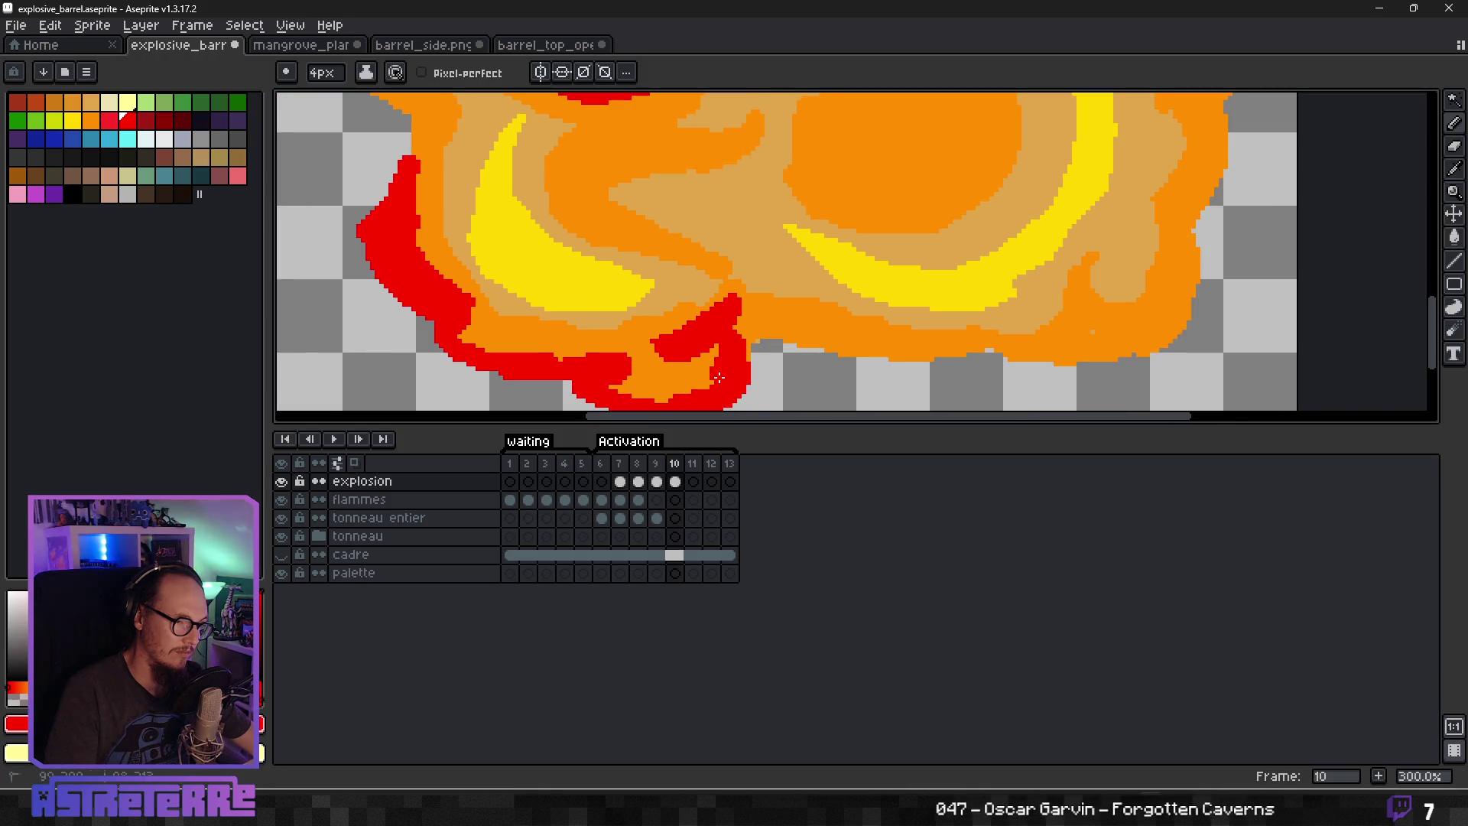
scroll(650, 378, down, 3)
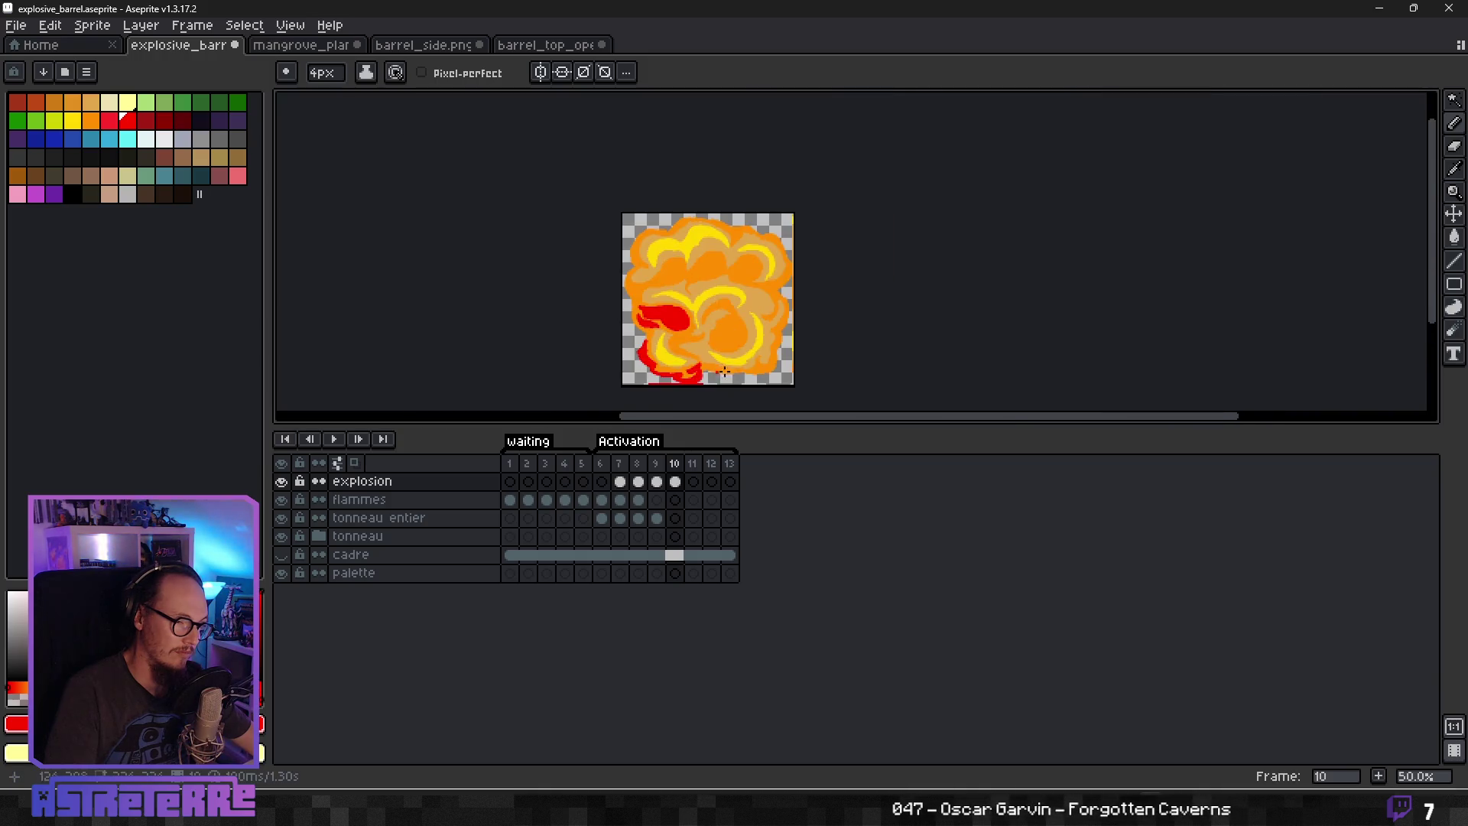
Paint red along the lower edge and cover a red notch with eyedropped orange.
scroll(736, 366, up, 2)
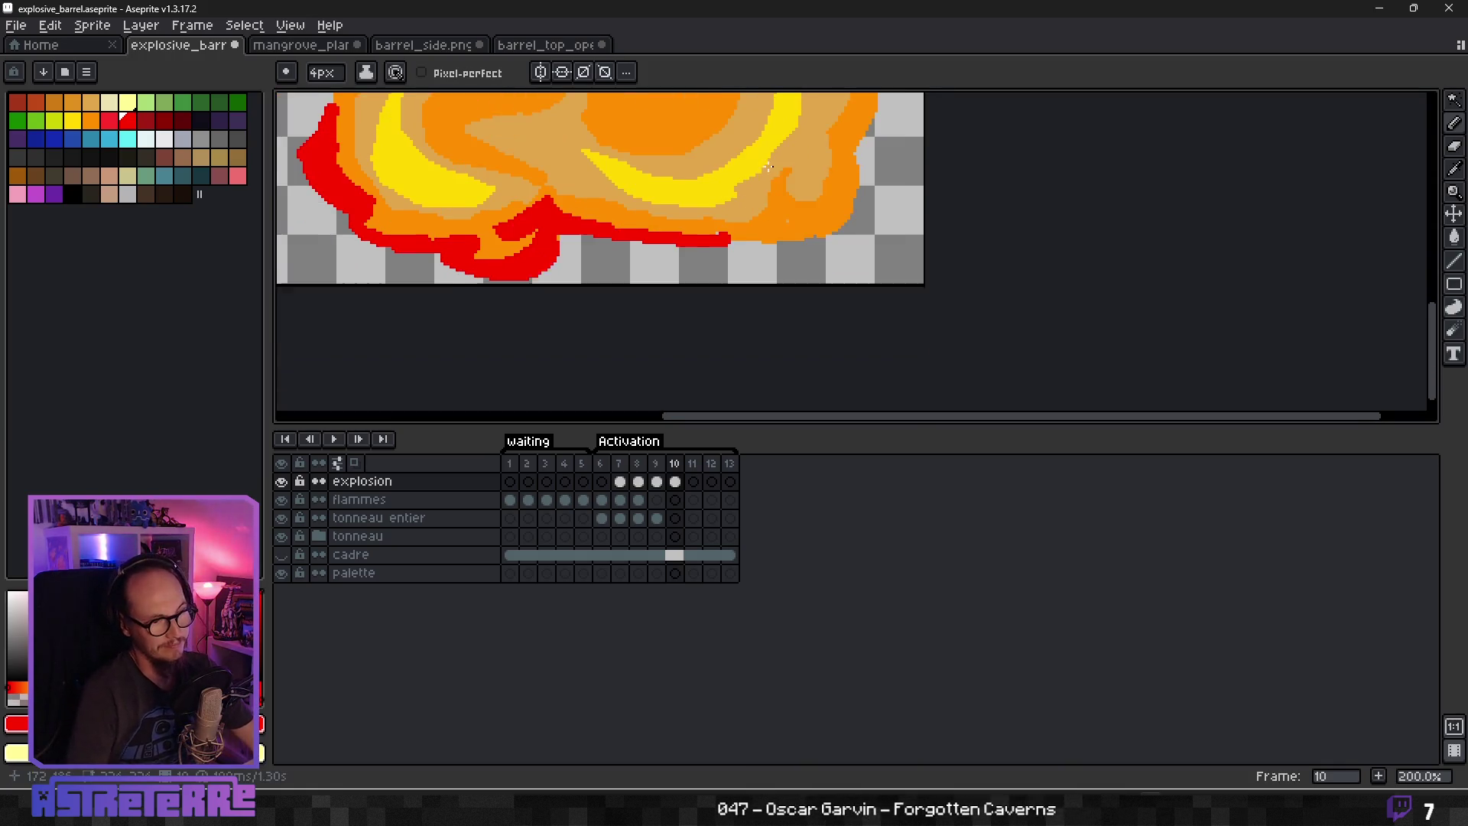
scroll(764, 168, down, 3)
scroll(676, 265, up, 2)
mouse_move(676, 265)
mouse_down()
mouse_move(902, 264)
mouse_move(990, 210)
mouse_move(905, 248)
mouse_move(974, 183)
mouse_move(880, 185)
mouse_move(908, 195)
mouse_move(689, 324)
mouse_move(787, 252)
mouse_move(740, 312)
mouse_move(792, 191)
mouse_move(715, 335)
mouse_up()
alt+click(918, 184)
alt+click(689, 324)
Draw a smooth, thickened red line up the right edge, undoing a hooked attempt.
mouse_move(715, 335)
mouse_down()
mouse_move(699, 314)
mouse_move(741, 293)
mouse_move(754, 260)
mouse_up()
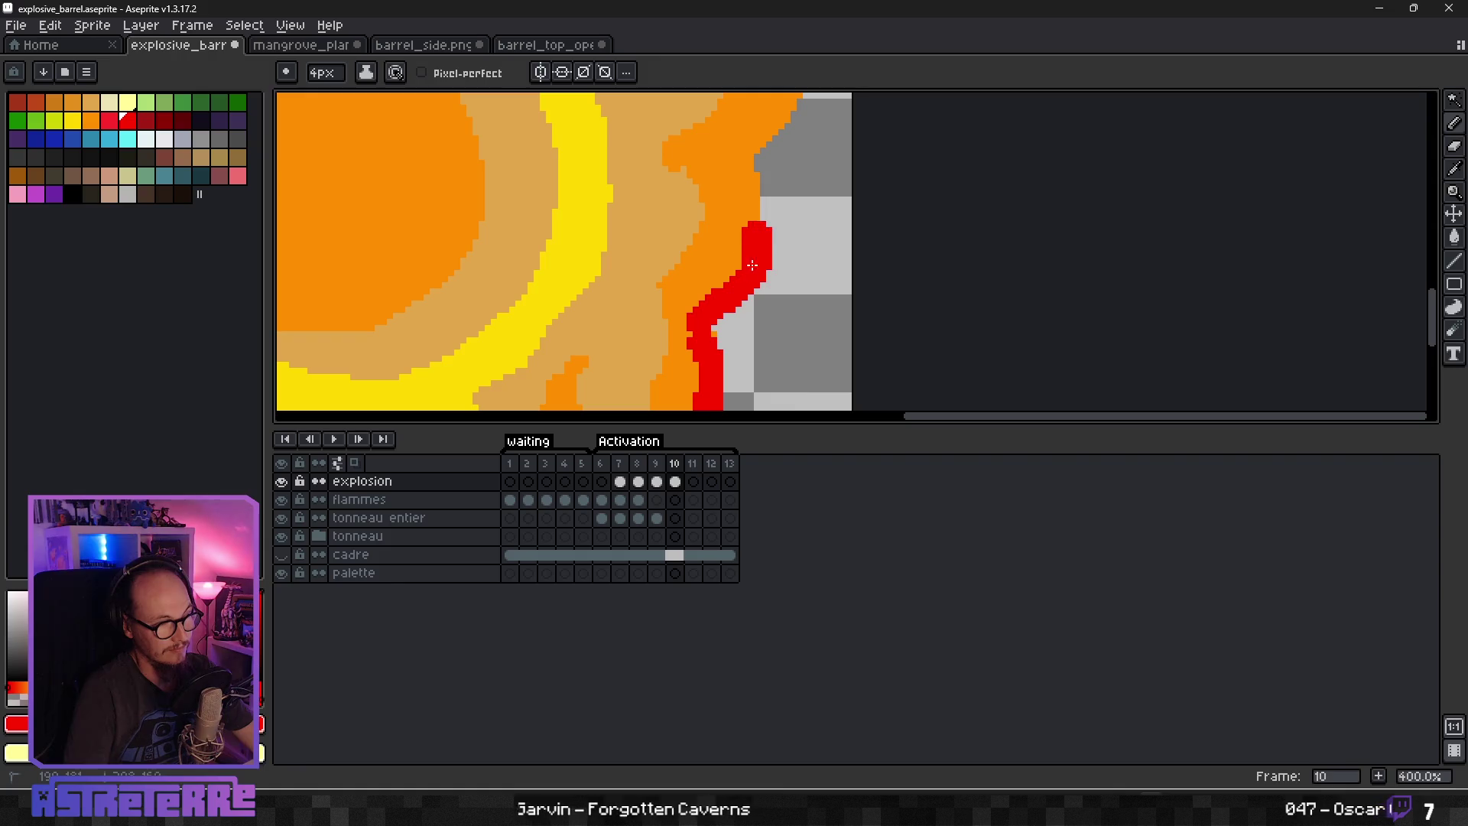
mouse_move(701, 332)
mouse_down()
mouse_move(756, 244)
mouse_move(717, 246)
mouse_up()
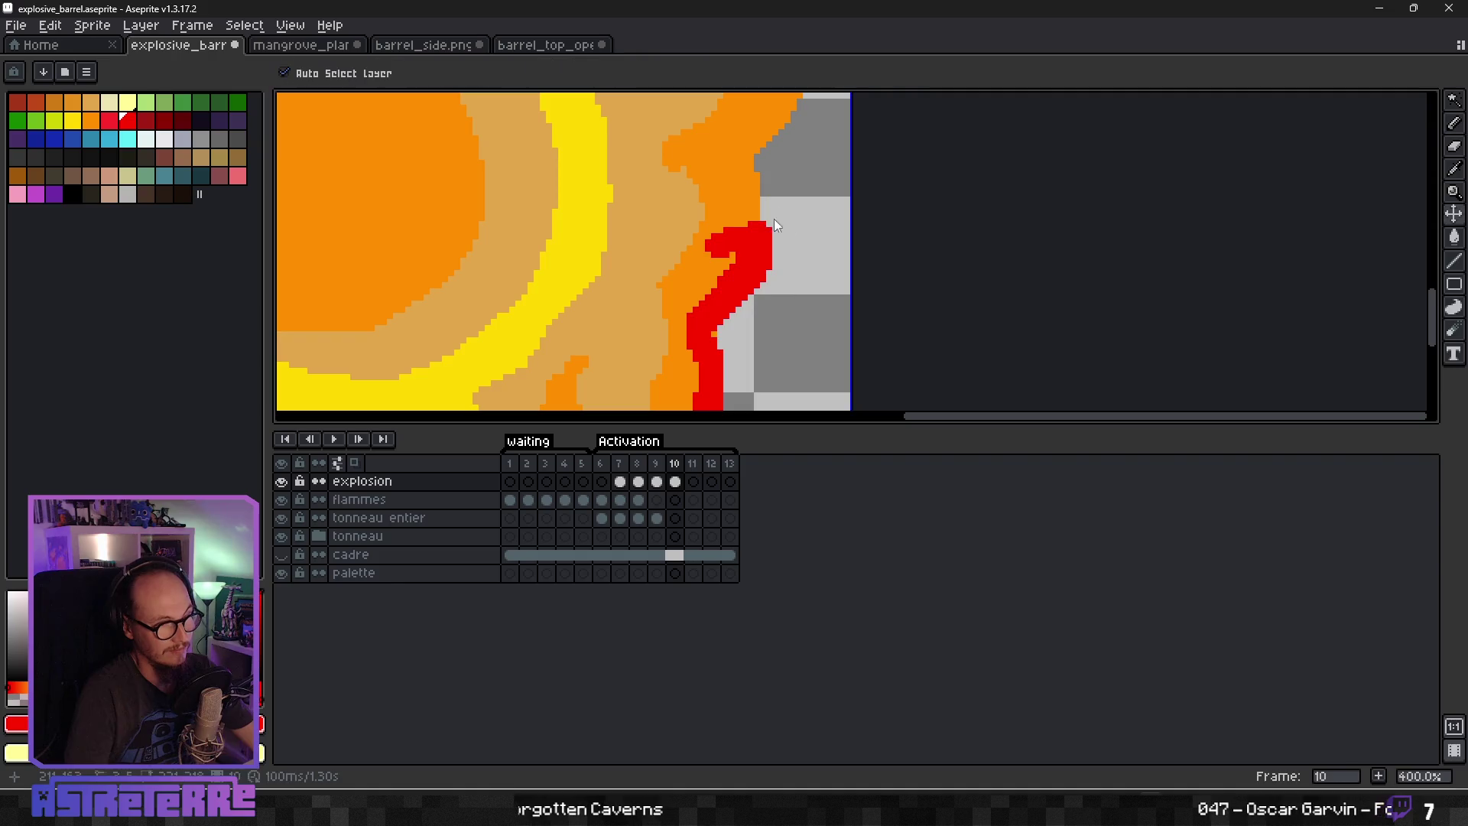
key(ctrl+z)
key(ctrl+z)
mouse_move(707, 336)
mouse_down()
mouse_move(737, 294)
mouse_move(725, 153)
mouse_up()
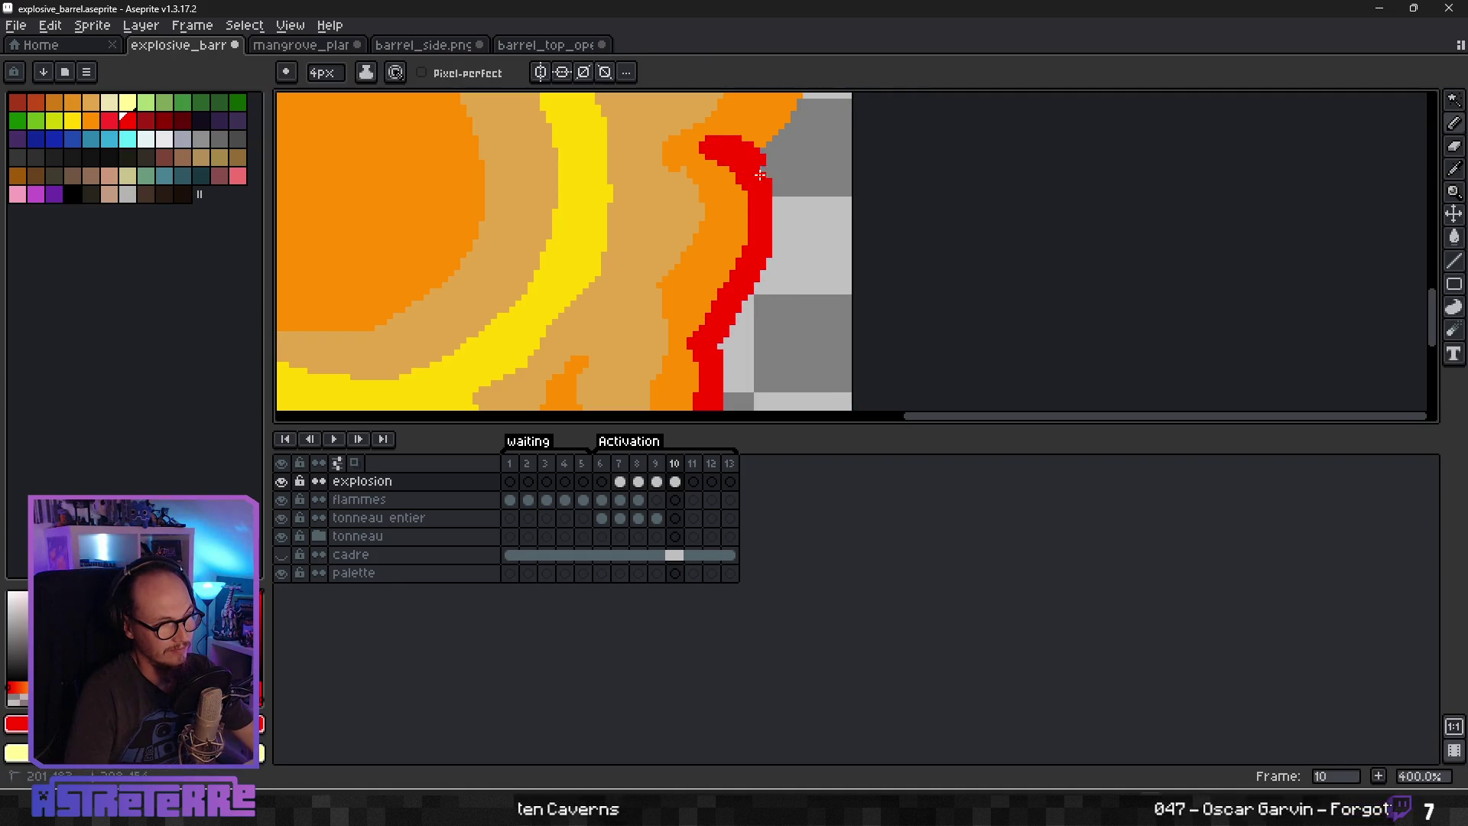
drag(734, 337, 749, 302)
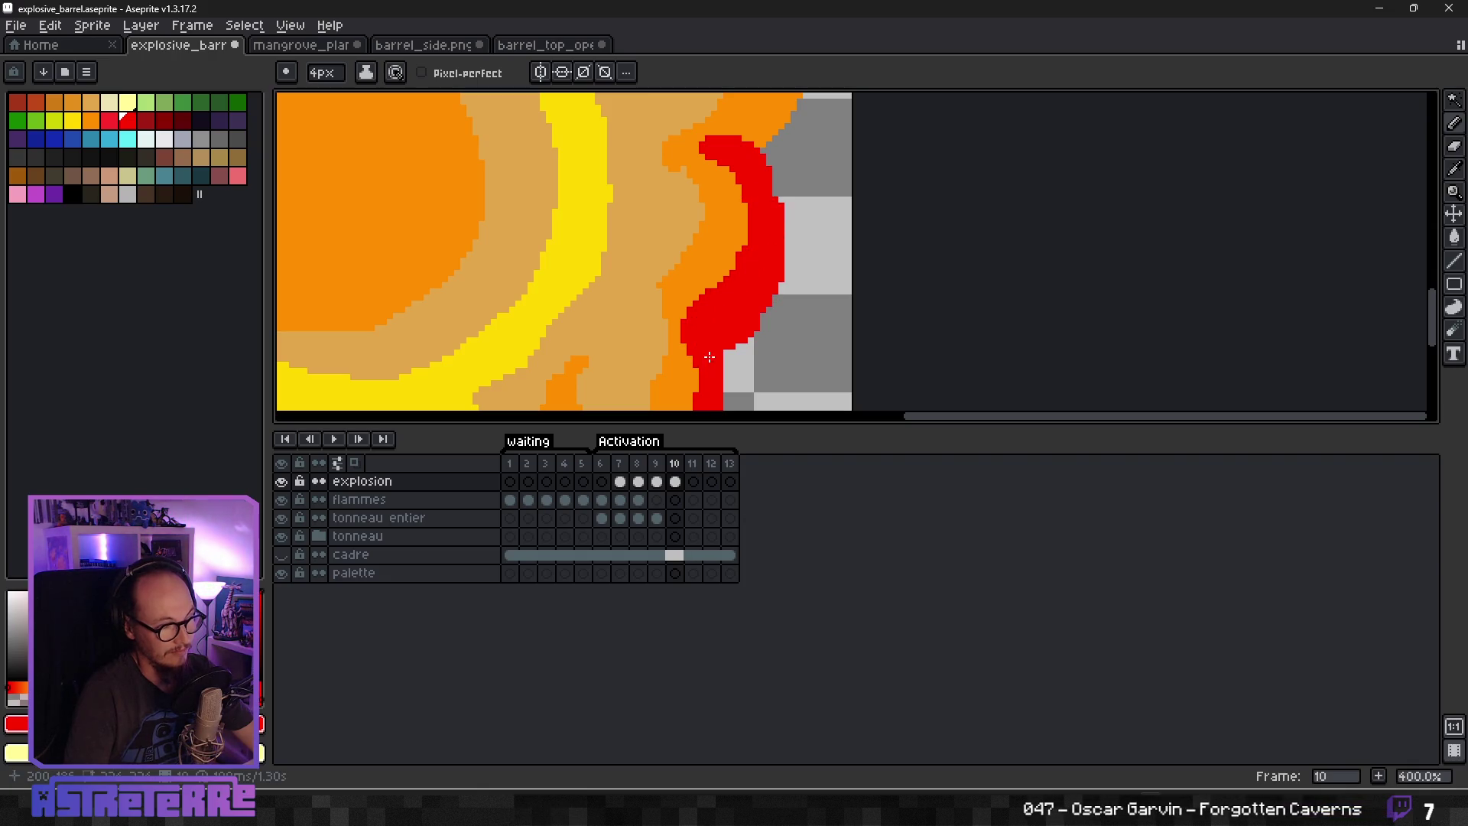
scroll(764, 310, down, 3)
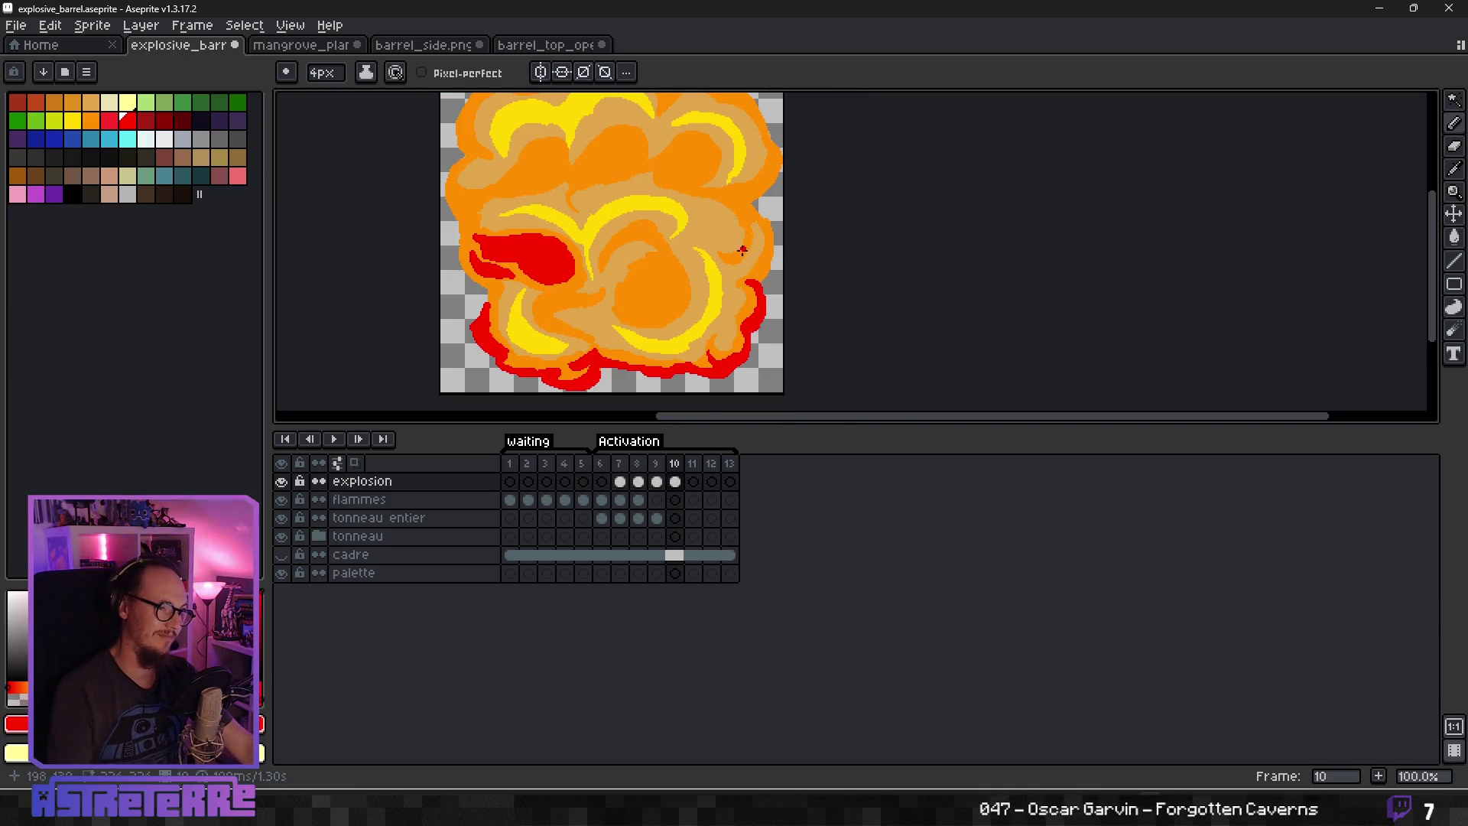
scroll(742, 250, down, 1)
scroll(742, 249, up, 3)
Enlarge the central red blob toward the lower right and extend its top edge.
mouse_move(642, 229)
mouse_down()
mouse_move(715, 222)
mouse_move(706, 187)
mouse_move(650, 222)
mouse_move(692, 169)
mouse_move(740, 284)
mouse_move(776, 260)
mouse_move(765, 356)
mouse_move(746, 378)
mouse_move(658, 347)
mouse_move(682, 289)
mouse_move(650, 367)
mouse_move(647, 327)
mouse_up()
drag(704, 397, 797, 303)
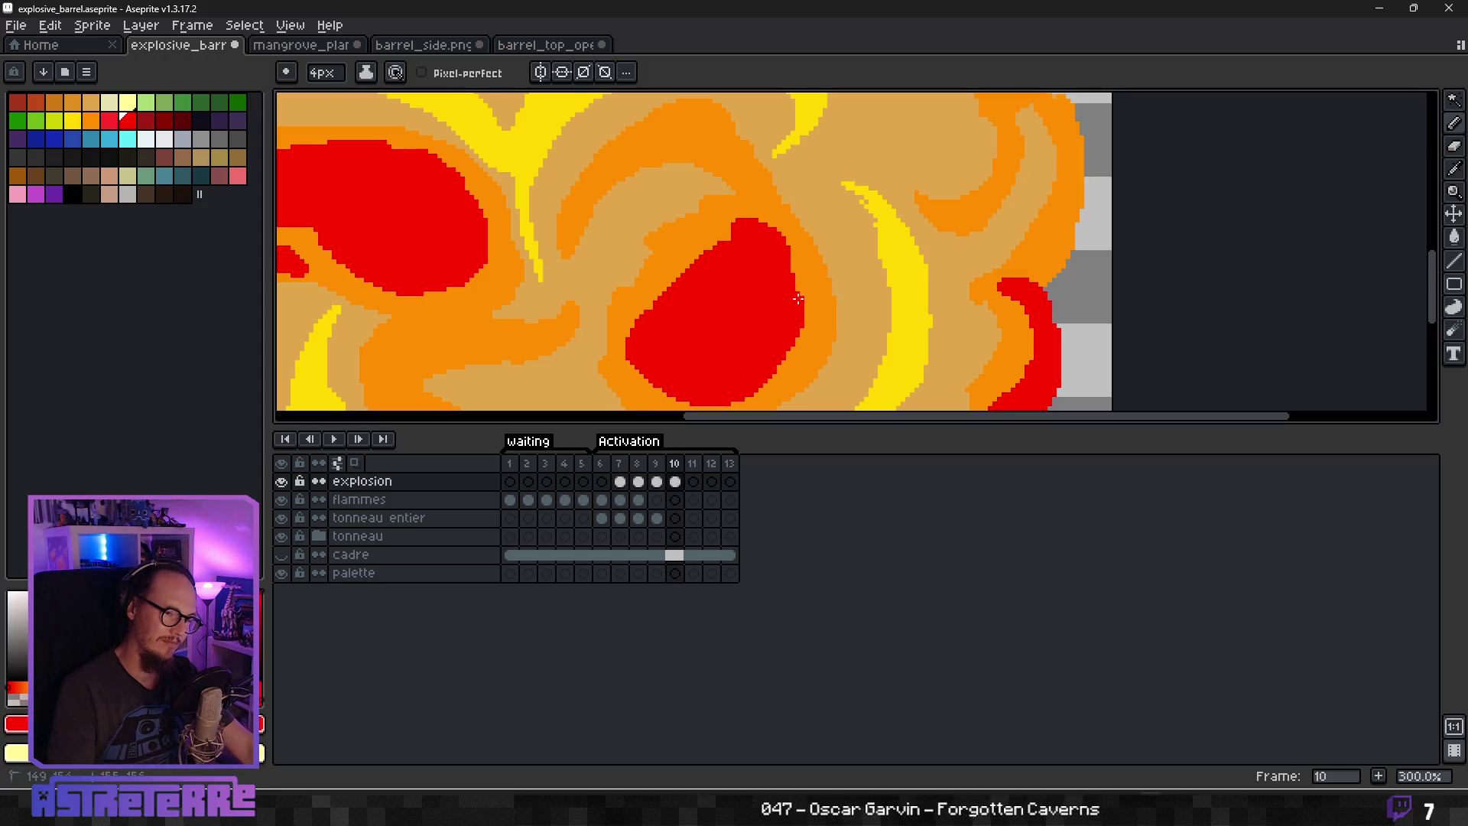
mouse_move(788, 243)
mouse_down()
mouse_move(719, 229)
mouse_move(708, 245)
mouse_up()
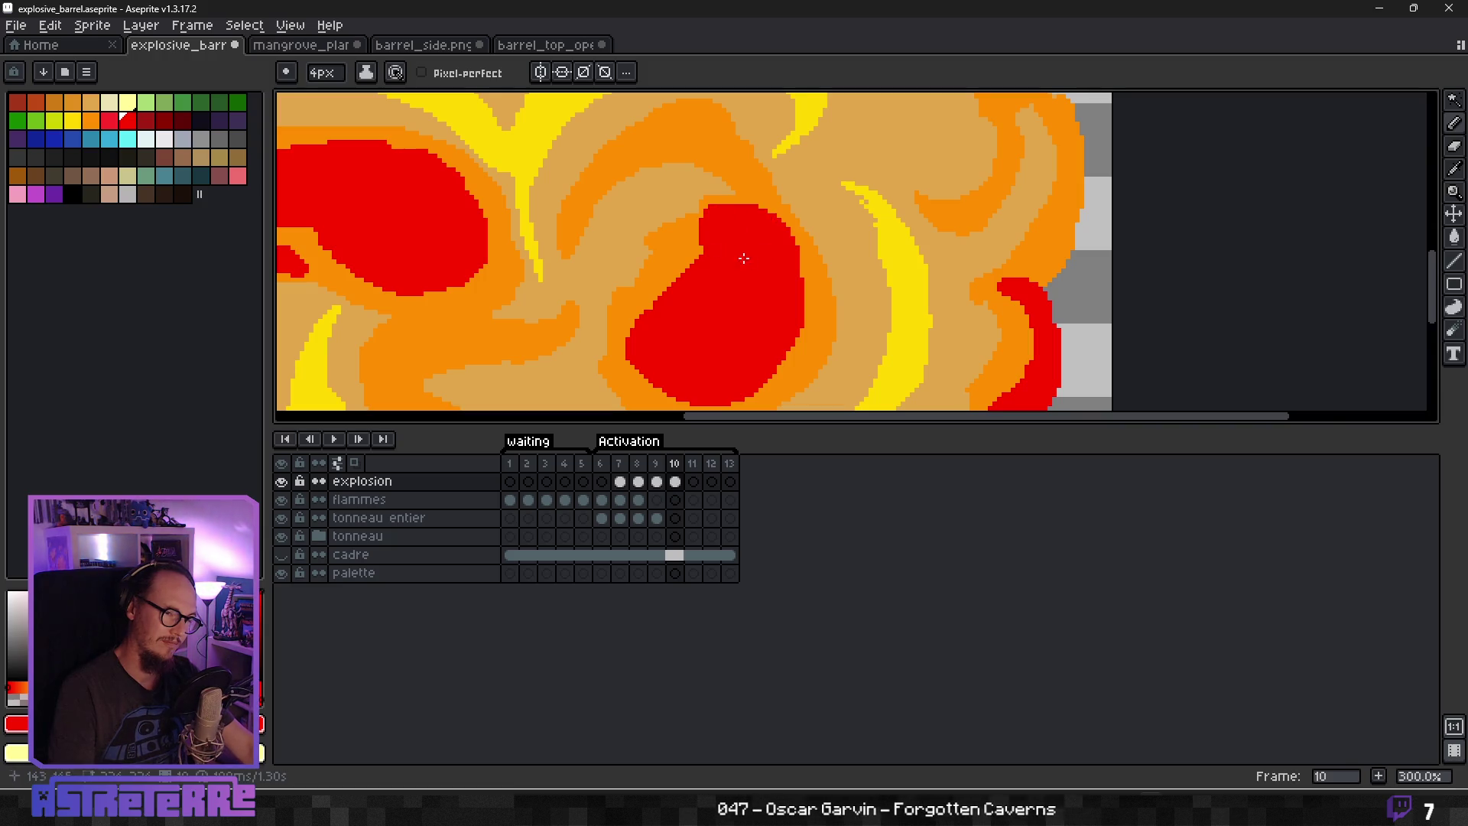
scroll(761, 271, down, 3)
scroll(761, 272, up, 2)
With a 1px brush, draw a thin red swirl along the orange arc.
key(alt)
key(alt)
key(minus)
key(minus)
key(minus)
scroll(764, 253, up, 4)
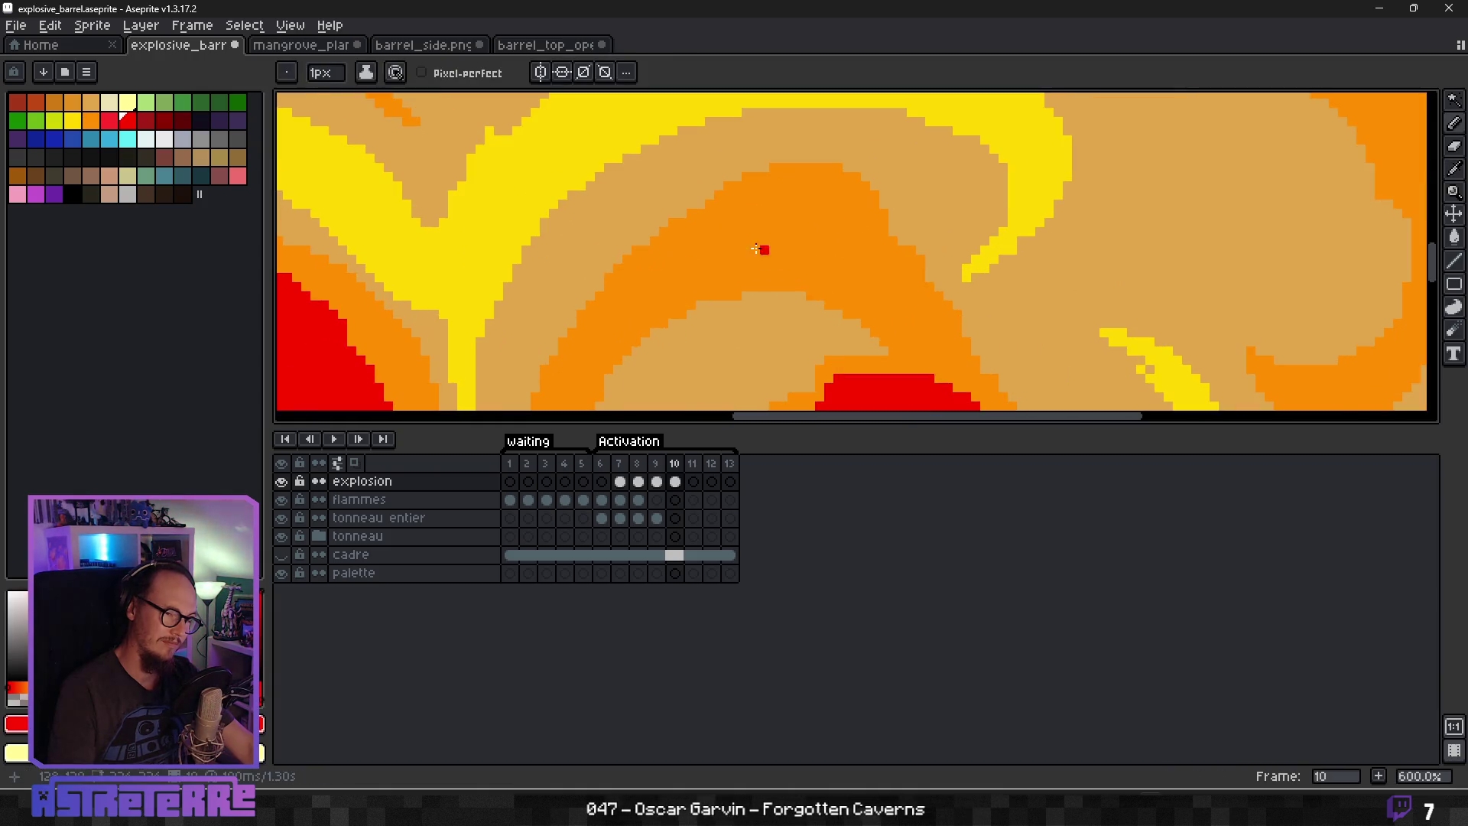
drag(662, 272, 883, 250)
mouse_move(827, 208)
mouse_down()
mouse_move(657, 241)
mouse_move(780, 206)
mouse_up()
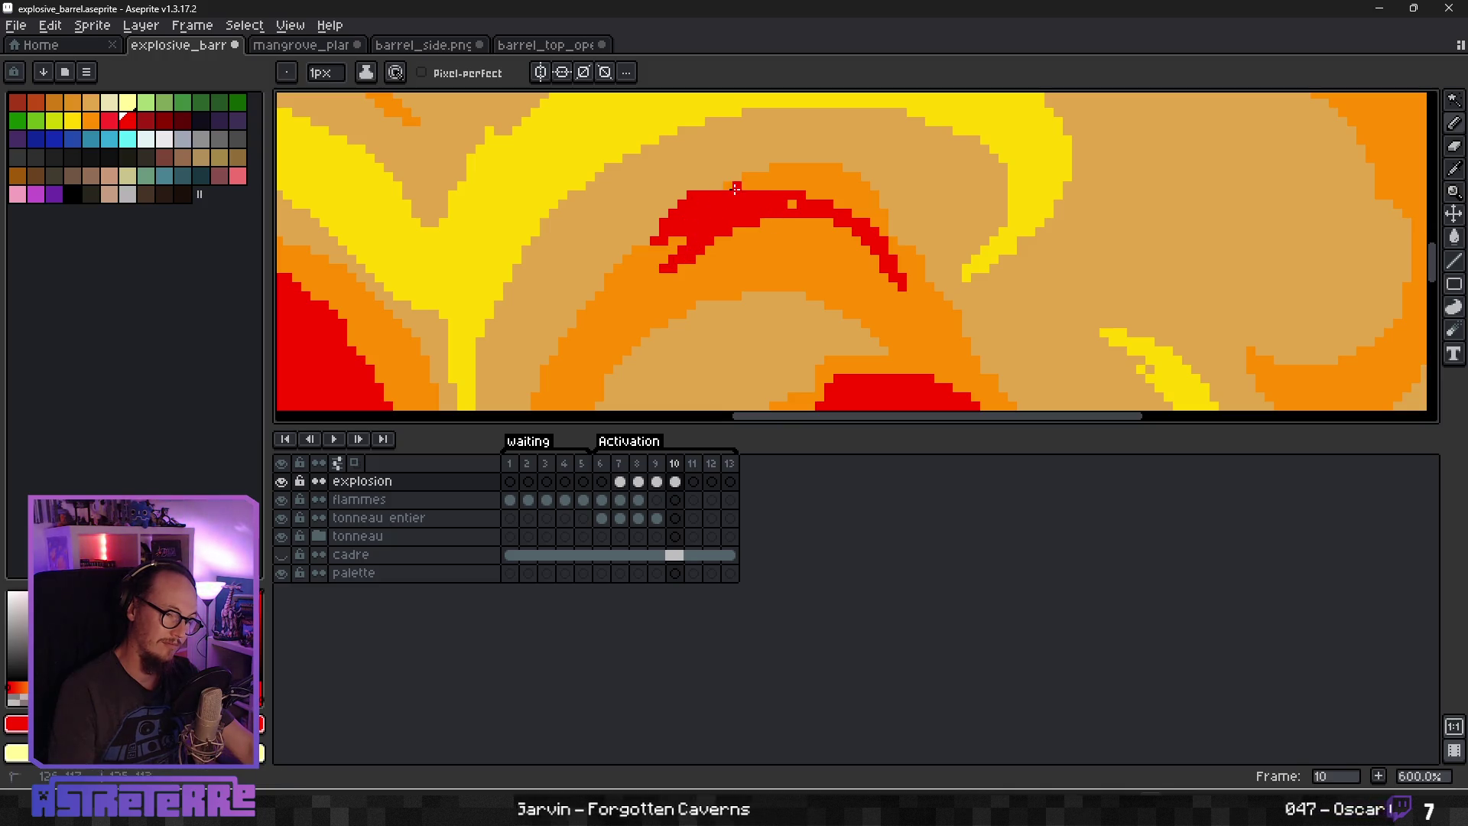
drag(730, 188, 707, 185)
click(792, 204)
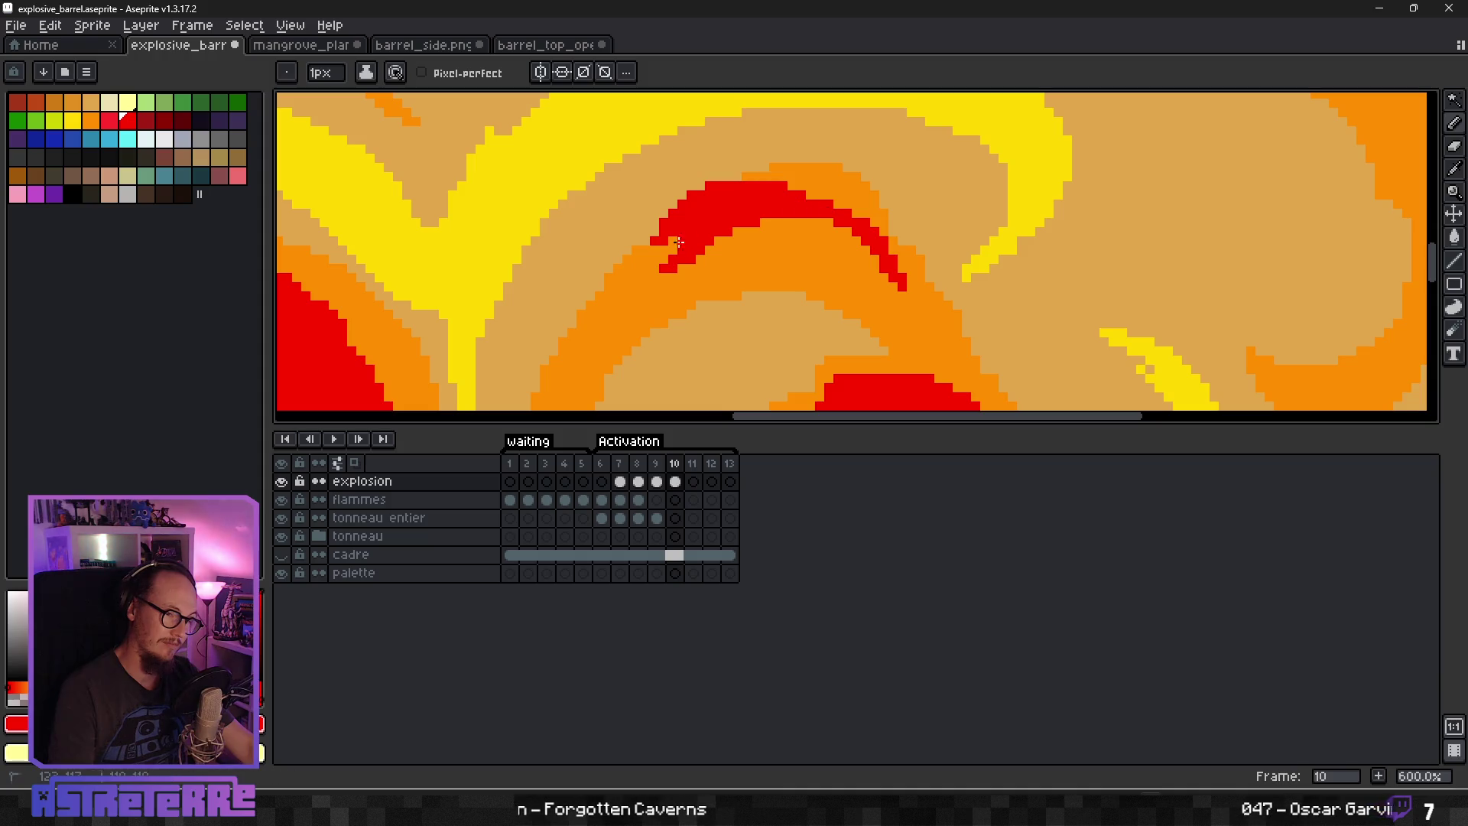
Extend the thin red swirl down-left and add another thin swirl on the left.
drag(688, 235, 627, 306)
scroll(721, 230, down, 6)
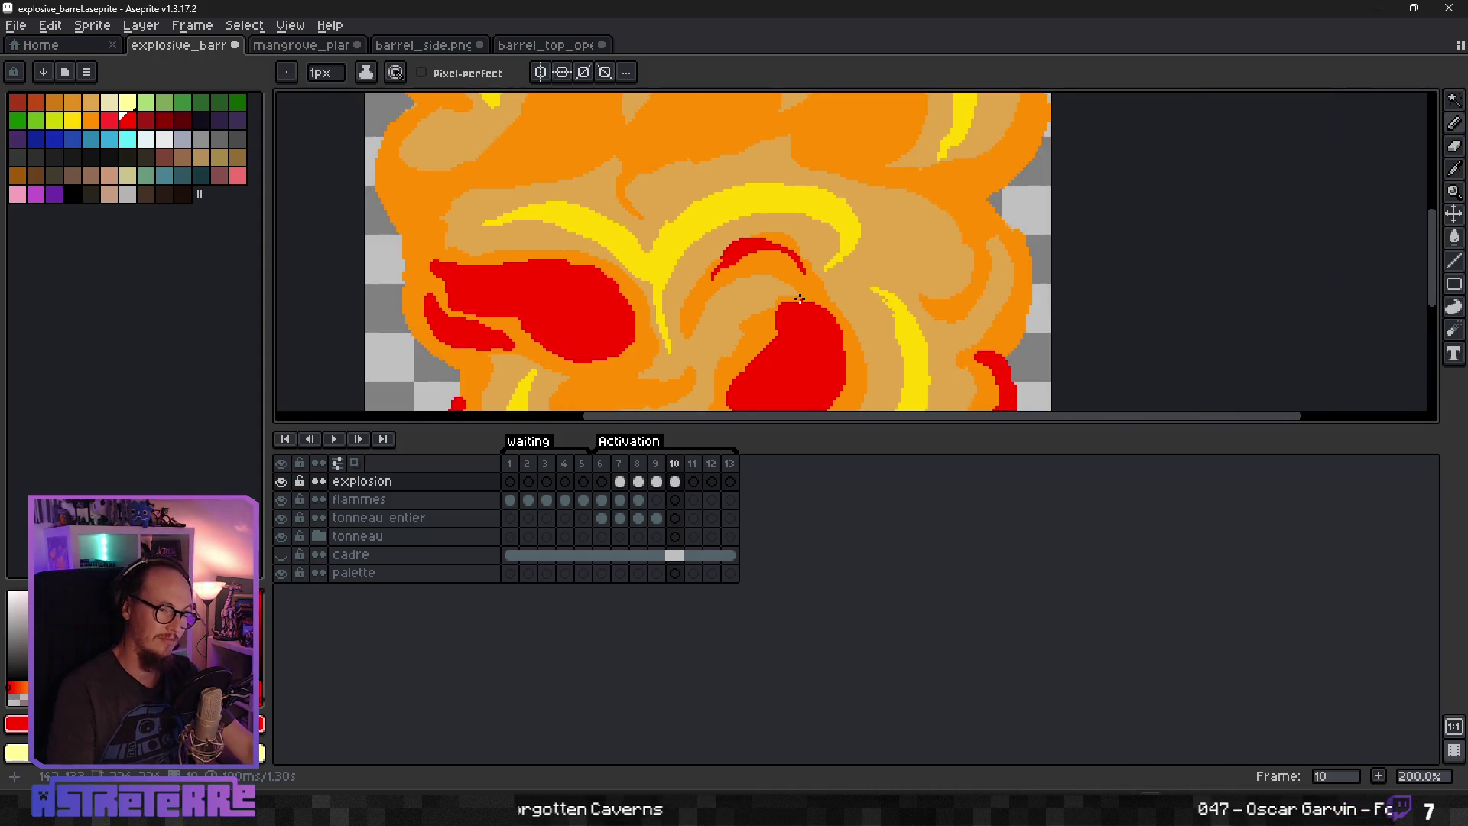
scroll(774, 311, up, 4)
scroll(774, 312, down, 3)
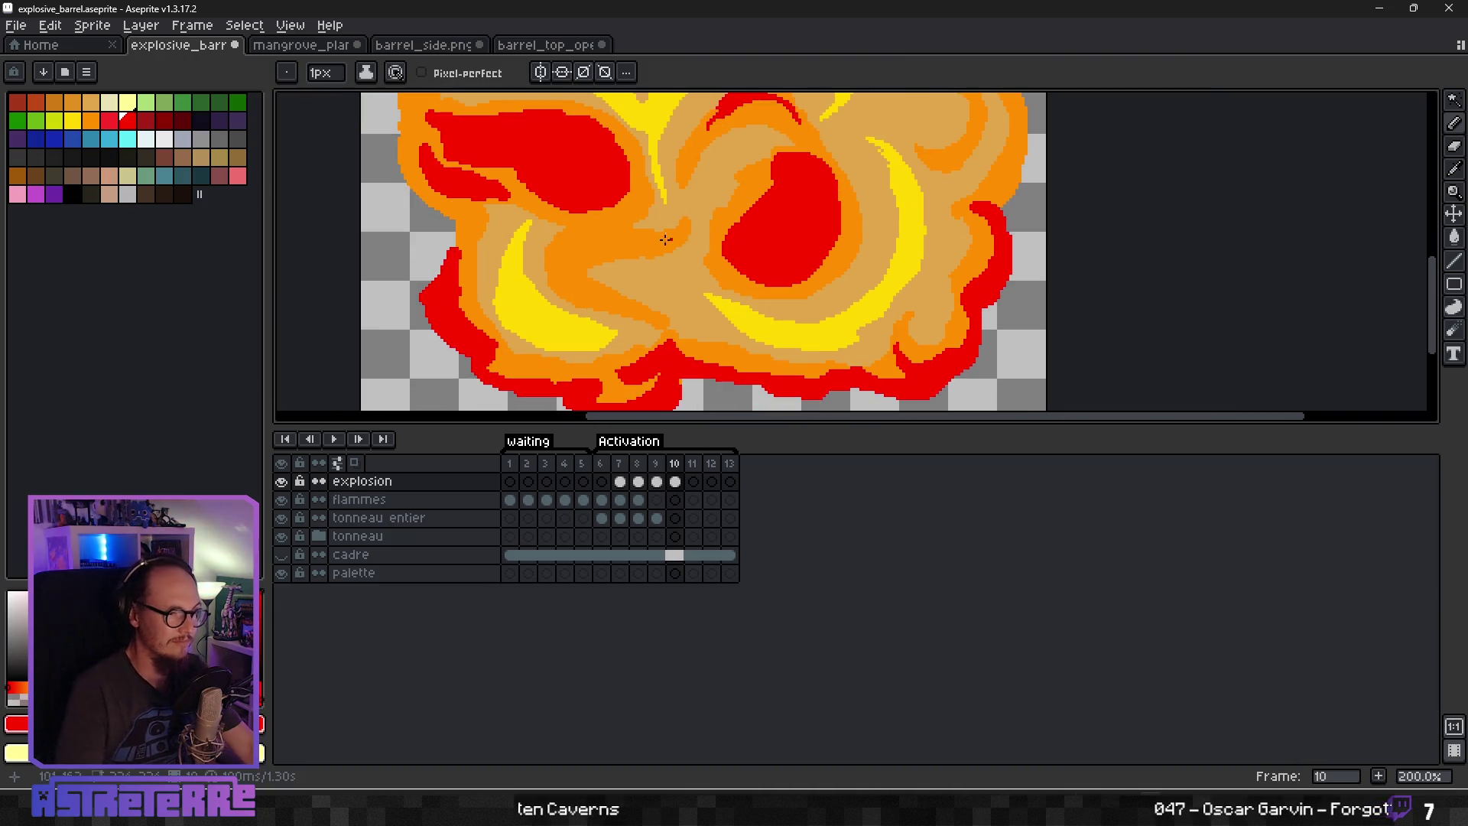
scroll(532, 226, up, 4)
mouse_move(550, 202)
mouse_down()
mouse_move(546, 229)
mouse_move(650, 261)
mouse_up()
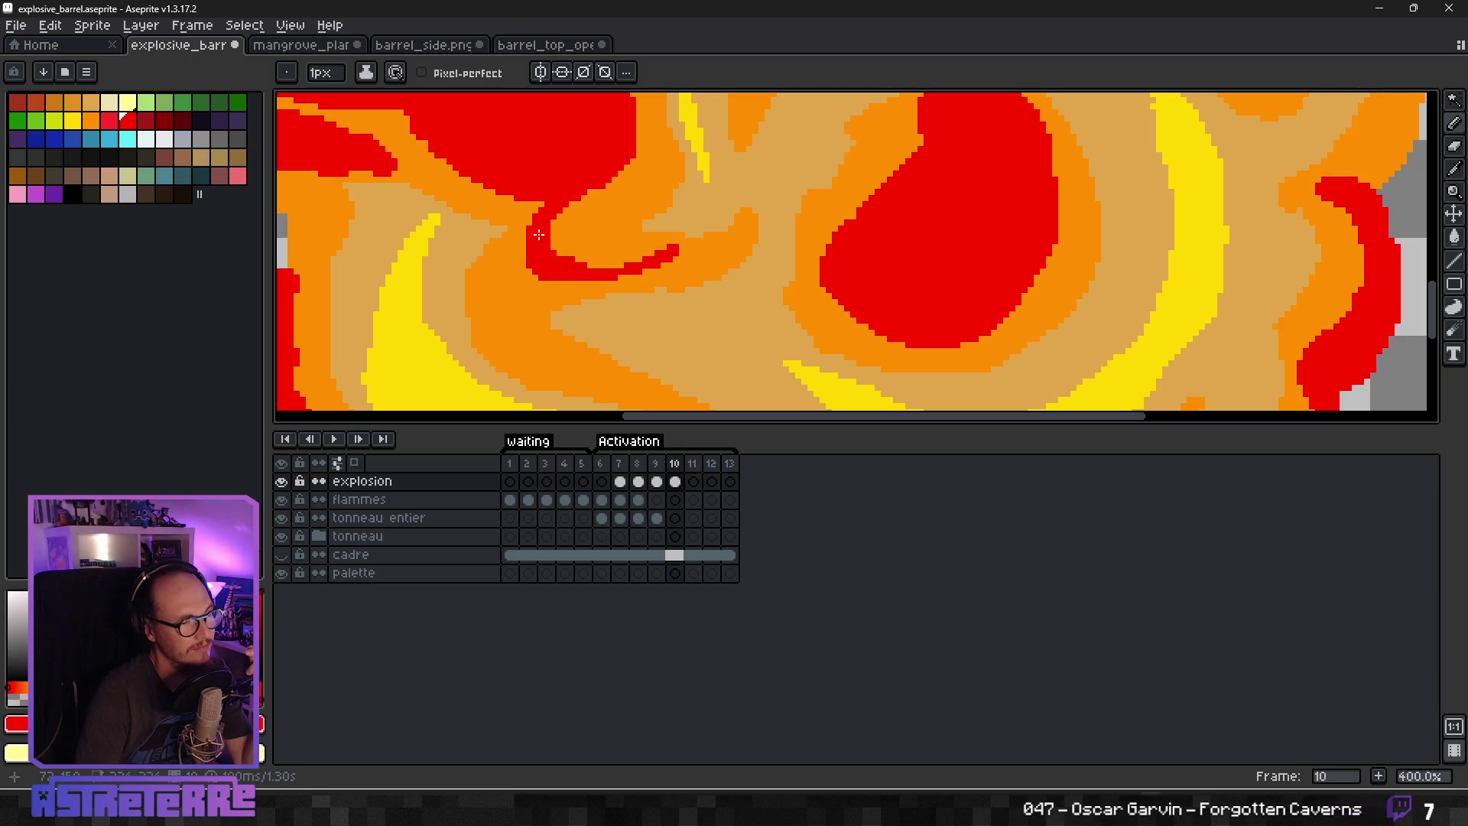
scroll(539, 235, down, 3)
scroll(554, 243, up, 3)
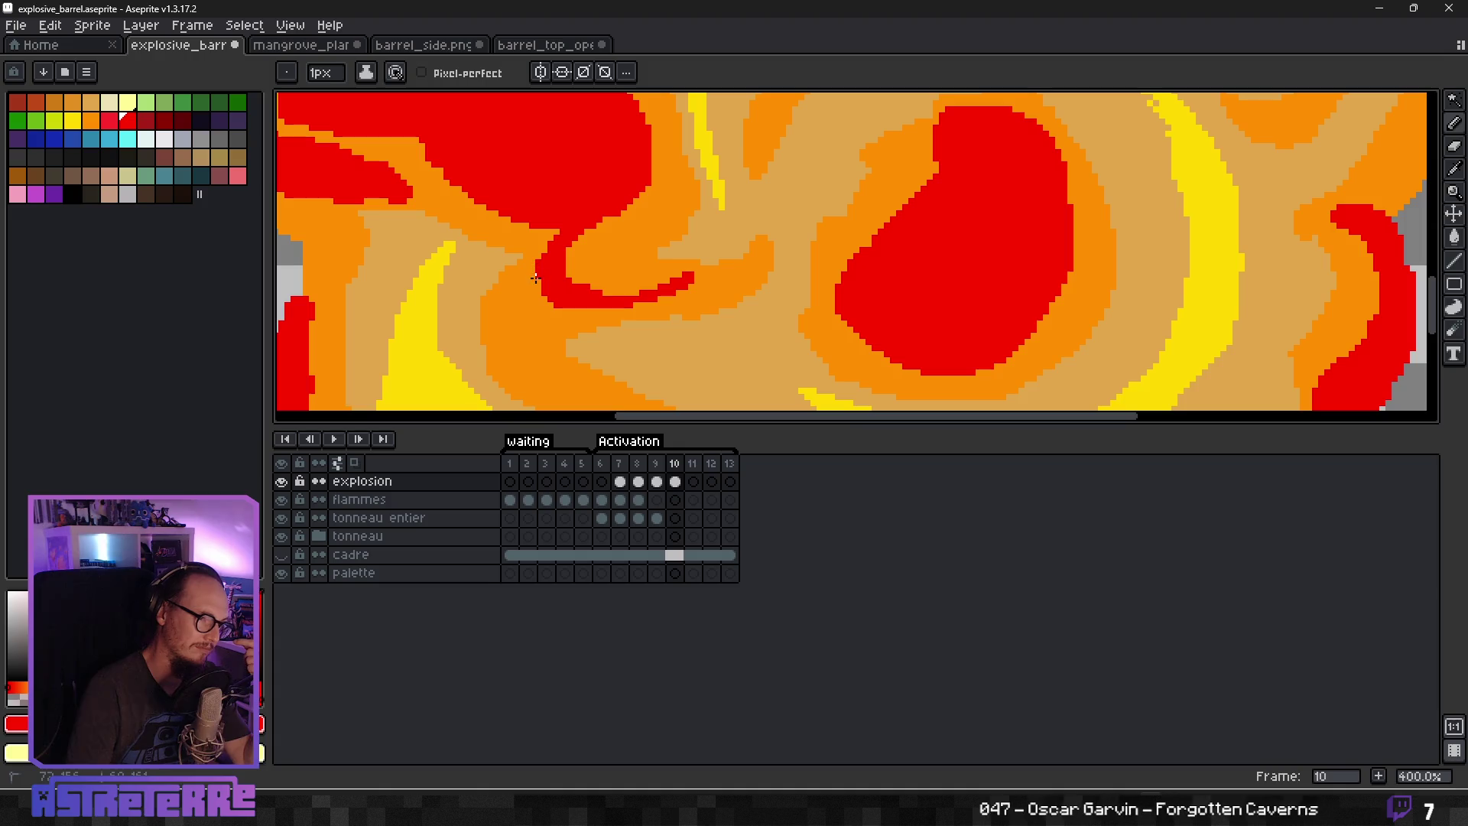
scroll(536, 277, down, 3)
scroll(577, 247, up, 2)
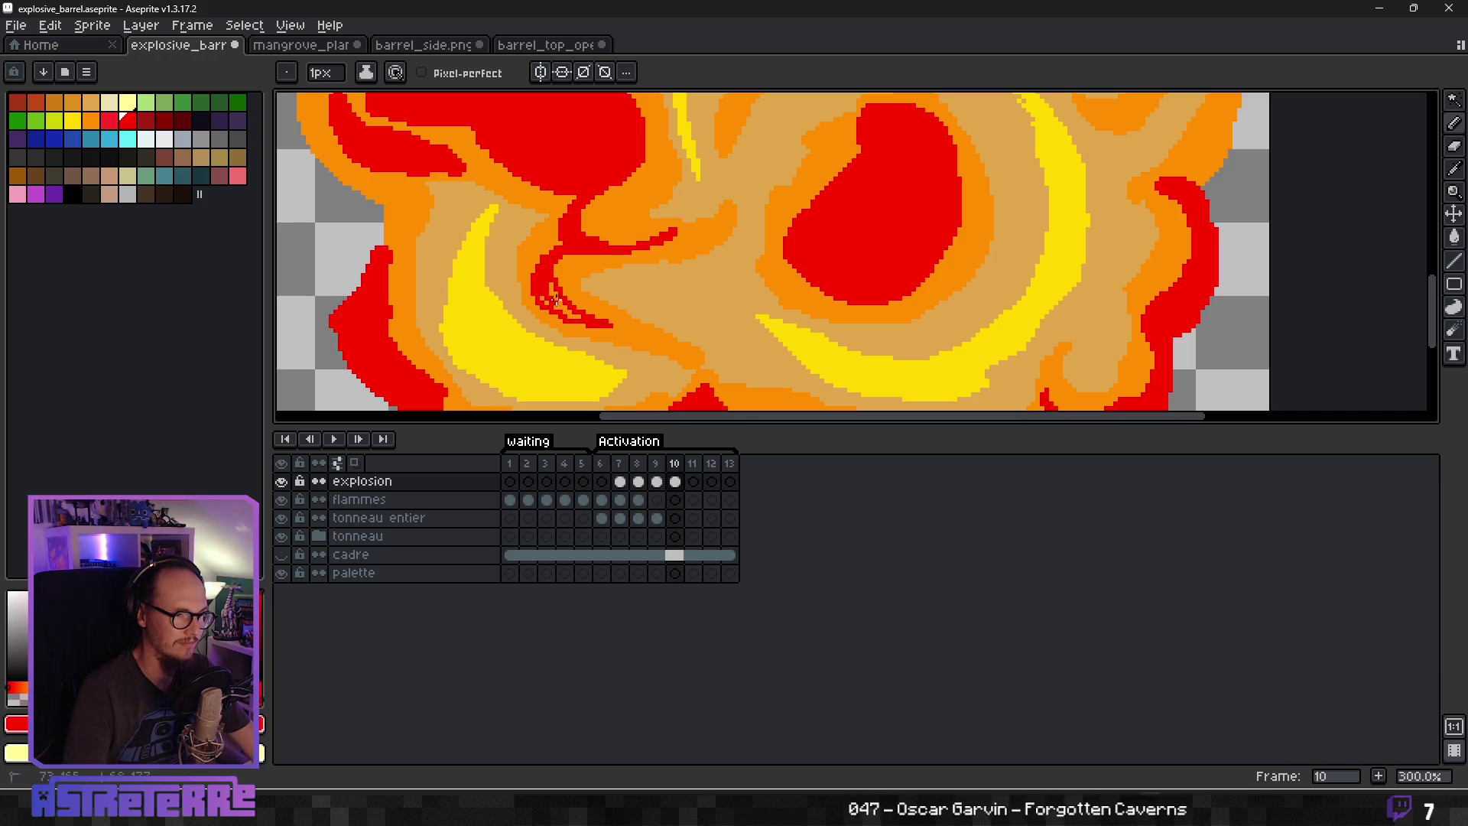
scroll(554, 298, up, 4)
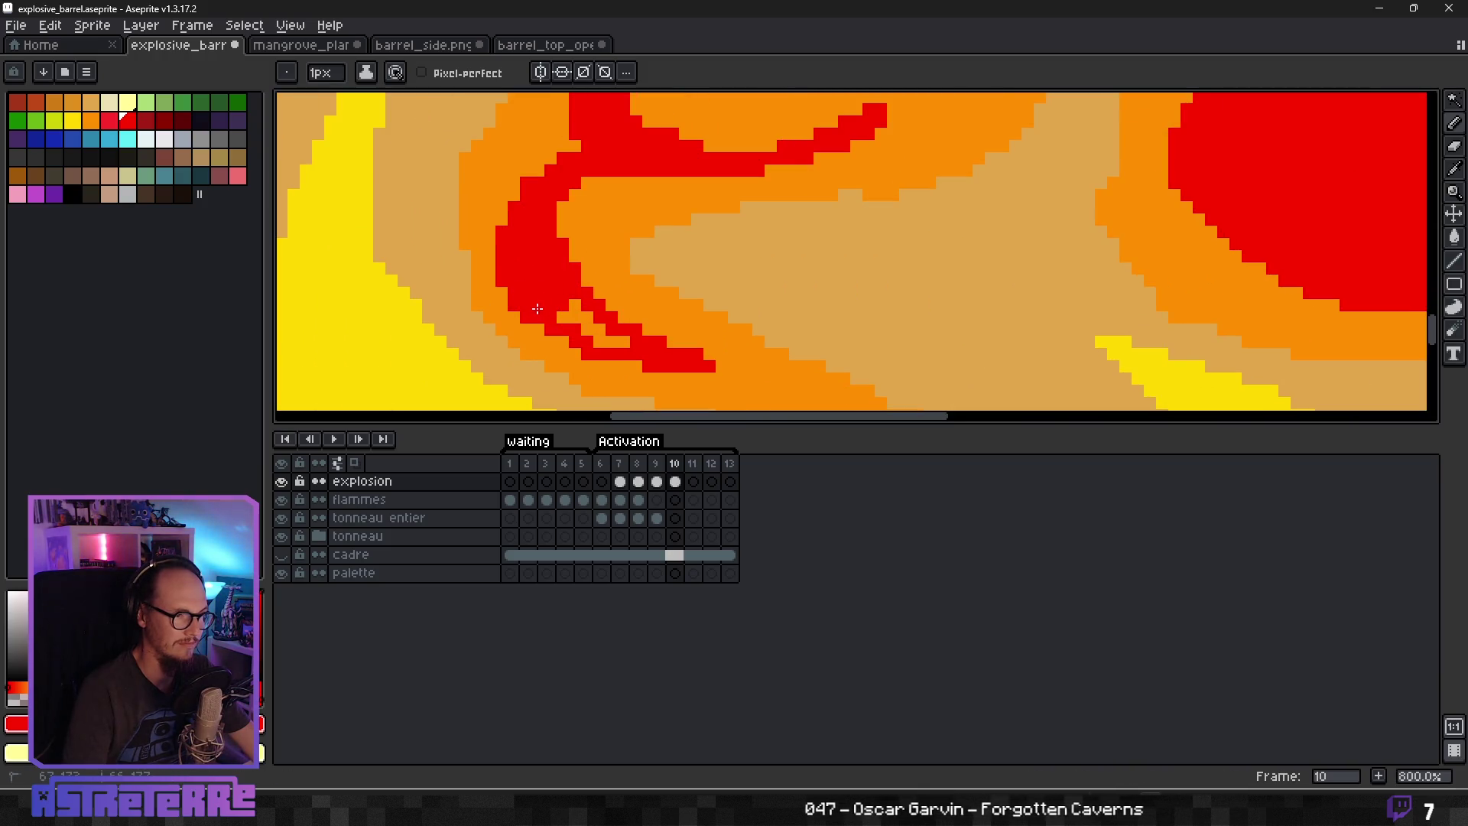
scroll(627, 344, down, 5)
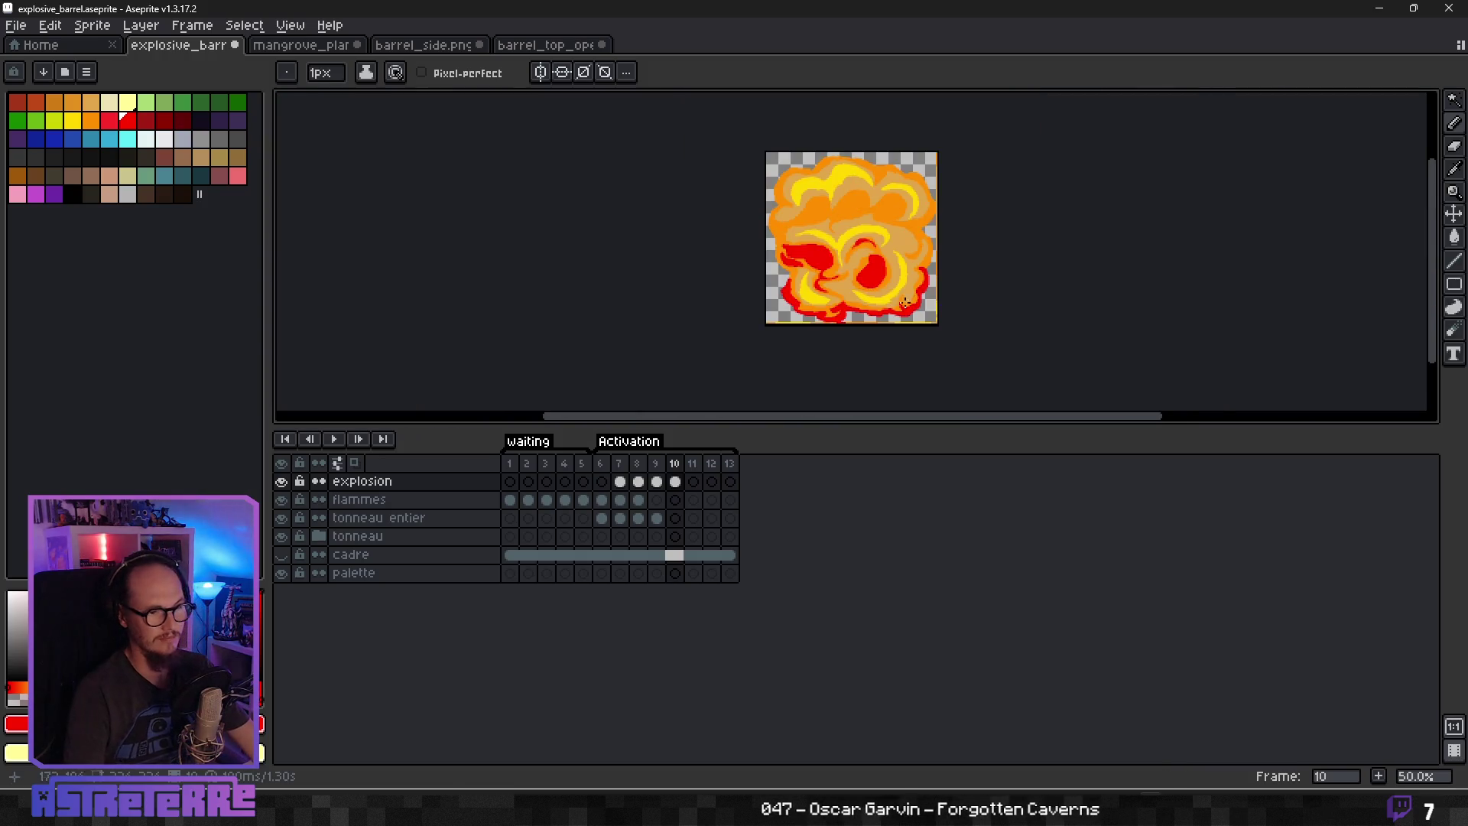
Draw thin red streaks on the right curving up and right.
scroll(904, 180, up, 2)
scroll(626, 273, up, 1)
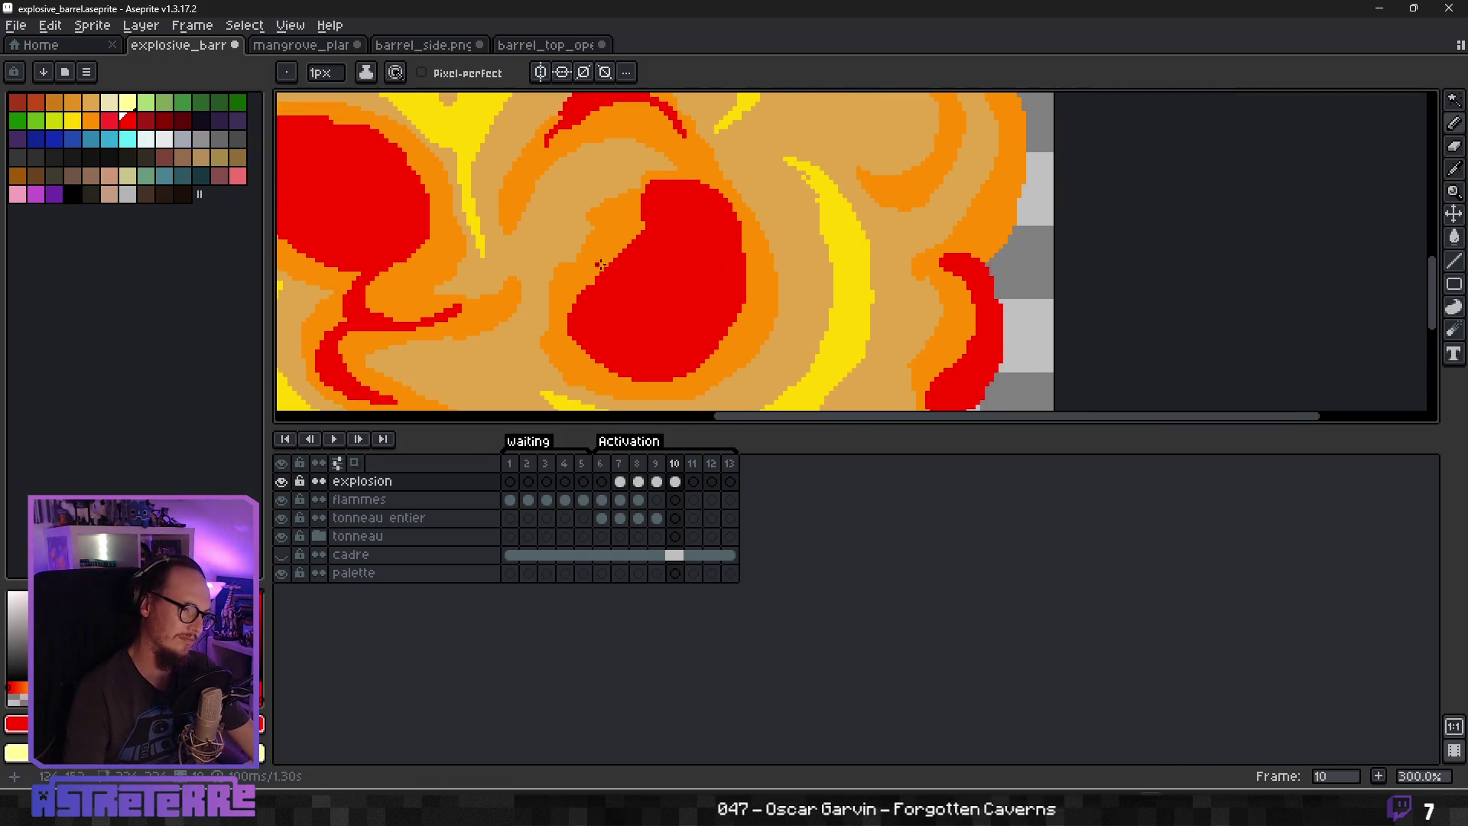
scroll(711, 353, right, 5)
mouse_move(732, 202)
mouse_down()
mouse_move(796, 260)
mouse_move(797, 302)
mouse_move(753, 375)
mouse_move(794, 282)
mouse_up()
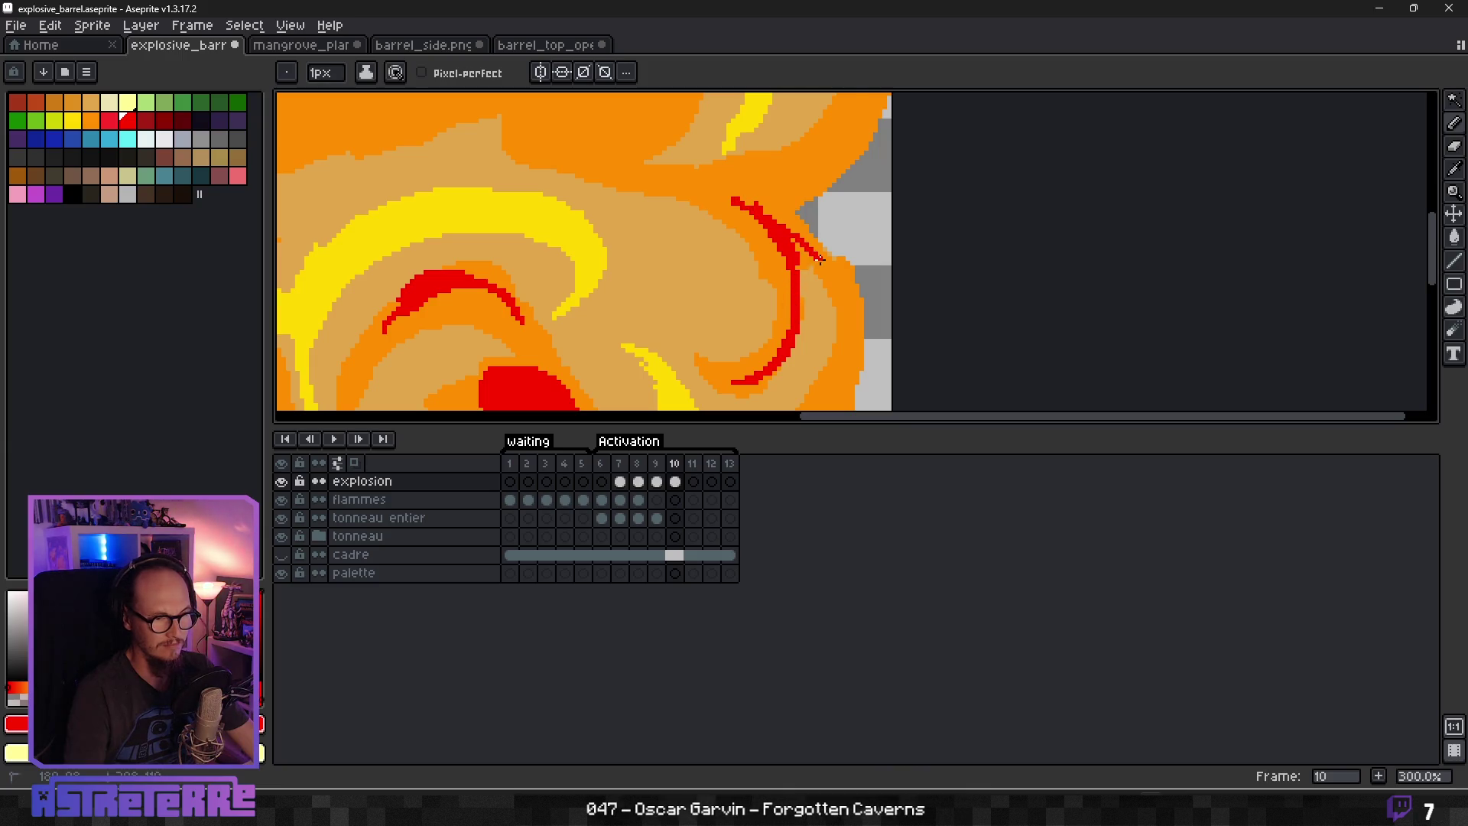
mouse_move(740, 201)
mouse_down()
mouse_move(707, 193)
mouse_move(810, 160)
mouse_move(752, 203)
mouse_up()
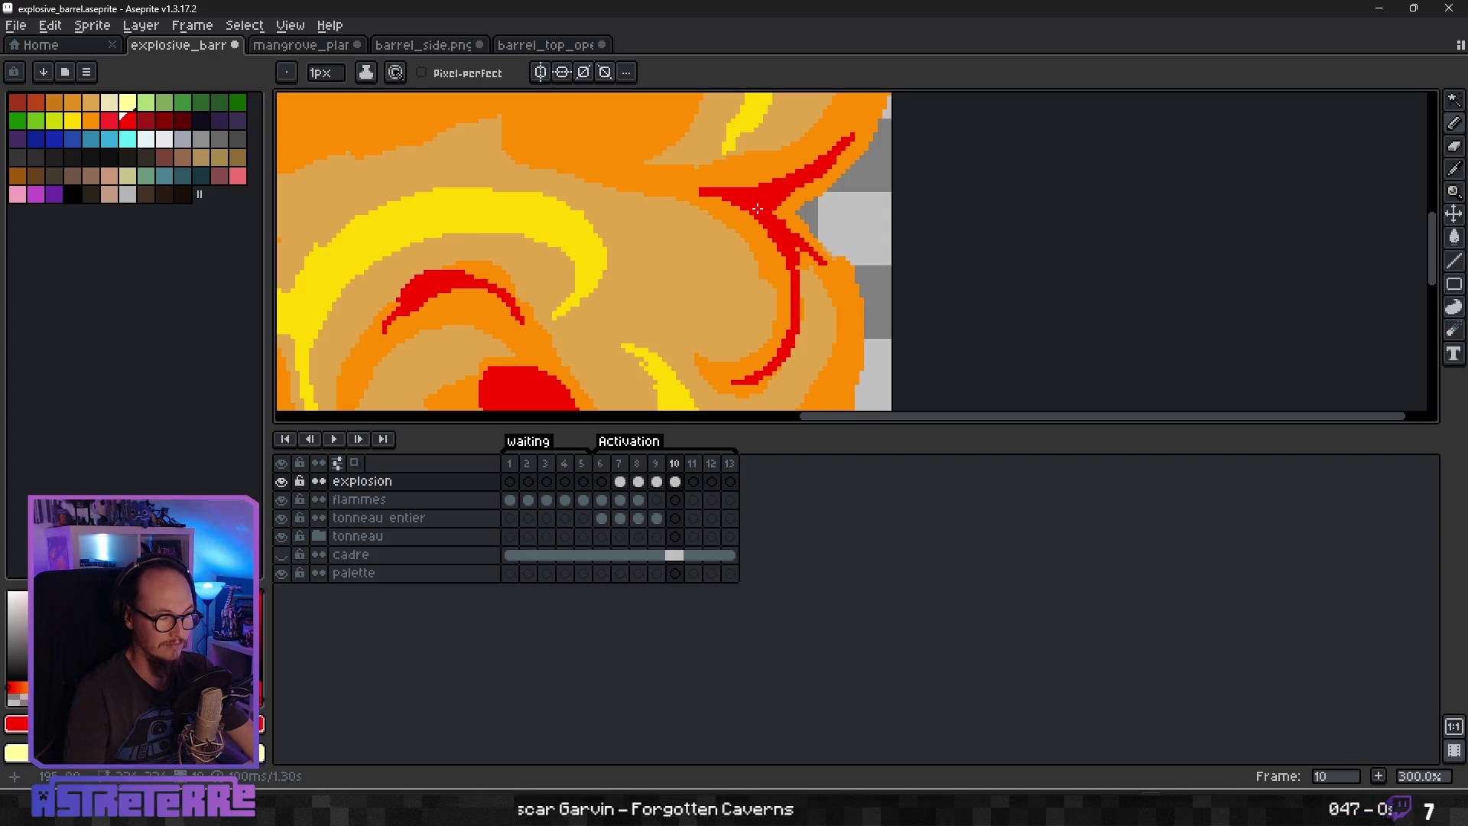
scroll(757, 210, down, 2)
scroll(705, 177, up, 2)
scroll(705, 178, up, 1)
With a 5px brush, paint a curved red shape in the cloud.
key(plus)
key(plus)
key(plus)
mouse_move(640, 320)
mouse_down()
mouse_move(689, 264)
mouse_move(795, 302)
mouse_move(672, 366)
mouse_move(738, 328)
mouse_move(742, 264)
mouse_up()
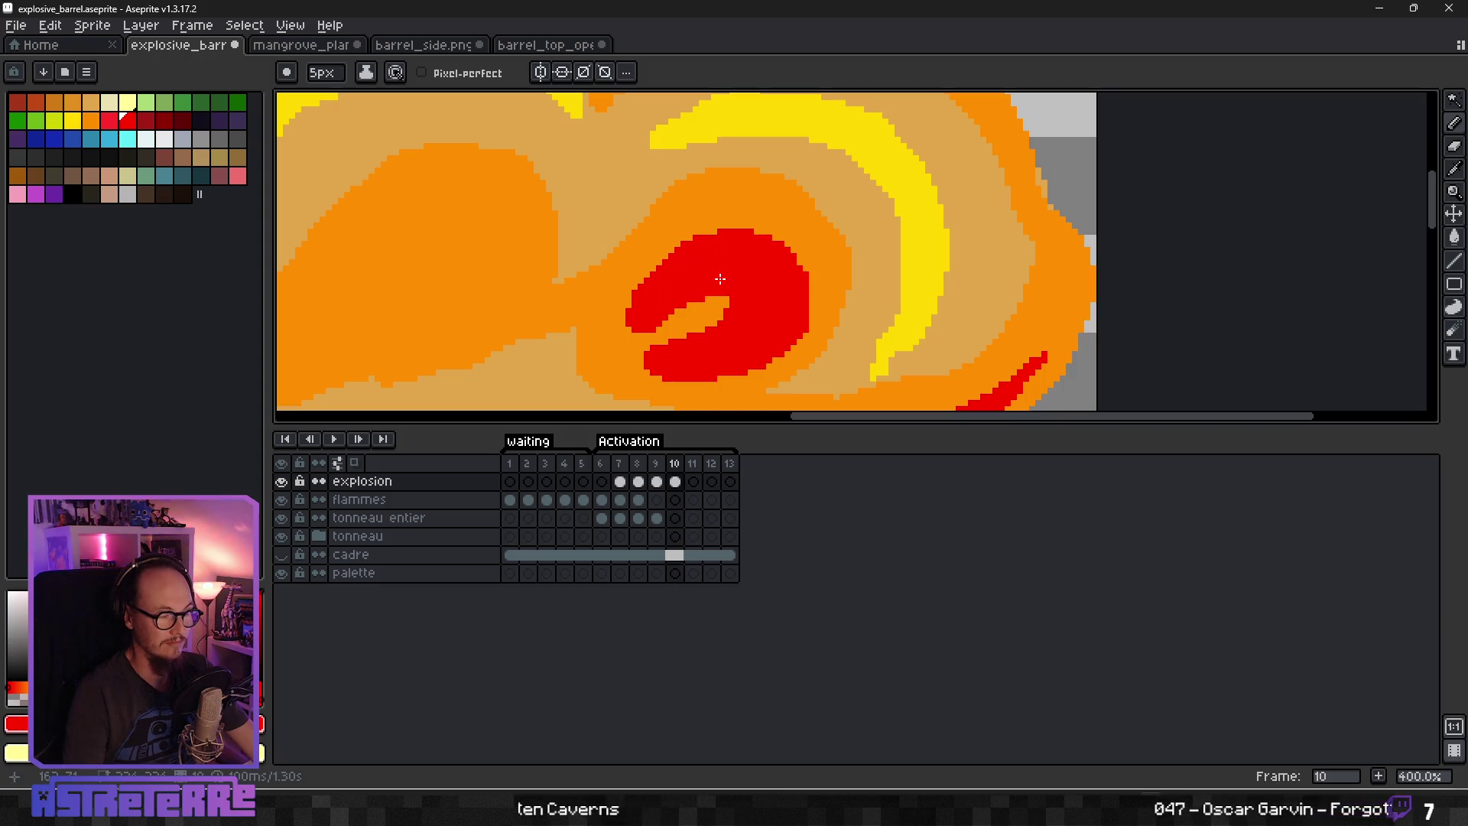
key(super)
key(super)
key(v)
key(b)
scroll(734, 305, down, 3)
scroll(701, 305, up, 3)
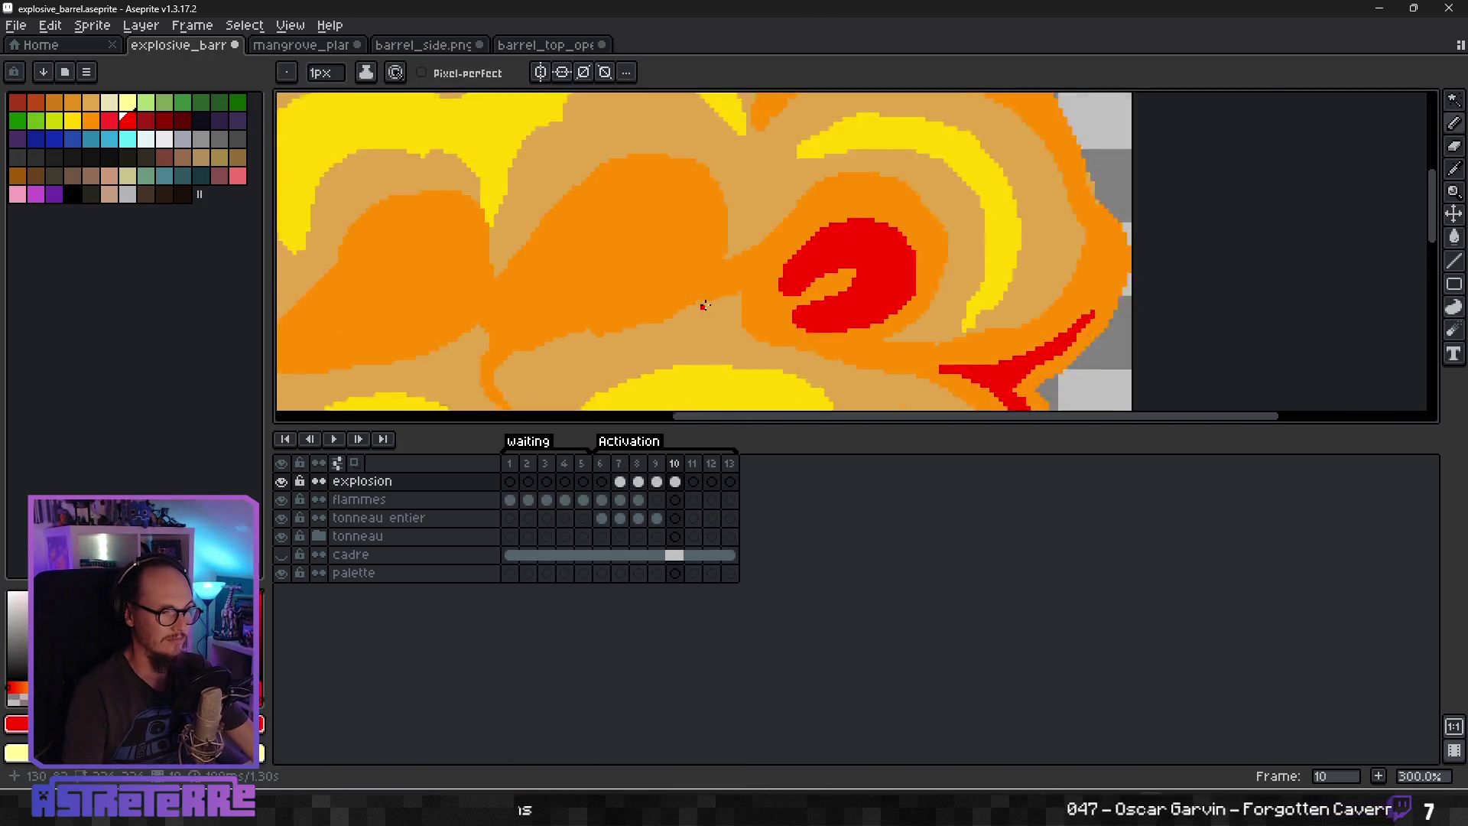
Reshape the red swirl's lower edge with orange.
alt+click(860, 348)
scroll(872, 360, up, 1)
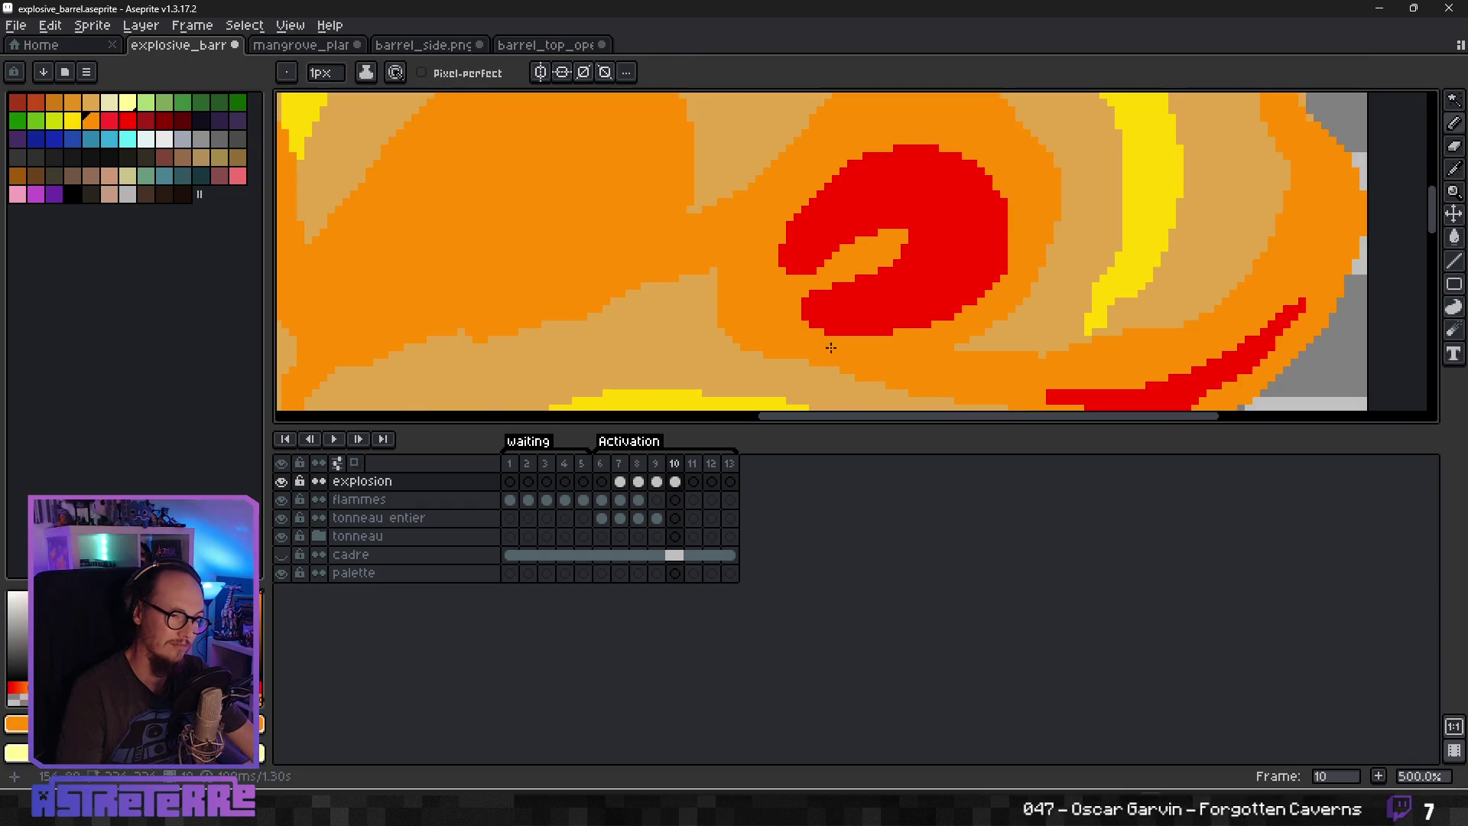
mouse_move(795, 311)
mouse_down()
mouse_move(850, 327)
mouse_move(941, 321)
mouse_up()
scroll(896, 313, down, 2)
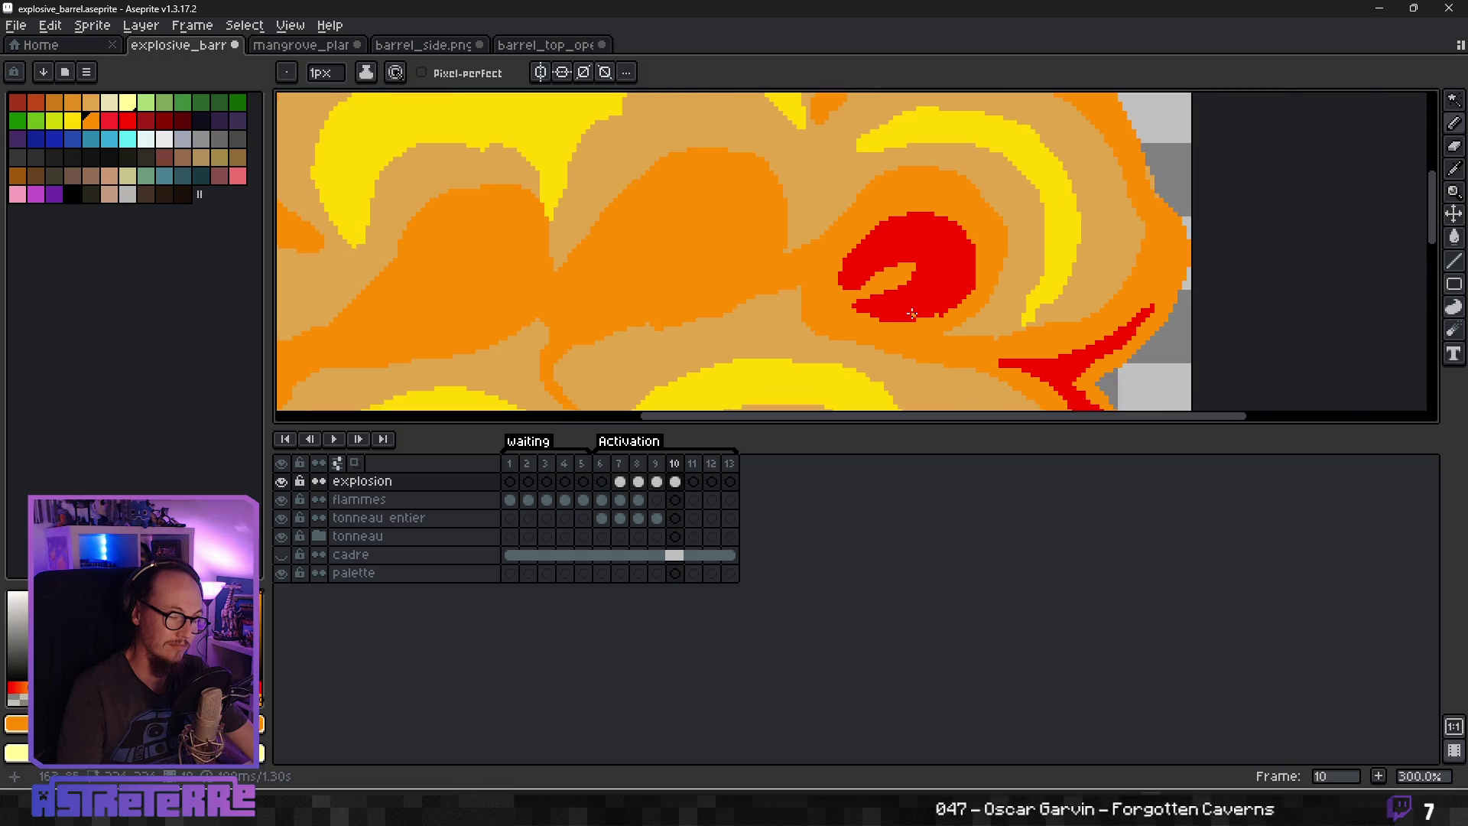
Paint a thick red curve extending the blob leftward, then return the brush to 1px.
alt+click(960, 222)
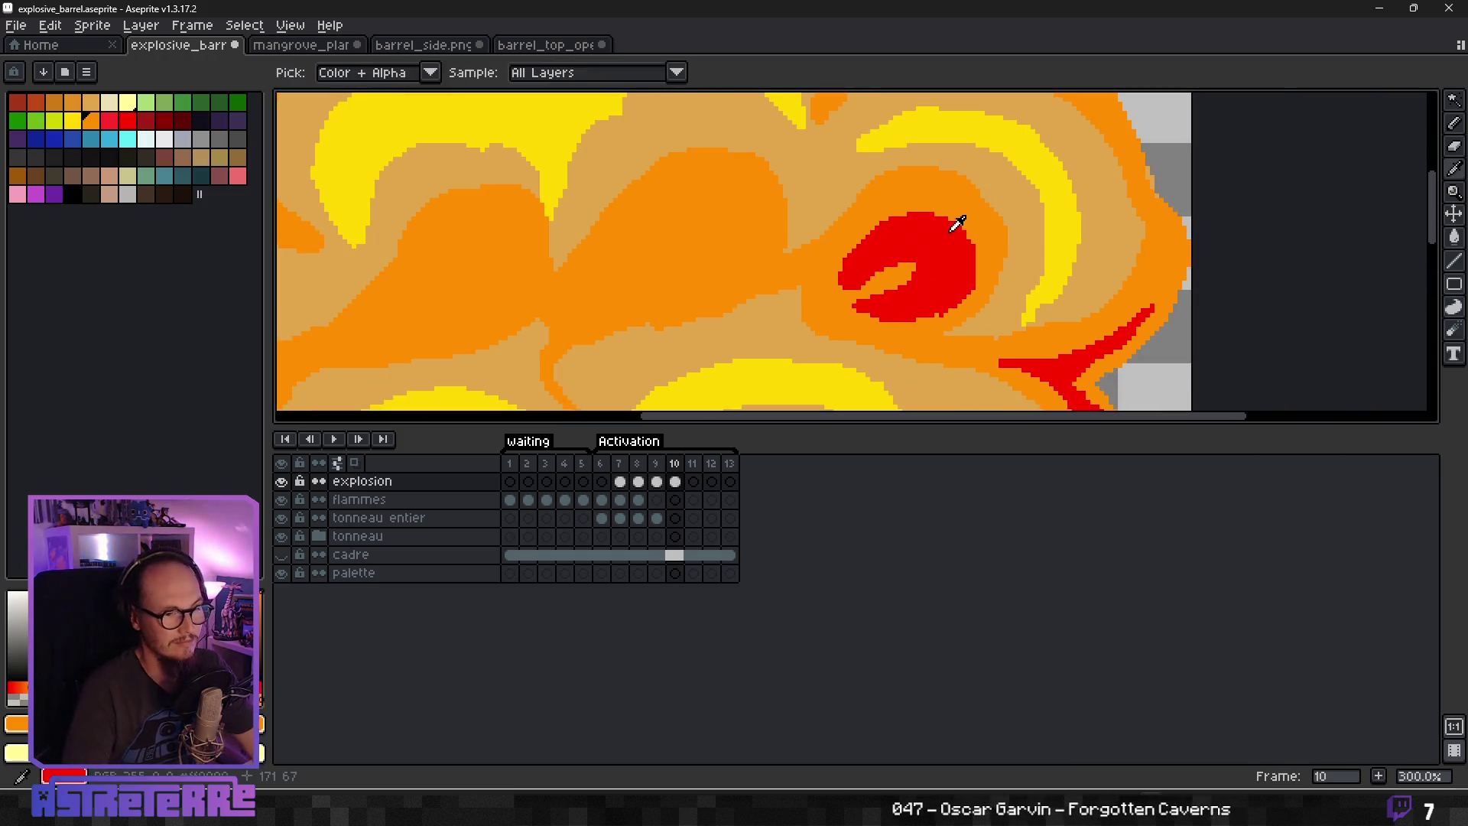
key(plus)
key(plus)
key(plus)
mouse_move(665, 308)
mouse_down()
mouse_move(681, 184)
mouse_move(609, 253)
mouse_move(734, 252)
mouse_move(711, 222)
mouse_move(661, 295)
mouse_move(570, 310)
mouse_move(608, 321)
mouse_up()
mouse_move(761, 274)
mouse_down()
mouse_move(741, 281)
mouse_move(793, 270)
mouse_up()
key(minus)
key(minus)
key(minus)
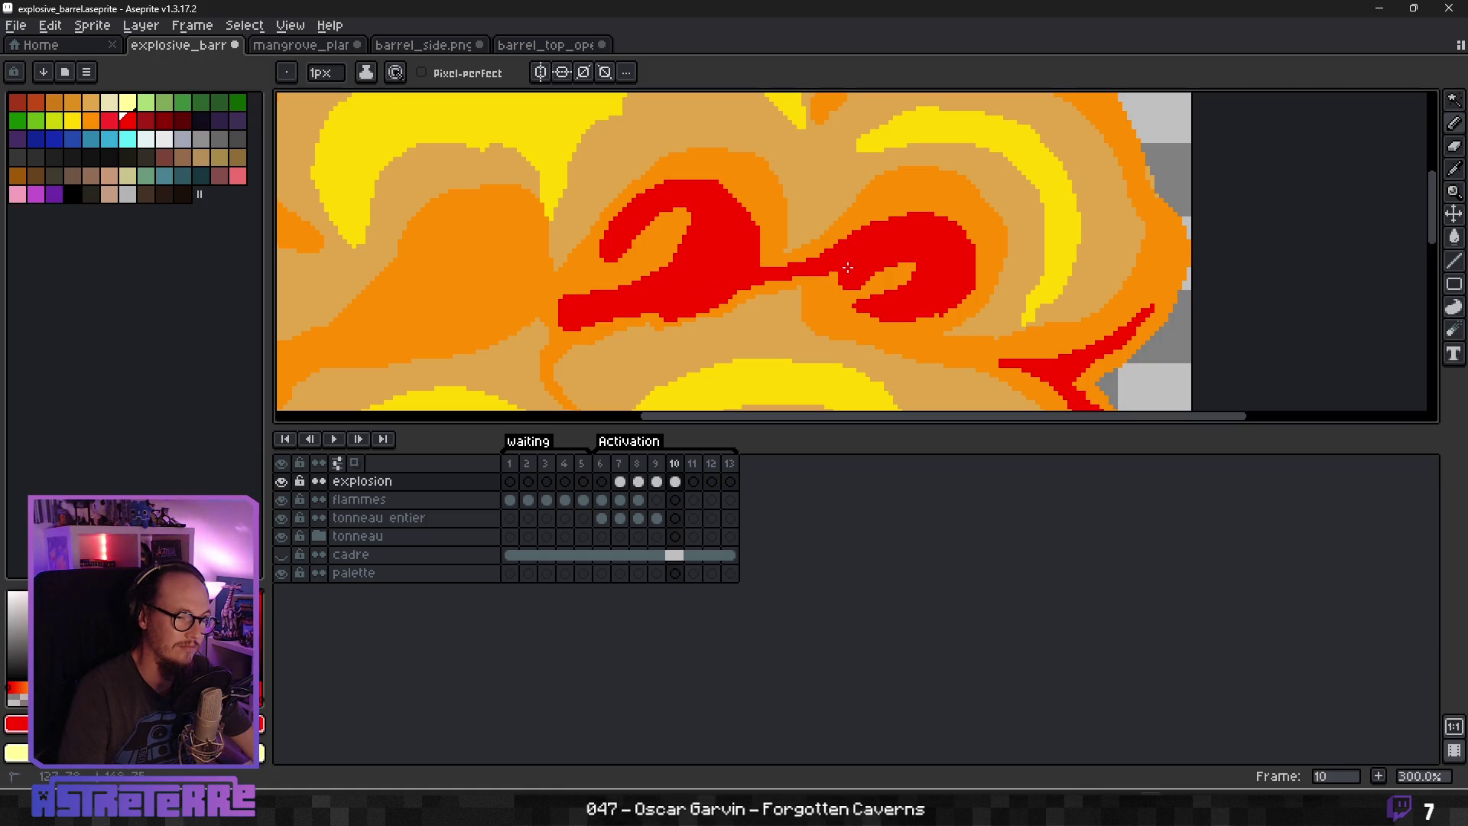
scroll(841, 267, down, 5)
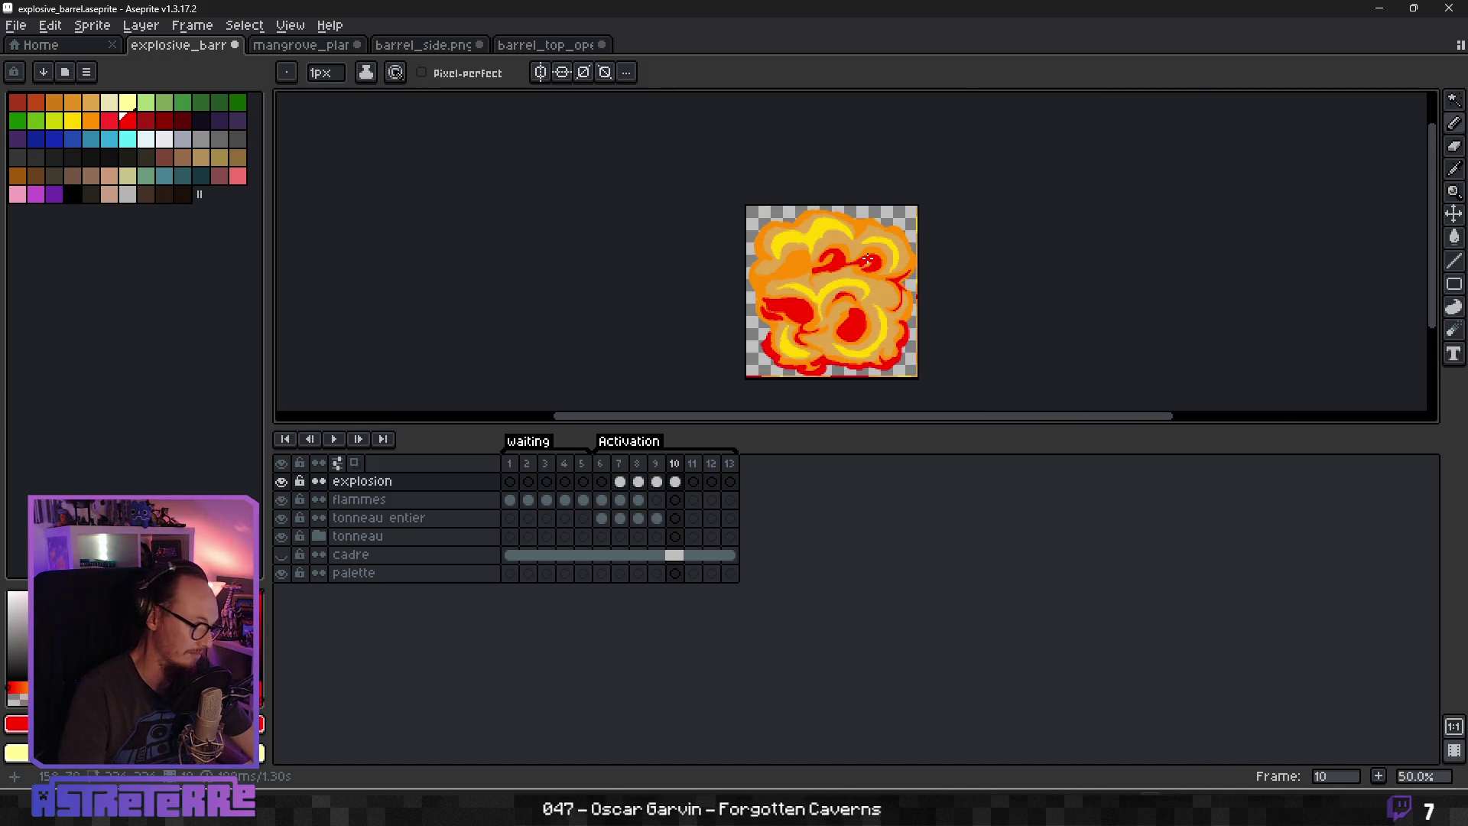
With a 4px pencil, paint and thicken a red swirl loop in the upper cloud.
key(v)
key(b)
scroll(810, 276, down, 2)
scroll(758, 267, up, 6)
key(plus)
key(plus)
key(plus)
mouse_move(681, 251)
mouse_down()
mouse_move(720, 211)
mouse_move(776, 215)
mouse_move(740, 247)
mouse_up()
drag(724, 179, 709, 198)
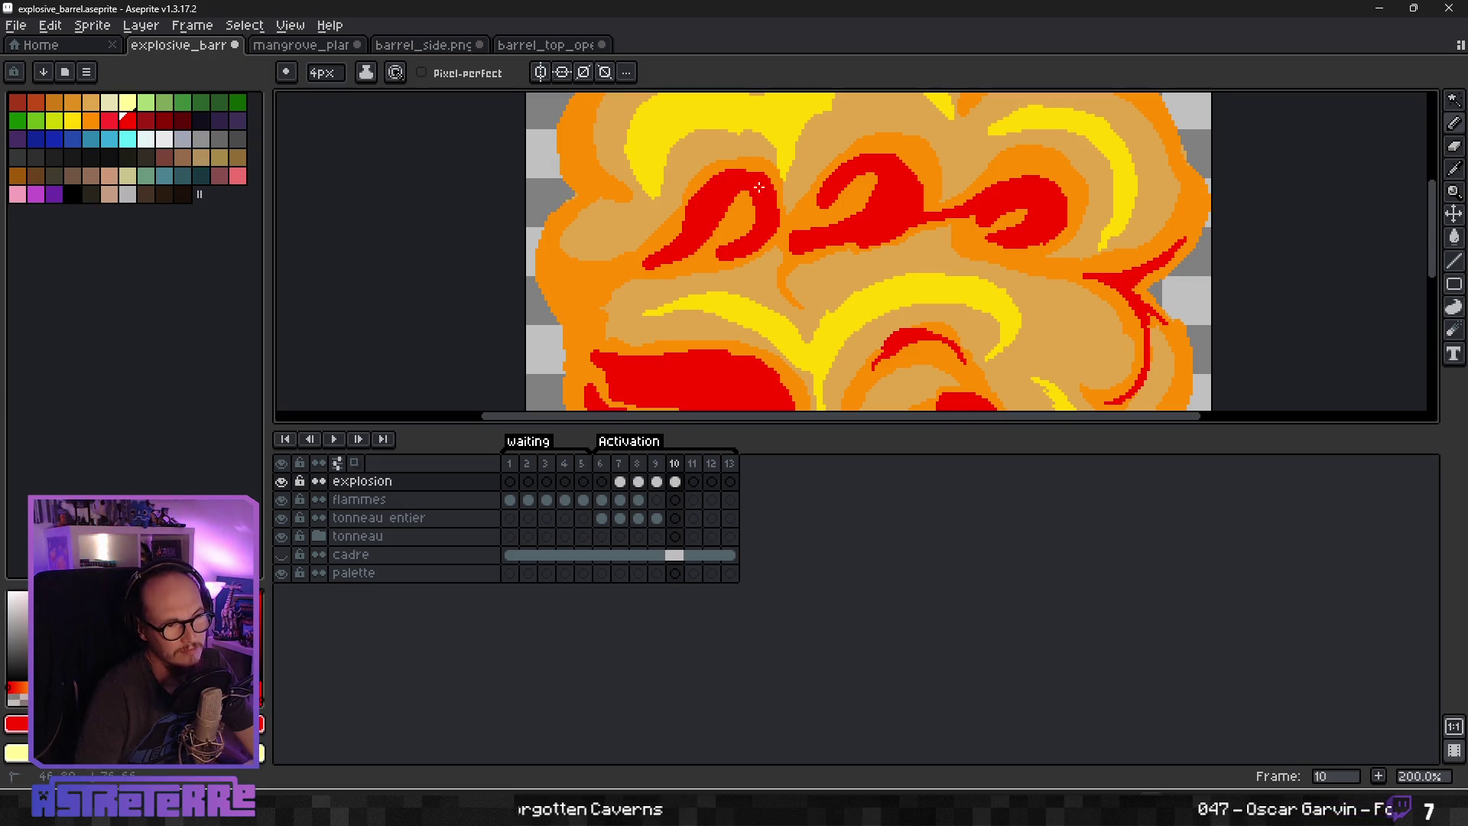
scroll(750, 190, down, 5)
scroll(688, 222, up, 5)
Add a small red stroke inside the left loop and an orange looping curve.
drag(659, 197, 633, 237)
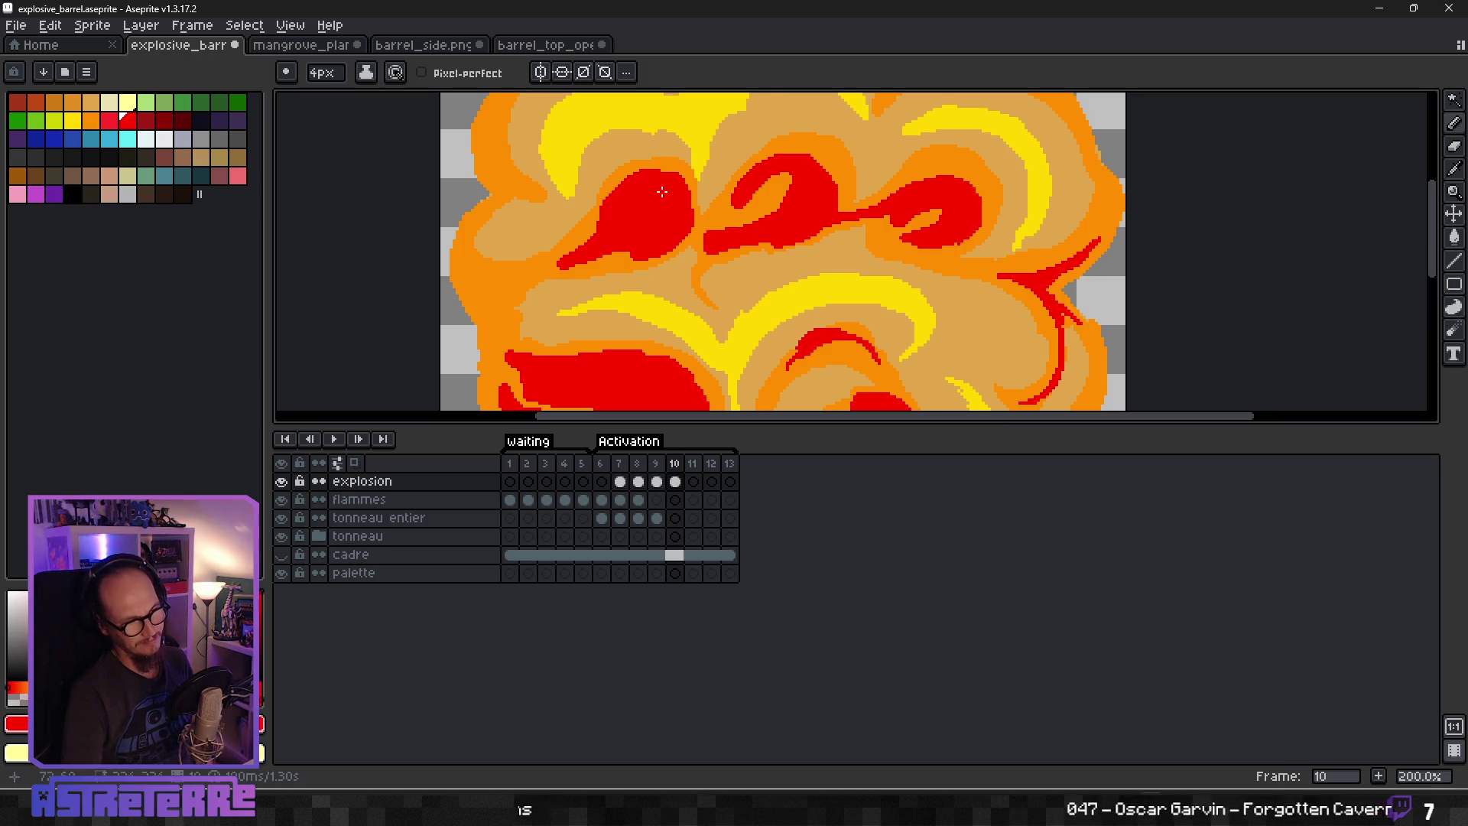
scroll(674, 218, down, 4)
scroll(674, 218, up, 4)
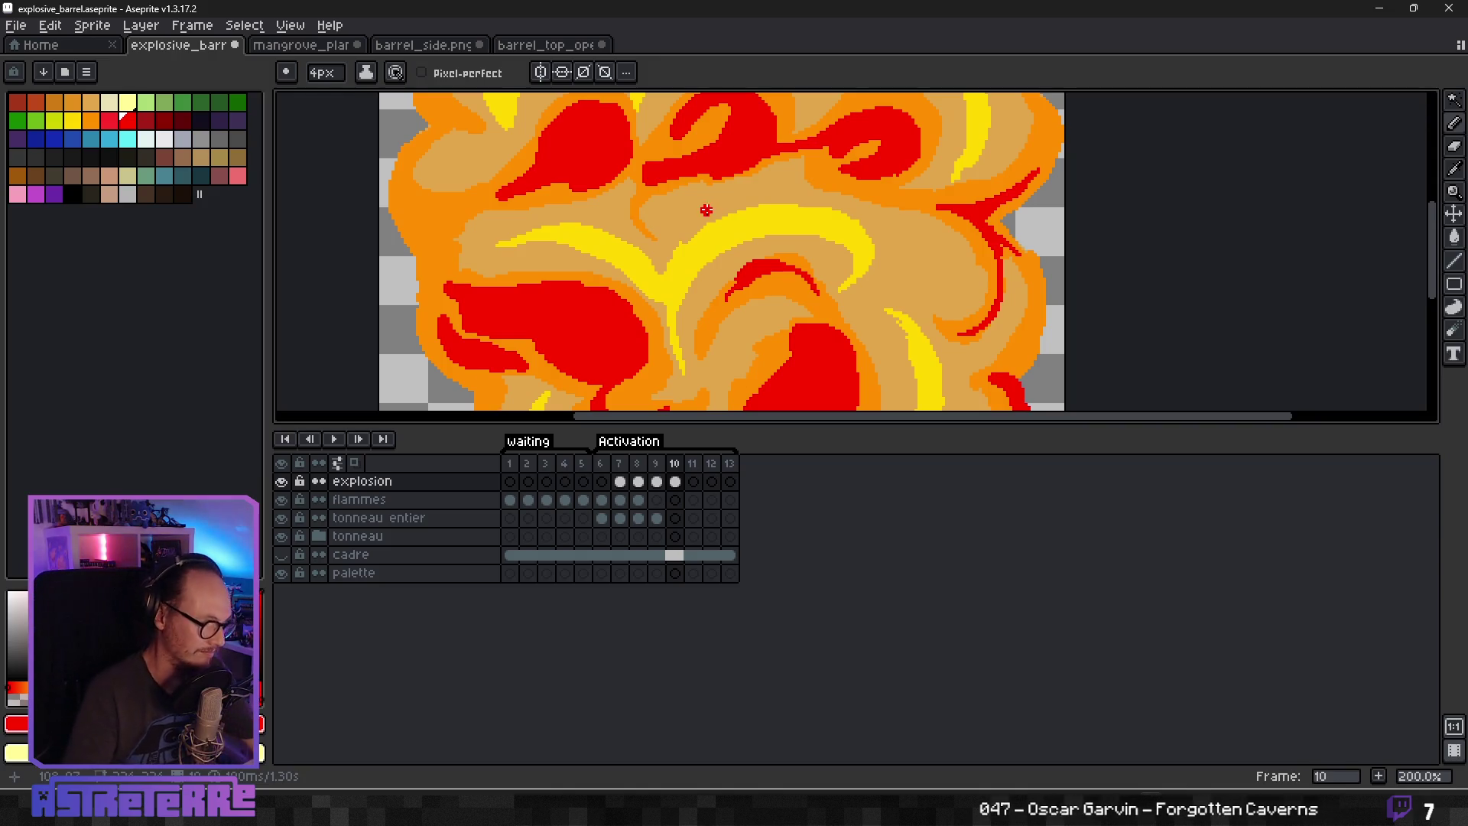
scroll(710, 208, up, 1)
alt+click(683, 178)
mouse_move(683, 178)
mouse_down()
mouse_move(671, 243)
mouse_move(650, 199)
mouse_up()
scroll(729, 225, down, 5)
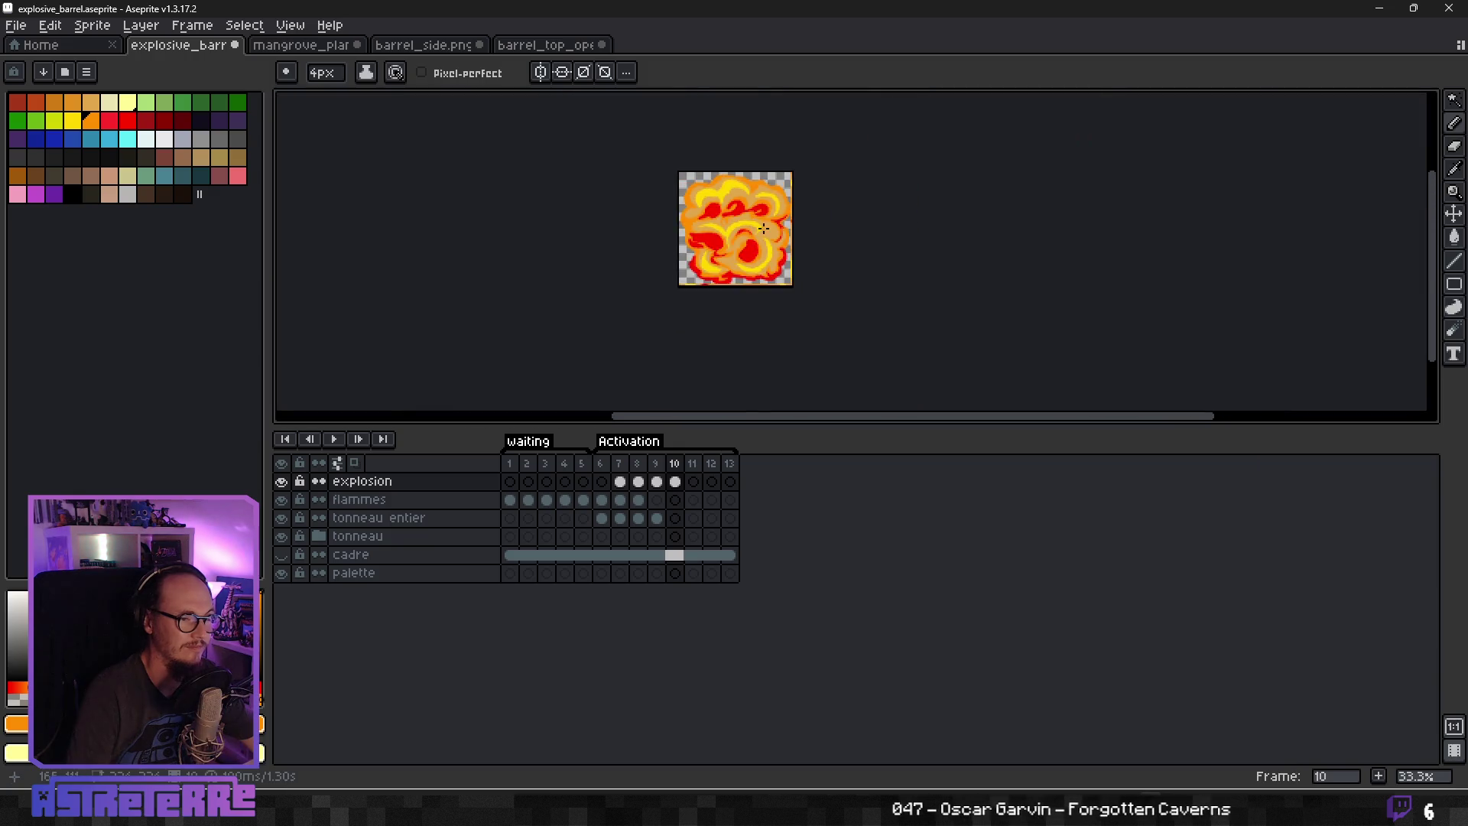
scroll(719, 219, up, 3)
Paint red along the cloud's left edge, undoing two top-left rim attempts.
alt+click(727, 252)
drag(588, 272, 555, 197)
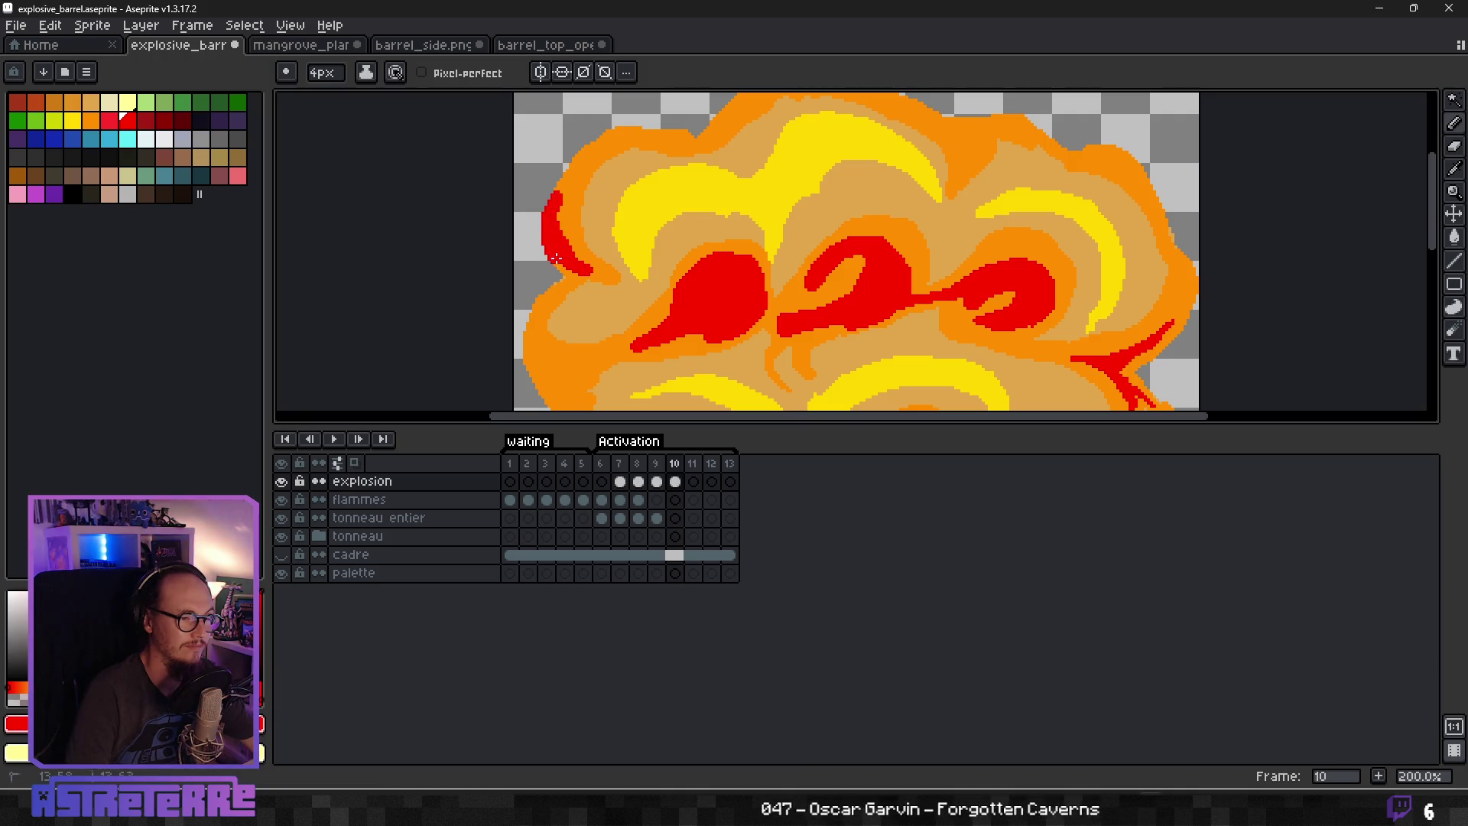
drag(556, 258, 579, 271)
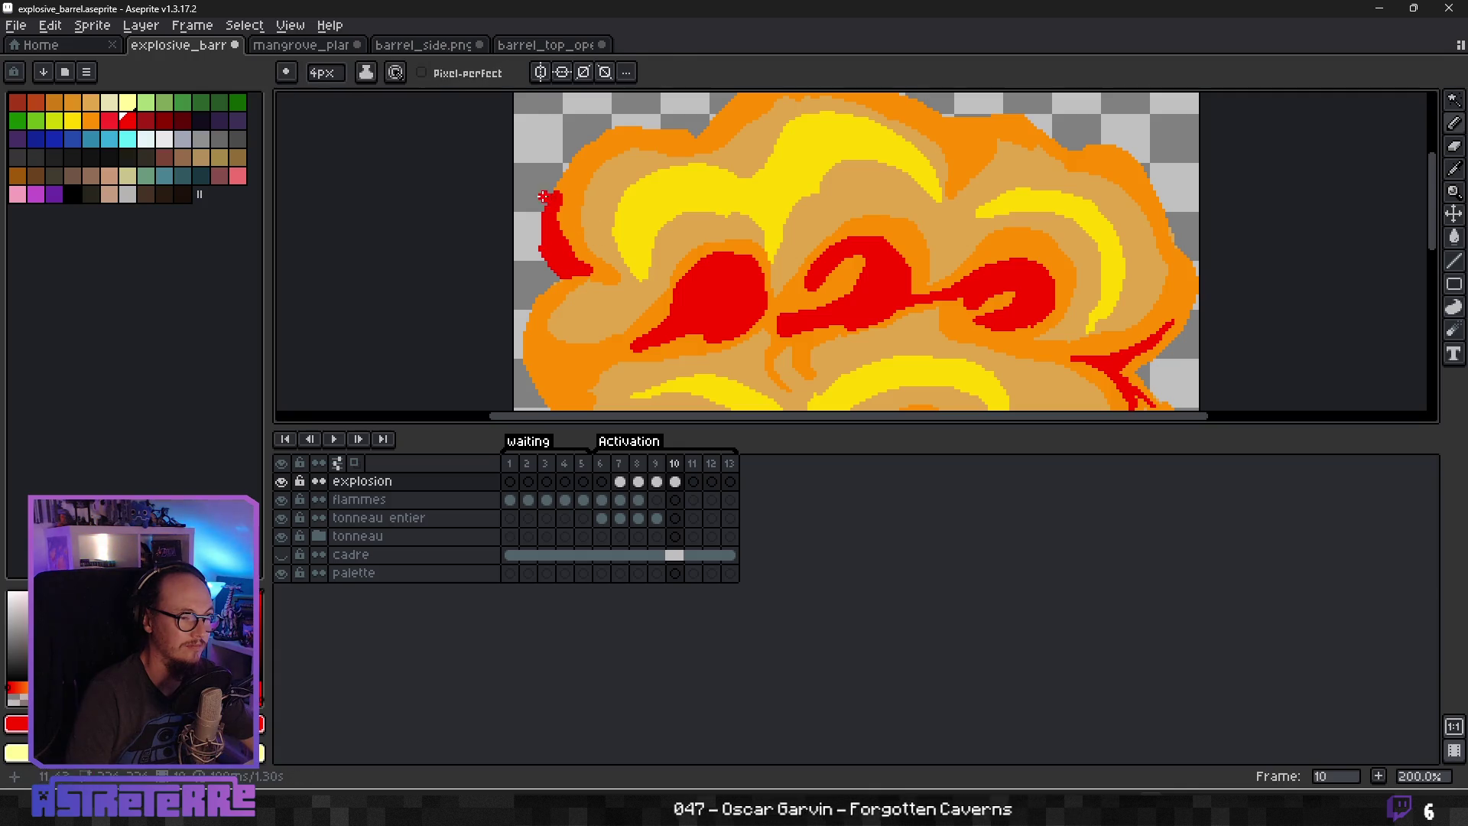
mouse_move(539, 211)
mouse_down()
mouse_move(611, 132)
mouse_move(663, 138)
mouse_move(629, 153)
mouse_up()
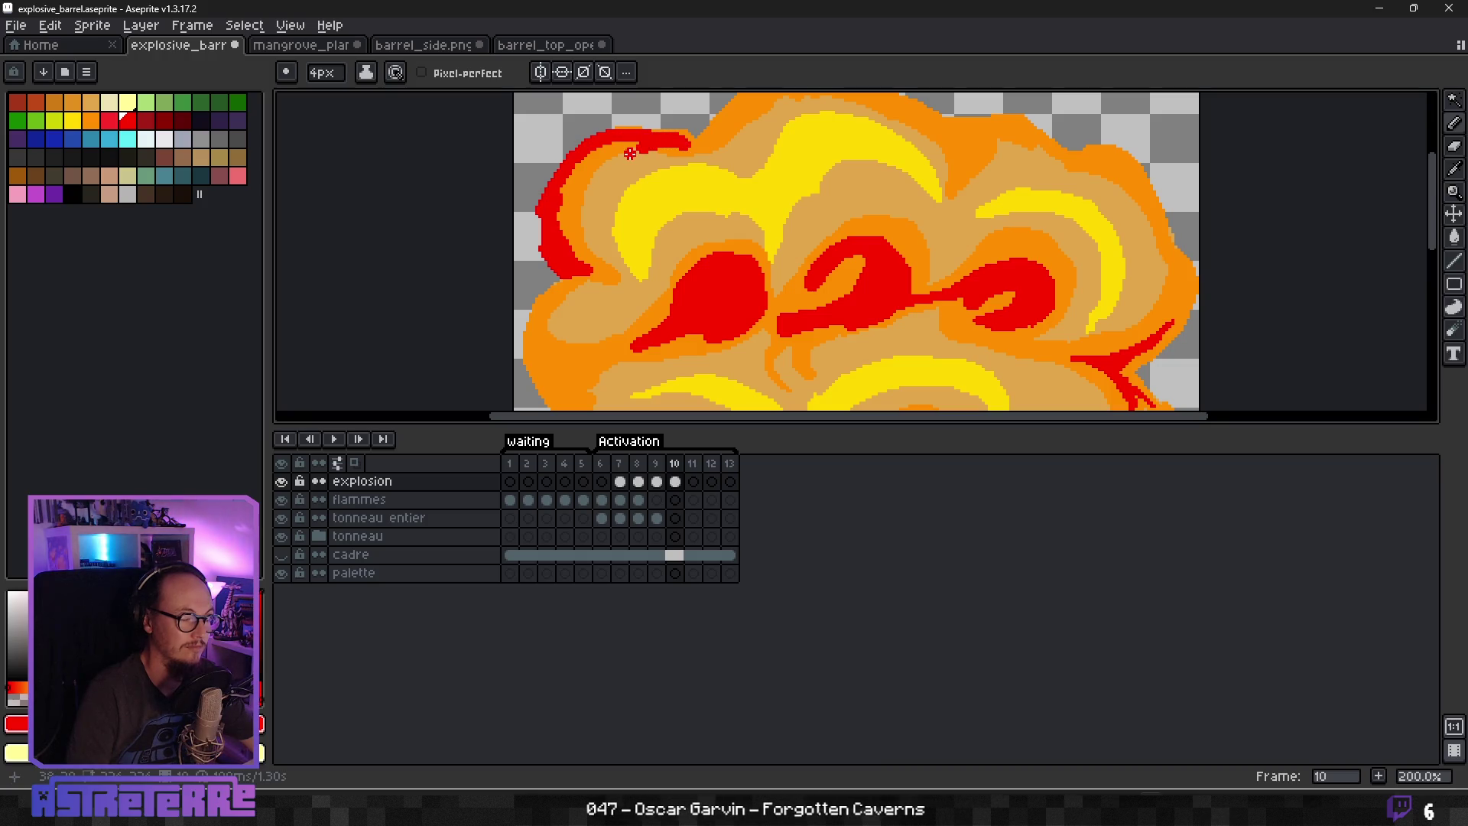
key(ctrl+z)
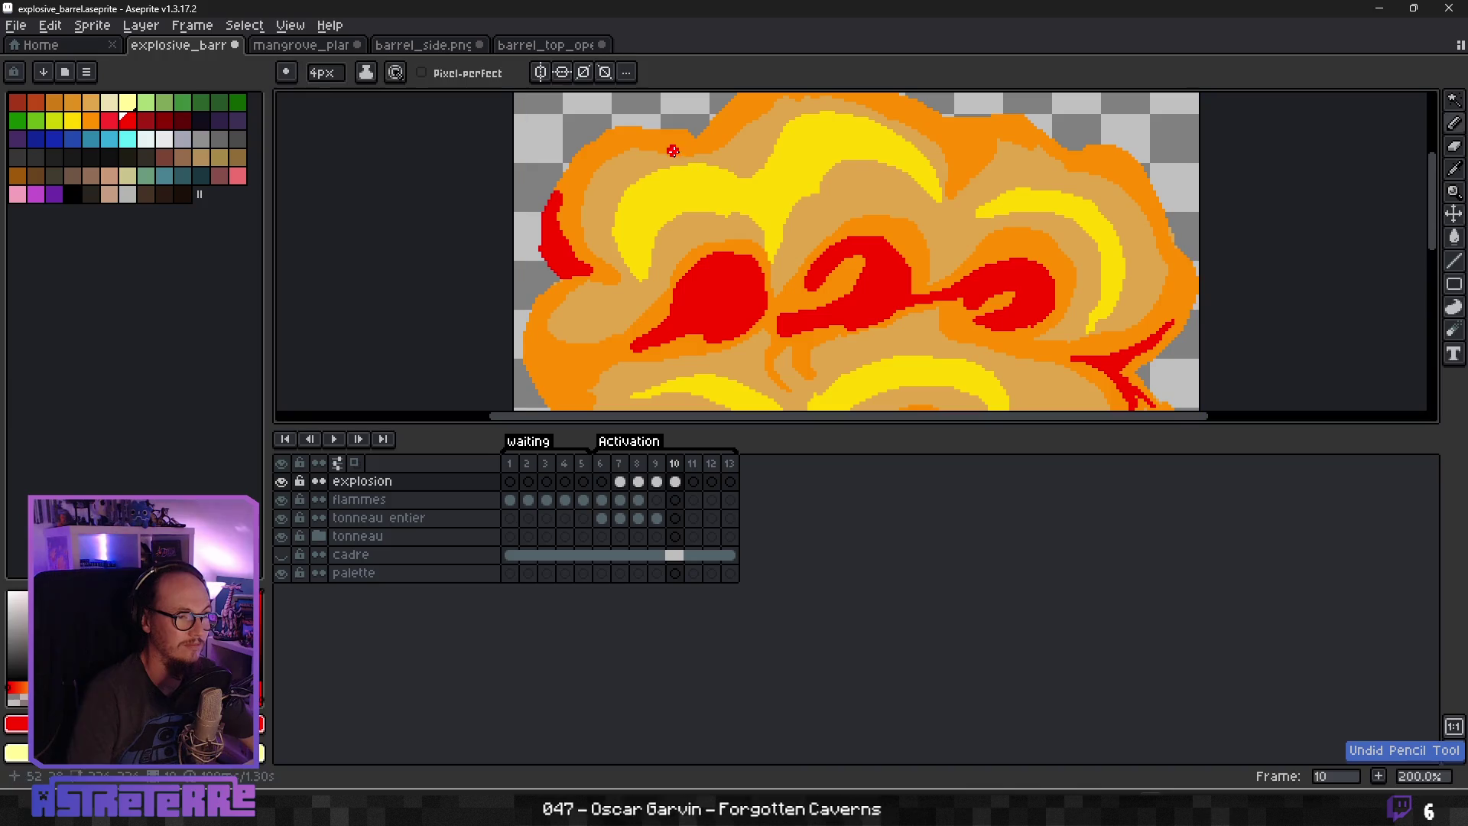
mouse_move(554, 207)
mouse_down()
mouse_move(588, 147)
mouse_move(685, 135)
mouse_up()
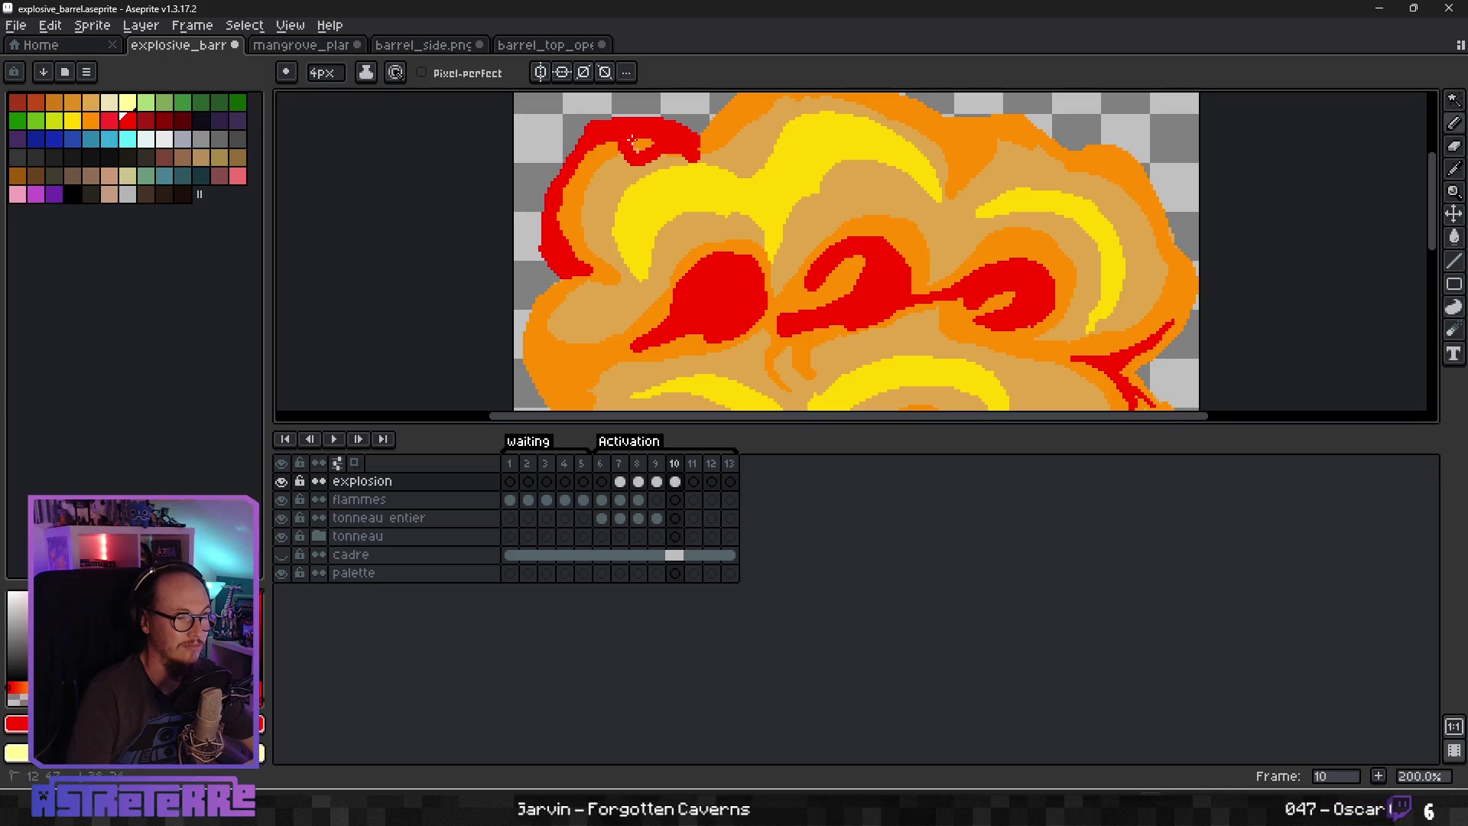
key(ctrl+z)
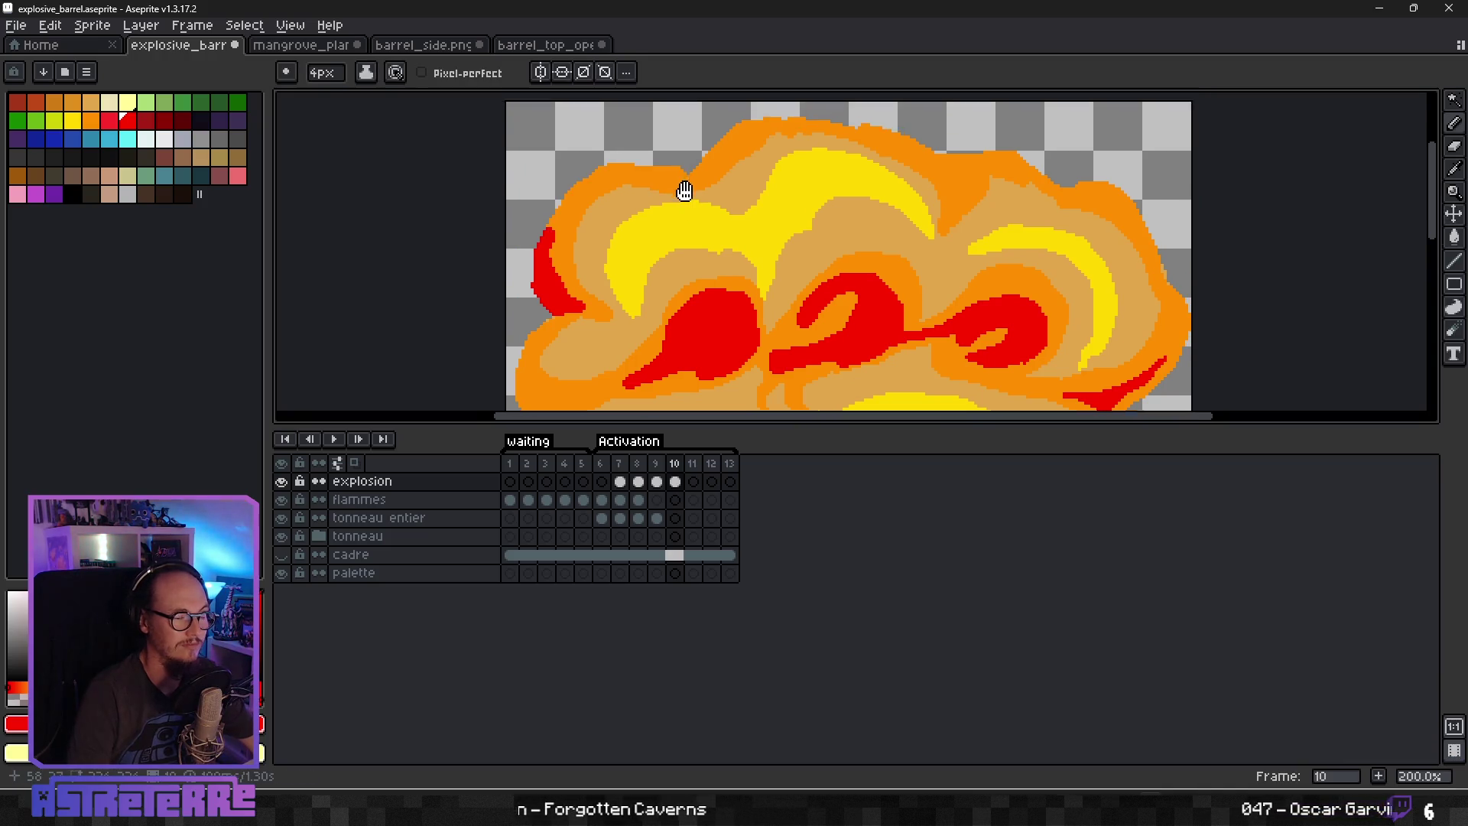
scroll(544, 313, up, 2)
Paint a thick red top-left rim, trim its tail with orange, and extend it right along the top.
mouse_move(544, 313)
mouse_down()
mouse_move(620, 200)
mouse_move(811, 176)
mouse_move(746, 157)
mouse_move(552, 274)
mouse_up()
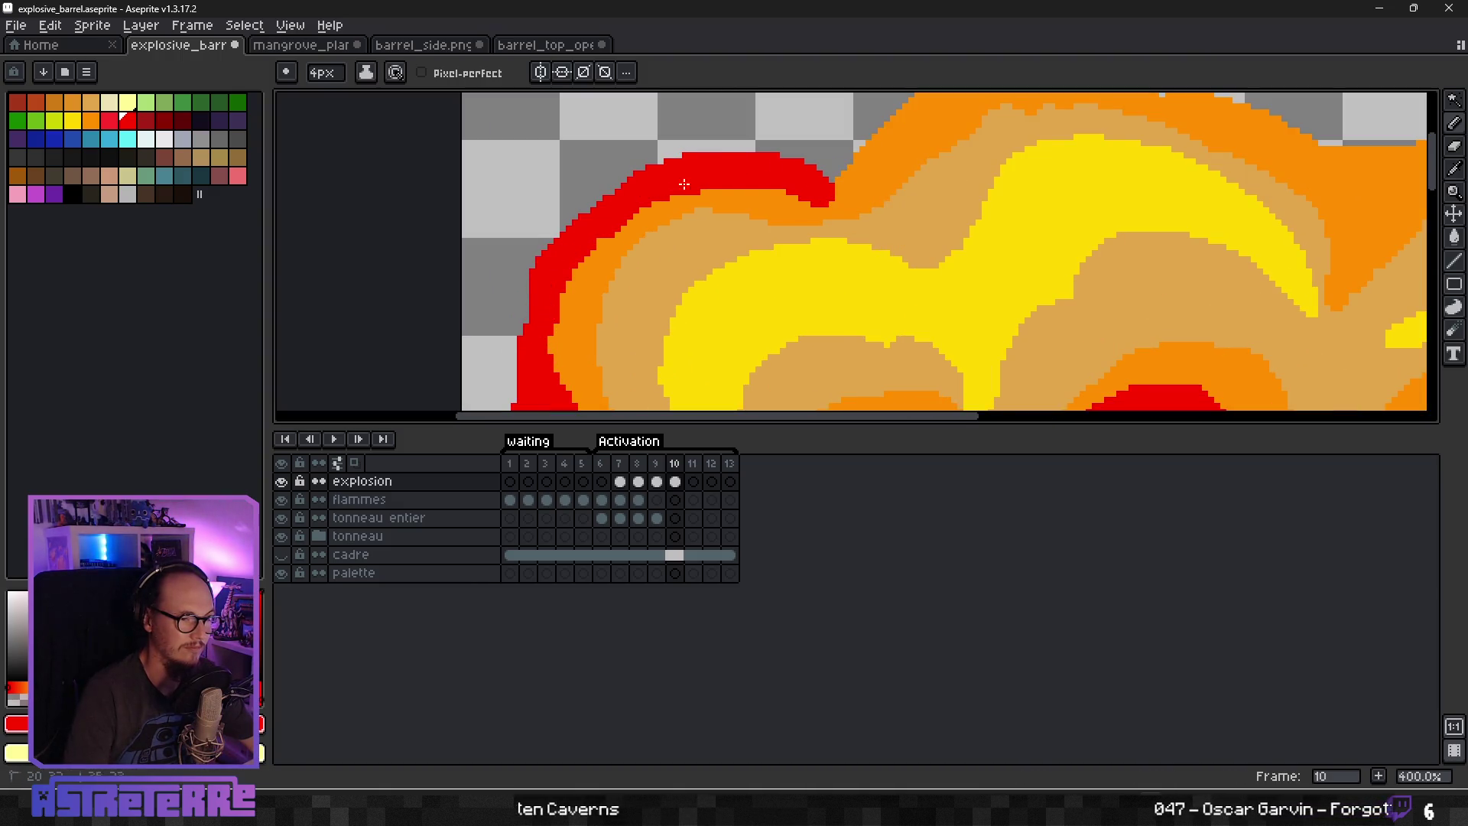
alt+click(784, 200)
drag(783, 200, 820, 212)
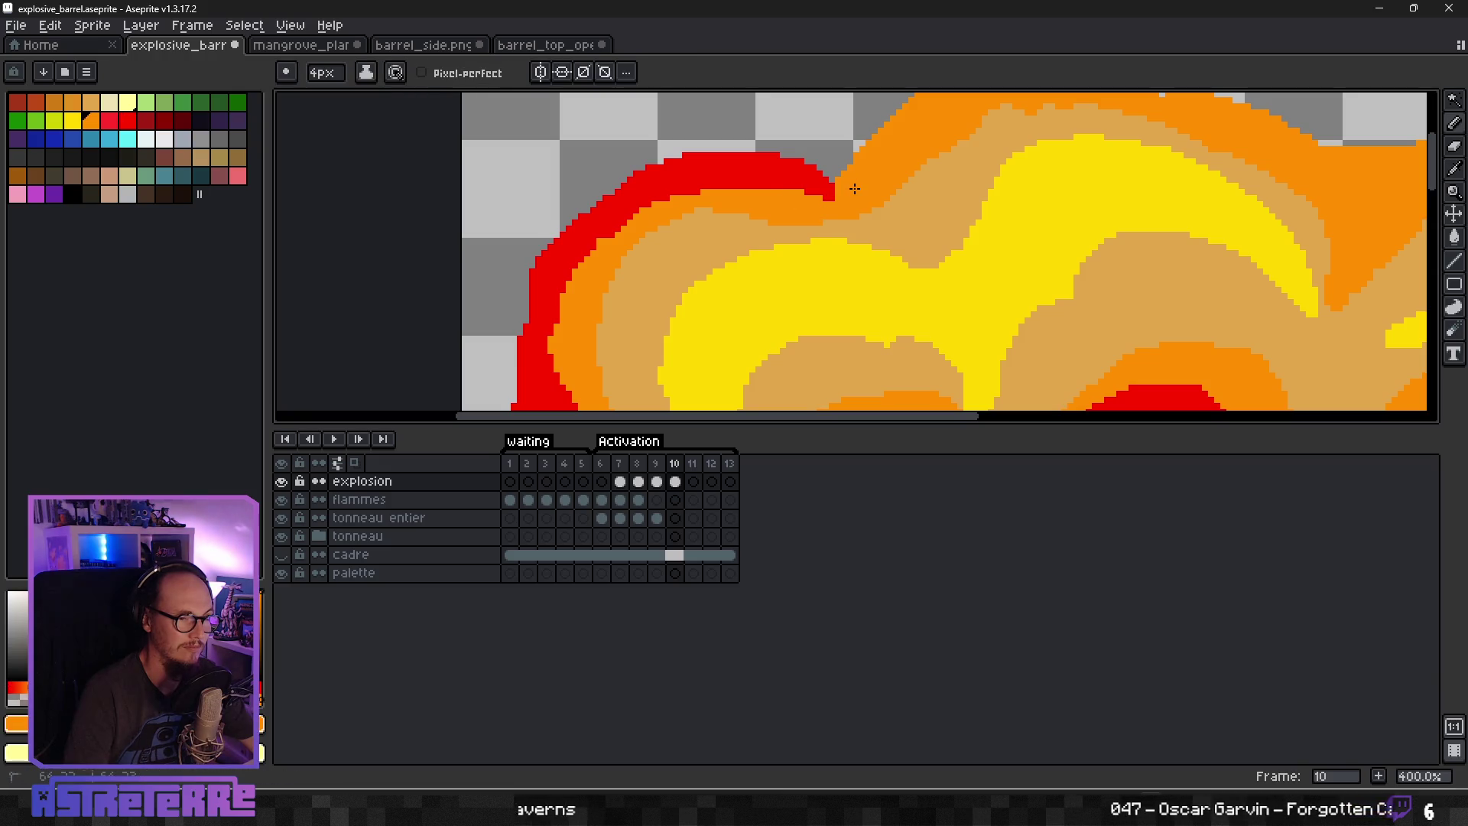
scroll(865, 169, down, 3)
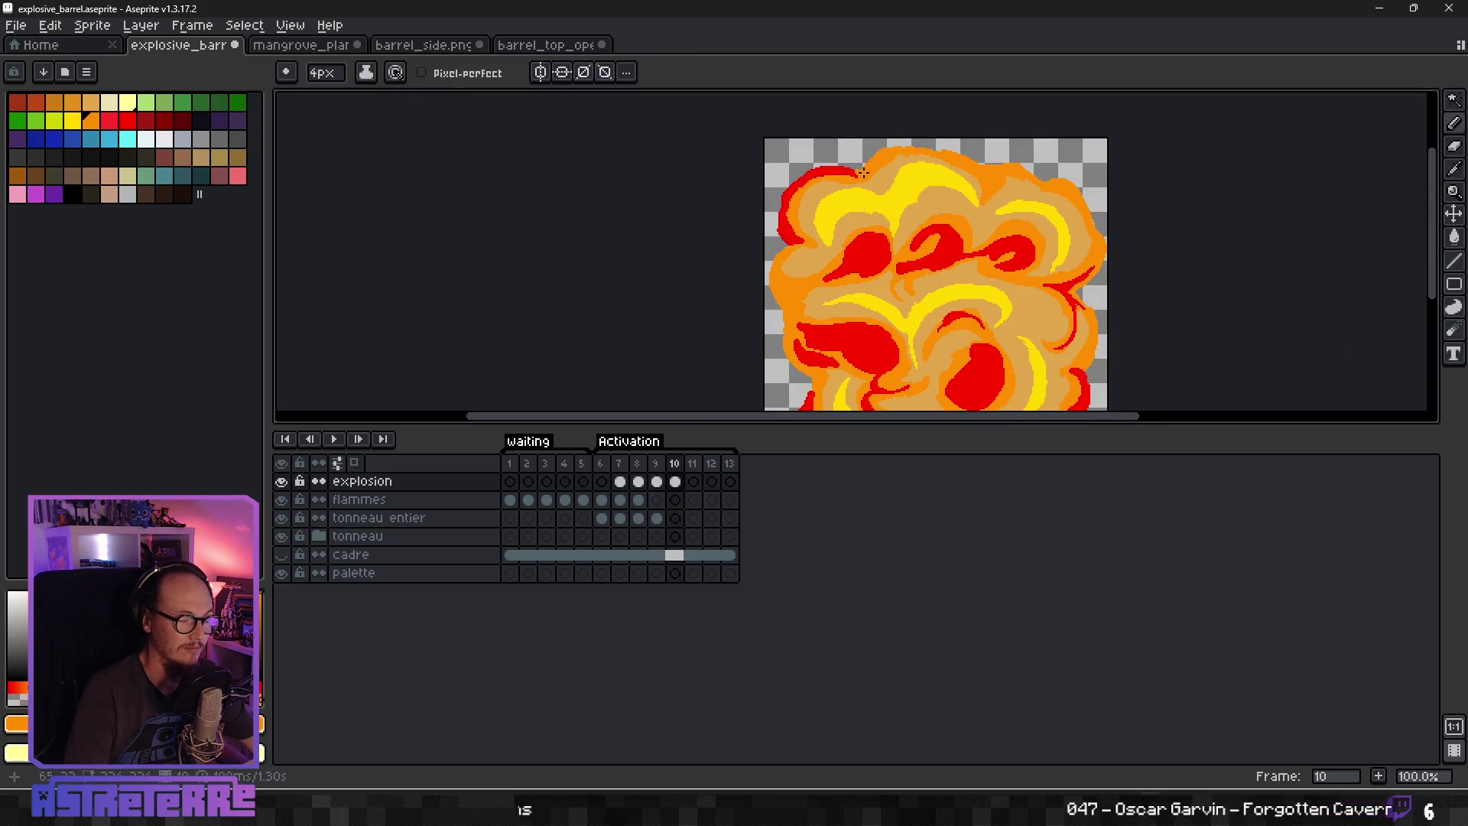
scroll(841, 160, down, 2)
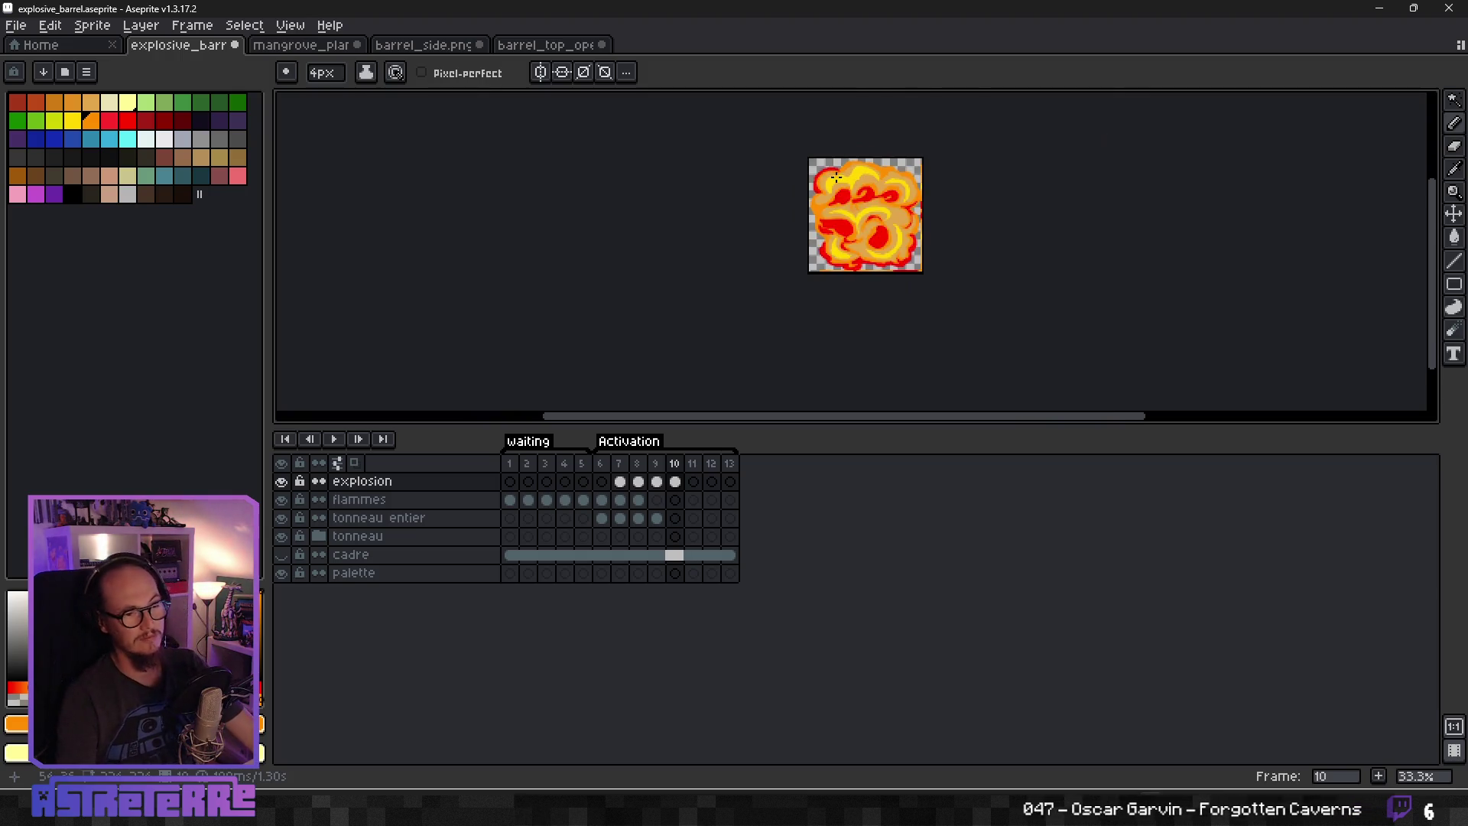
scroll(846, 131, up, 5)
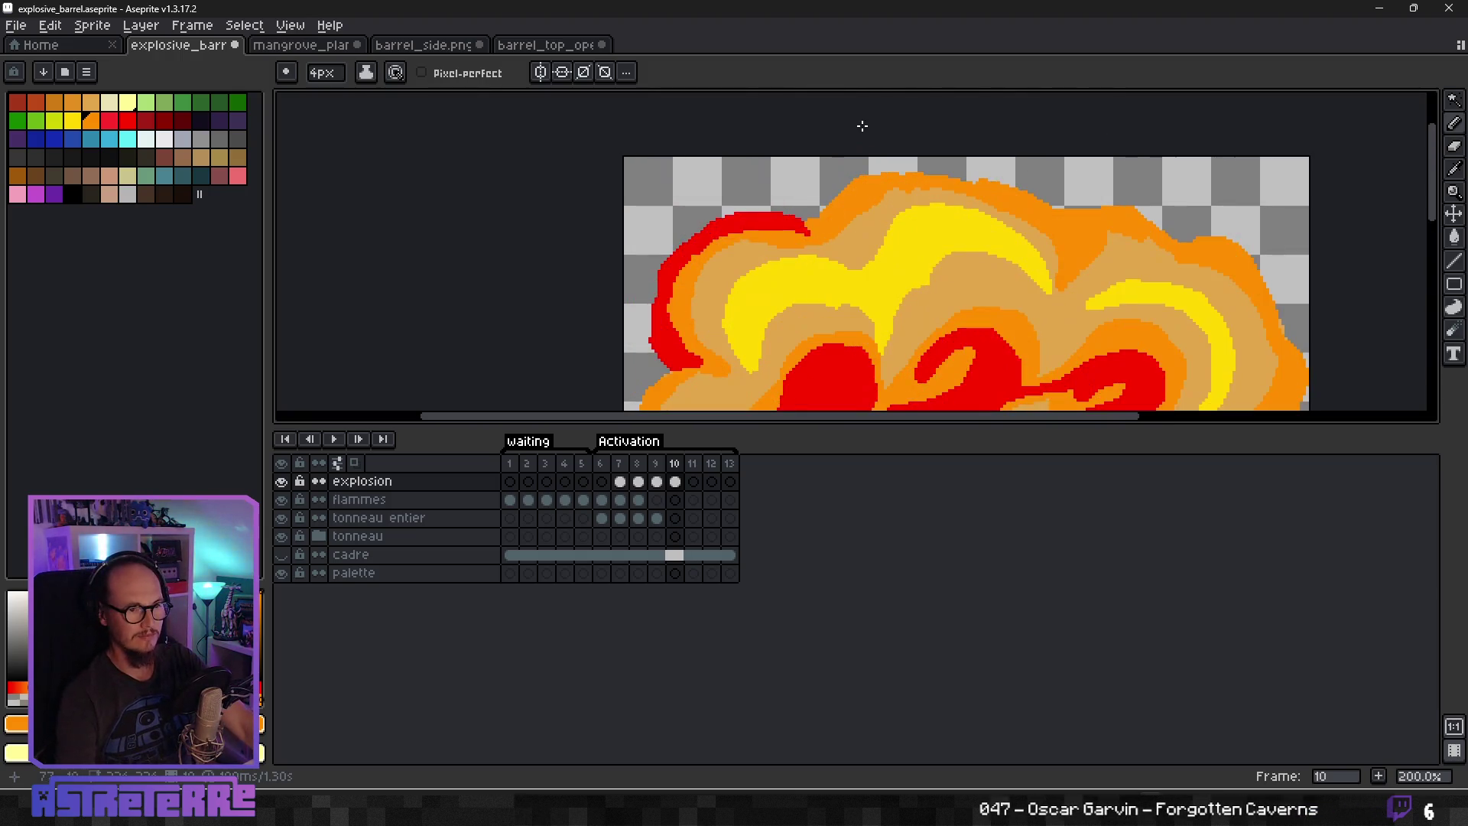
alt+click(705, 264)
mouse_move(751, 265)
mouse_down()
mouse_move(910, 179)
mouse_move(847, 211)
mouse_move(984, 175)
mouse_move(1124, 182)
mouse_move(1223, 228)
mouse_move(1266, 265)
mouse_move(1294, 340)
mouse_move(1289, 260)
mouse_move(1327, 245)
mouse_move(1334, 295)
mouse_move(1401, 260)
mouse_up()
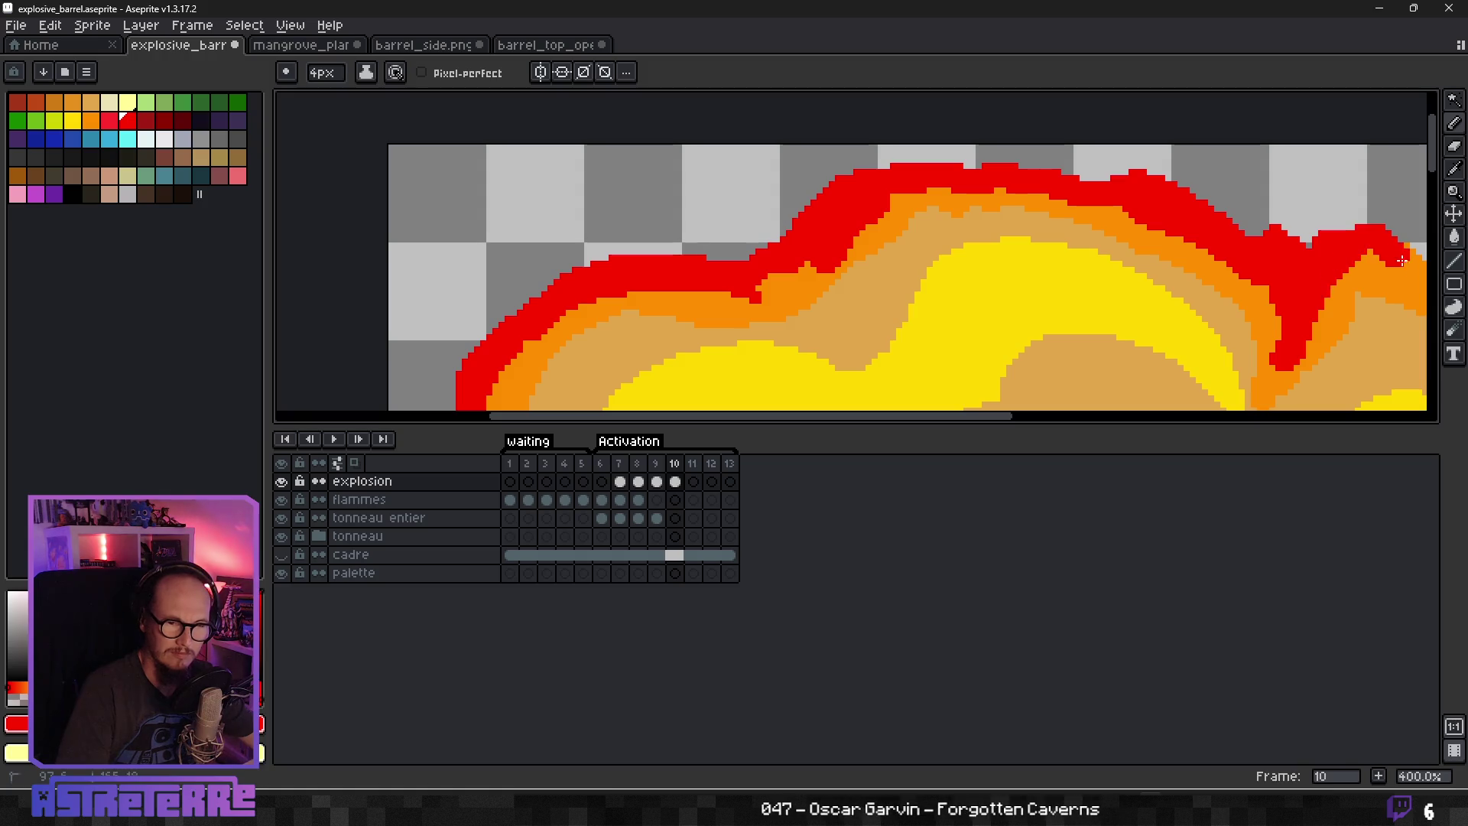
scroll(1366, 267, down, 4)
Pencil the red rim rightward along the cloud's top edge and down its right edge.
scroll(1108, 256, up, 4)
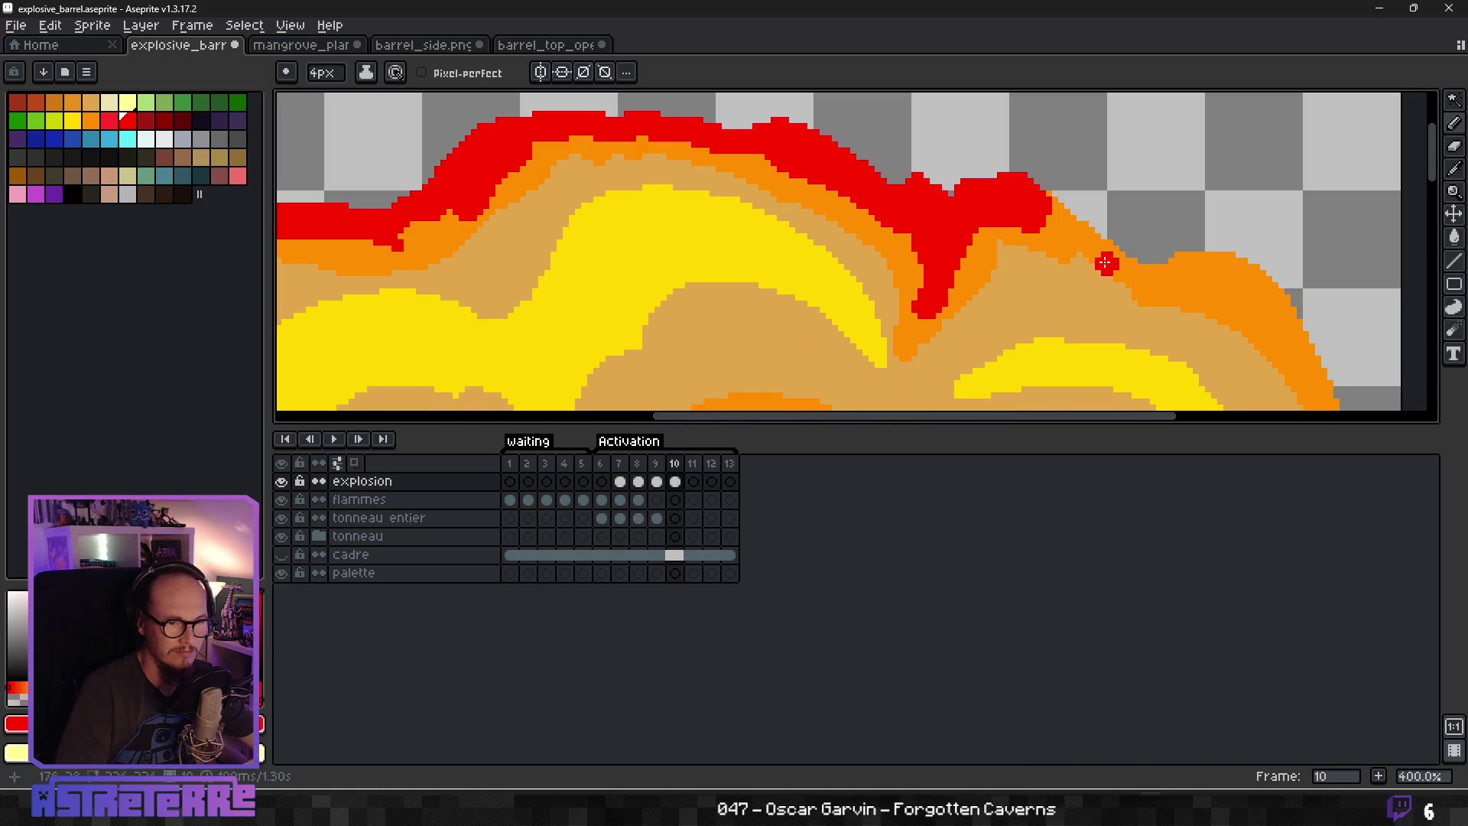
mouse_move(1085, 222)
mouse_down()
mouse_move(1147, 260)
mouse_move(1051, 229)
mouse_move(1200, 252)
mouse_move(1186, 264)
mouse_move(1270, 306)
mouse_move(910, 231)
mouse_up()
mouse_move(917, 153)
mouse_down()
mouse_move(872, 114)
mouse_move(927, 159)
mouse_up()
mouse_move(859, 104)
mouse_down()
mouse_move(948, 153)
mouse_move(1022, 329)
mouse_move(1024, 382)
mouse_move(969, 126)
mouse_move(978, 145)
mouse_move(969, 125)
mouse_move(910, 260)
mouse_move(951, 203)
mouse_move(915, 232)
mouse_move(844, 234)
mouse_up()
Pick orange from the artwork and paint two orange curves on the cloud's right flank.
scroll(916, 251, down, 3)
scroll(895, 237, up, 4)
mouse_move(912, 309)
mouse_down()
mouse_move(797, 199)
mouse_move(879, 283)
mouse_move(848, 252)
mouse_move(895, 248)
mouse_move(901, 283)
mouse_move(799, 394)
mouse_move(873, 357)
mouse_up()
scroll(853, 251, down, 4)
scroll(853, 251, up, 3)
scroll(874, 357, down, 2)
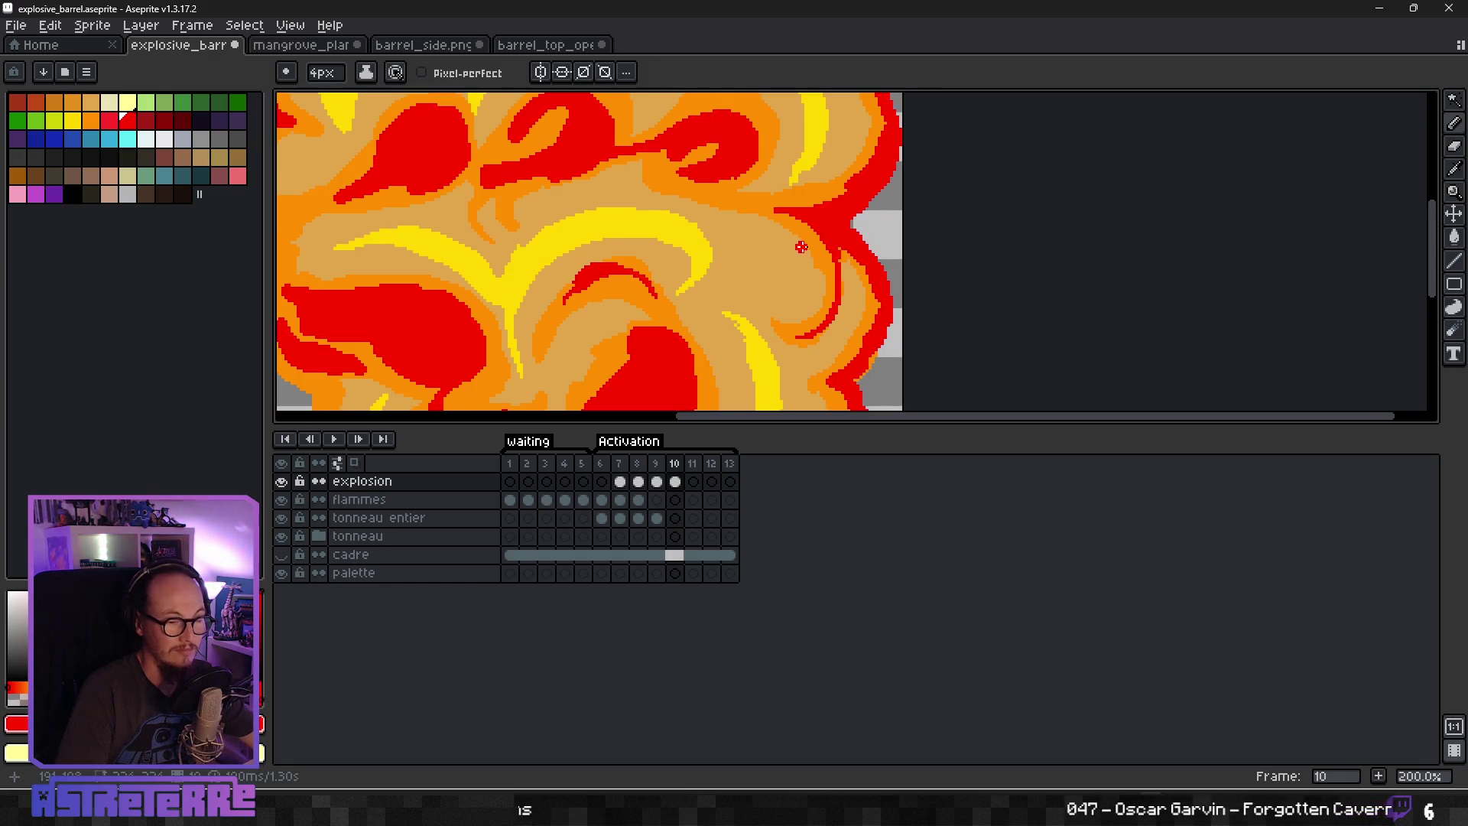
scroll(800, 247, up, 3)
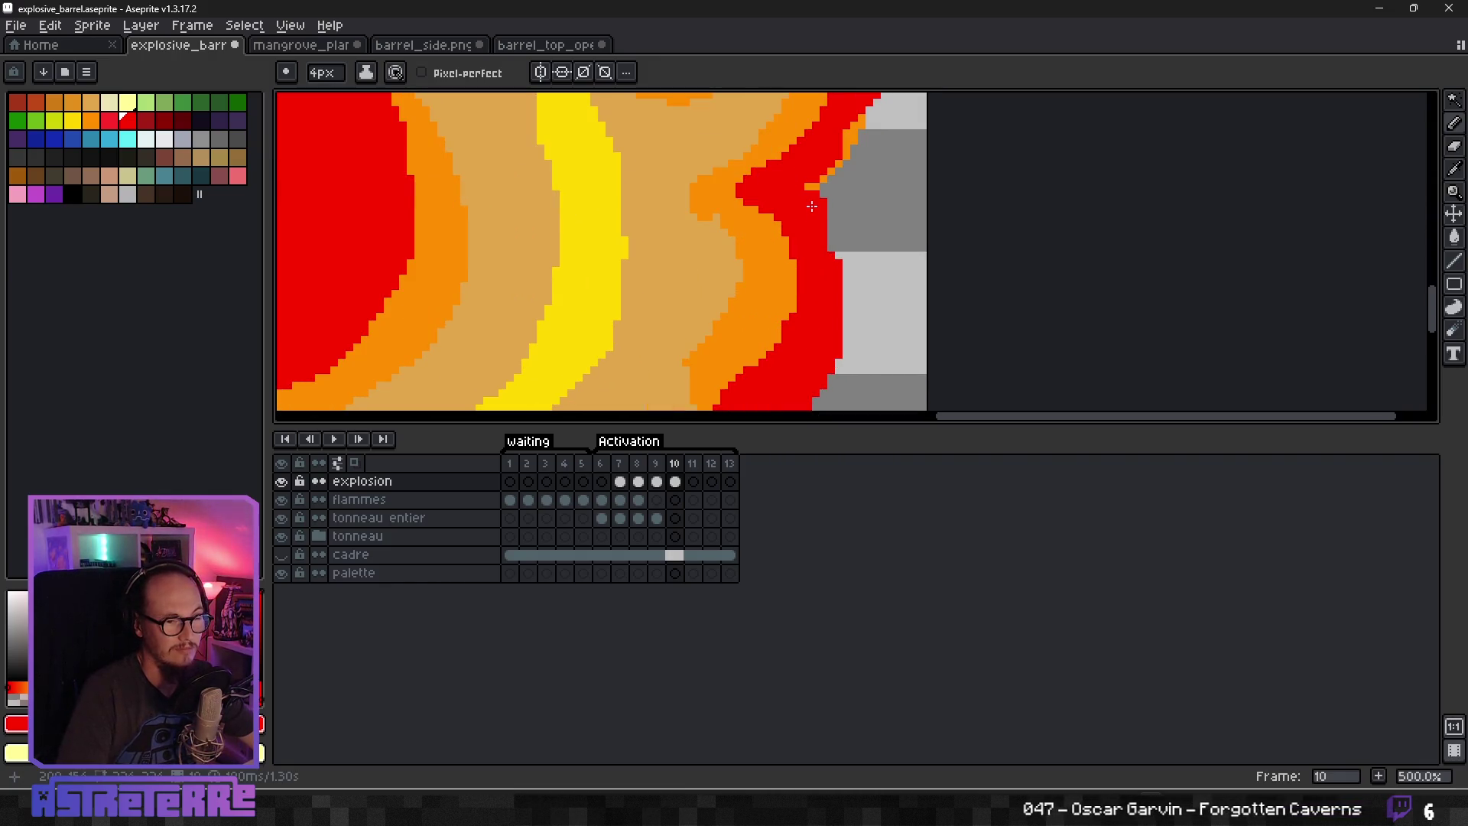
scroll(864, 175, down, 2)
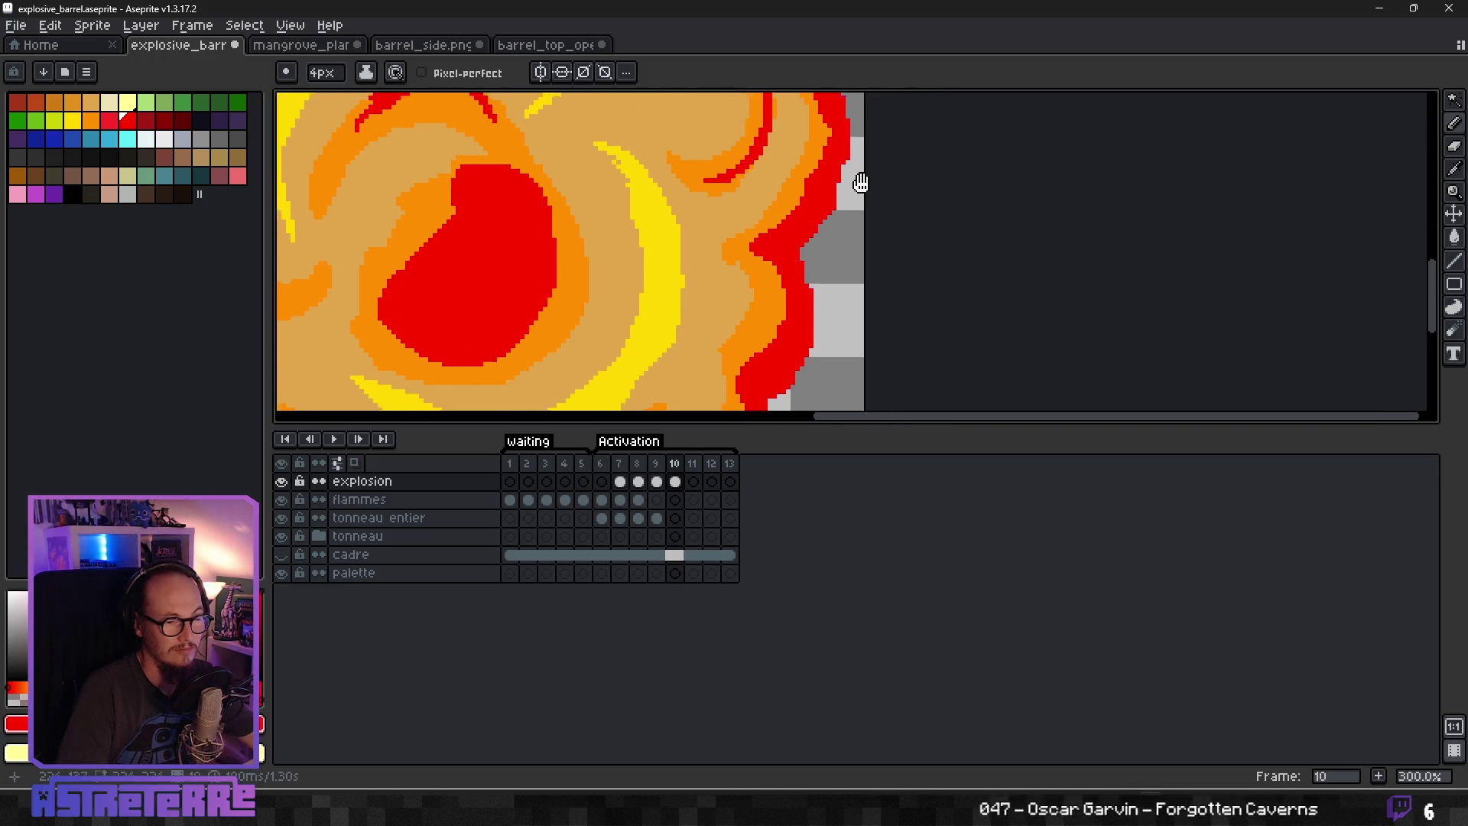
drag(864, 175, 847, 238)
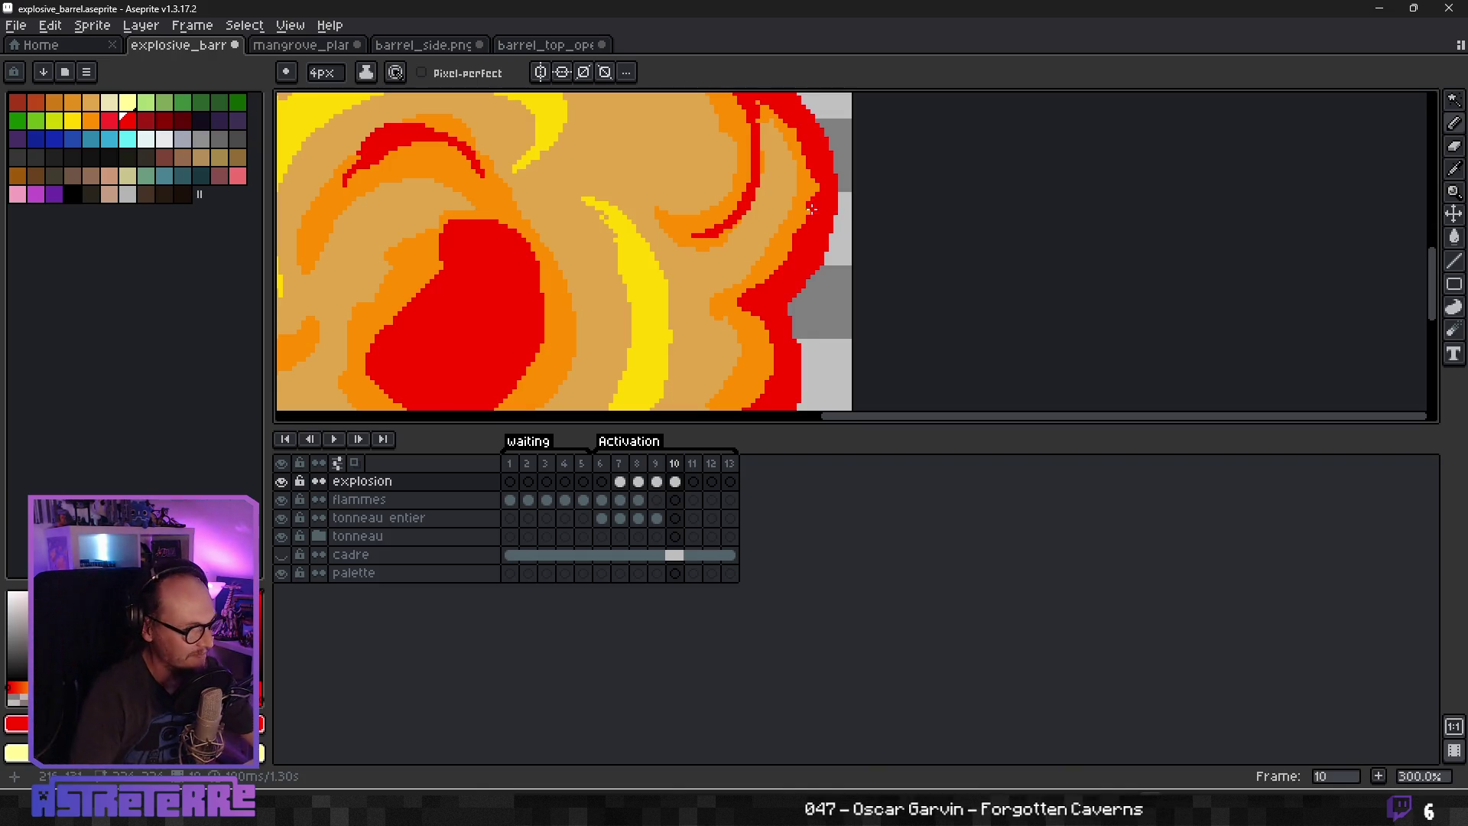
scroll(689, 229, down, 5)
scroll(672, 229, up, 5)
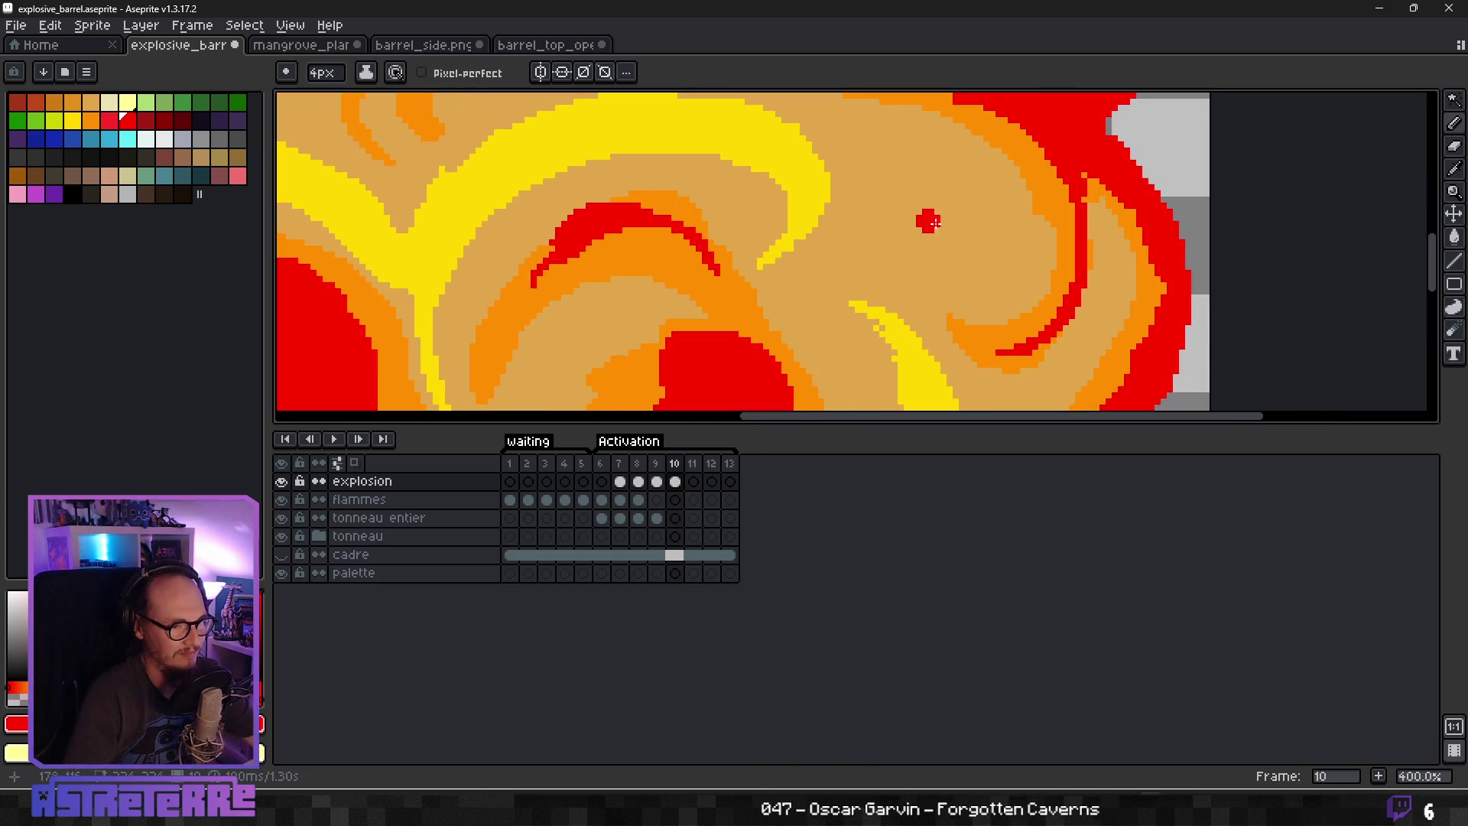
alt+click(769, 298)
mouse_move(871, 147)
mouse_down()
mouse_move(960, 229)
mouse_move(873, 264)
mouse_up()
mouse_move(913, 152)
mouse_down()
mouse_move(977, 242)
mouse_move(842, 272)
mouse_move(881, 276)
mouse_up()
Pick tan from the artwork and repaint part of the orange band in tan.
alt+click(841, 267)
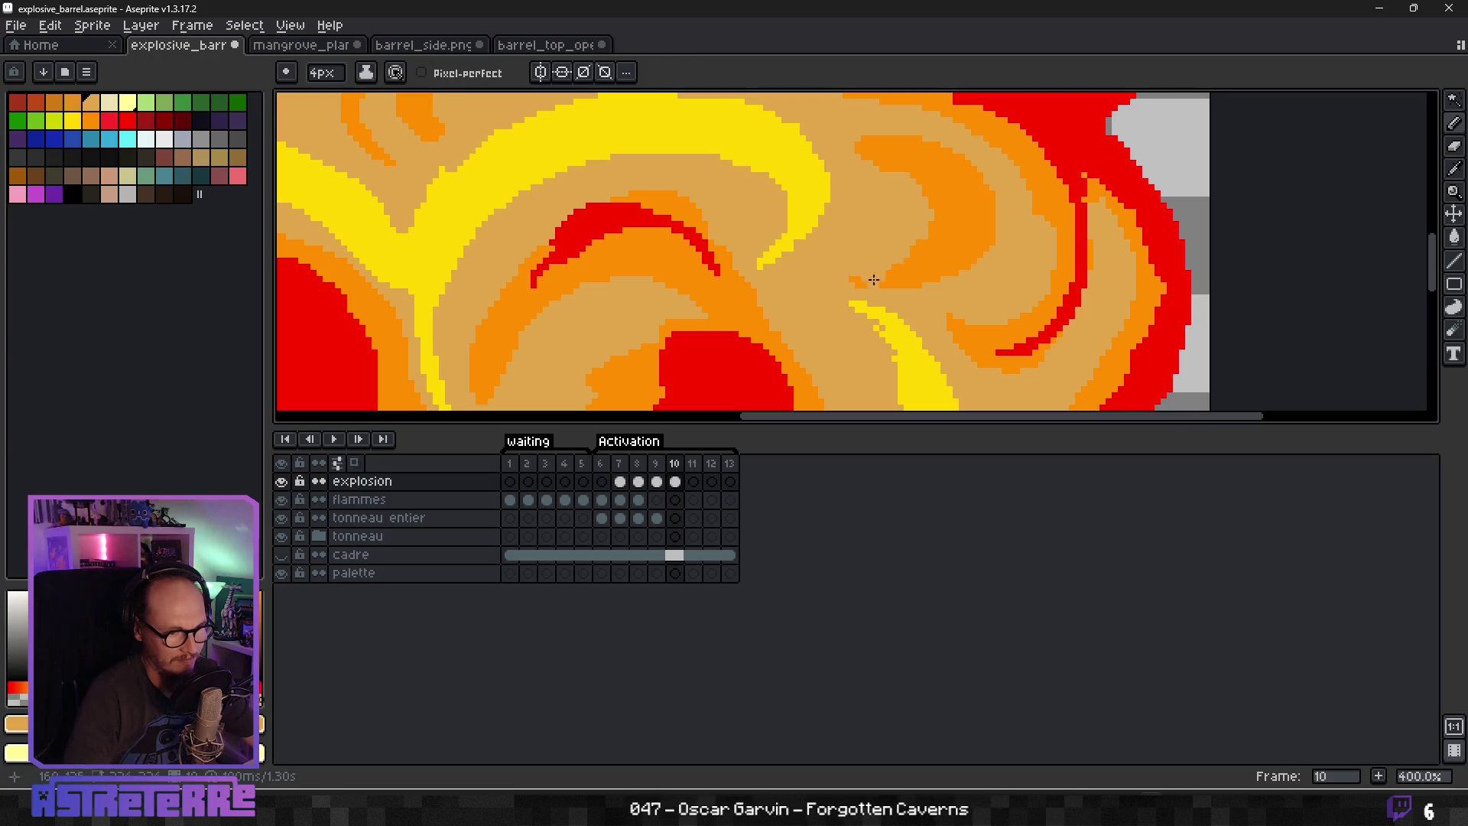
drag(855, 160, 847, 180)
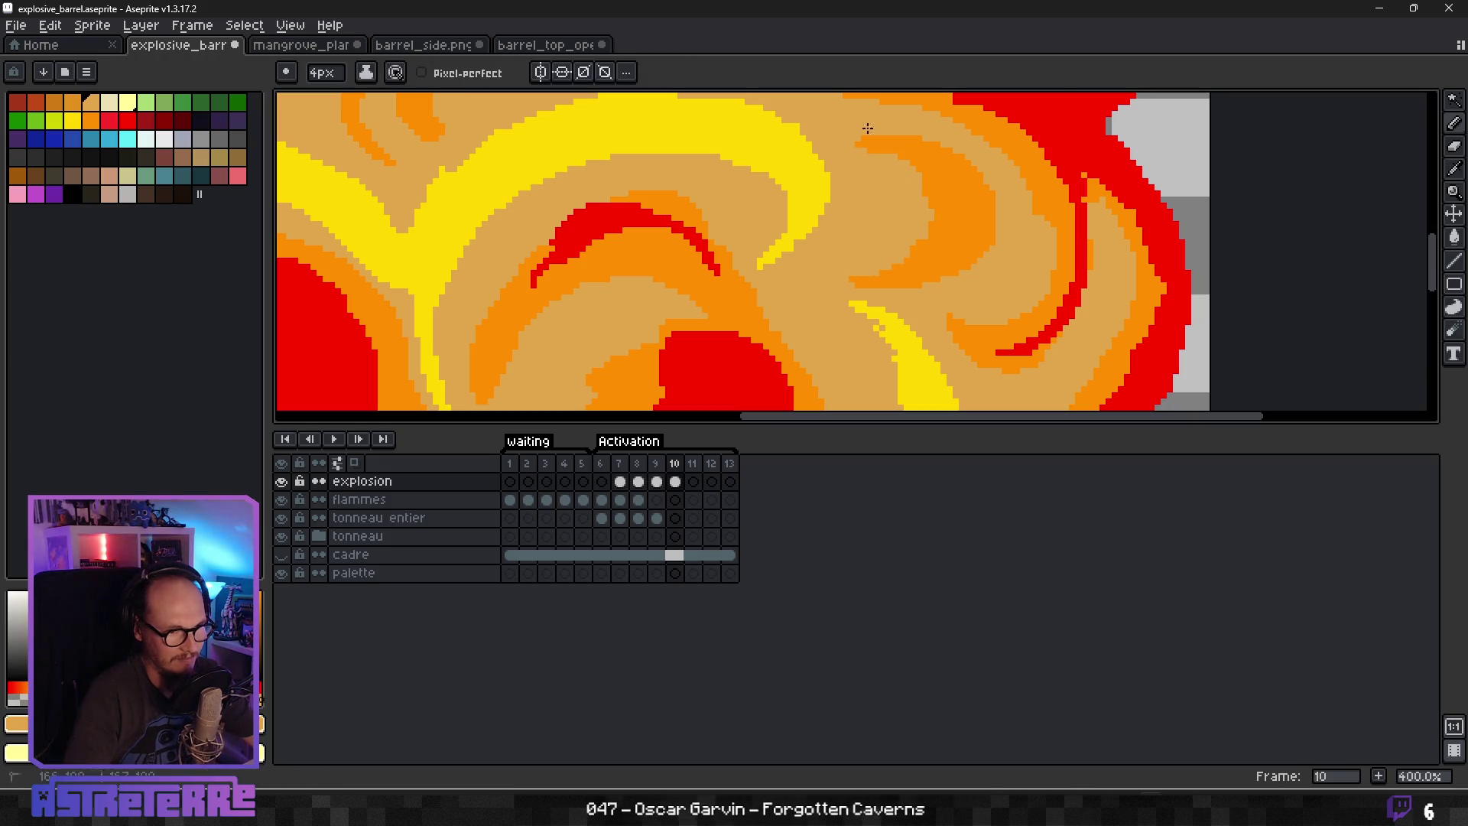
scroll(864, 127, down, 3)
scroll(902, 199, down, 1)
scroll(917, 230, up, 5)
scroll(942, 271, down, 3)
scroll(942, 271, up, 2)
Re-pick orange, shrink the brush to 3 px, and add a thin orange stroke.
alt+click(844, 264)
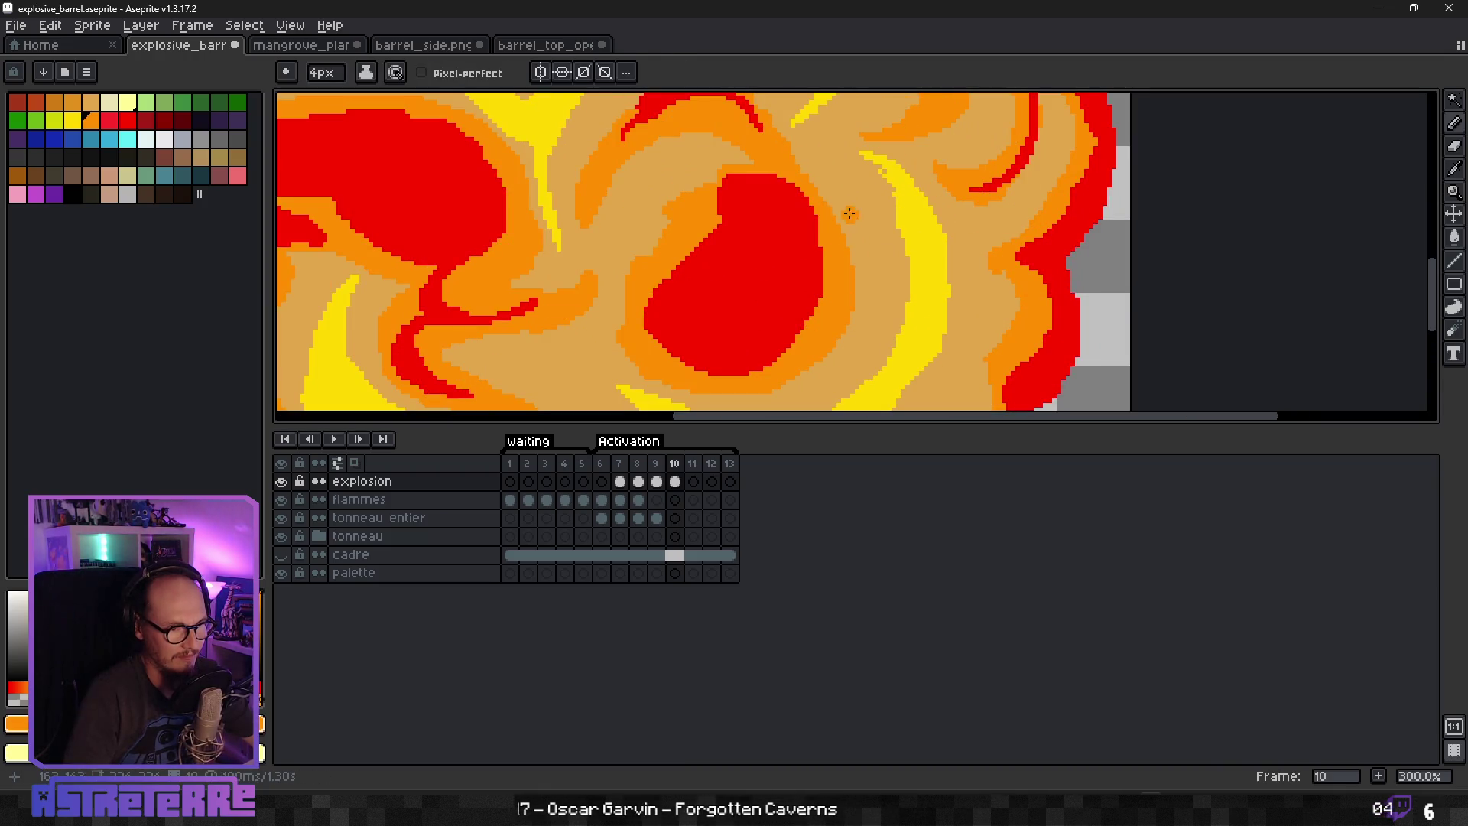
key(minus)
mouse_move(846, 187)
mouse_down()
mouse_move(881, 256)
mouse_move(823, 171)
mouse_up()
scroll(918, 223, down, 2)
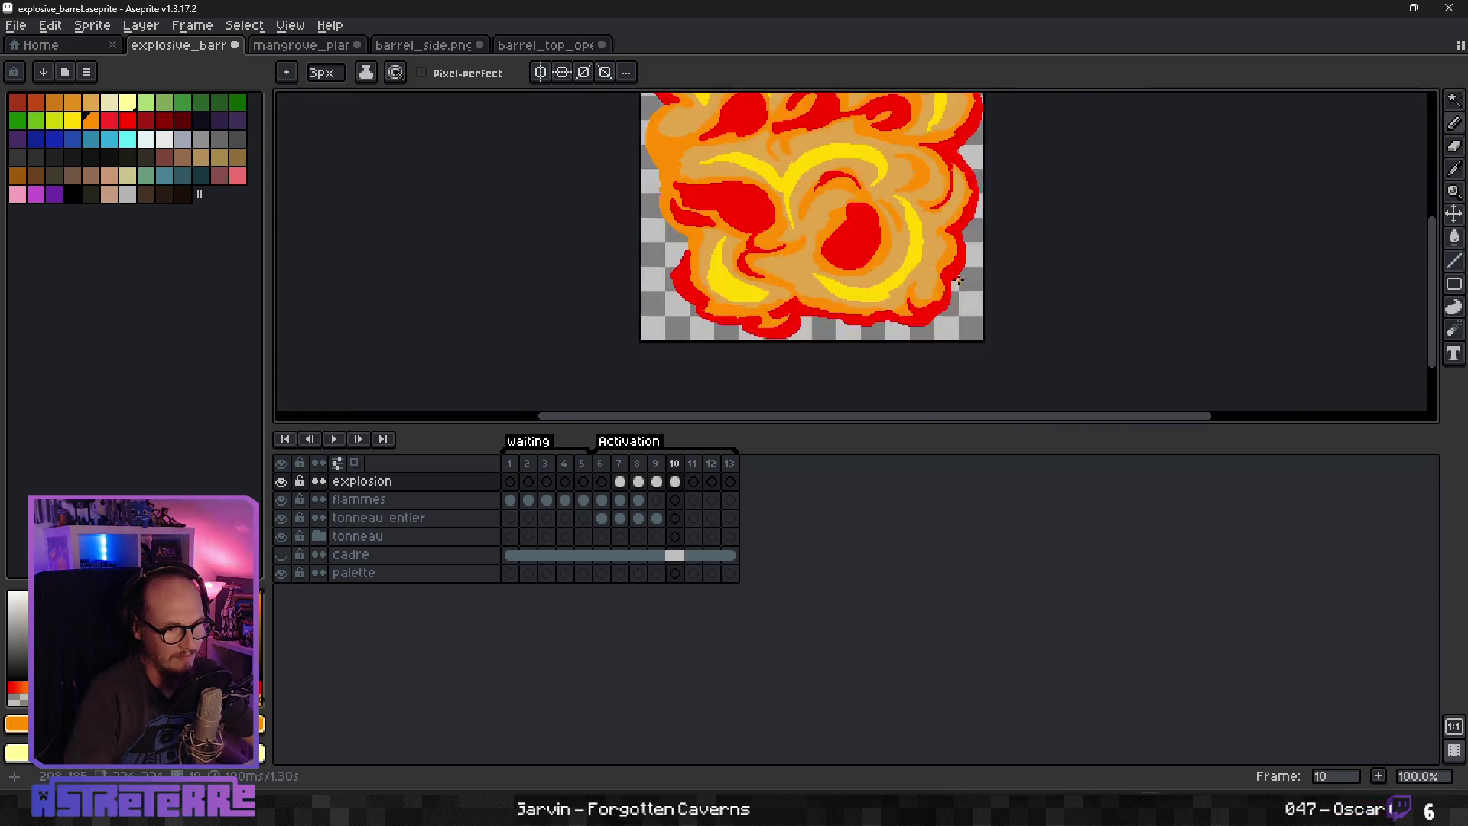
Draw a thin orange curve down the tan flame on the right.
scroll(905, 201, up, 1)
mouse_move(894, 198)
mouse_down()
mouse_move(904, 236)
mouse_move(886, 297)
mouse_up()
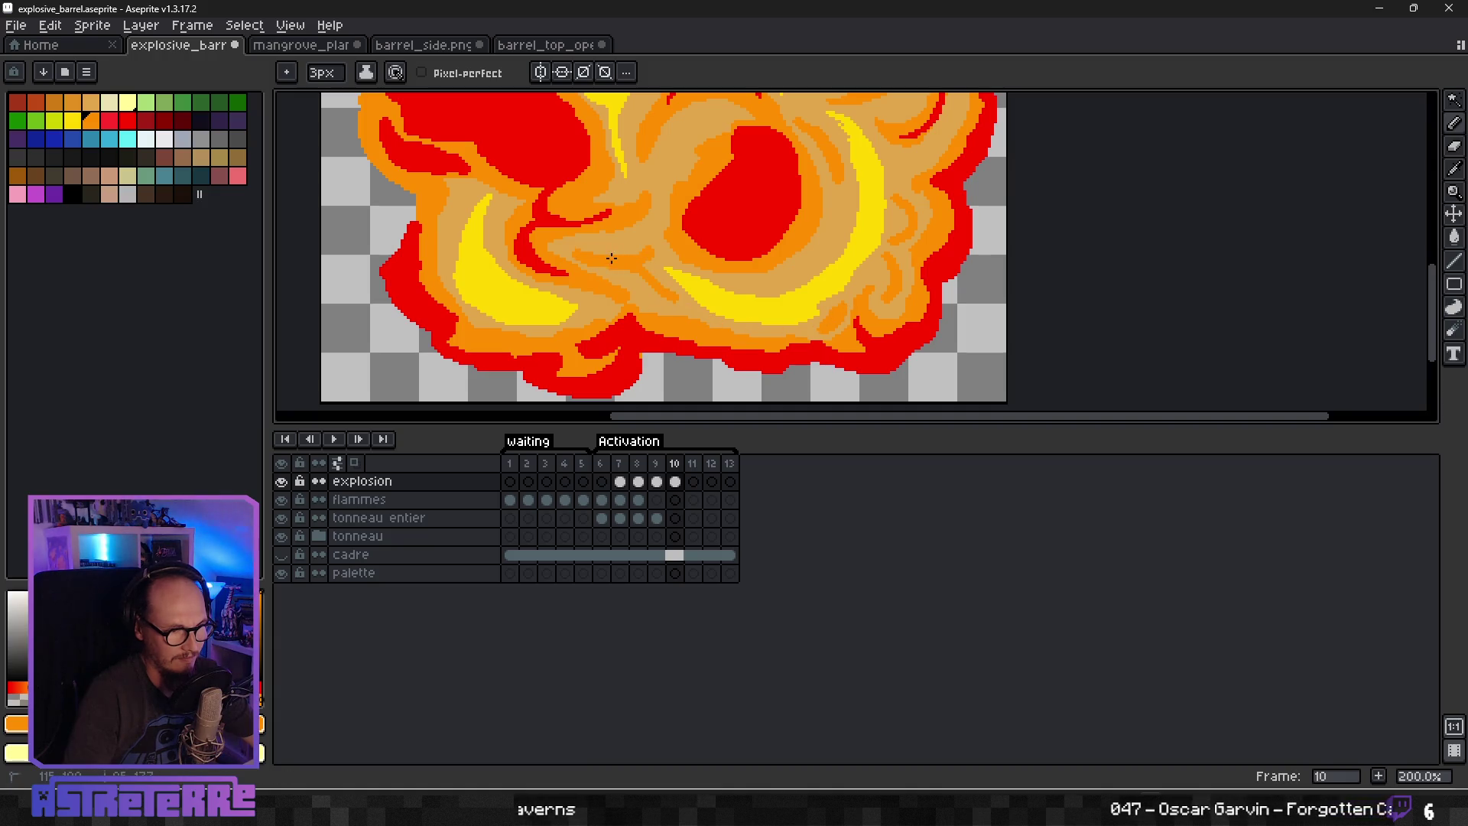
scroll(626, 268, down, 5)
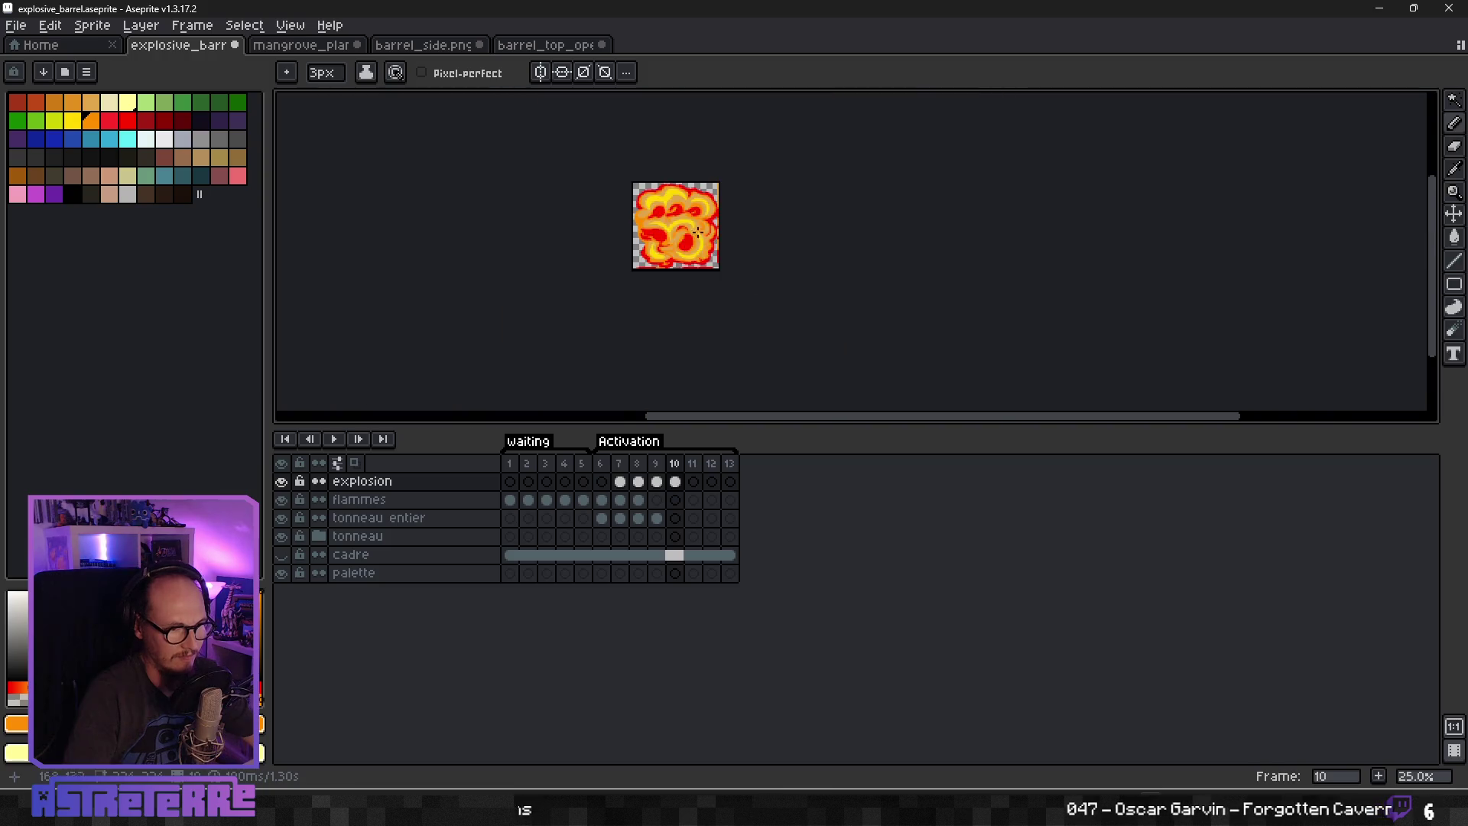
scroll(656, 243, up, 5)
scroll(706, 196, down, 2)
scroll(695, 277, up, 2)
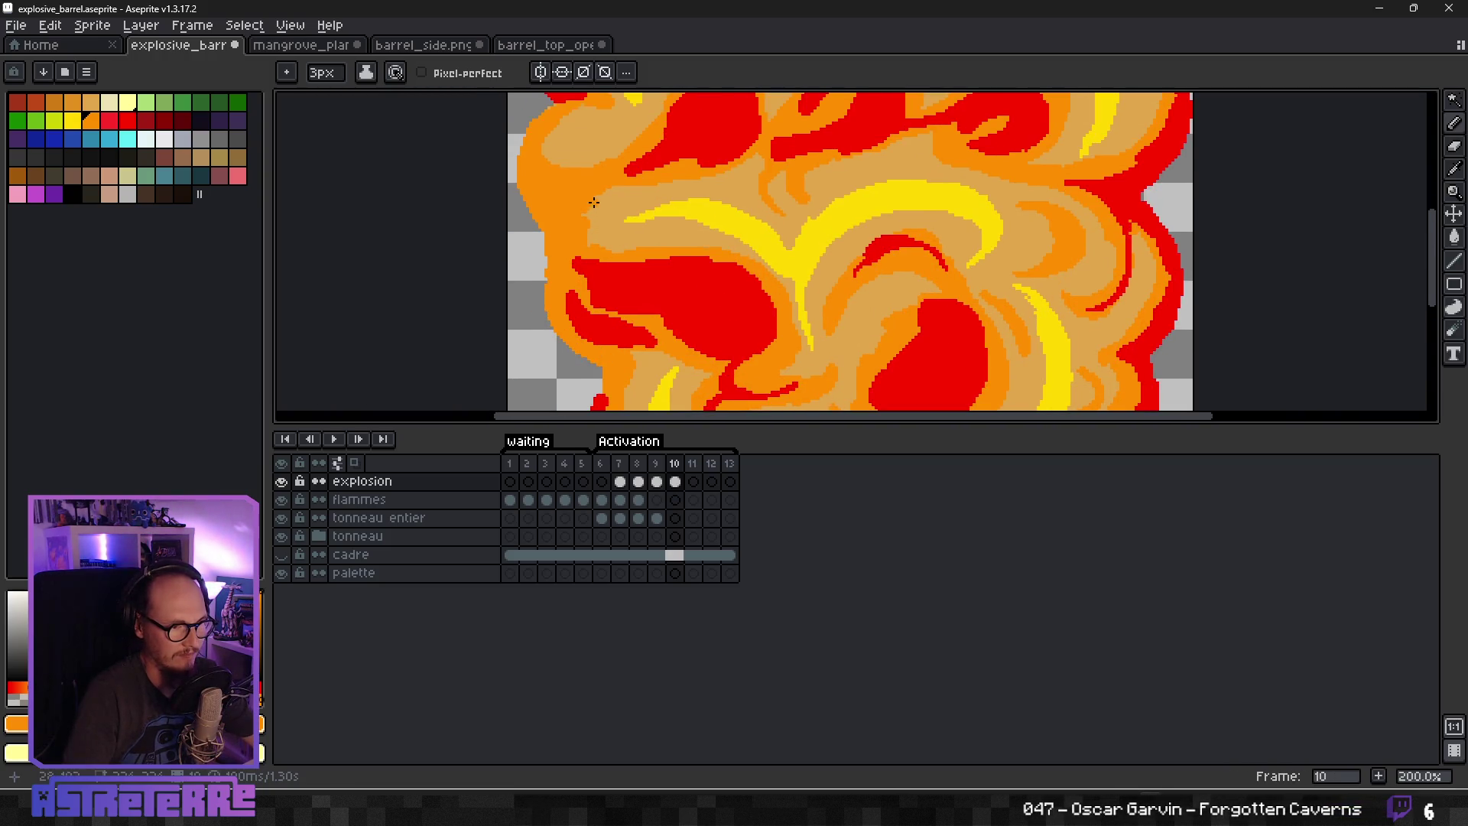
Paint two more curved orange strokes across the upper tan area, then show frame 9.
drag(615, 161, 611, 253)
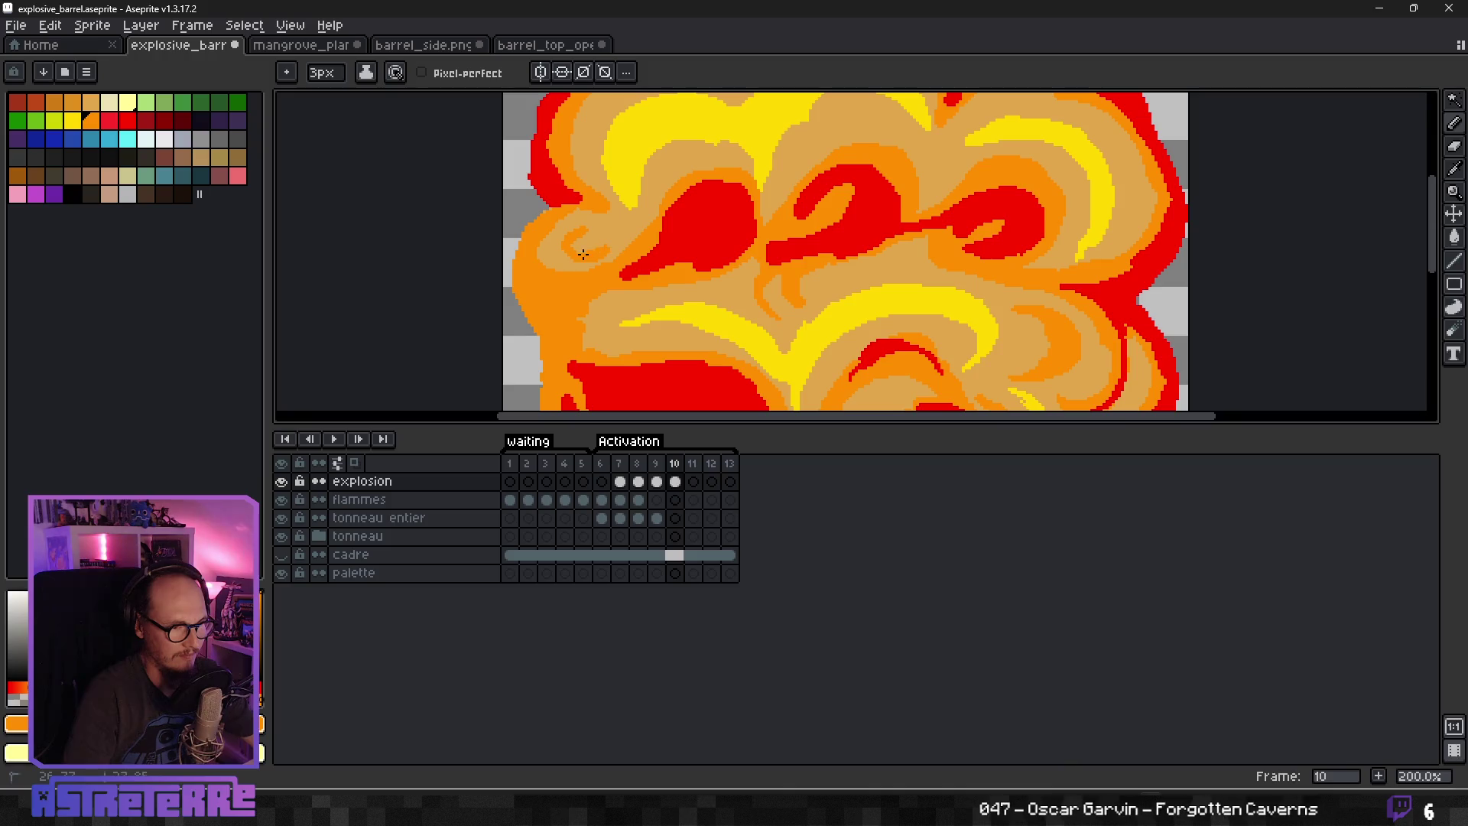
scroll(719, 189, down, 5)
scroll(780, 248, up, 6)
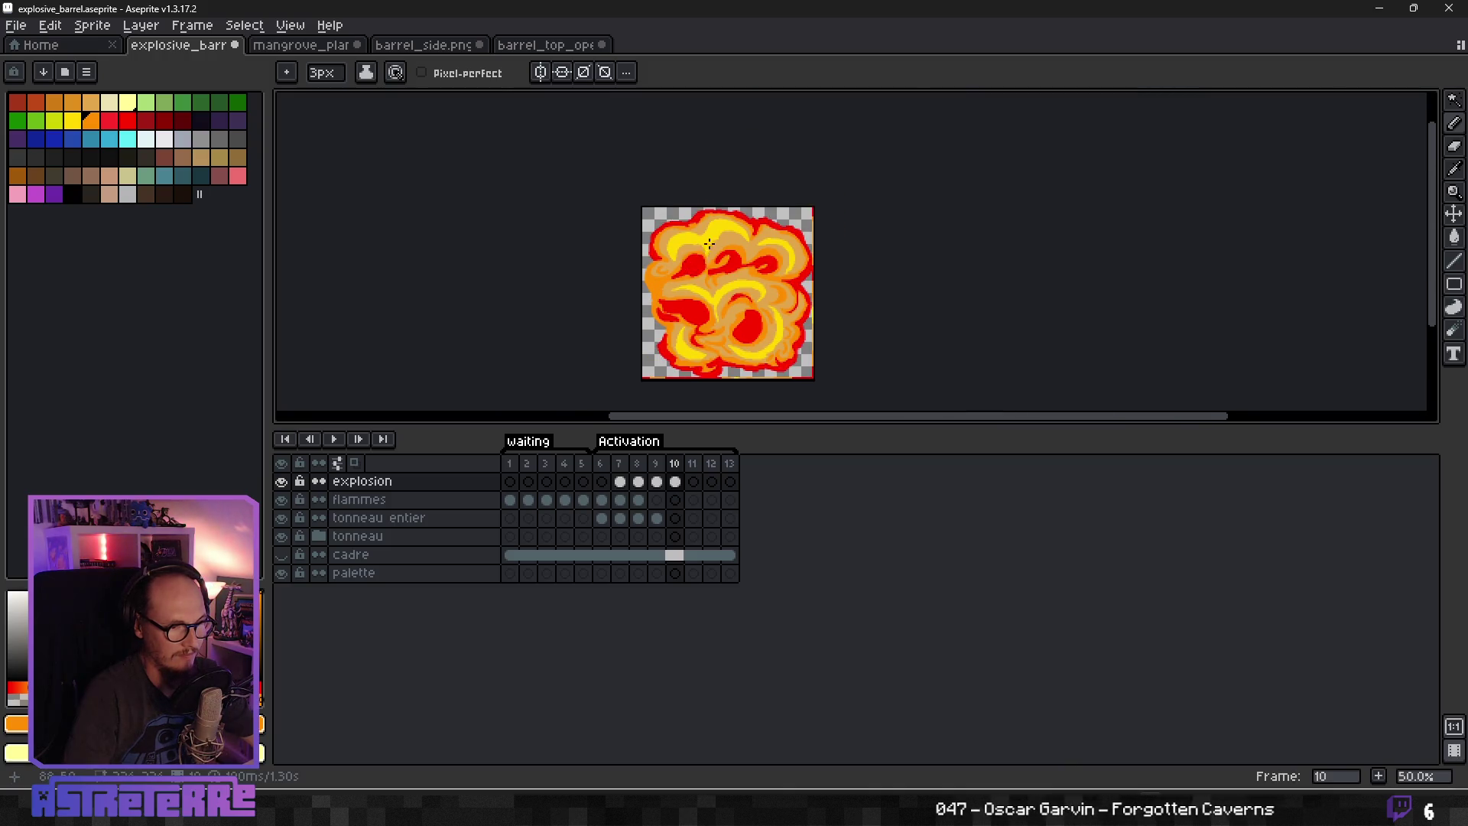
scroll(780, 248, up, 1)
mouse_move(715, 321)
mouse_down()
mouse_move(862, 203)
mouse_move(918, 241)
mouse_up()
scroll(1002, 294, down, 3)
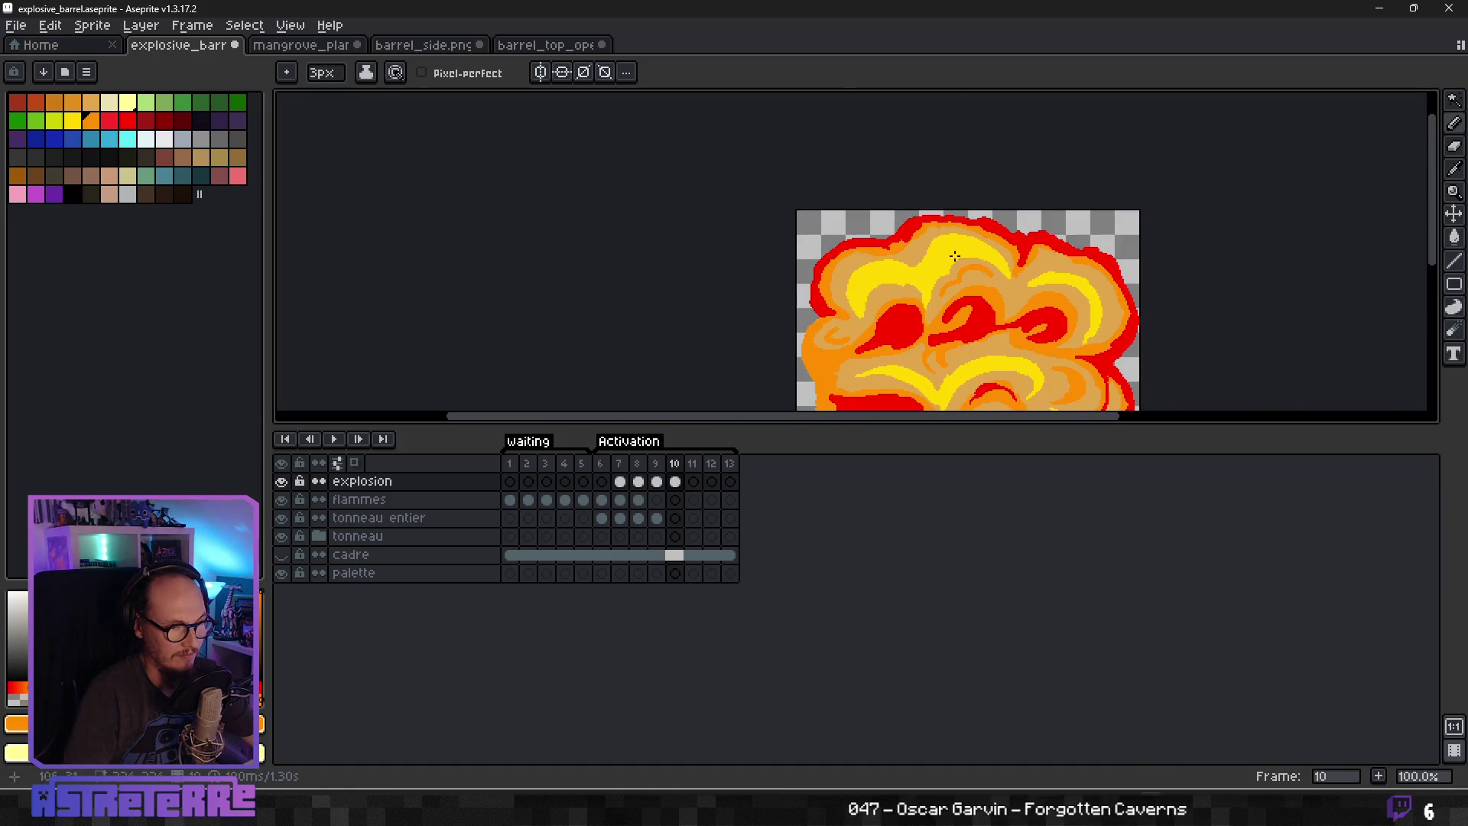
scroll(799, 260, up, 2)
mouse_move(980, 277)
mouse_down()
mouse_move(927, 285)
mouse_move(913, 315)
mouse_up()
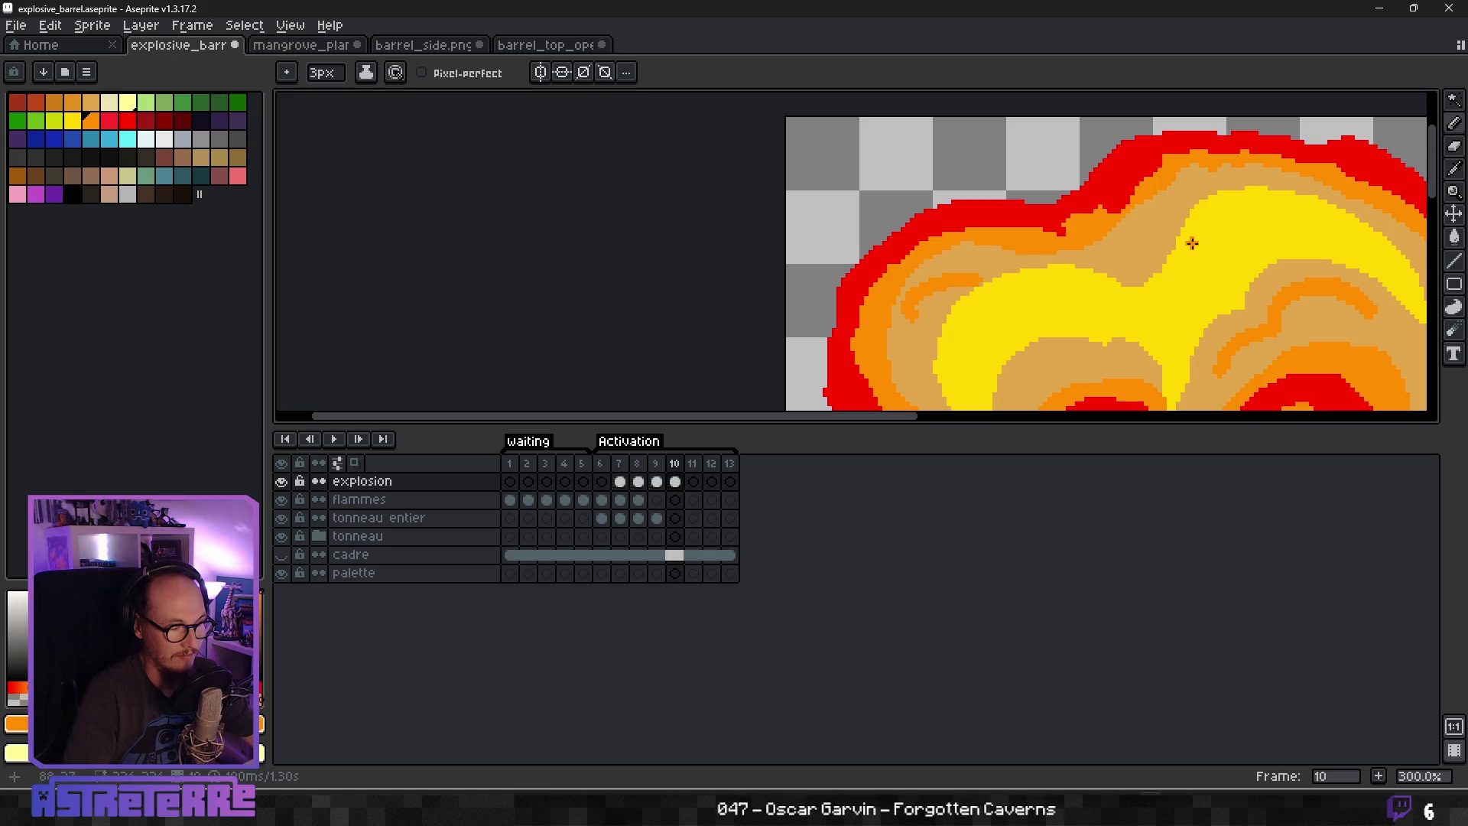
scroll(1243, 246, down, 2)
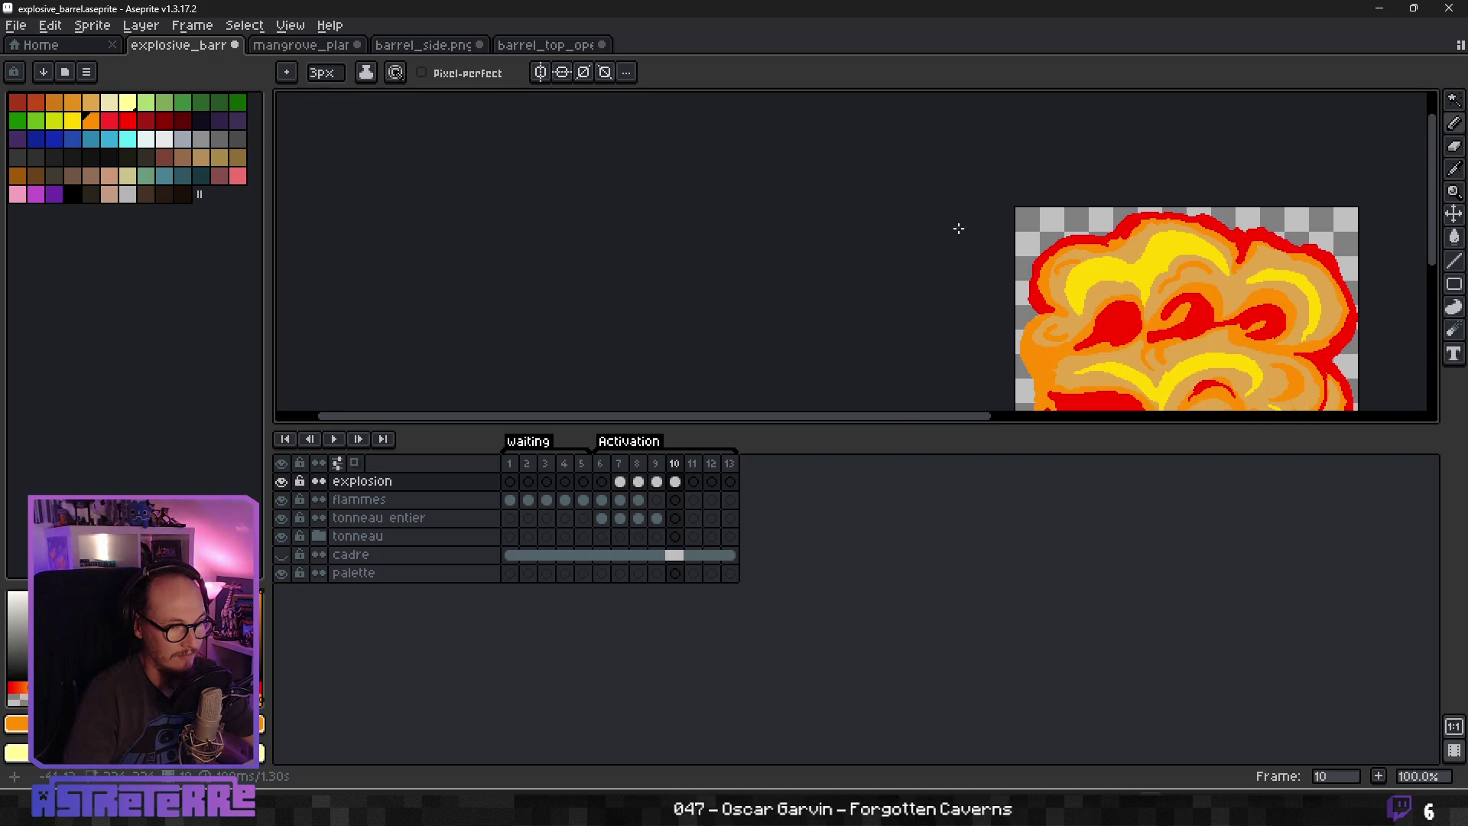
scroll(948, 223, right, 3)
scroll(1019, 231, right, 1)
scroll(926, 230, up, 2)
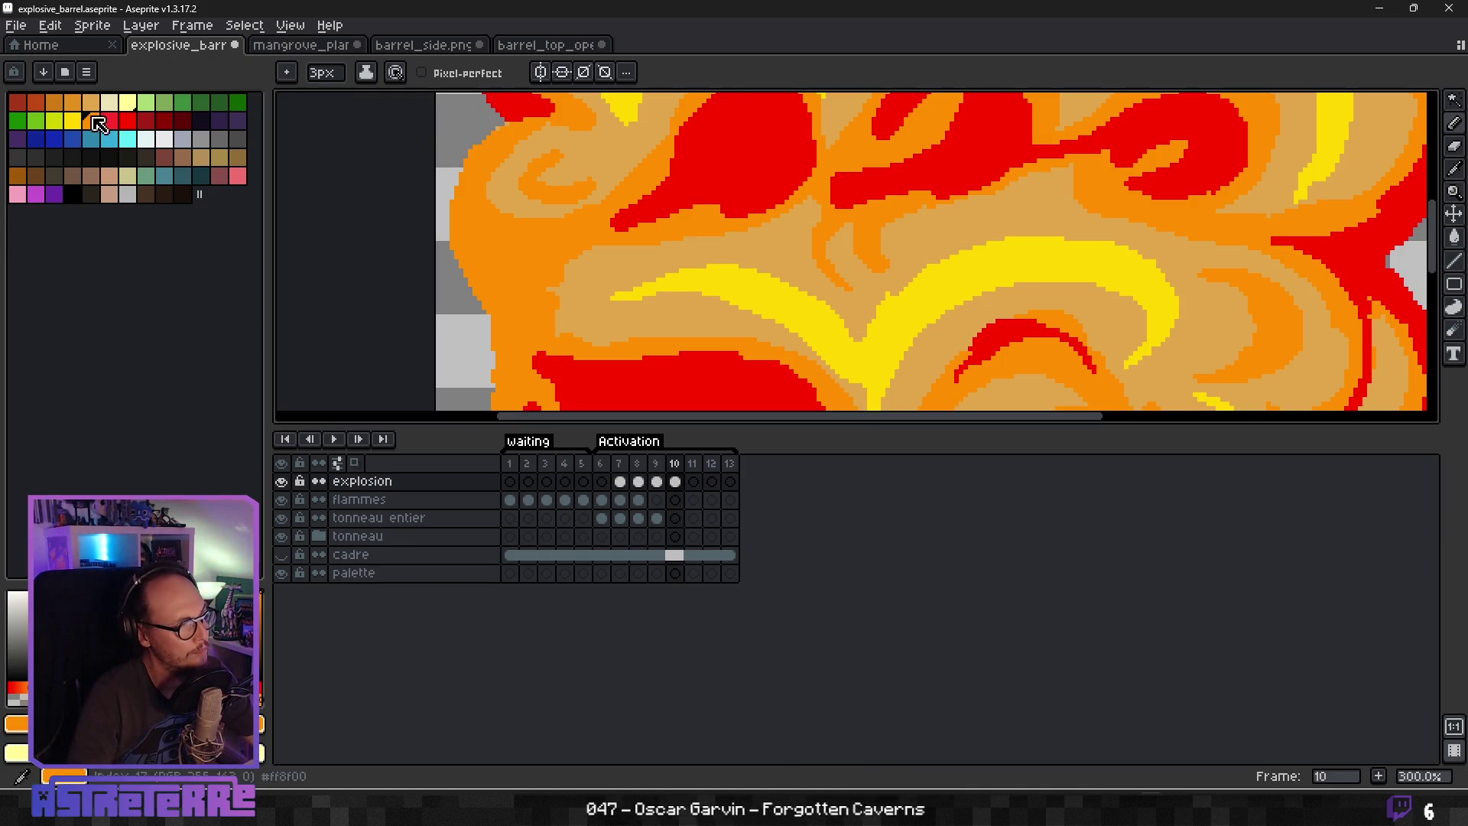
click(656, 481)
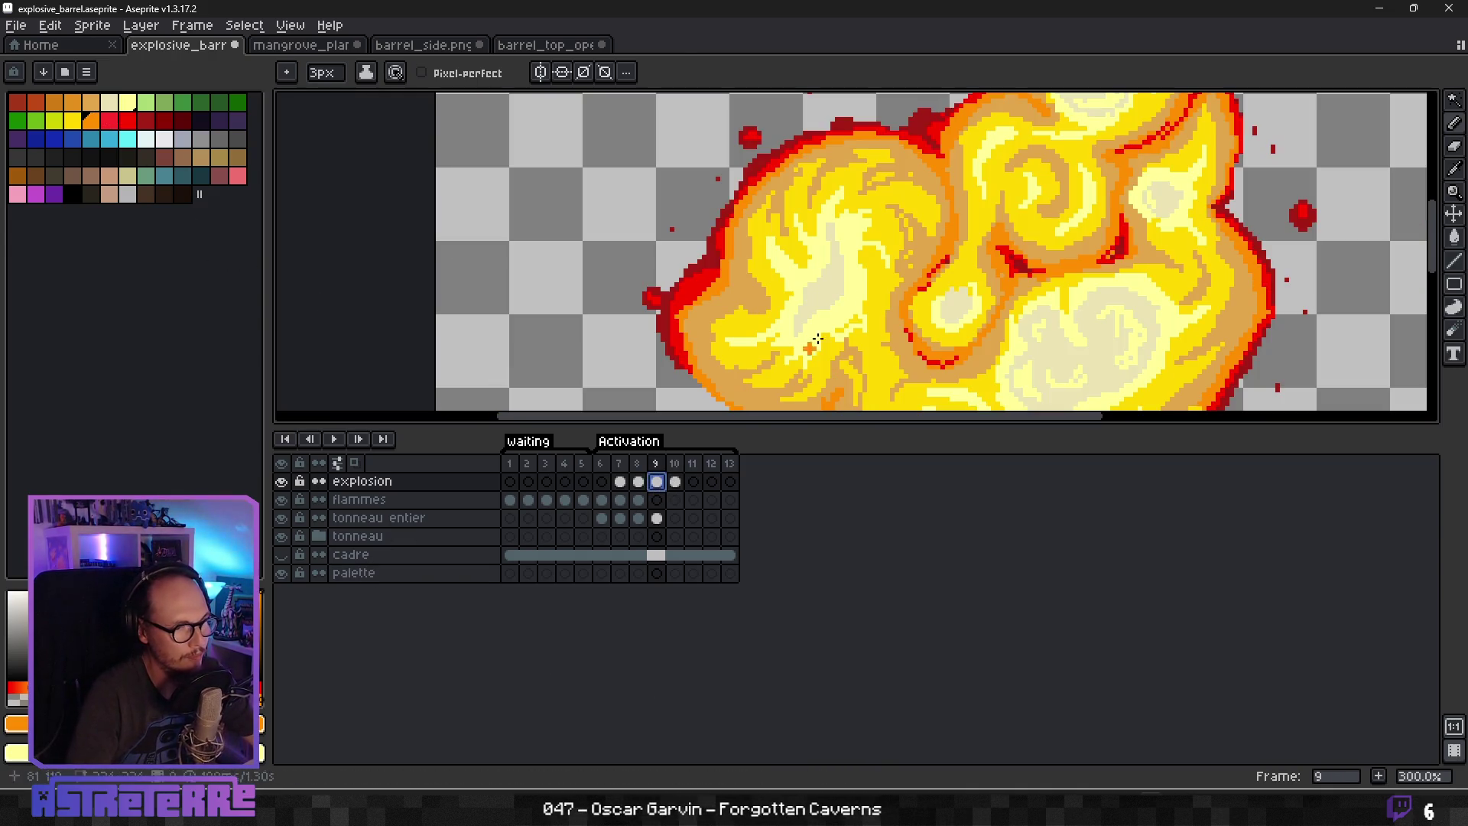
Sample pale yellow from frame 9, return to frame 10, and draw a highlight along the yellow flame.
alt+click(844, 307)
key(period)
scroll(764, 309, up, 1)
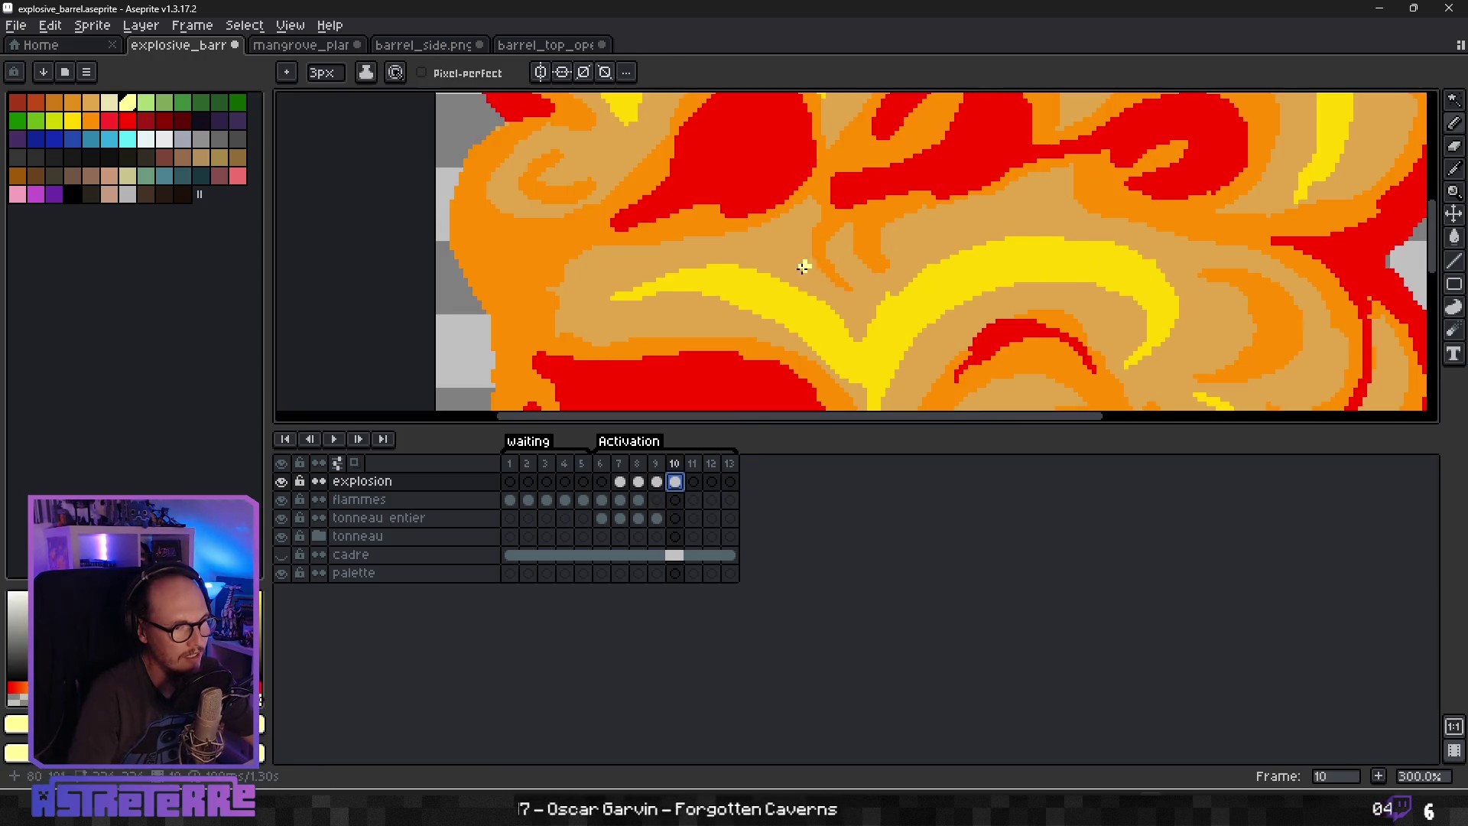
mouse_move(713, 287)
mouse_down()
mouse_move(795, 321)
mouse_move(837, 367)
mouse_move(921, 348)
mouse_move(948, 309)
mouse_move(1032, 277)
mouse_move(1115, 274)
mouse_up()
Add pale-yellow highlights along the curved and upper yellow flames.
scroll(942, 321, down, 1)
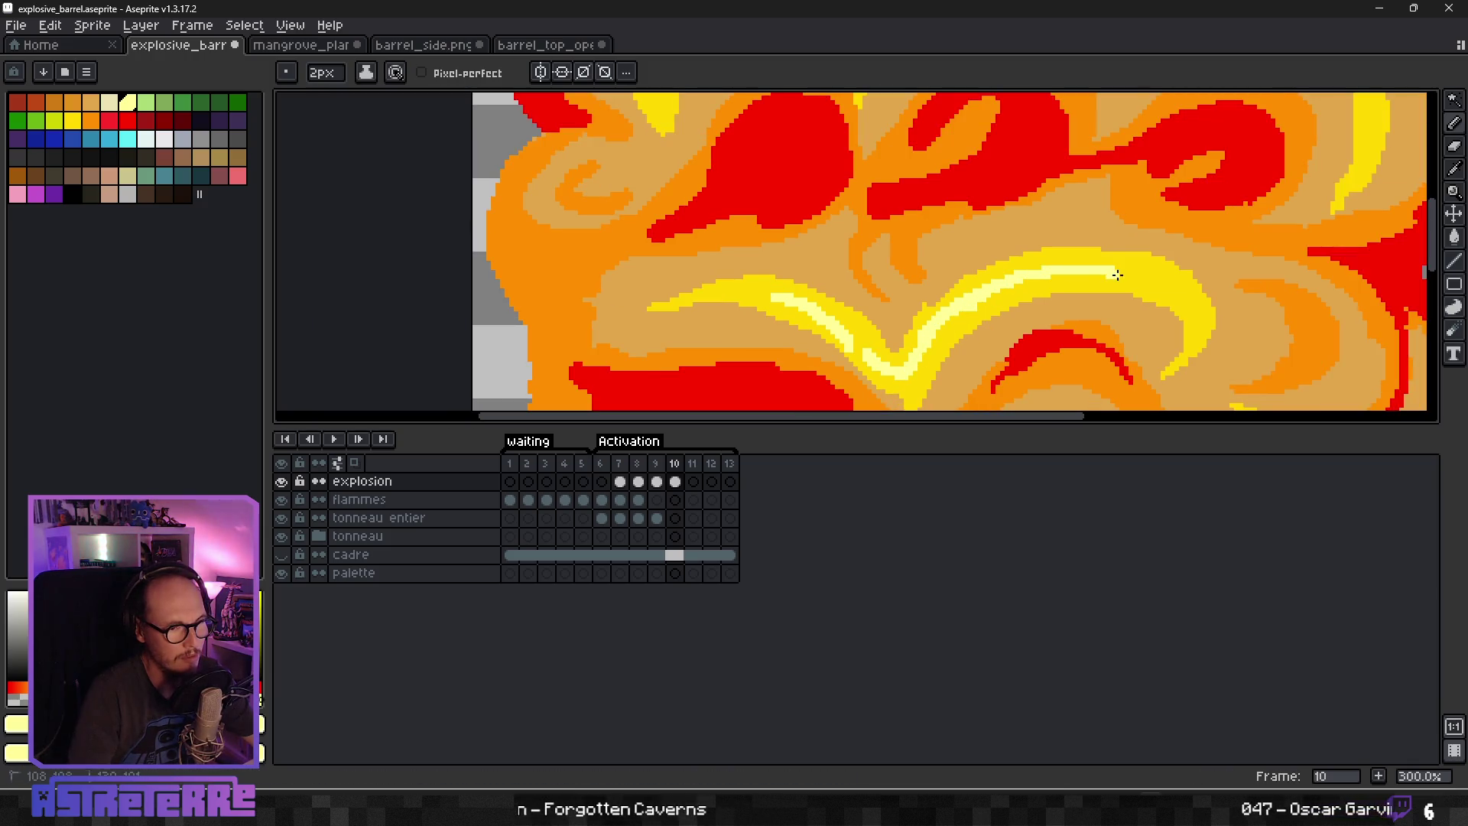
scroll(906, 240, up, 3)
mouse_move(617, 264)
mouse_down()
mouse_move(731, 189)
mouse_move(792, 182)
mouse_up()
drag(695, 196, 795, 208)
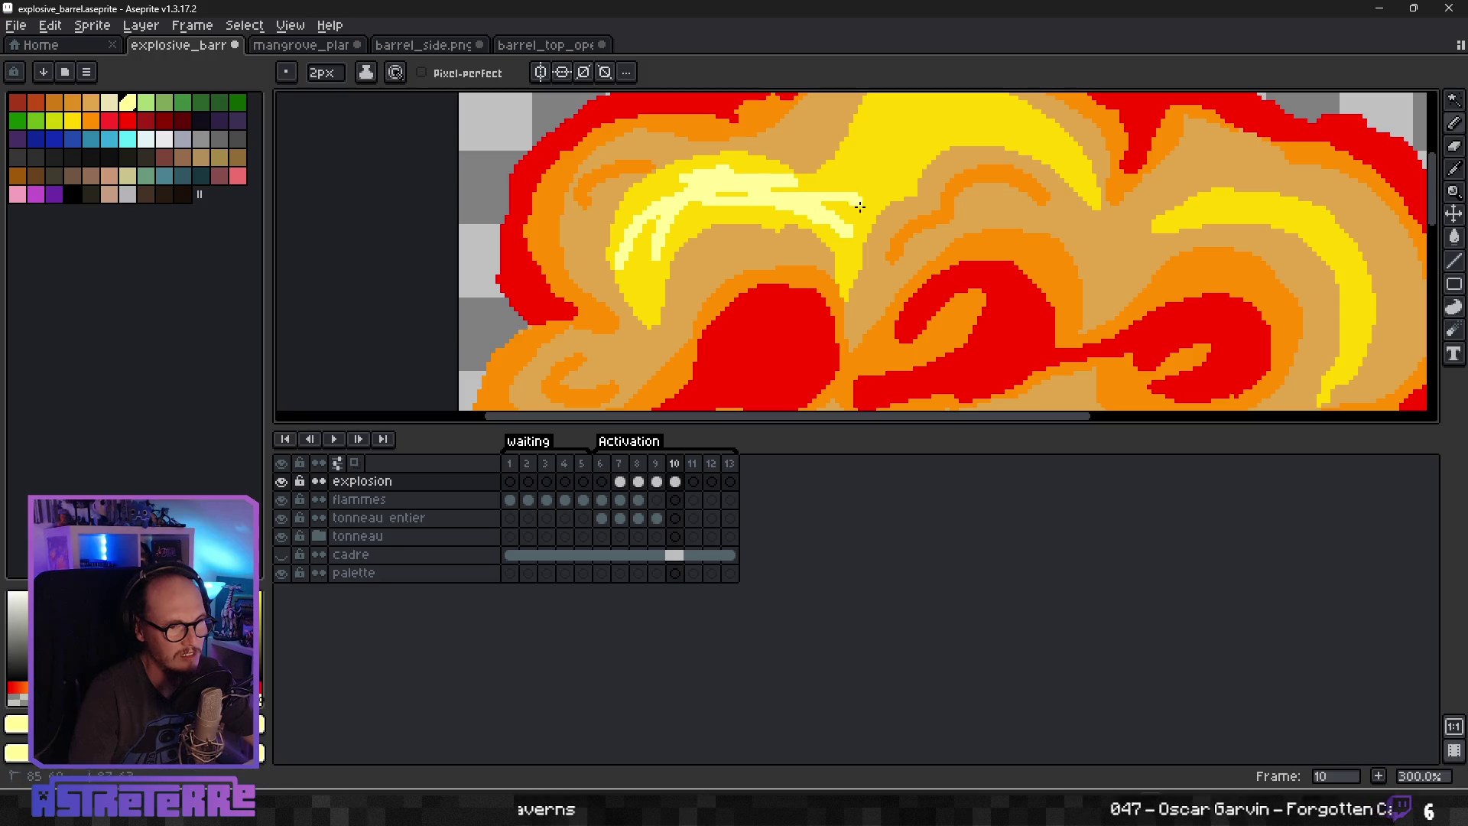
scroll(829, 221, up, 2)
scroll(830, 222, right, 2)
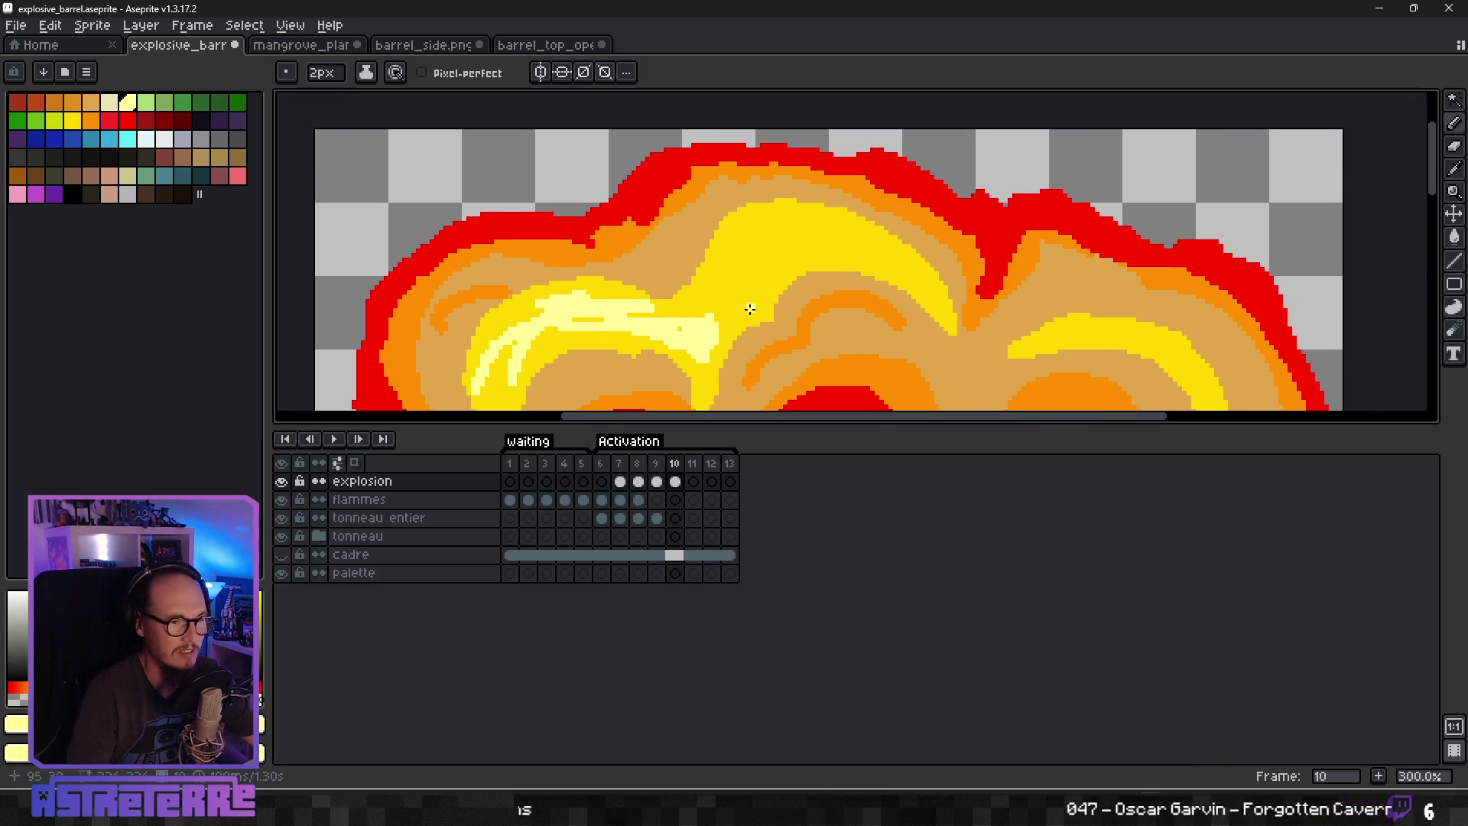
mouse_move(705, 304)
mouse_down()
mouse_move(840, 244)
mouse_move(919, 269)
mouse_move(925, 298)
mouse_up()
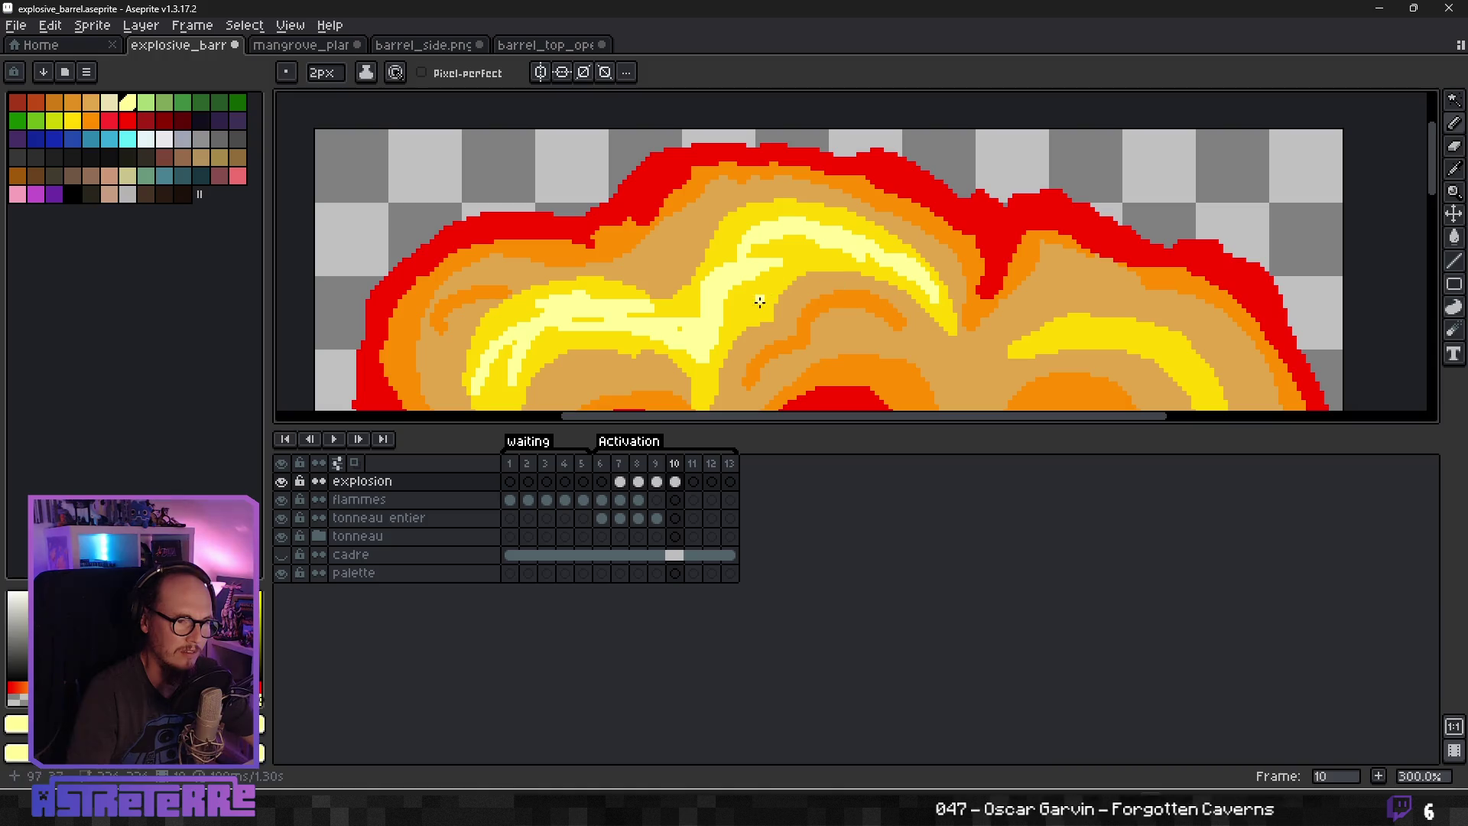
Draw pale-yellow streaks on the right yellow flame and down the yellow crescent.
scroll(831, 296, down, 3)
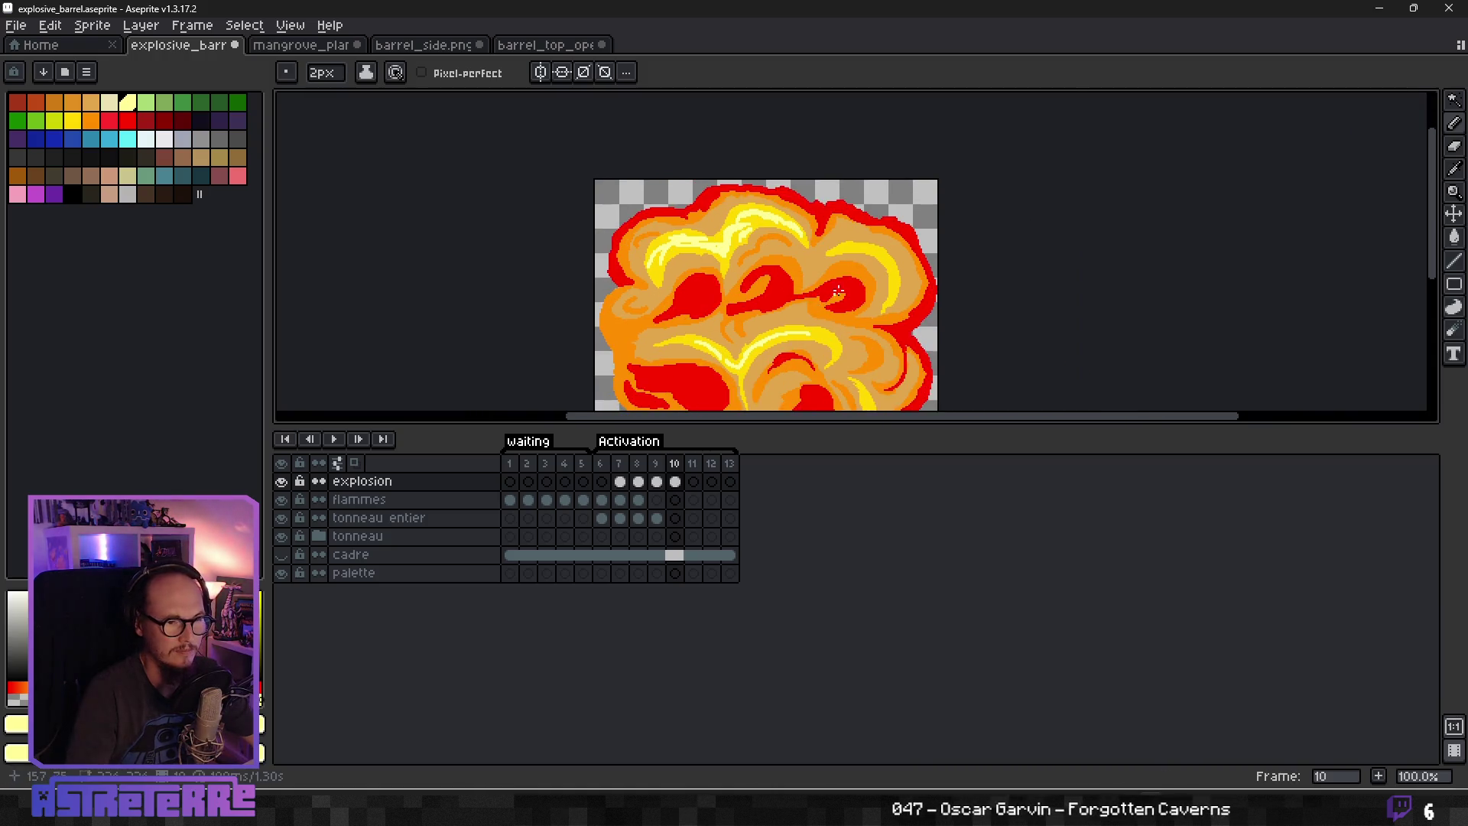
scroll(832, 297, up, 2)
drag(793, 234, 844, 228)
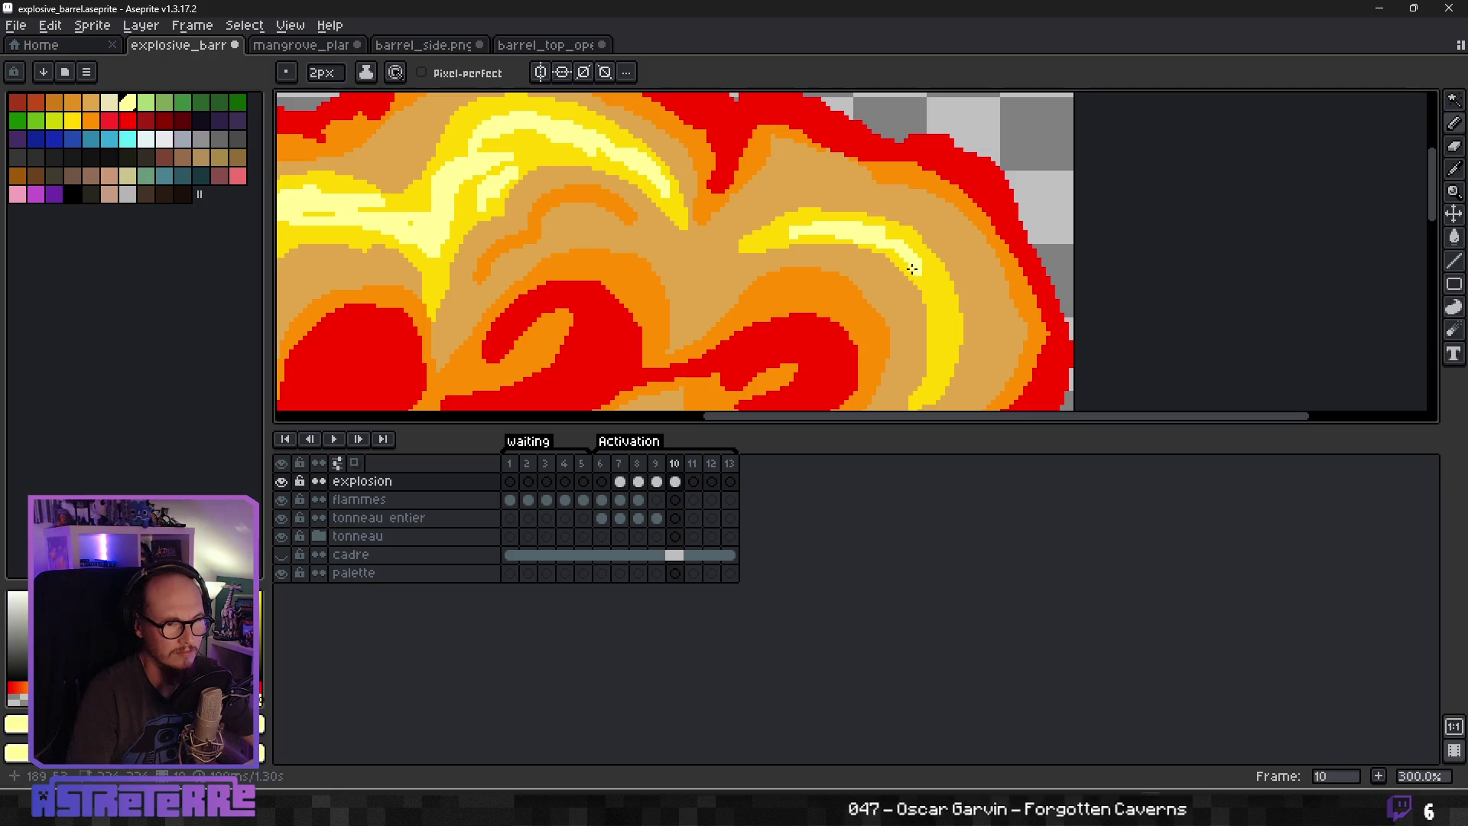
scroll(836, 376, down, 4)
scroll(855, 334, up, 5)
scroll(796, 318, down, 5)
scroll(810, 344, up, 1)
scroll(788, 360, up, 2)
scroll(777, 366, down, 2)
scroll(816, 367, up, 2)
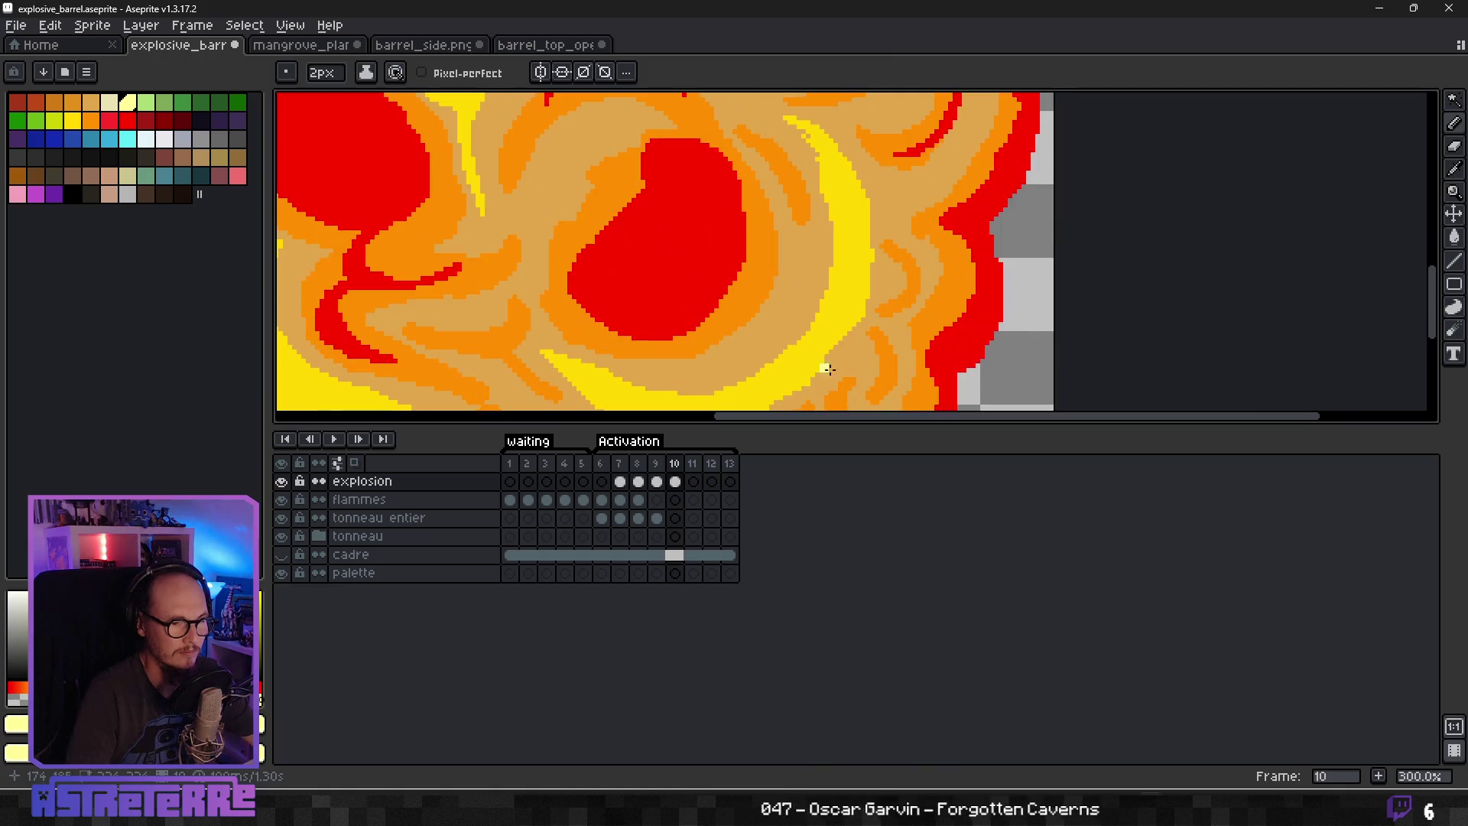
drag(841, 203, 851, 276)
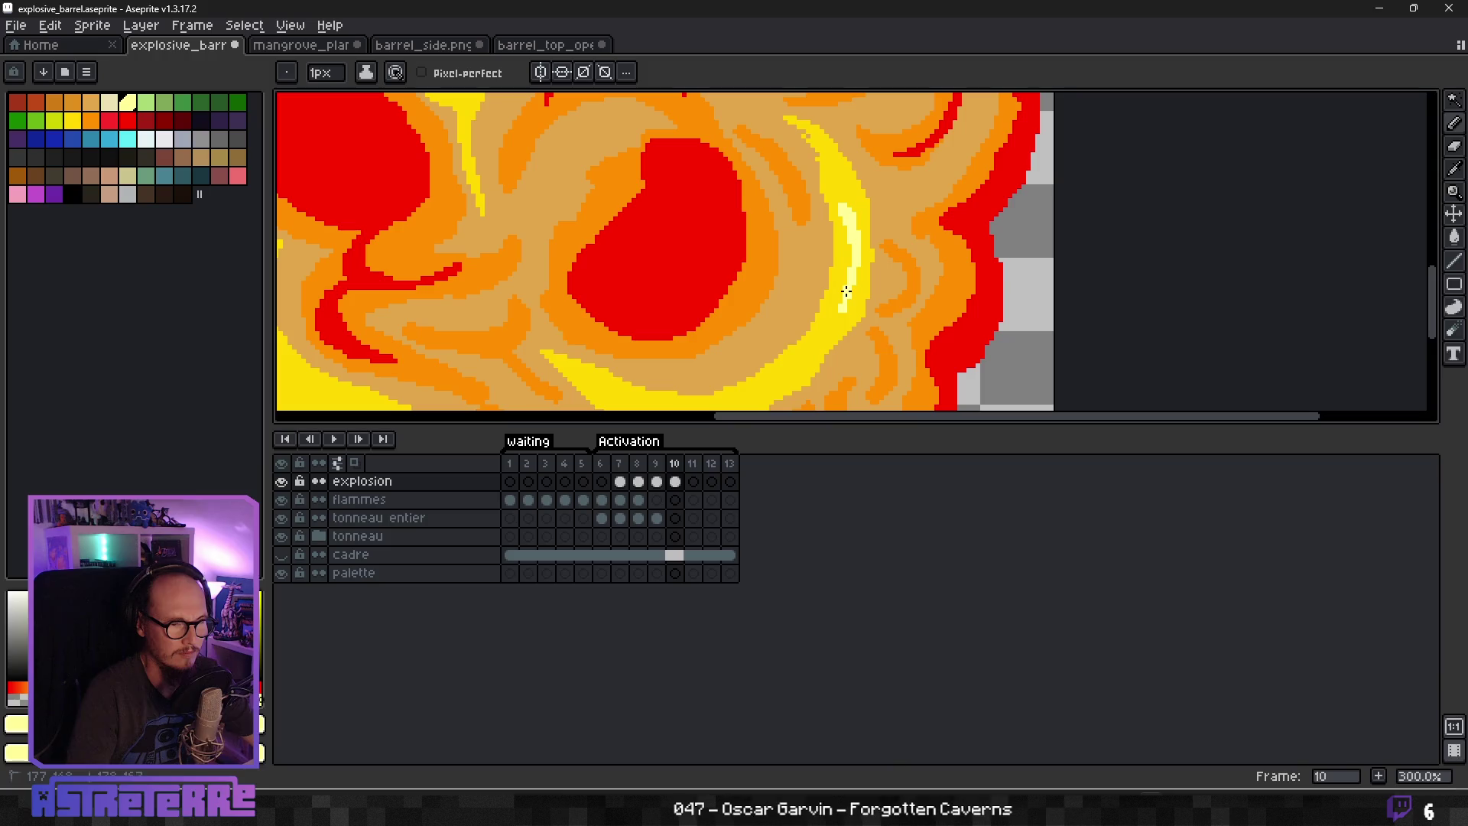
Add pale-yellow highlights along the lower and left yellow flames.
scroll(786, 354, down, 2)
scroll(772, 367, up, 2)
drag(667, 398, 762, 396)
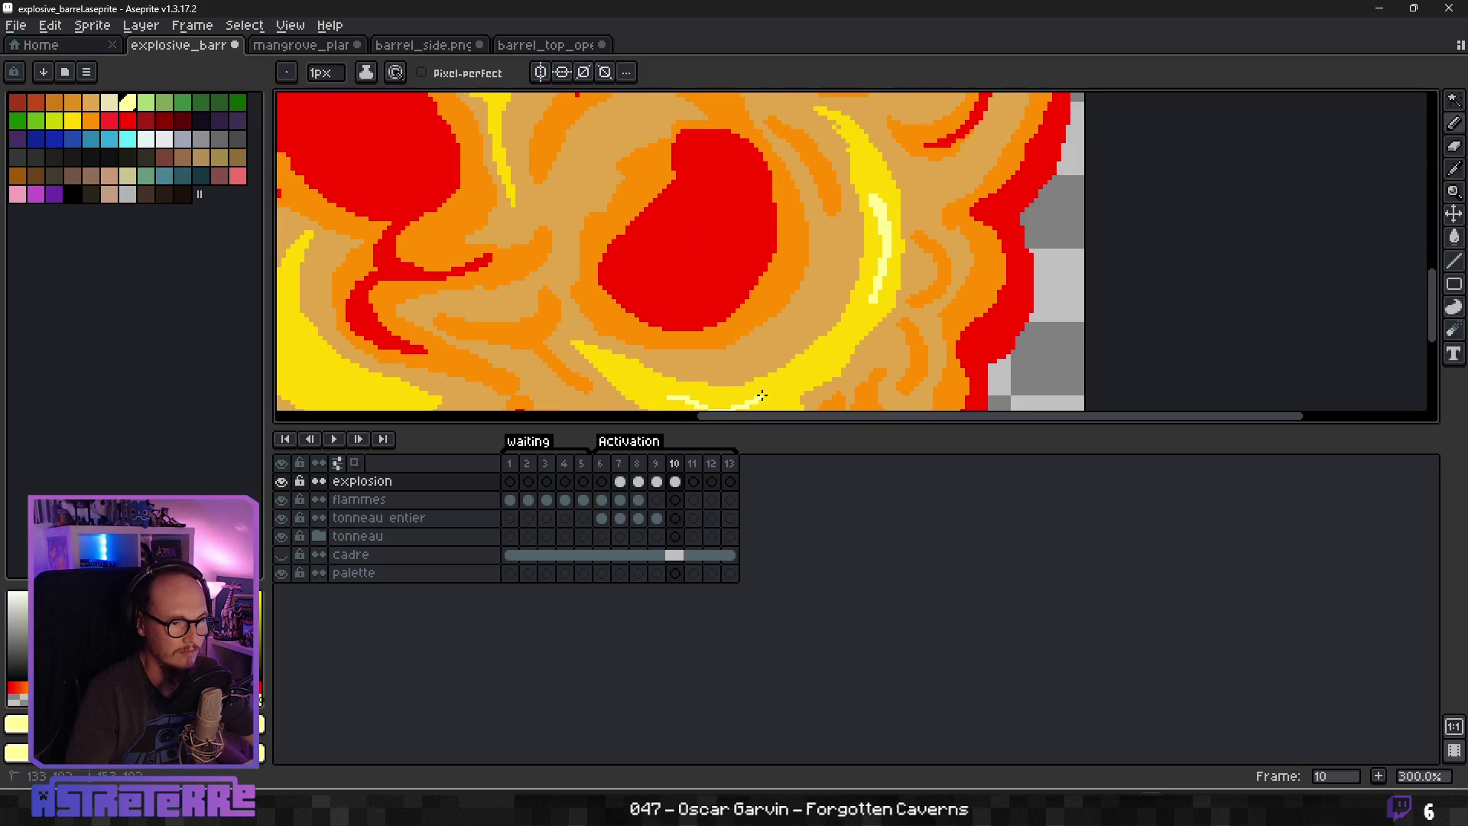
scroll(795, 381, up, 1)
scroll(822, 280, down, 1)
scroll(773, 312, left, 3)
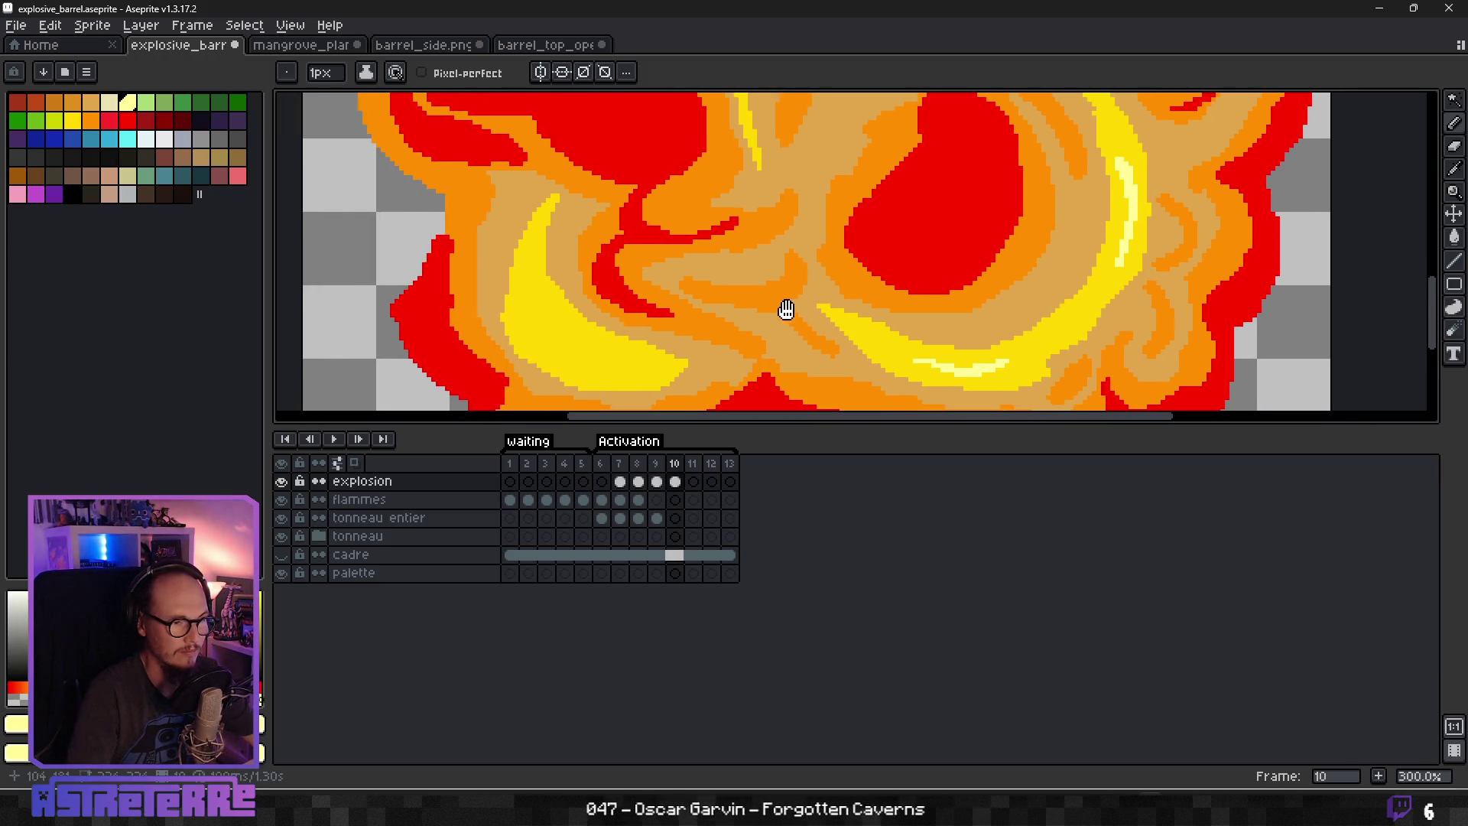
drag(646, 373, 553, 283)
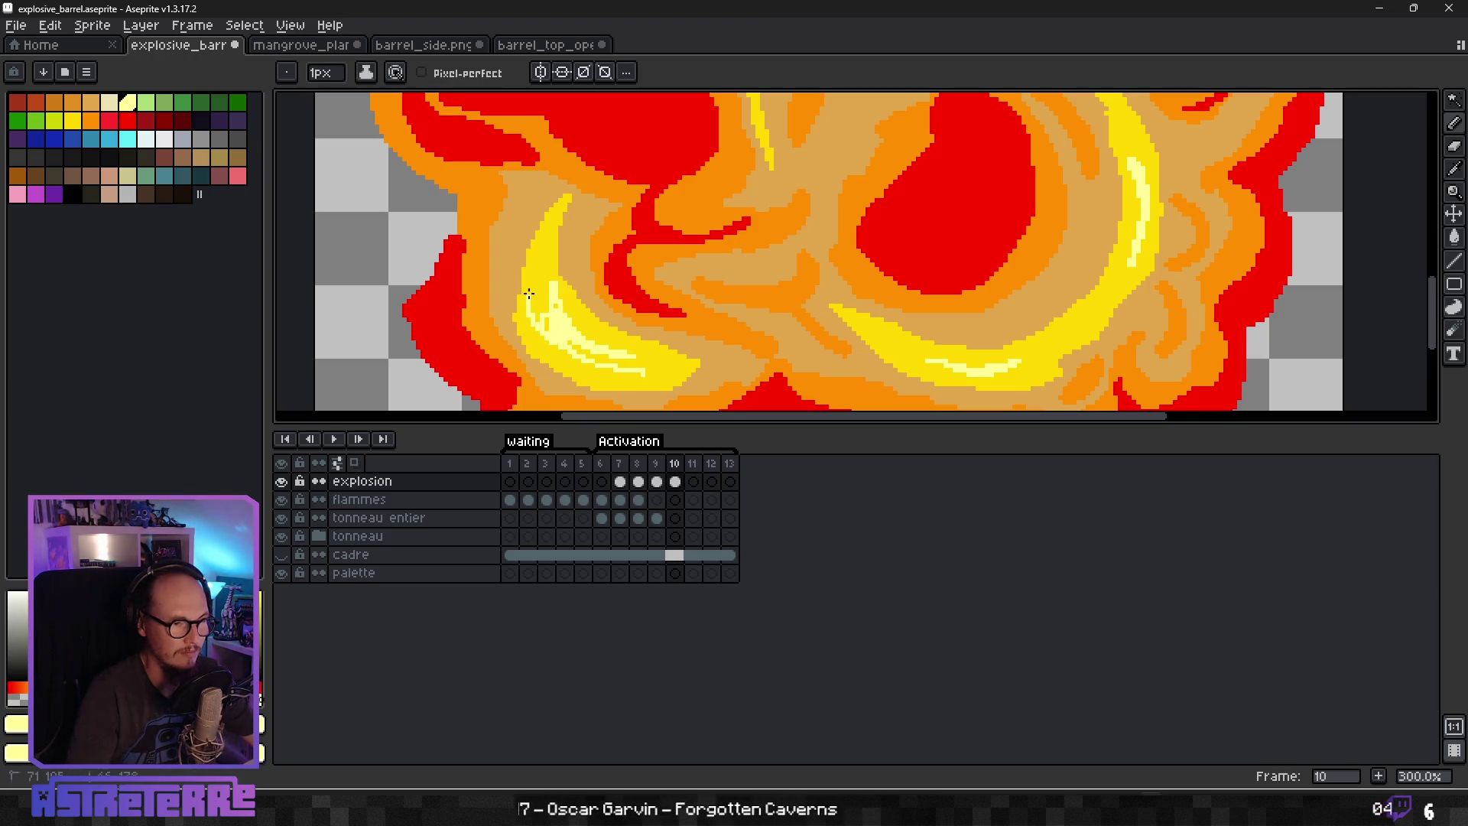
Choose red from the palette as the drawing colour.
scroll(559, 338, down, 4)
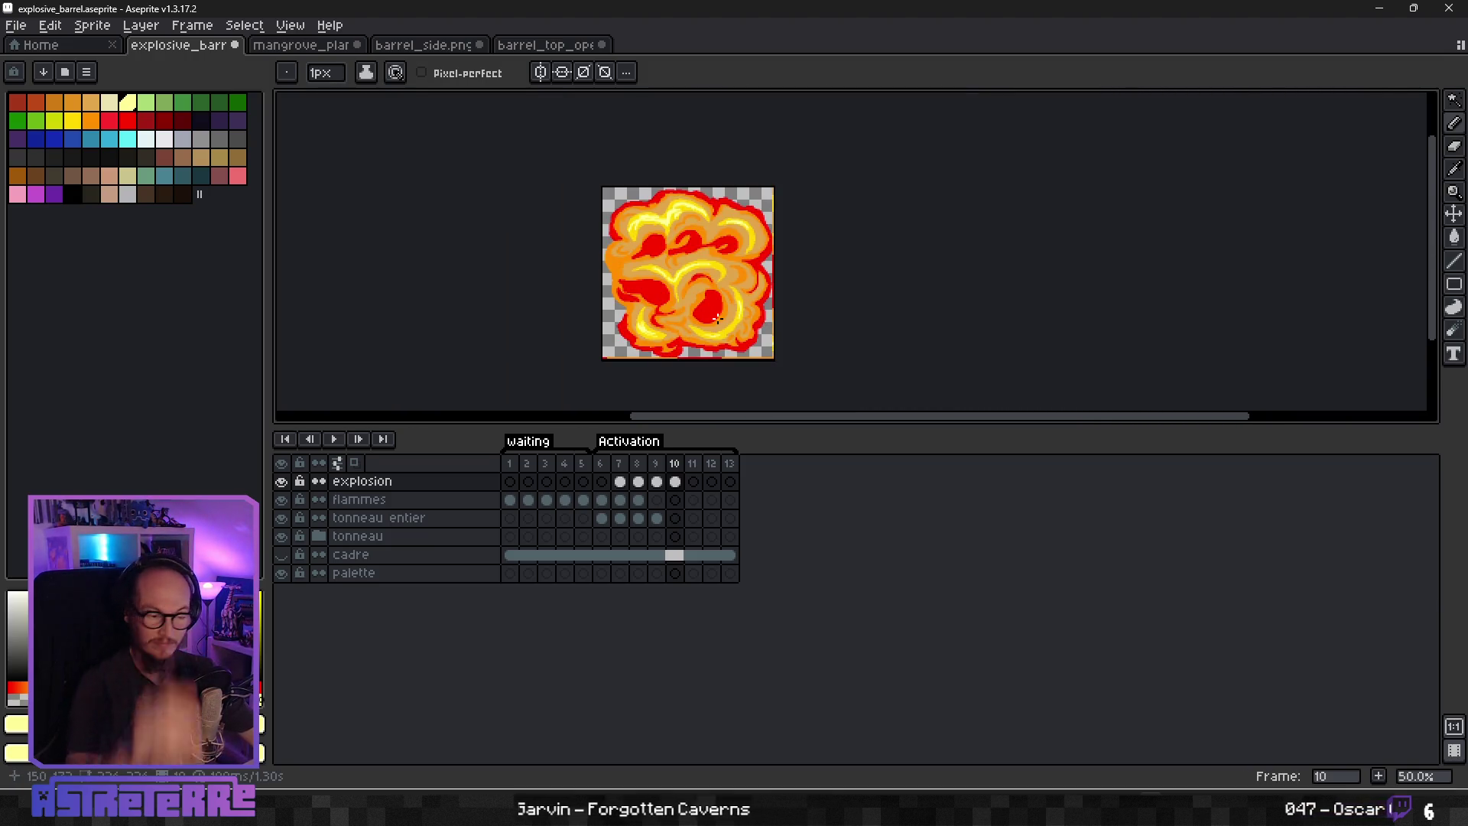
scroll(717, 318, down, 2)
scroll(677, 309, up, 1)
scroll(680, 307, up, 1)
scroll(719, 302, down, 1)
scroll(744, 298, up, 1)
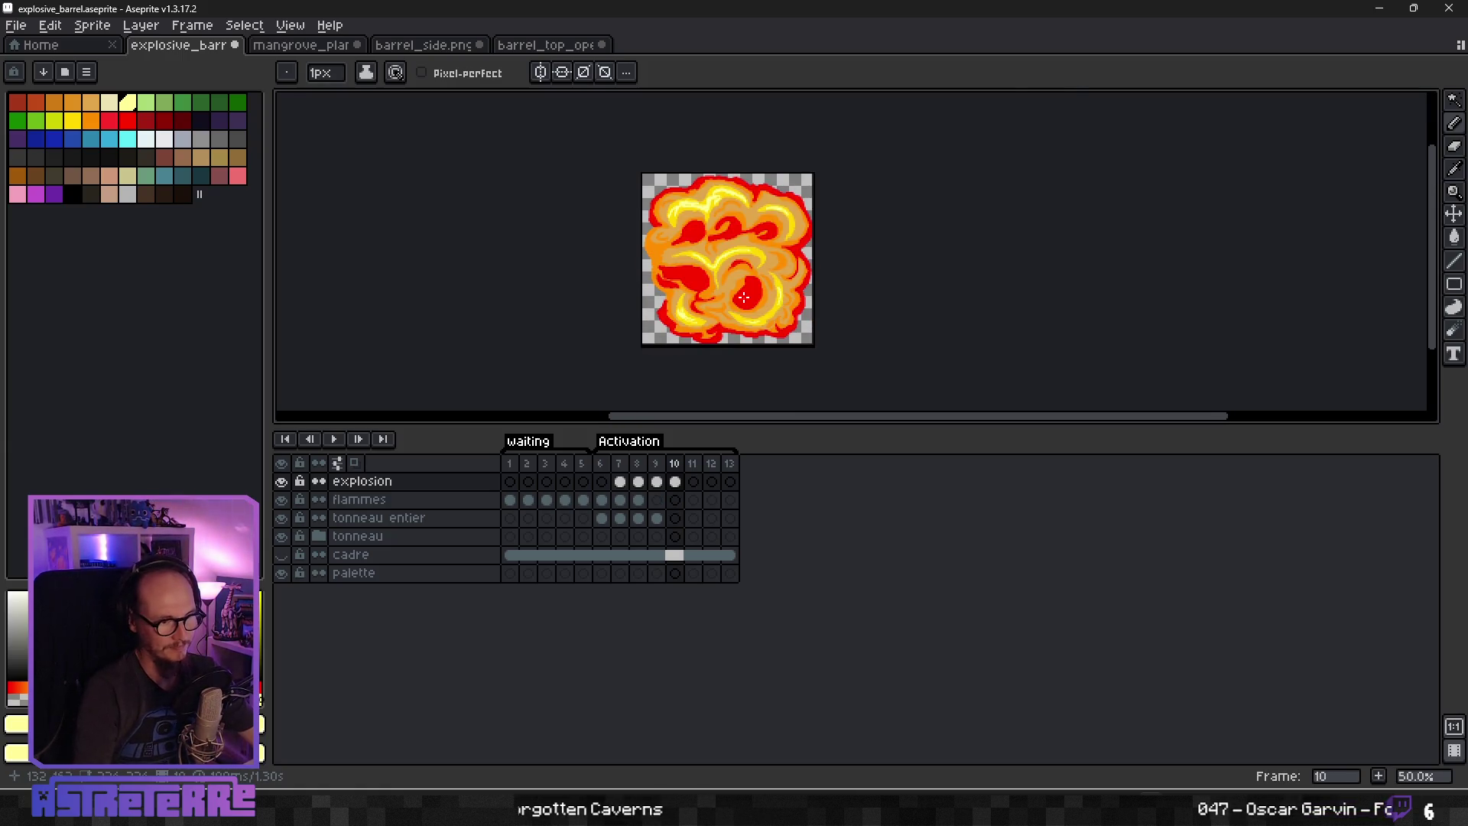
scroll(744, 297, up, 3)
alt+click(523, 221)
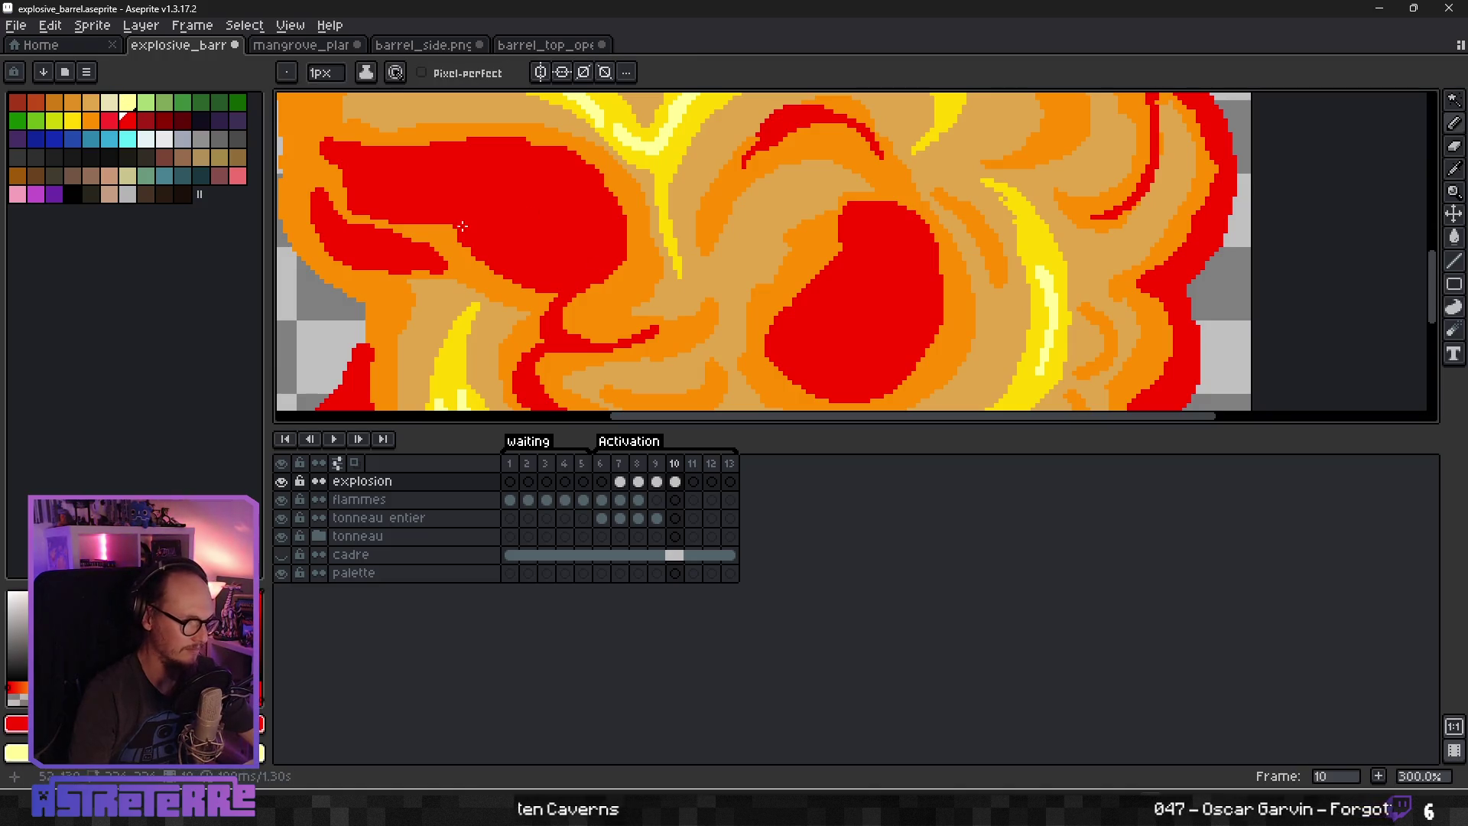